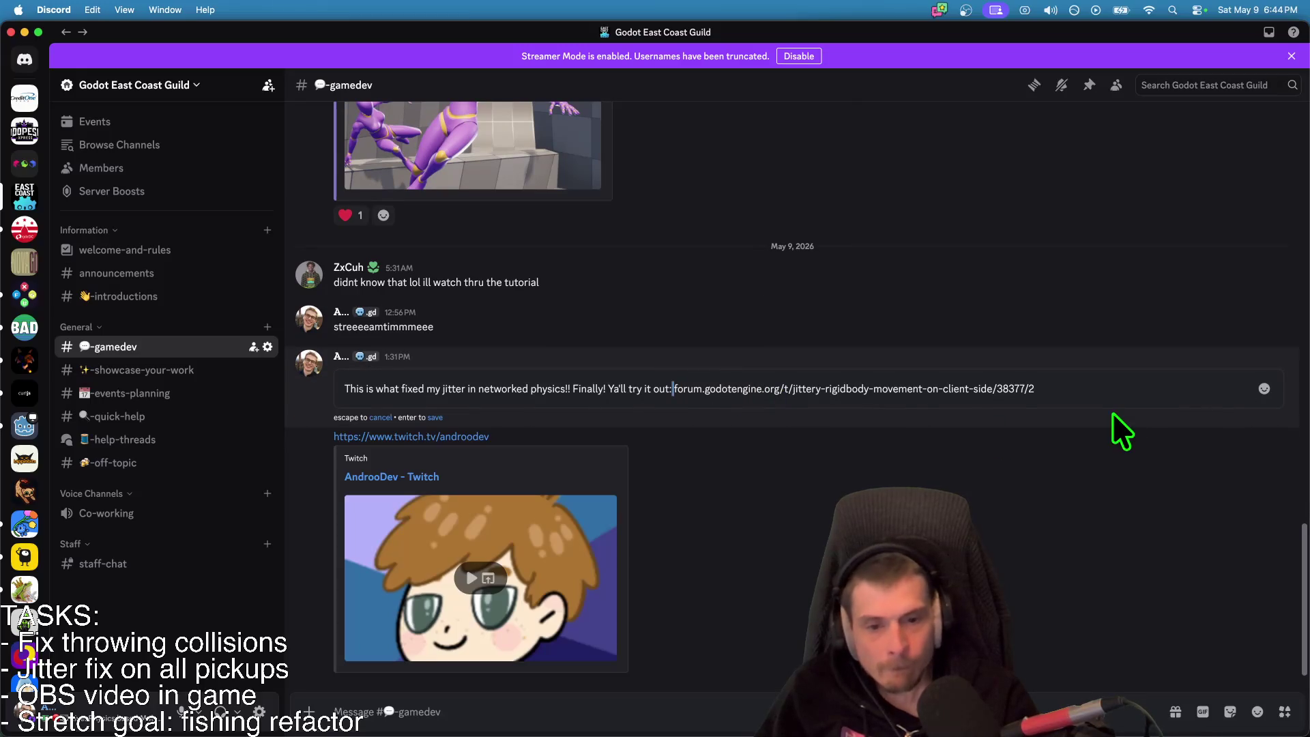
- Put the Godot forum link in the jitter-fix message on its own line, save it, and switch to Firefox
left_click(702, 388)
key("super+shift+Left")
left_click_drag(673, 388, 1180, 407)
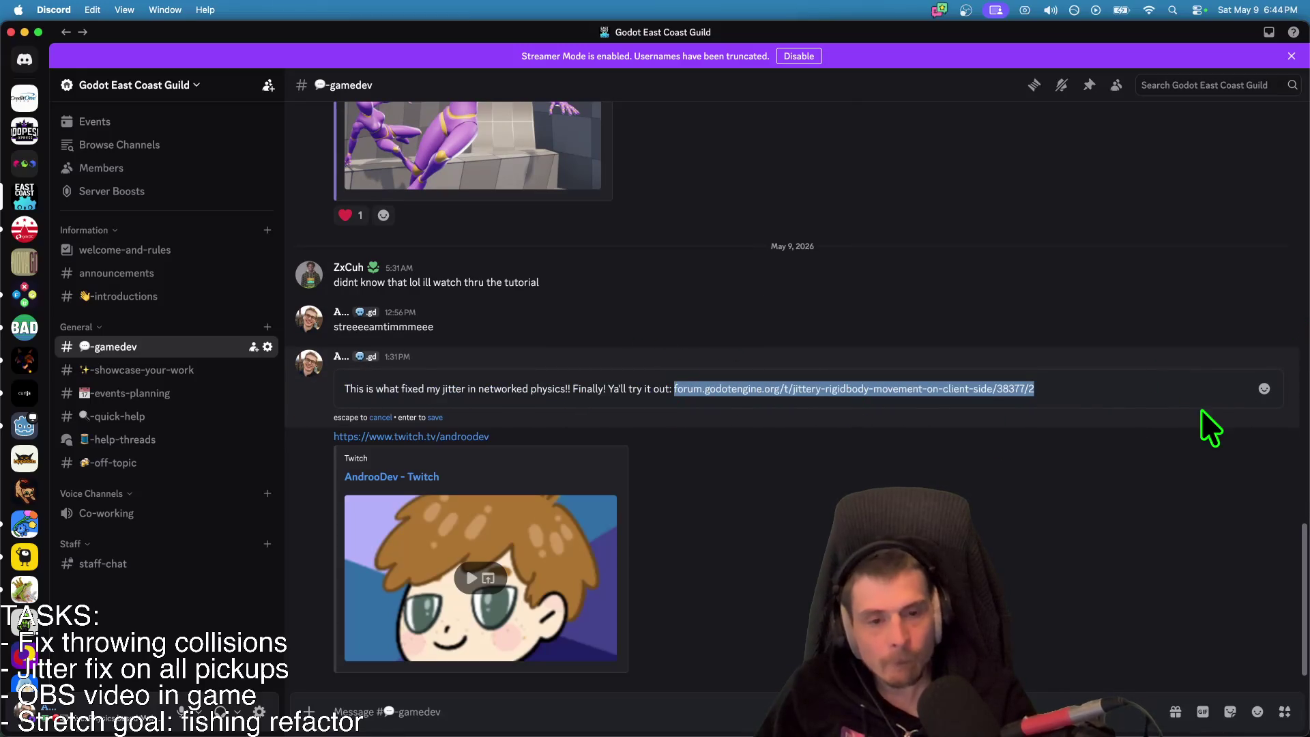
key("BackSpace")
type("https://forum.godotengine.org/t/jittery-rigidbody-movement-on-client-side/38377/2")
key("Return")
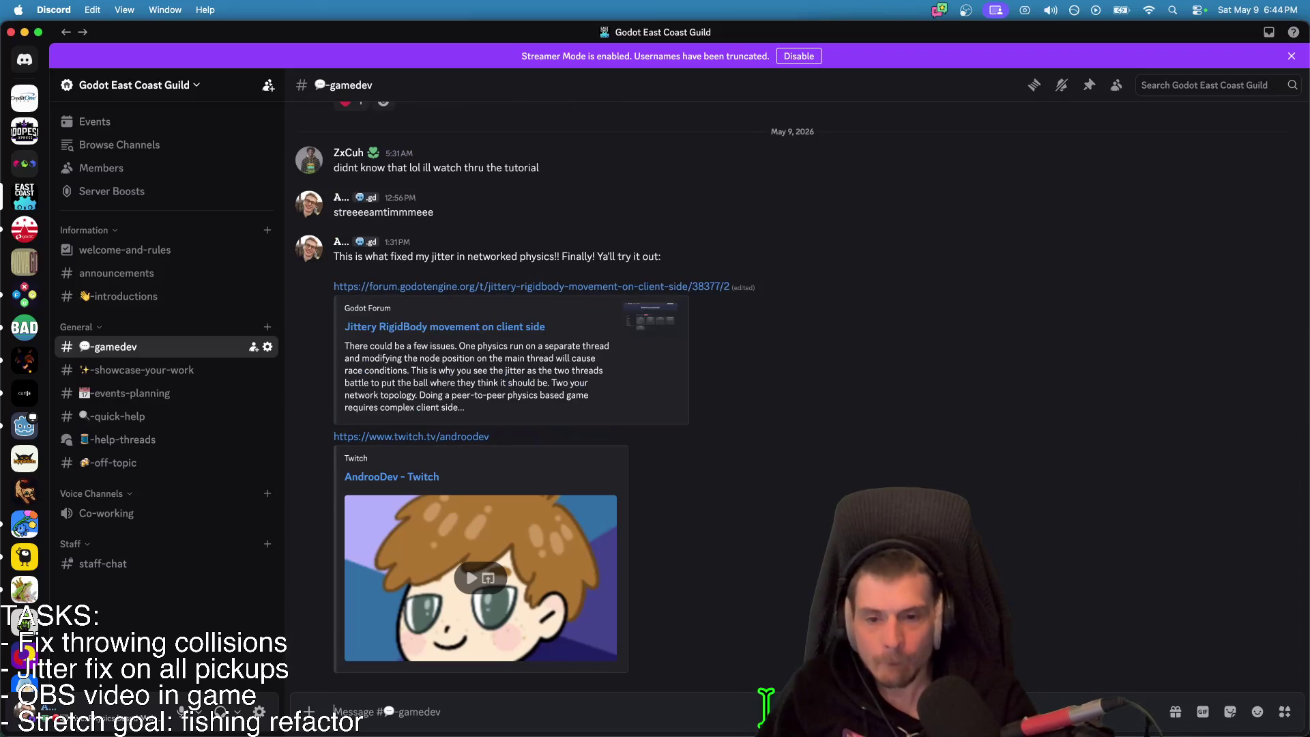
left_click(24, 229)
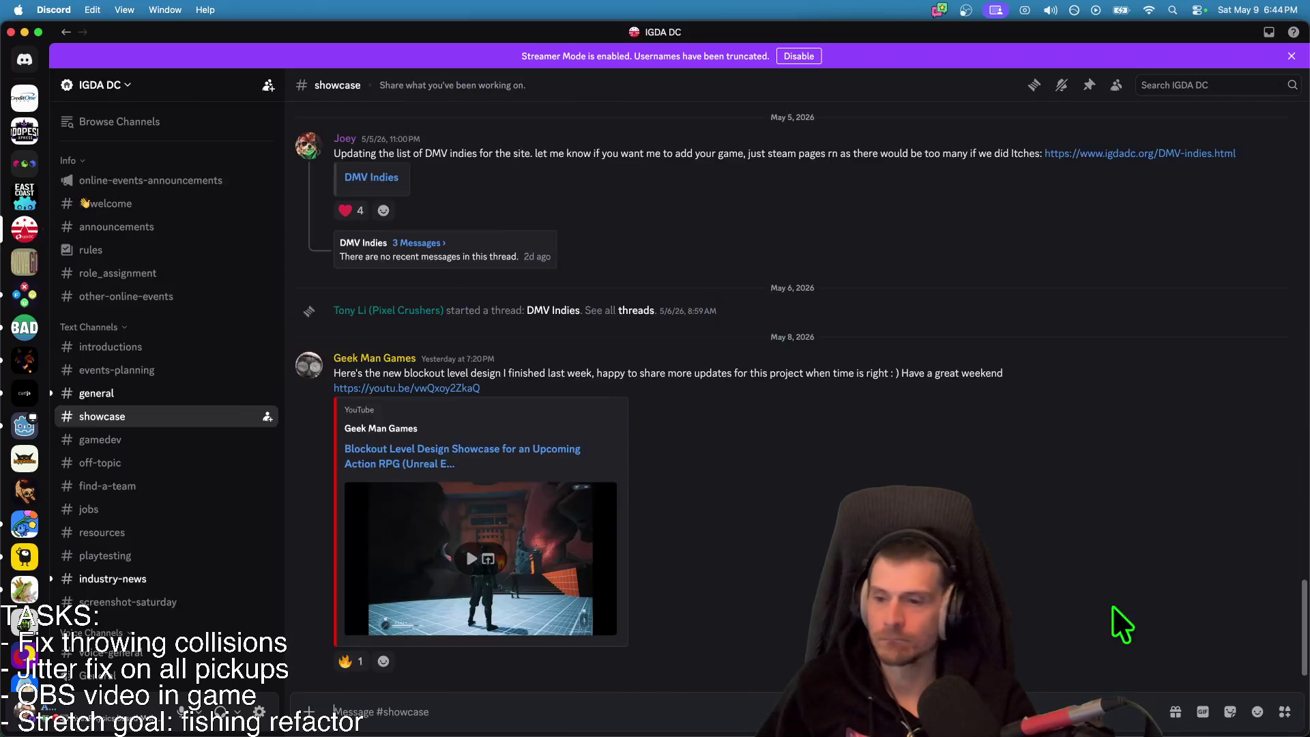
key("super+Tab")
key("super+Tab")
key("super+Tab")
key("super+Tab")
key("super+Tab")
key("super+Tab")
key("super+Tab")
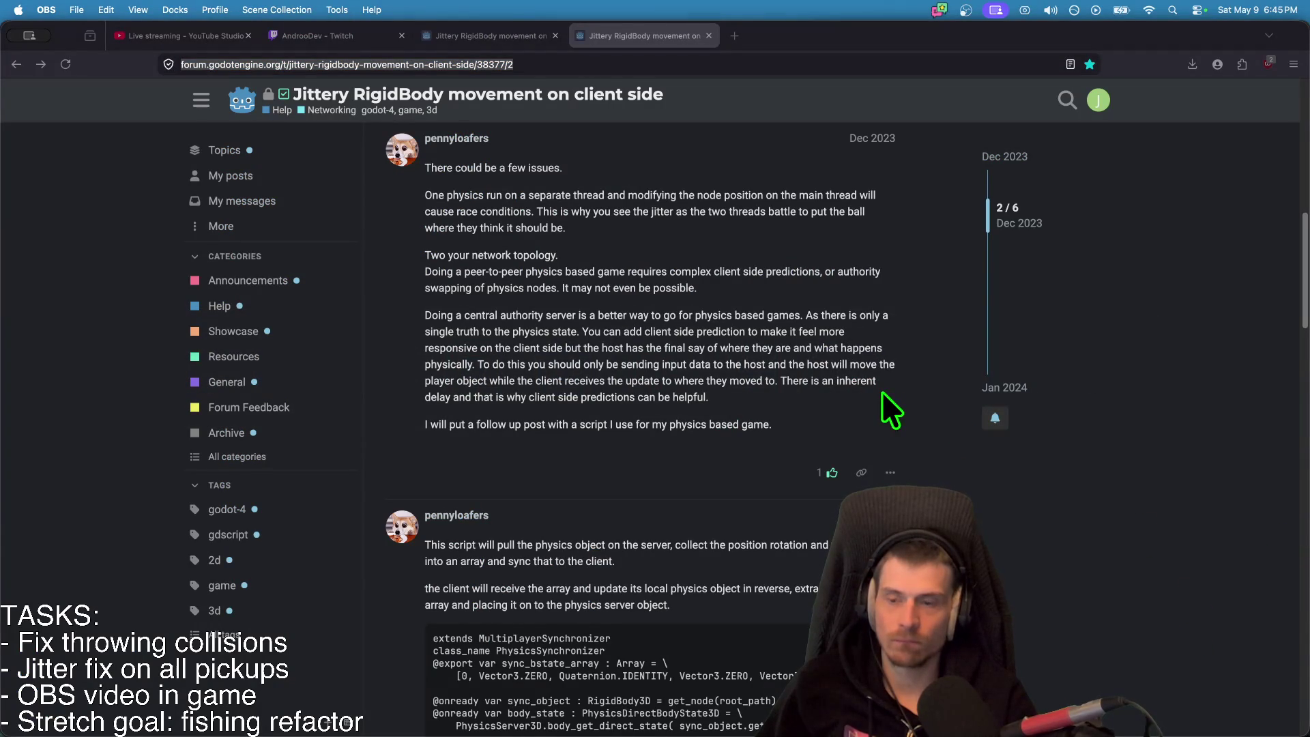
- Close the running Friend Gem game window and bring the Godot editor forward
key("super+Tab")
key("super+Tab")
key("super+Tab")
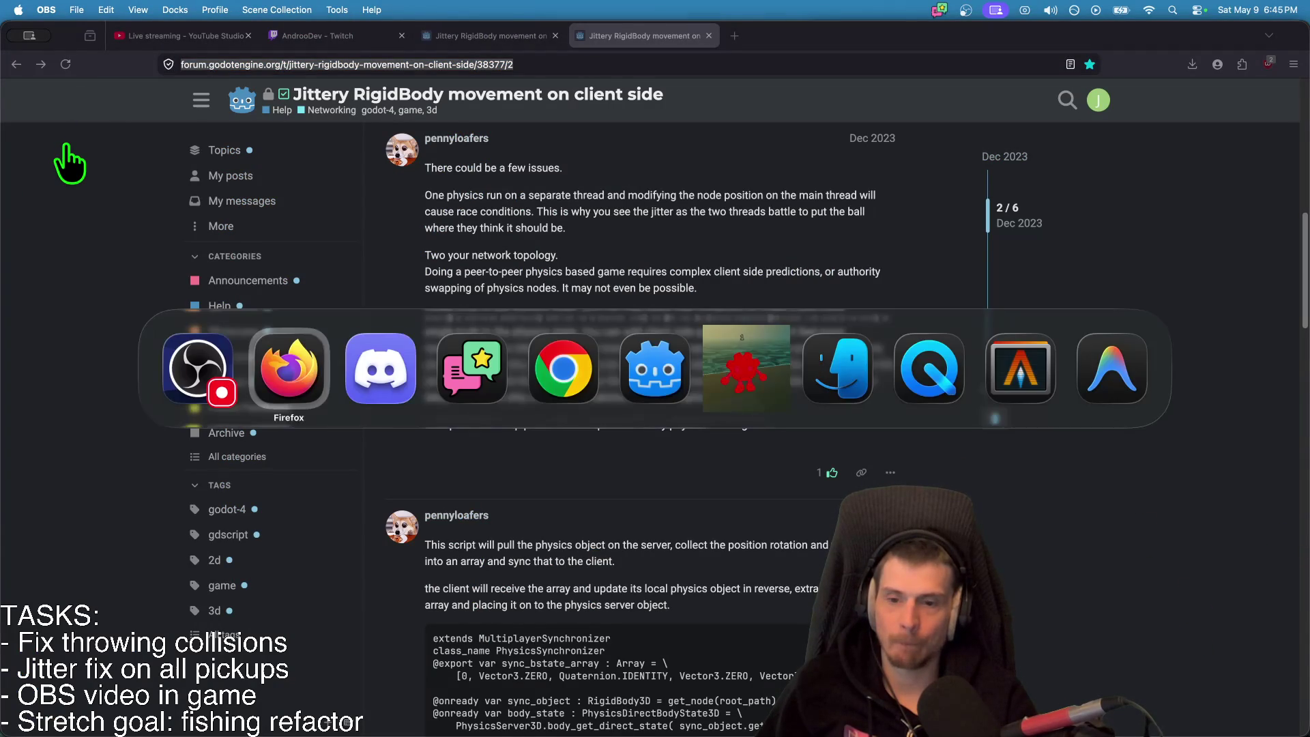
key("super+Tab")
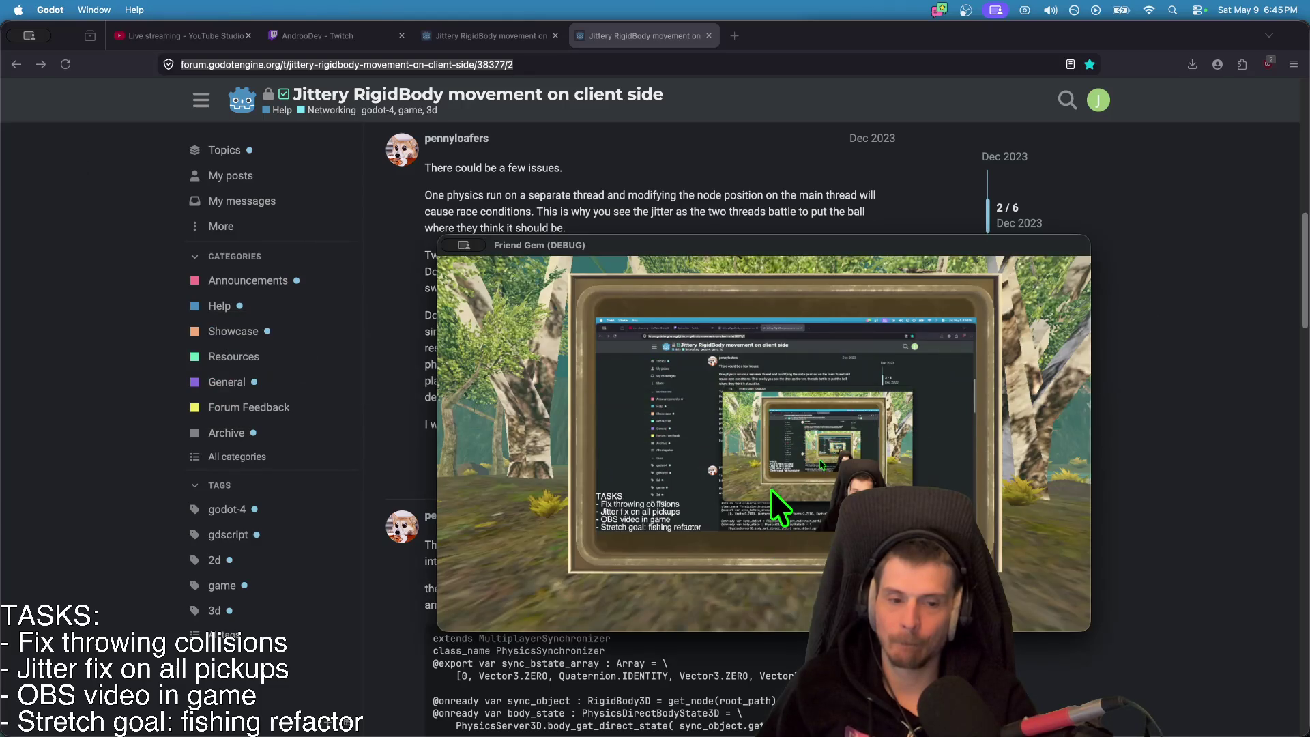
key("super+Tab")
key("super+Tab")
key("super+shift+Tab")
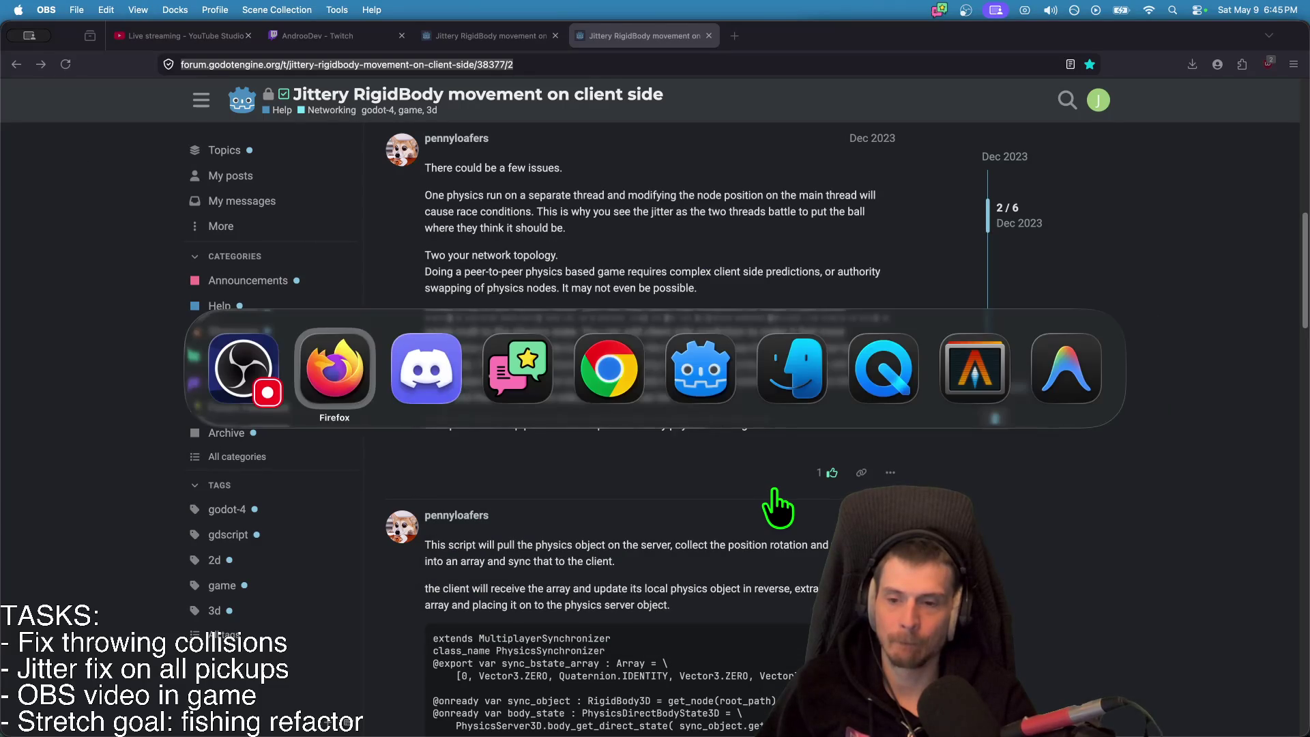
key("super+Tab")
key("super+Tab")
key("super+Tab")
left_click(772, 462)
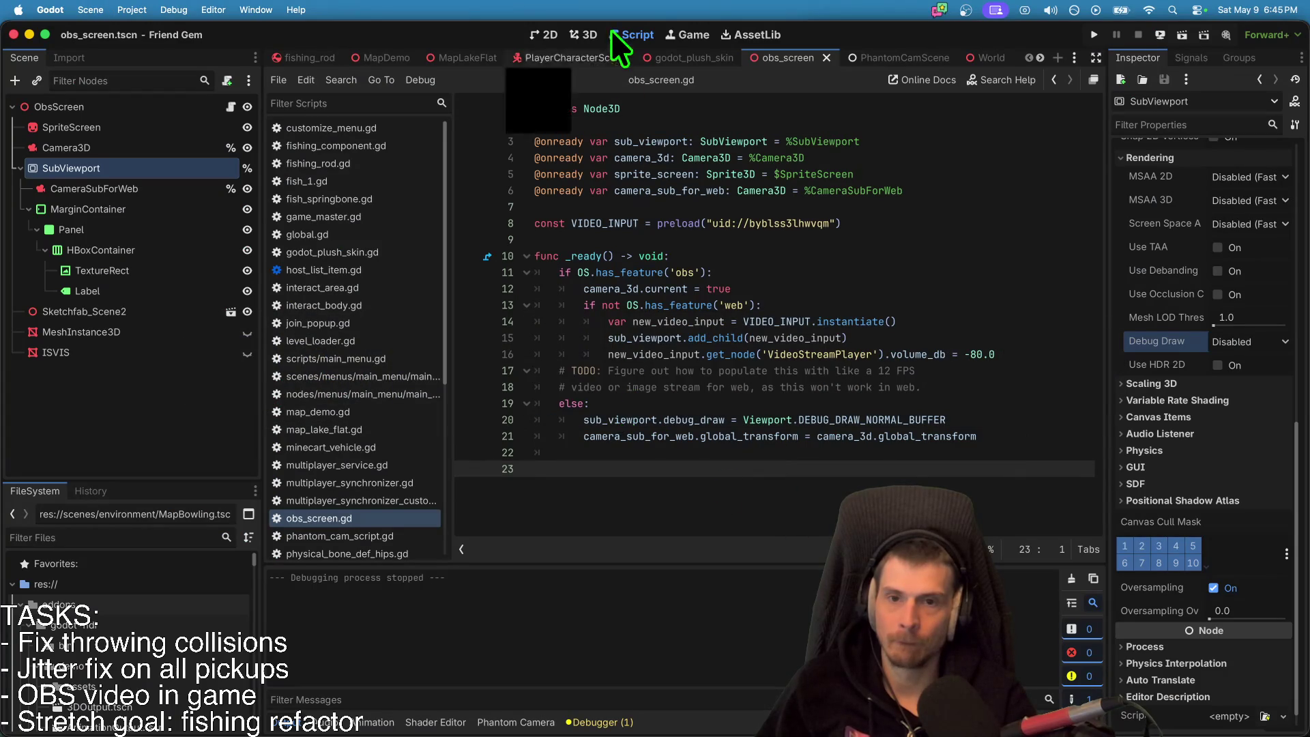
- Filter the FileSystem for 'spawn' and open prop_spawner.gd
left_click(587, 30)
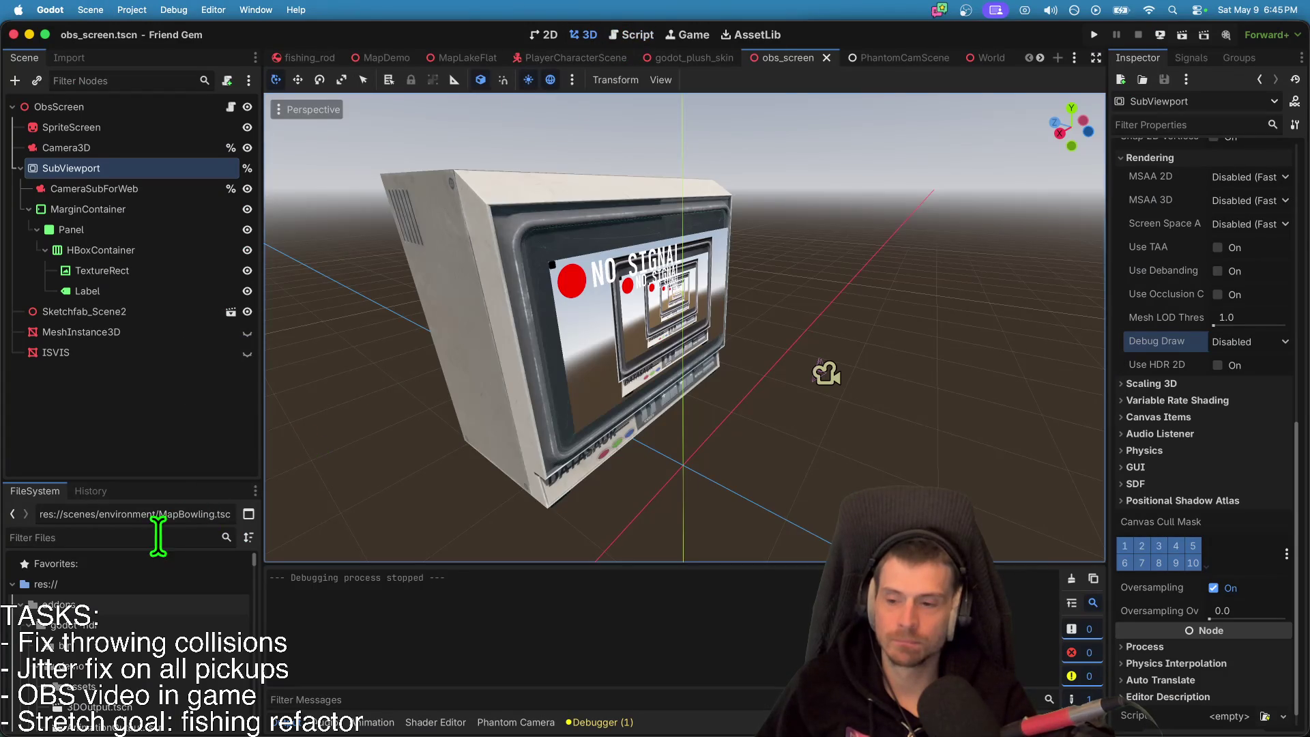
type("spawn")
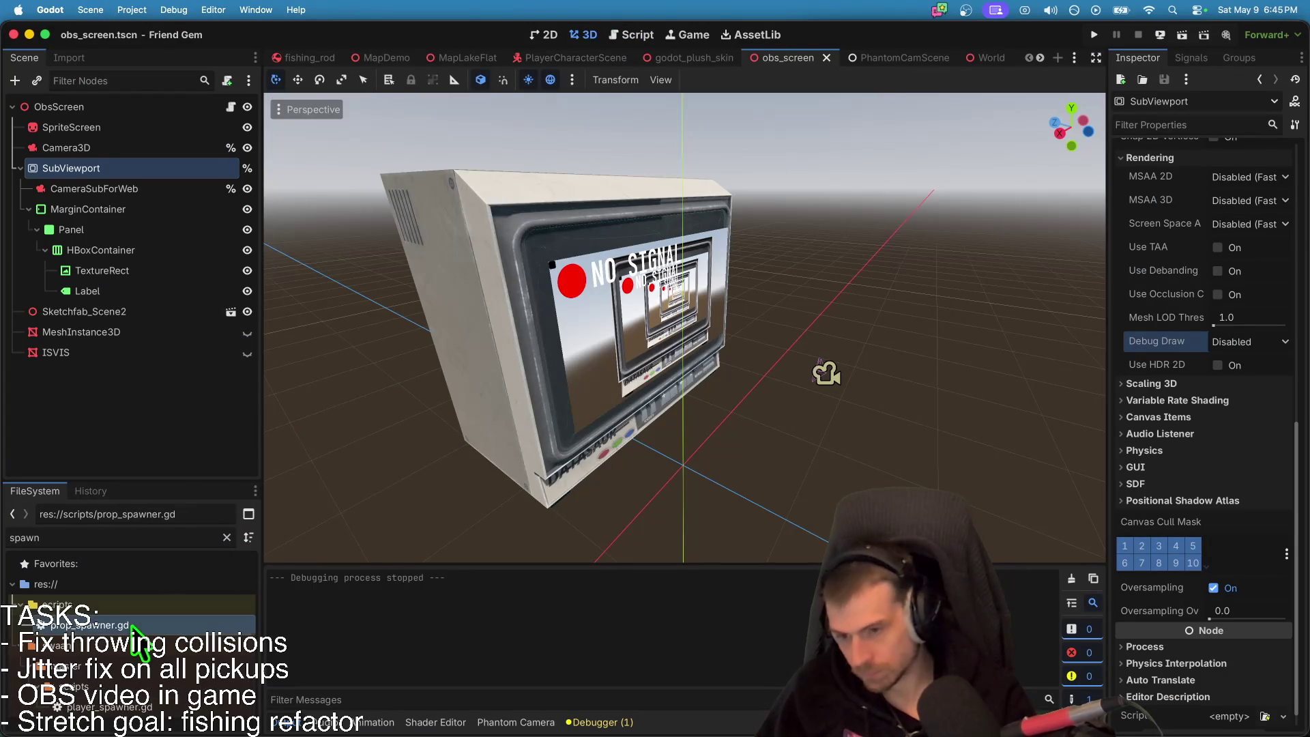
key("Return")
- Open the MapLakeFlat scene with map_lake_flat.gd in the script editor
left_click(583, 34)
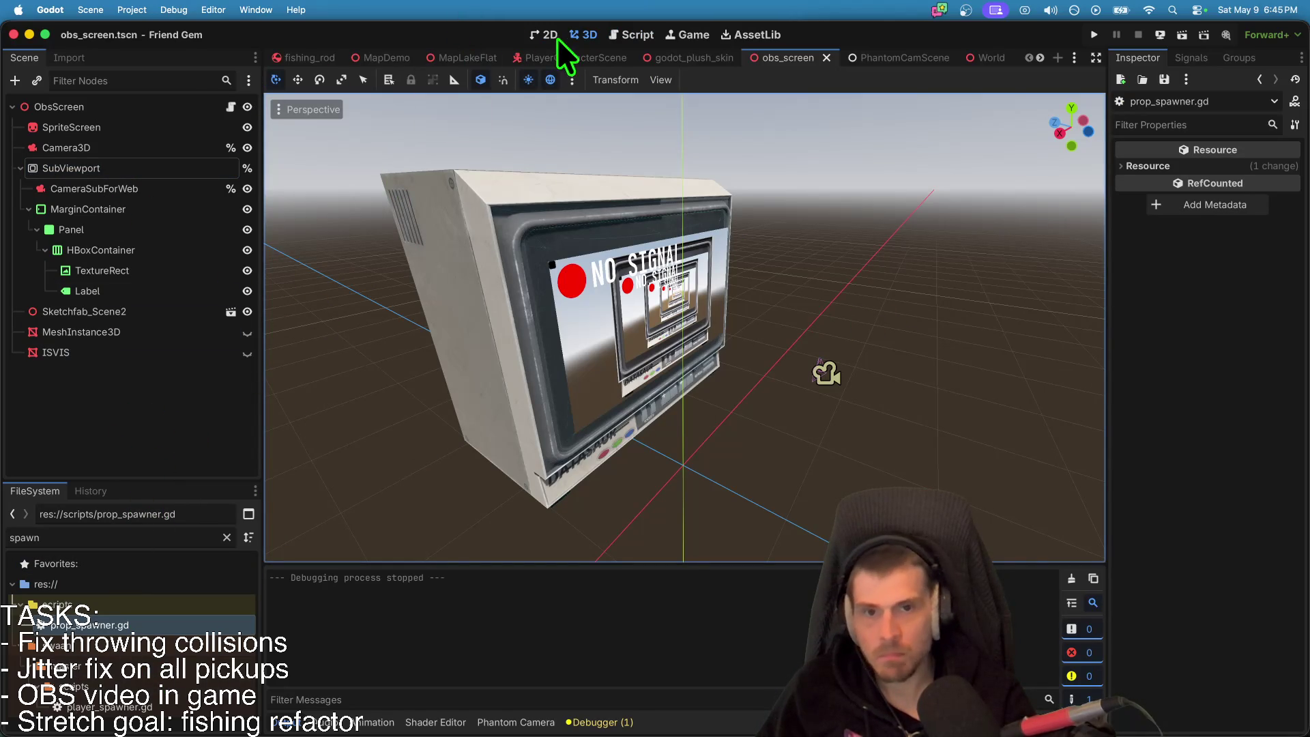
left_click(635, 40)
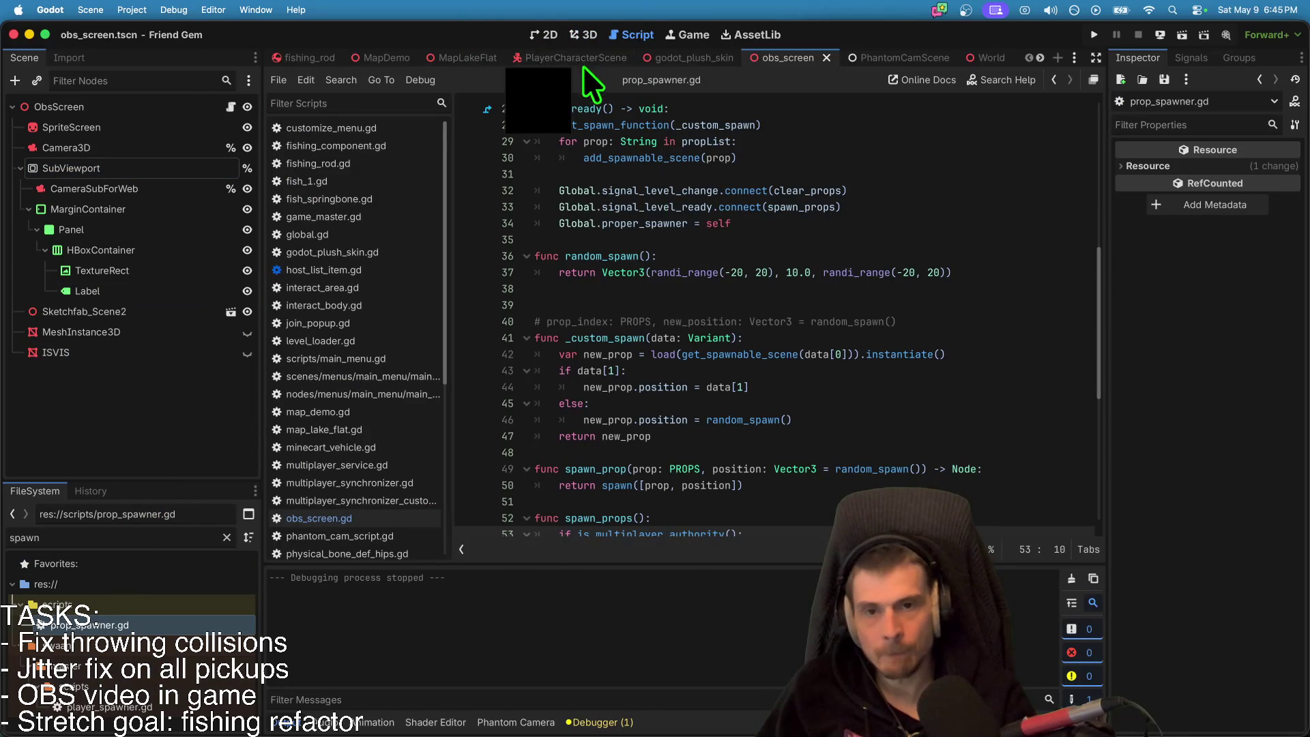
left_click(456, 59)
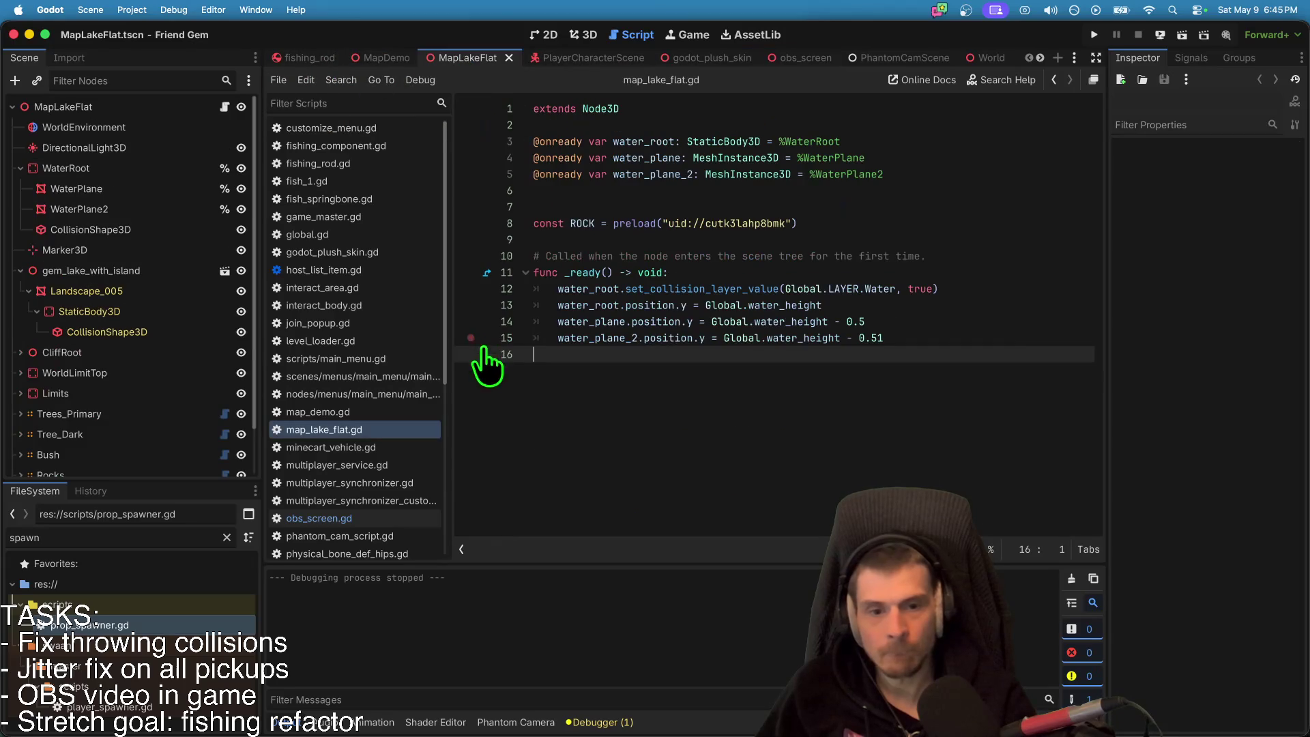
- Fly the 3D camera over the lake map toward the TV screen and enlarge the Scene dock
left_click(570, 31)
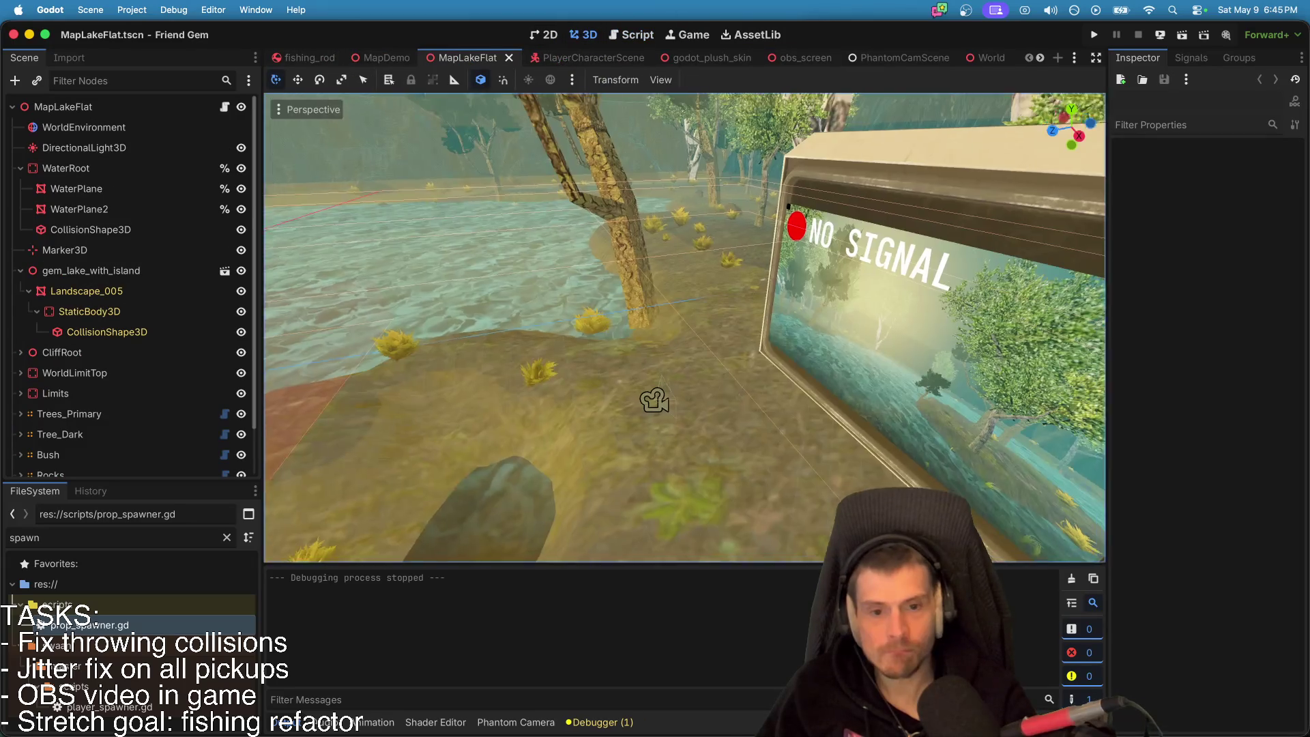
key("w")
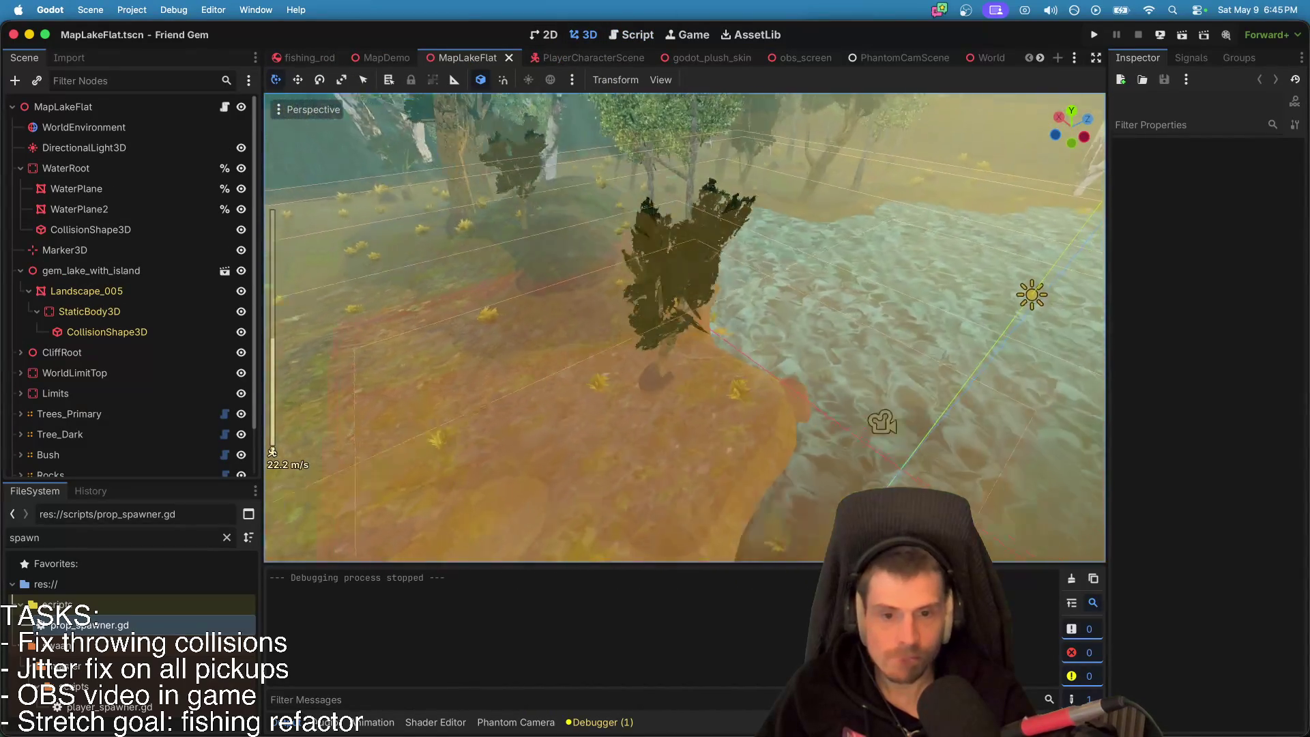
key("w")
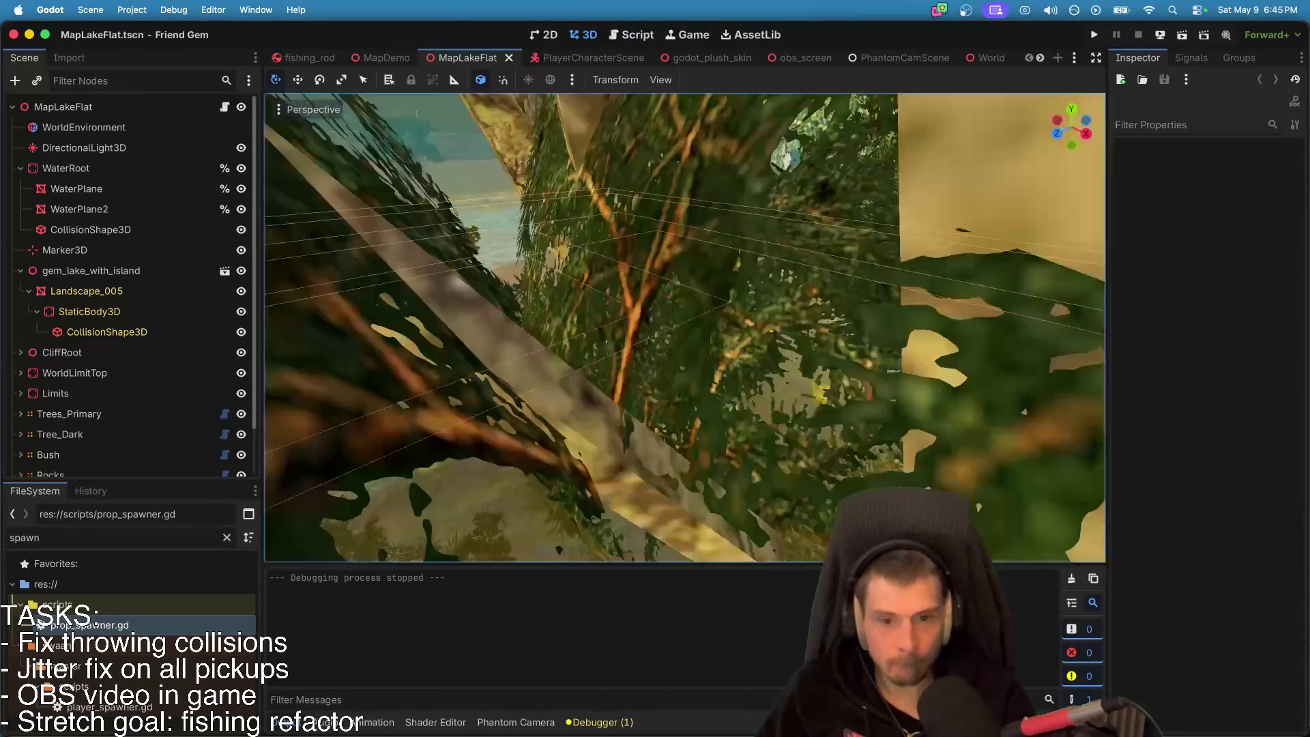
key("w")
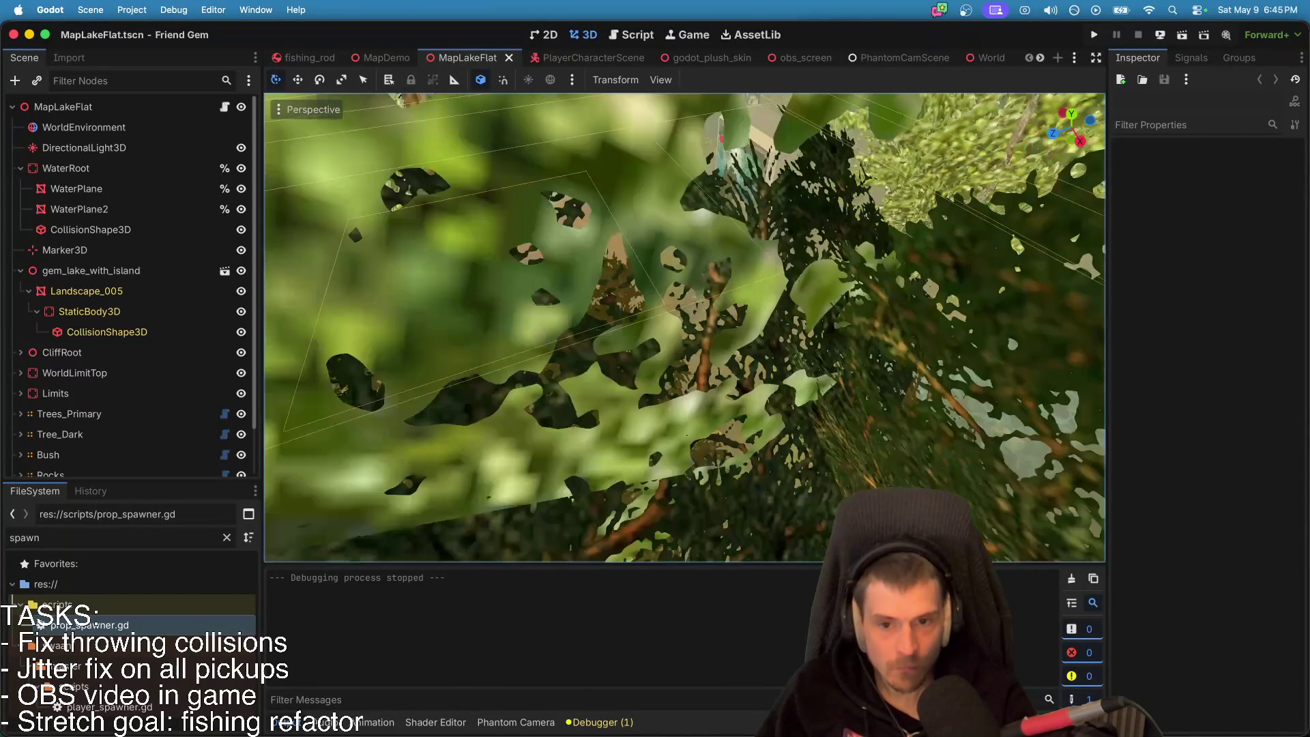
key("w")
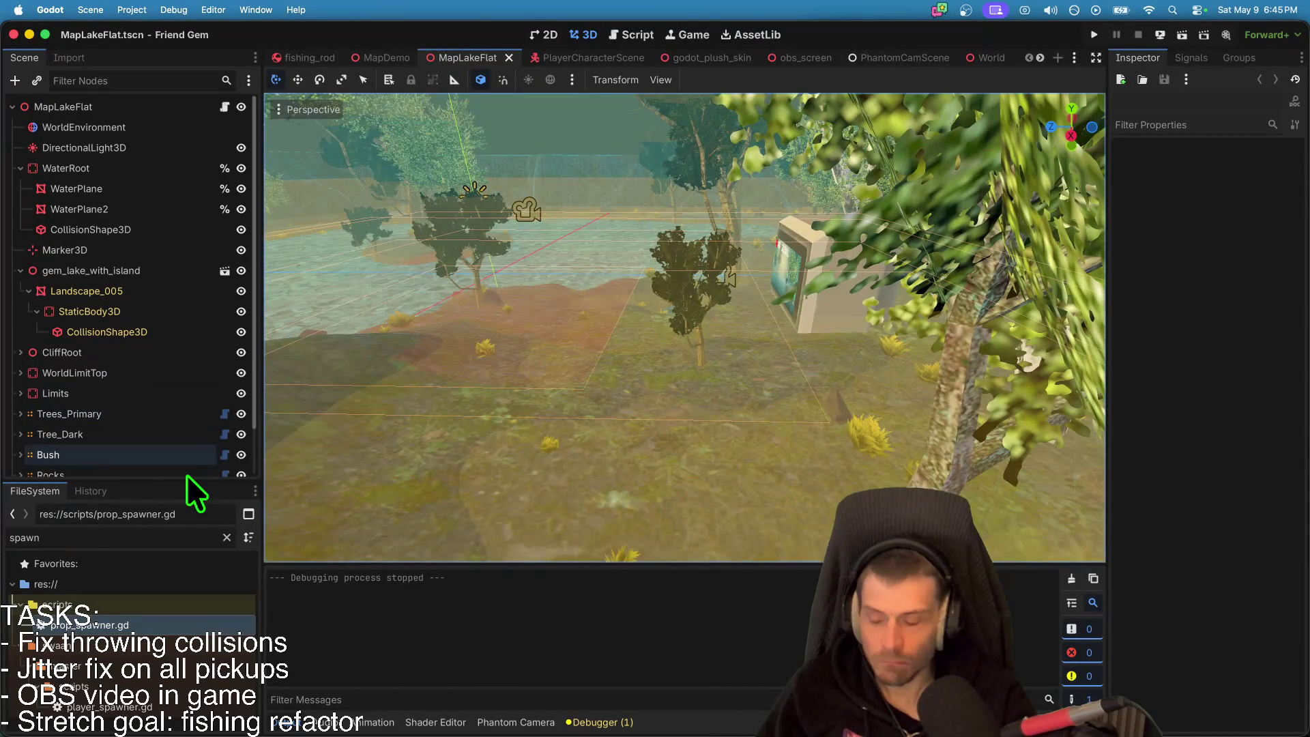
mouse_move(181, 483)
left_mouse_down()
mouse_move(153, 631)
mouse_move(156, 601)
left_mouse_up()
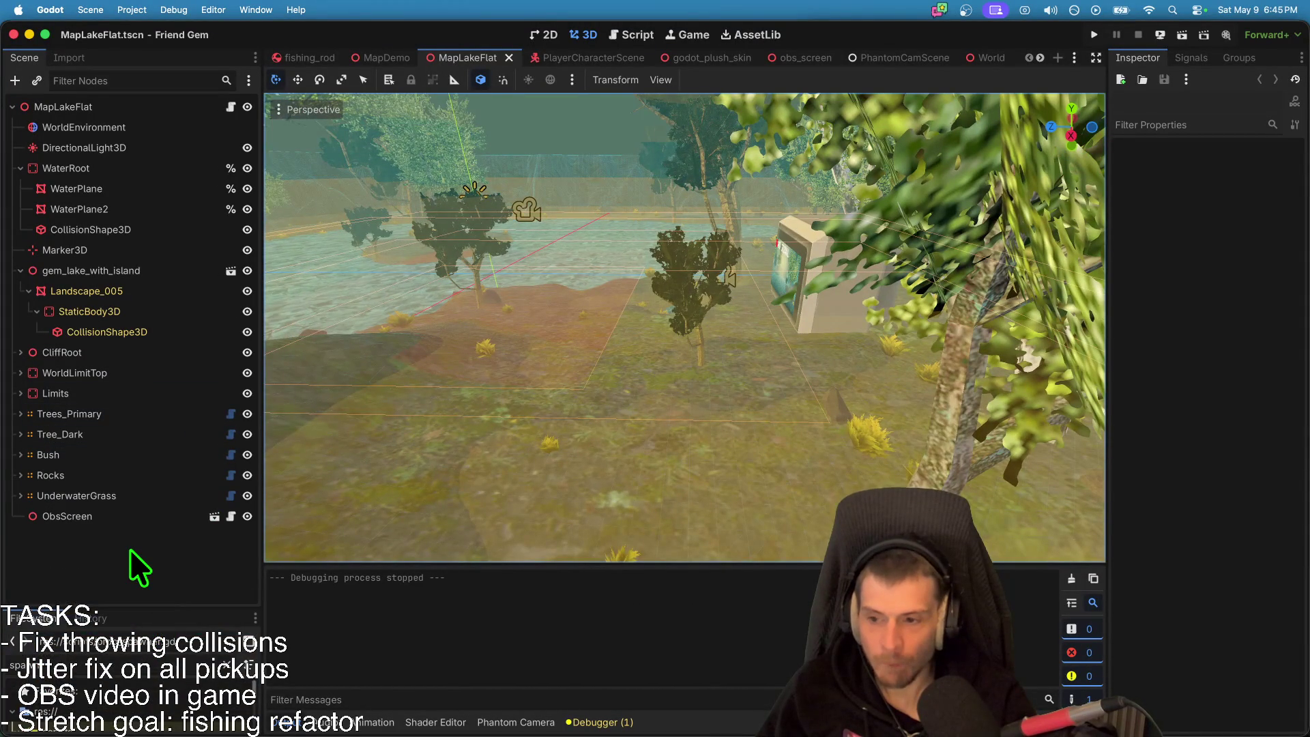
- Collapse gem_lake_with_island and WaterRoot, then select Marker3D and drag it along X
left_click(103, 266)
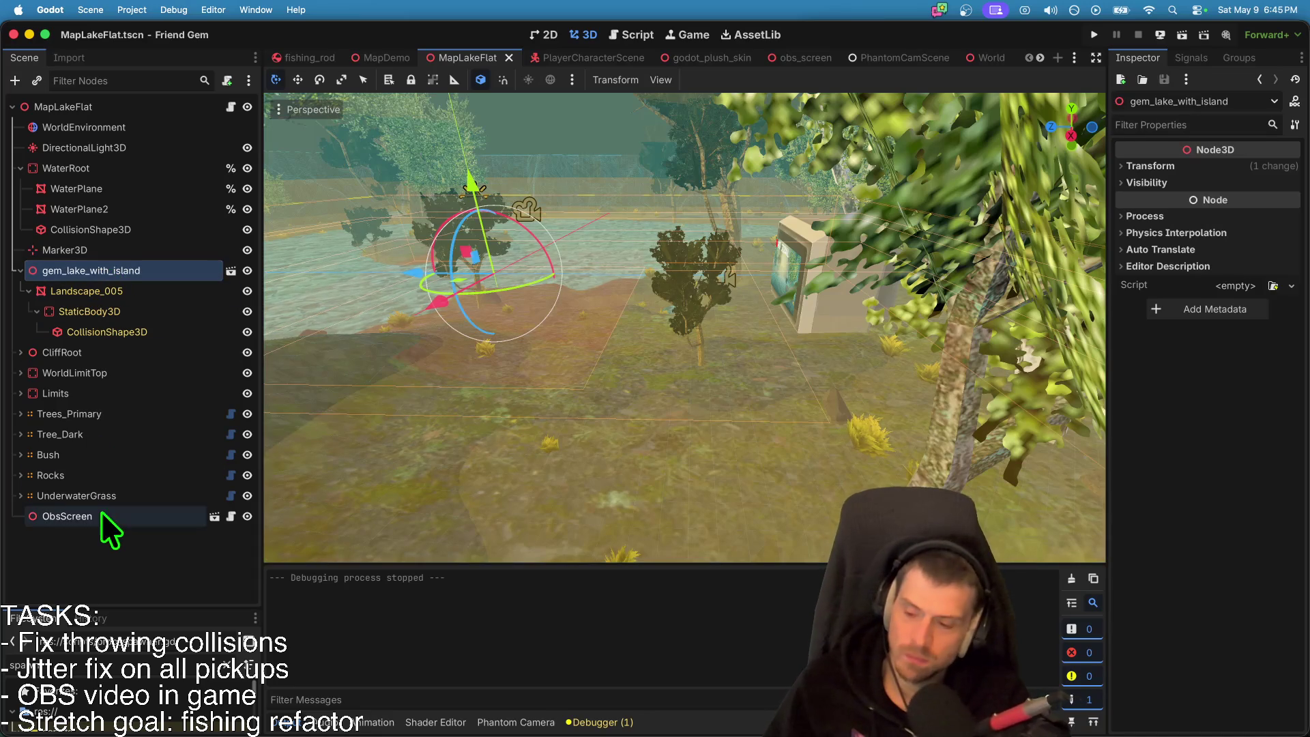
left_click(104, 513)
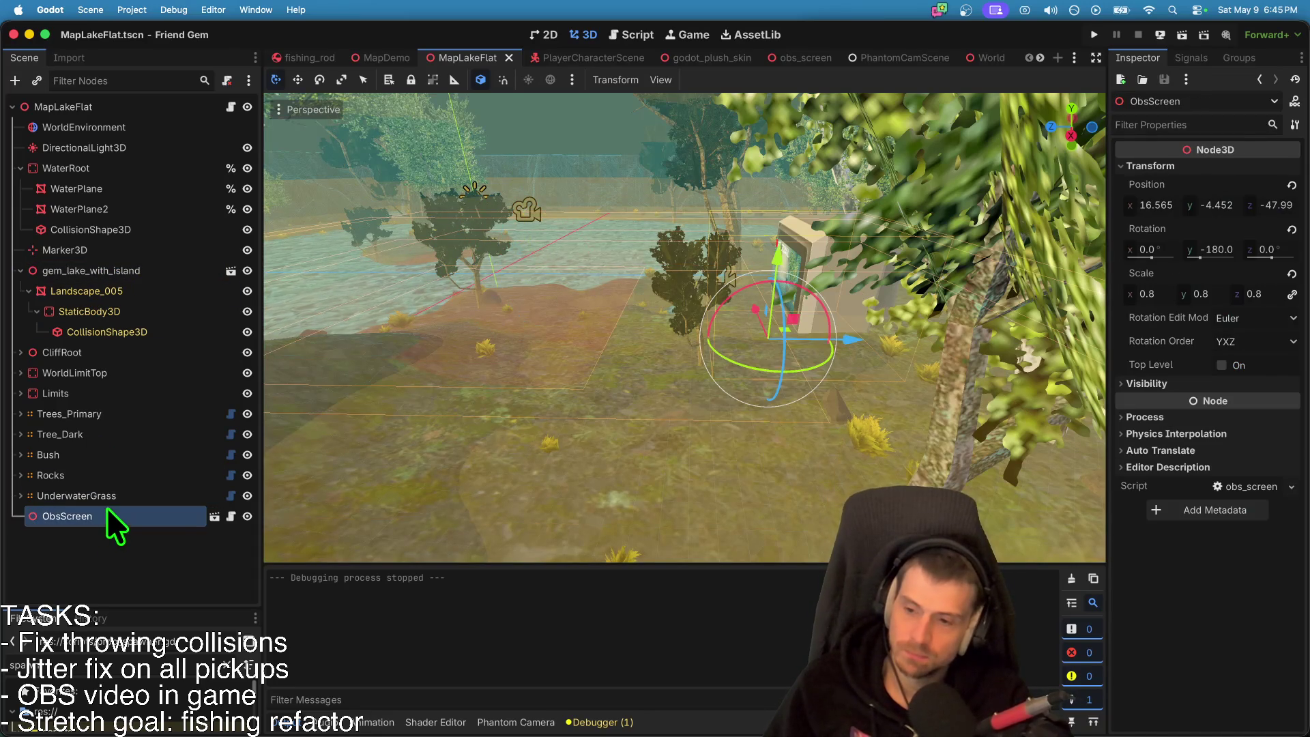
left_click(148, 558)
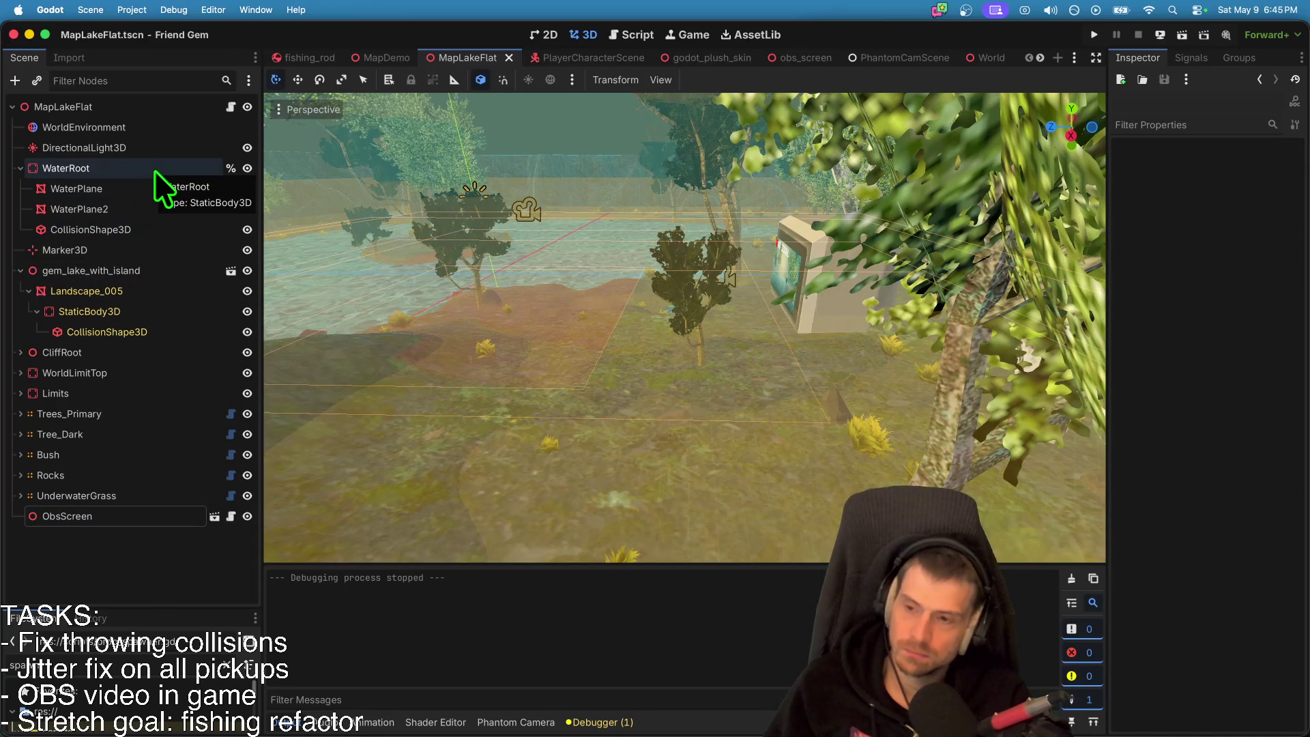
left_click(118, 272)
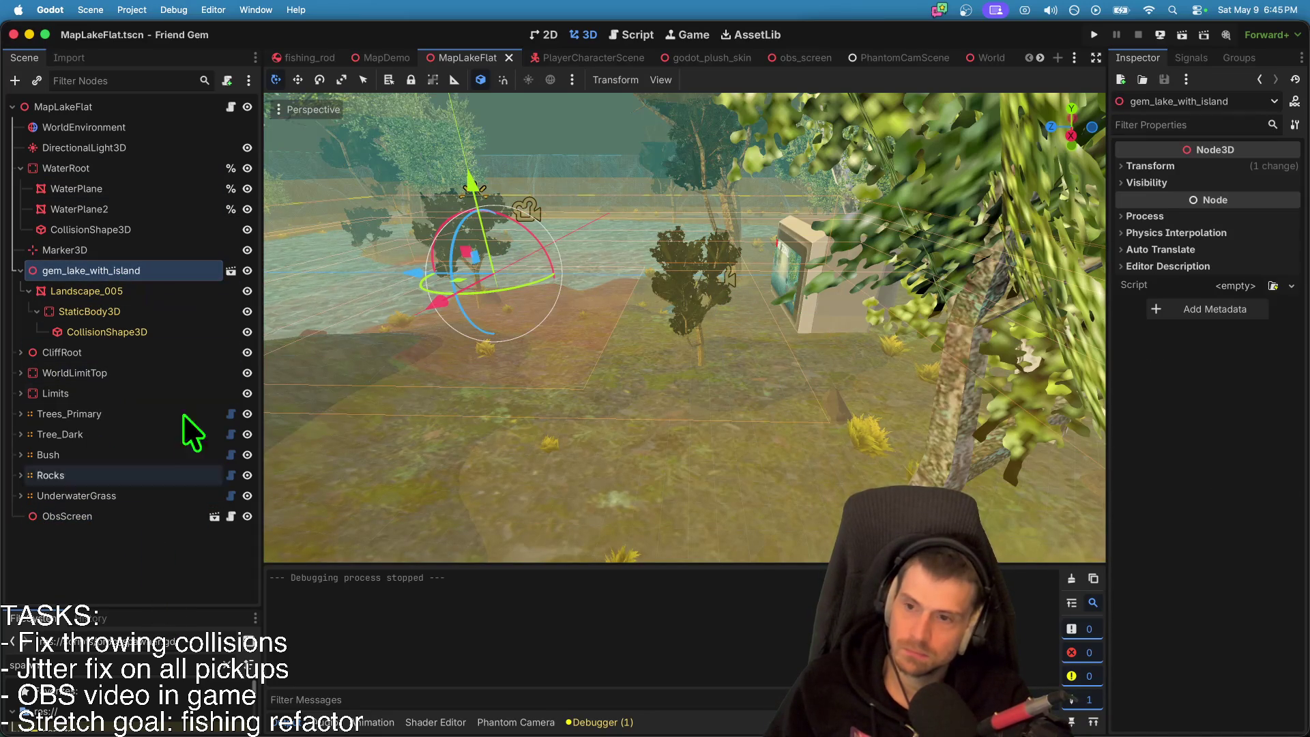
left_click(124, 578)
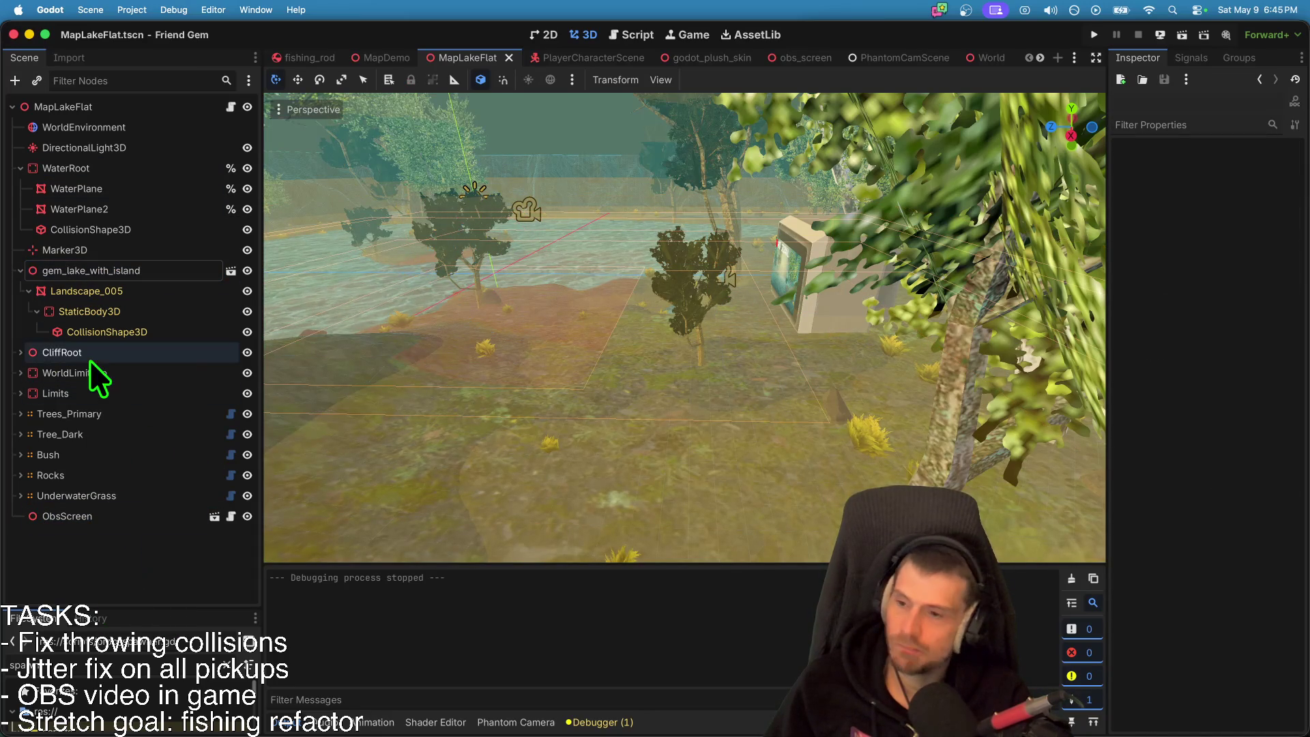
left_click(19, 269)
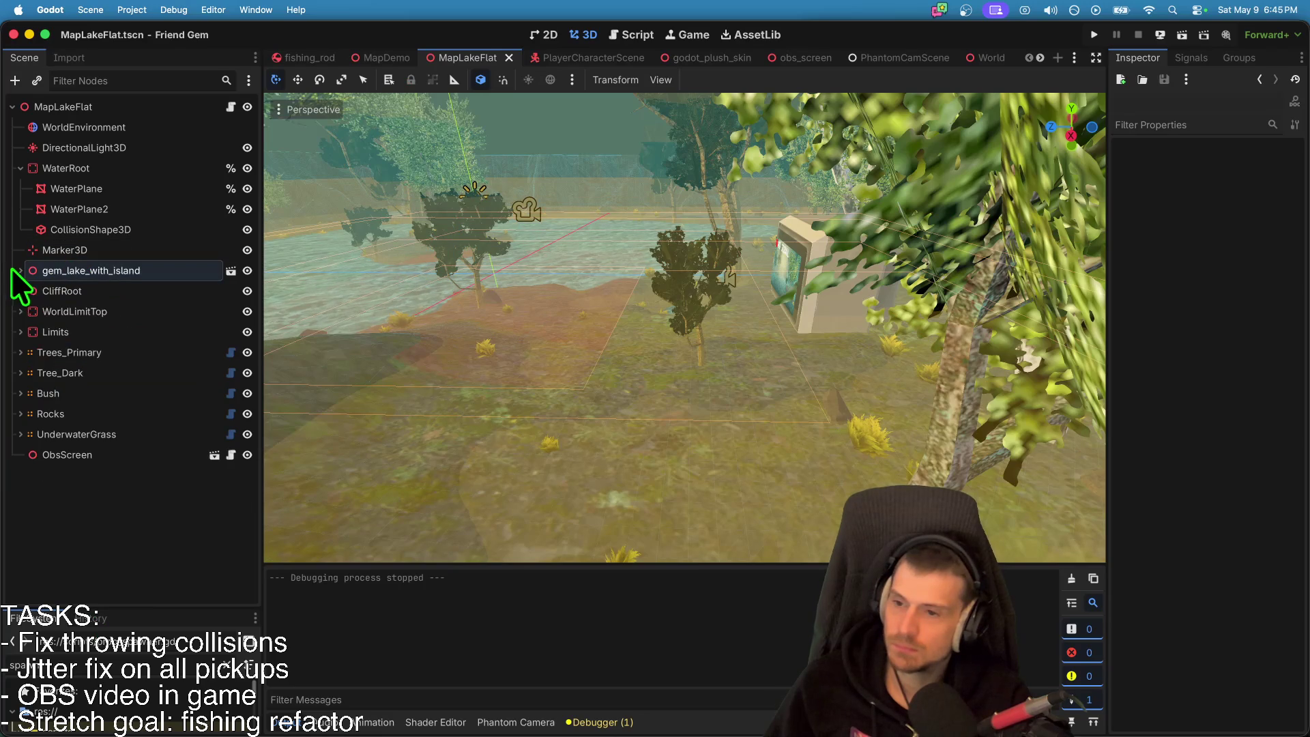
left_click(99, 164)
key("Left")
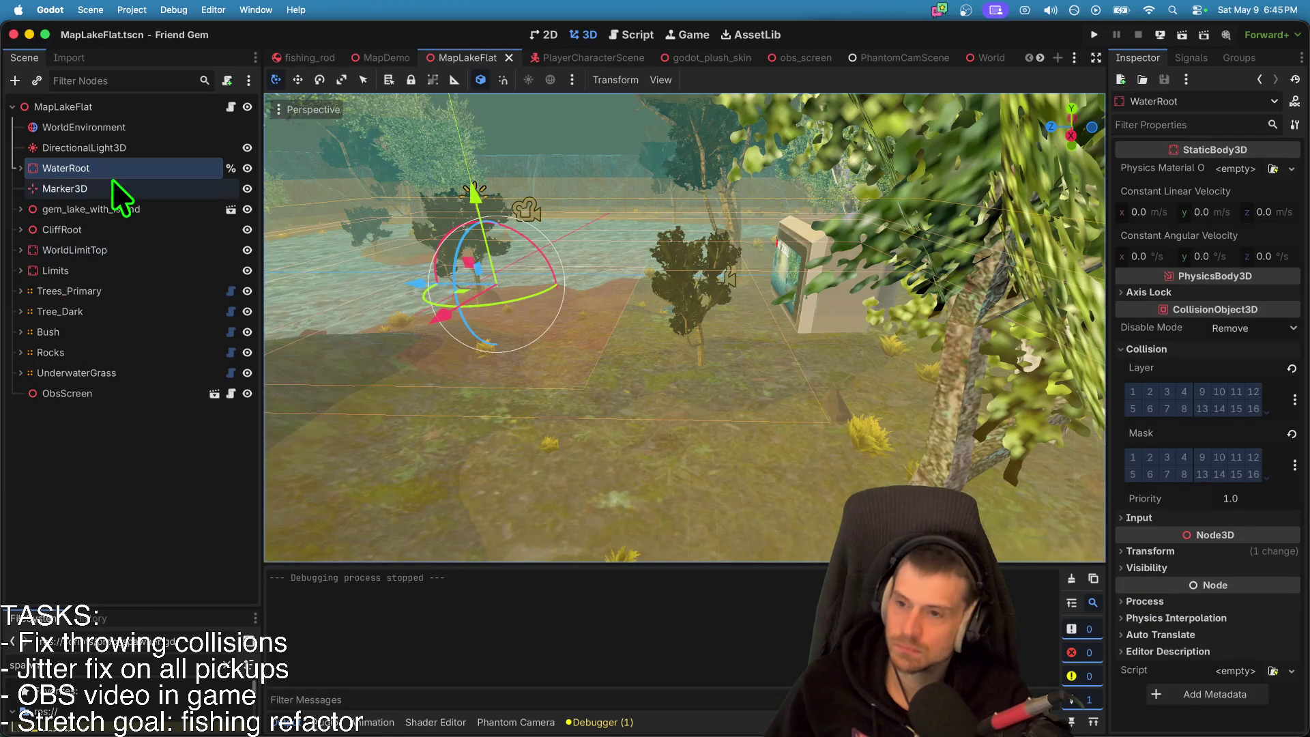
left_click(115, 186)
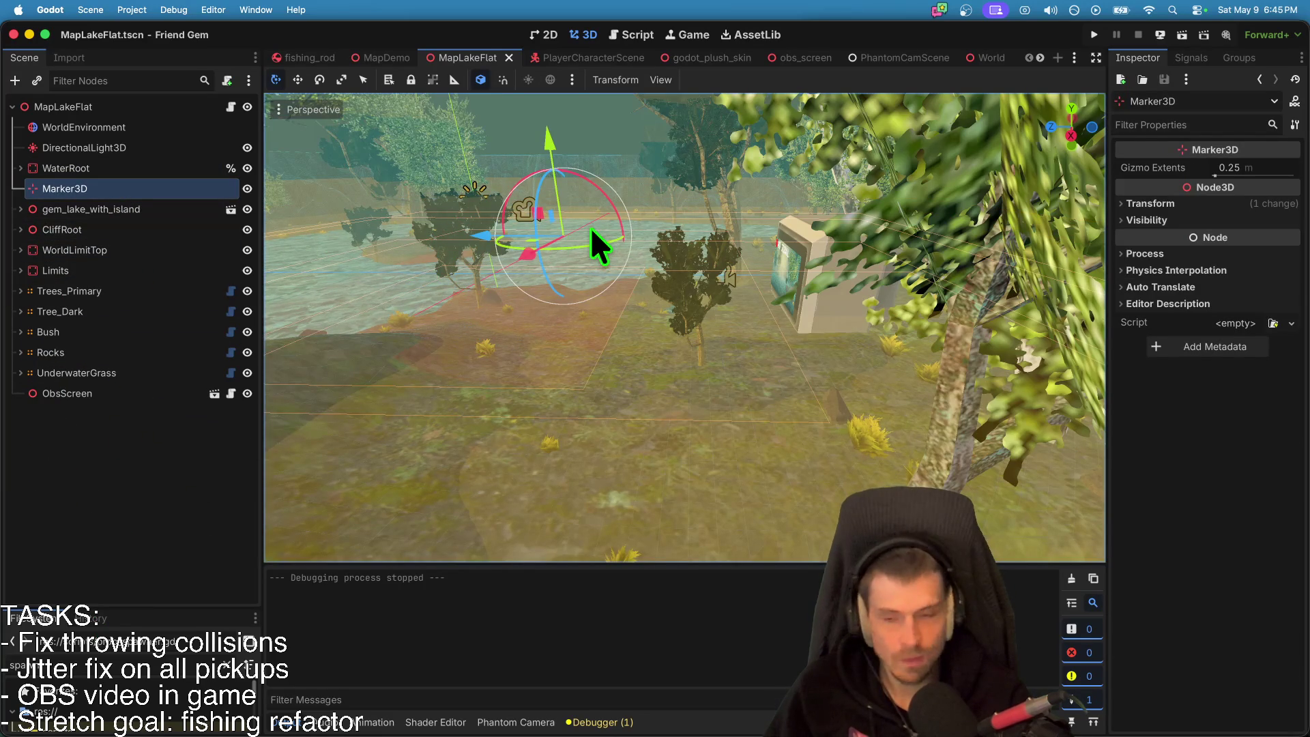
left_click_drag(522, 256, 363, 513)
- Drag Marker3D further right, undo an accidental Position reset, and reselect the marker
mouse_move(346, 326)
left_mouse_down()
mouse_move(546, 353)
mouse_move(603, 383)
mouse_move(576, 503)
mouse_move(600, 513)
left_mouse_up()
left_click(1201, 199)
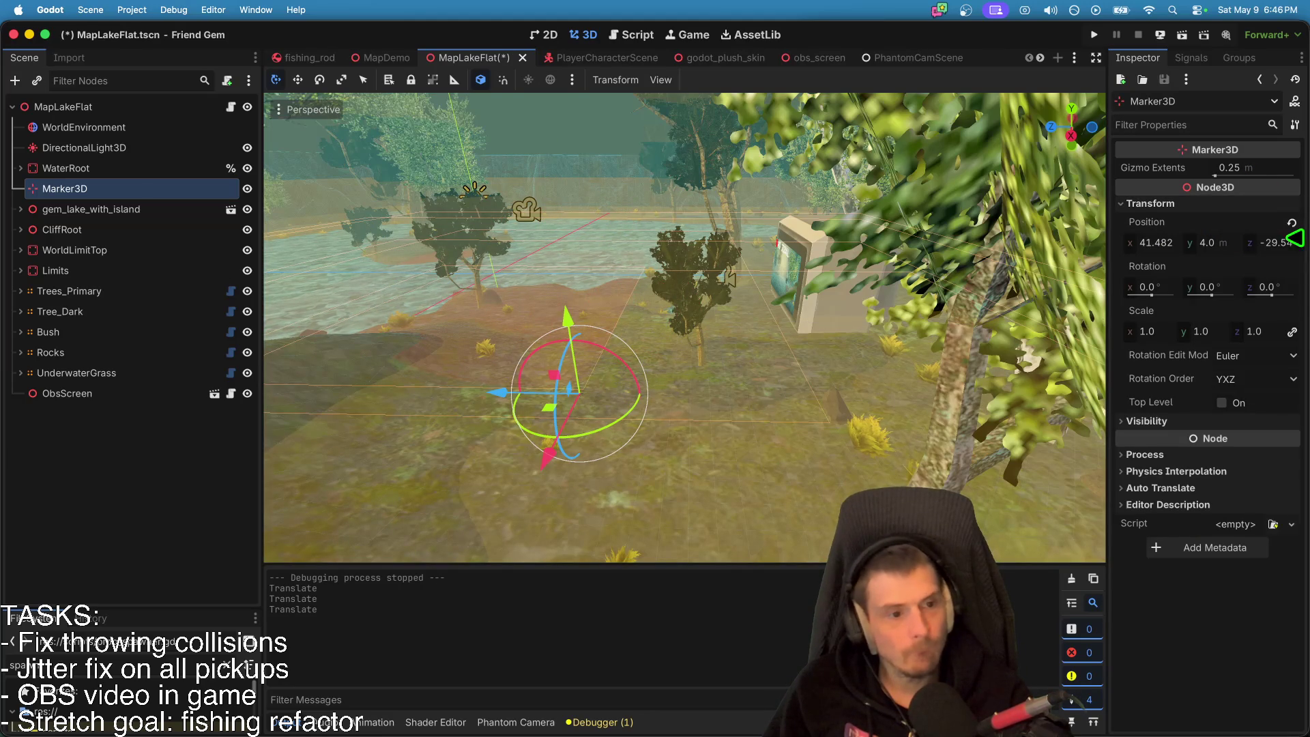
right_click(1202, 227)
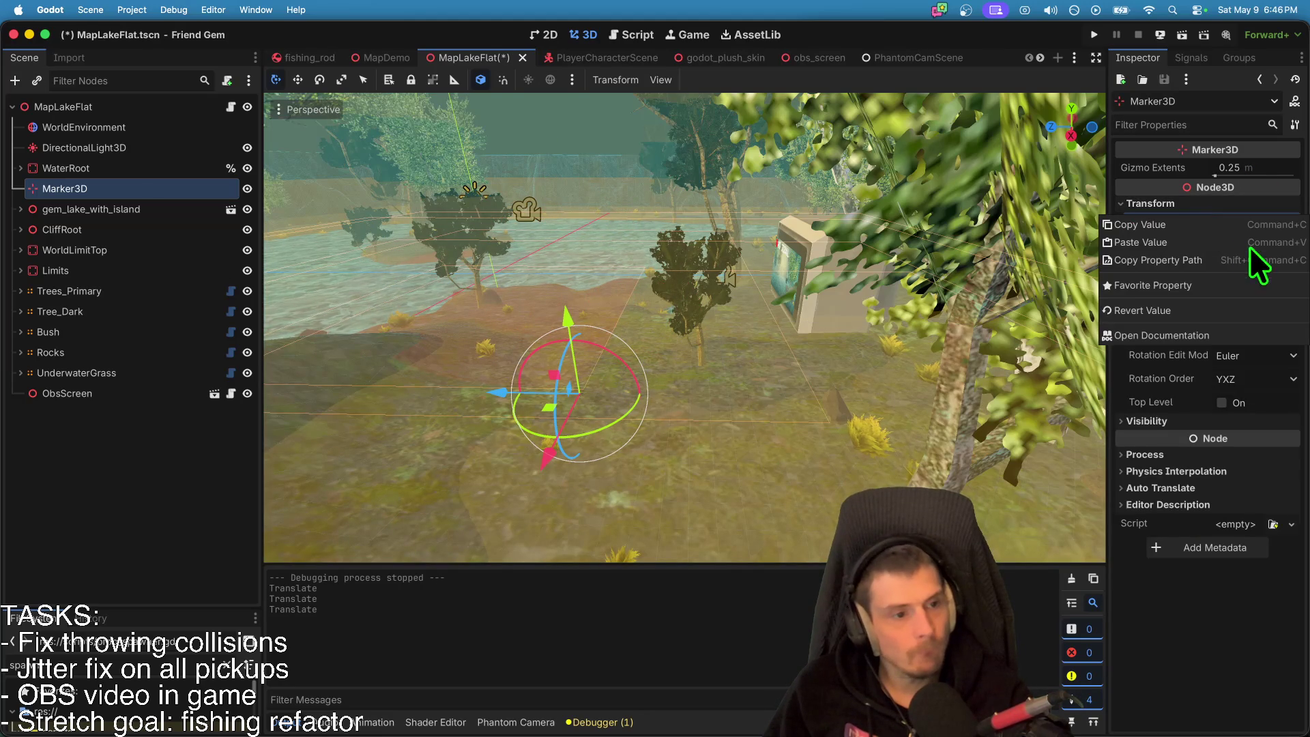
left_click(1198, 259)
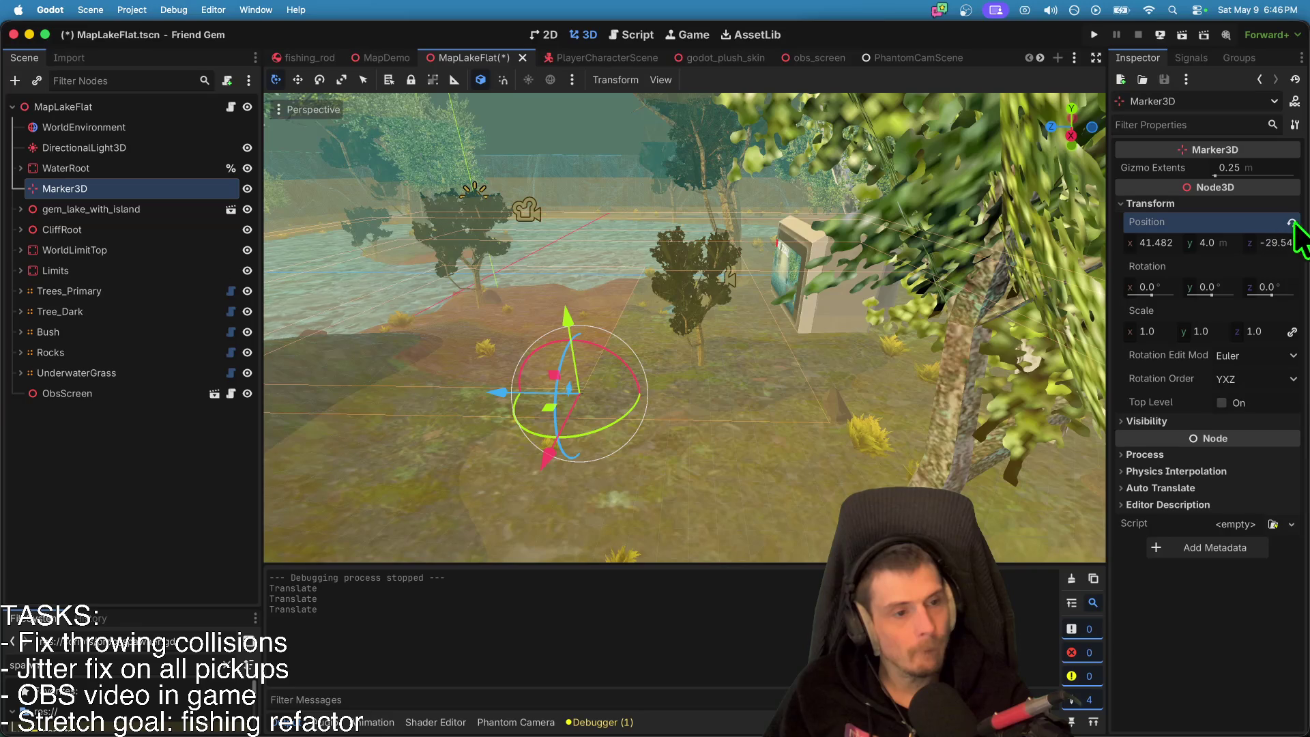
left_click(1291, 222)
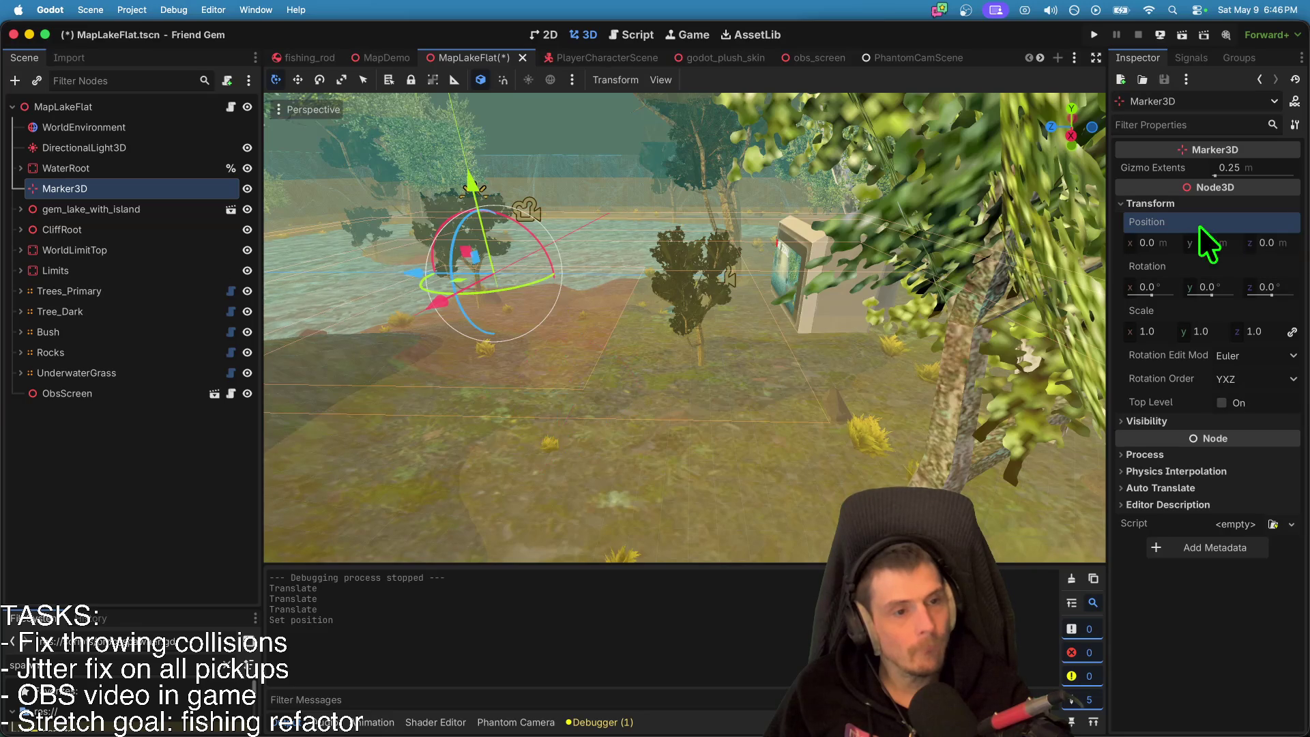
left_click(91, 535)
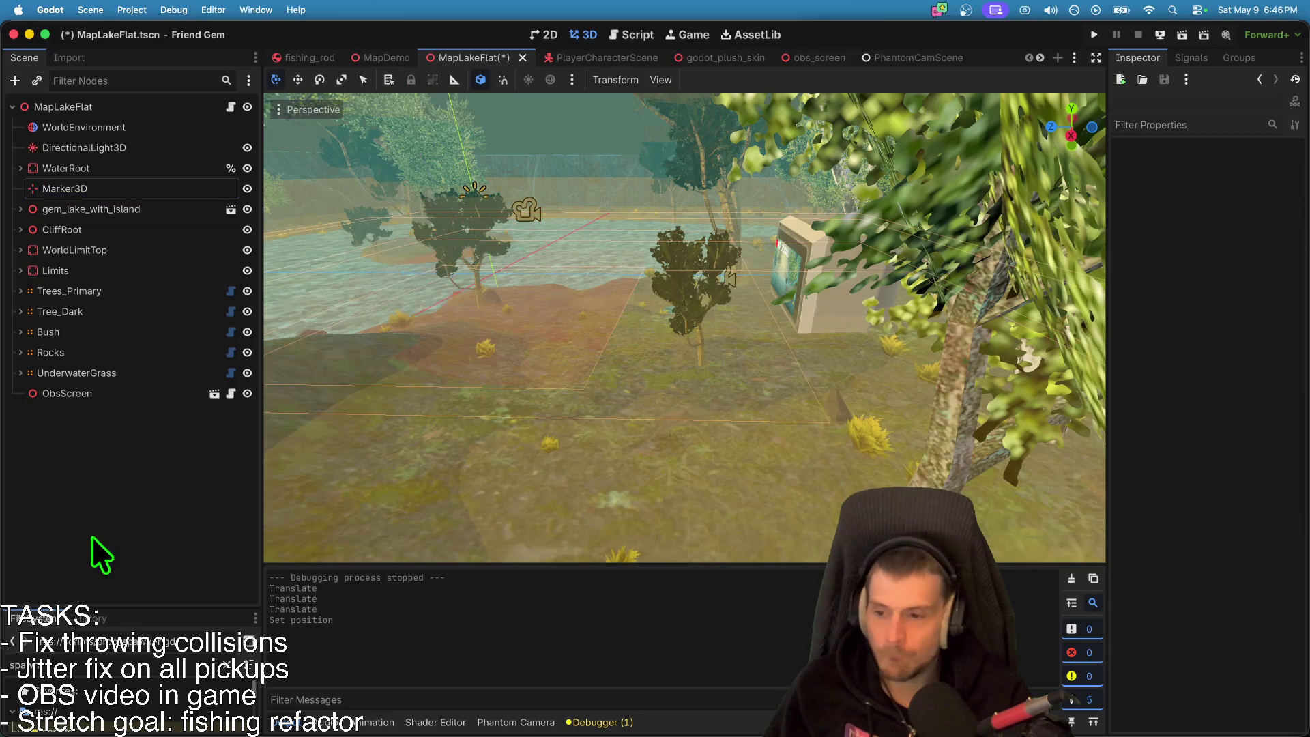
key("super+z")
key("super+z")
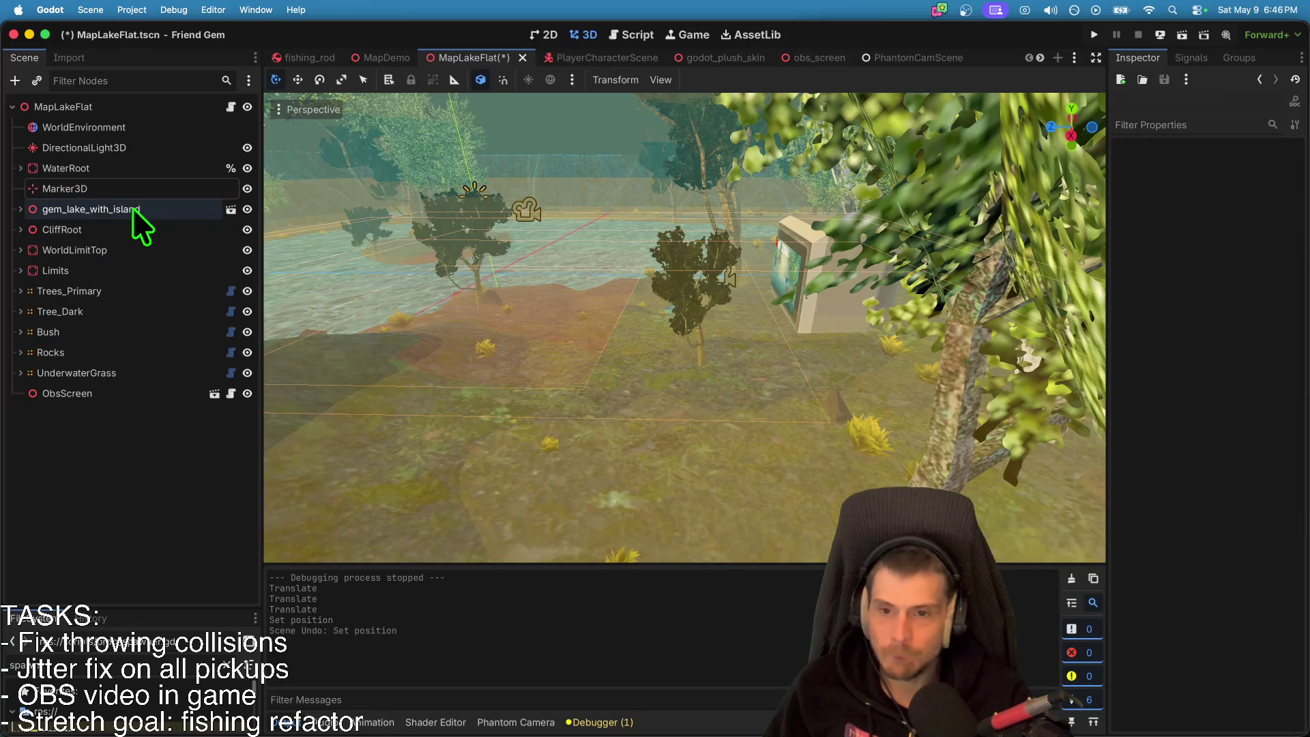
key("super+shift+z")
key("super+shift+z")
key("super+z")
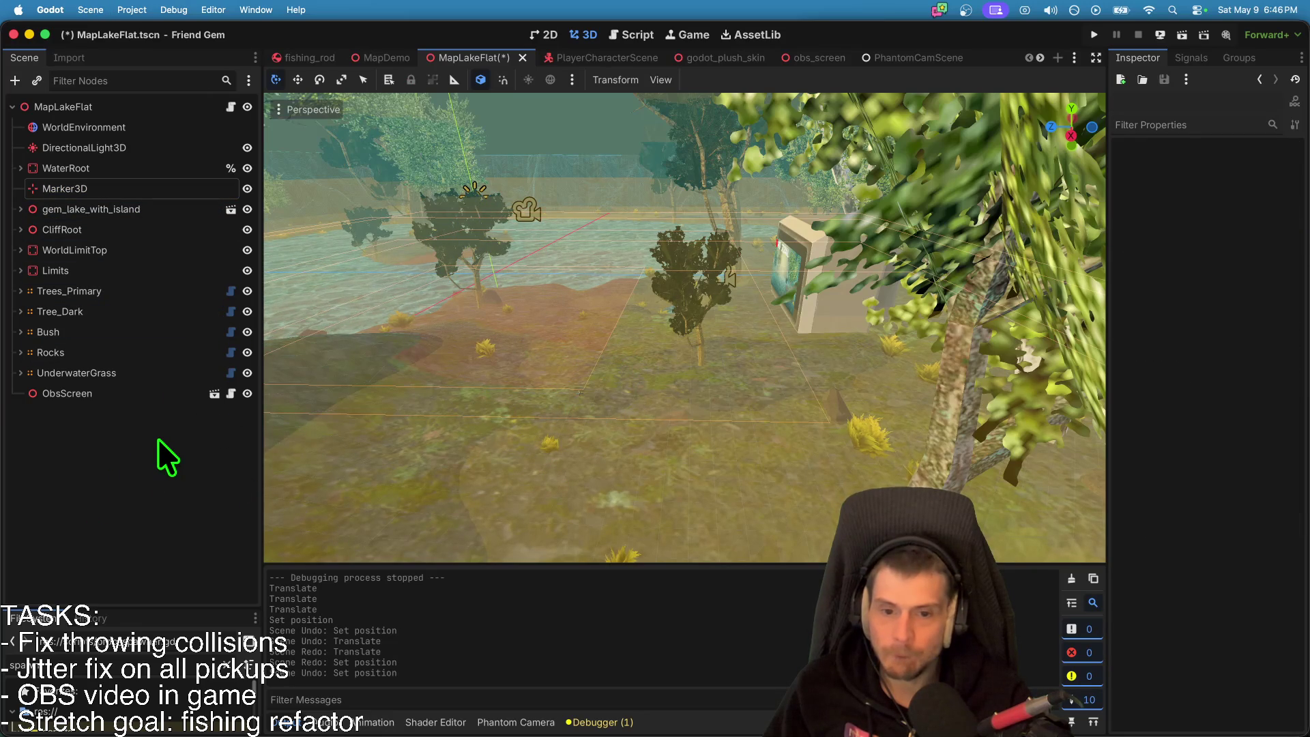
left_click(111, 194)
- Enter Marker3D's Inspector Position as x 45, y 5, z -30
left_click(1154, 243)
type("0")
key("Tab")
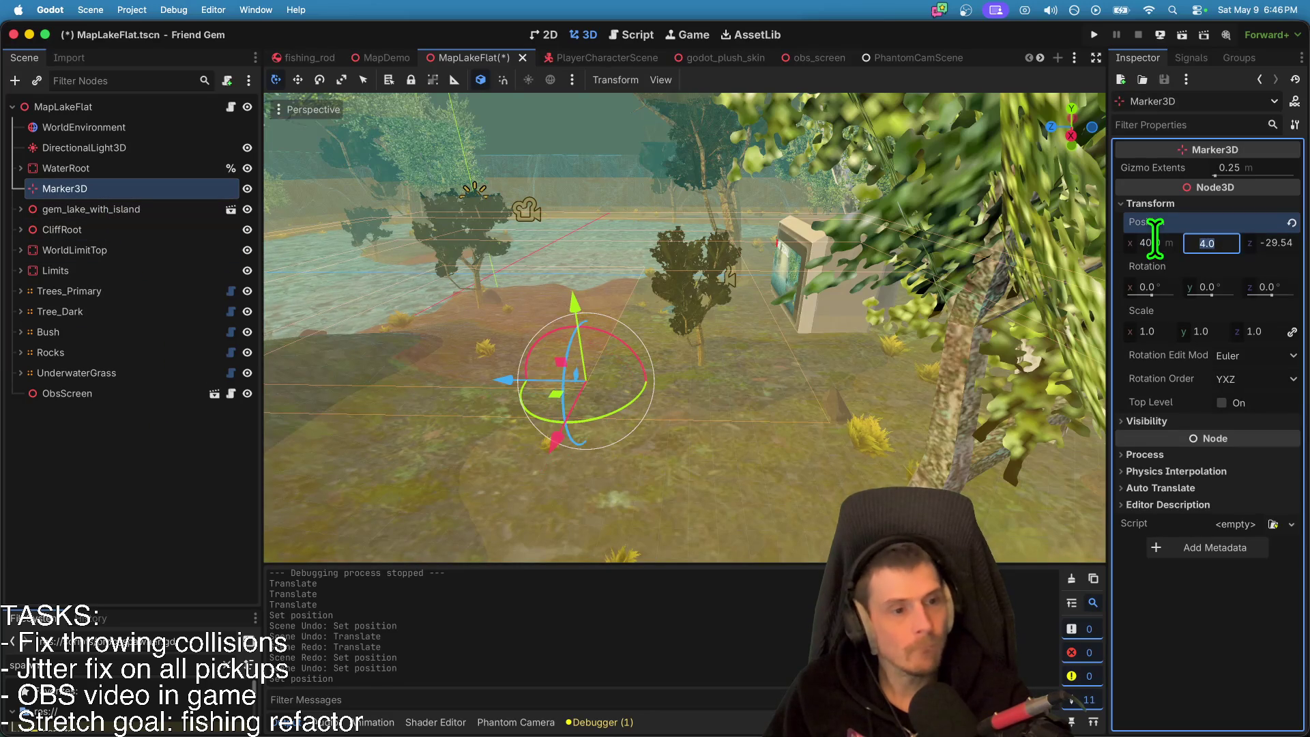
key("Tab")
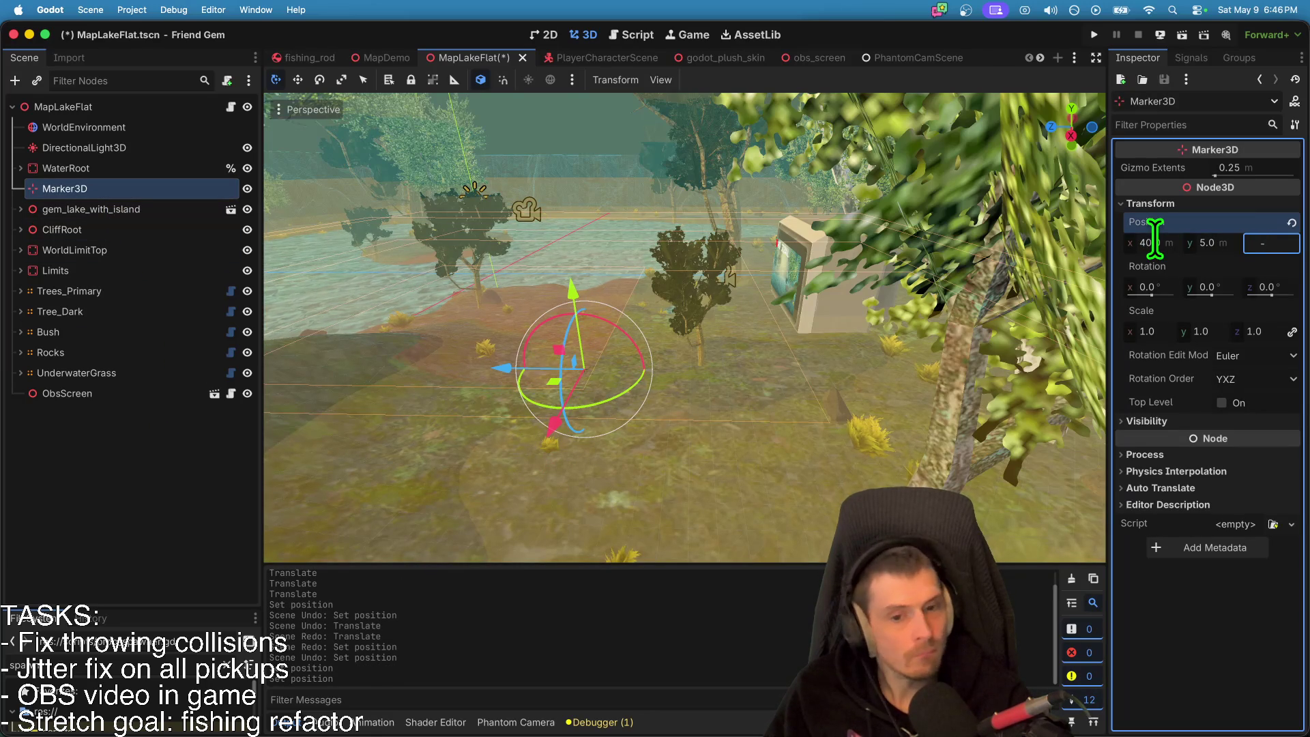
key("Return")
left_click(1280, 246)
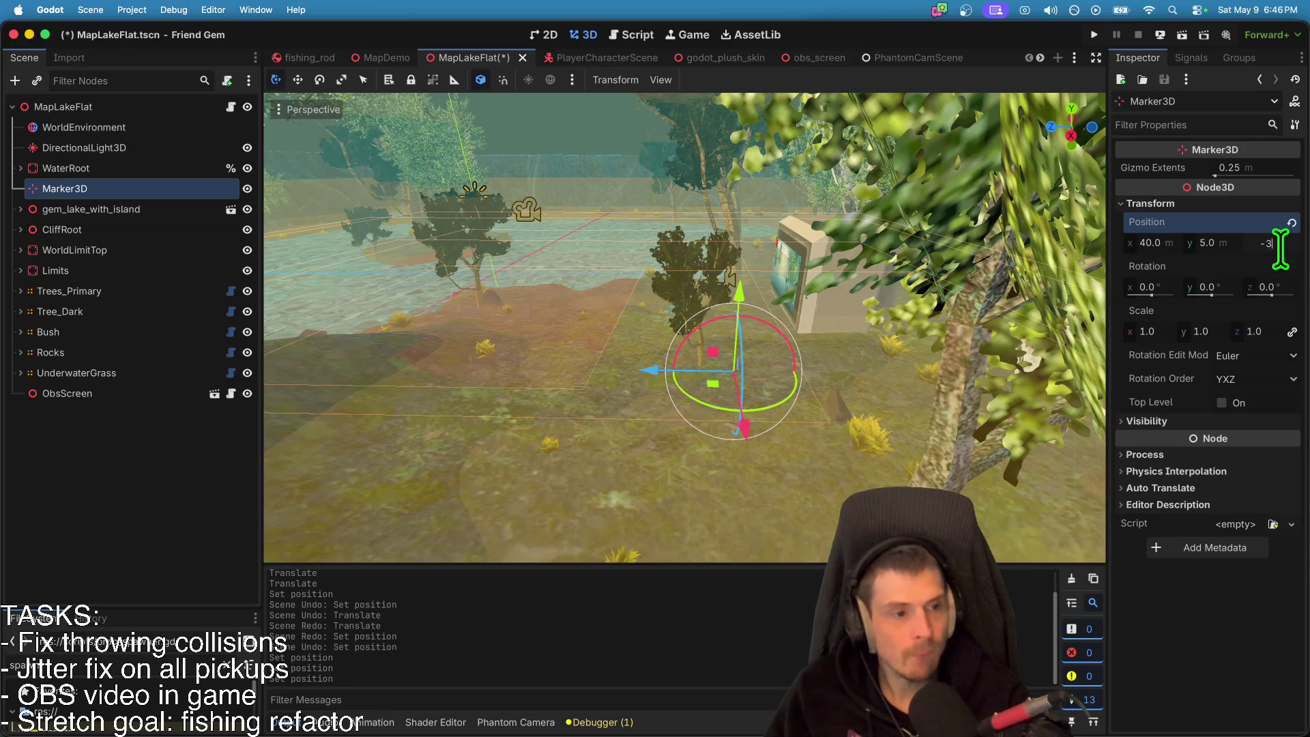
type("30")
key("Return")
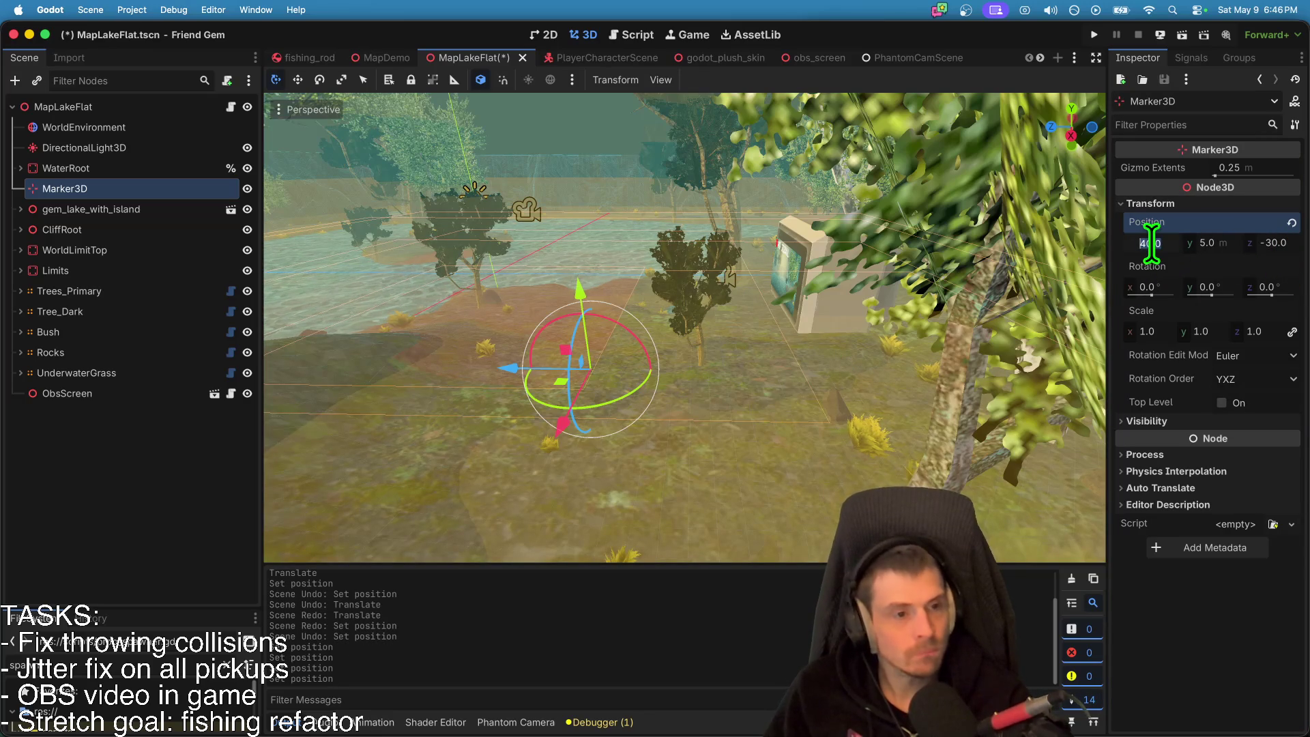
key("Return")
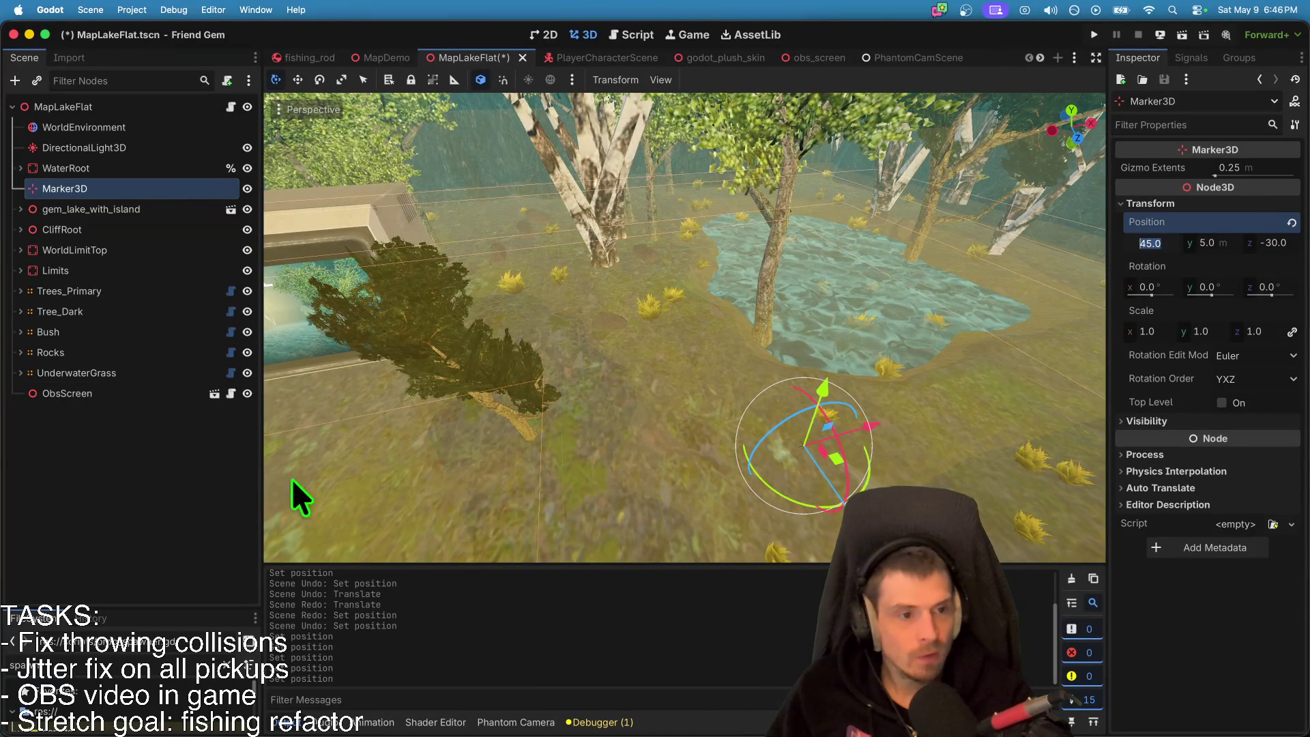
- Save MapLakeFlat and open prop_spawner.gd from the FileSystem dock
left_click(99, 488)
key("super+s")
left_click(631, 34)
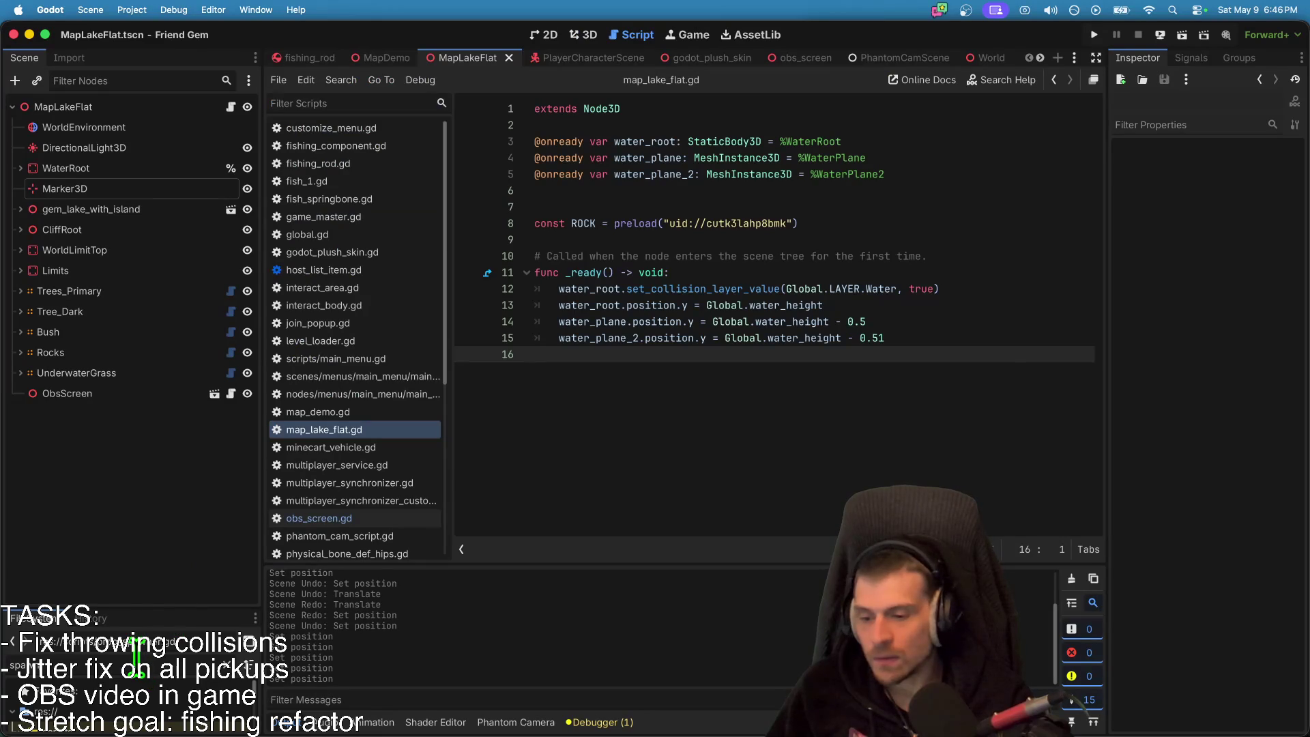
left_click_drag(153, 611, 153, 407)
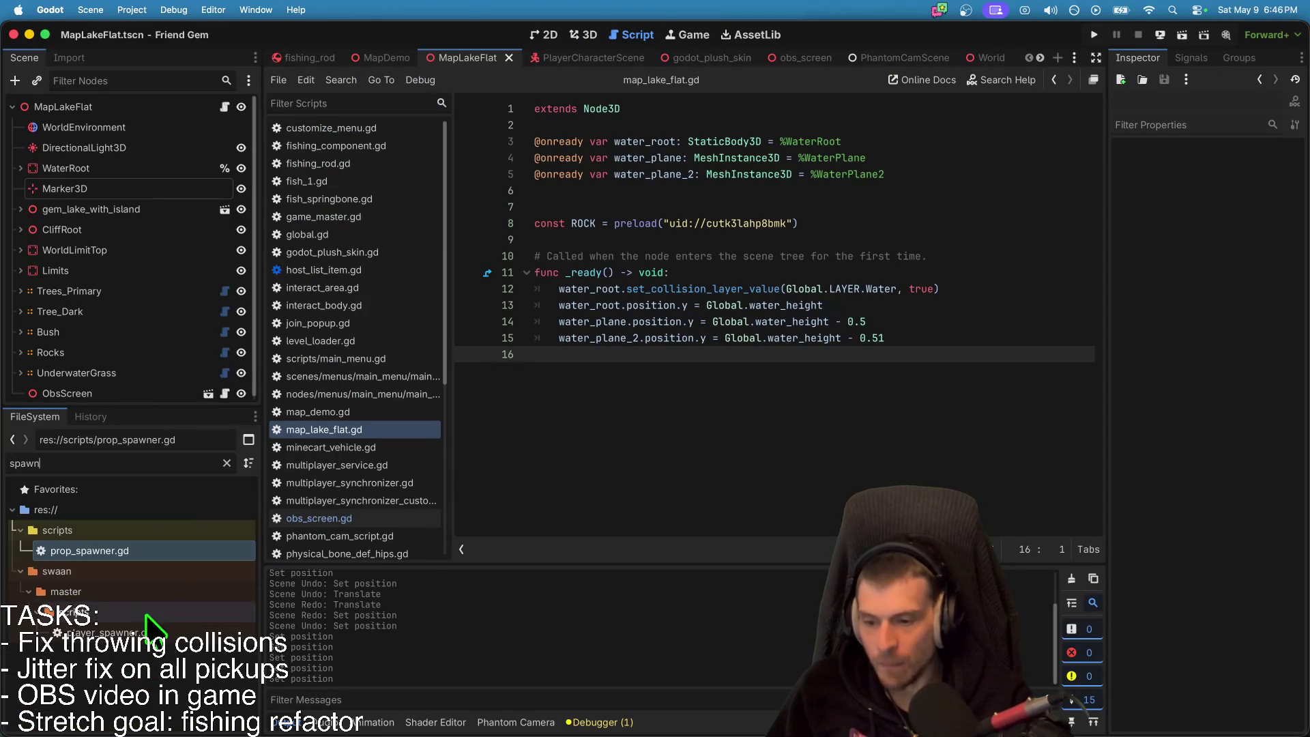
double_click(125, 550)
scroll(744, 344, "down", 3)
scroll(751, 345, "up", 5)
- Go to random_spawn's header on line 36 and delete the stray 'n' in its parentheses
left_click(737, 344)
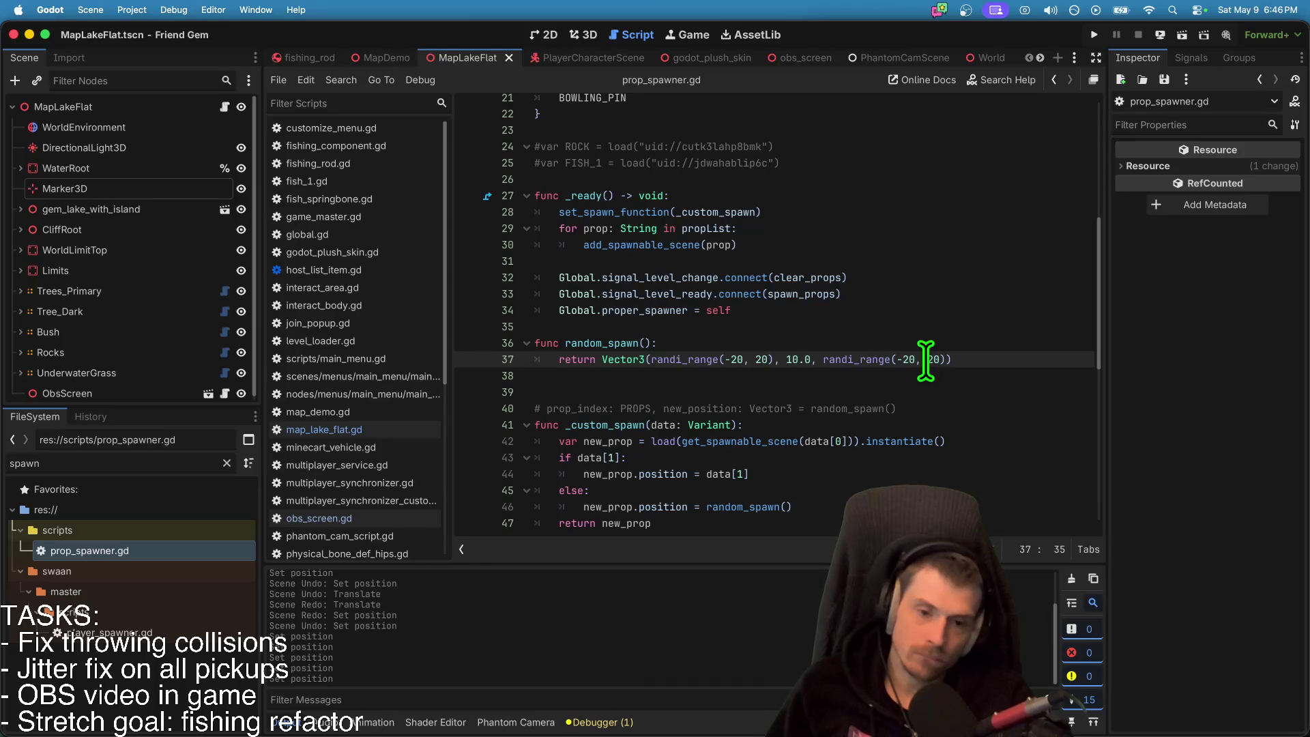
key("Up")
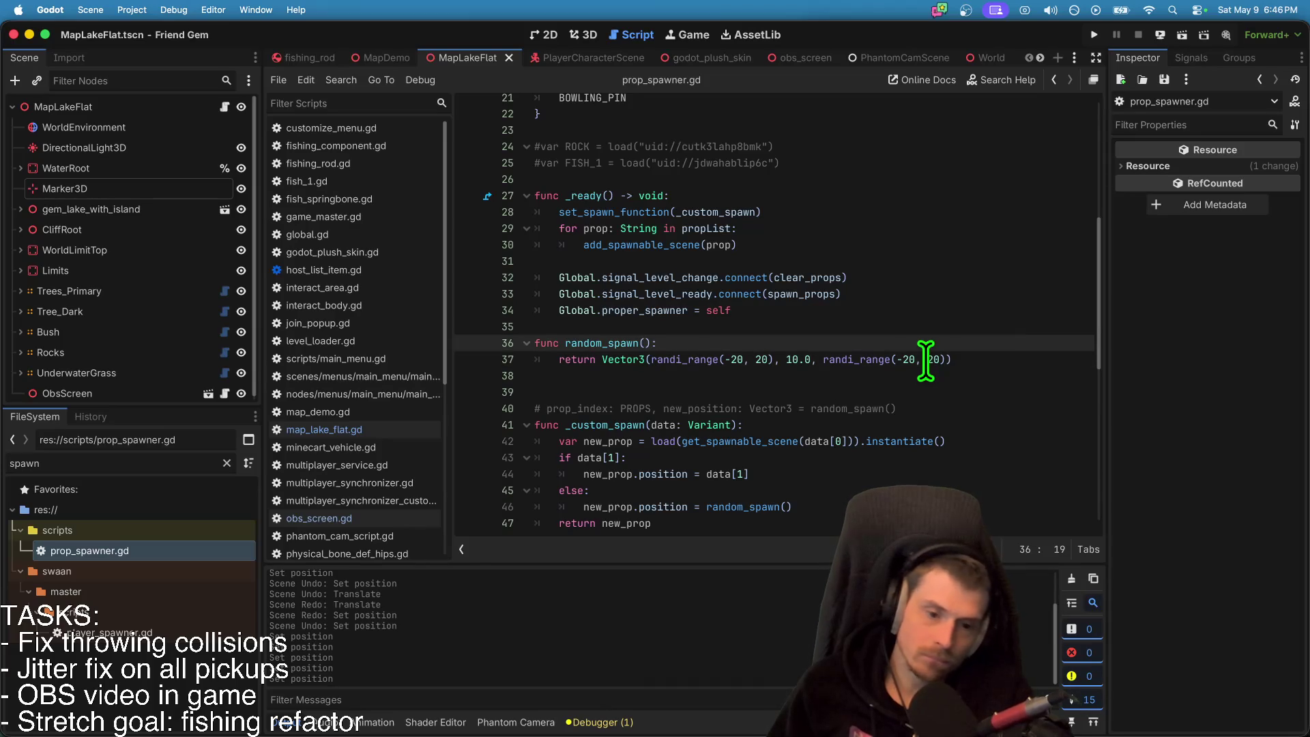
scroll(819, 247, "down", 2)
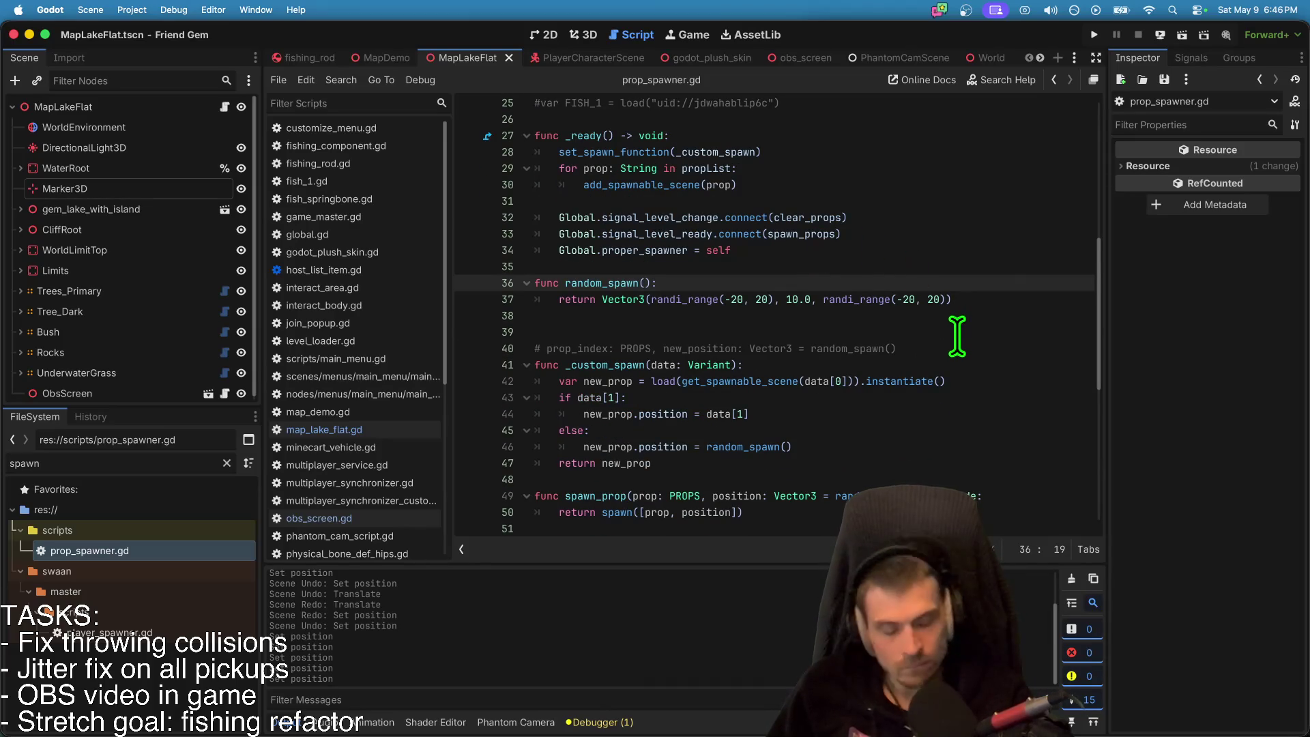
key("BackSpace")
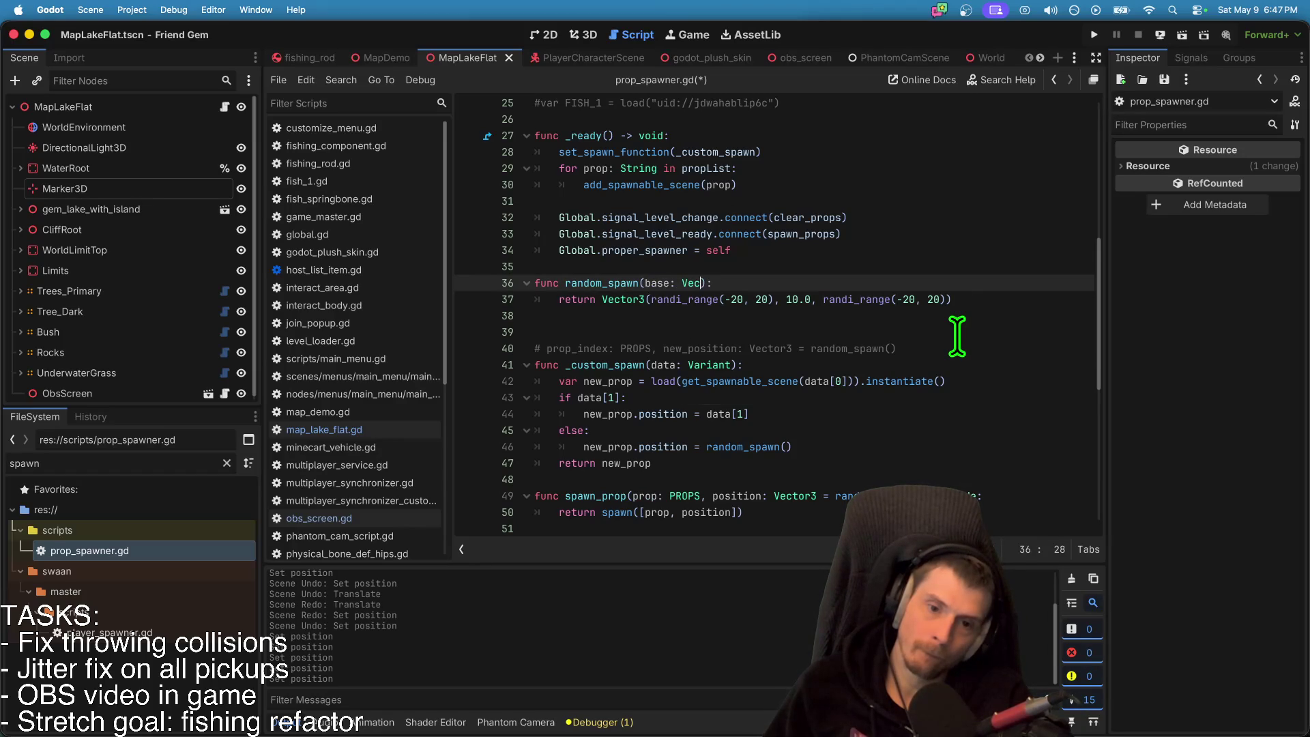
- Declare the parameter as base: Vector3 with a Vector3 default, using autocomplete
type("to")
key("Down")
key("Down")
key("Down")
key("Return")
type("Vect")
key("Down")
key("Down")
key("Down")
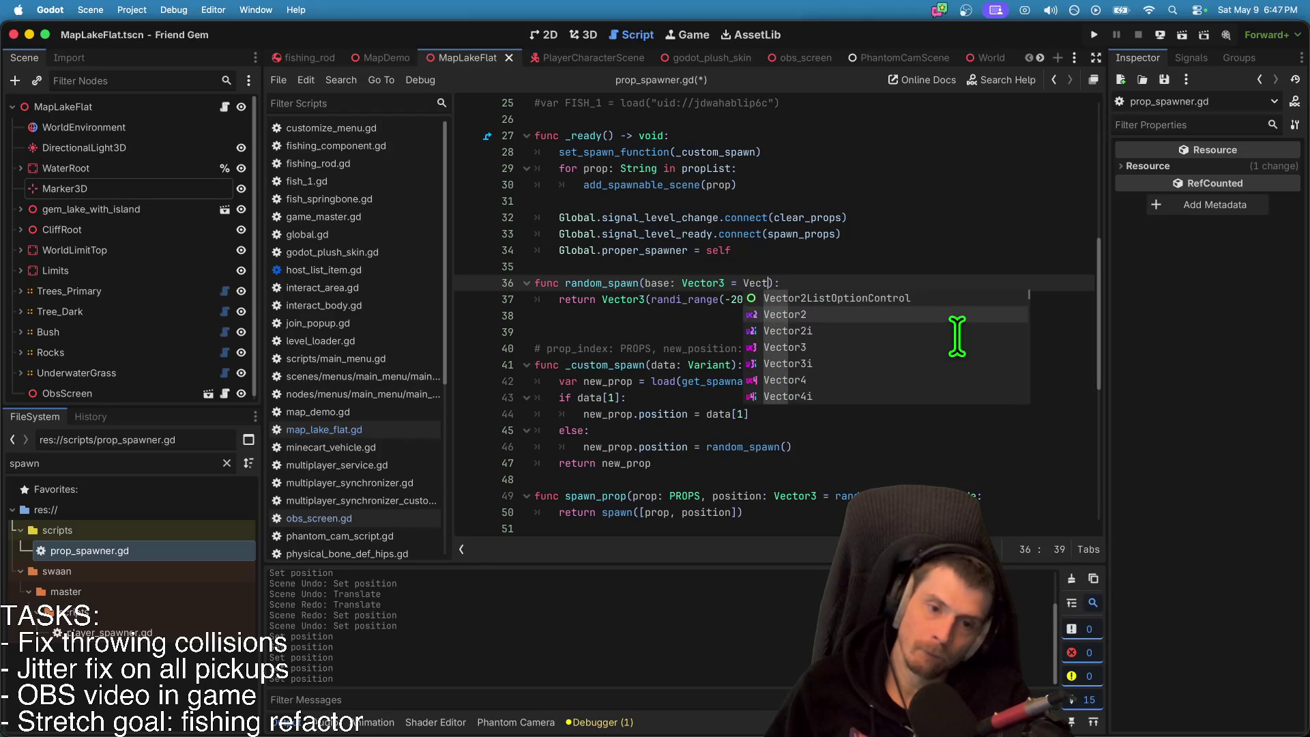
key("Return")
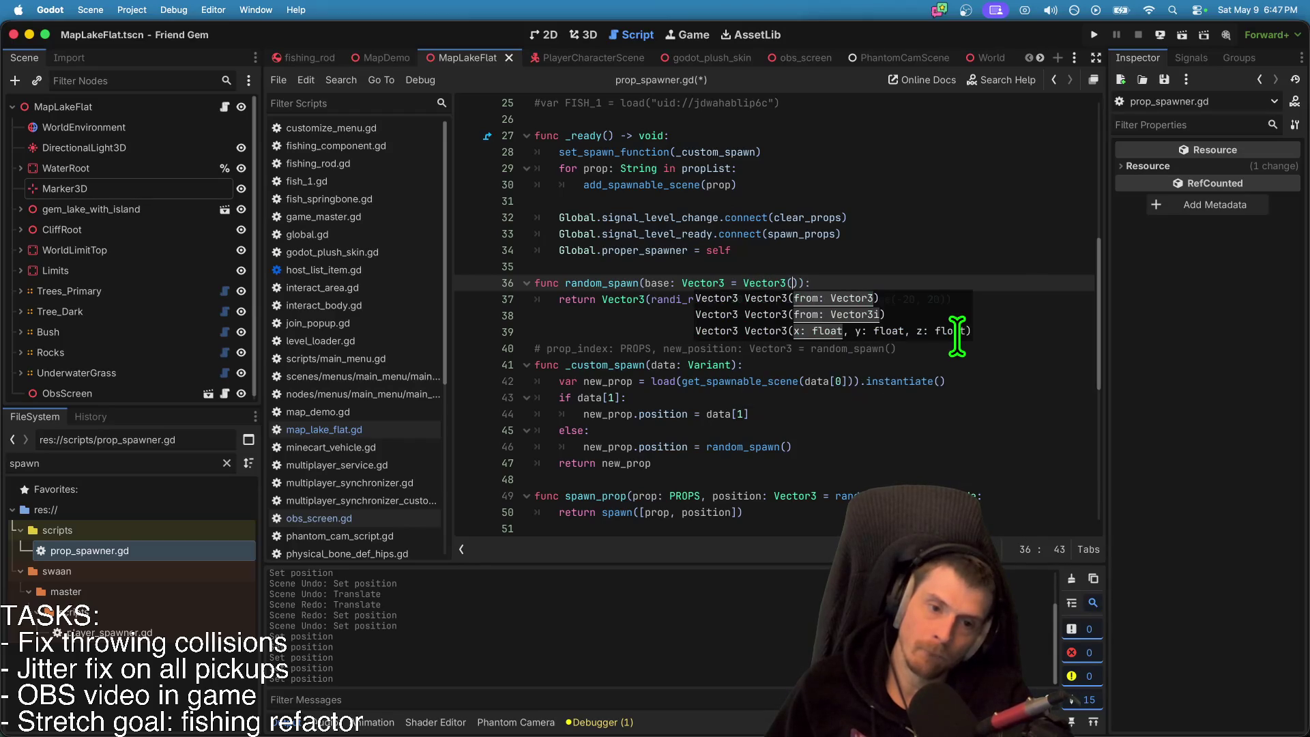
- Fill the default vector with 35.0, 5.0, -40.0
key("super+Tab")
key("super+Tab")
type("-")
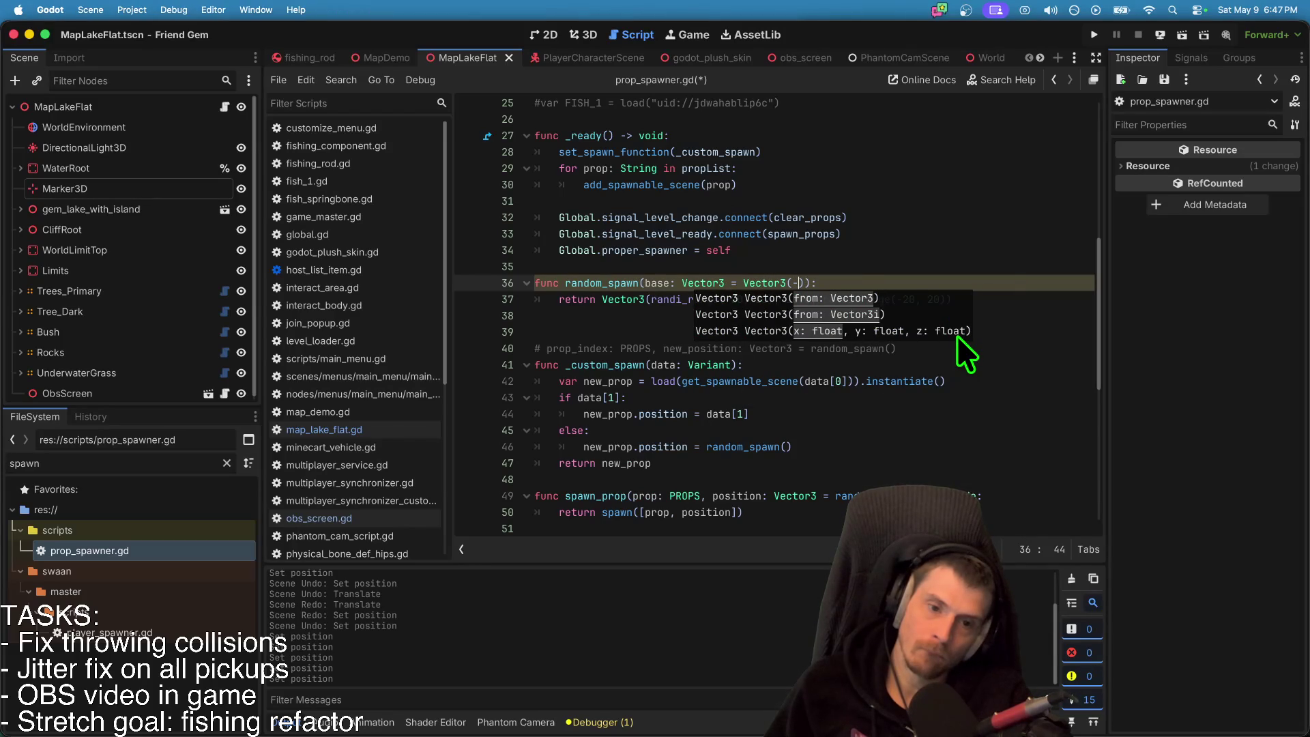
key("super+Tab")
key("super+Tab")
key("super+shift+Tab")
key("super+shift+Tab")
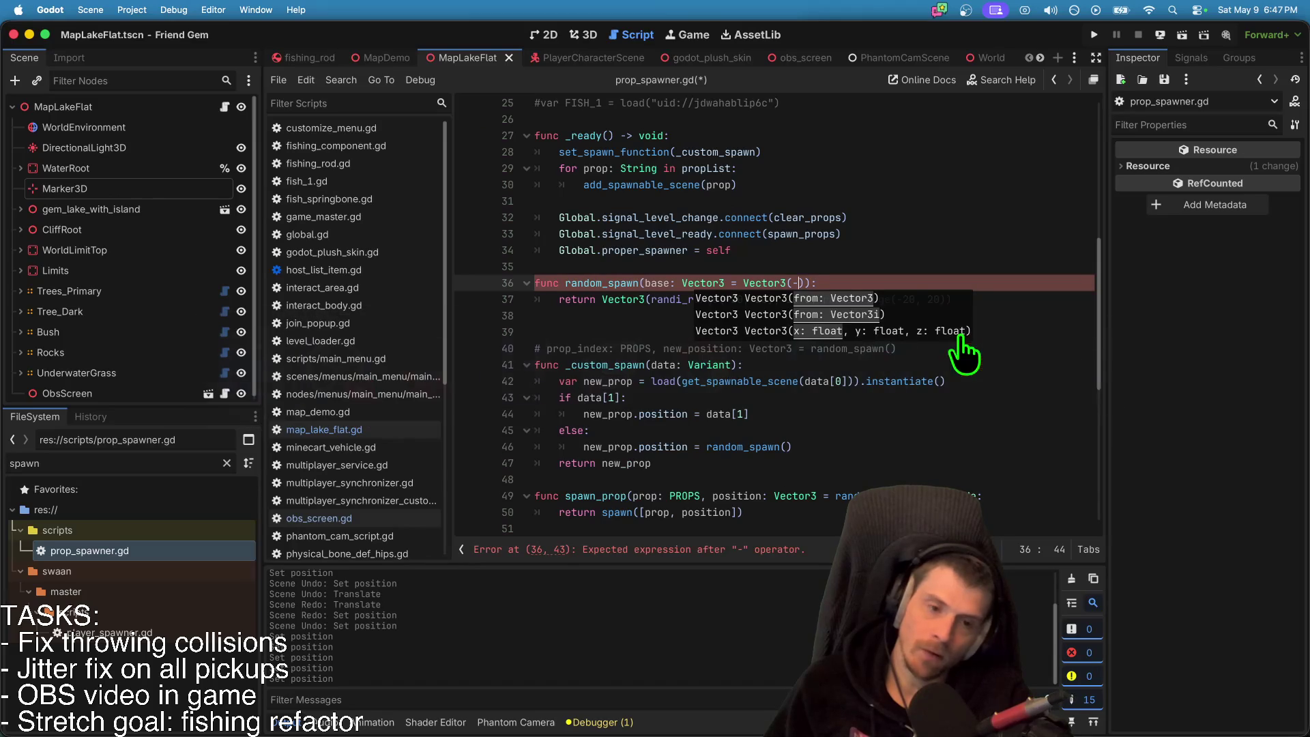
key("BackSpace")
type("35, 5")
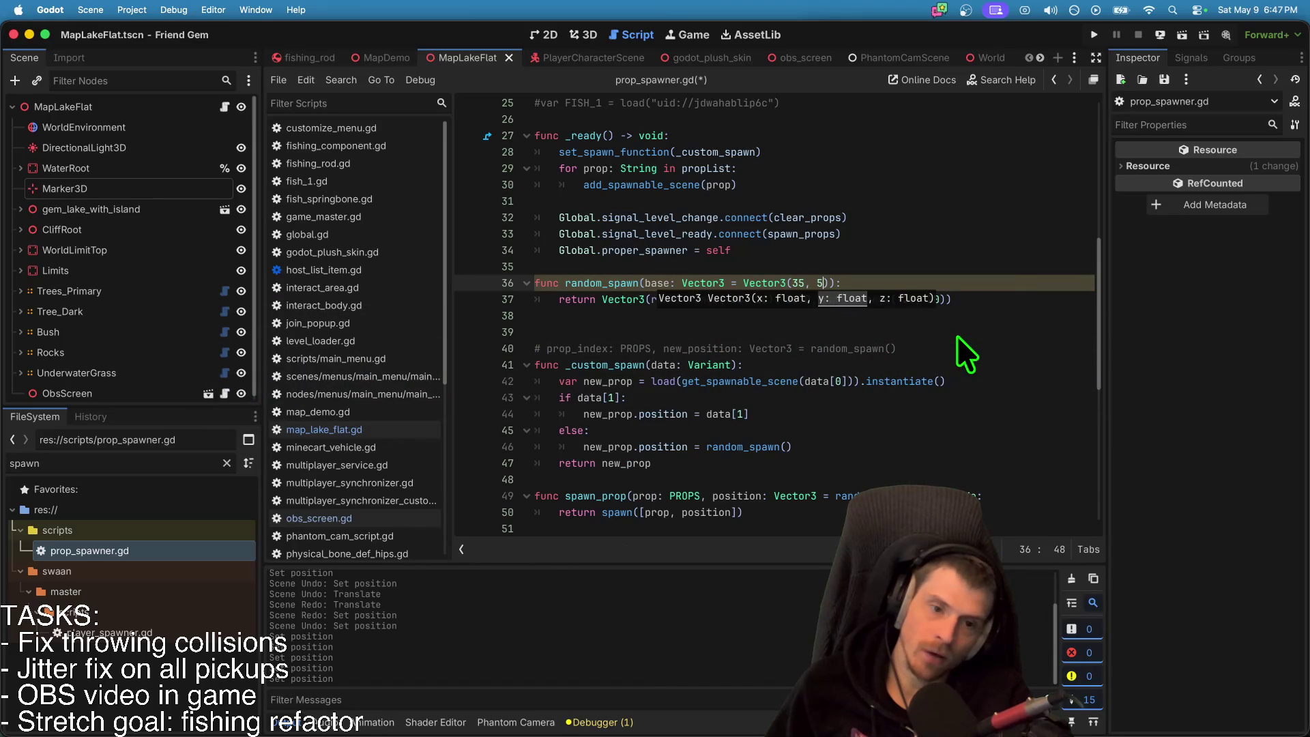
type(".0")
key("Left")
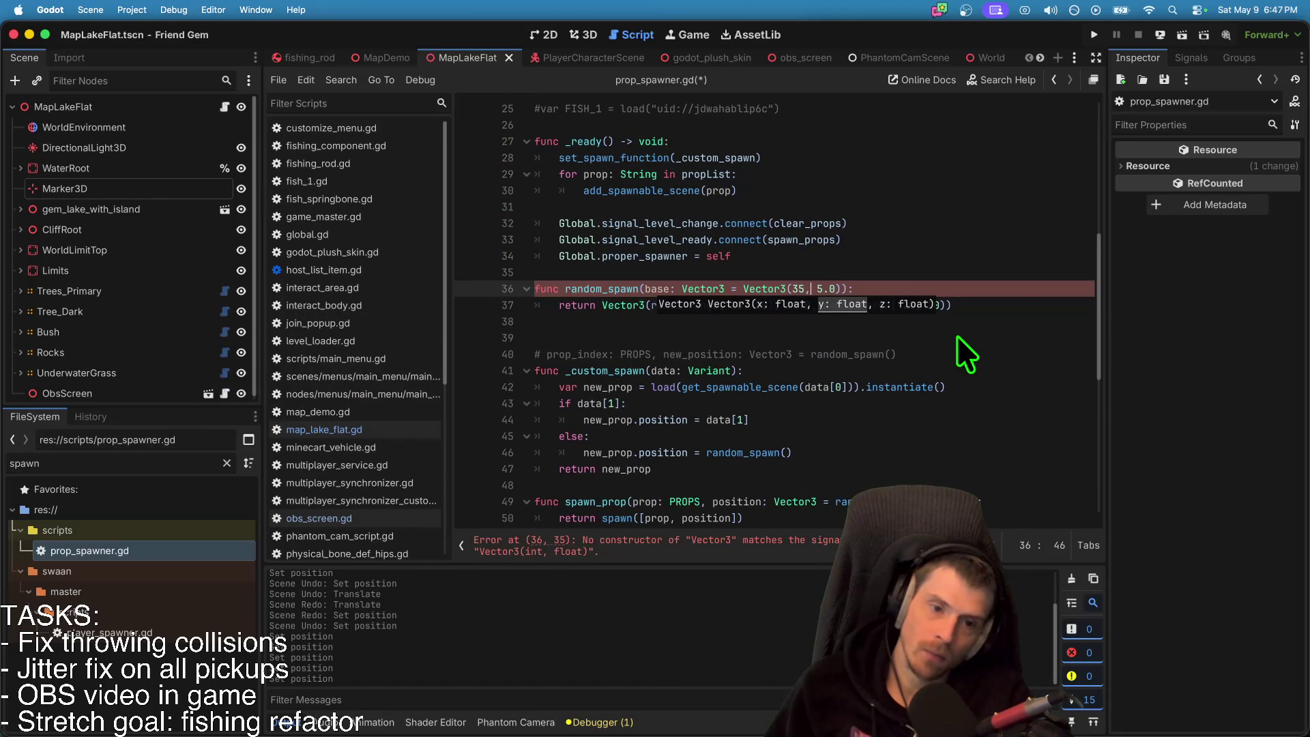
key("Left")
type(".0")
key("Right")
key("Right")
key("Right")
type(", ")
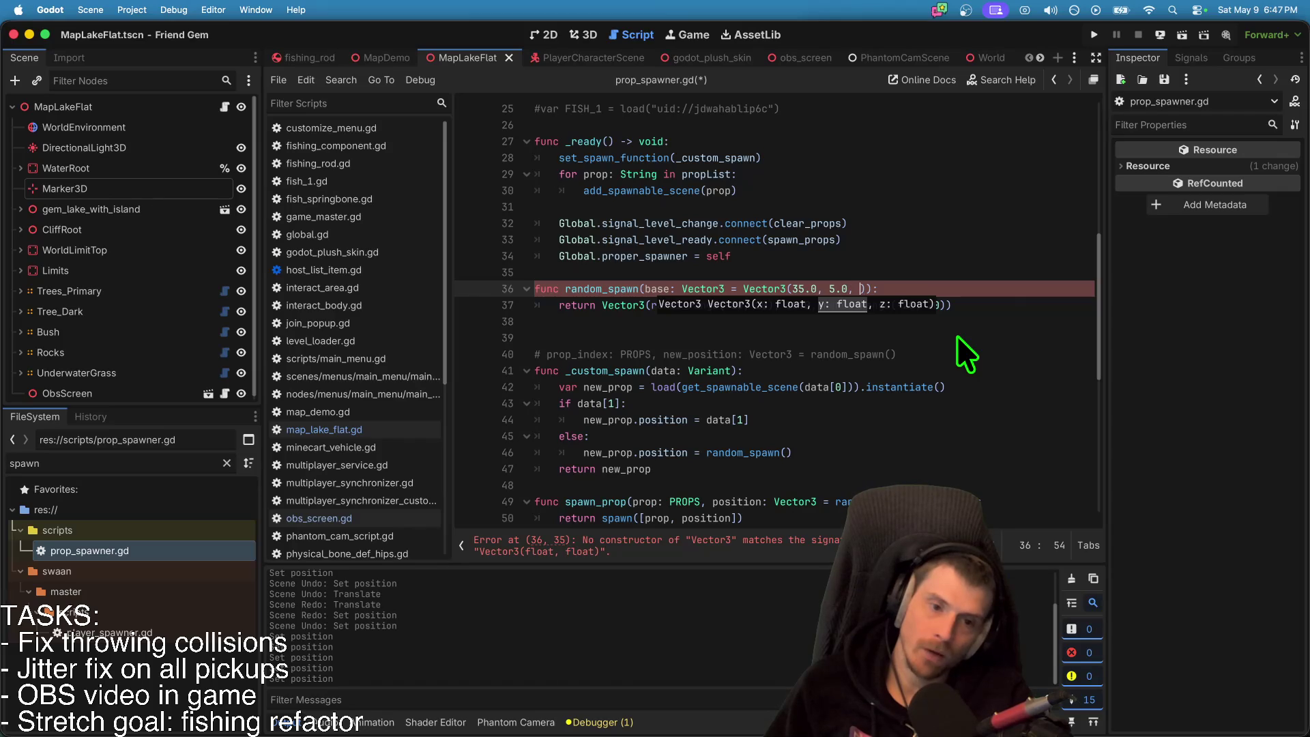
type("-30")
key("BackSpace")
key("BackSpace")
type("40")
key("super+Tab")
key("super+Tab")
key("super+shift+Tab")
key("super+shift+Tab")
- Save prop_spawner.gd and close an unused open scene tab
left_click(941, 315)
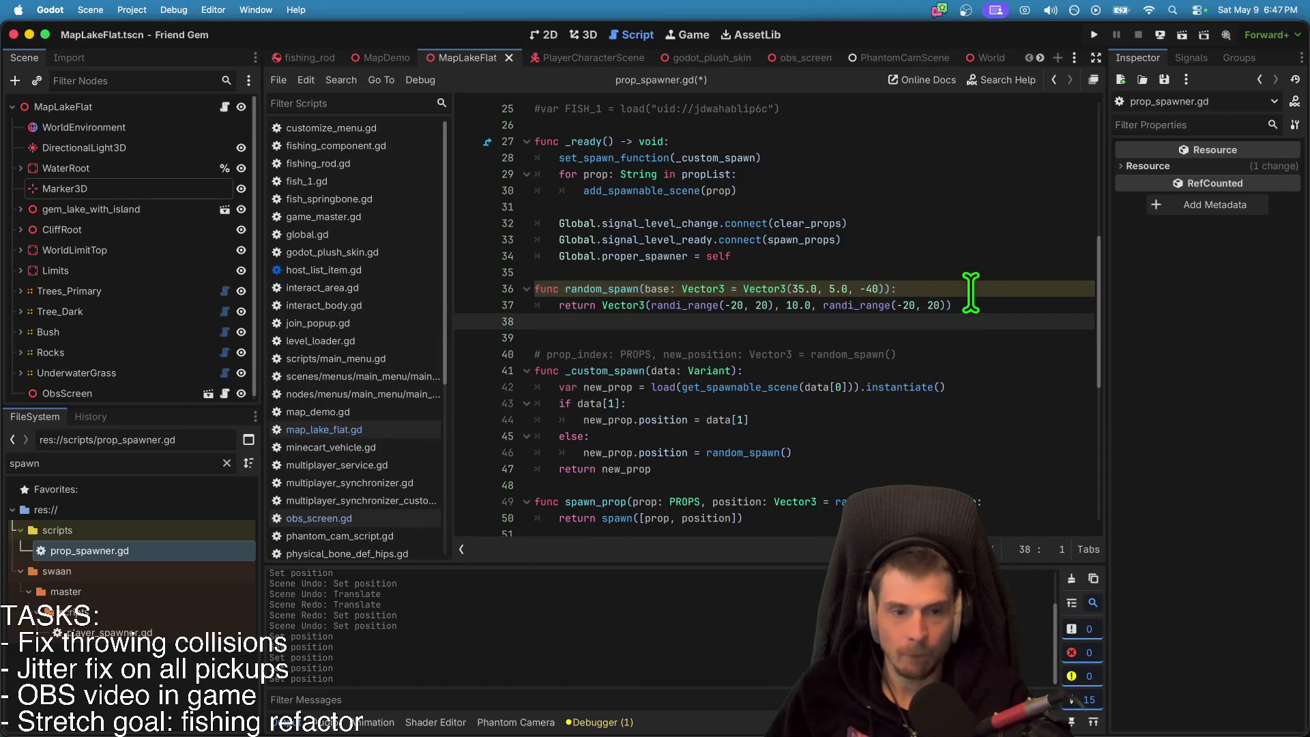
key("alt+Left")
key("super+s")
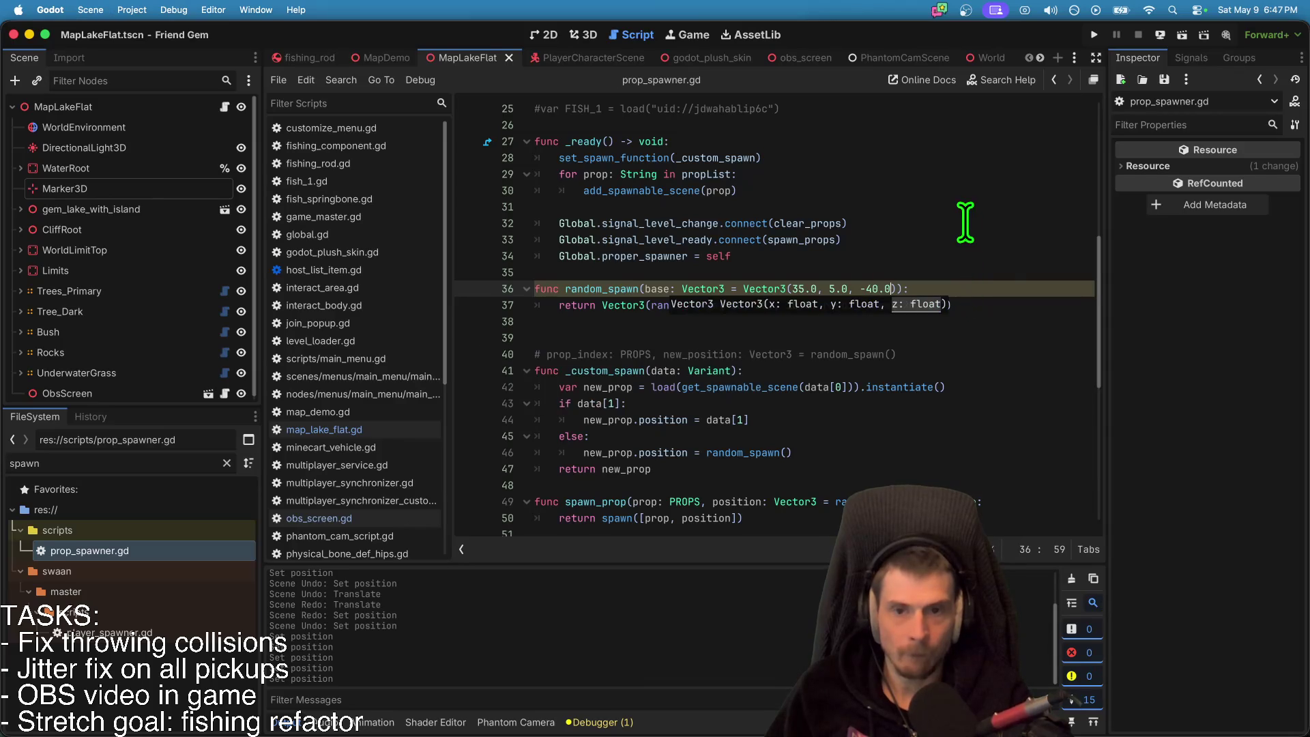
middle_click(992, 60)
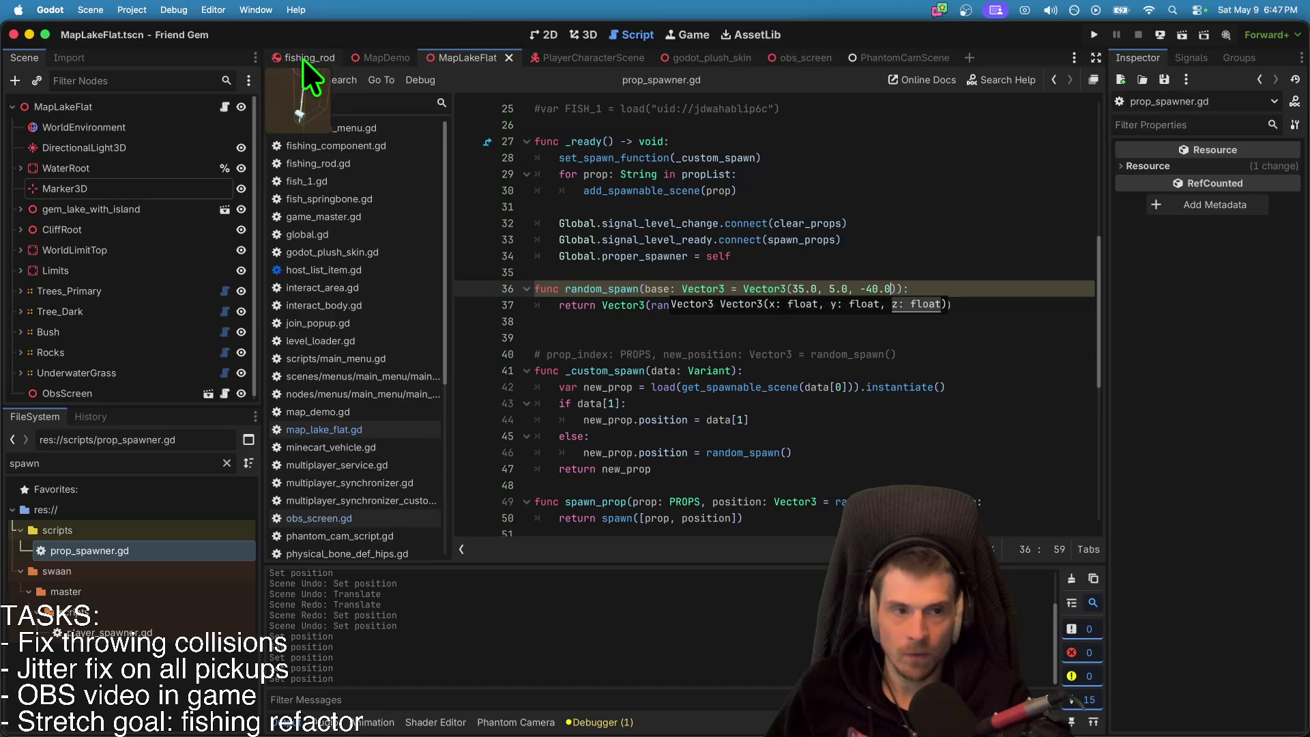
- Select Marker3D in the 3D view to read its 45, 5, -30 position, then return to the default vector
left_click(88, 464)
left_click(143, 110)
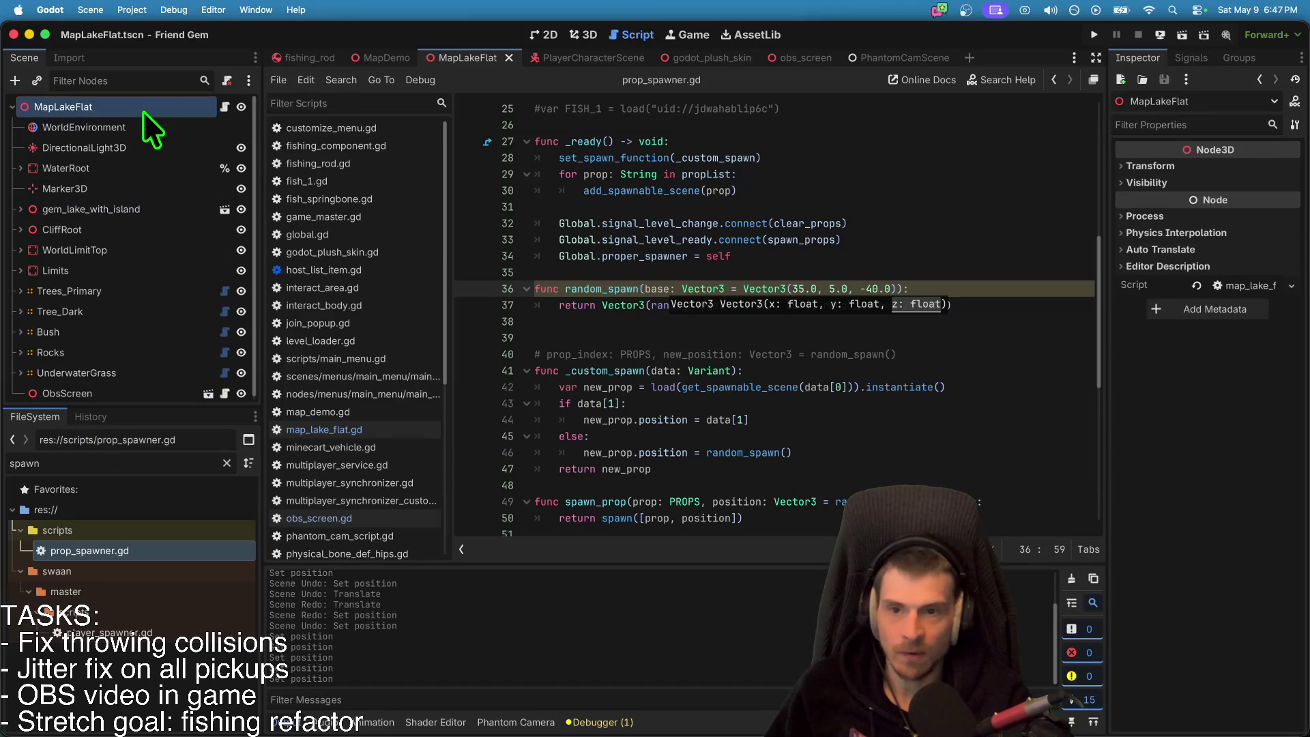
left_click(587, 34)
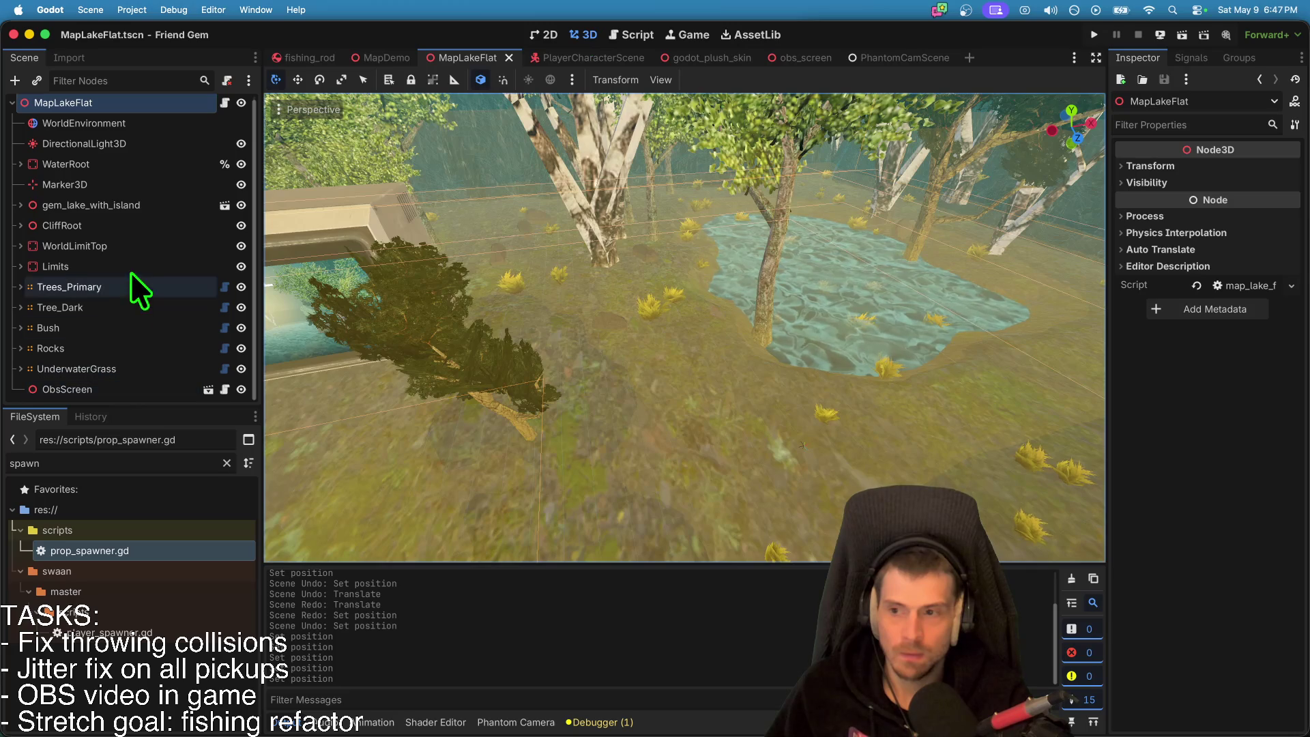
left_click(150, 184)
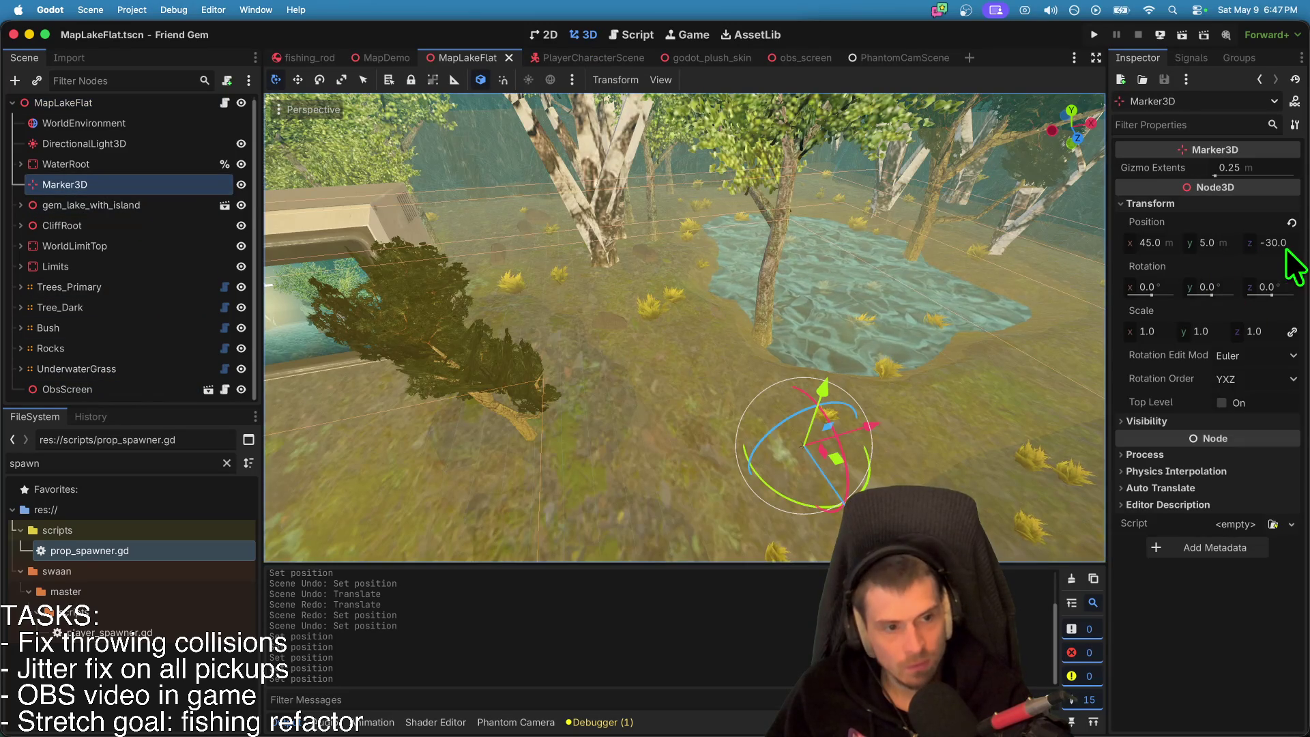
left_click(632, 34)
key("Left")
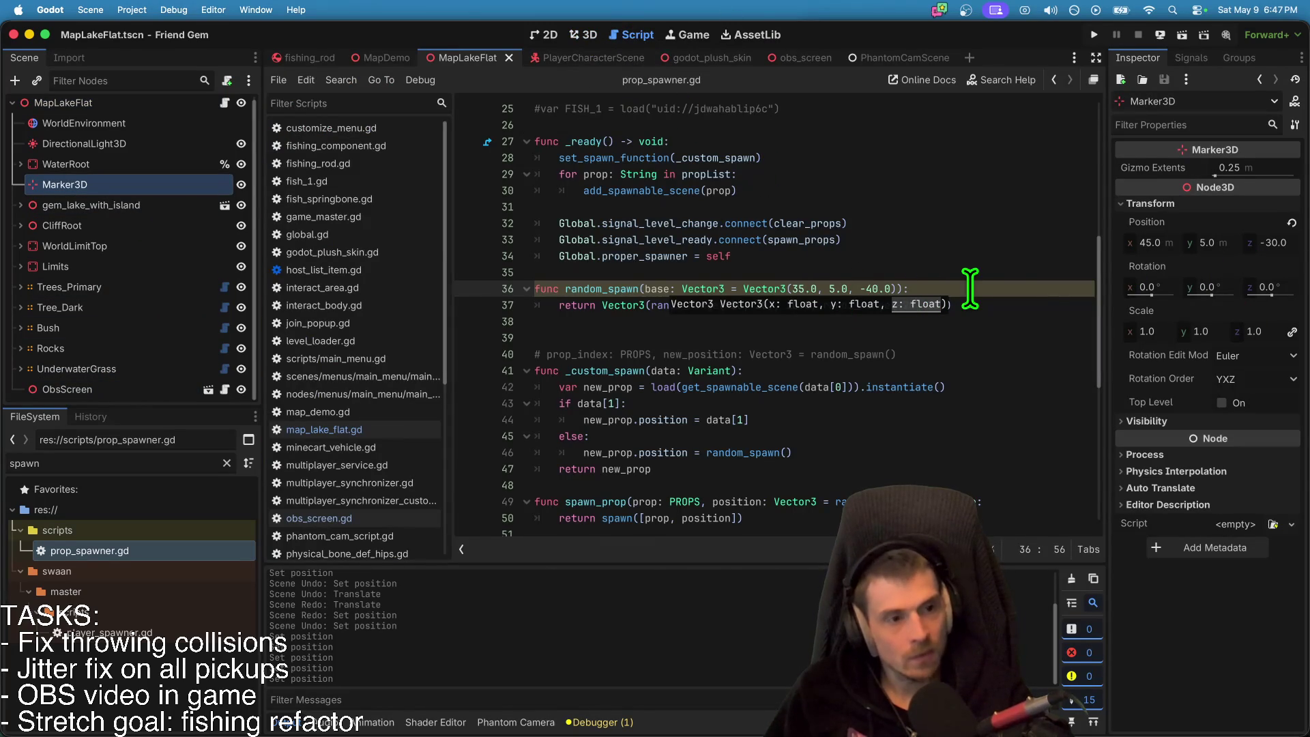
left_click(790, 289)
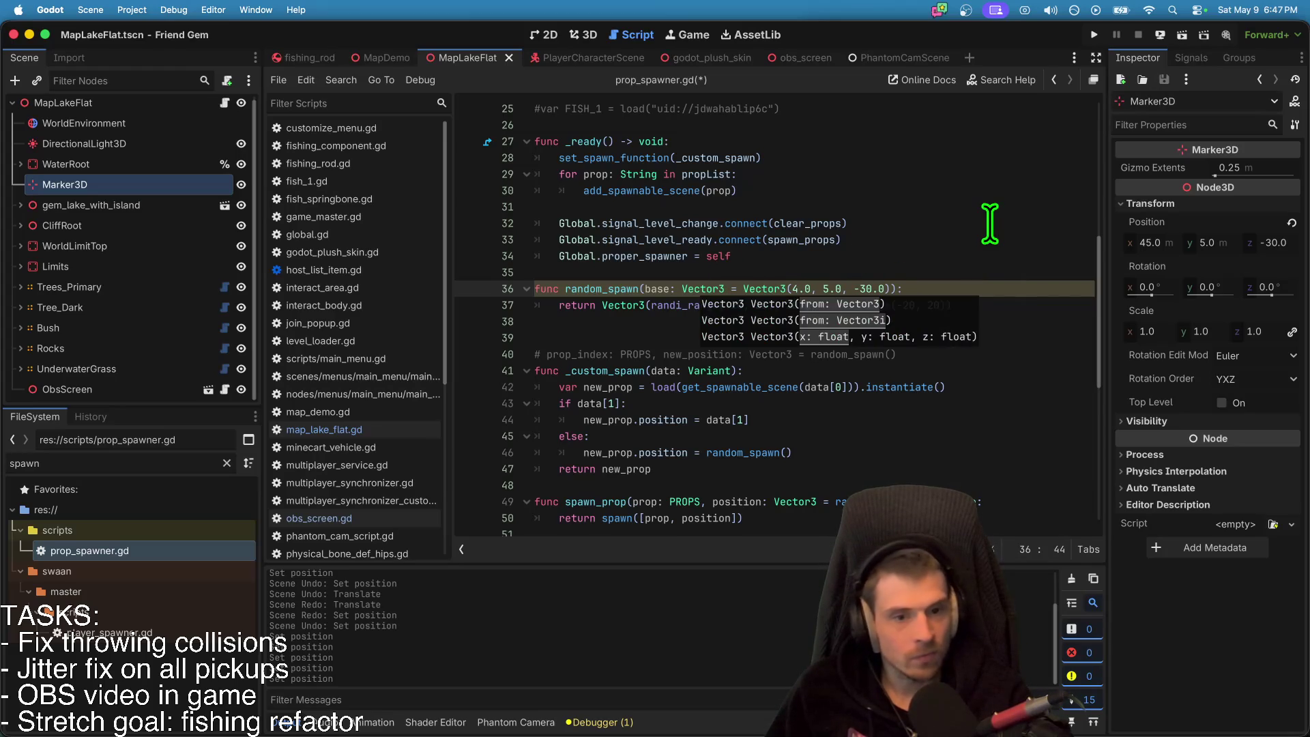
- Replace the x range's -20 lower bound with a base - 10 expression
left_click(1035, 330)
double_click(657, 289)
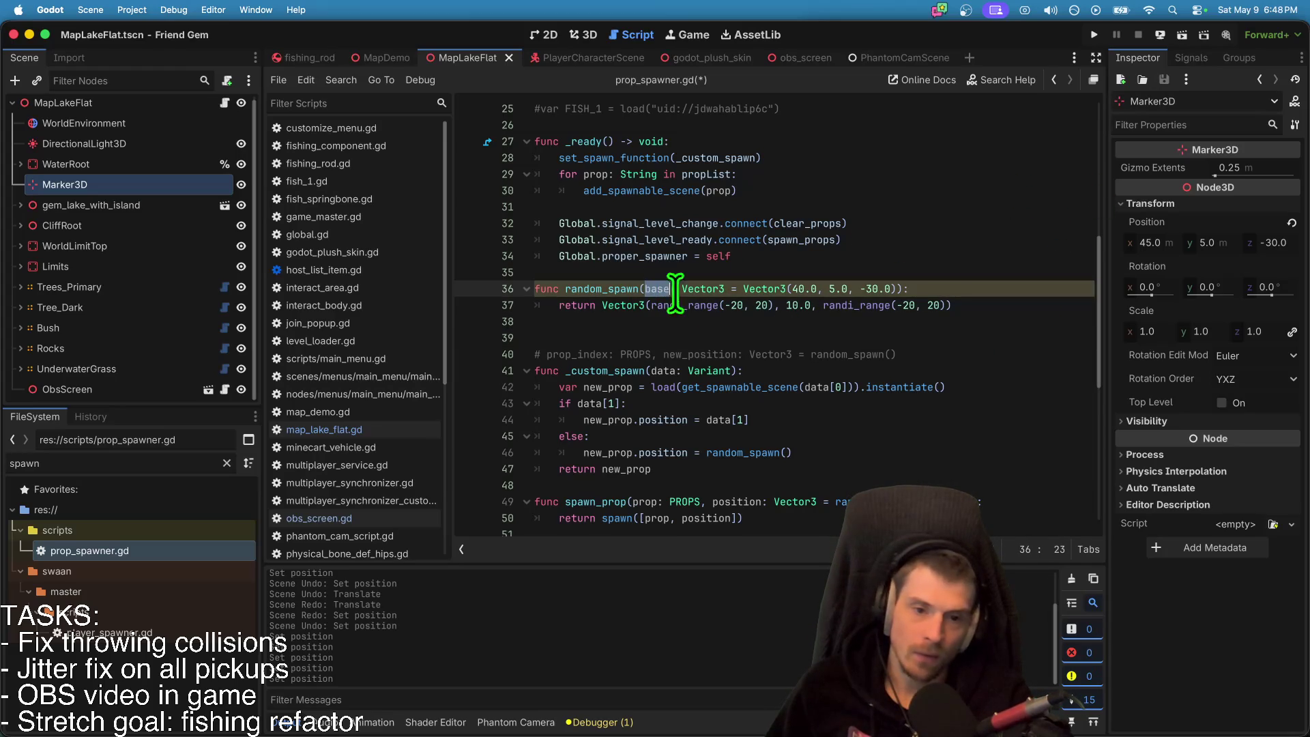
double_click(734, 305)
key("BackSpace")
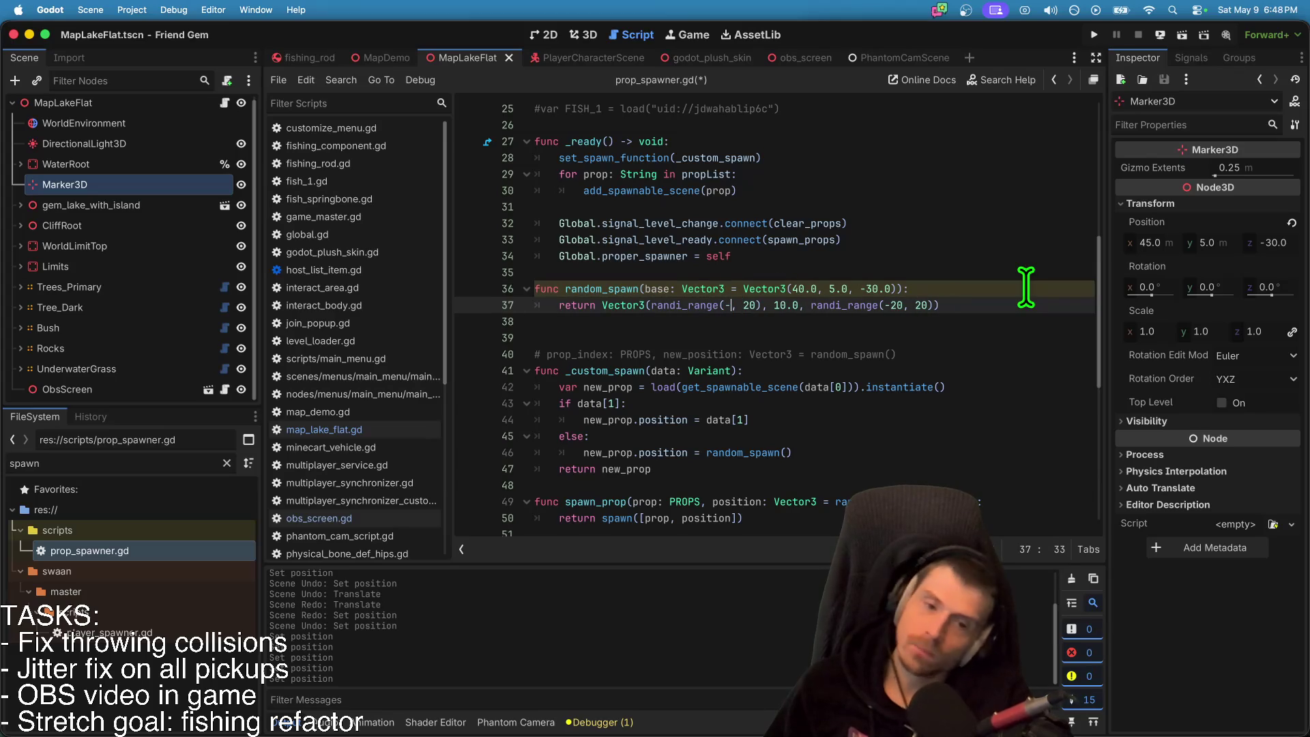
key("super+z")
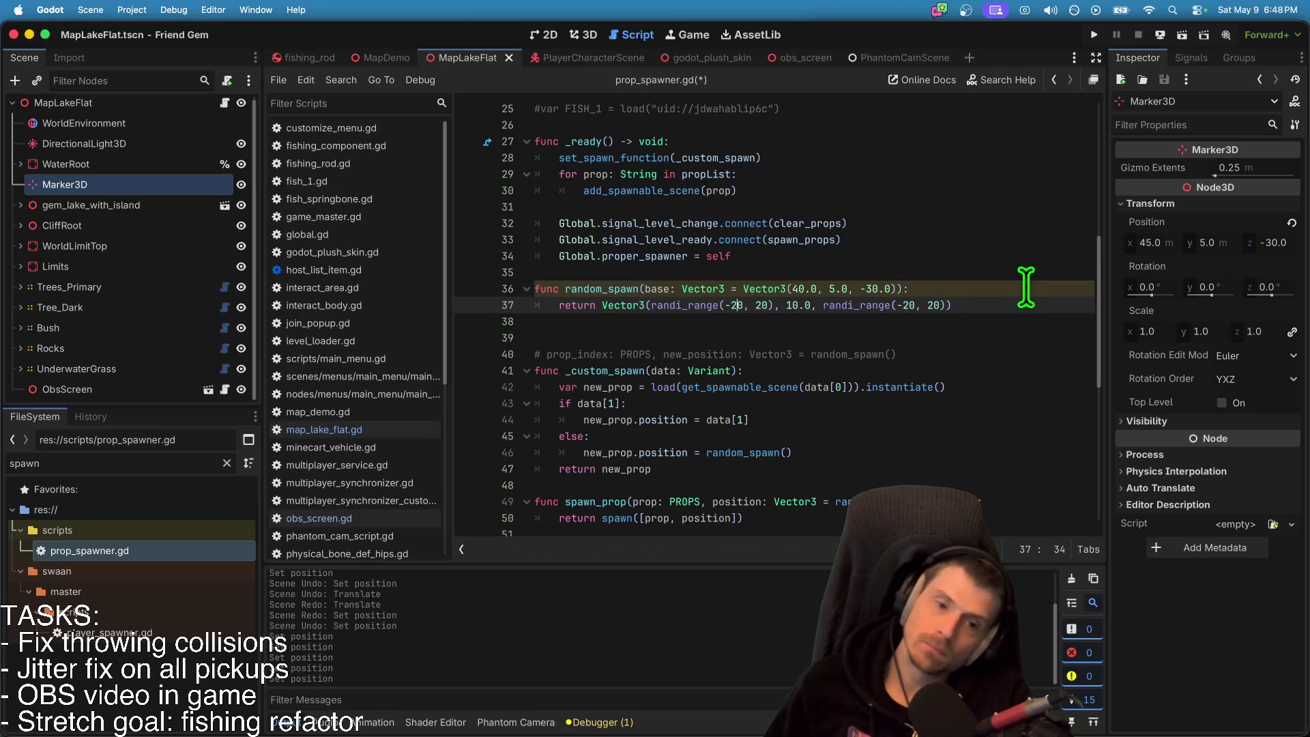
key("BackSpace")
key("BackSpace")
key("BackSpace")
type("base-")
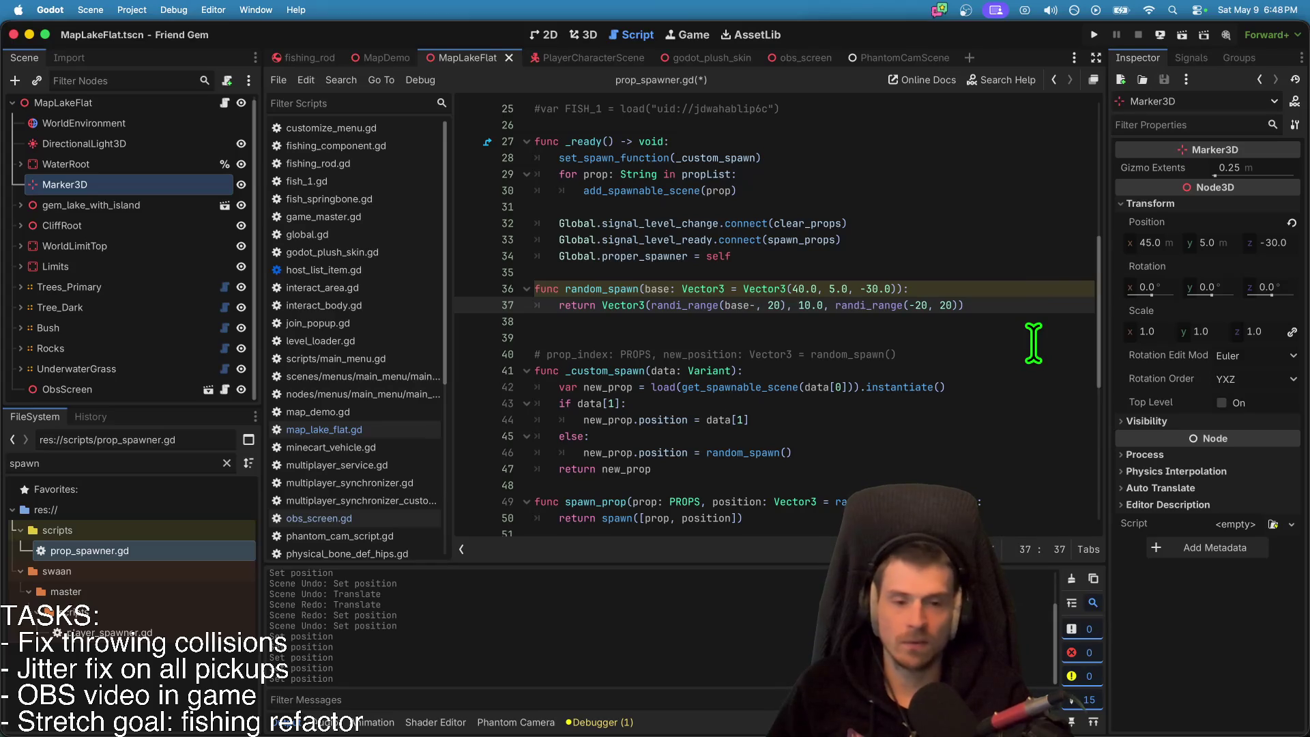
key("BackSpace")
type("- 10")
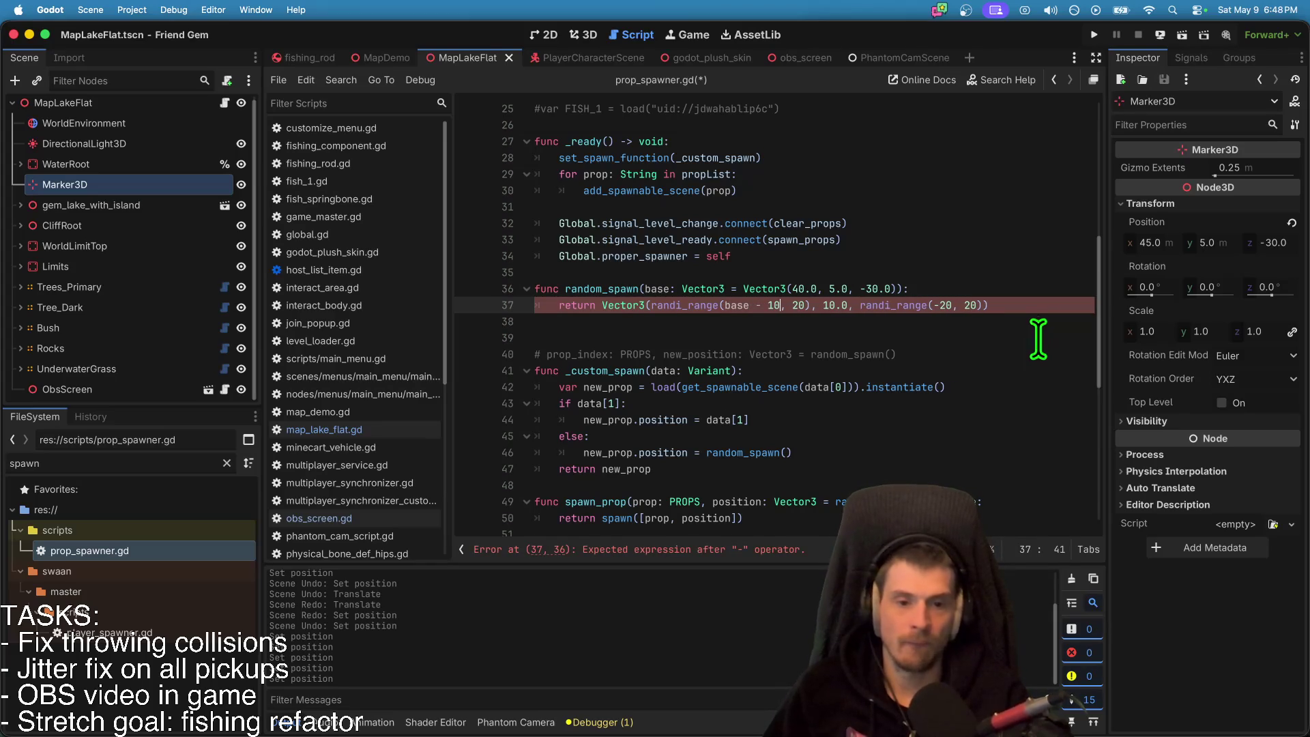
left_click_drag(730, 302, 777, 302)
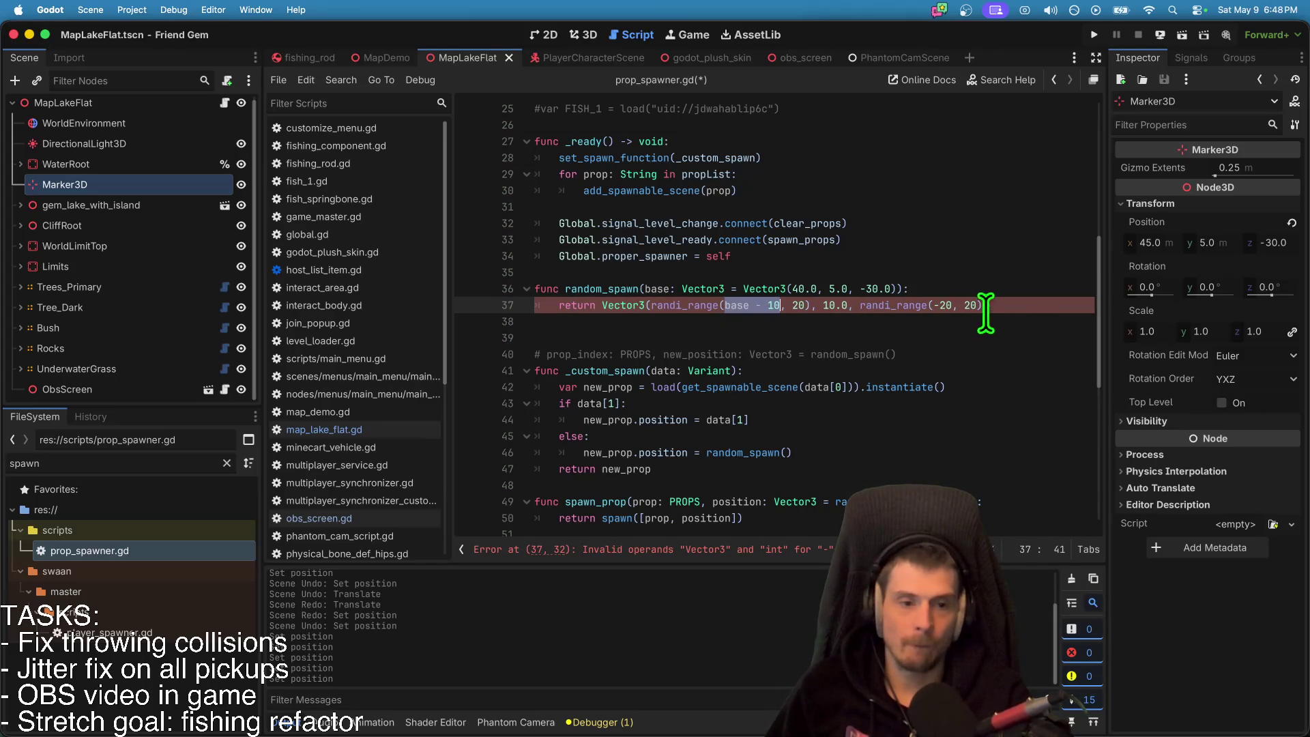
left_click(940, 305)
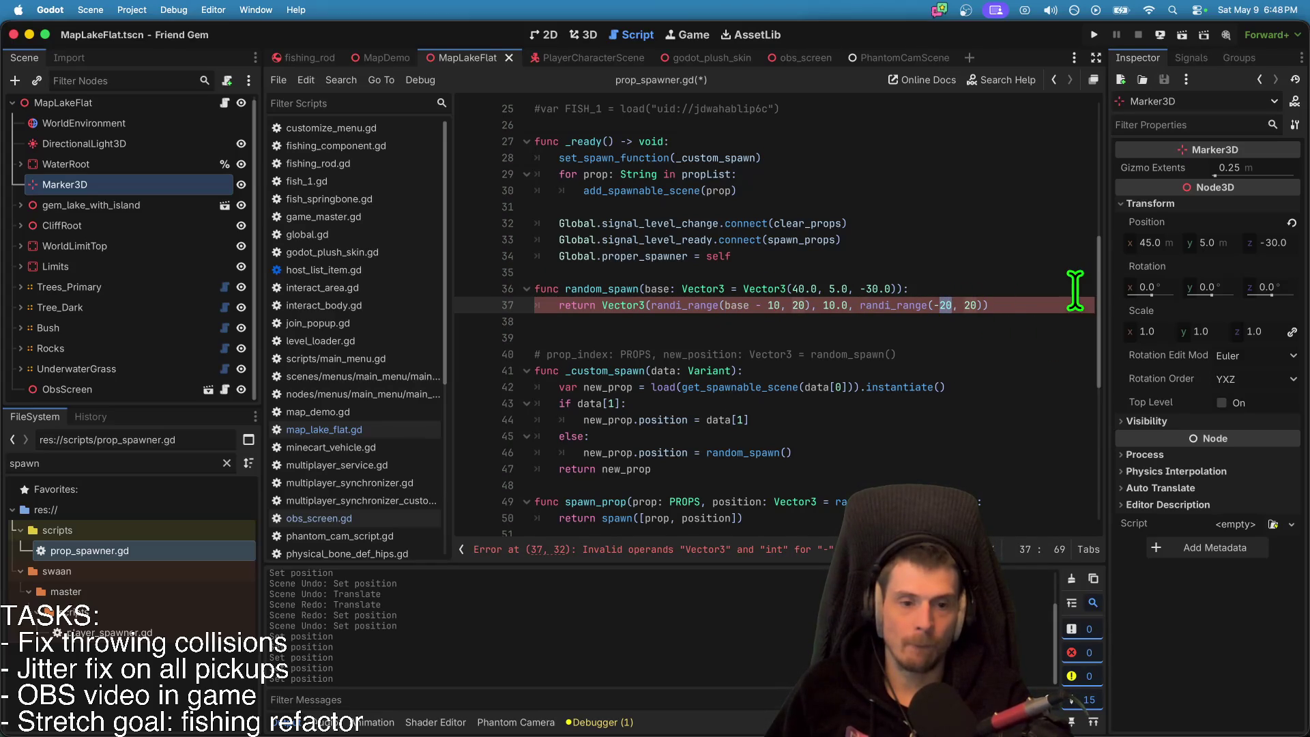
- Make the x range randi_range(base.x - 5, base.x + 5)
key("super+z")
key("super+z")
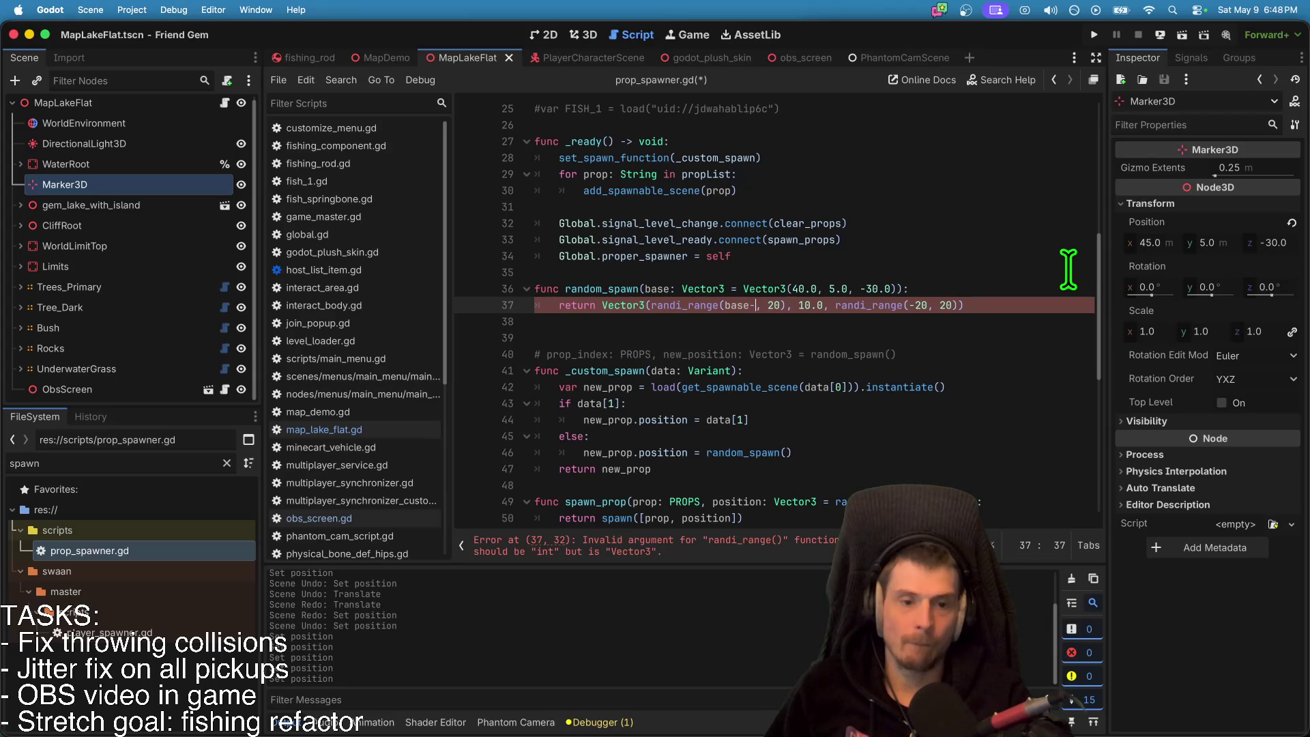
type("- 5")
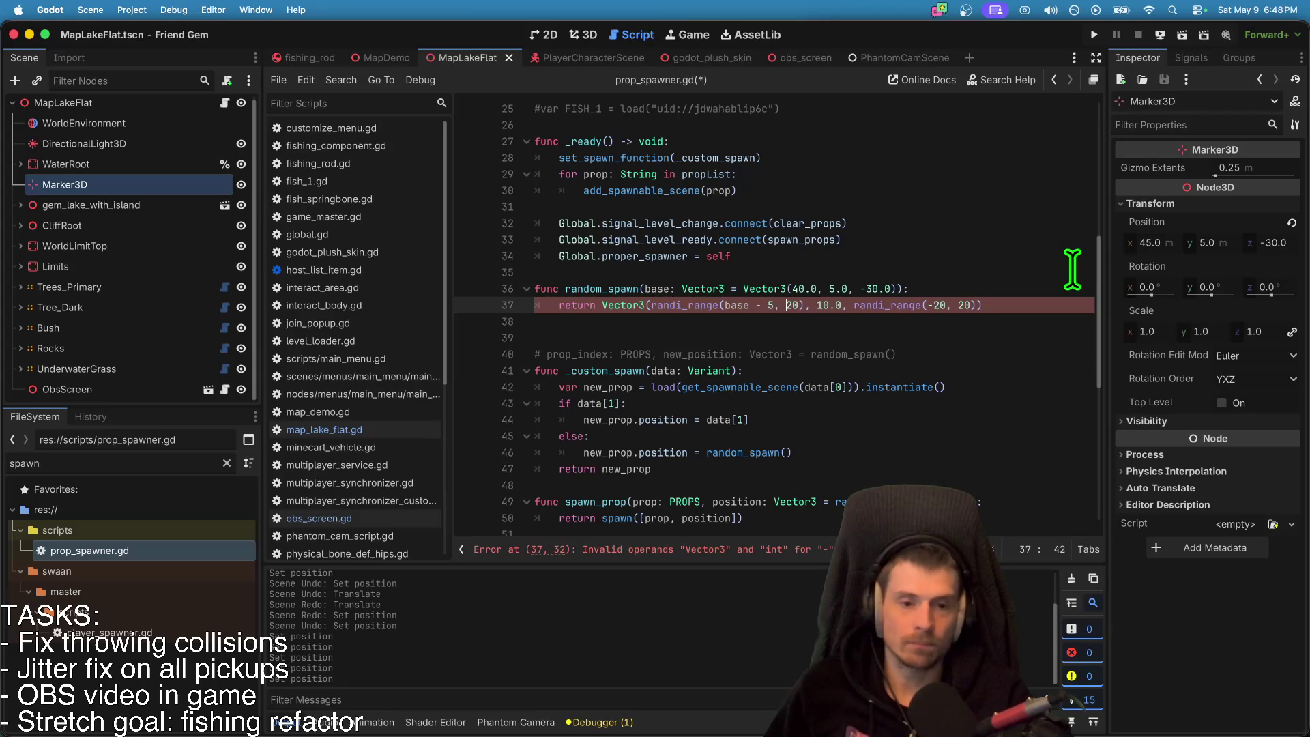
key("BackSpace")
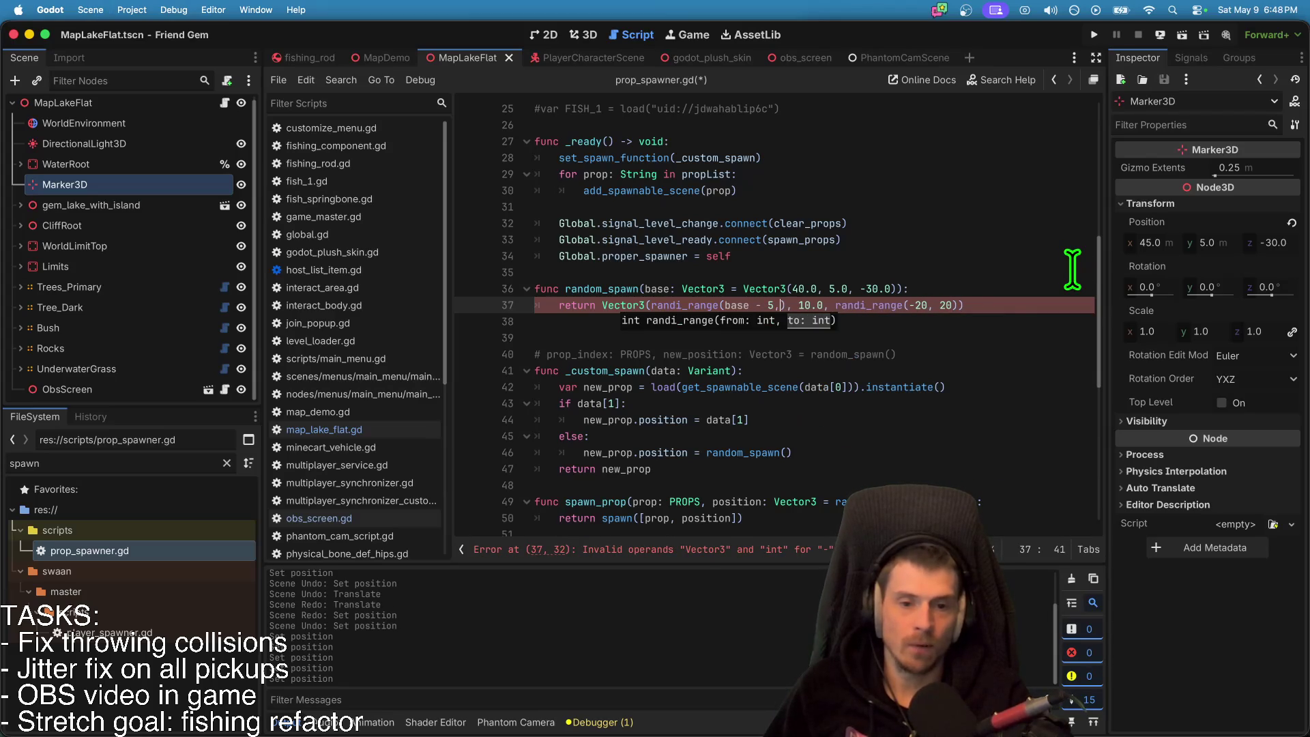
key("BackSpace")
left_click(748, 305)
type(".x")
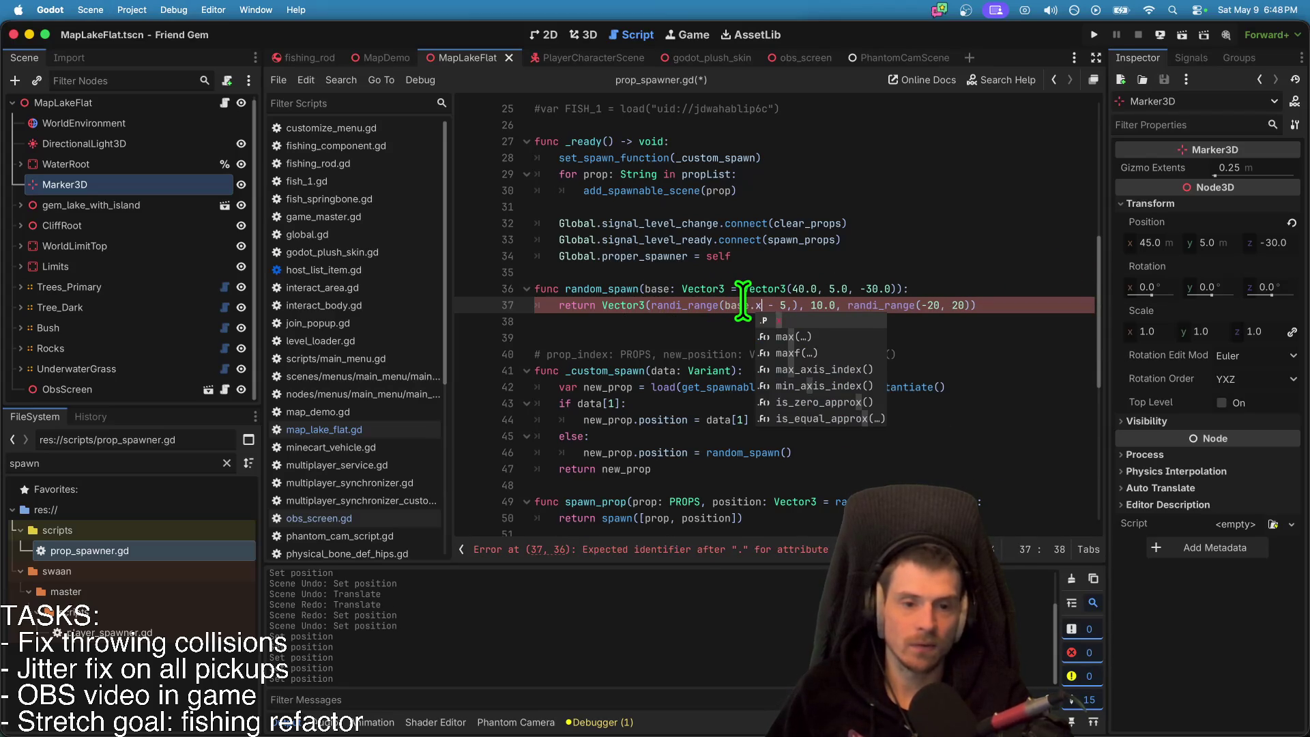
left_click(783, 309)
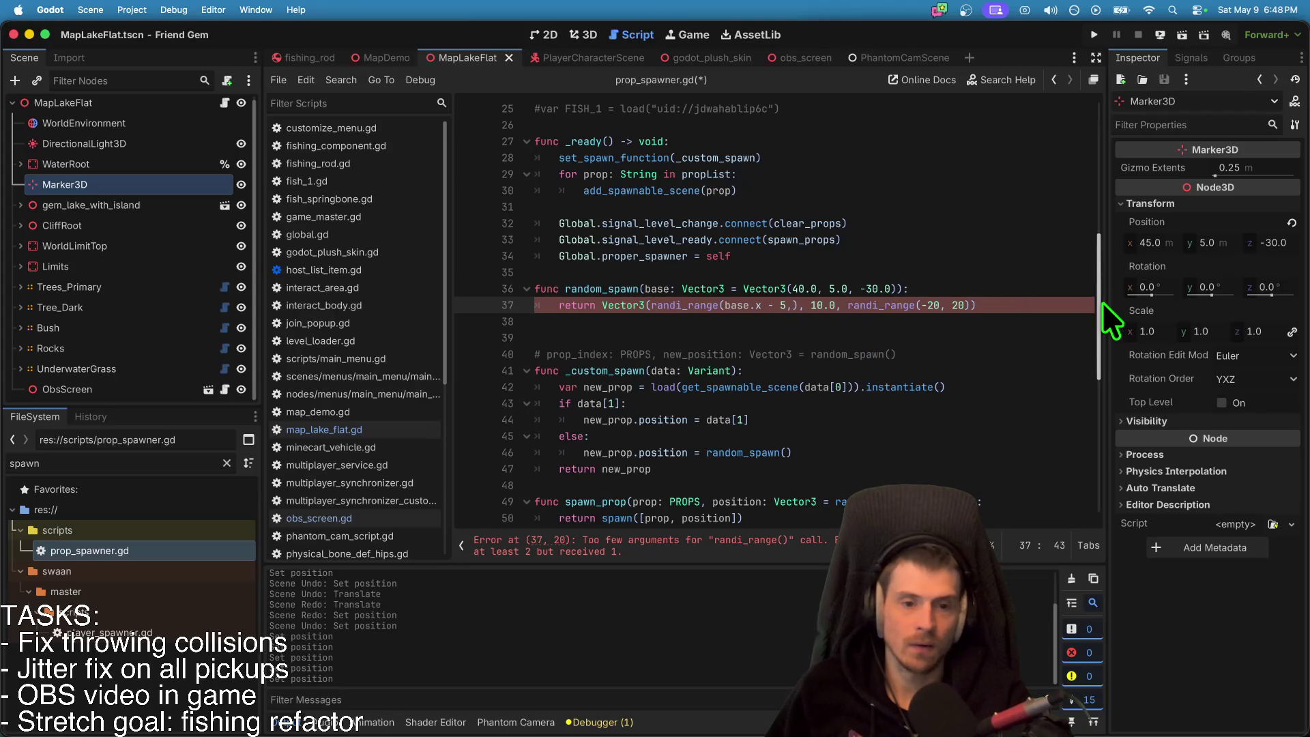
type("bas")
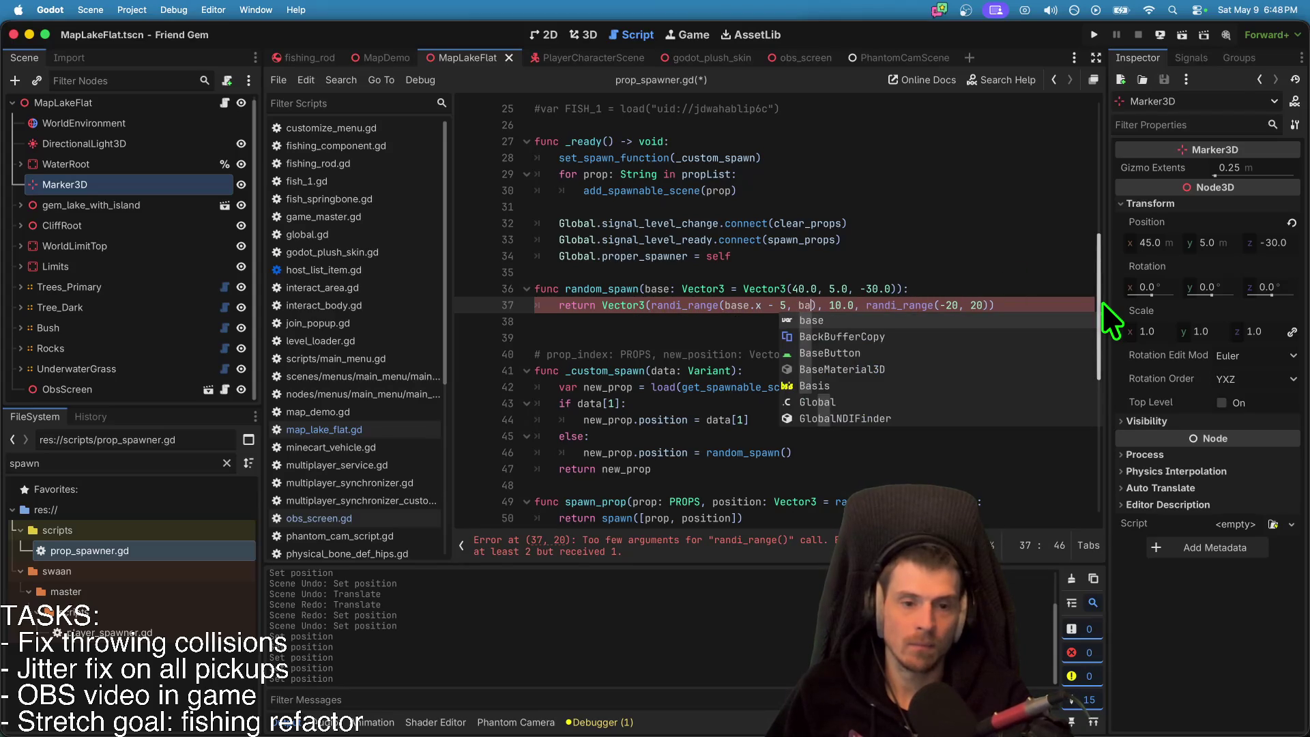
type("e.x + 5")
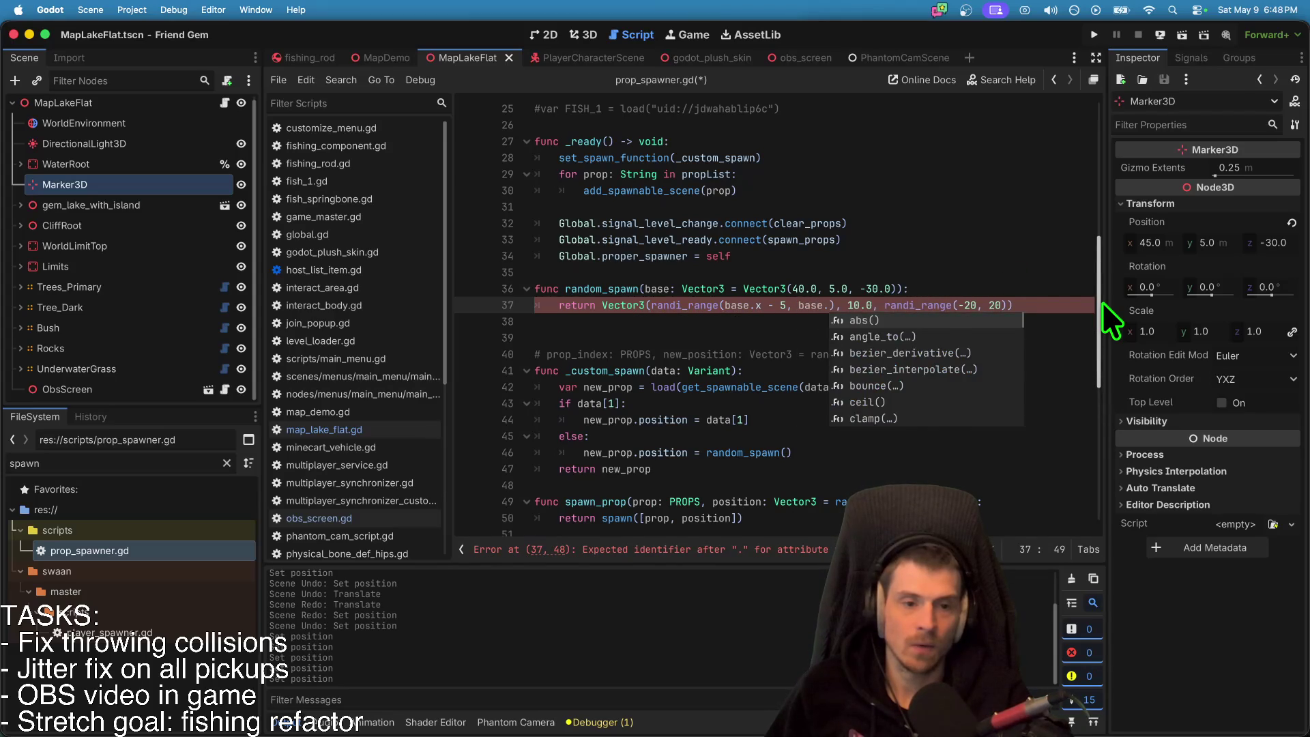
- Copy the x bounds into the z range and change them to base.z - 5, base.z + 5
left_click_drag(731, 306, 856, 305)
key("ctrl+c")
left_click_drag(995, 305, 1031, 305)
key("ctrl+v")
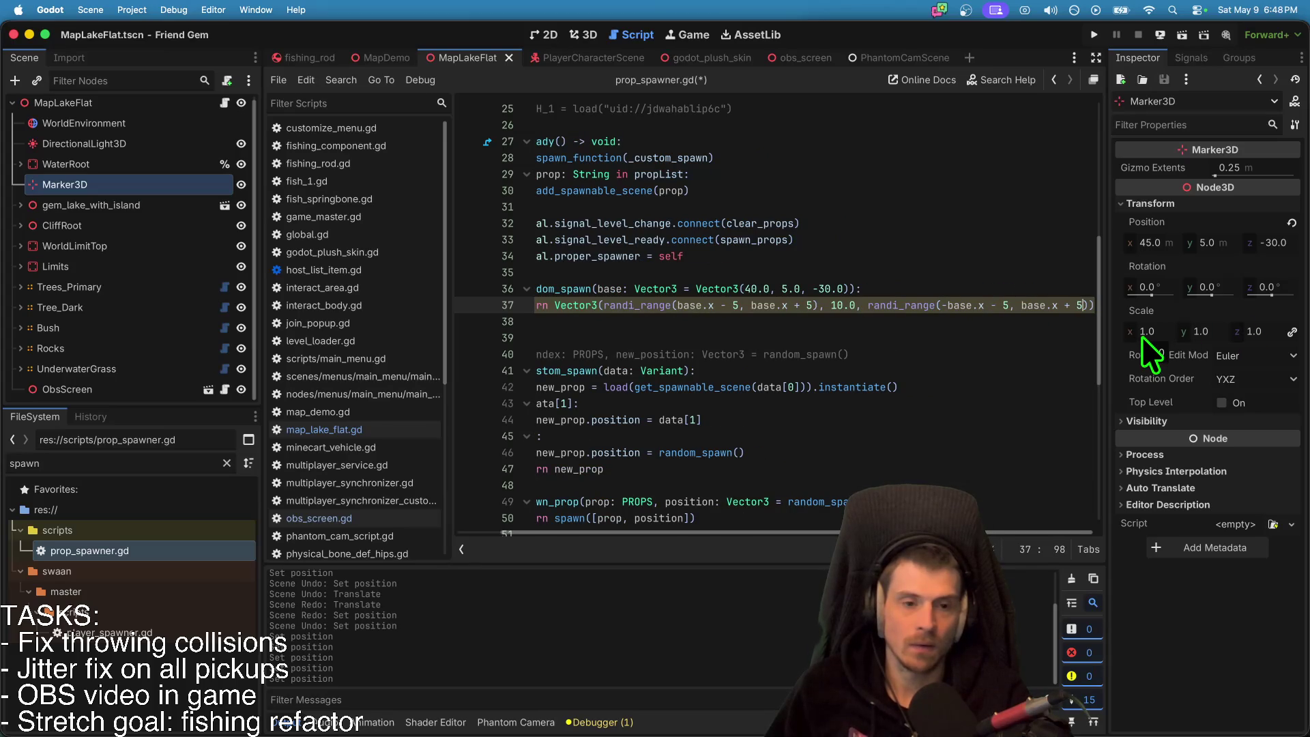
key("BackSpace")
type("5")
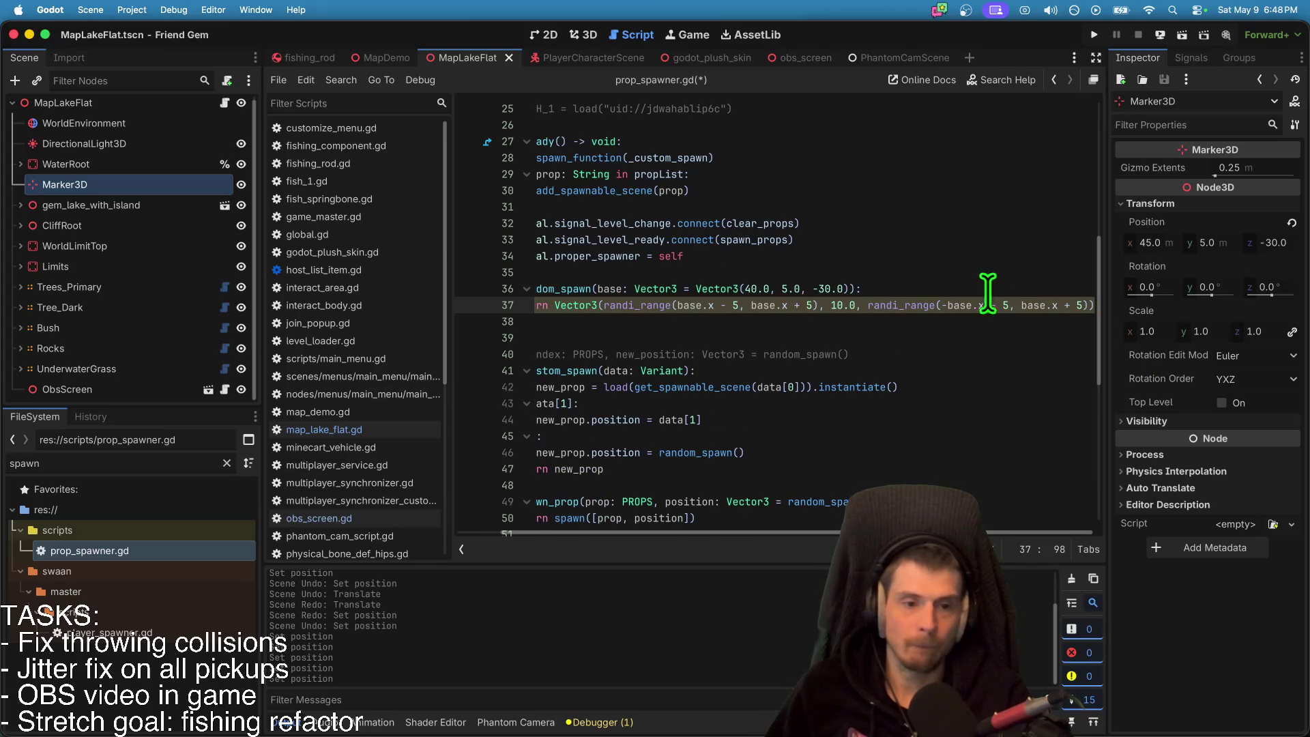
key("BackSpace")
type("z")
key("Right")
key("Right")
key("Right")
key("BackSpace")
type("z")
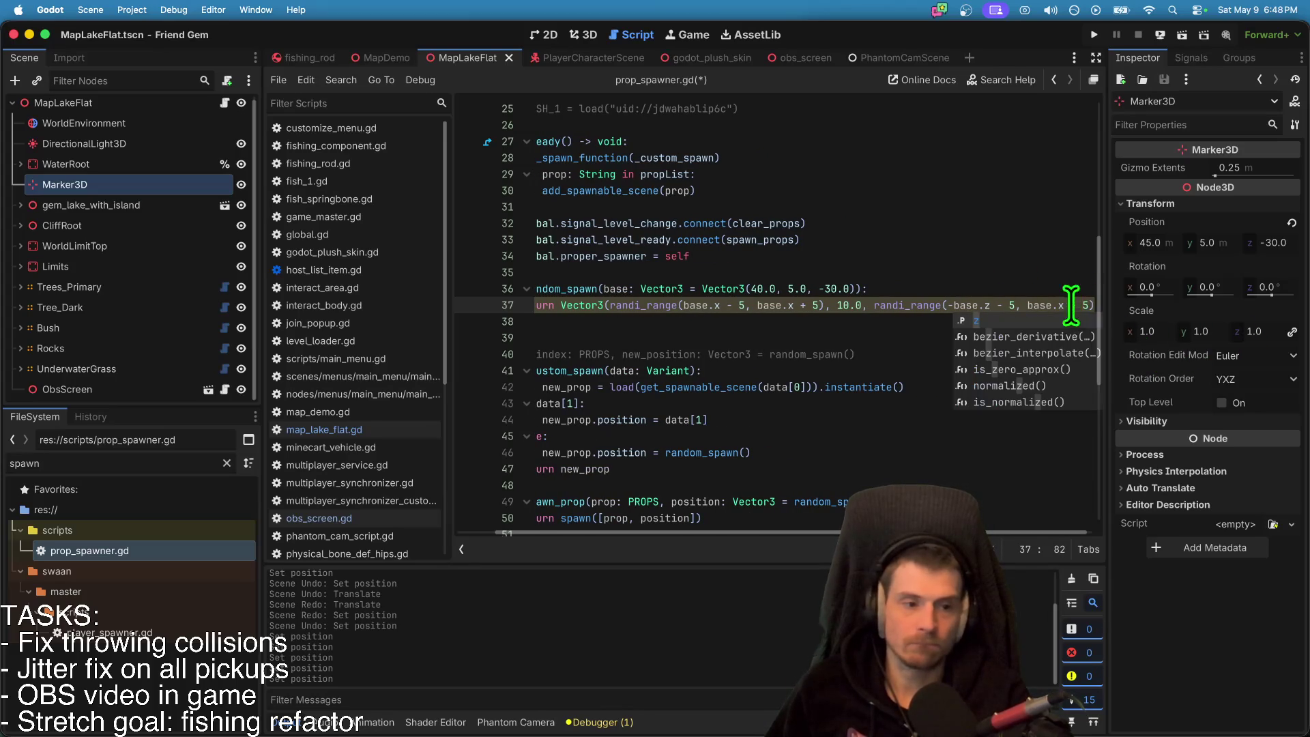
- Set the default base height to 8.0, then save and run the game
left_click(908, 326)
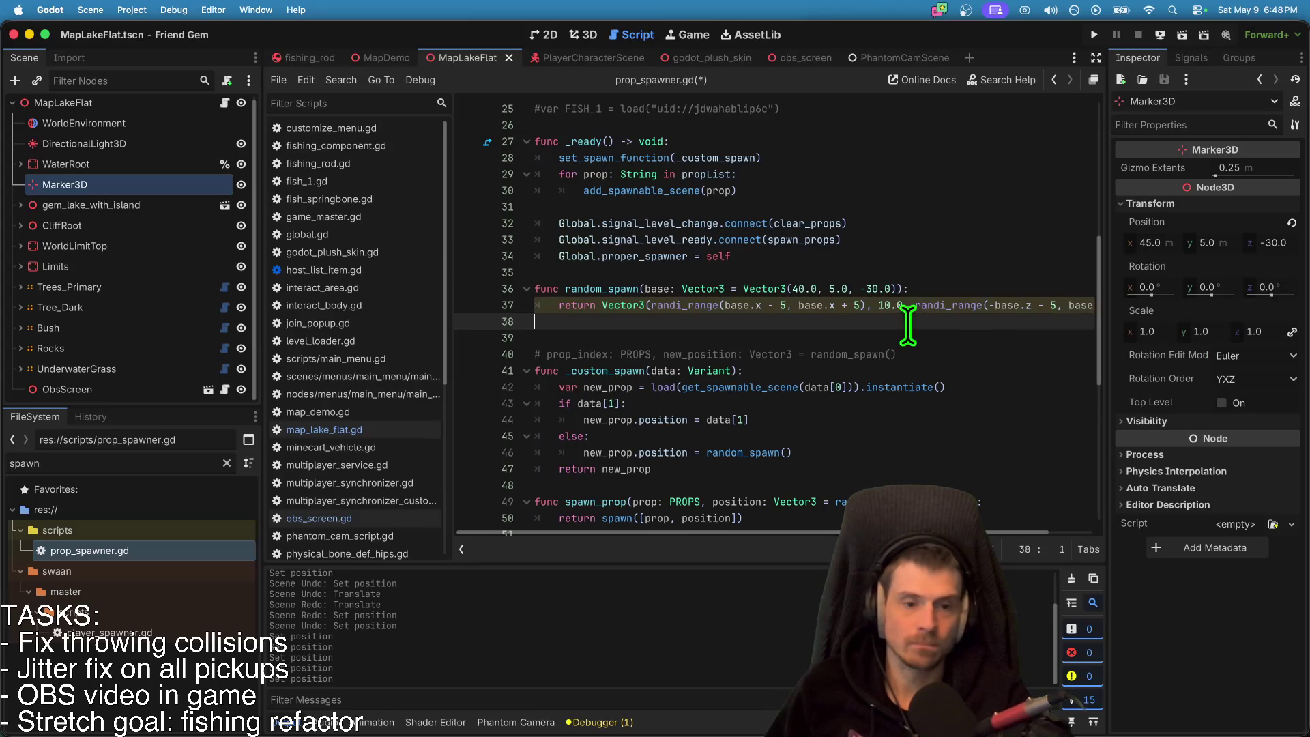
left_click(829, 288)
left_click(907, 332)
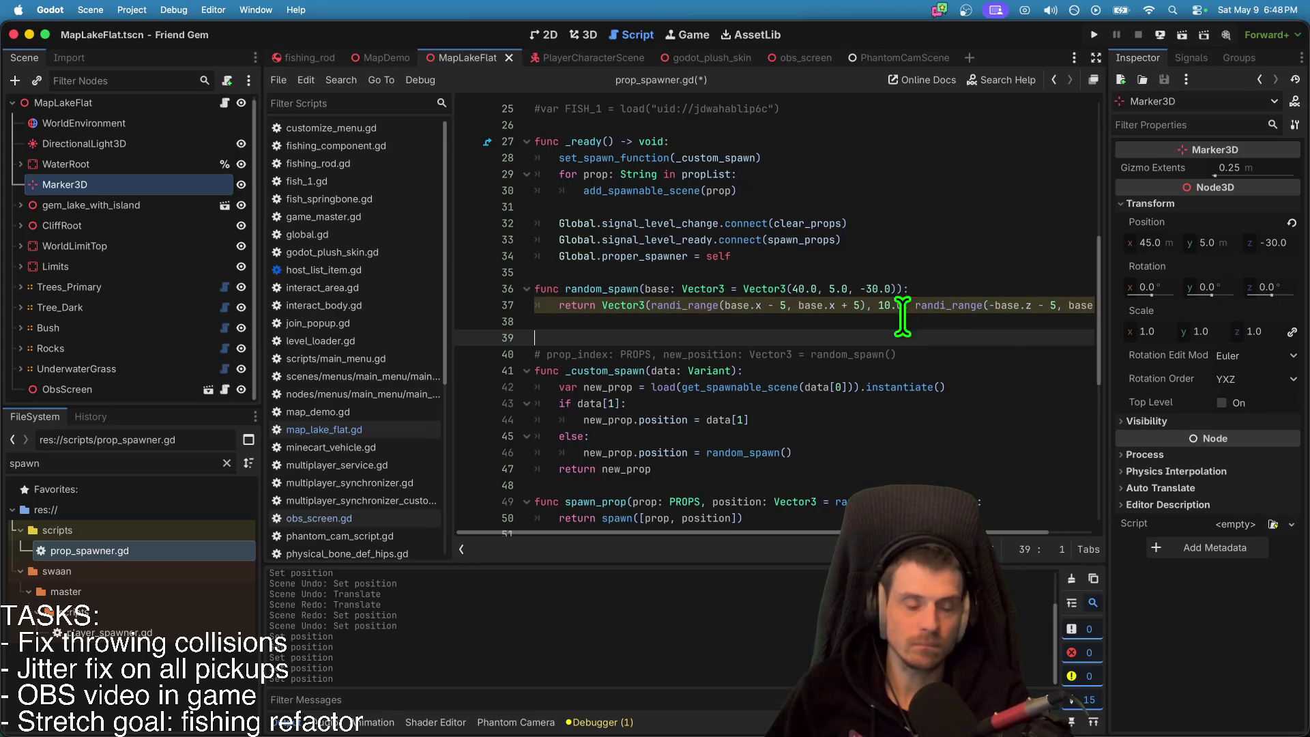
left_click(847, 287)
left_click(841, 289)
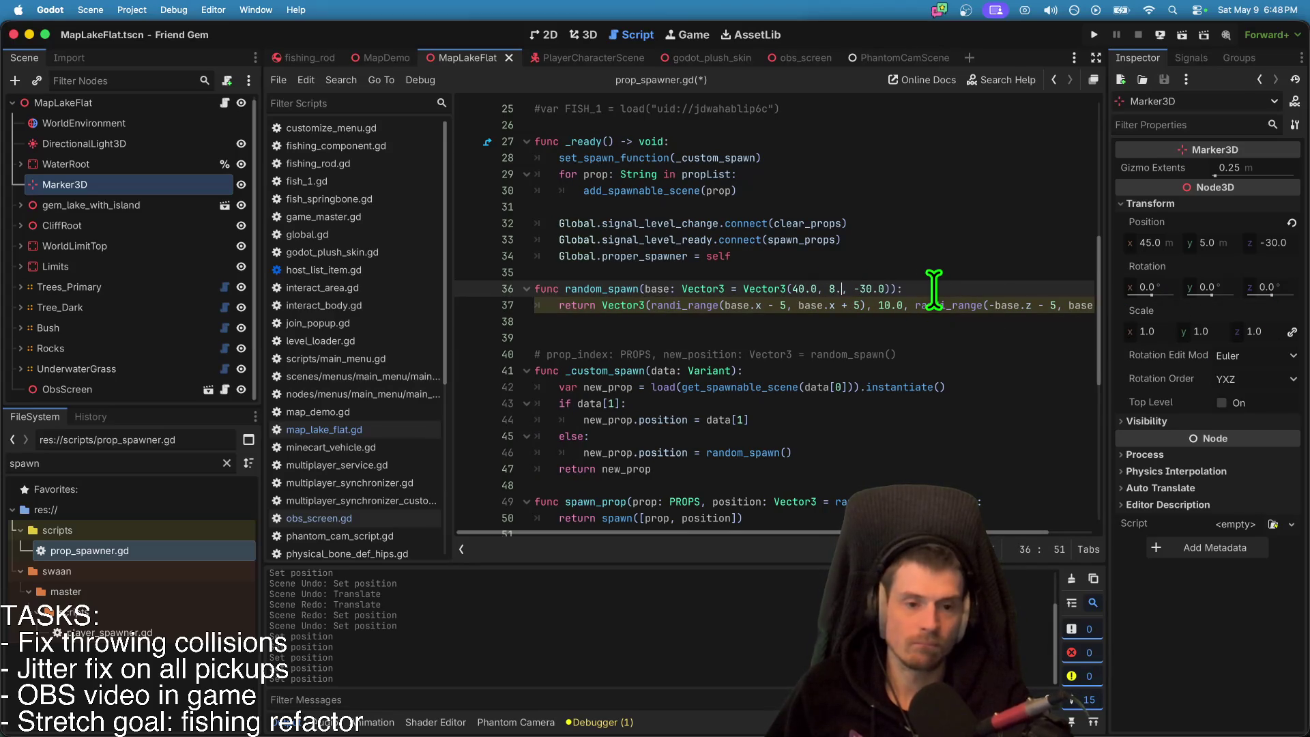
type(".0")
left_click_drag(878, 306, 904, 307)
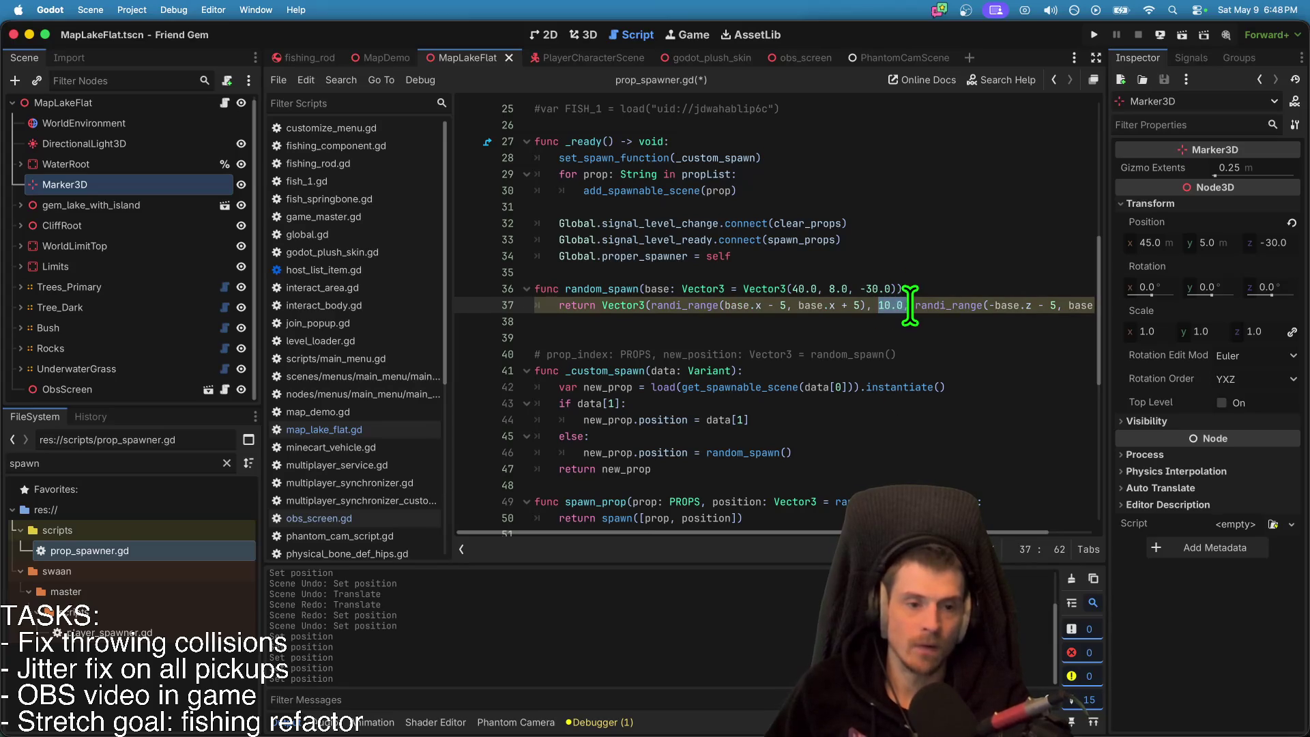
key("super+b")
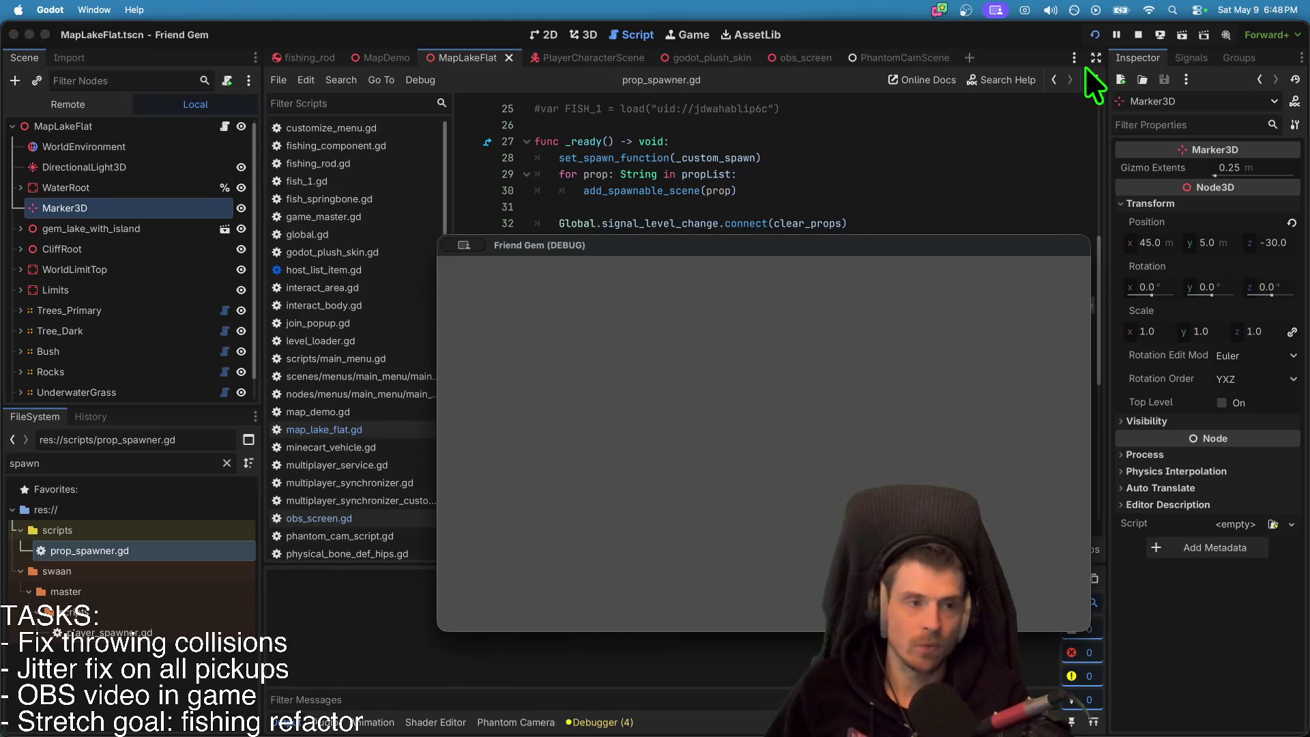
- Stop the game and rewrite random_spawn's return as randi_range offsets around base, with y reduced to ±2
left_click(1138, 34)
type("bsa")
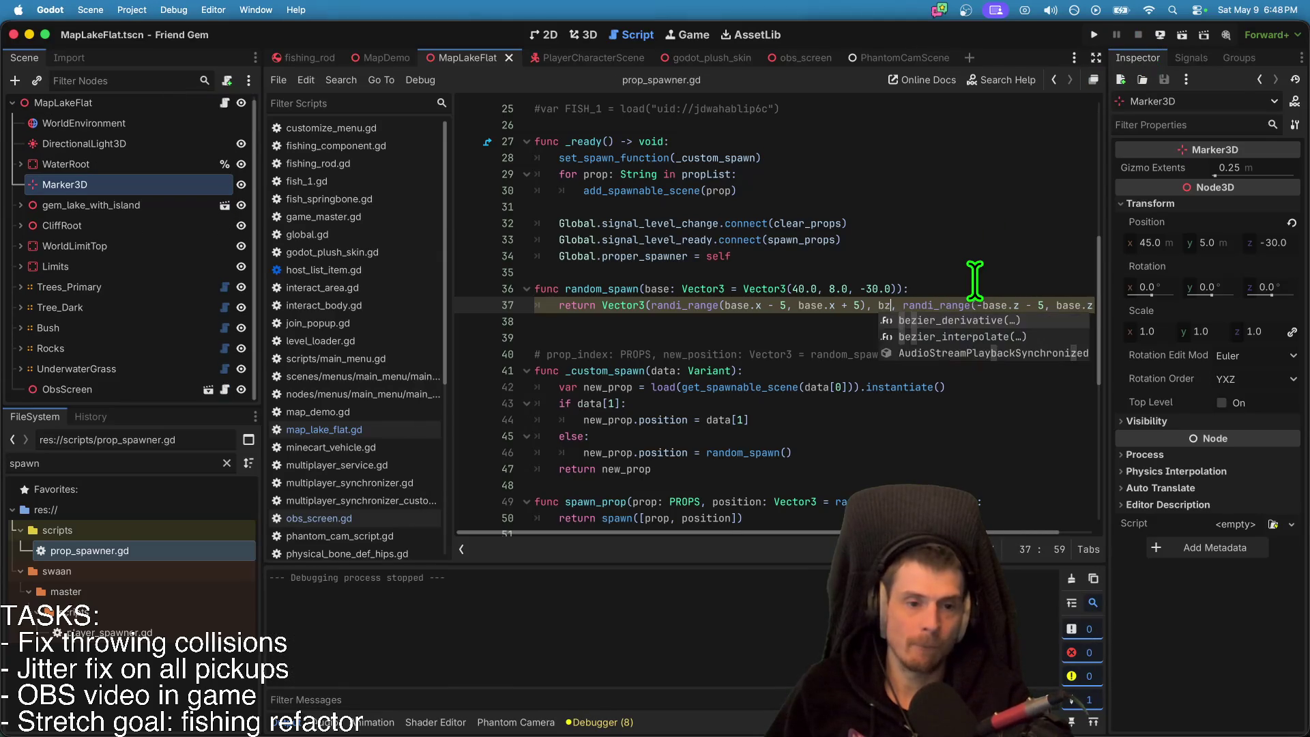
key("BackSpace")
key("BackSpace")
type("as")
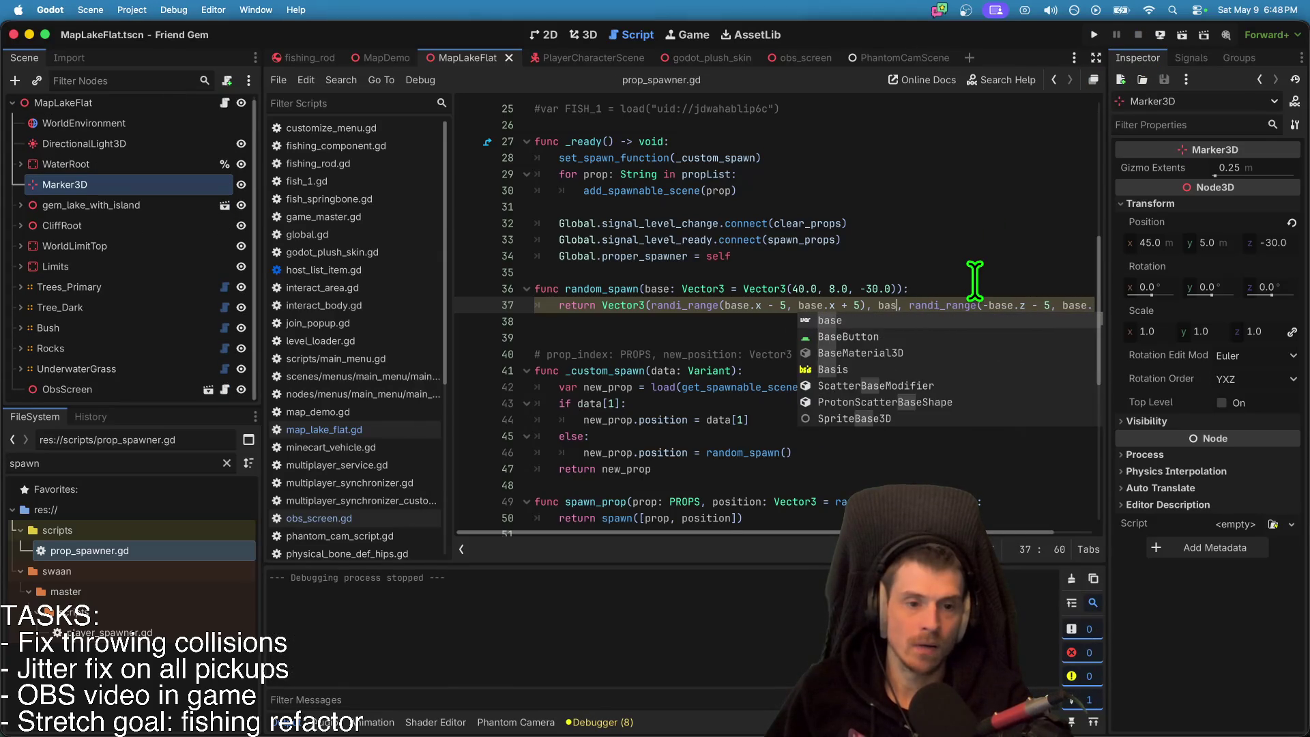
key("BackSpace")
key("BackSpace")
mouse_move(890, 307)
left_mouse_down()
mouse_move(1278, 292)
mouse_move(1130, 310)
mouse_move(857, 305)
left_mouse_up()
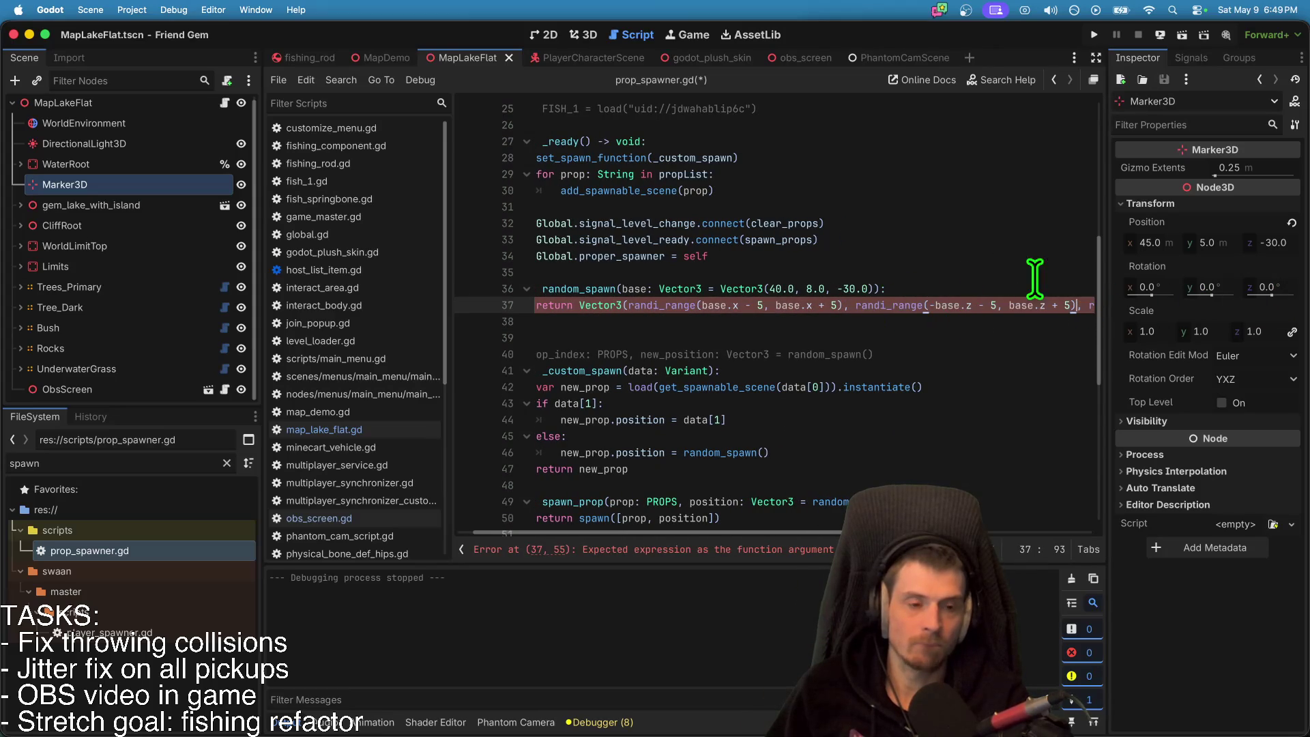
key("Left")
key("Left")
key("BackSpace")
type("2")
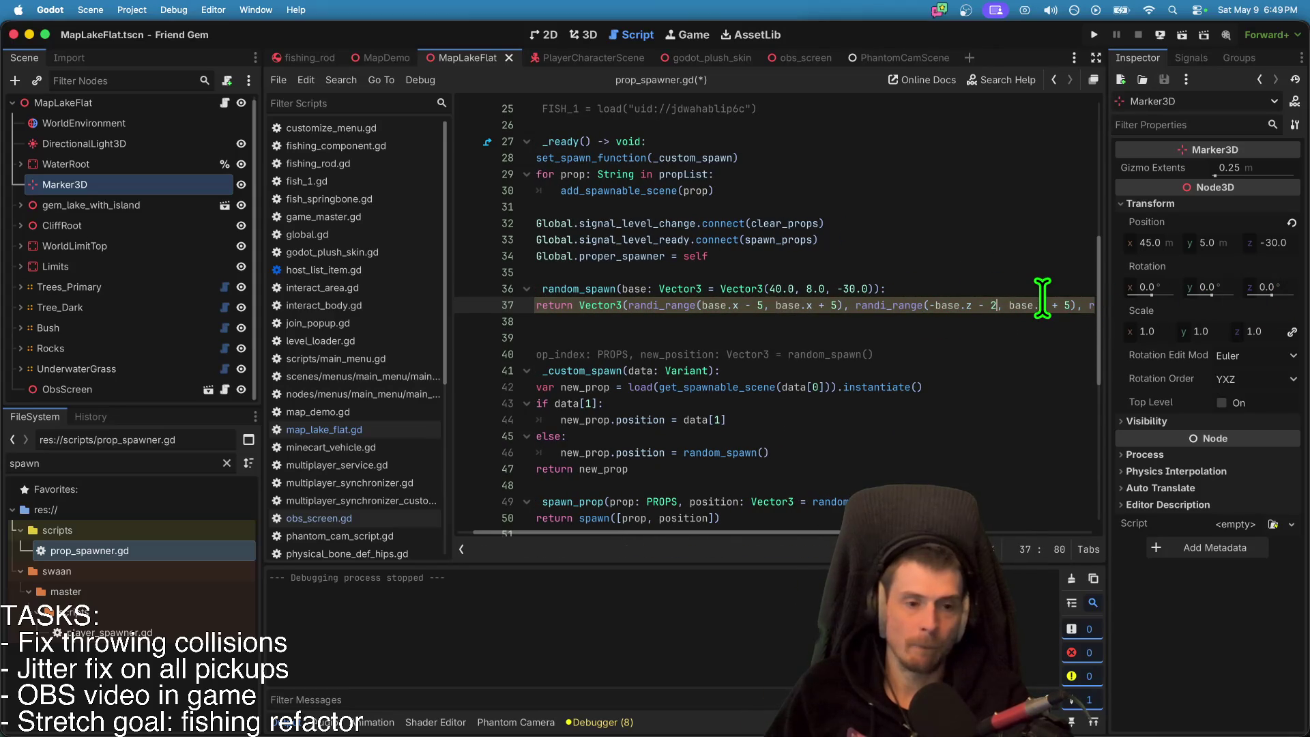
left_click(962, 305)
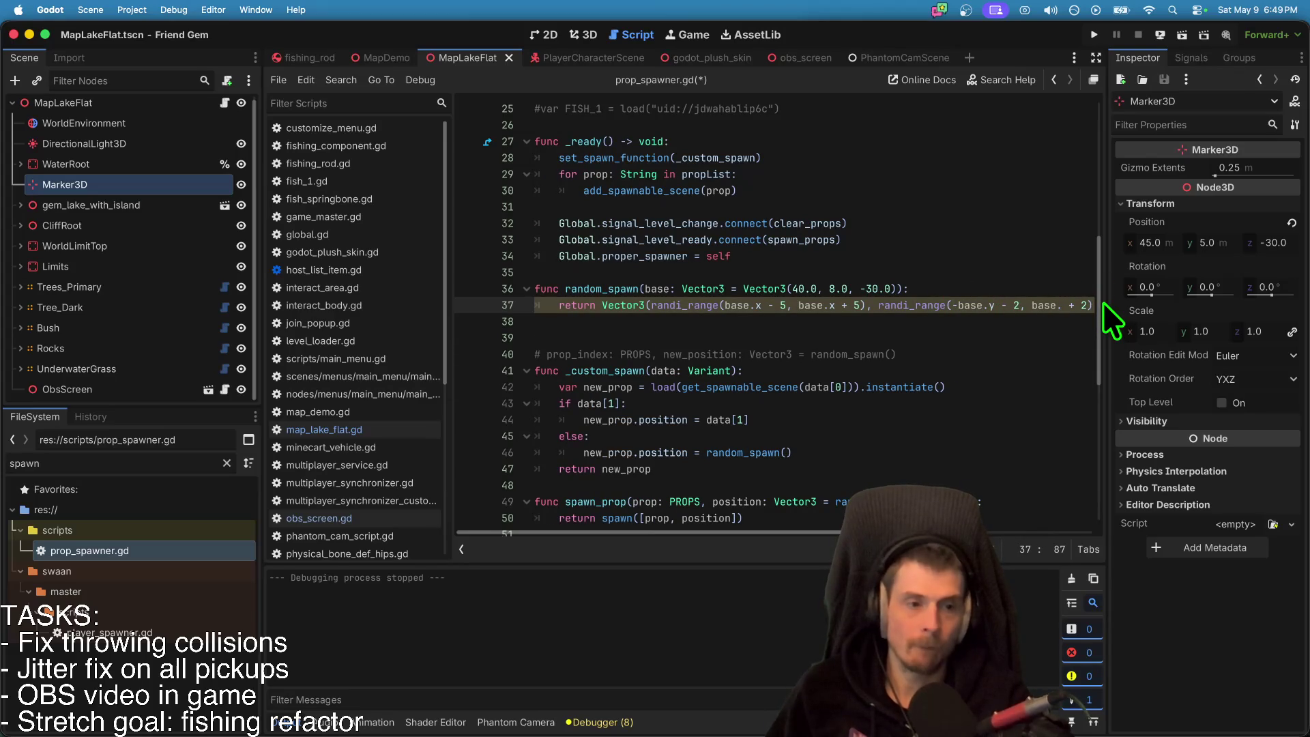
- Split the Vector3 return so the x, y and z ranges each sit on their own line, and save
left_click(876, 305)
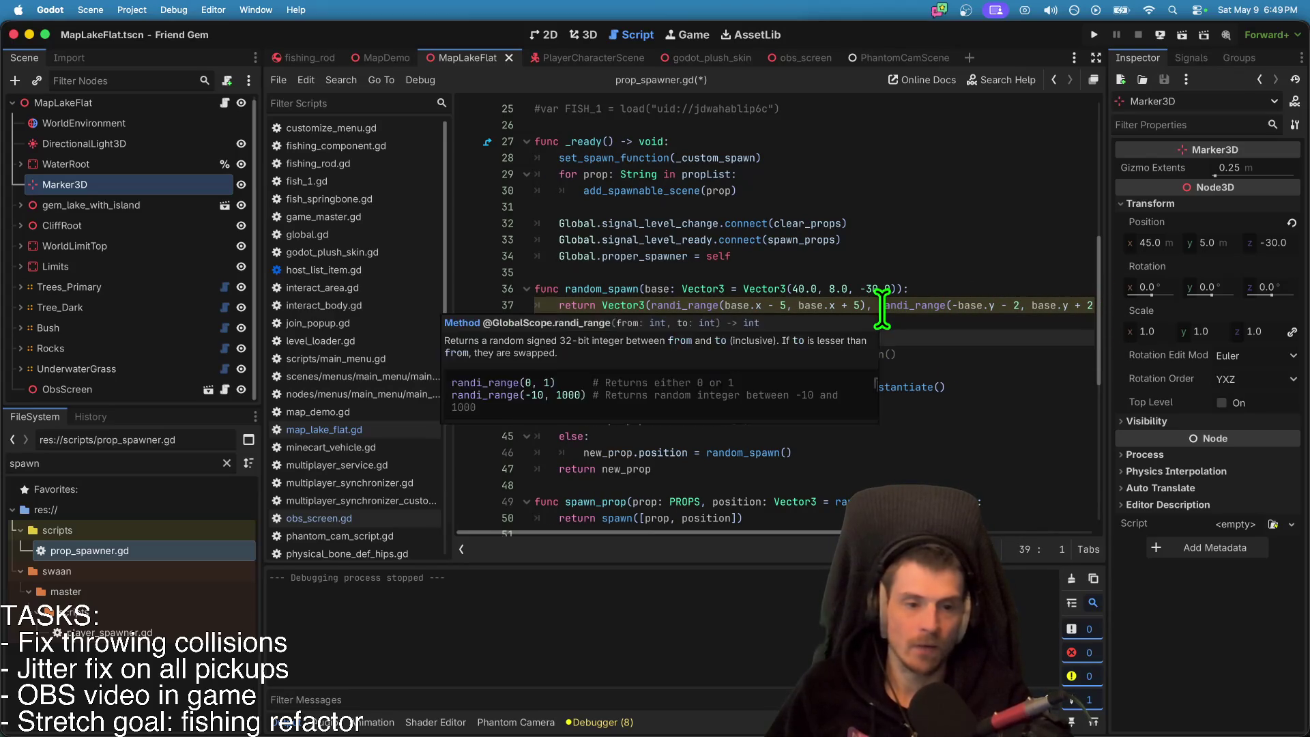
key("Return")
key("BackSpace")
type("\\")
key("Return")
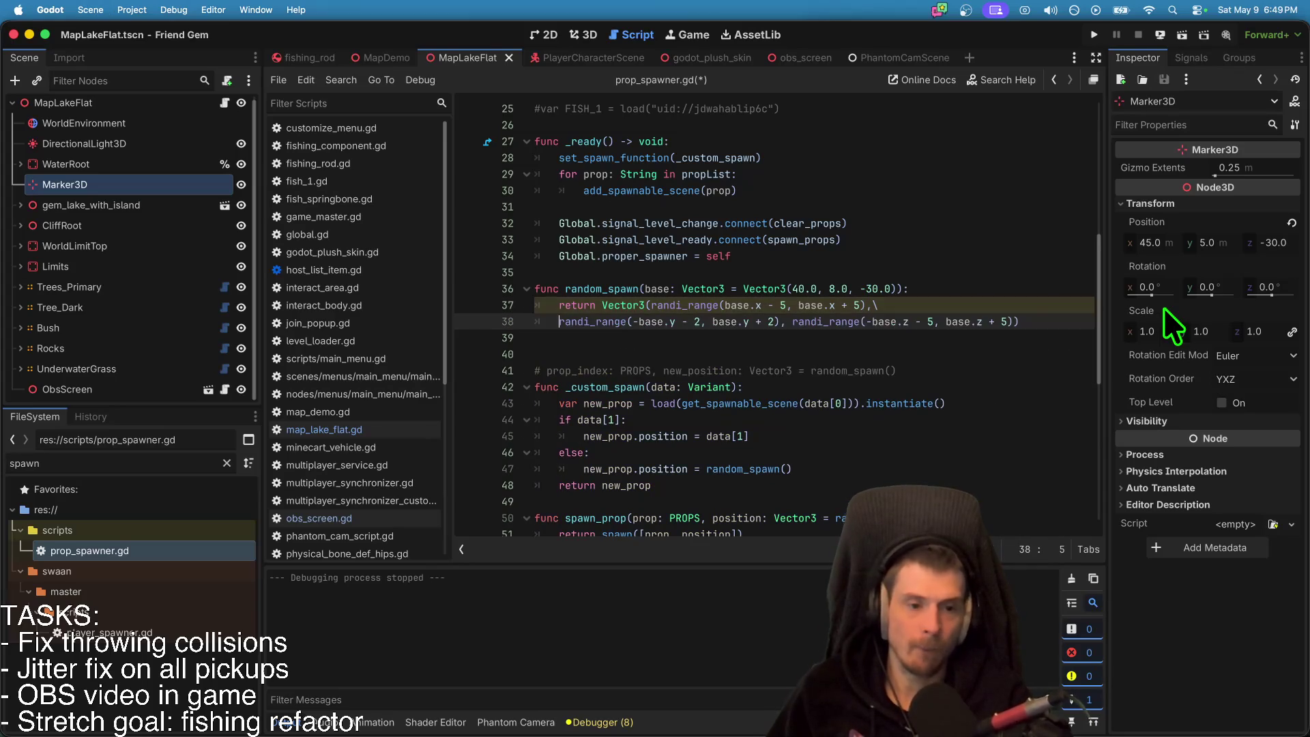
left_click(794, 321)
type("\\")
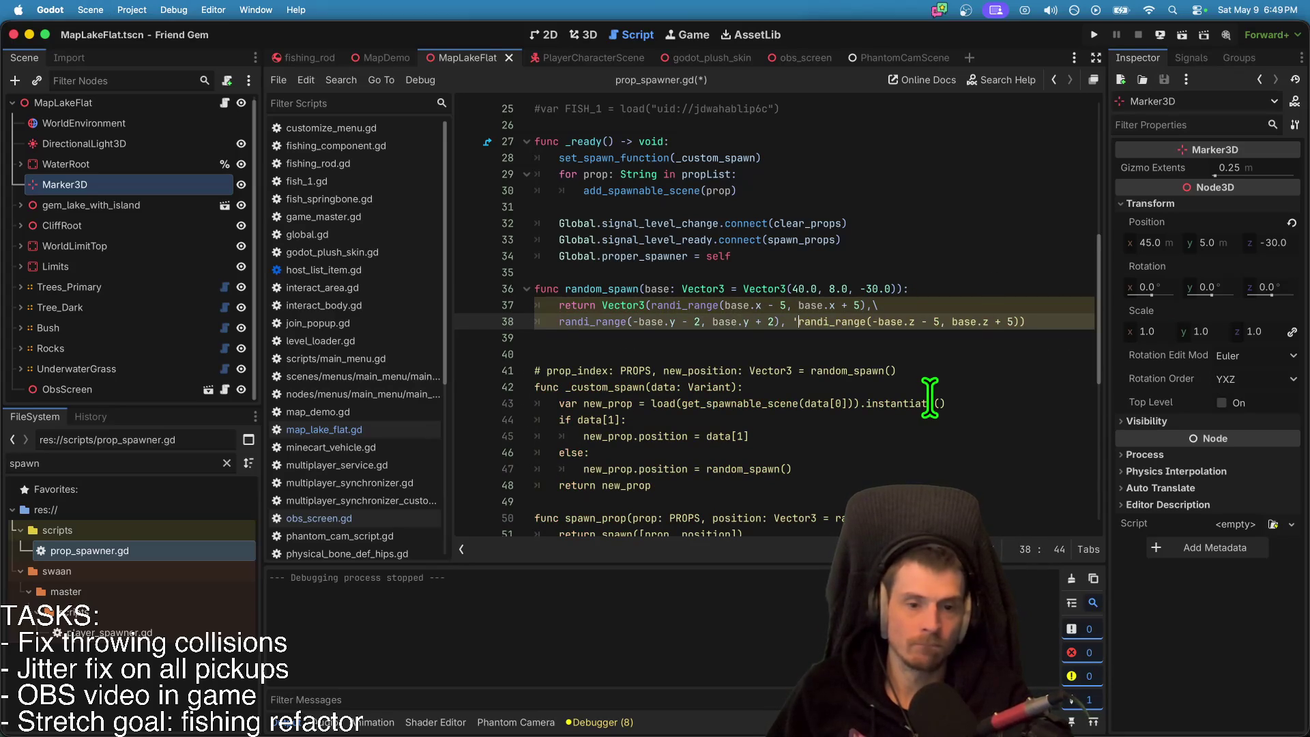
key("BackSpace")
key("BackSpace")
type("\\")
key("Return")
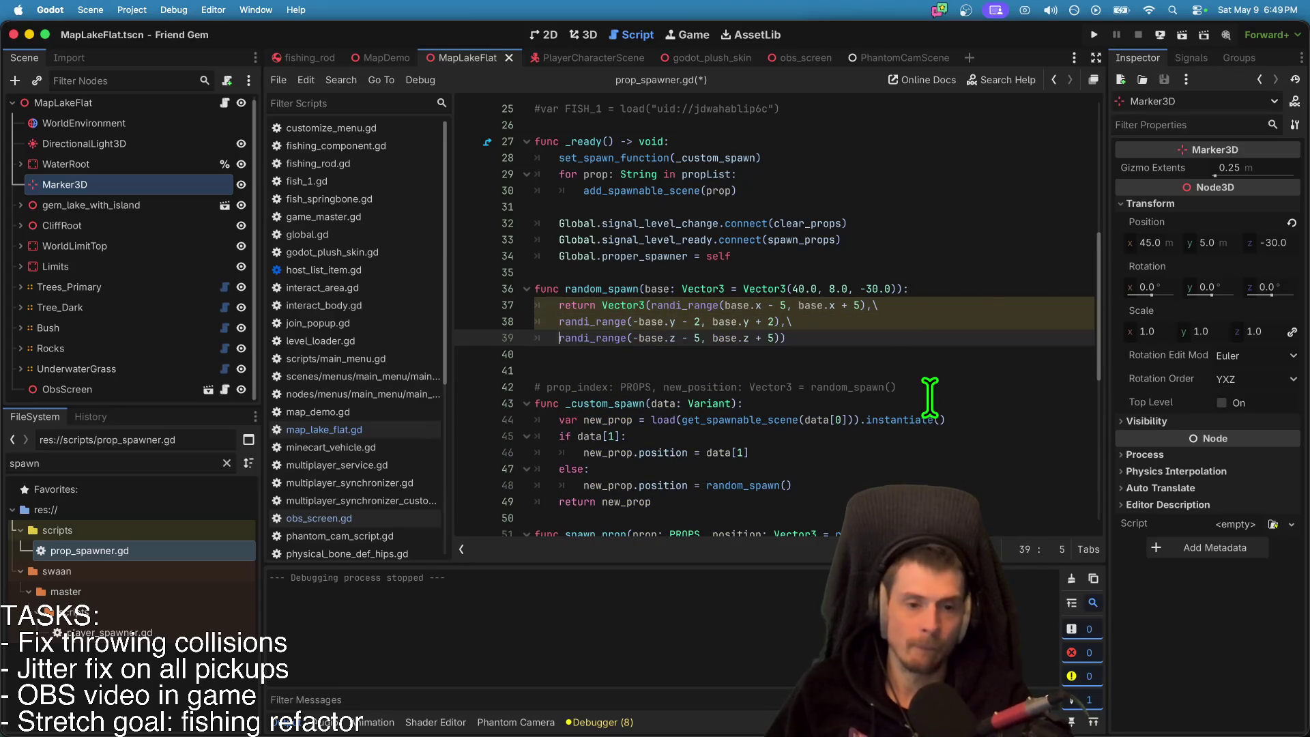
left_click(973, 304)
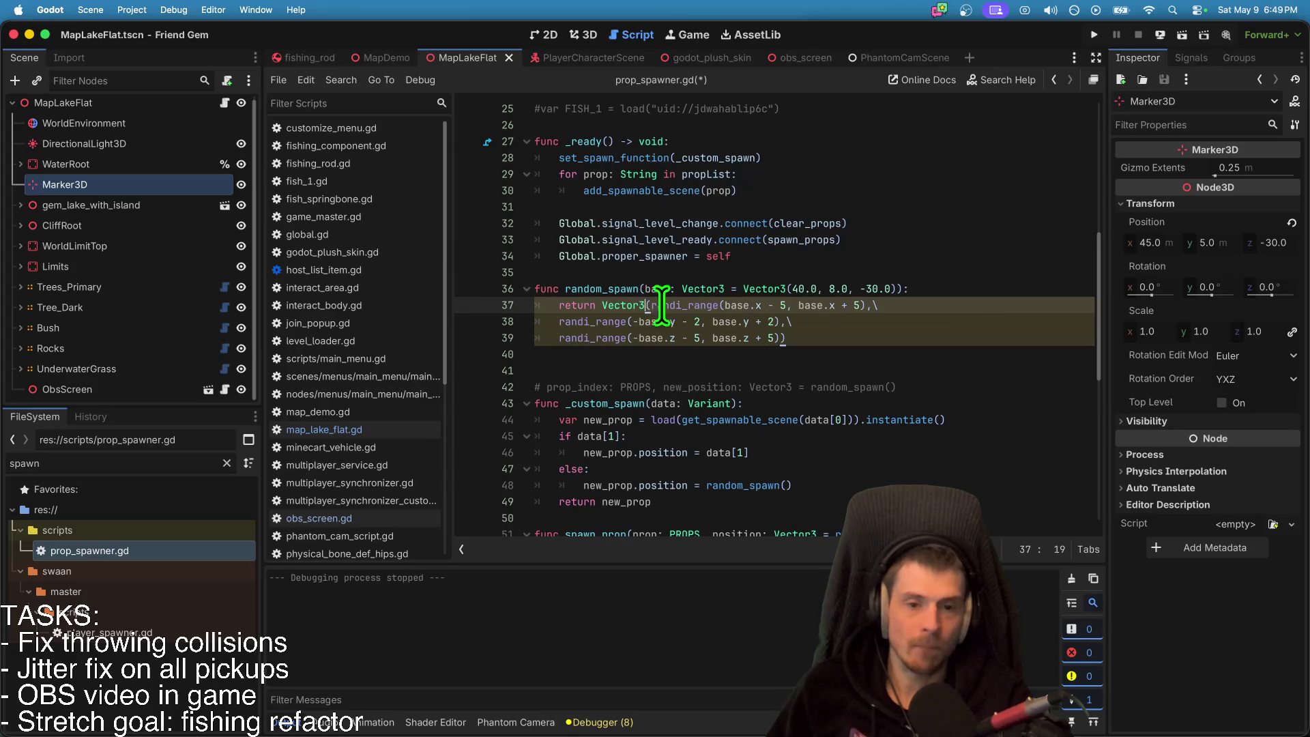
type("\\")
key("Return")
left_click(1002, 403)
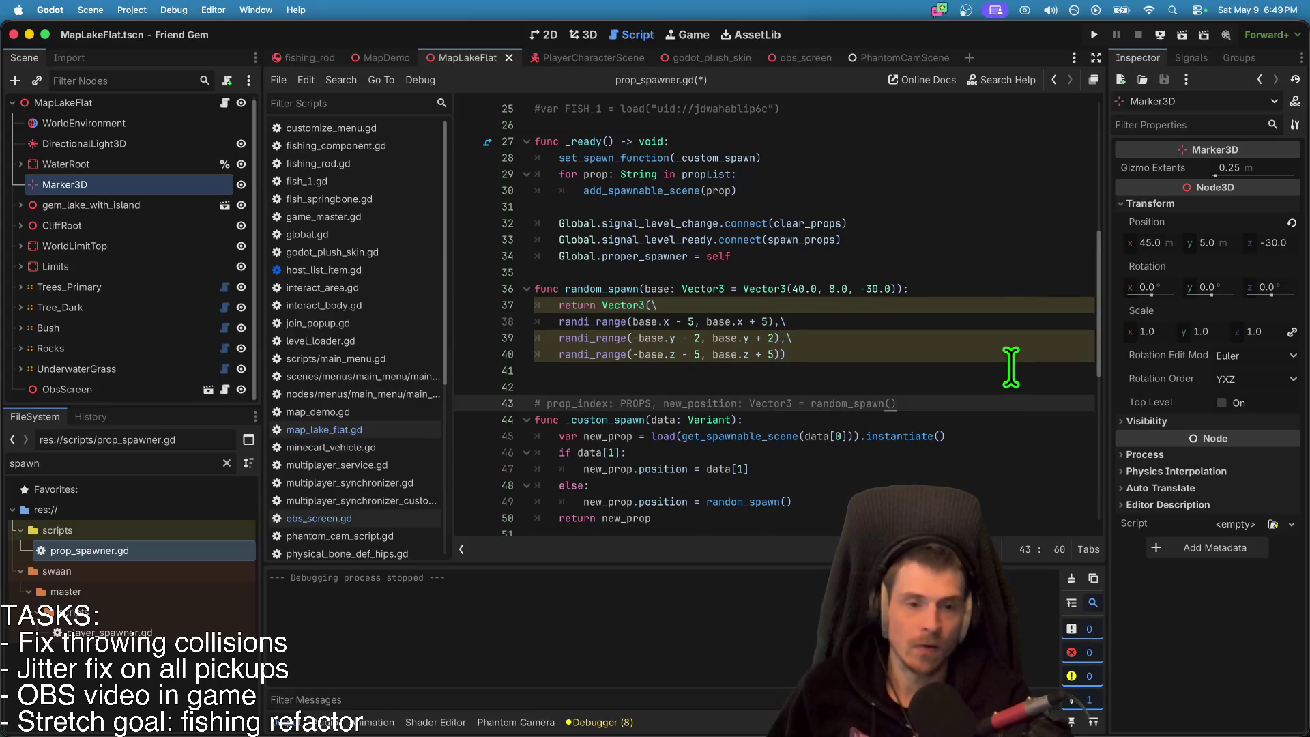
left_click(1013, 364)
key("super+s")
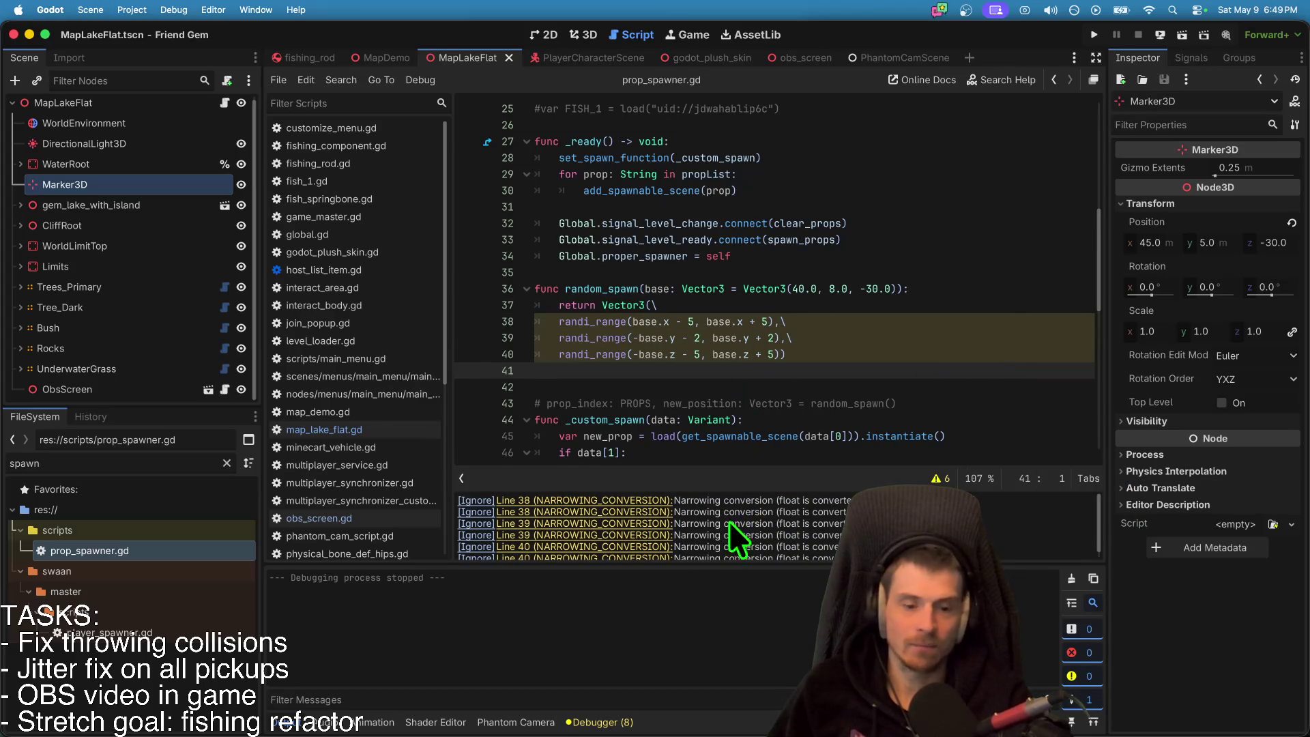
- Turn the integer offsets on lines 38–40 into floats (5.0, 2.0) by appending .0
left_click(680, 321)
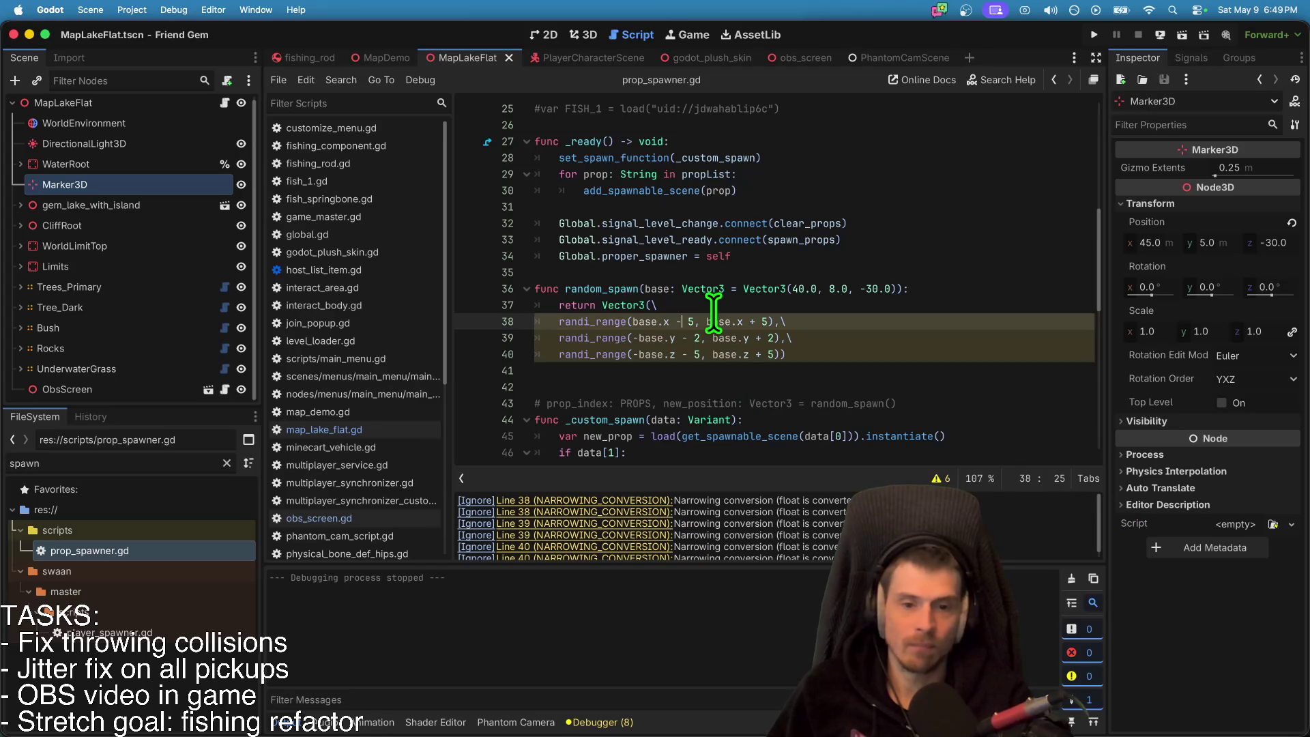
type("0")
key("Down")
key("Left")
type(".0")
key("Down")
type(".0")
key("End")
key("Left")
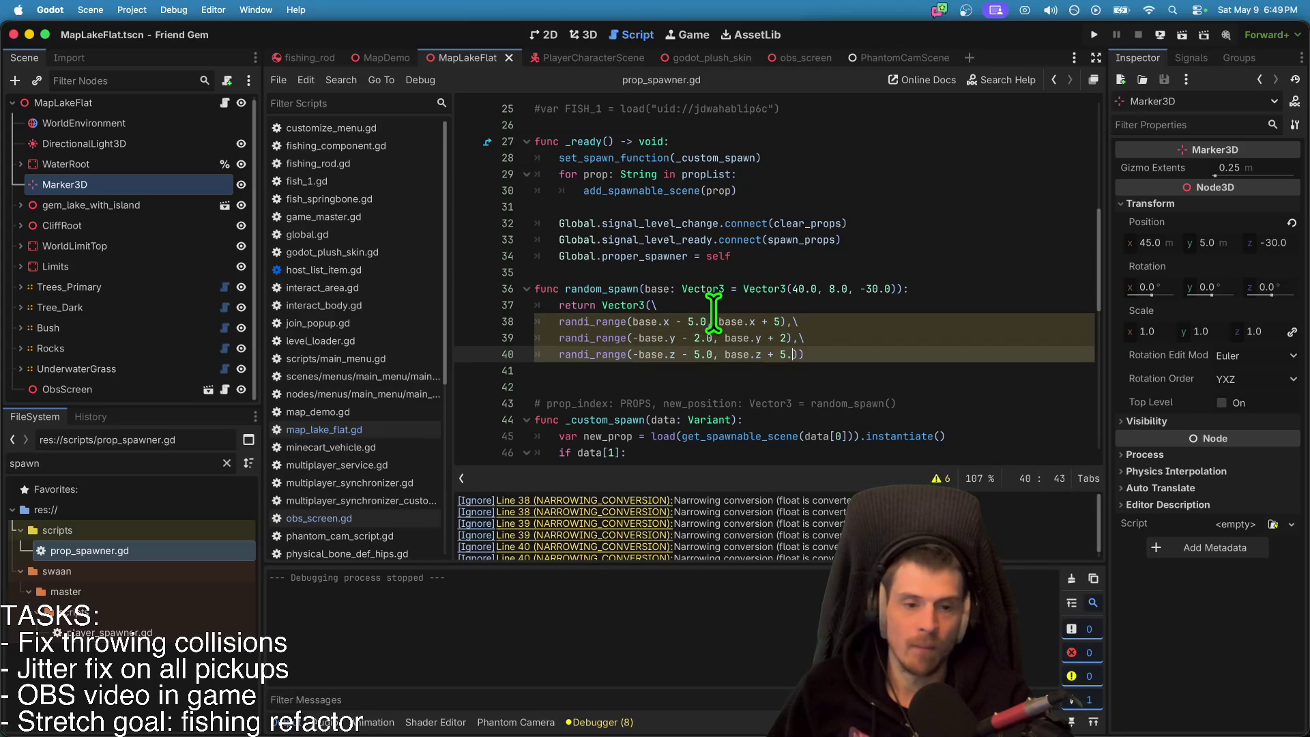
type(".0")
key("Up")
type(".0")
key("Up")
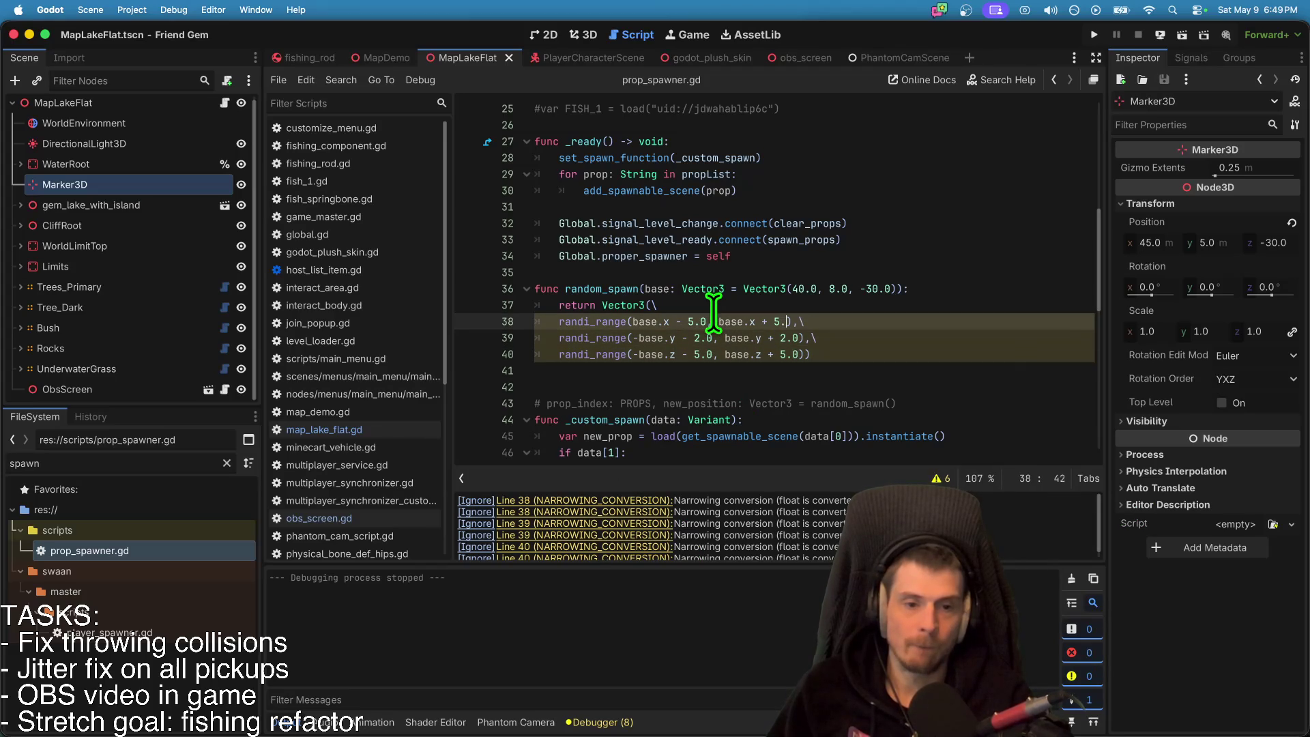
left_click(867, 369)
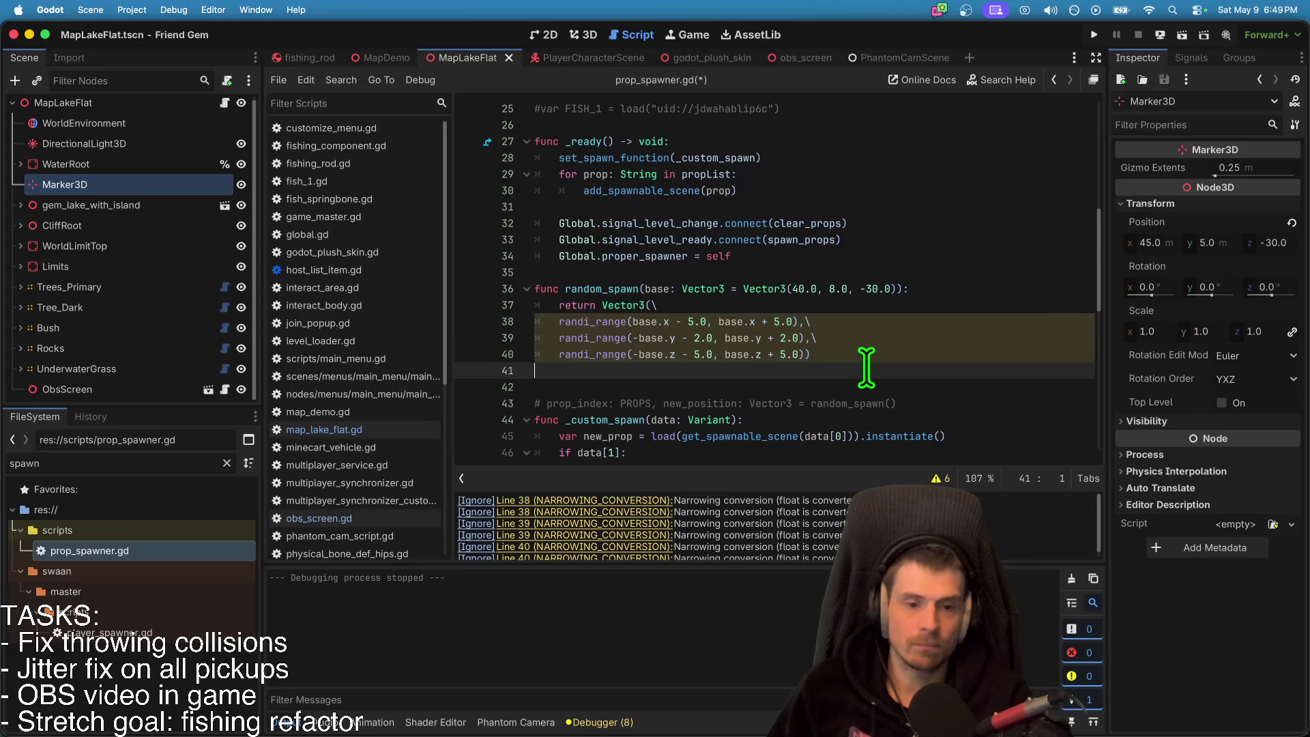
left_click(937, 339)
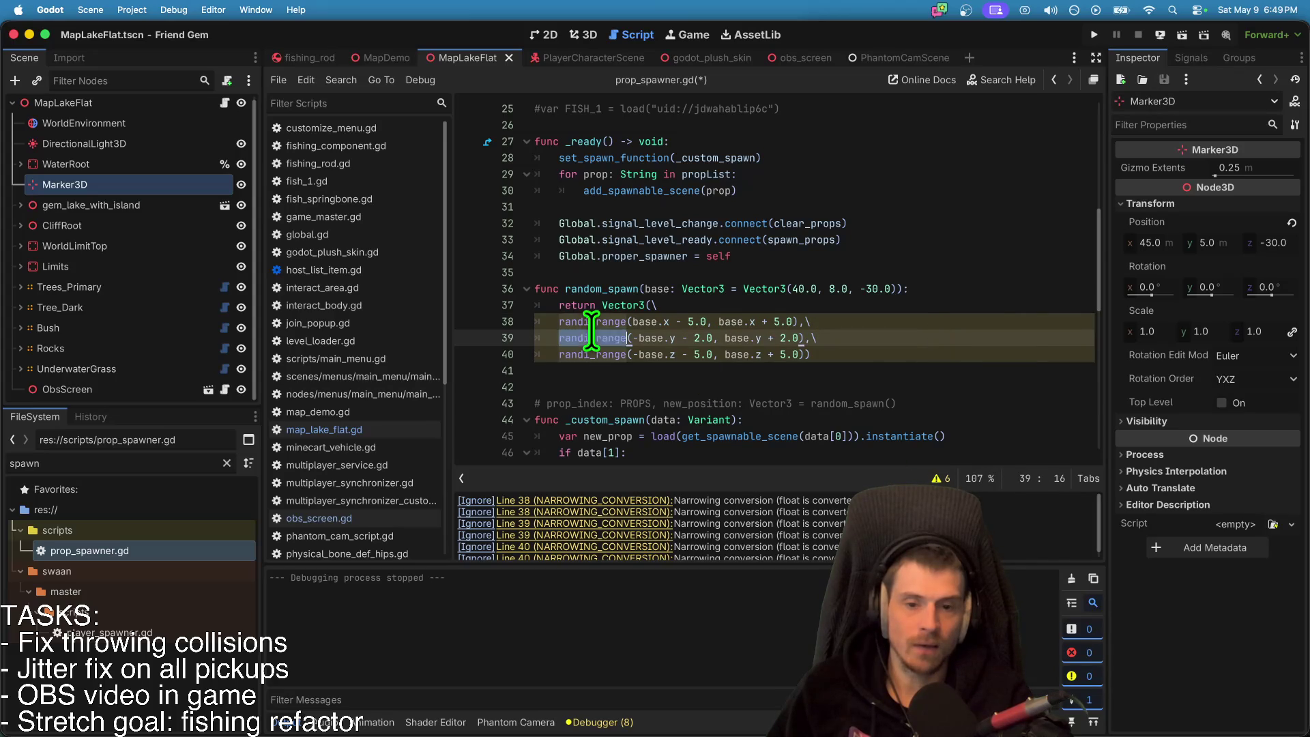
left_click(993, 300)
double_click(767, 288)
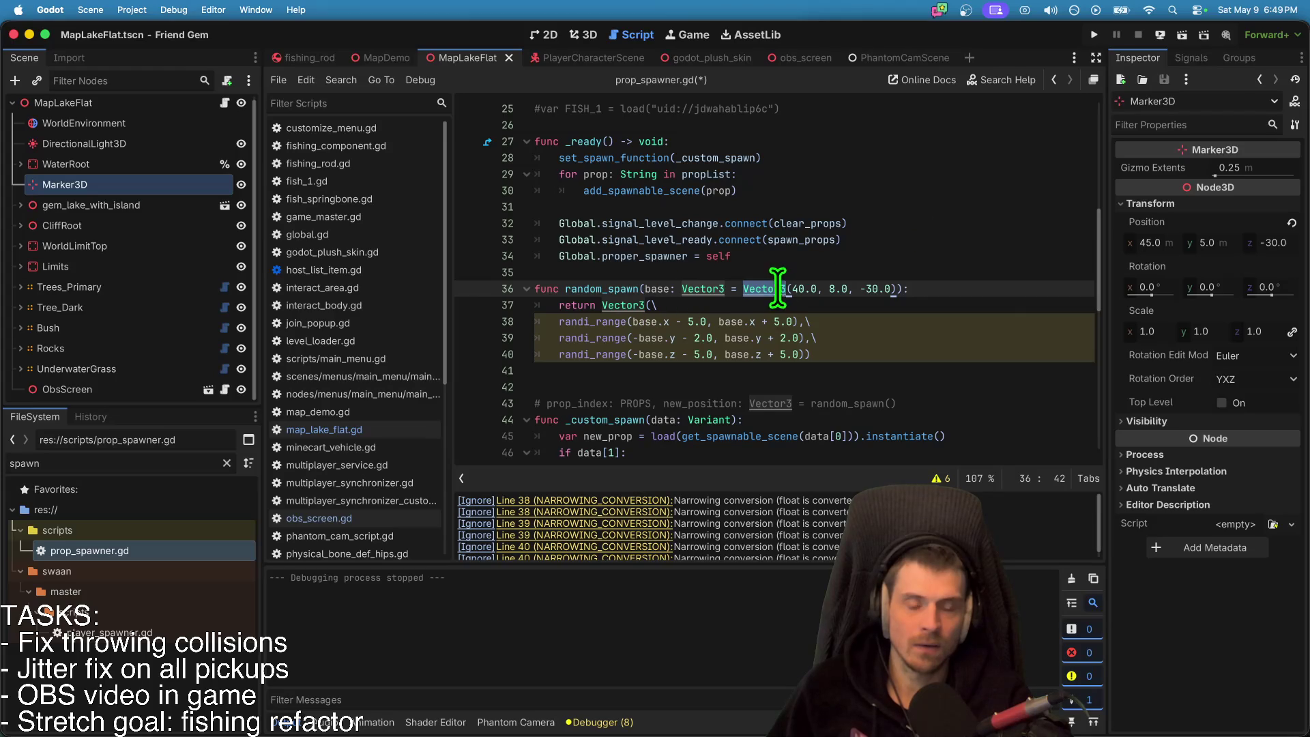
- Change all three randi_range calls to randf_range, then save the script and run the game
left_click(608, 321)
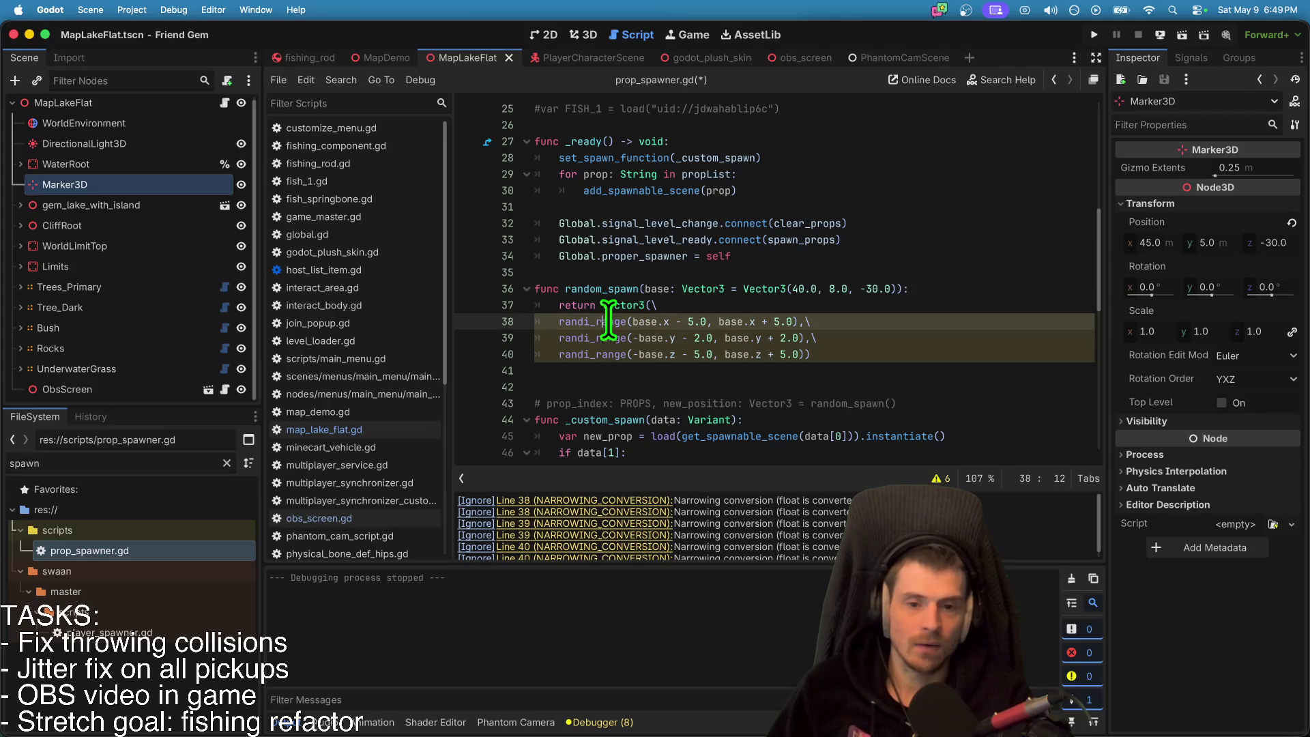
key("Down")
key("BackSpace")
type("f")
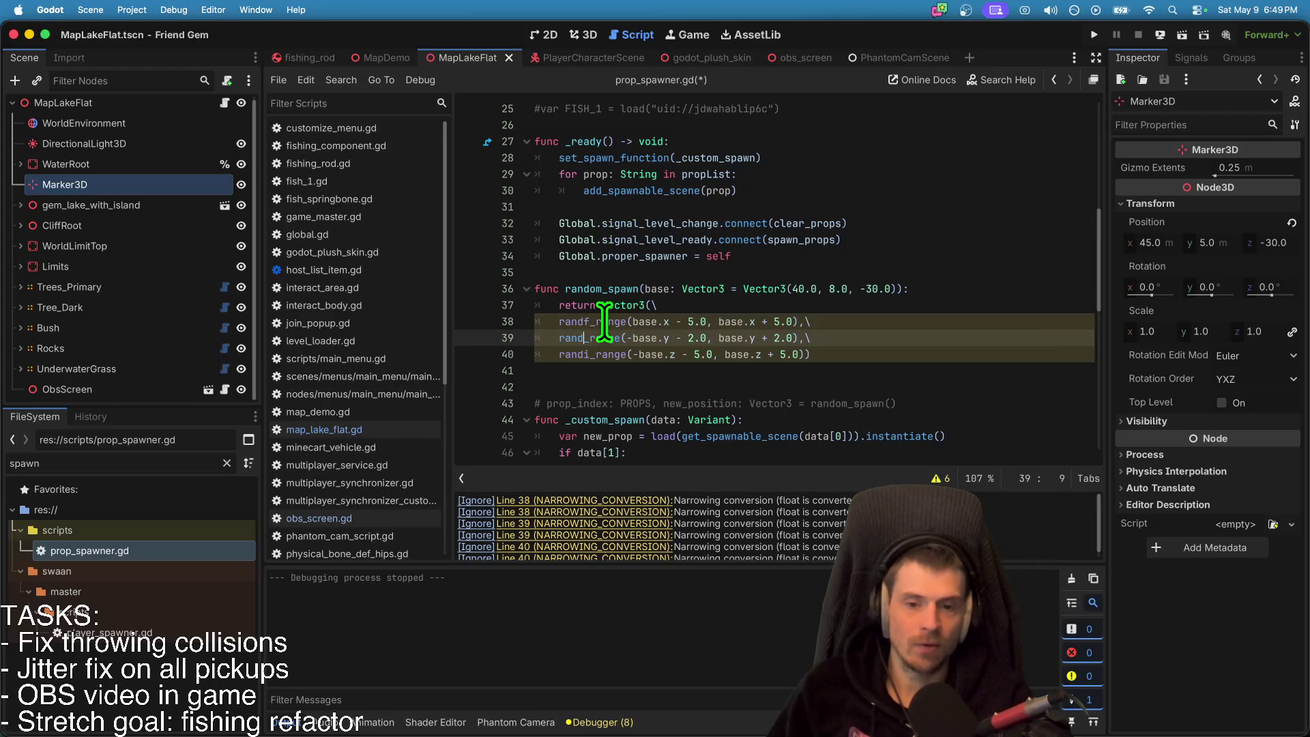
key("Down")
key("BackSpace")
type("f")
key("Escape")
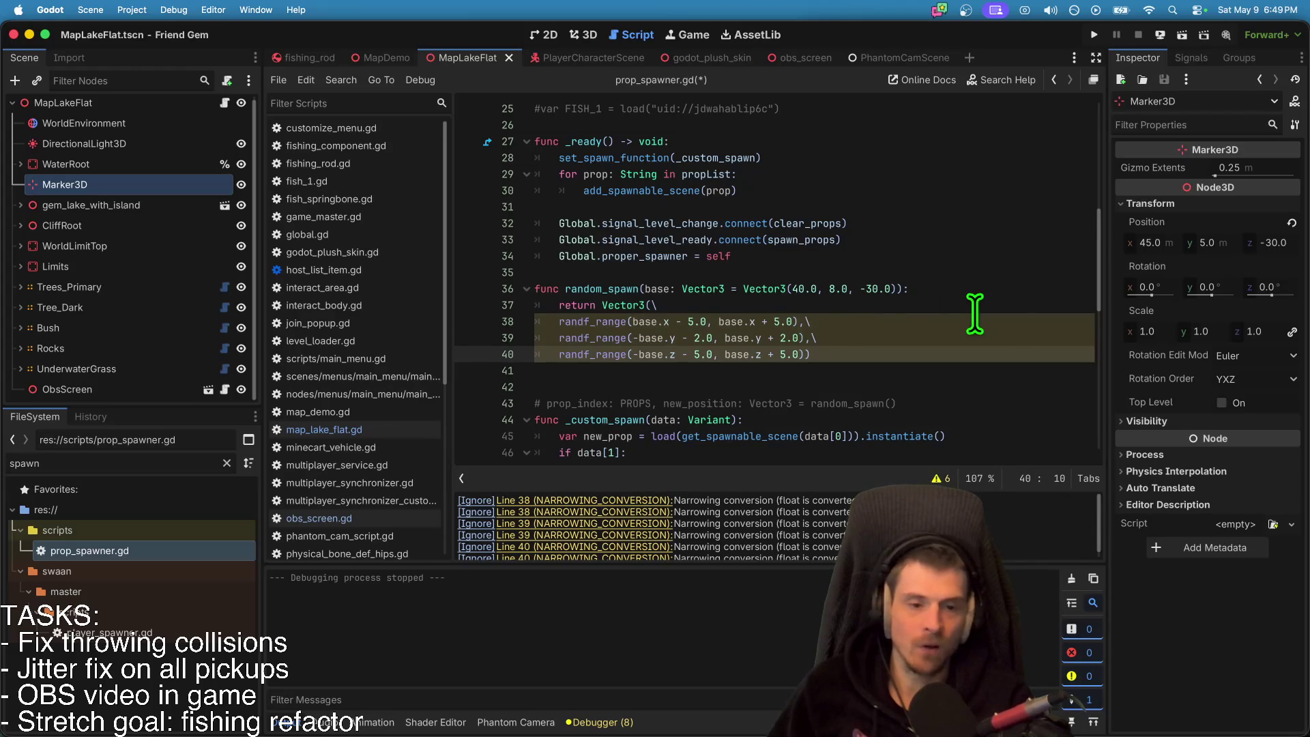
key("Down")
key("super+b")
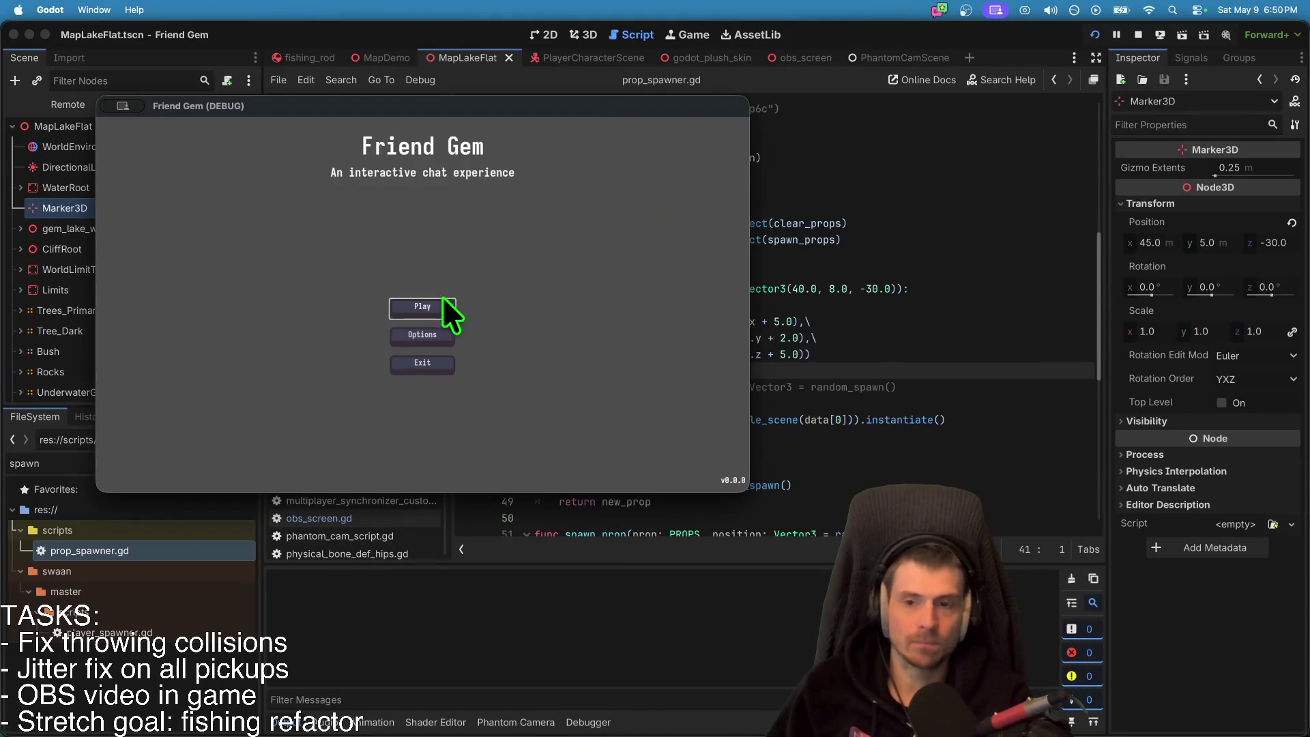
- Join the hosted game from the main menu and walk across the hill to a bowling pin
left_click(445, 300)
left_click(429, 302)
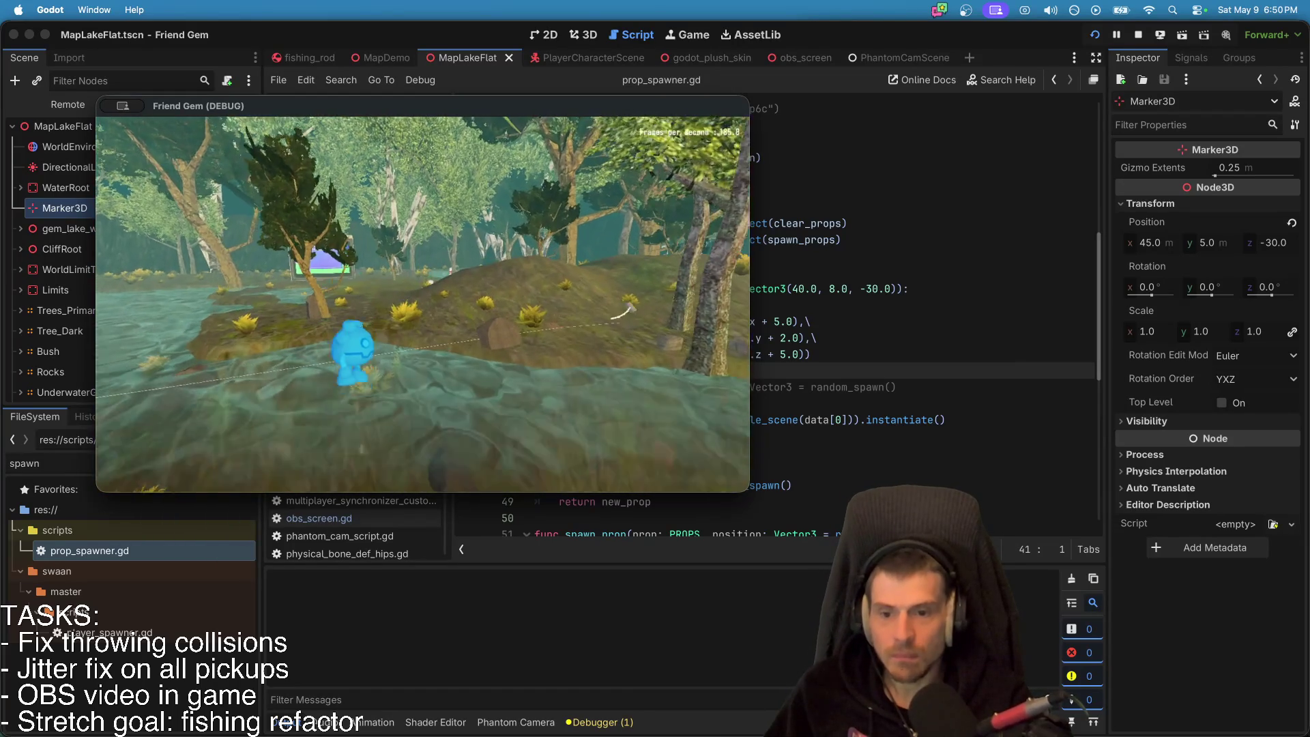
key("w")
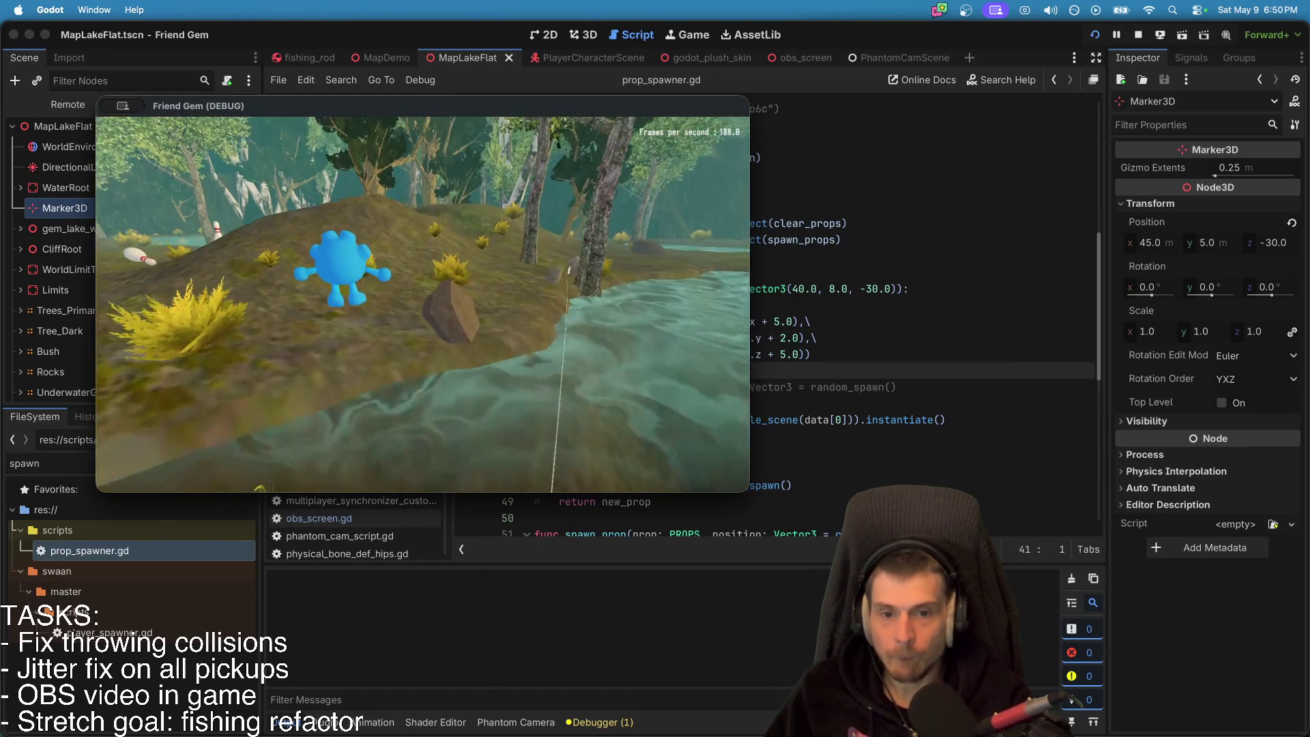
key("w")
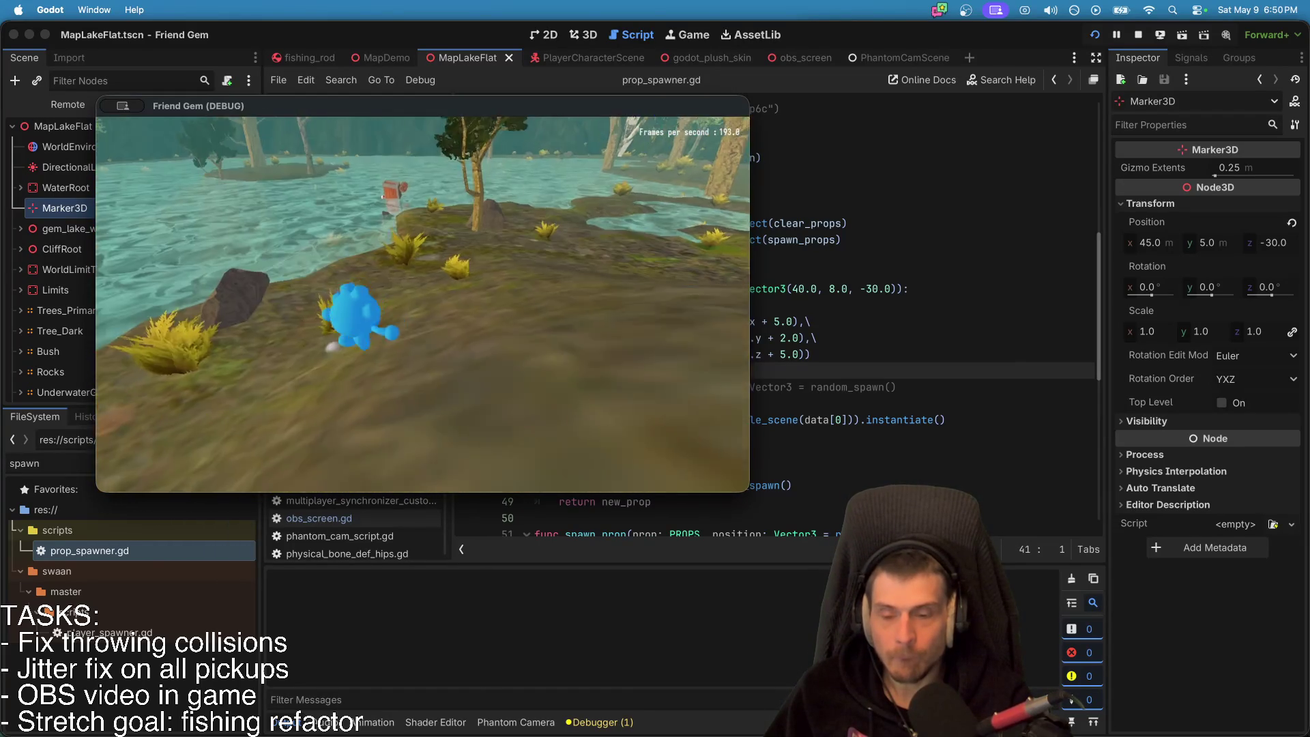
key("w")
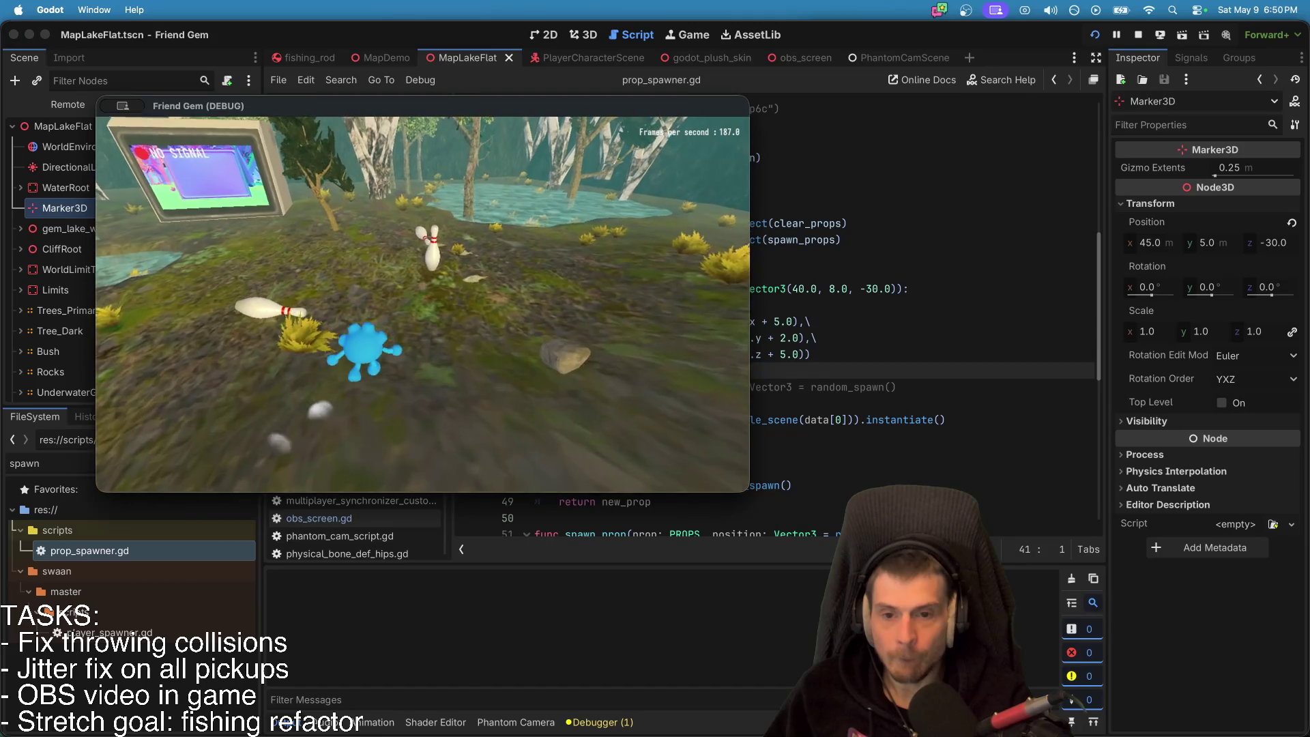
key("w")
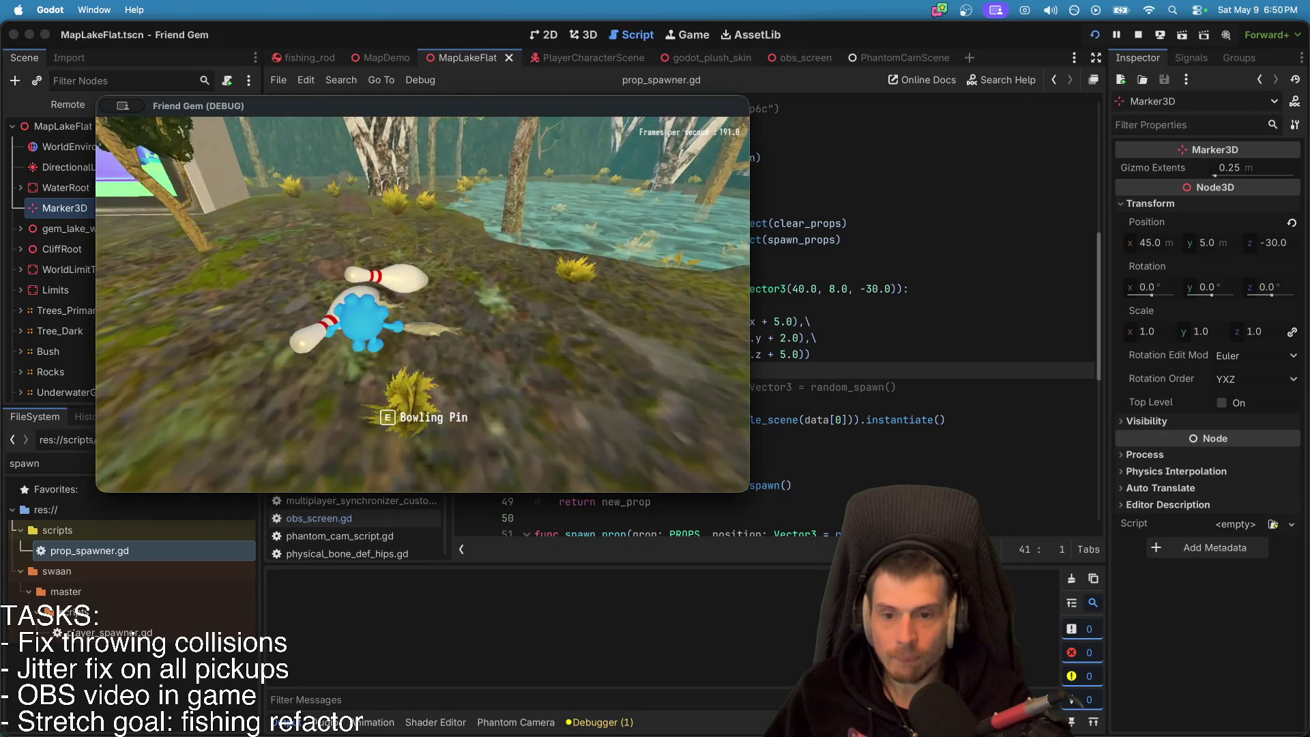
- Pick up and drop the bowling pin, swim through the lake to the bank, then stop the game
key("e")
key("w")
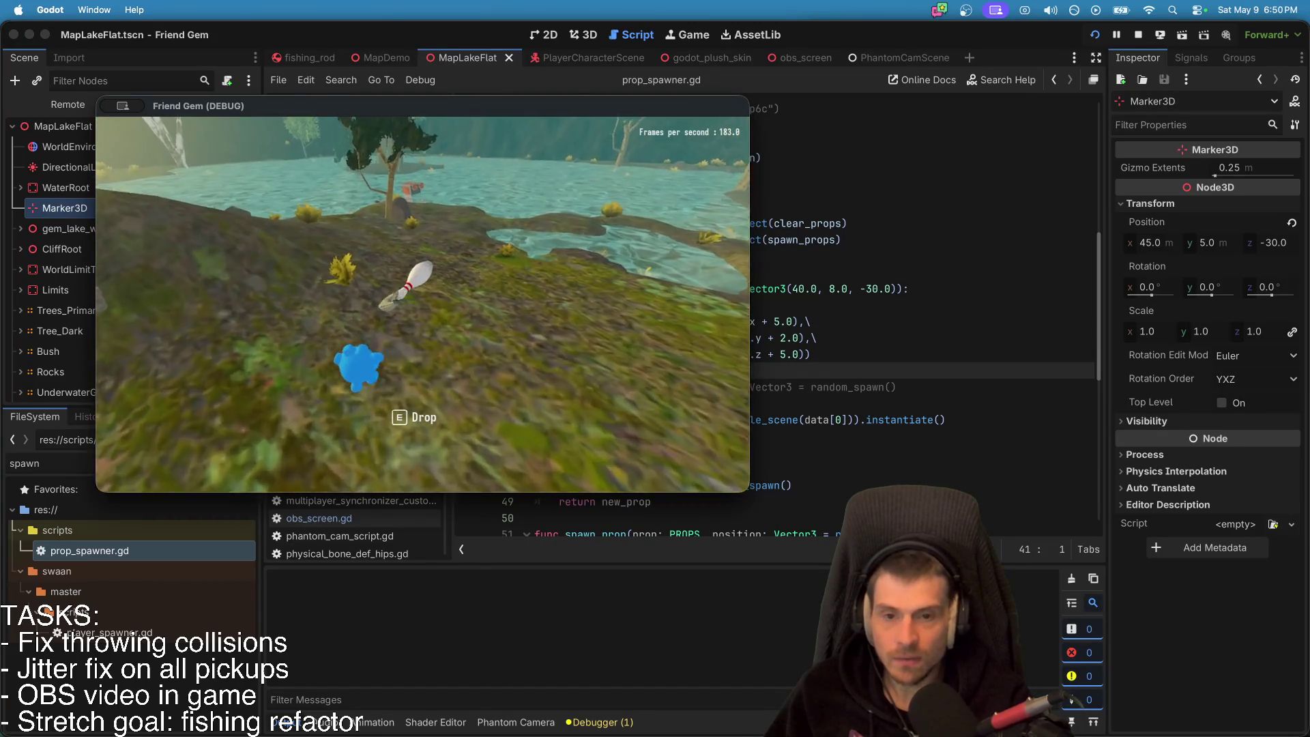
key("w")
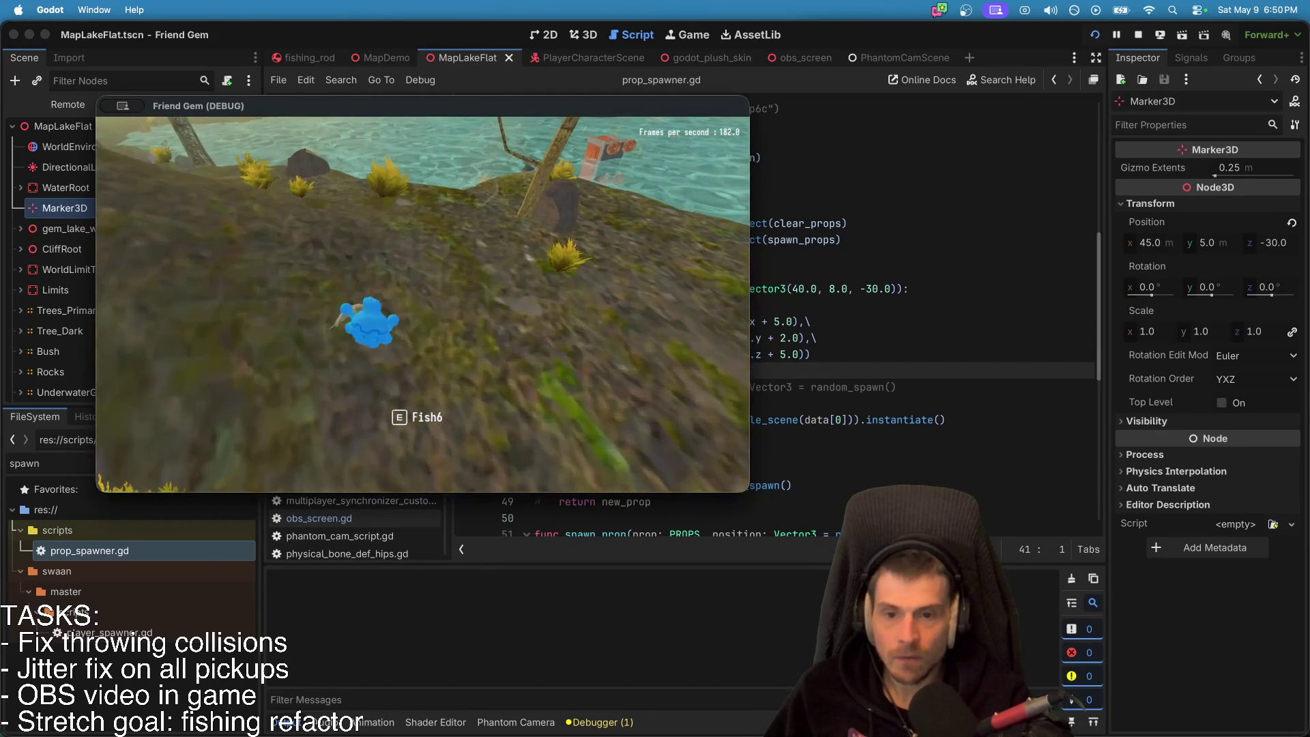
key("w")
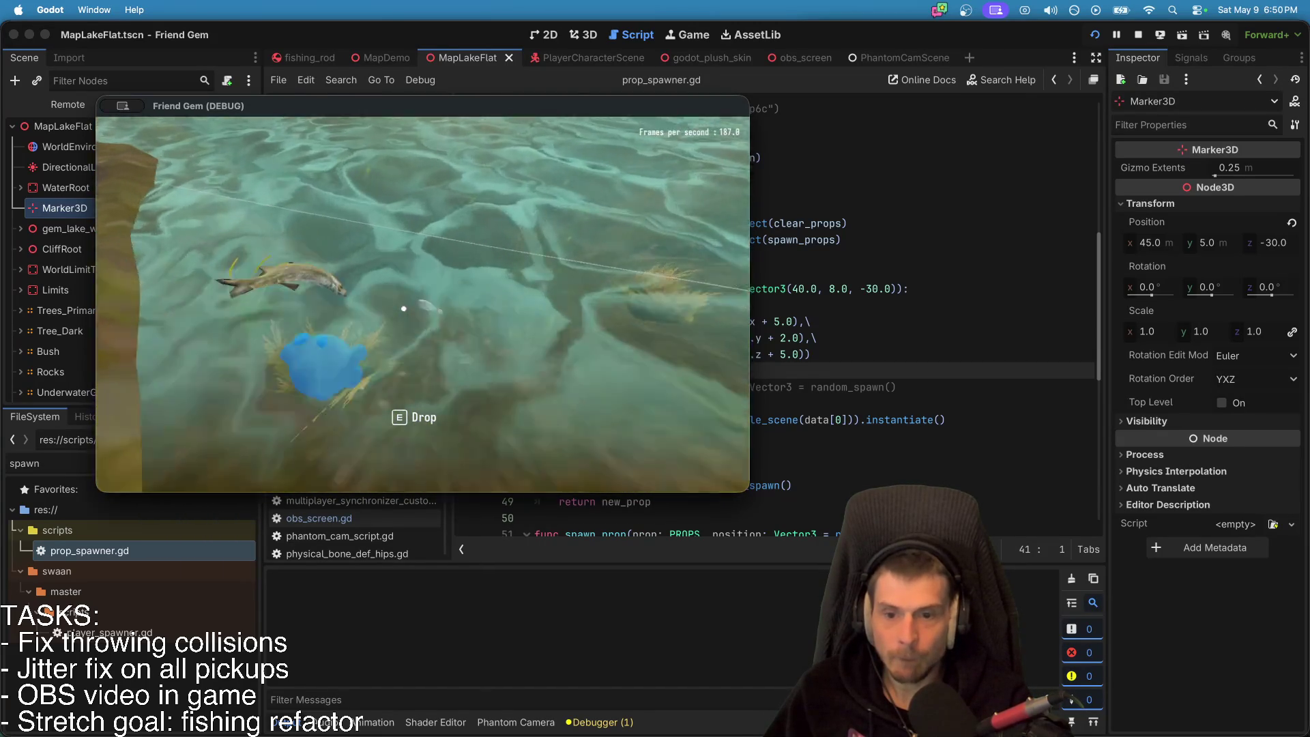
key("w")
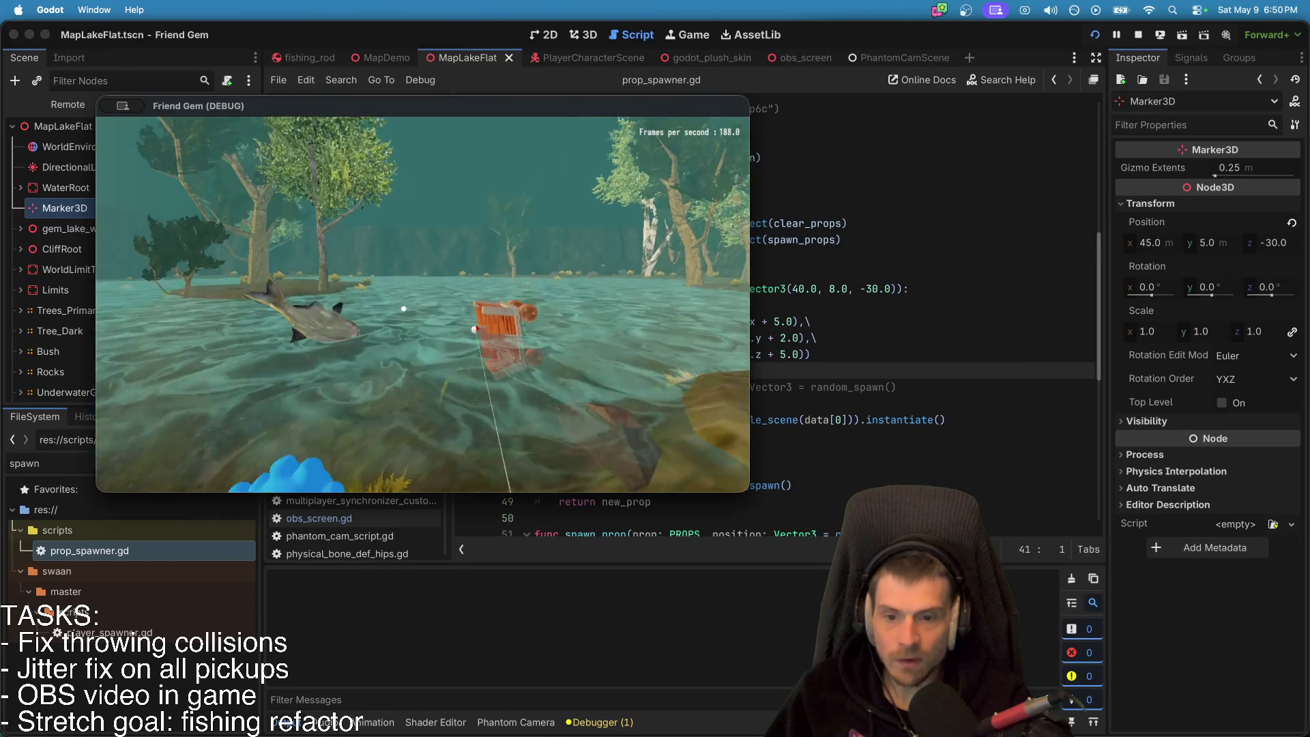
key("w")
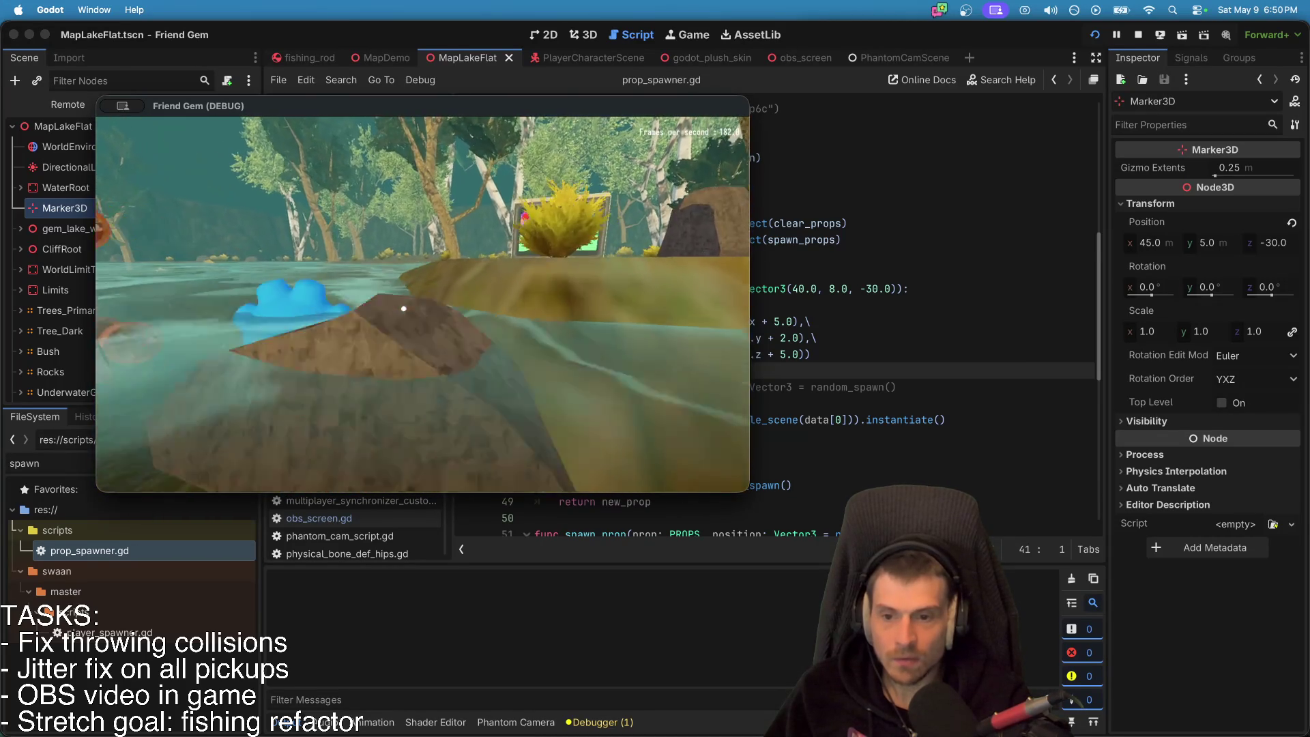
key("w")
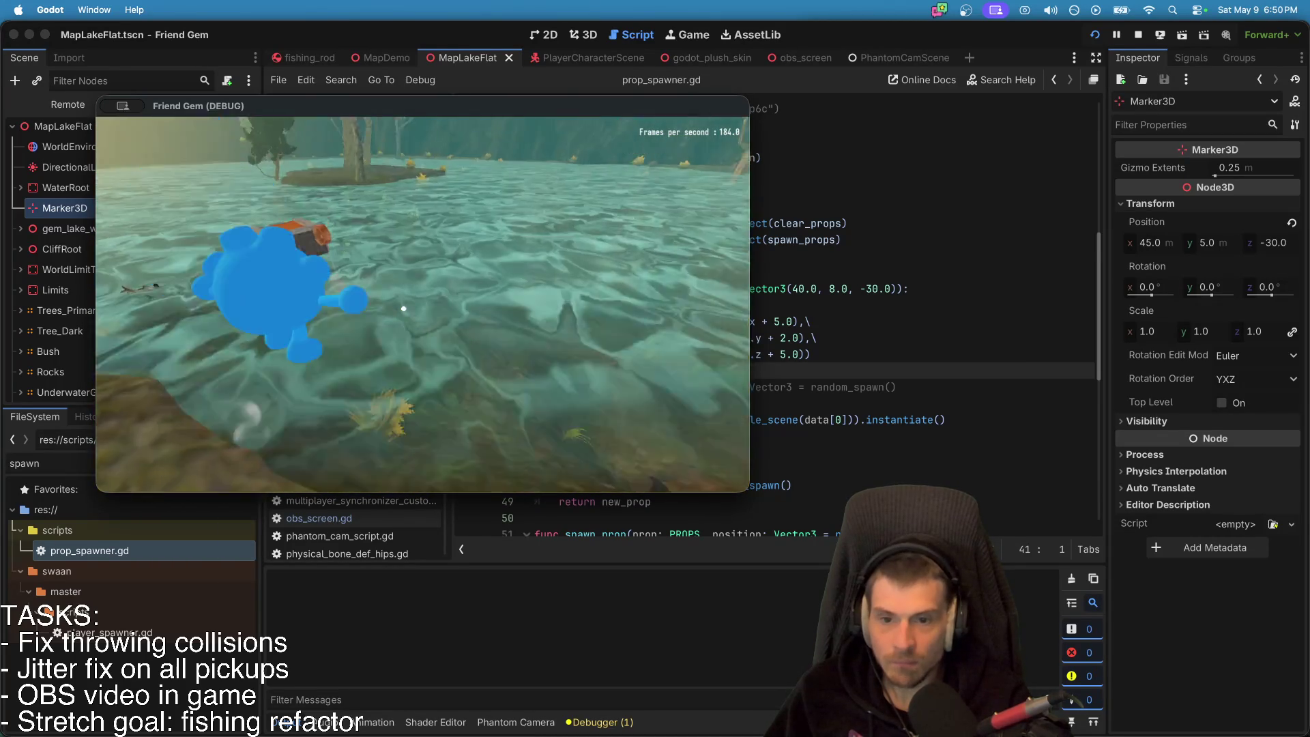
key("w")
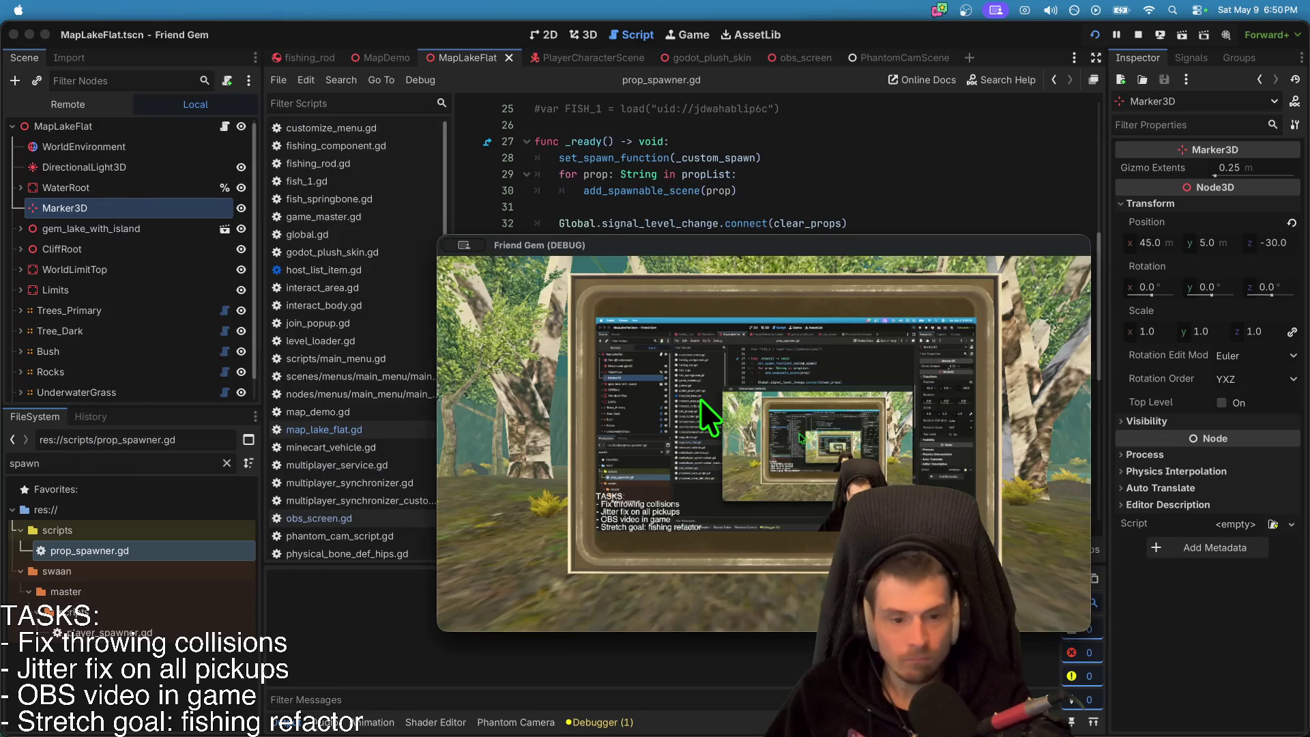
left_click(791, 321)
key("super+period")
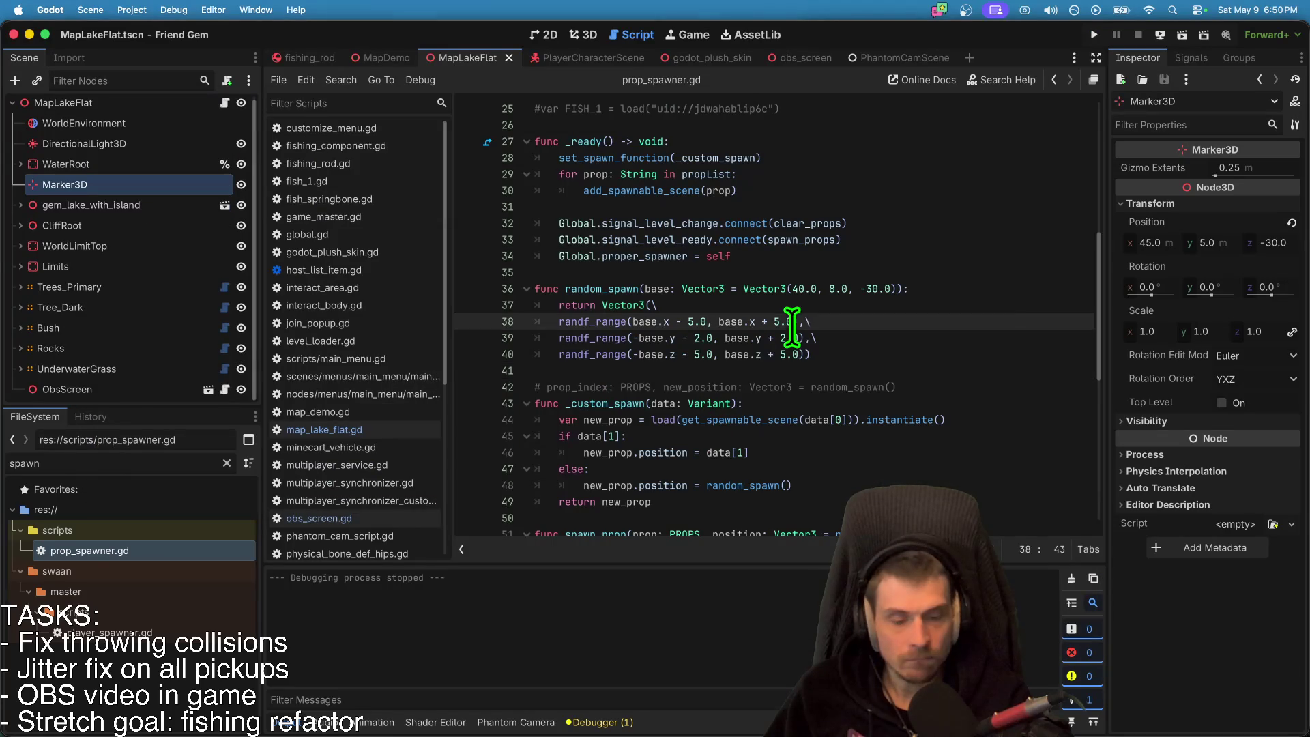
- Comment out the bowling pin spawning loop on lines 66–68 of prop_spawner.gd
left_click(225, 102)
double_click(148, 554)
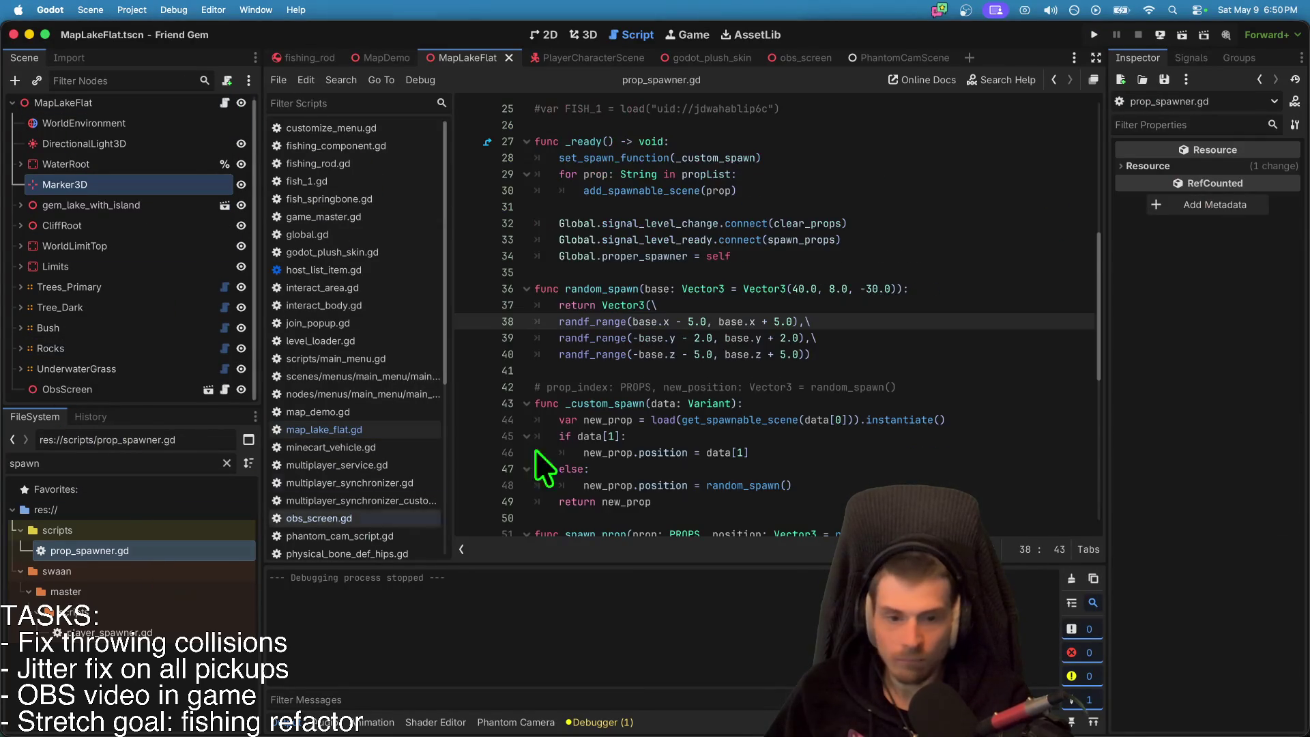
scroll(808, 395, "down", 4)
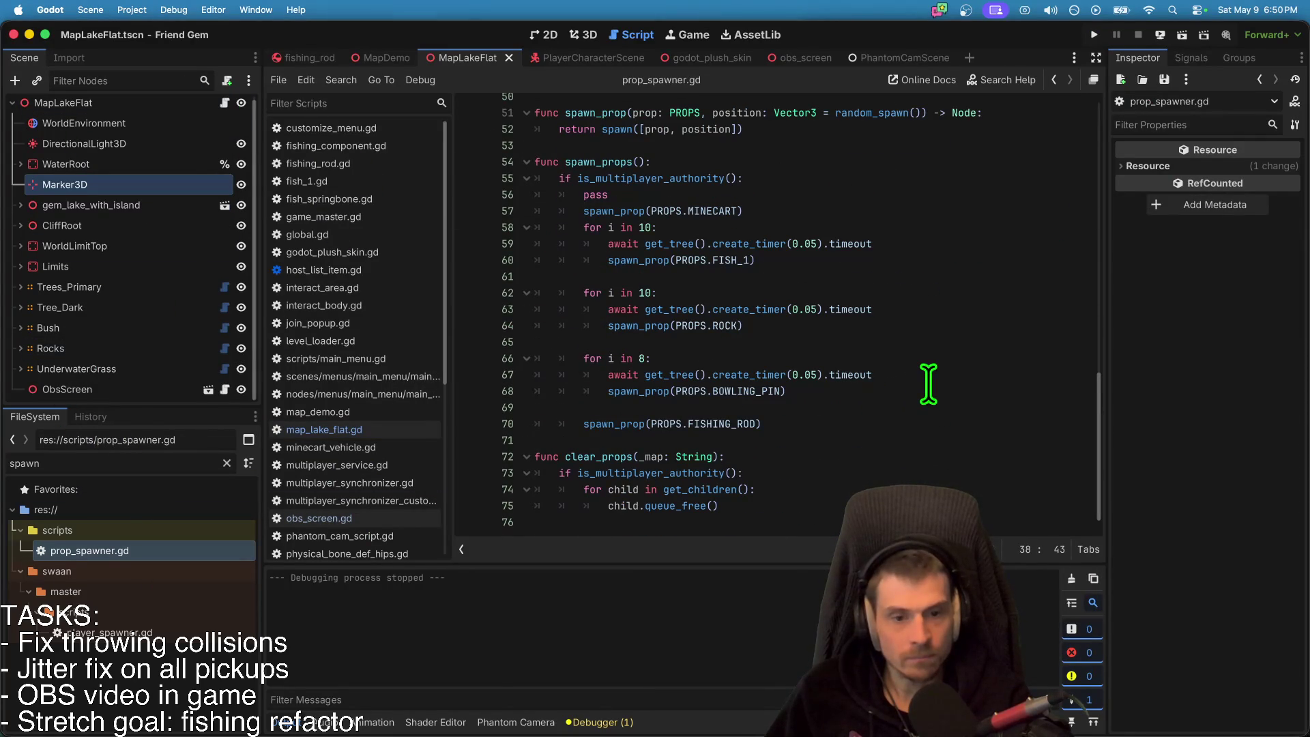
left_click_drag(839, 396, 251, 359)
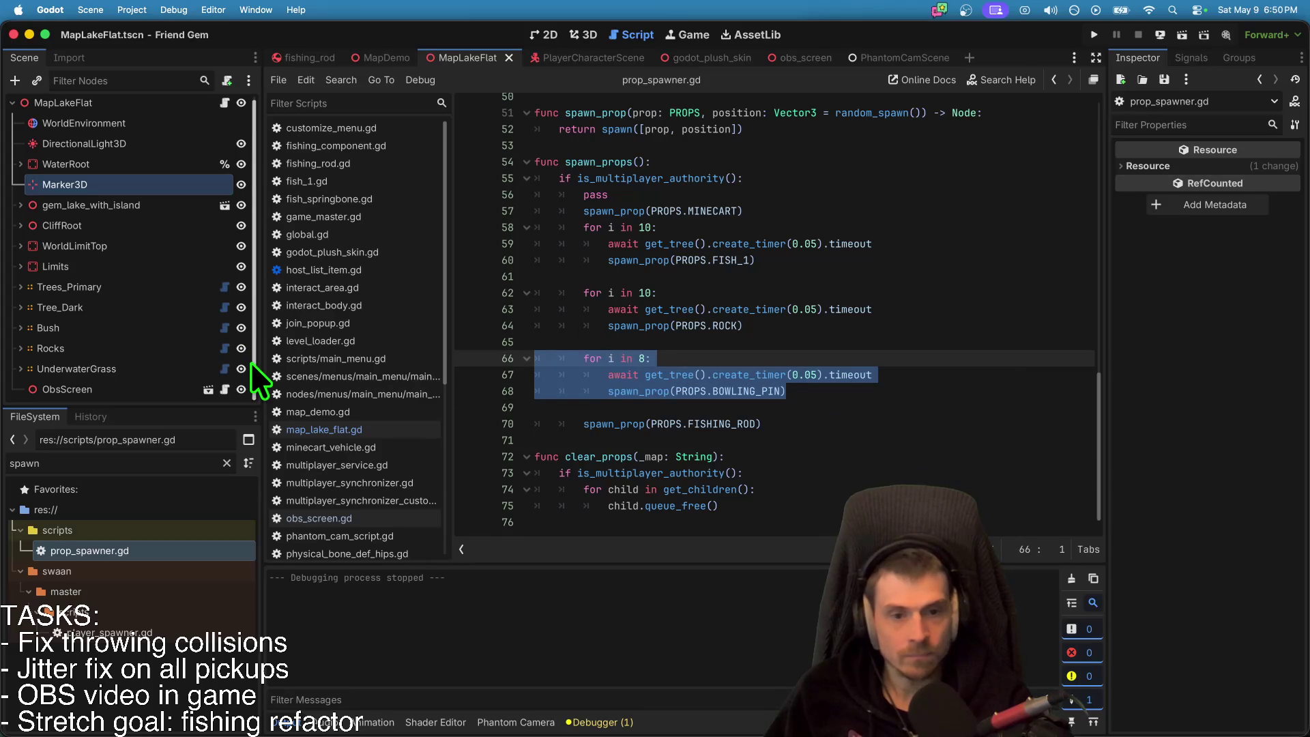
key("Escape")
mouse_move(921, 391)
left_mouse_down()
mouse_move(520, 371)
mouse_move(517, 358)
left_mouse_up()
key("ctrl+k")
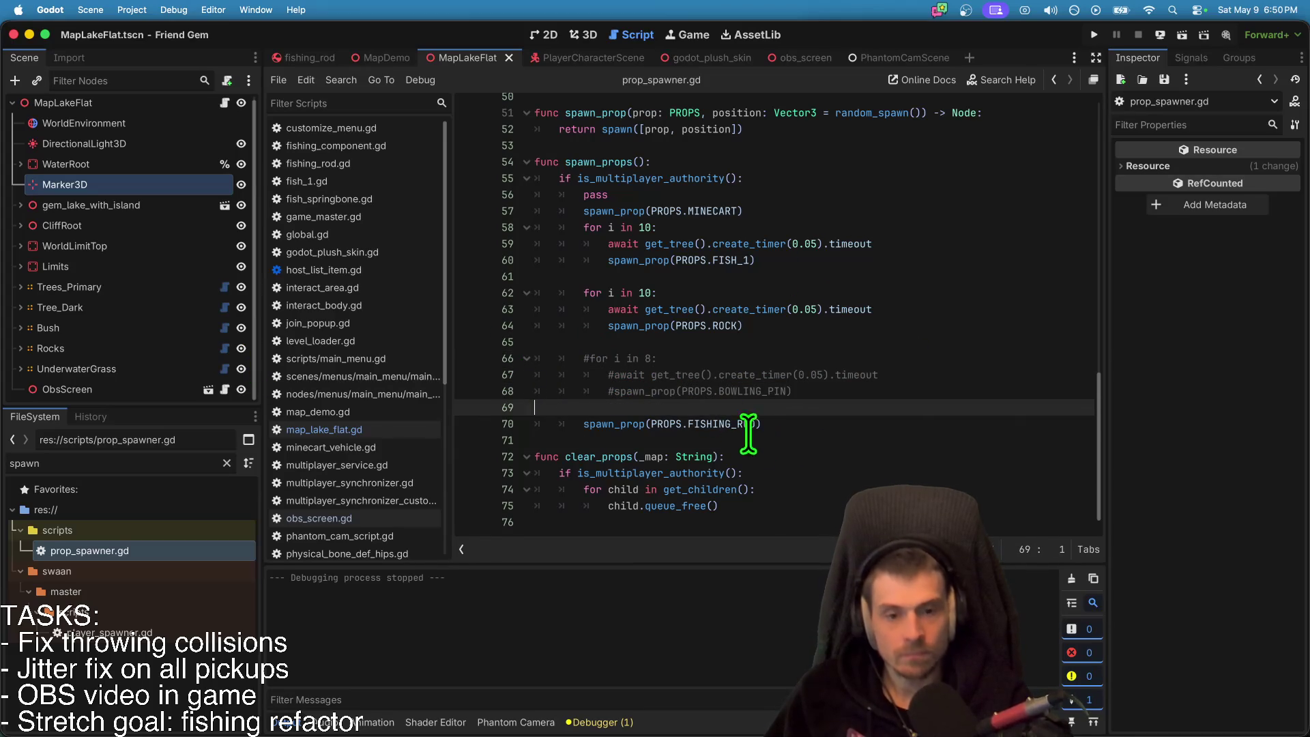
- Duplicate the fishing rod spawn line so two rods spawn, and save the script
triple_click(796, 424)
key("Right")
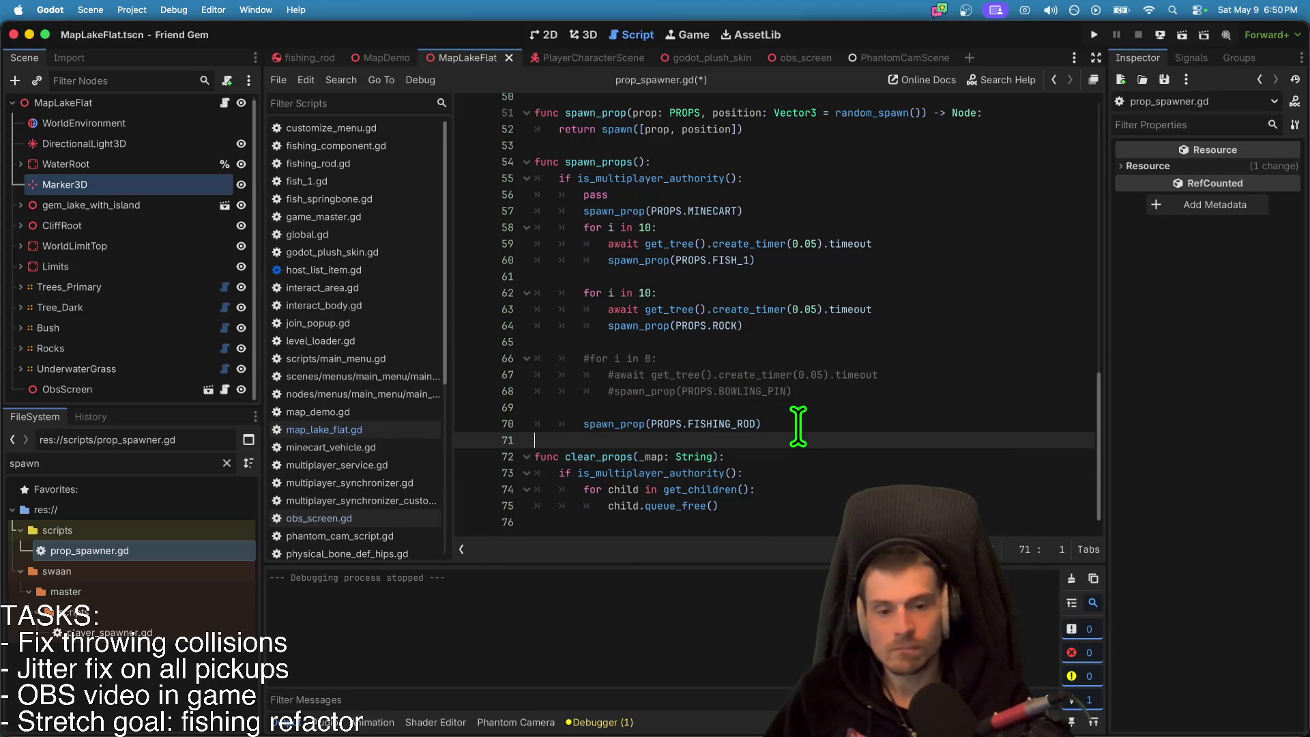
key("Return")
key("BackSpace")
key("ctrl+v")
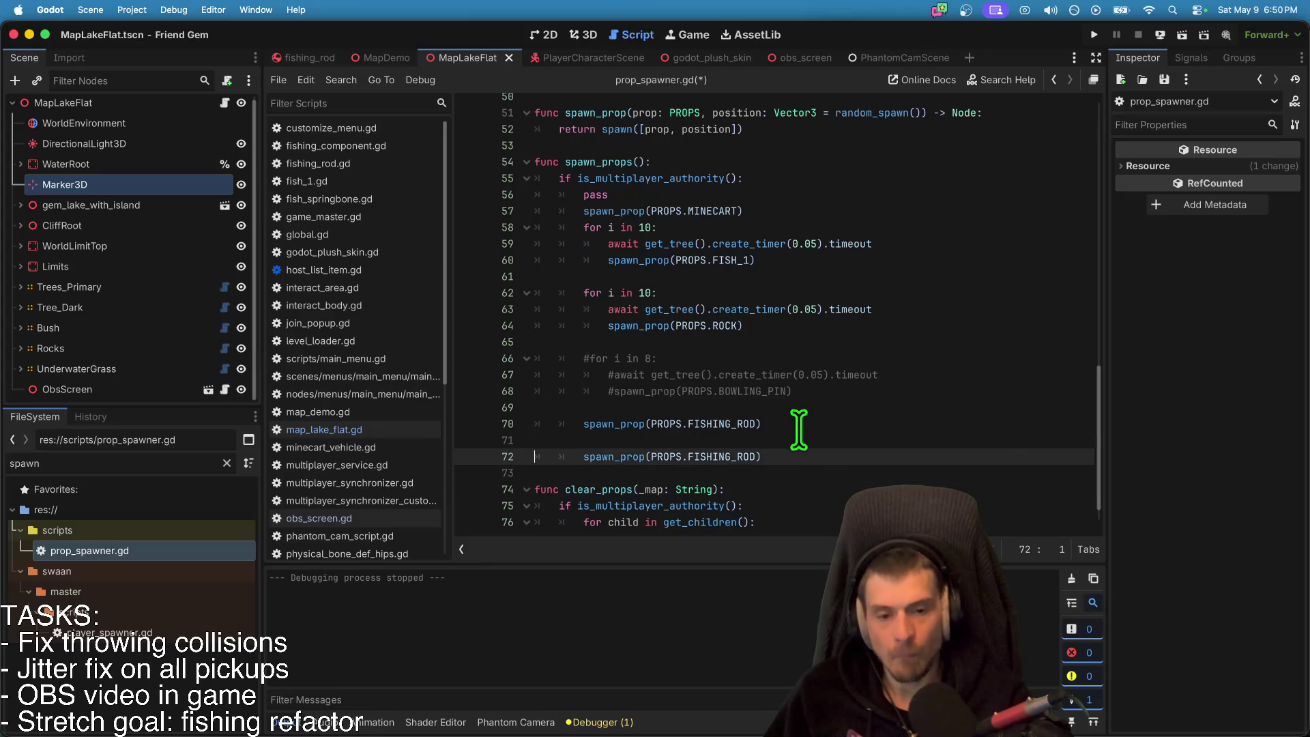
key("Up")
left_click(868, 394)
key("super+s")
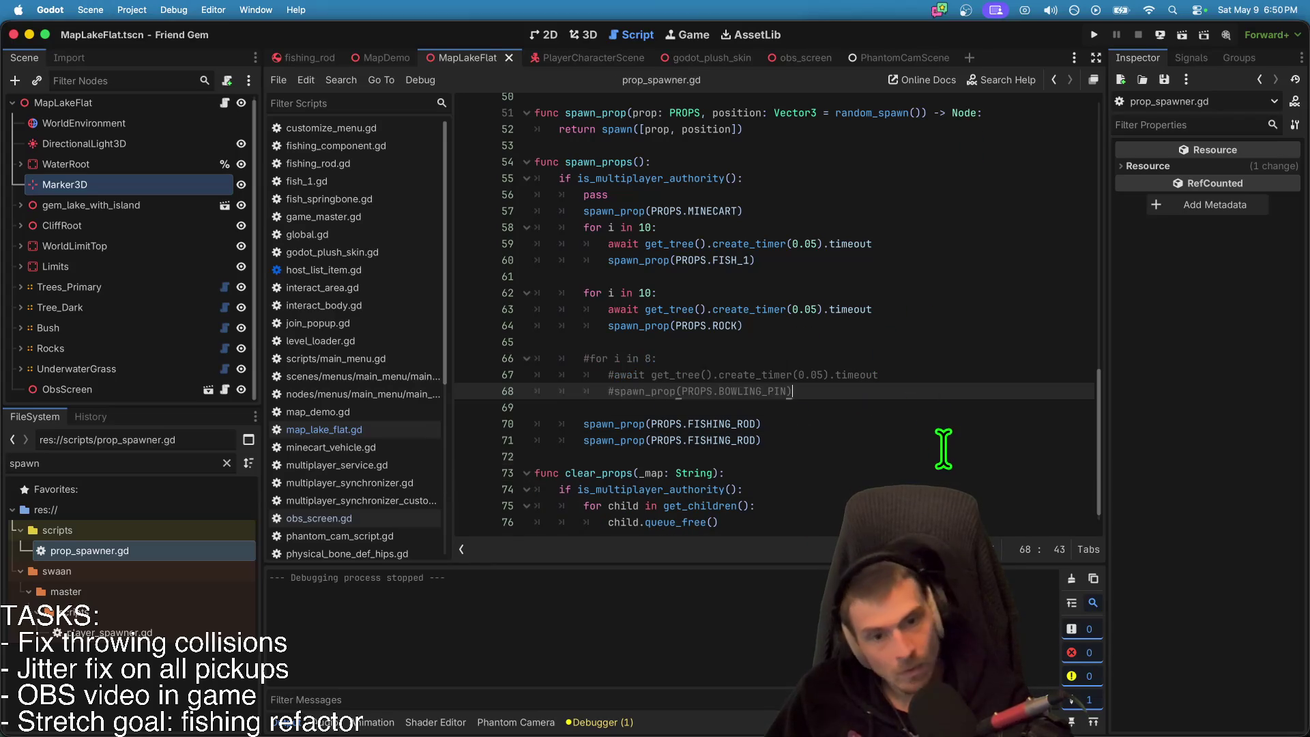
- Select the existing text in the FileSystem filter field to replace it
left_click(944, 444)
left_click(920, 243)
triple_click(921, 211)
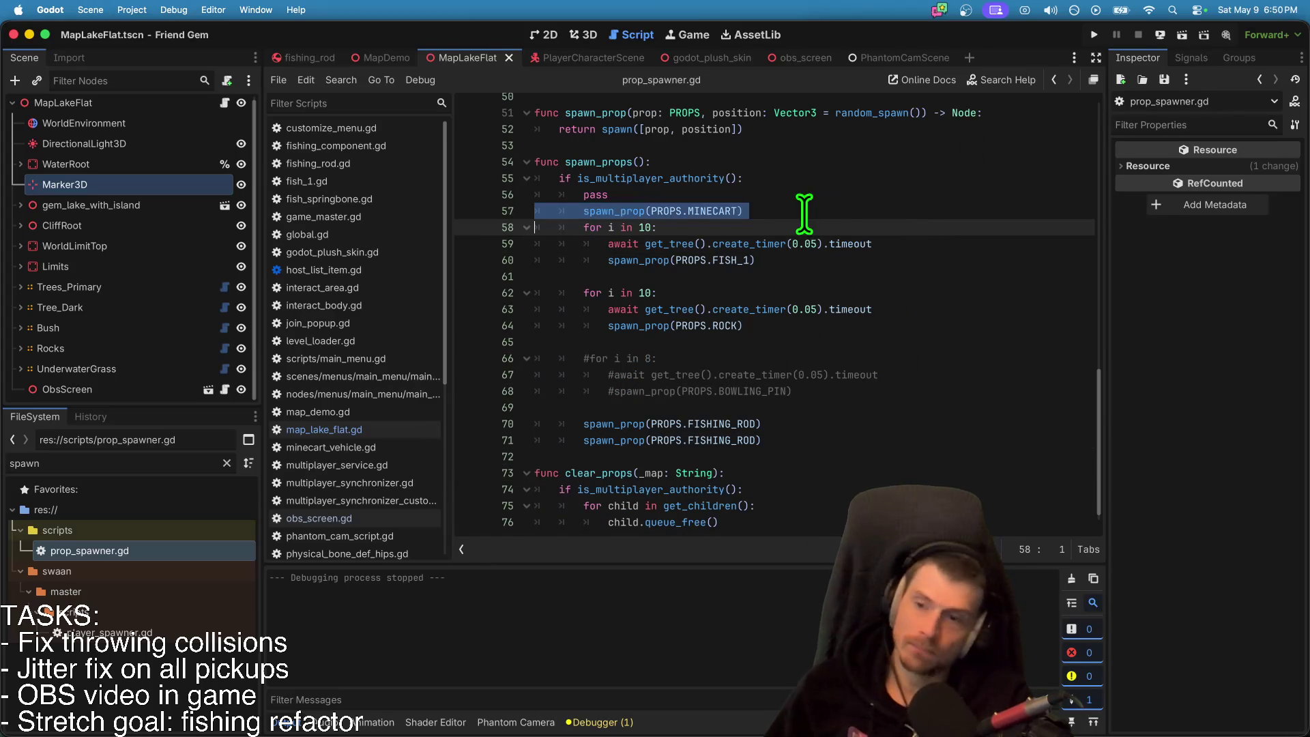
key("super+a")
- Filter files by 'mine', open the MinecartRoot scene and inspect its nodes and vehicle script
type("mine")
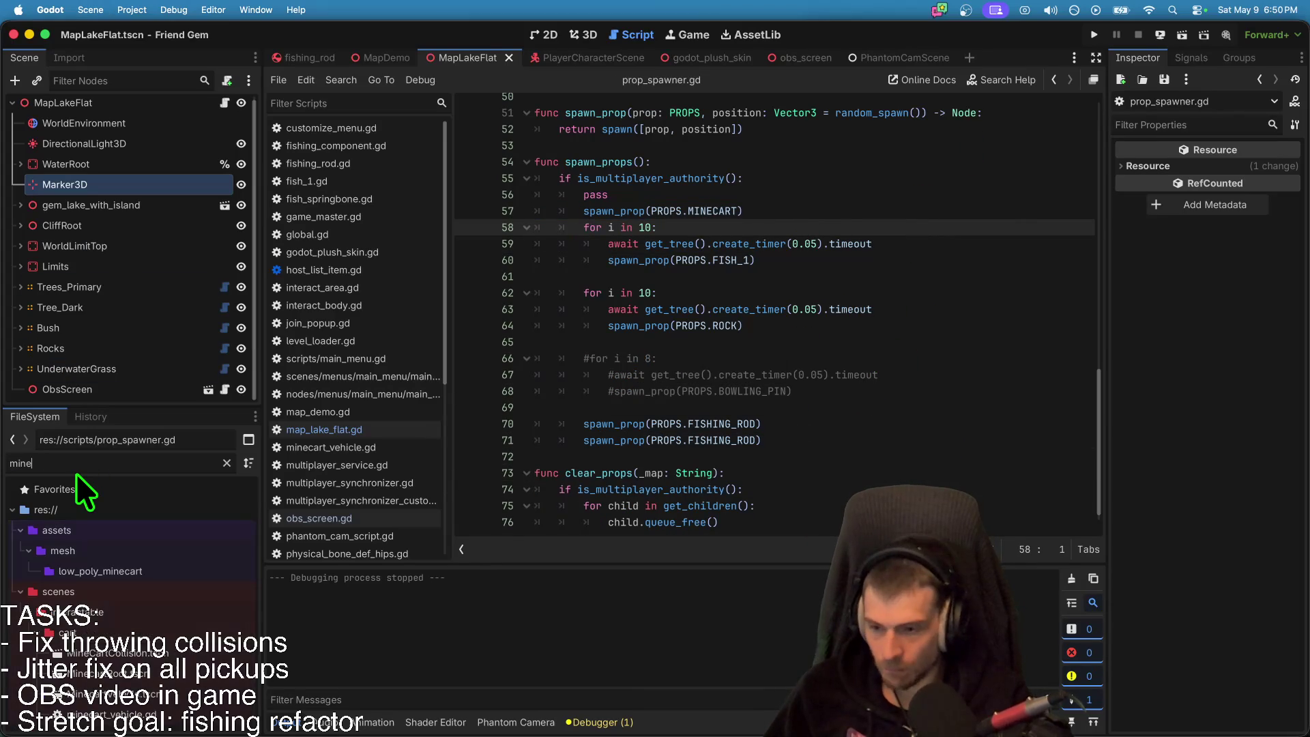
double_click(181, 695)
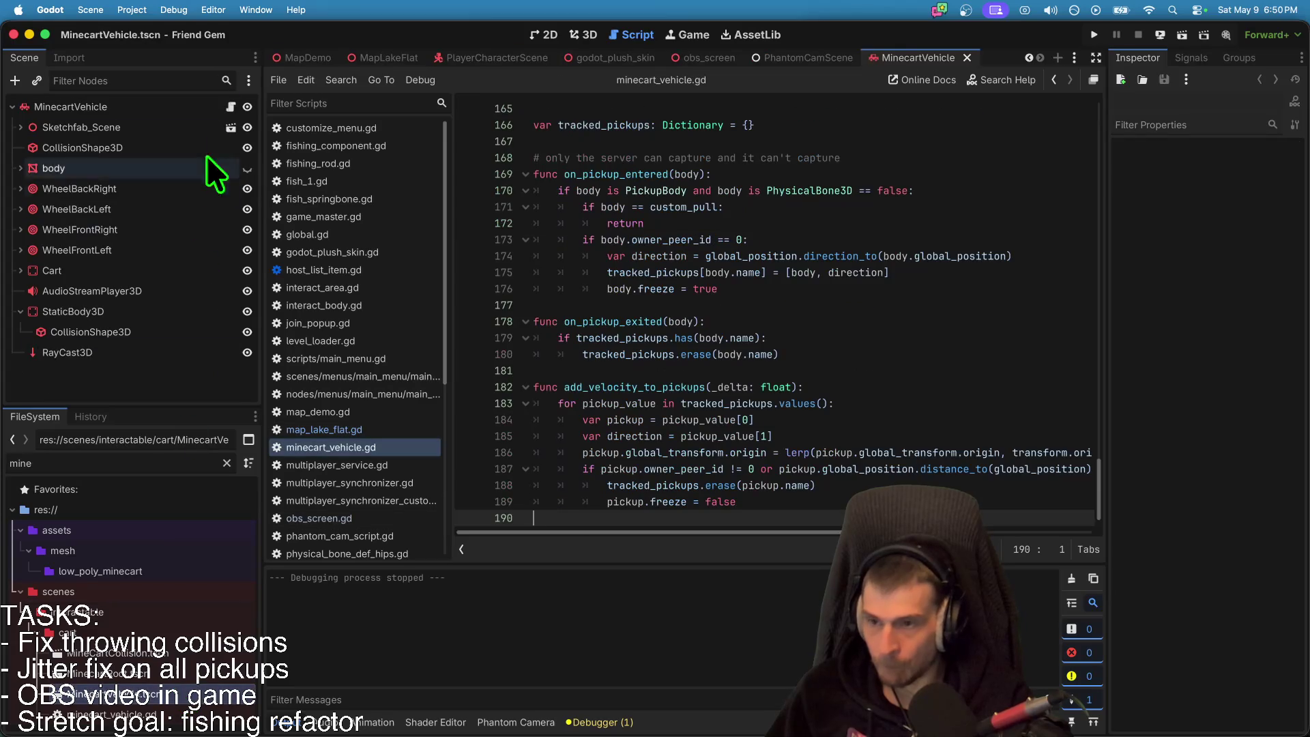
double_click(103, 673)
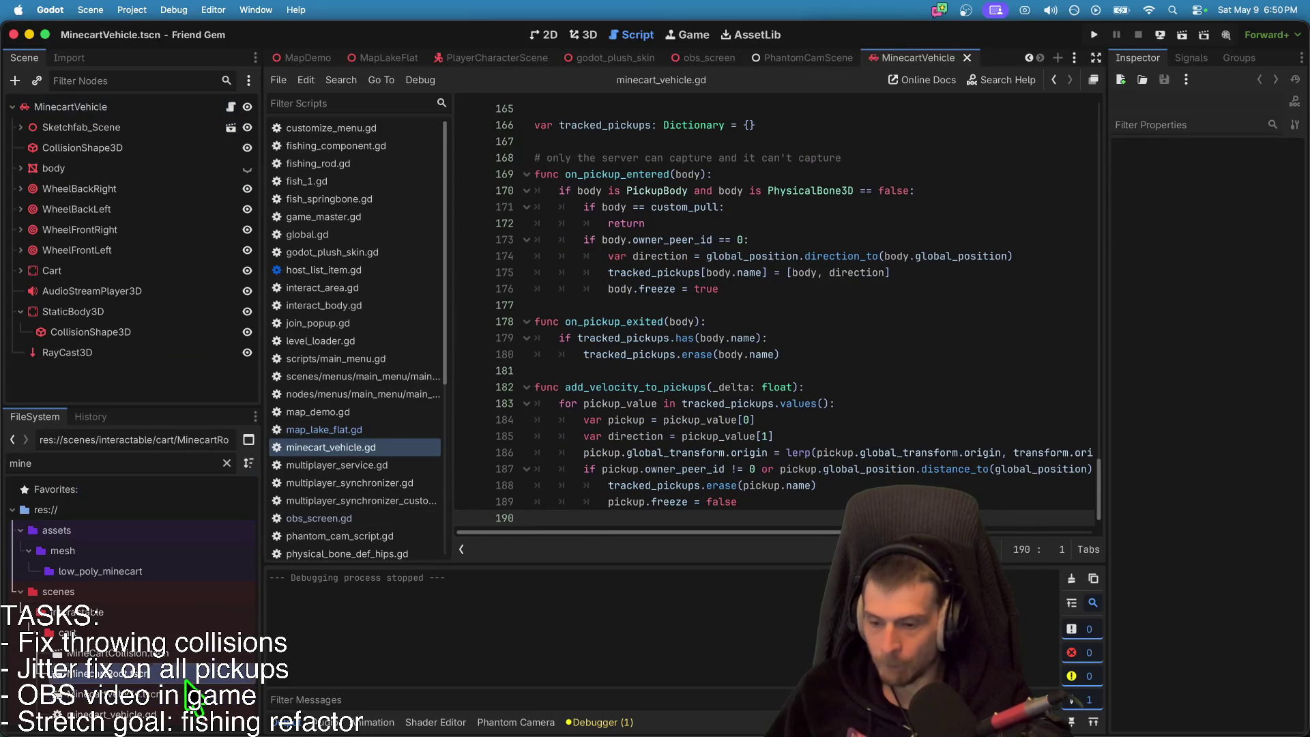
left_click(203, 110)
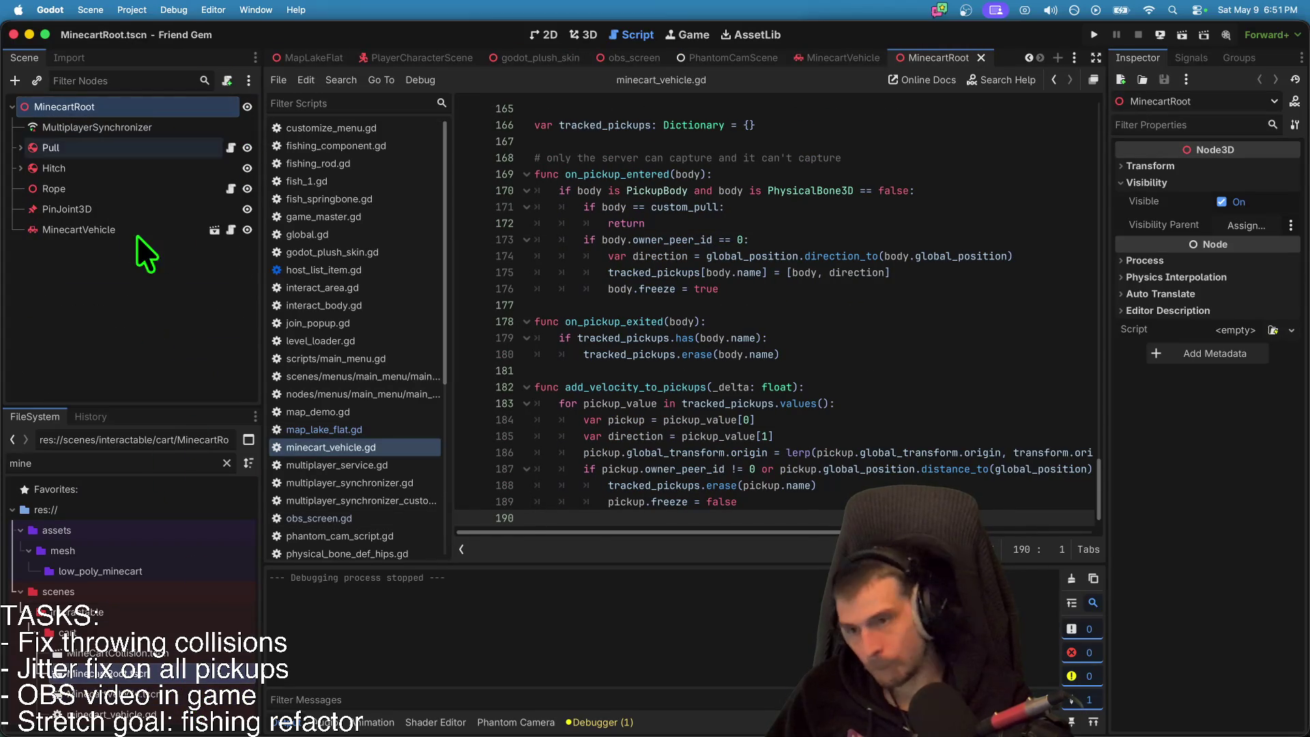
left_click(132, 191)
left_click(139, 256)
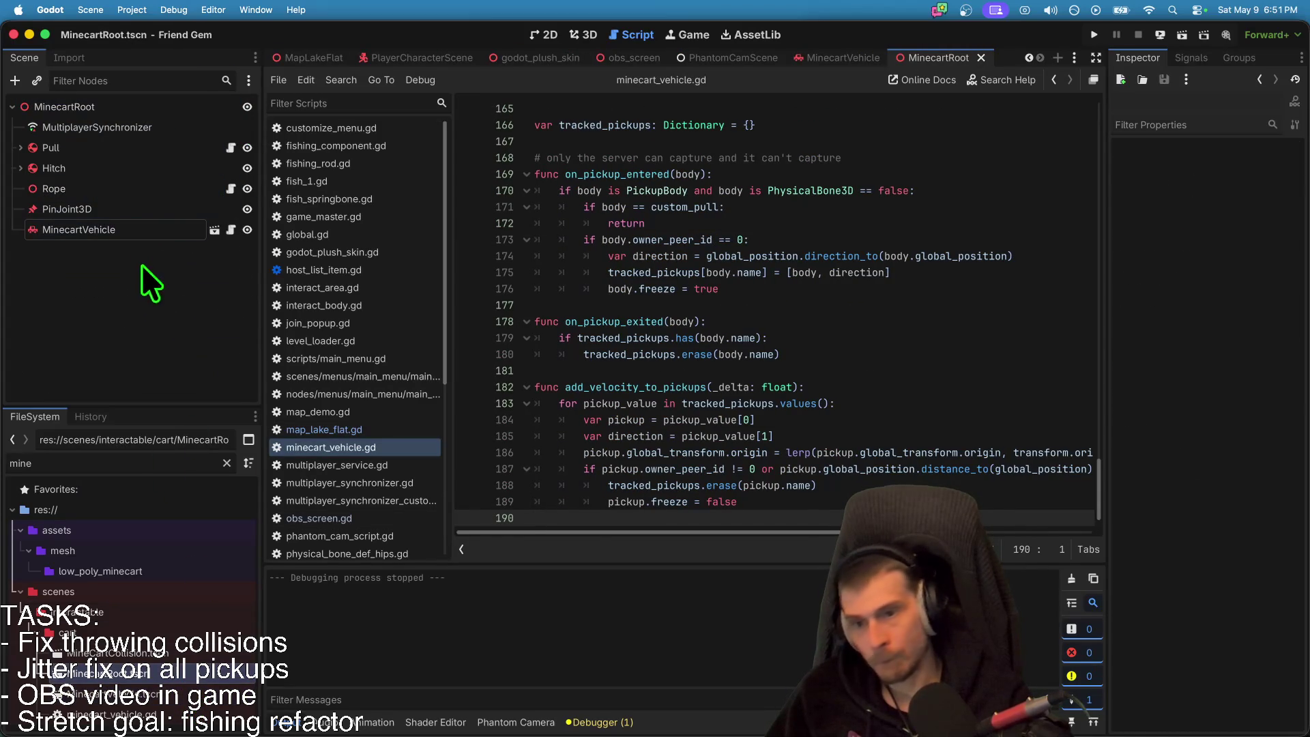
left_click(231, 229)
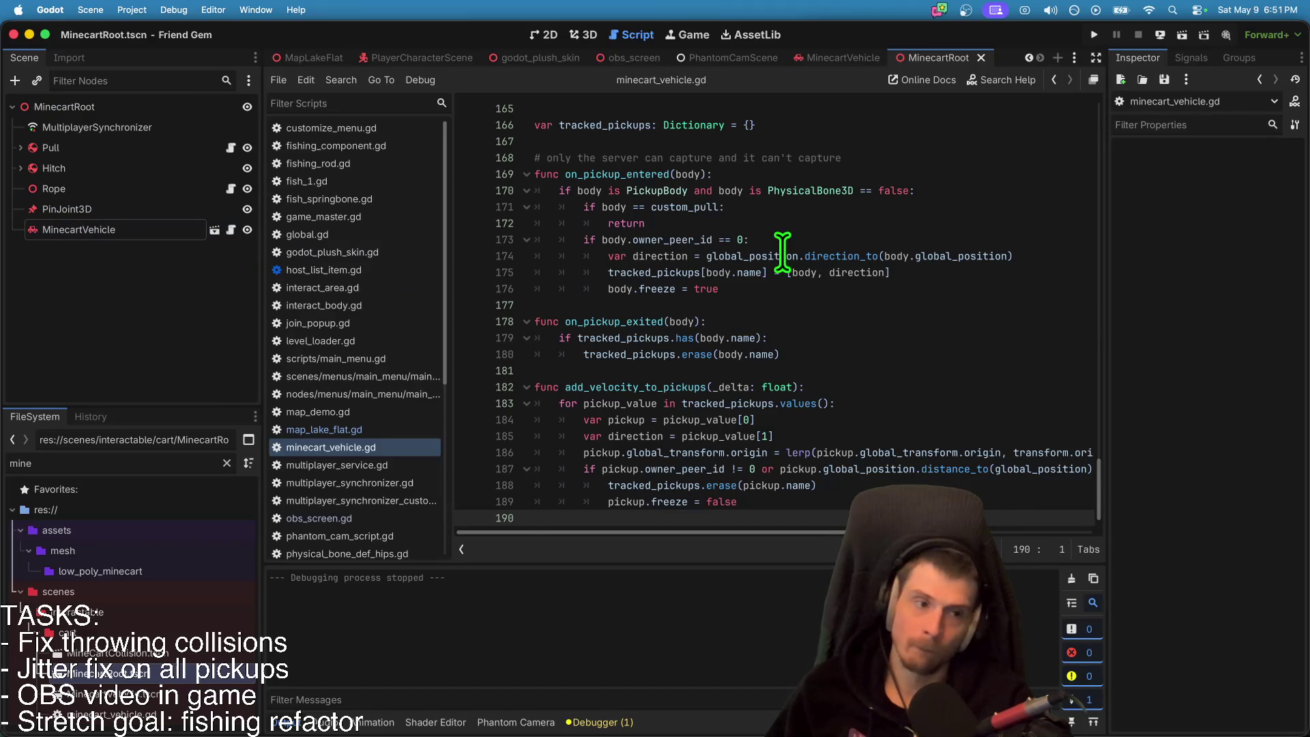
scroll(475, 254, "up", 5)
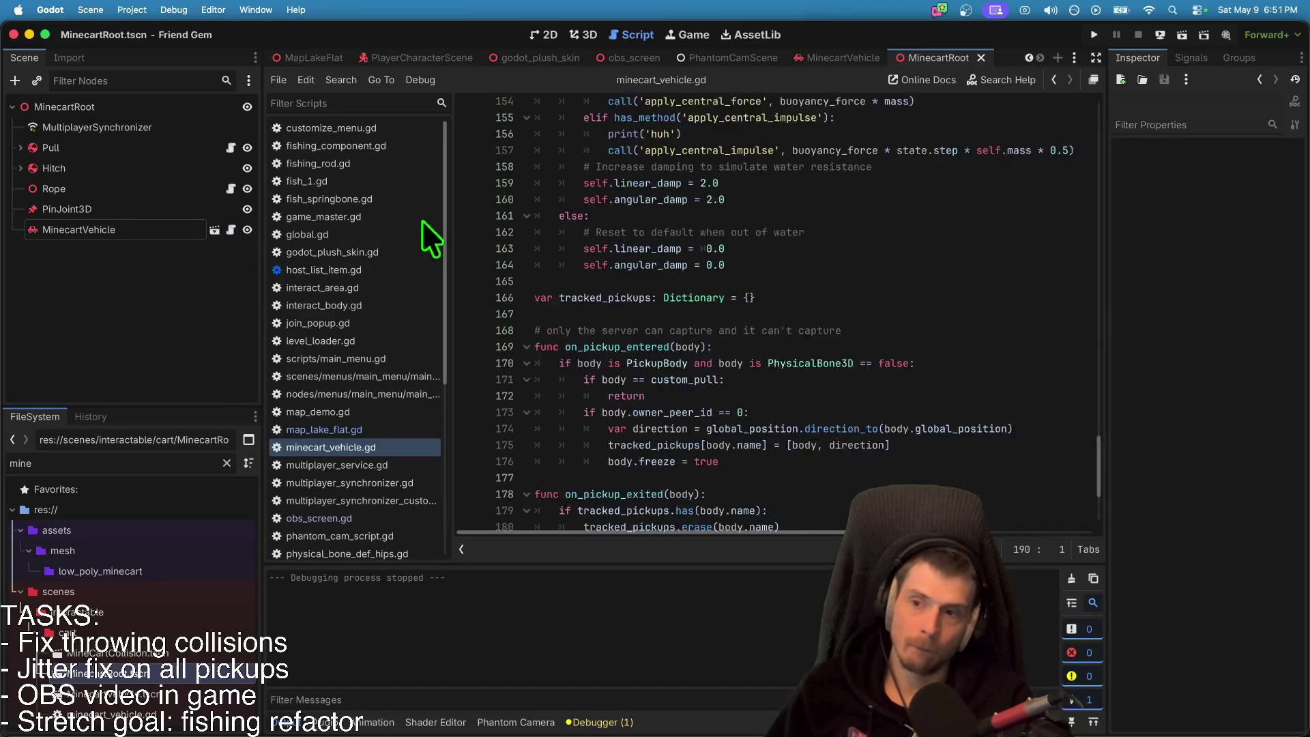
- Add MinecartRoot:position to the MultiplayerSynchronizer's replicated properties and run the project
left_click(139, 129)
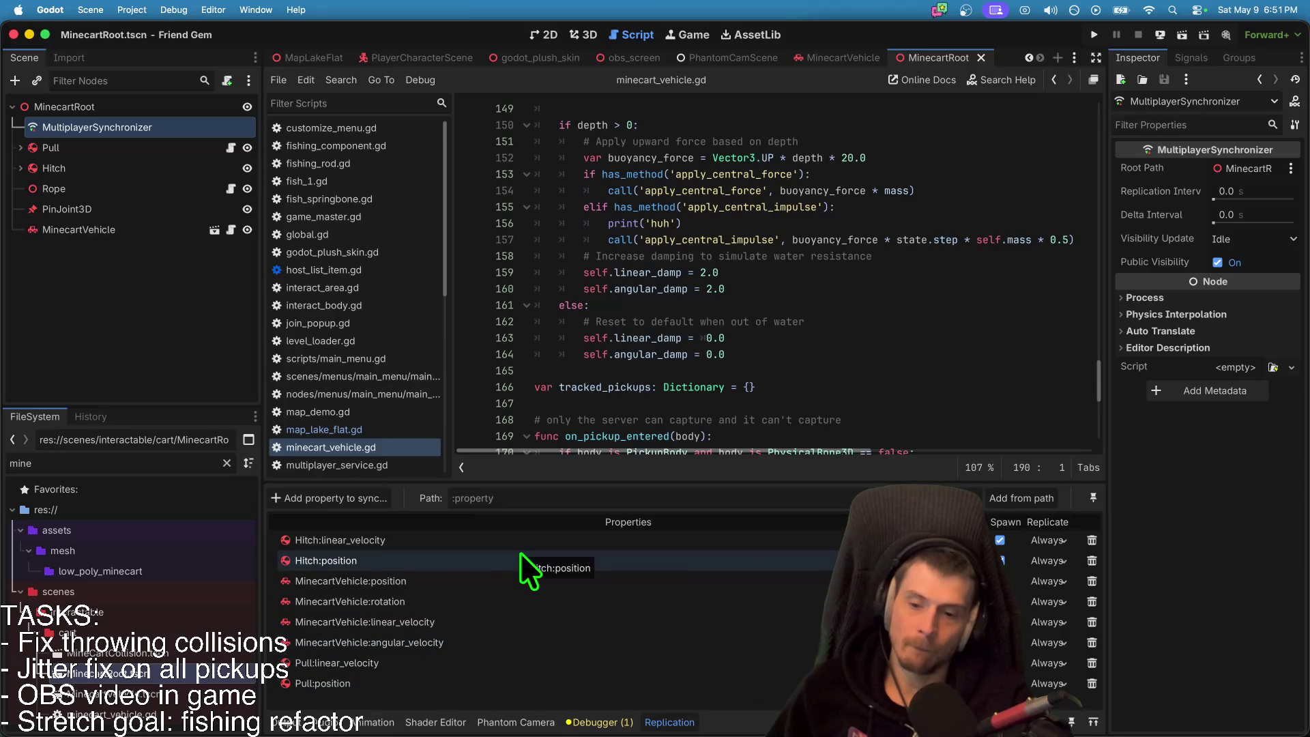
left_click(354, 497)
left_click(582, 171)
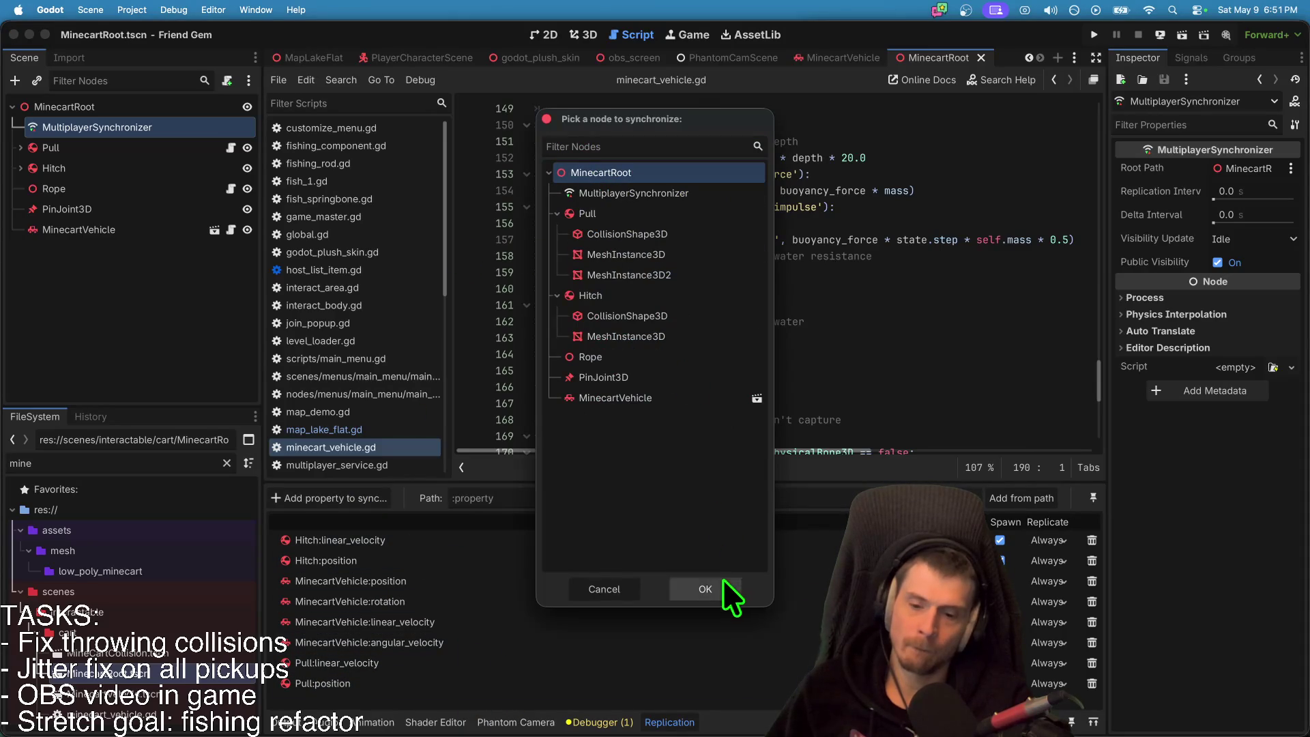
left_click(721, 580)
type("po")
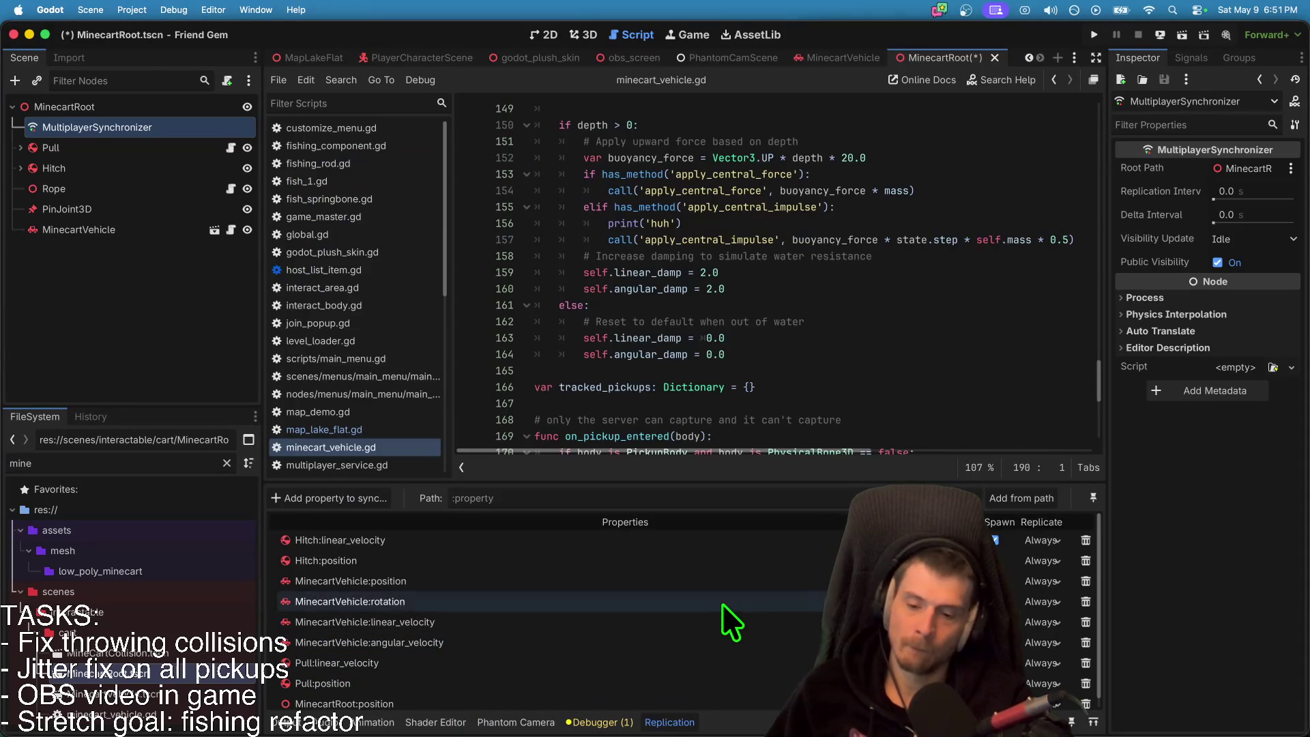
key("super+b")
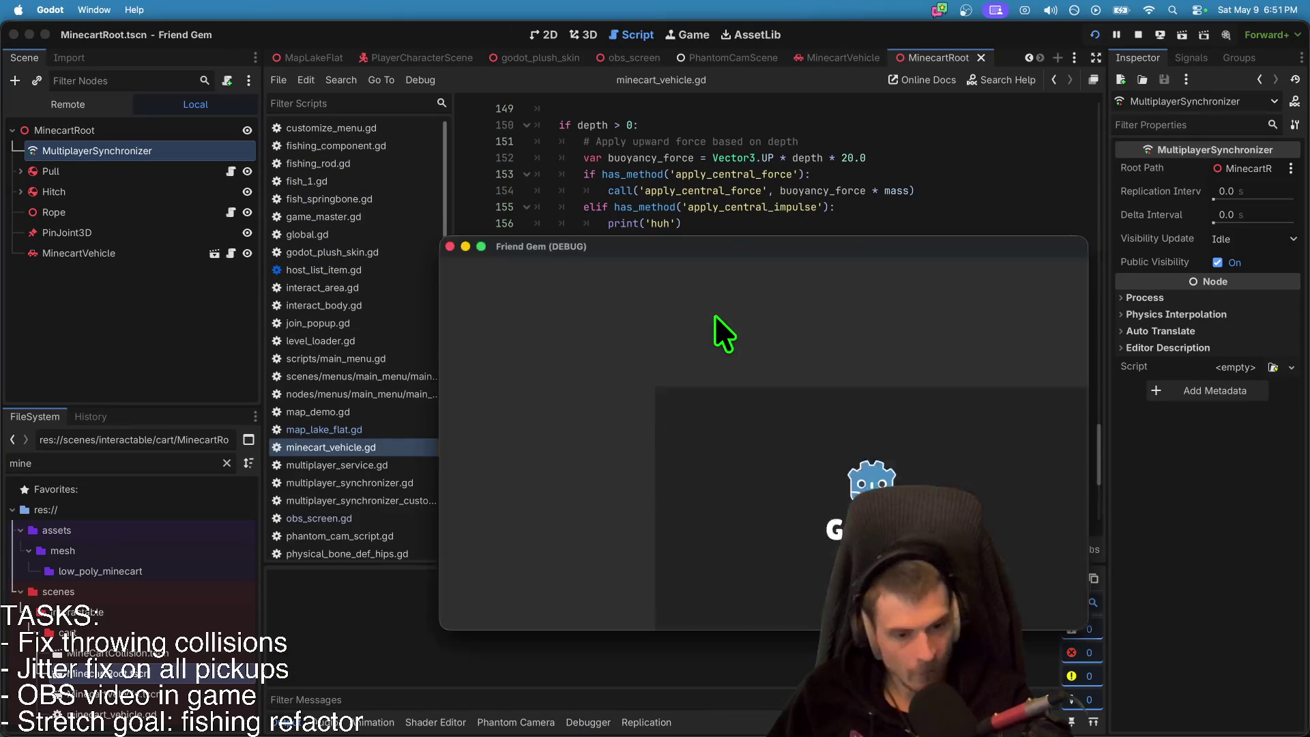
- Join the listed game server from the Friend Gem debug window
key("super+Tab")
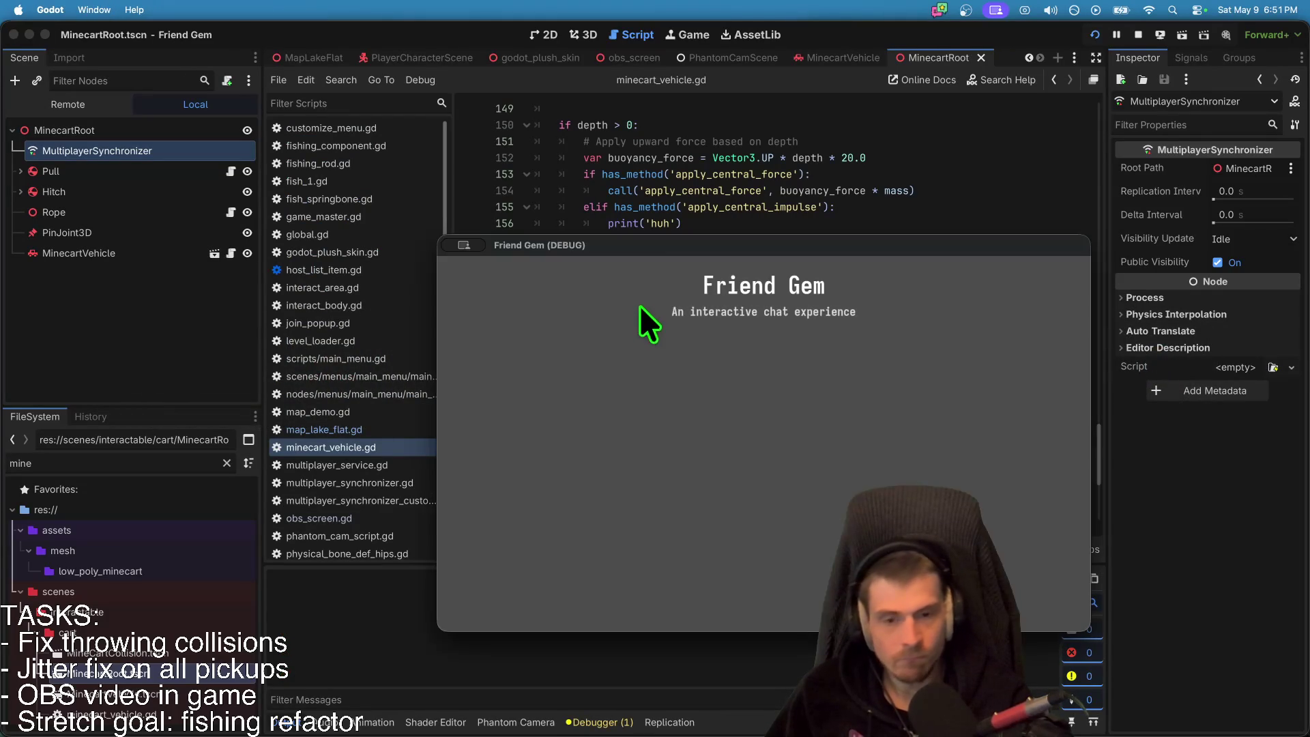
left_click(538, 377)
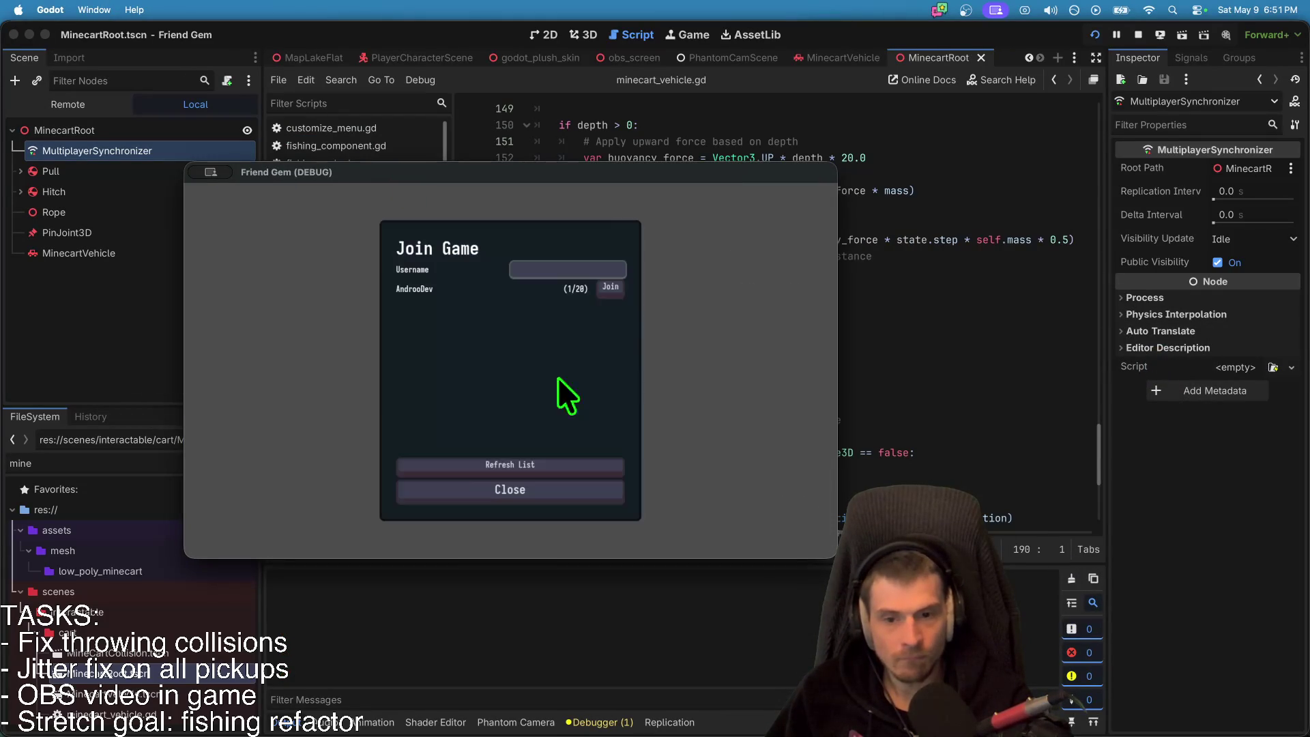
left_click(616, 282)
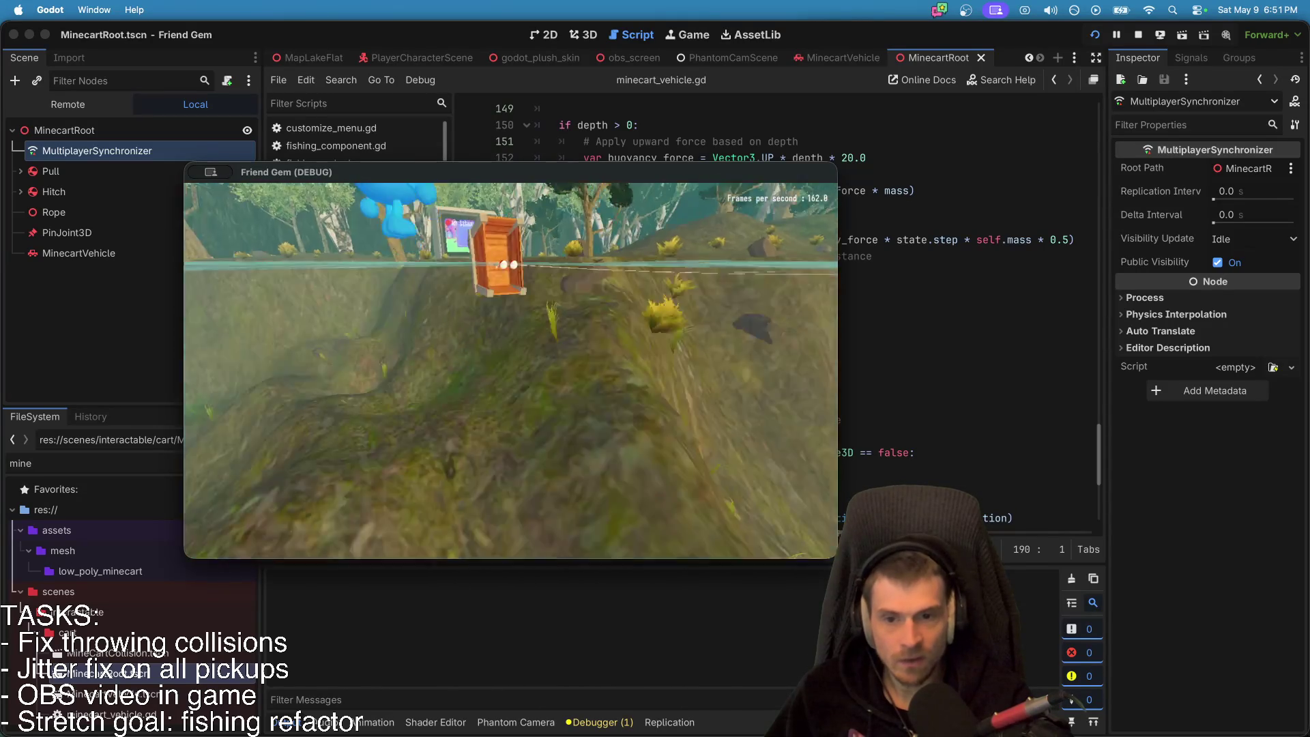
- Walk the character to the minecart, through the water and river, then return to the editor
key("w")
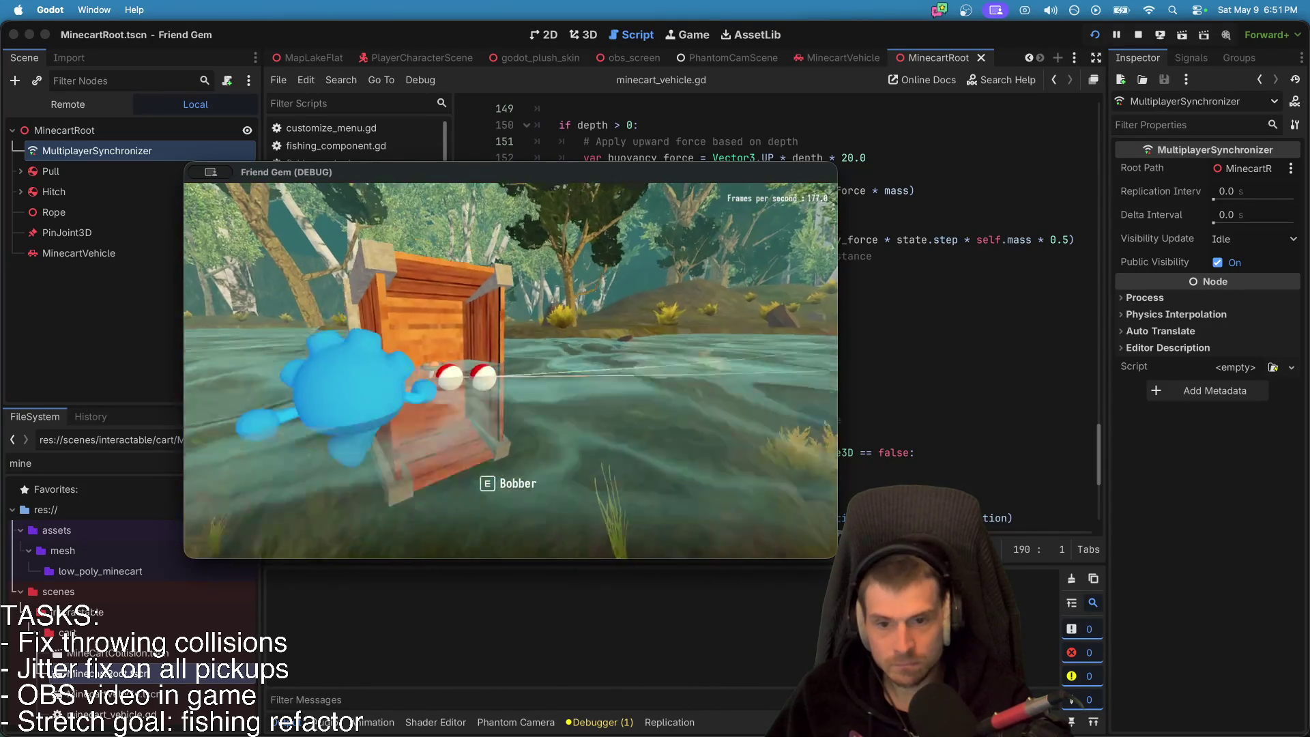
key("w")
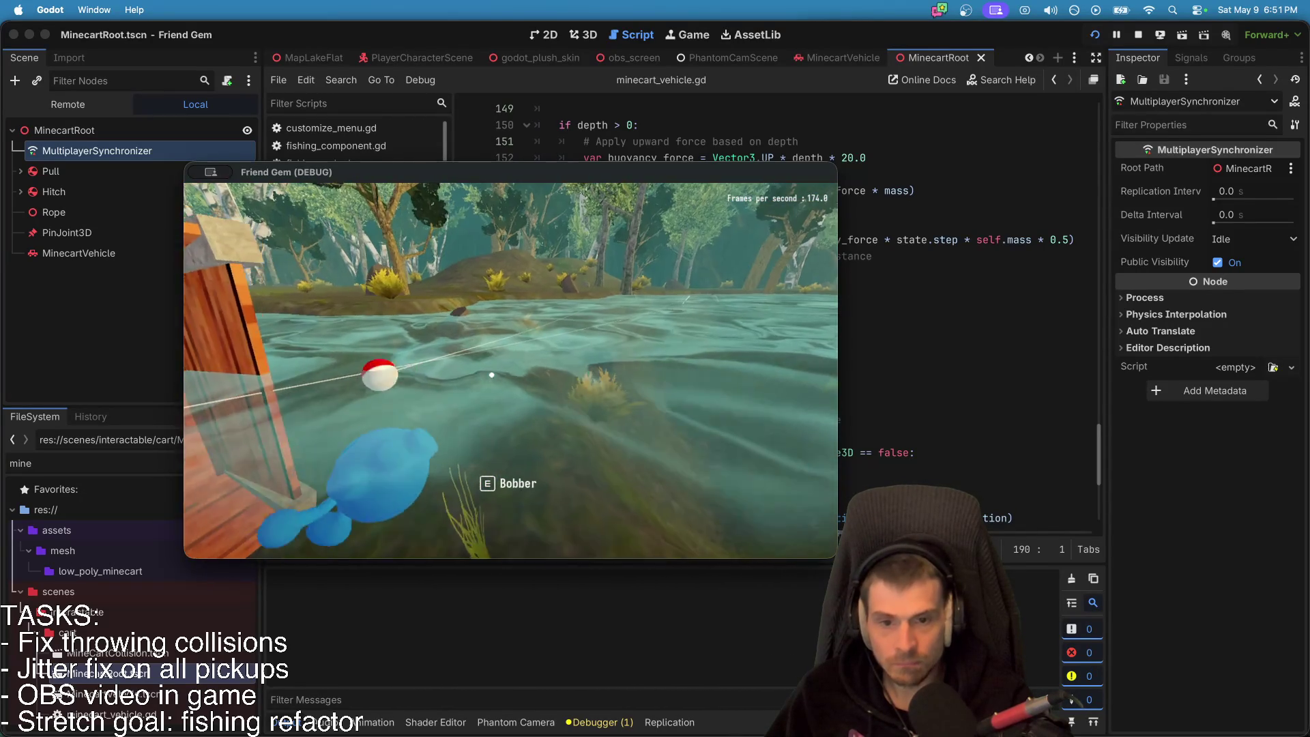
key("w")
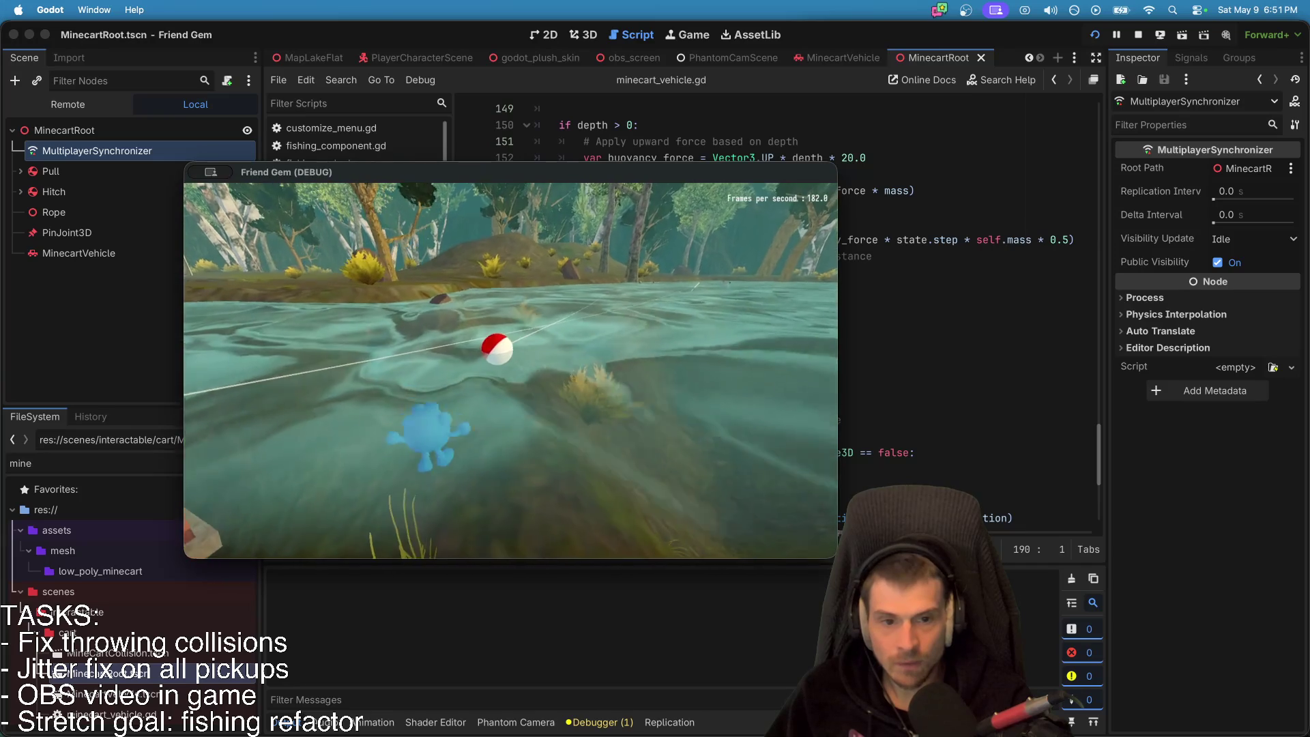
key("w")
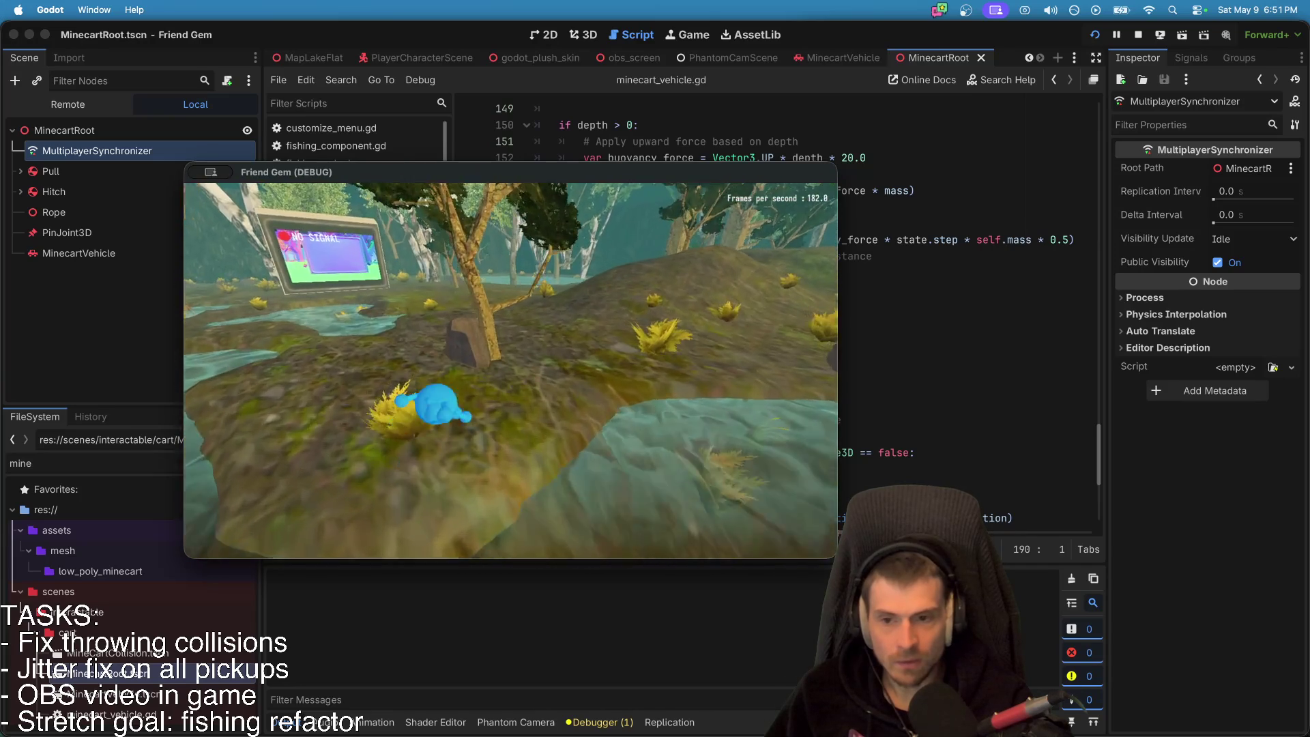
key("w")
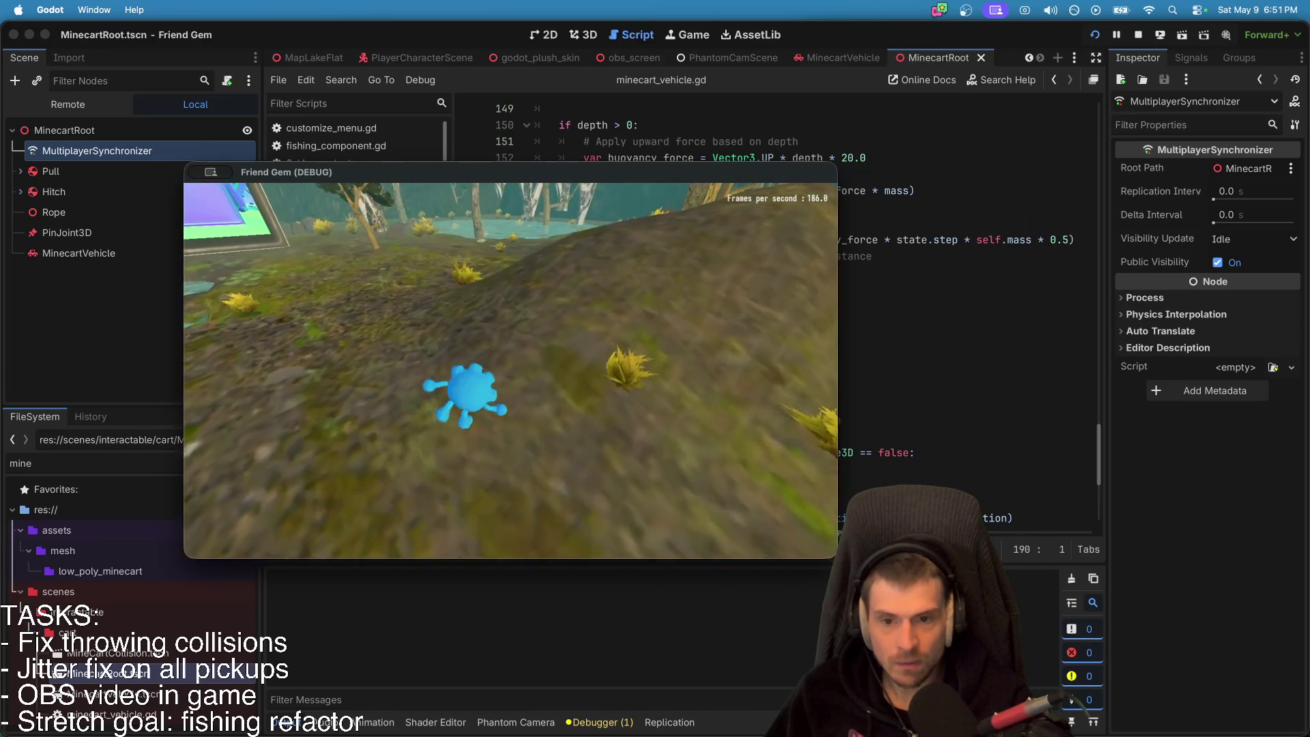
key("w")
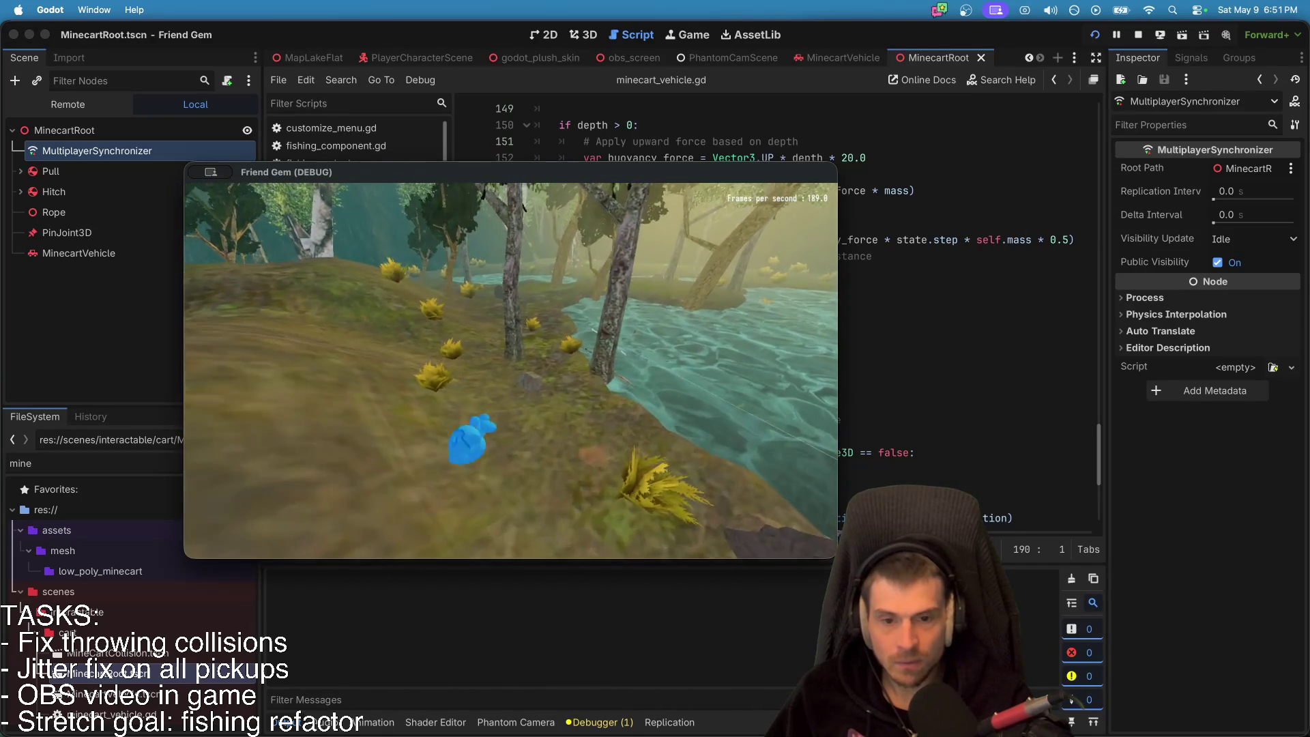
key("w")
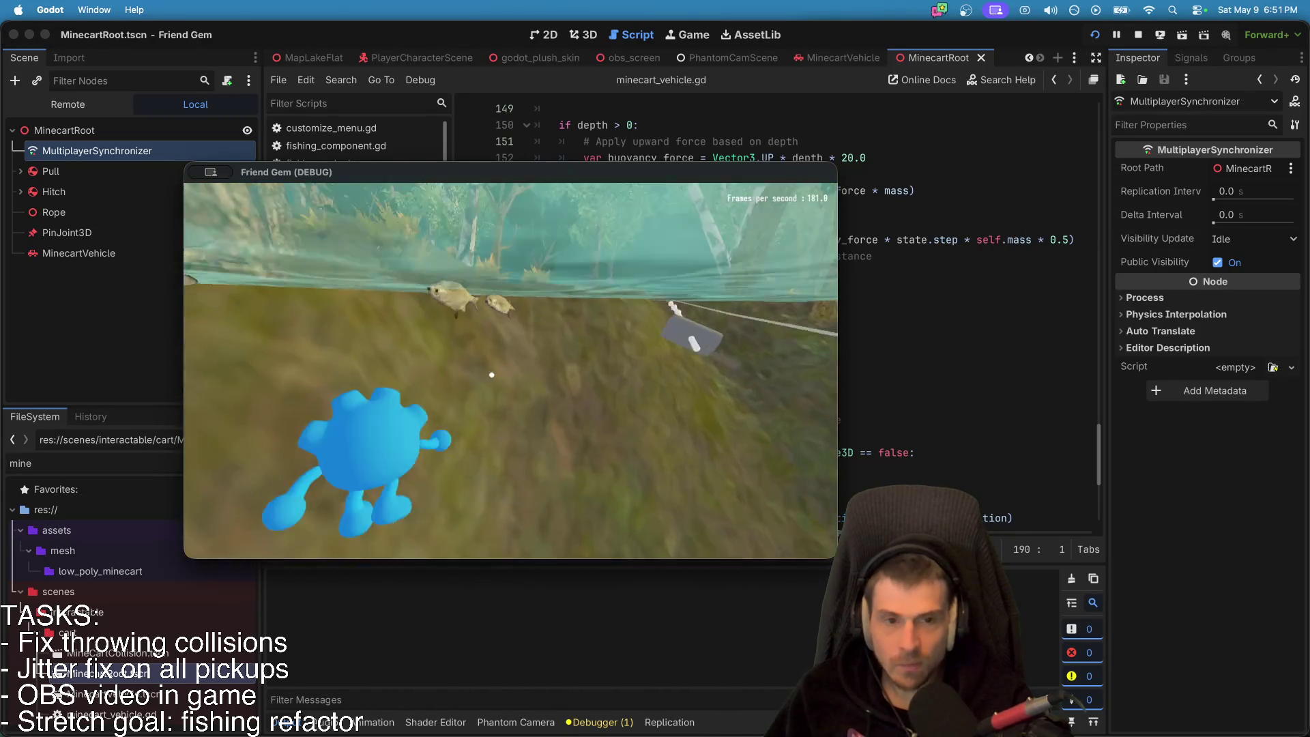
key("super+b")
key("super+Tab")
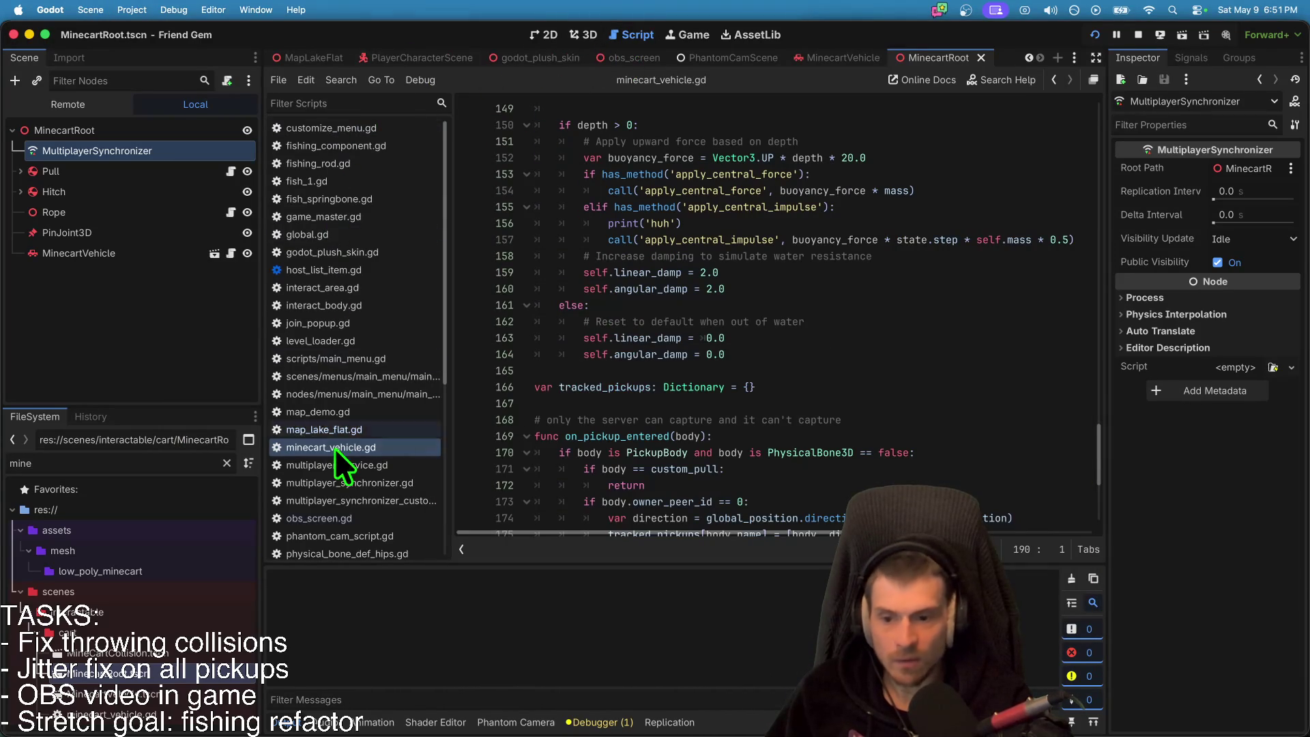
- Check random_spawn's base position values in prop_spawner.gd, then switch to the MapLakeFlat scene
scroll(334, 495, "down", 5)
left_click(327, 383)
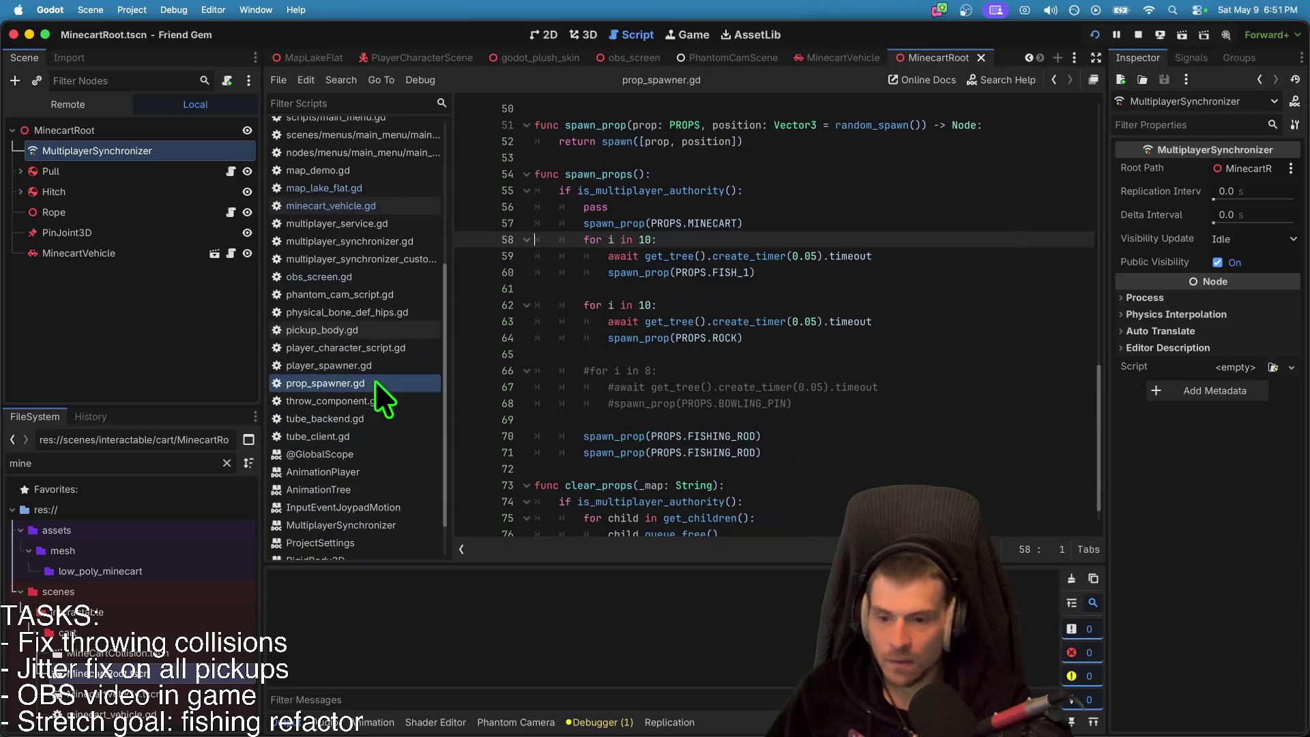
scroll(887, 328, "up", 2)
scroll(928, 273, "down", 2)
scroll(953, 265, "up", 10)
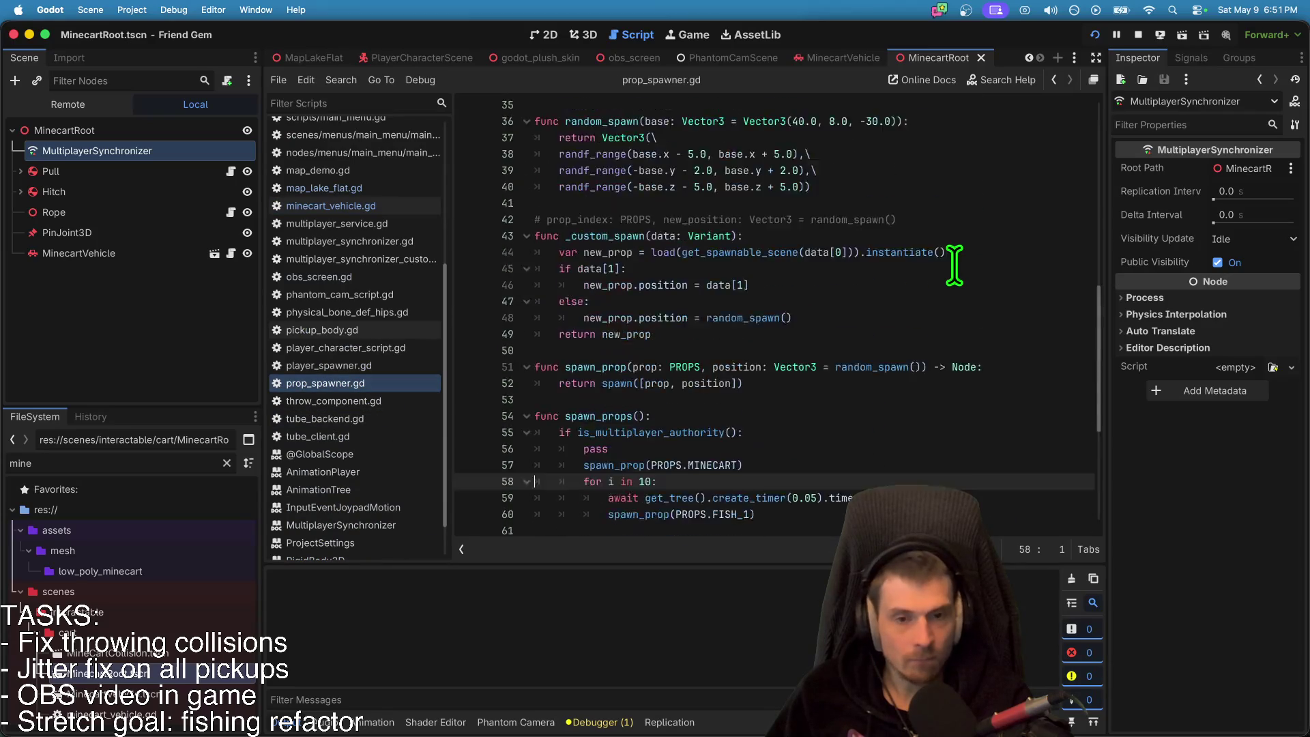
scroll(954, 266, "down", 3)
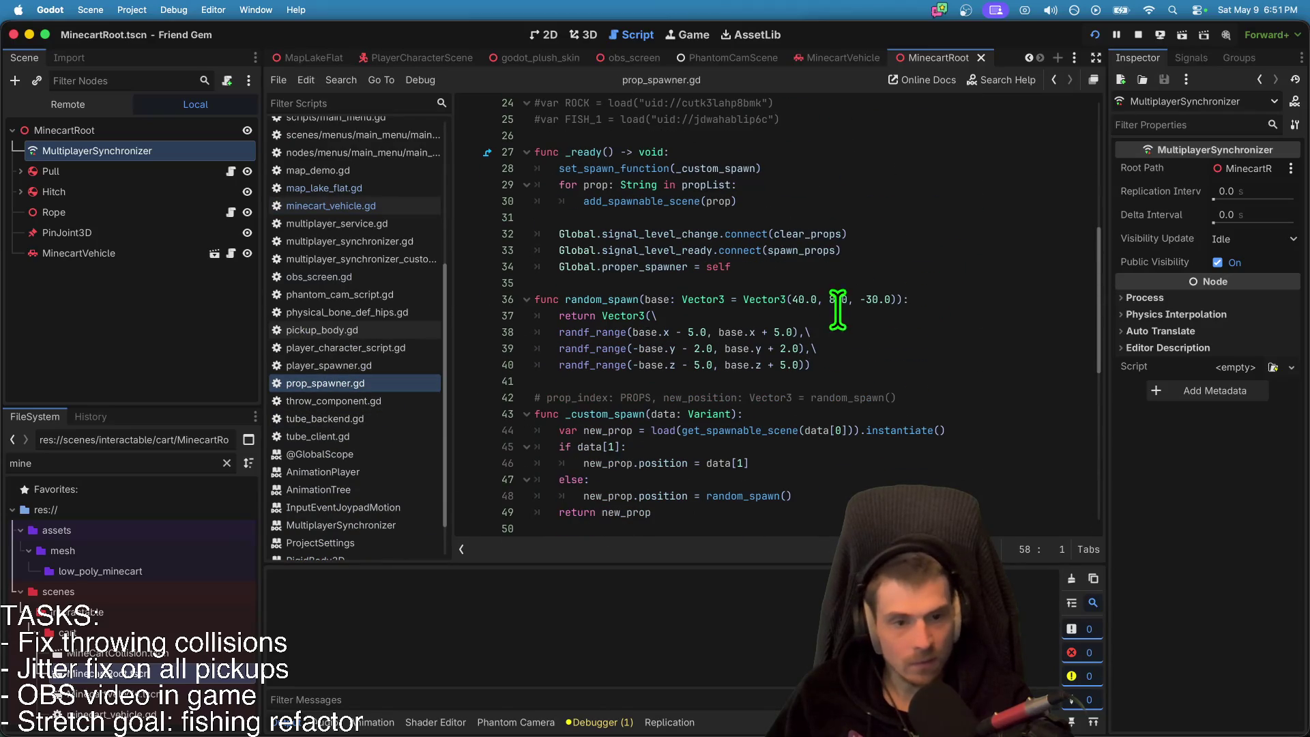
left_click(794, 298)
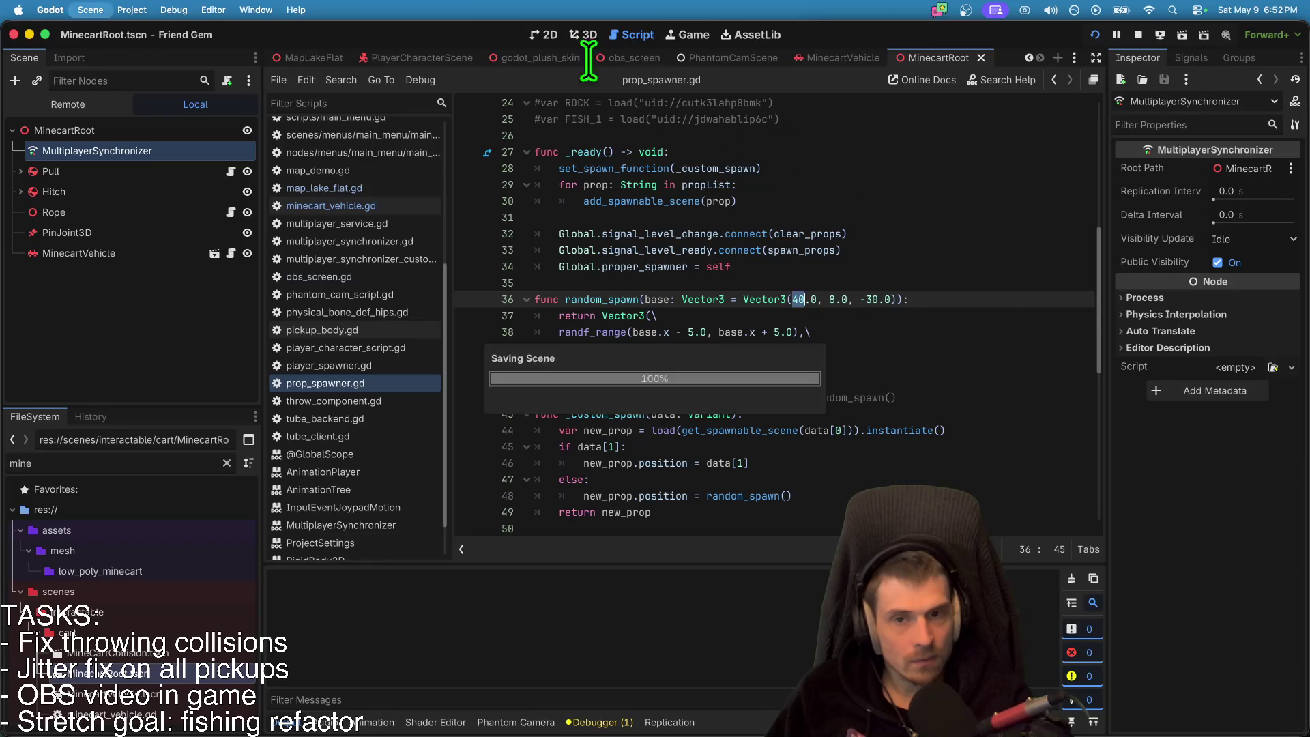
left_click(303, 57)
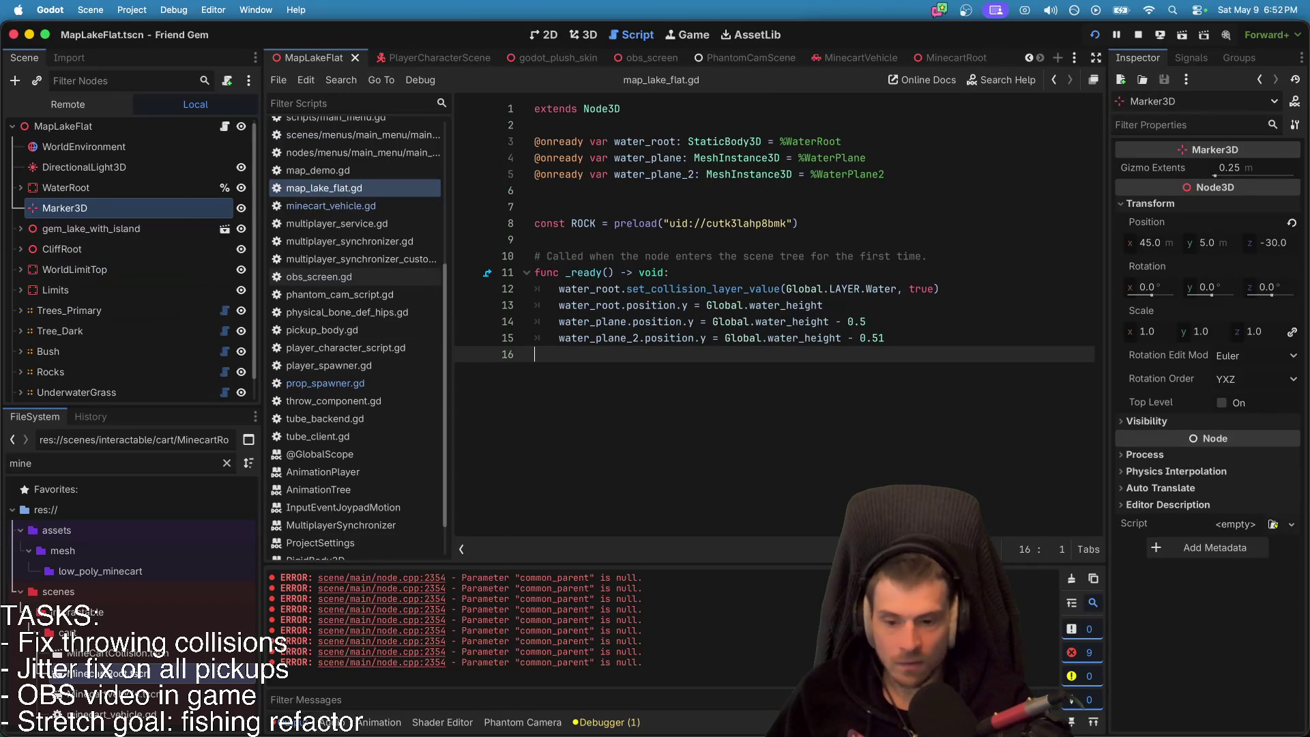
- Clear the debugger log, view the map in 3D, then reopen prop_spawner.gd at random_spawn's base (40, 8.0, -30.0)
left_click(1071, 577)
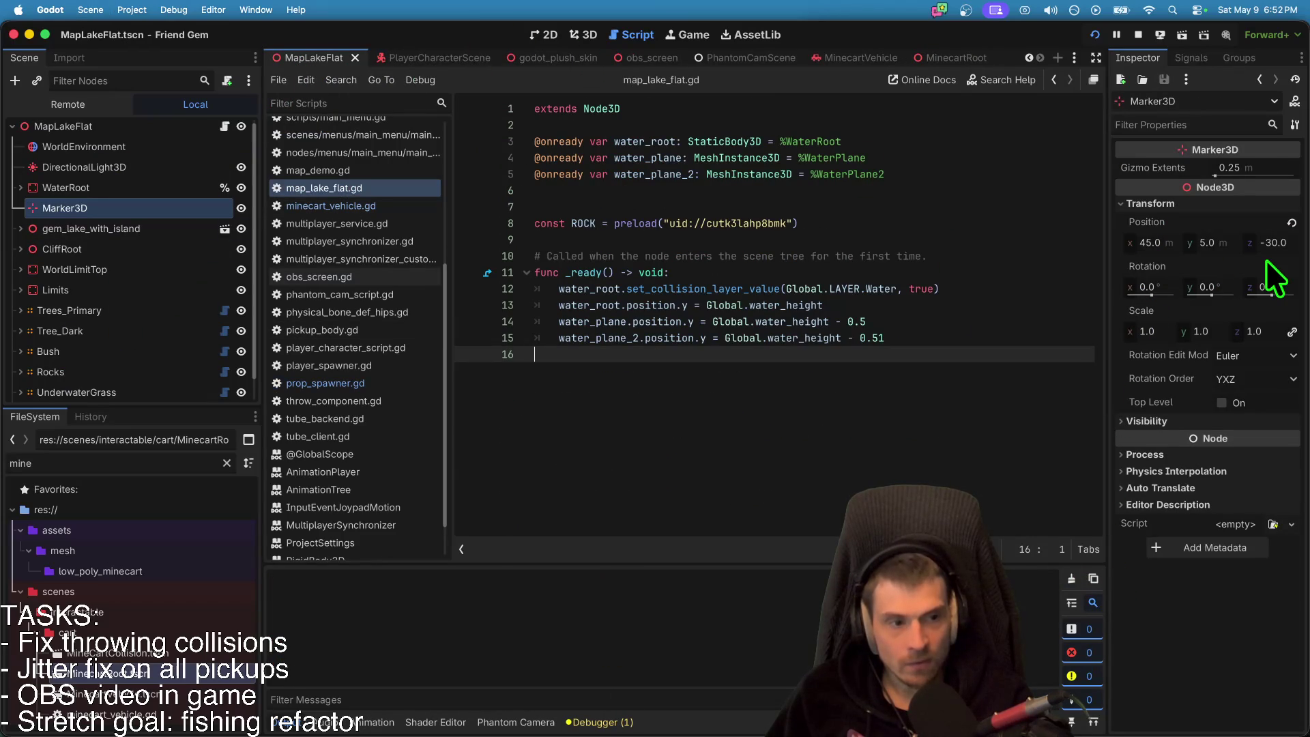
key("alt+2")
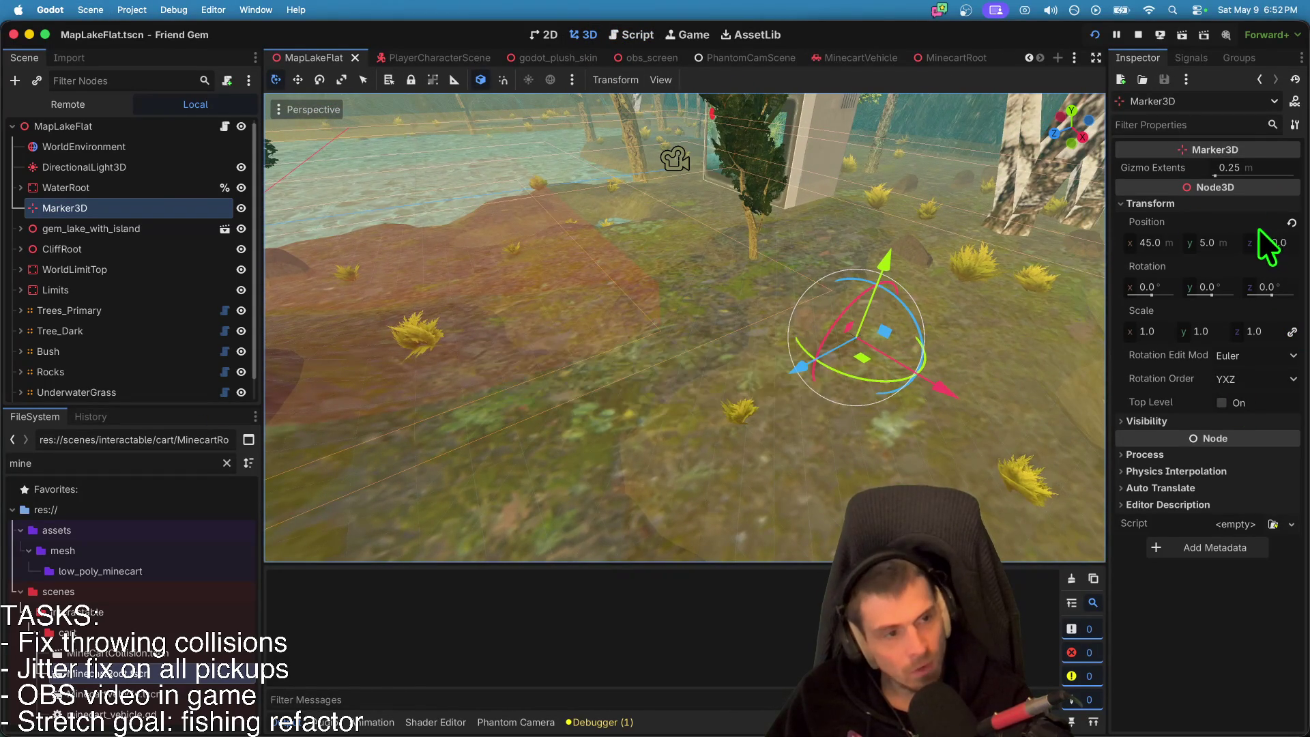
left_click(618, 36)
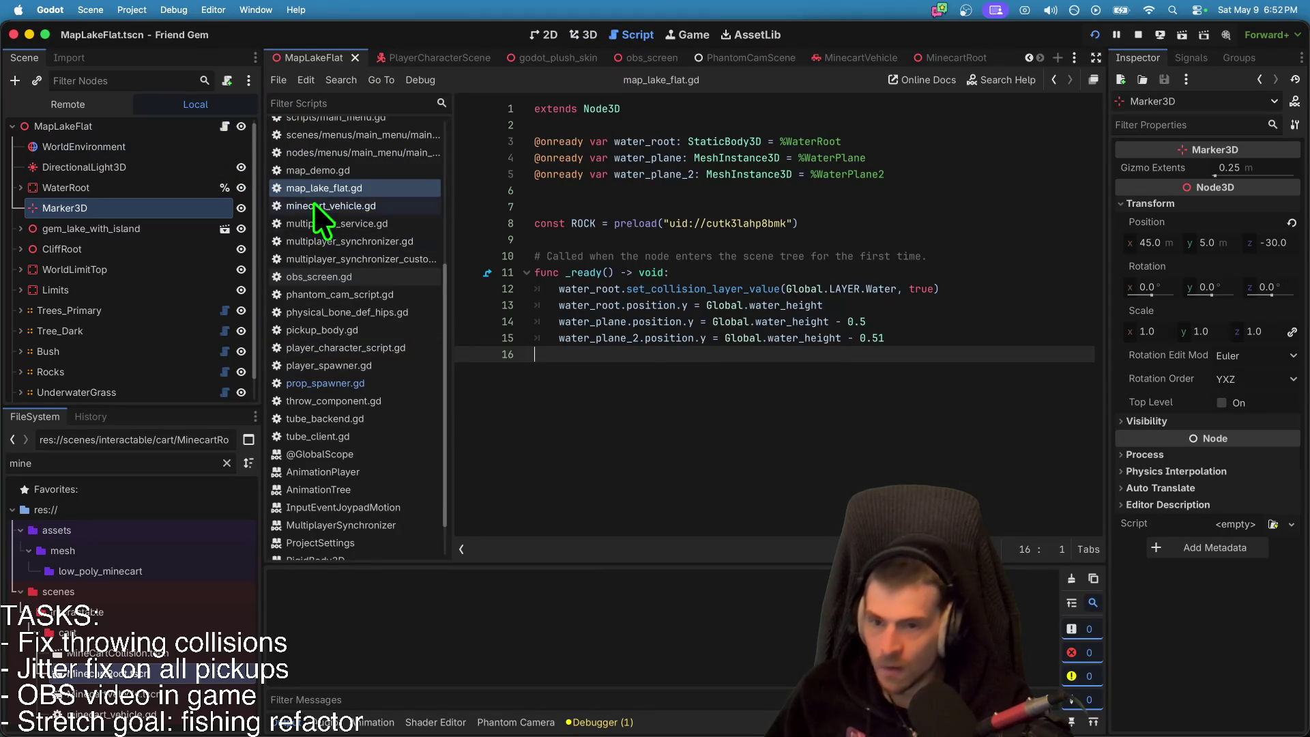
left_click(346, 383)
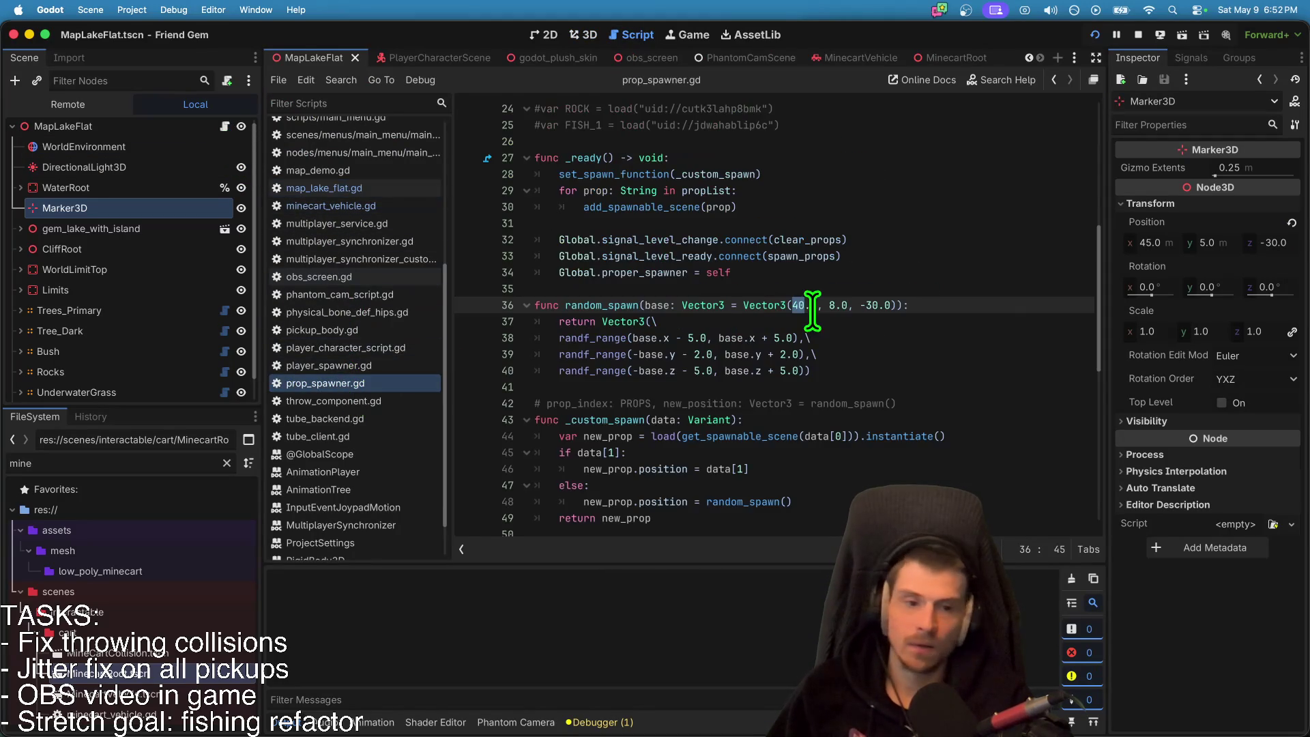
double_click(592, 305)
left_click(600, 305)
double_click(591, 305)
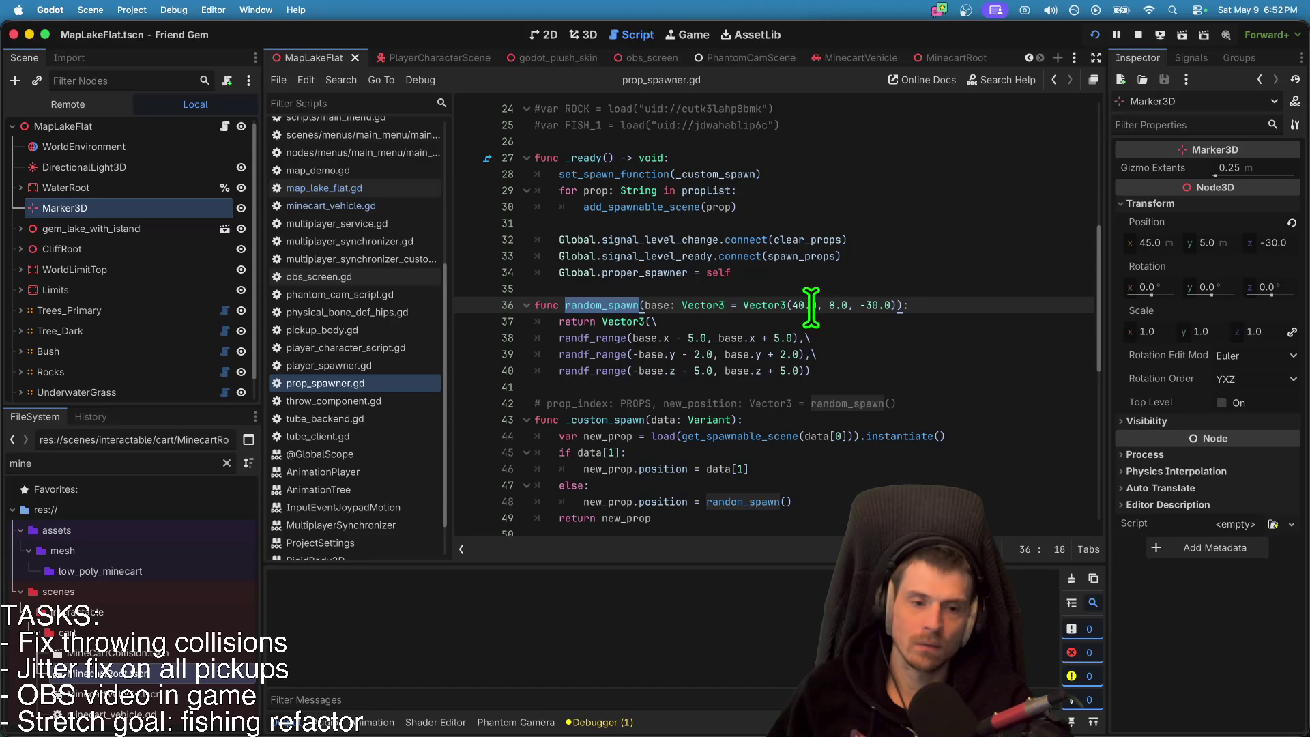
left_click_drag(895, 304, 471, 300)
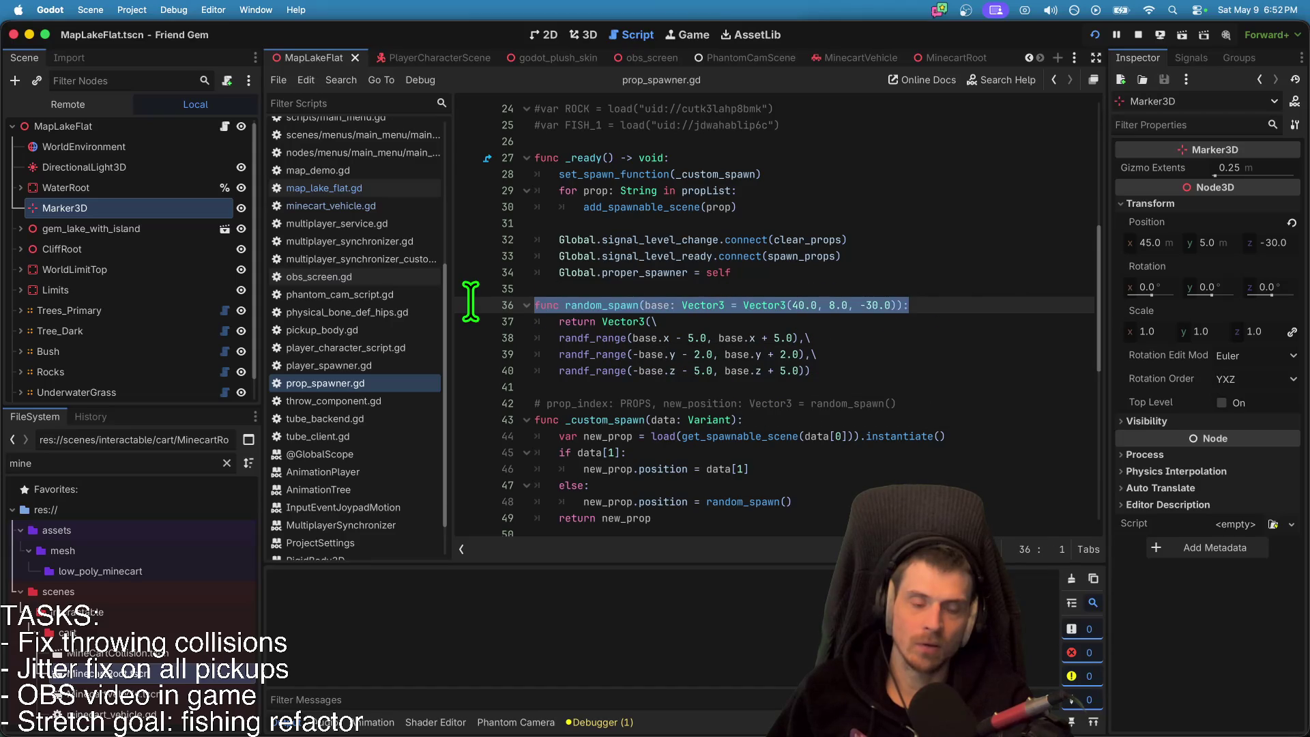
left_click(955, 300)
left_click(583, 37)
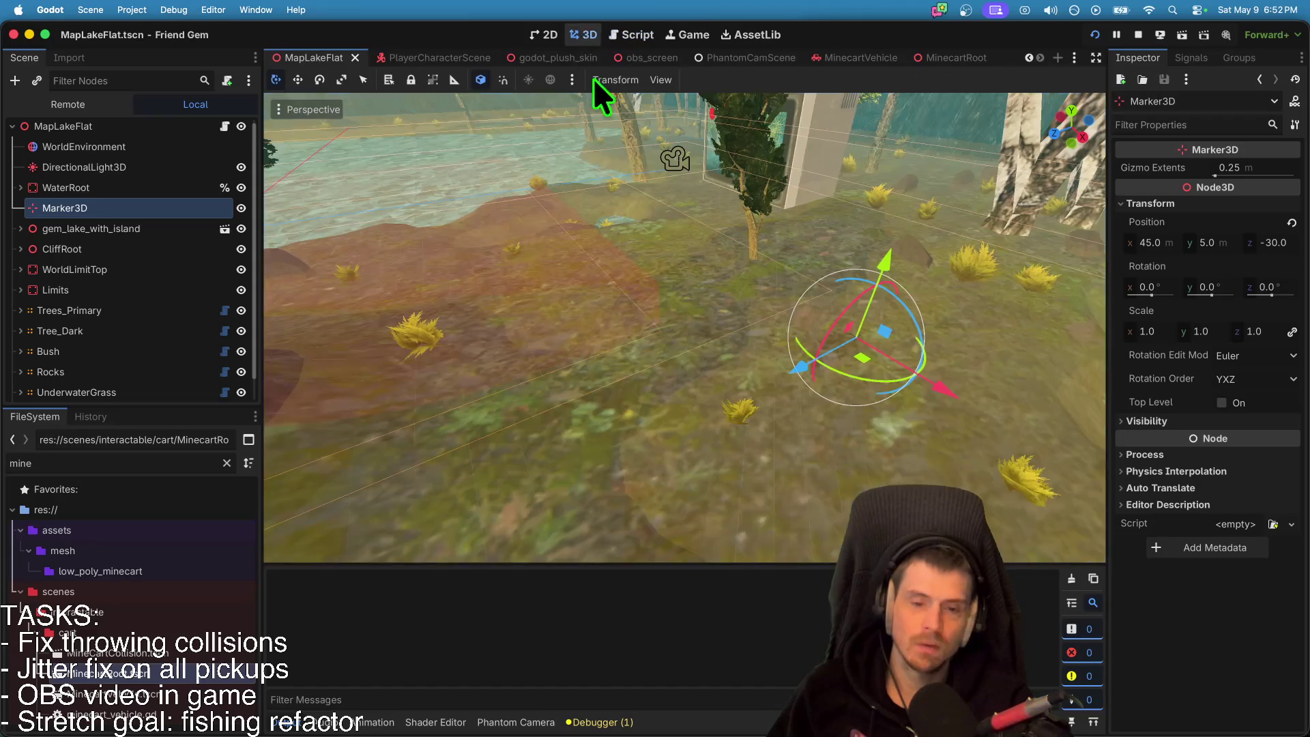
right_click(669, 255)
key("s")
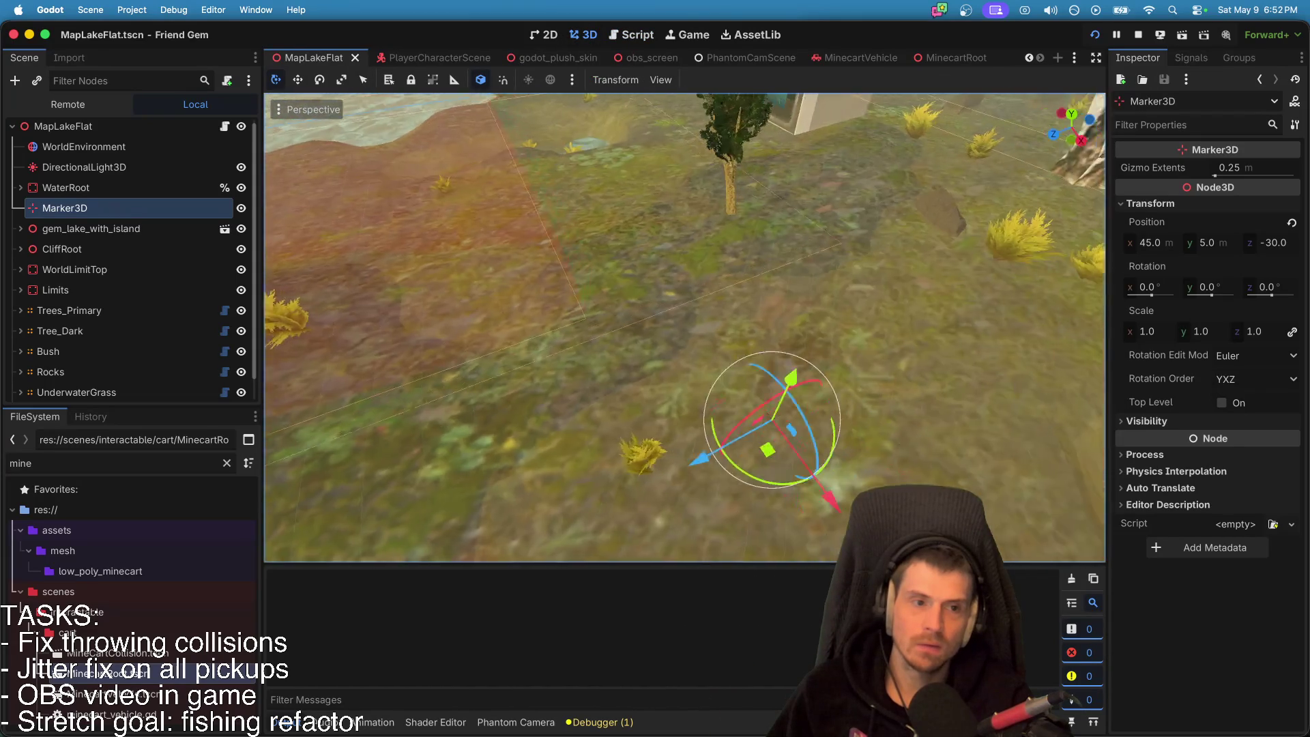
key("w")
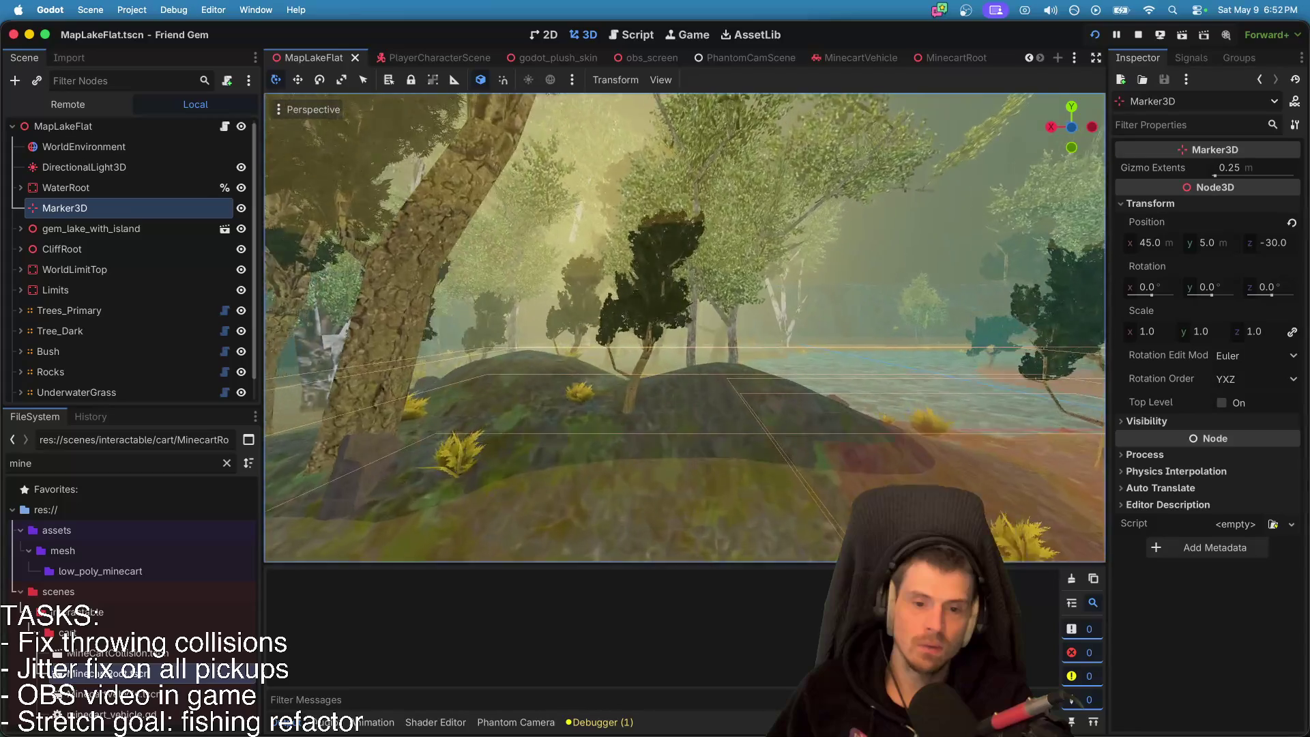
key("s")
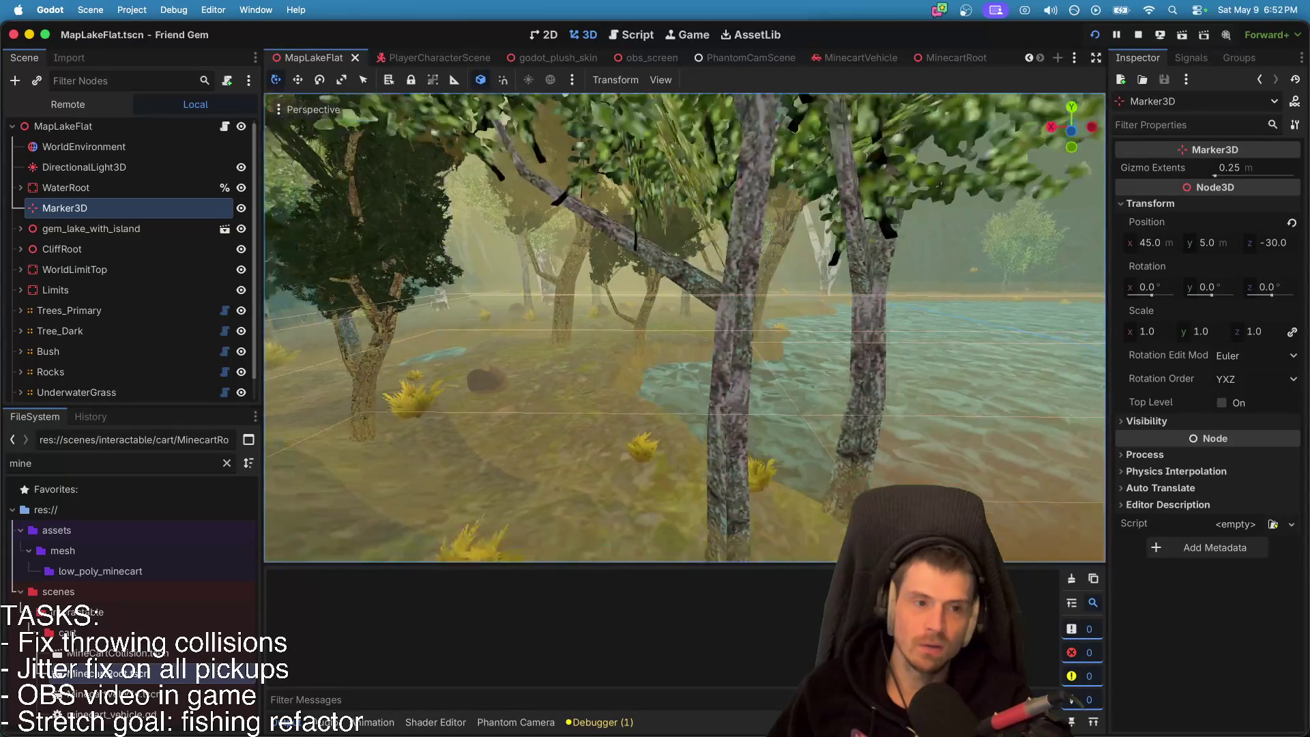
key("s")
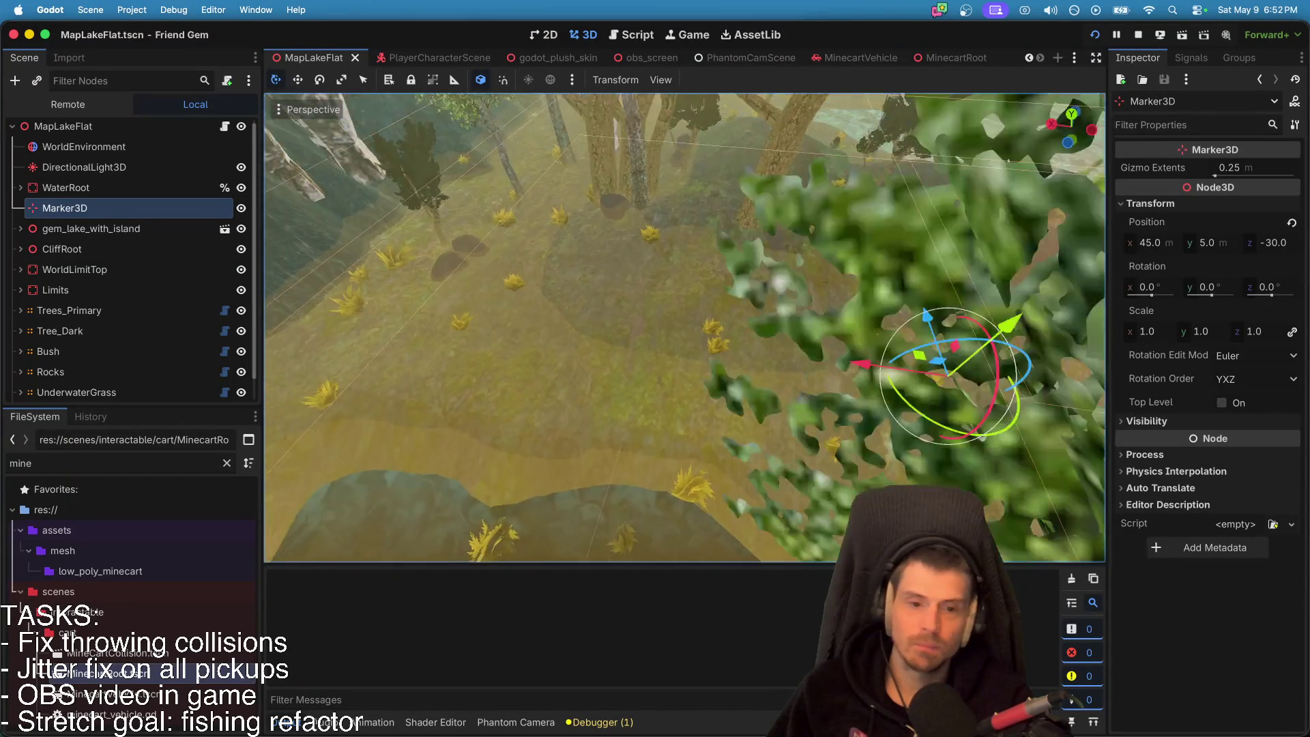
left_click(138, 189)
left_click(135, 206)
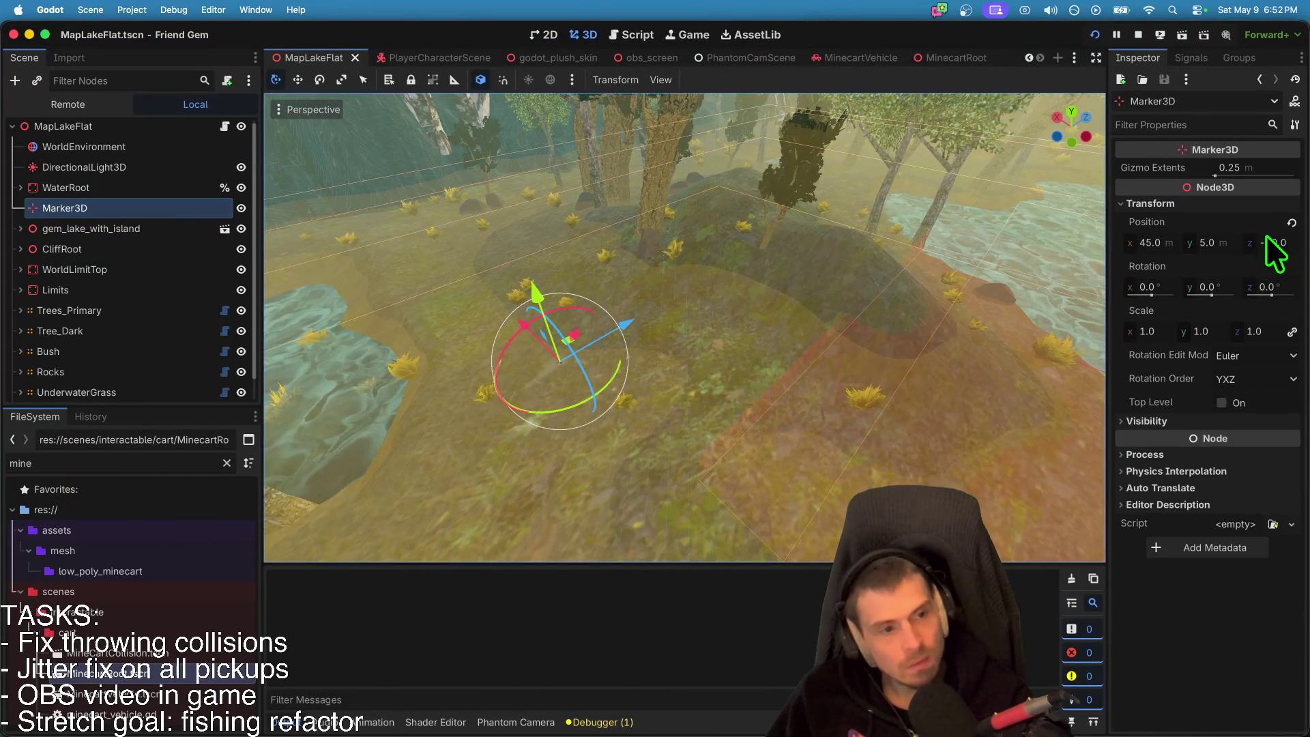
left_click(648, 34)
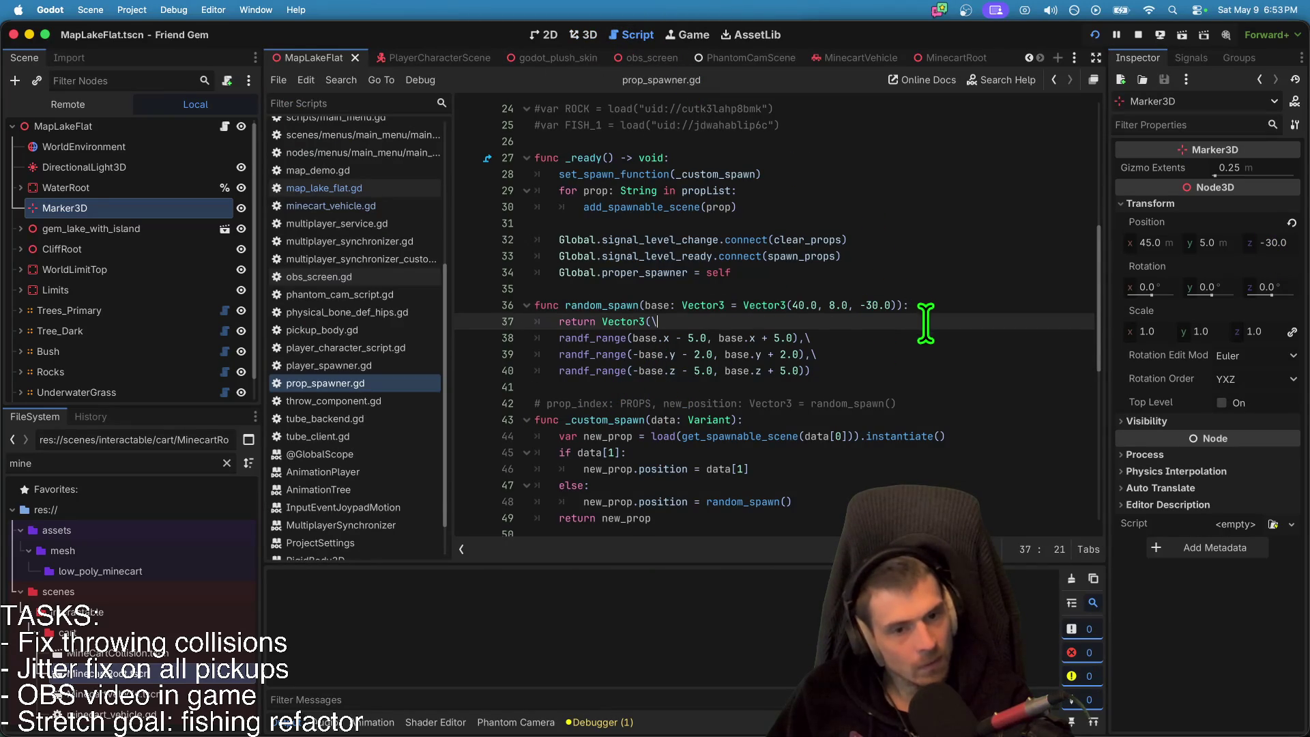
- Change the prop spawn timers from create_timer(0.05) to 0.1
double_click(593, 305)
scroll(714, 360, "down", 5)
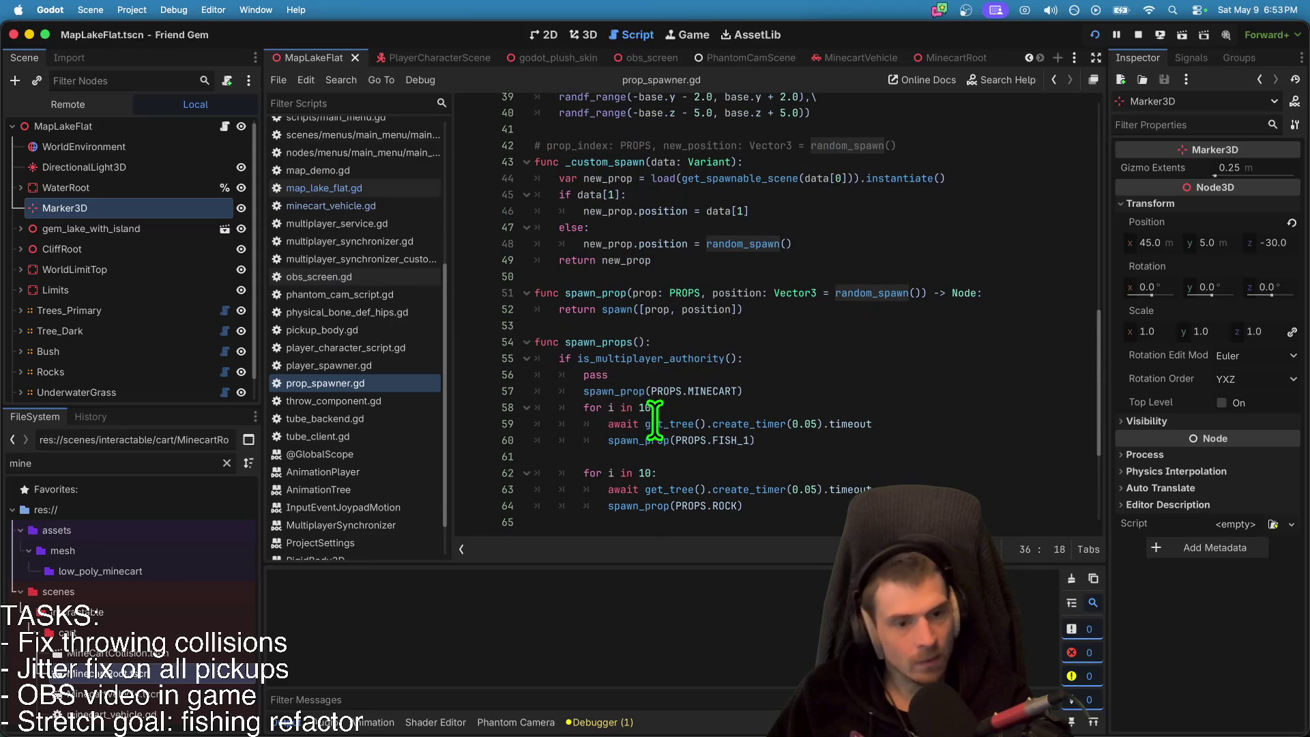
scroll(674, 419, "down", 1)
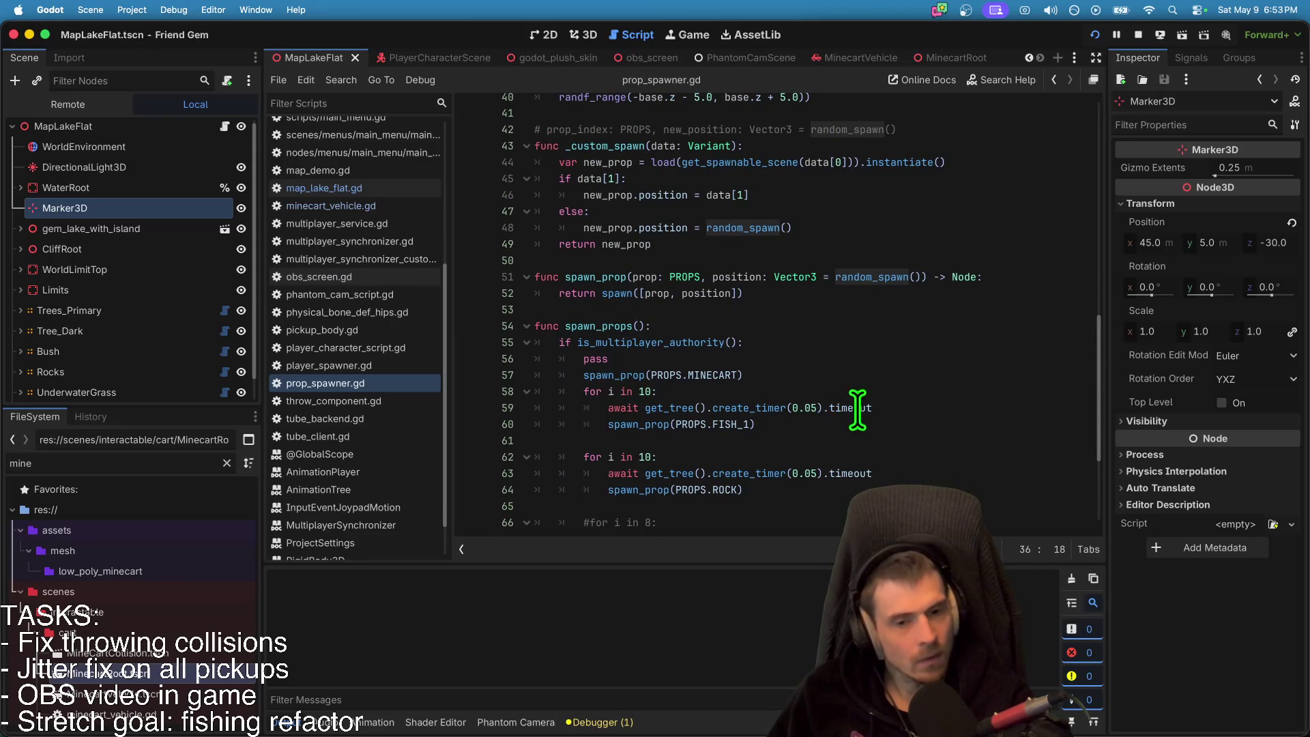
left_click(812, 408)
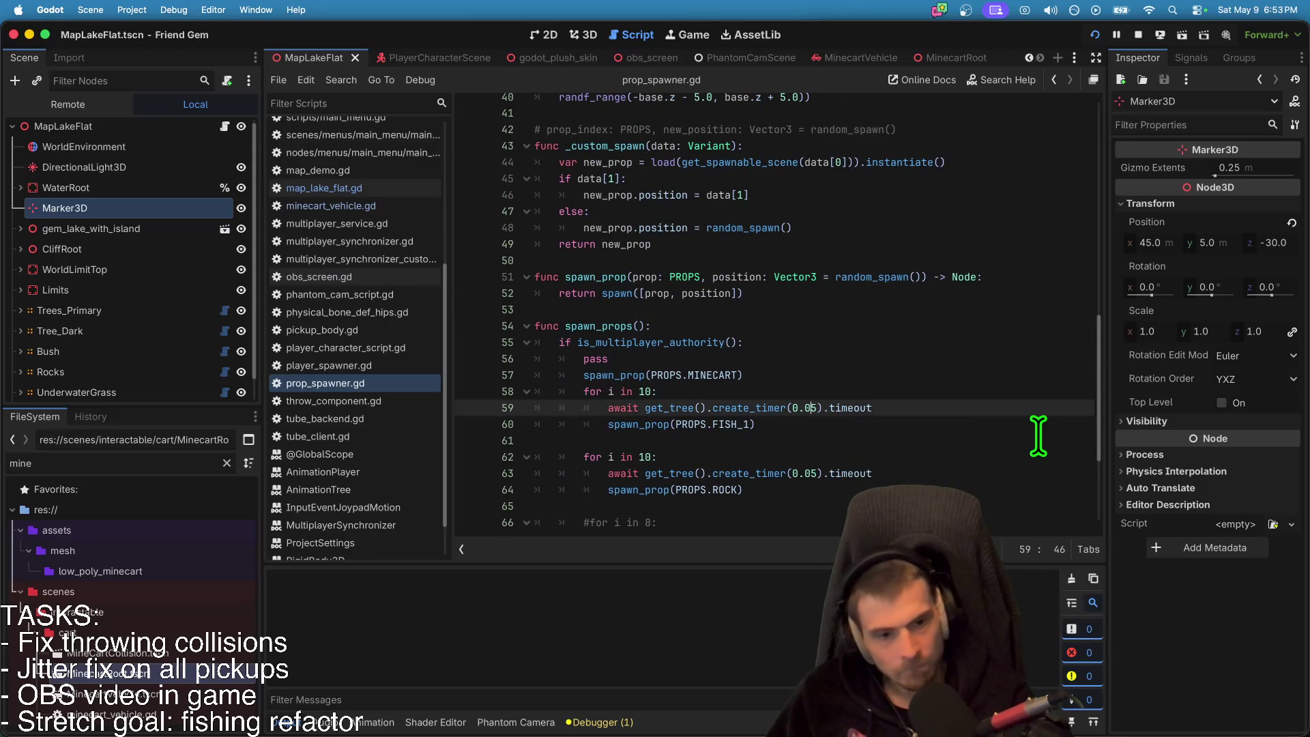
type("1")
key("Down")
key("Down")
key("Down")
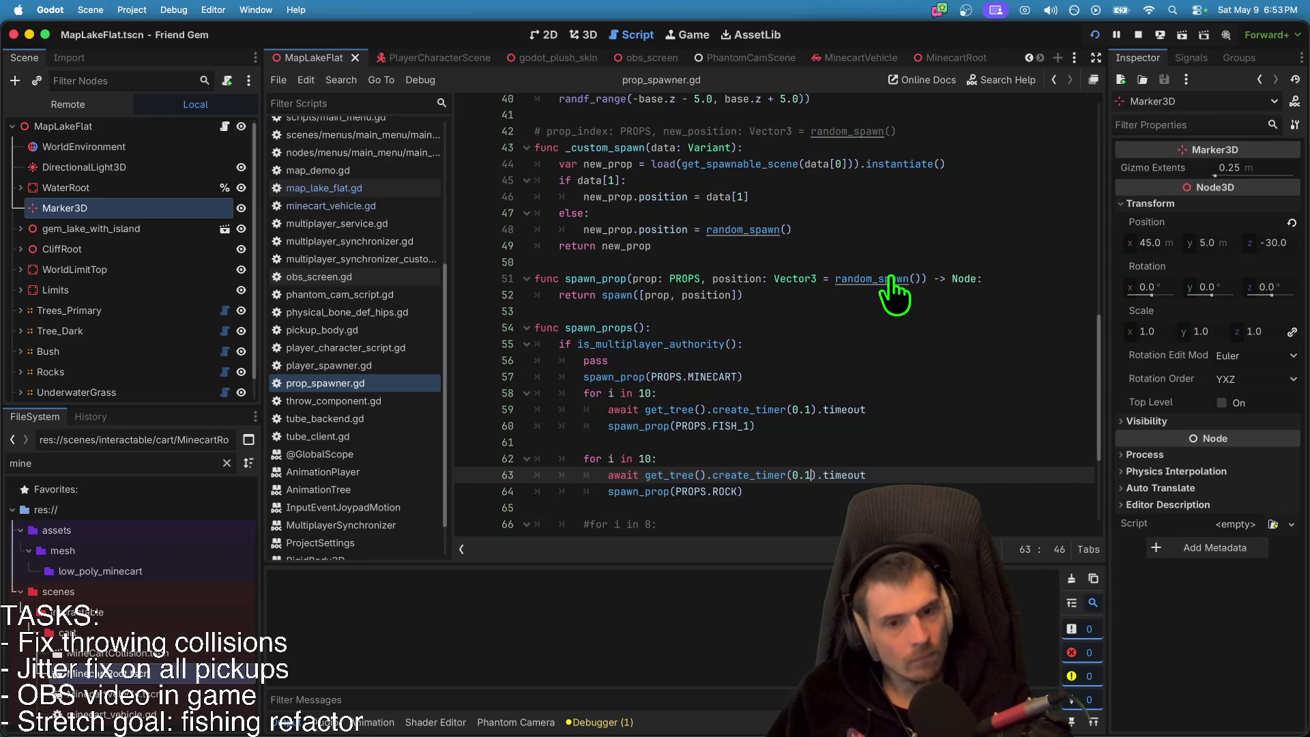
- Remove the minus signs before base.y and base.z in random_spawn, then run the game
scroll(892, 303, "up", 2)
scroll(853, 205, "up", 1)
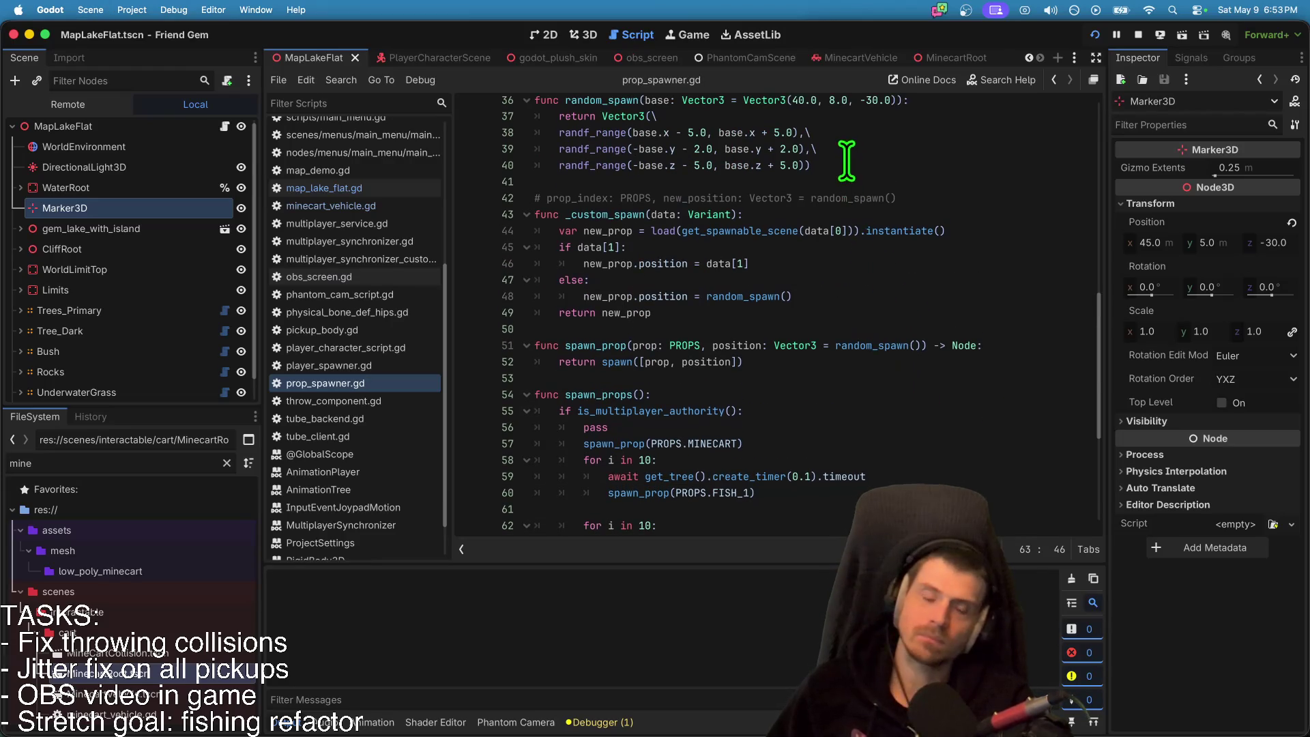
scroll(810, 163, "up", 1)
left_click_drag(816, 179, 652, 146)
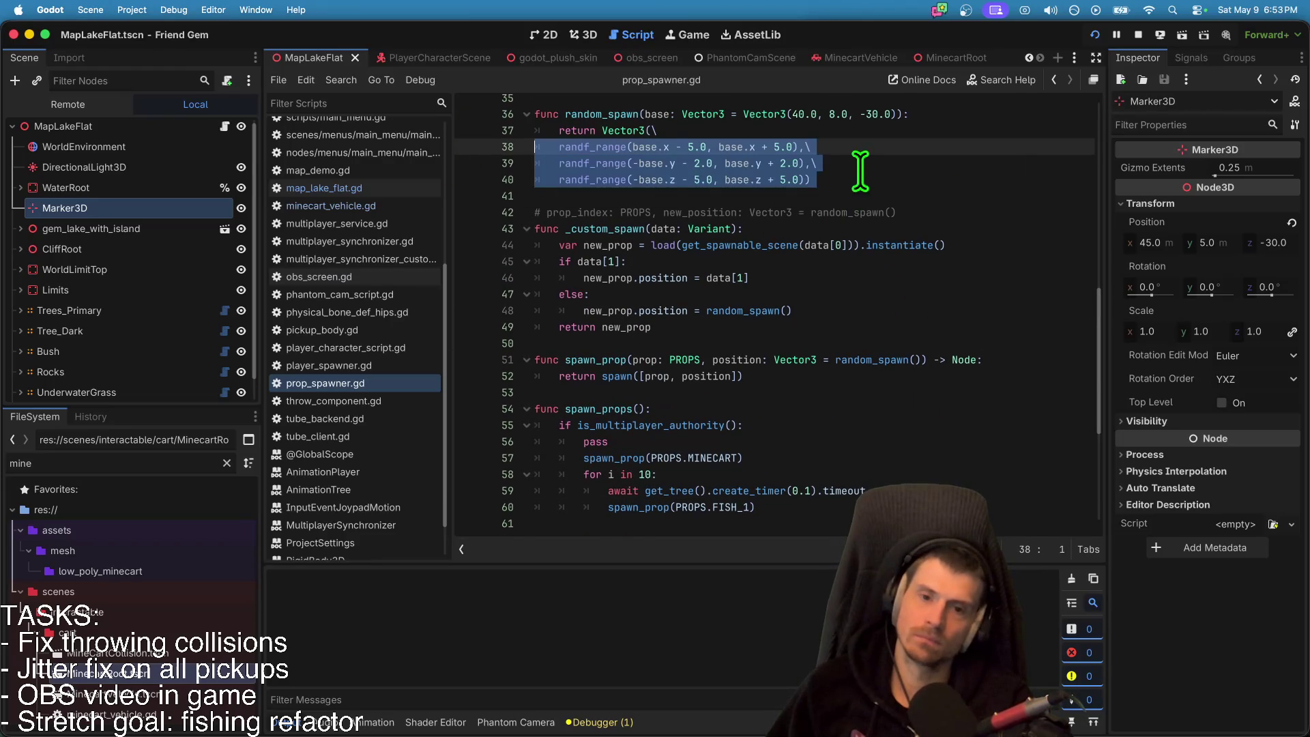
left_click(622, 147)
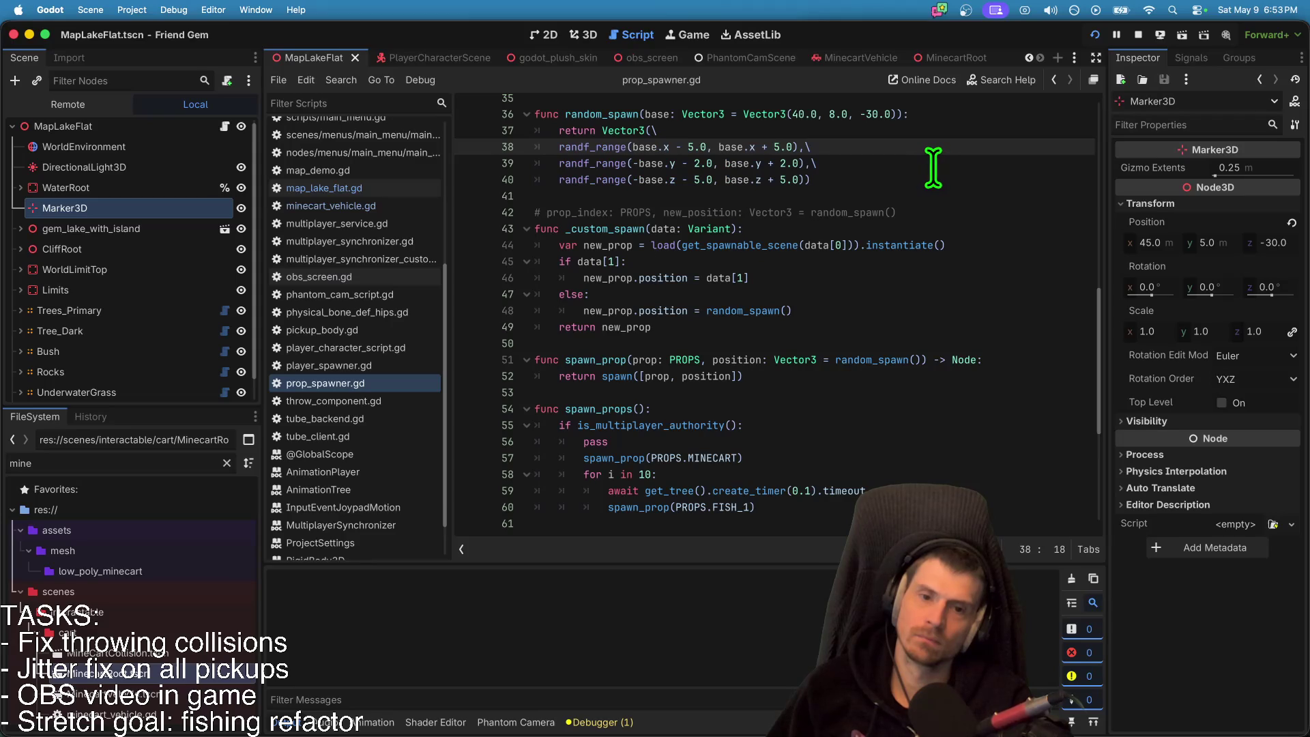
key("super+v")
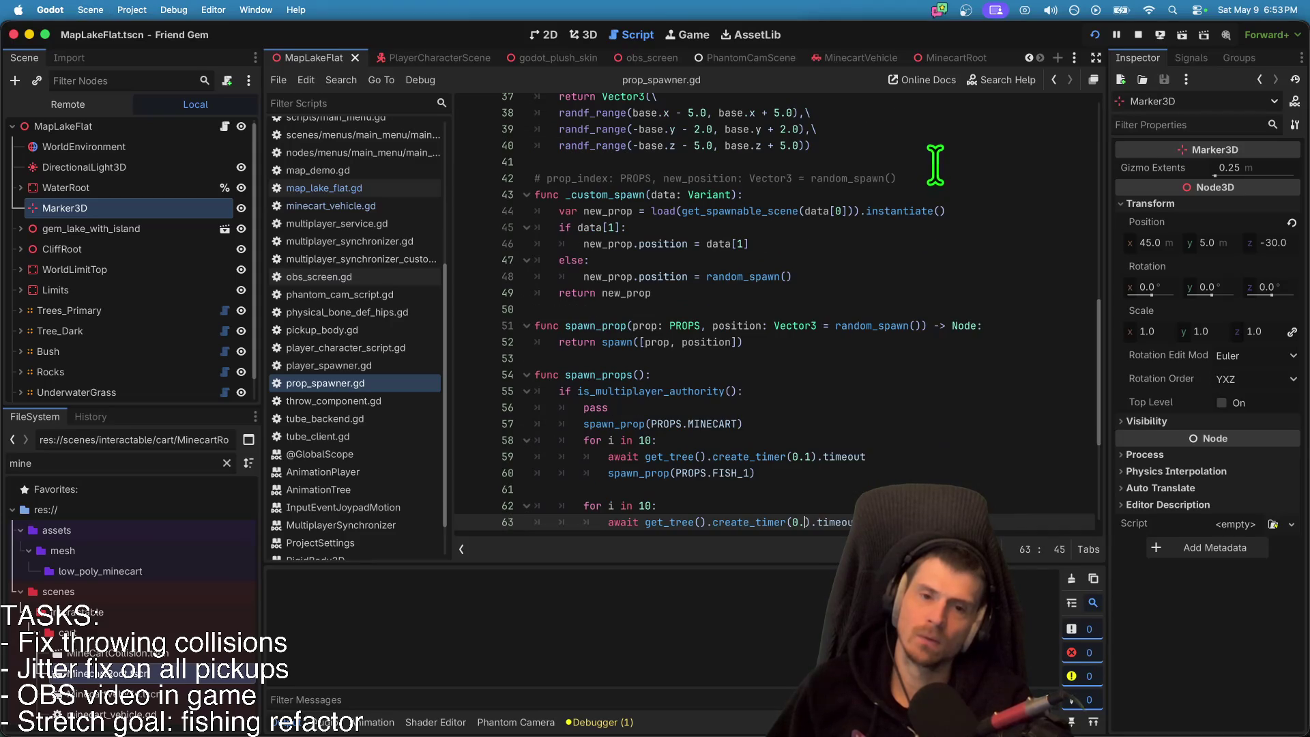
scroll(935, 163, "up", 2)
left_click(633, 187)
key("Delete")
key("Down")
key("Delete")
left_click(935, 190)
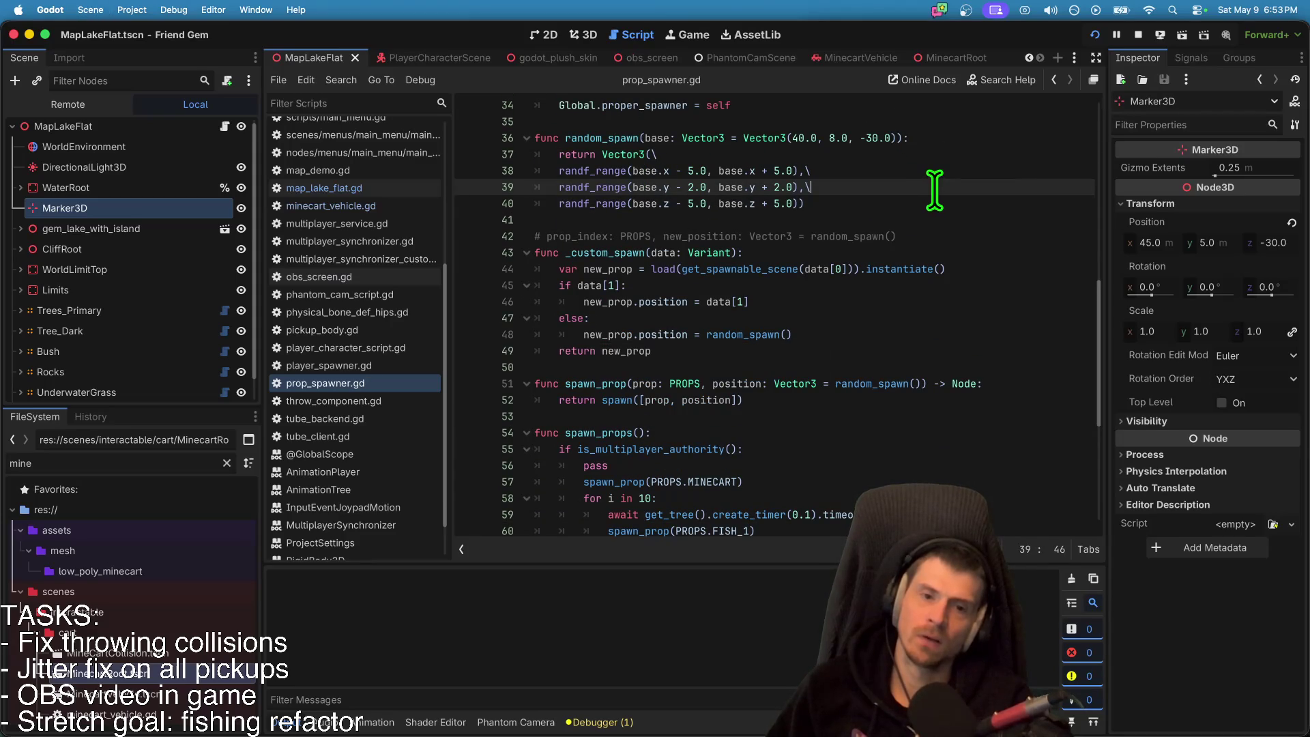
key("super+b")
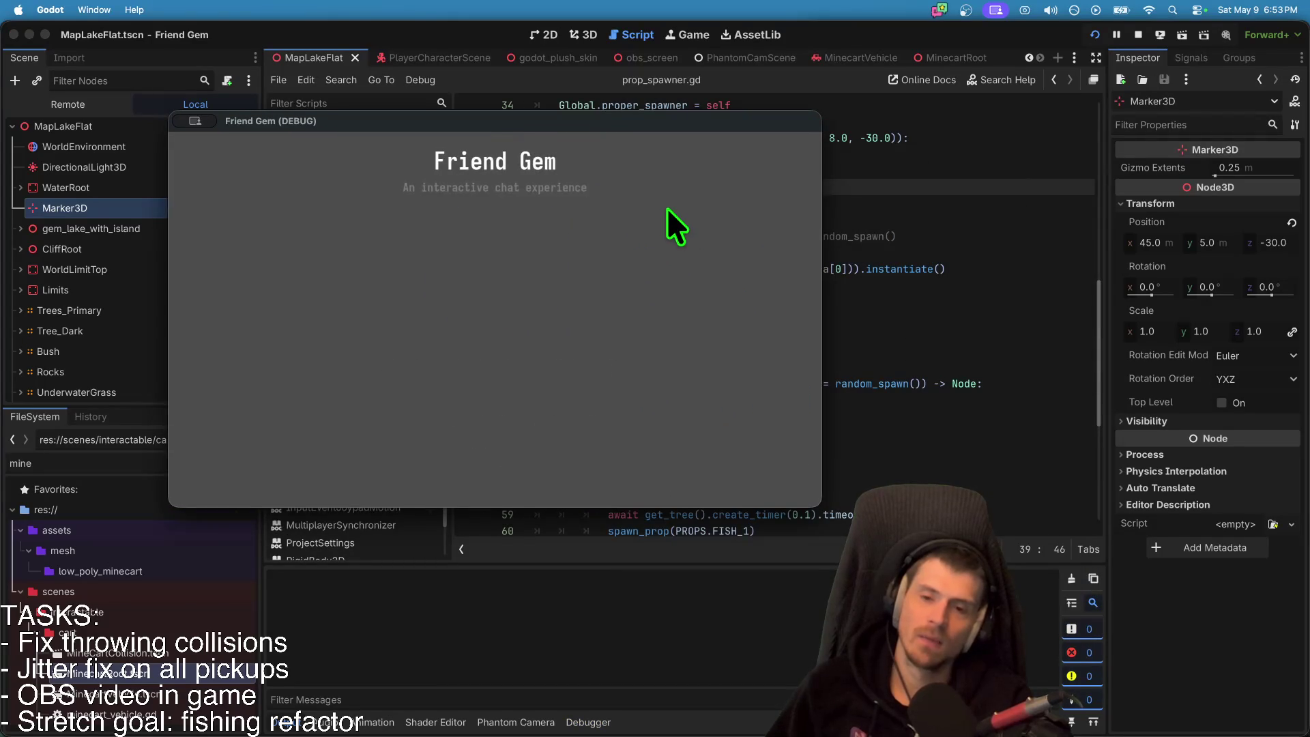
- Host a multiplayer game in the Friend Gem debug window, then return to the editor
left_click(477, 321)
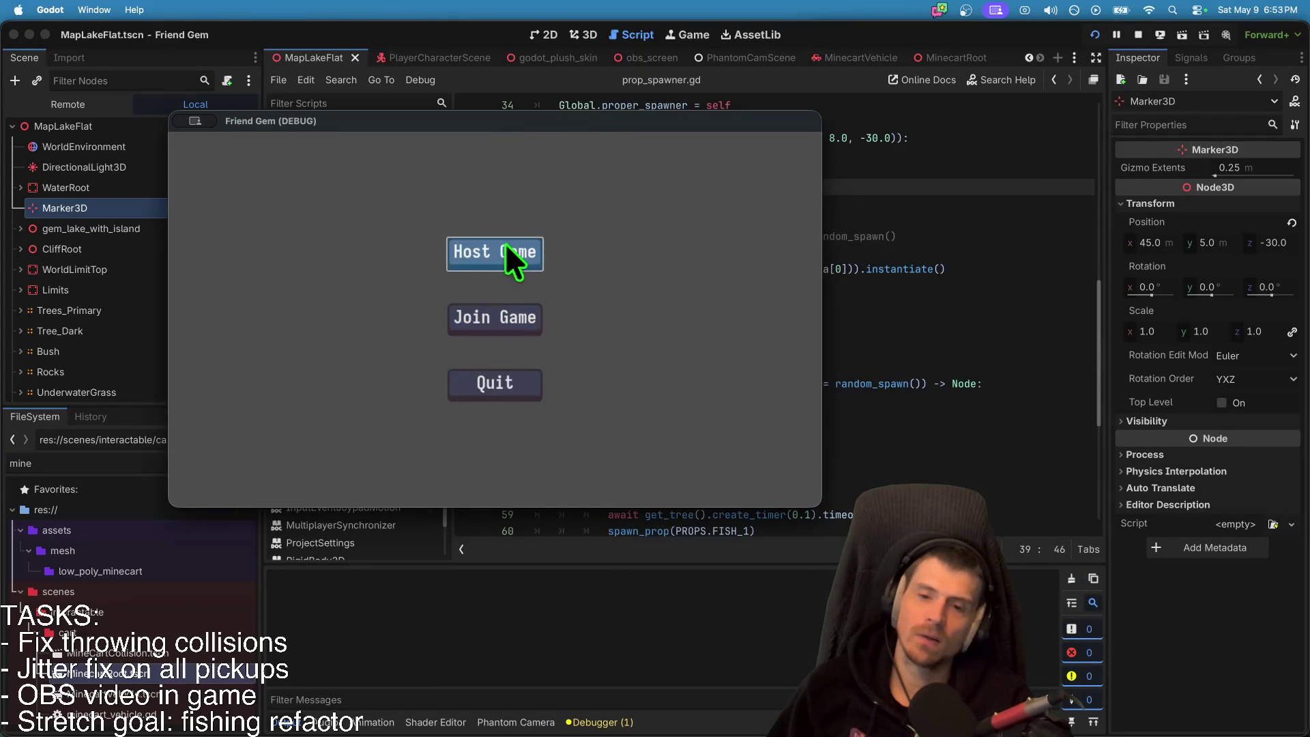
left_click(505, 317)
key("Return")
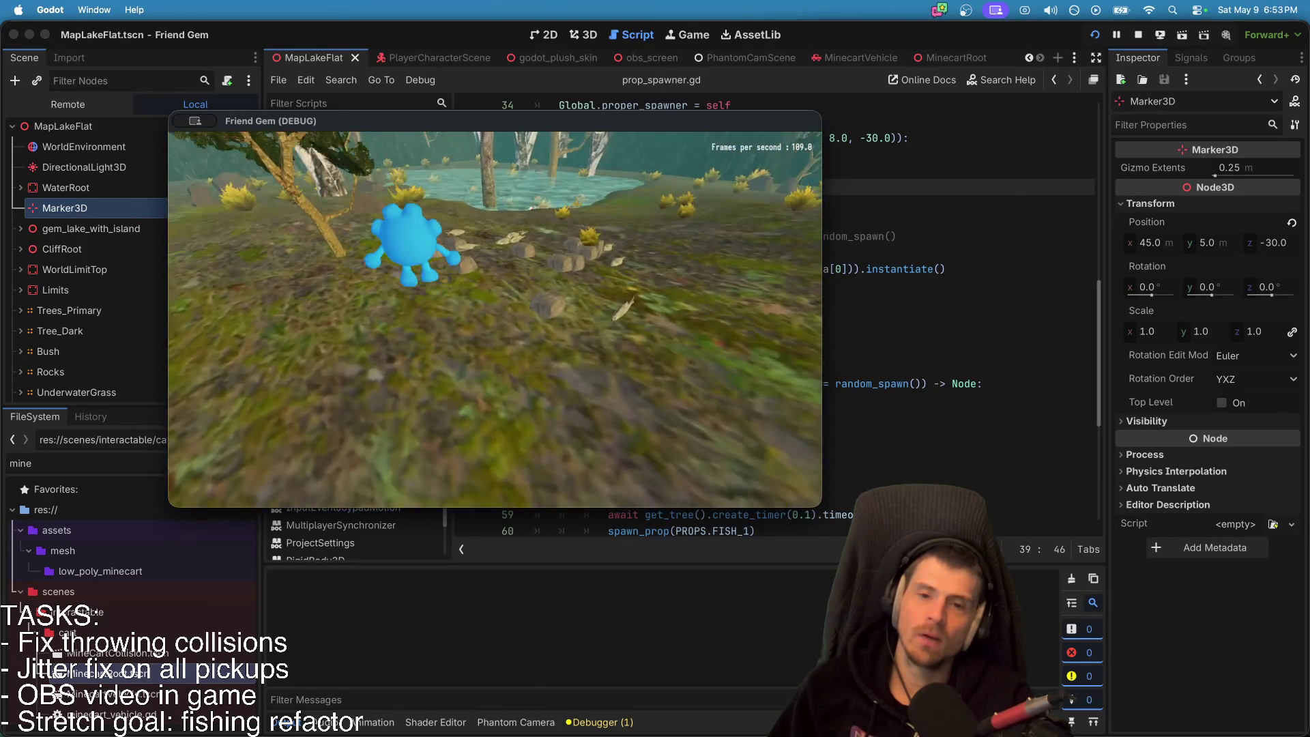
key("super+Tab")
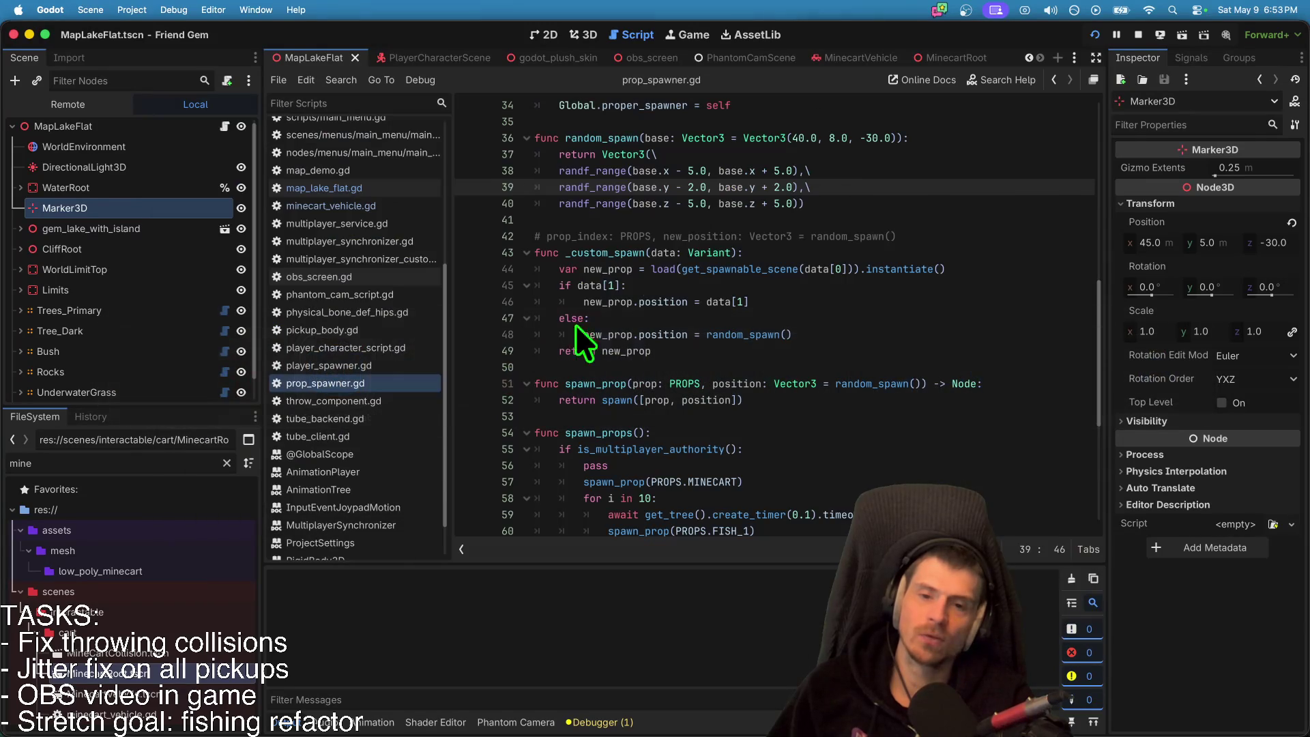
- Rewrite the x and z offset digits in random_spawn's range lines and save
double_click(690, 187)
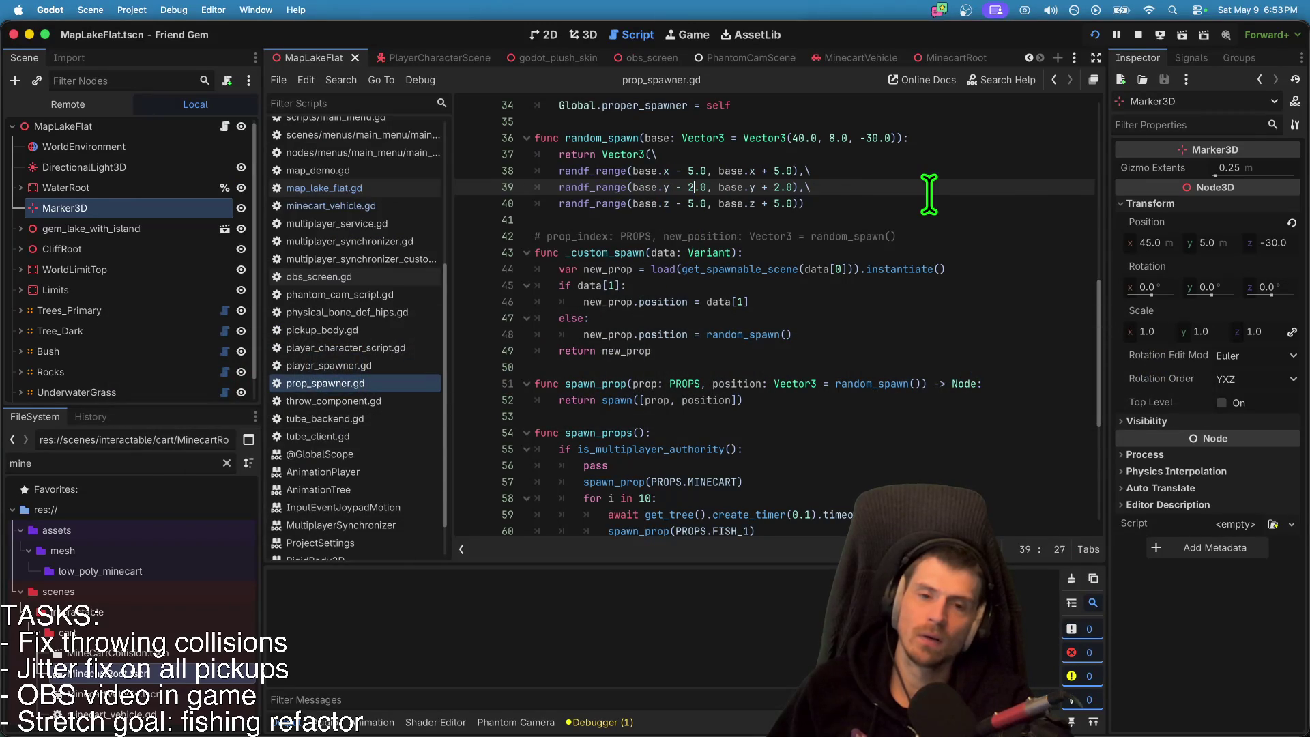
key("Up")
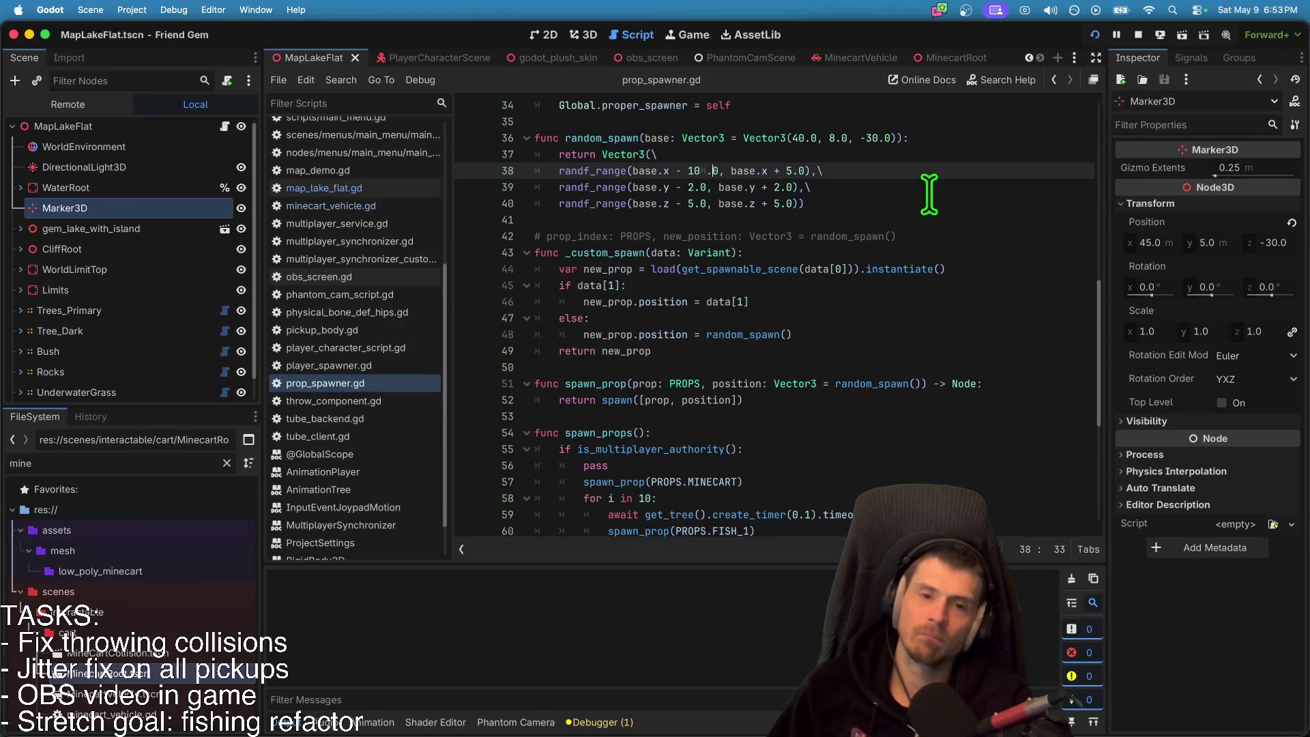
type("8")
key("Down")
key("Down")
key("BackSpace")
type("8")
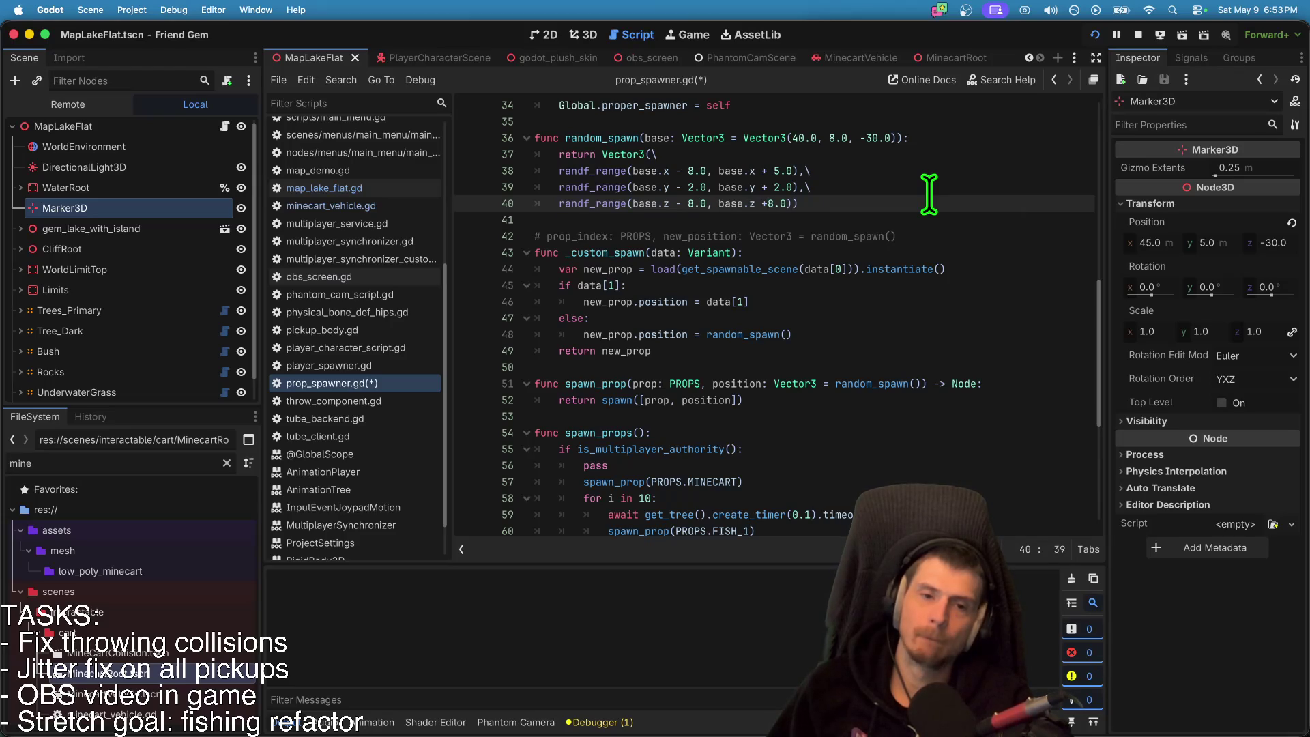
key("Up")
key("Up")
key("Delete")
key("ctrl+s")
- Set both x and z range offsets to 10.0 around base and save prop_spawner.gd
left_click(686, 203)
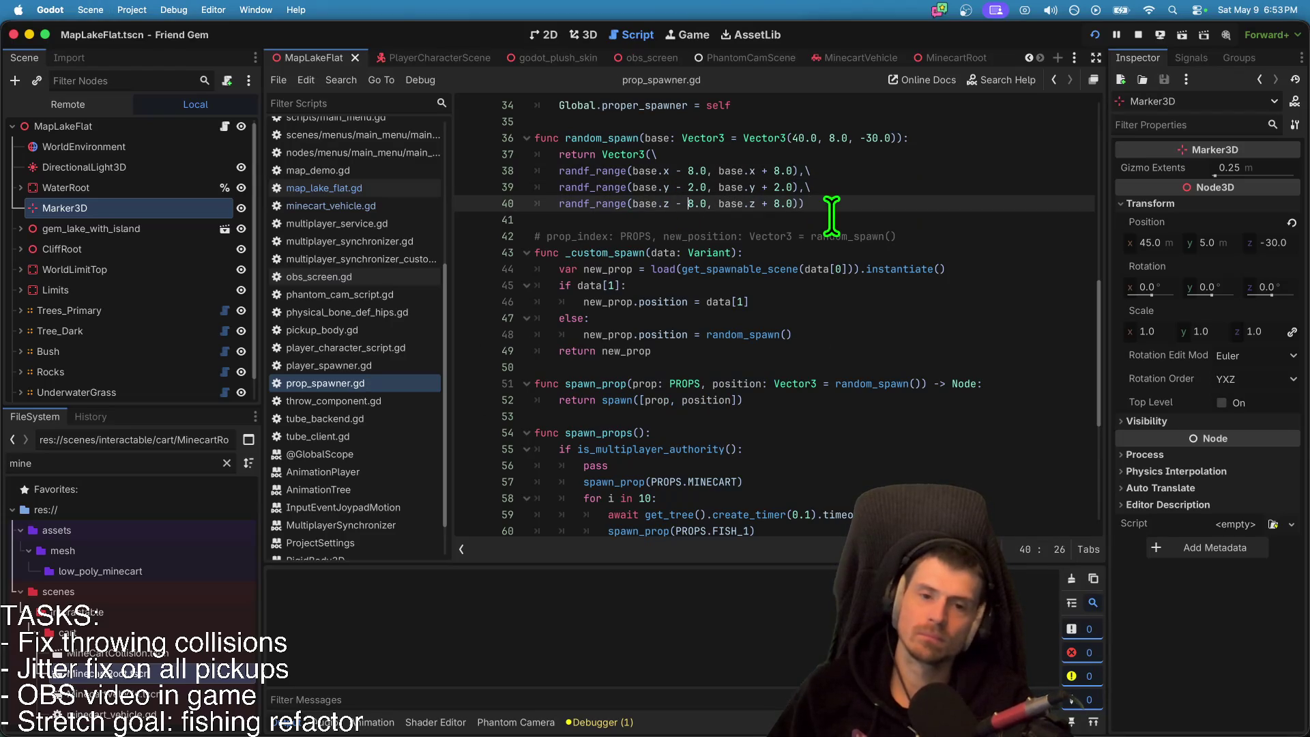
key("Left")
type("1")
key("Up")
key("Up")
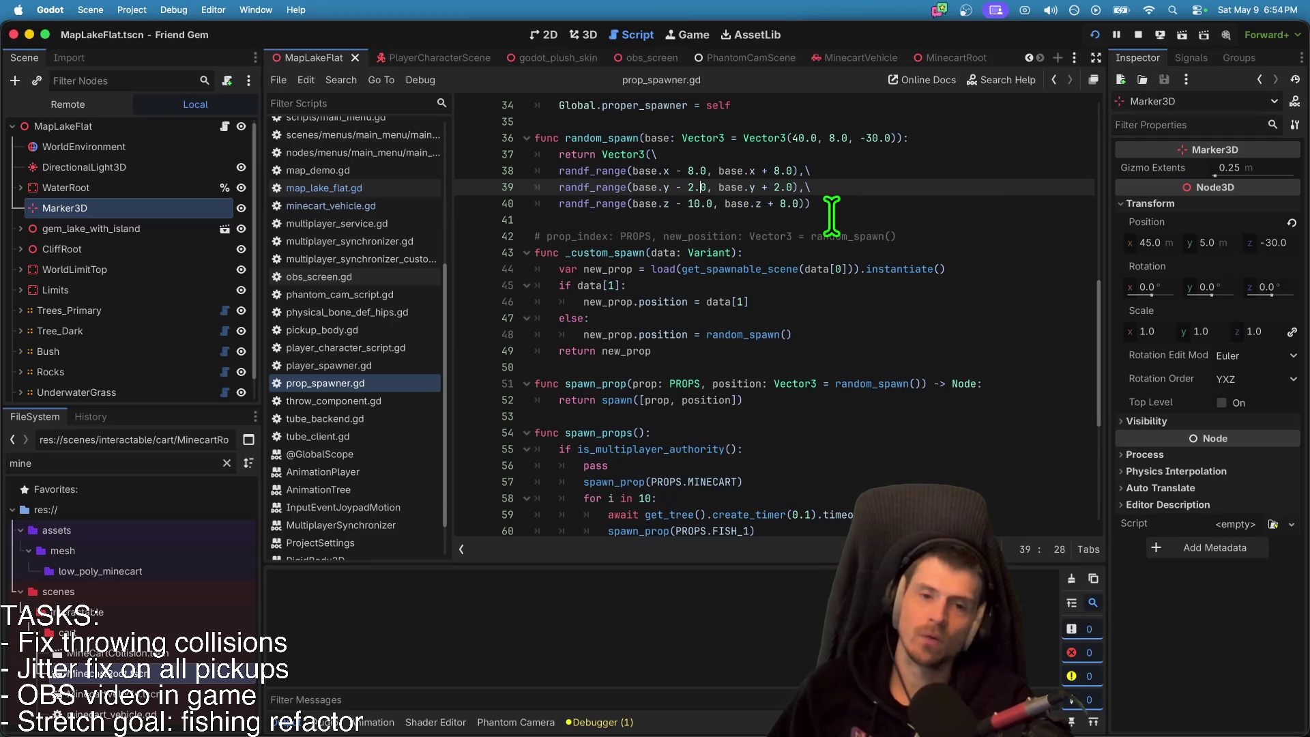
key("BackSpace")
type("0")
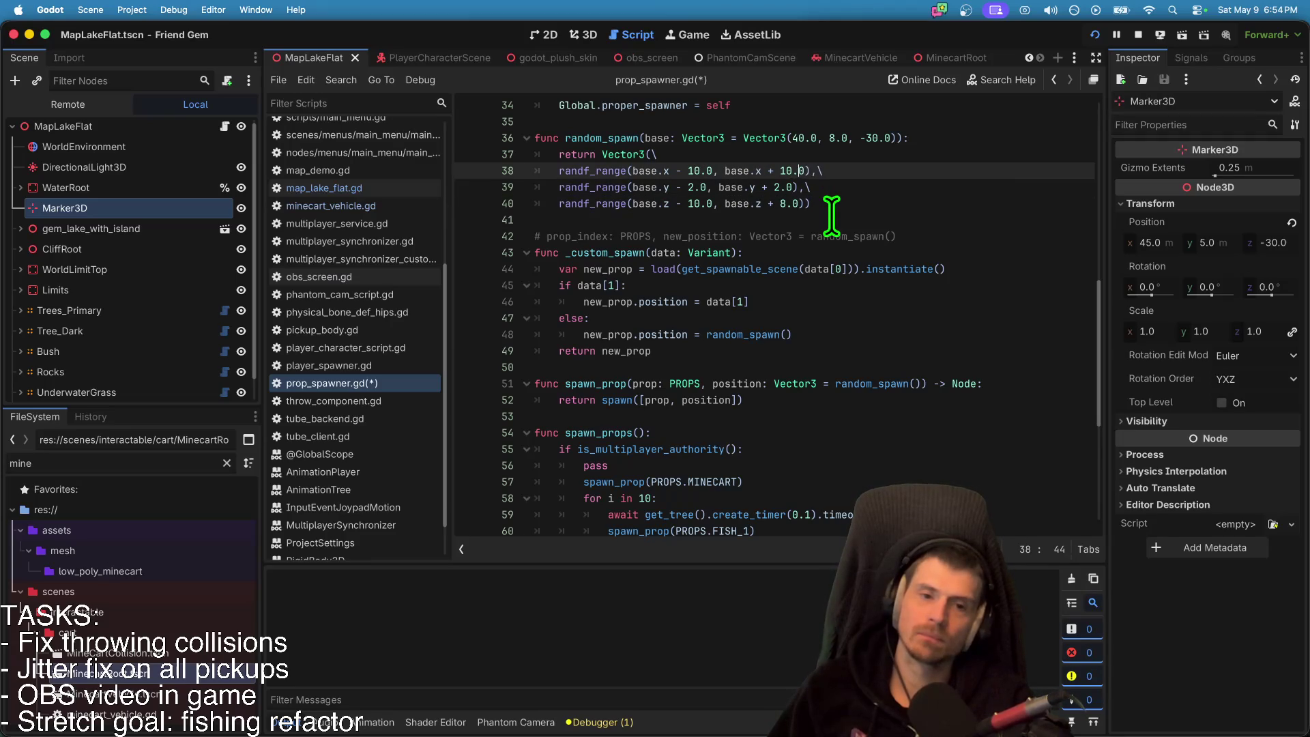
key("Down")
key("Down")
key("Left")
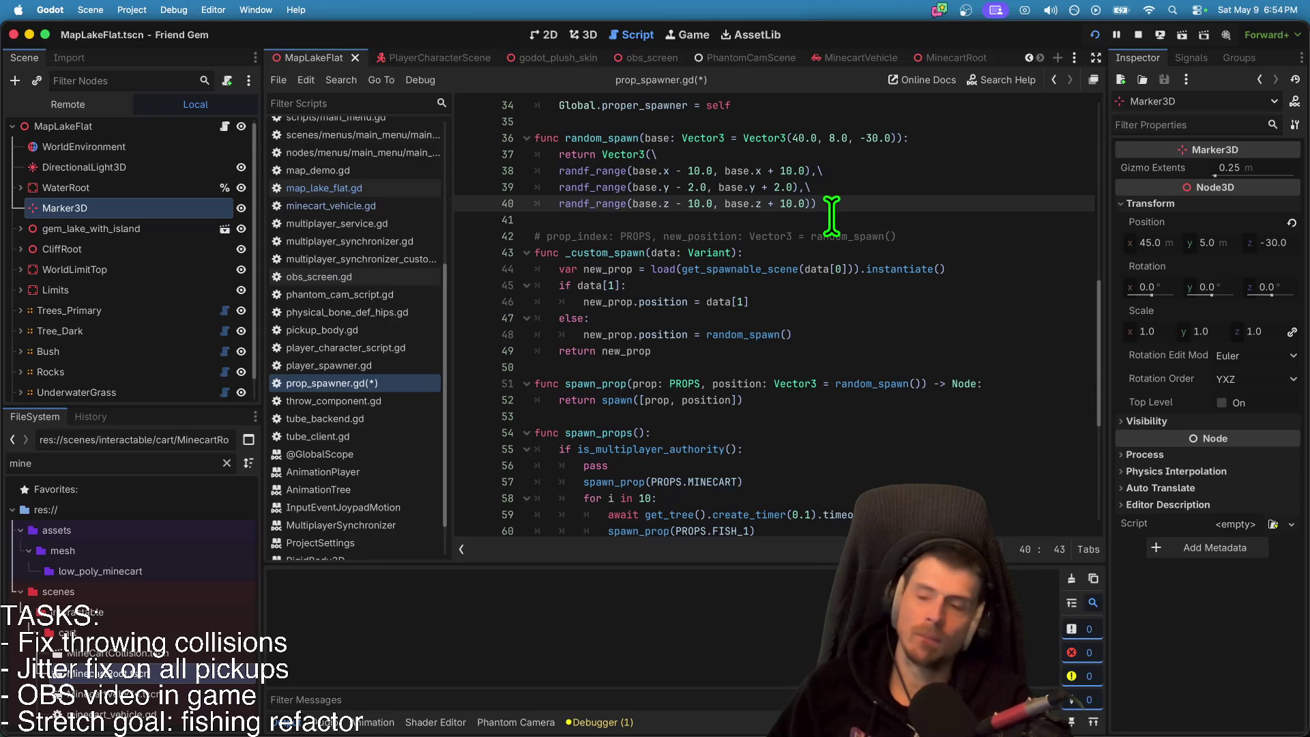
key("ctrl+s")
- Uncomment the bowling-pin spawning loop
scroll(784, 378, "down", 5)
mouse_move(795, 374)
left_mouse_down()
mouse_move(305, 378)
mouse_move(305, 328)
left_mouse_up()
key("ctrl+k")
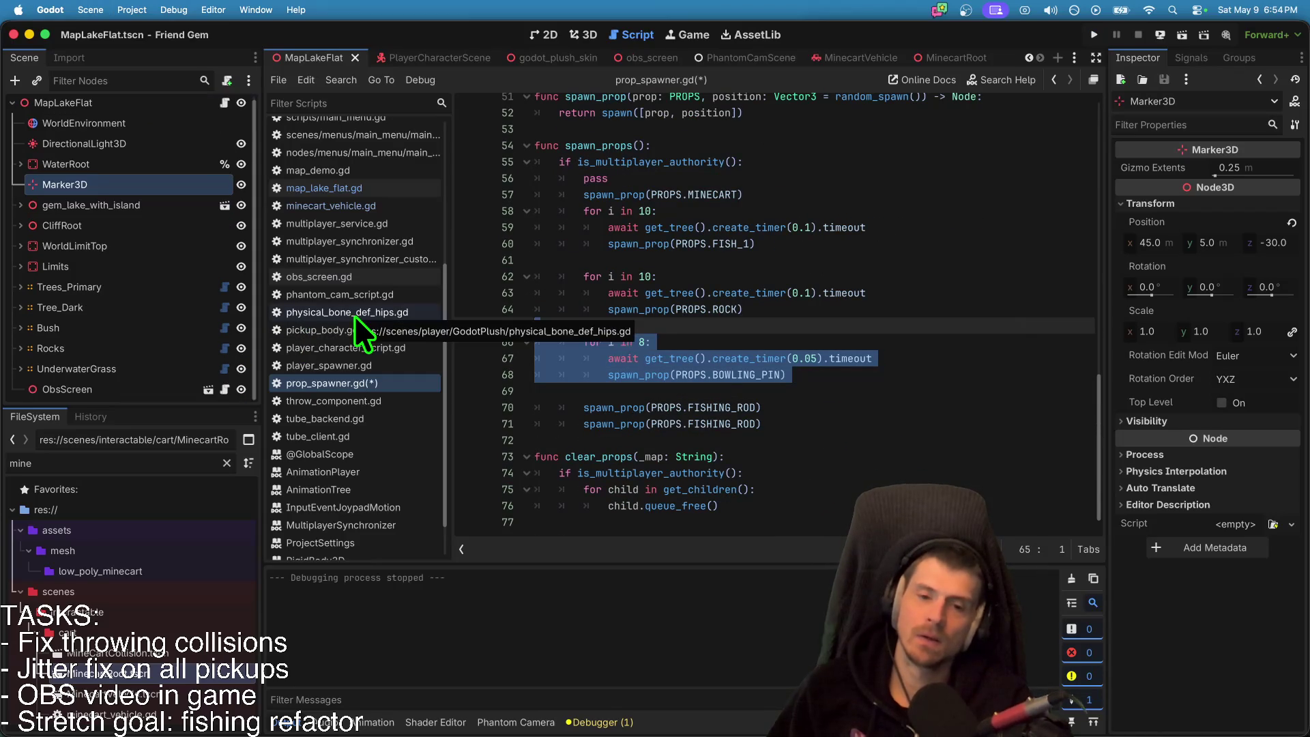
- Change the last spawn loop's prop type from BOWLING_PIN to BOX and save
double_click(770, 374)
type("ROC")
key("ctrl+s")
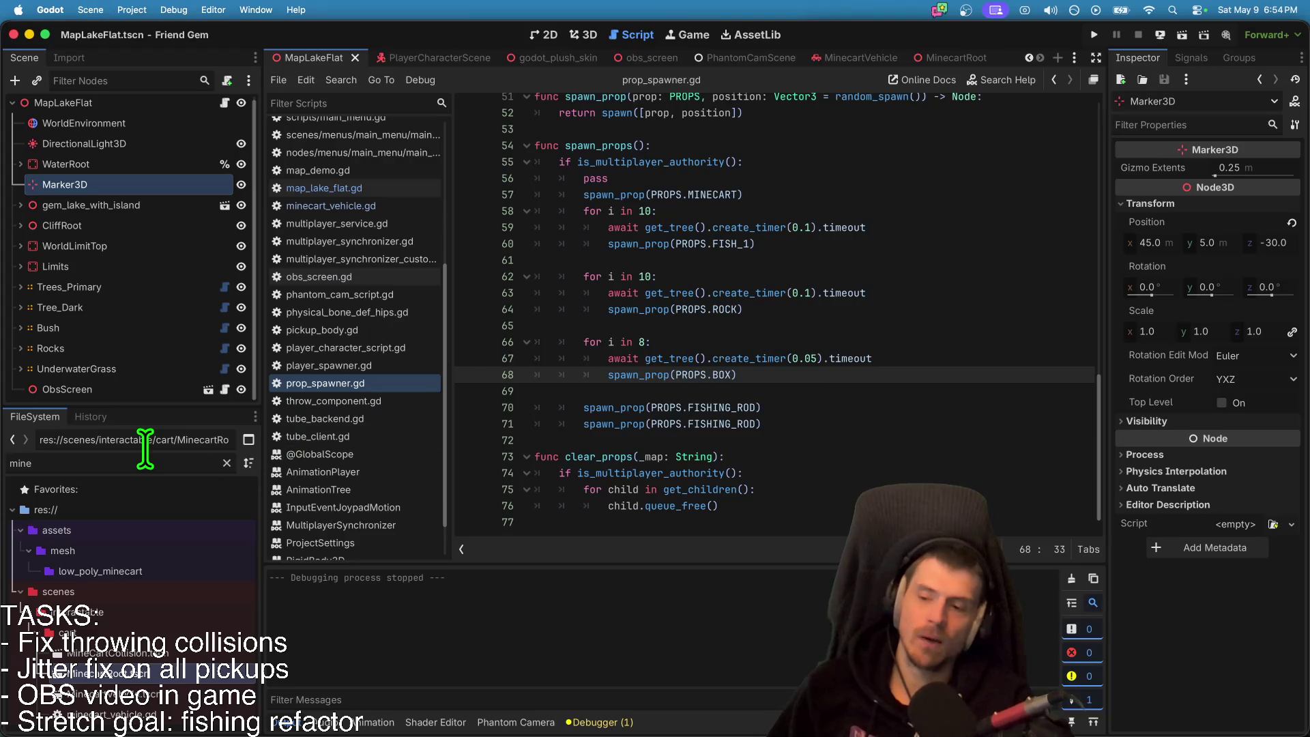
- Open Box.tscn and set its Sound to open-cap-86216.mp3, then save the scene
type("box")
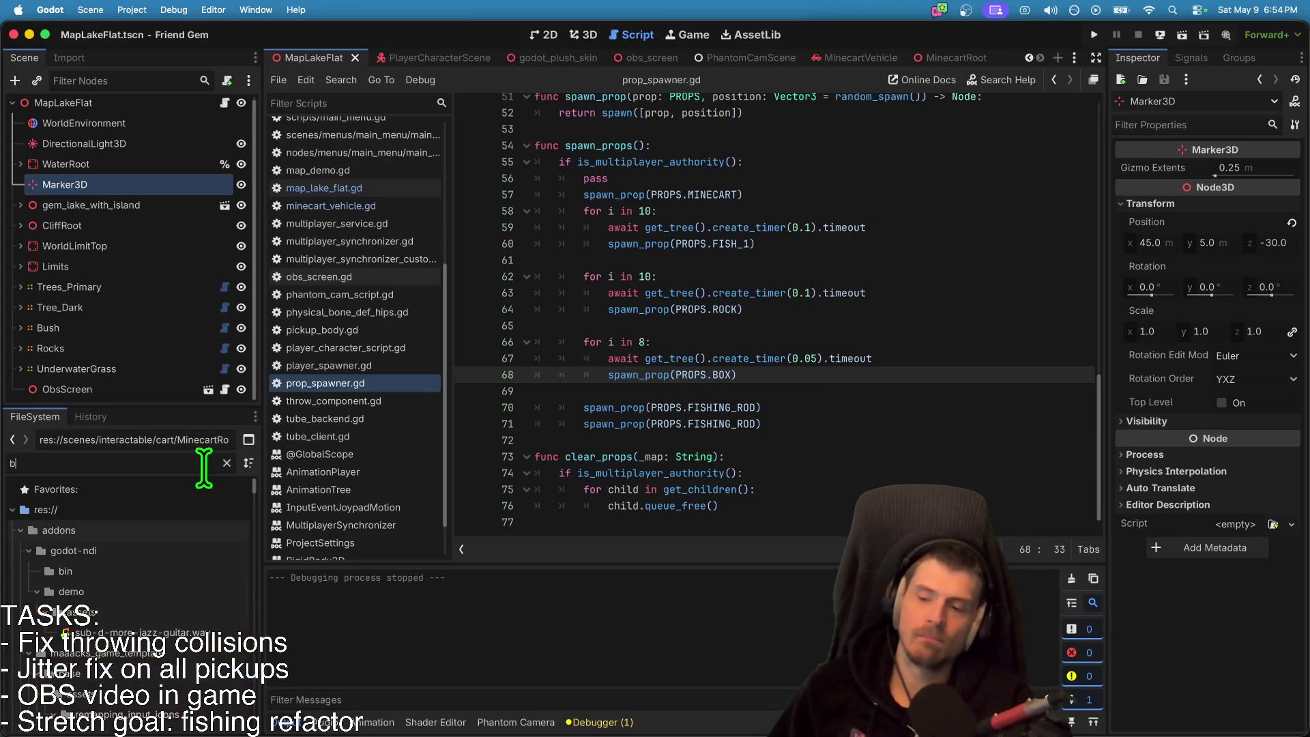
double_click(168, 722)
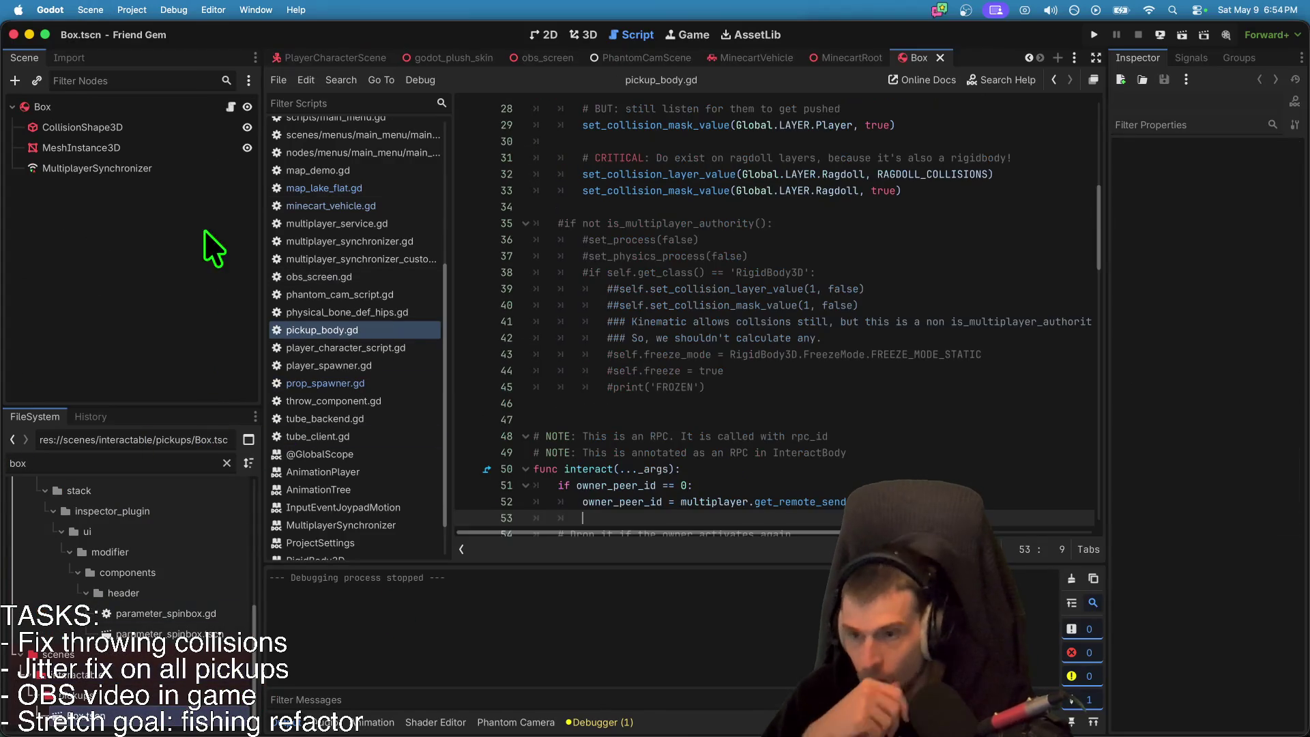
left_click(181, 106)
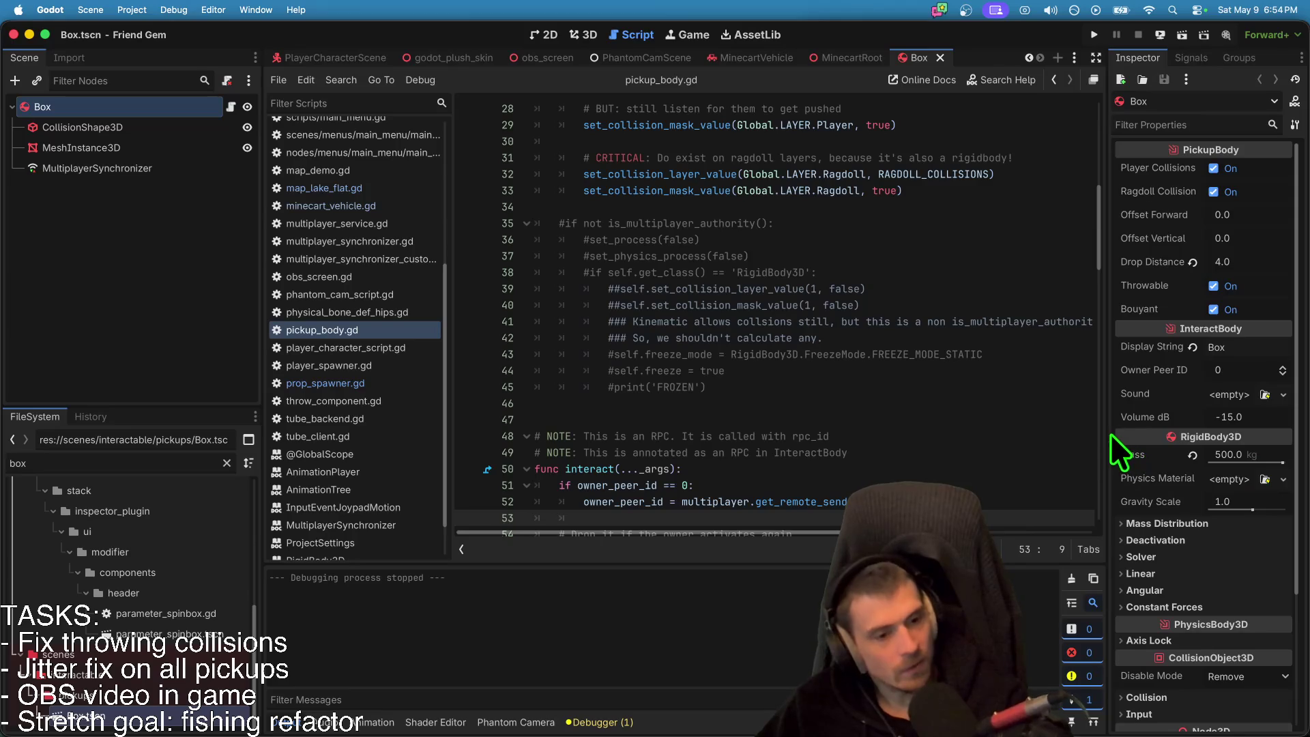
left_click_drag(1112, 432, 1003, 436)
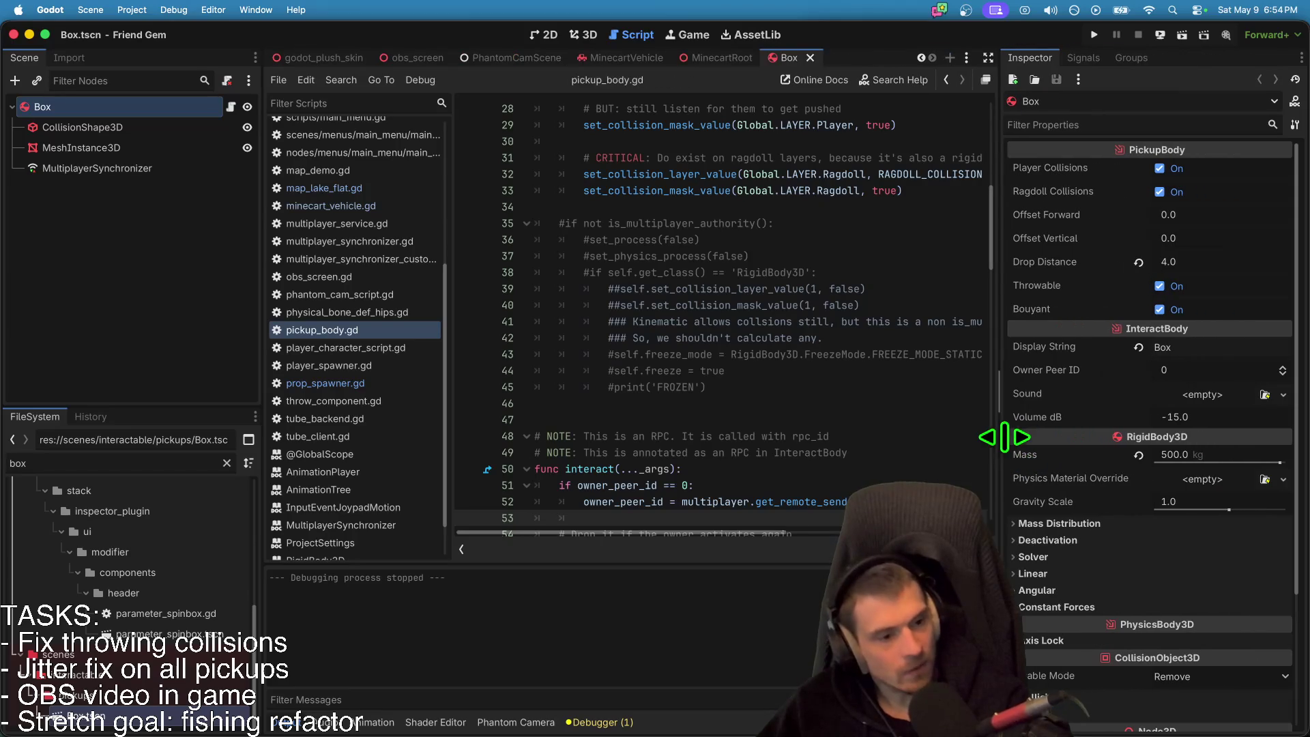
left_click(1206, 397)
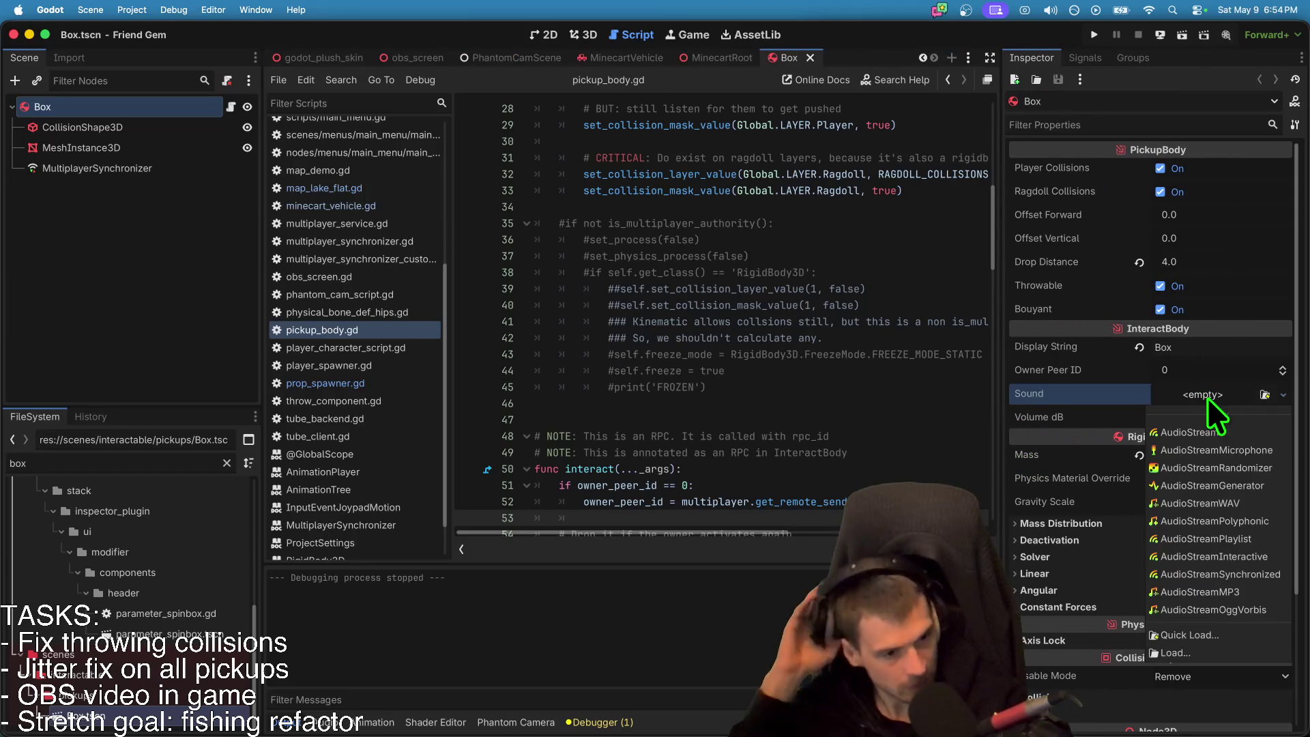
left_click(1230, 632)
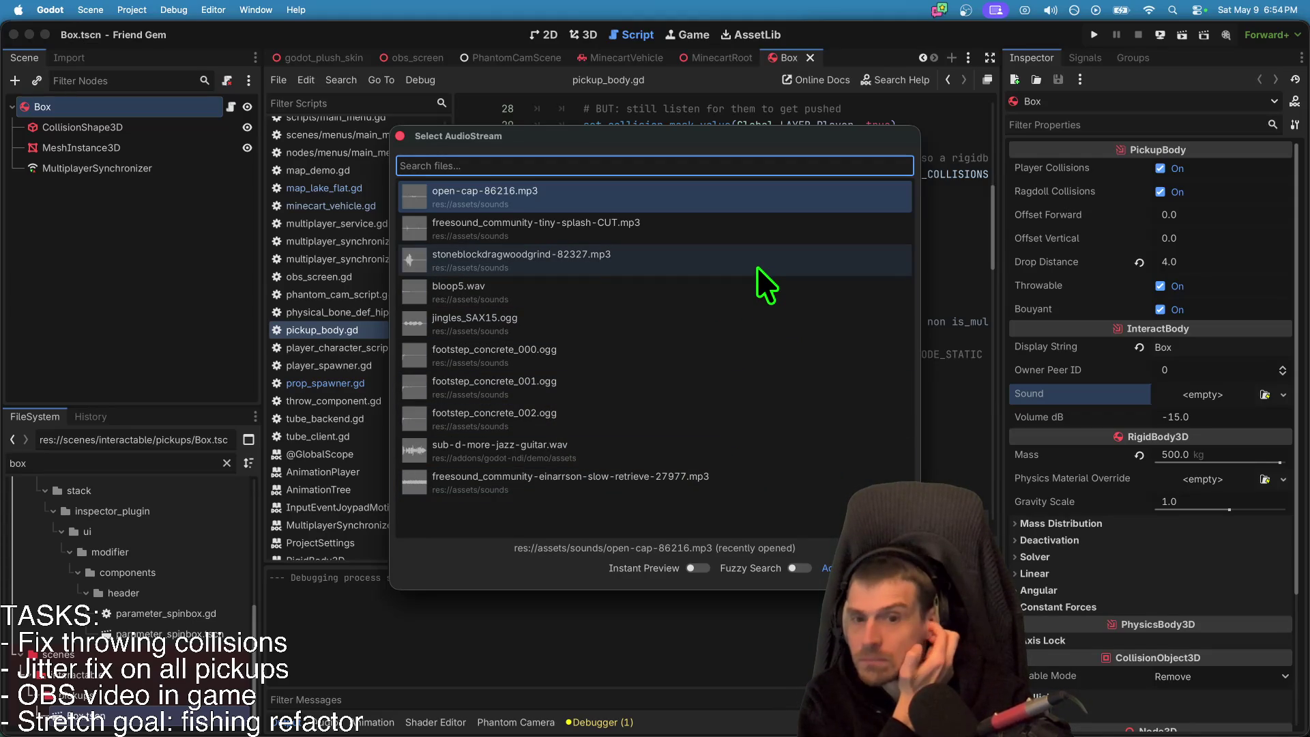
left_click(744, 199)
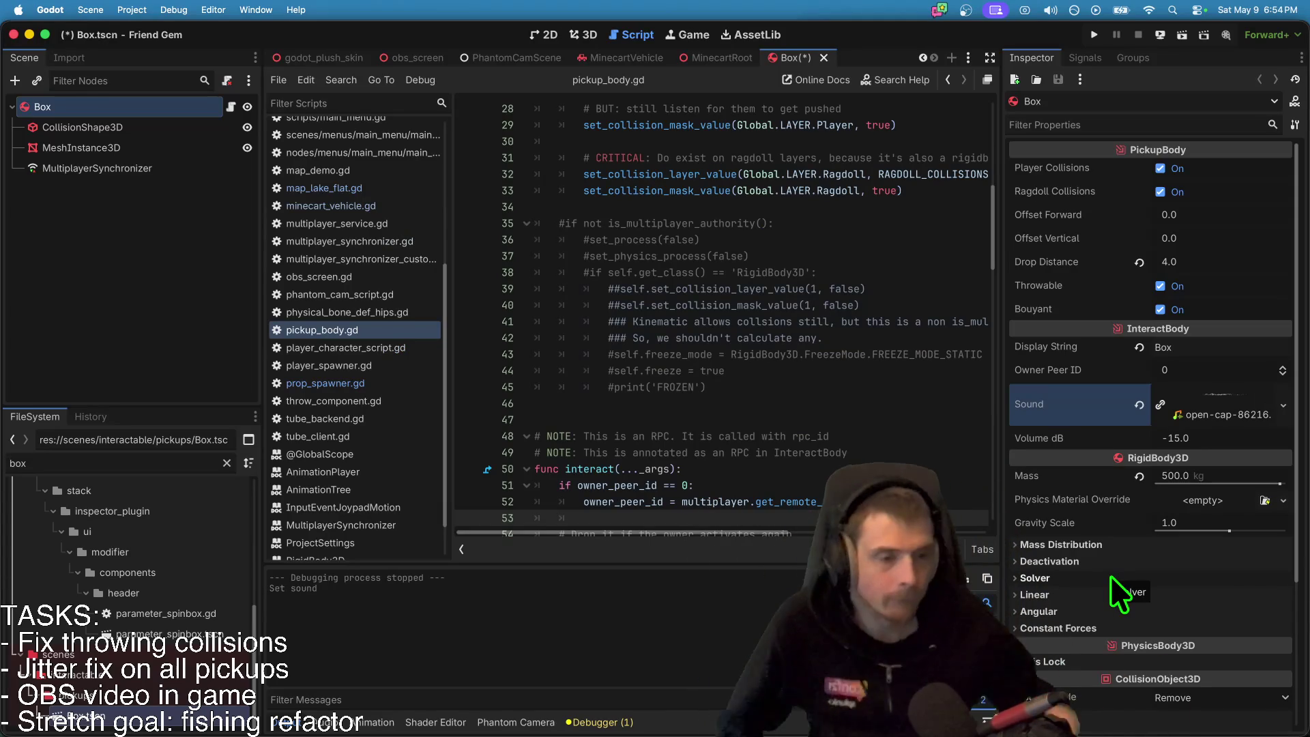
key("super+s")
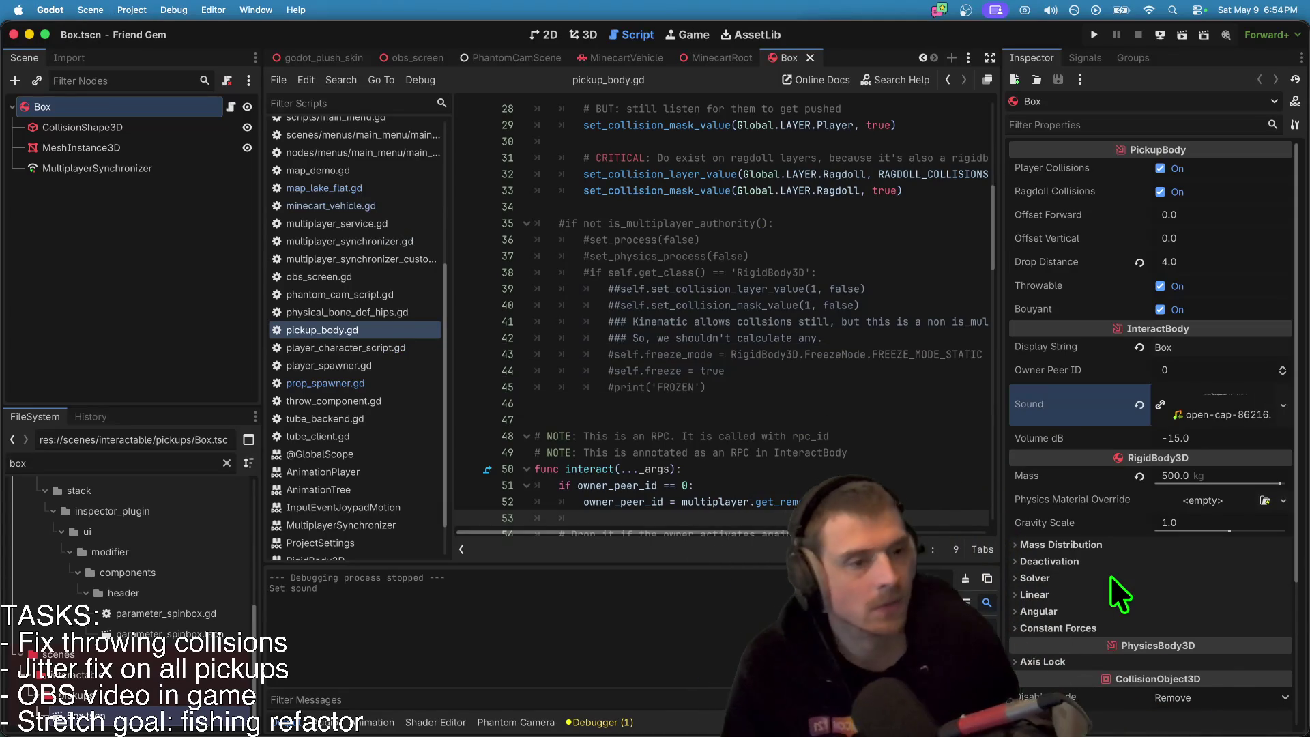
left_click(585, 36)
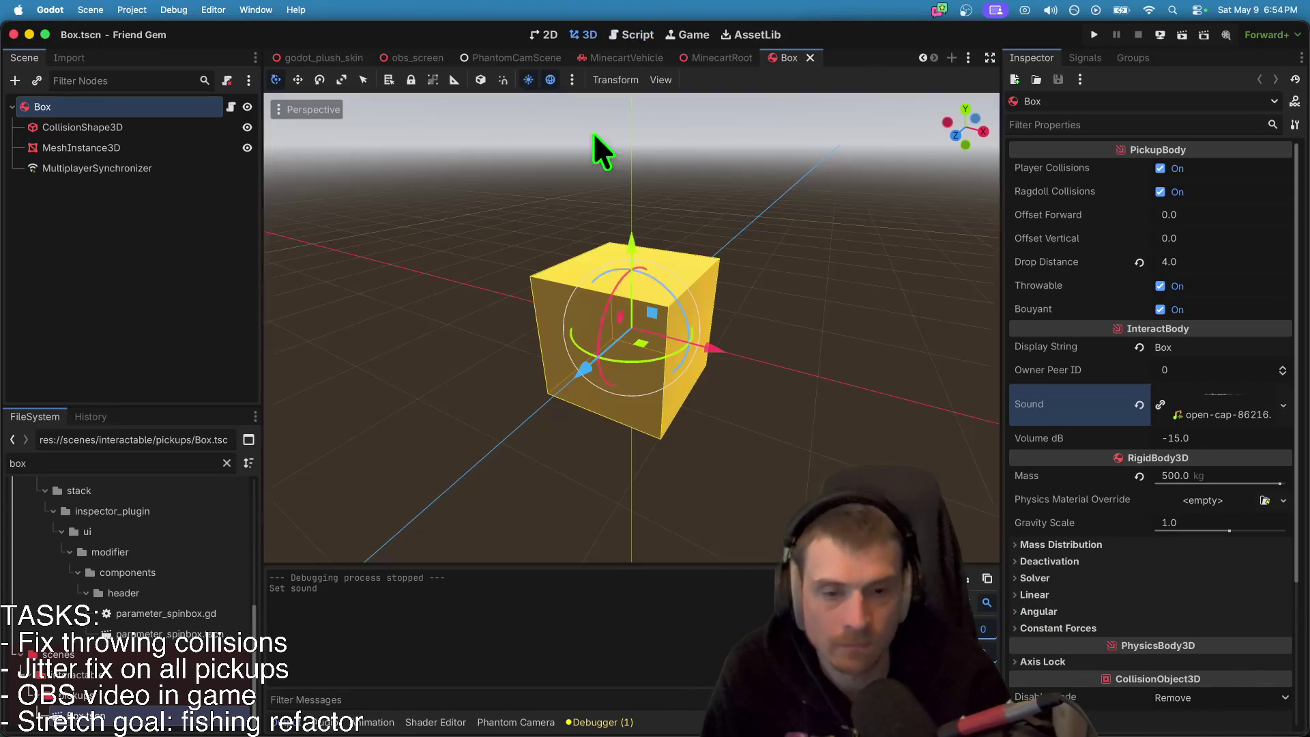
- Set the Box's CollisionShape3D BoxShape3D size to 2 × 2 × 2
left_click(141, 123)
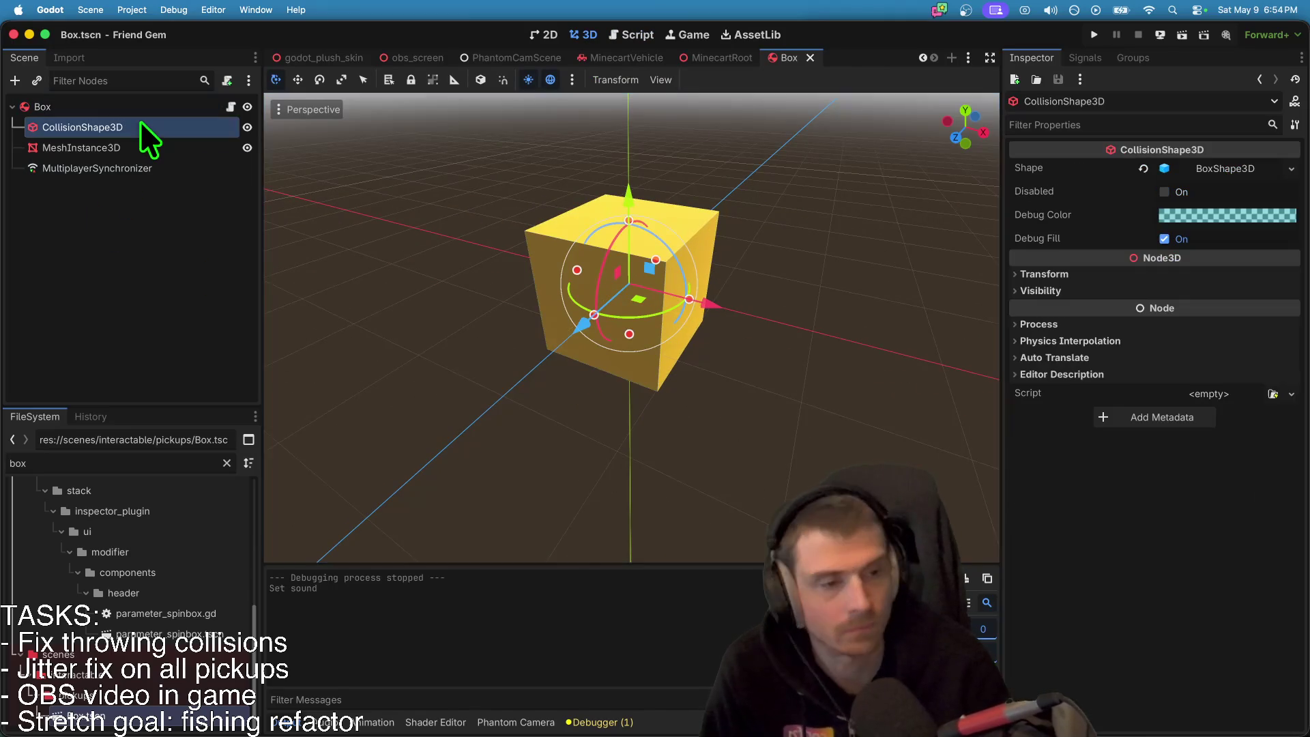
left_click(1254, 171)
left_click(1041, 212)
type("2")
key("Tab")
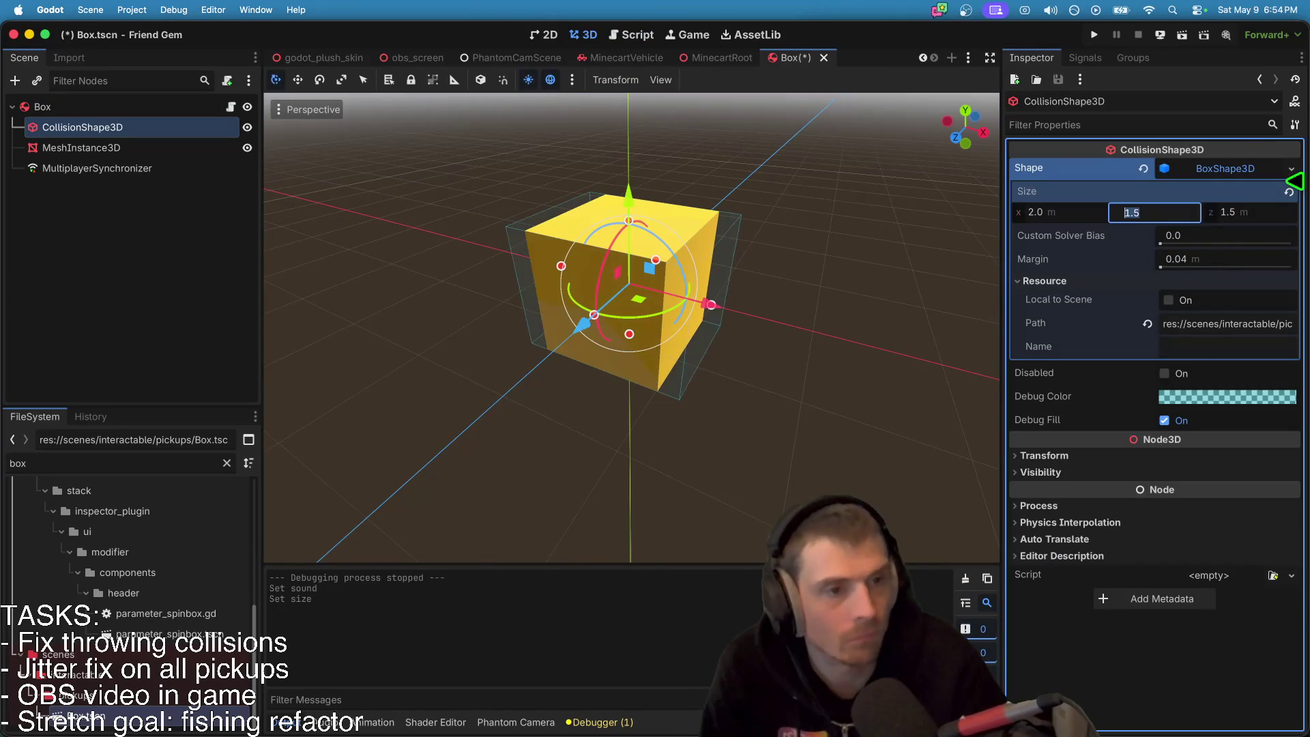
key("Tab")
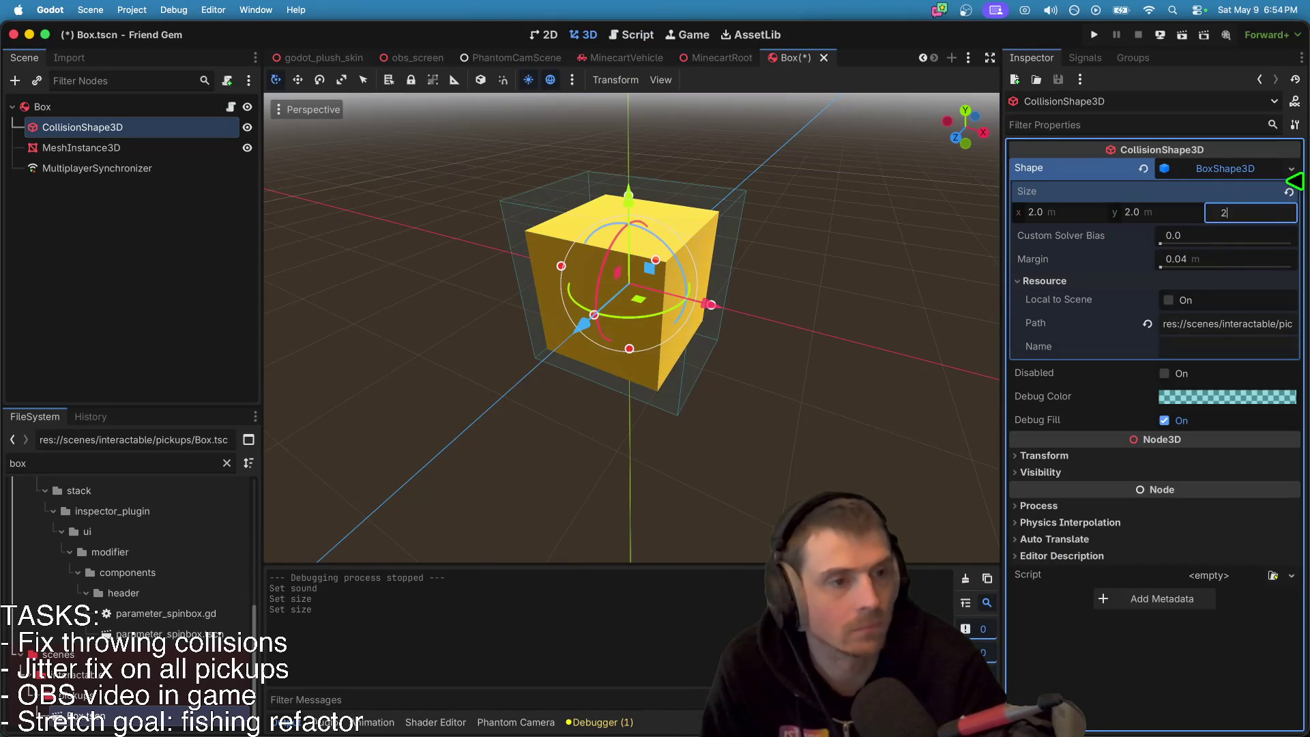
type("2")
key("Return")
- Set the MeshInstance3D mesh size to 2 × 2 × 2 and run the project
left_click(69, 148)
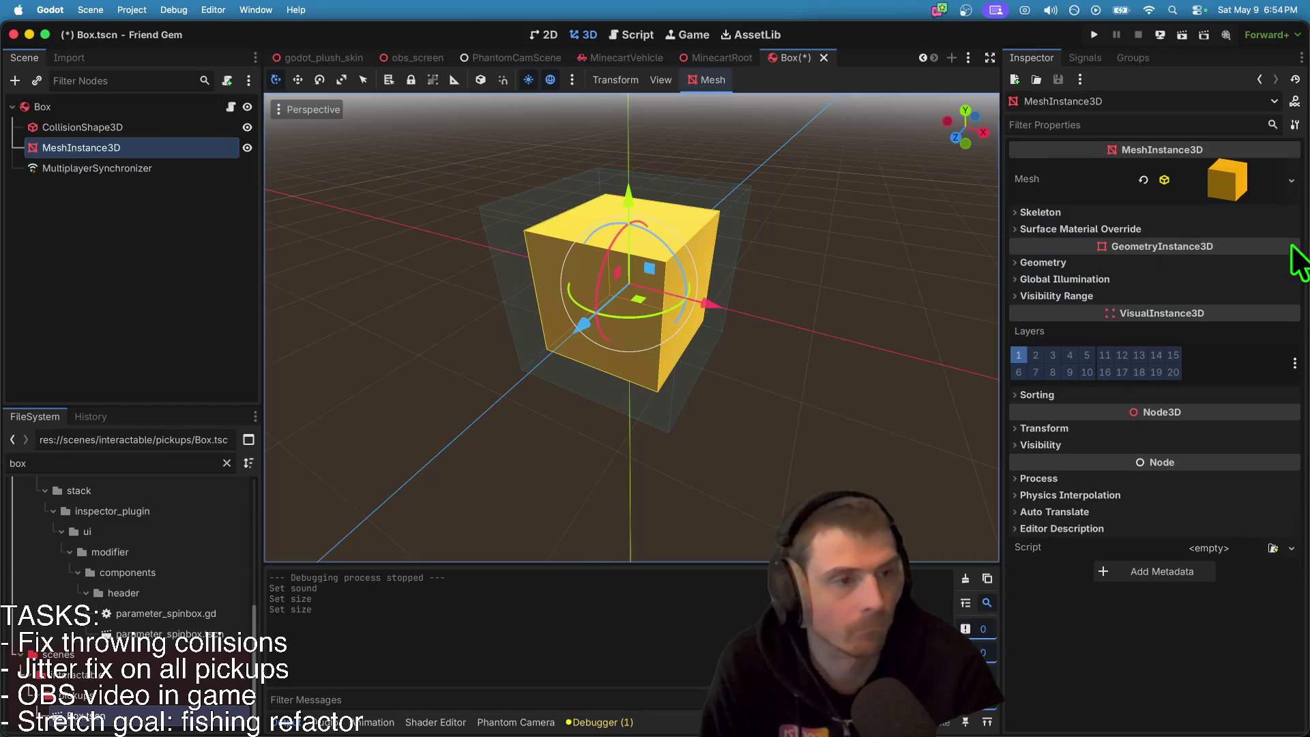
left_click(1218, 182)
left_click(1085, 341)
type("2")
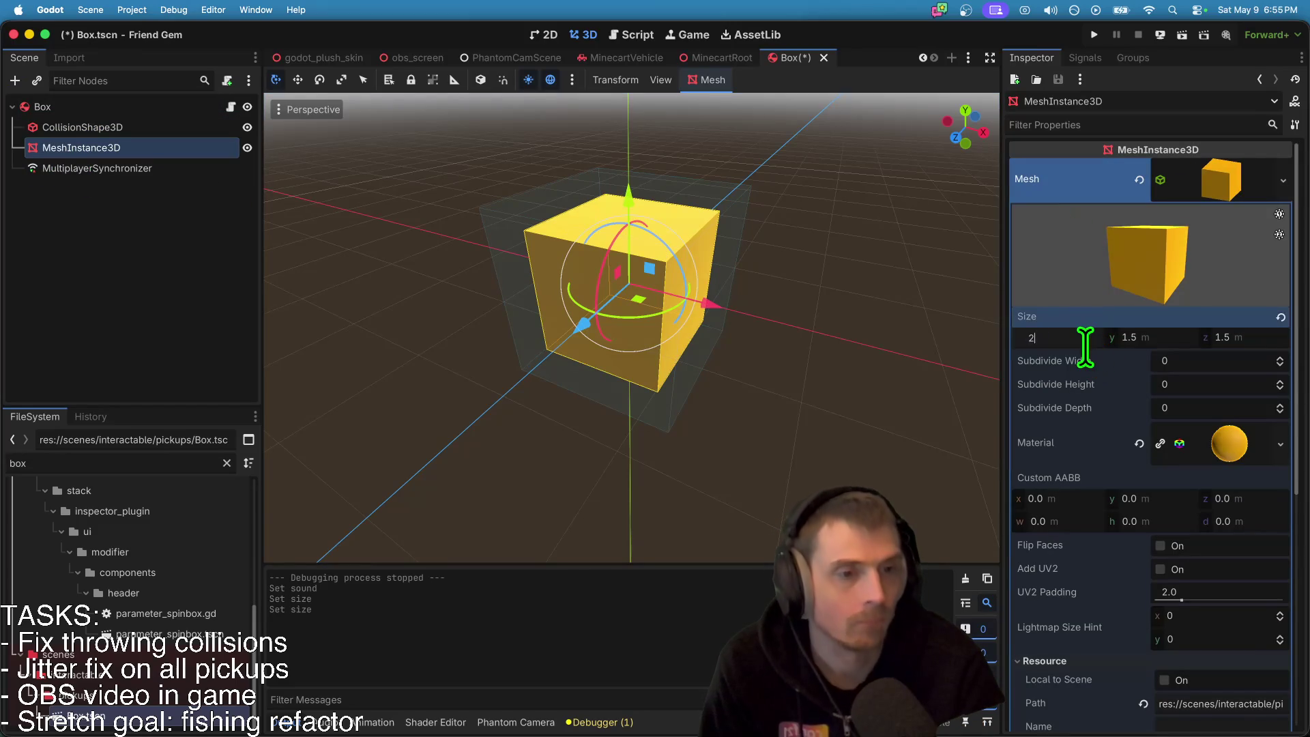
key("Tab")
type("2")
key("Tab")
type("2")
key("Return")
key("super+b")
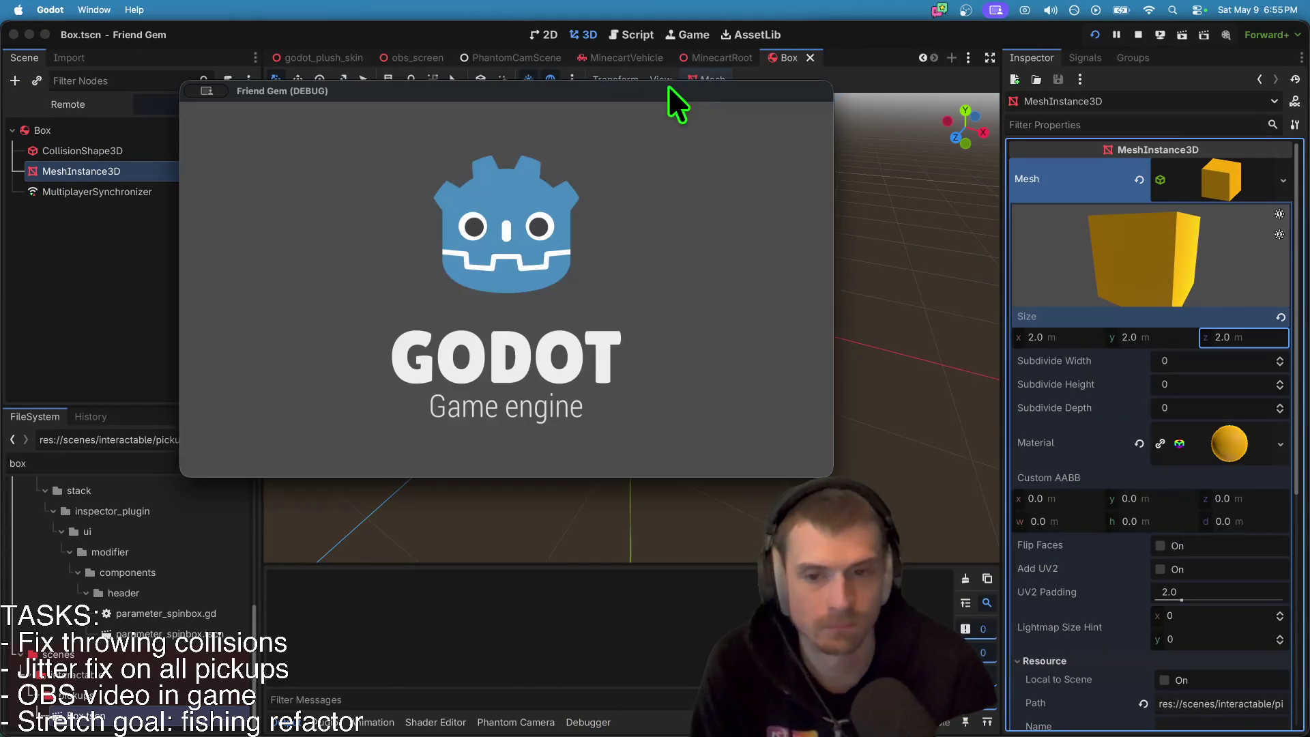
- Join the listed host's multiplayer game via Play > Join Game
left_click(502, 288)
left_click(489, 285)
left_click(606, 211)
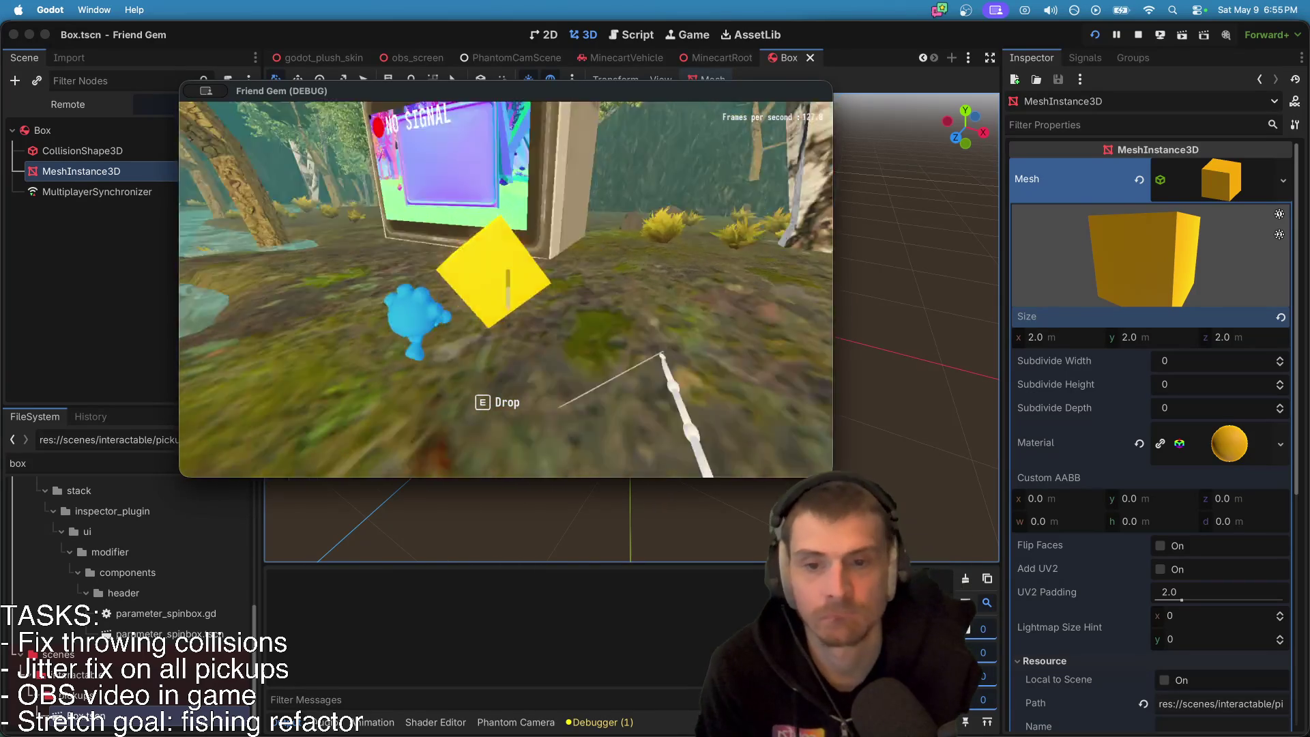
- Pick up and throw the enlarged yellow box, then stop the running game
key("e")
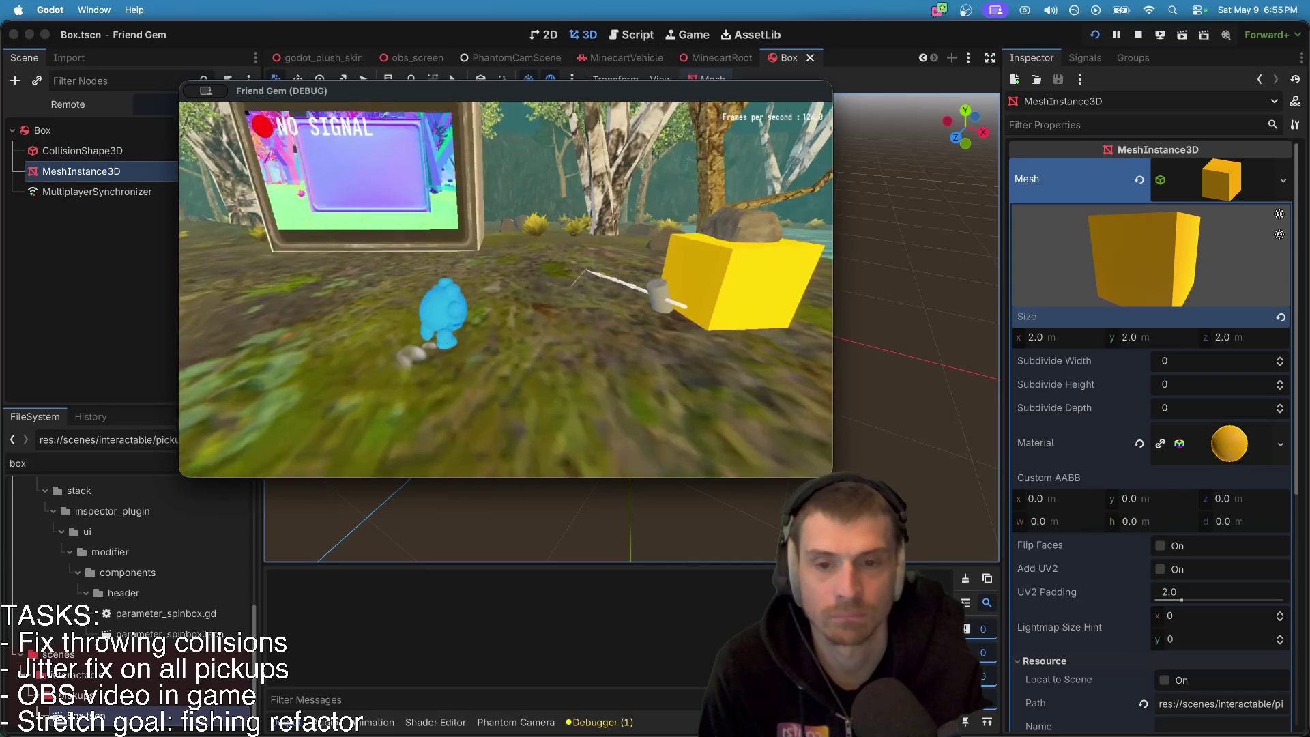
key("e")
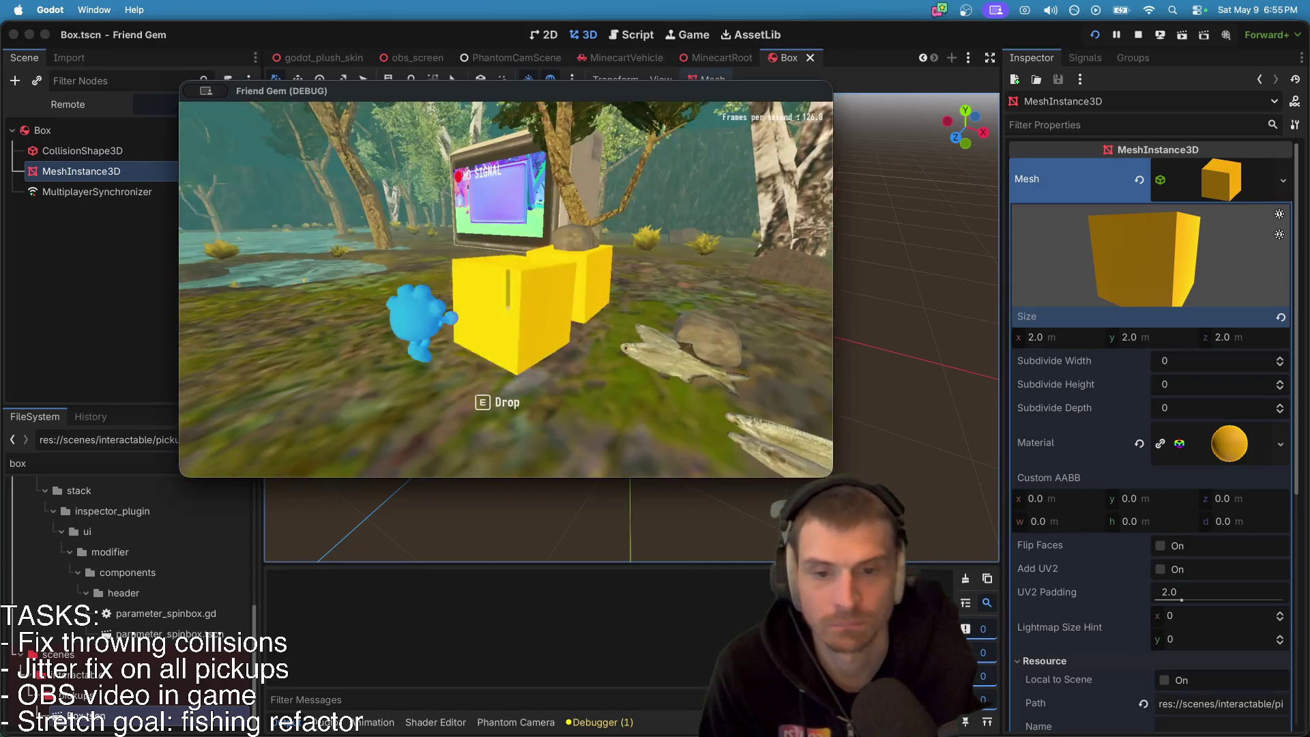
key("e")
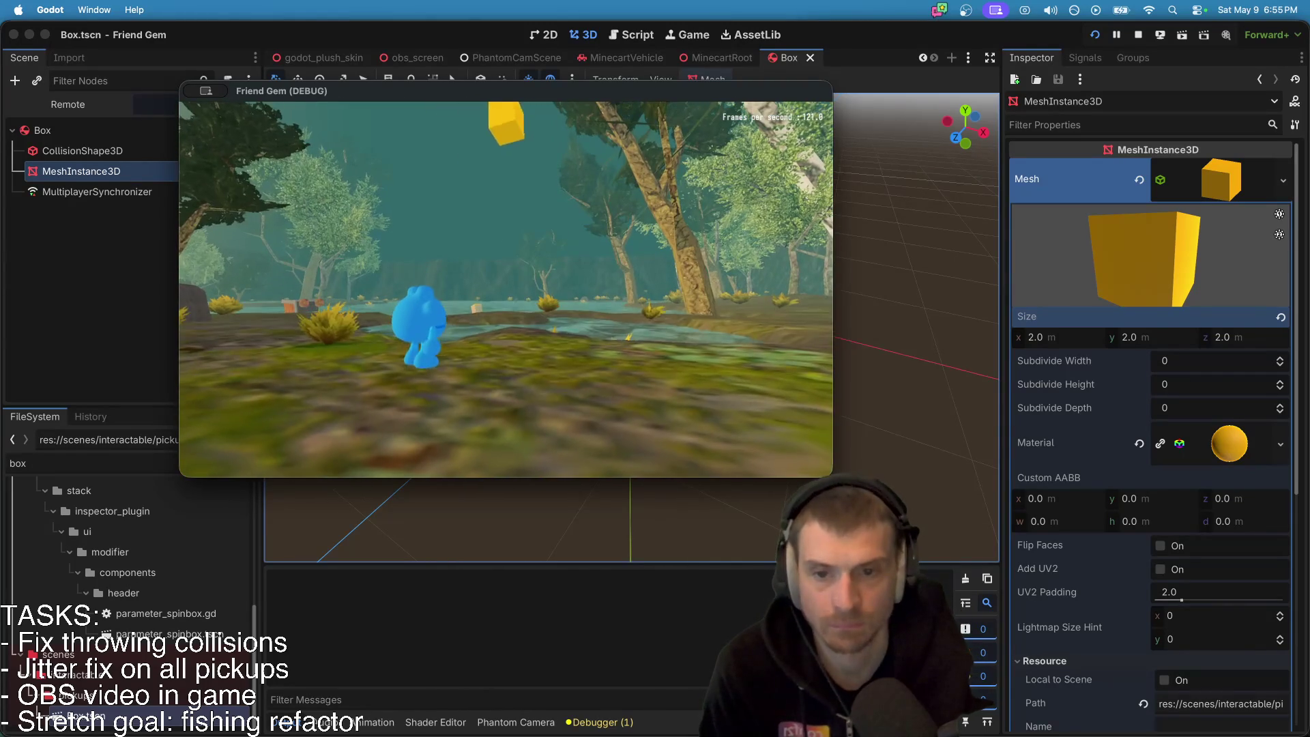
key("super+Tab")
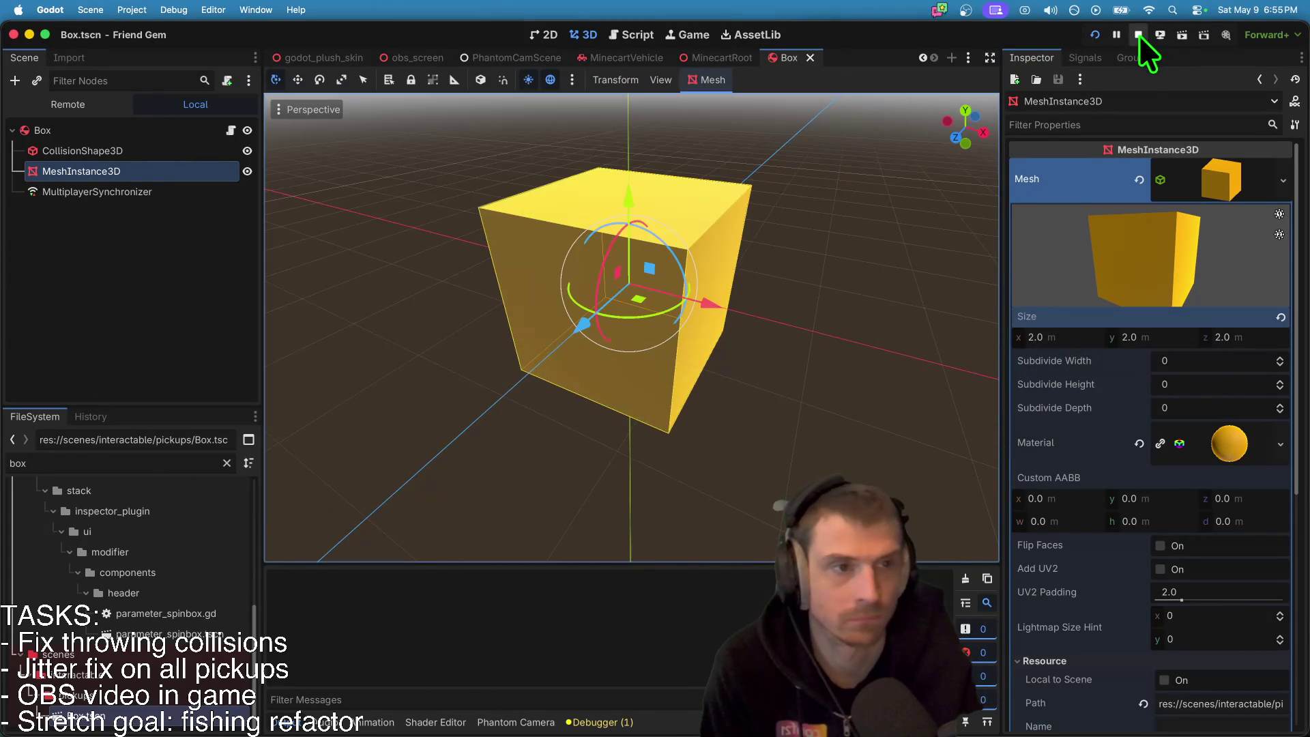
left_click(1139, 35)
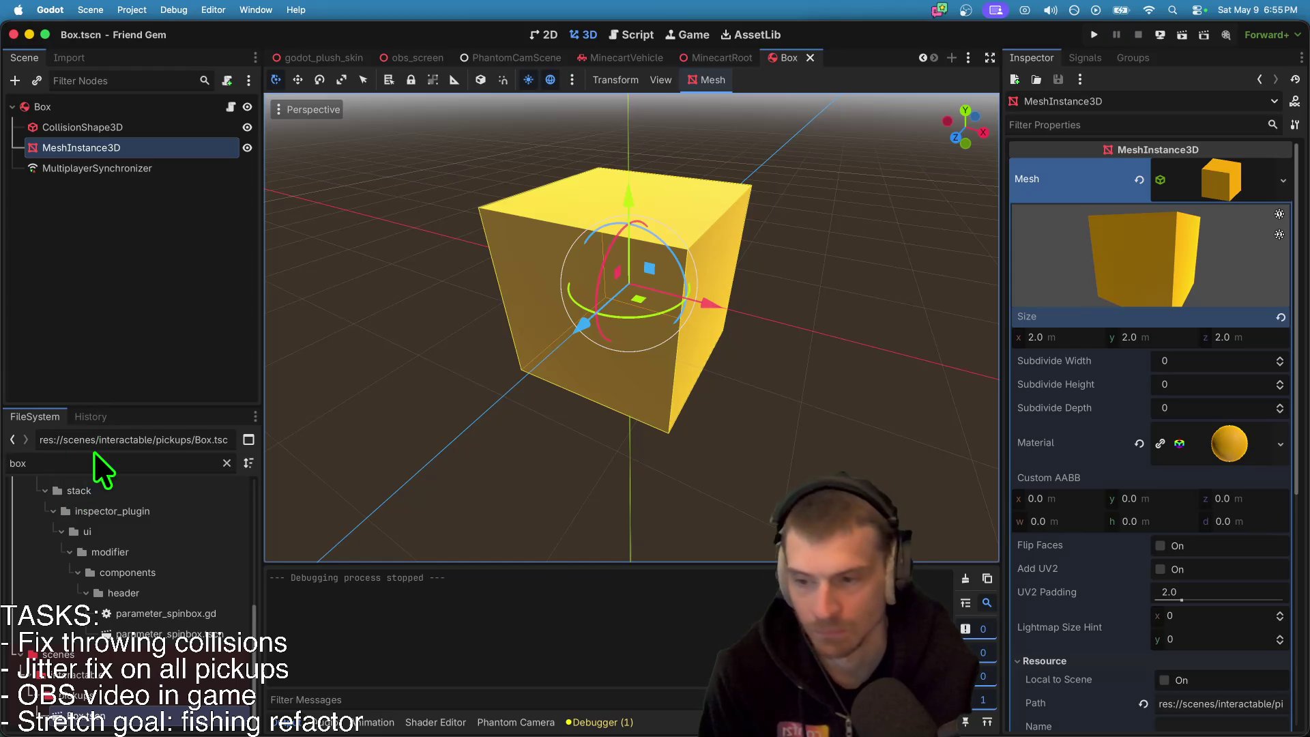
- Find and open pickup_body.gd and locate the throw code in interact_secondary
key("super+a")
type("thro")
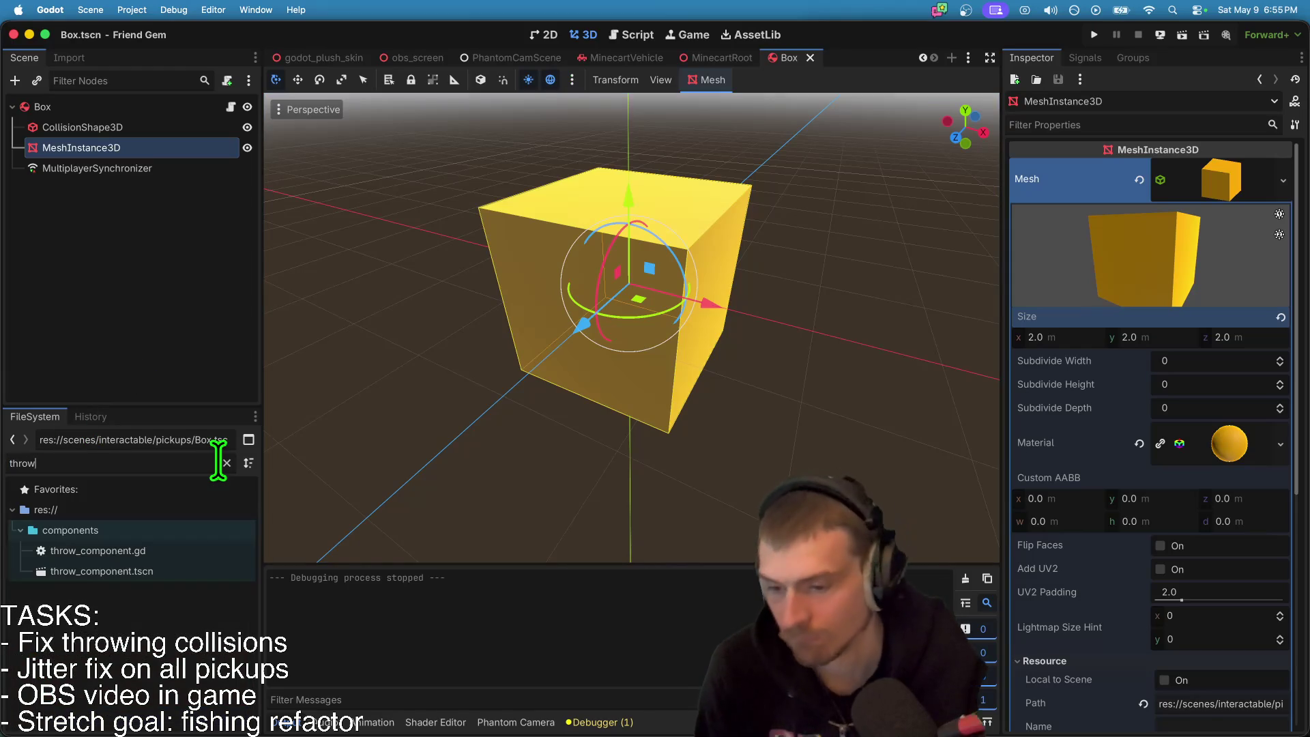
type("pickup")
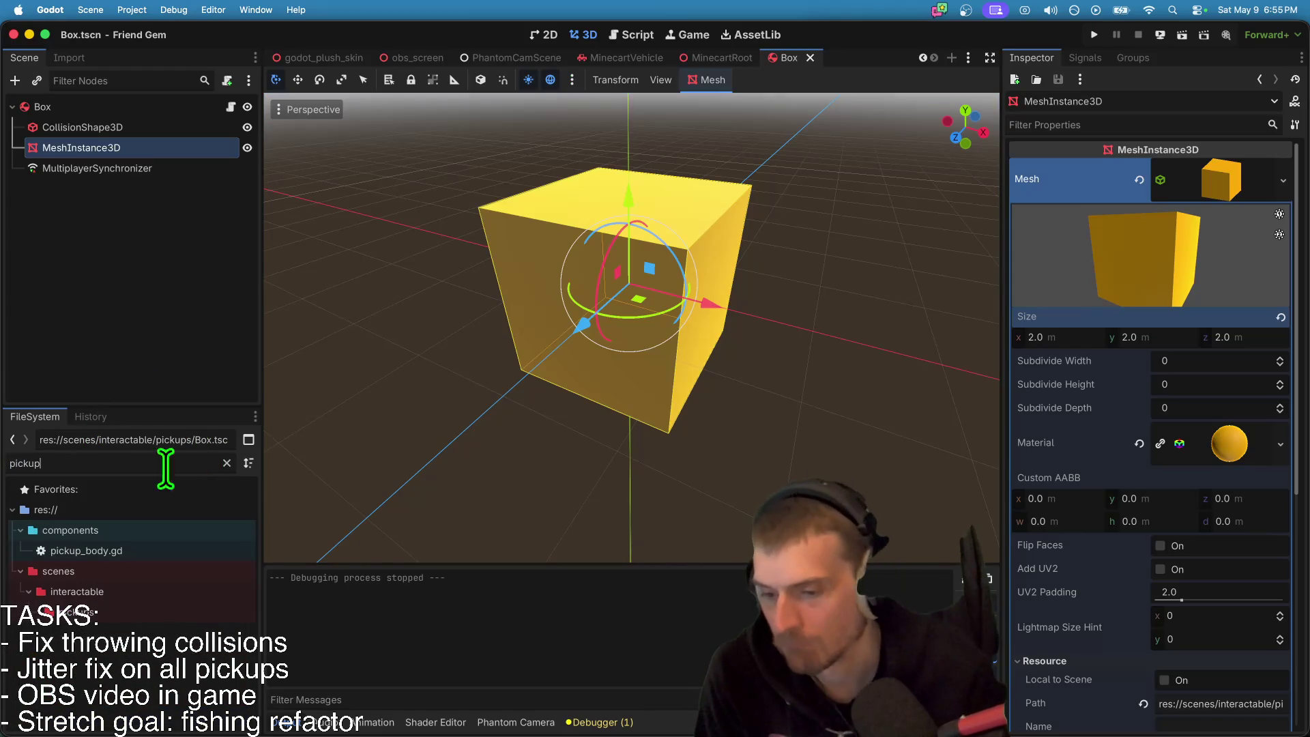
double_click(55, 552)
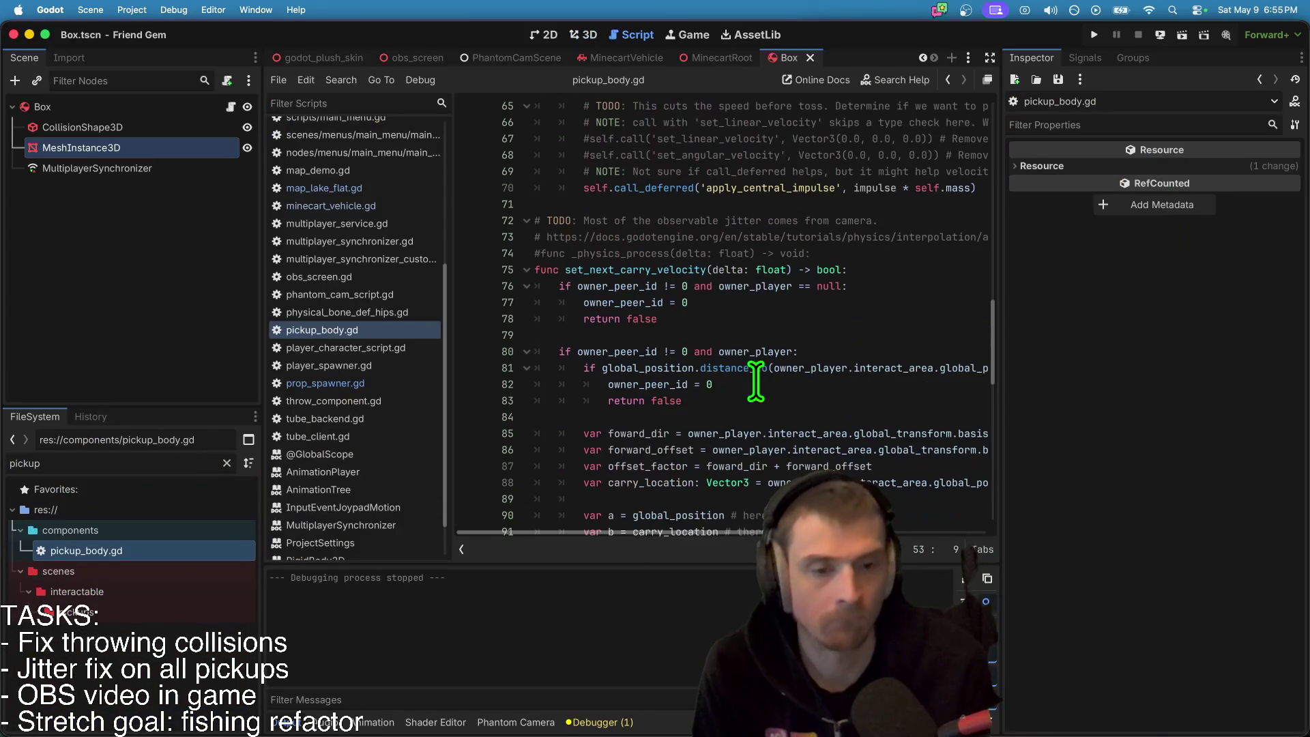
scroll(755, 381, "down", 15)
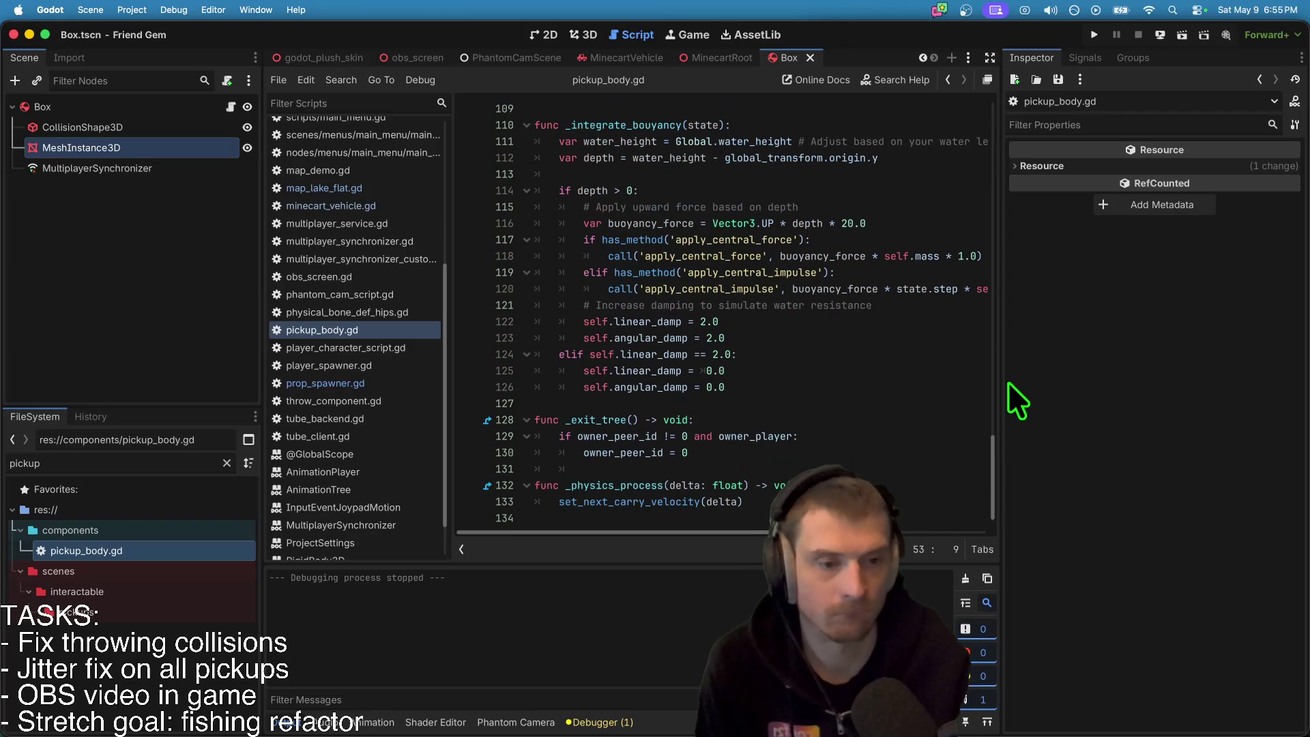
left_click_drag(1002, 374, 1146, 369)
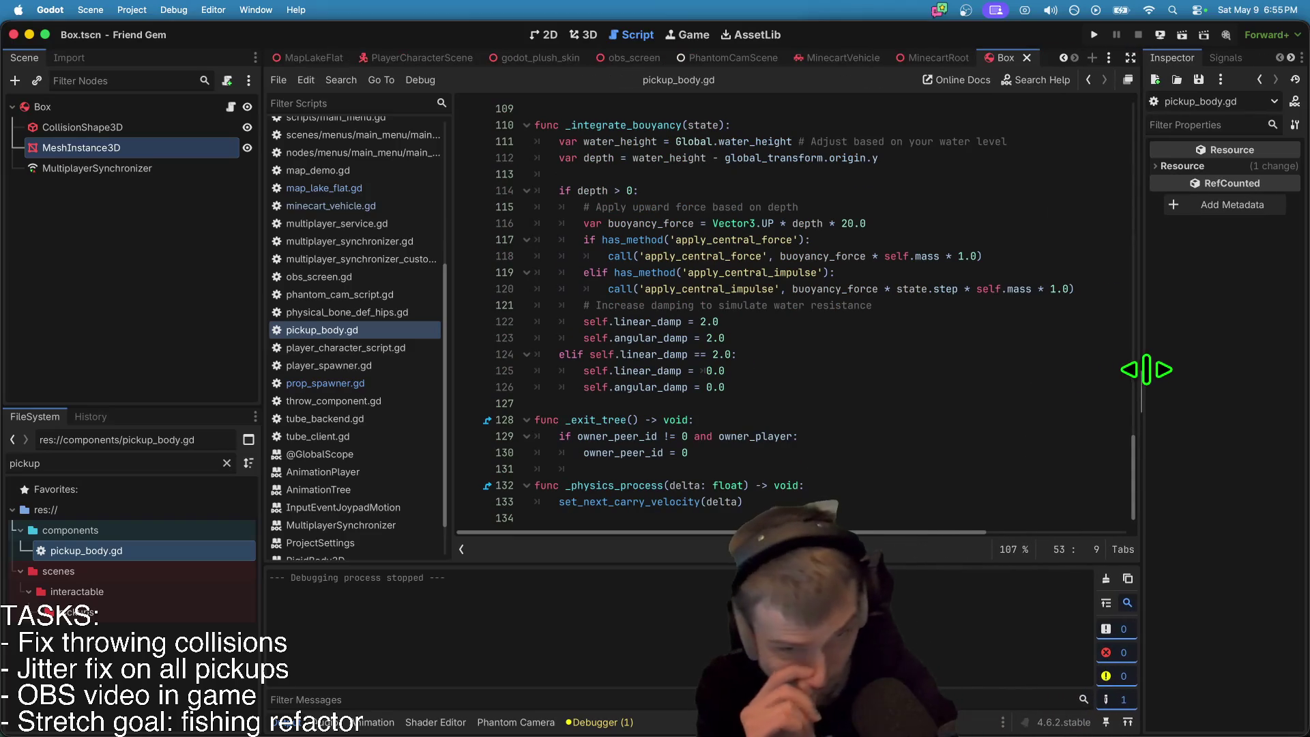
scroll(929, 416, "up", 11)
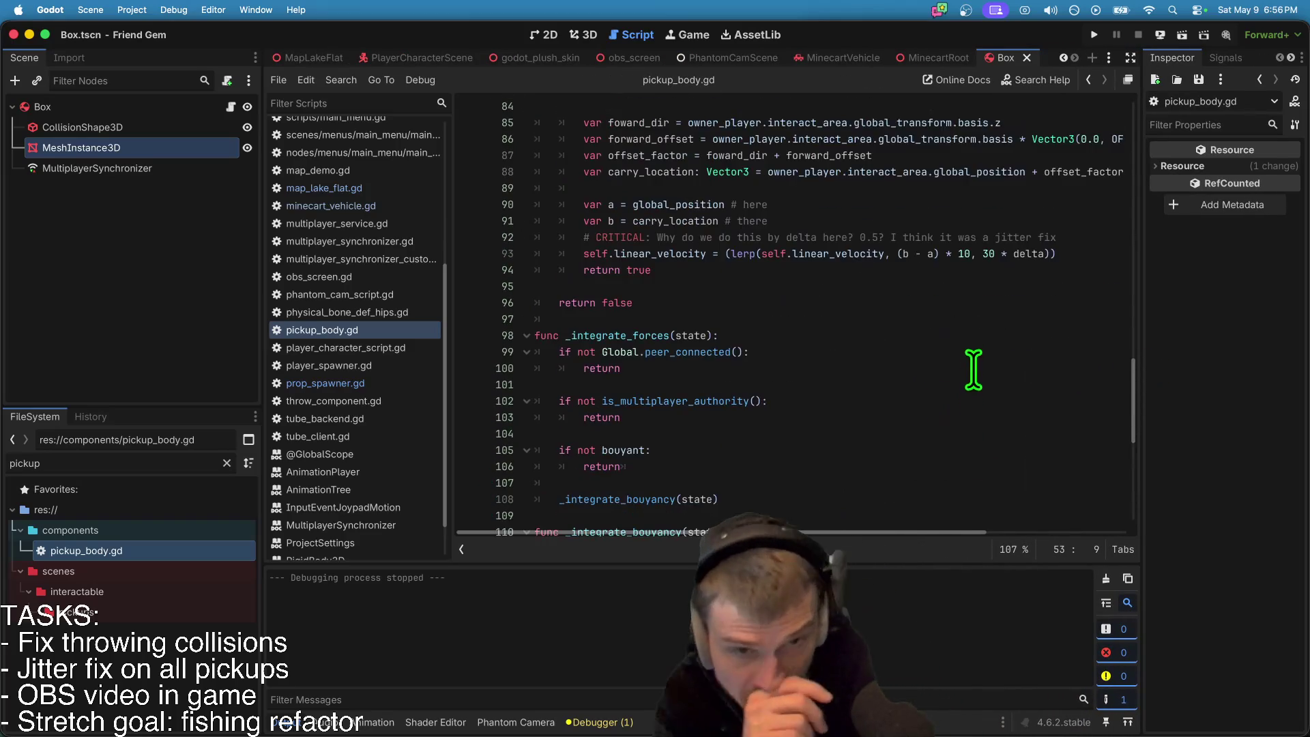
scroll(962, 399, "up", 8)
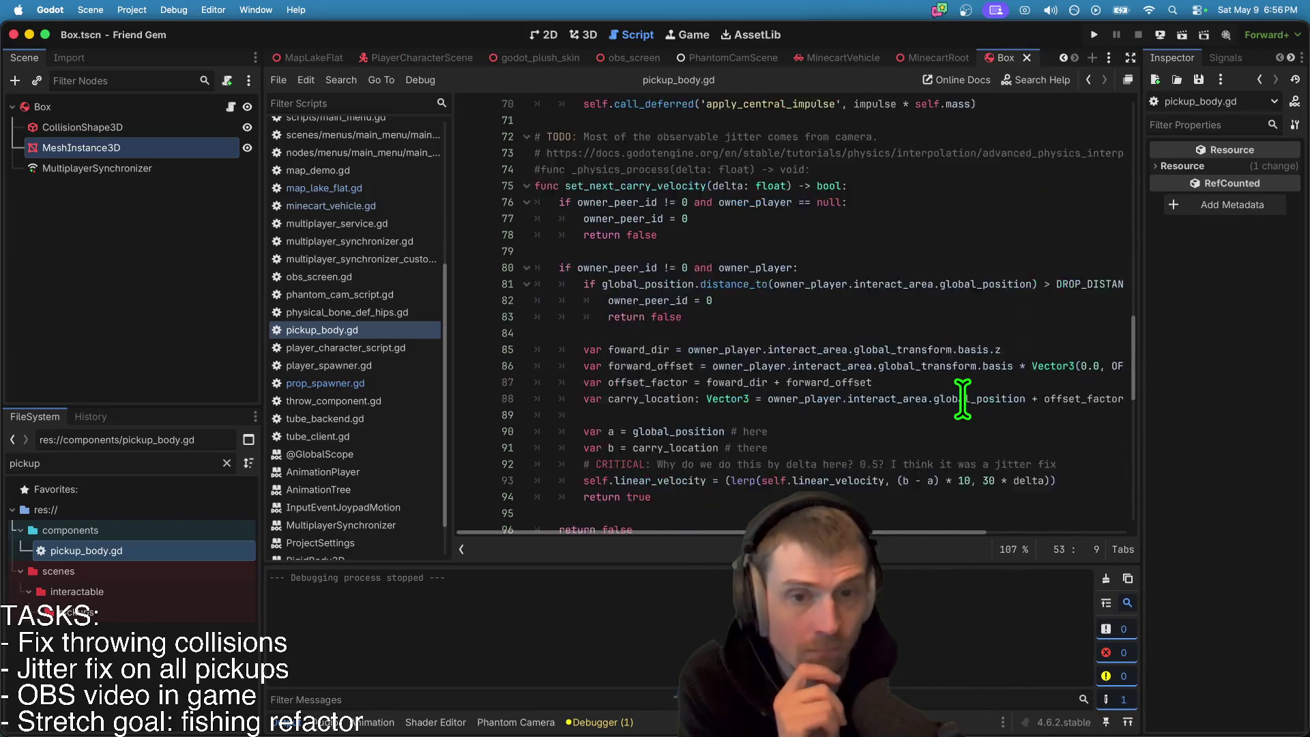
scroll(1021, 452, "up", 3)
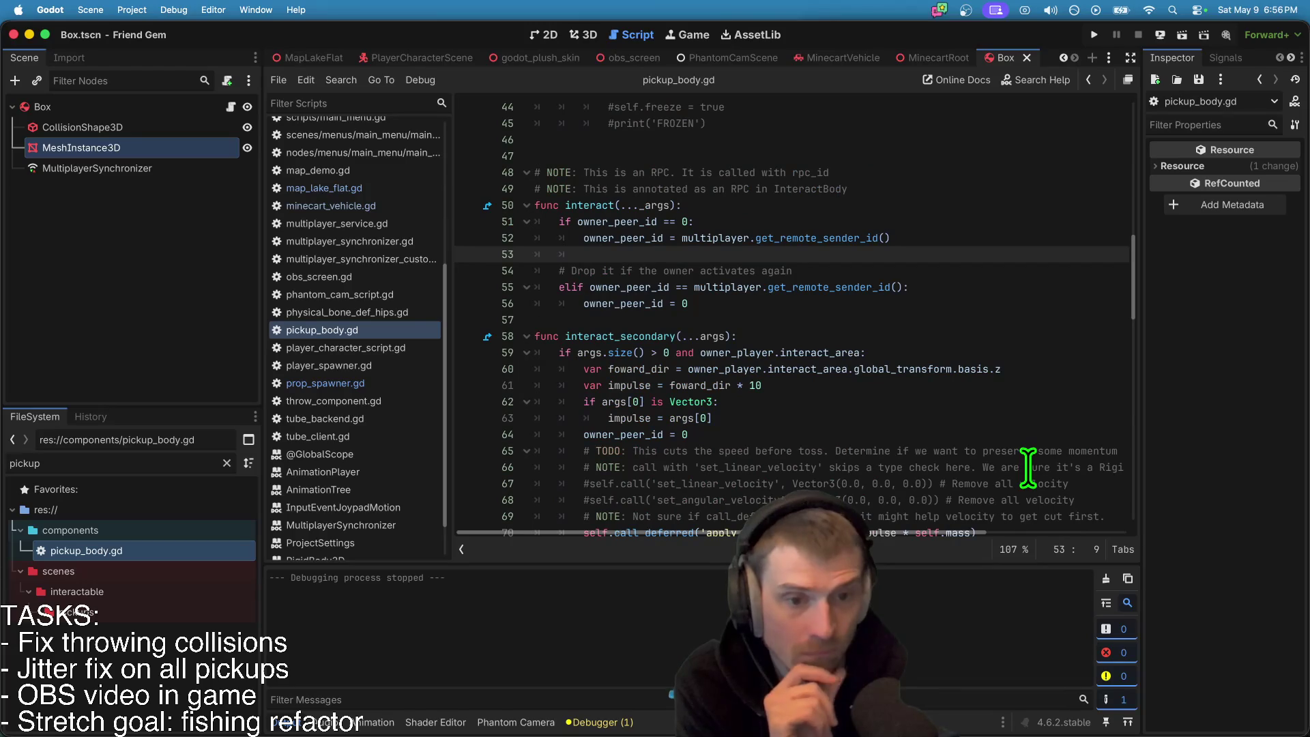
scroll(1028, 467, "up", 10)
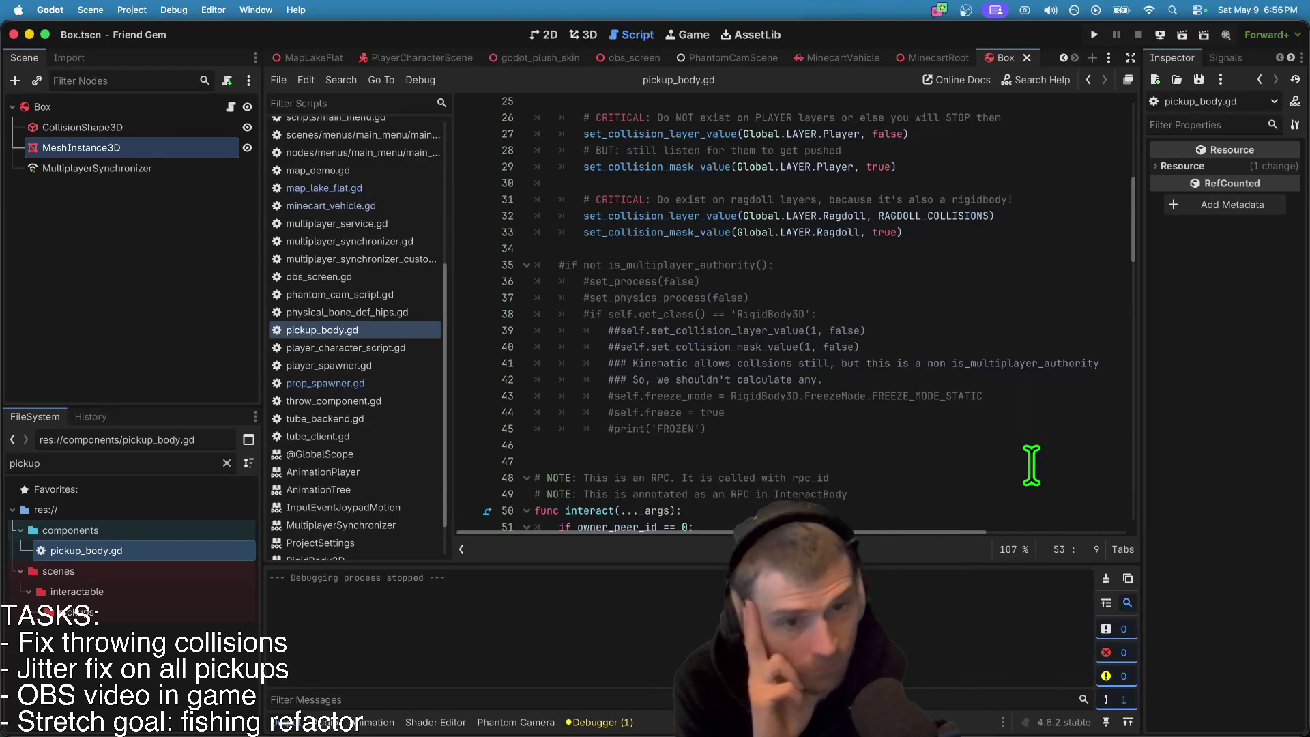
scroll(1028, 462, "up", 4)
scroll(1024, 453, "down", 12)
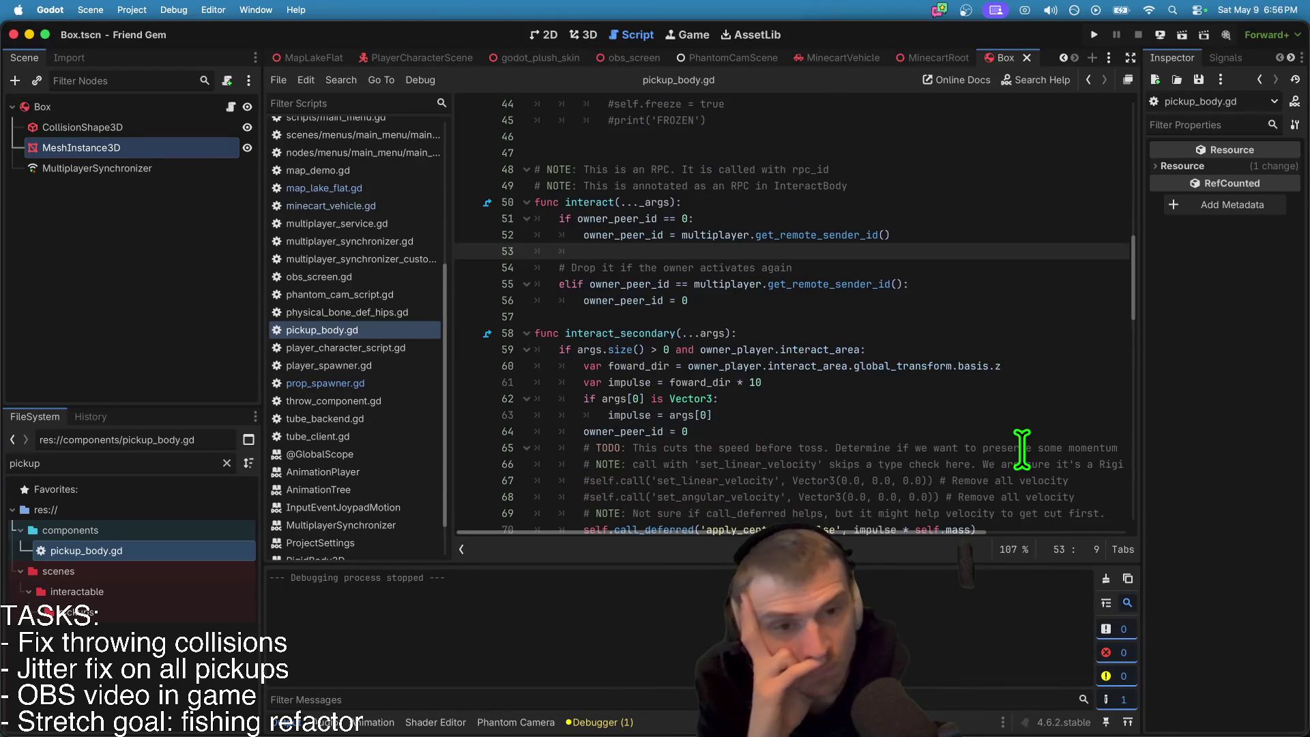
scroll(1020, 445, "up", 3)
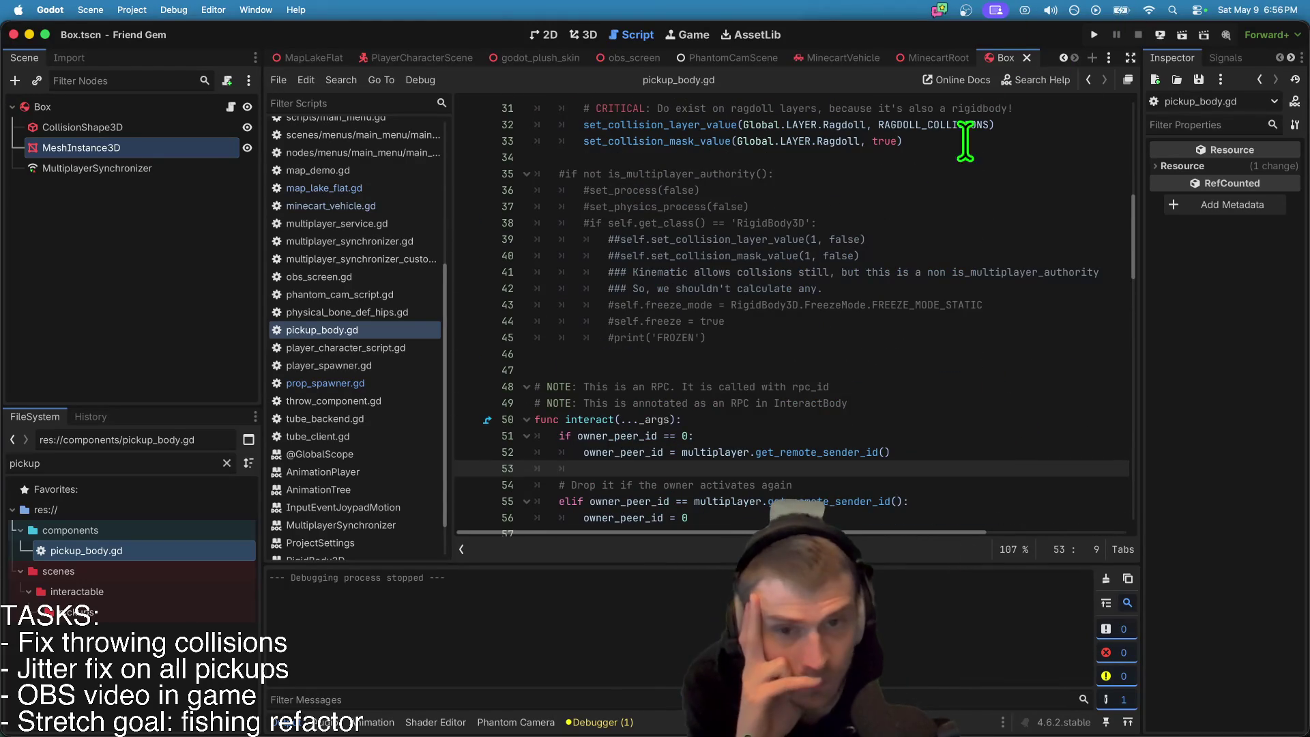
scroll(988, 110, "up", 2)
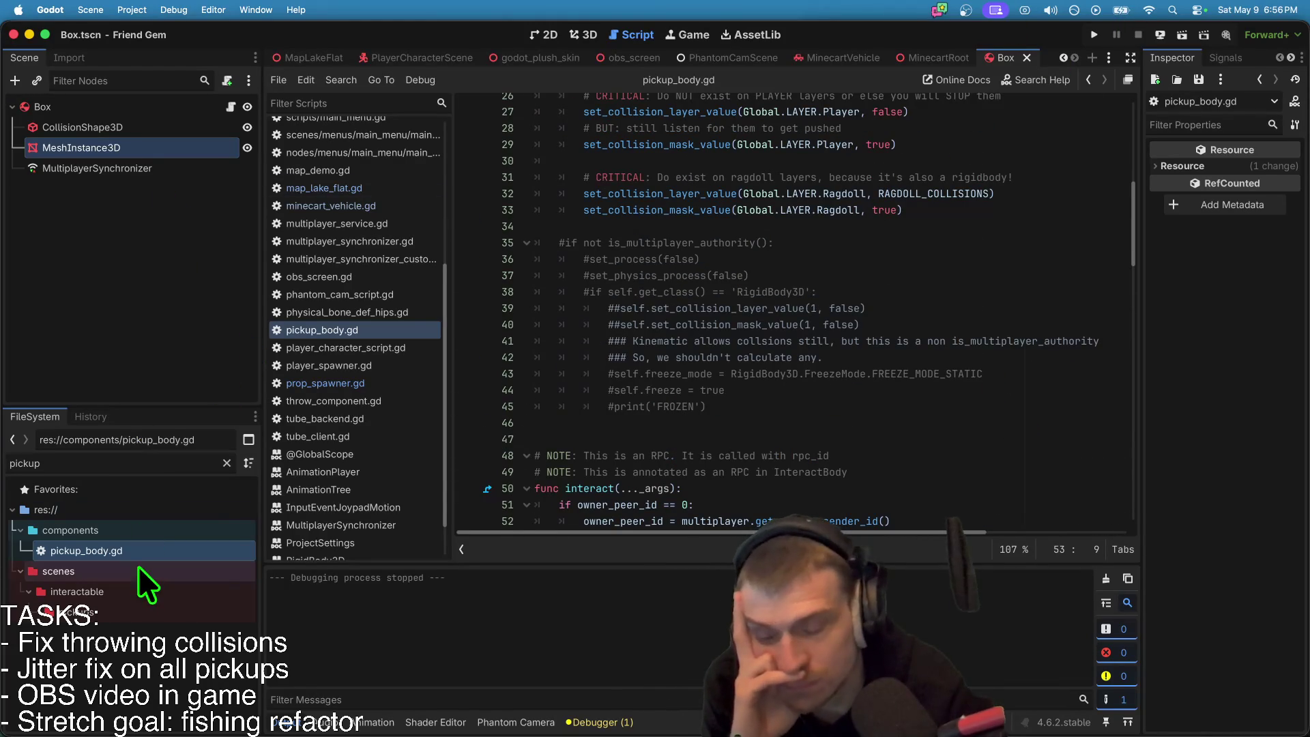
scroll(856, 359, "up", 3)
scroll(865, 310, "down", 15)
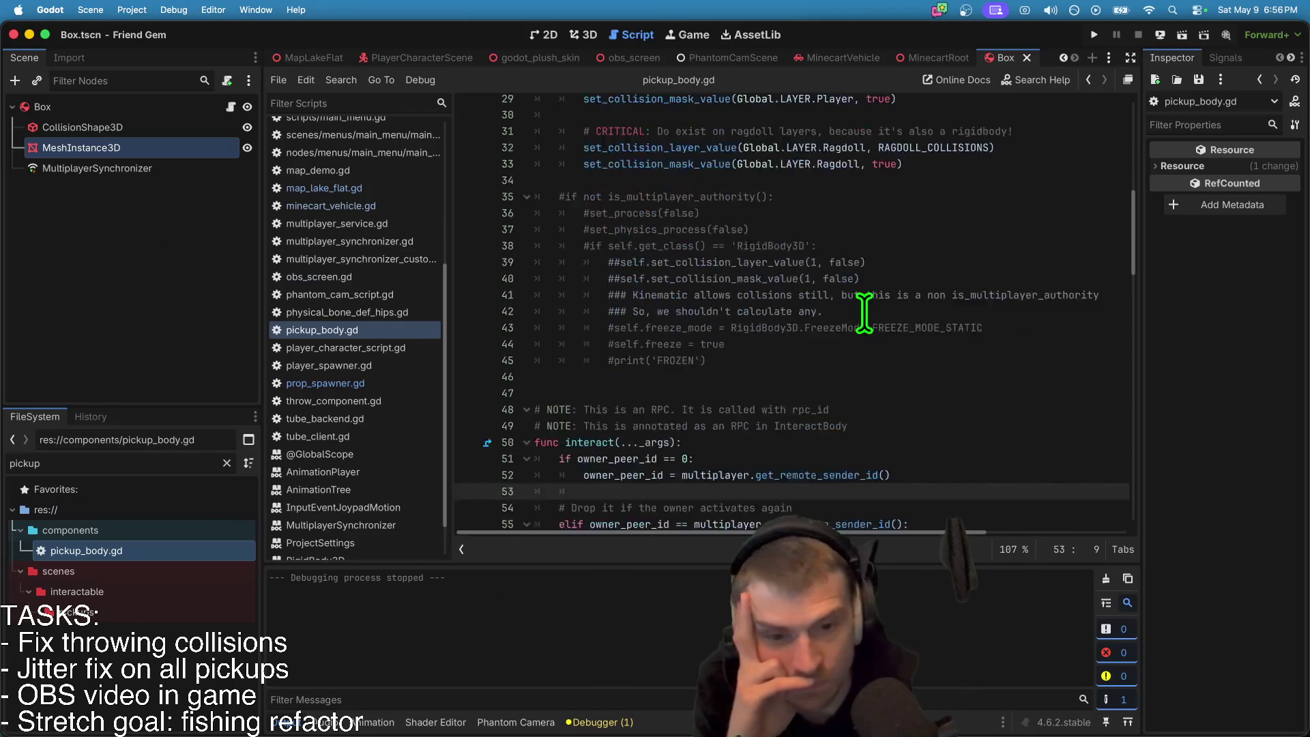
scroll(865, 312, "down", 5)
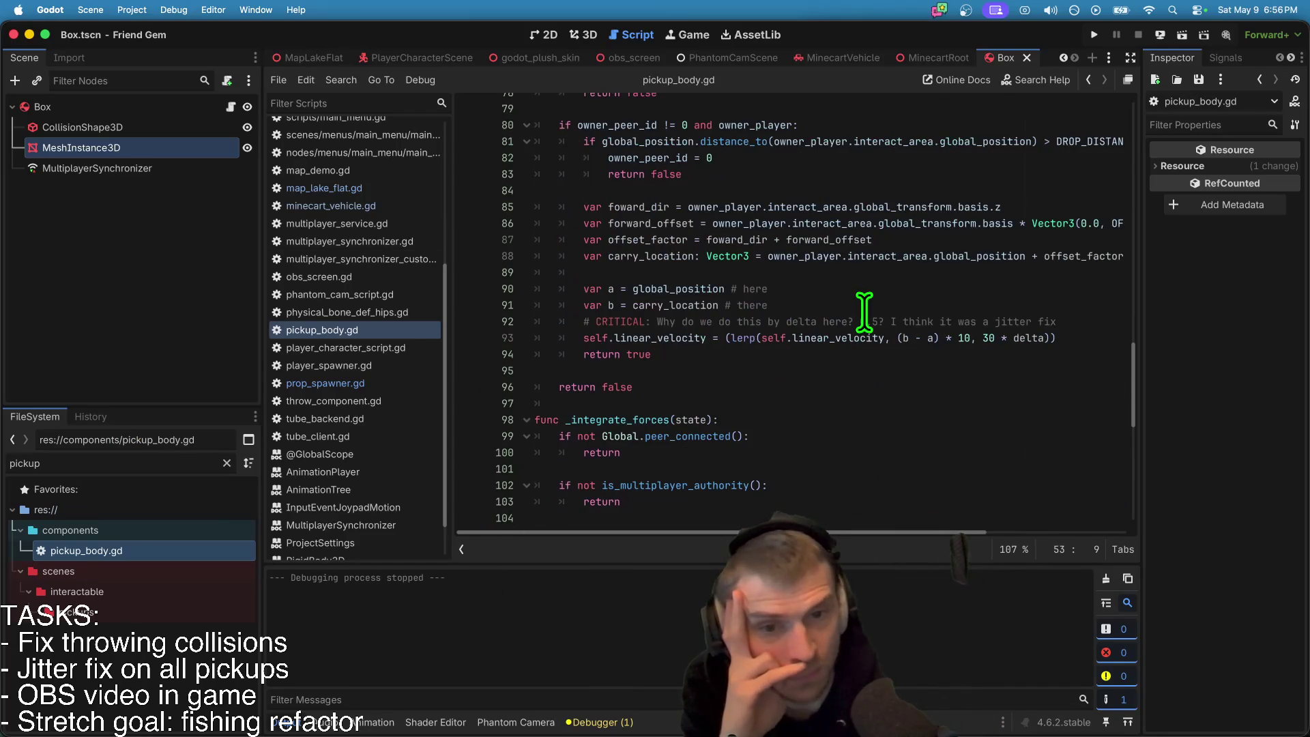
scroll(864, 311, "up", 9)
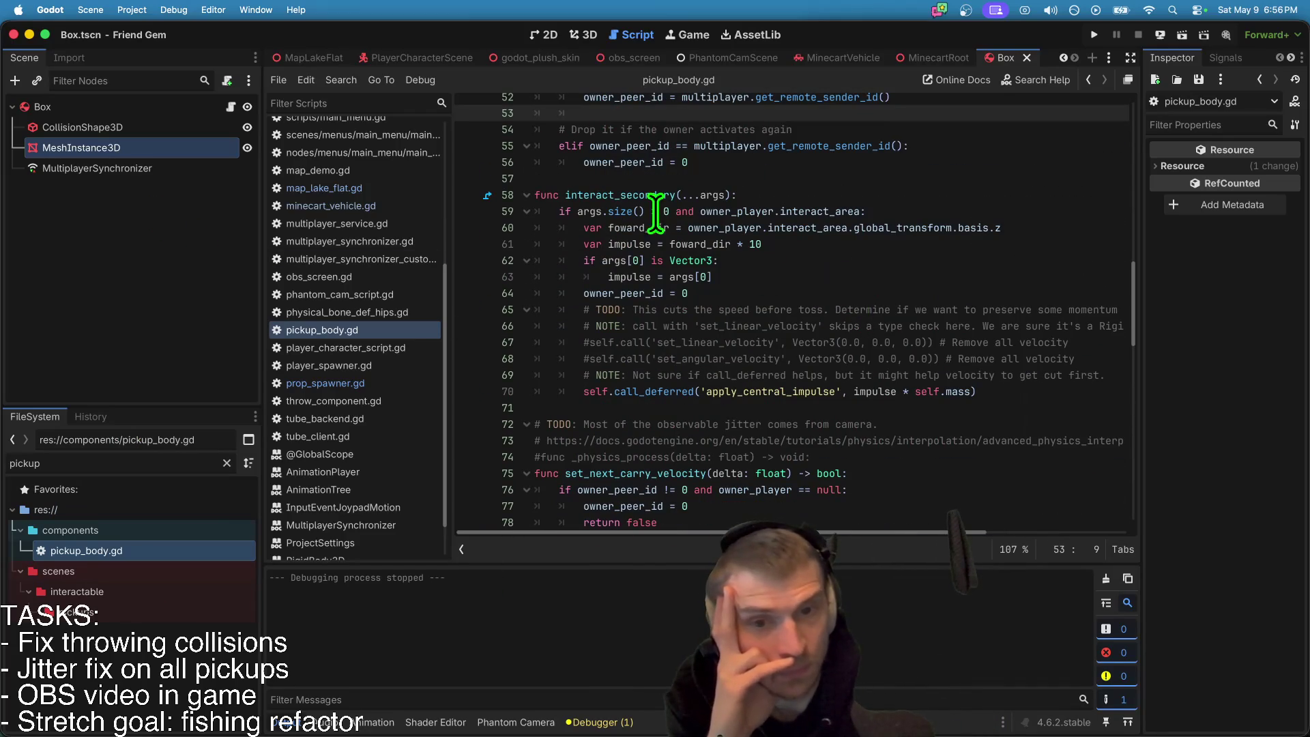
- Change the impulse from foward_dir * 10 to foward_dir * 5, save, and clear the file filter
left_click_drag(736, 379, 968, 386)
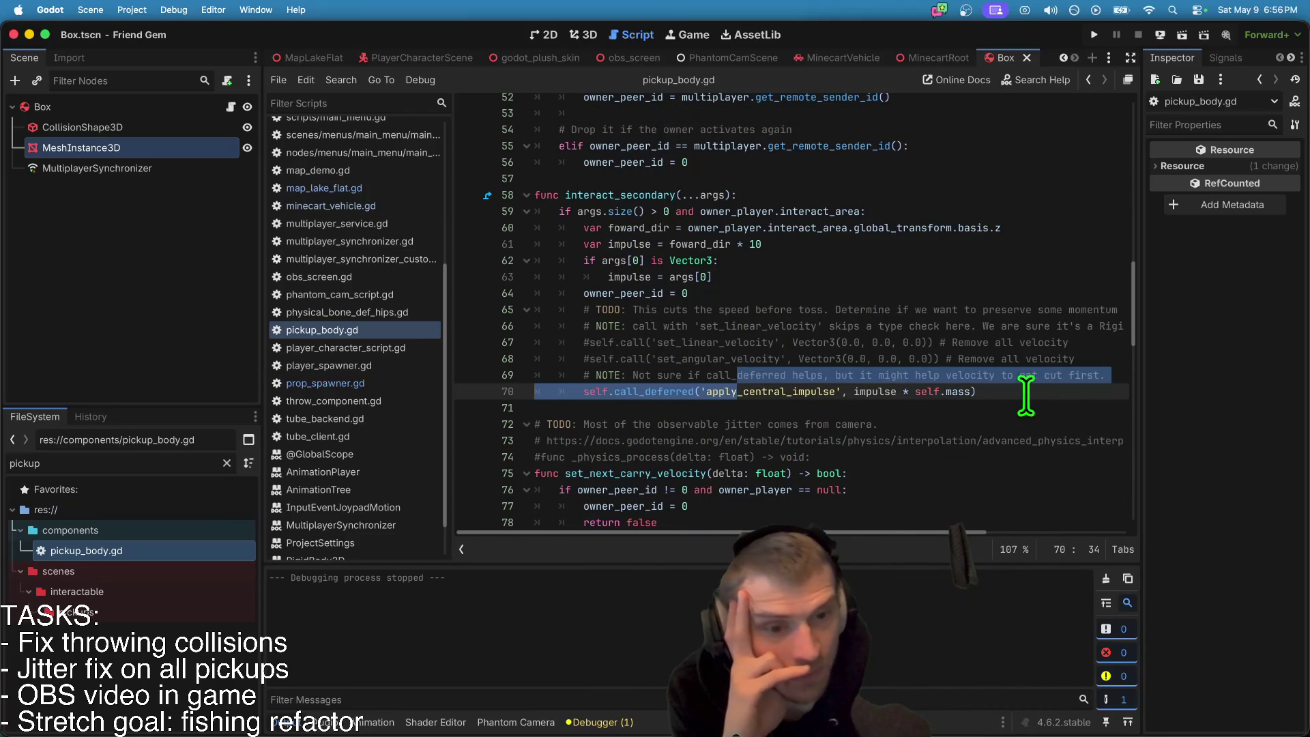
left_click(981, 391)
double_click(866, 391)
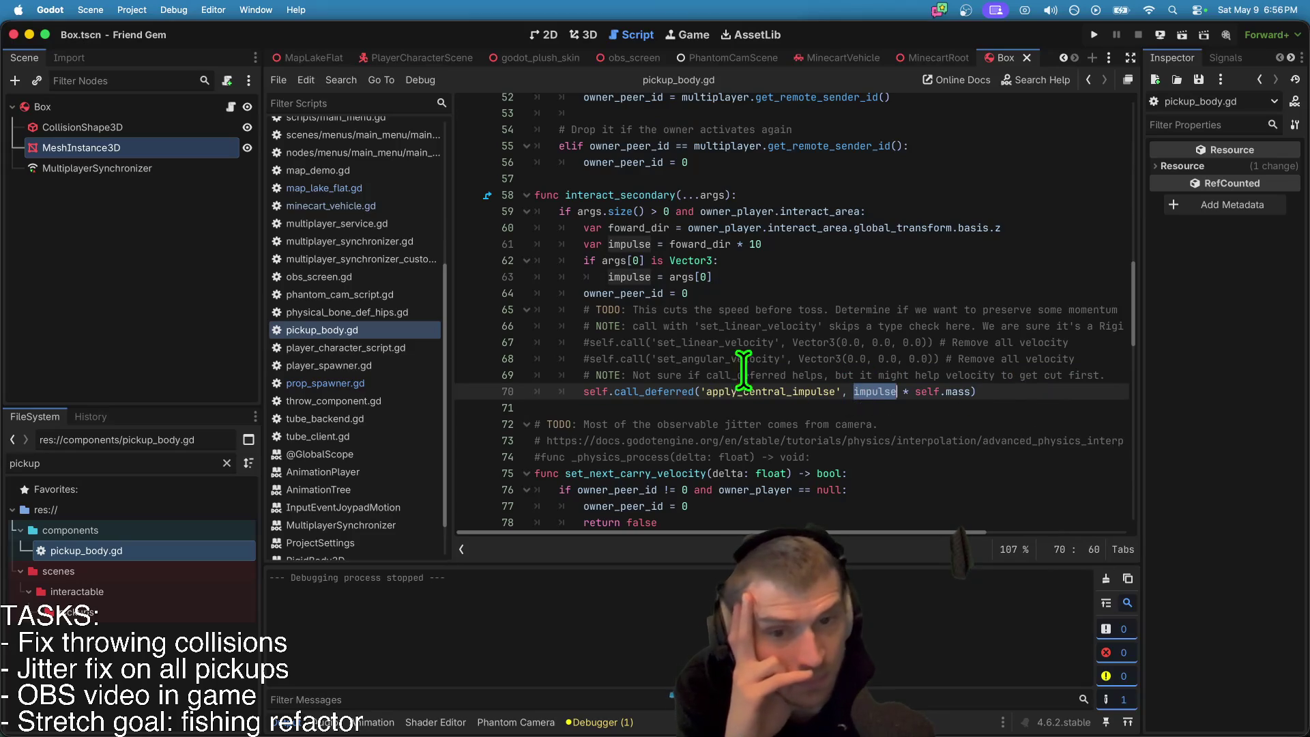
left_click(934, 239)
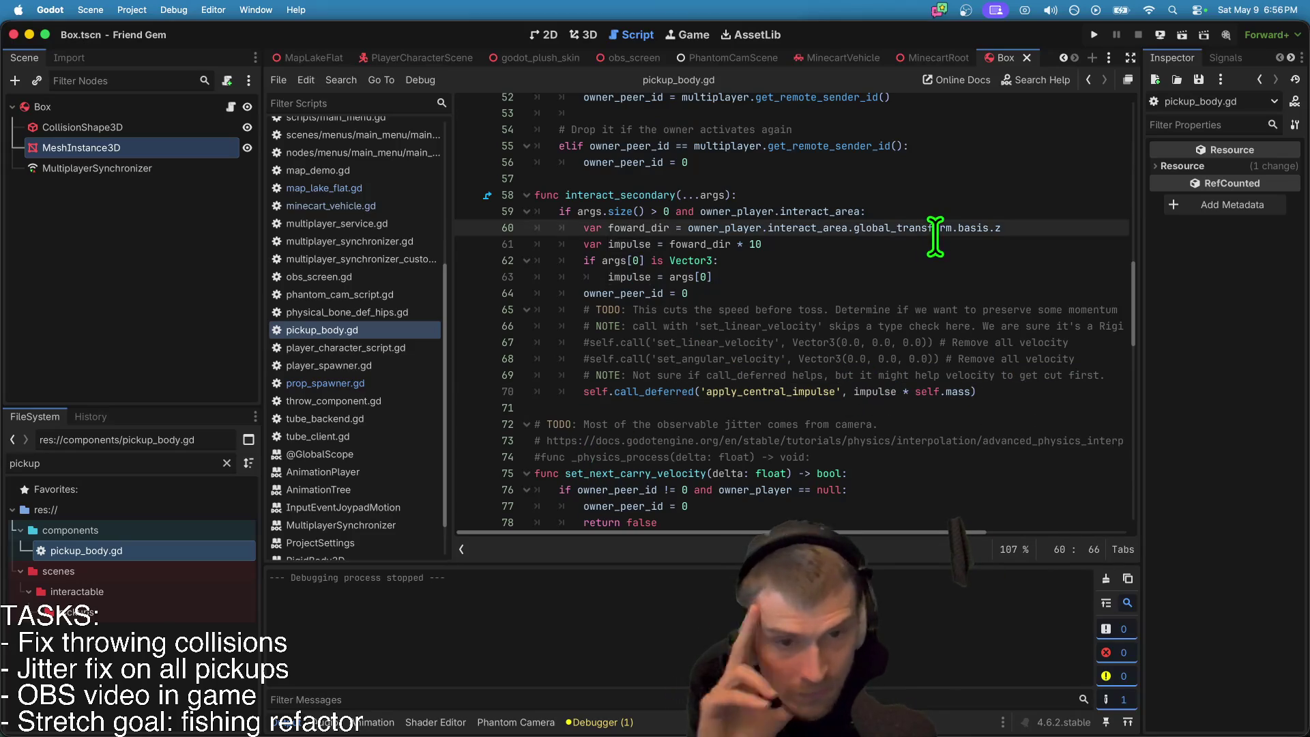
key("super+s")
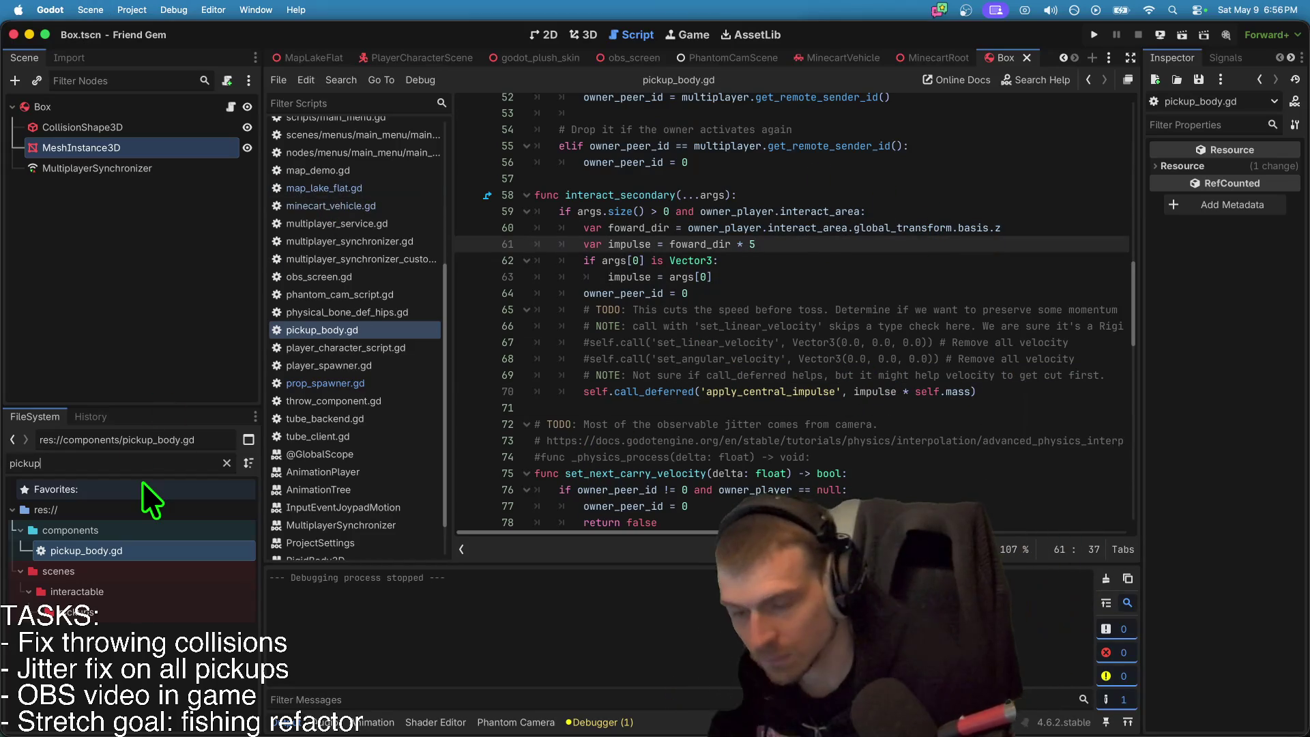
key("super+a")
key("BackSpace")
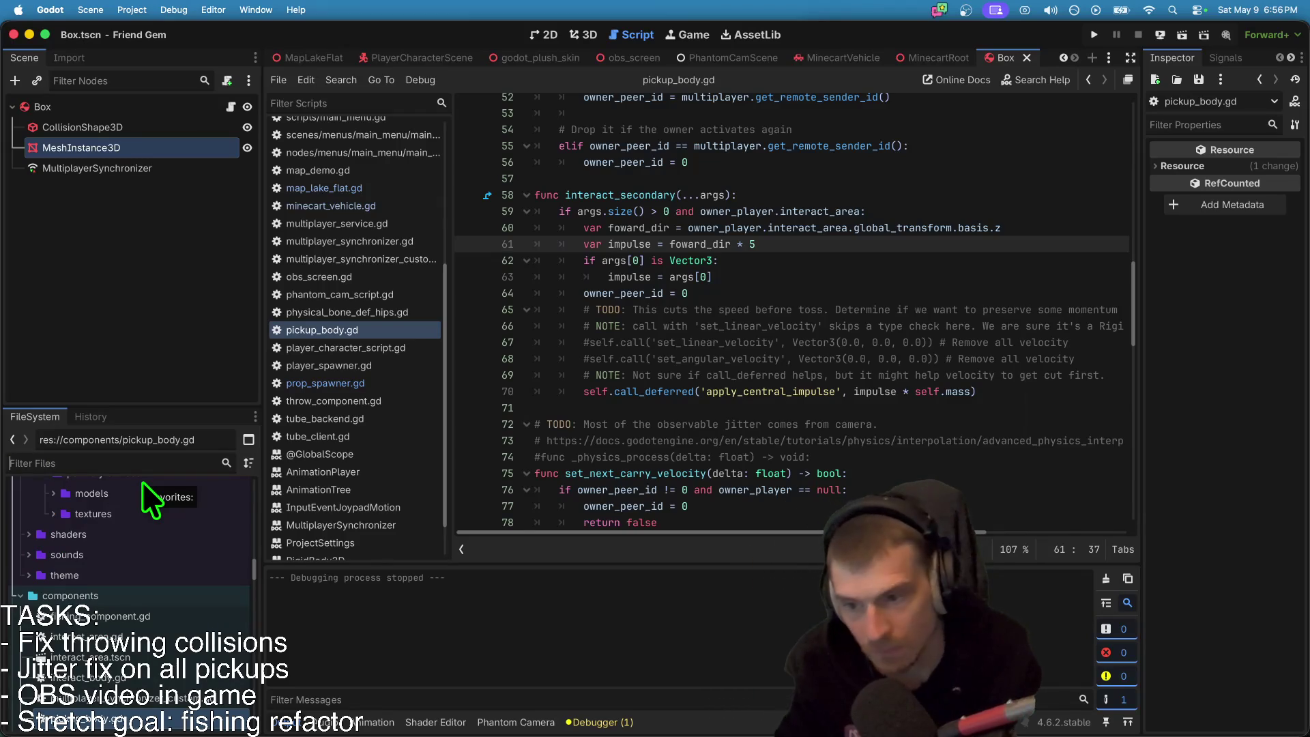
- Open throw_component.gd and review its charge_input, reset_charge_time and charge_throw code
type("throw")
double_click(142, 550)
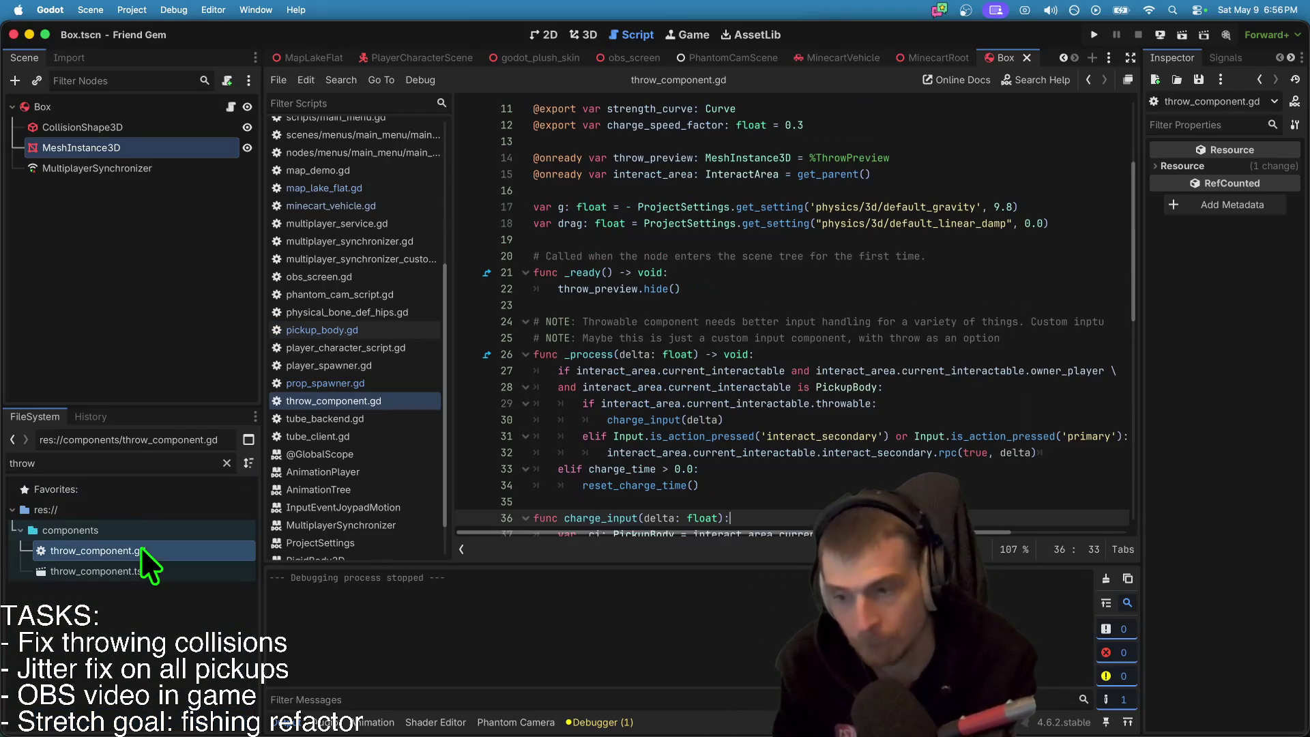
key("Up")
key("Up")
key("Up")
scroll(880, 469, "down", 5)
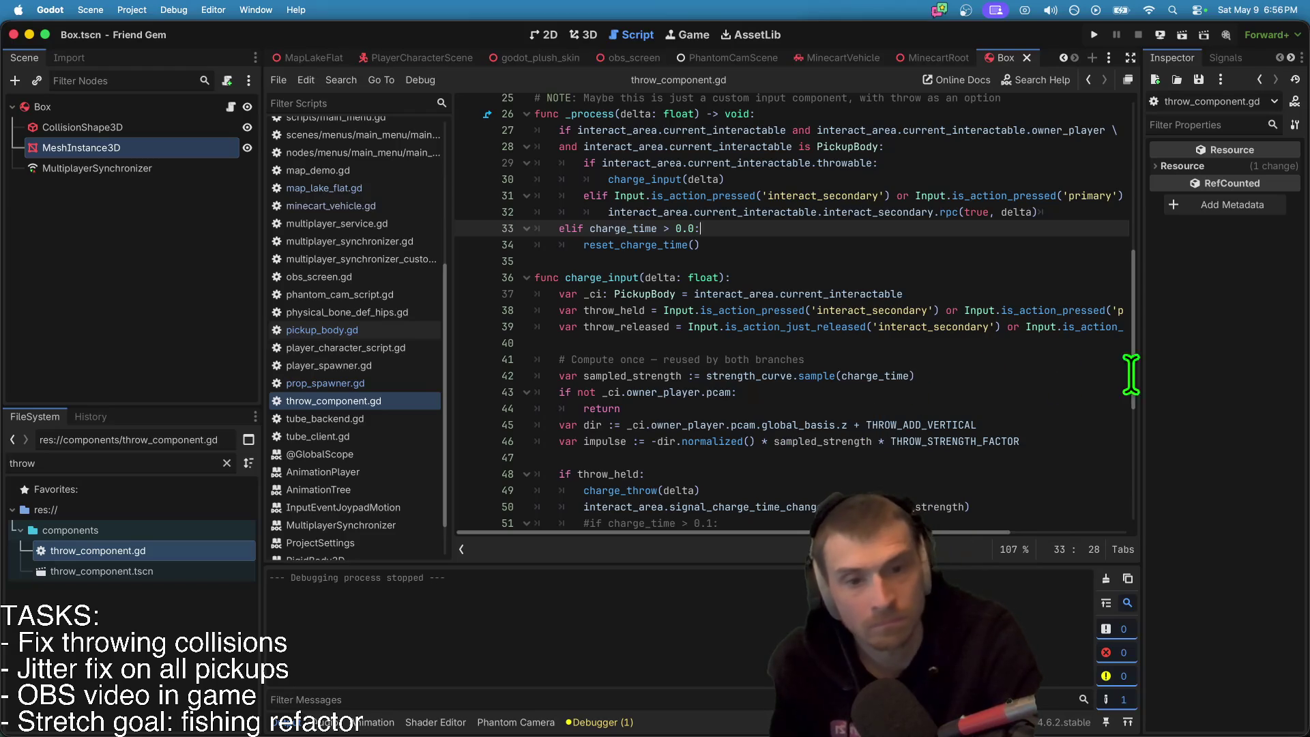
left_click_drag(1148, 373, 1227, 360)
scroll(1115, 436, "down", 1)
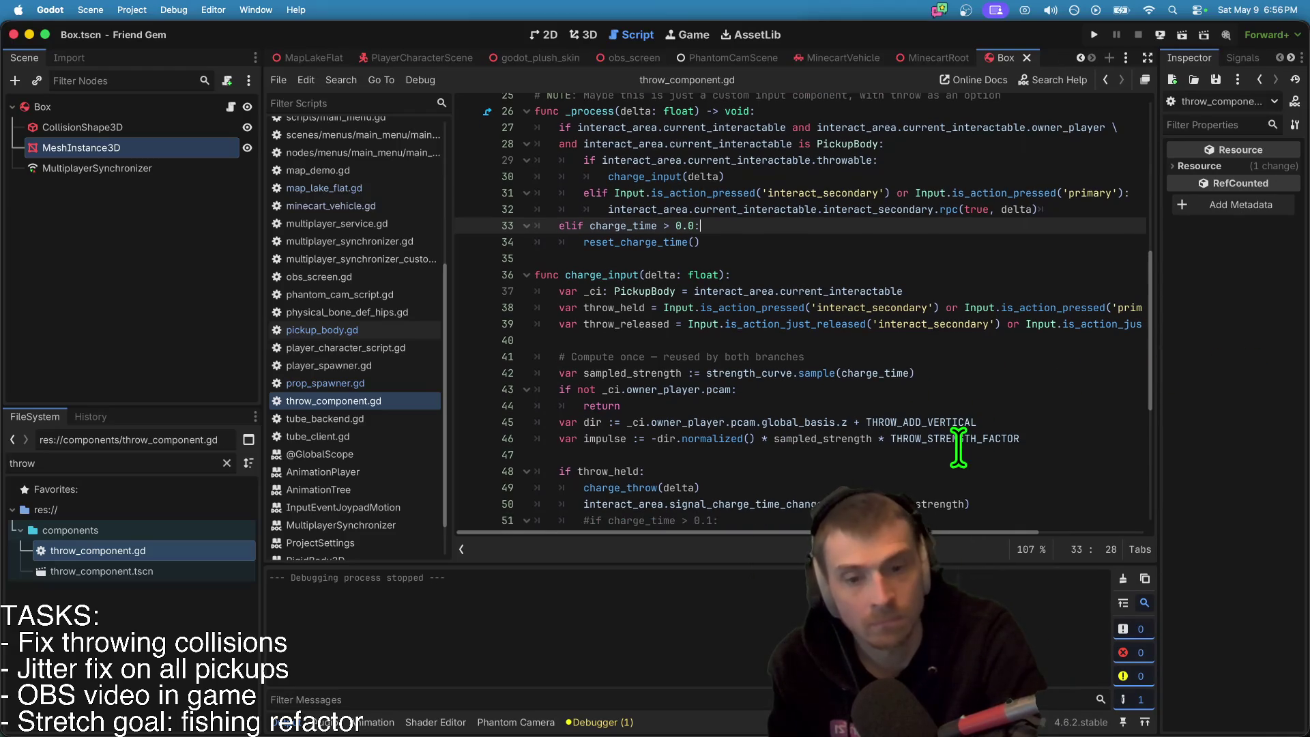
left_click(1095, 514)
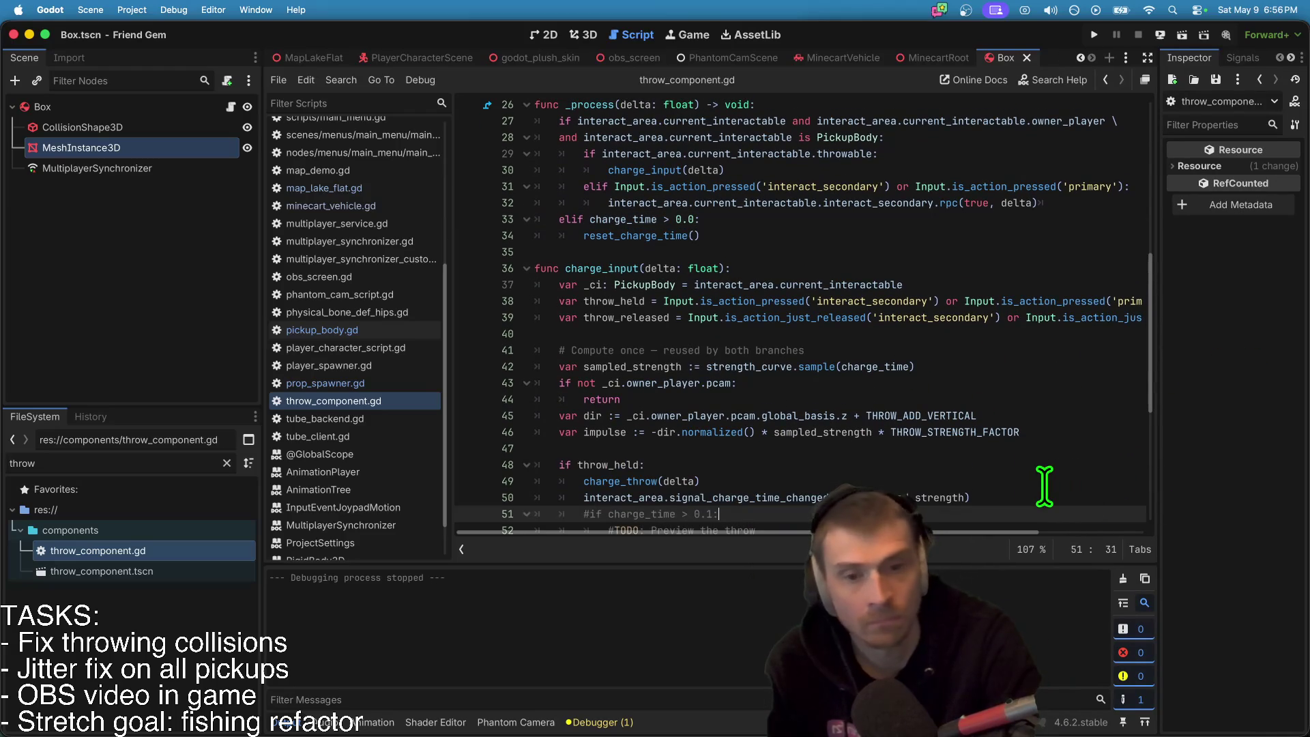
- Search the script for 'or', then select the FileSystem filter text for replacement
key("super+f")
type("orie")
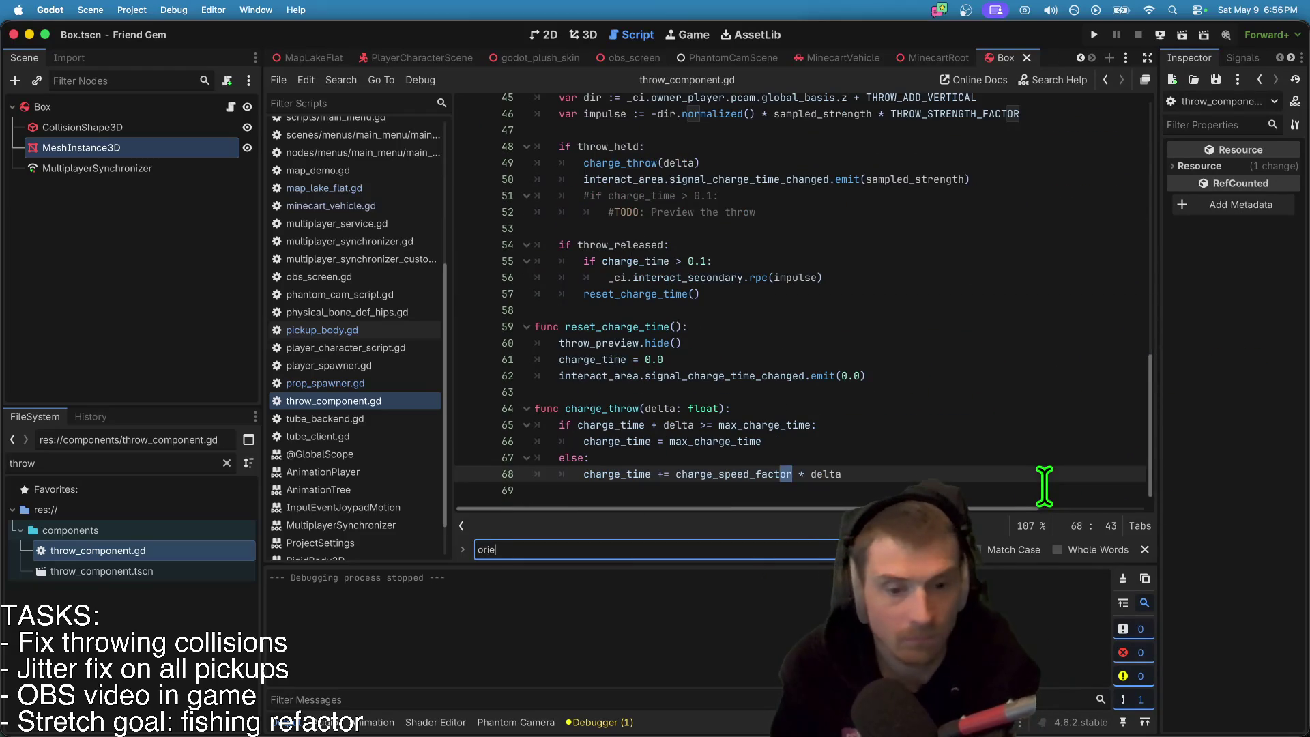
key("Escape")
left_click(130, 464)
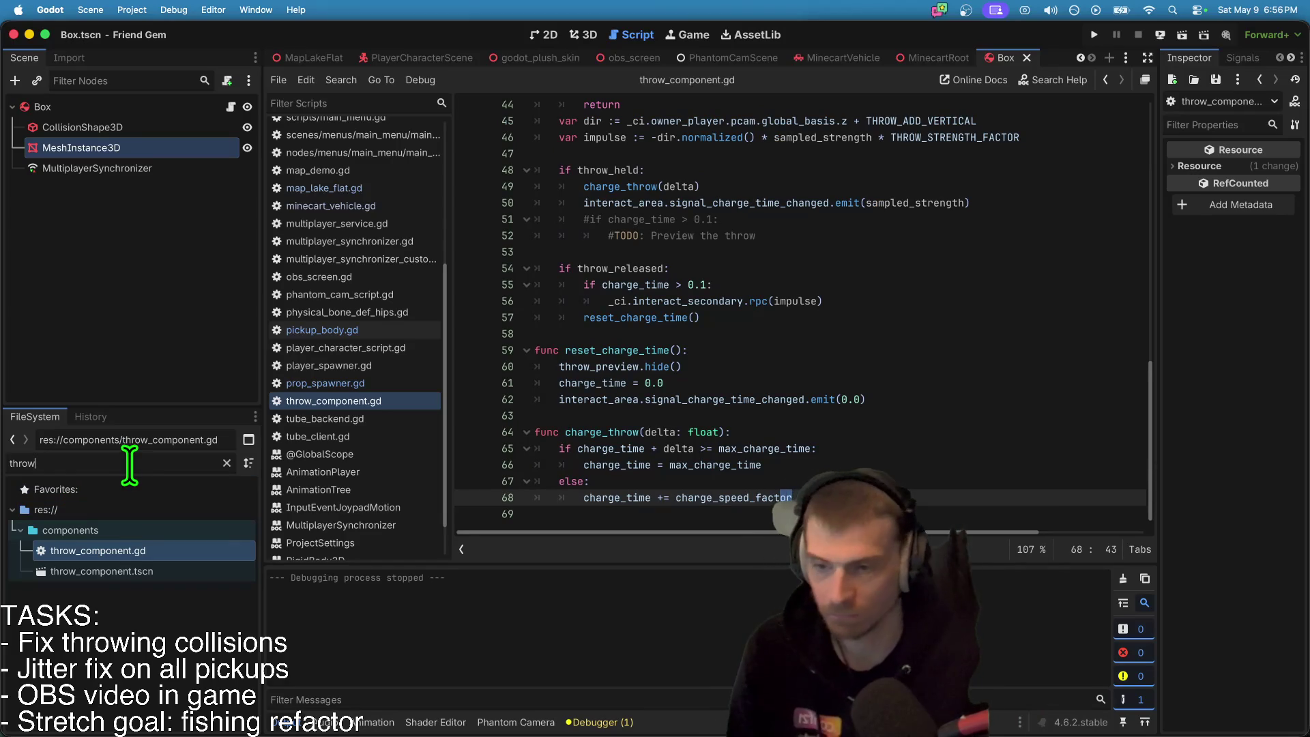
key("super+a")
- Open interact_area.gd, search it for camera code, then run the project
type("inter")
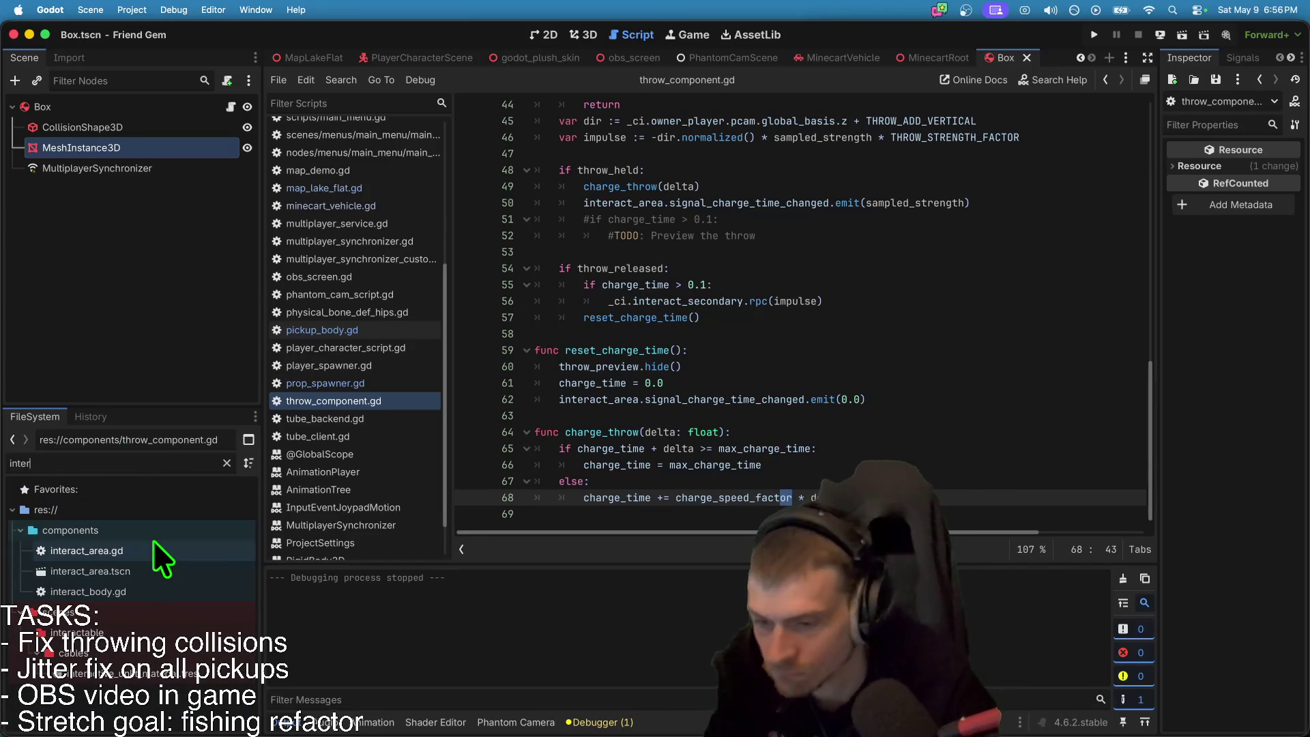
double_click(152, 550)
key("super+f")
type("orien")
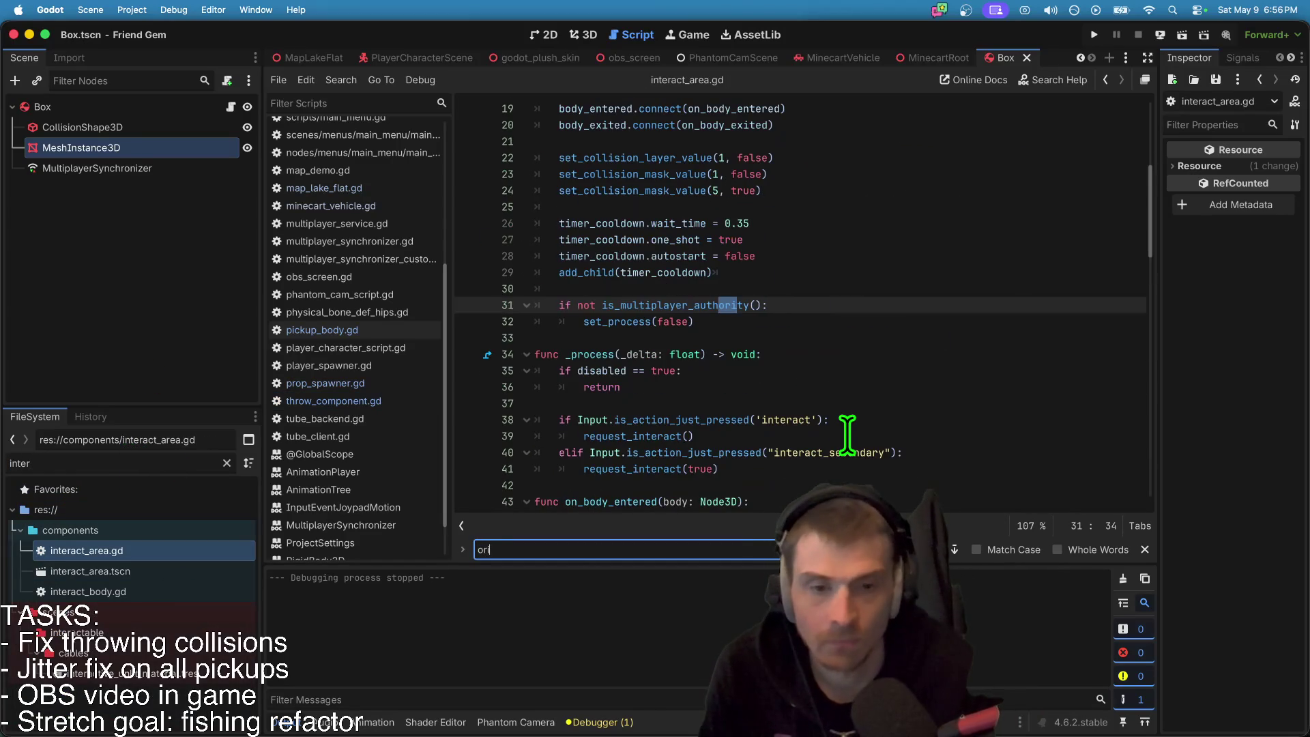
type("camera")
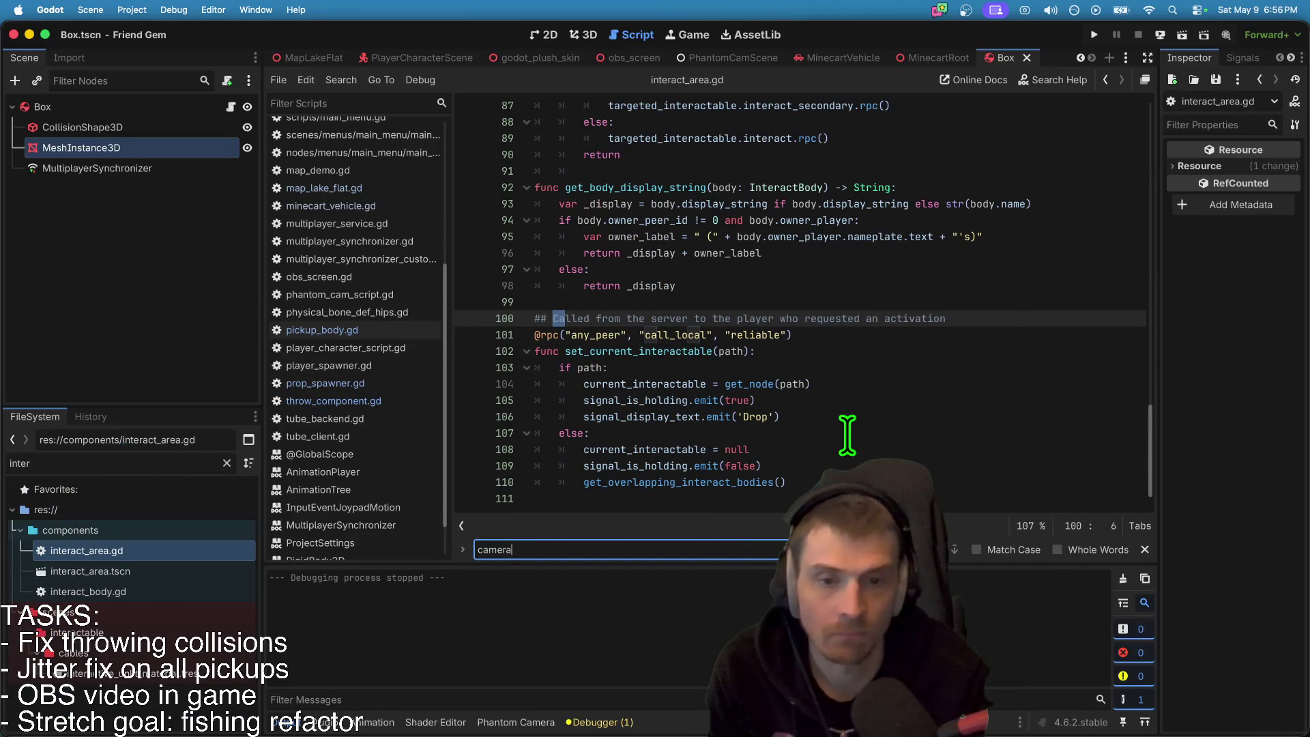
key("Escape")
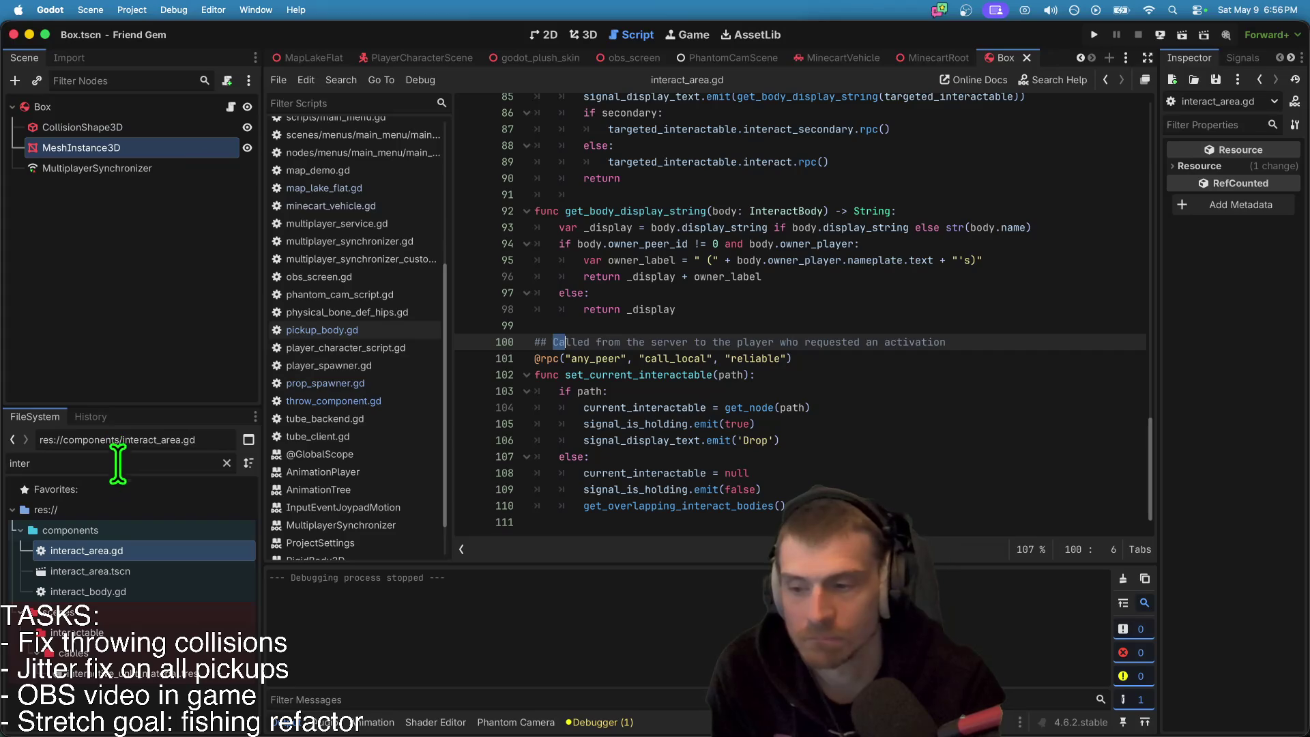
left_click(927, 311)
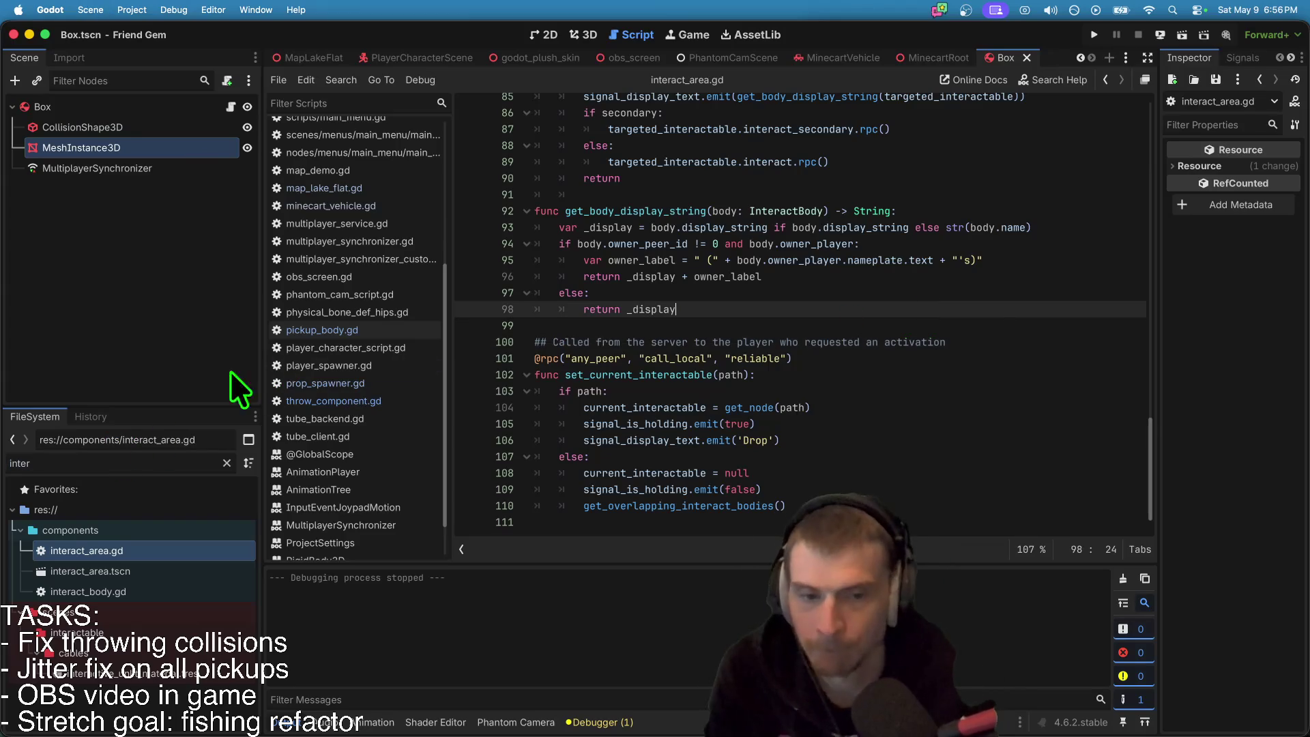
key("super+b")
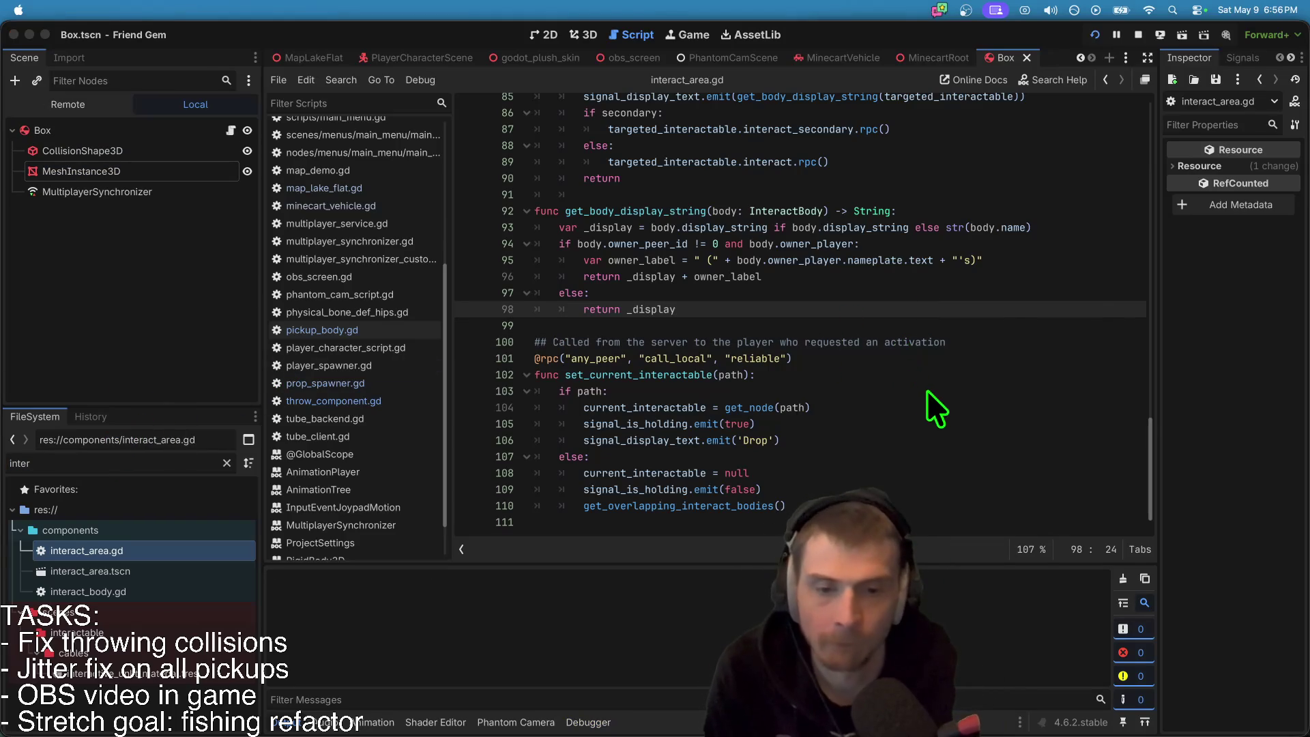
- Move the debug window to the top-left and join the listed host via Play > Join Game
left_click_drag(759, 247, 375, 91)
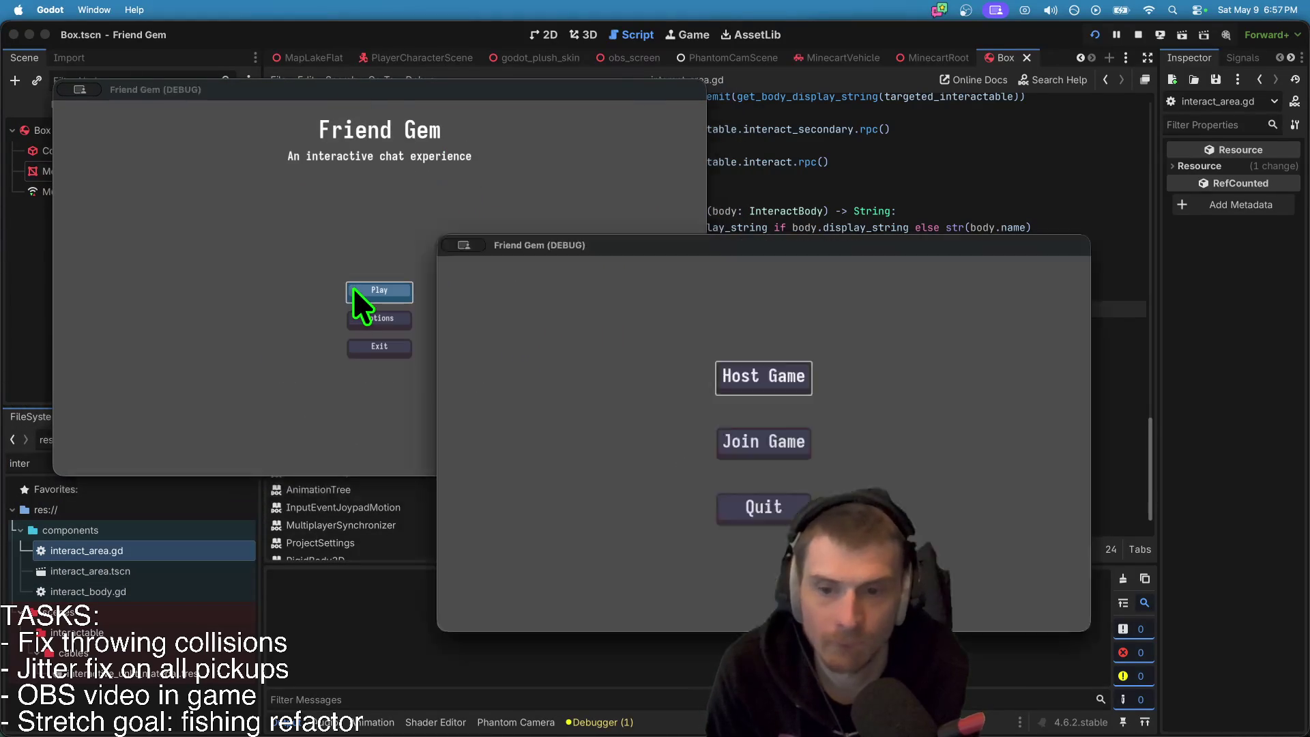
left_click(357, 291)
left_click(393, 294)
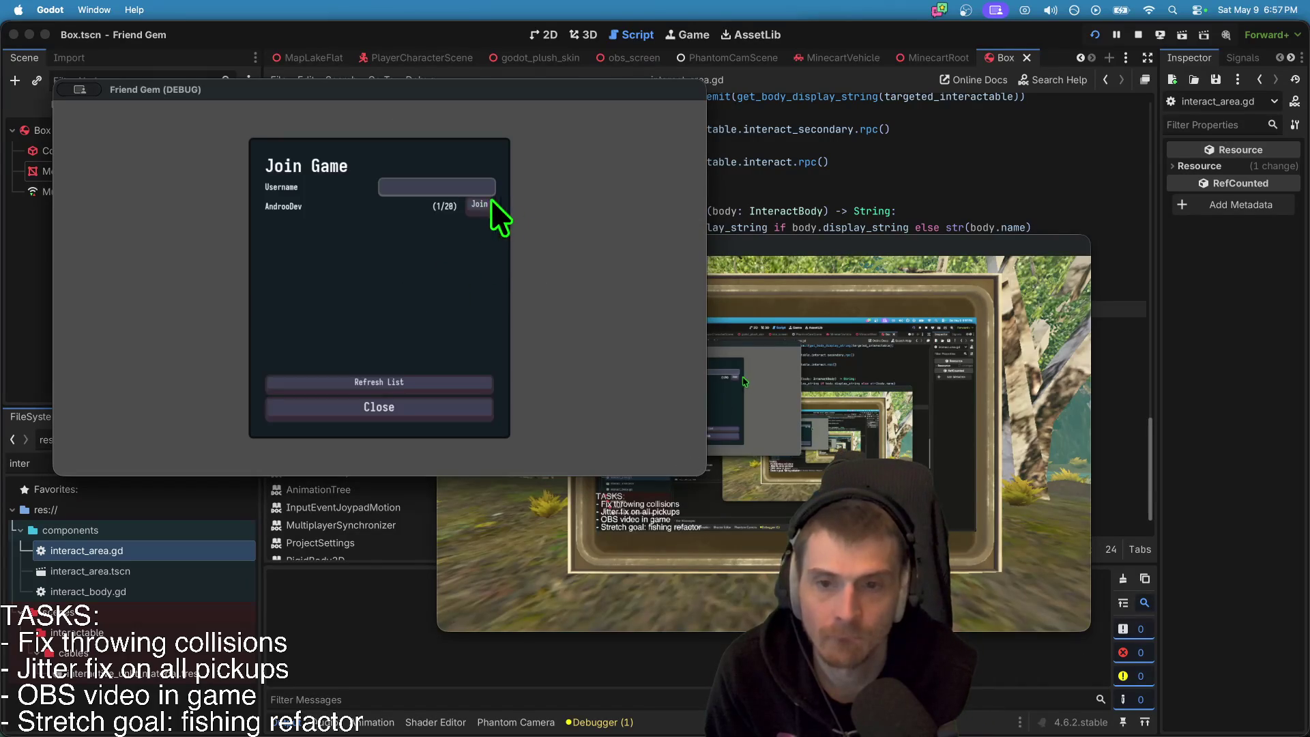
left_click(472, 203)
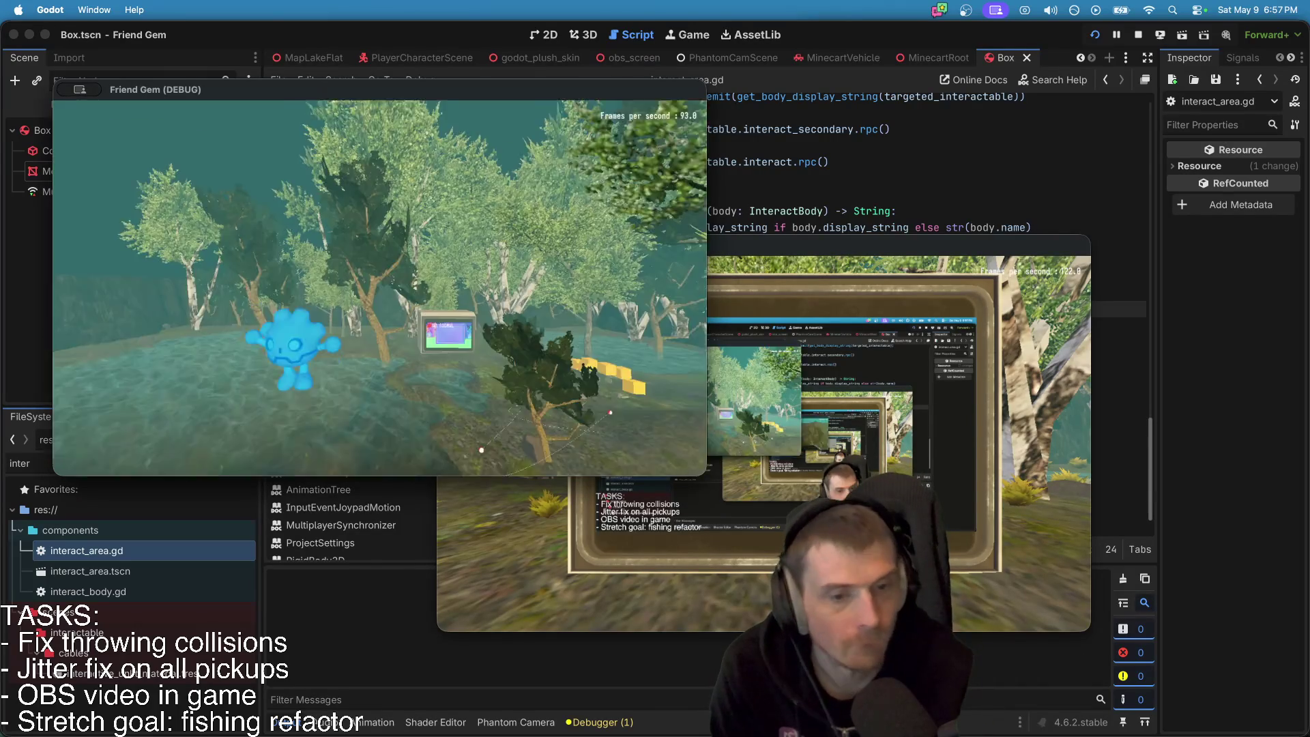
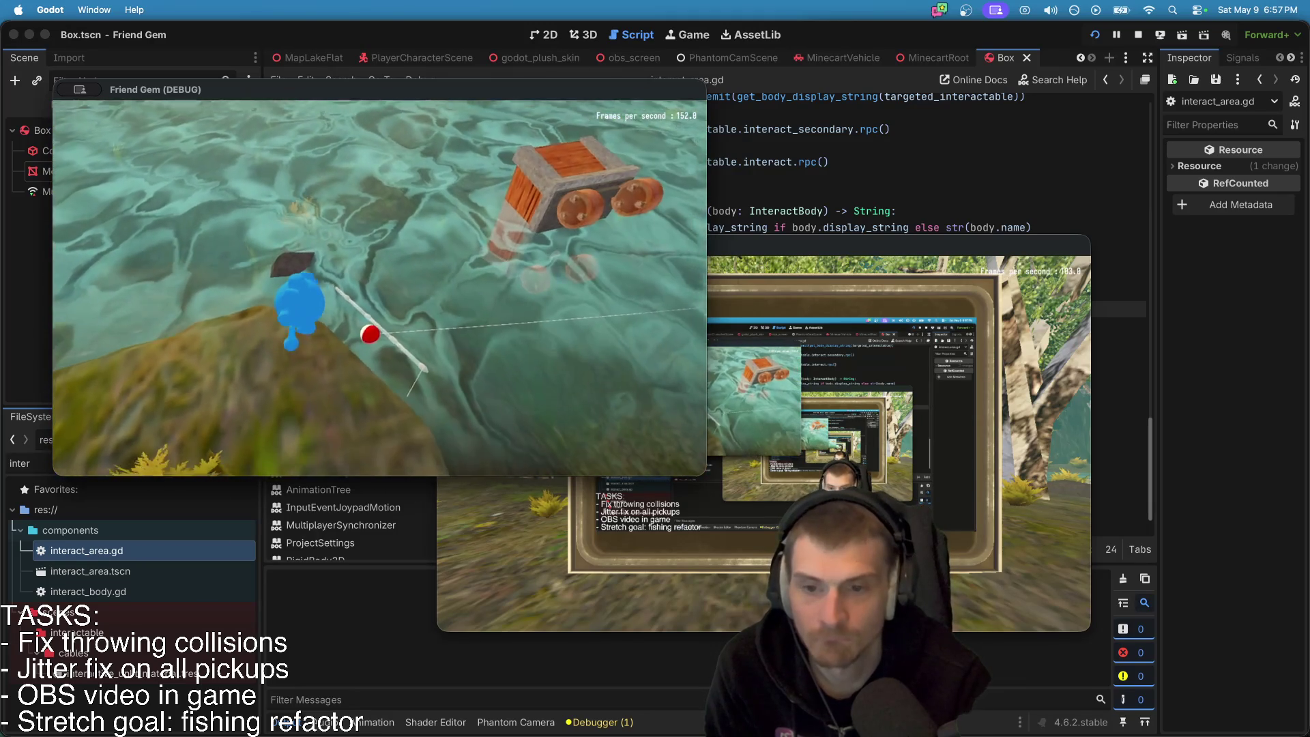
- Pick up and drop the fishing rod in the game, stop it, and select the filter text
key("e")
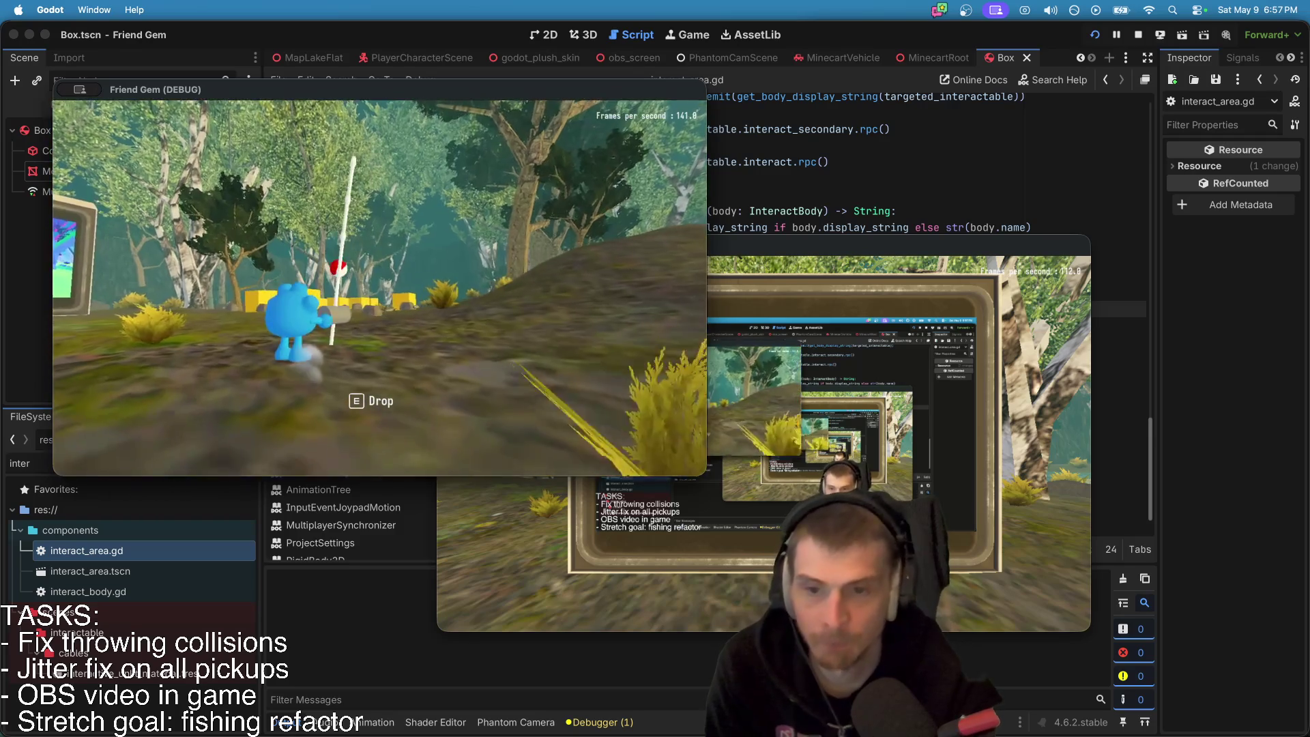
key("e")
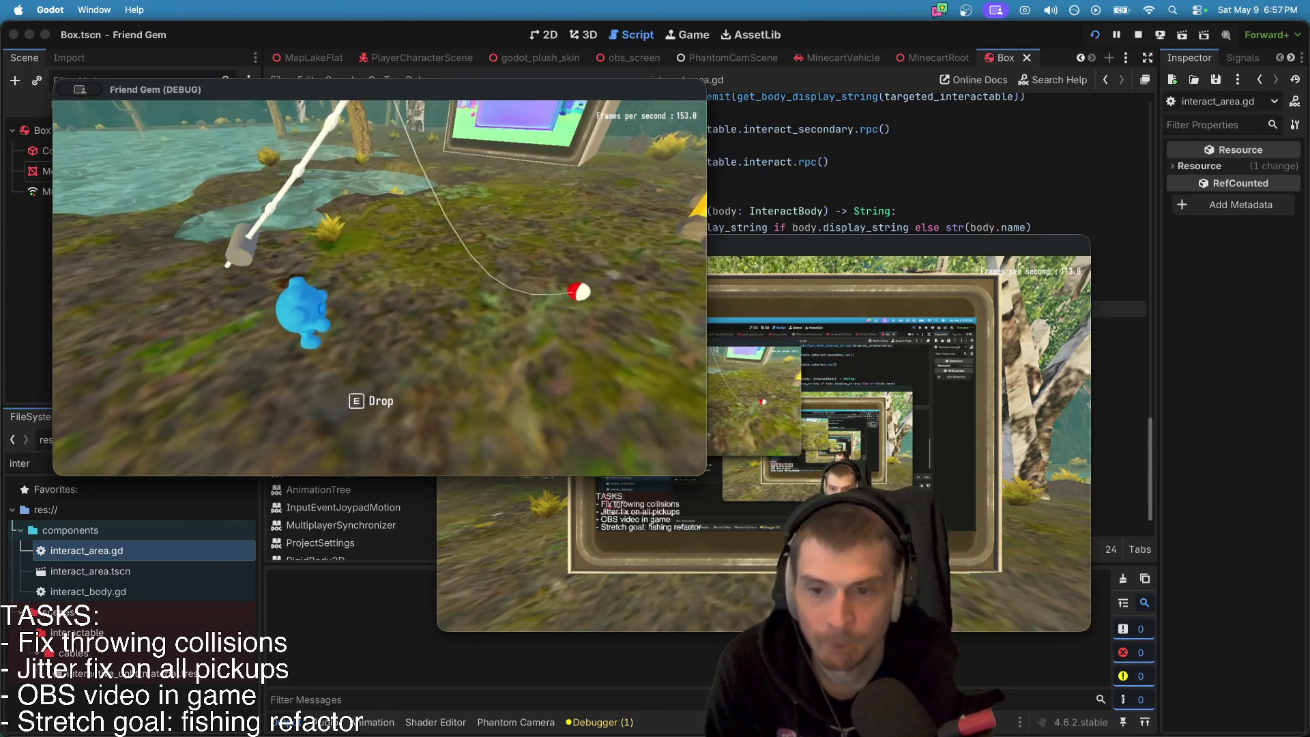
key("super+q")
double_click(150, 462)
- Filter files by 'rod', open fishing_rod.tscn and select its MultiplayerSynchronizer
type("rod")
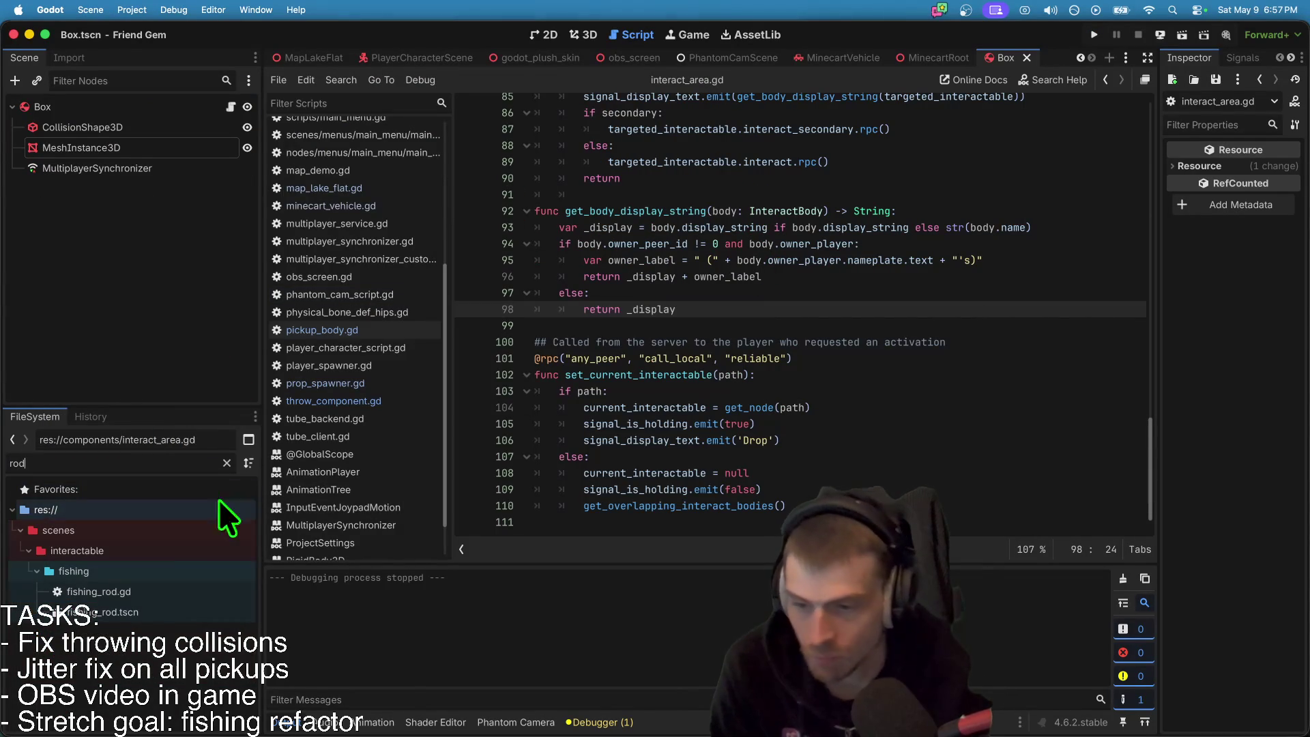
double_click(180, 612)
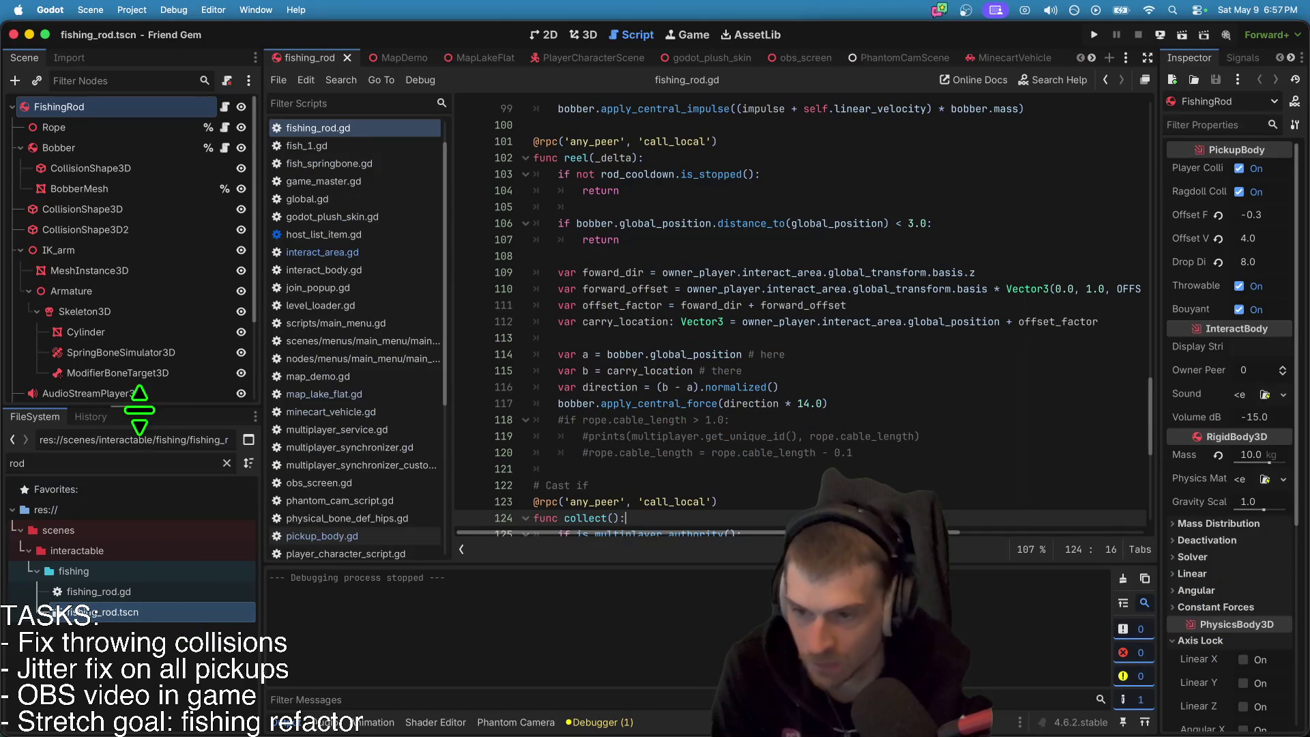
left_click_drag(134, 410, 127, 529)
left_click(139, 415)
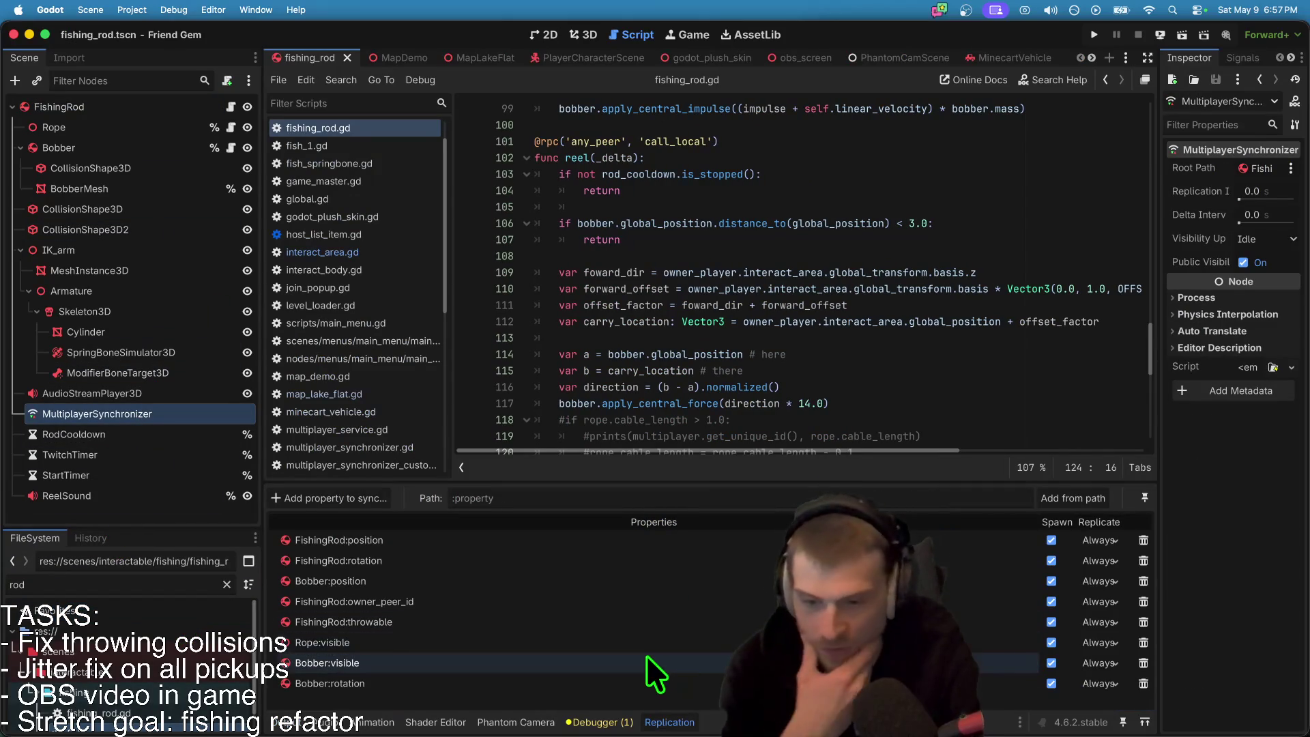
- Hide the Rope and Bobber nodes and save the fishing rod scene
right_click(92, 396)
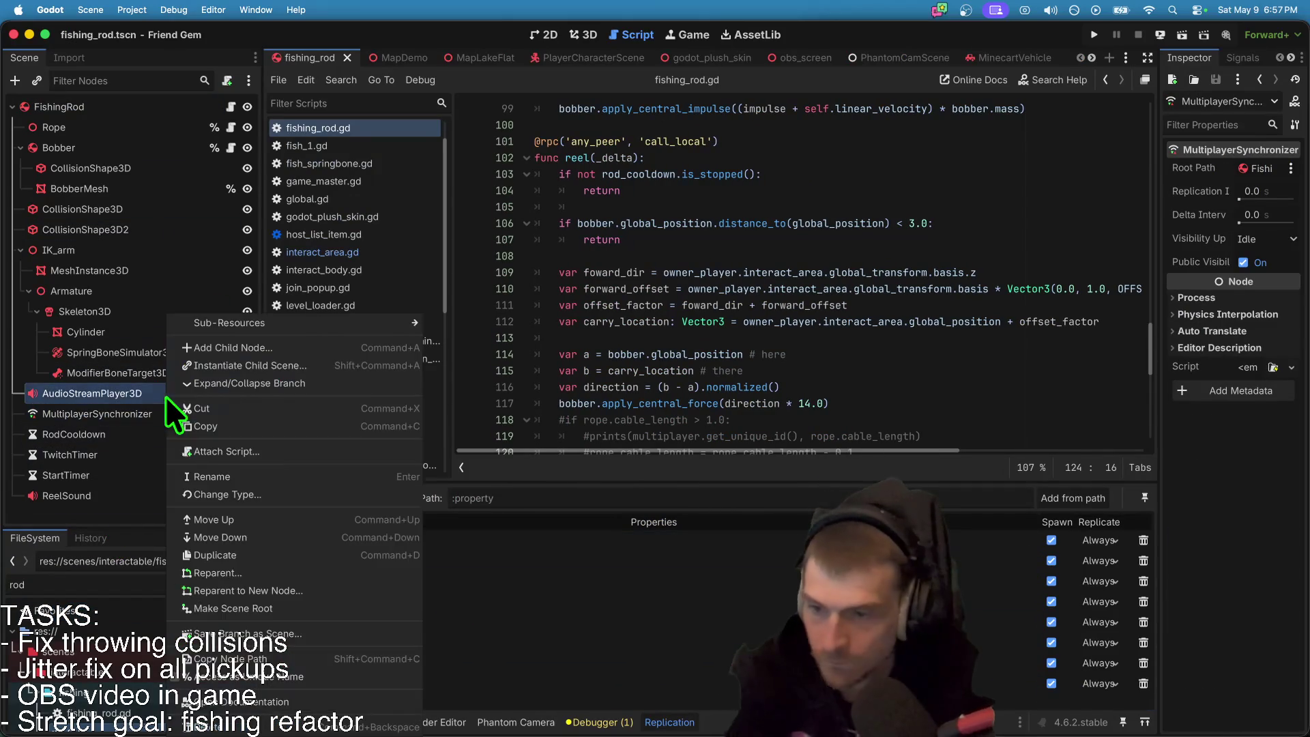
key("Escape")
left_click(91, 408)
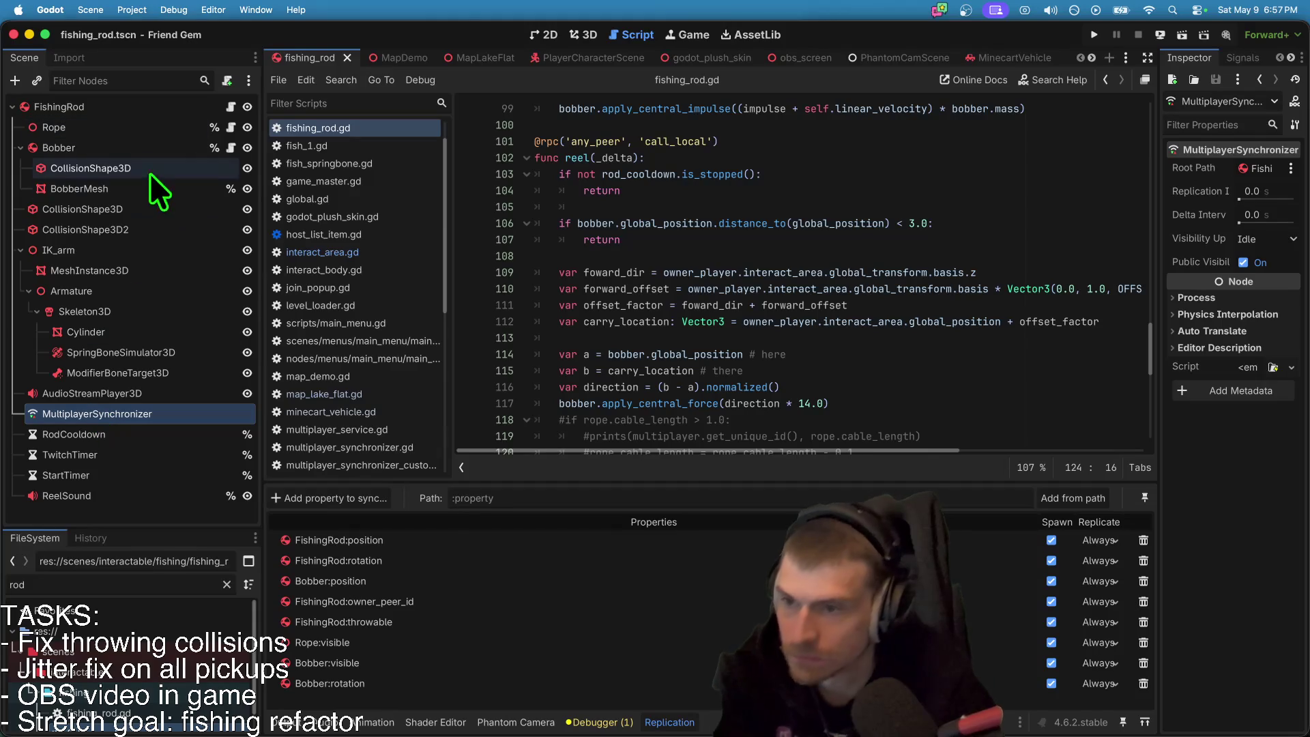
left_click(248, 128)
left_click(247, 144)
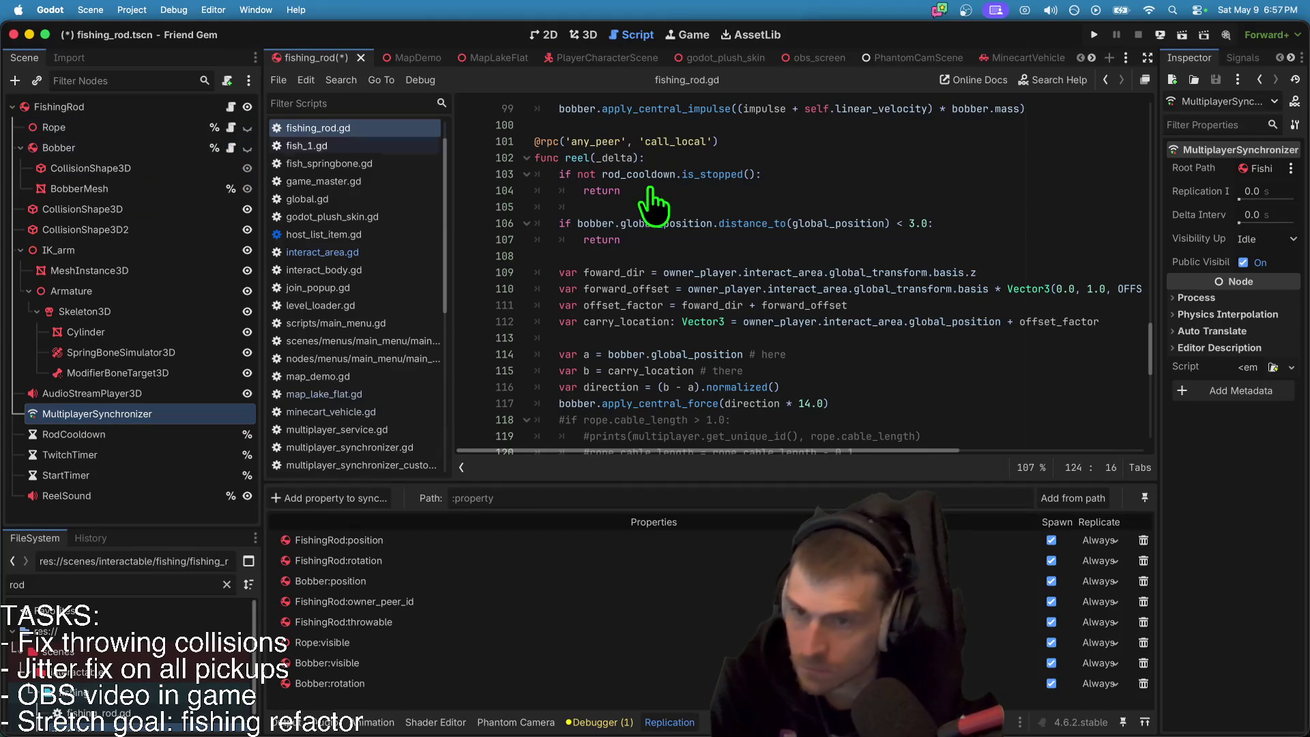
key("ctrl+s")
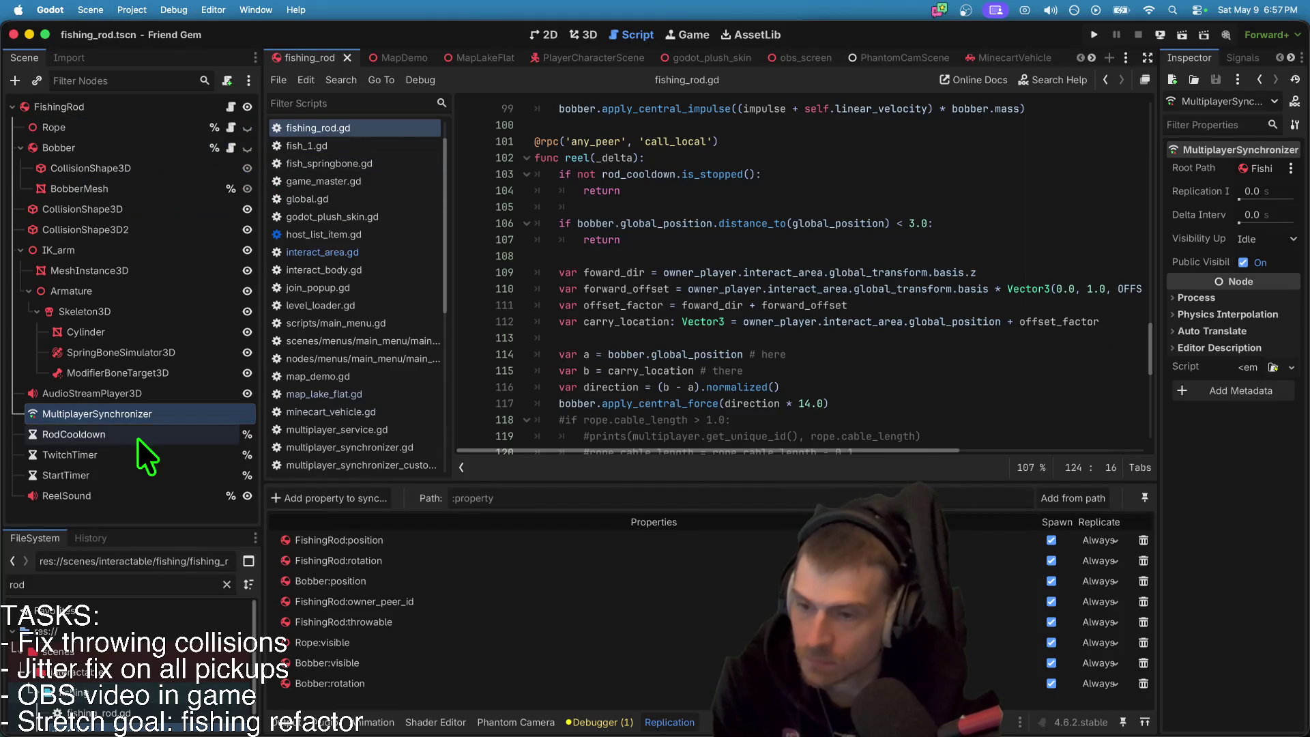
- Inspect the AudioStreamPlayer3D, the synchronizer's replication settings and the ReelSound node
left_click(147, 392)
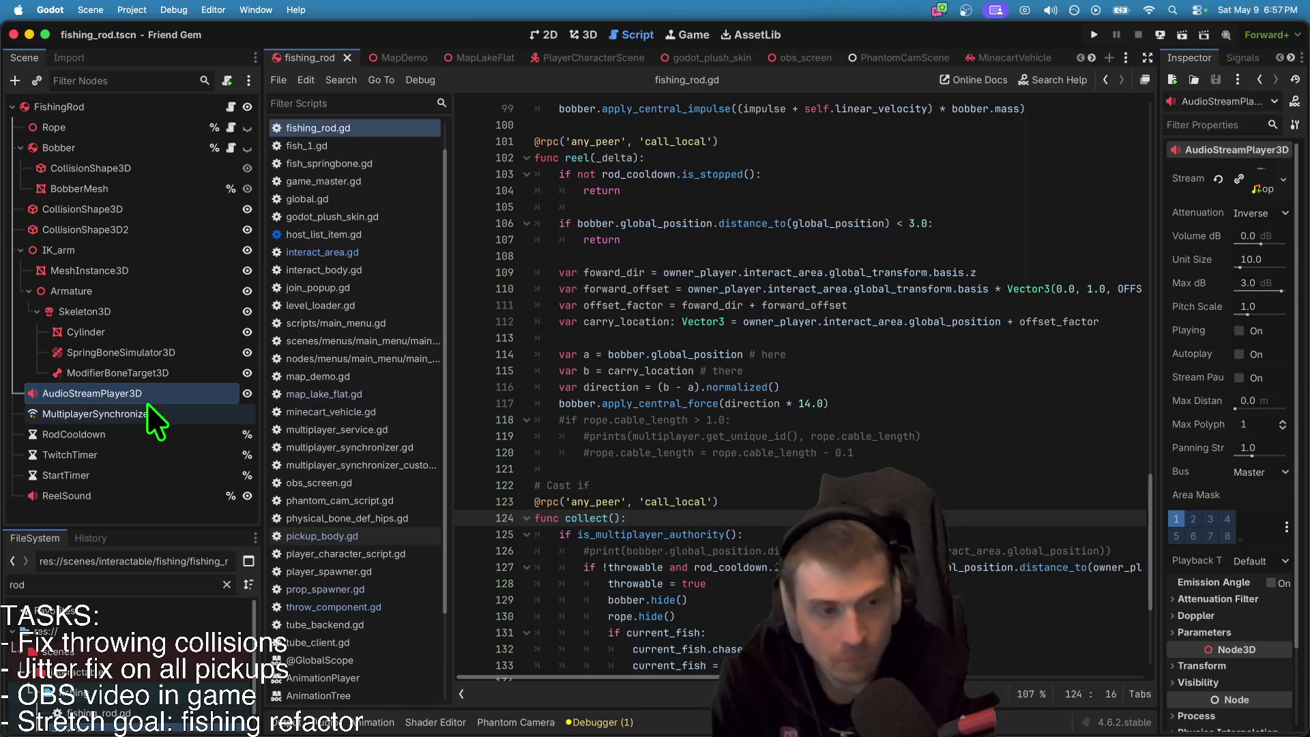
left_click(146, 406)
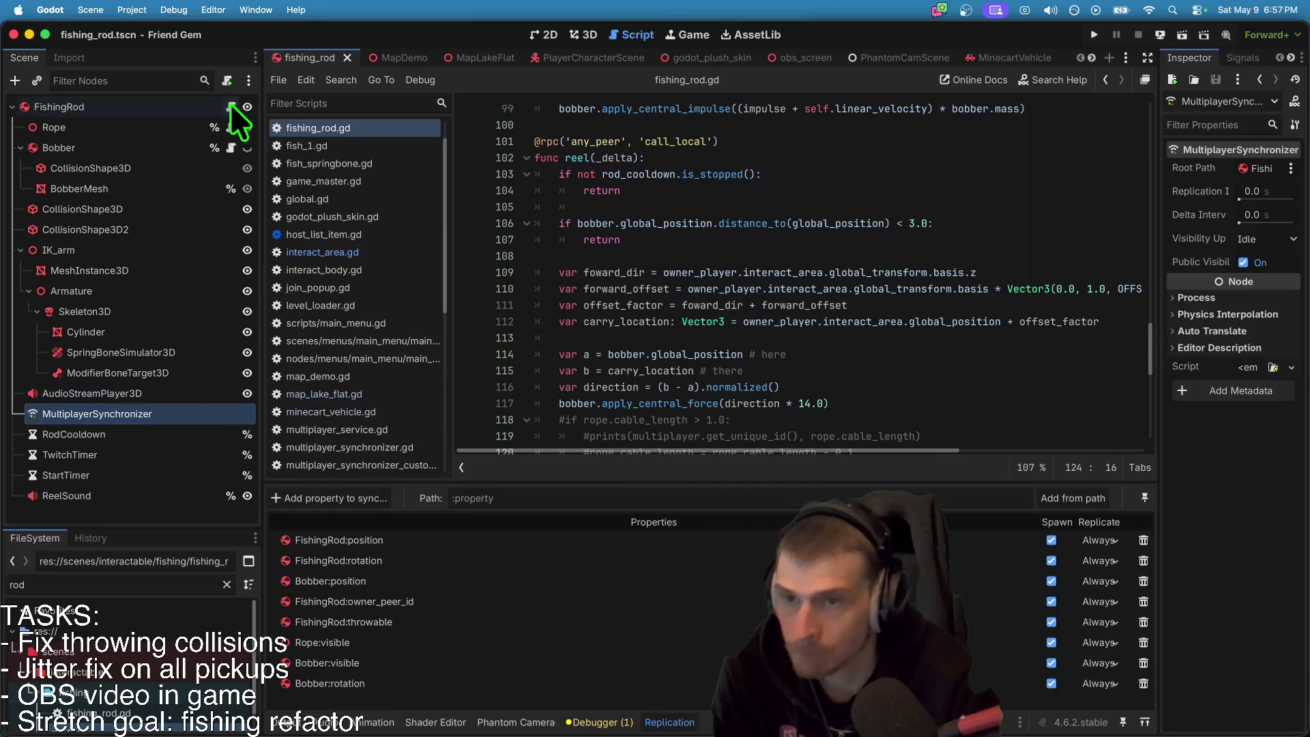
scroll(820, 329, "down", 2)
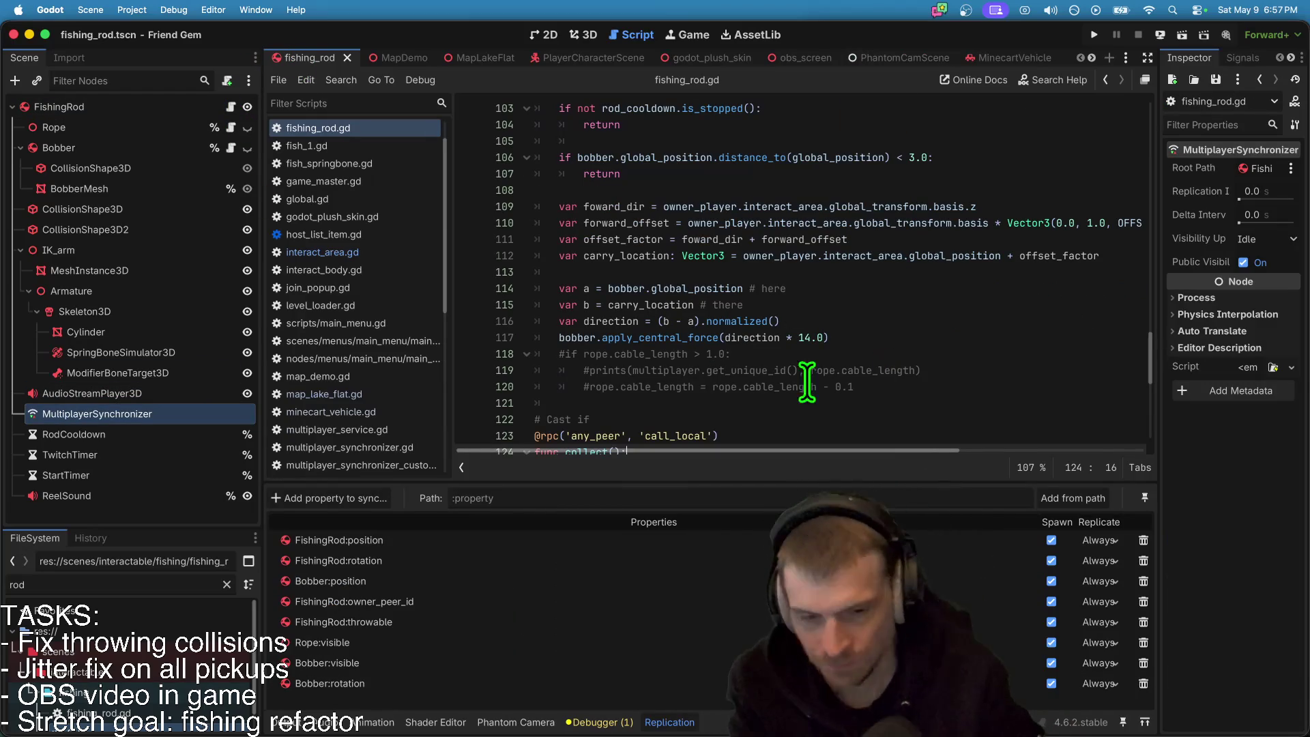
mouse_move(710, 479)
left_mouse_down()
mouse_move(690, 637)
mouse_move(695, 517)
left_mouse_up()
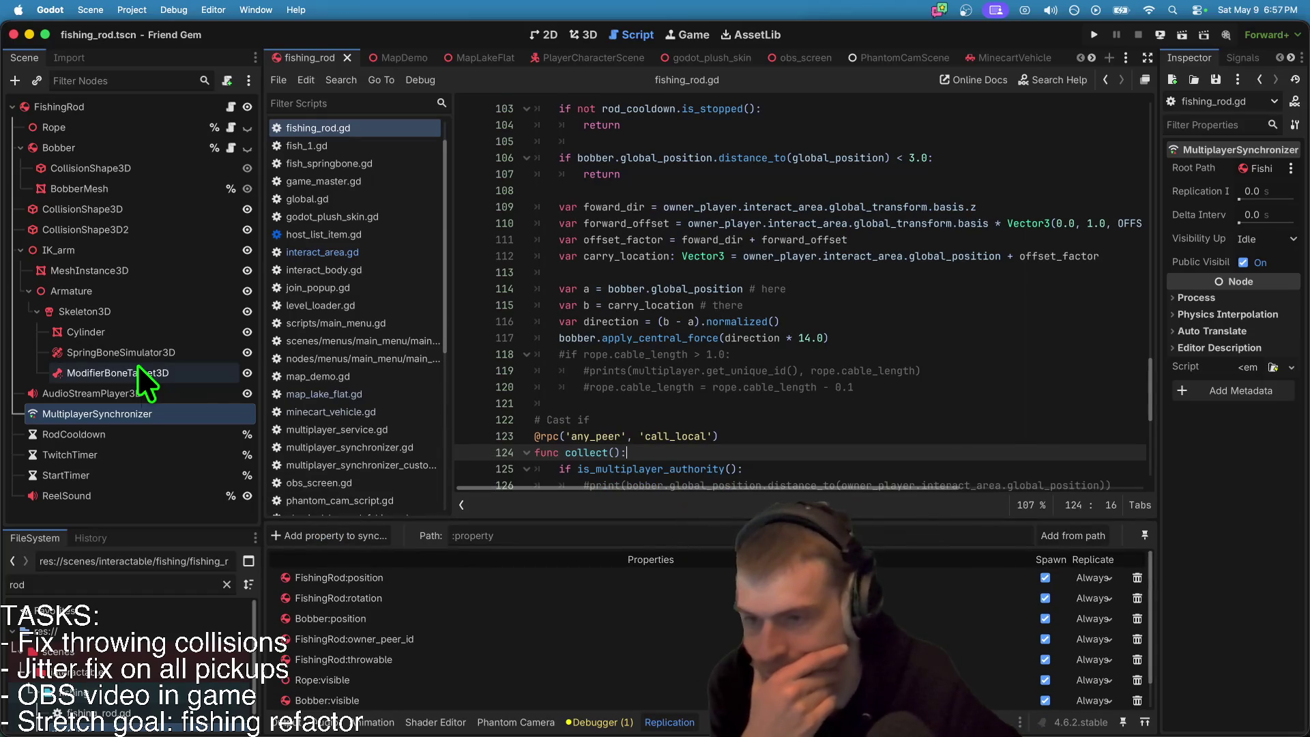
left_click(129, 497)
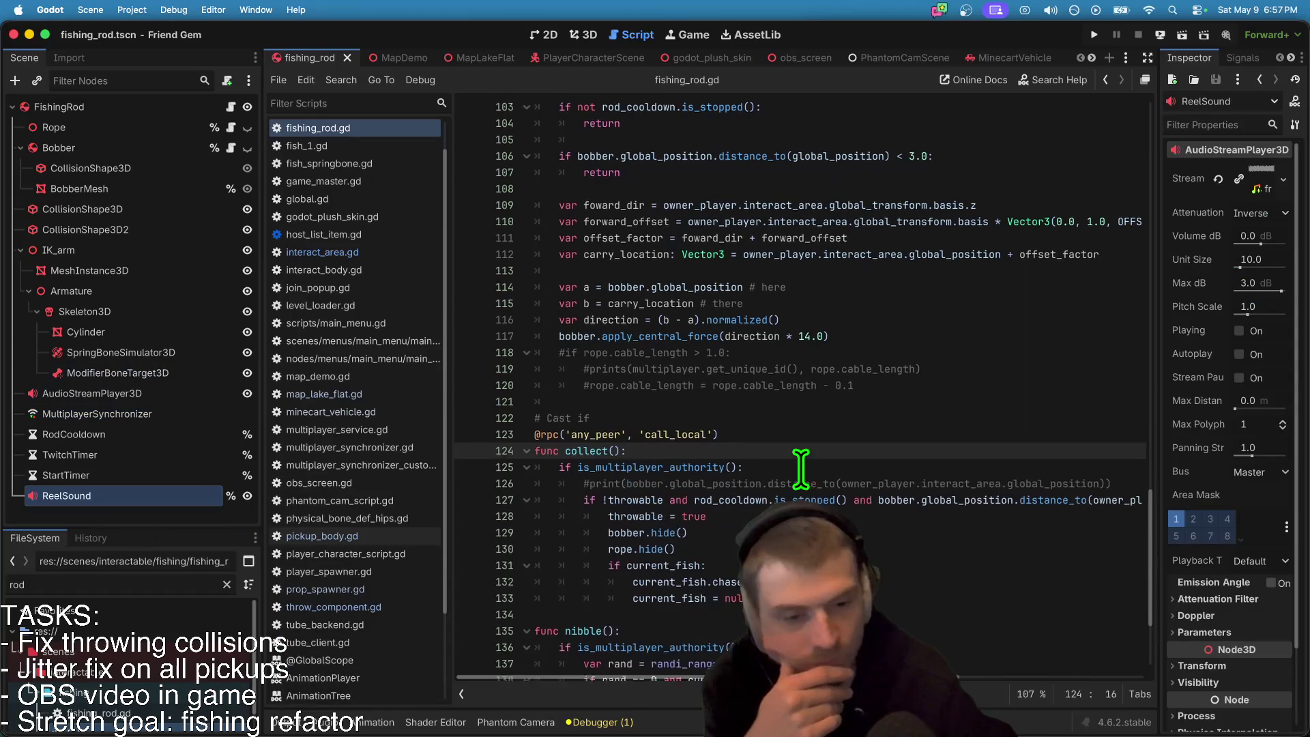
scroll(801, 470, "down", 5)
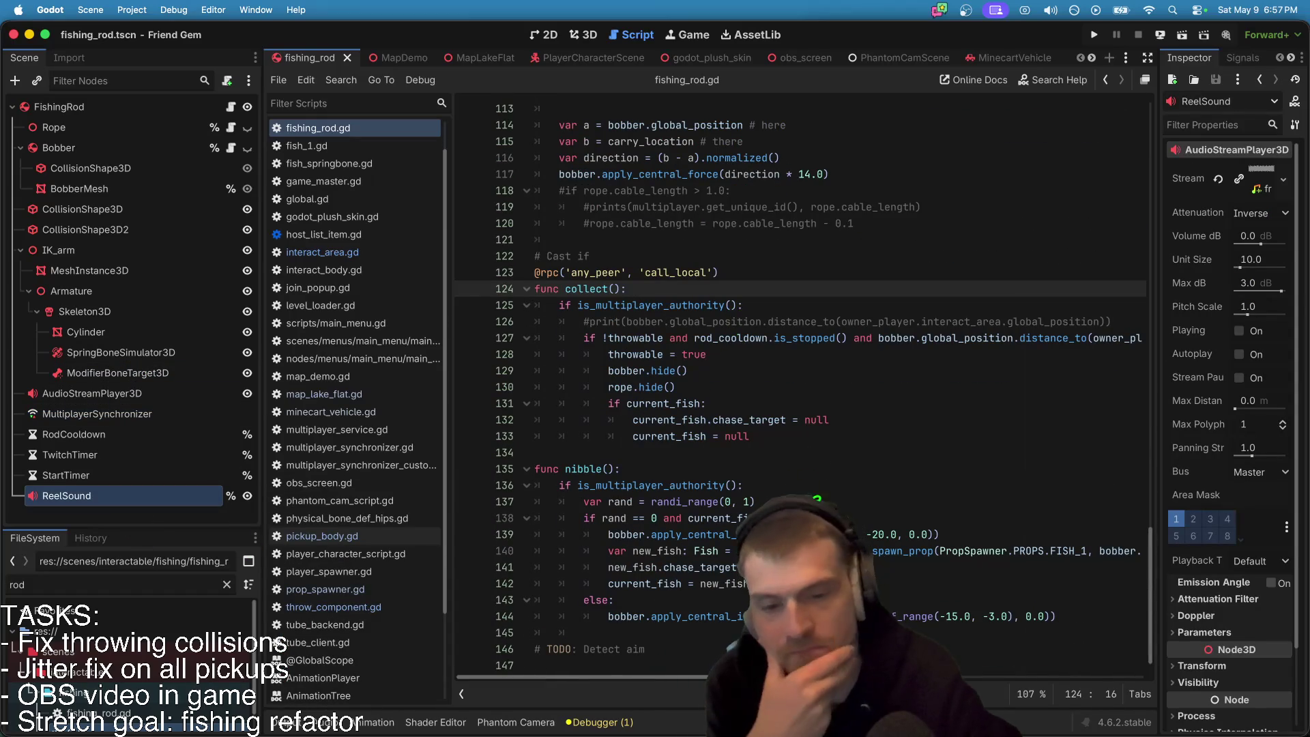
scroll(809, 491, "up", 3)
scroll(806, 488, "up", 2)
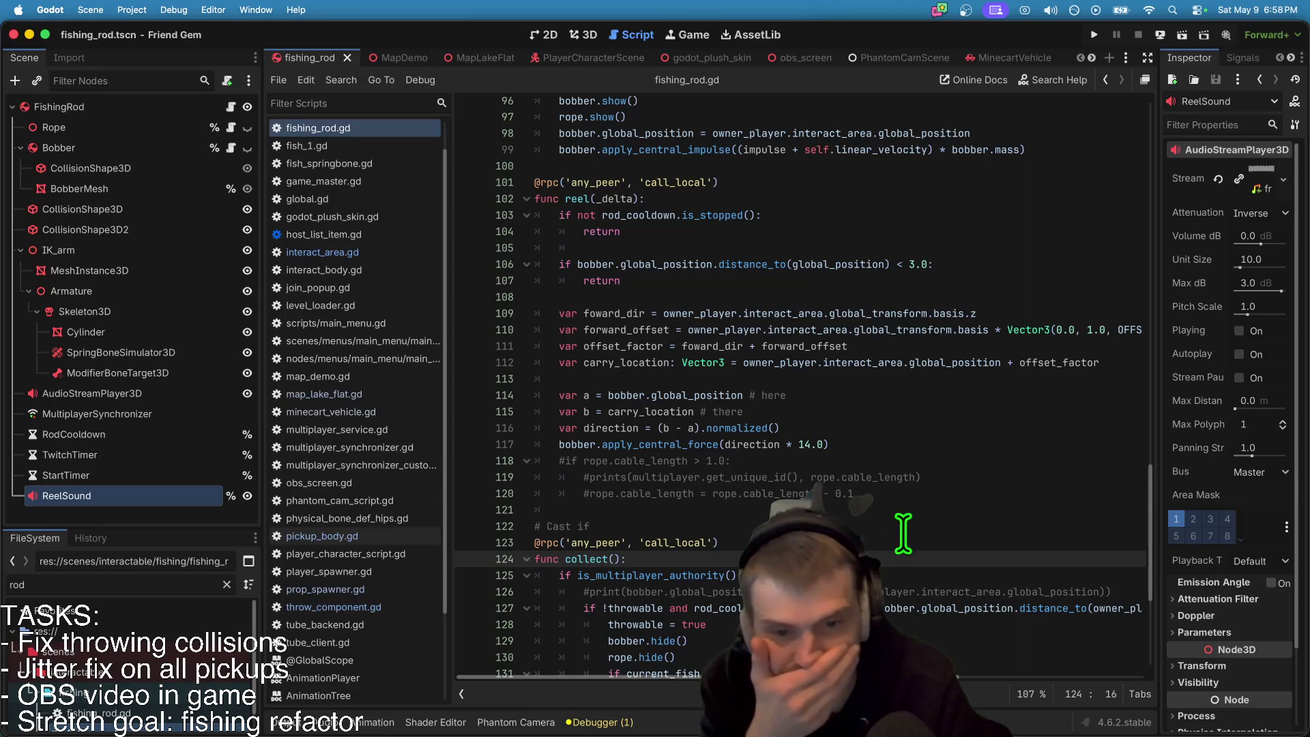
left_click(190, 516)
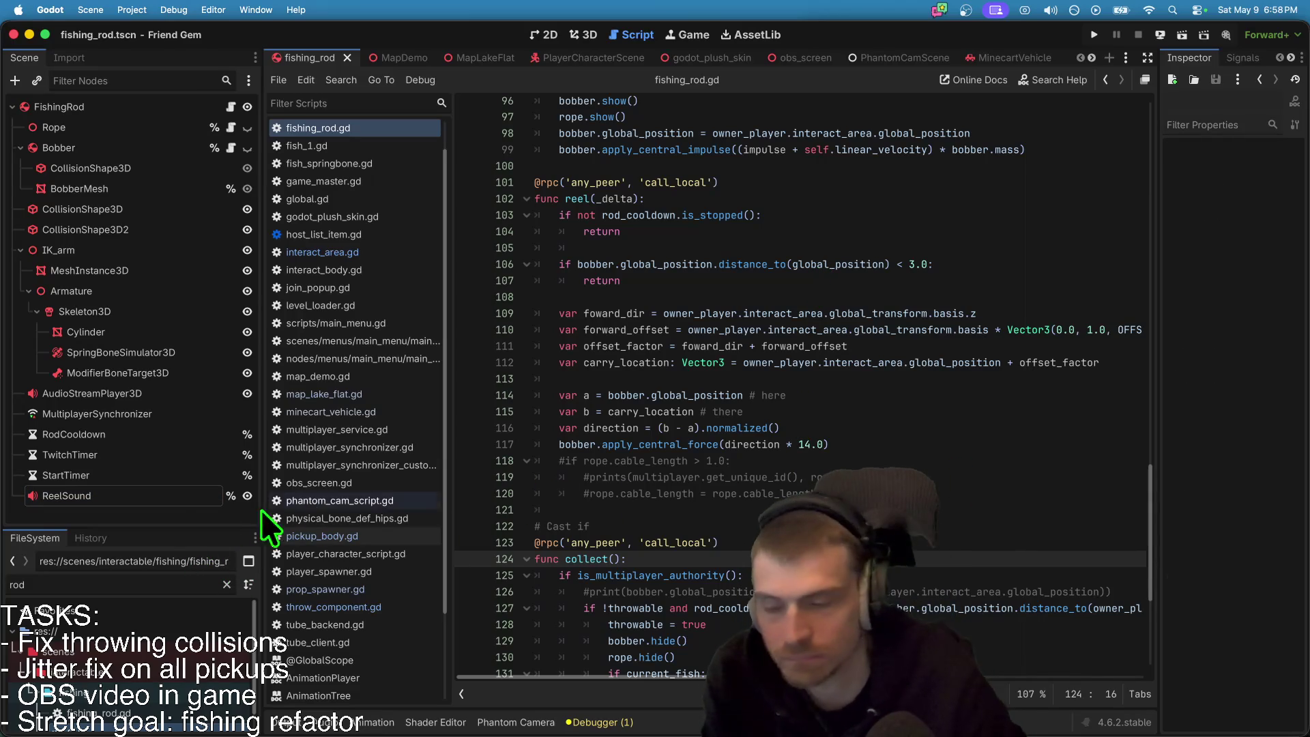
left_click(141, 491)
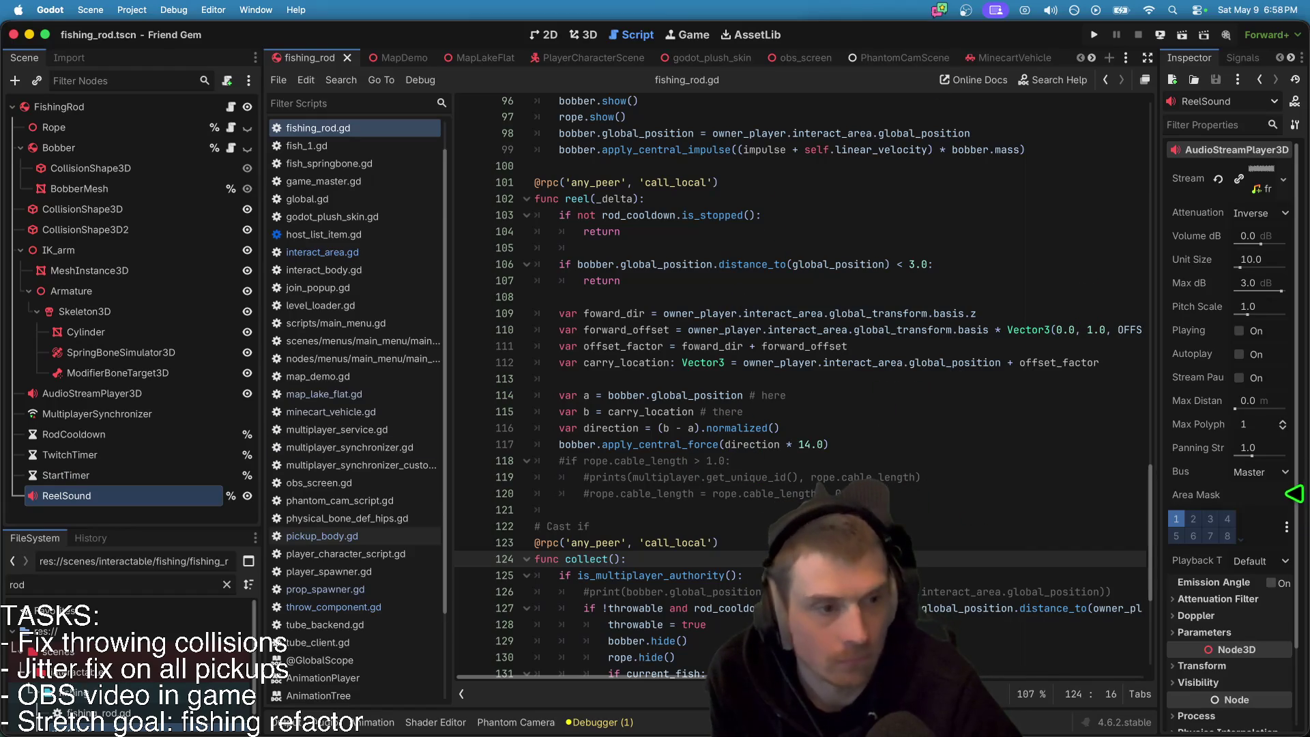
scroll(929, 459, "up", 1)
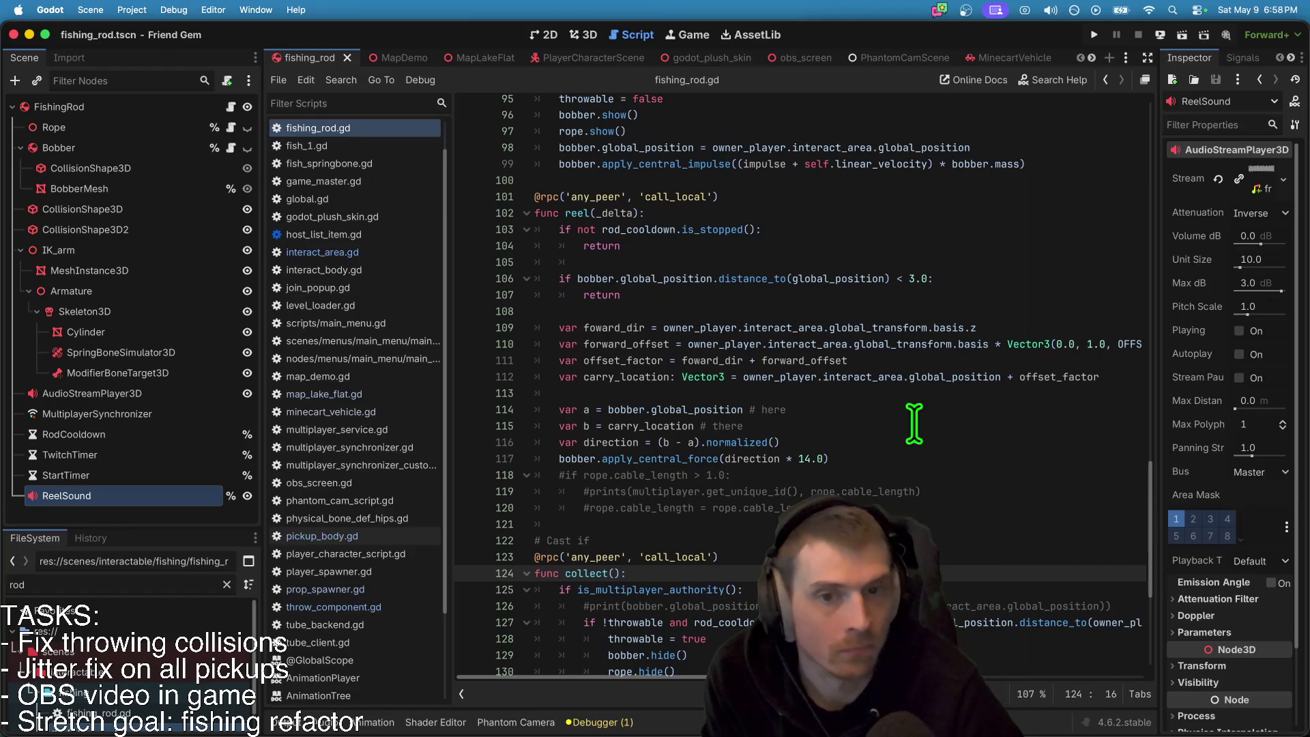
mouse_move(113, 516)
left_mouse_down()
mouse_move(122, 502)
mouse_move(930, 527)
mouse_move(879, 503)
left_mouse_up()
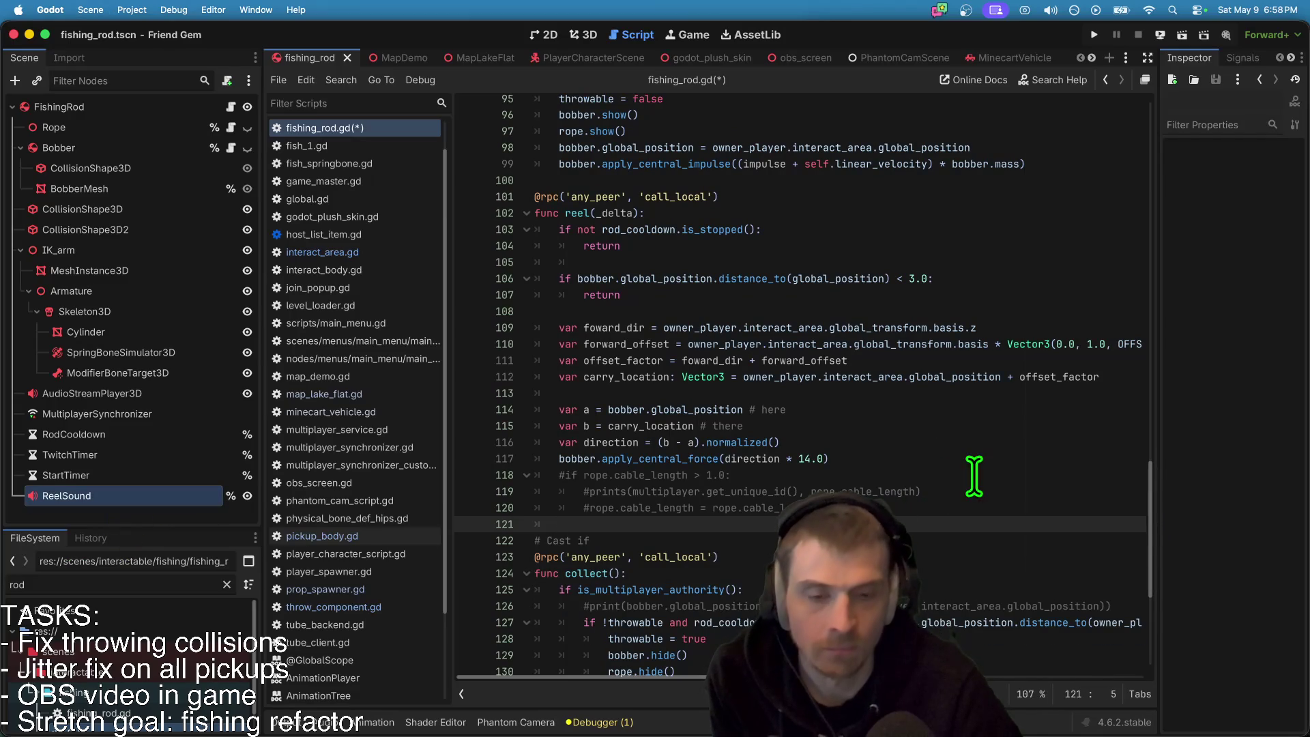
- Add a temporary reel() call on a new line 121 in the reel function
left_click_drag(974, 475, 996, 492)
key("Down")
key("Return")
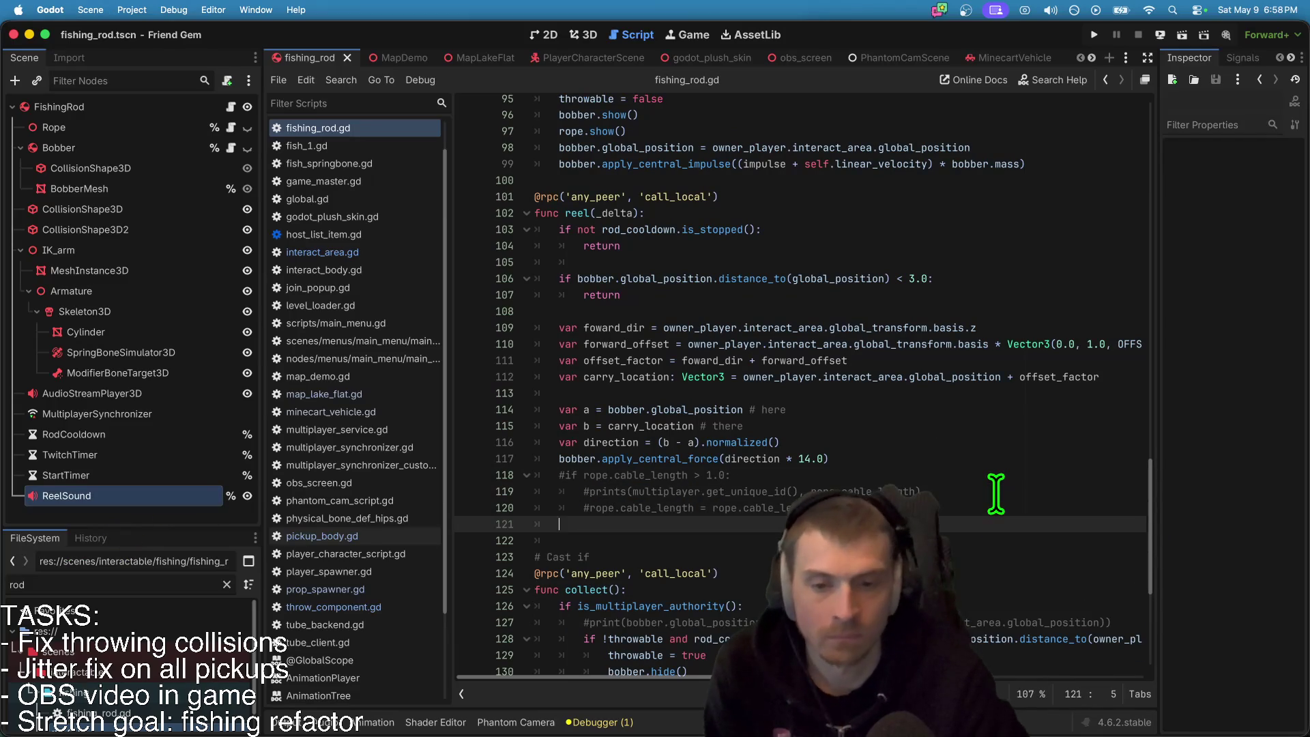
type("l(")
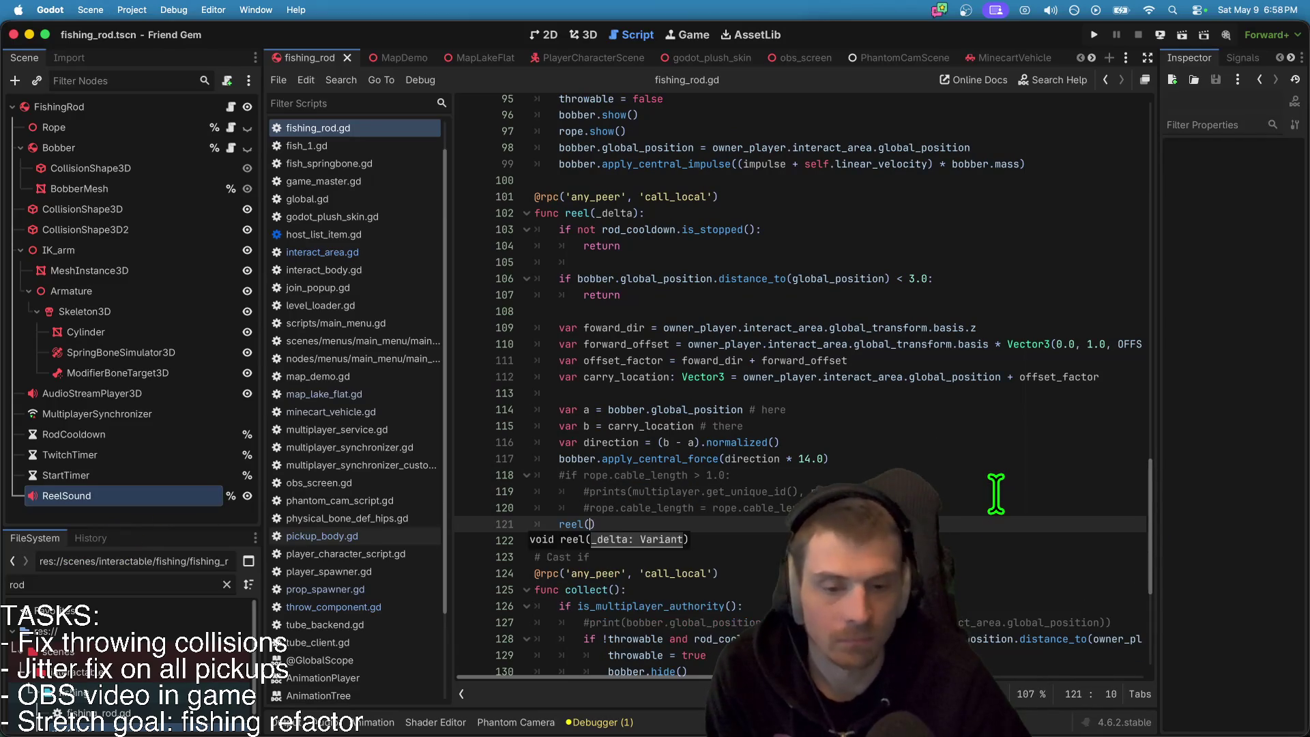
key("Return")
- Change the line 117 pull force to 8.0 and delete the temporary reel() call
left_click(875, 463)
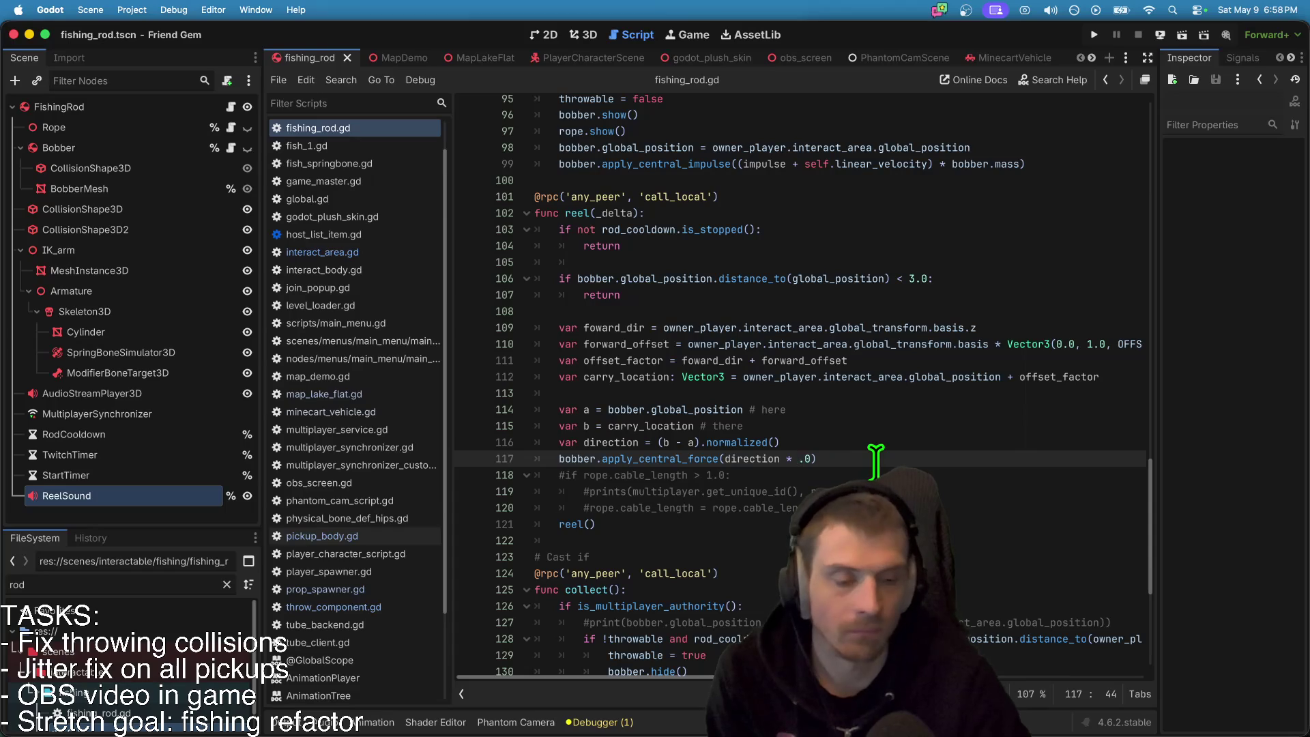
key("Down")
key("Down")
key("Down")
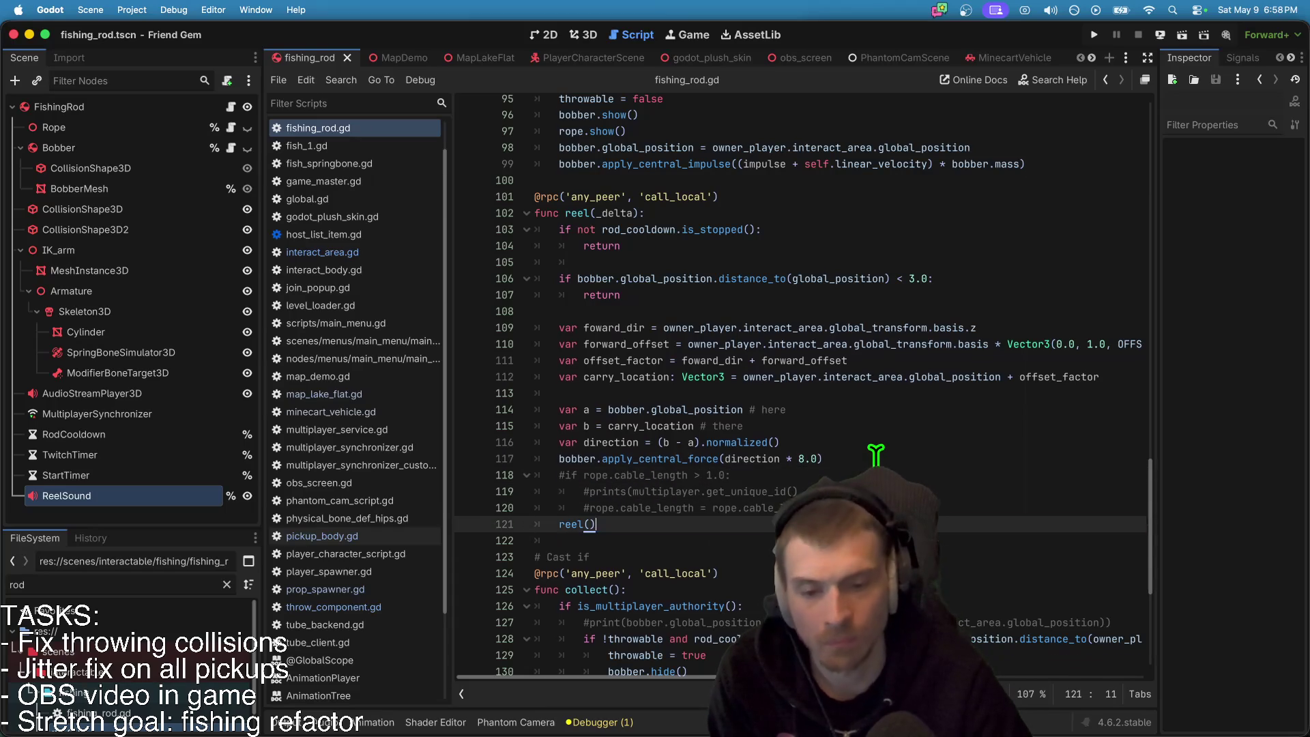
scroll(875, 457, "up", 1)
left_click(90, 505)
key("Up")
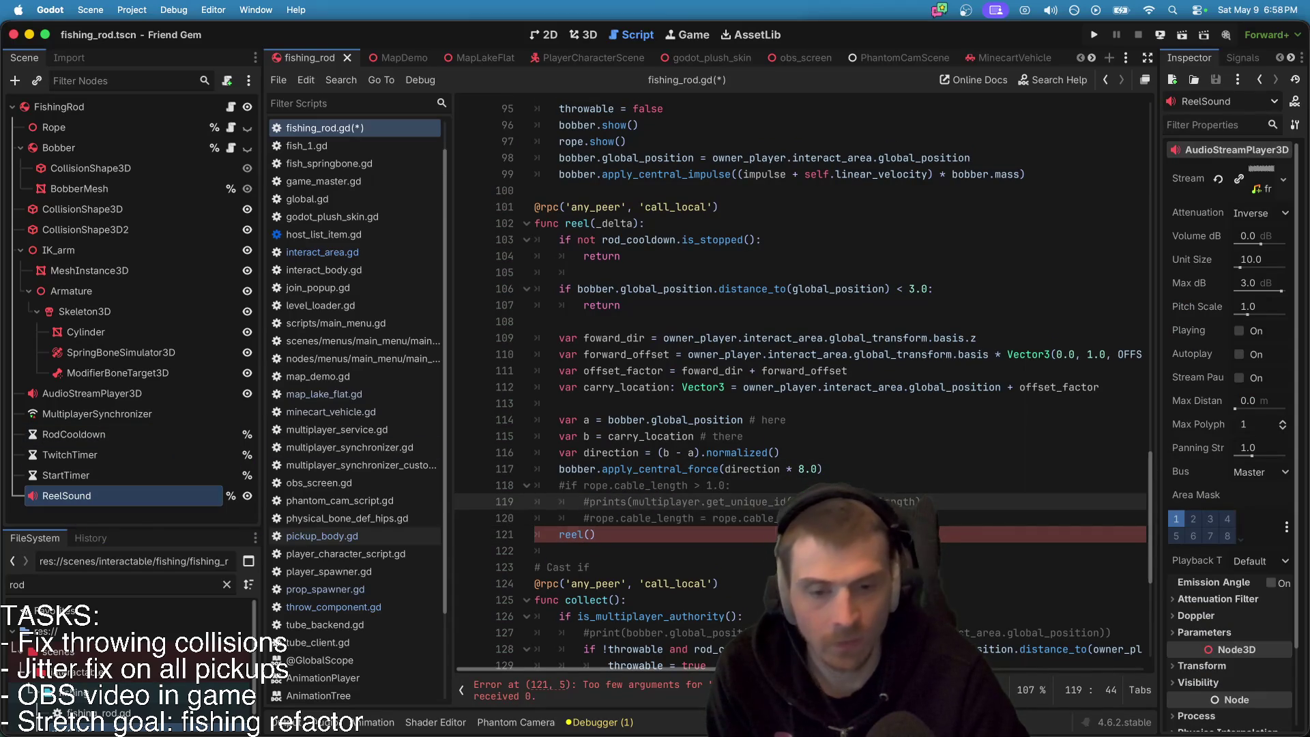
key("Down")
key("BackSpace")
key("BackSpace")
key("BackSpace")
type("l_s")
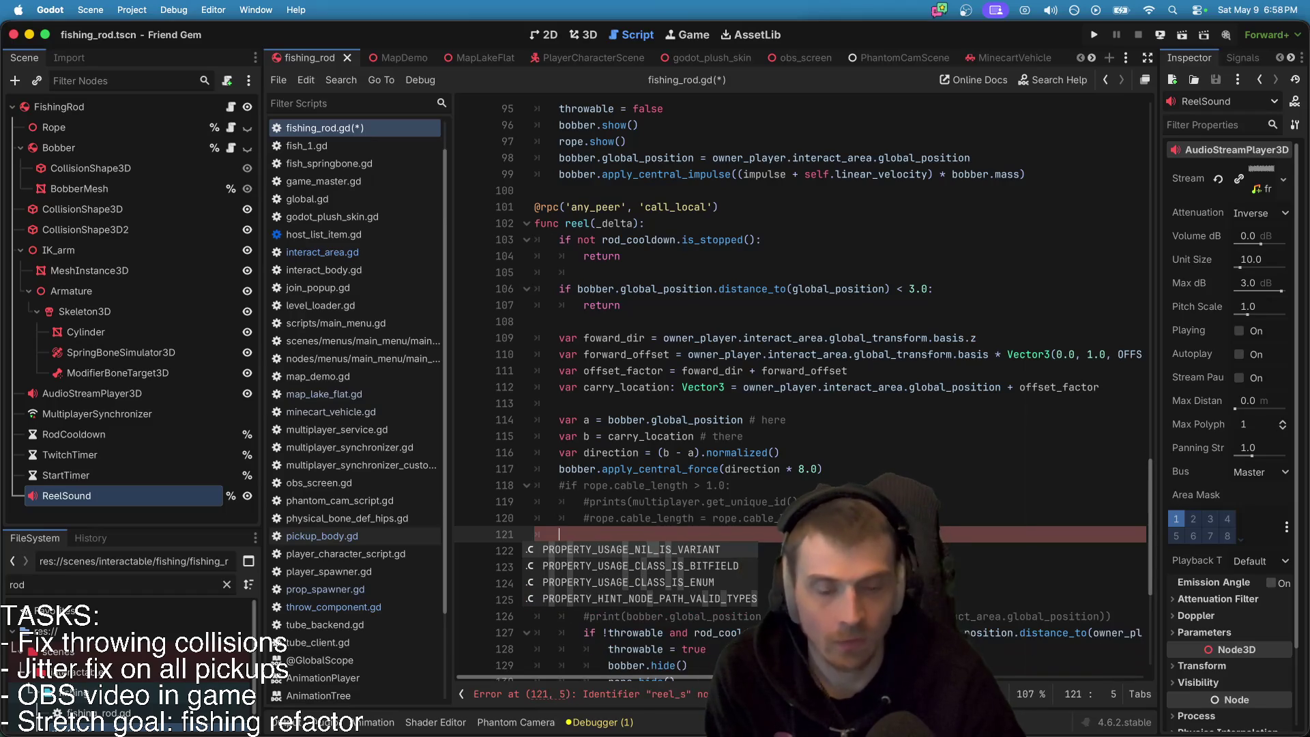
key("BackSpace")
key("BackSpace")
key("BackSpace")
scroll(798, 382, "up", 20)
scroll(873, 463, "up", 10)
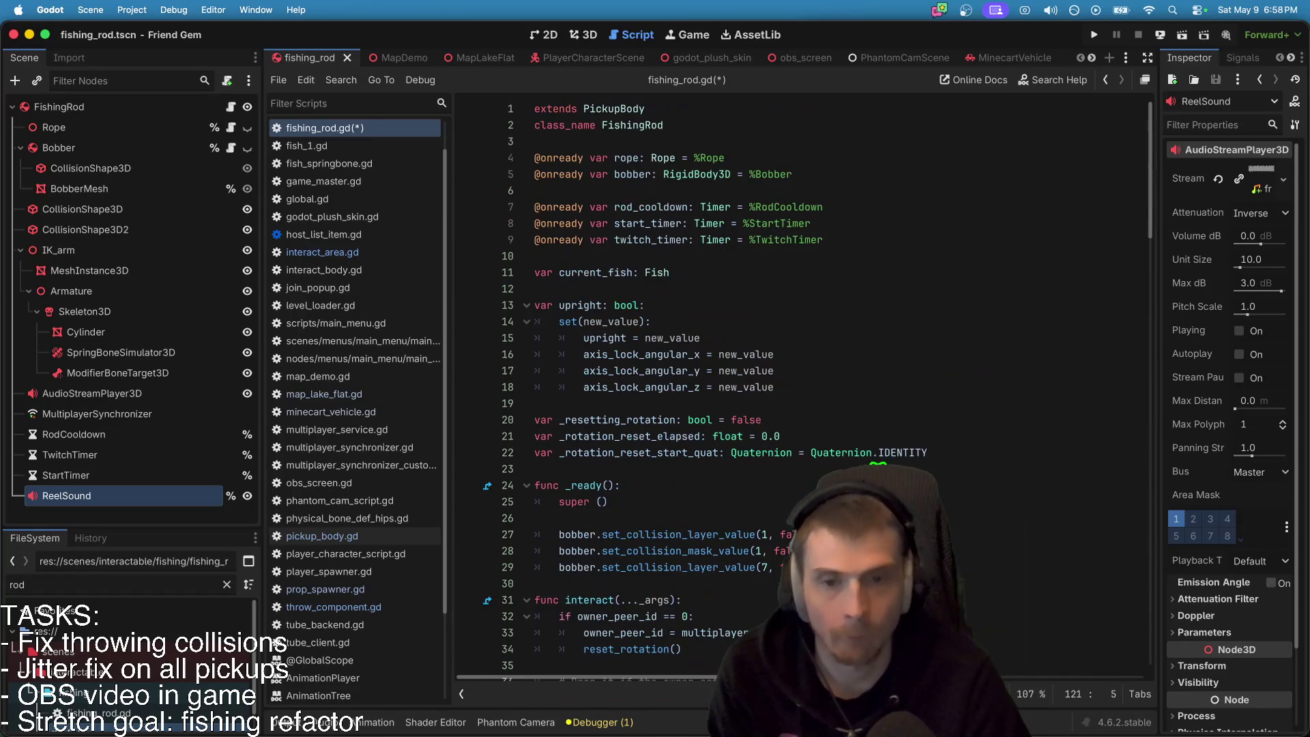
left_click(924, 287)
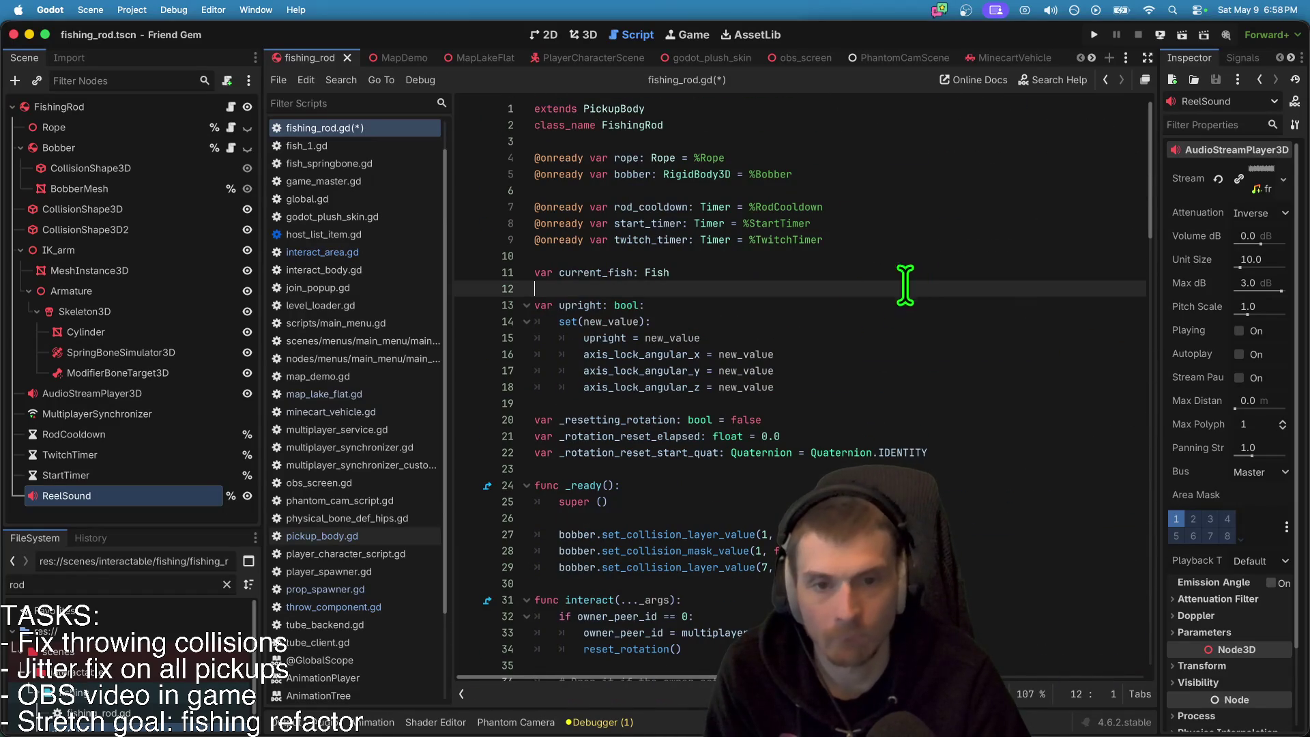
mouse_move(109, 502)
left_mouse_down()
mouse_move(862, 277)
mouse_move(877, 257)
left_mouse_up()
double_click(645, 257)
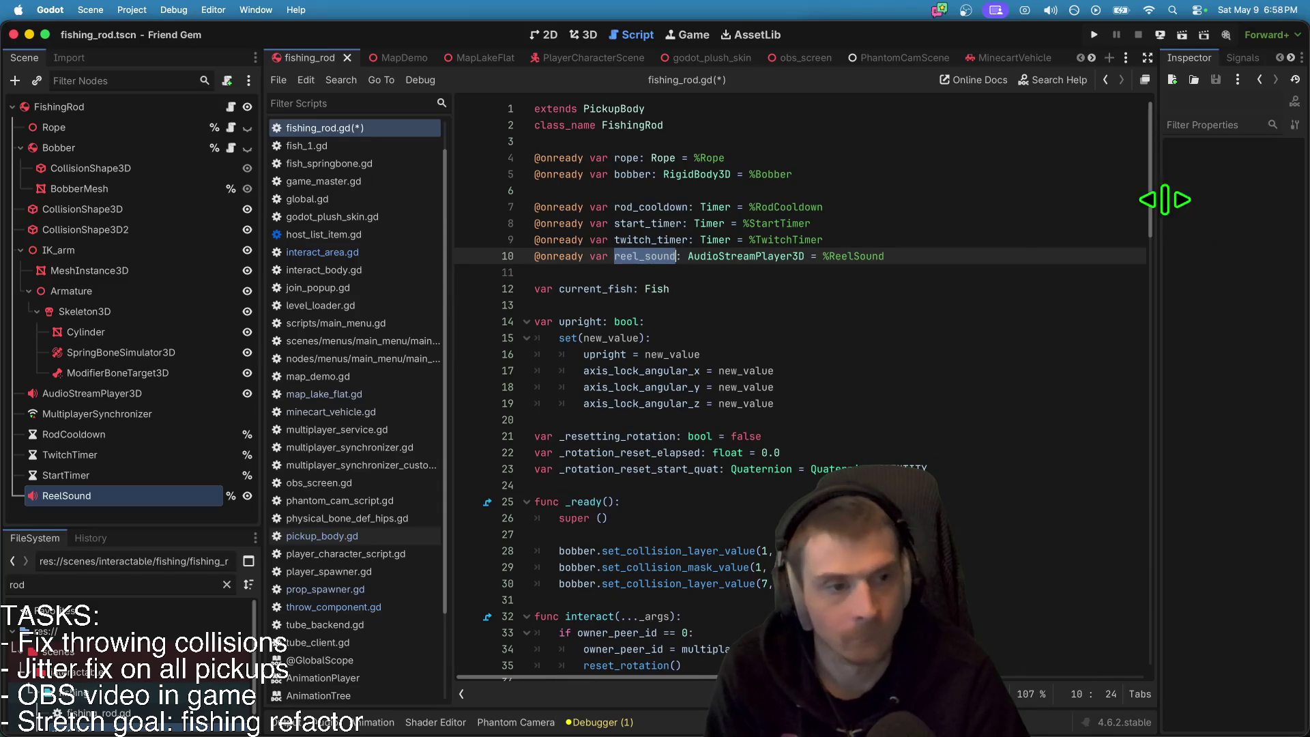
mouse_move(1154, 176)
left_mouse_down()
mouse_move(1167, 464)
mouse_move(1173, 412)
left_mouse_up()
left_click(963, 541)
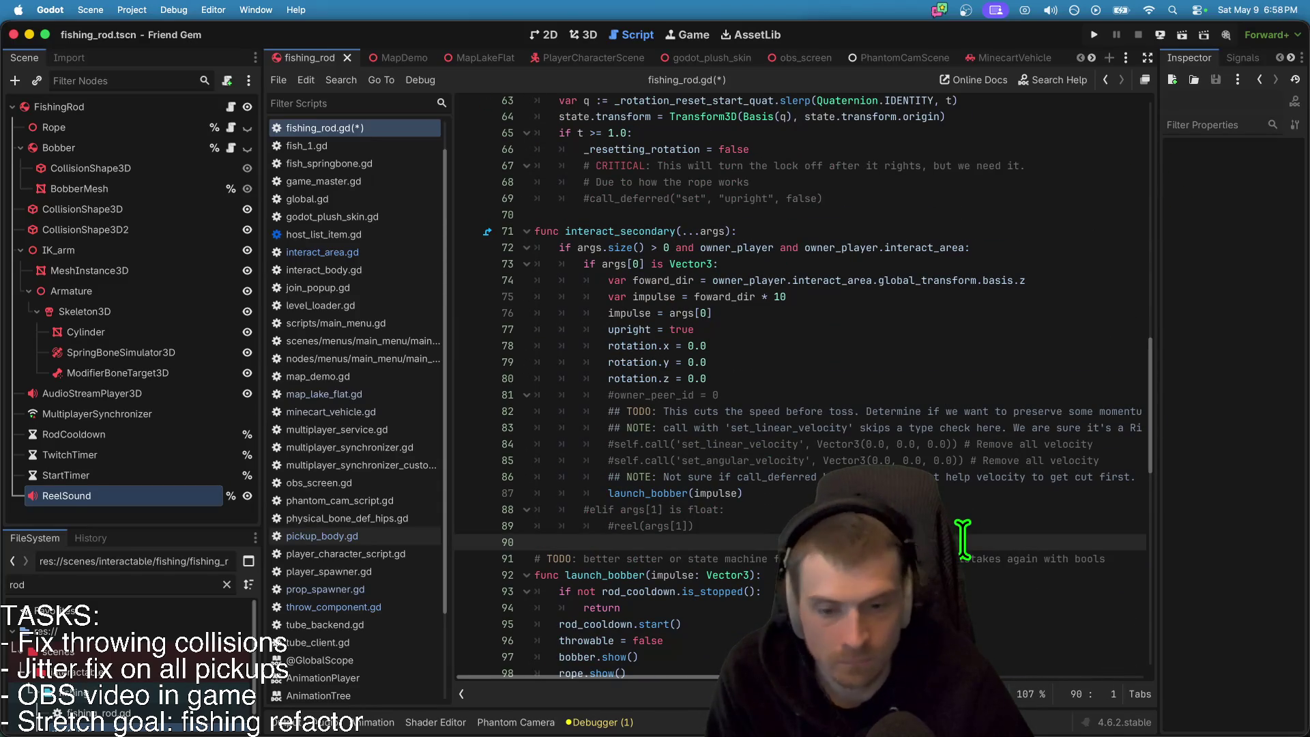
- Look over the launch_bobber function and the reel function on line 103
scroll(963, 539, "down", 4)
scroll(970, 506, "up", 8)
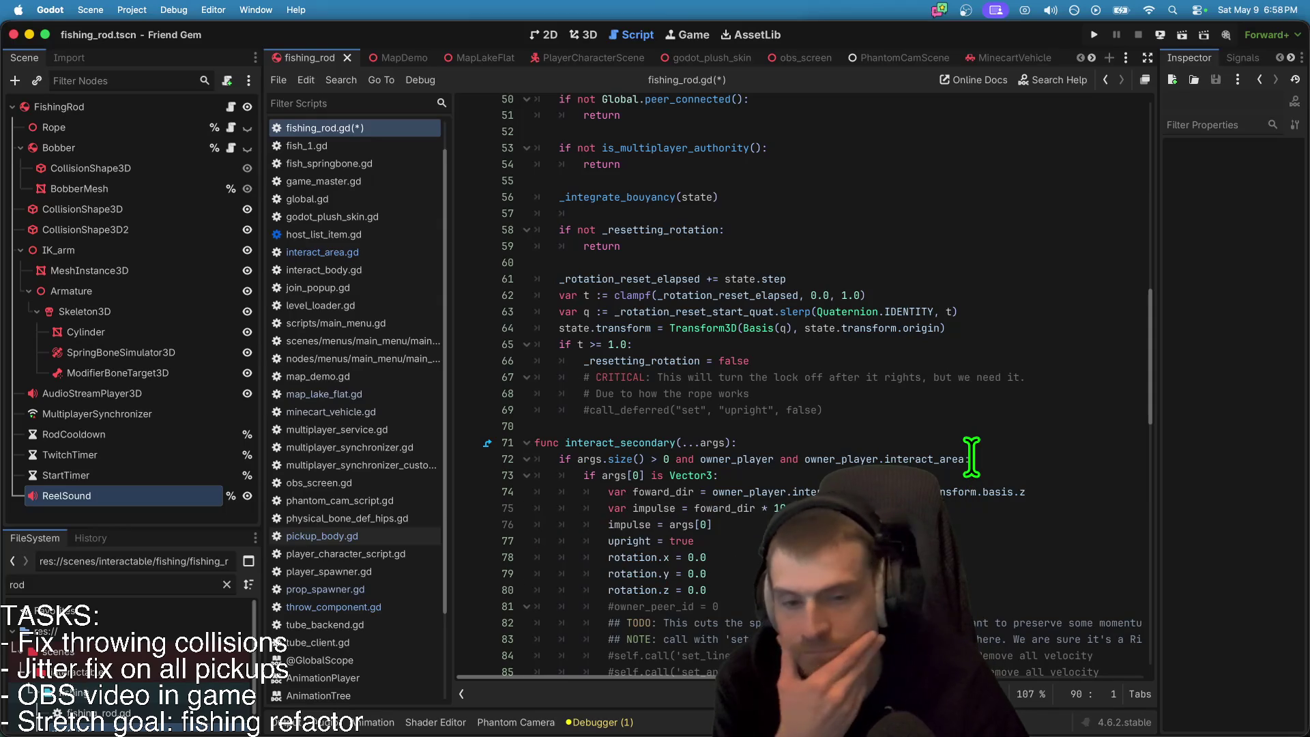
scroll(932, 392, "down", 7)
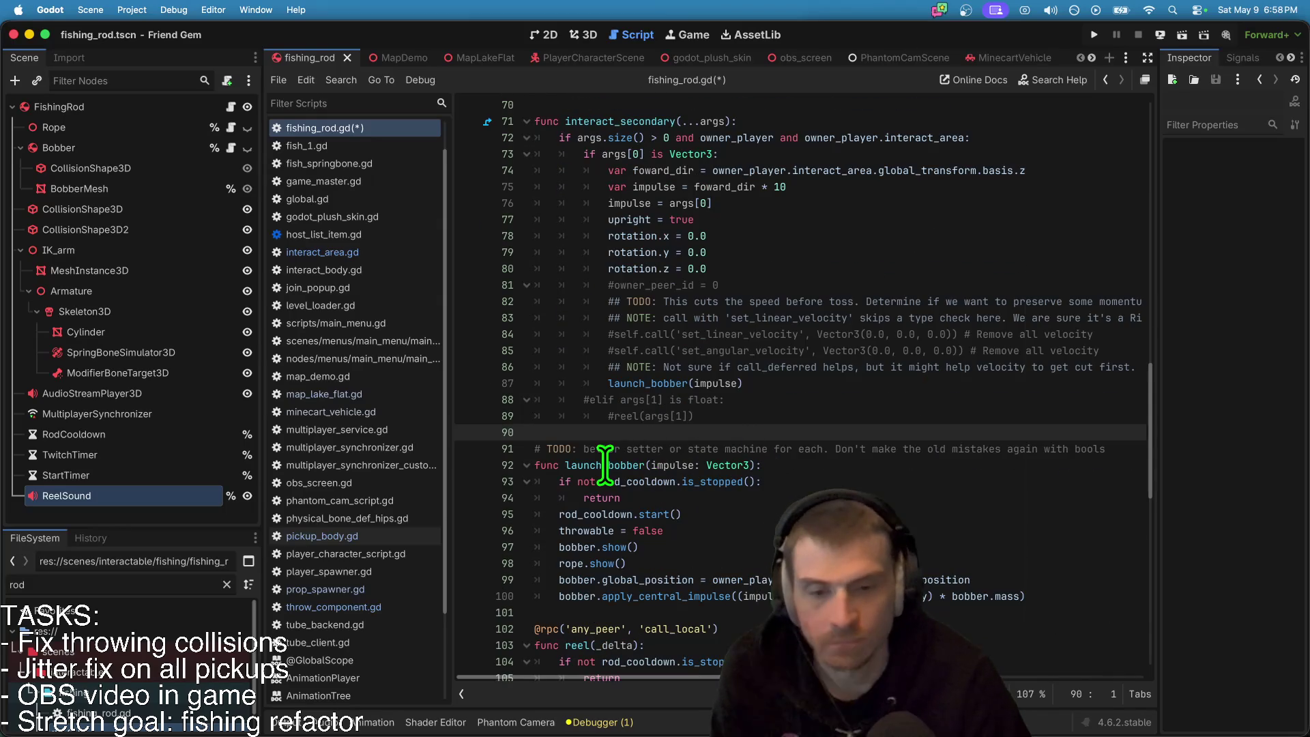
double_click(614, 466)
scroll(593, 538, "down", 1)
double_click(576, 627)
- Review the rest of fishing_rod.gd, then run the project with Cmd+B
scroll(891, 491, "up", 15)
scroll(892, 491, "down", 10)
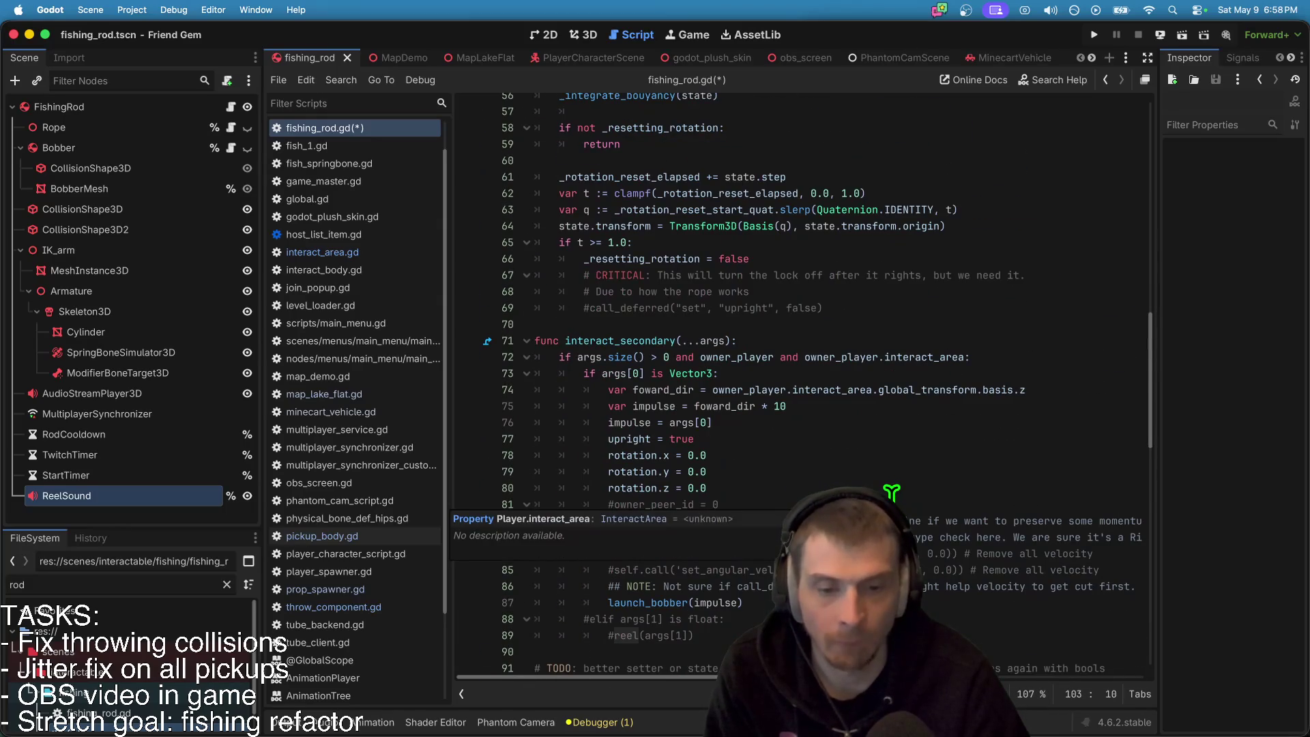
scroll(891, 491, "up", 10)
scroll(892, 491, "down", 10)
scroll(891, 491, "down", 3)
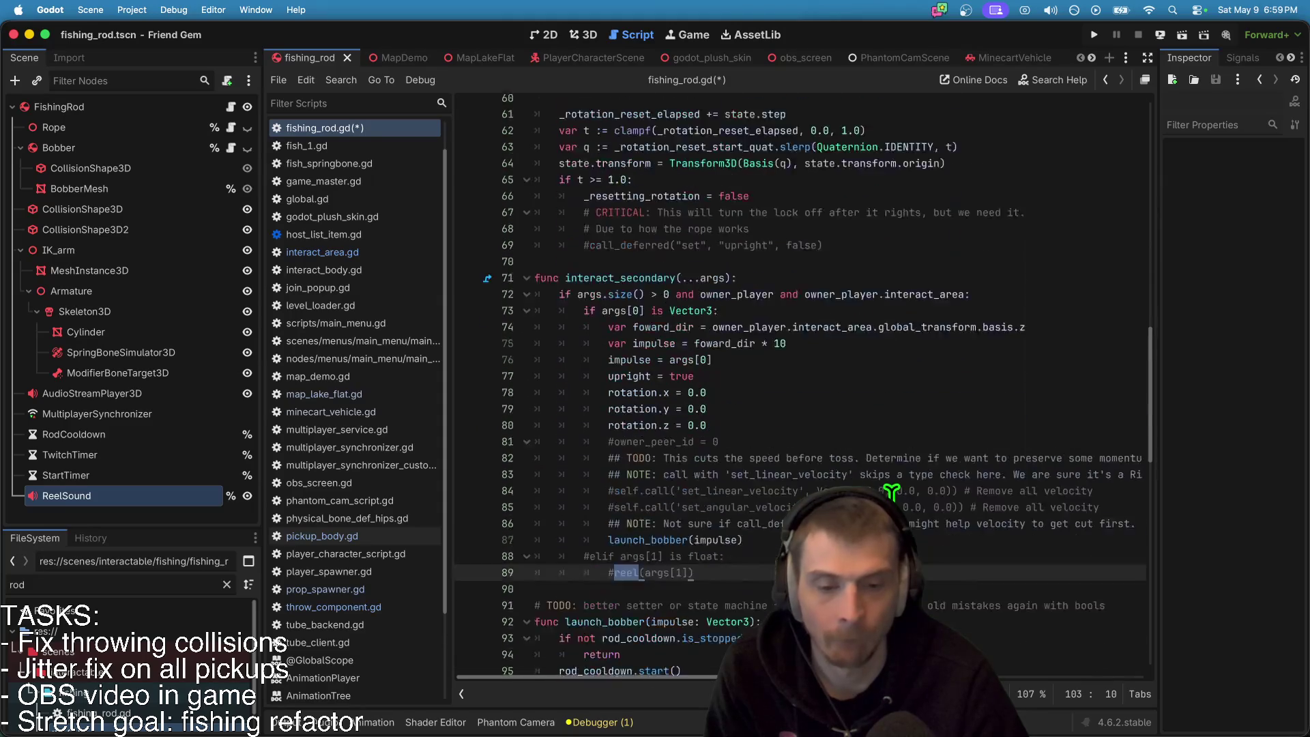
scroll(890, 491, "down", 7)
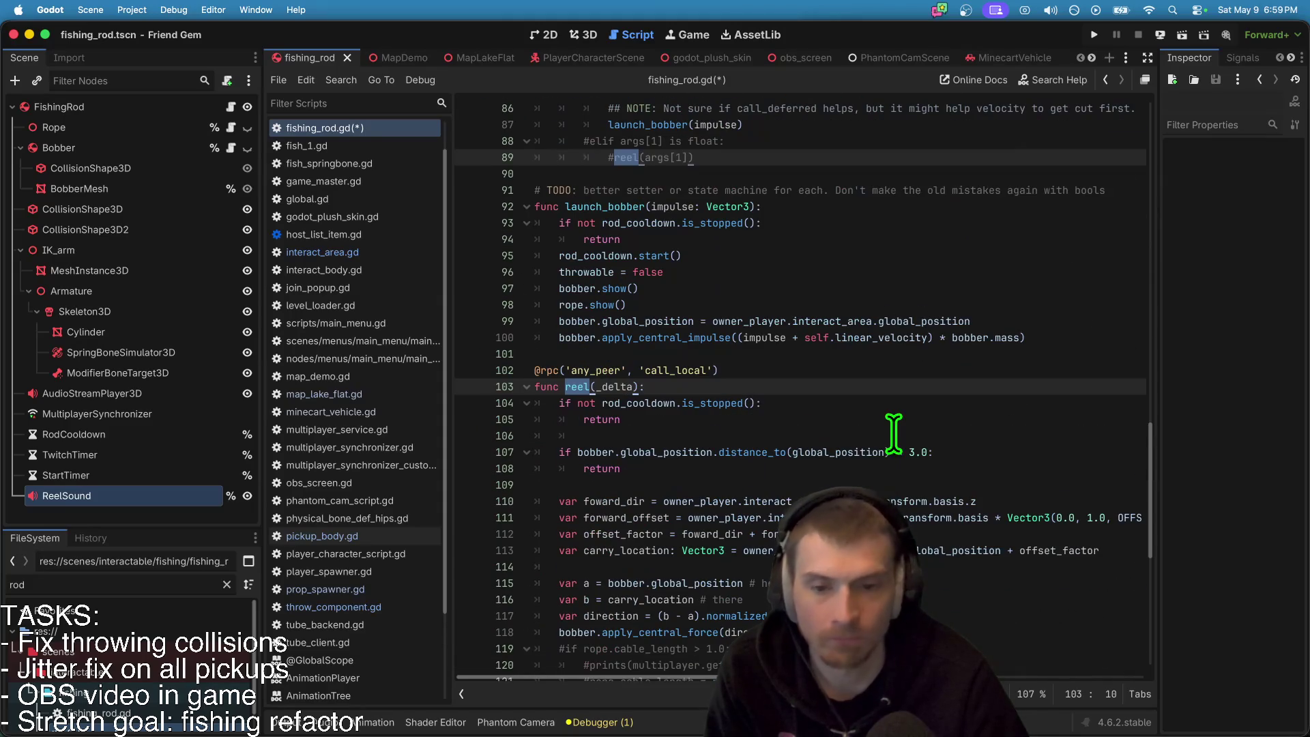
scroll(880, 421, "up", 15)
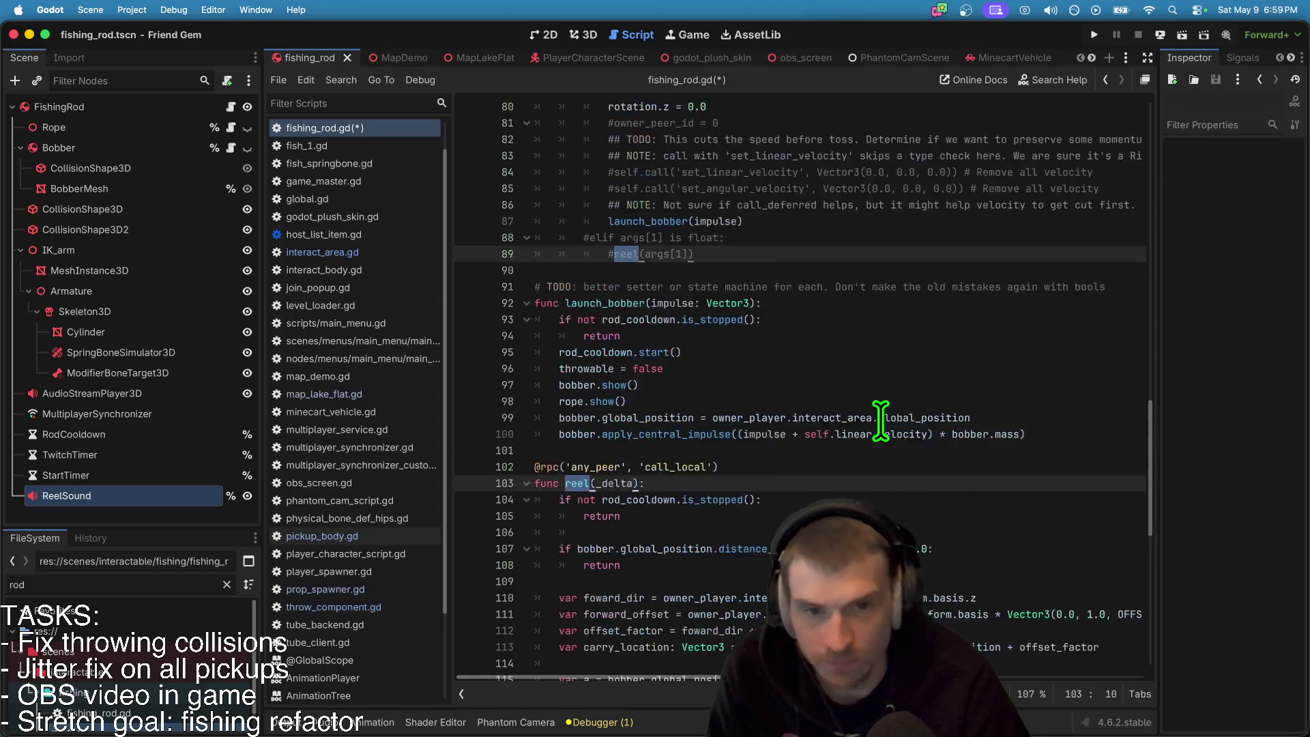
scroll(880, 418, "up", 9)
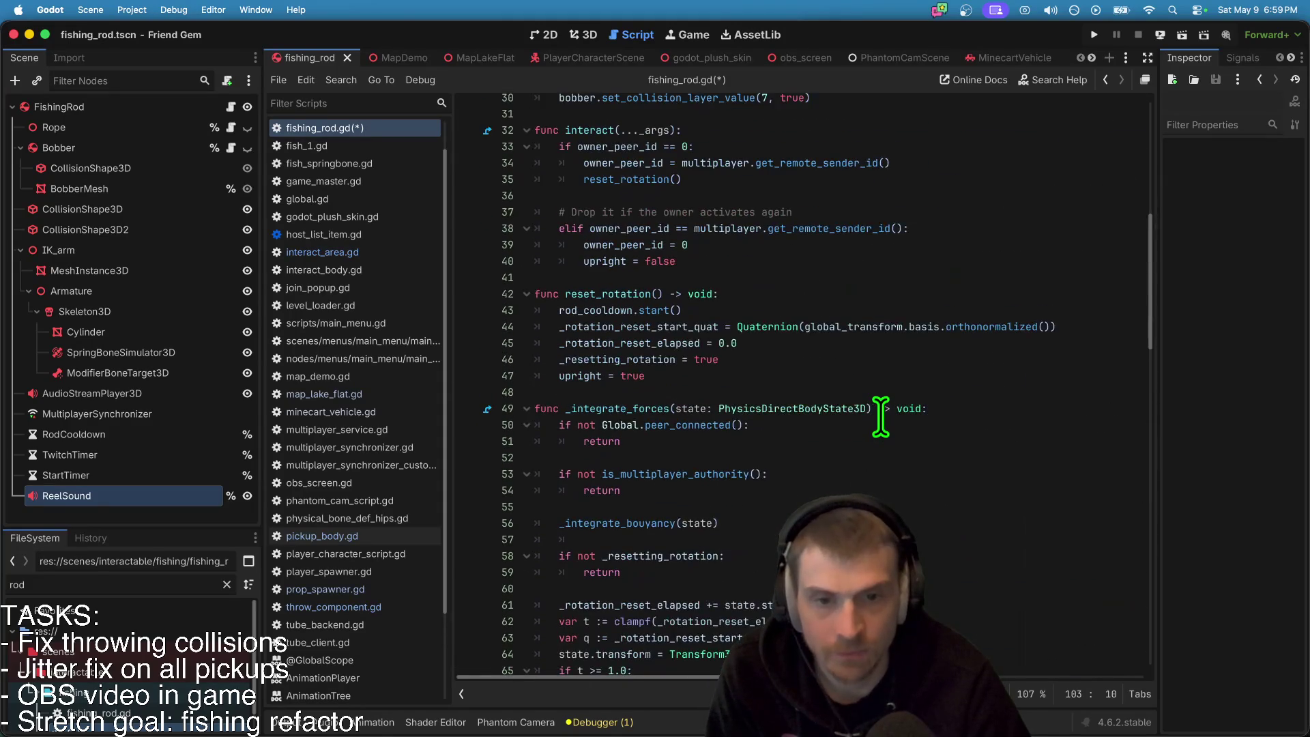
scroll(876, 412, "up", 5)
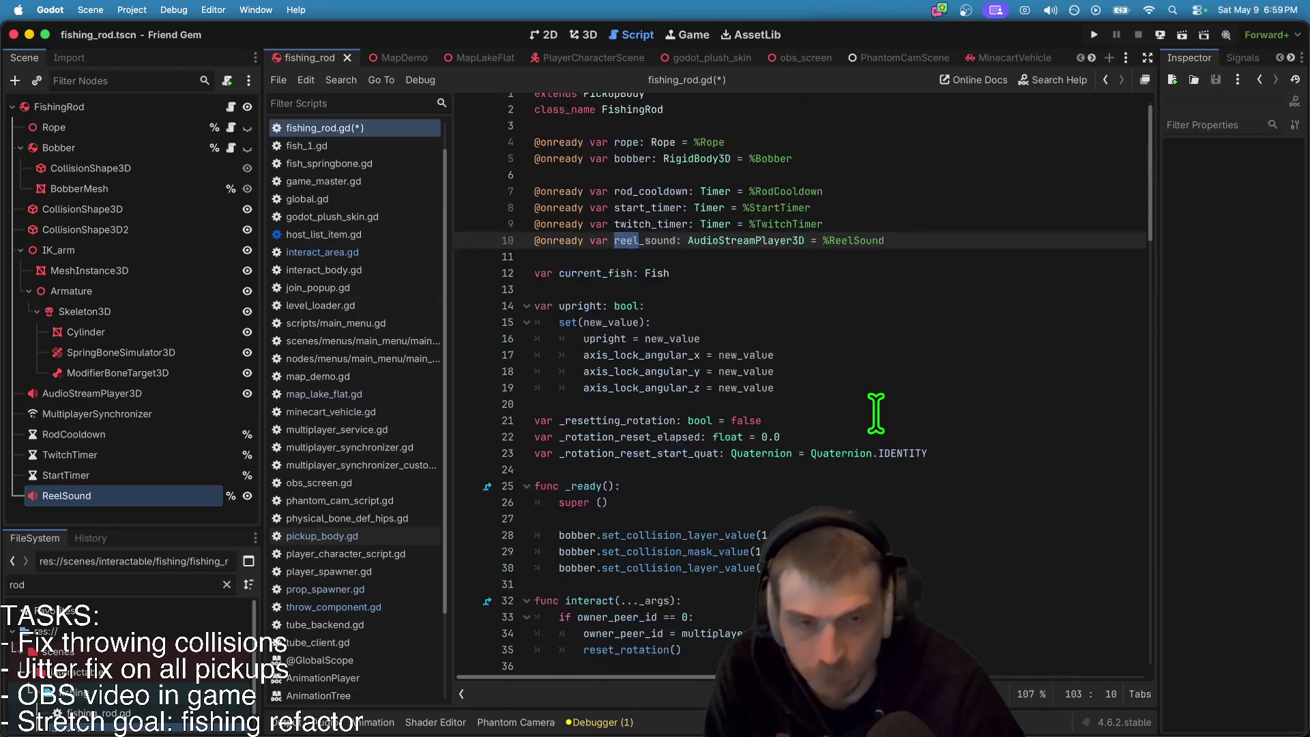
scroll(876, 413, "down", 15)
scroll(876, 413, "down", 20)
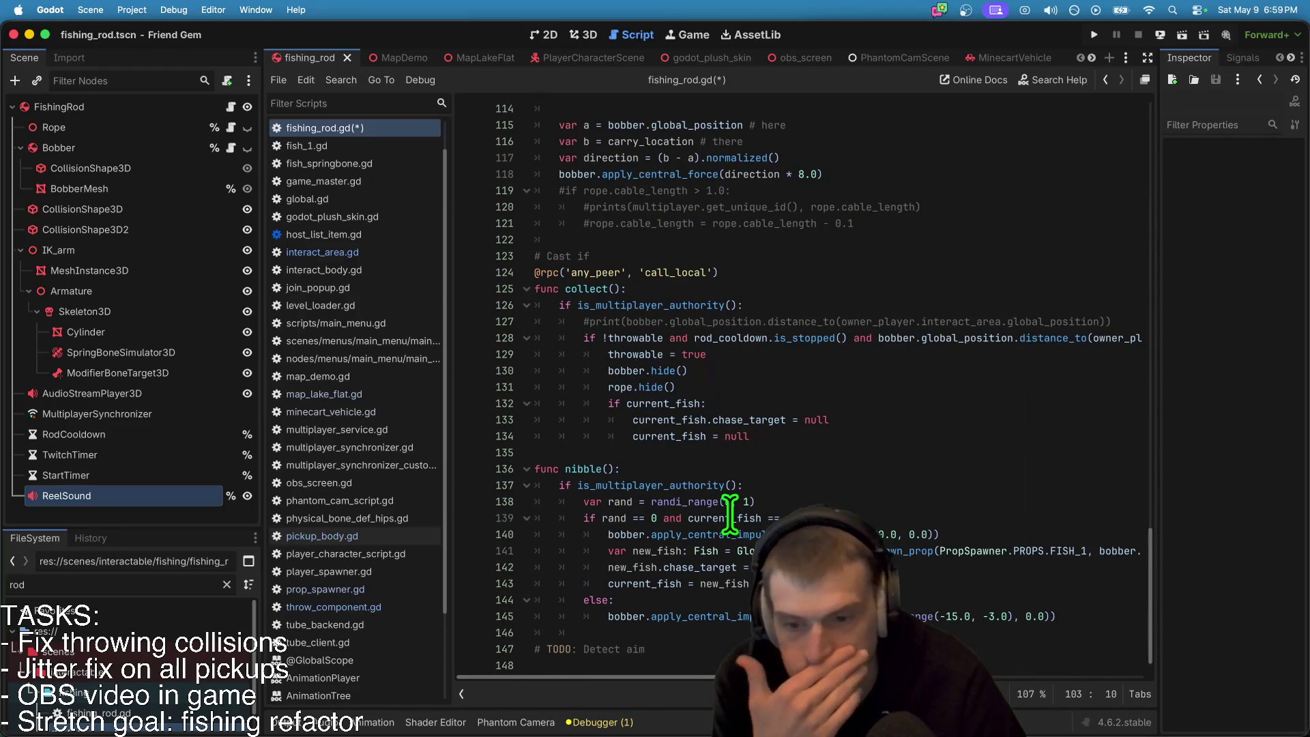
scroll(678, 459, "up", 11)
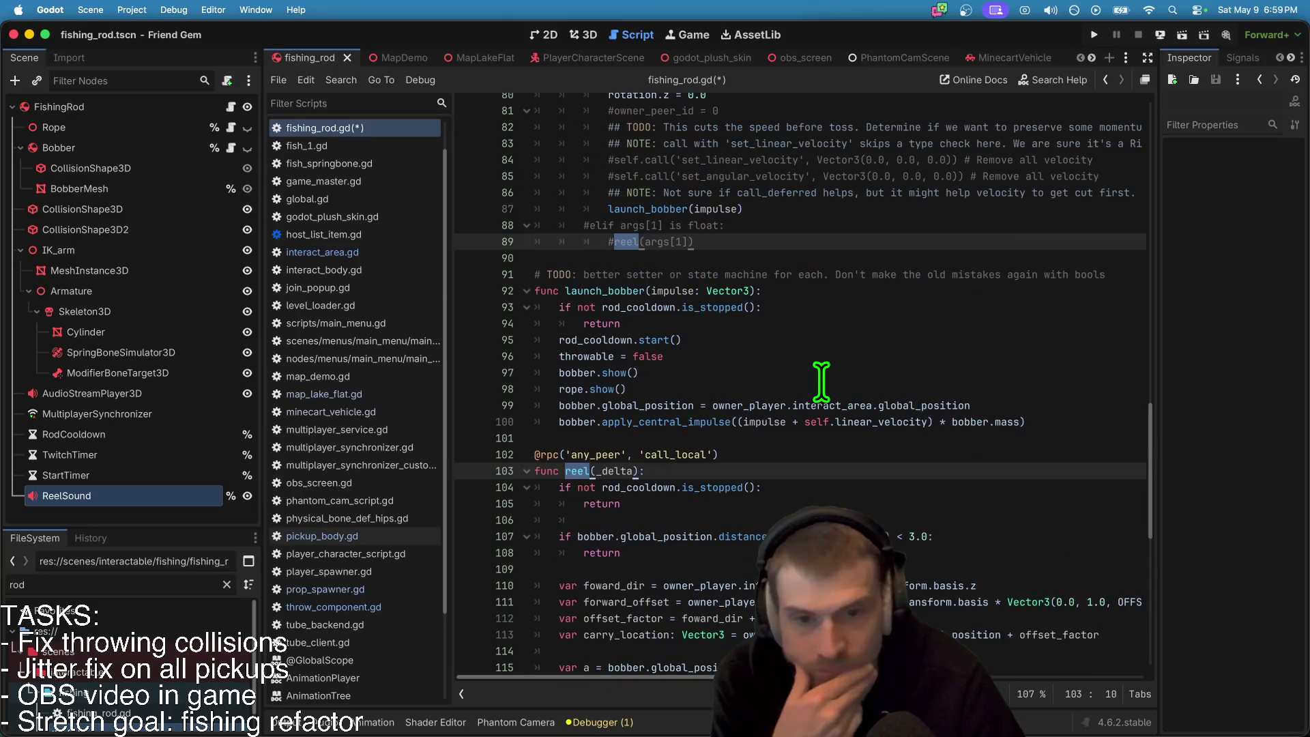
scroll(888, 247, "up", 3)
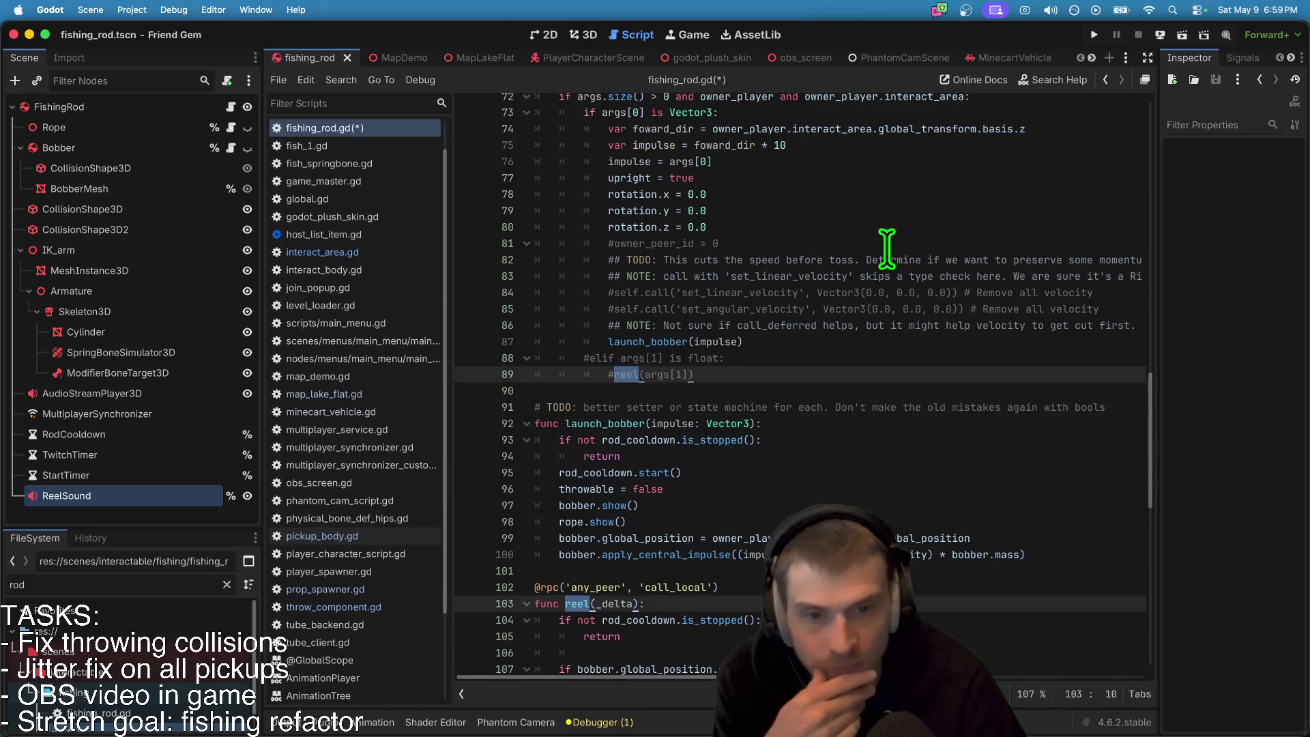
scroll(886, 248, "up", 1)
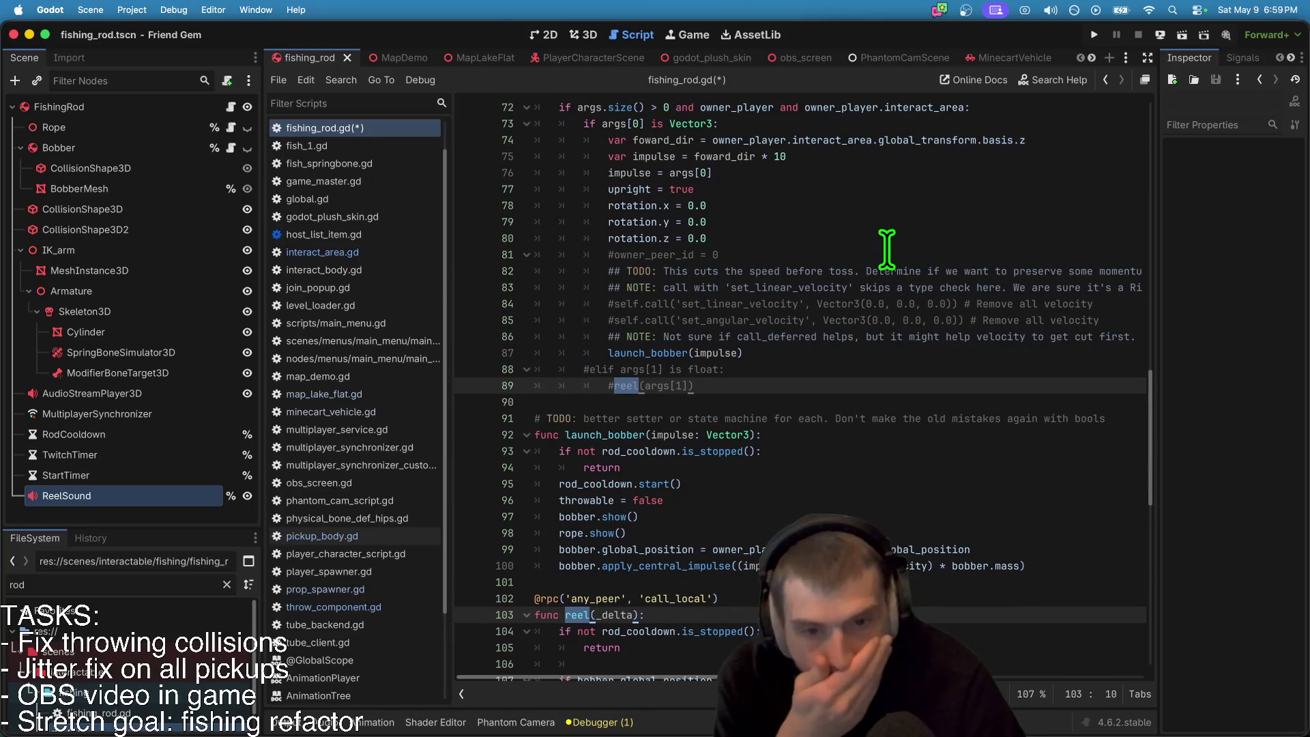
scroll(885, 250, "down", 5)
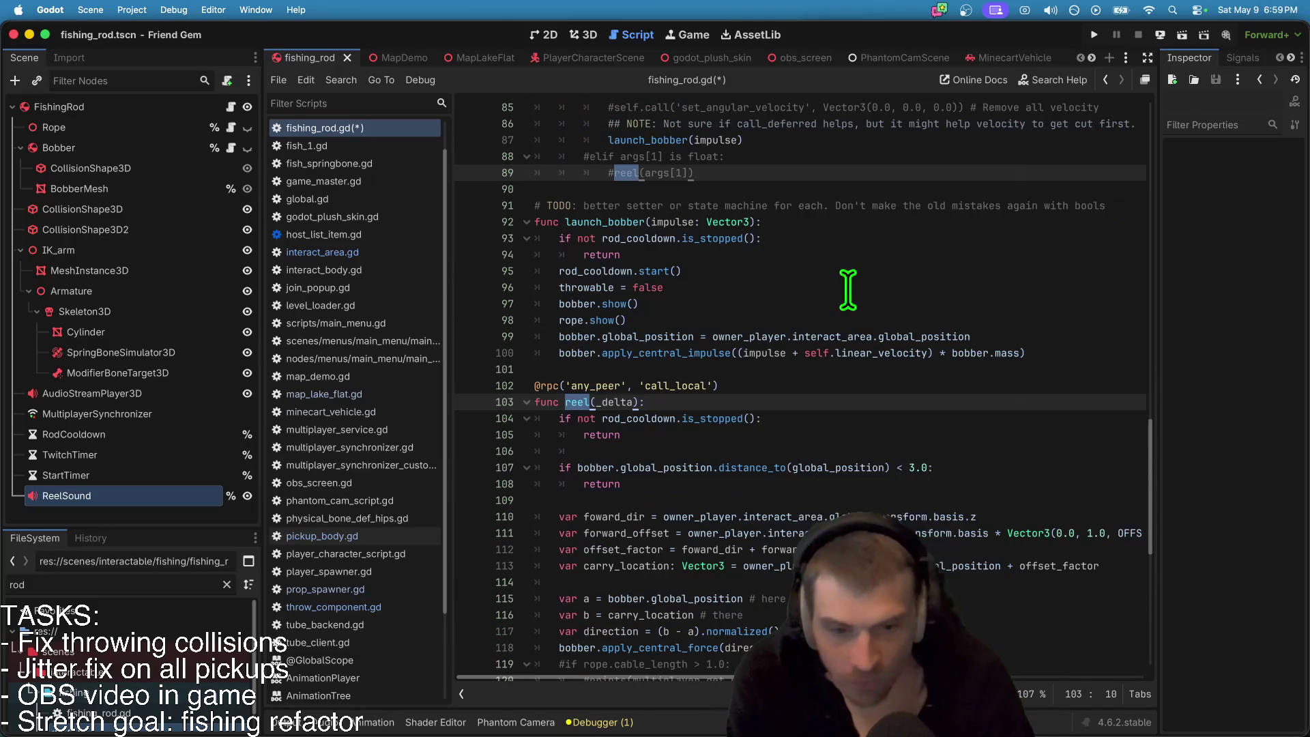
scroll(770, 488, "down", 2)
scroll(651, 443, "down", 1)
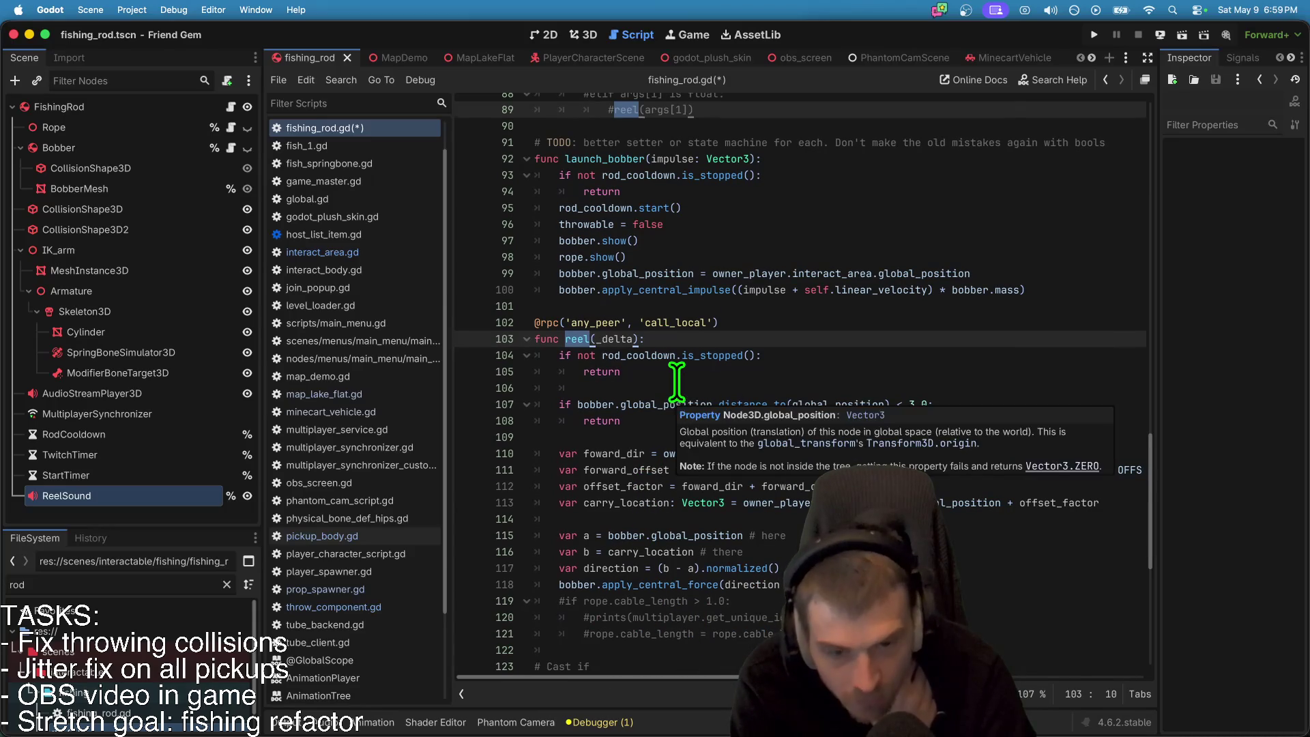
scroll(672, 401, "down", 1)
scroll(833, 293, "up", 3)
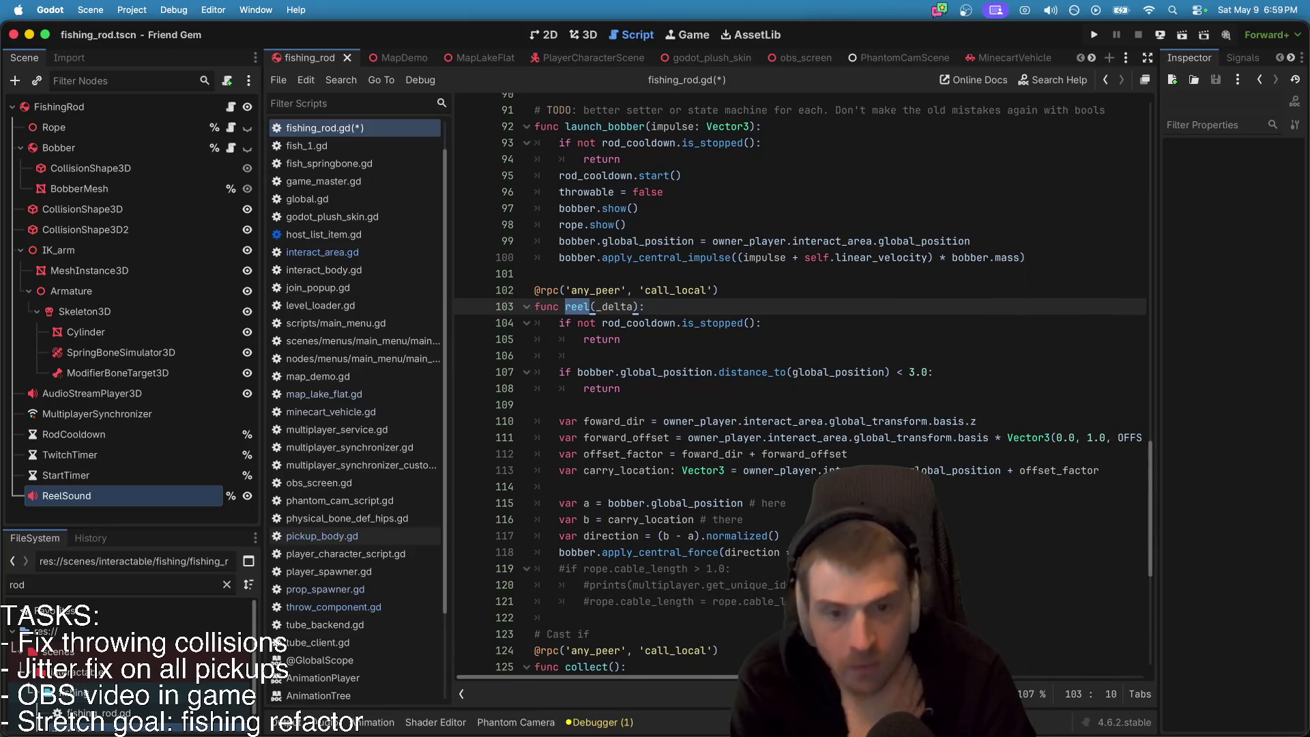
scroll(894, 170, "up", 5)
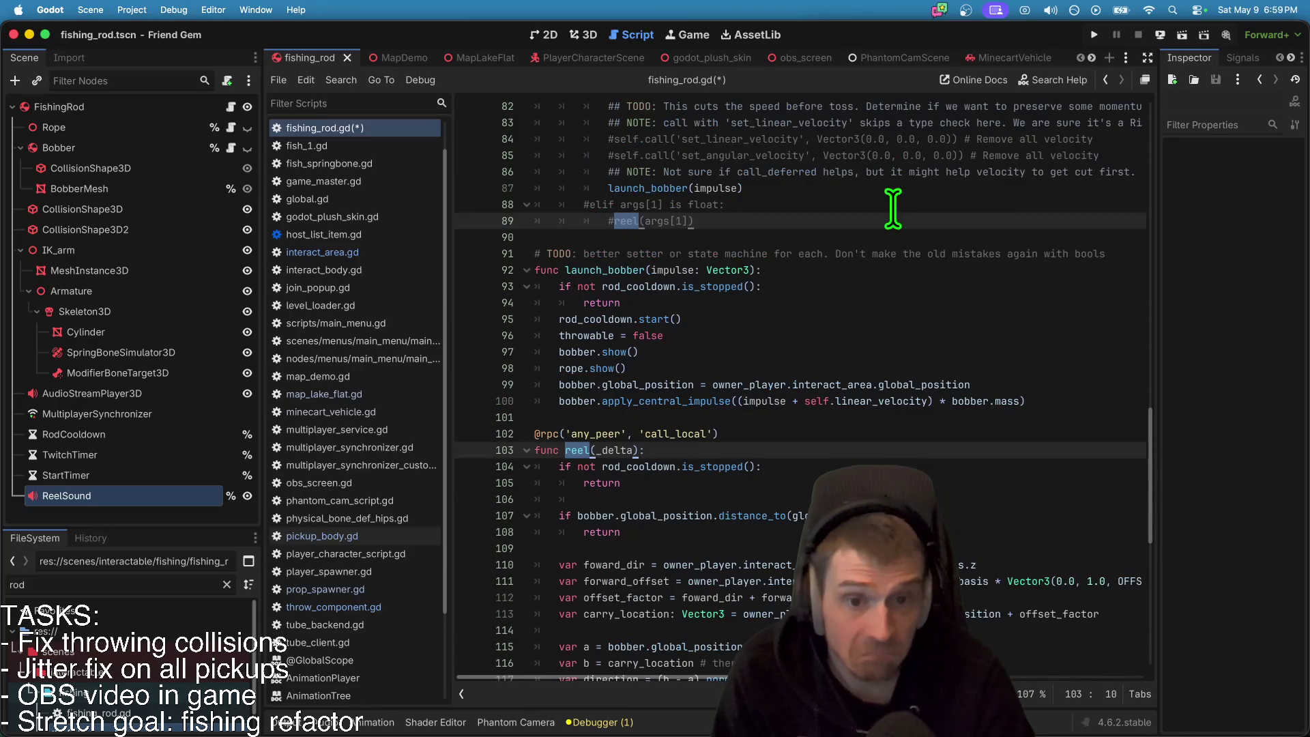
key("super+b")
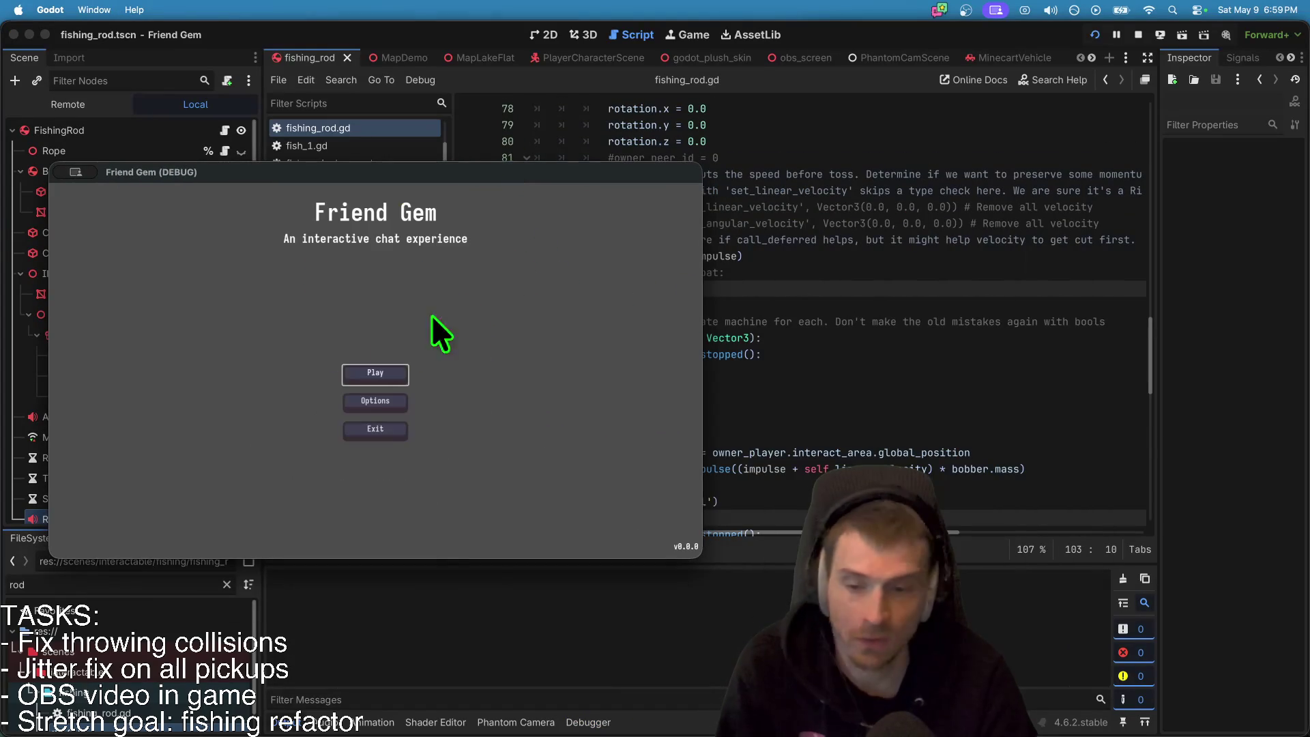
- From the game's main menu, refresh the game list and join the listed session
left_click(372, 368)
left_click(410, 362)
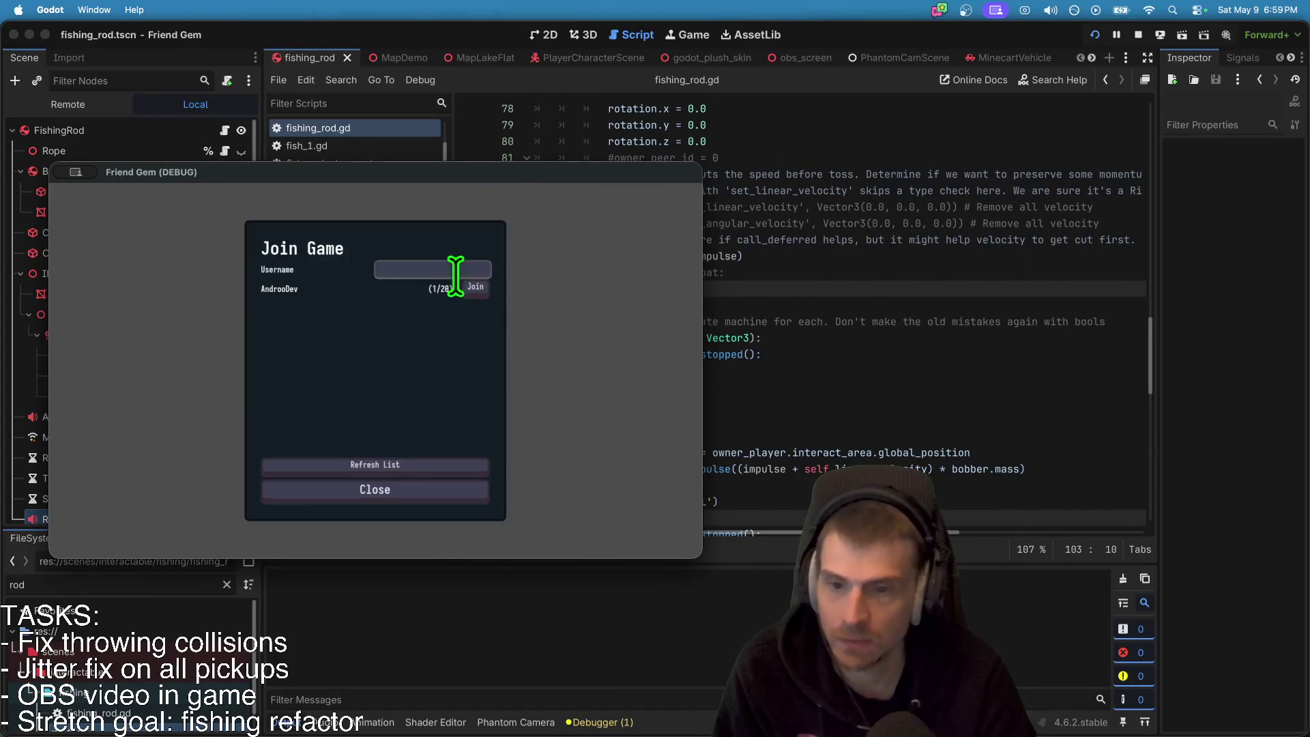
left_click(407, 464)
left_click(471, 285)
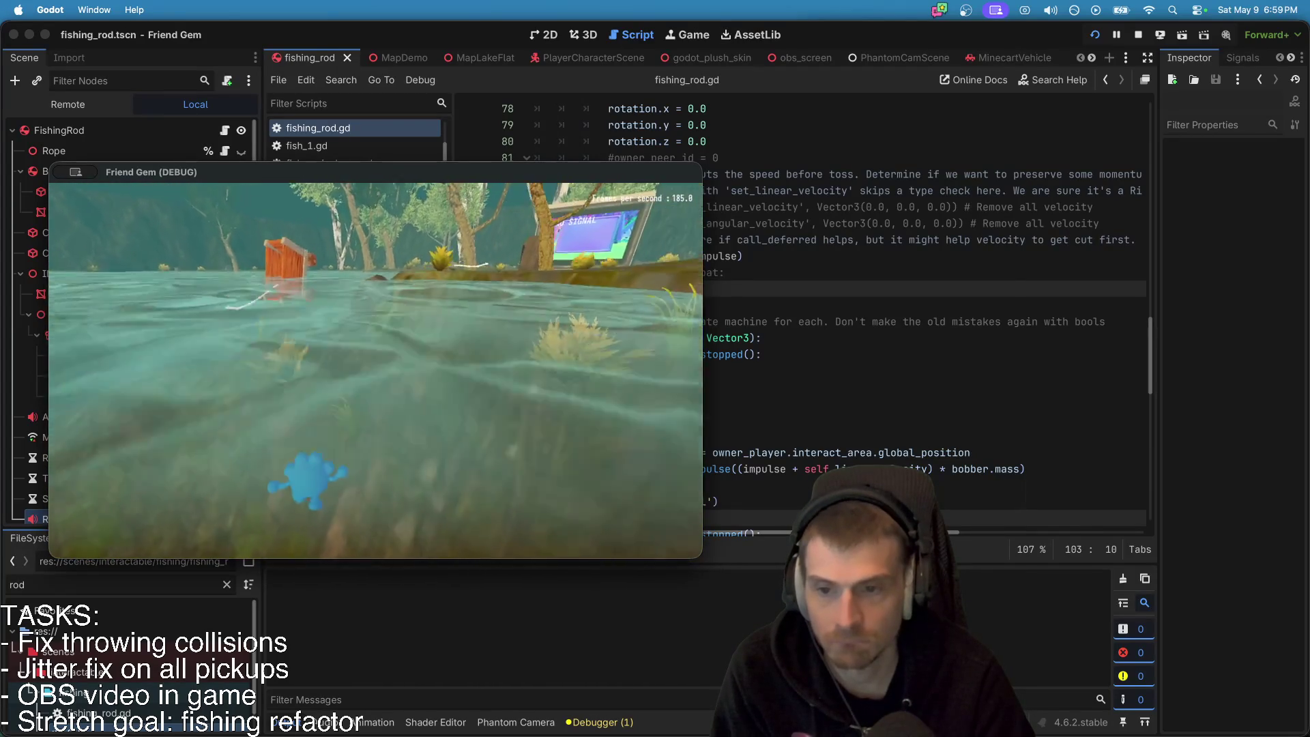
- Walk to the fishing rod, pick it up, cast the bobber, and return to Godot
key("w")
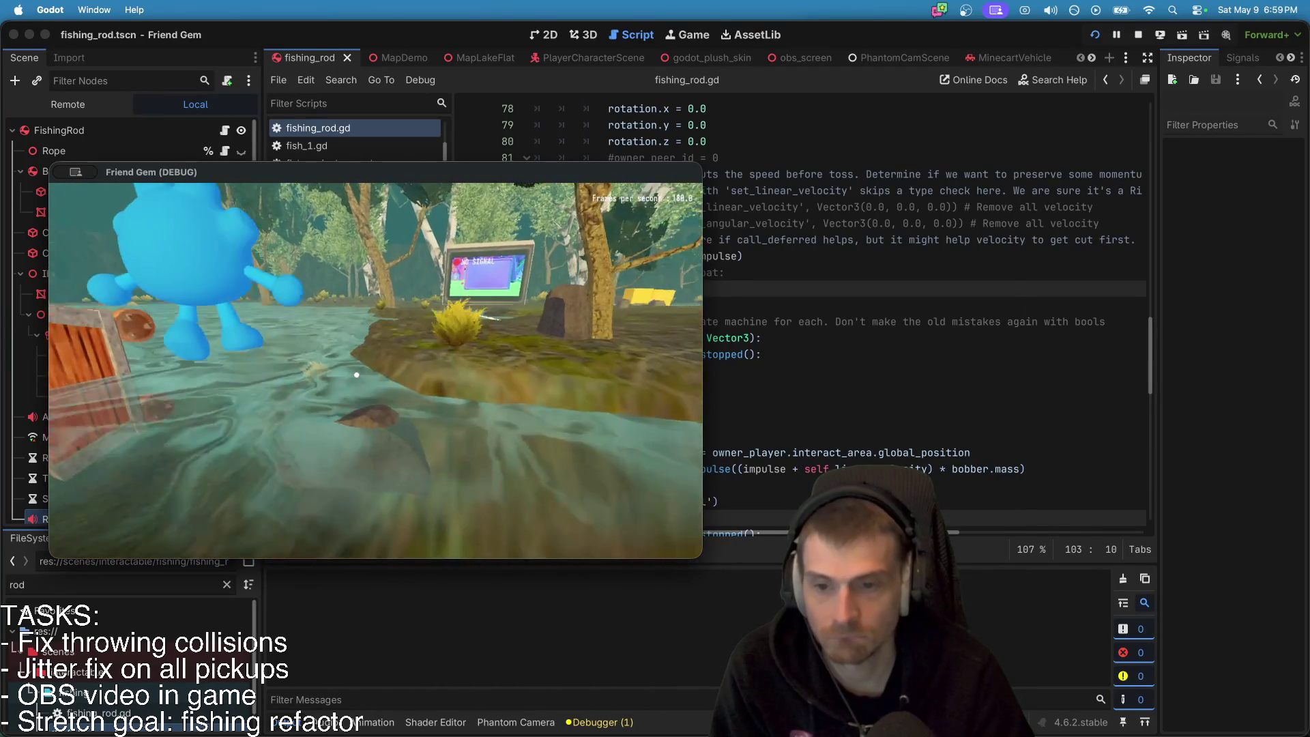
key("w")
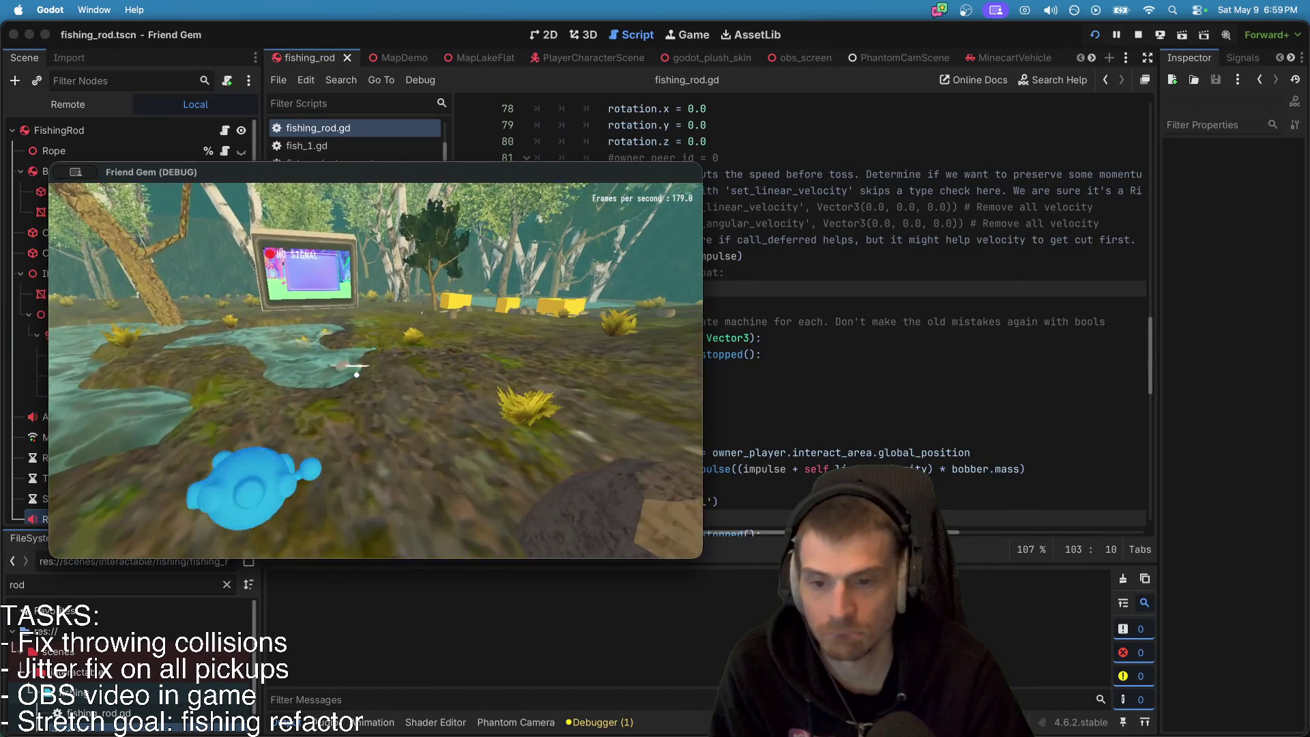
key("e")
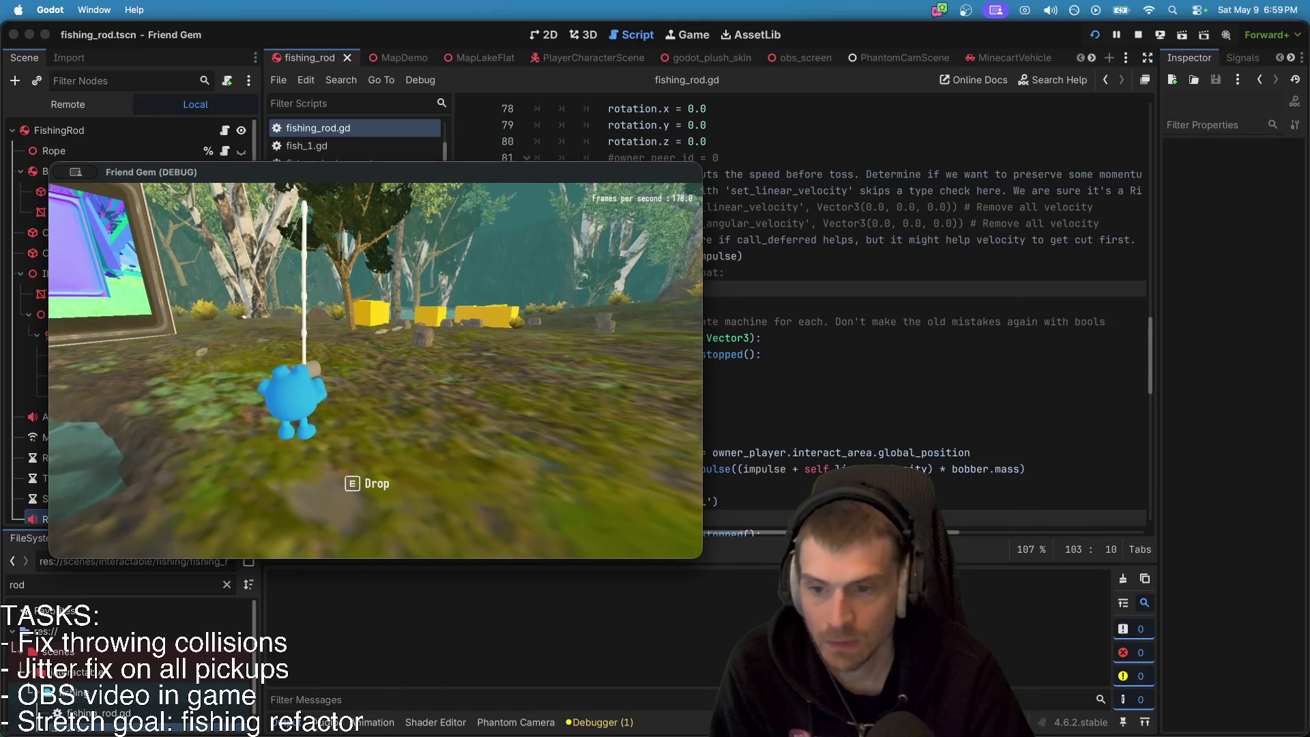
key("w")
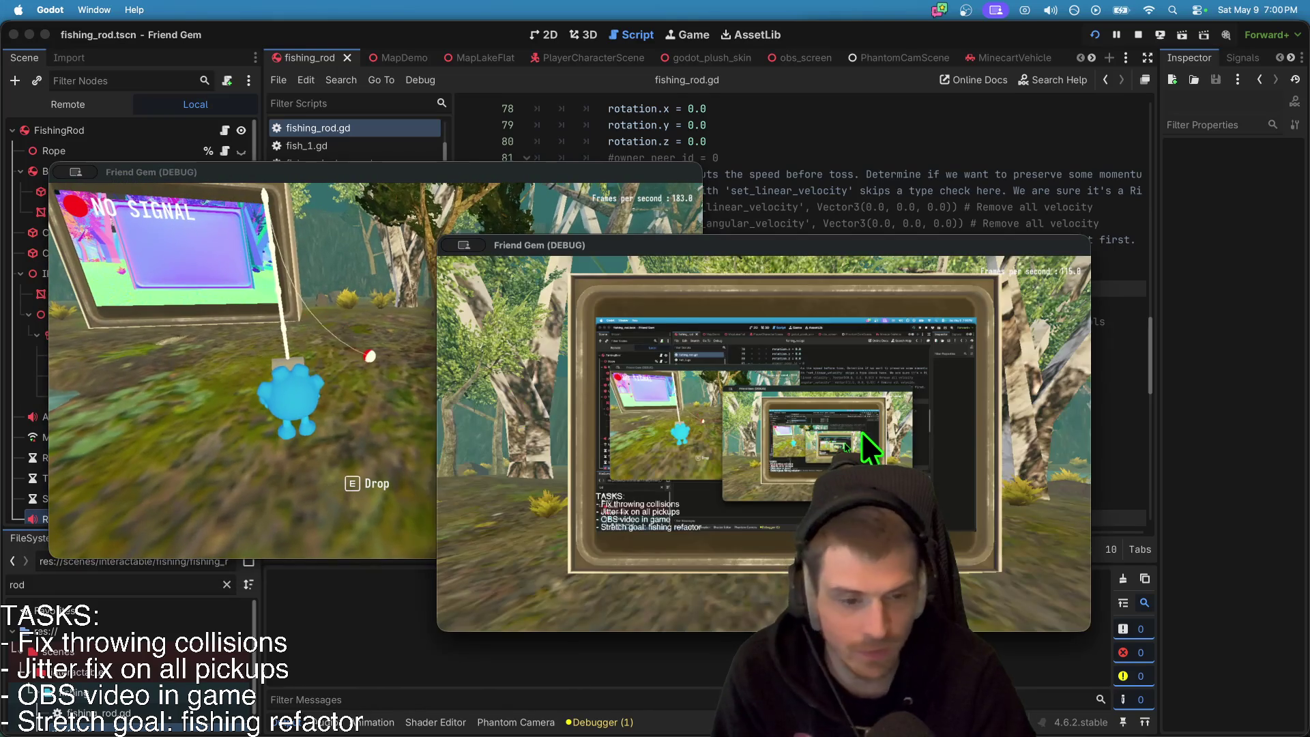
key("super+Tab")
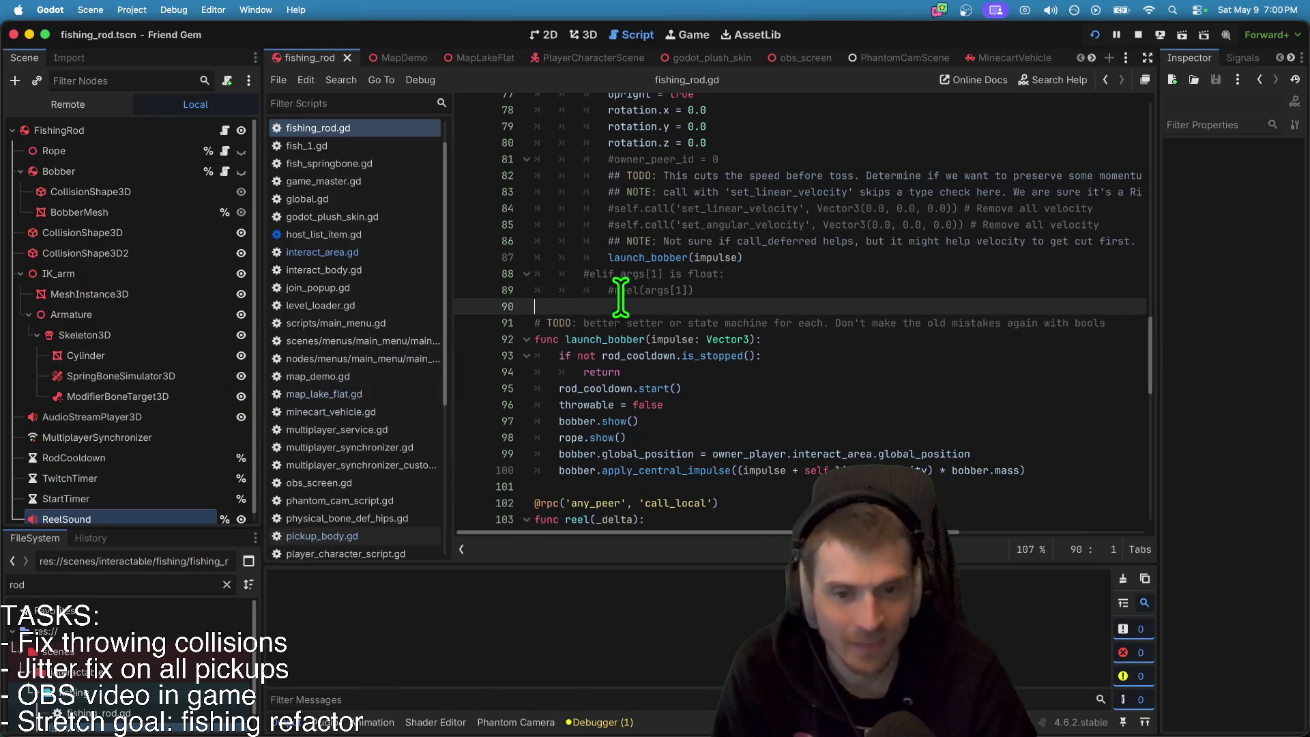
double_click(620, 290)
scroll(848, 393, "down", 3)
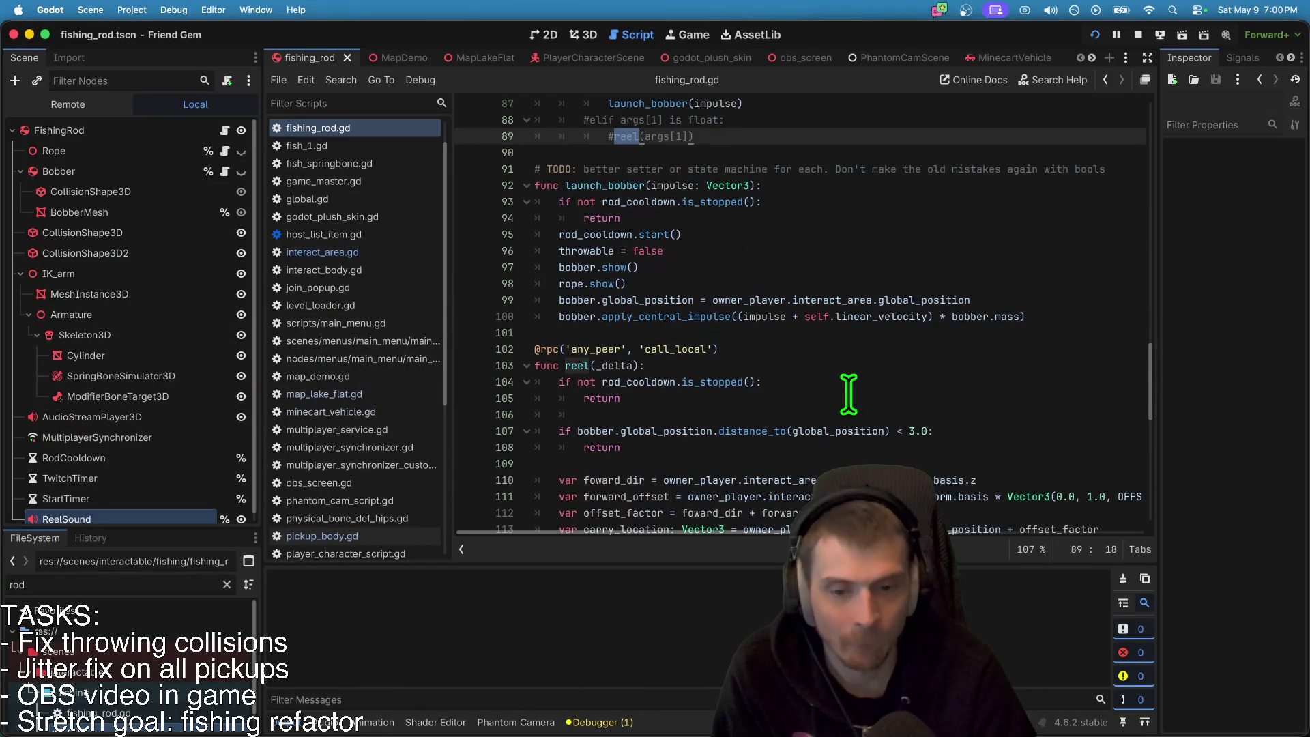
double_click(575, 366)
key("ctrl+shift+f")
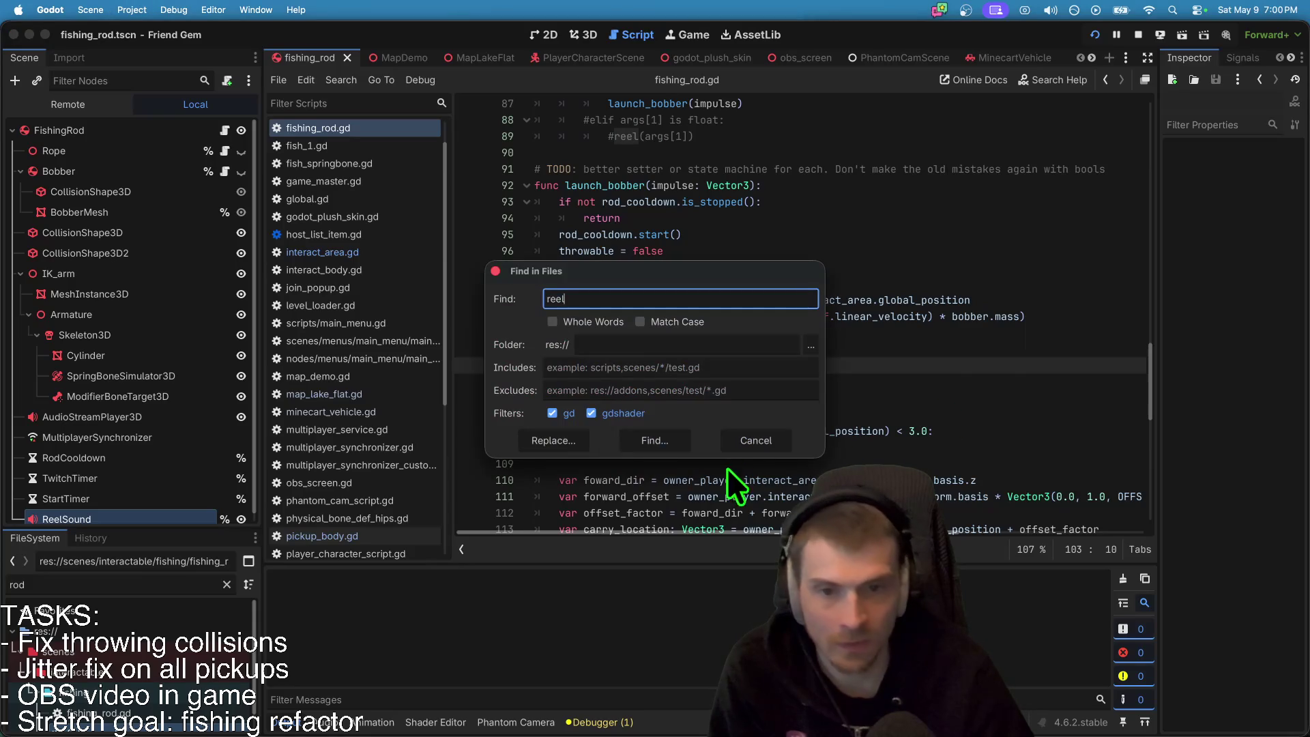
left_click(641, 440)
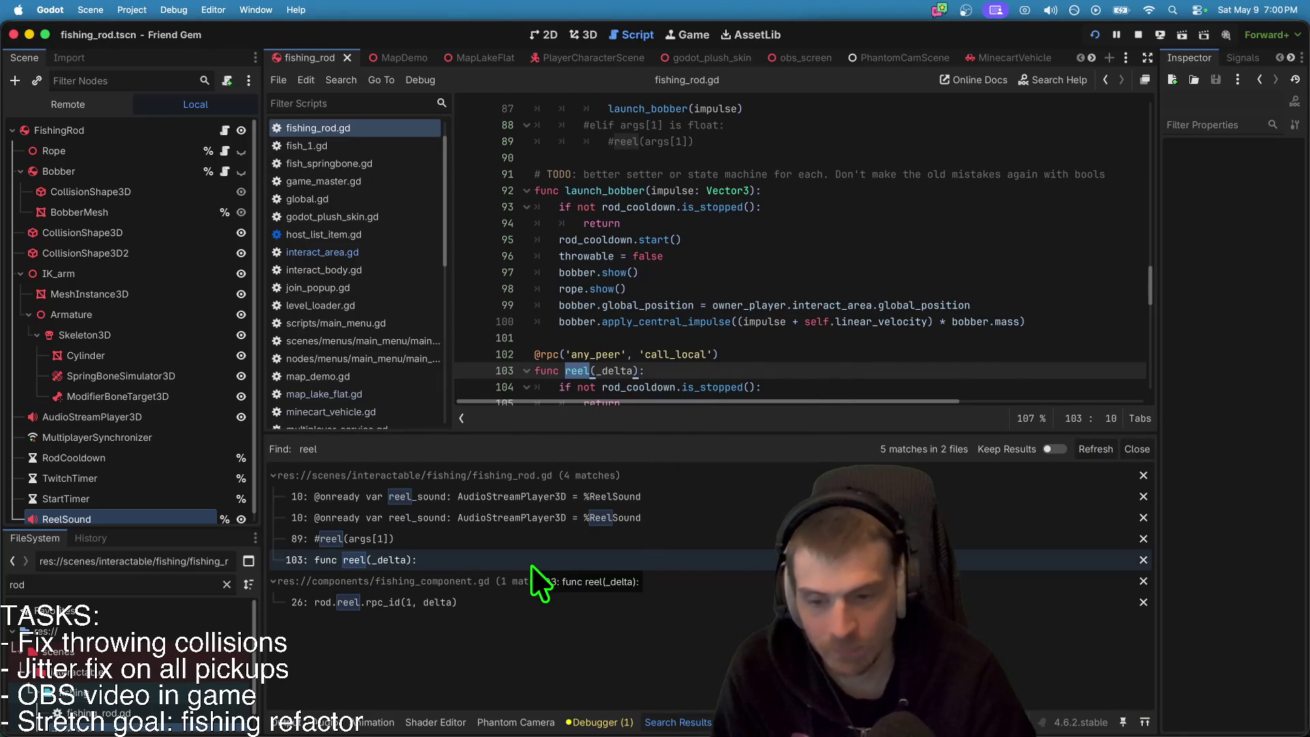
left_click(525, 602)
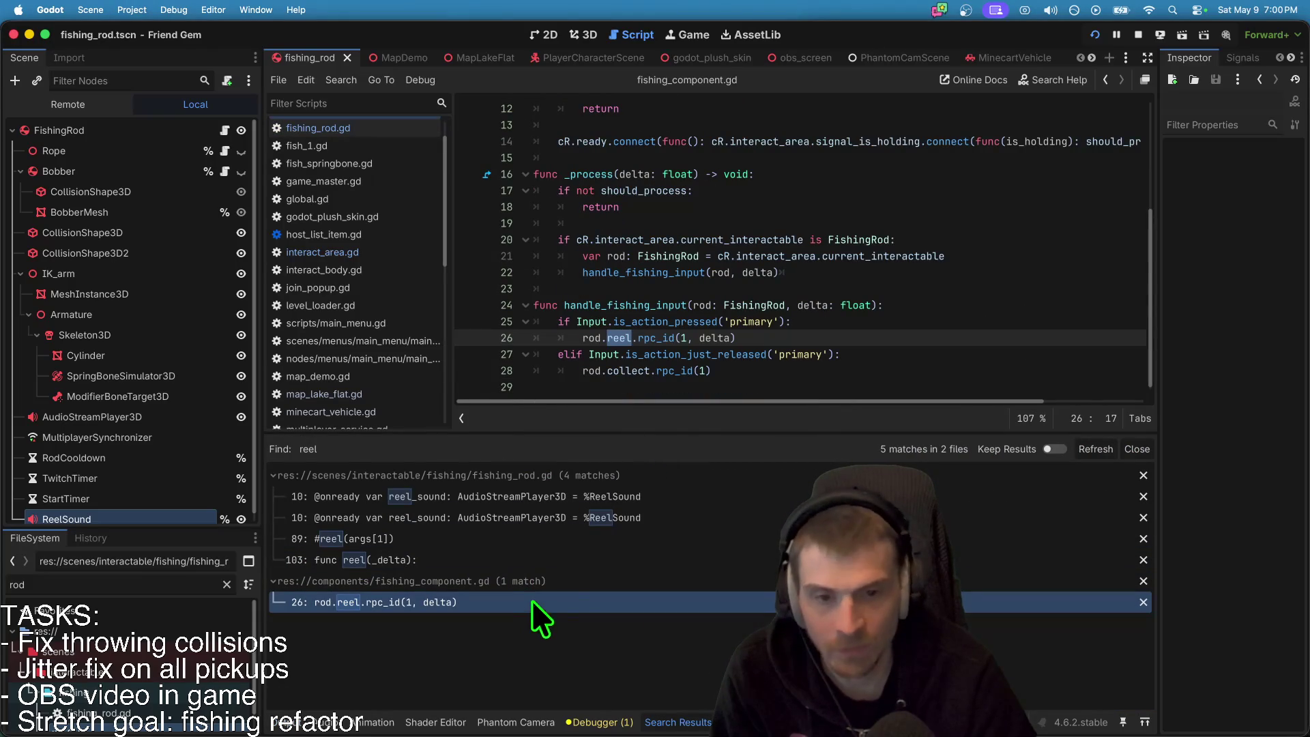
scroll(1003, 190, "up", 4)
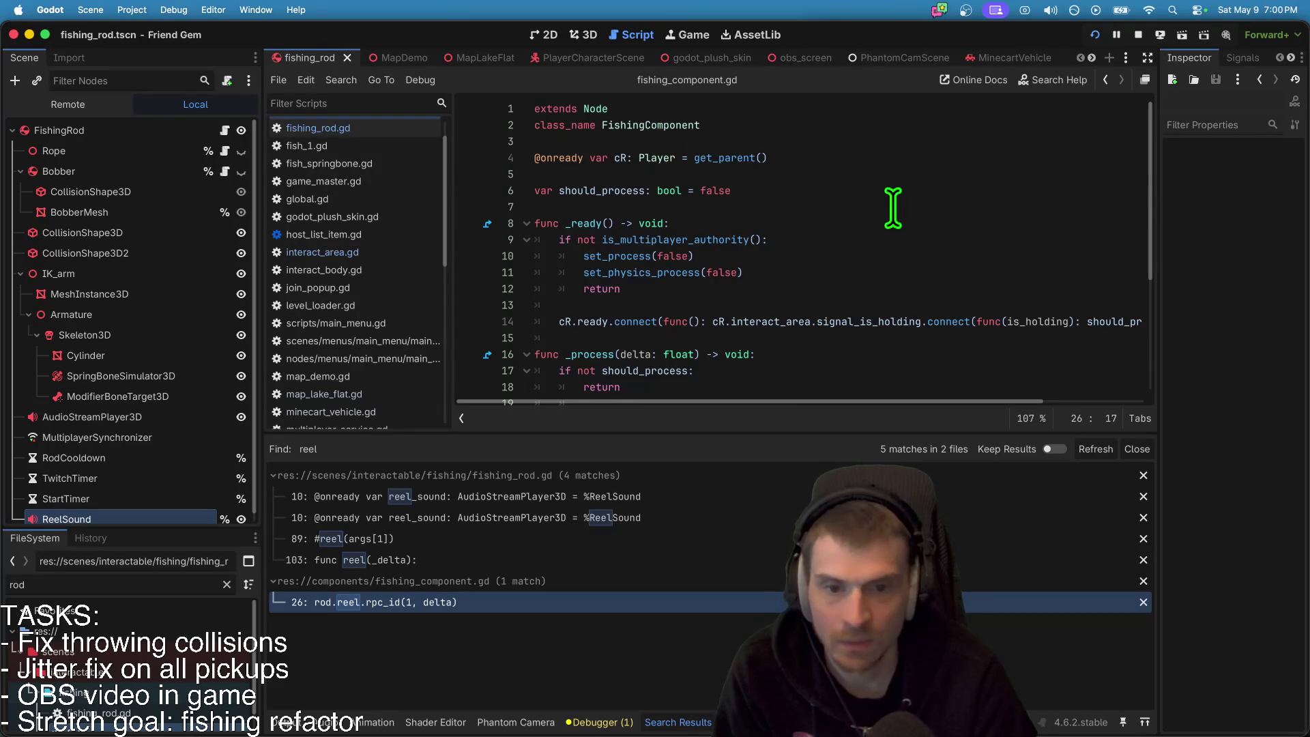
scroll(892, 208, "down", 3)
scroll(888, 211, "down", 1)
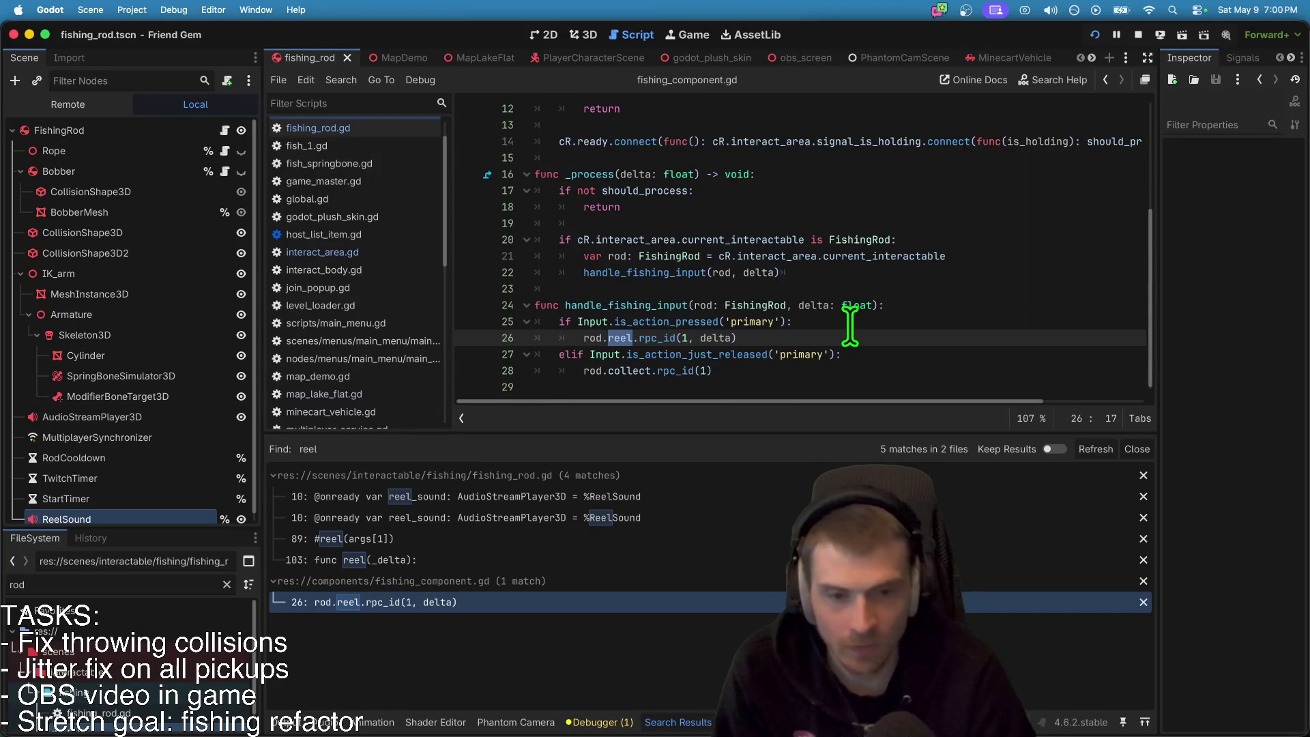
scroll(848, 314, "up", 4)
key("alt+Left")
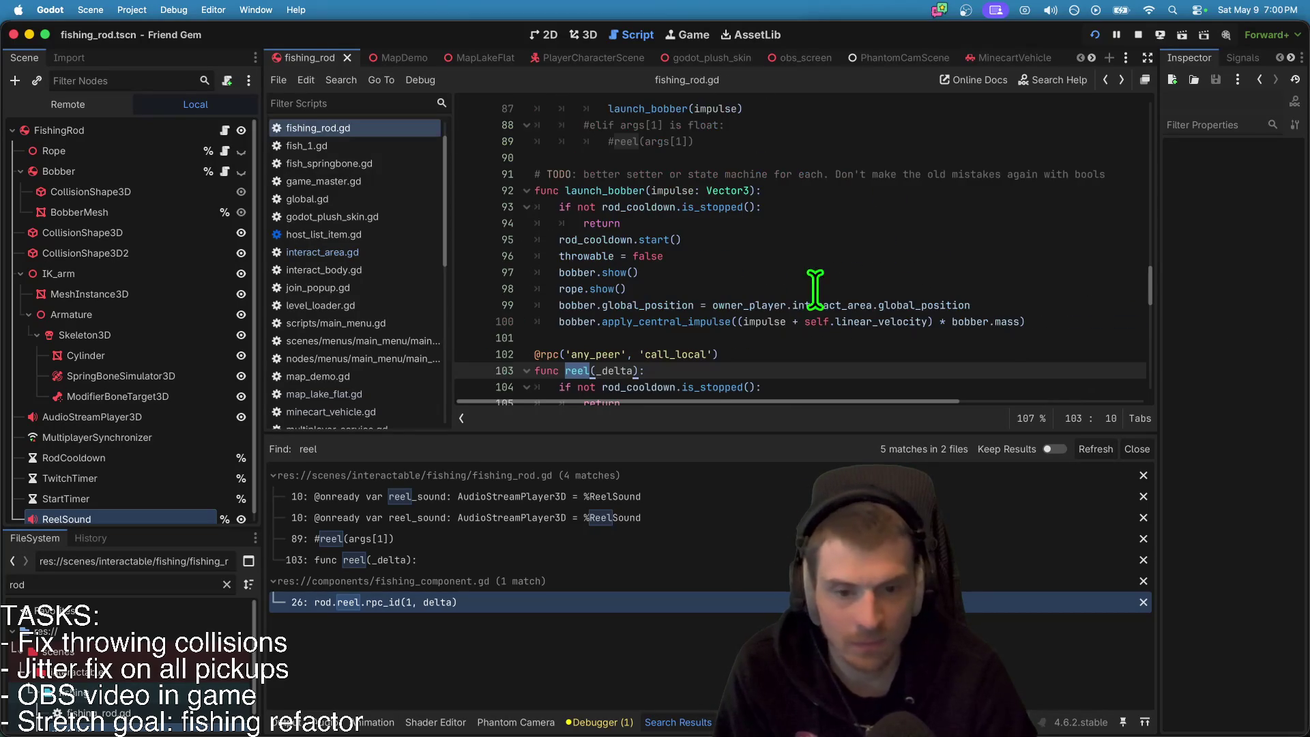
key("alt+Left")
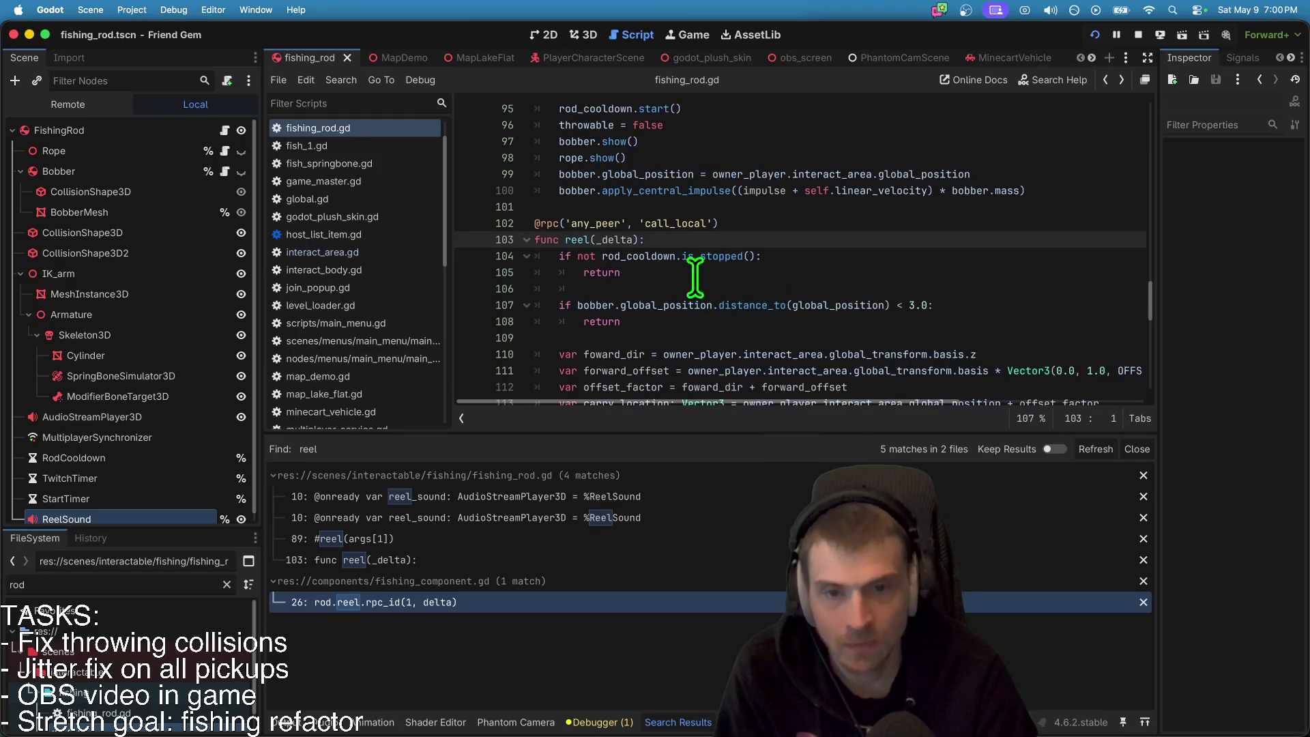
scroll(695, 276, "down", 4)
key("alt+Right")
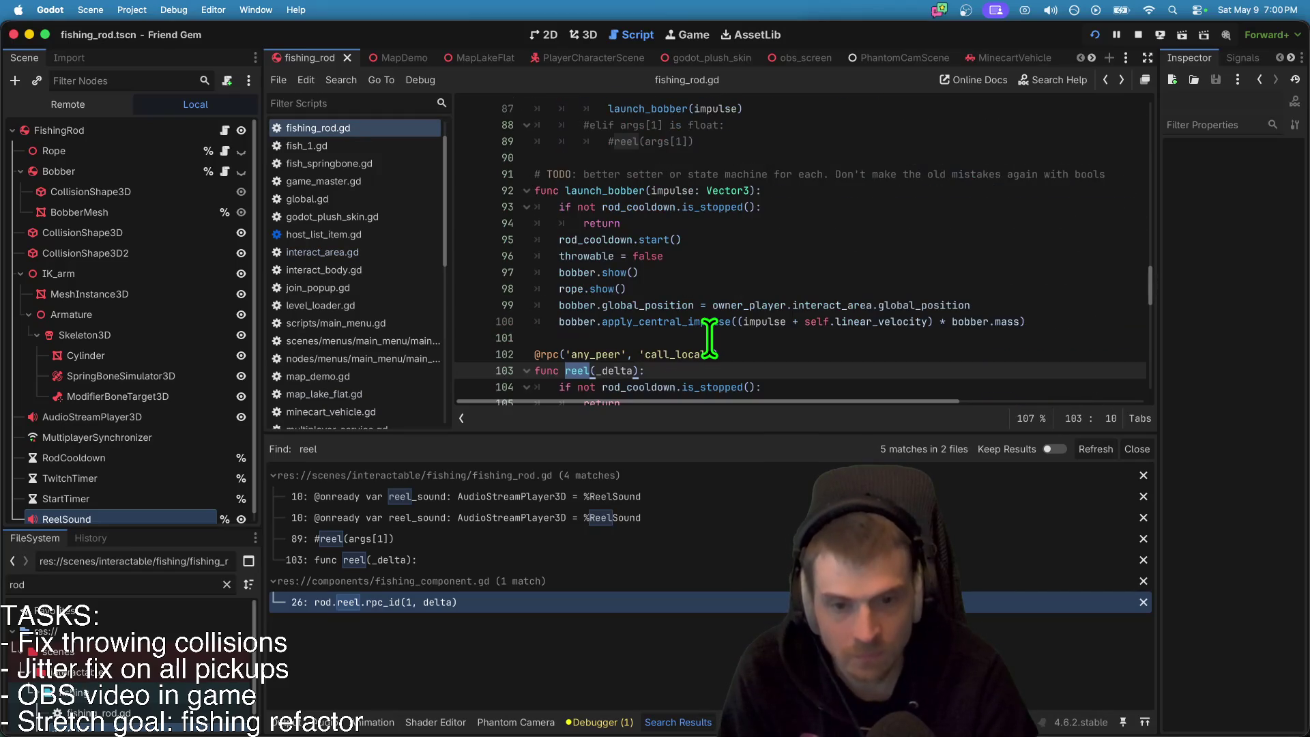
scroll(712, 334, "down", 4)
key("alt+Left")
scroll(803, 324, "down", 6)
scroll(802, 323, "up", 6)
scroll(798, 314, "down", 16)
scroll(797, 311, "up", 7)
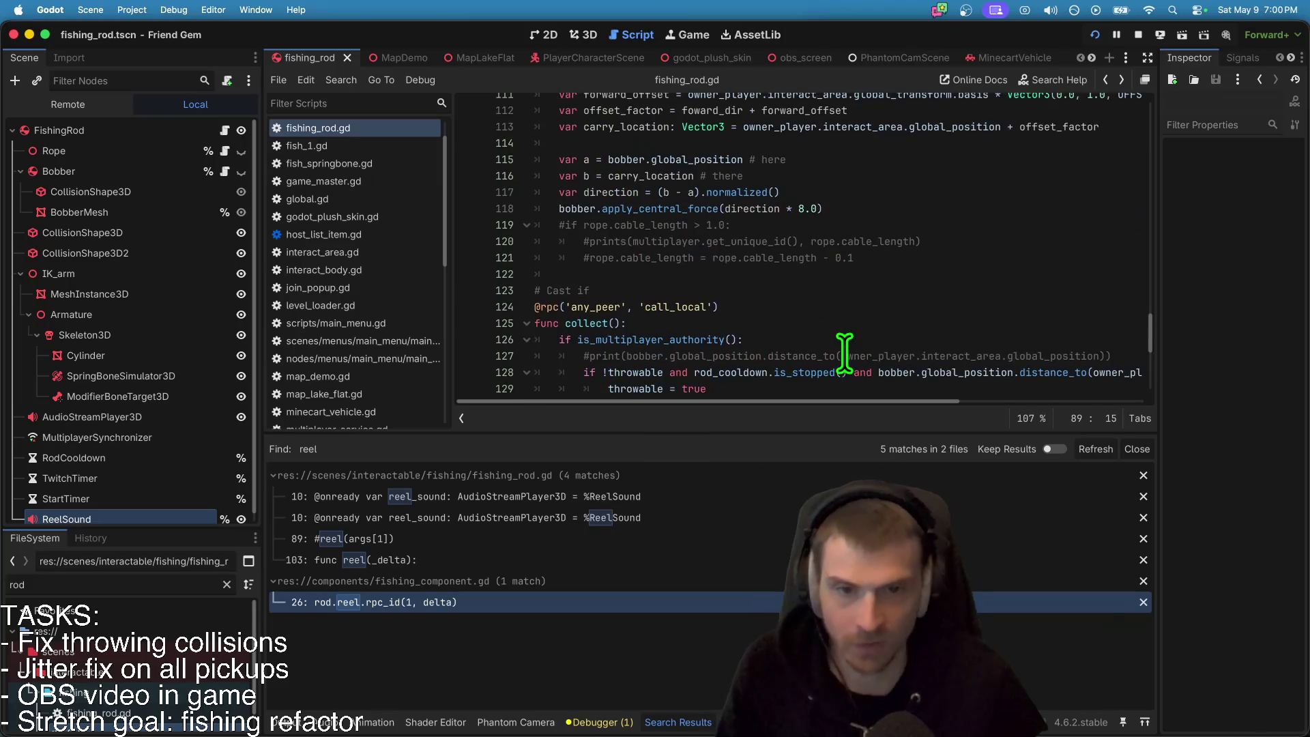
scroll(845, 353, "up", 5)
scroll(812, 328, "down", 3)
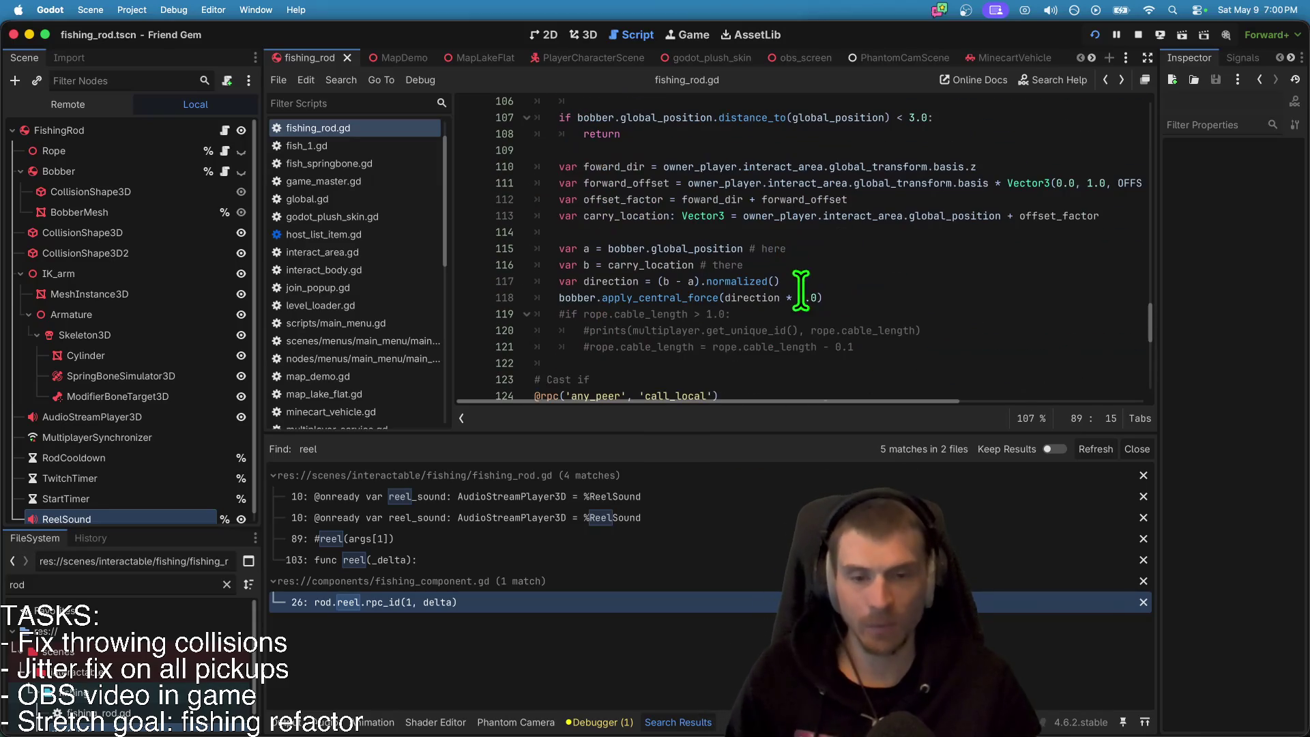
- Insert and remove a stray line after the rope length code in reel
left_click(767, 355)
key("Return")
type("i")
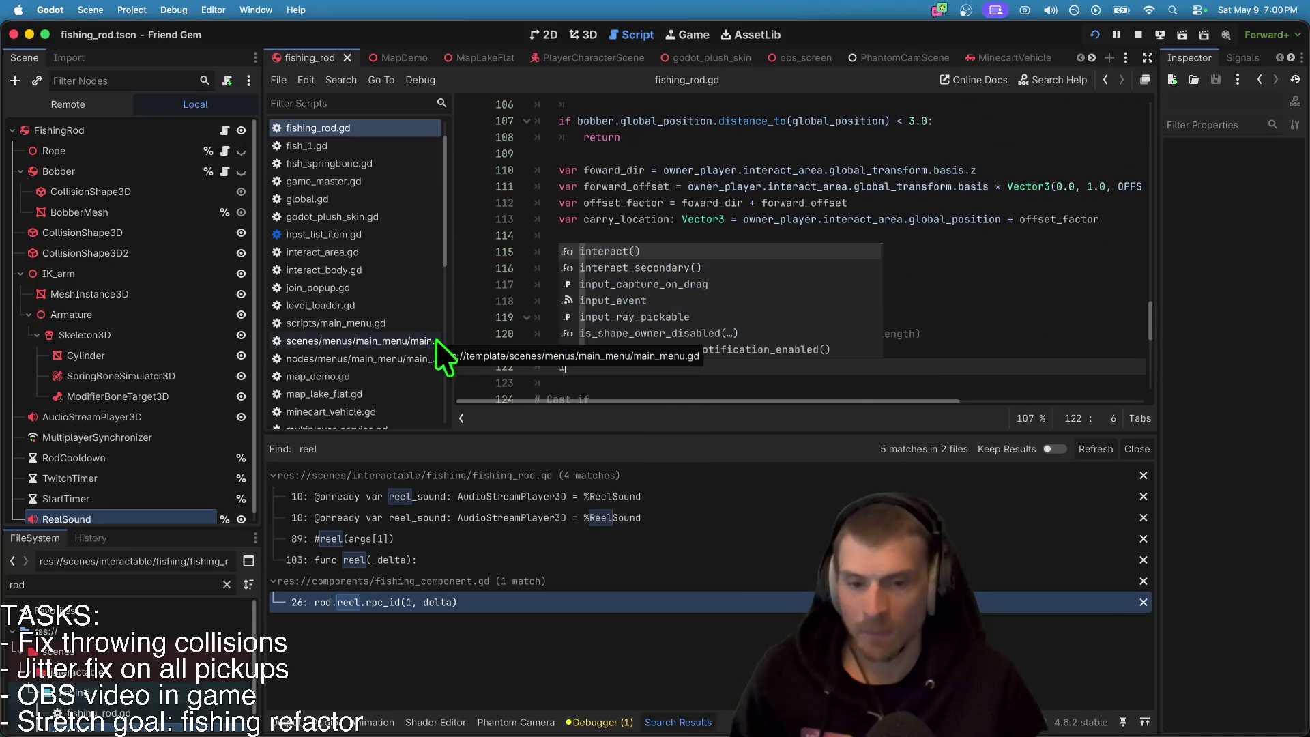
key("BackSpace")
scroll(1037, 293, "up", 5)
scroll(1007, 293, "down", 4)
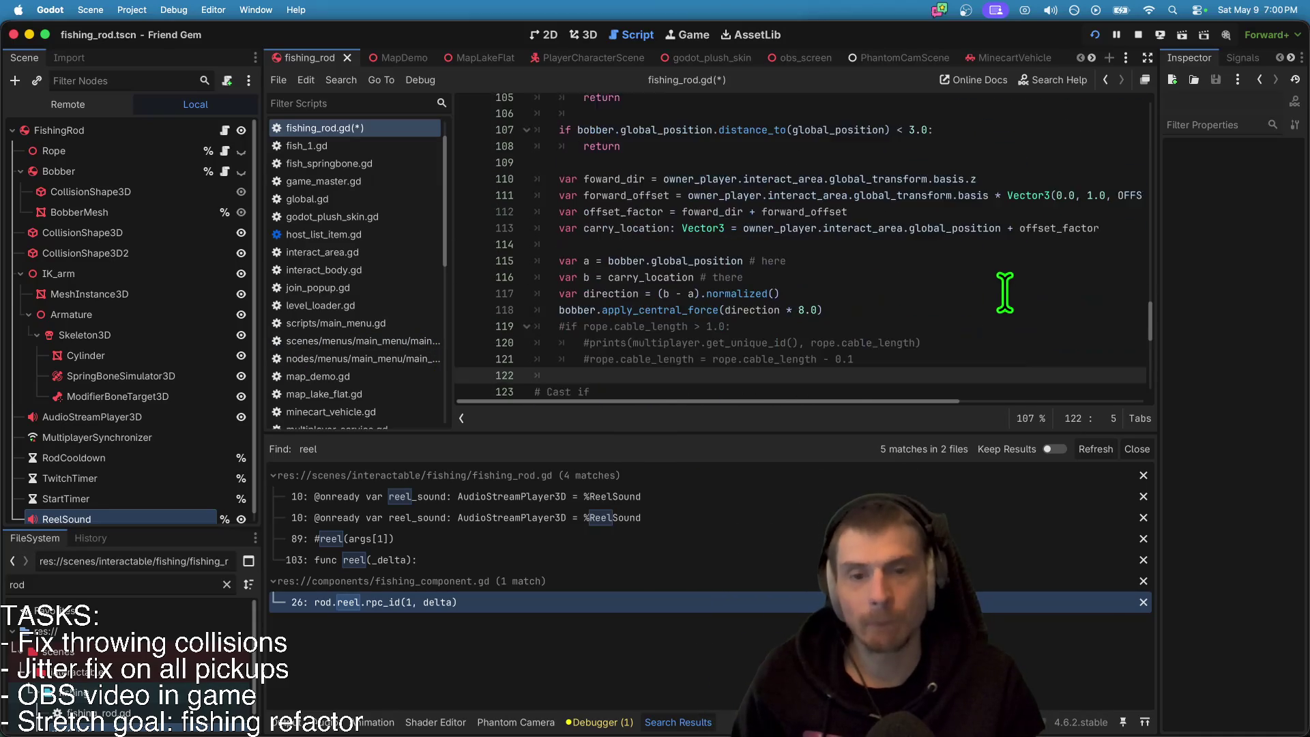
scroll(955, 287, "down", 3)
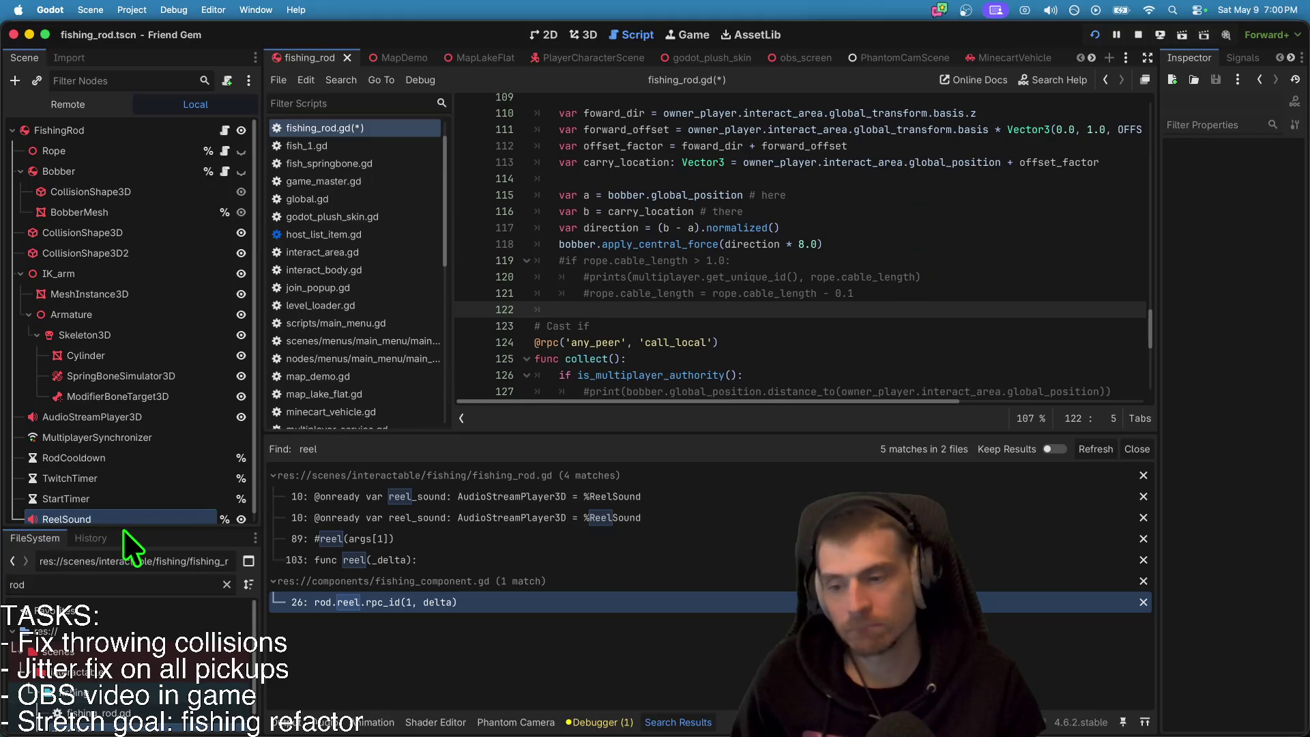
- Save fishing_rod.gd and open the interact_area.tscn scene
left_click_drag(41, 529, 41, 601)
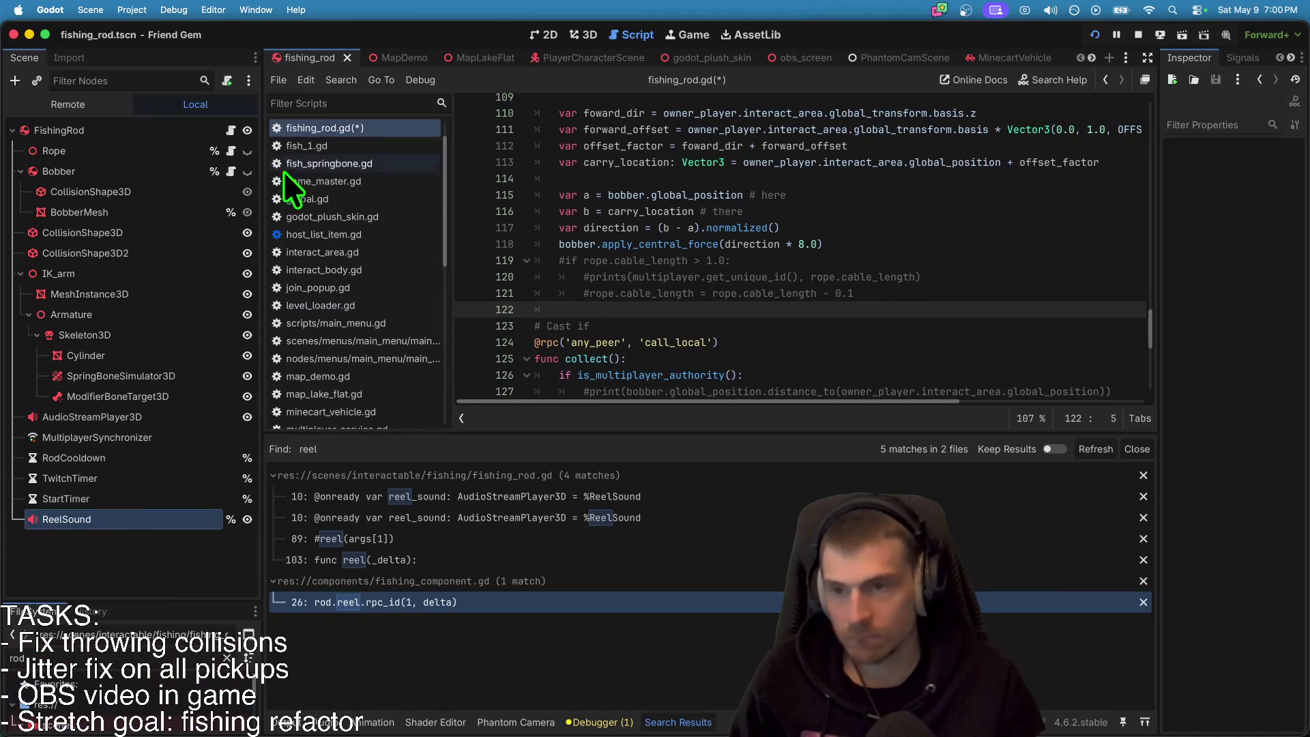
left_click(232, 129)
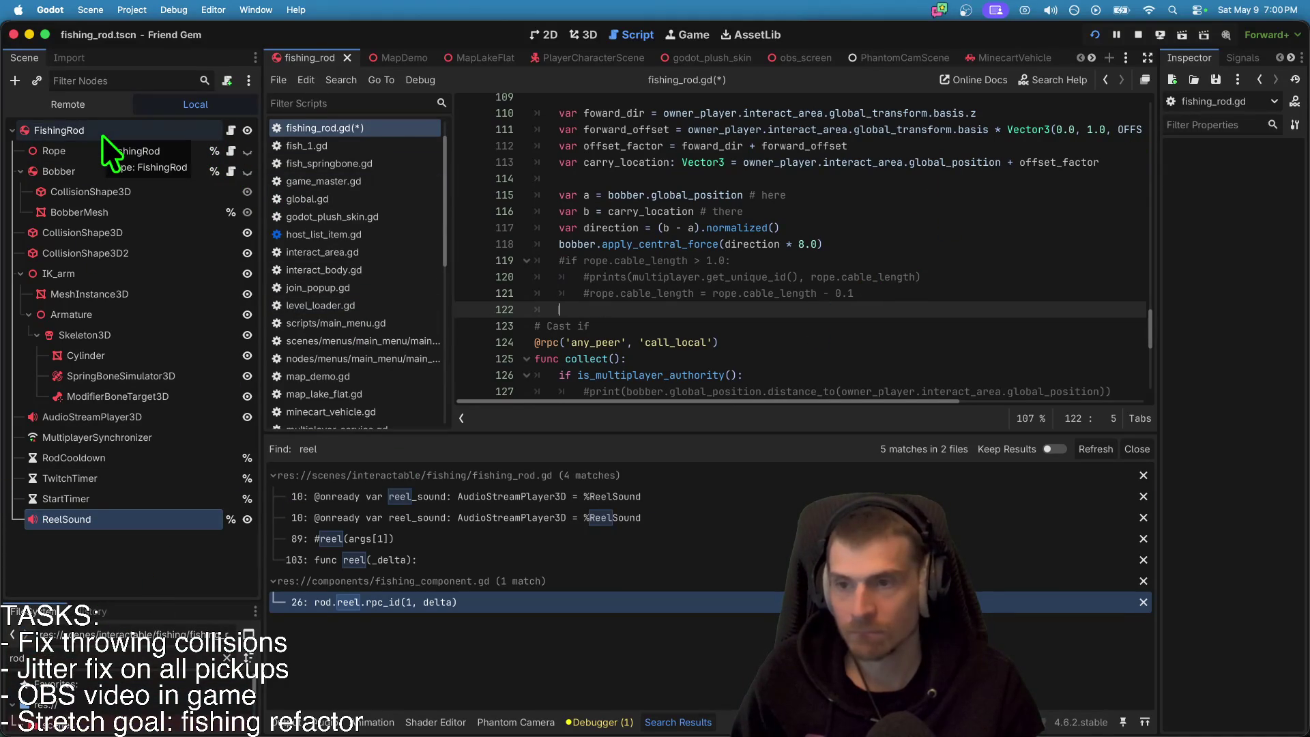
key("super+s")
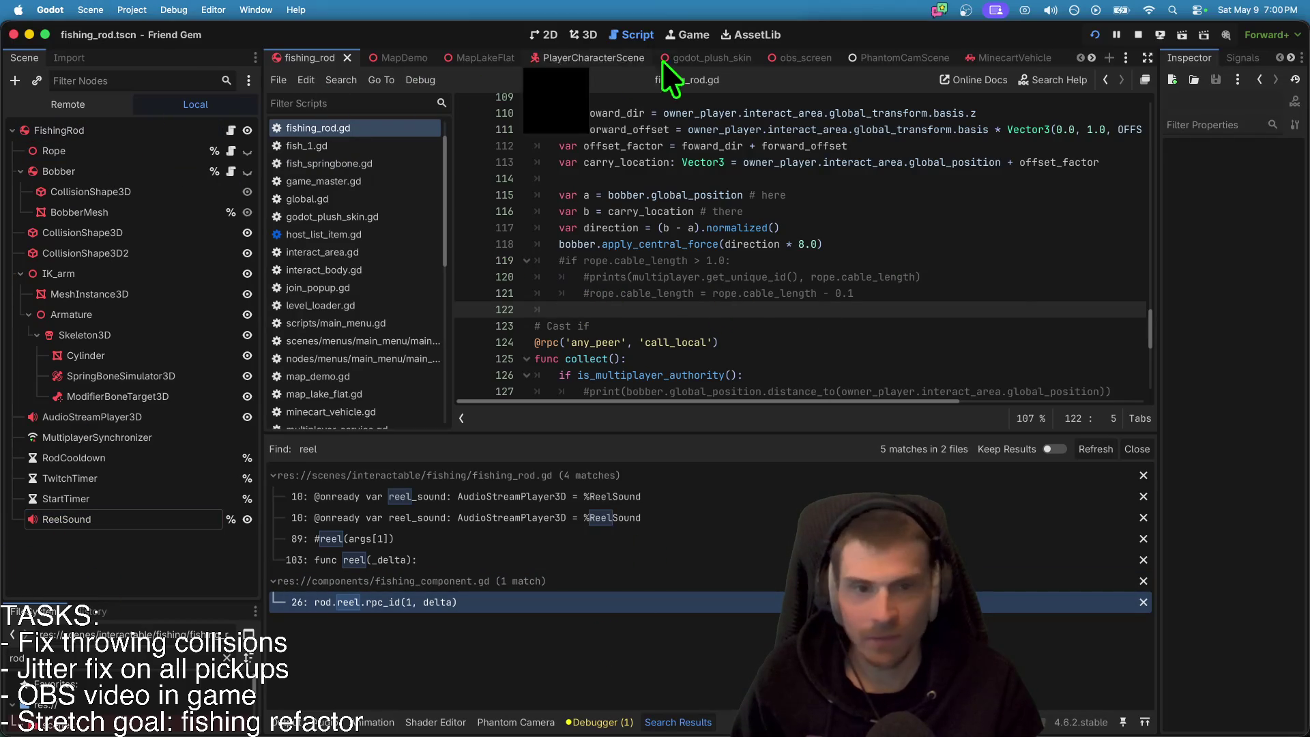
left_click(159, 660)
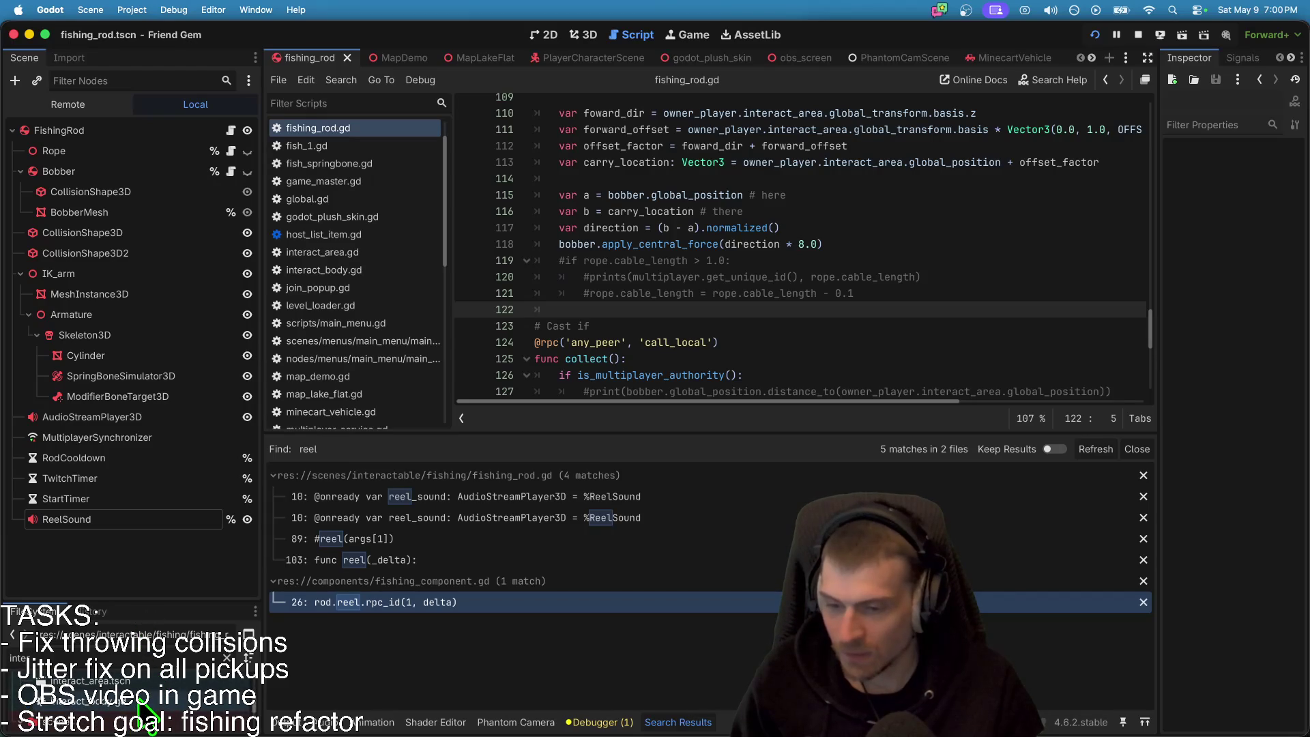
double_click(113, 682)
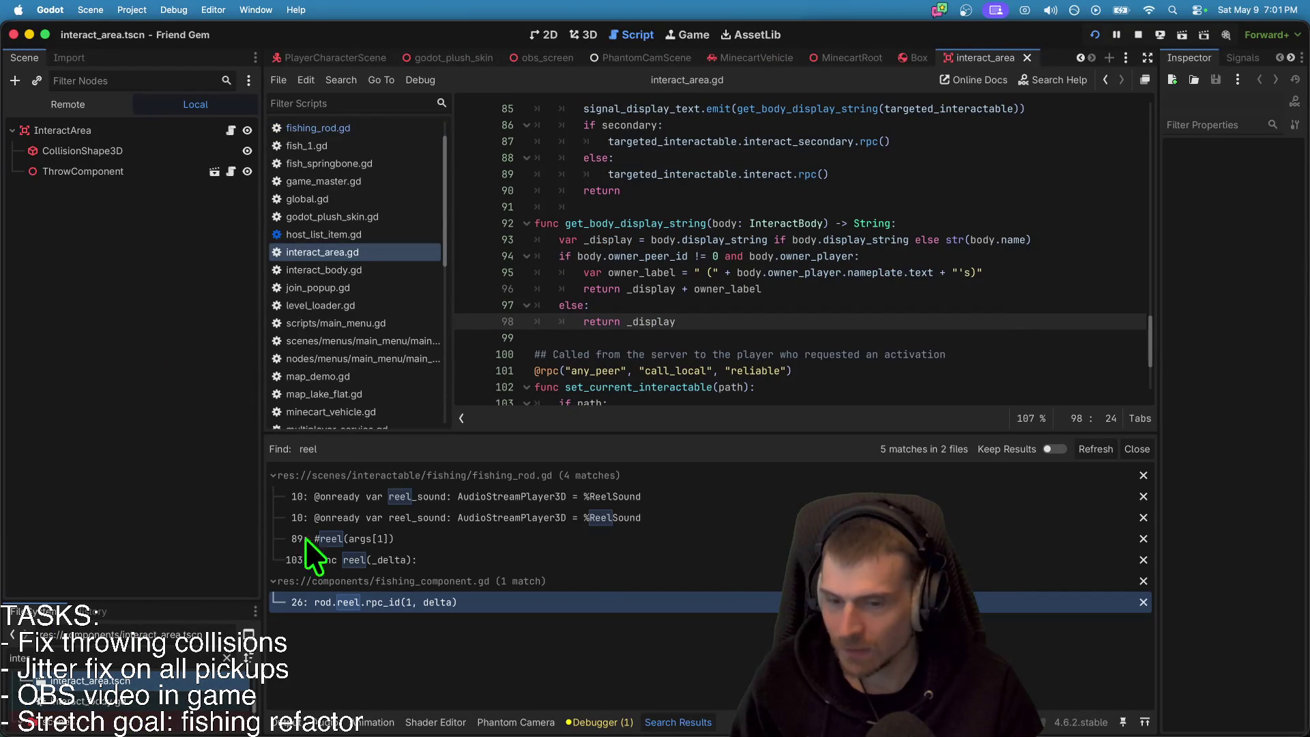
- Open fishing_component.gd at its reel call and widen the file browser panel
left_click(572, 596)
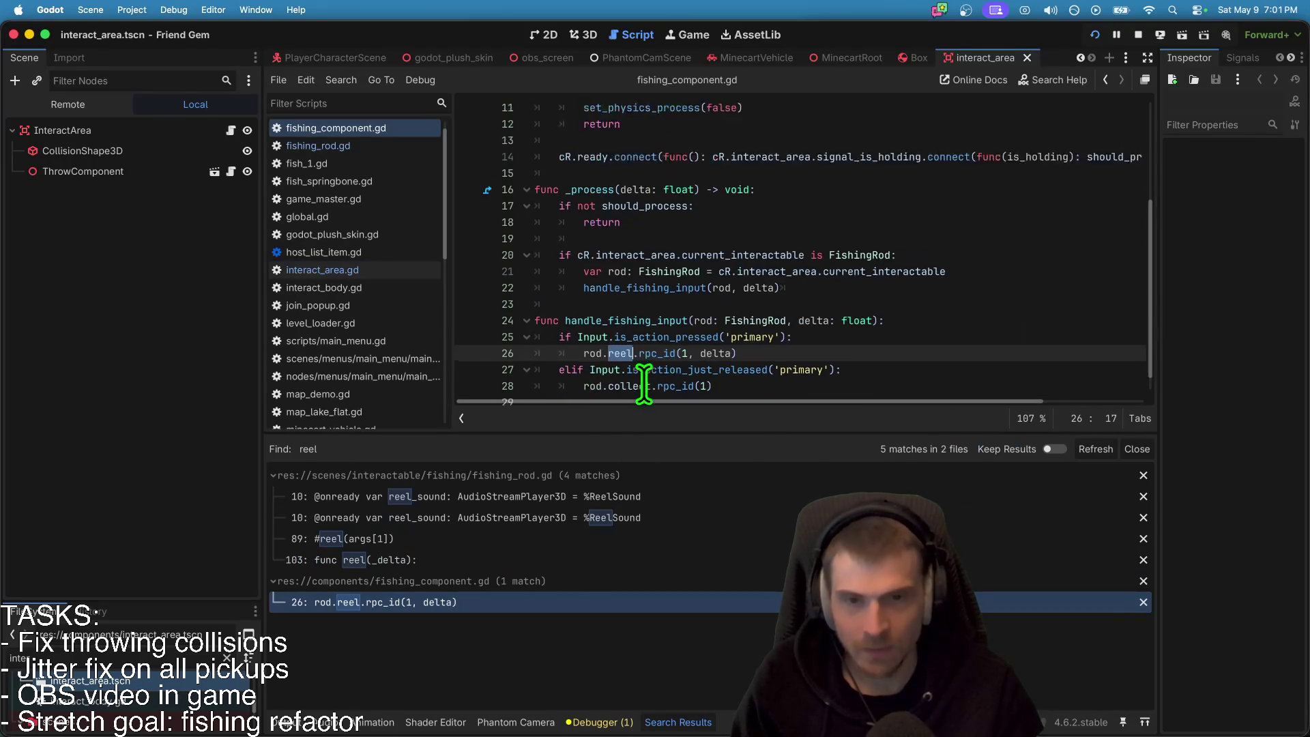
scroll(644, 385, "up", 4)
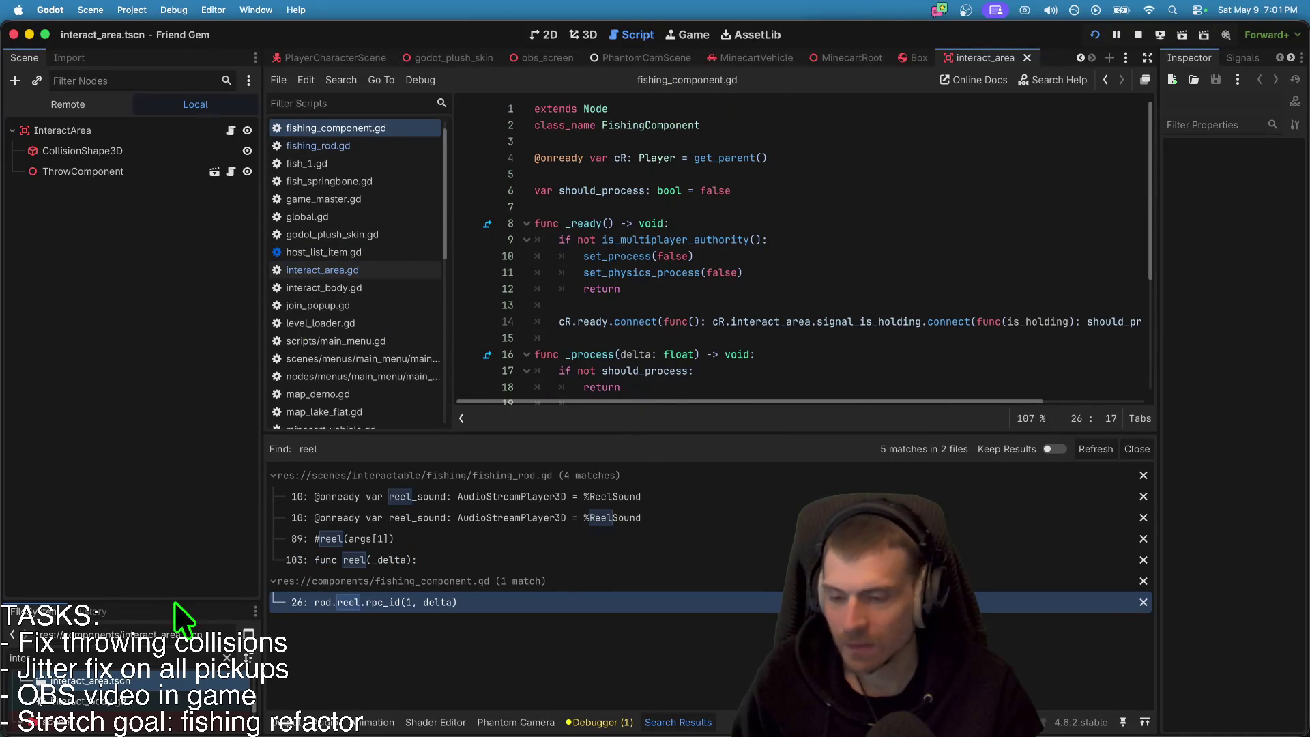
left_click_drag(174, 606, 68, 374)
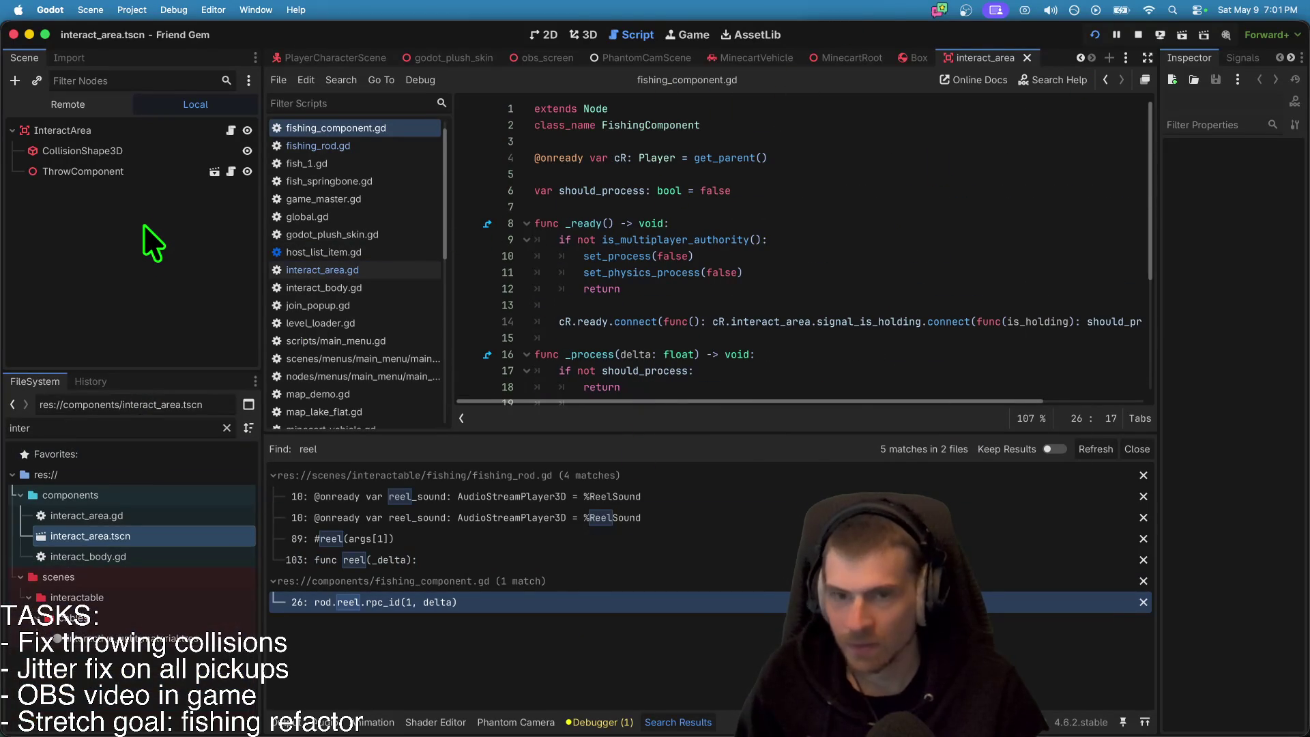
scroll(819, 341, "down", 4)
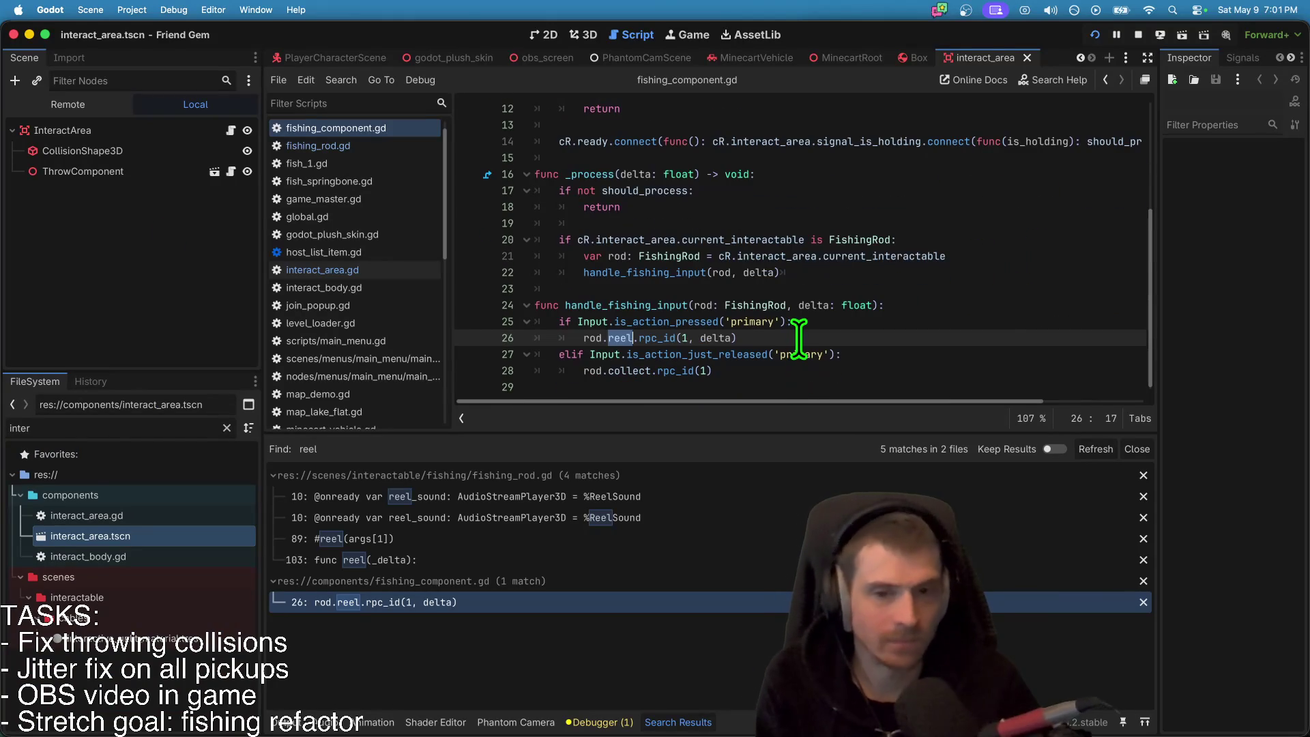
scroll(794, 362, "up", 4)
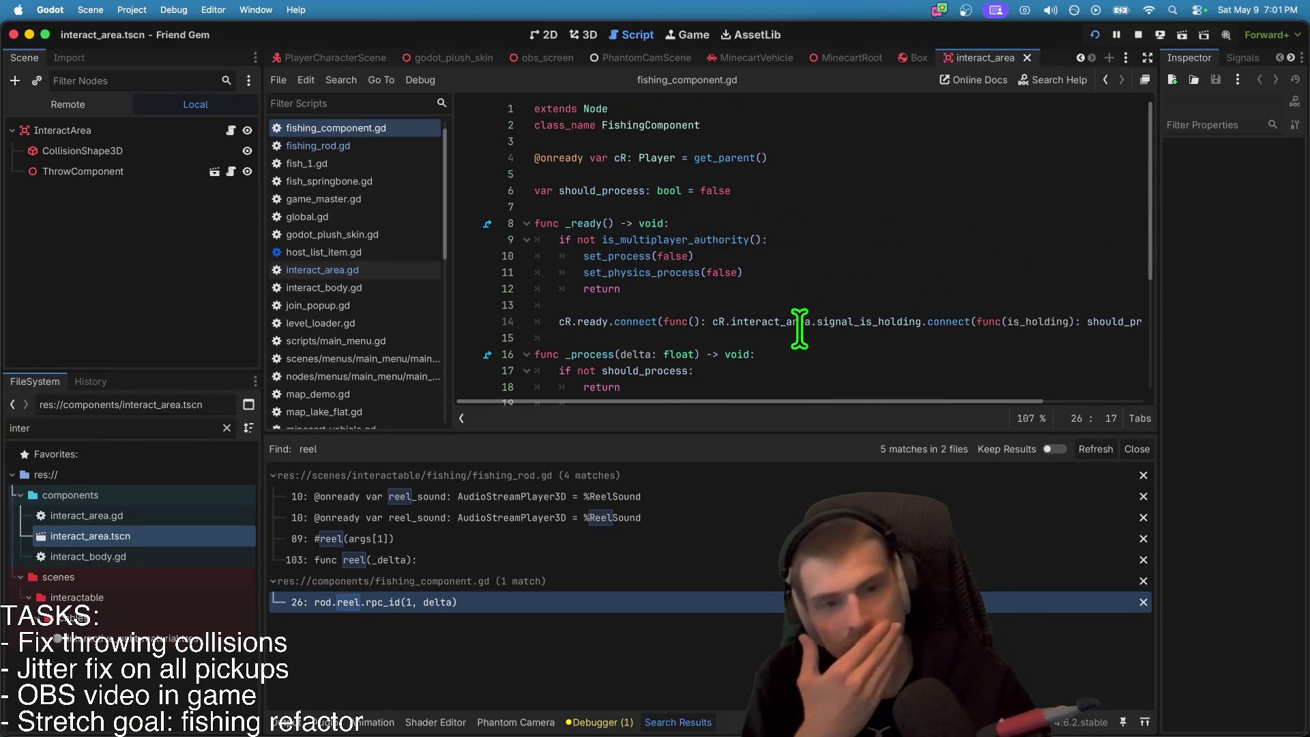
scroll(829, 235, "down", 4)
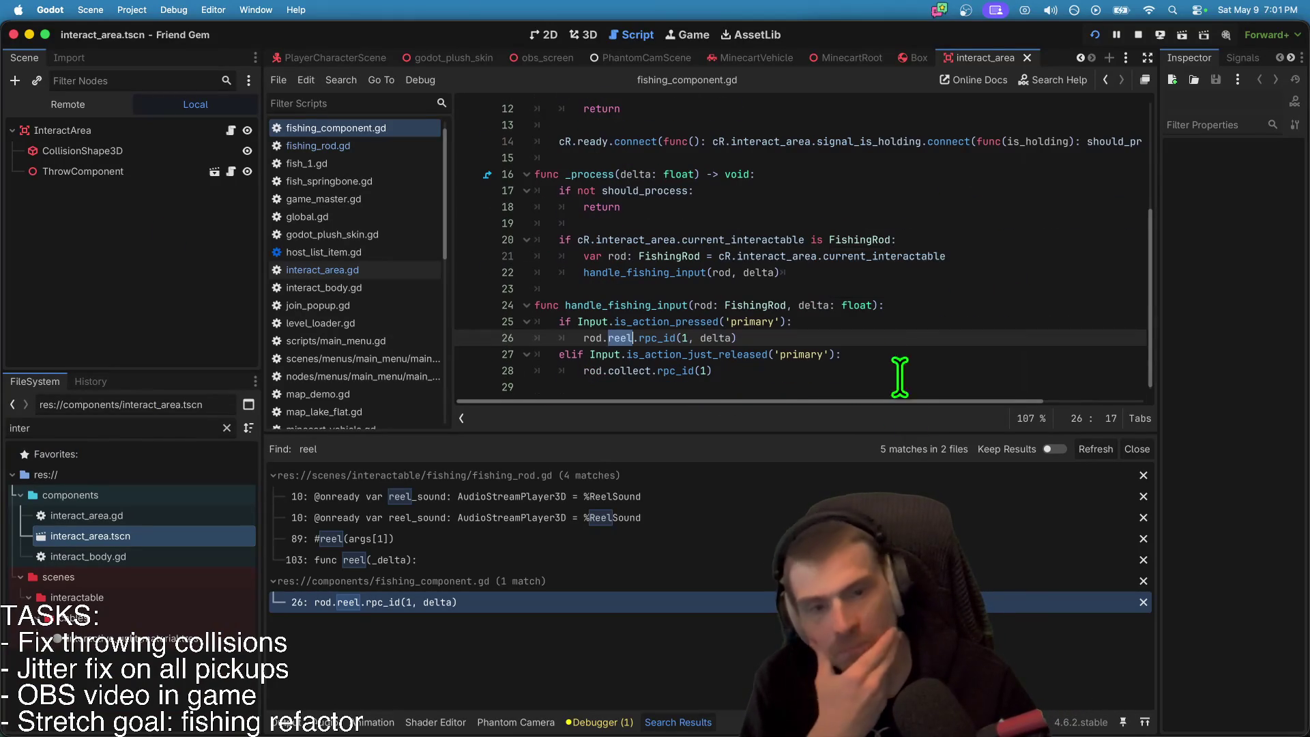
- Add and then remove a blank line above the primary check in handle_fishing_input
left_click(934, 317)
key("super+shift+Return")
key("super+z")
key("super+shift+Return")
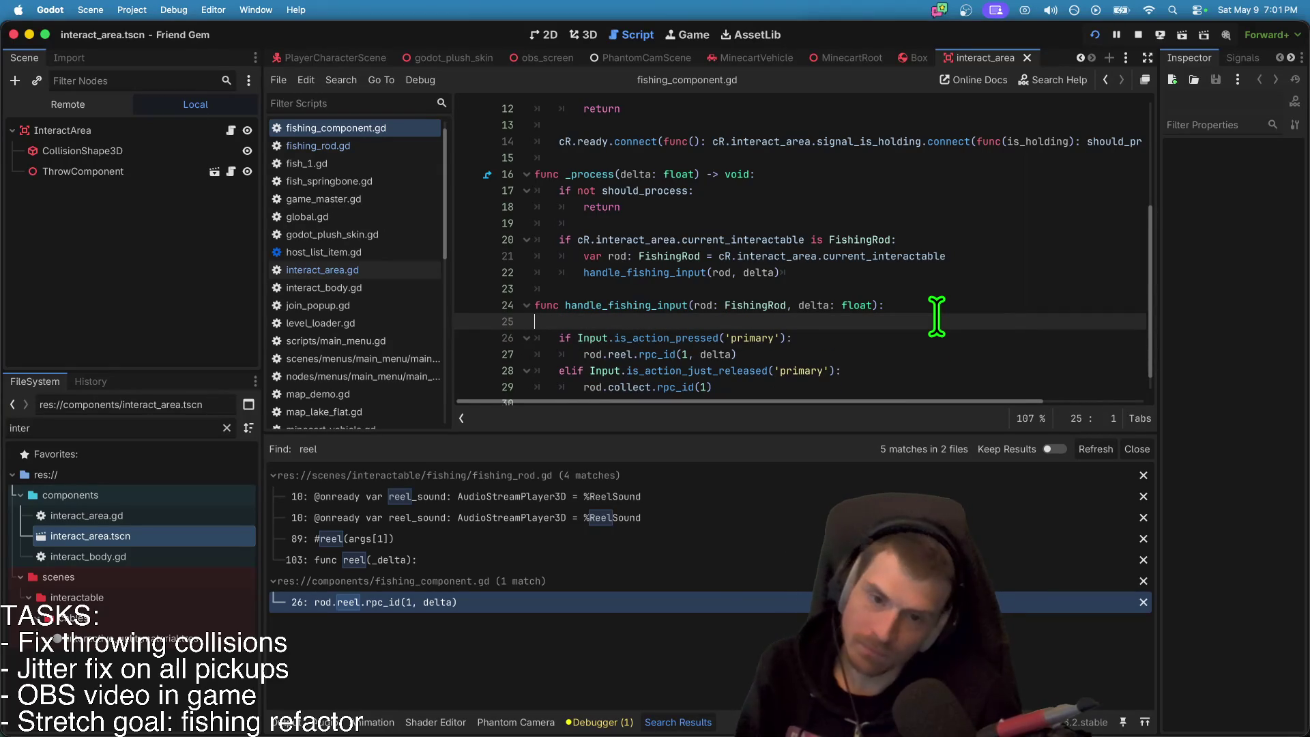
key("BackSpace")
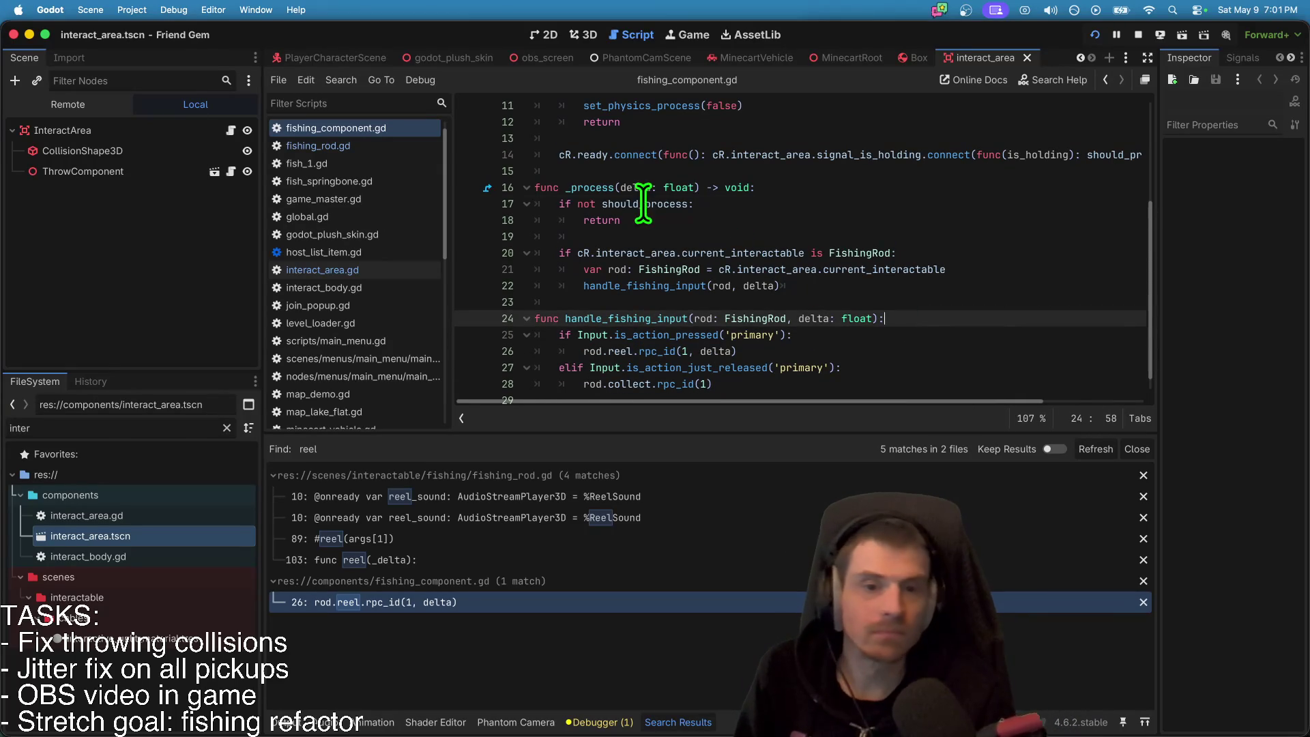
- Review should_process on line 17 and the handle_fishing_input function
double_click(644, 204)
scroll(875, 193, "up", 4)
scroll(852, 240, "down", 2)
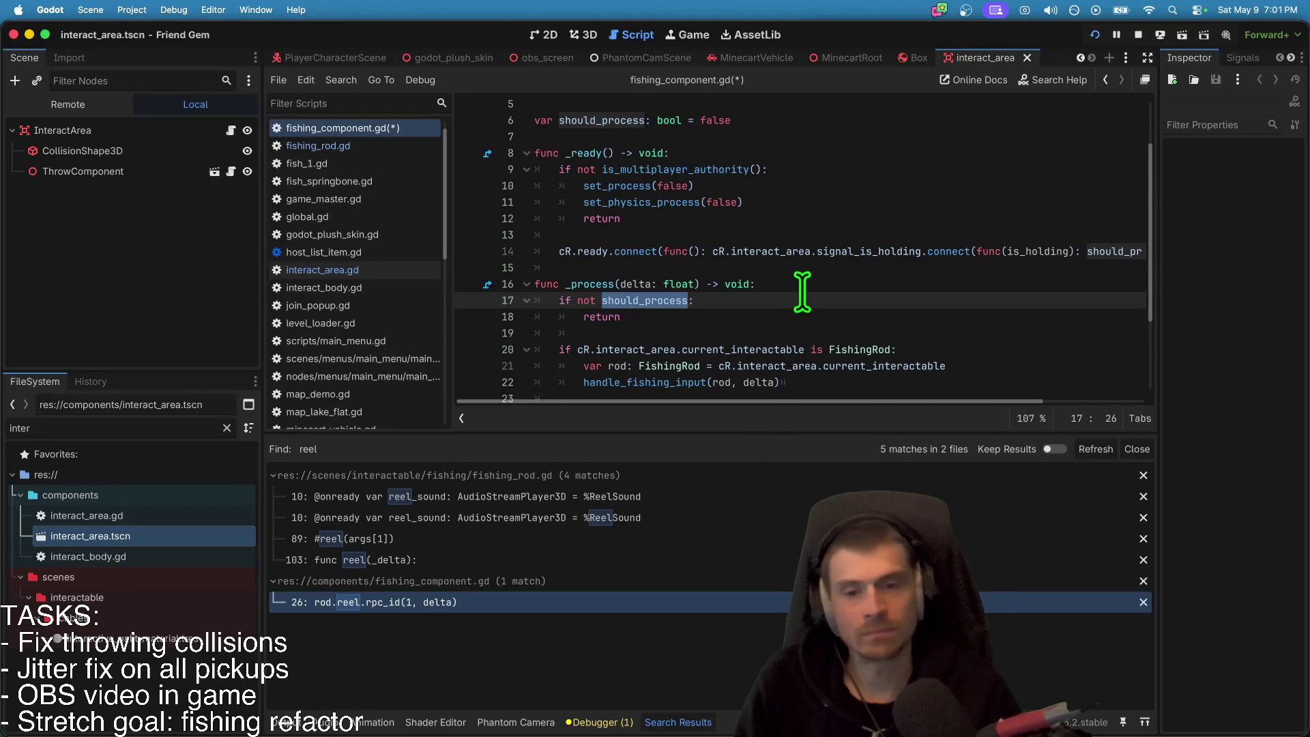
scroll(803, 301, "down", 4)
double_click(630, 304)
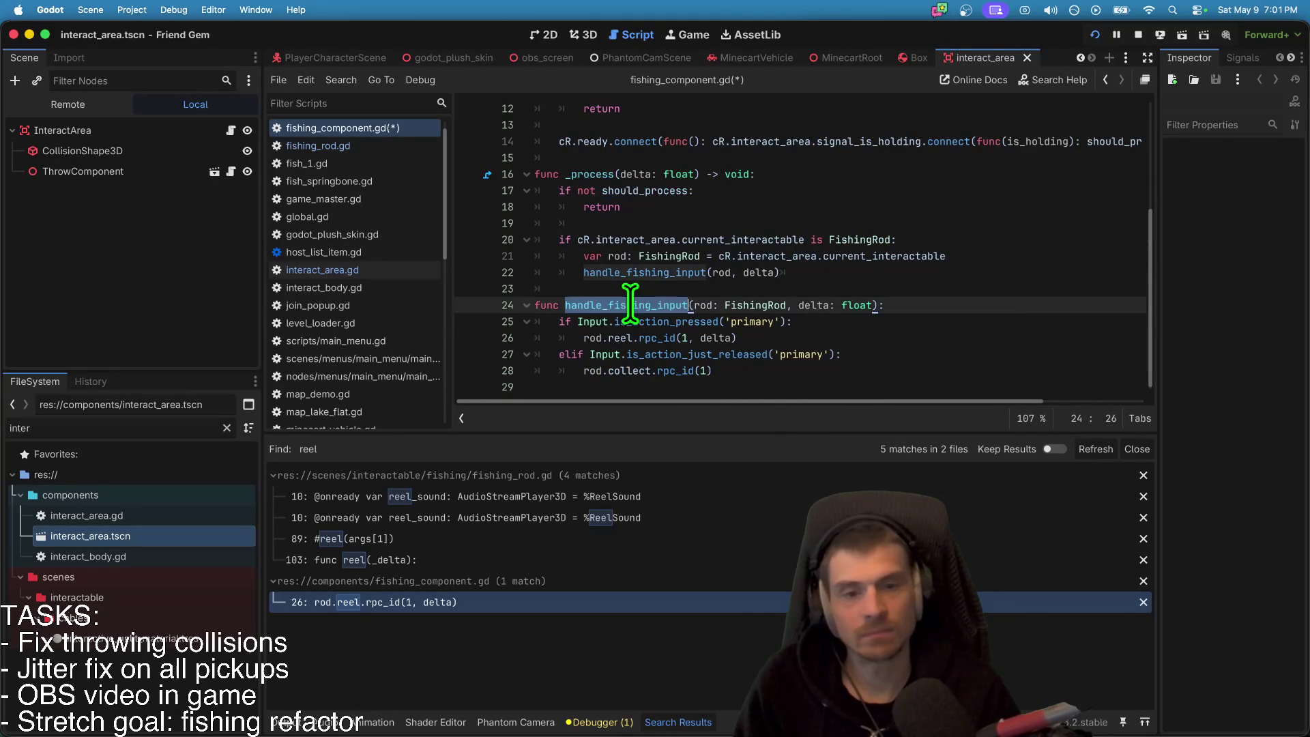
- Add an immobile-check early return at the top of _process and start a fishing line
left_click(904, 175)
key("Return")
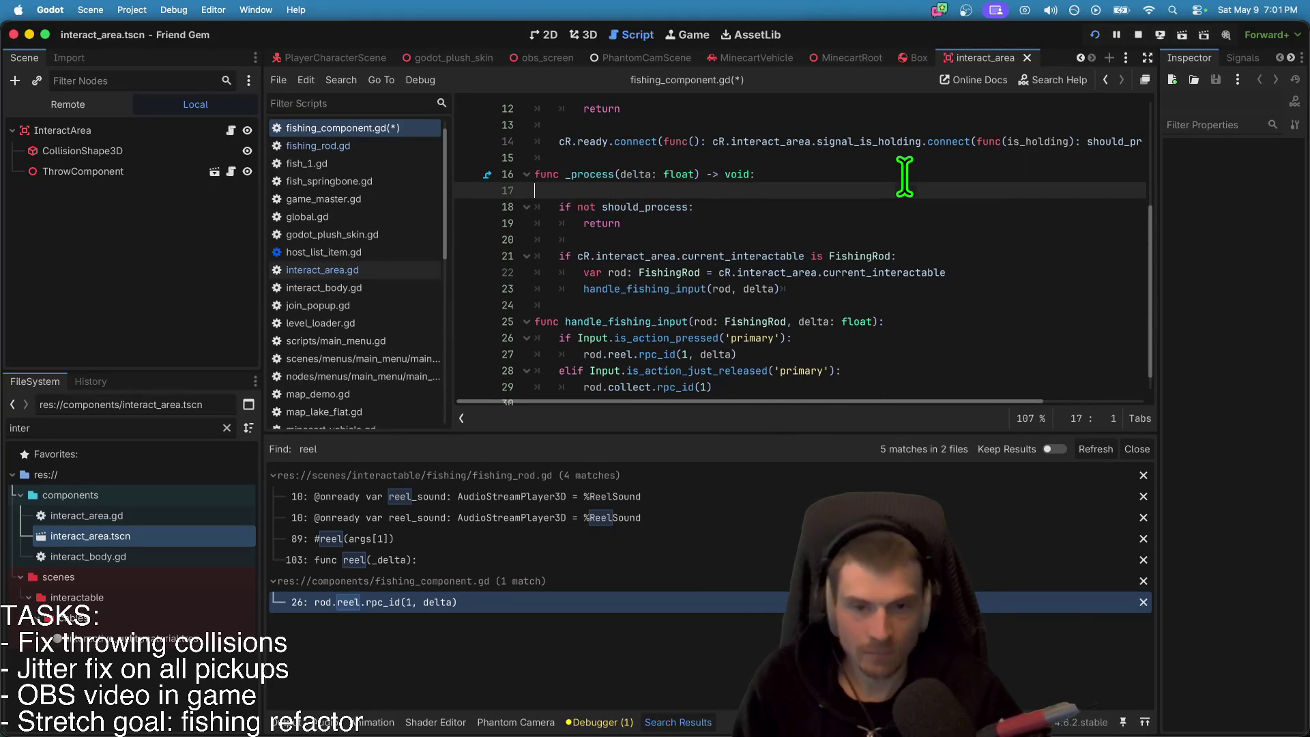
type("if cr")
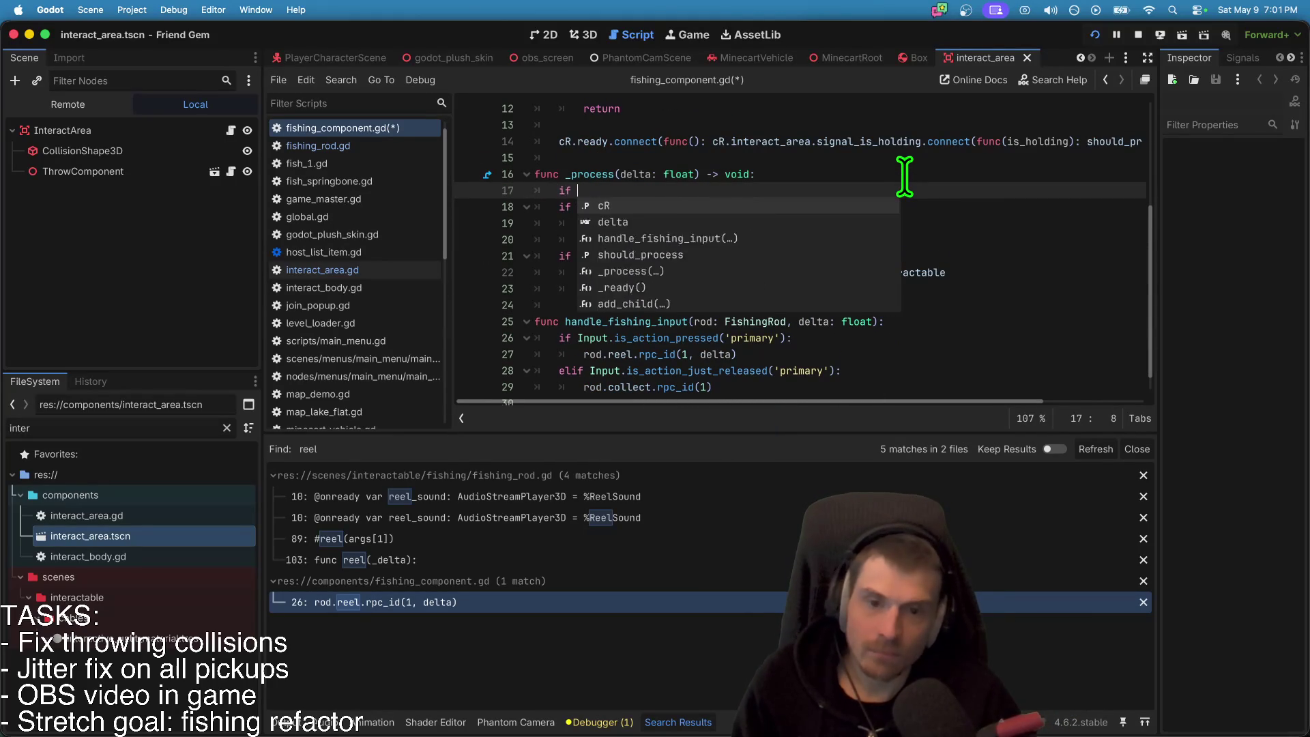
key("Return")
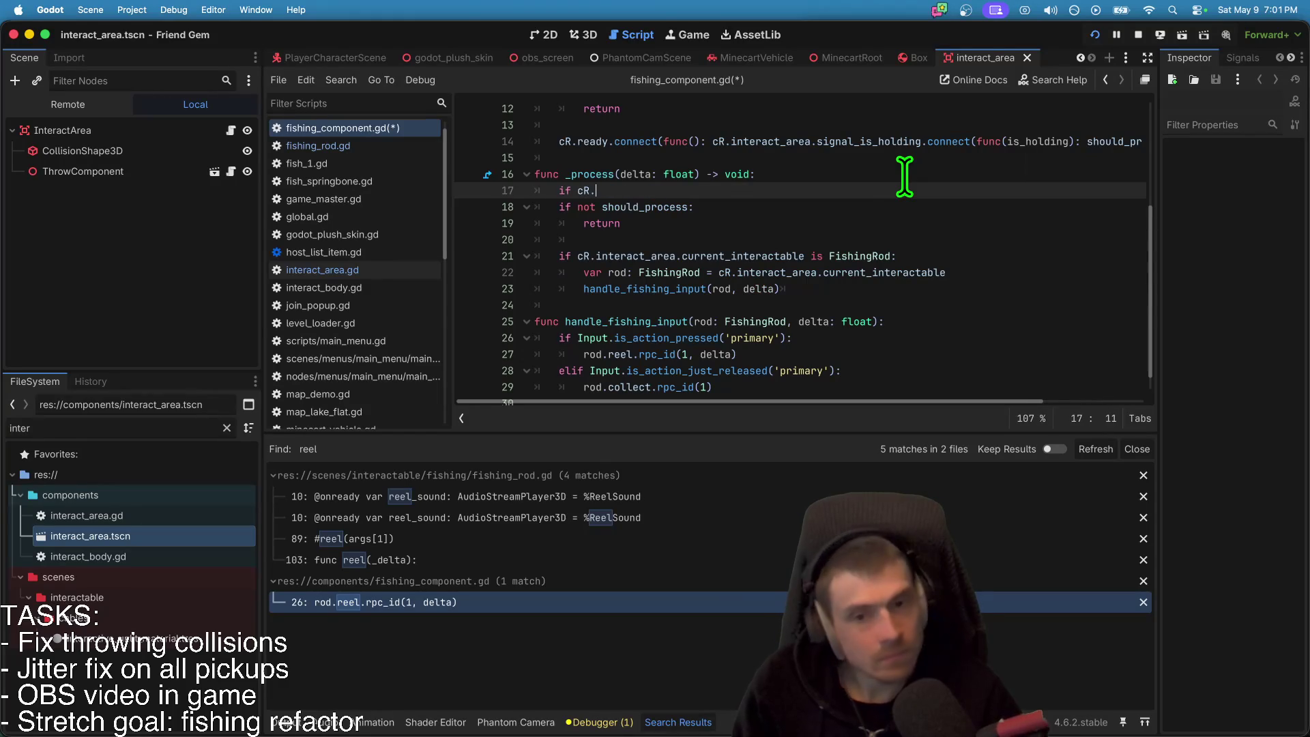
type("immobile:")
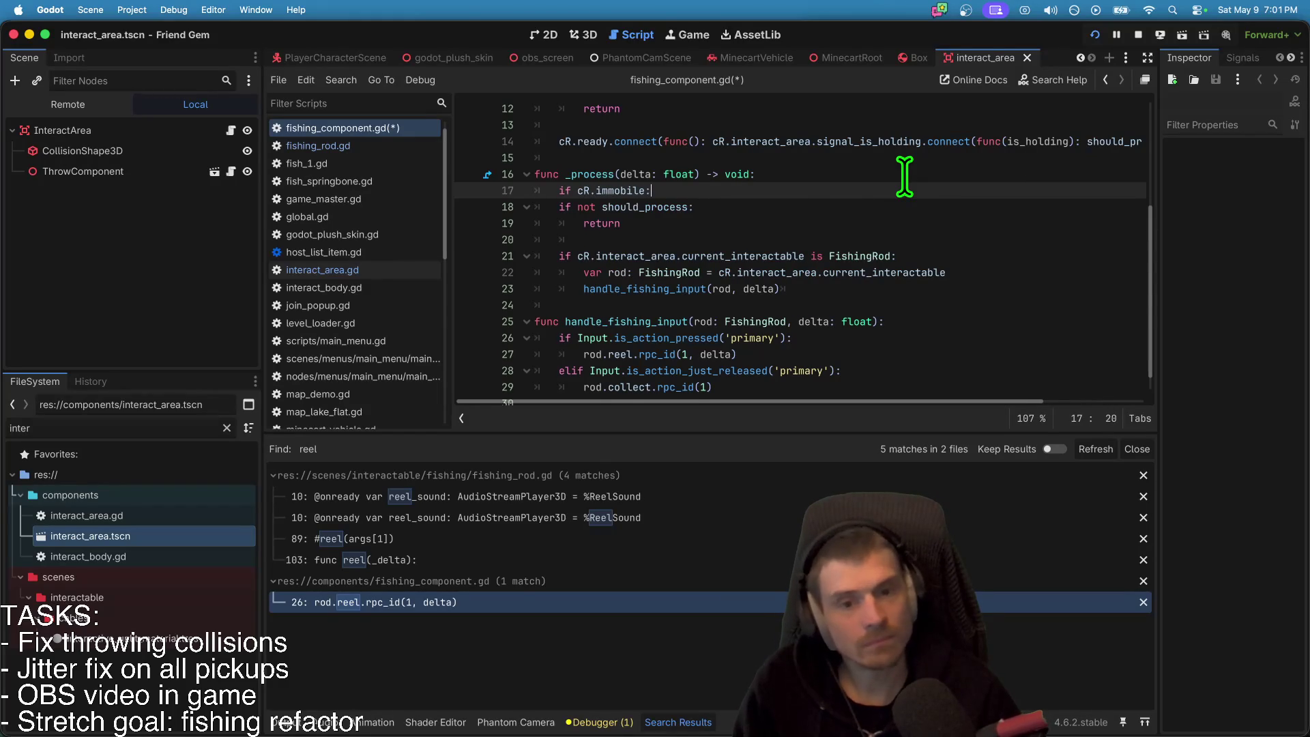
key("Return")
type("re")
key("Return")
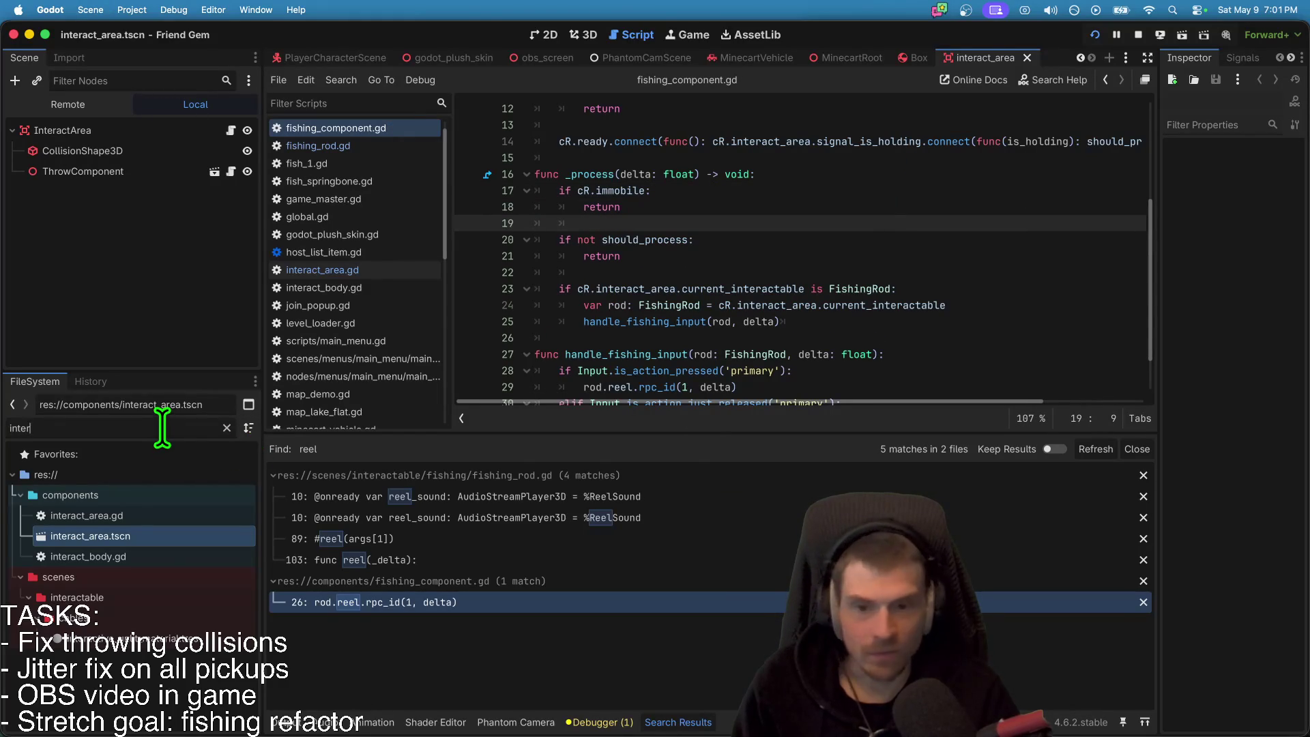
type("fishing")
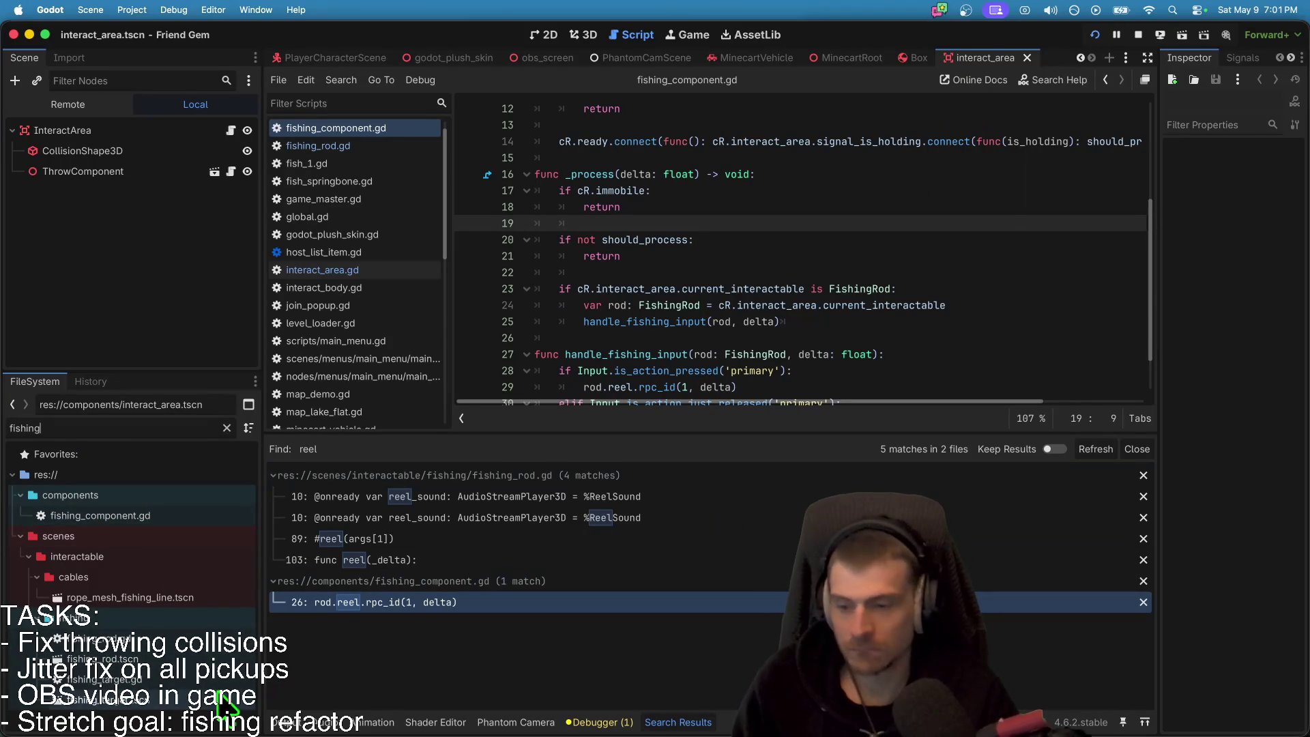
- Stop the running game and jump to the reel function definition in fishing_rod.gd
scroll(563, 352, "down", 1)
scroll(563, 352, "down", 3)
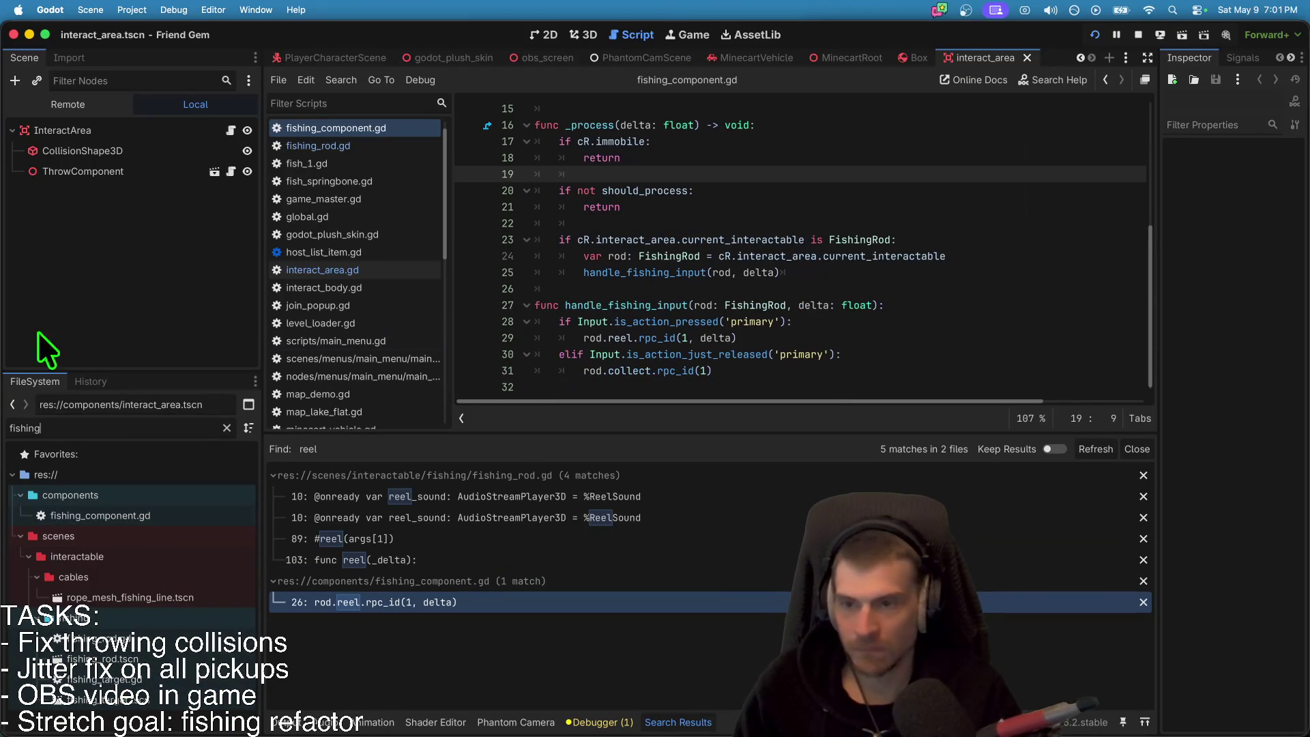
left_click(828, 239)
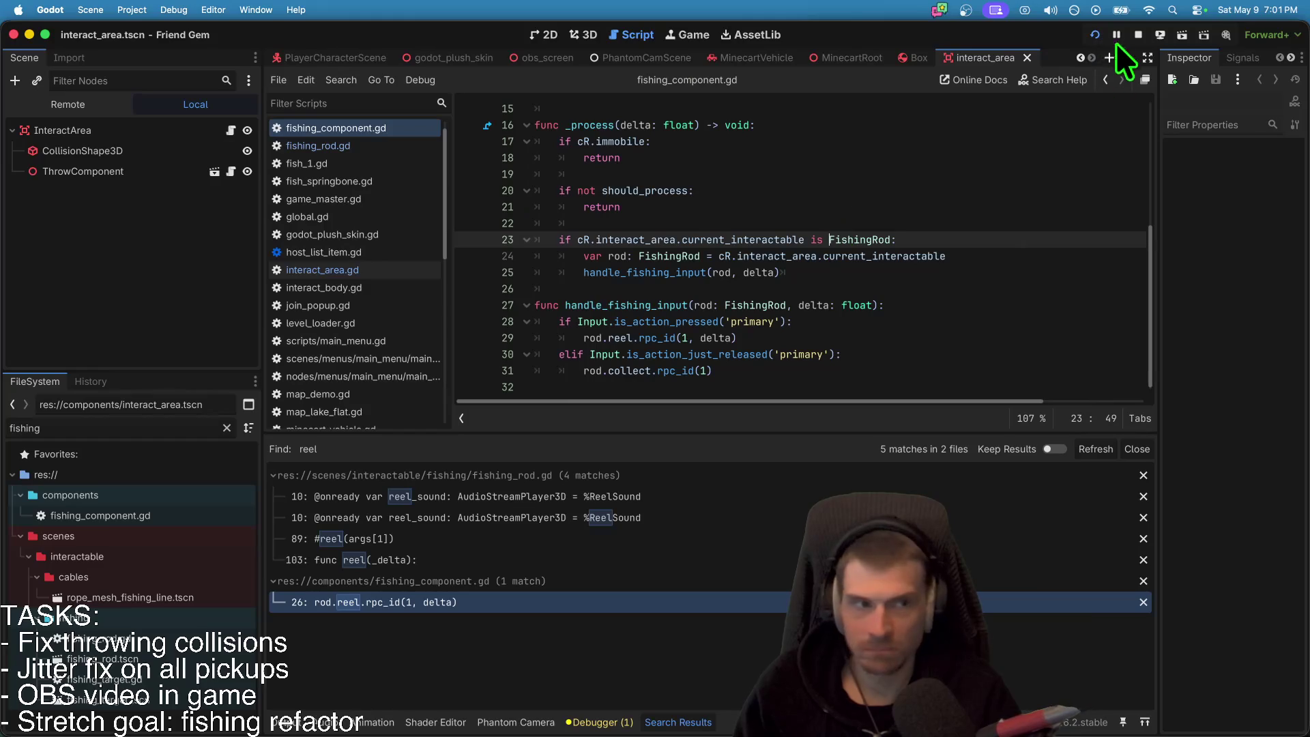
left_click(1135, 32)
left_click(932, 354)
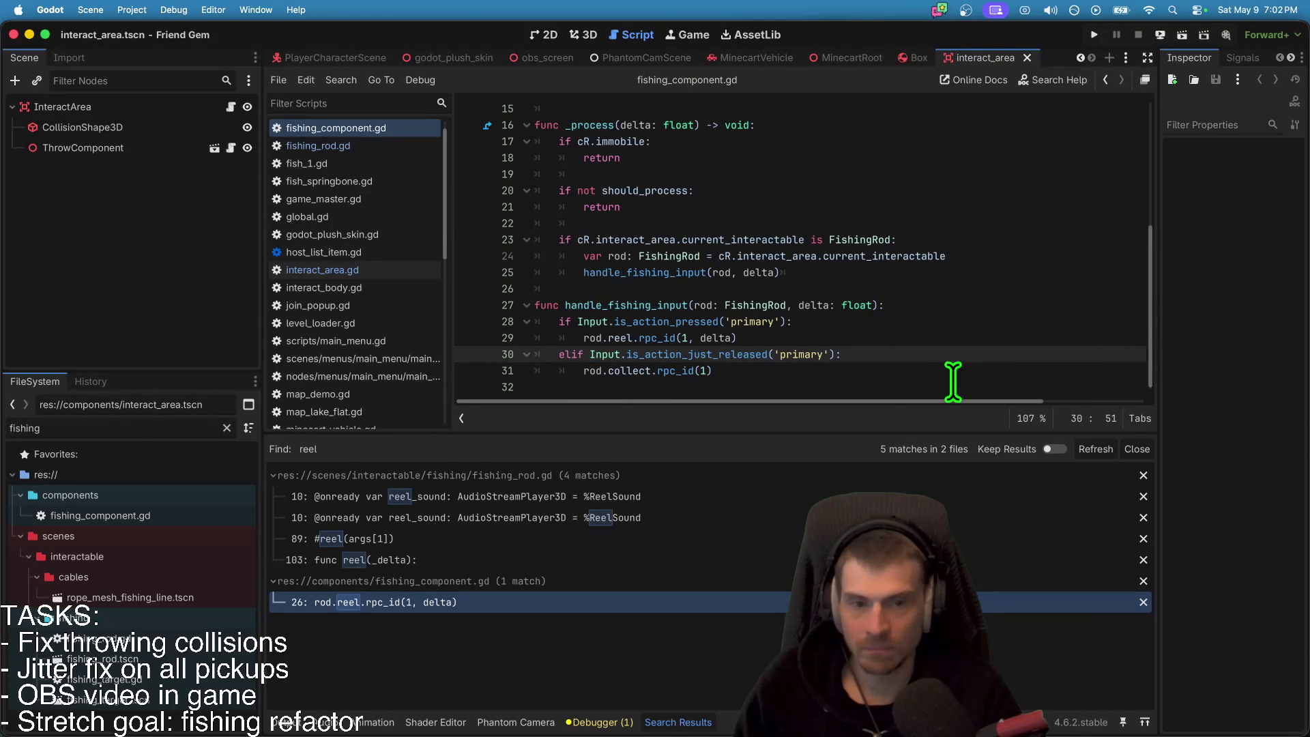
left_click(894, 318)
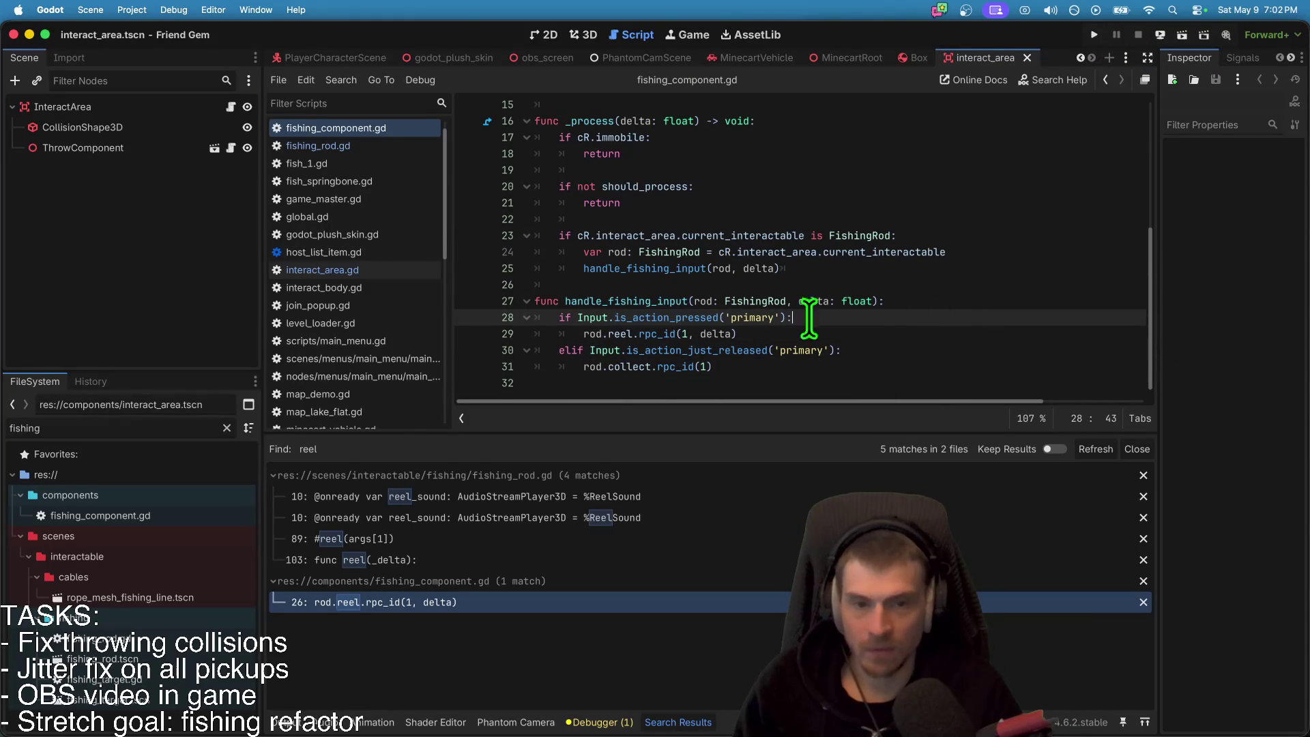
left_click(619, 333, "super")
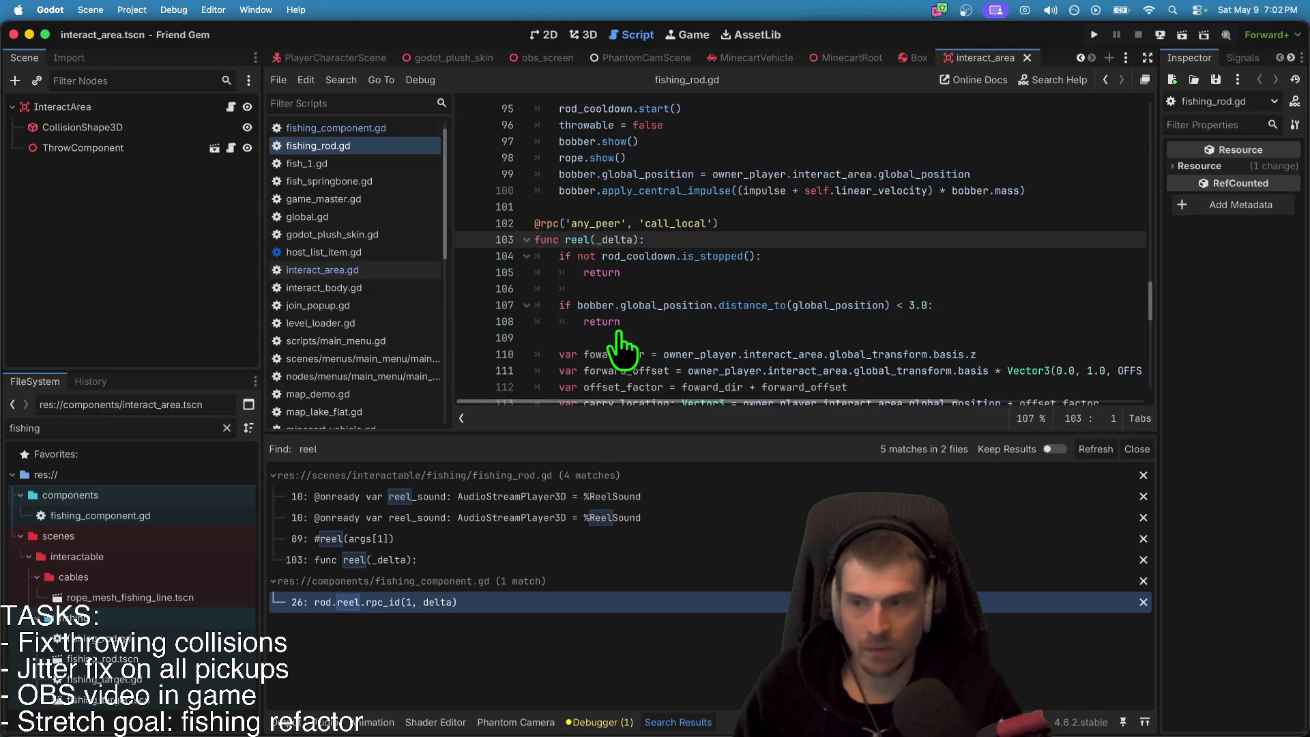
- Start a new line 122 in fishing_rod.gd with reel_sound's playing check
scroll(741, 290, "down", 6)
left_click(853, 260)
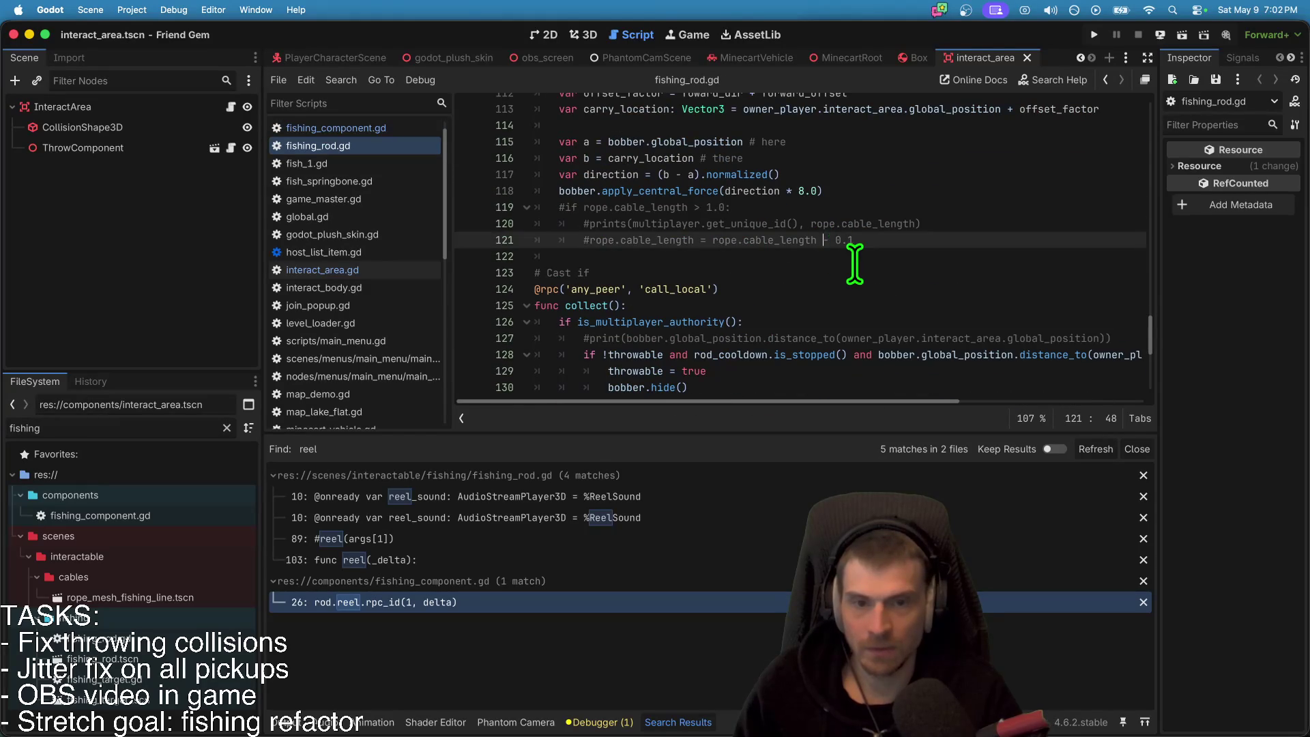
key("super+shift+Return")
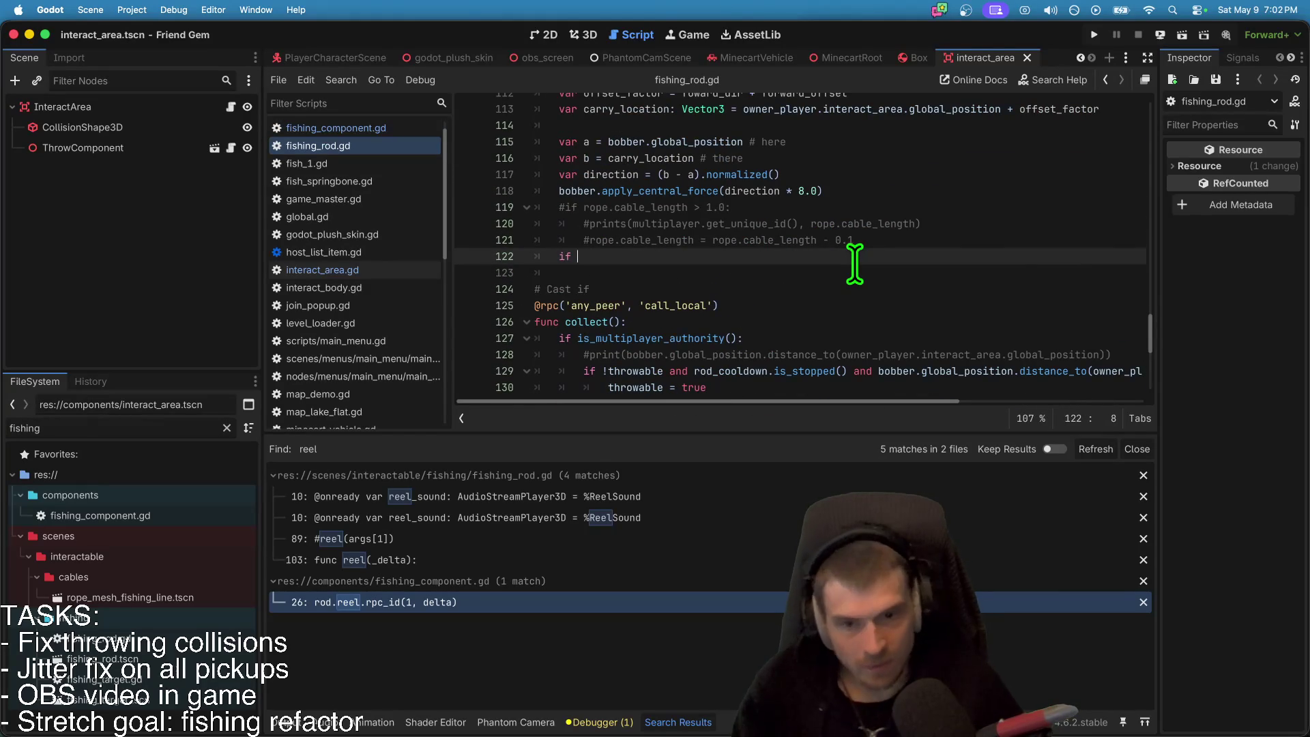
type("s")
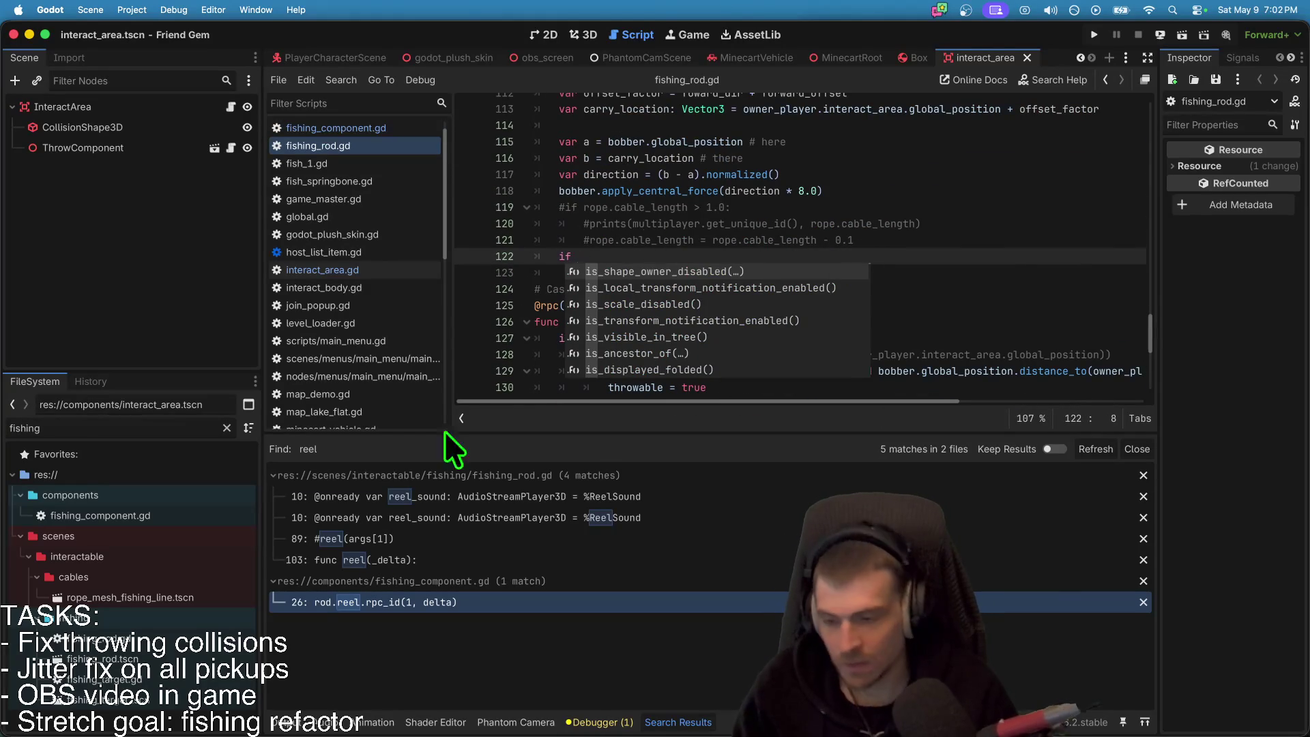
key("BackSpace")
key("BackSpace")
left_click(590, 37)
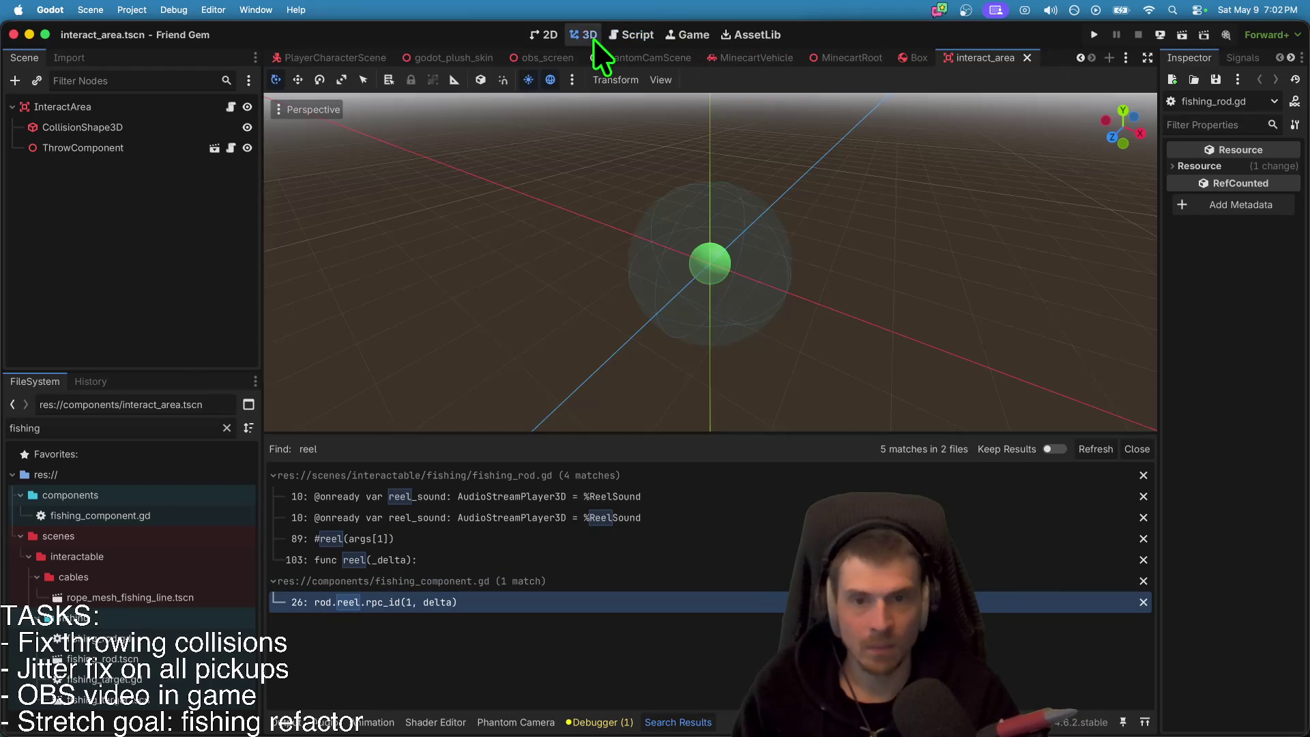
left_click(646, 39)
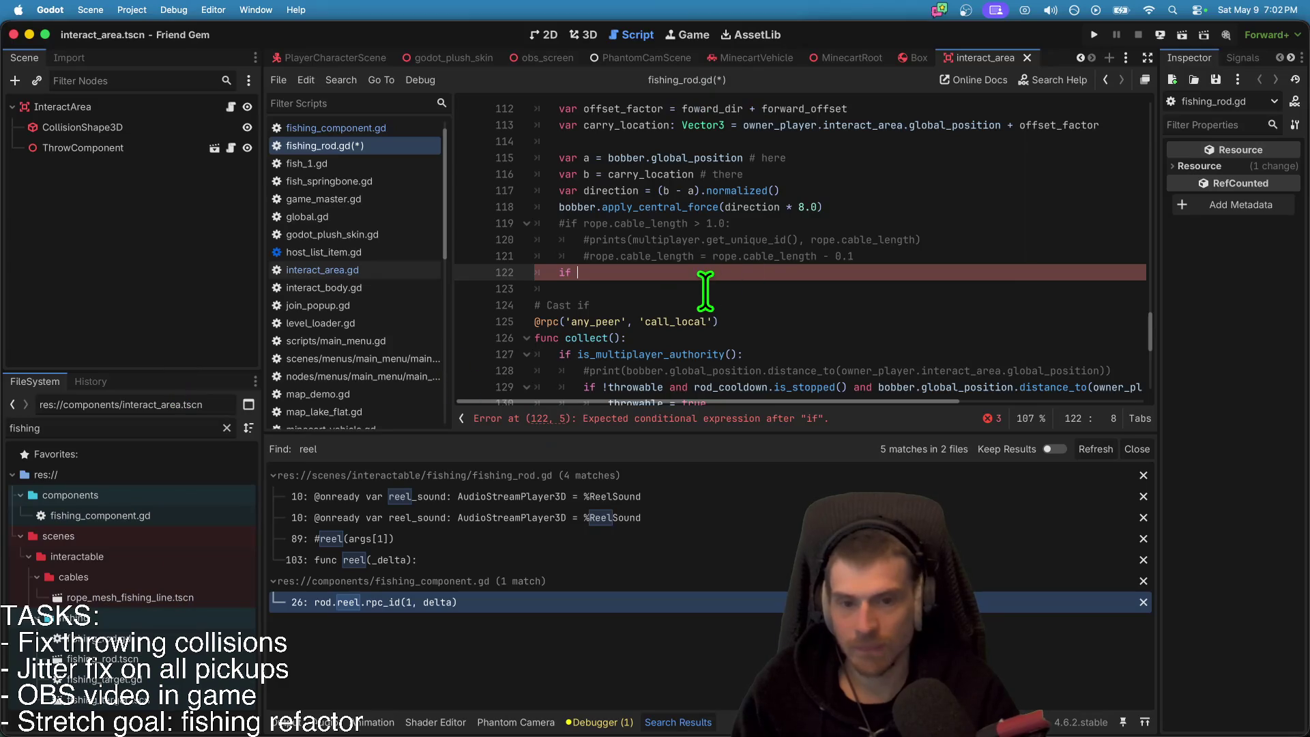
type("eel")
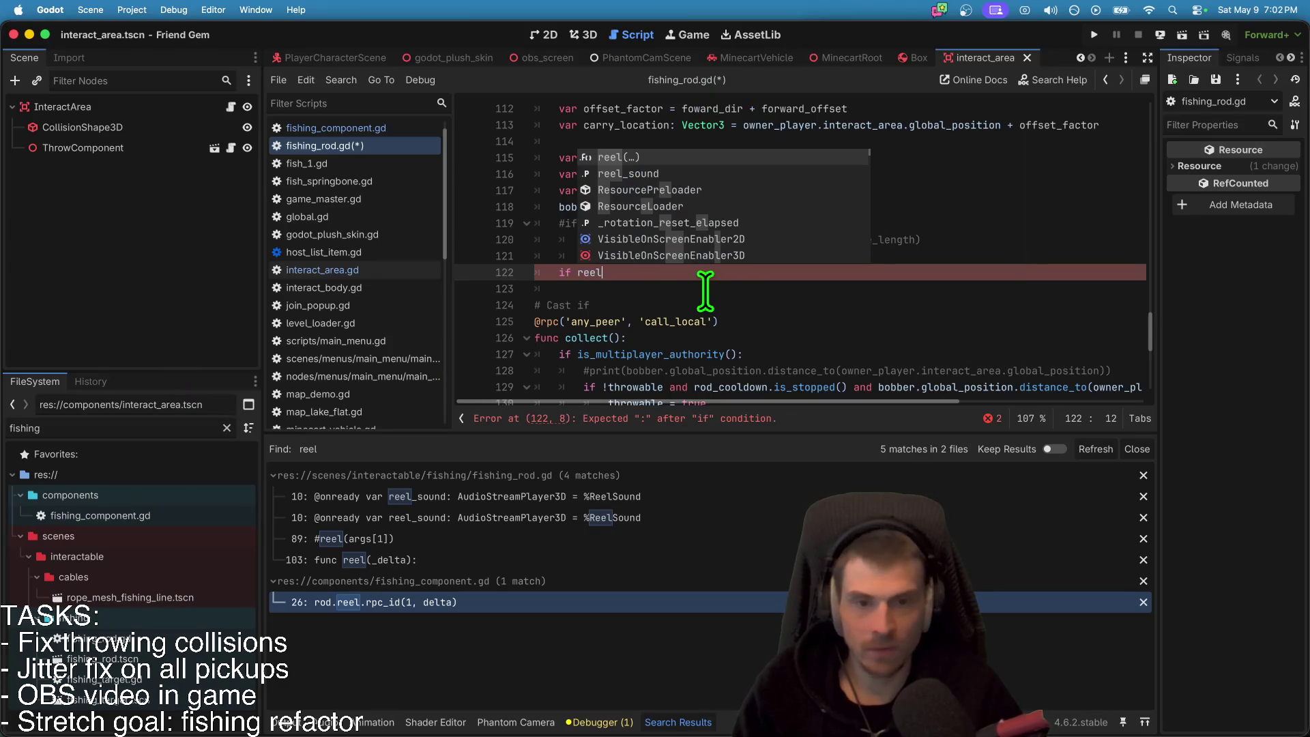
key("Down")
key("Return")
type("sound.is")
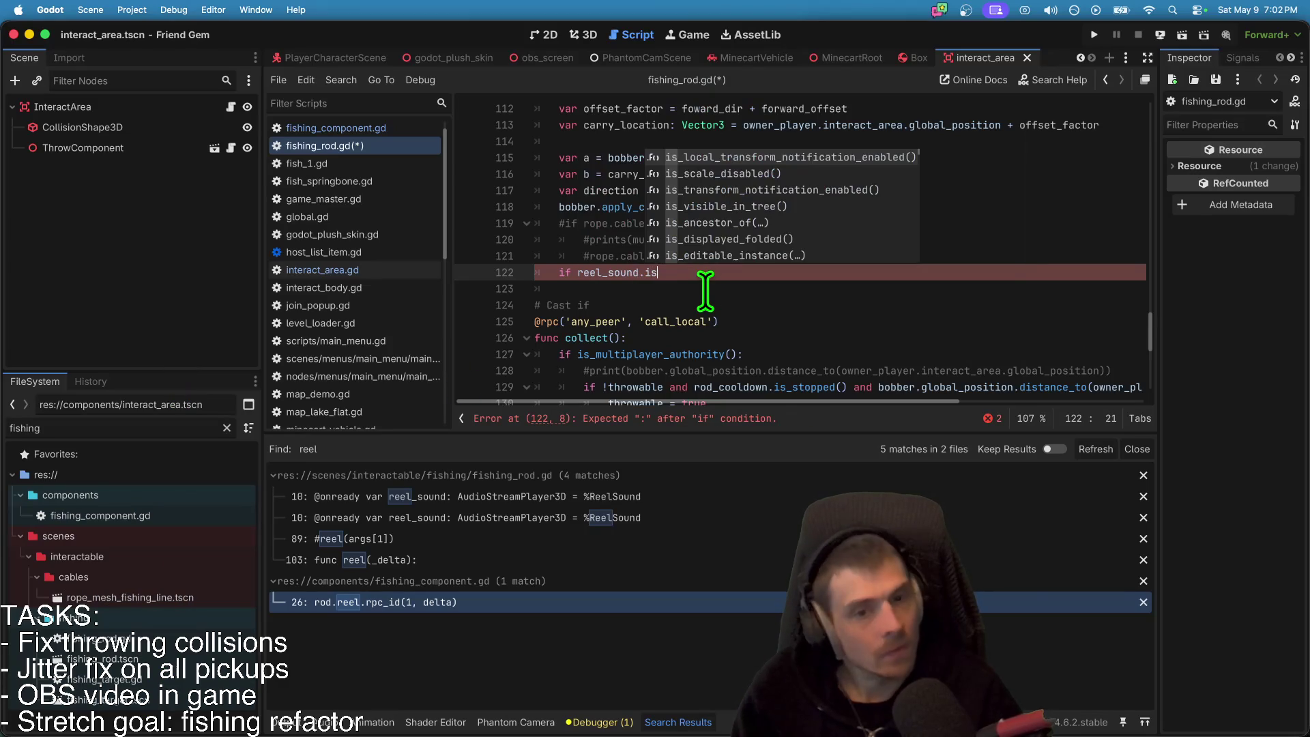
type("_pl")
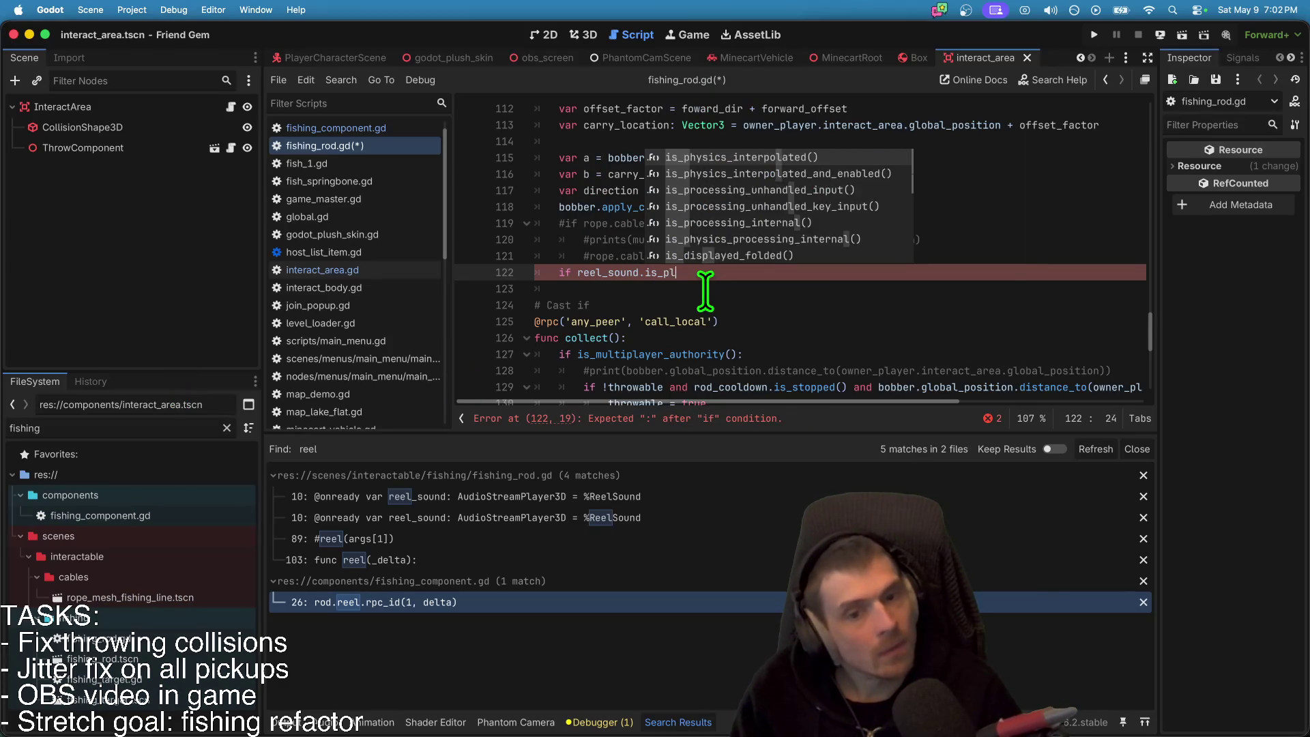
type("aying")
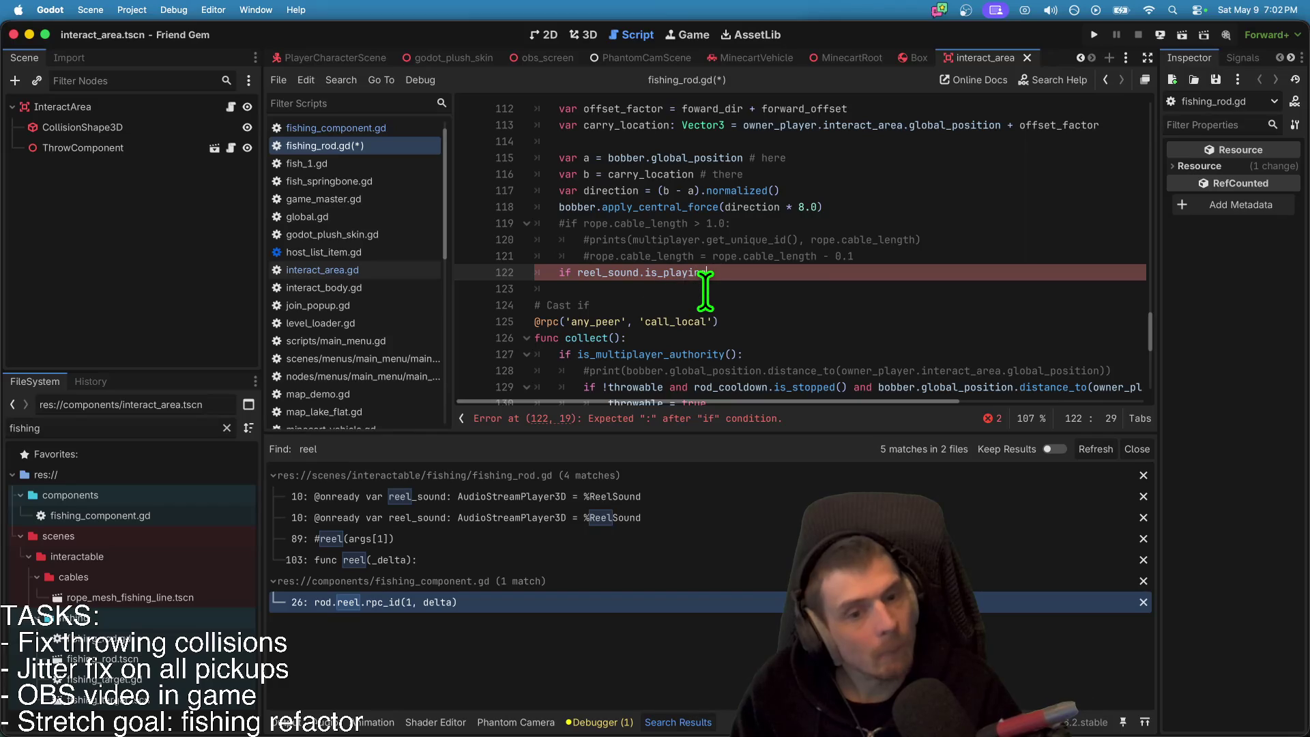
- Check the reel_sound declaration on line 10 and finish the 'if reel_sound.playing == false:' condition
key("super+Left")
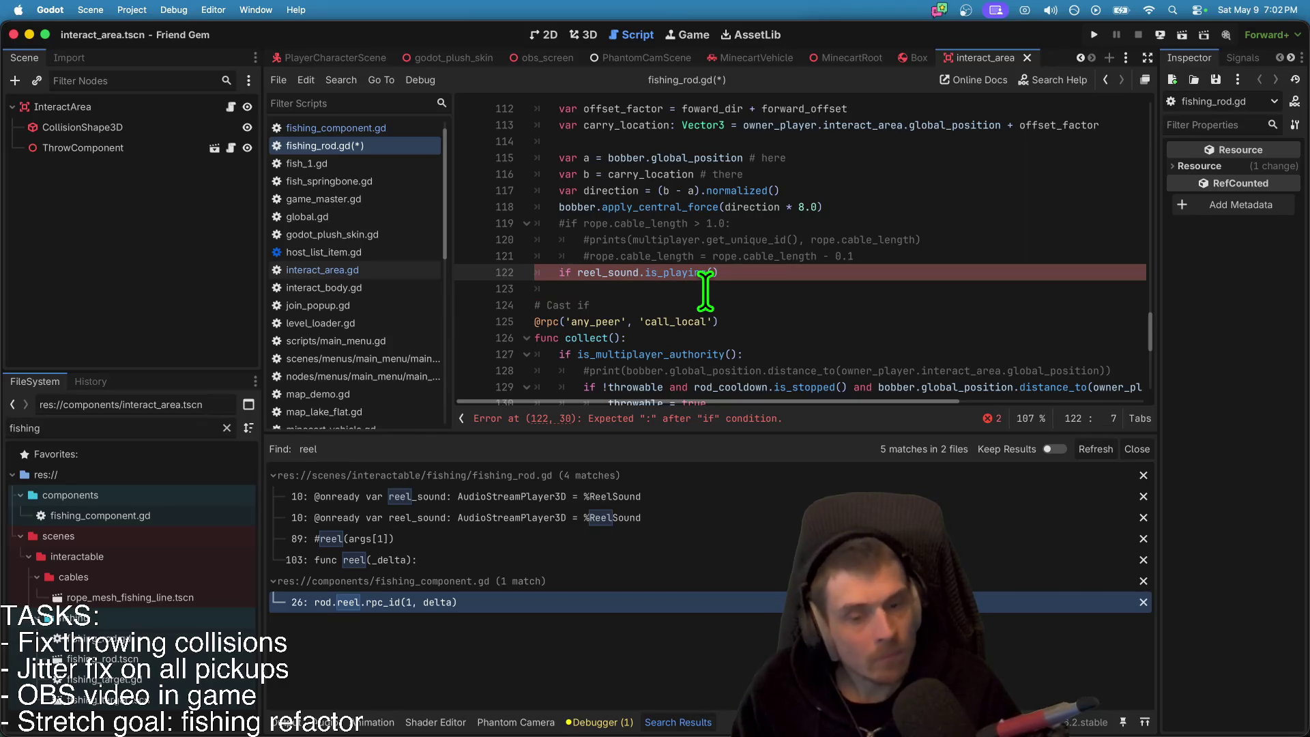
scroll(706, 290, "up", 20)
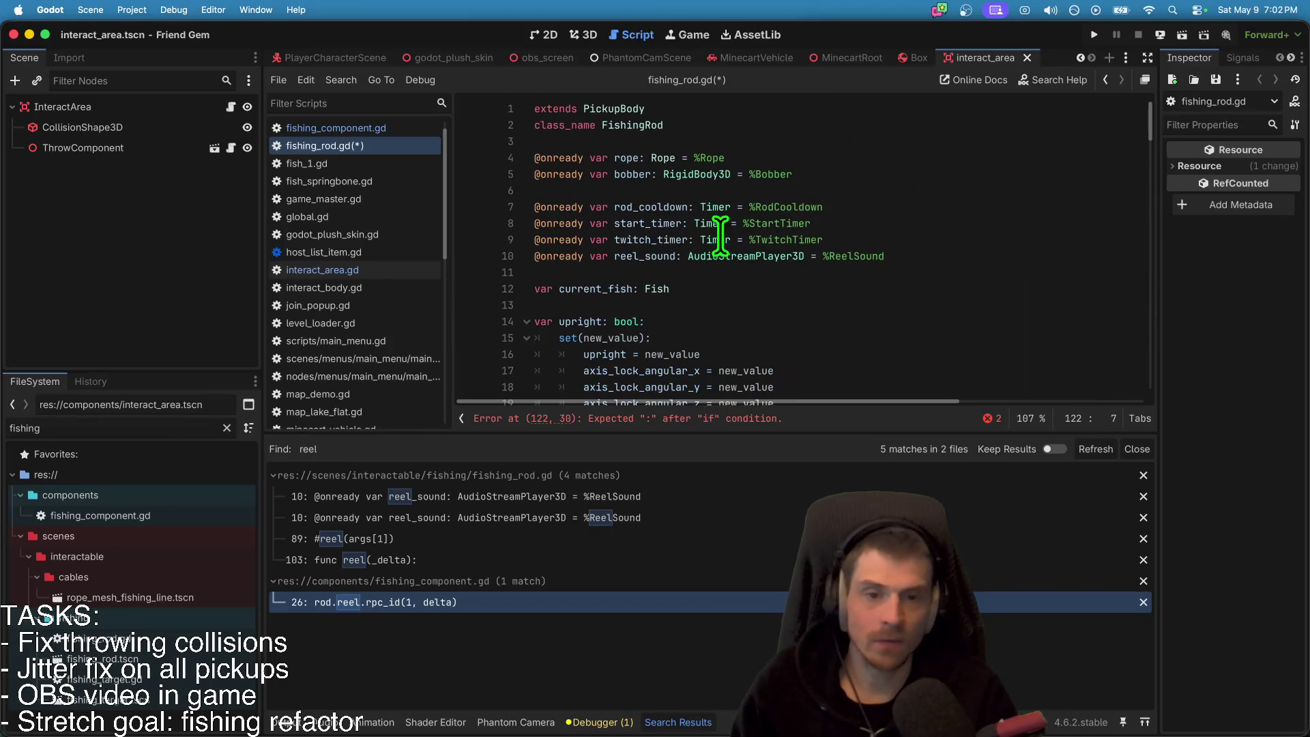
left_click(653, 255)
key("alt+Left")
type(")")
type("playing")
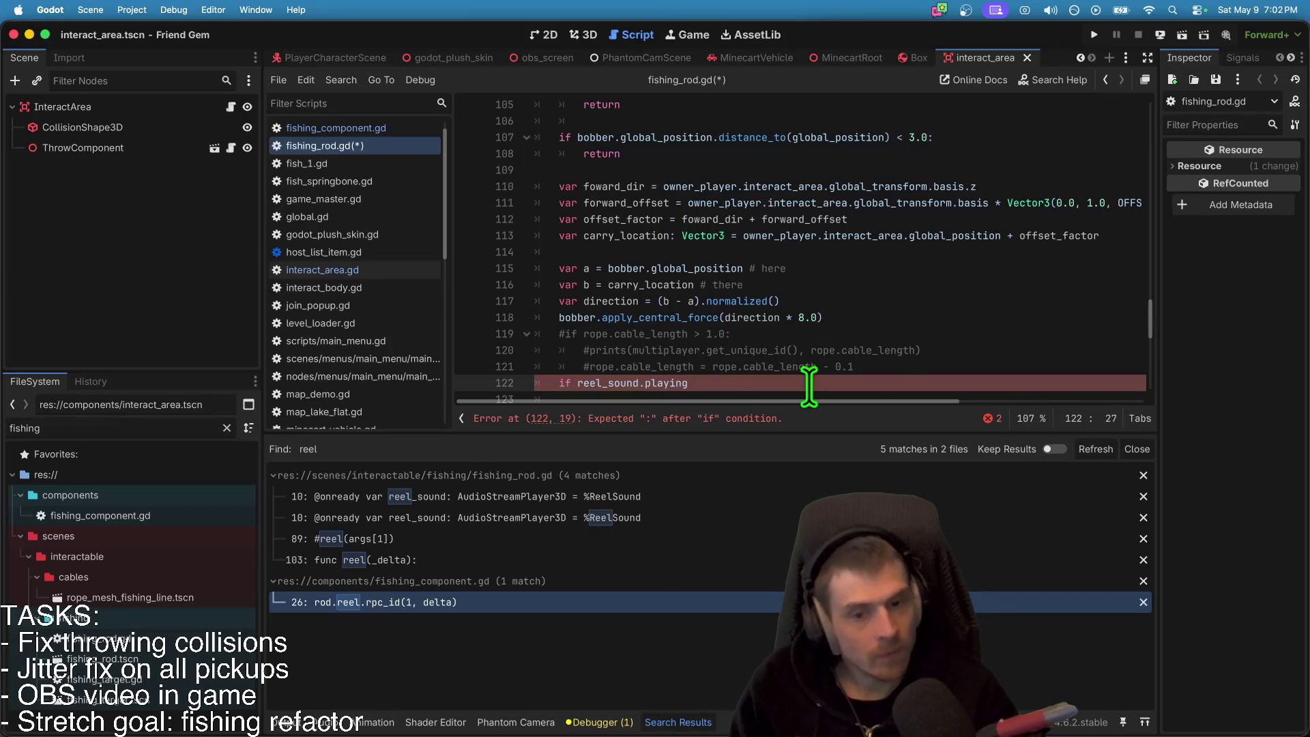
type(":")
key("Return")
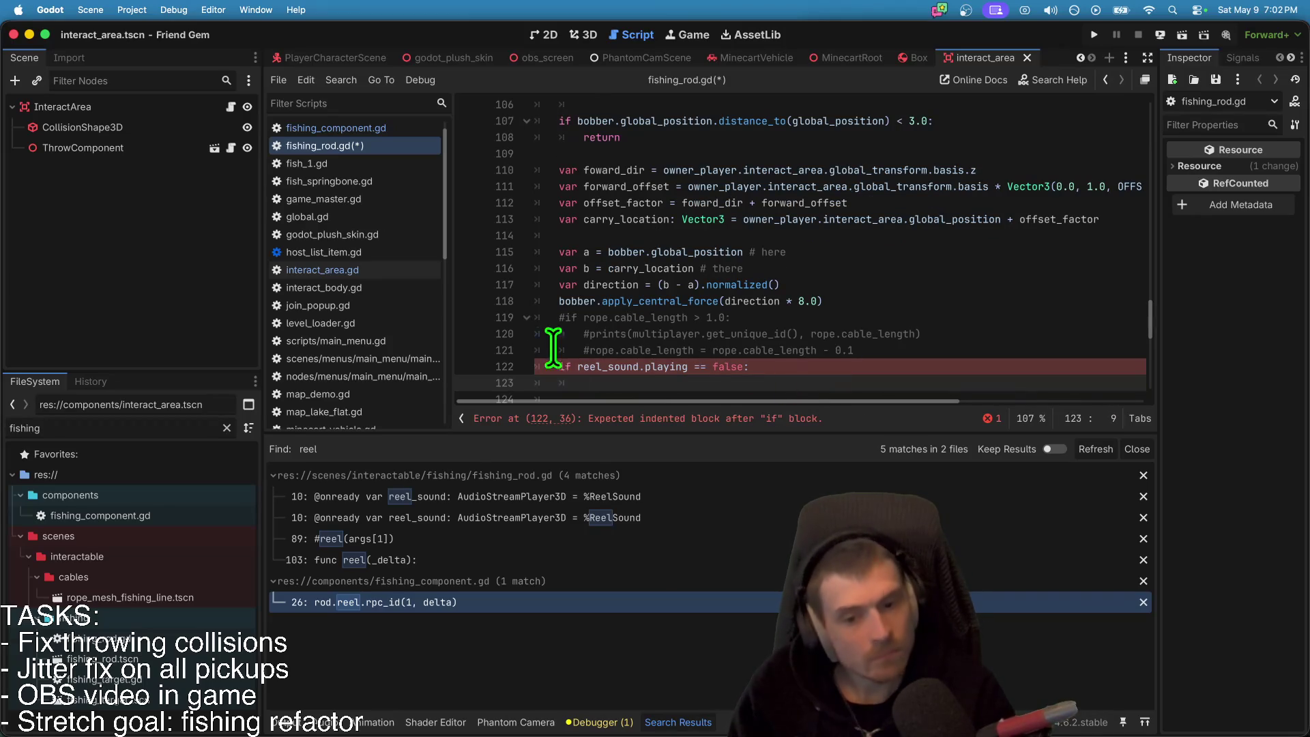
- Add 'reel_sound.play()' as the body of the if block on line 123
left_click(591, 374)
key("super+c")
key("Down")
key("super+v")
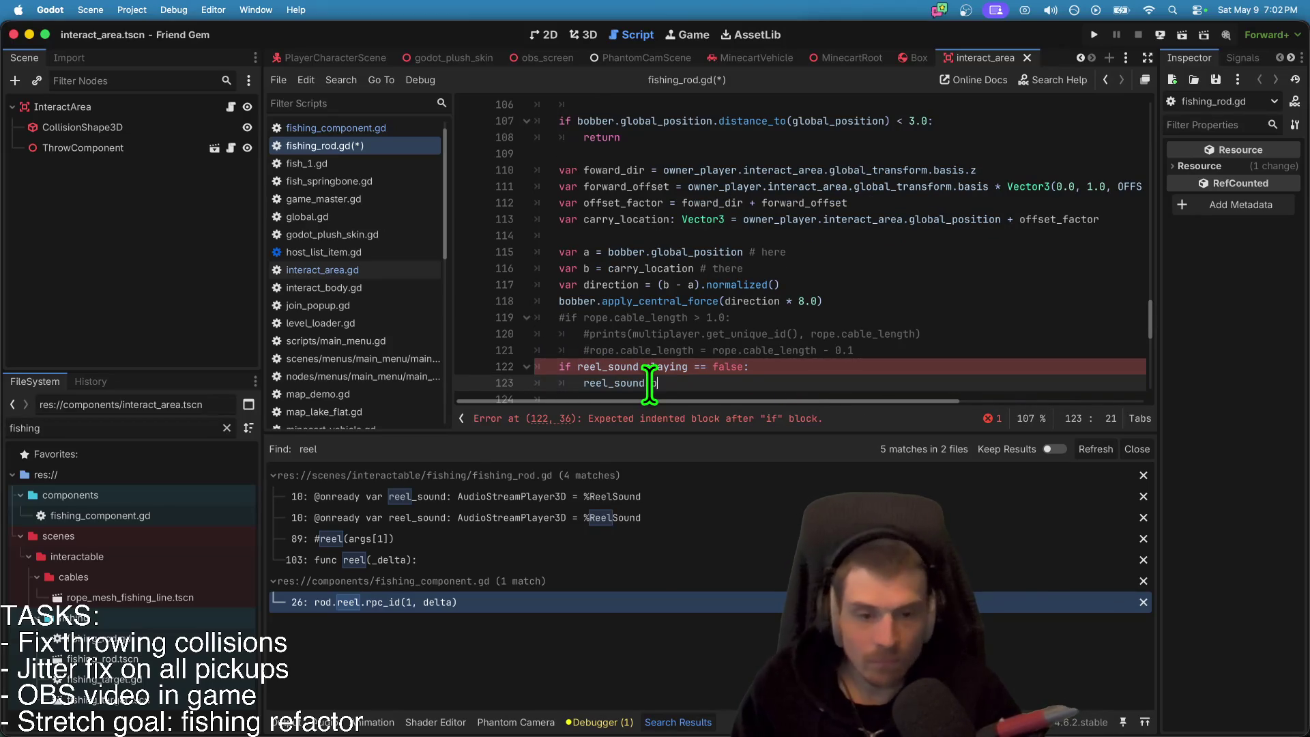
scroll(1040, 210, "down", 3)
type("()")
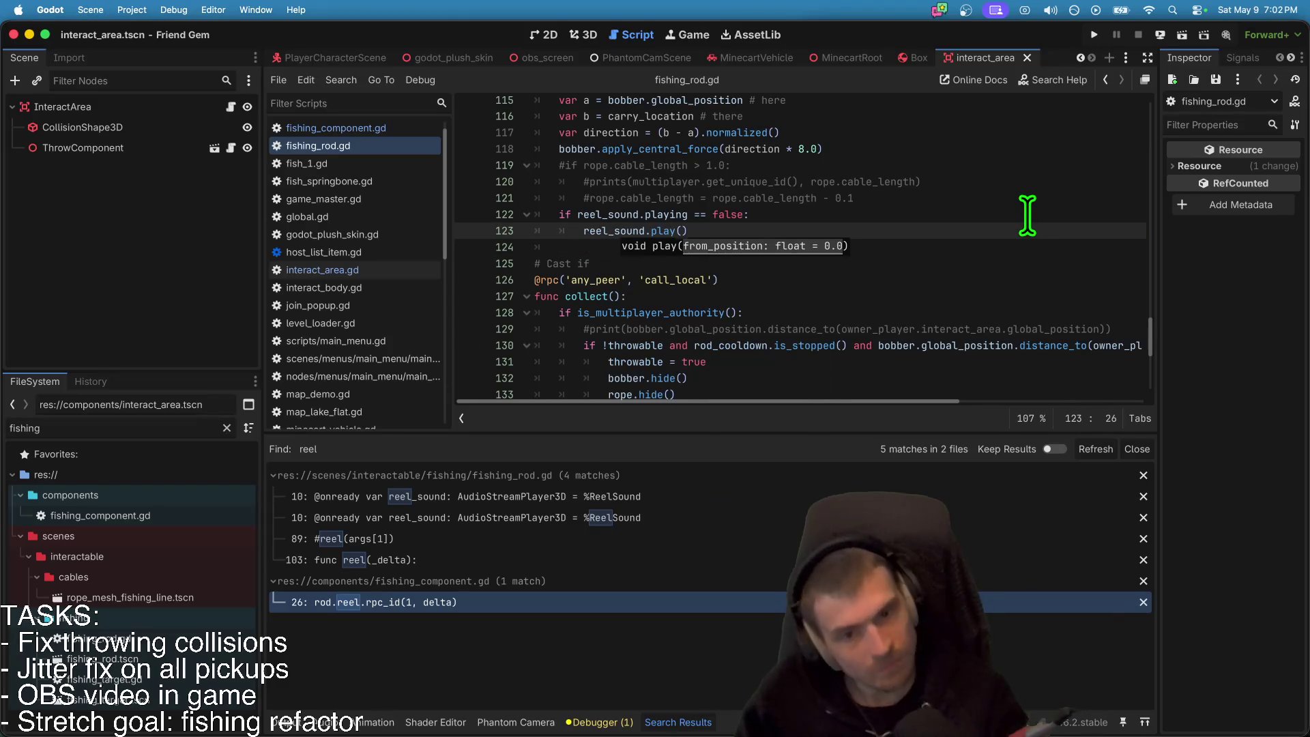
key("Return")
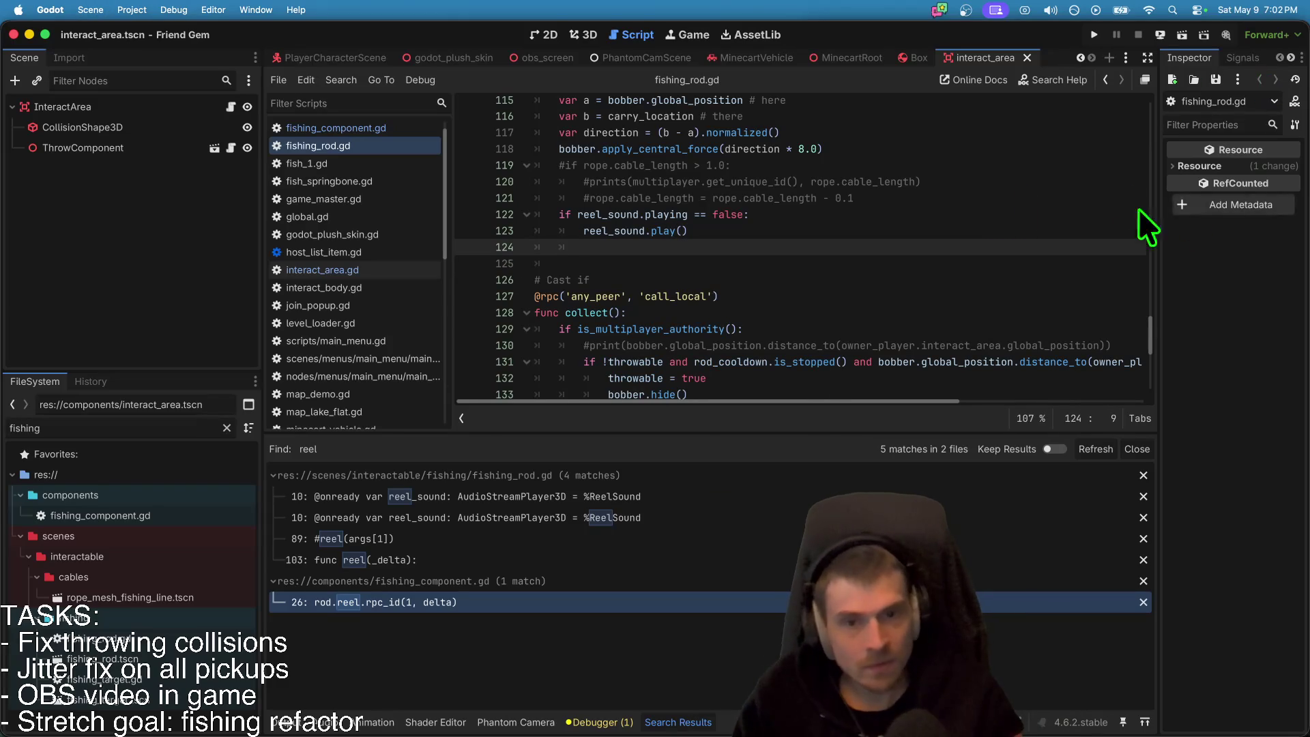
- Add an 'await get_tree().create_timer(0.5).timeout' wait after the reel sound starts
scroll(1013, 214, "up", 7)
scroll(1013, 214, "up", 20)
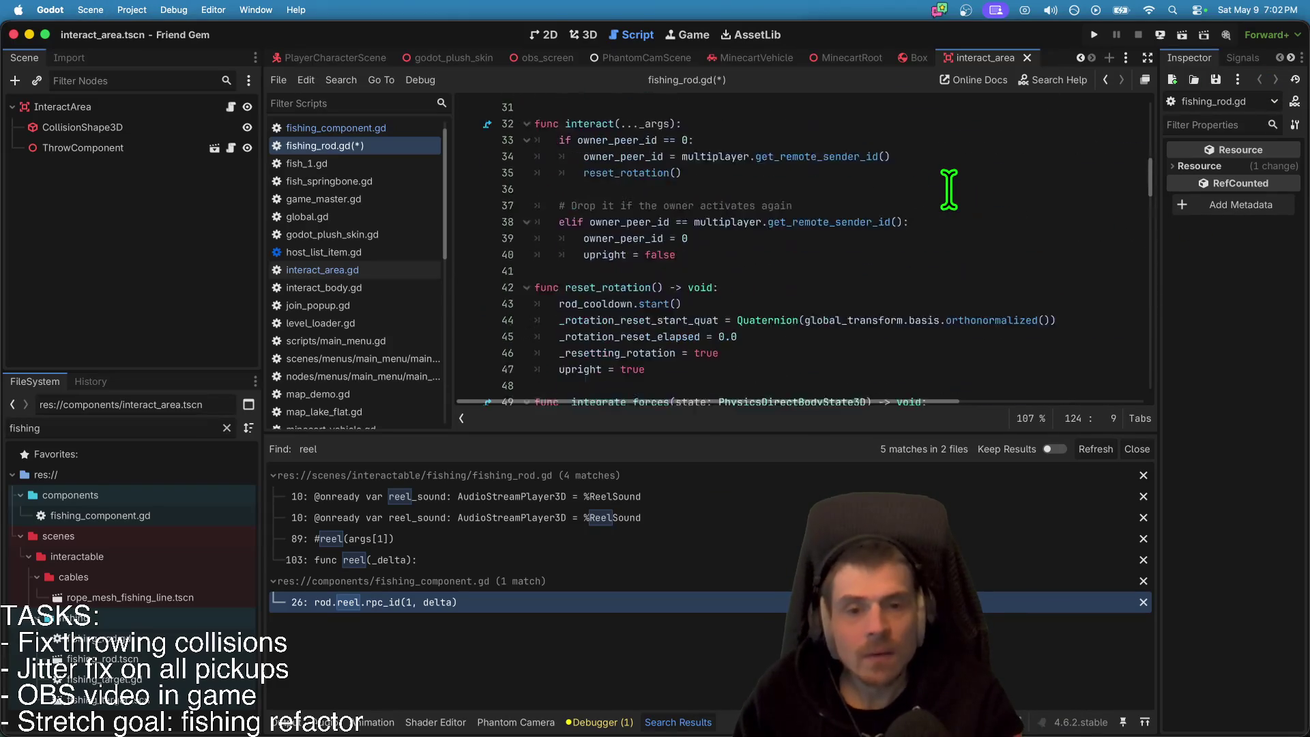
scroll(886, 204, "up", 3)
scroll(914, 262, "down", 13)
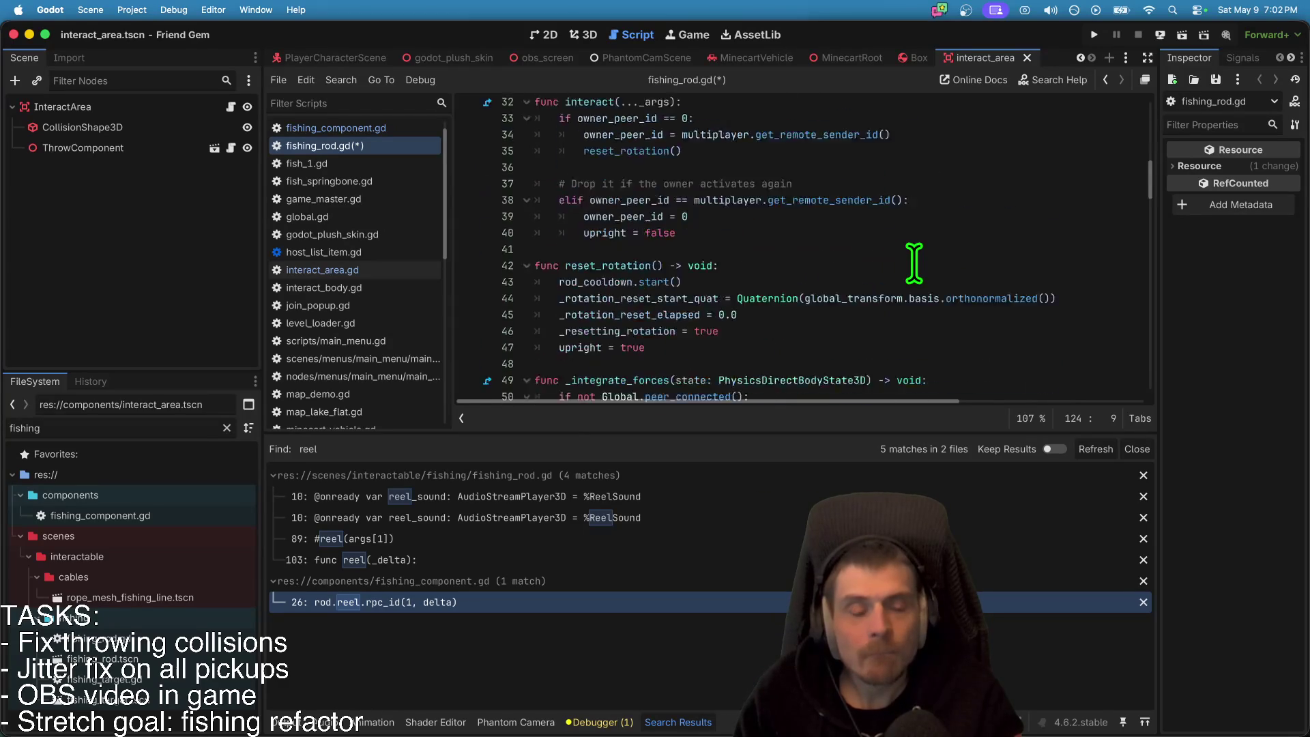
scroll(914, 262, "down", 18)
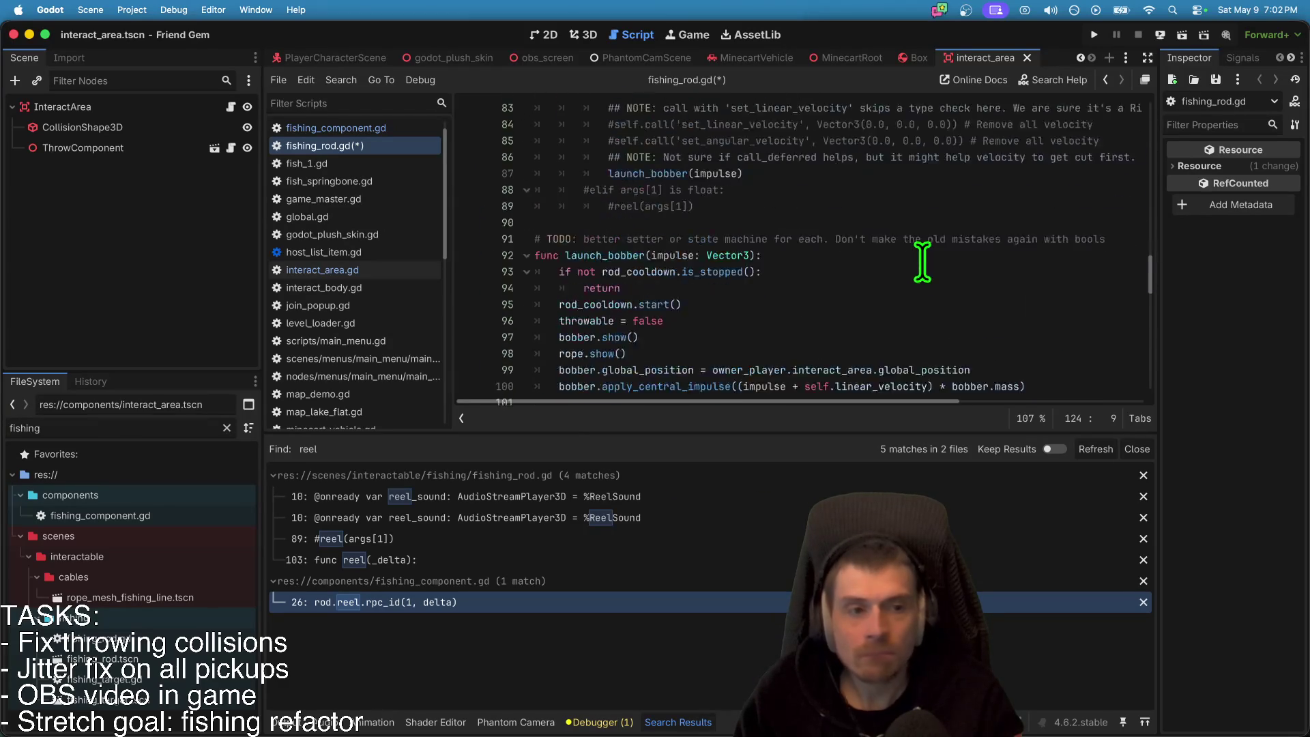
scroll(920, 285, "up", 7)
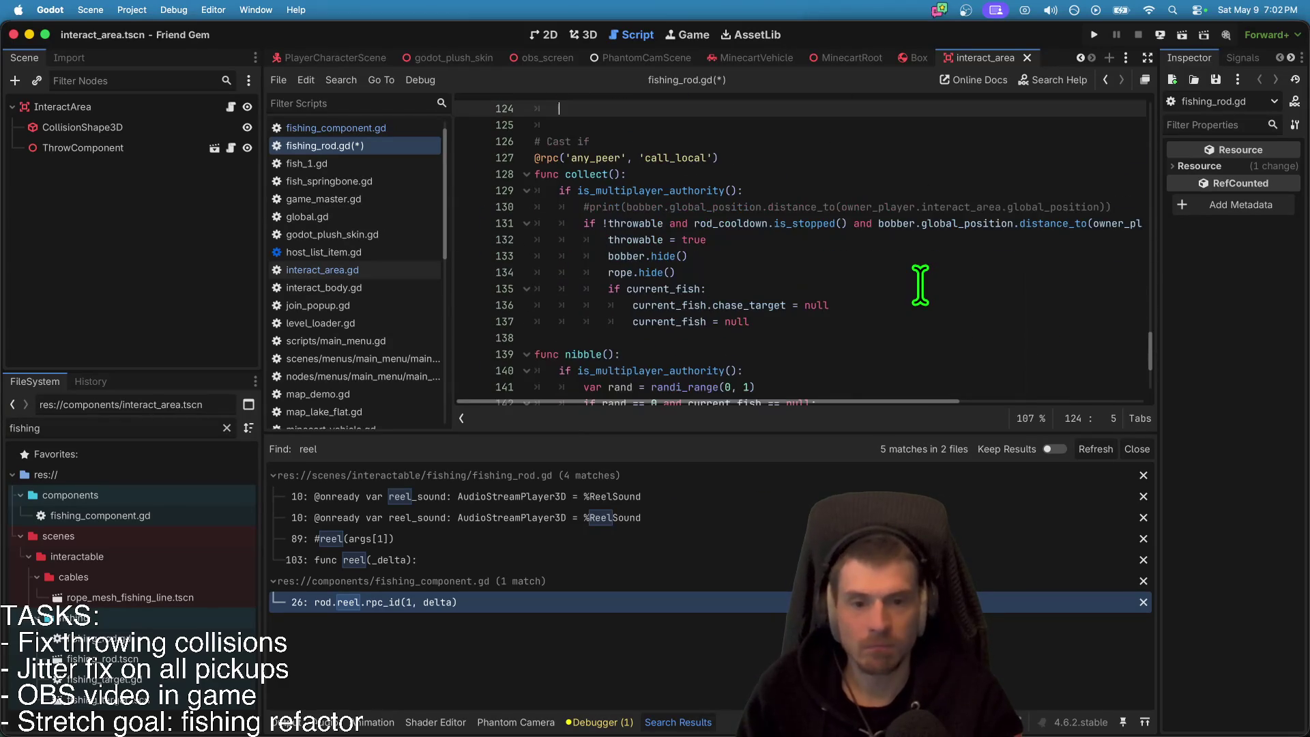
type("gre")
key("BackSpace")
key("BackSpace")
key("BackSpace")
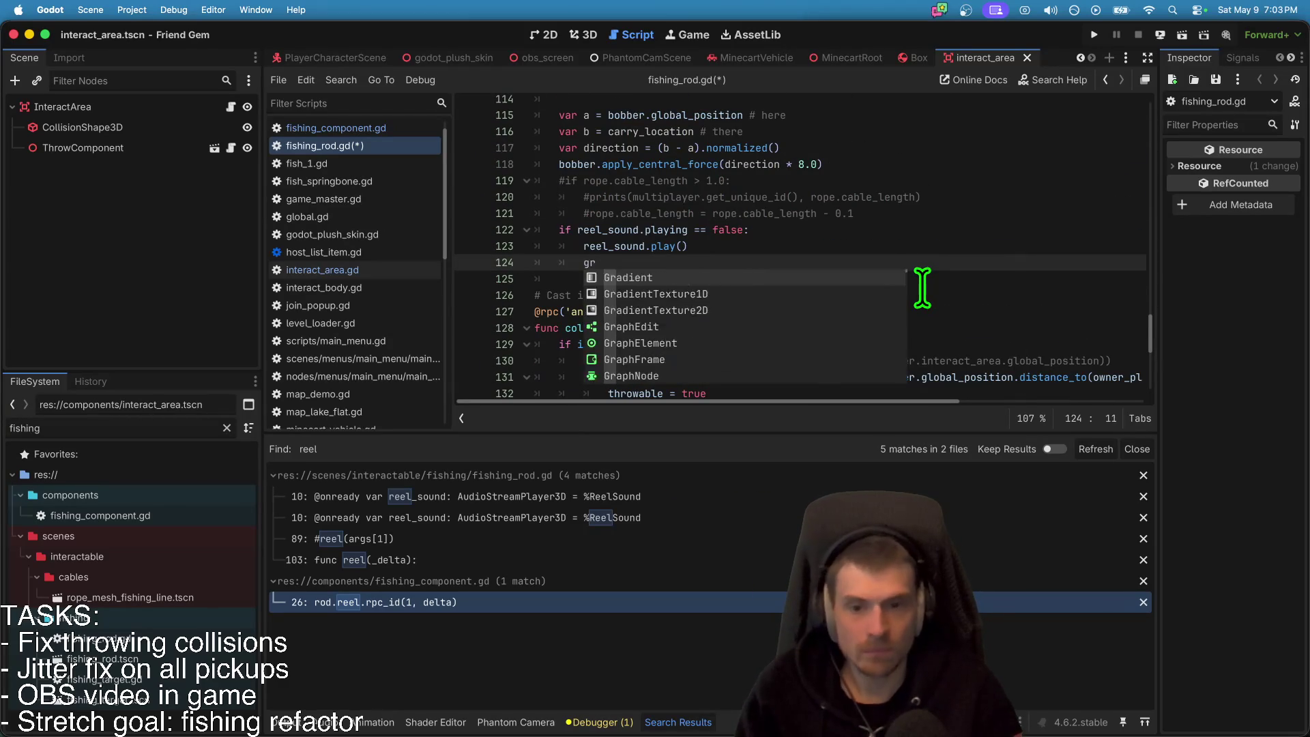
type("create_t")
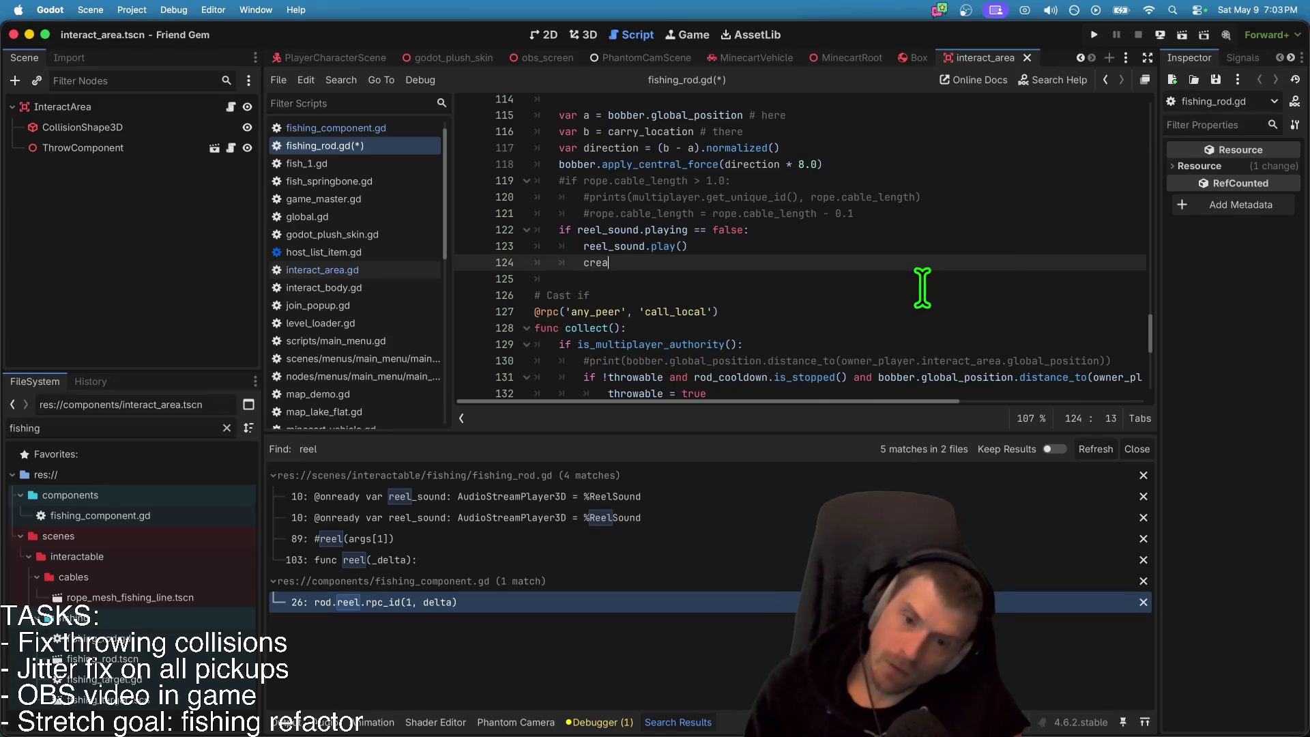
key("alt+BackSpace")
type("get_t")
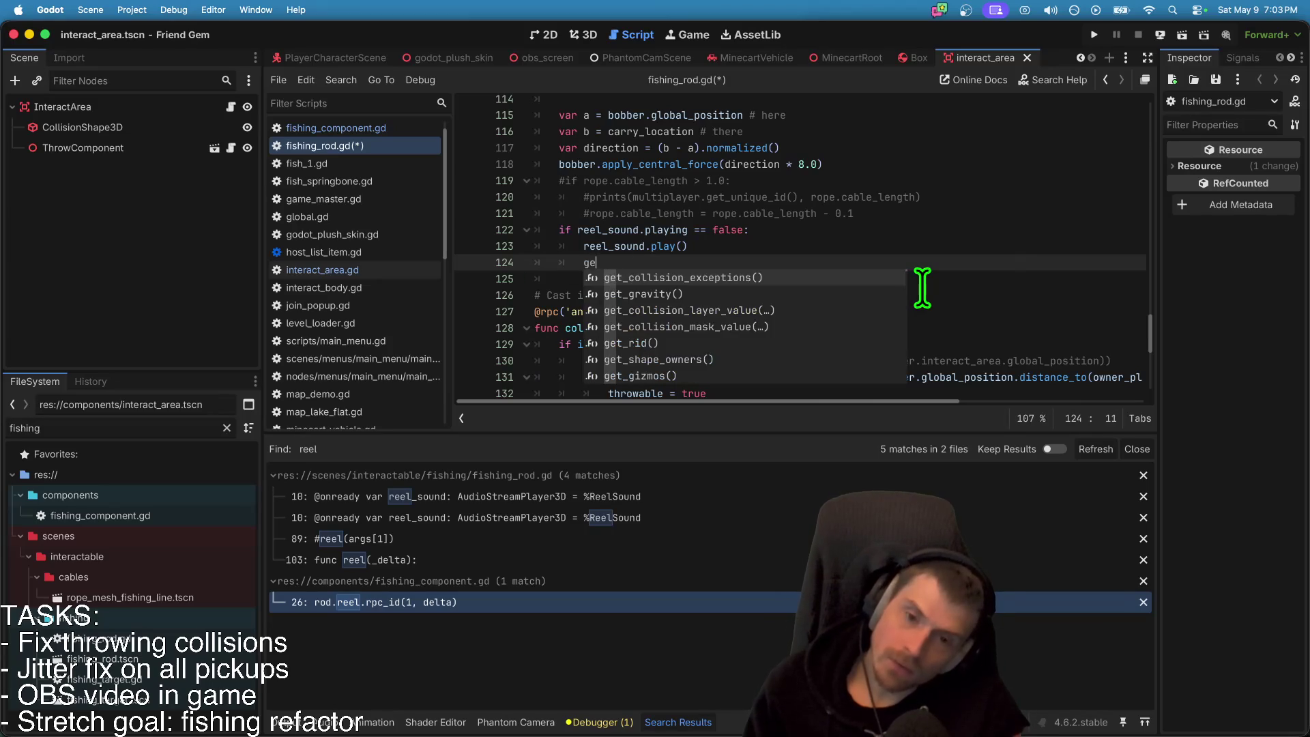
key("Return")
type(".create")
key("Return")
type("05)")
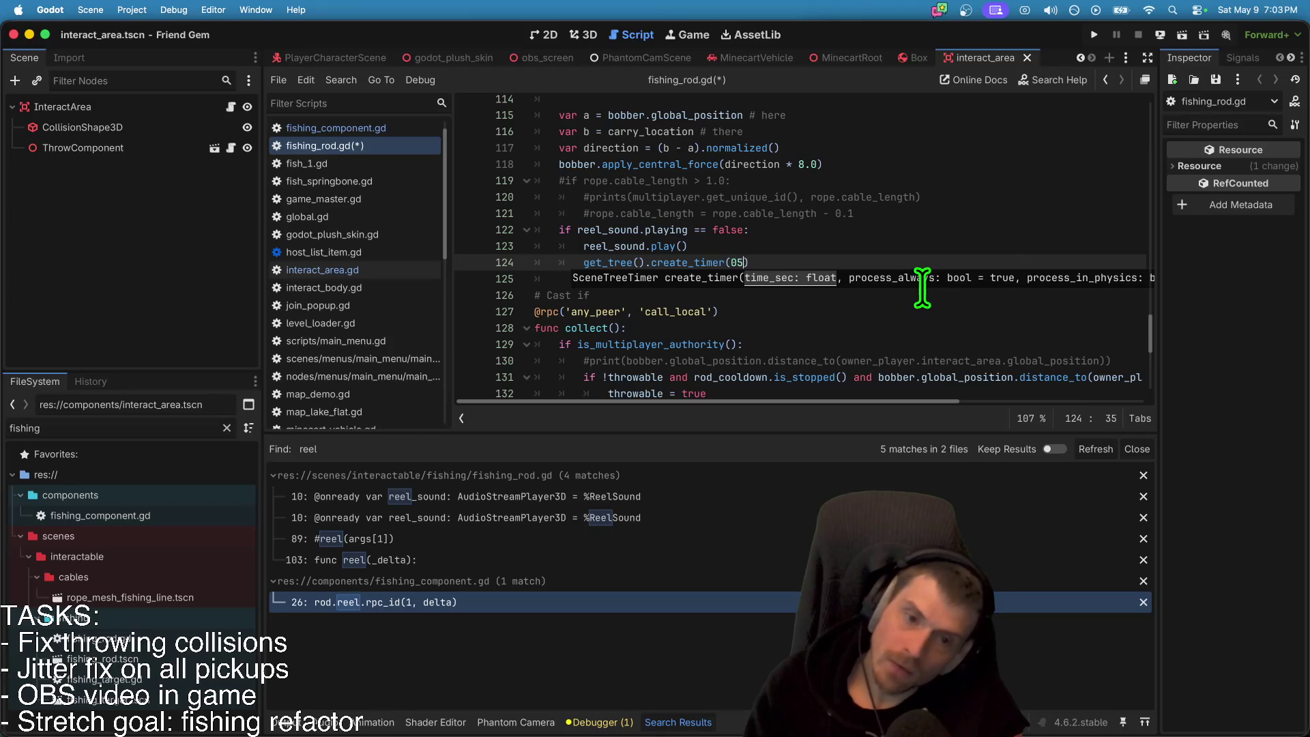
key("Return")
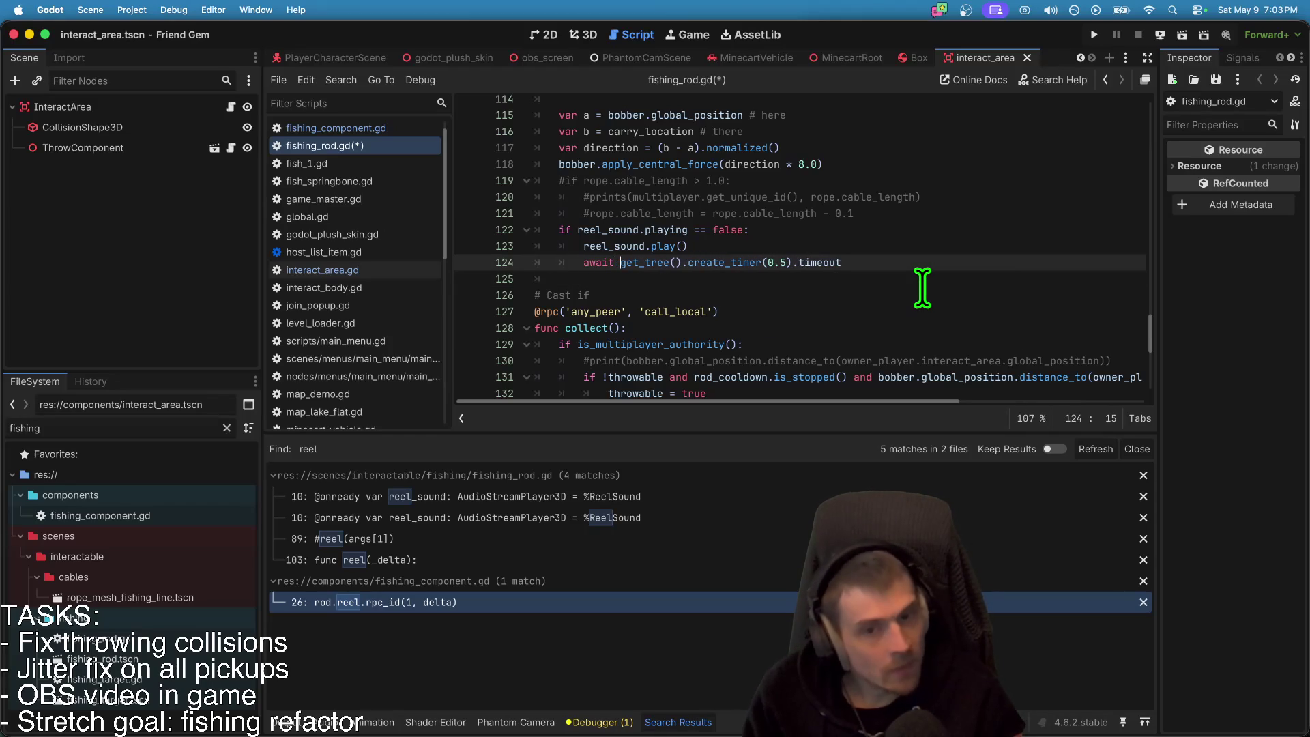
- Add 'reel_sound.stop()' after the timer wait, then run the project
key("Down")
type("re")
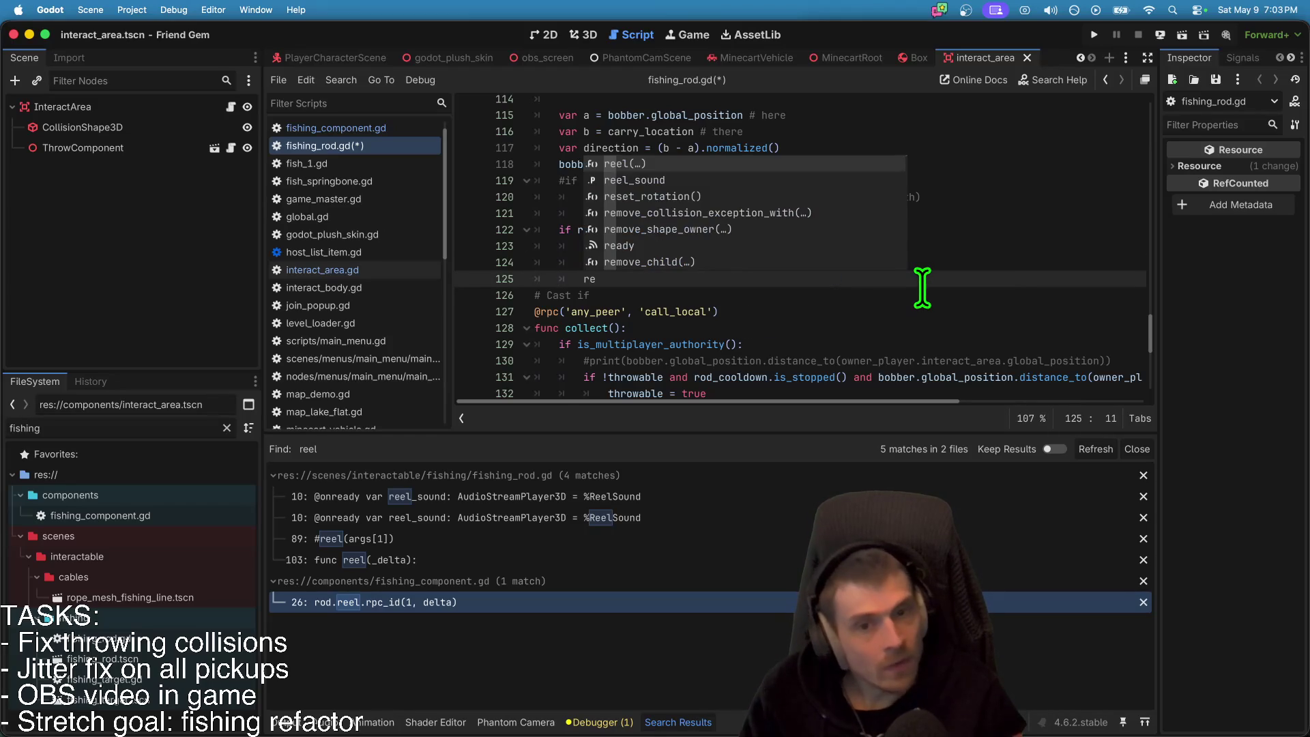
key("Down")
key("Return")
type(".s")
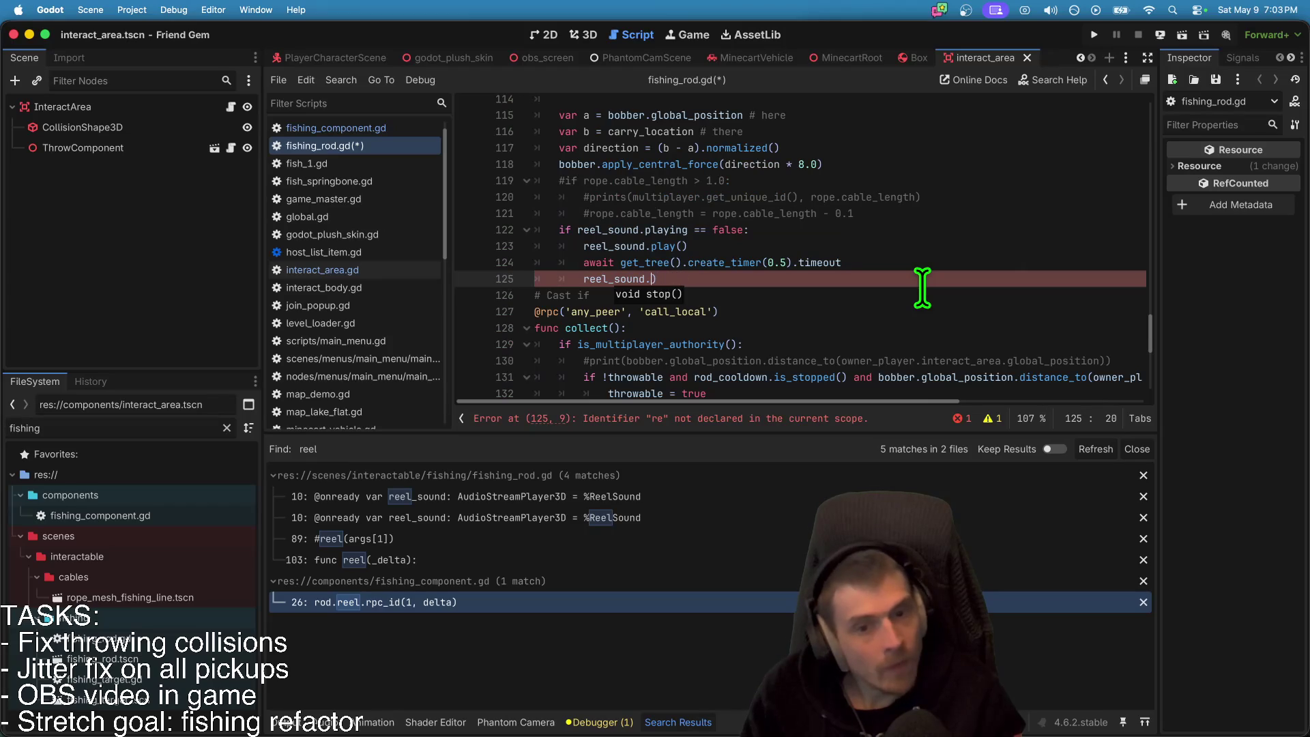
type("au")
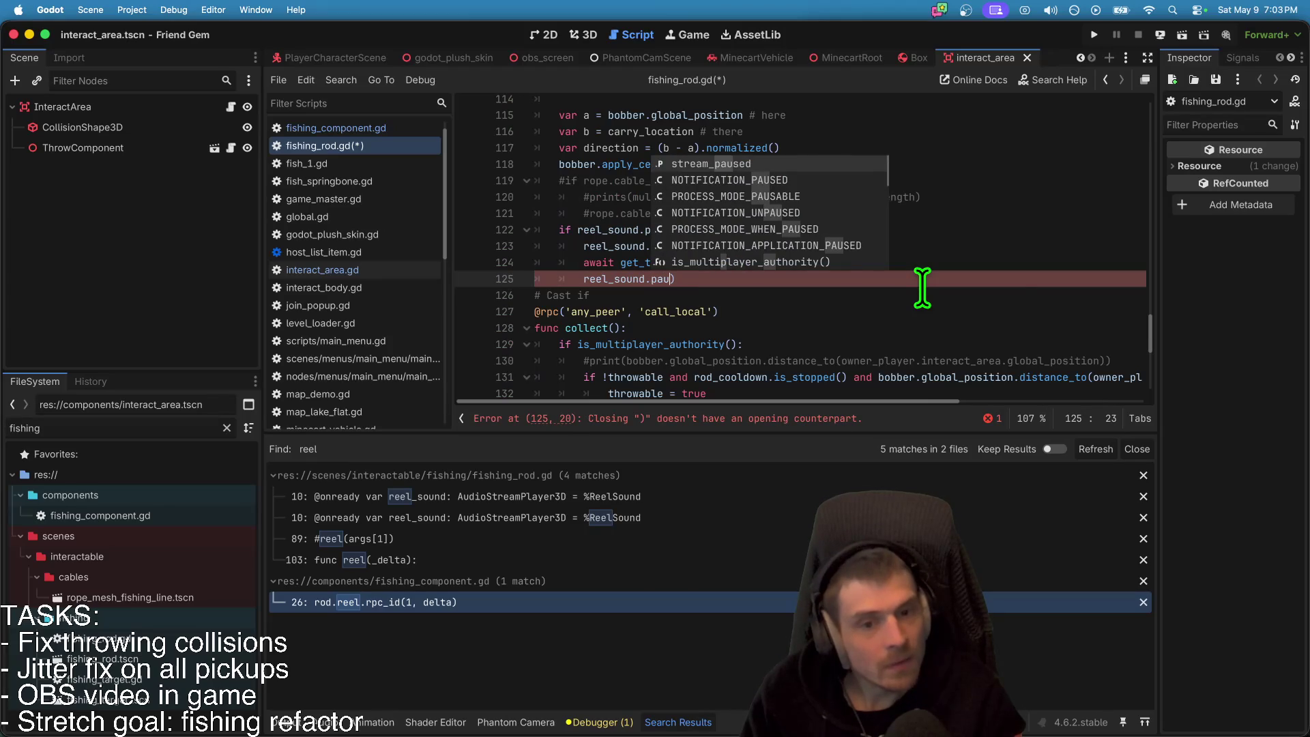
key("BackSpace")
key("BackSpace")
key("BackSpace")
type(".pau")
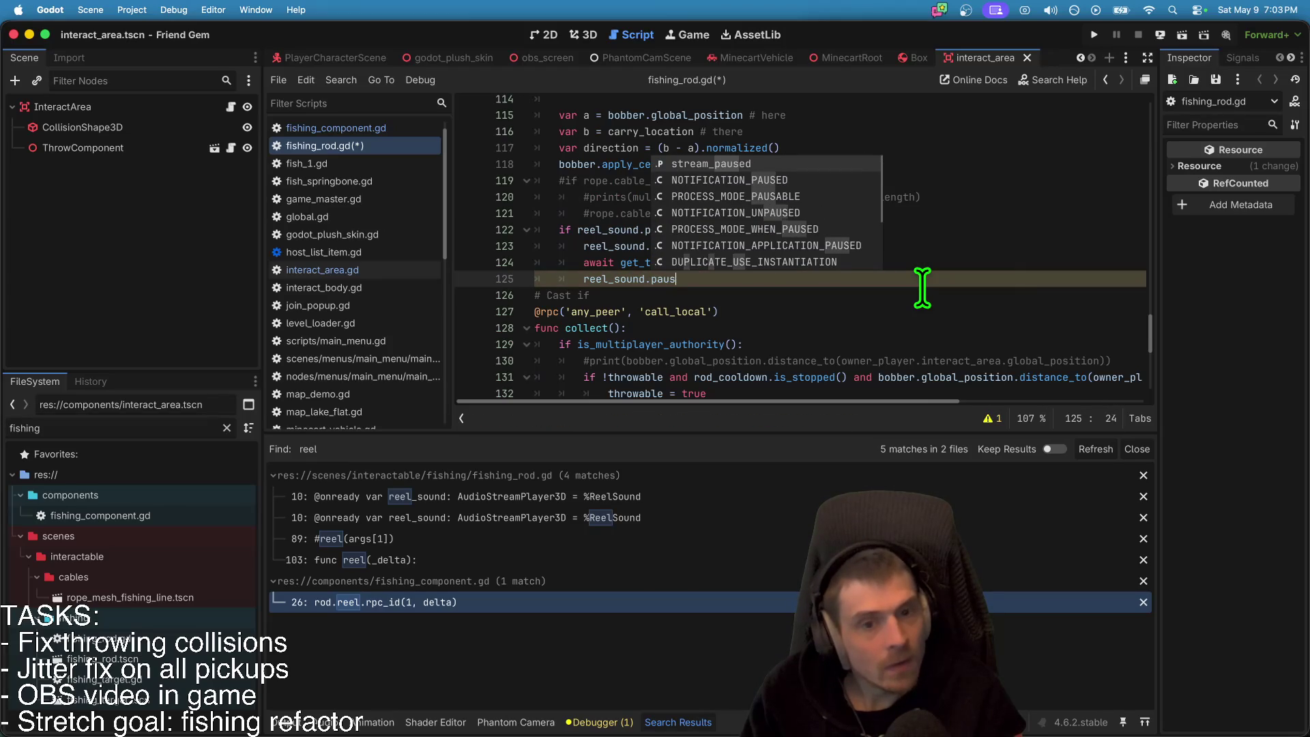
key("BackSpace")
key("BackSpace")
key("BackSpace")
type("st")
key("Return")
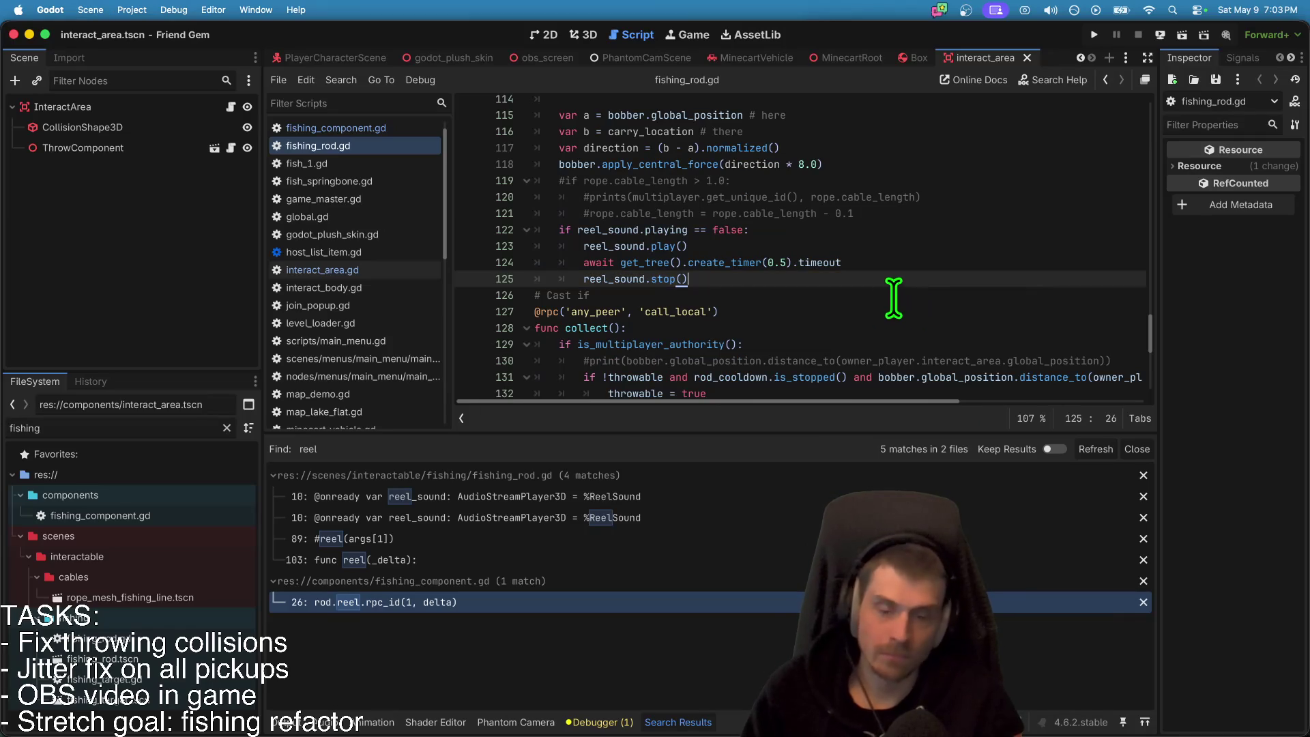
key("super+b")
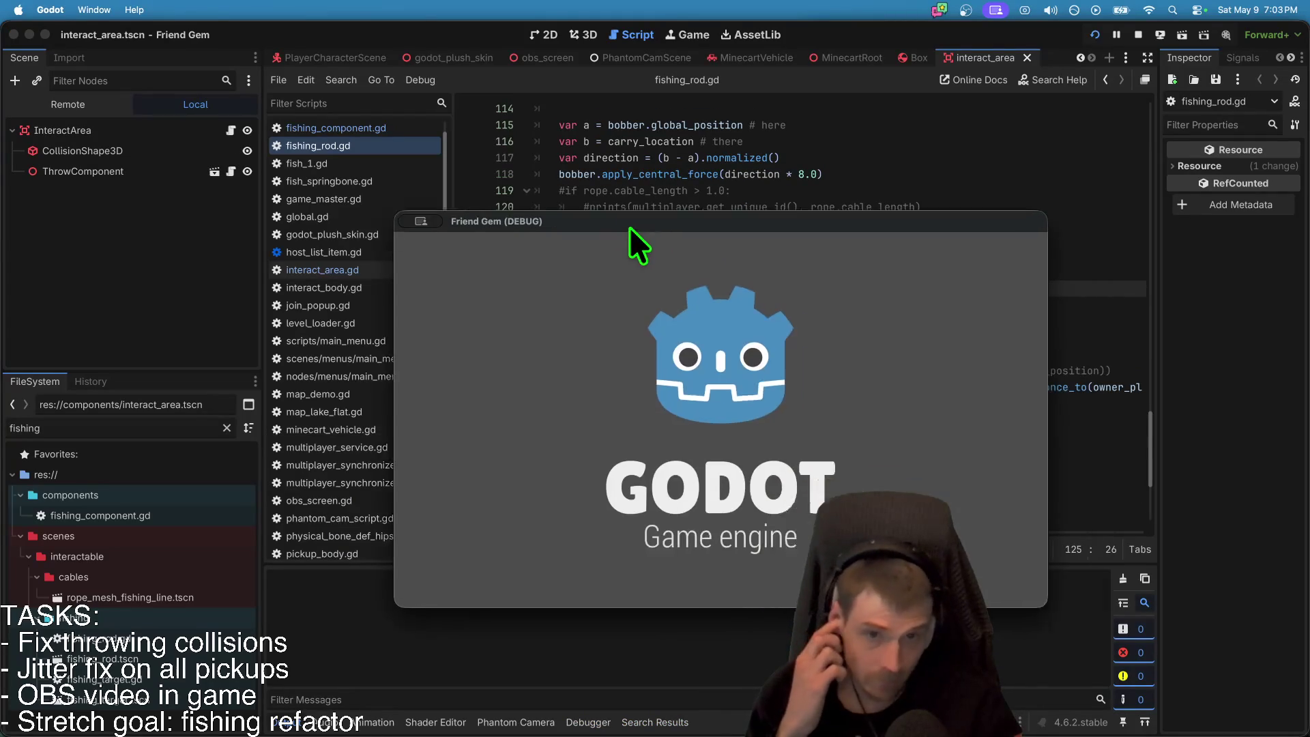
- Move the debug window aside, join the game server, pick up the fishing rod, and leave the game window
left_click_drag(656, 241, 402, 146)
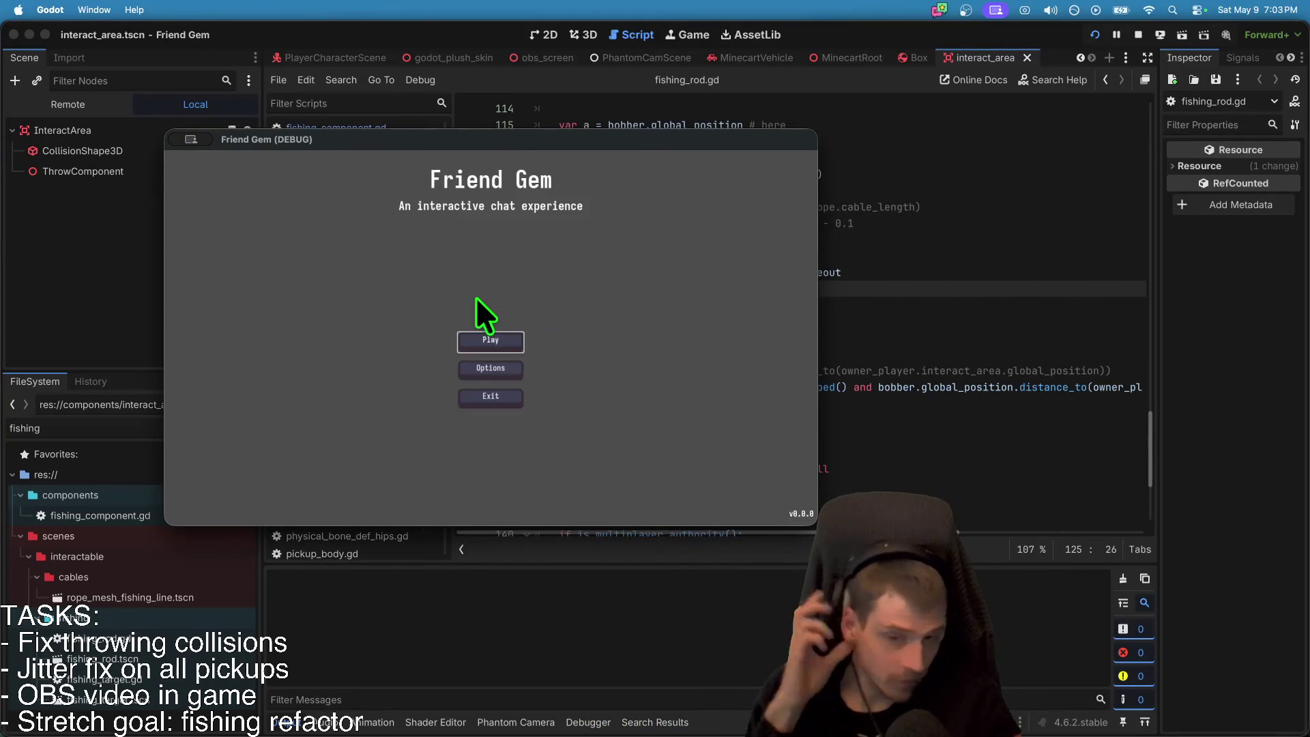
left_click(493, 338)
left_click(499, 334)
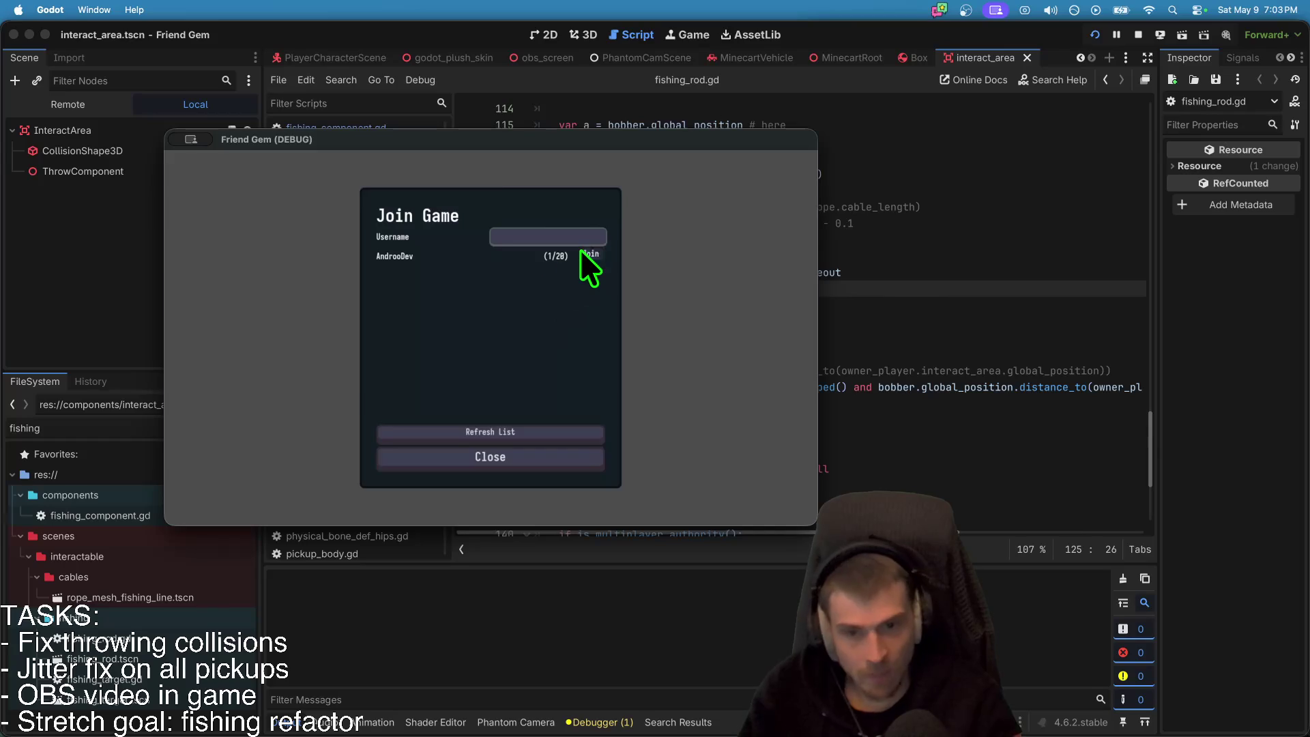
left_click(581, 251)
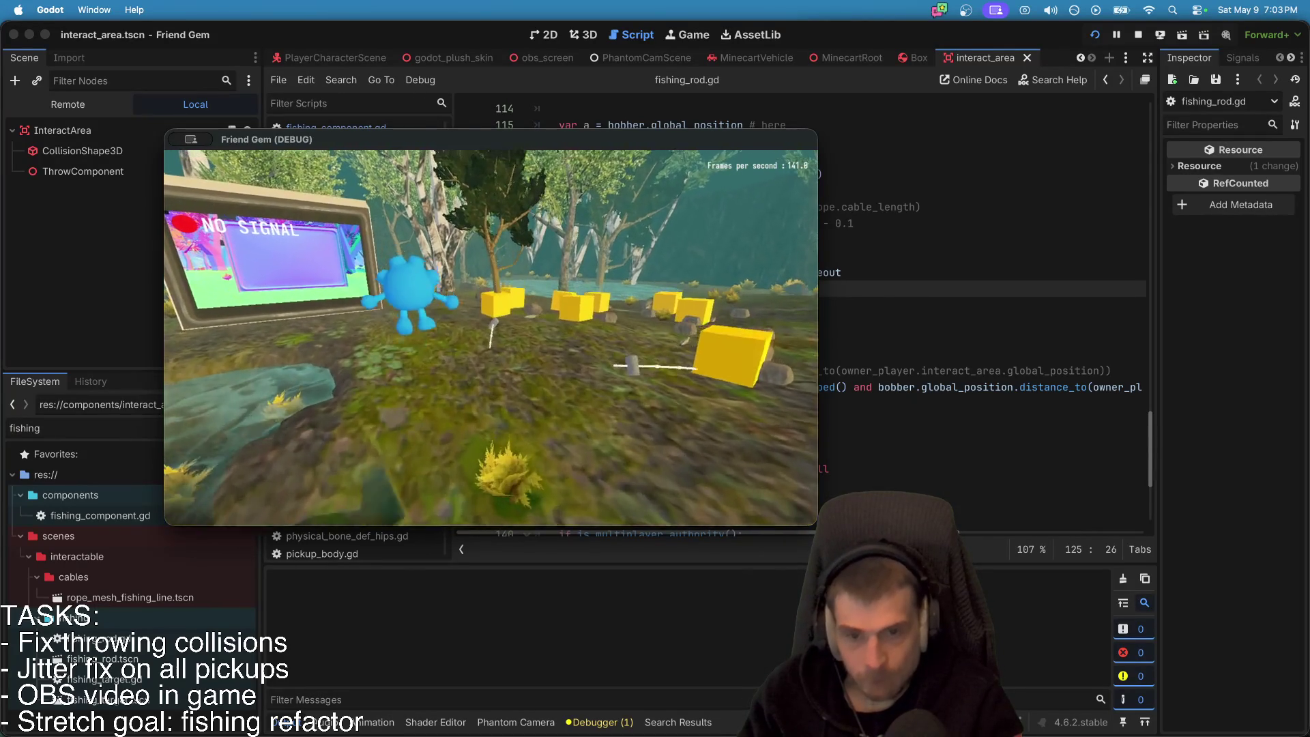
key("e")
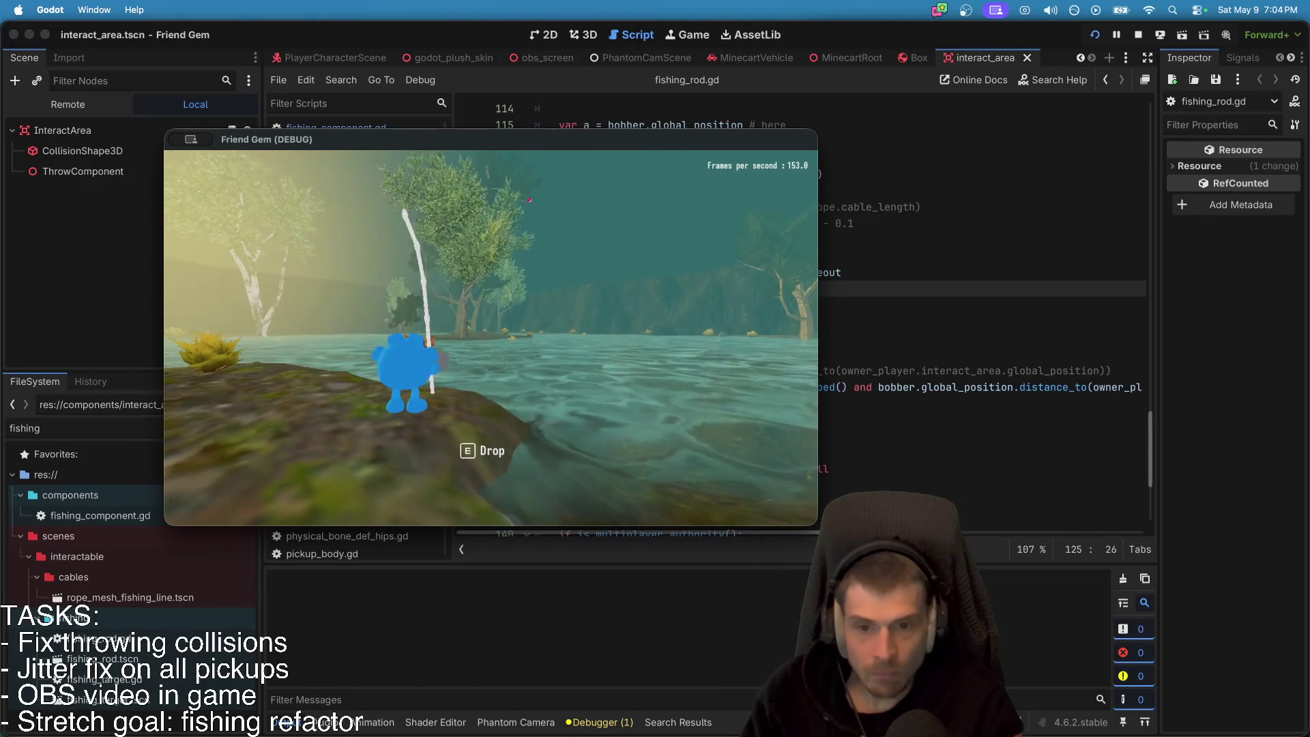
key("super+Tab")
key("super+Tab")
key("super+Tab")
key("super+Tab")
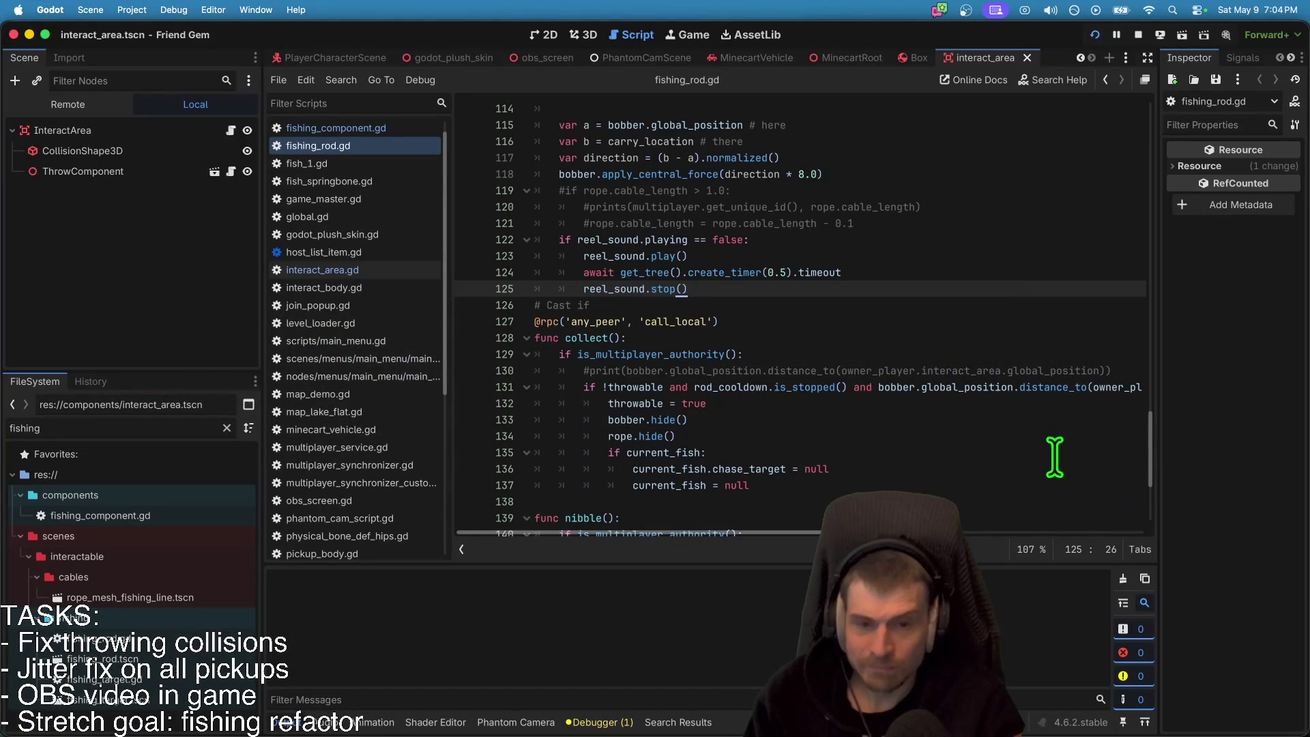
- Select reel_sound on line 125, then bring Firefox and the game window in front
key("super+Tab")
key("super+Tab")
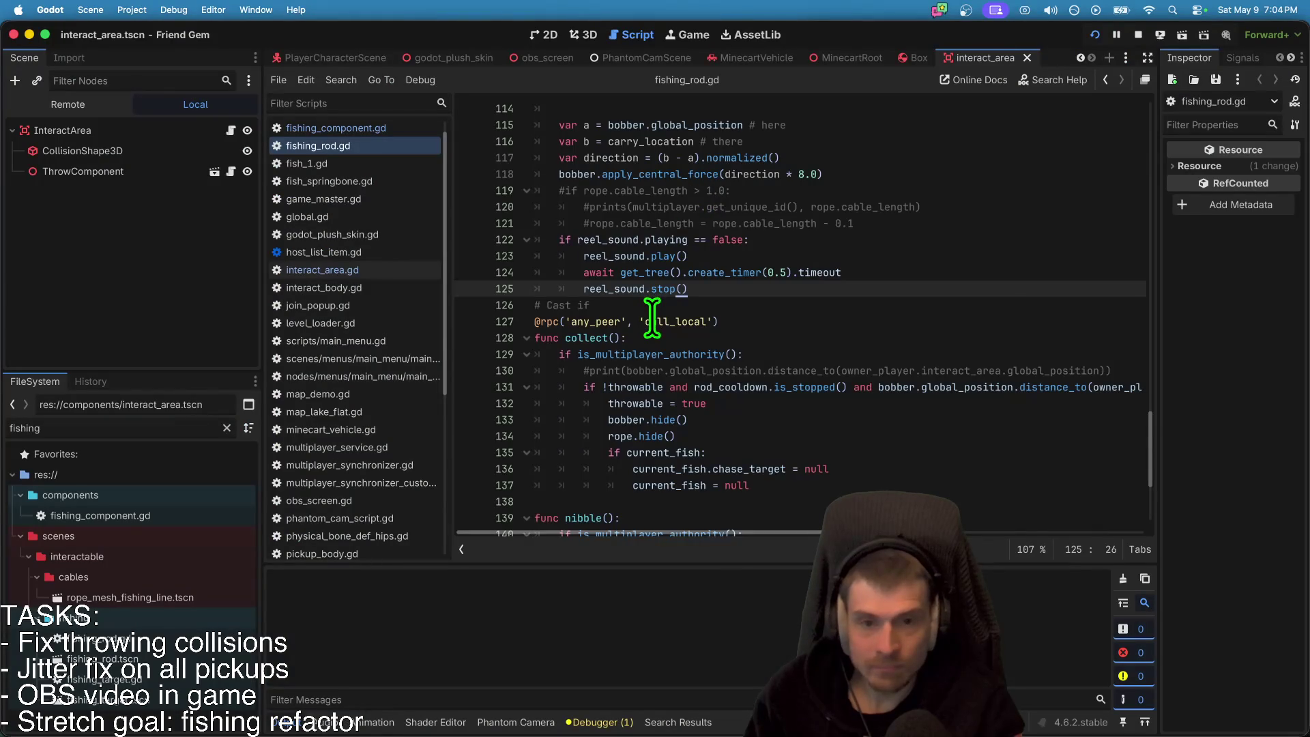
scroll(652, 318, "up", 2)
double_click(618, 356)
key("super+Tab")
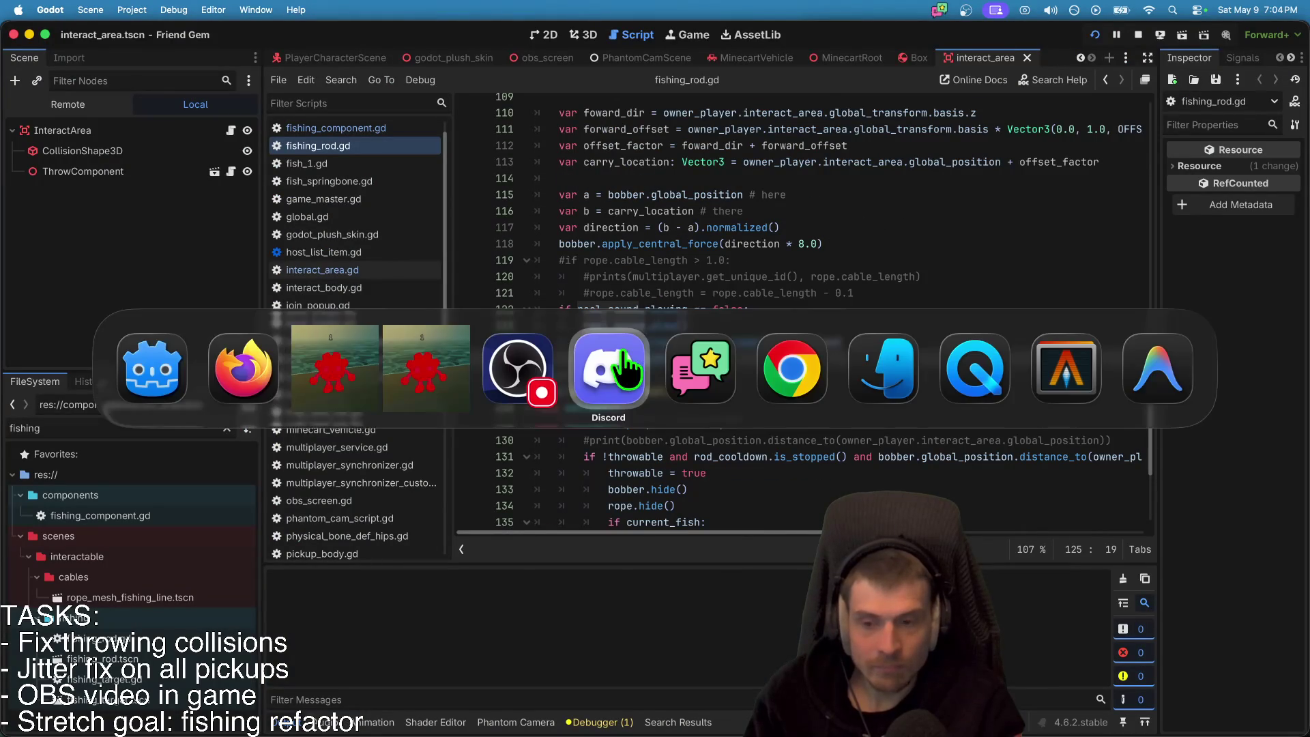
key("super+Tab")
key("super+Tab")
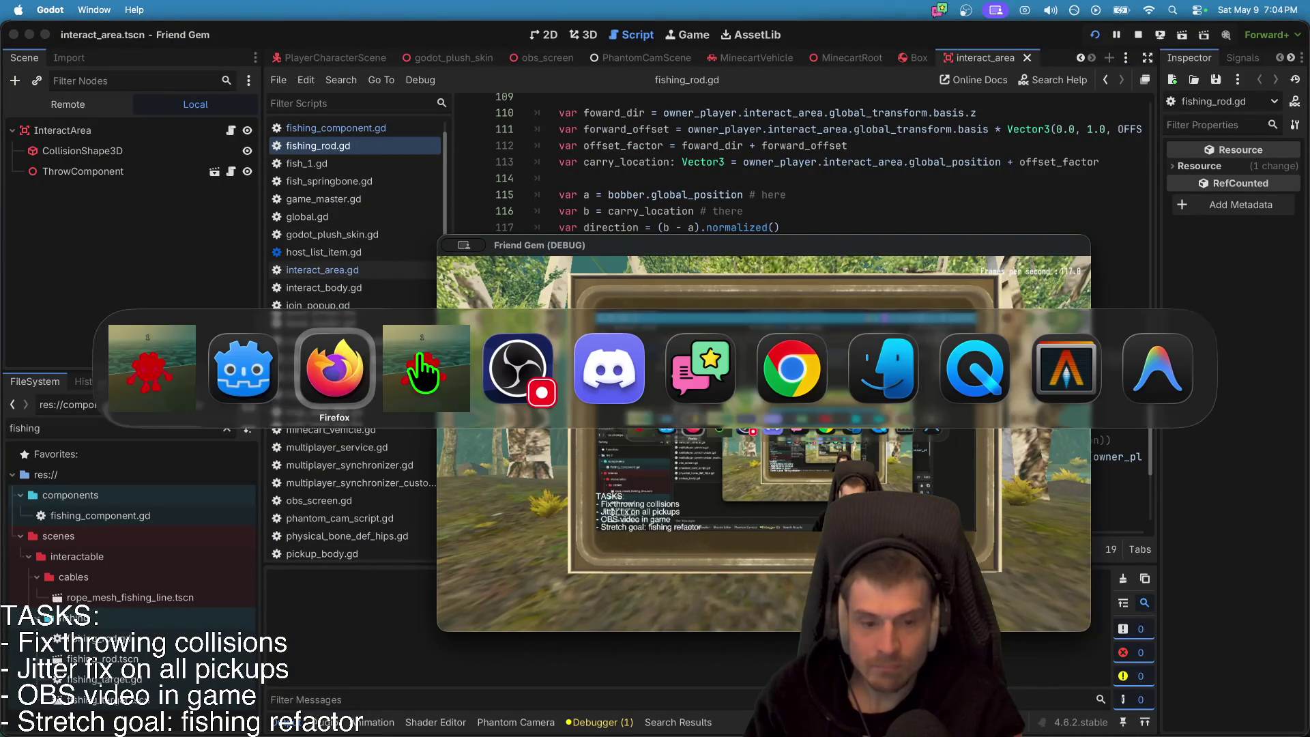
key("super+Tab")
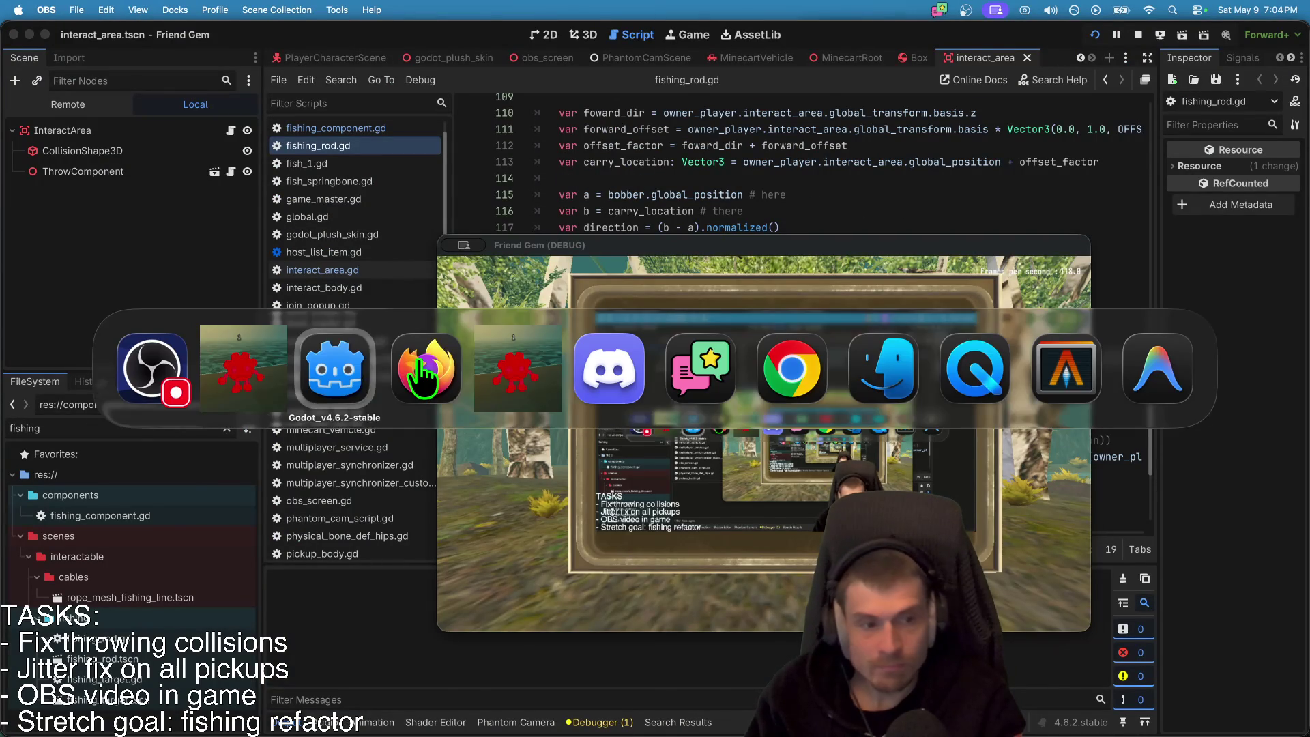
left_click(423, 372)
key("super+Tab")
left_click(424, 366)
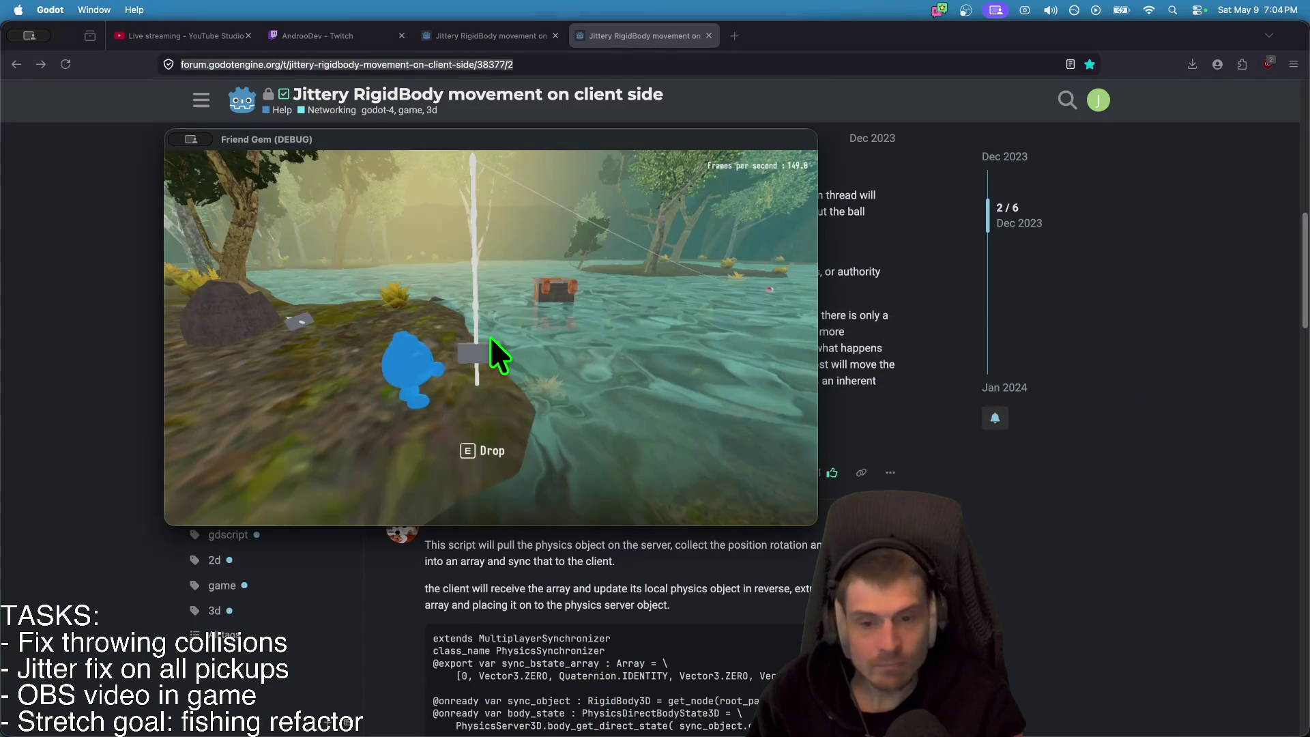
- Turn the camera around the character holding the rod, then switch back to Godot
key("d")
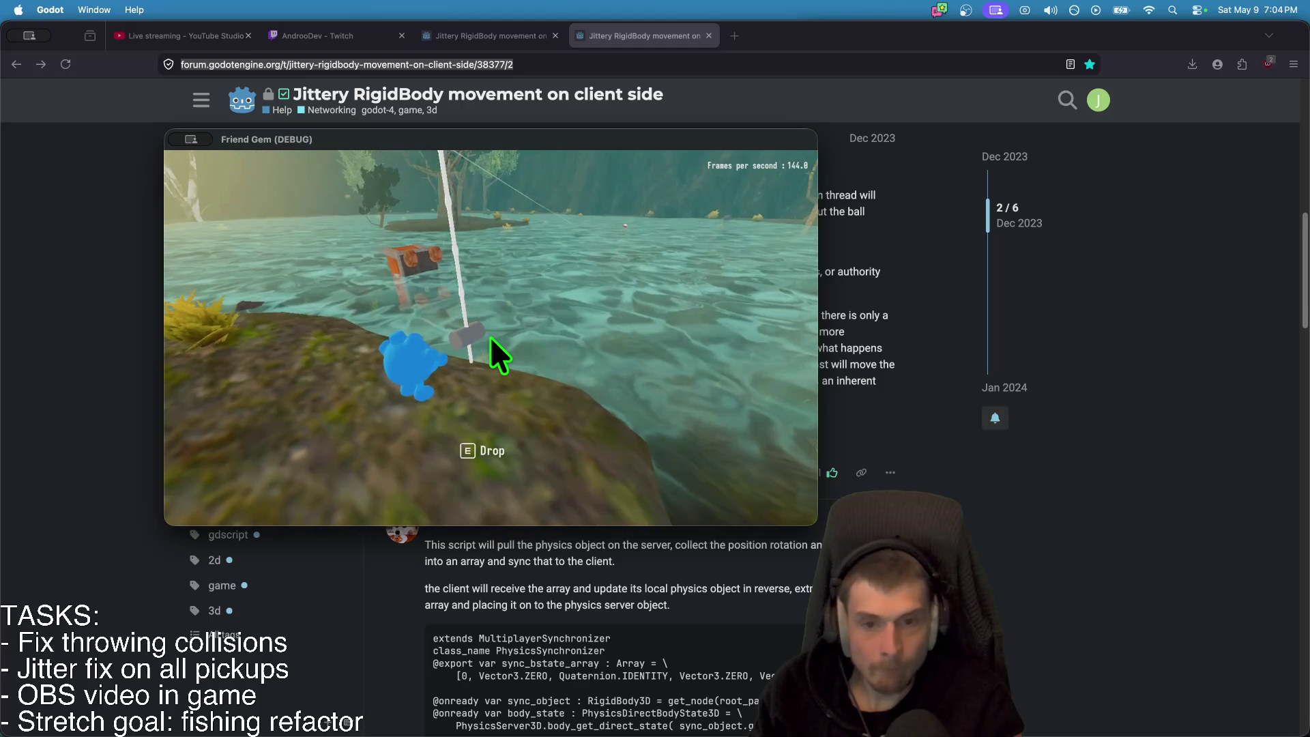
key("super+Tab")
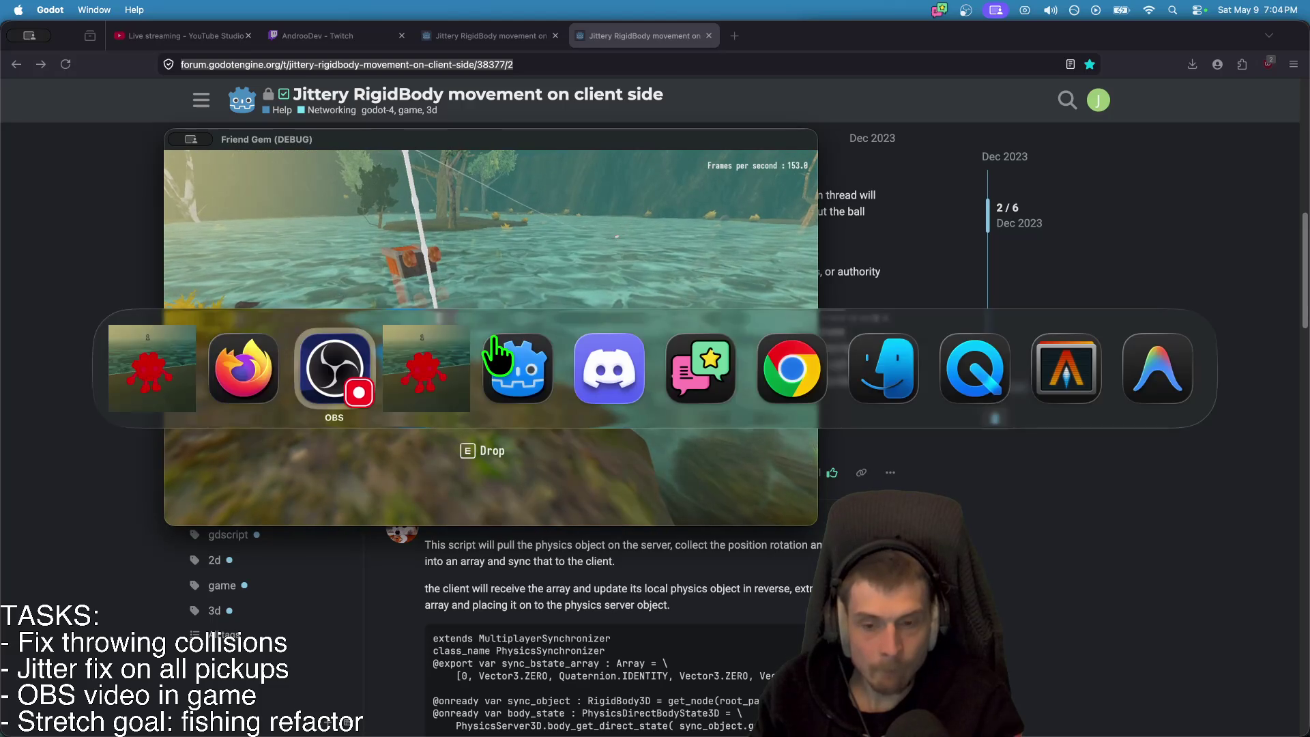
left_click(497, 351)
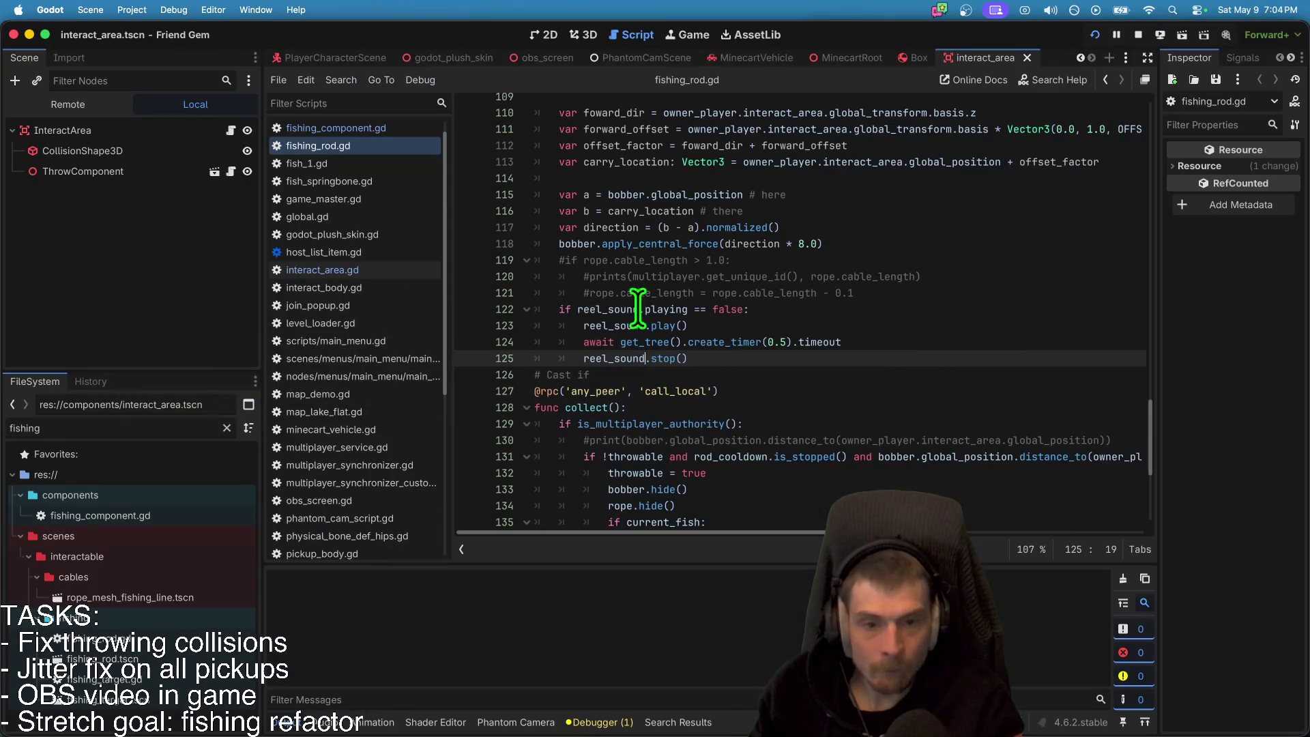
- Add 'if throwable == true: return' at the top of reel() and save the script
double_click(600, 309)
scroll(786, 308, "up", 5)
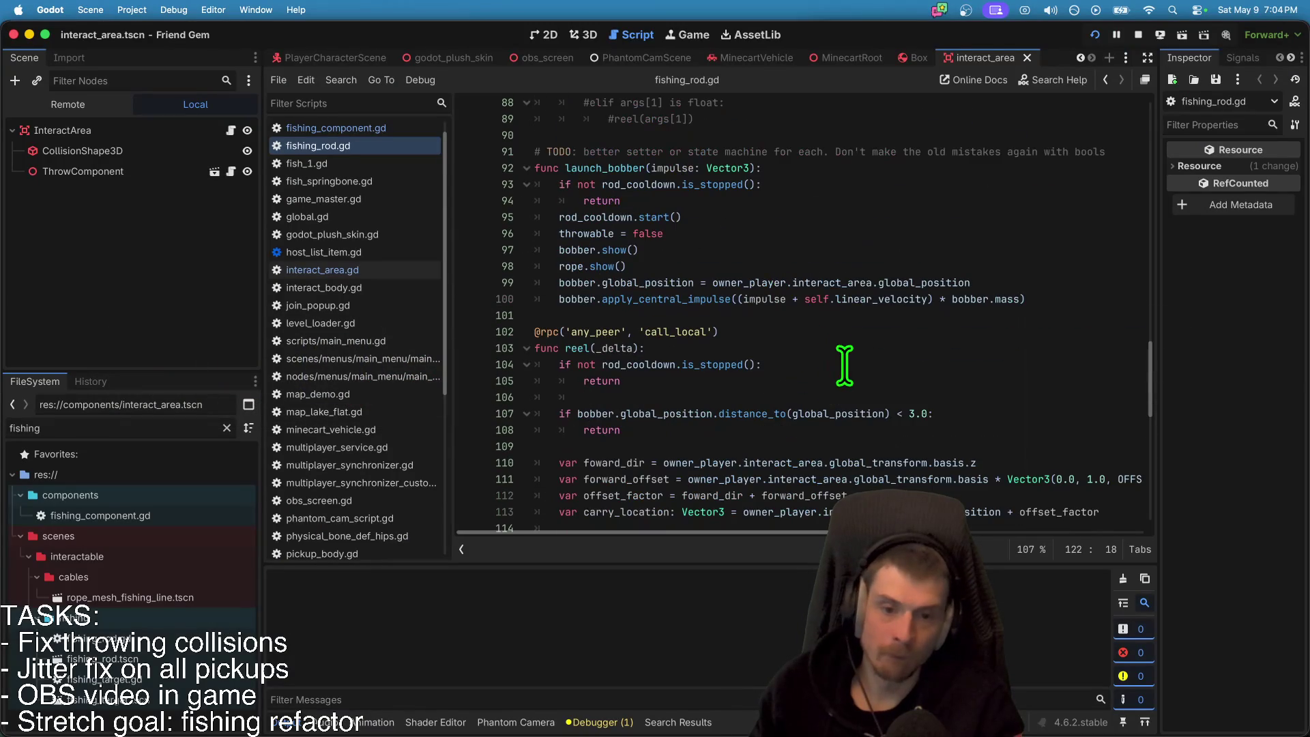
left_click(769, 336)
key("Down")
key("Return")
key("Return")
key("Return")
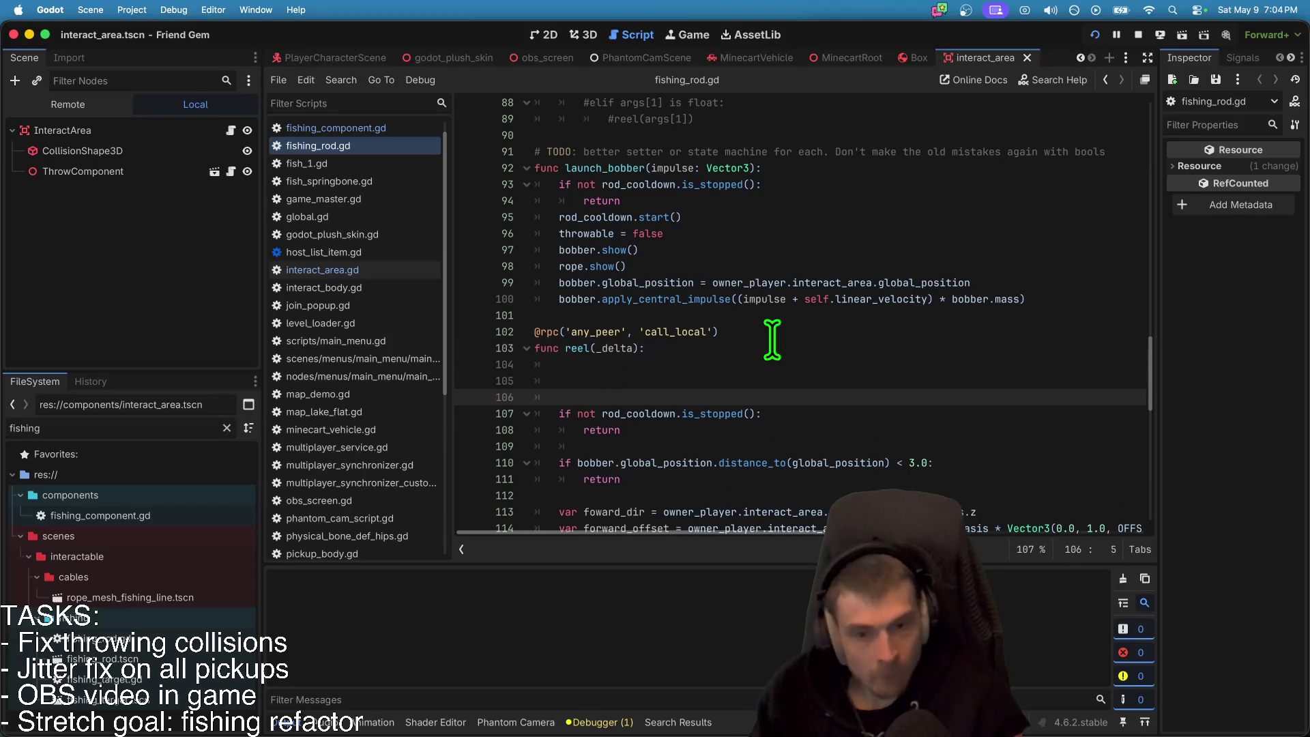
key("Up")
key("Up")
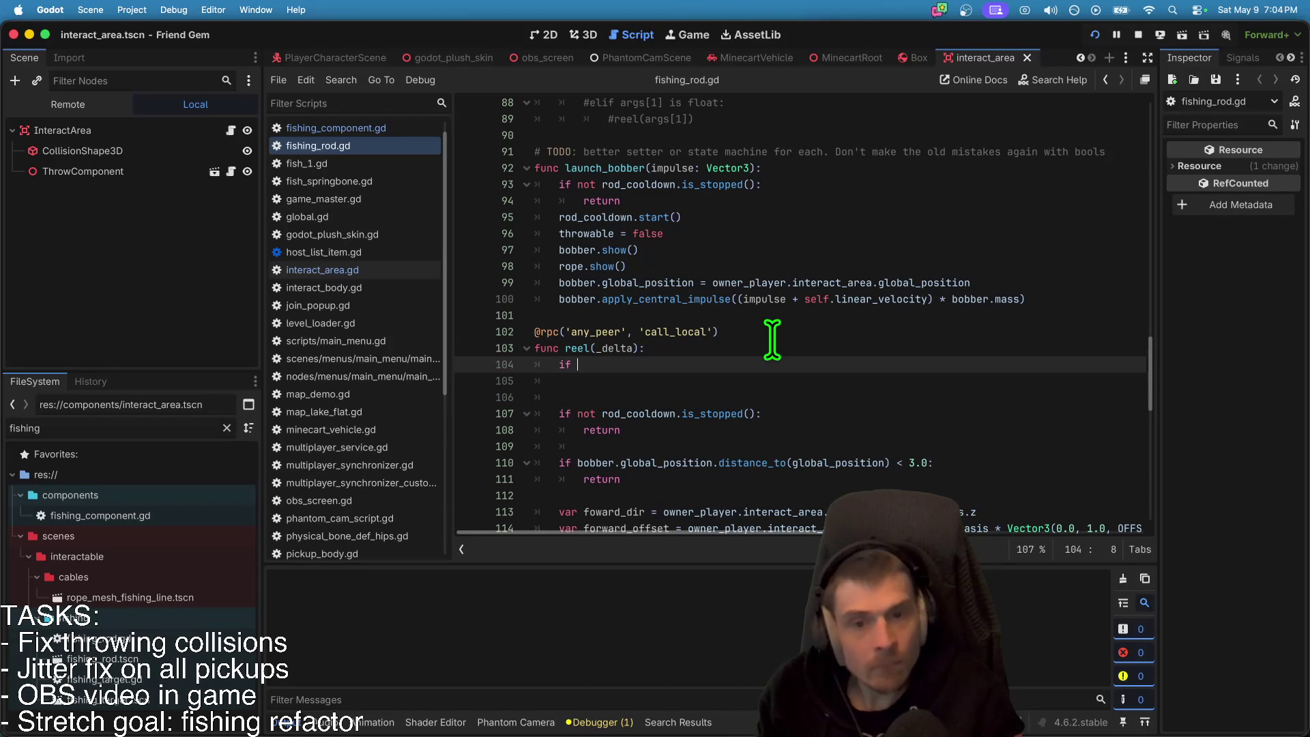
key("Return")
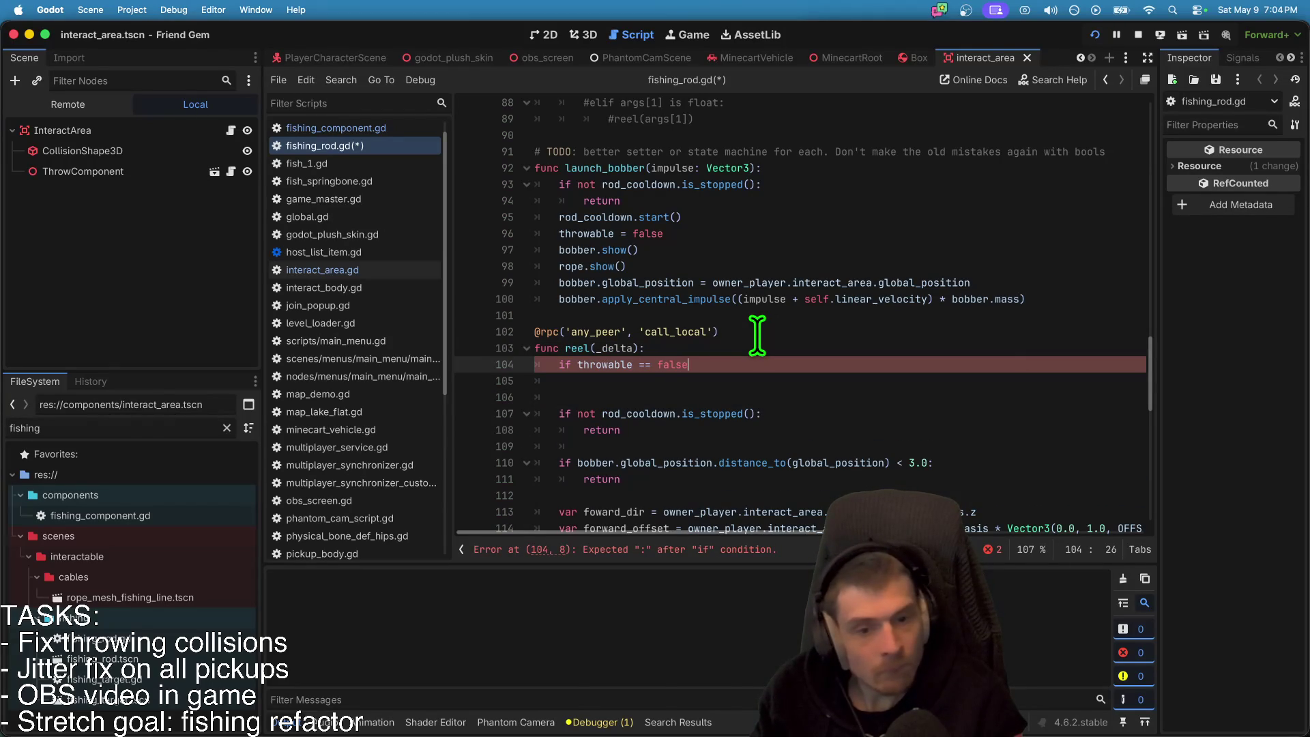
type(":")
key("Return")
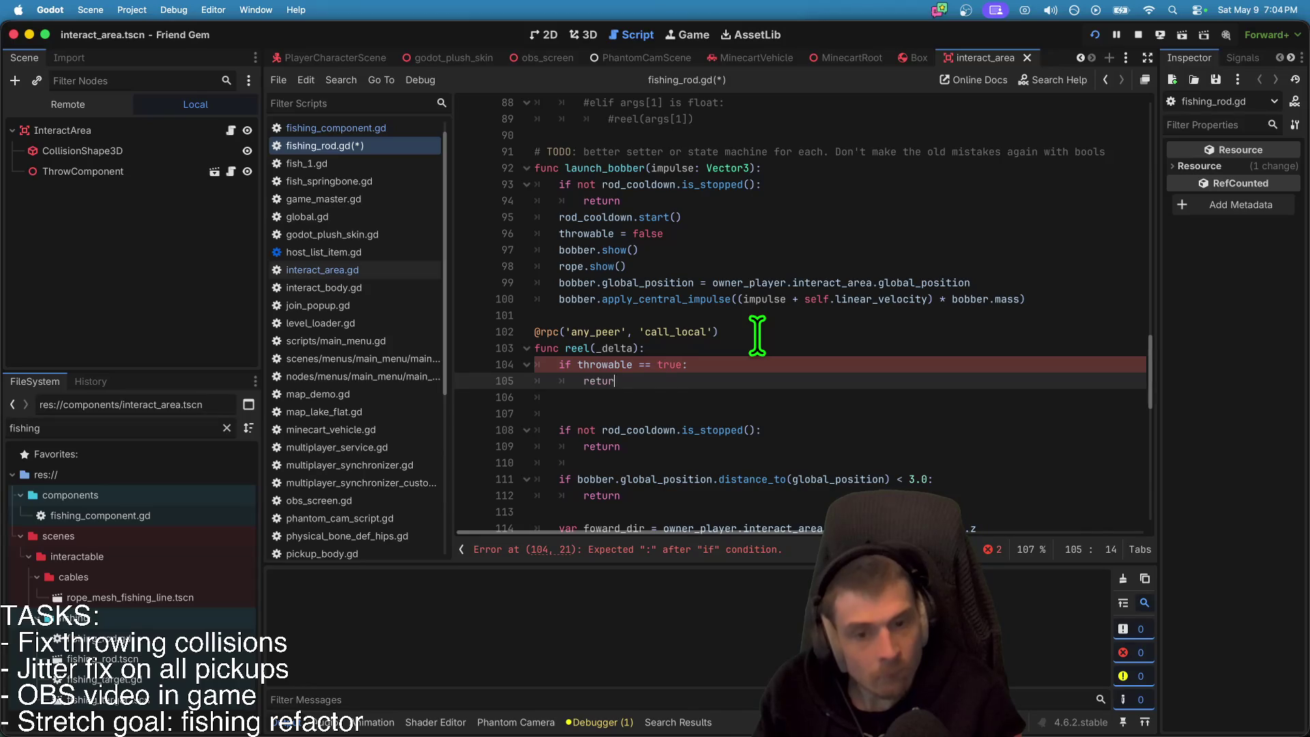
key("super+s")
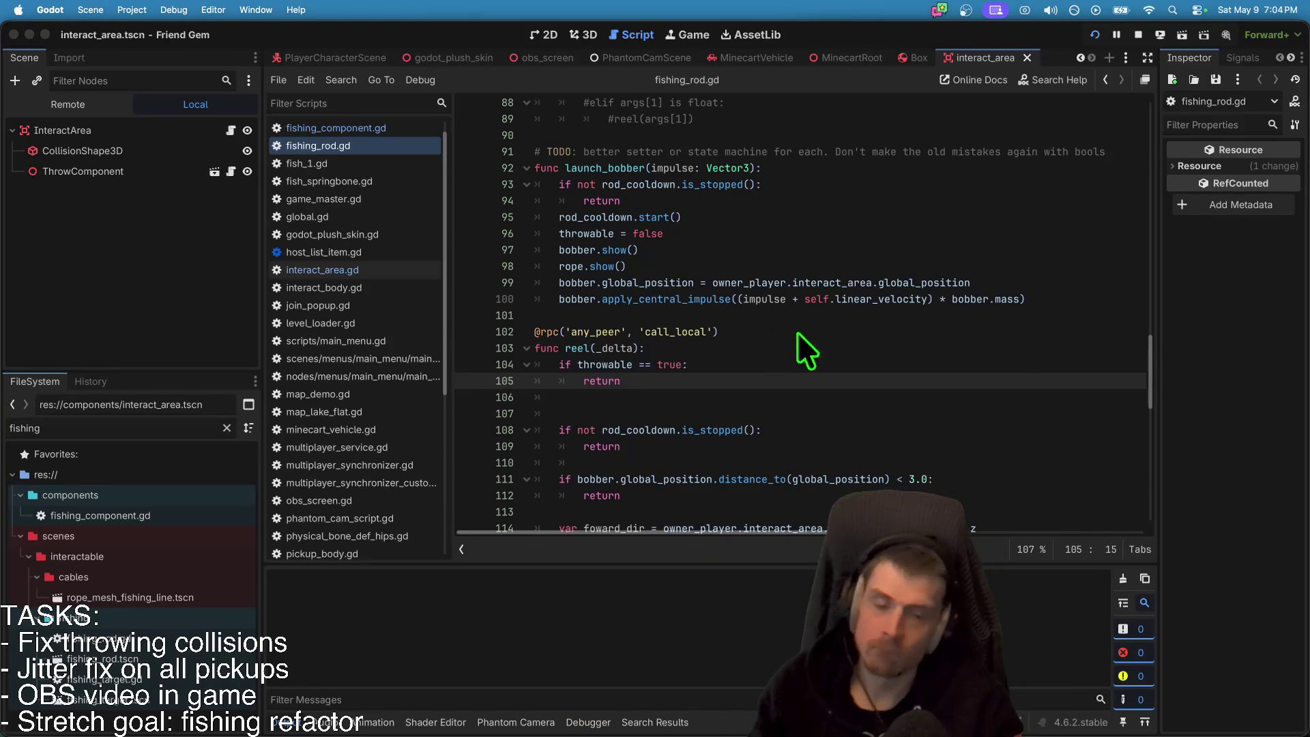
- Relaunch the game and move its debug window up and to the left
key("super+b")
left_click_drag(504, 185, 595, 217)
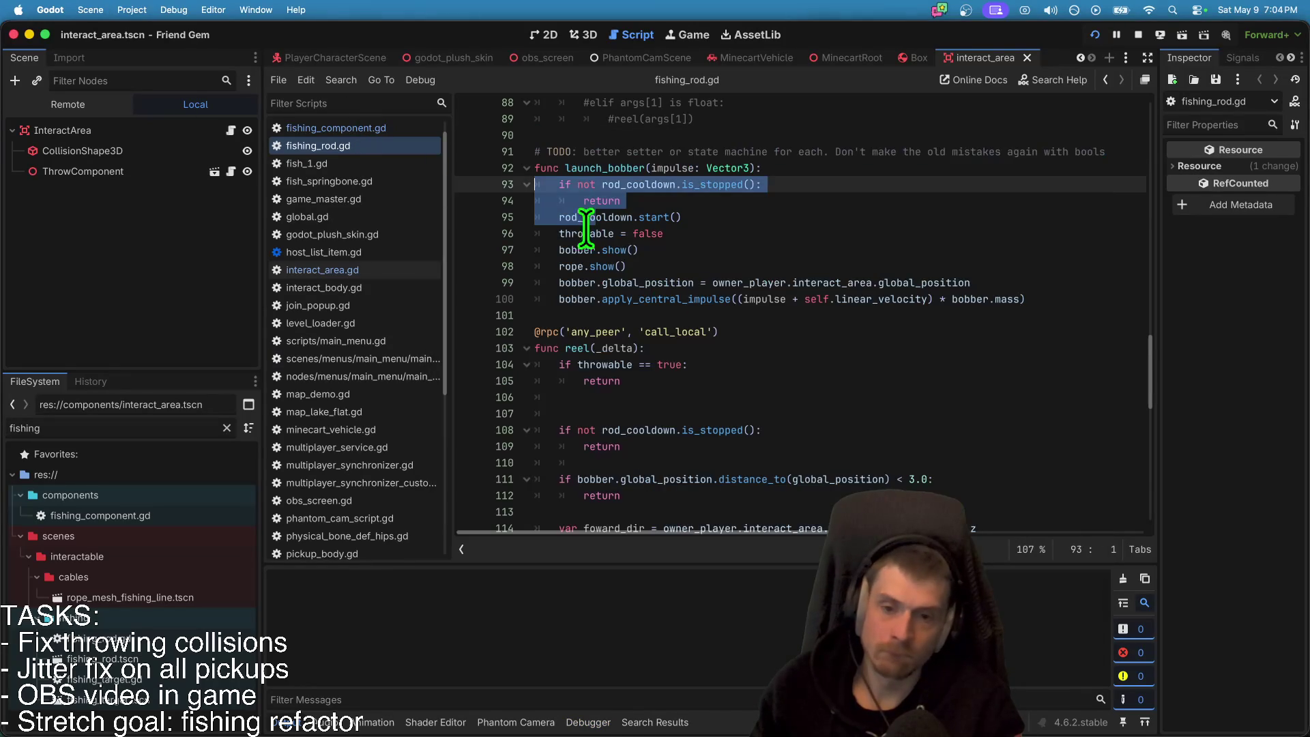
left_click_drag(674, 244, 367, 69)
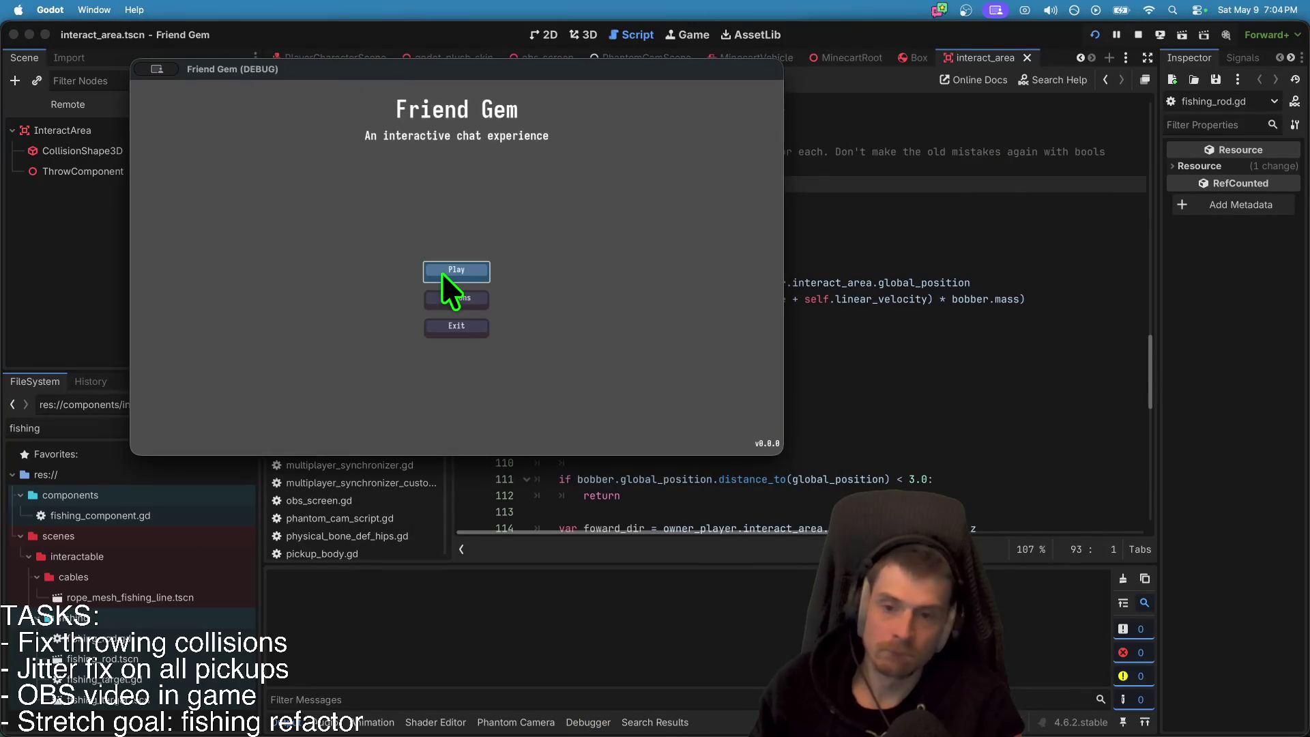
- Join the game, pick up the fishing rod, reel the line in, and walk toward the cubes
left_click(442, 272)
left_click(485, 280)
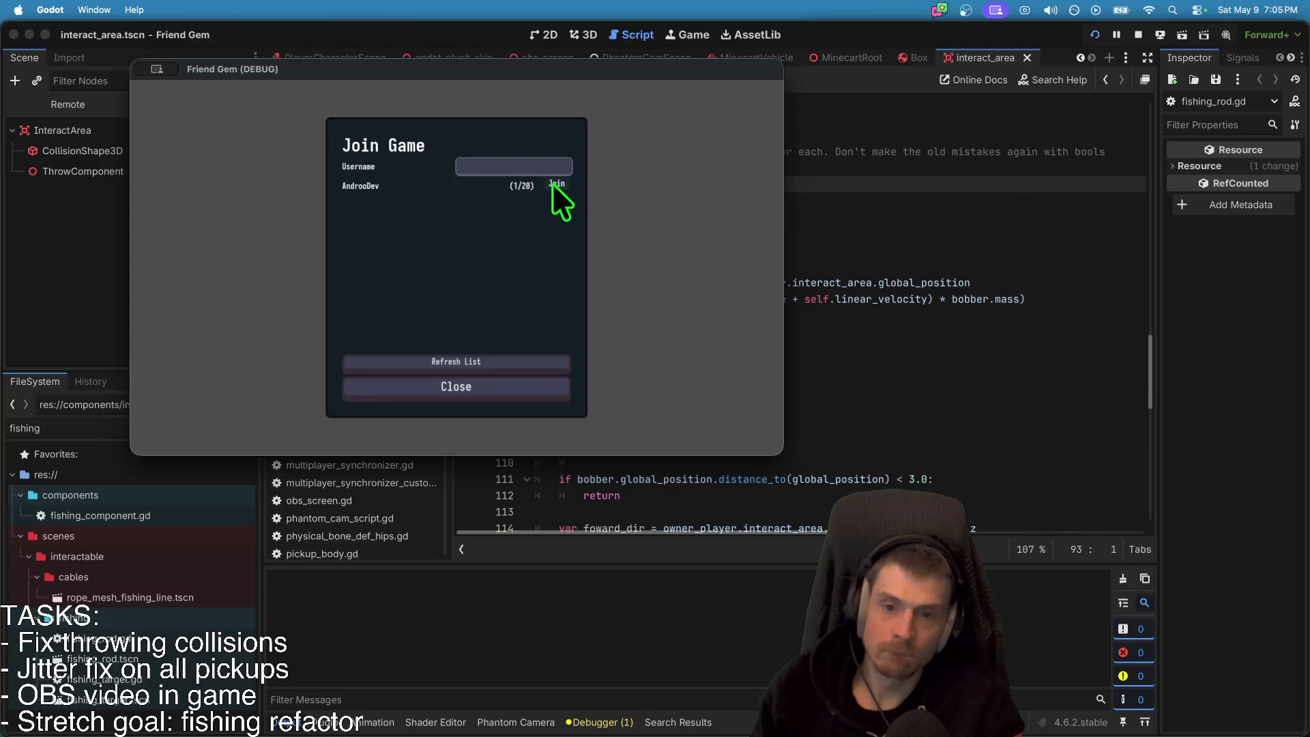
left_click(554, 184)
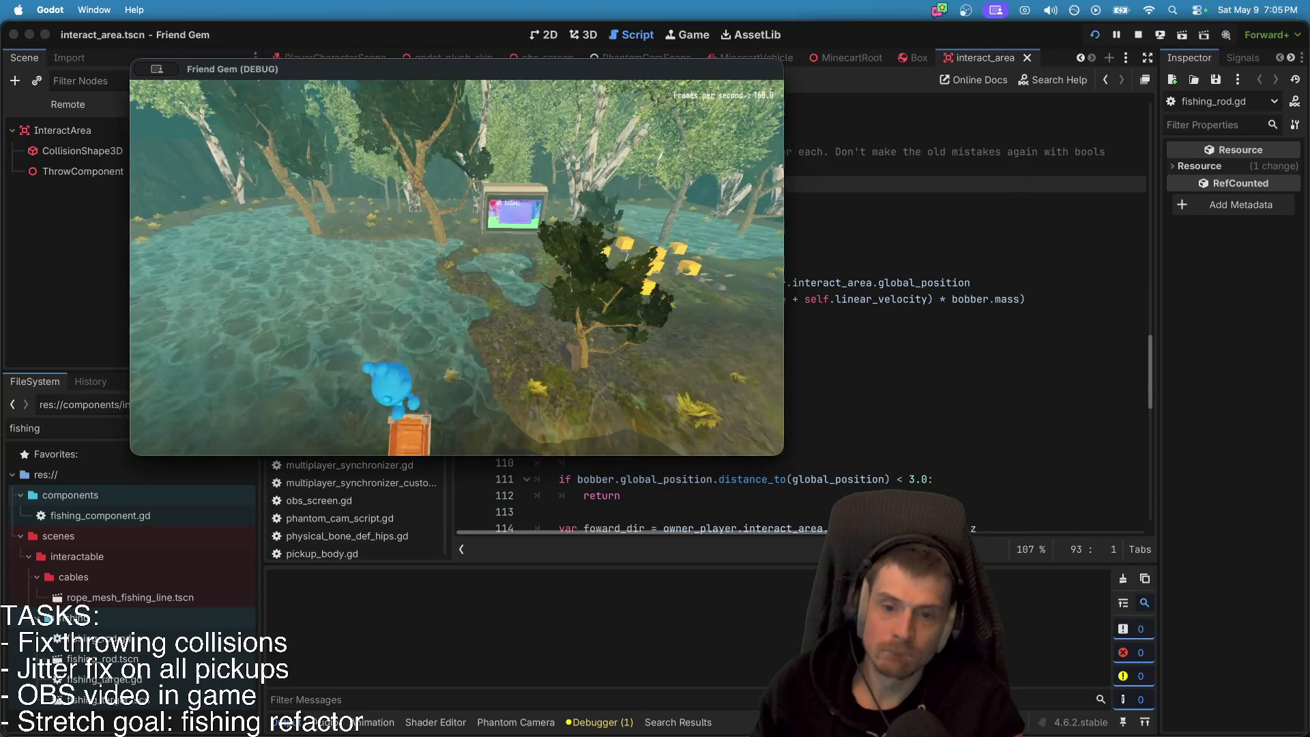
key("w")
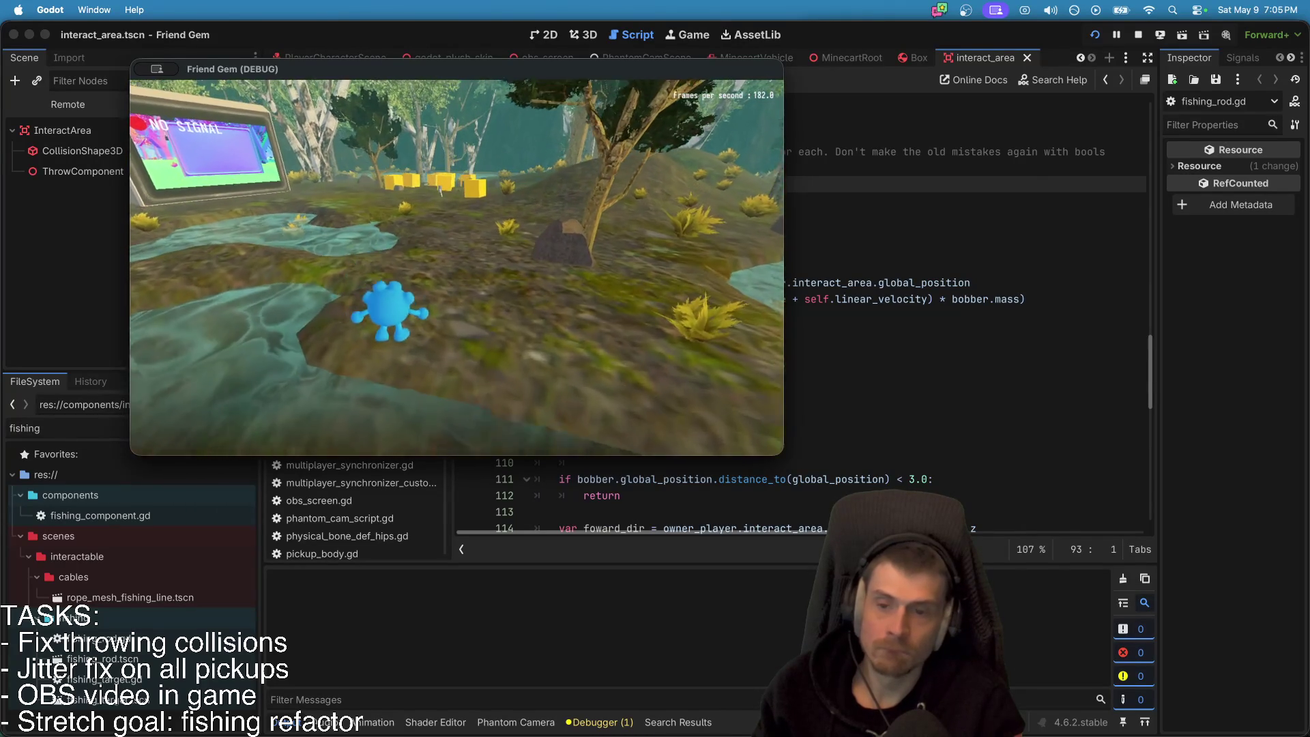
key("w")
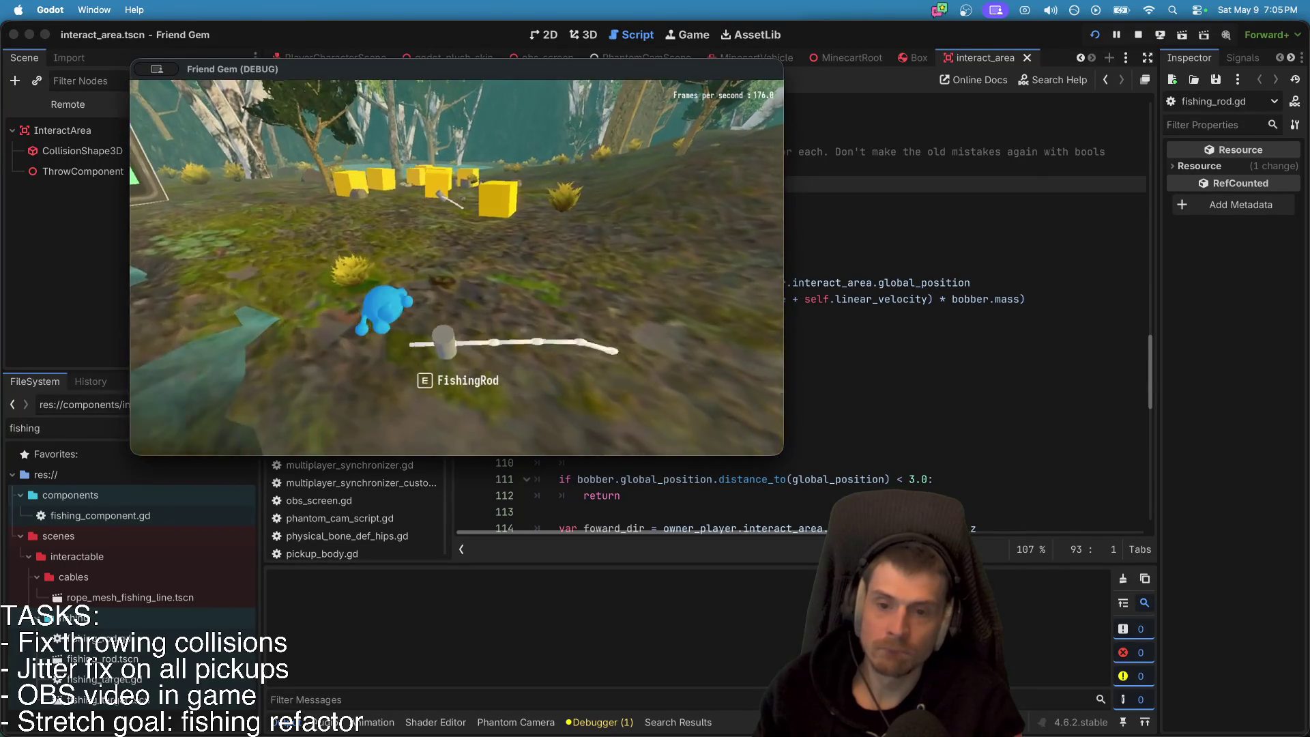
key("e")
key("w")
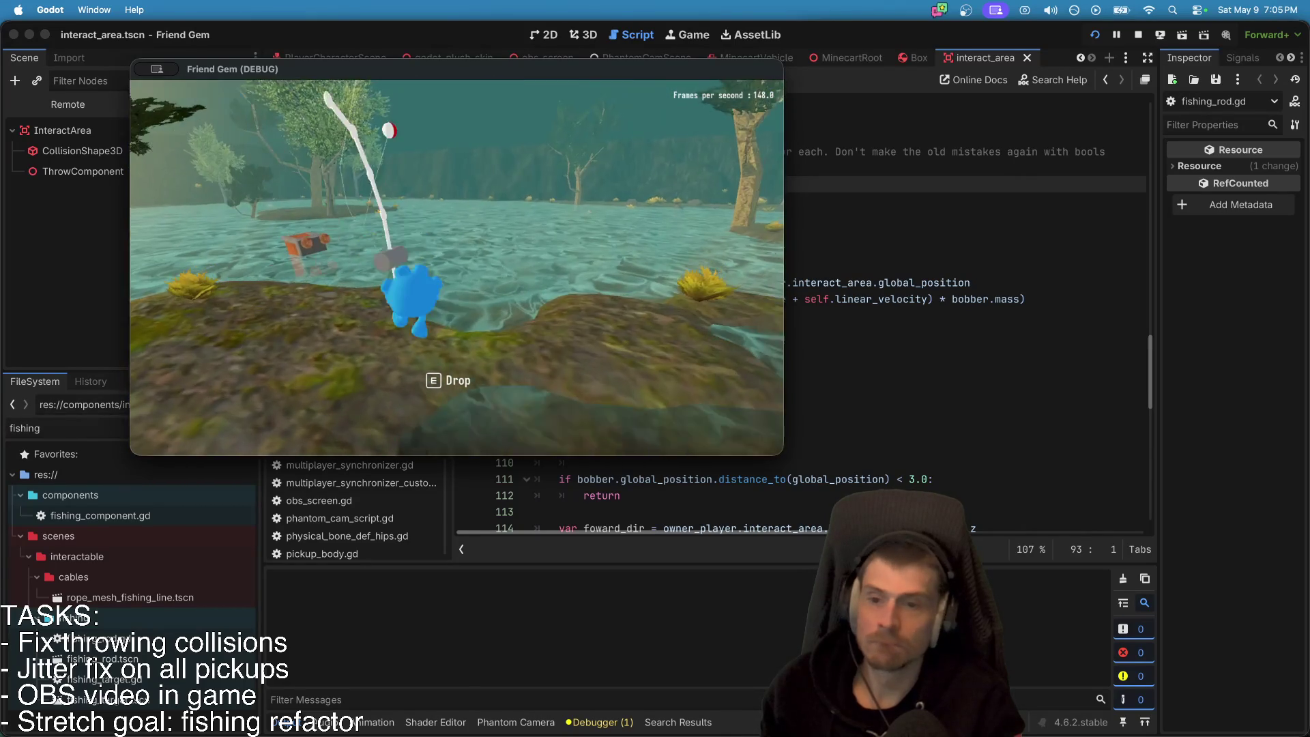
key("a")
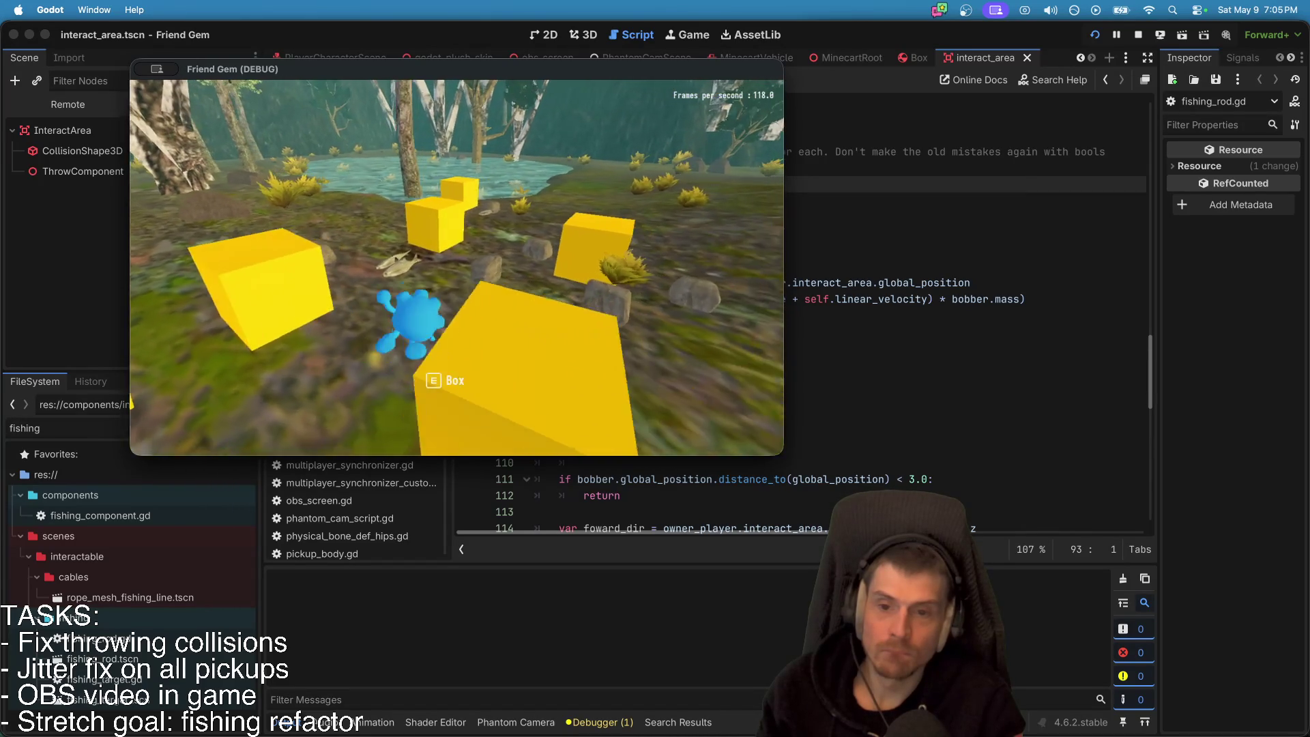
key("w")
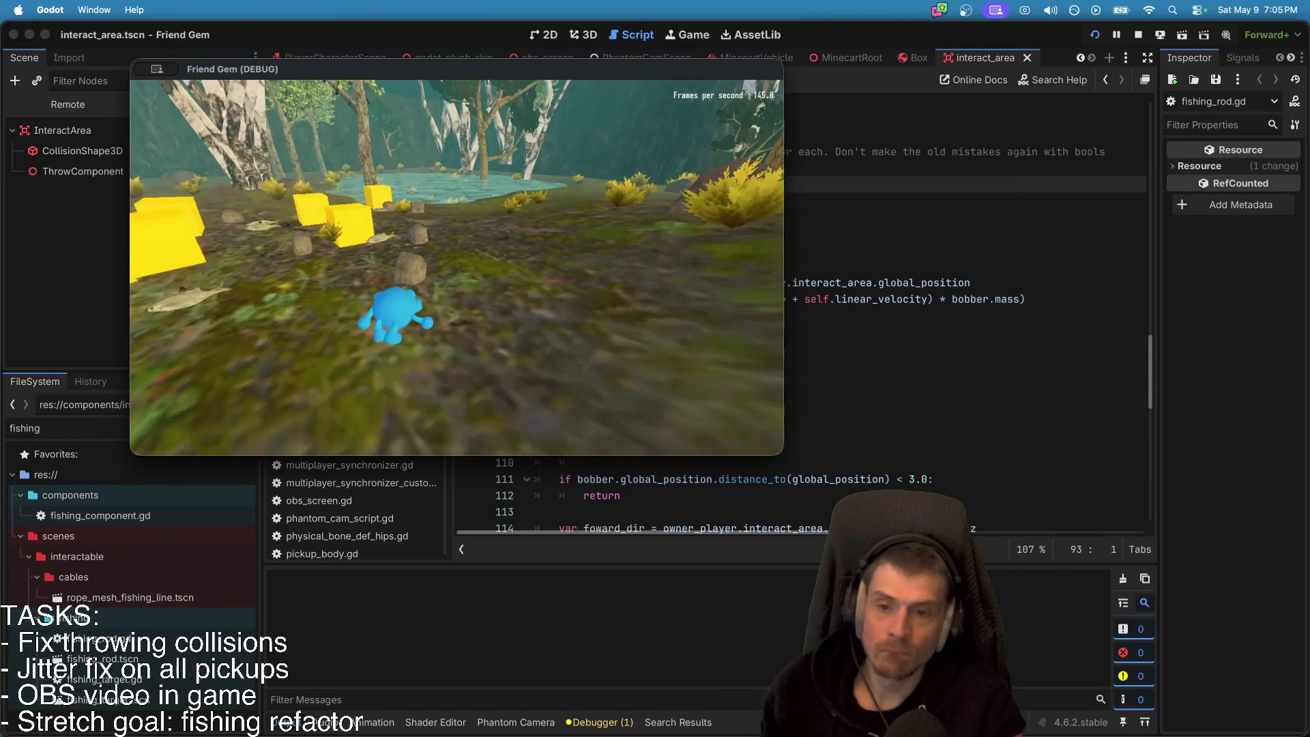
- Switch back to the Godot editor and stop the running game
key("super+Tab")
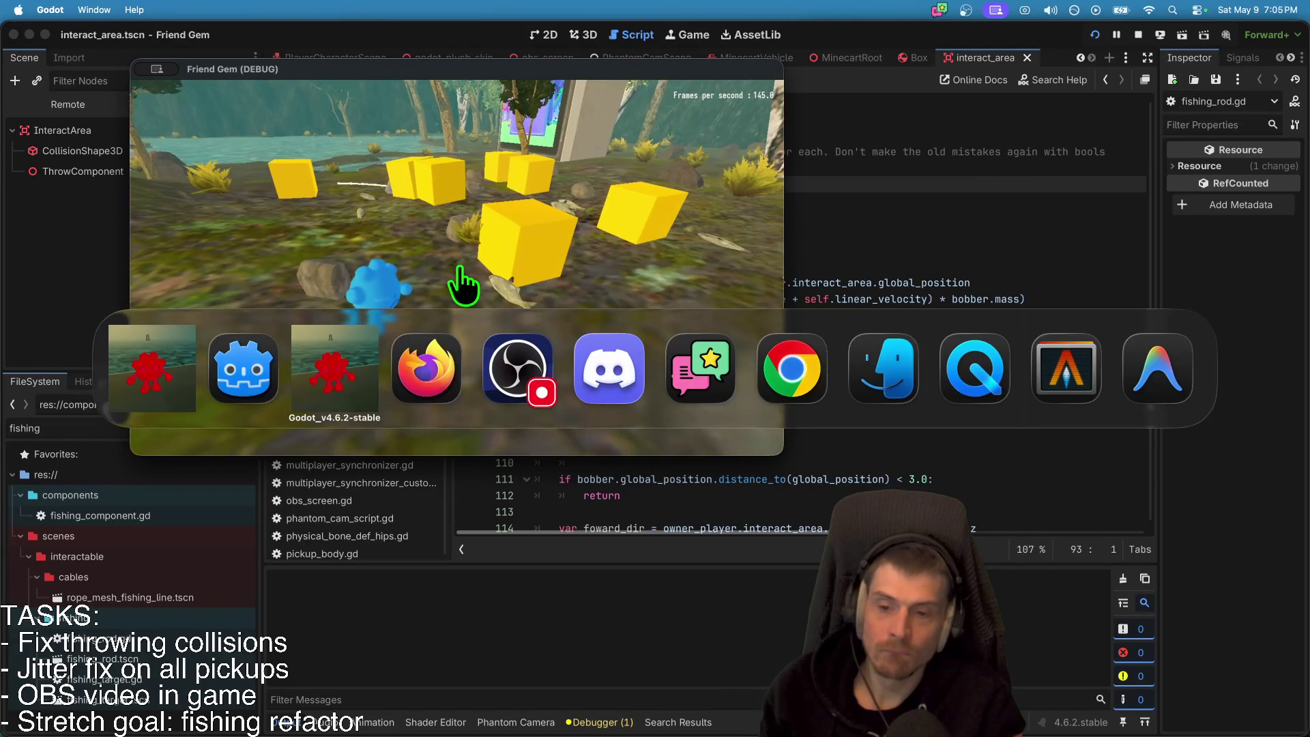
key("super+shift+Tab")
key("super+shift+Tab")
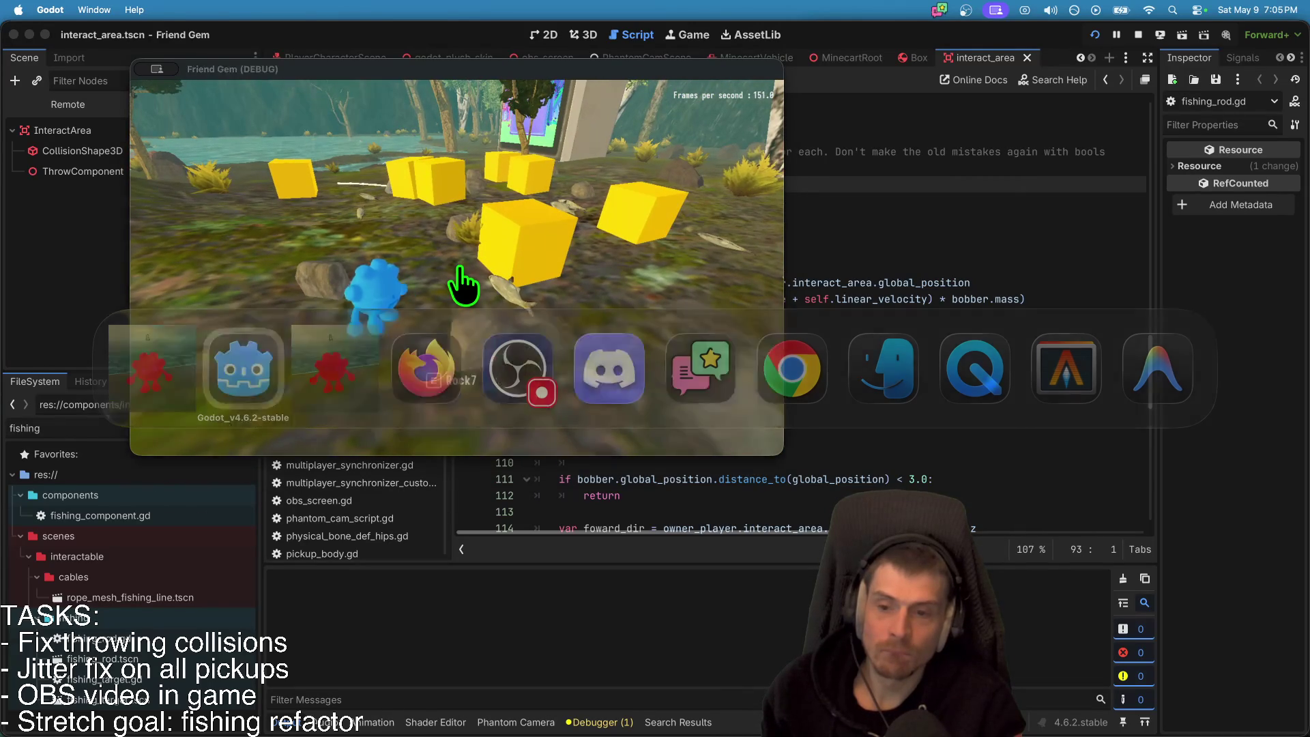
left_click(1138, 34)
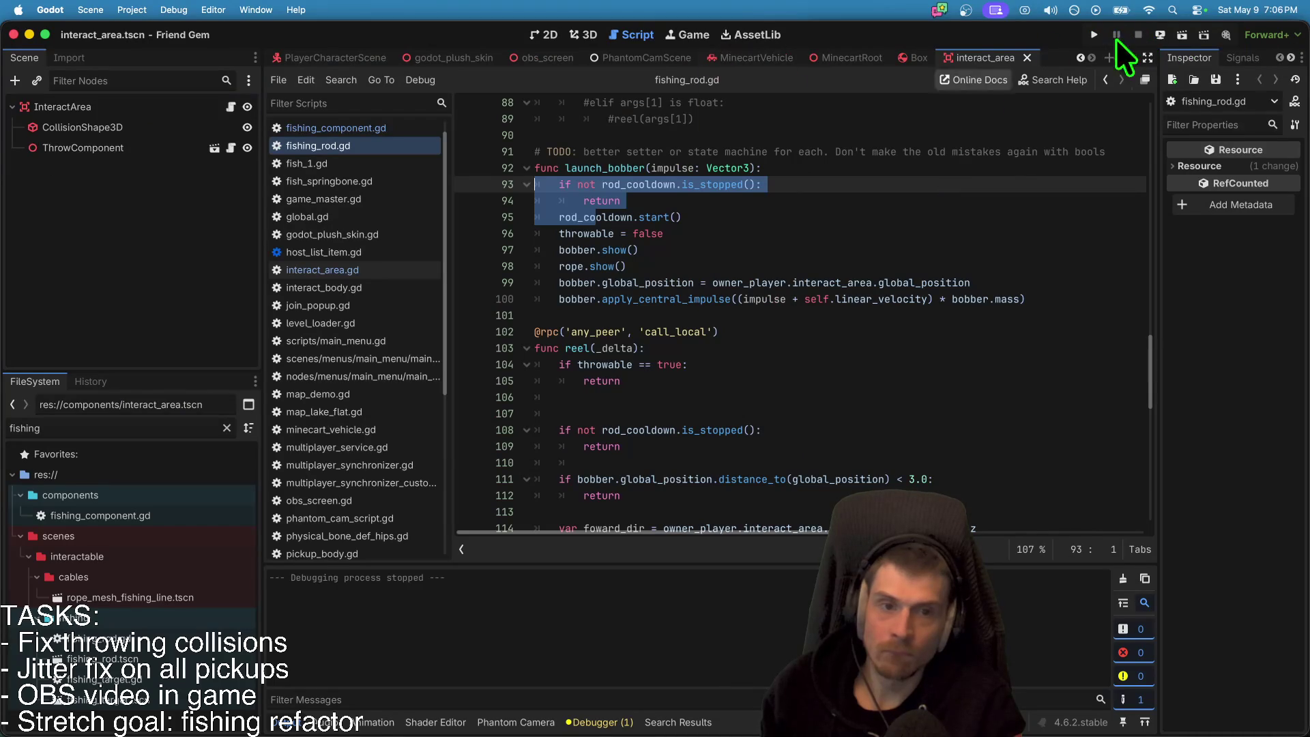
- Filter the FileSystem for 'rock', open Rock.tscn, and set its Mass to 20 kg
double_click(133, 430)
type("rock")
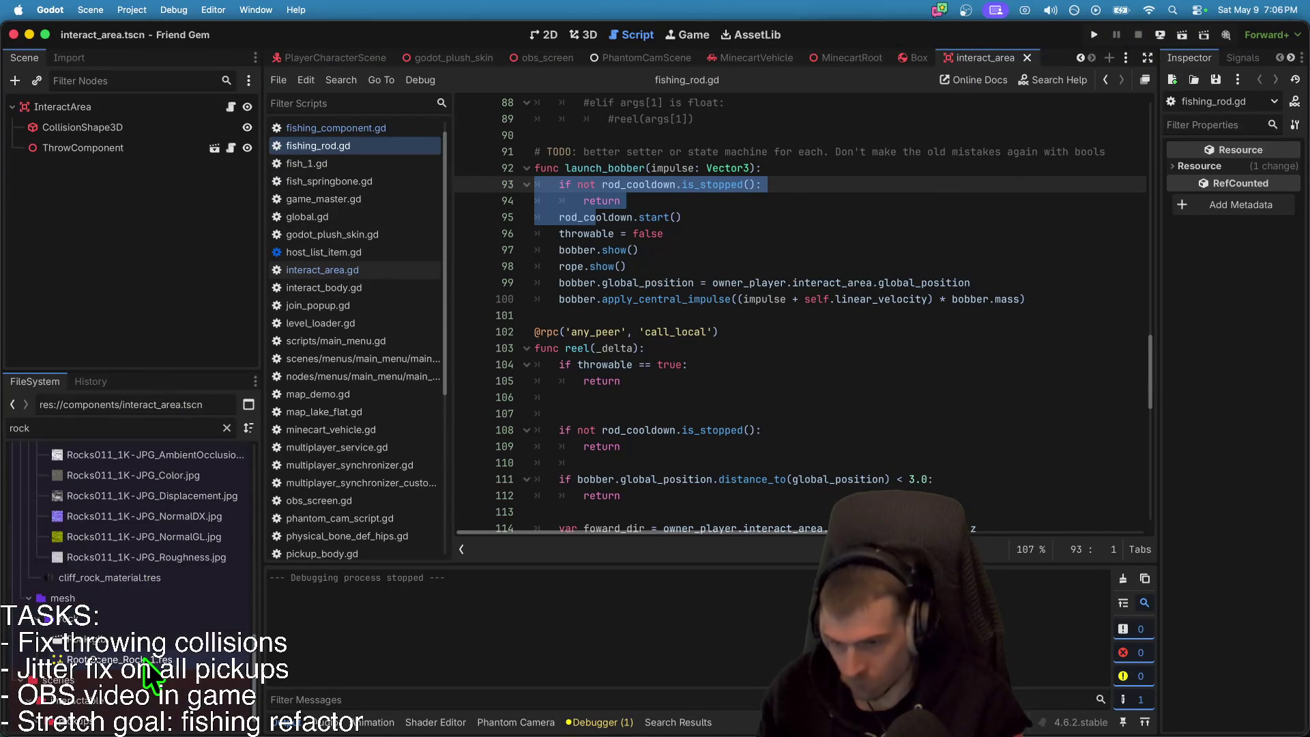
double_click(130, 718)
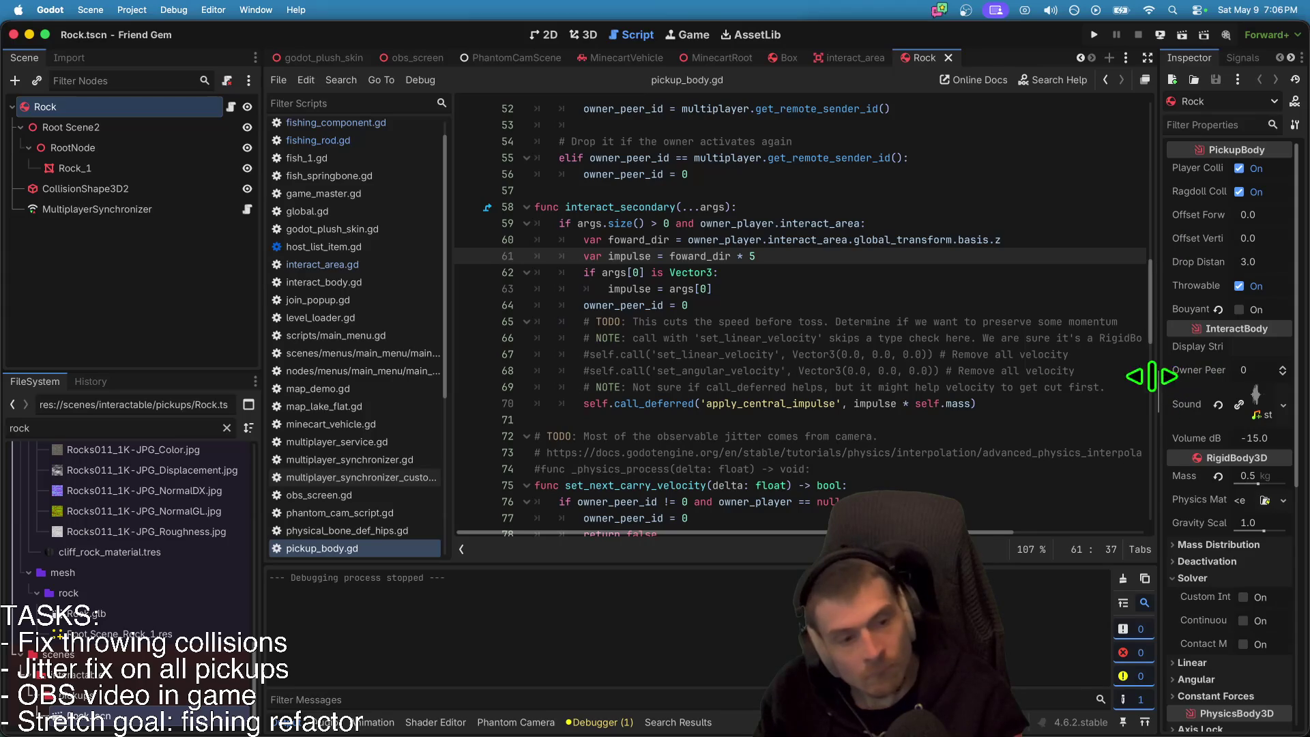
left_click_drag(1162, 375, 1059, 375)
left_click(1218, 482)
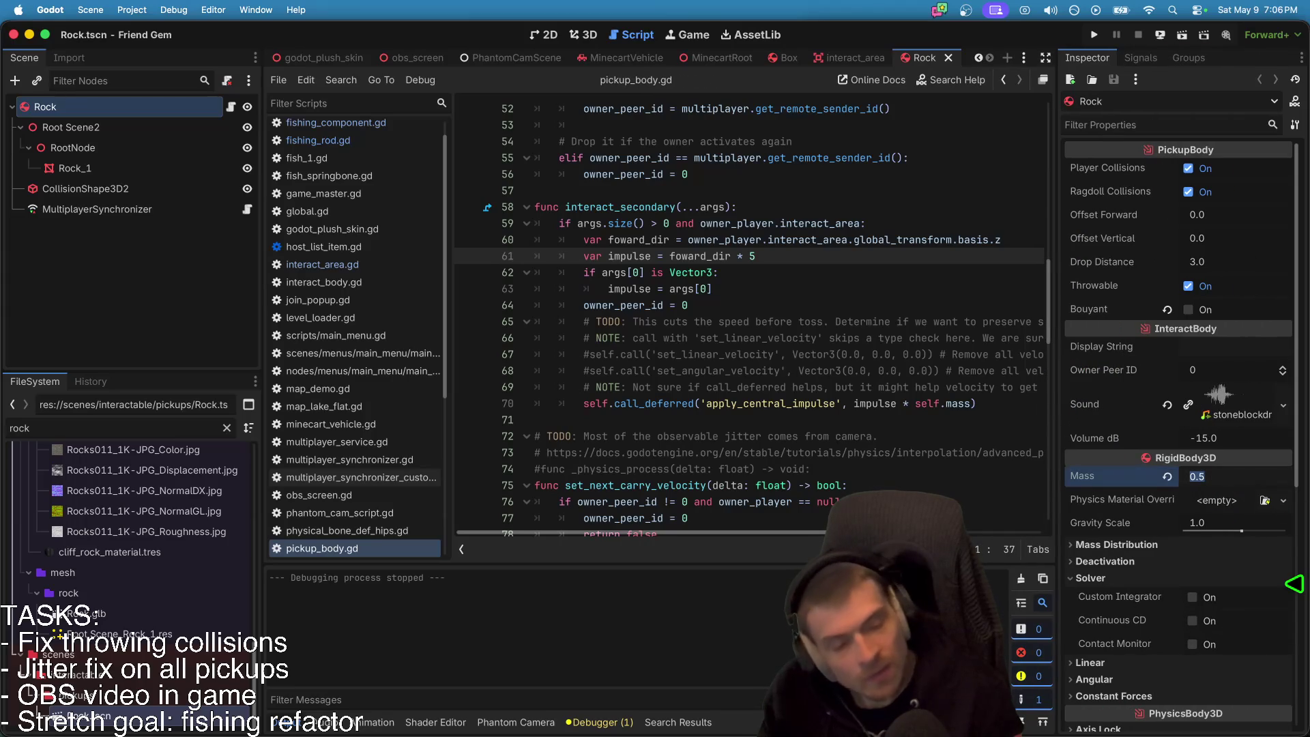
type("50")
key("Return")
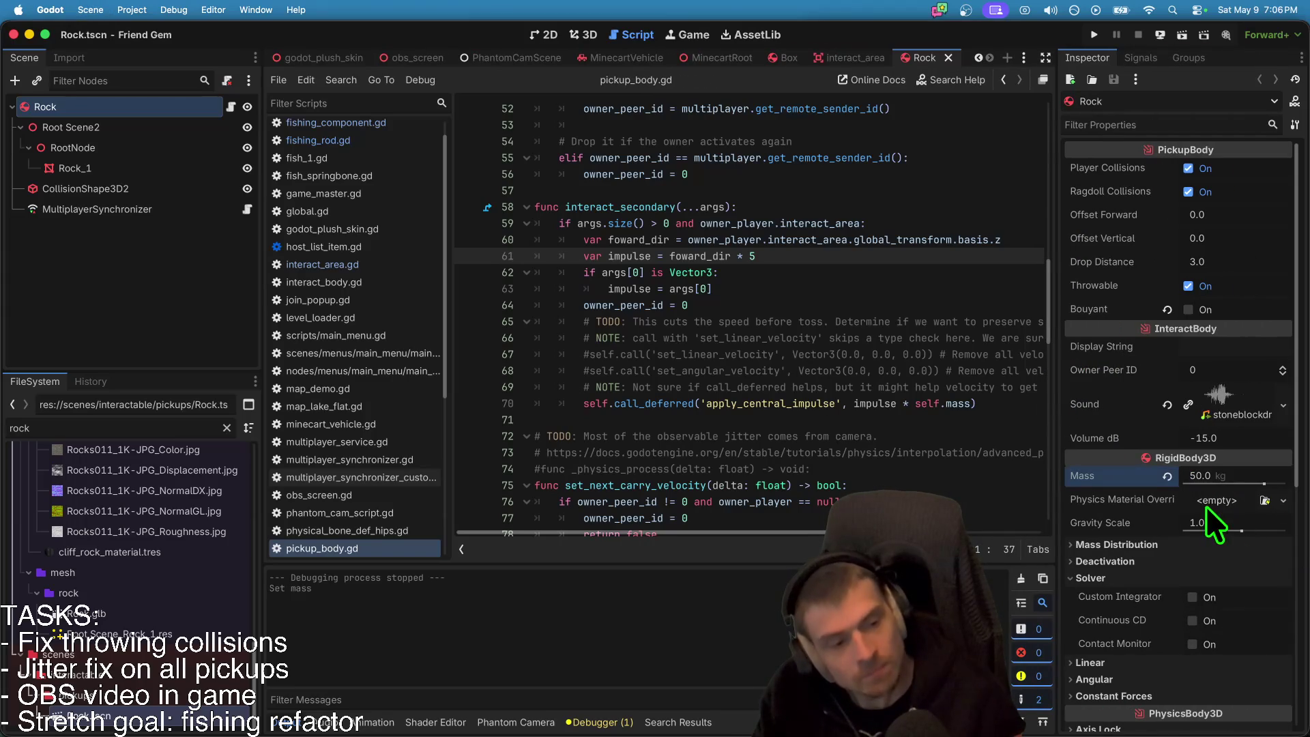
key("Return")
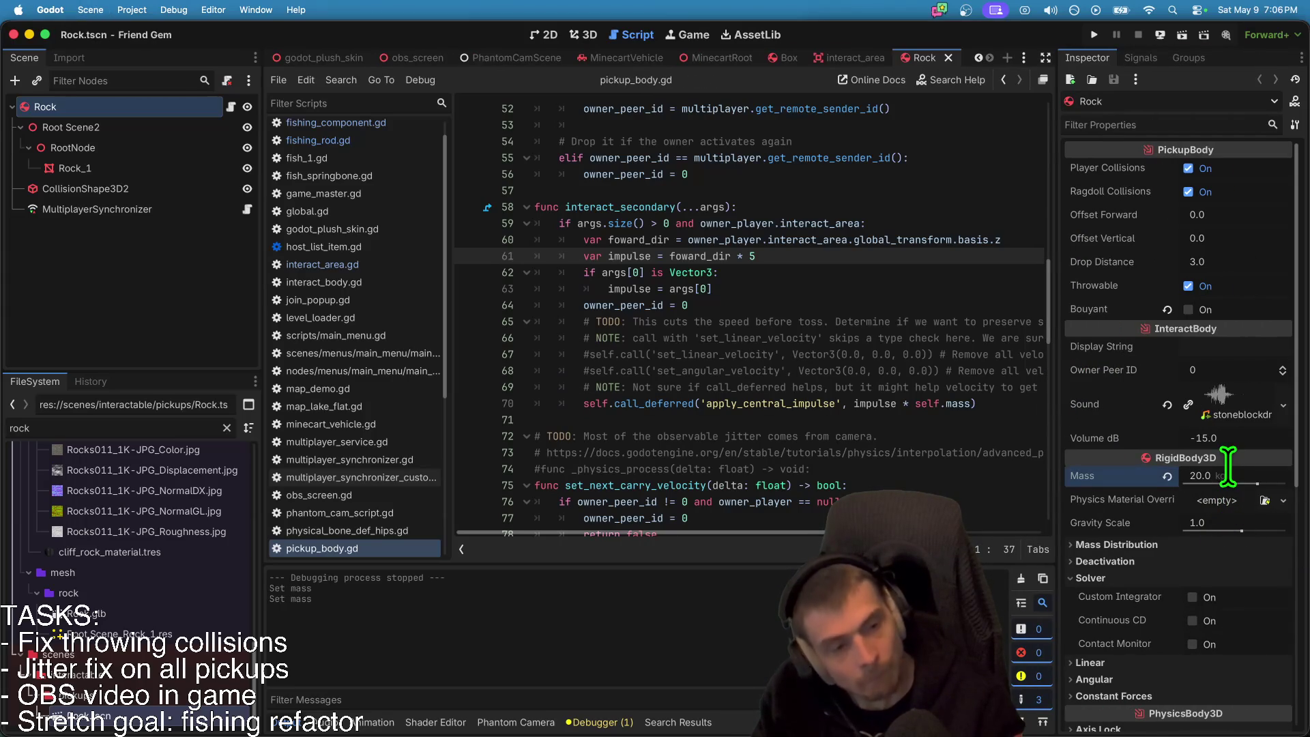
- Run the game, move its window aside, and join the hosted game from the title screen
key("super+b")
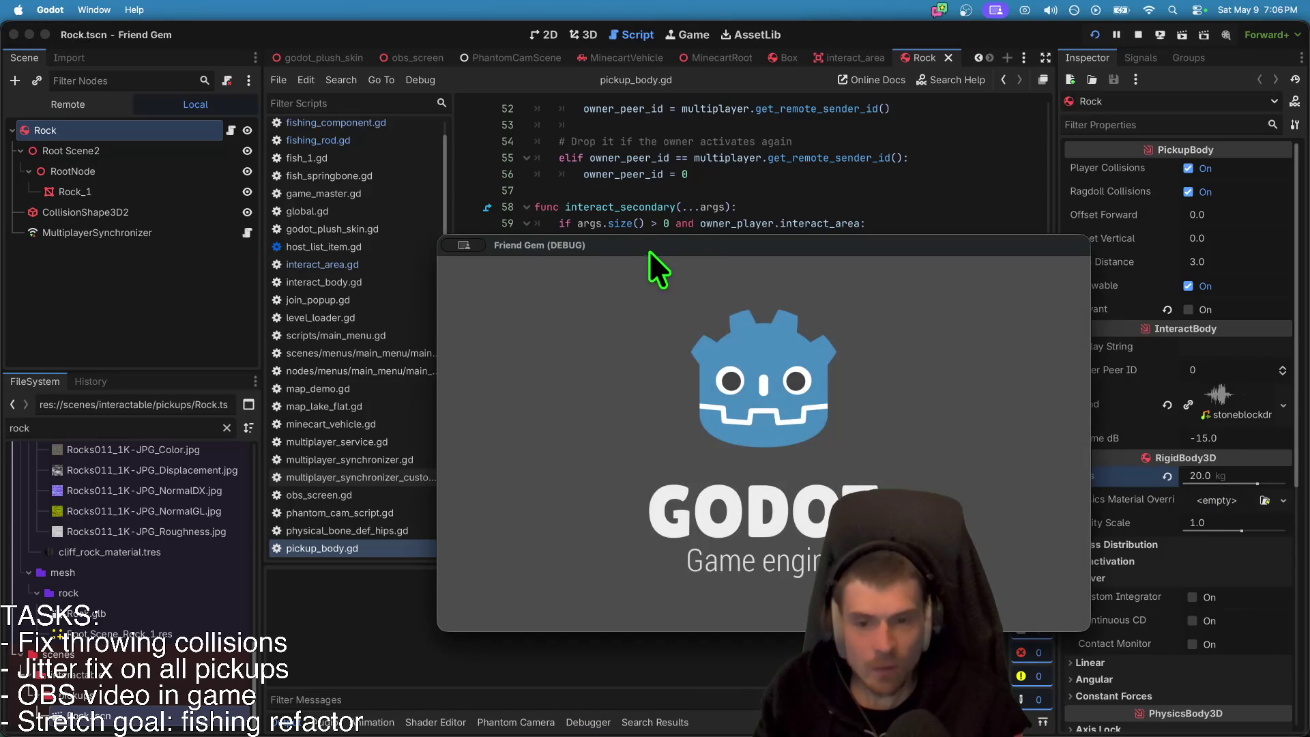
left_click_drag(648, 247, 366, 68)
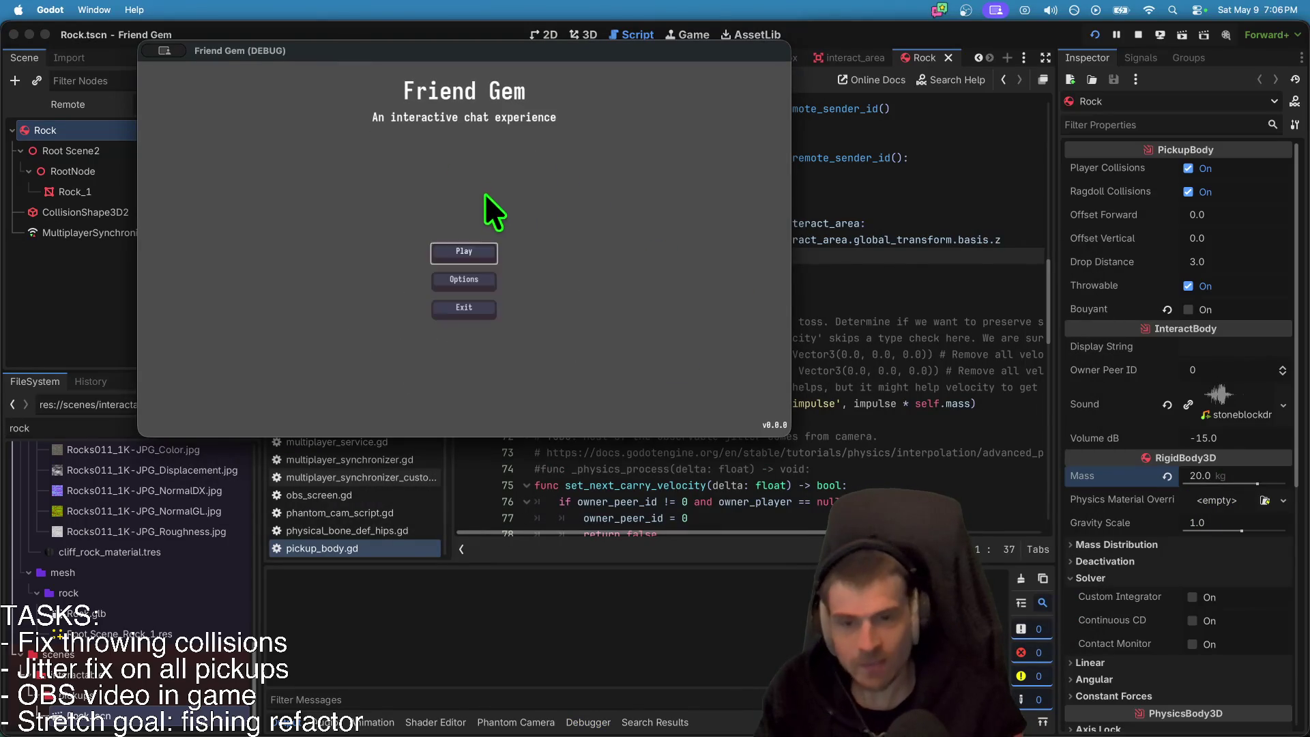
left_click(488, 258)
left_click(478, 254)
left_click(567, 165)
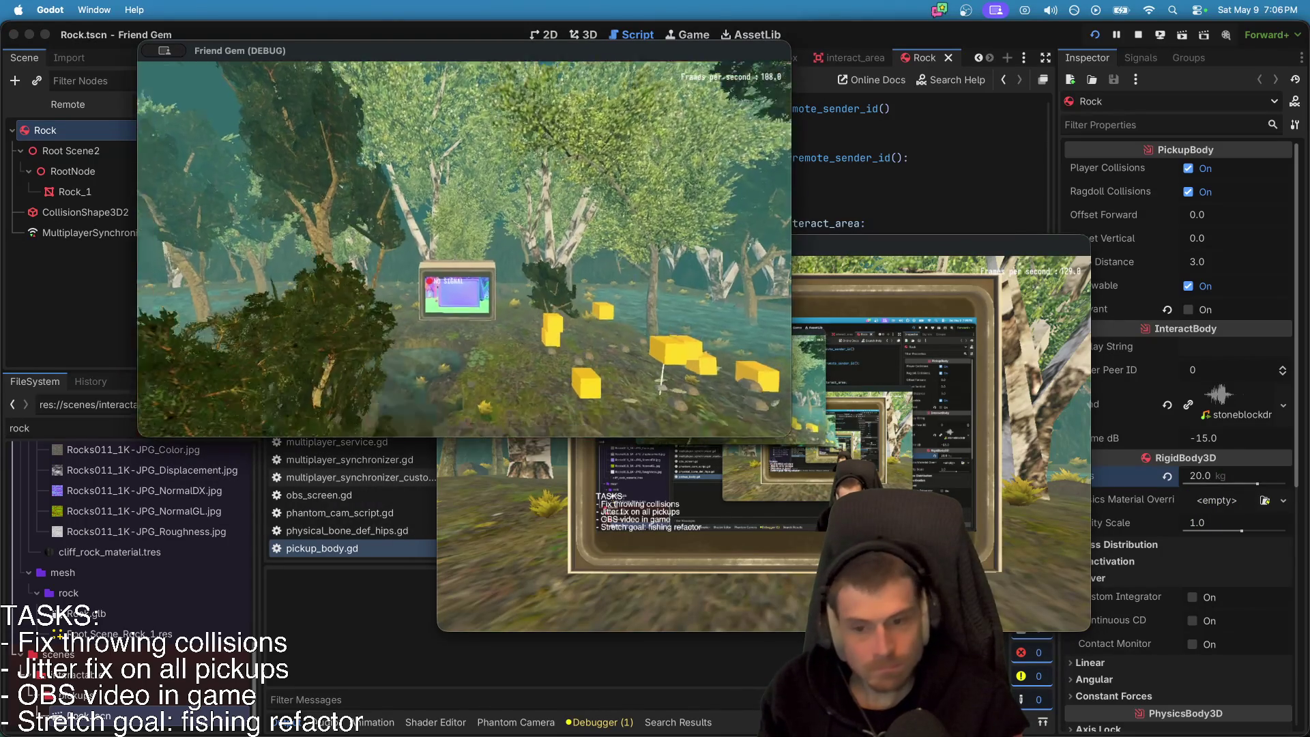
- Walk around the cubes and rocks in-game, then set the Rock's Mass to 10 kg
key("w")
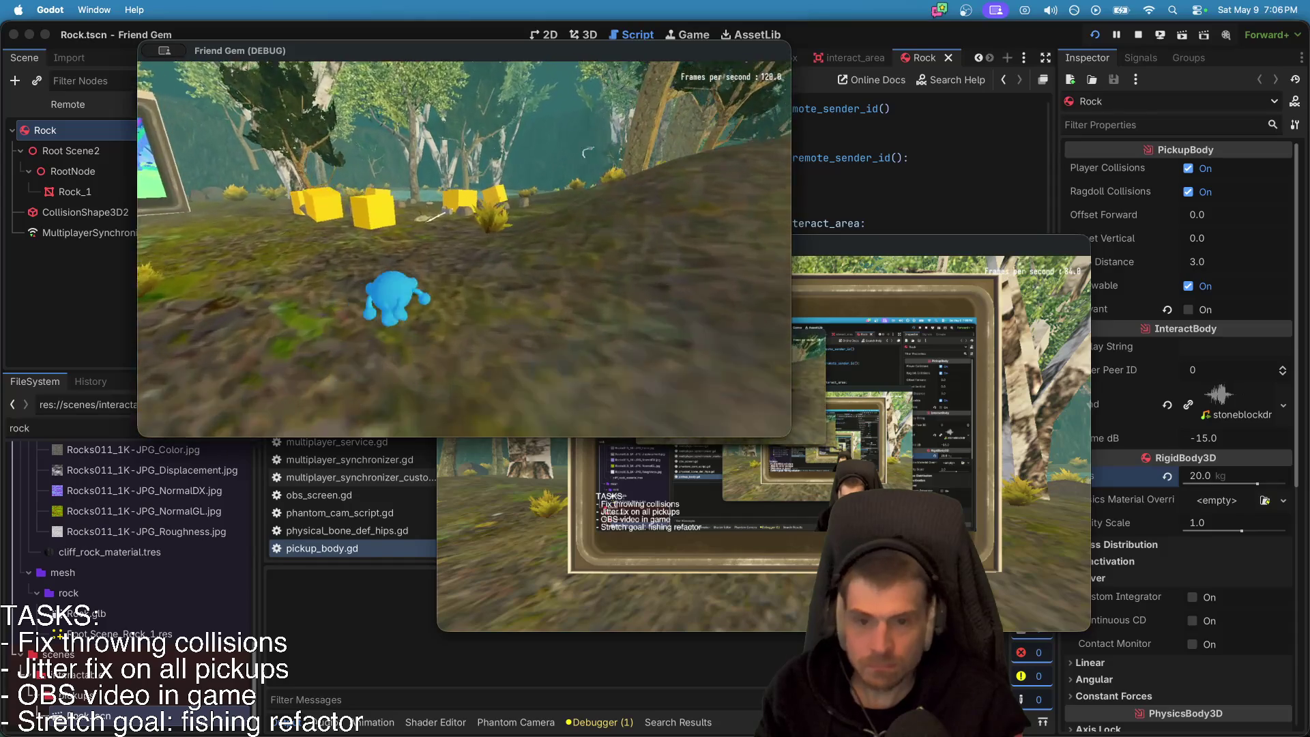
key("w")
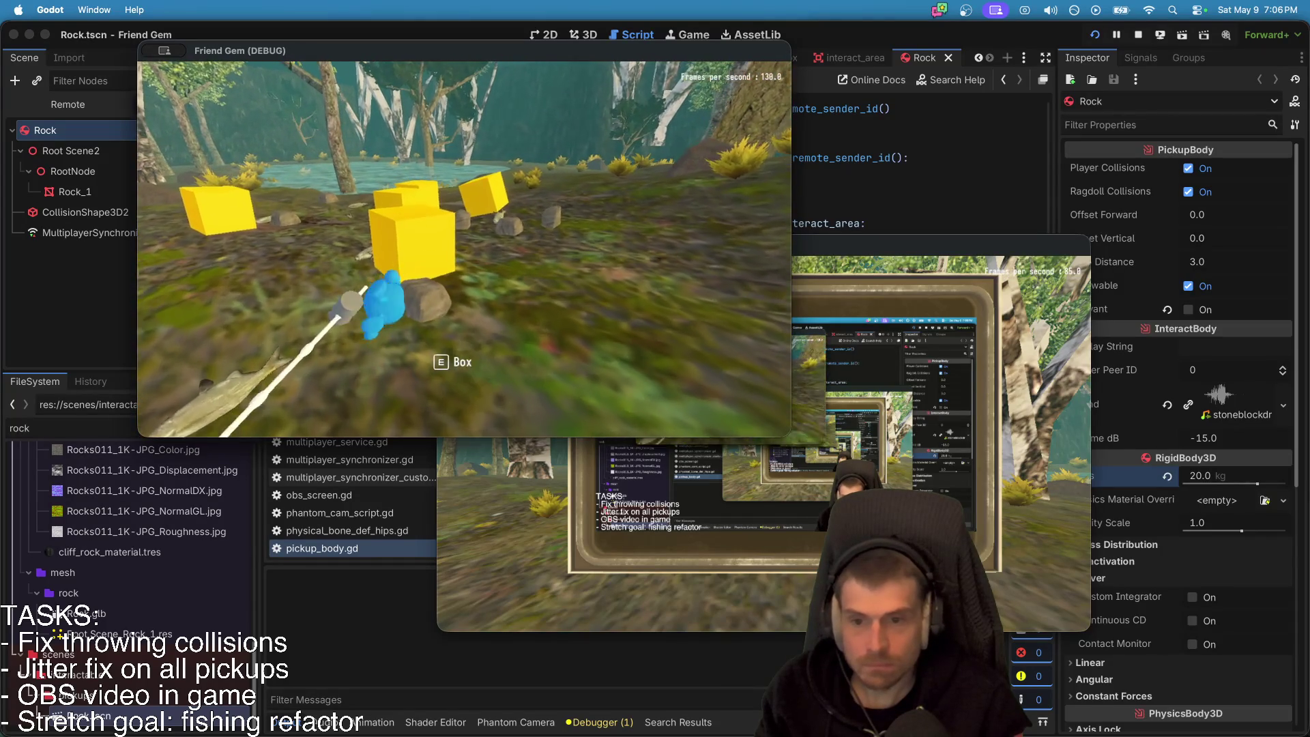
key("w")
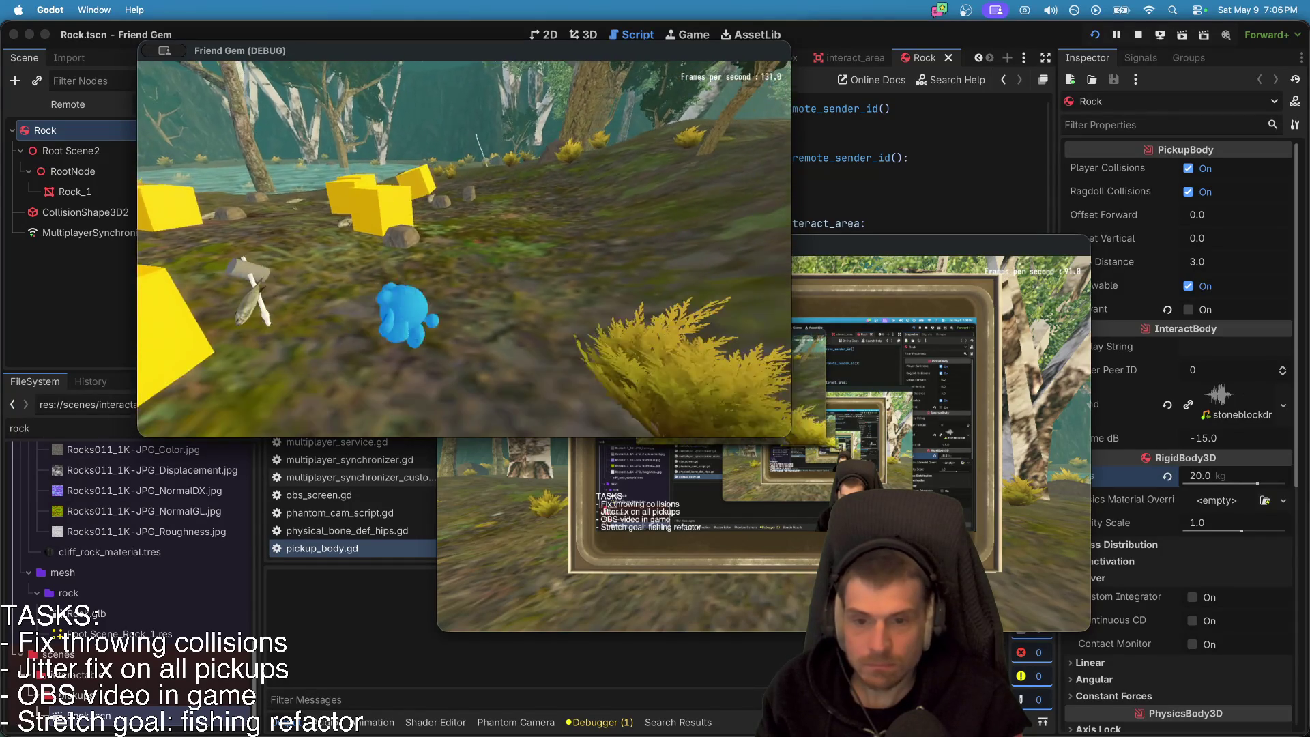
key("w")
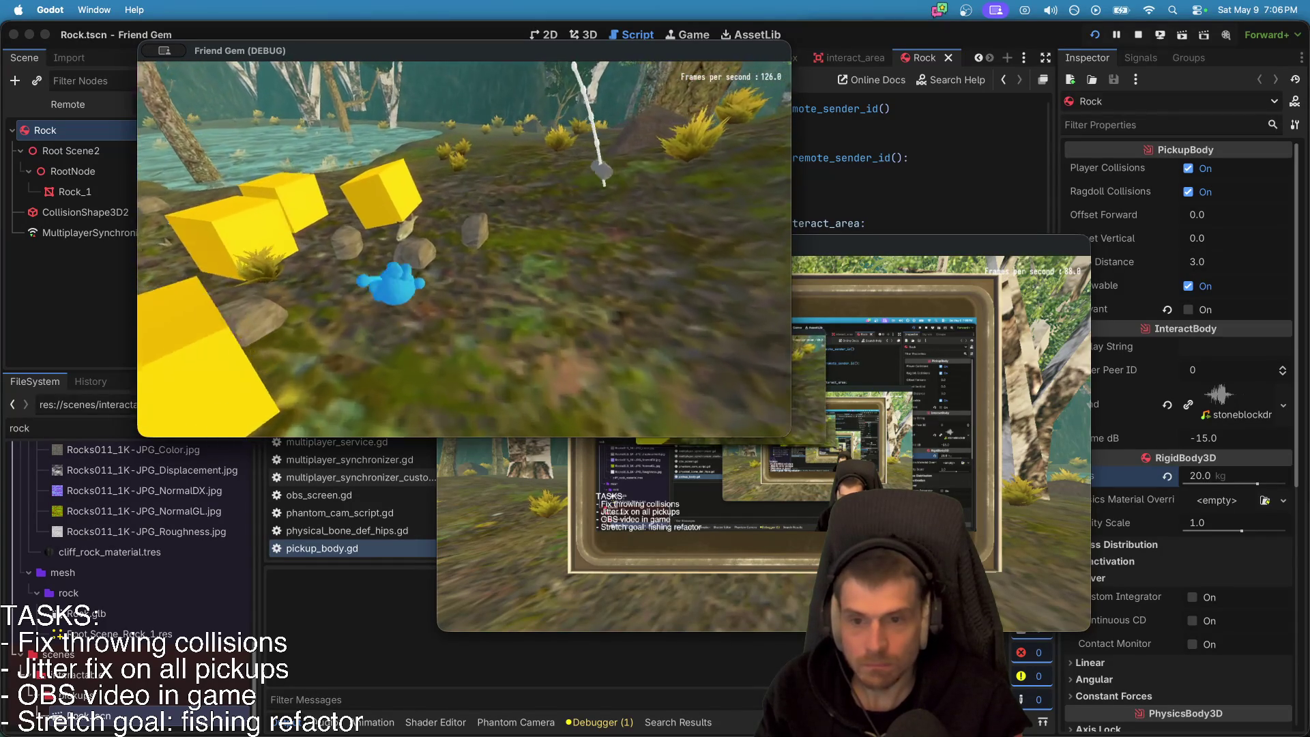
key("w")
left_click(1085, 373)
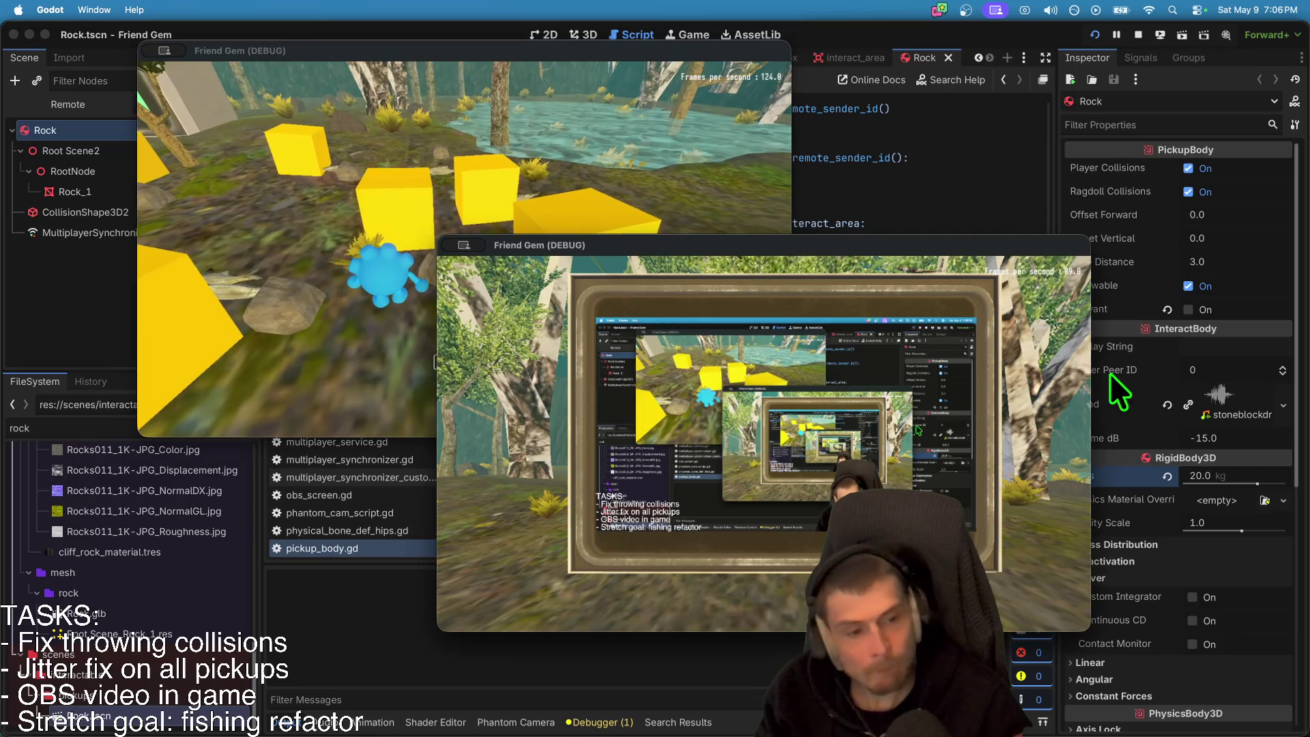
left_click(1204, 483)
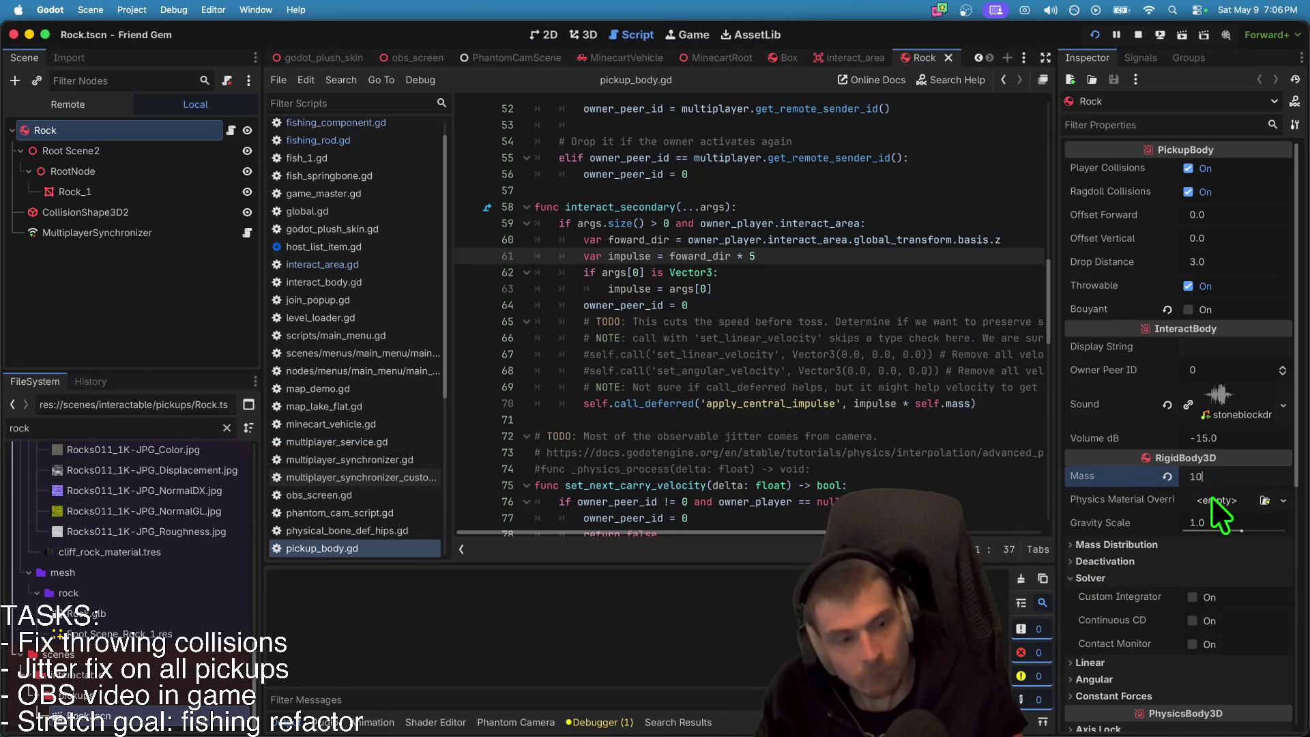
type("0")
key("Return")
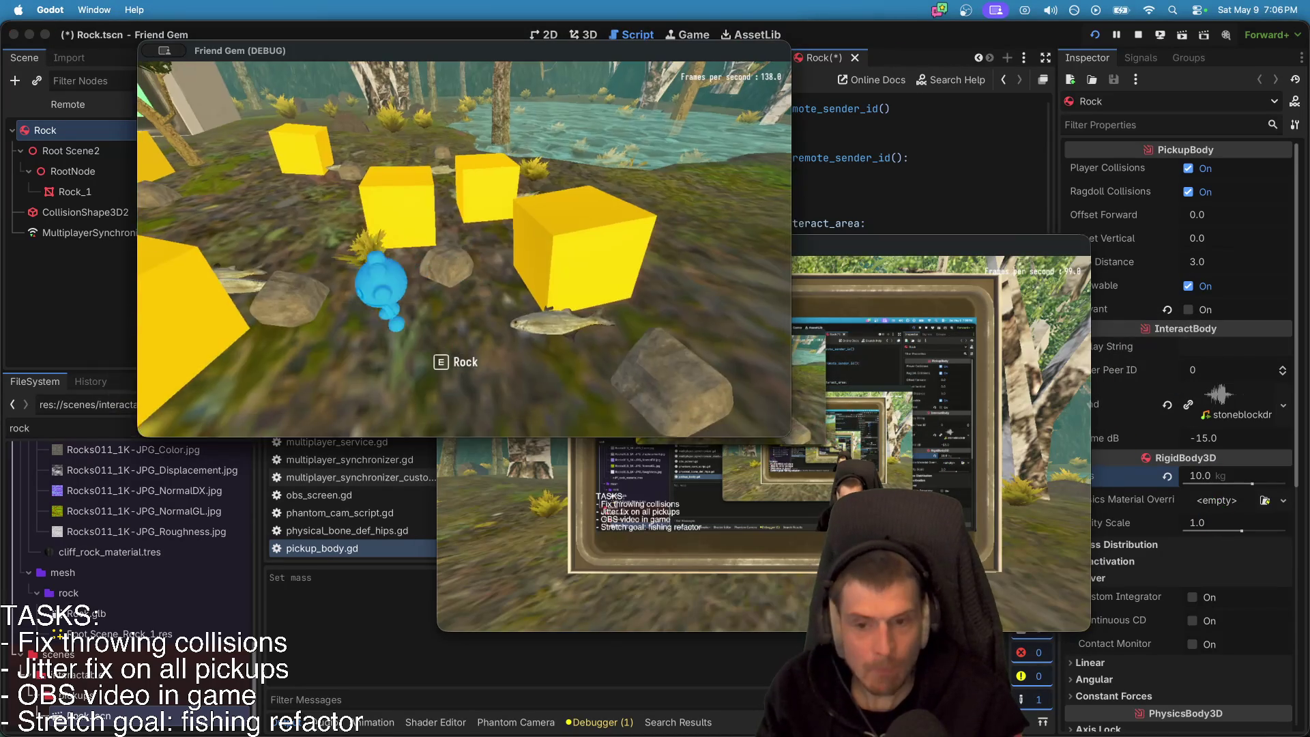
- Pick up a rock and carry it around, then return to the Godot editor
key("w")
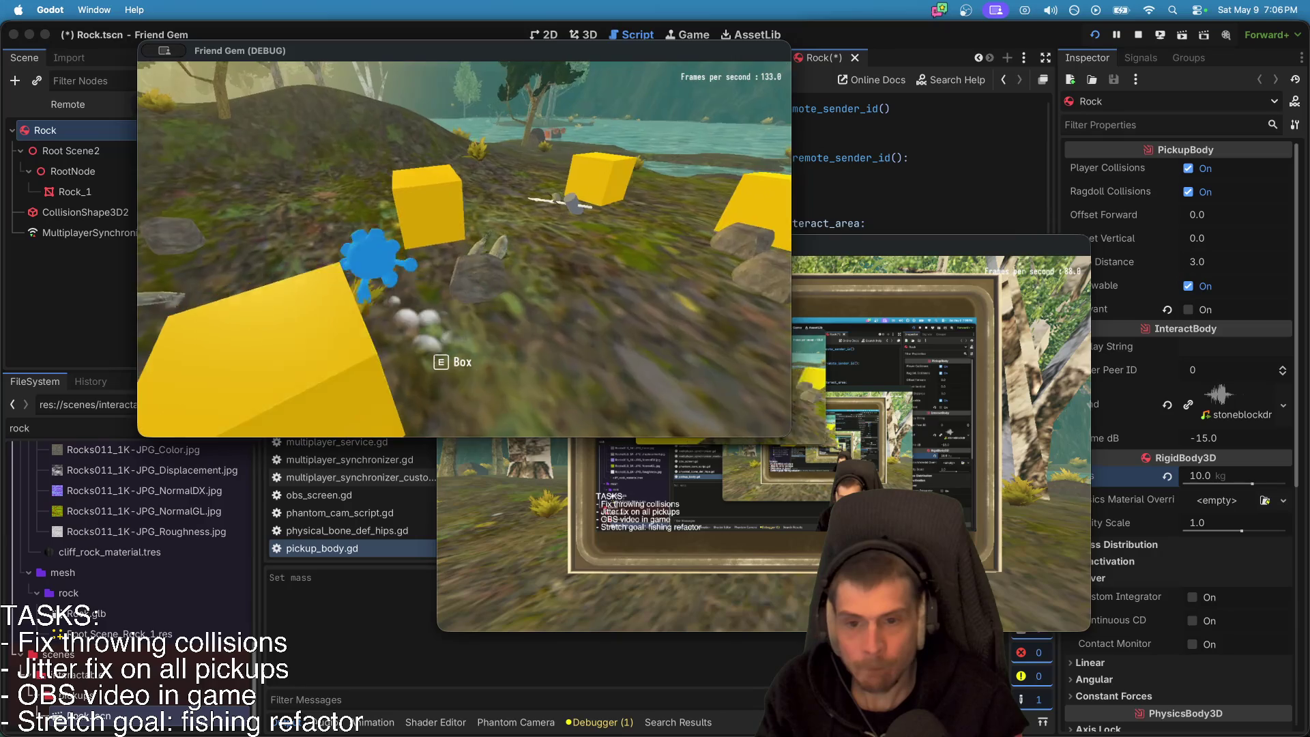
key("e")
key("w")
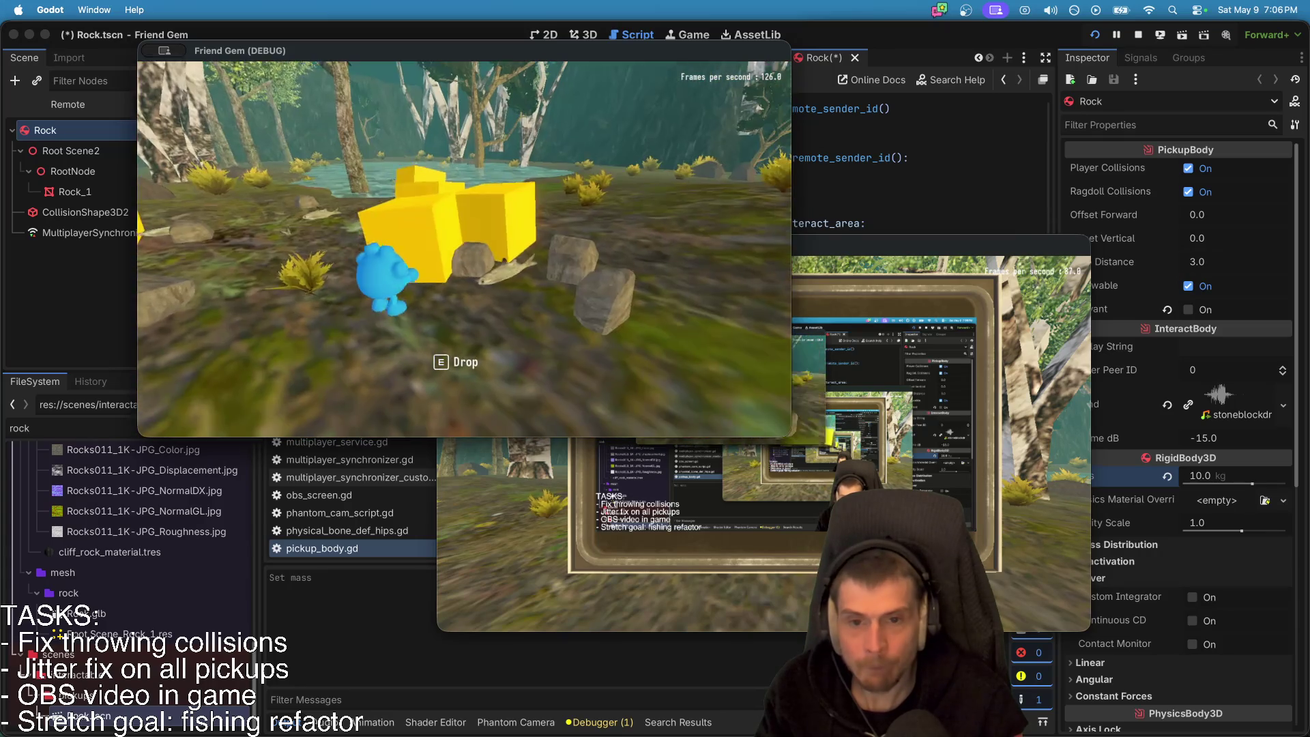
key("w")
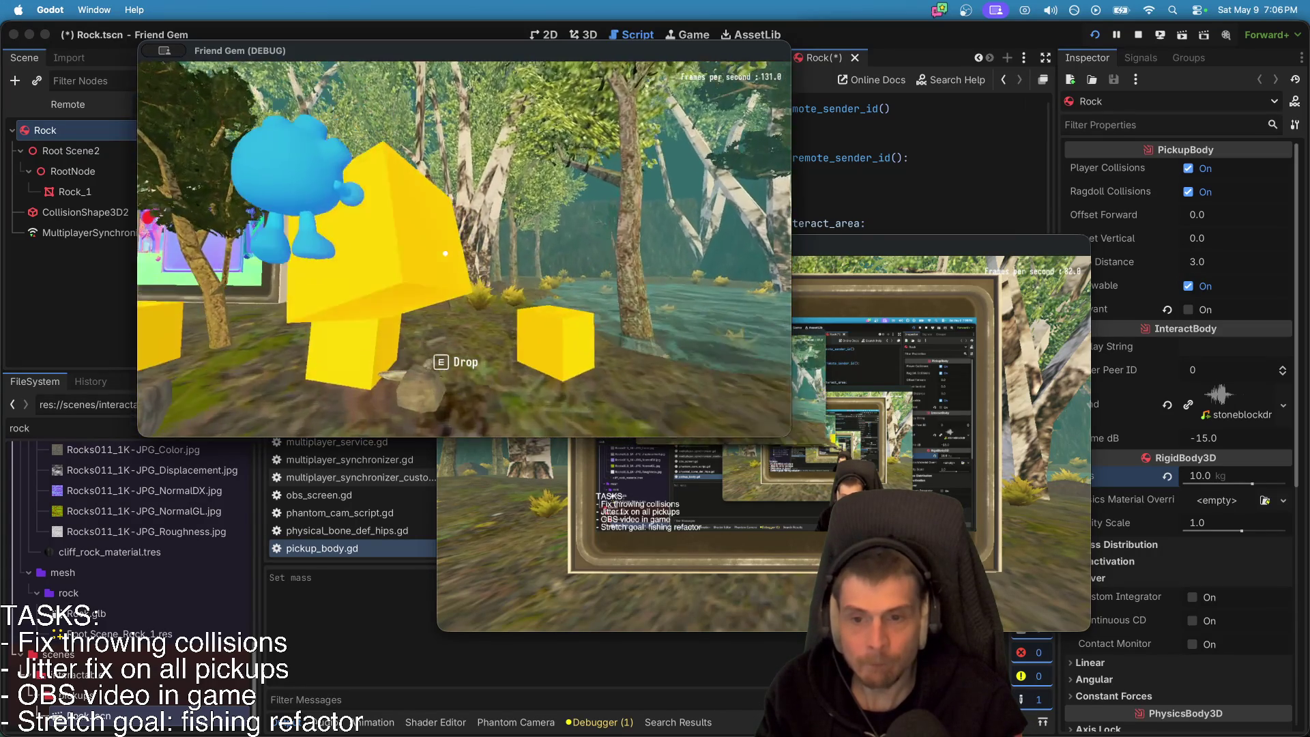
left_click(463, 247)
left_click(1083, 182)
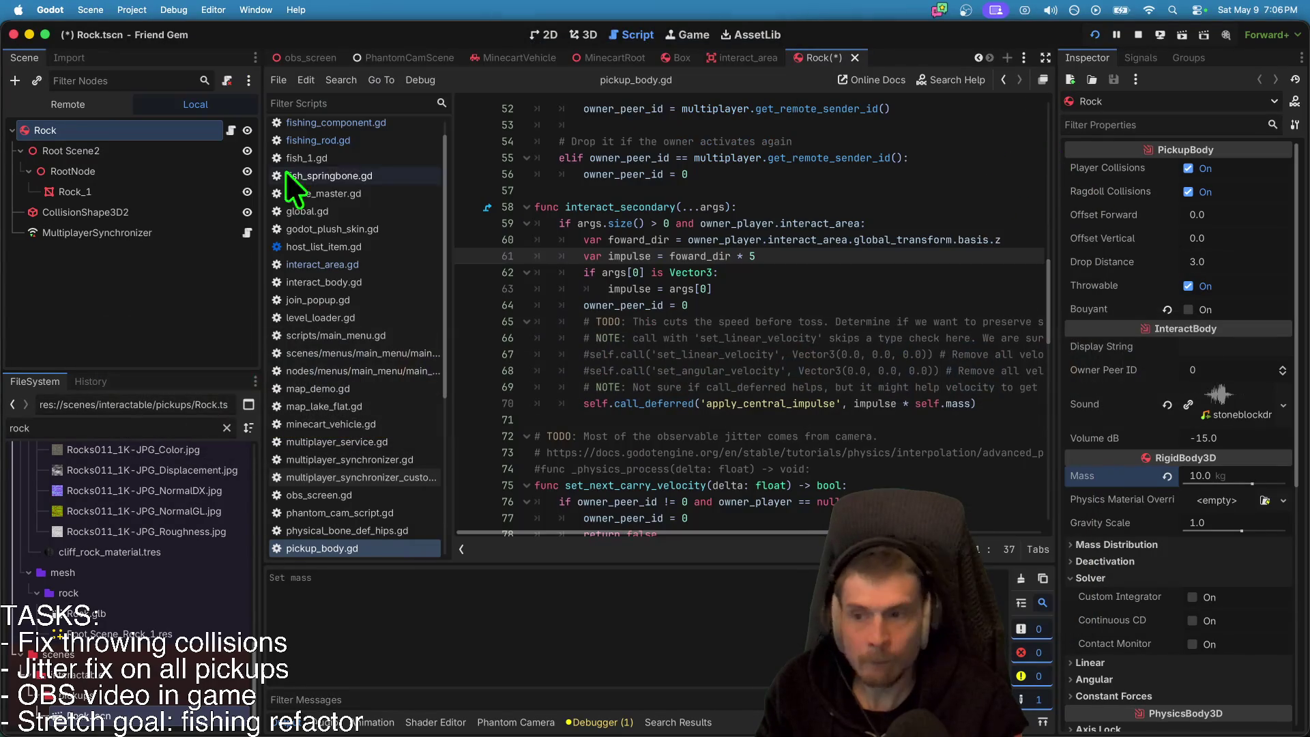
- In the Box scene, set the pickup's Offset Forward to 2.0 in the Inspector
left_click(682, 57)
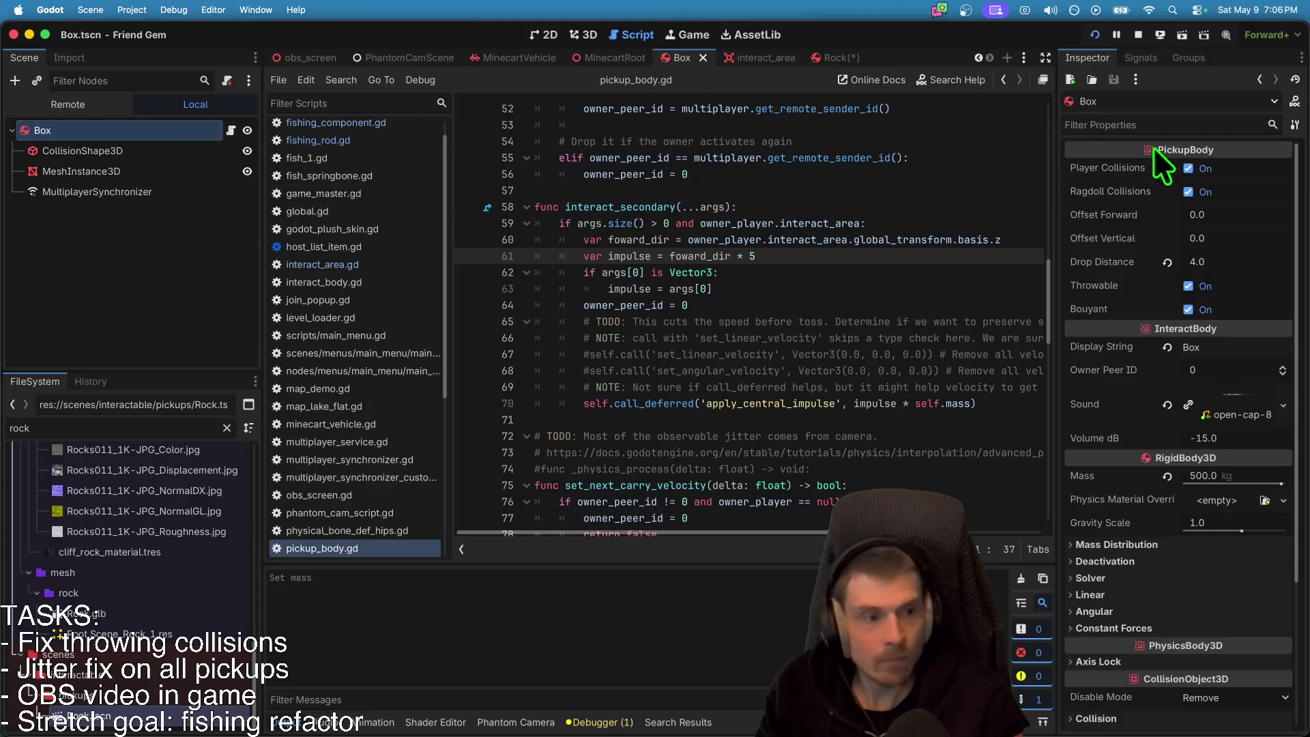
scroll(1240, 256, "up", 1)
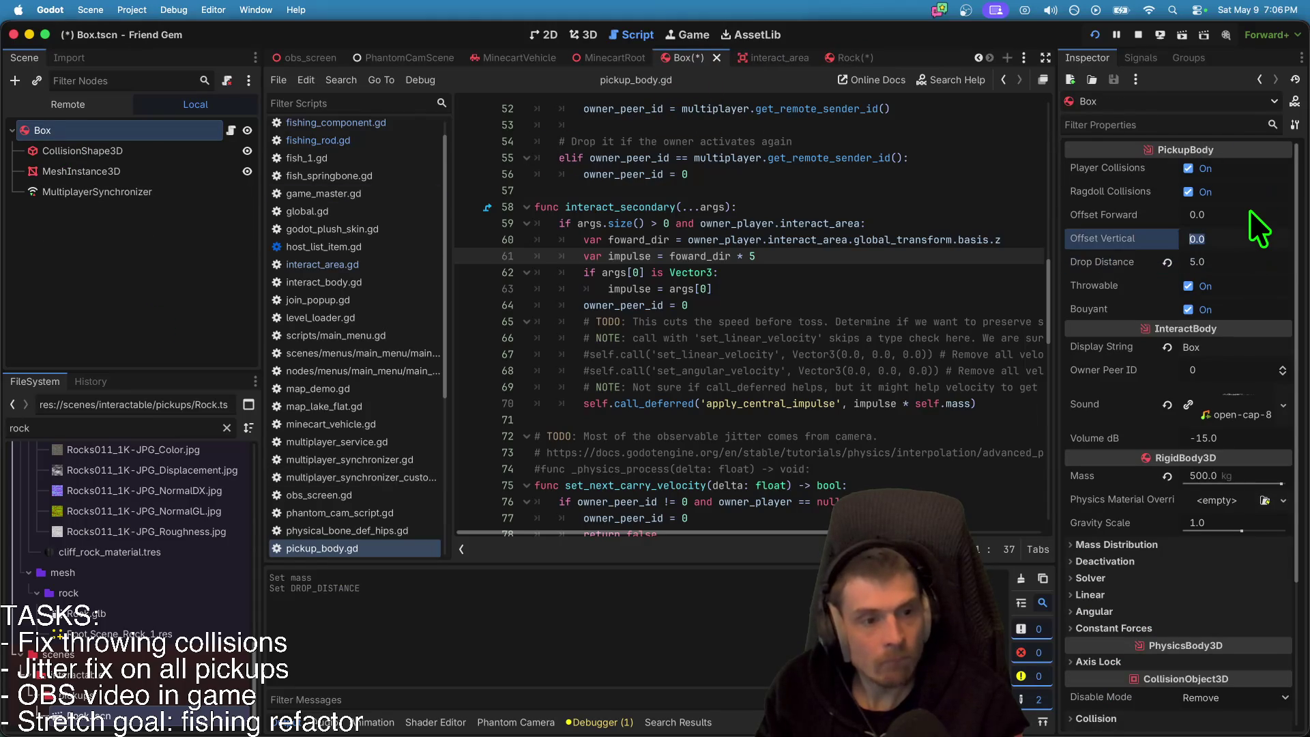
left_click(1249, 210)
type("2")
key("Return")
- Pick up a box in the running game to test, then return to the Godot editor
key("super+Tab")
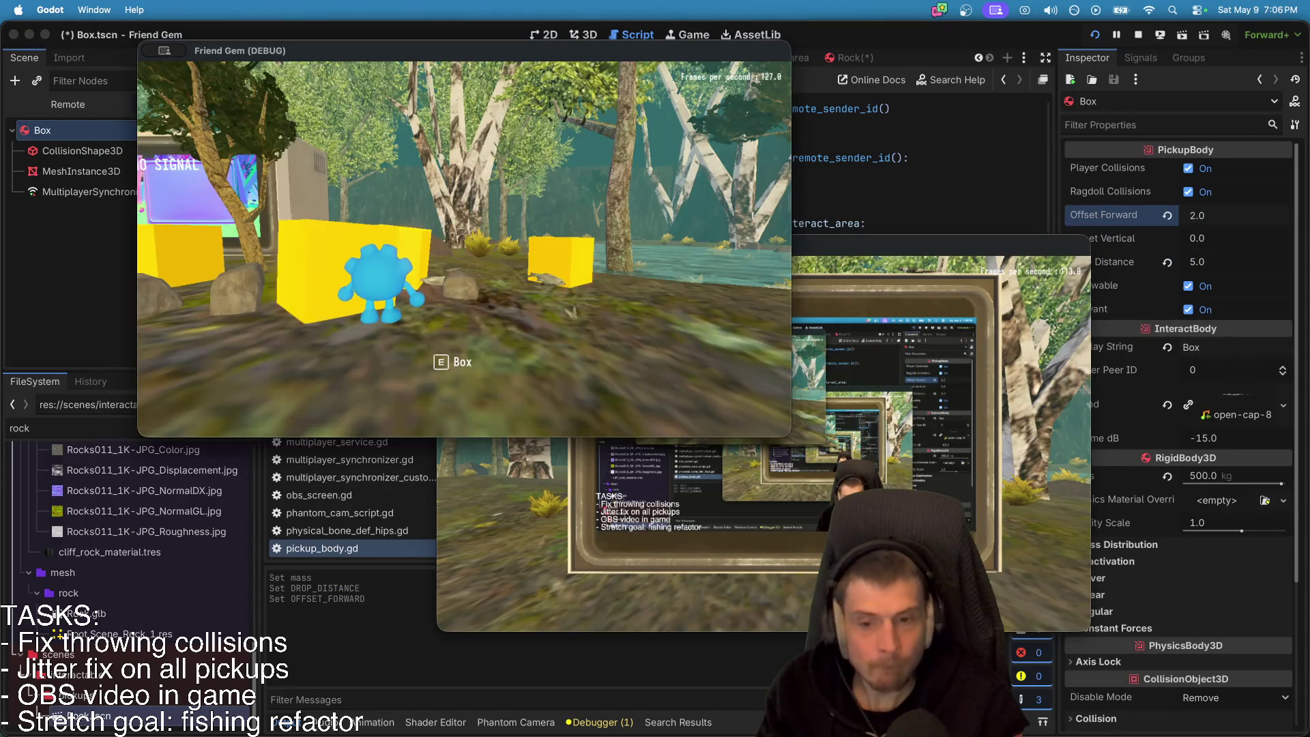
key("e")
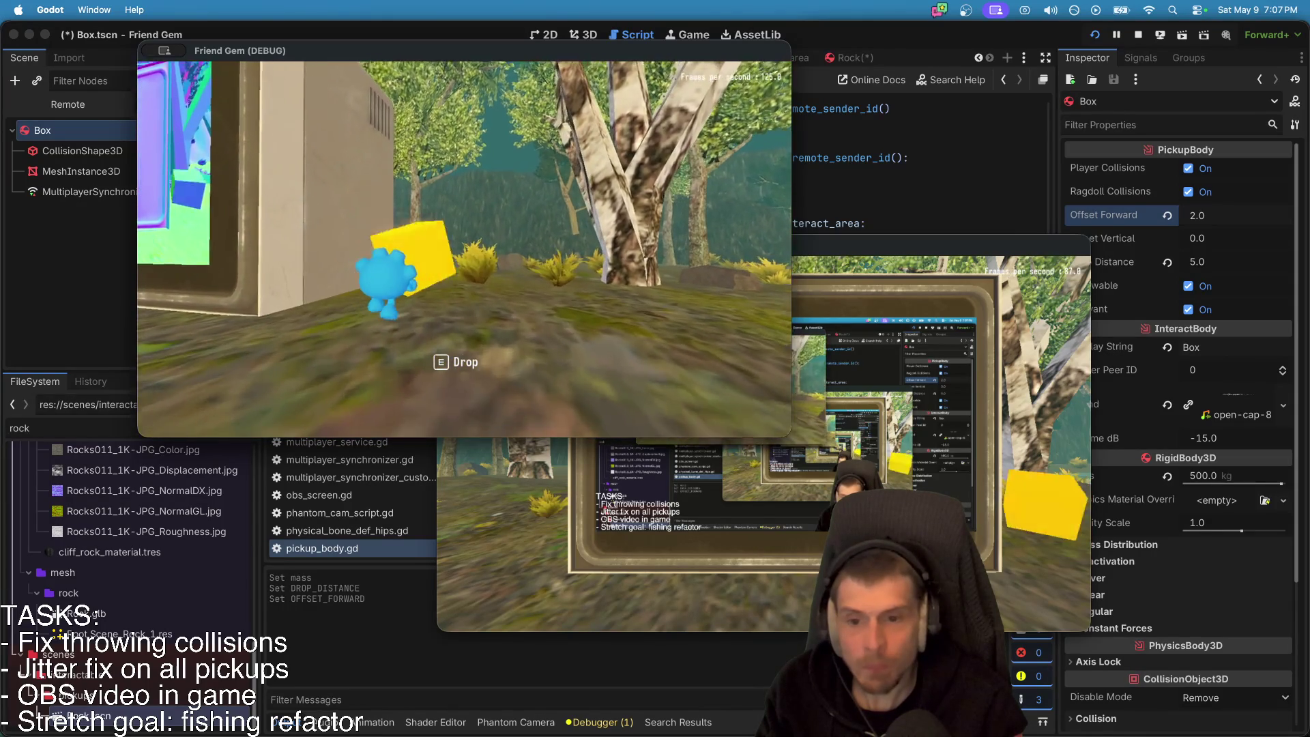
left_click(641, 330)
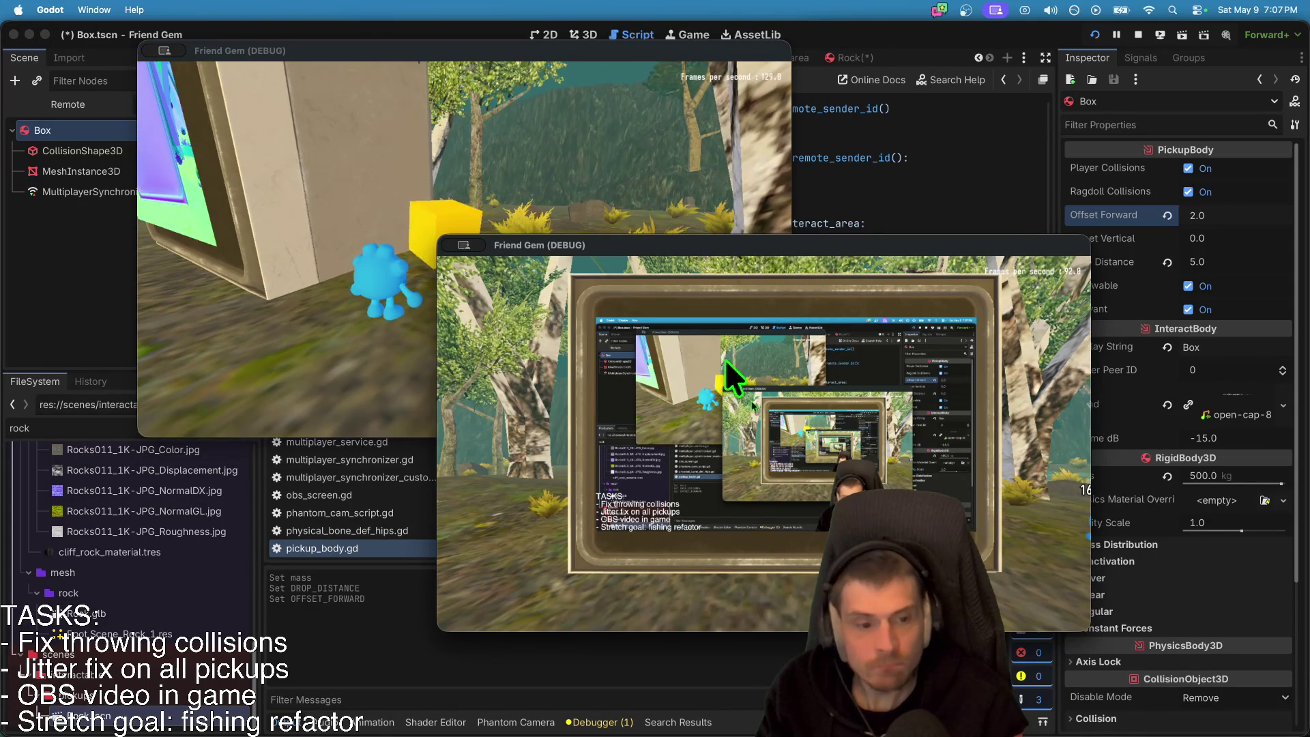
key("super+Tab")
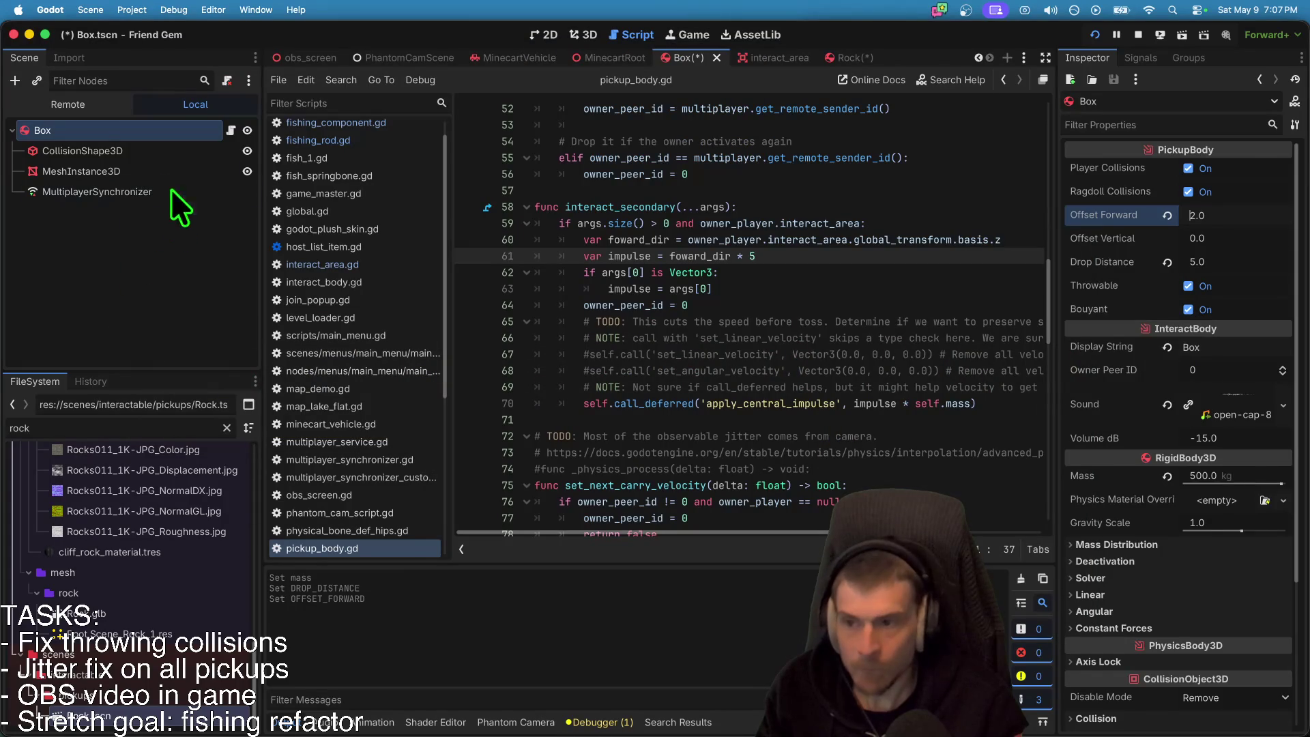
- Assign the grid_mat material to the box's MeshInstance3D
left_click(163, 170)
left_click(1280, 444)
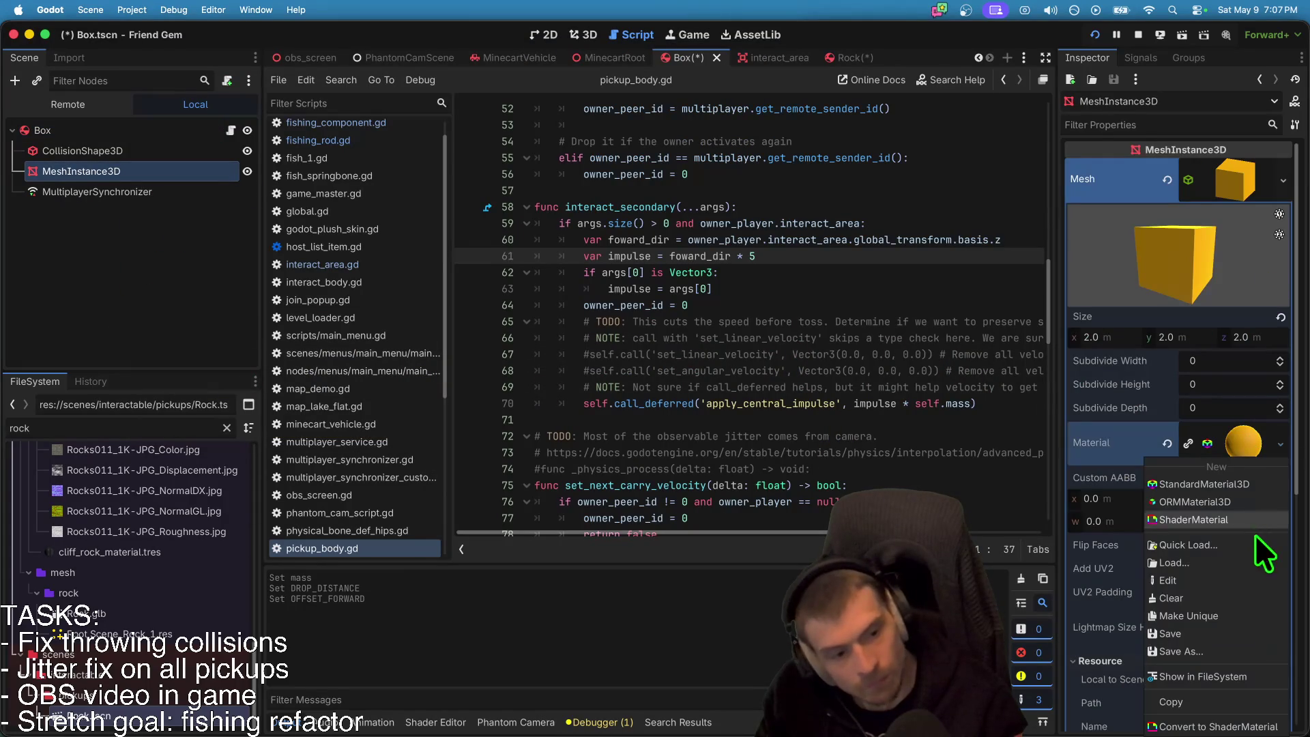
left_click(1254, 546)
left_click(604, 232)
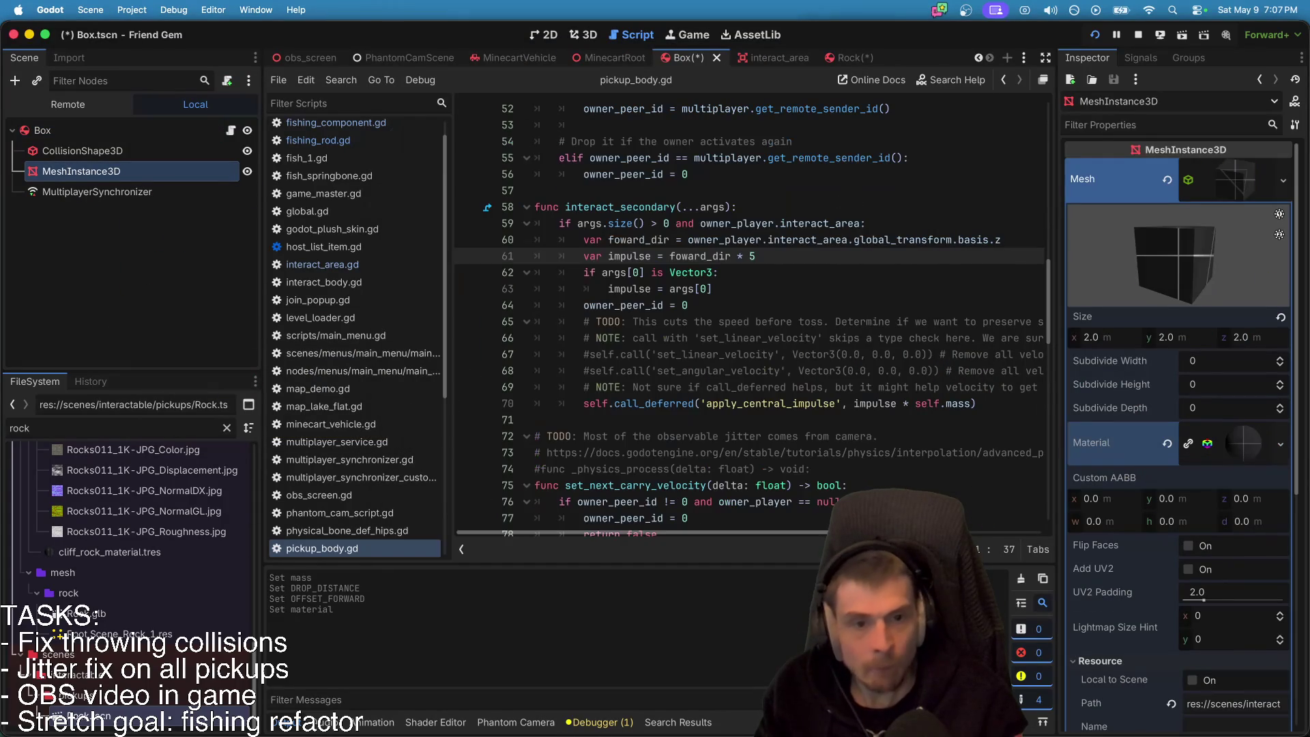
key("super+Tab")
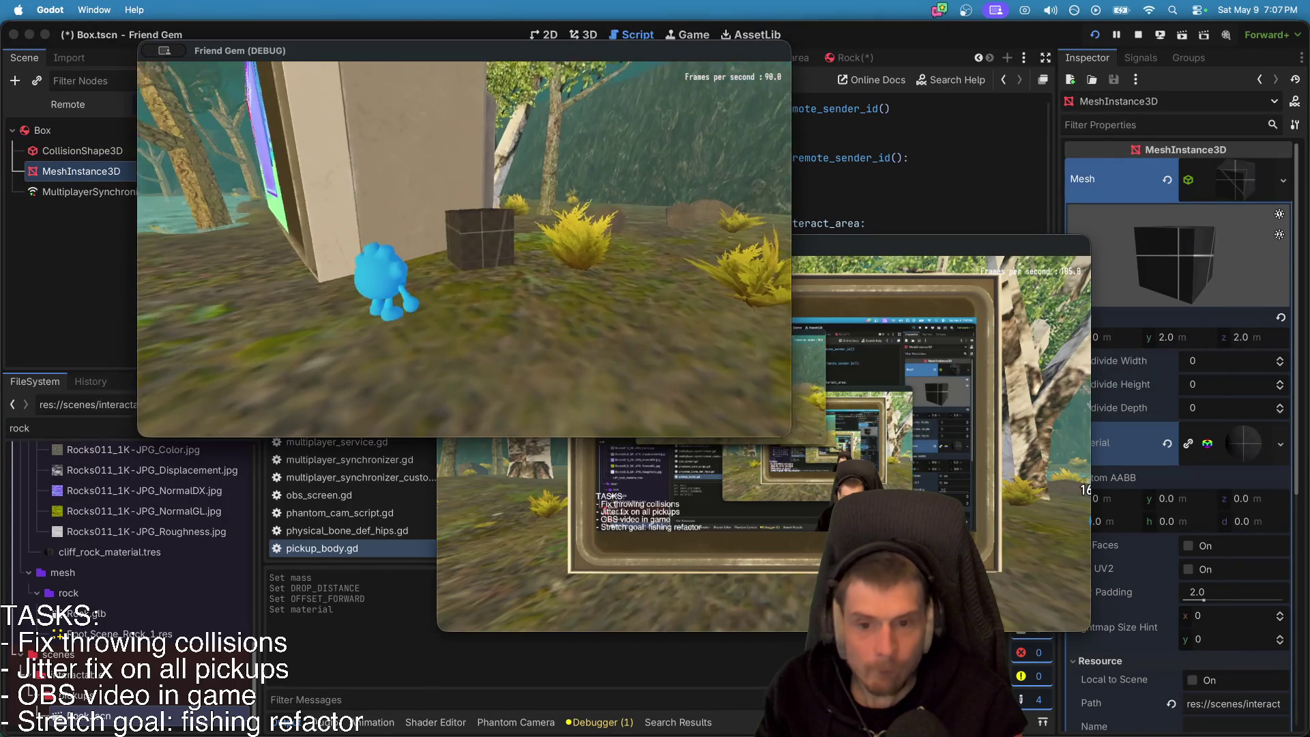
key("super+Tab")
scroll(1225, 616, "down", 5)
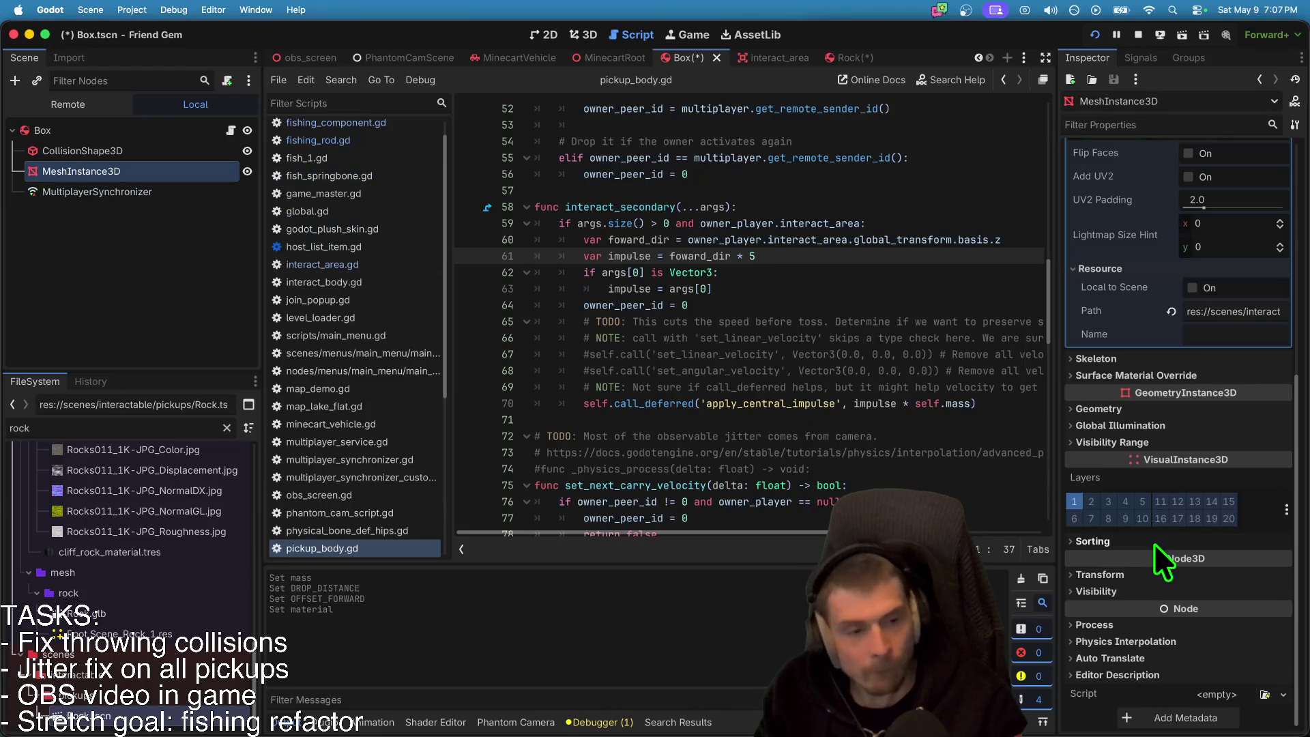
scroll(1249, 320, "up", 5)
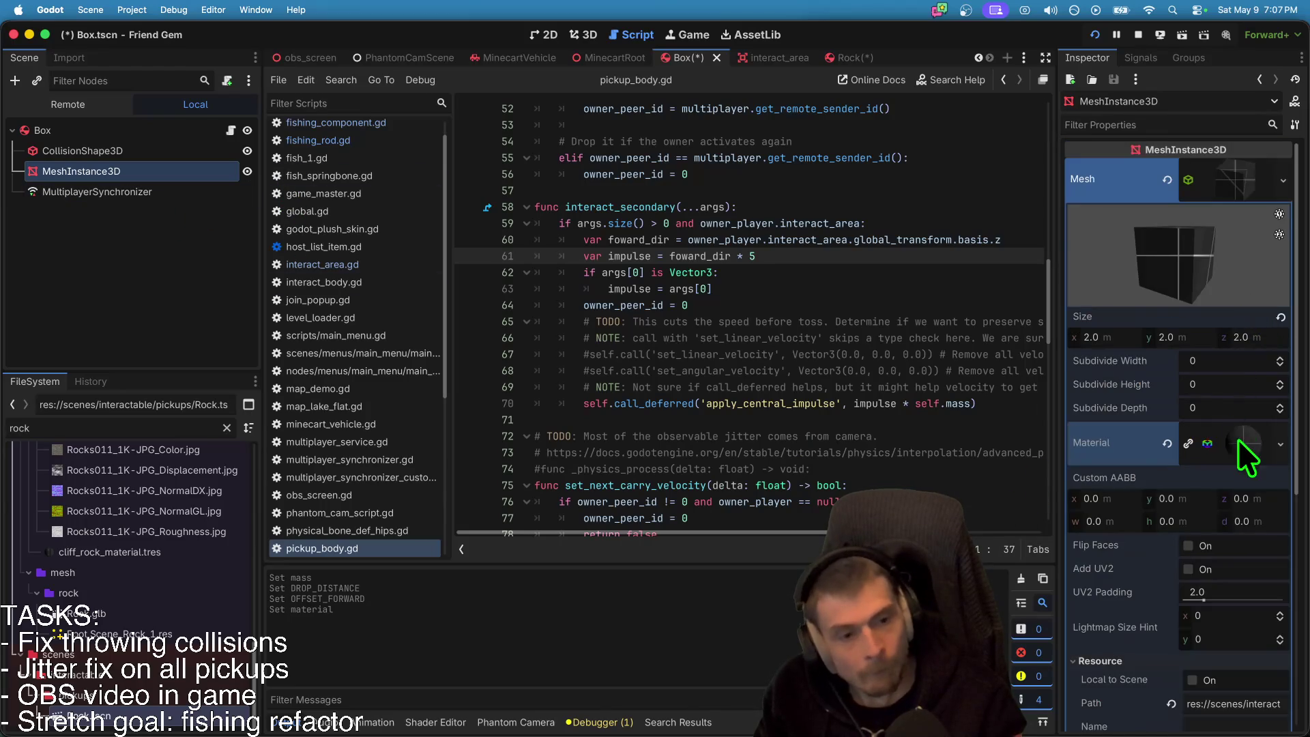
- Set the material's UV1 scale to 1.0 and run the game to pick up the box
left_click(1237, 439)
scroll(1235, 480, "down", 10)
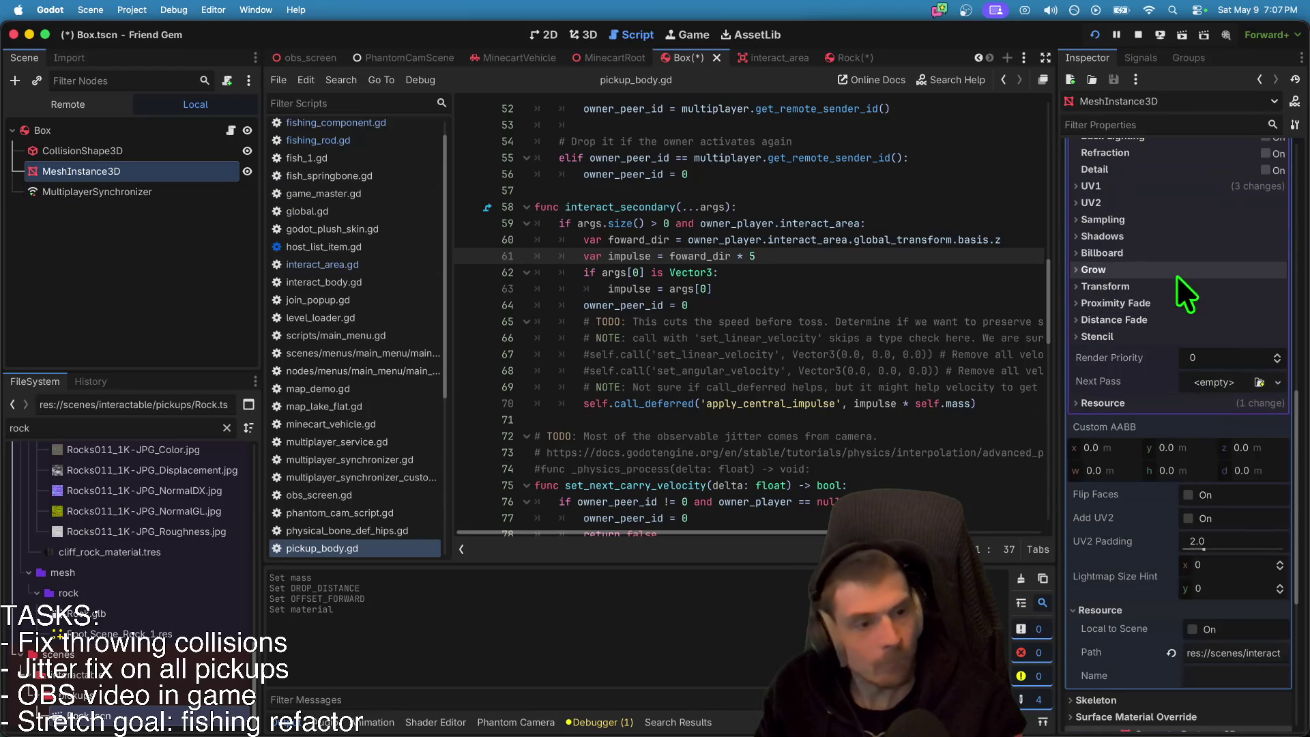
left_click(1185, 185)
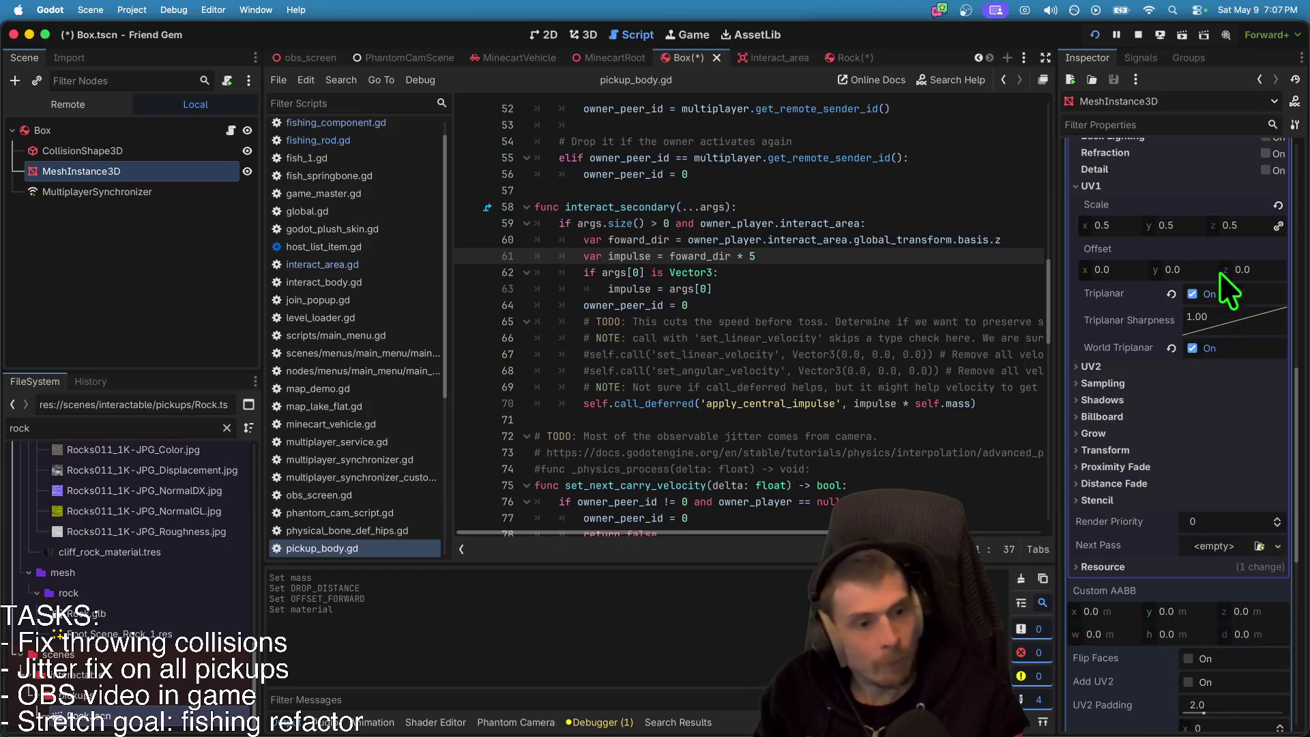
left_click(1199, 220)
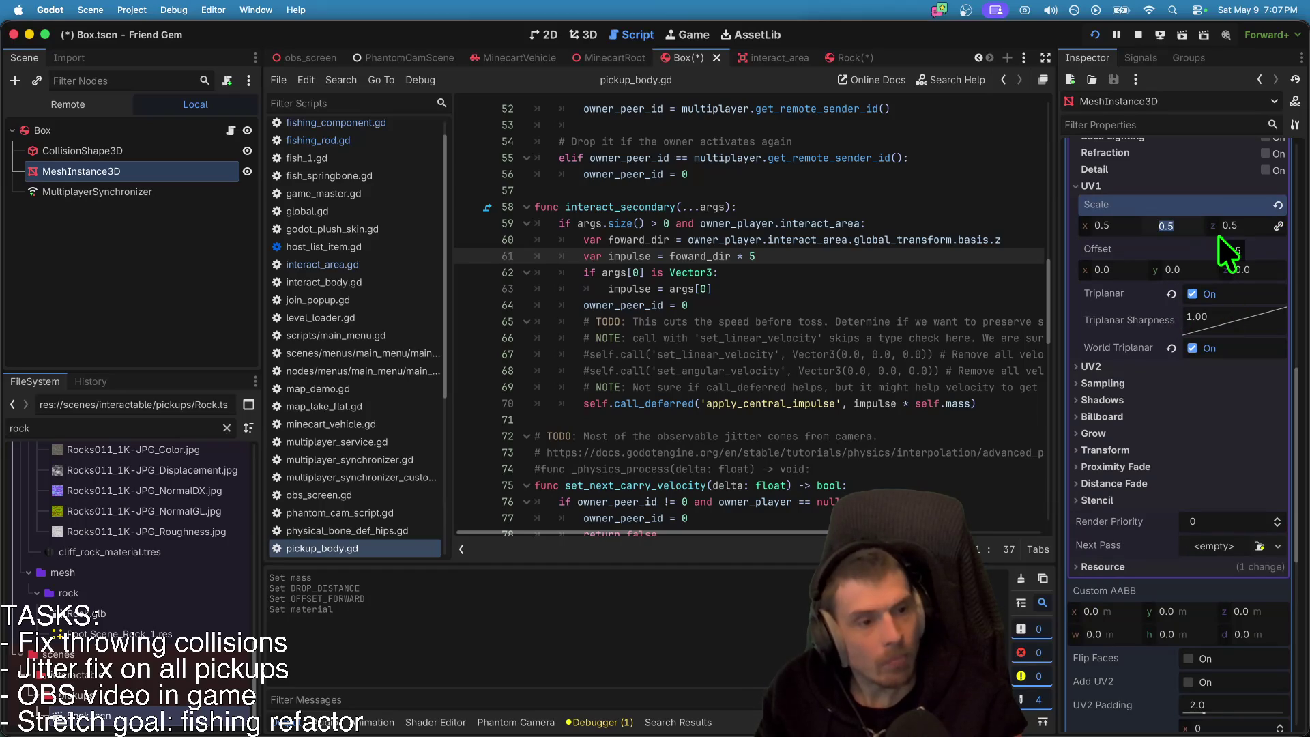
type("1")
key("Return")
key("super+b")
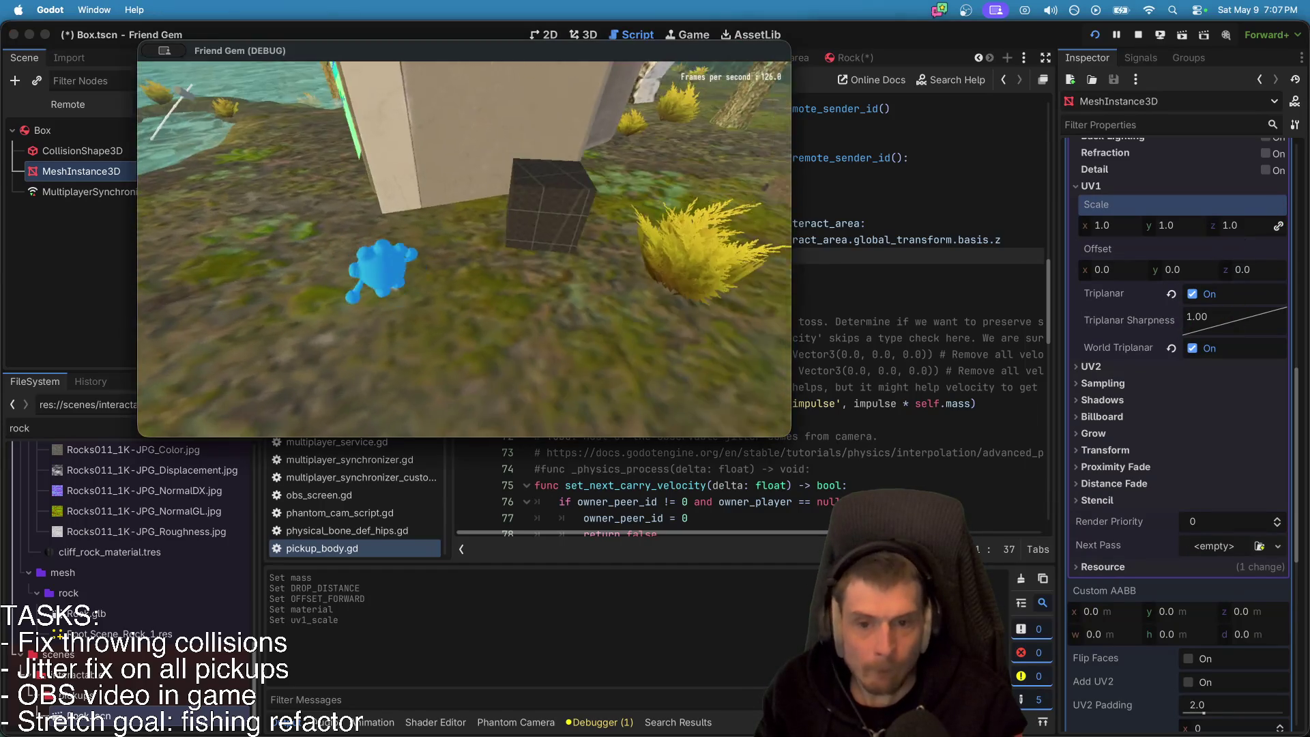
key("e")
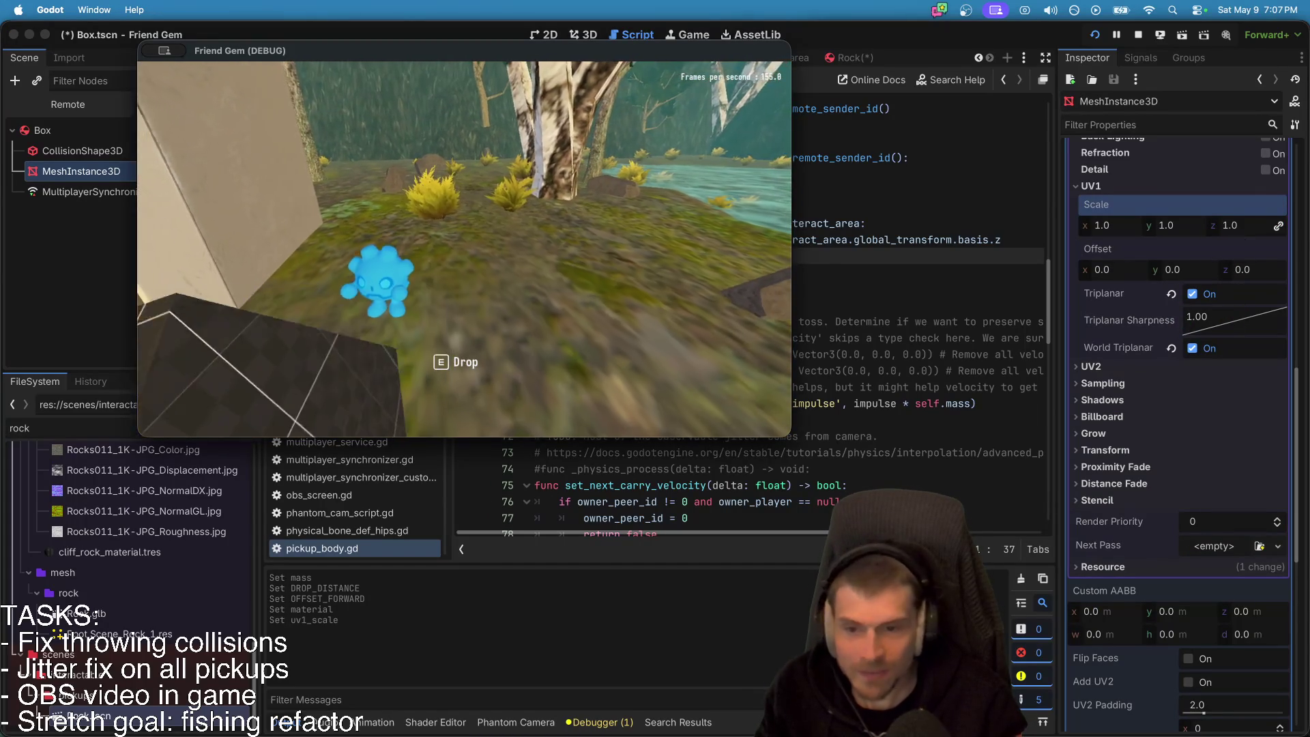
left_click(1046, 346)
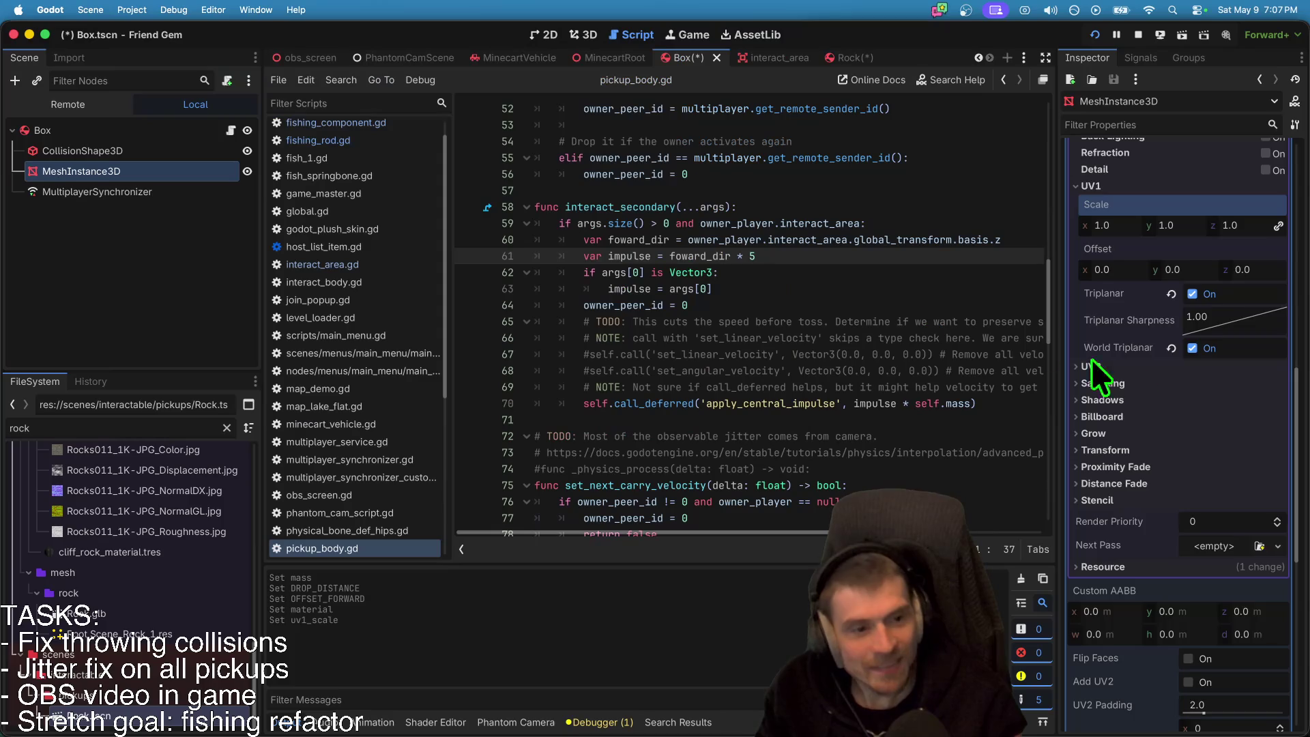
- Turn off World Triplanar, then pick up the box and drop it by the wall
scroll(1200, 382, "up", 3)
left_click(1209, 446)
key("super+Tab")
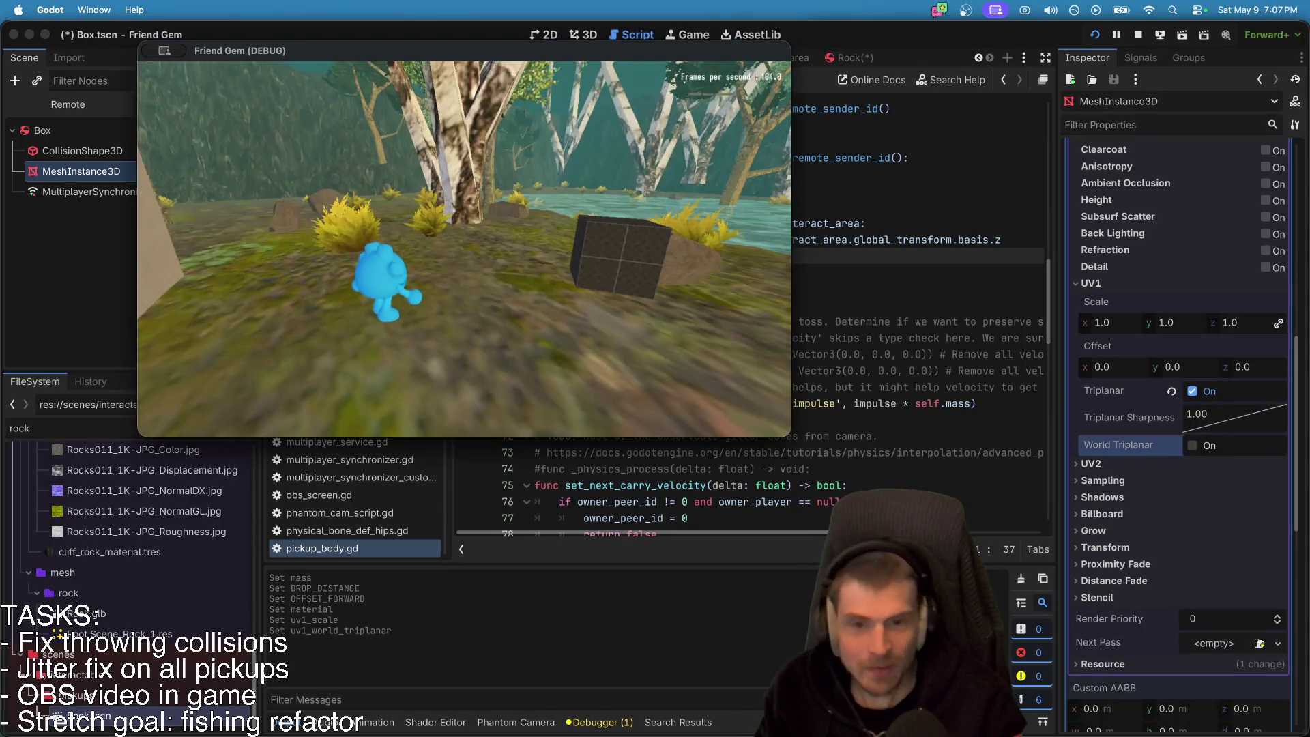
key("e")
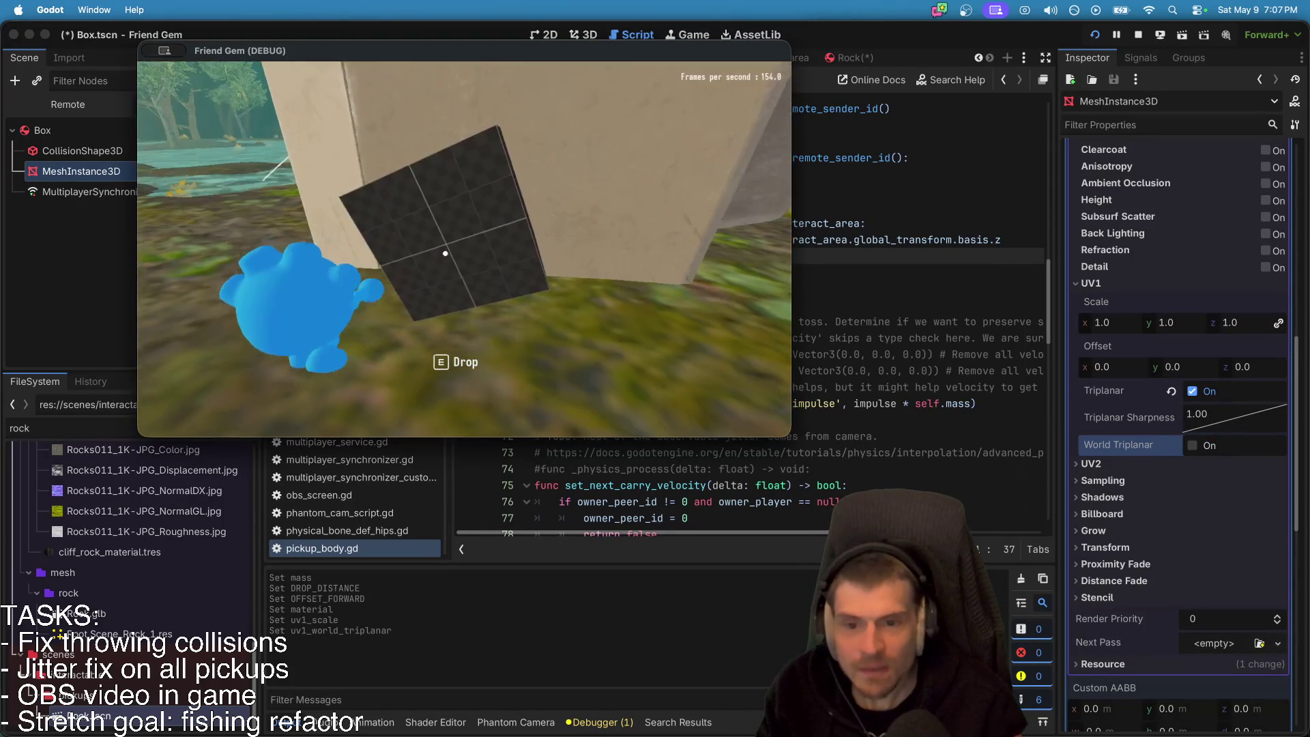
key("e")
- Jump onto the dropped box, walk toward the lake, and stop the game
key("space")
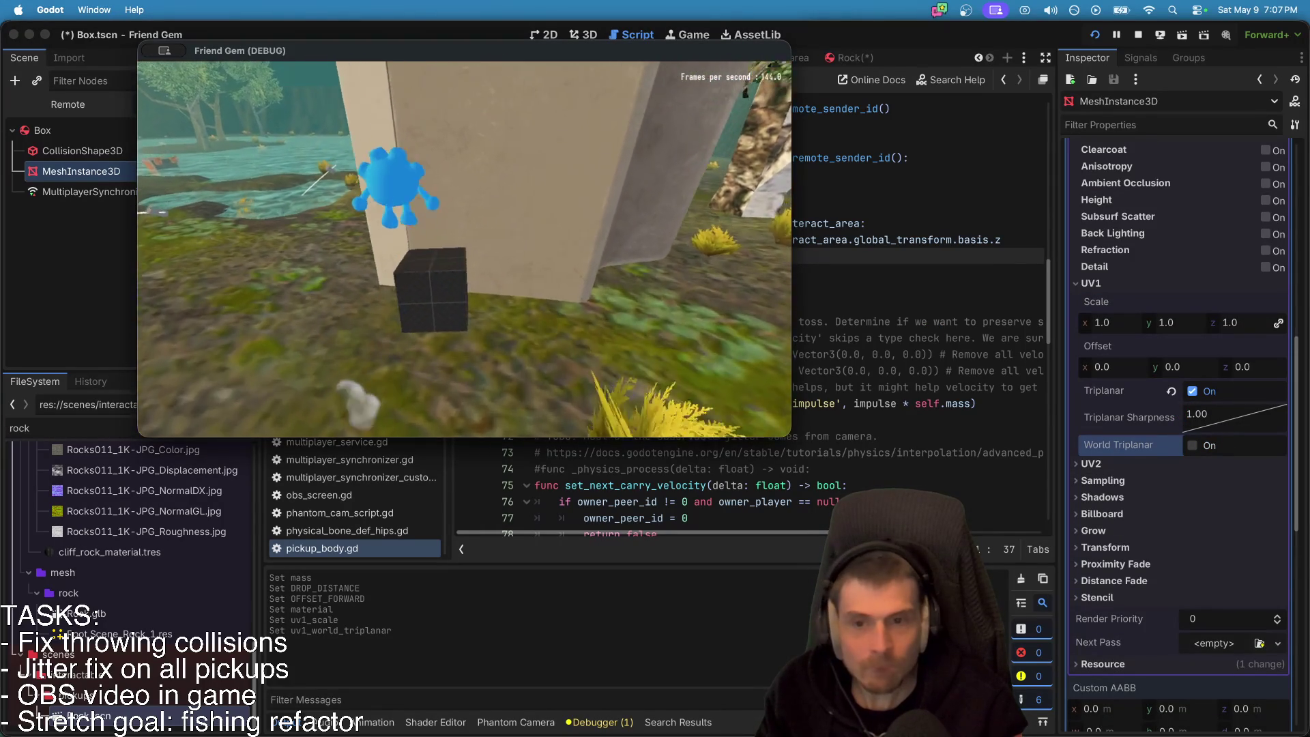
key("w")
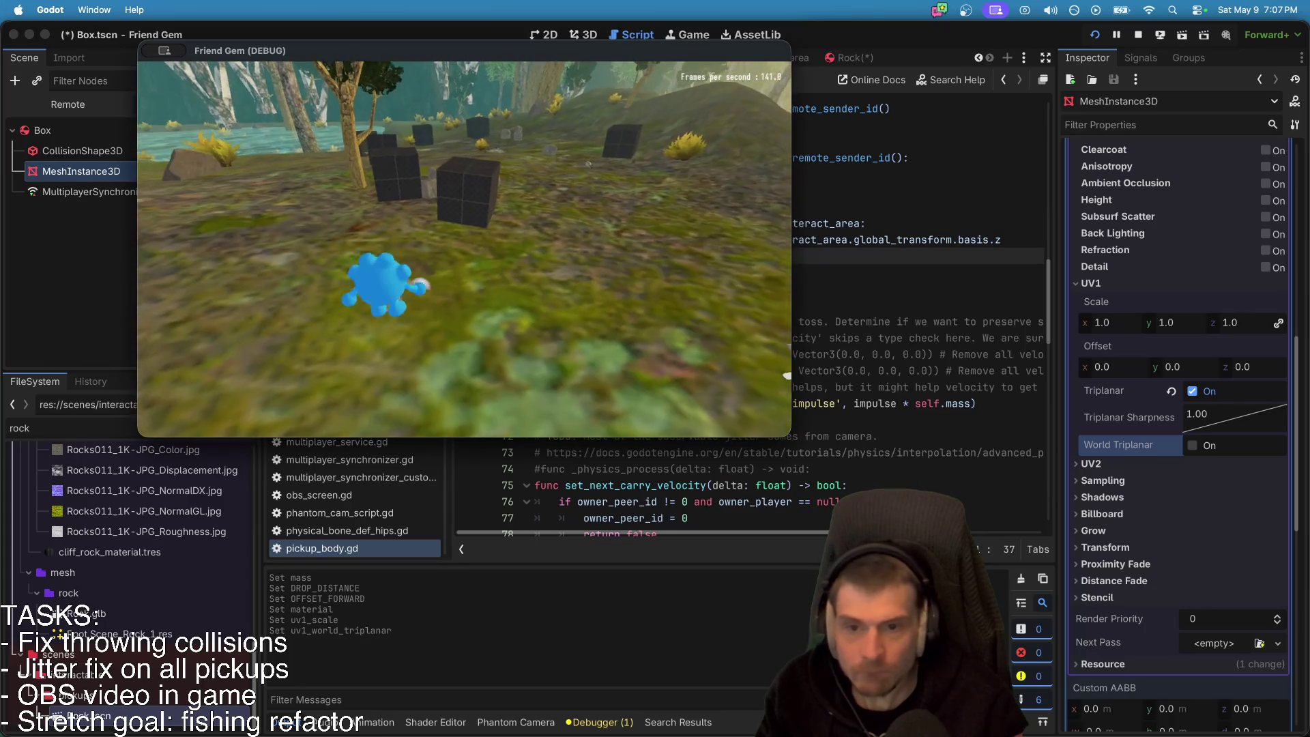
key("space")
key("w")
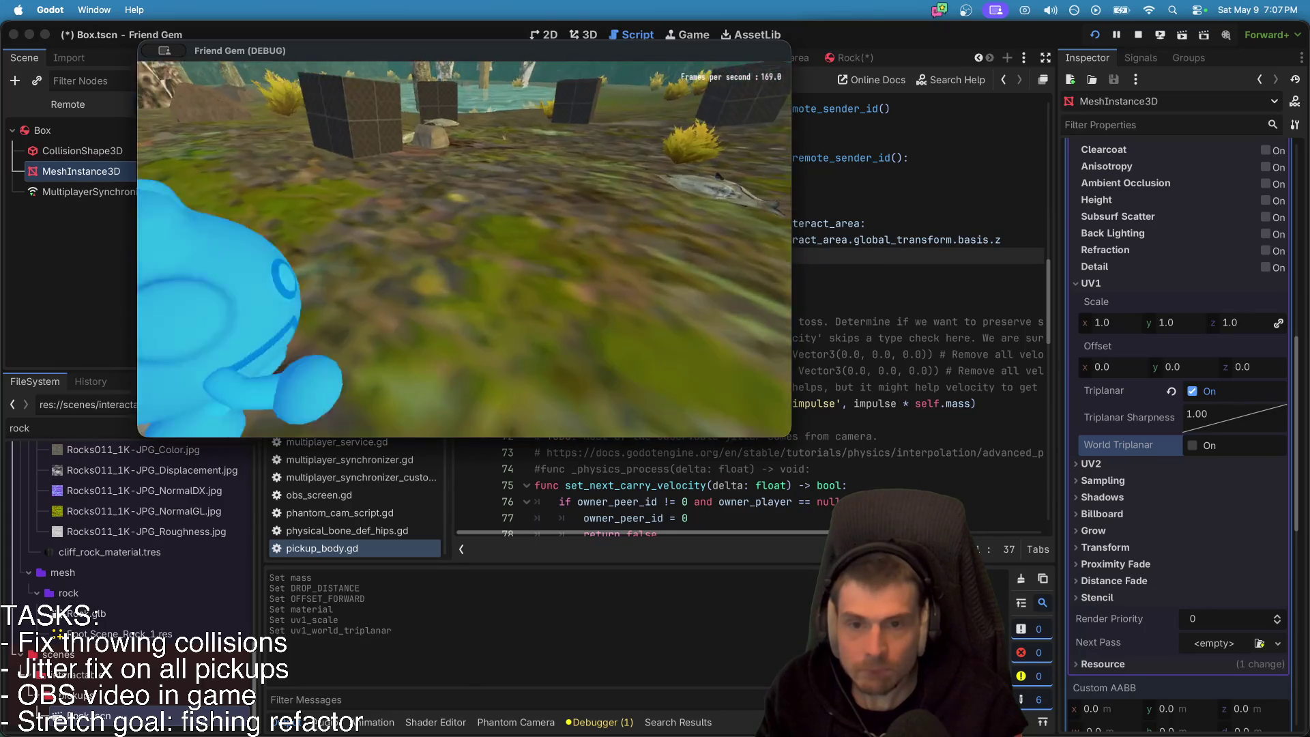
key("w")
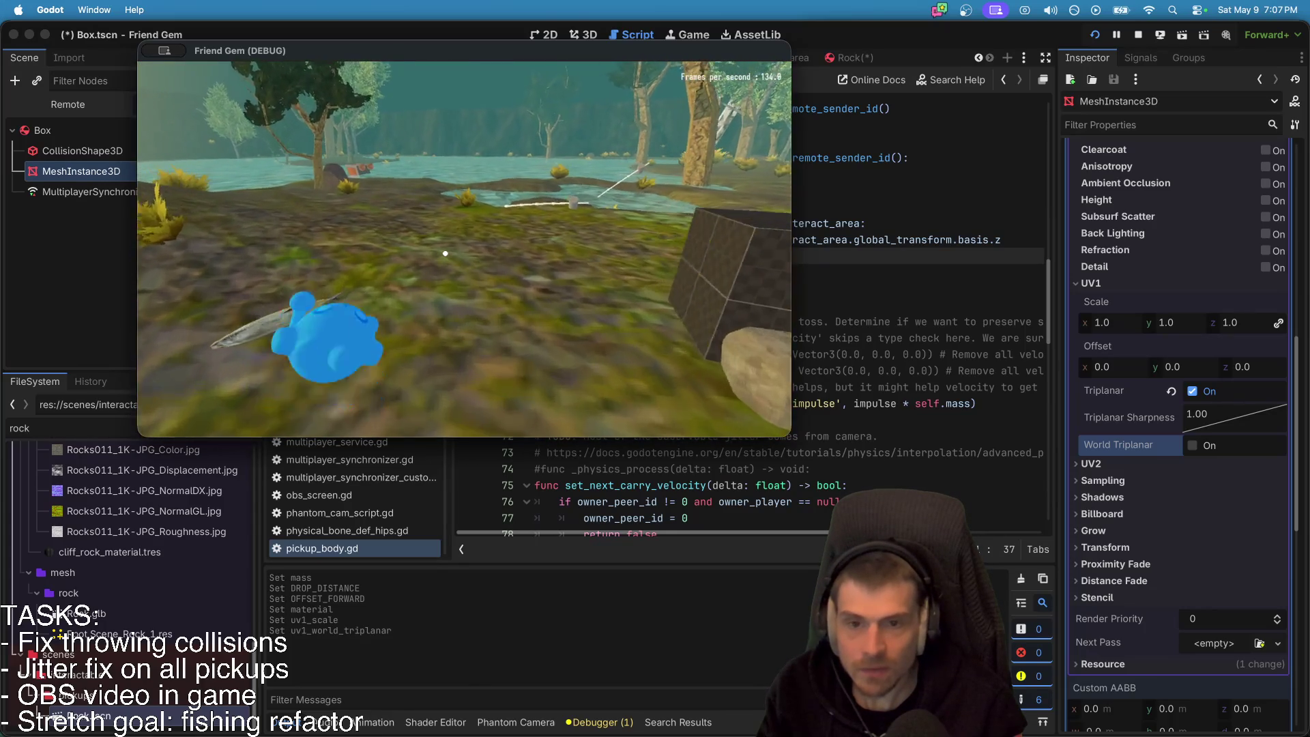
key("Escape")
key("super+Tab")
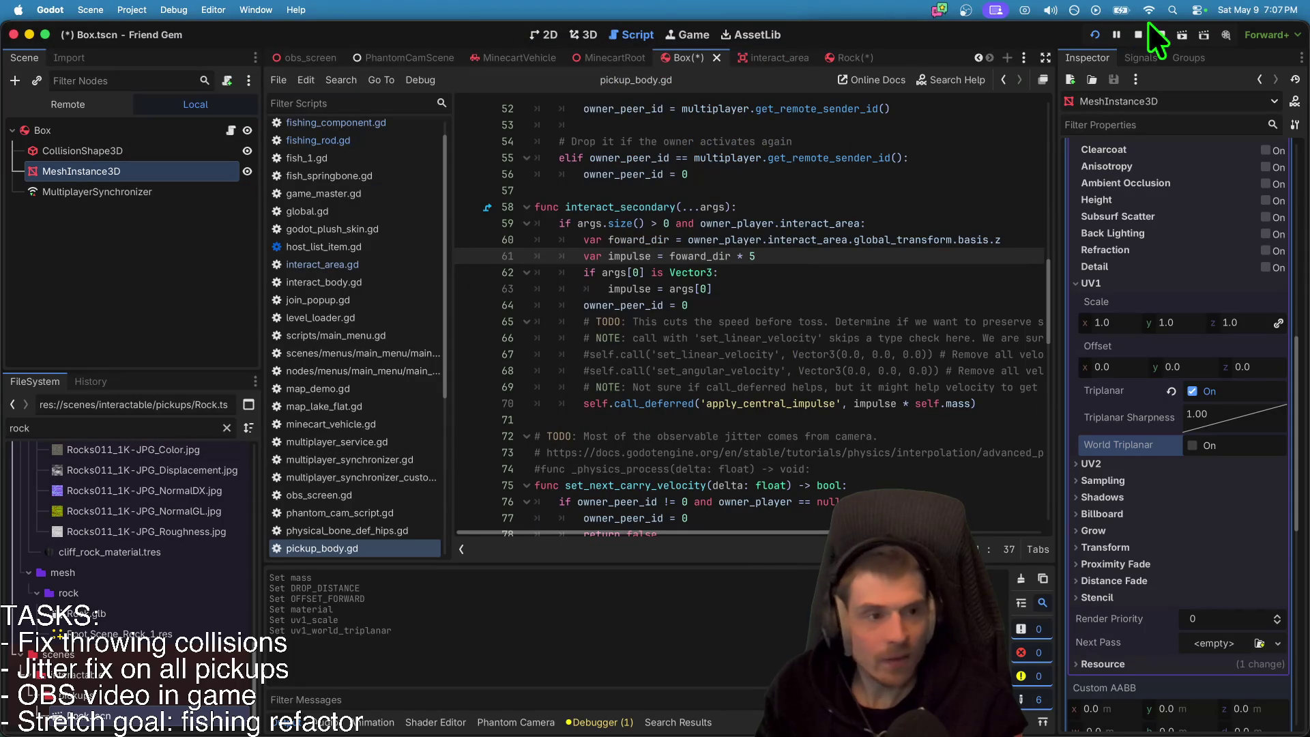
left_click(1139, 35)
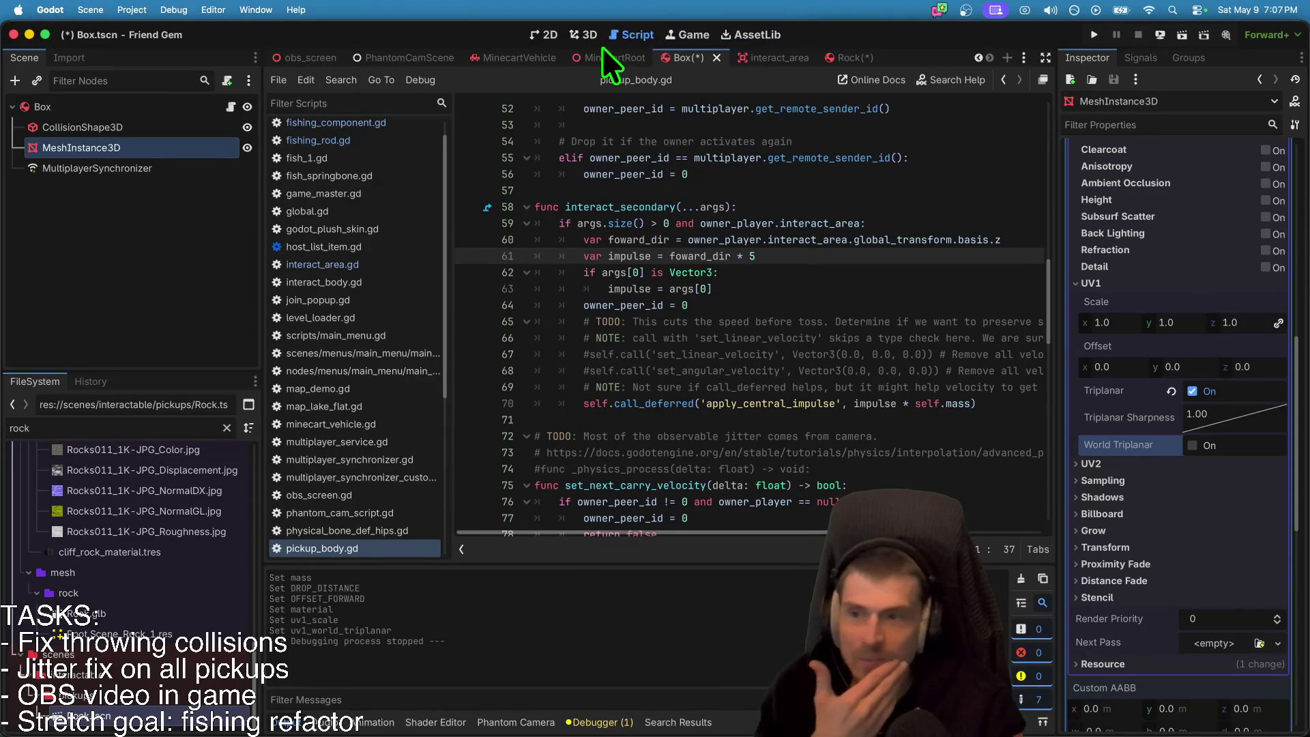
- Open minecart_vehicle.gd from the MinecartVehicle node in the MinecartRoot scene
left_click(607, 57)
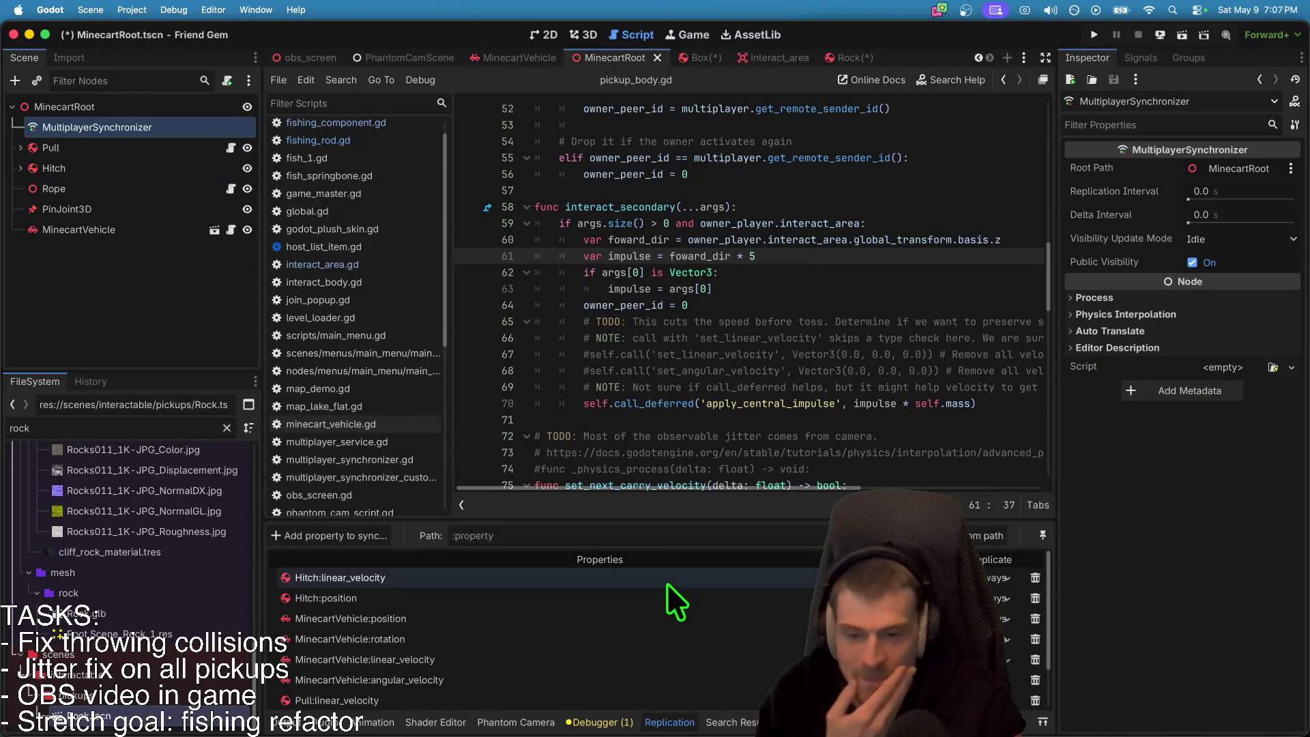
scroll(667, 607, "down", 3)
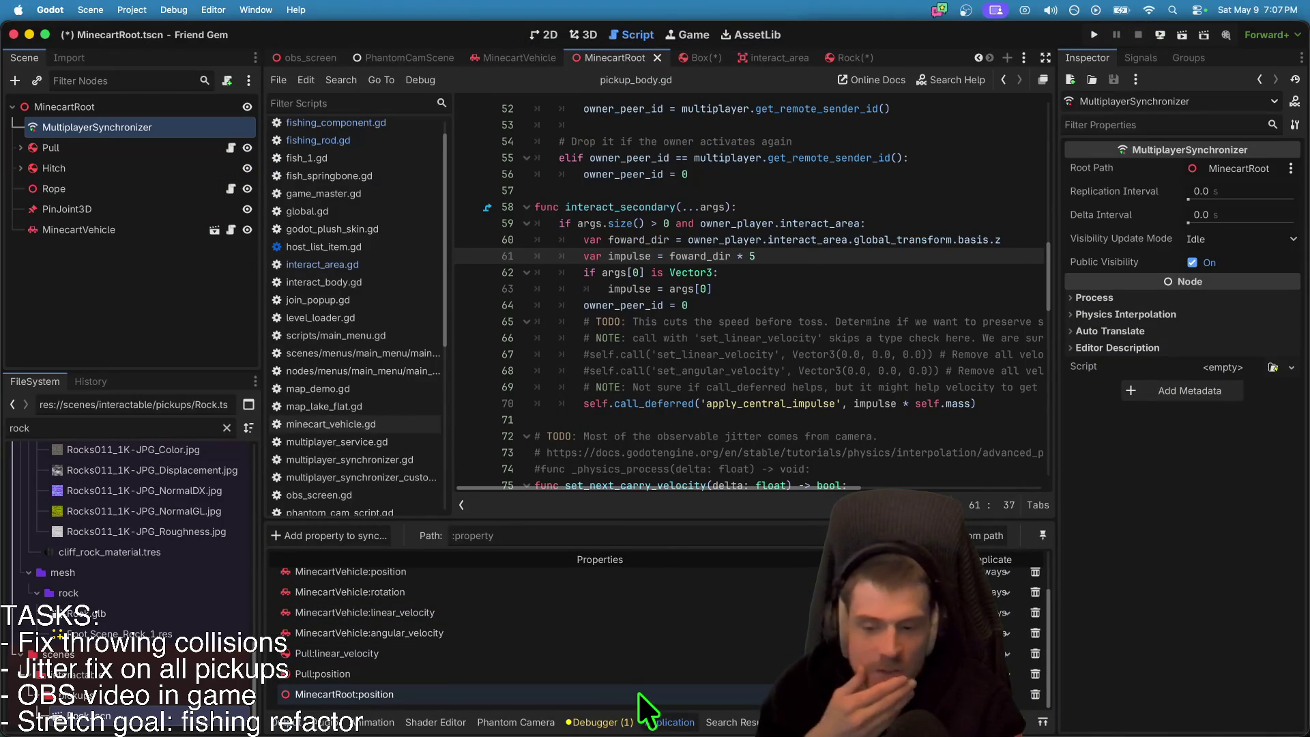
left_click(136, 232)
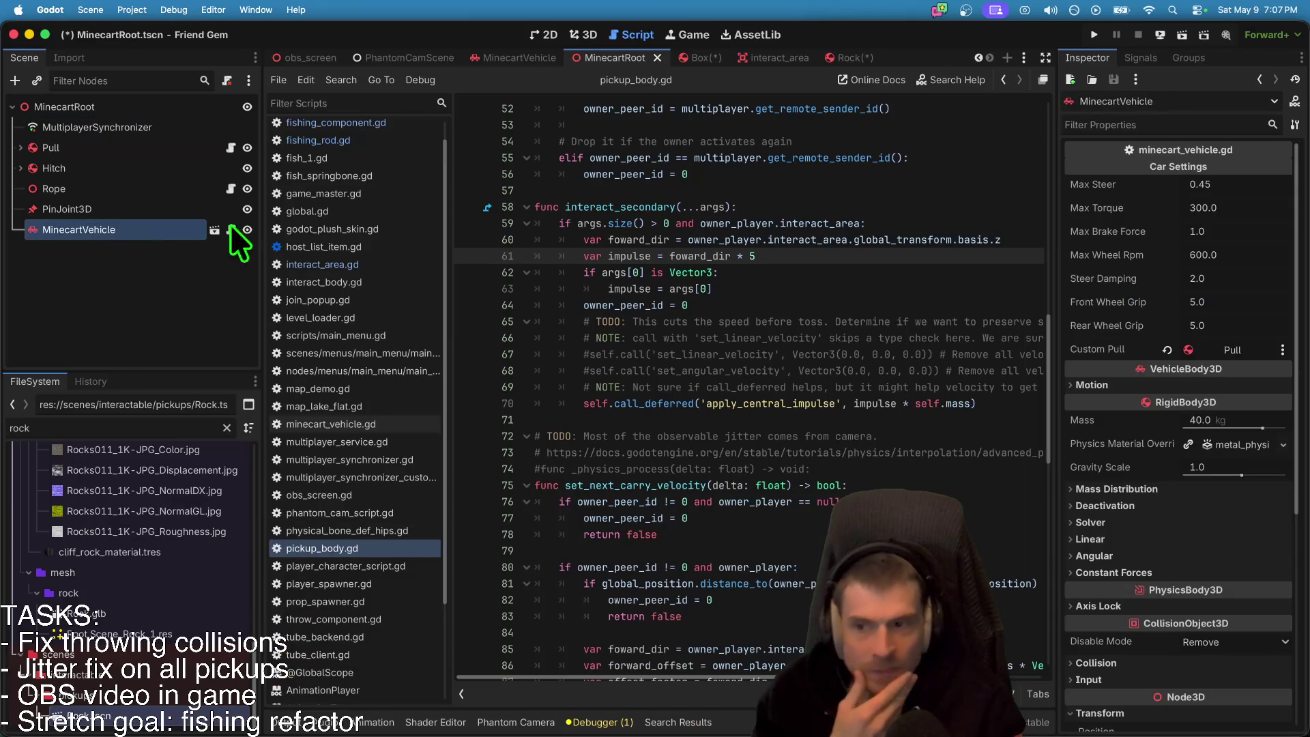
left_click(230, 229)
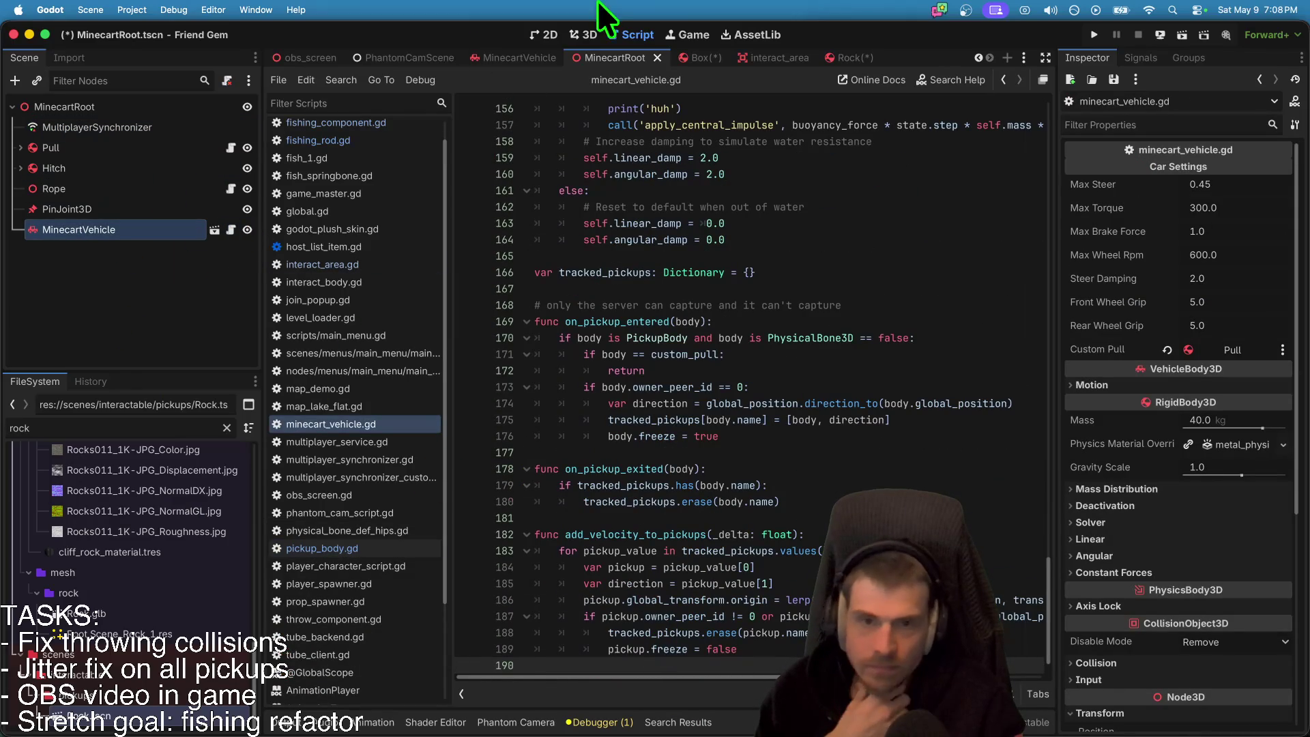
left_click(185, 110)
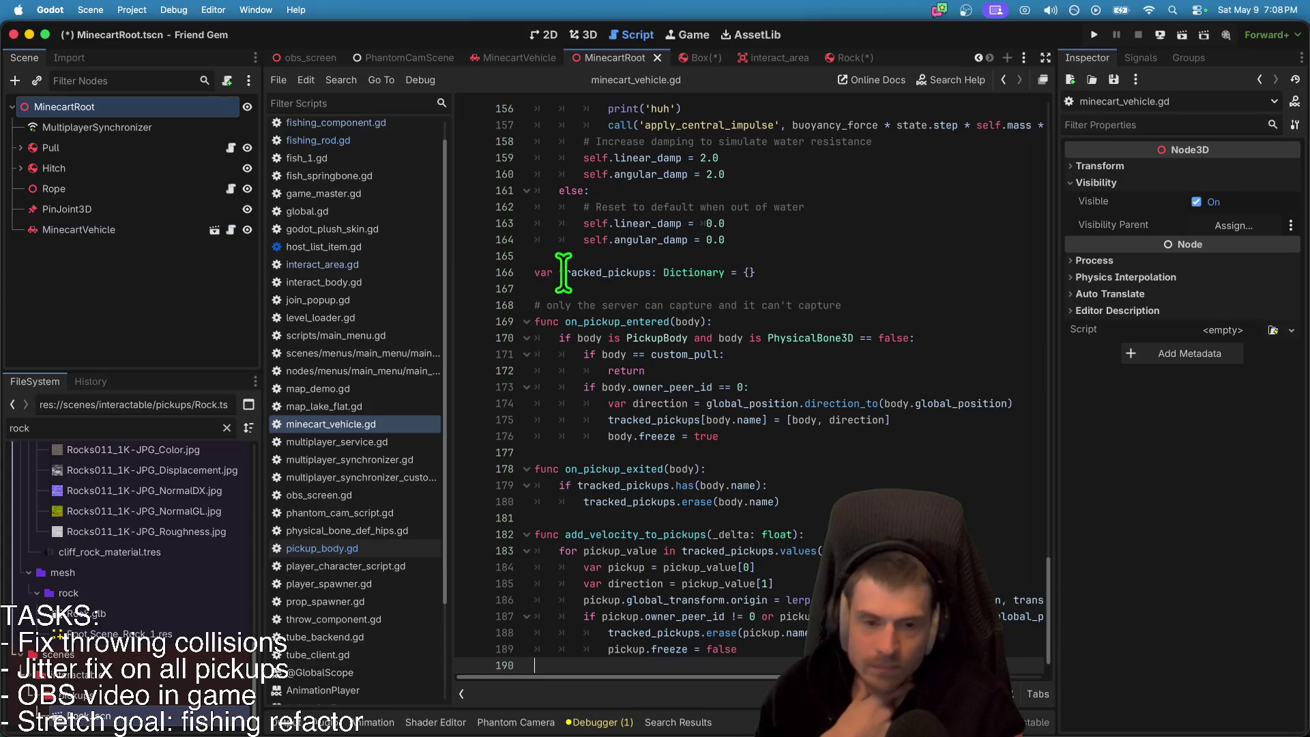
scroll(547, 278, "up", 15)
scroll(762, 360, "up", 20)
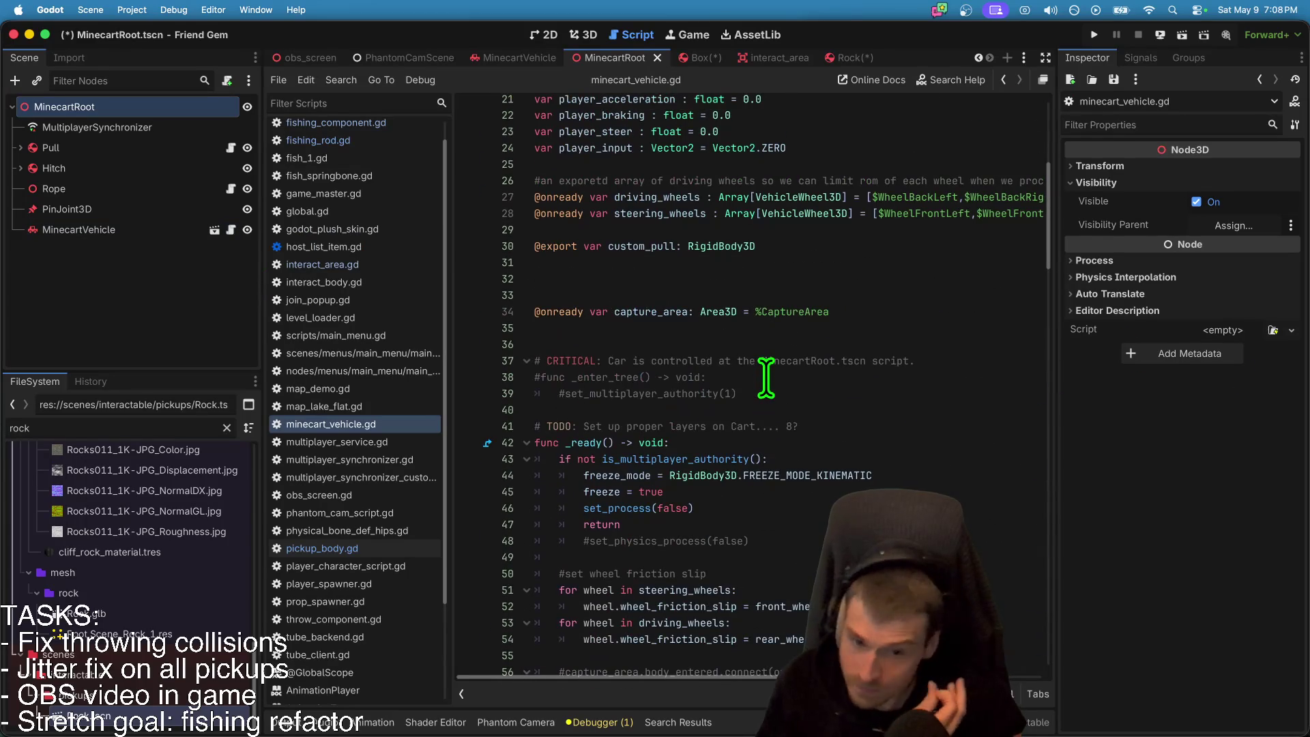
scroll(762, 382, "down", 9)
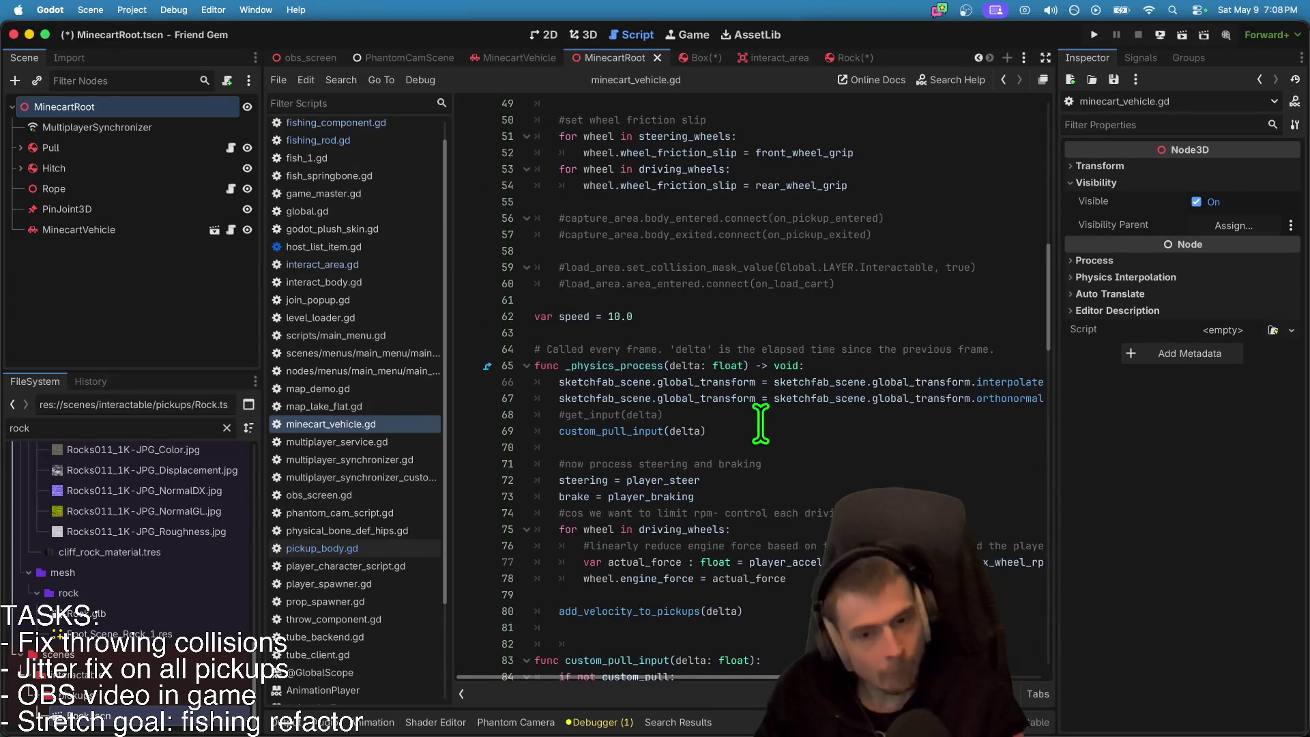
scroll(884, 361, "up", 3)
scroll(887, 360, "up", 3)
- Write 'global_position = get_parent().global_position' as the first line of _ready()
left_click(875, 285)
key("Down")
key("Return")
key("Return")
key("Up")
key("Up")
key("ctrl+s")
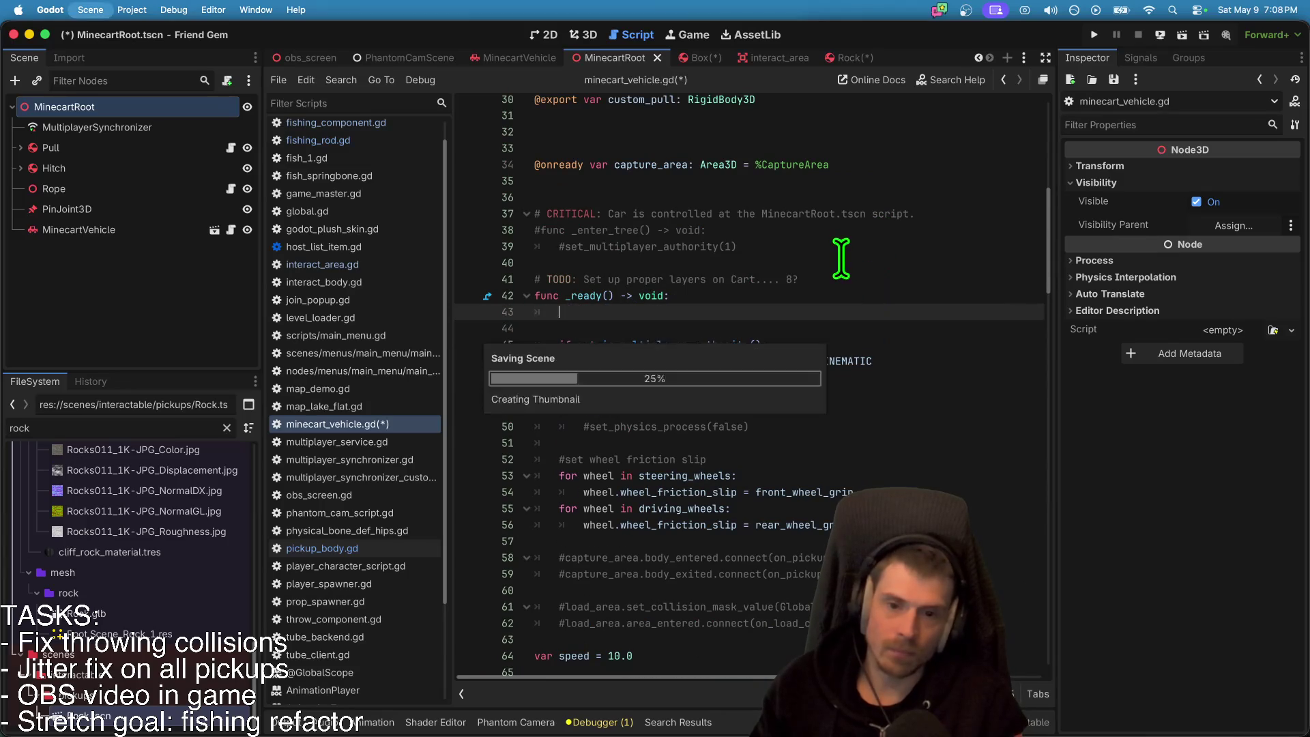
type("get_paren")
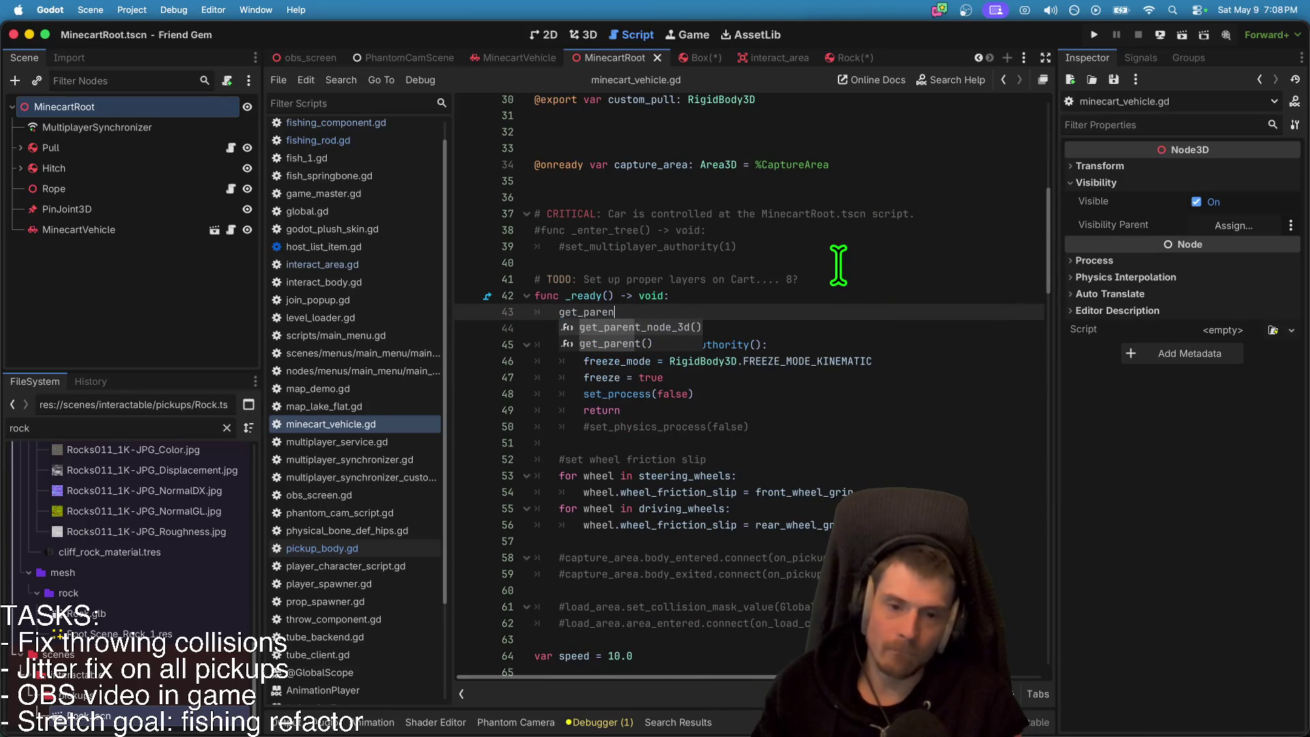
key("Return")
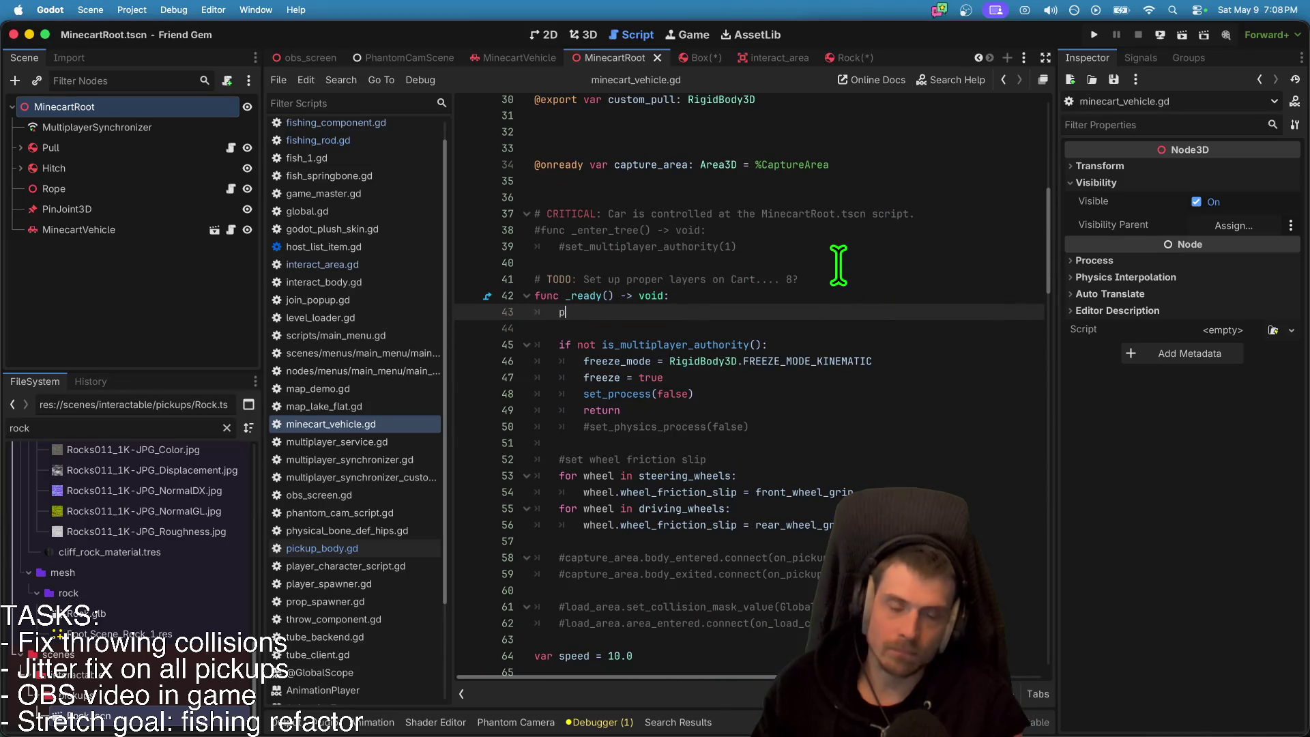
type("osition = ge")
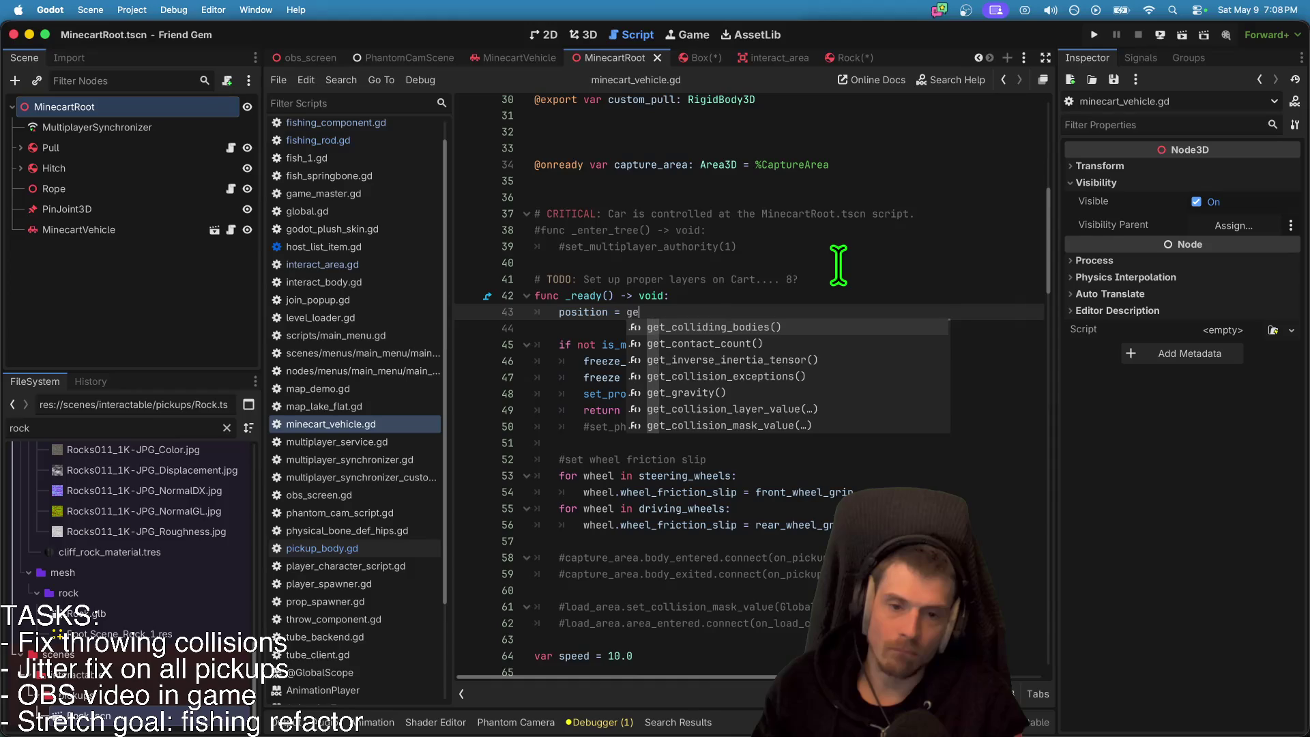
type("t_parent")
key("Return")
type(".")
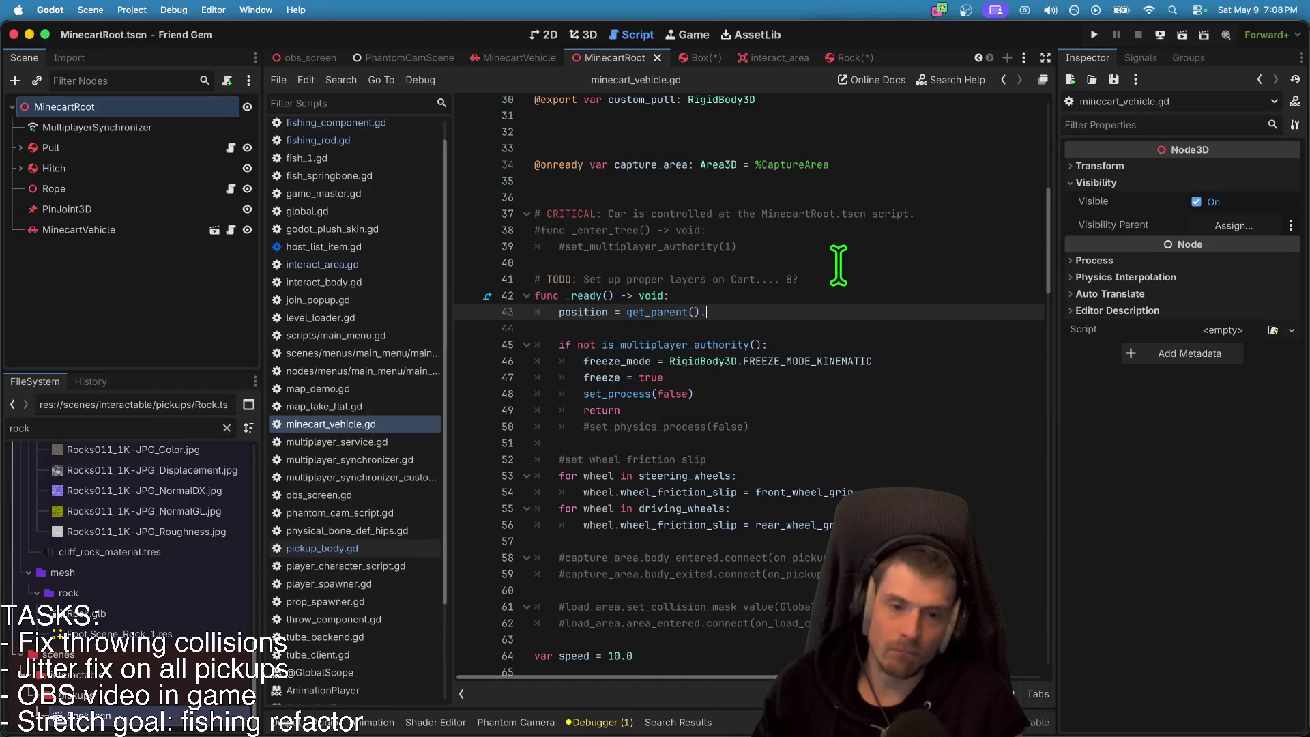
type("global_position")
double_click(740, 312)
key("ctrl+c")
double_click(584, 312)
key("ctrl+v")
- Save the script and run the game to test the minecart
triple_click(933, 316)
key("ctrl+s")
key("ctrl+b")
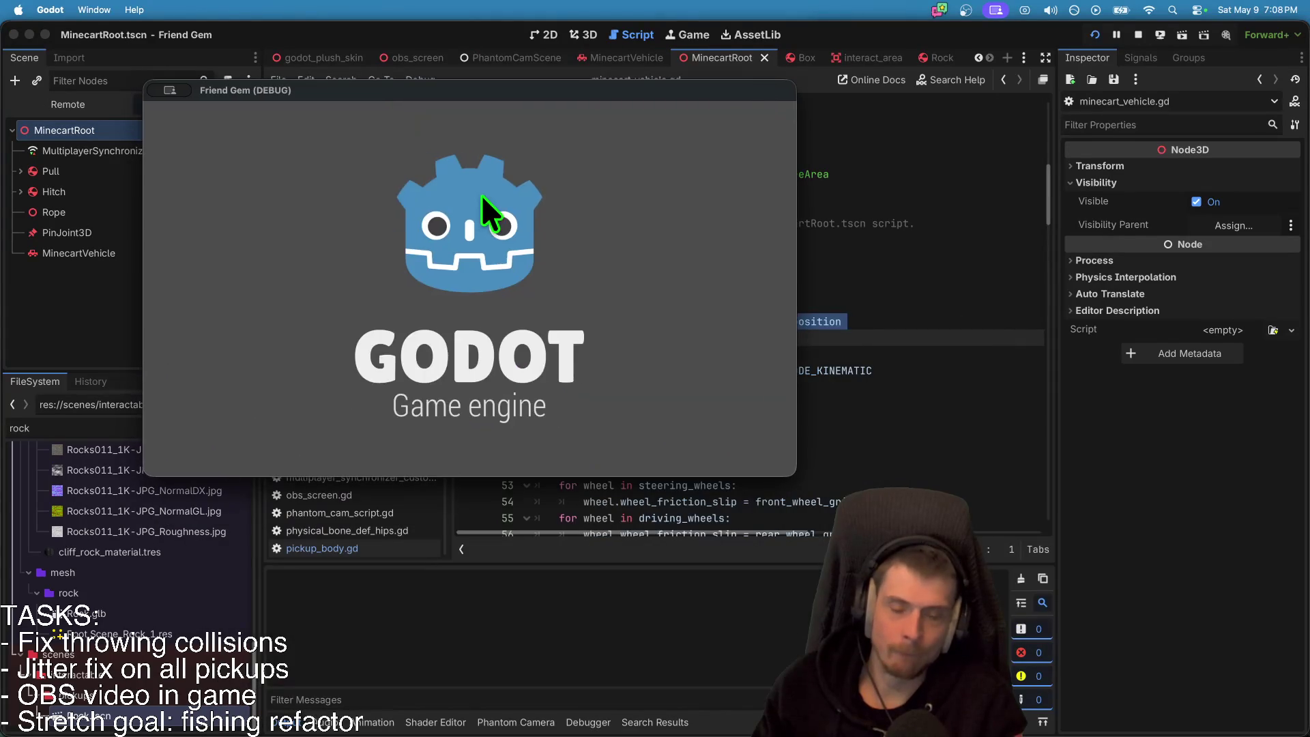
- Join the running server and inspect the get_player() error at global.gd:42
left_click(490, 292)
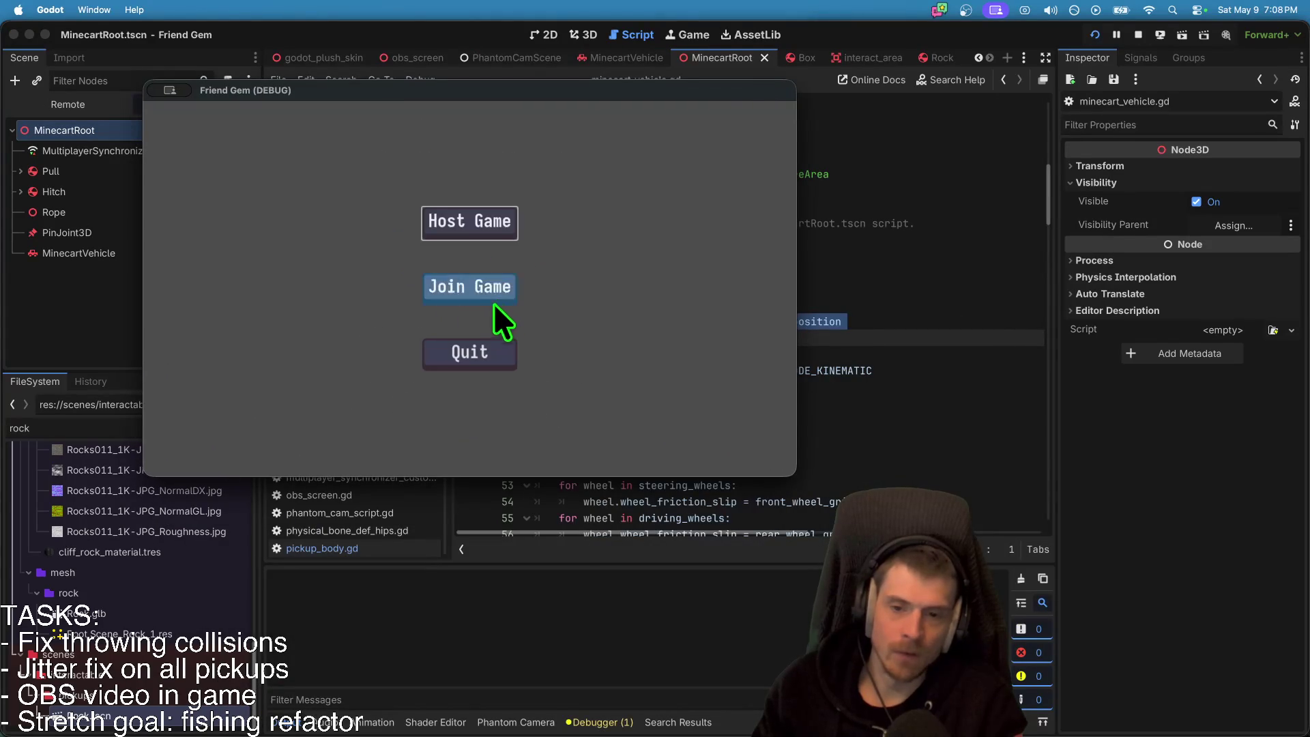
left_click(491, 300)
left_click(566, 208)
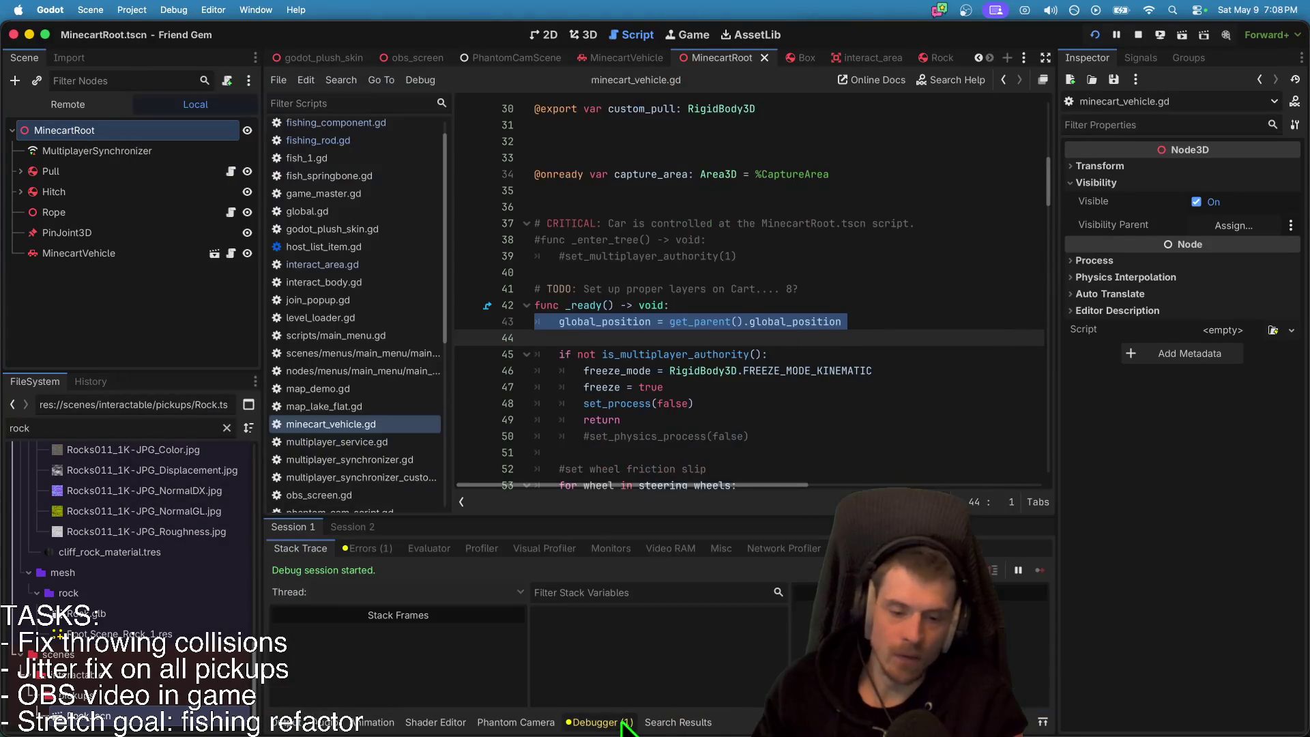
left_click(367, 547)
left_click(403, 597)
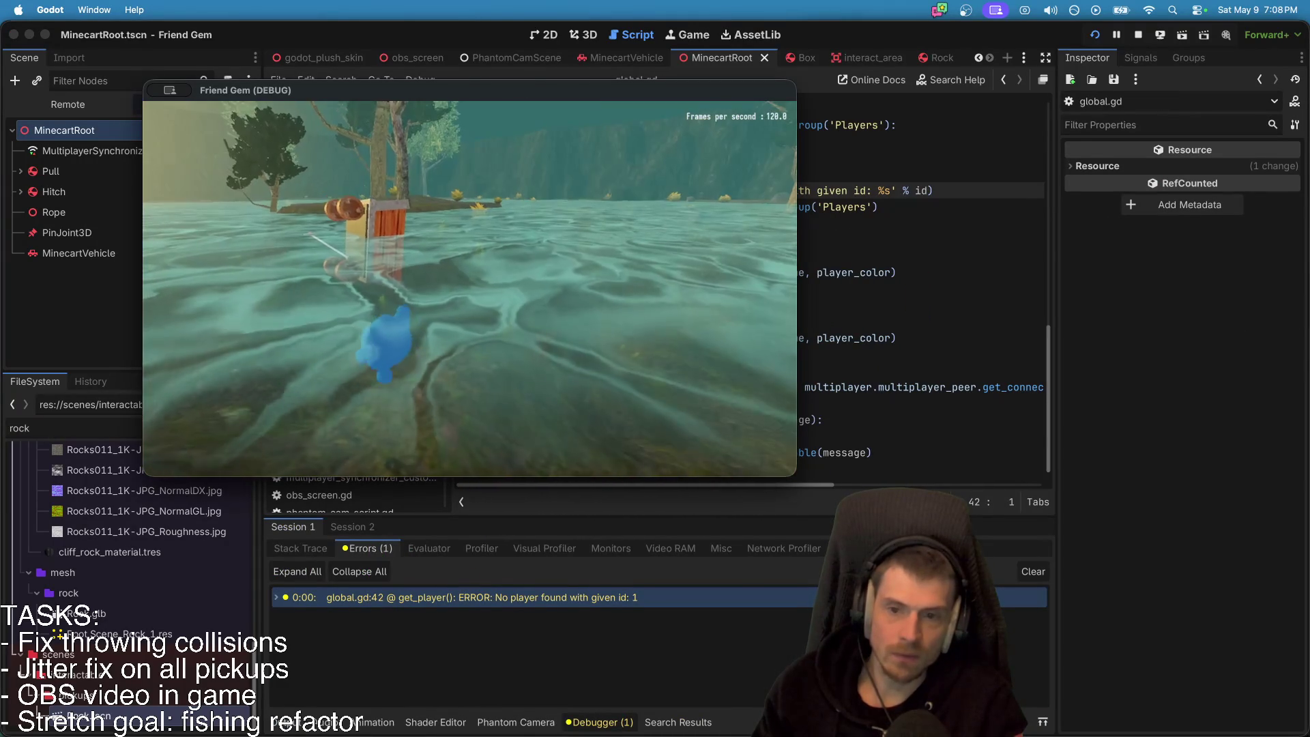
key("super+Tab")
key("super+Tab")
key("super+Tab")
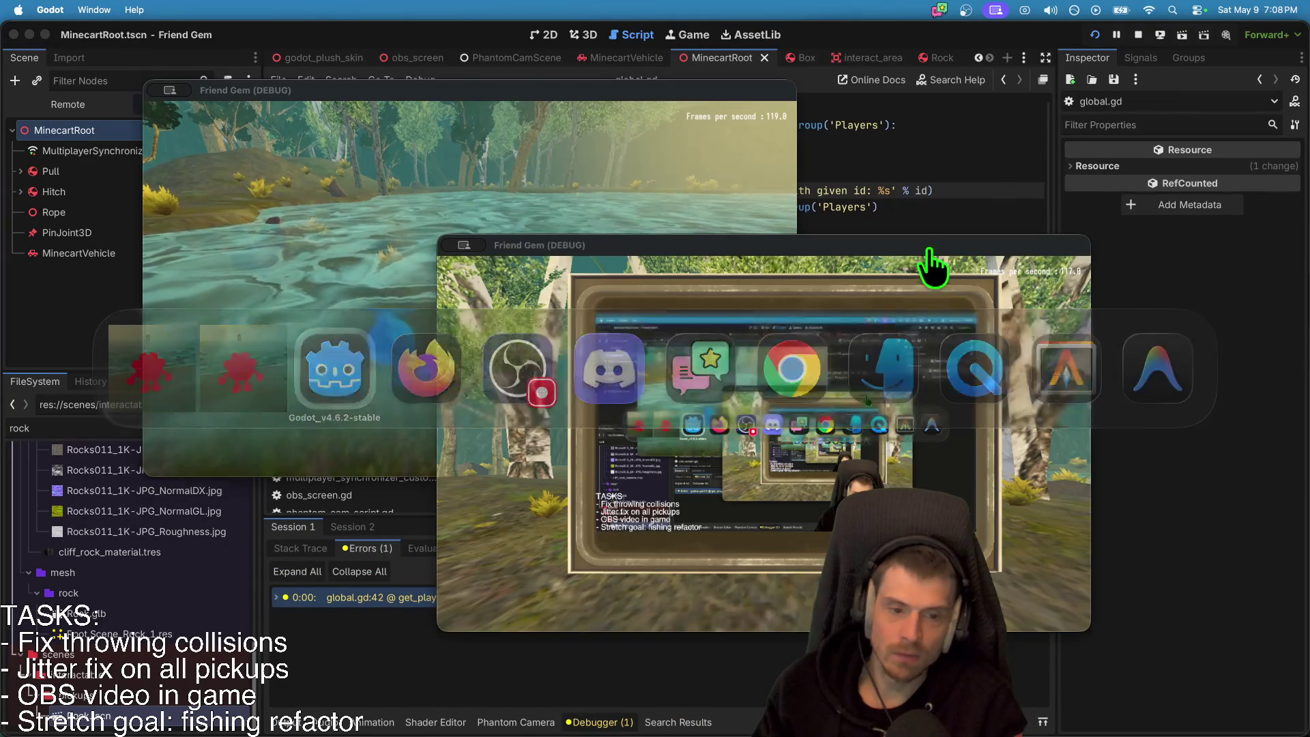
scroll(881, 224, "up", 2)
left_click(906, 224)
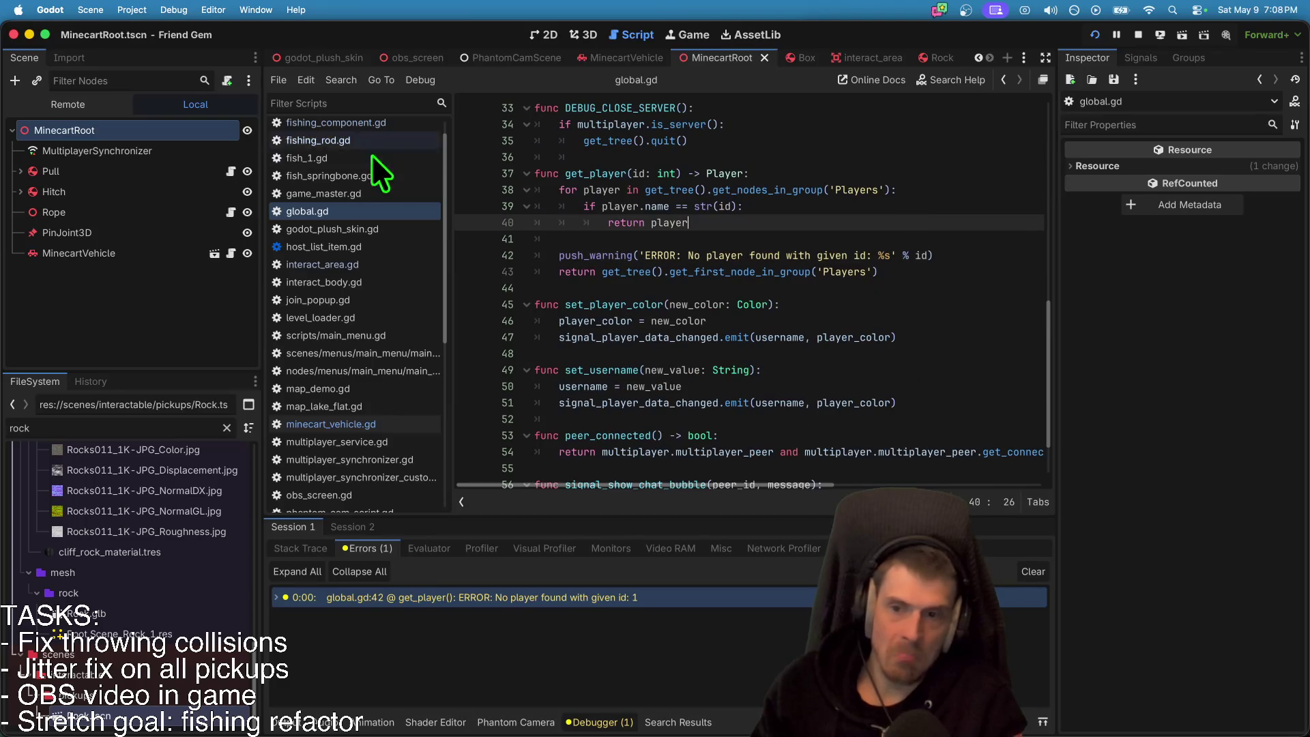
- Reopen minecart_vehicle.gd and select global_position on line 43
left_click(336, 425)
left_click(871, 331)
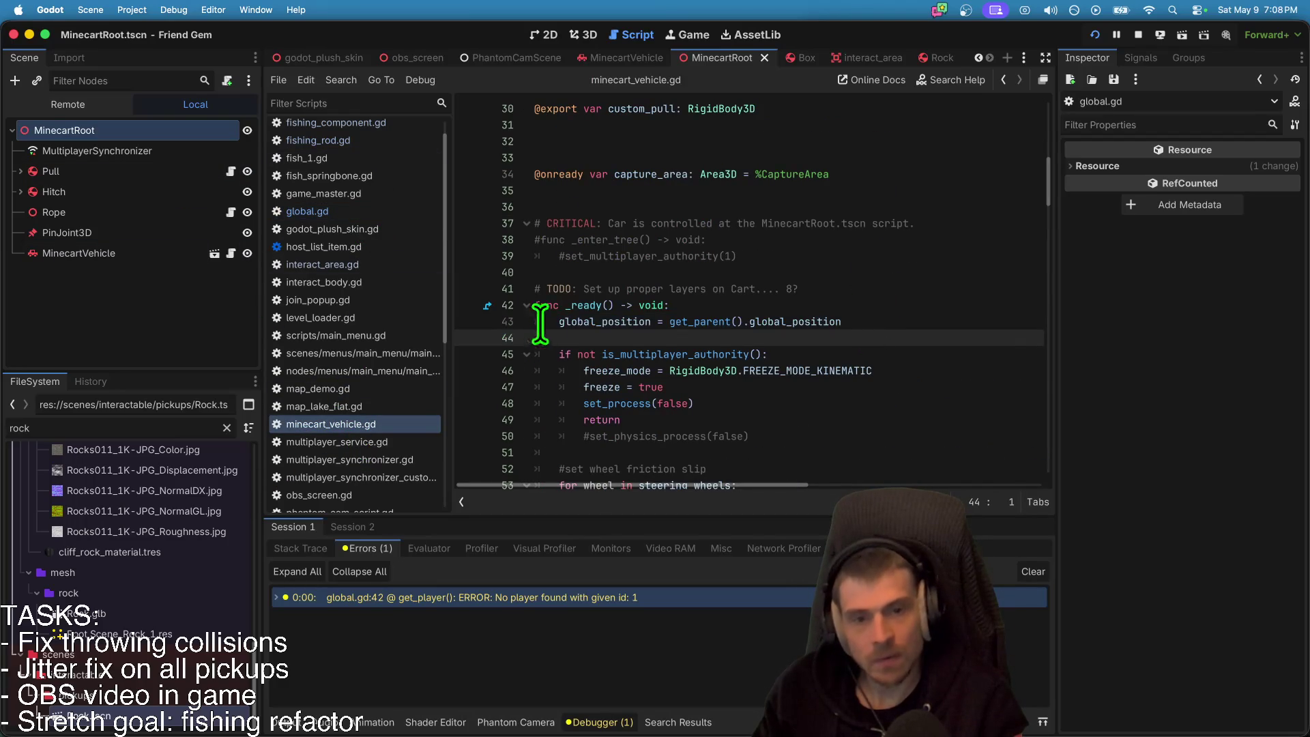
double_click(603, 319)
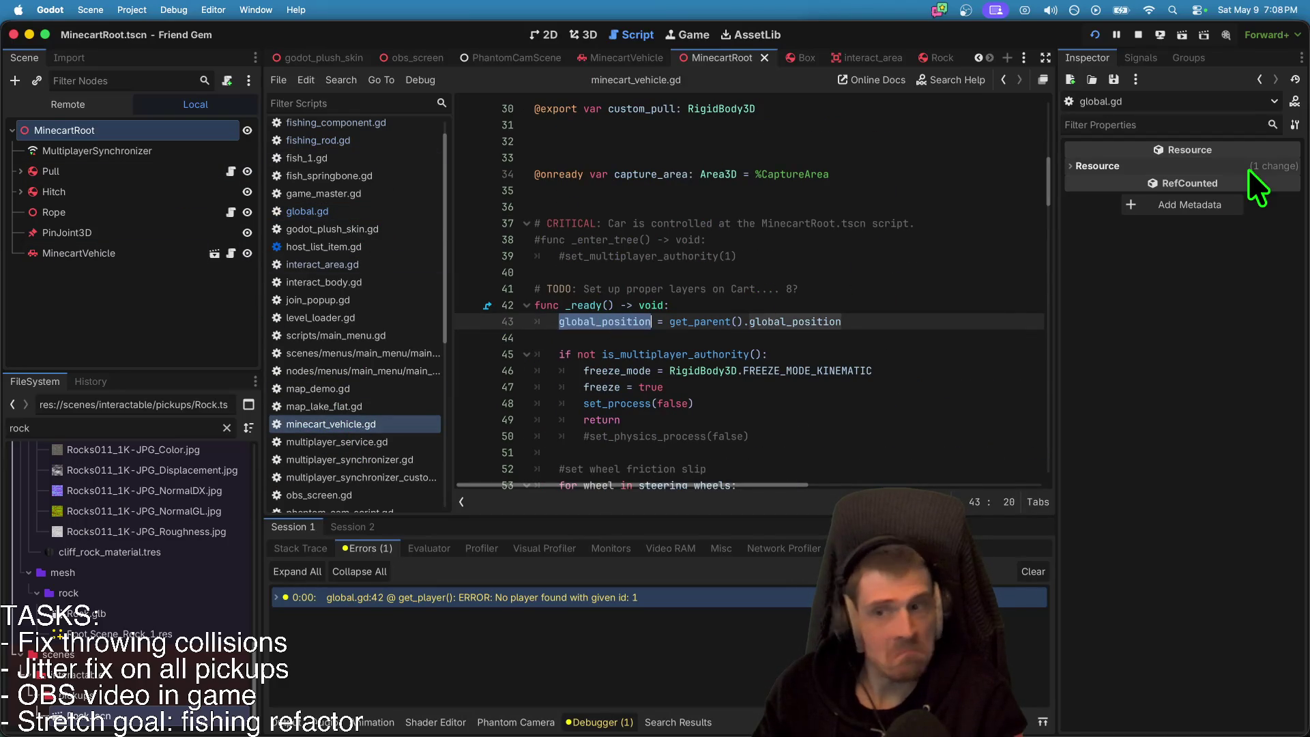
- Insert 'await get_tree().create_timer(0.5).timeout' at the top of _ready()
left_click(843, 304)
key("Return")
type("await get")
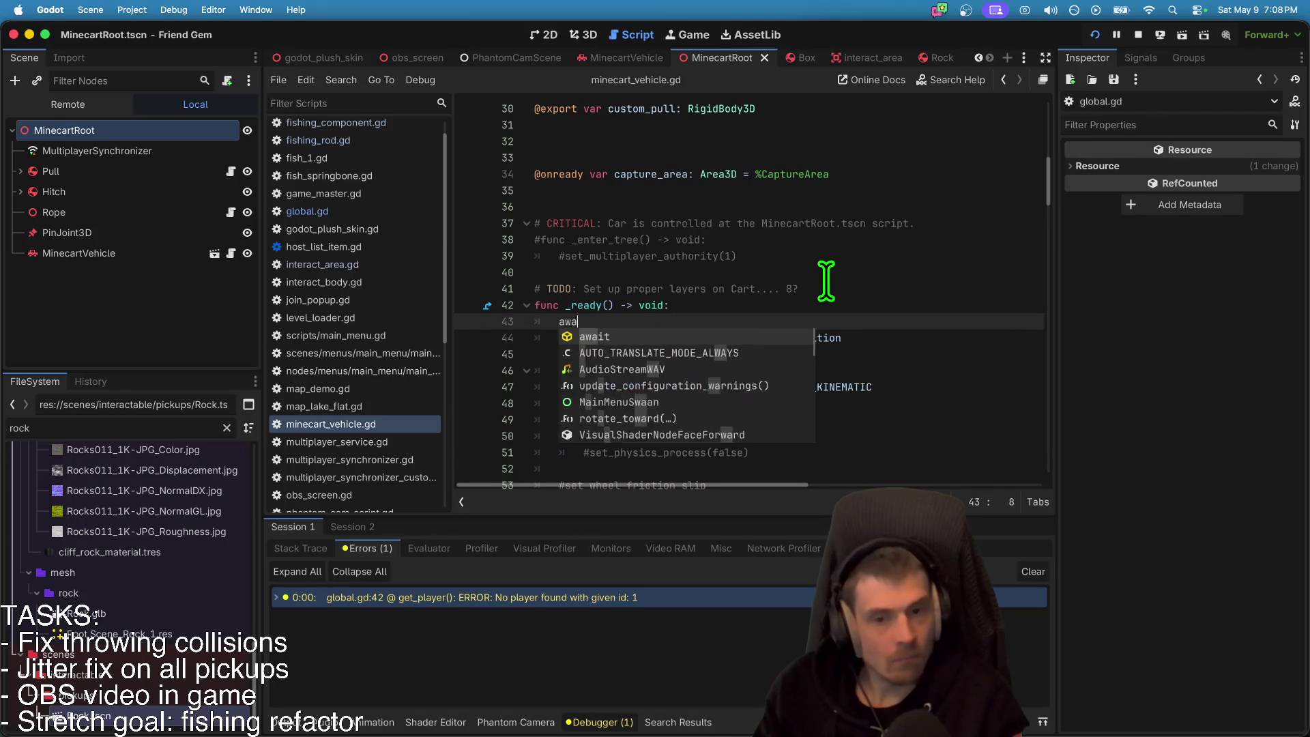
type("_tree().cr")
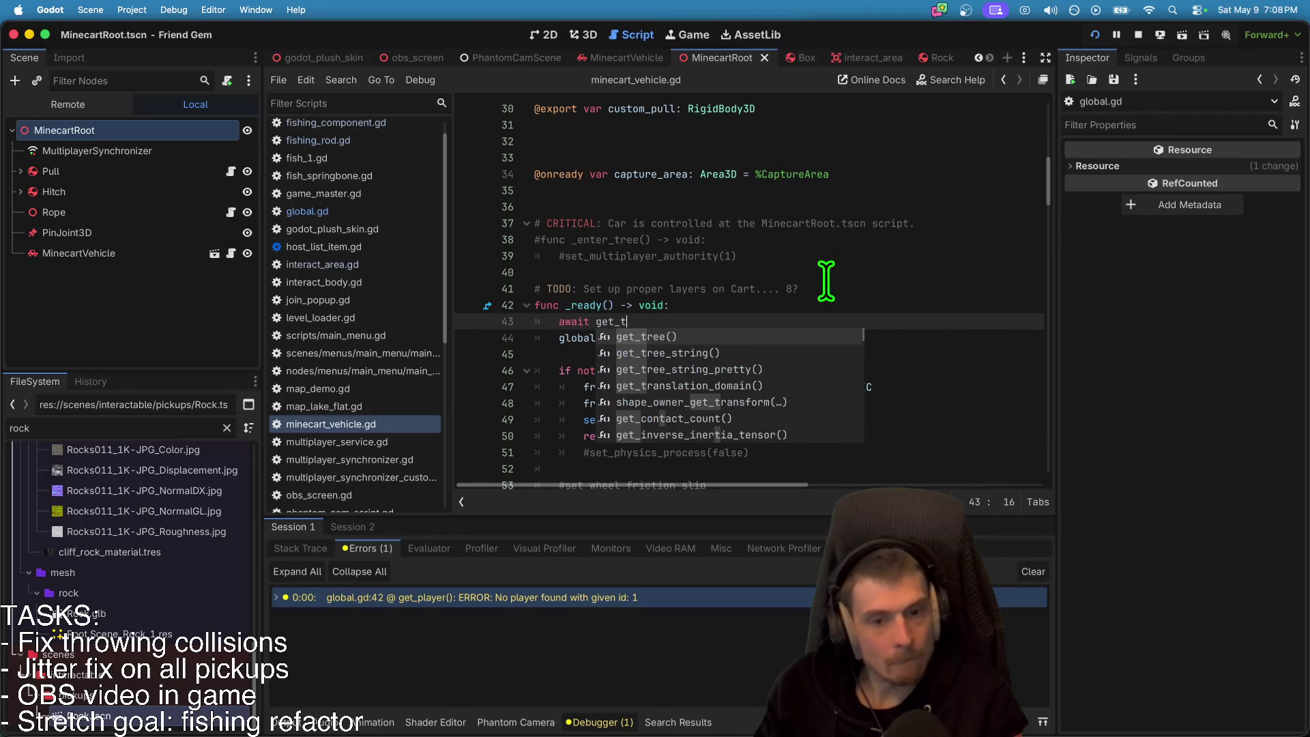
key("Return")
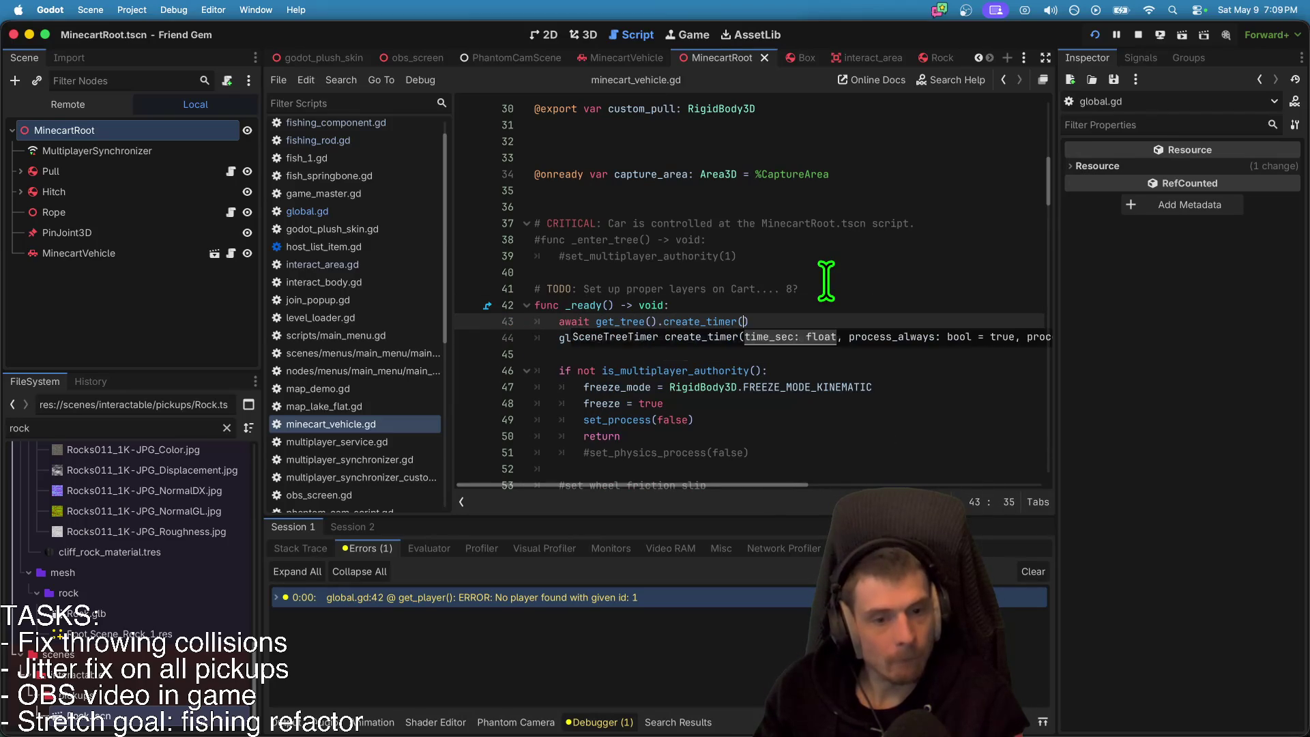
key("Return")
- Save, run the game, join the hosted session, then return to the script
key("super+b")
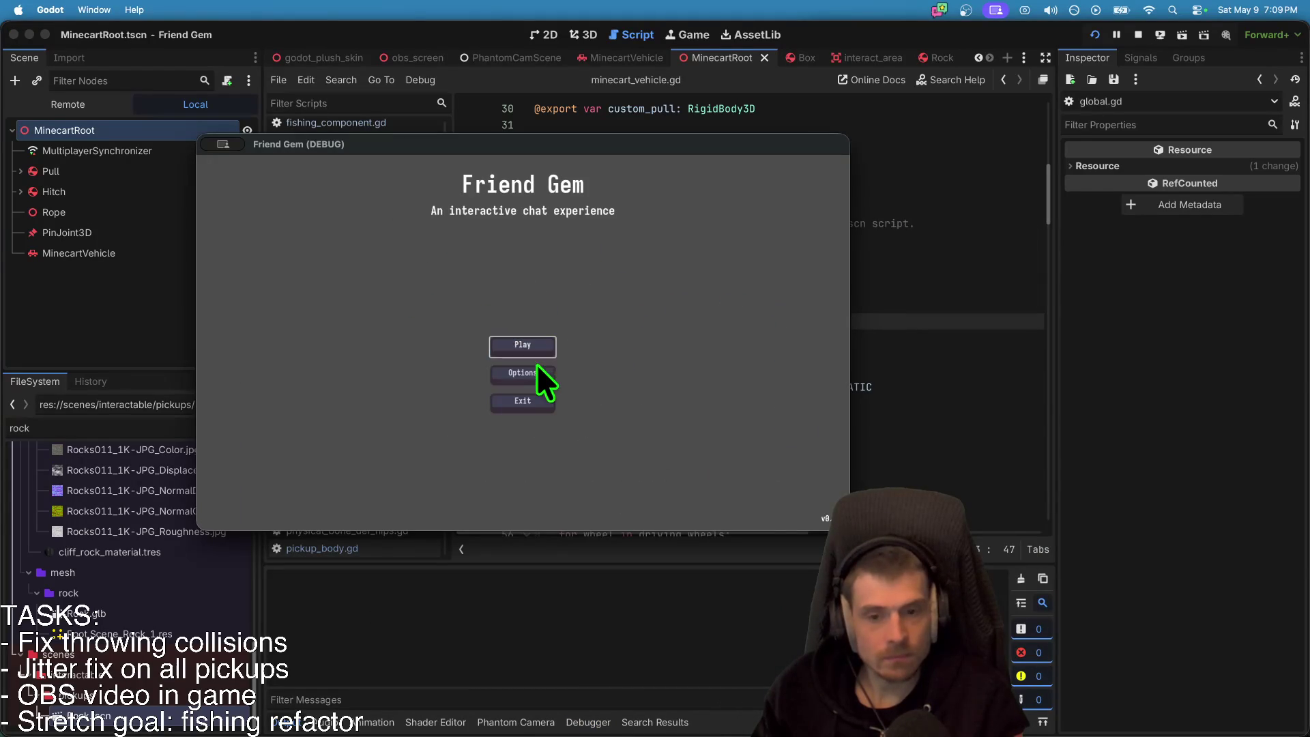
key("super+Tab")
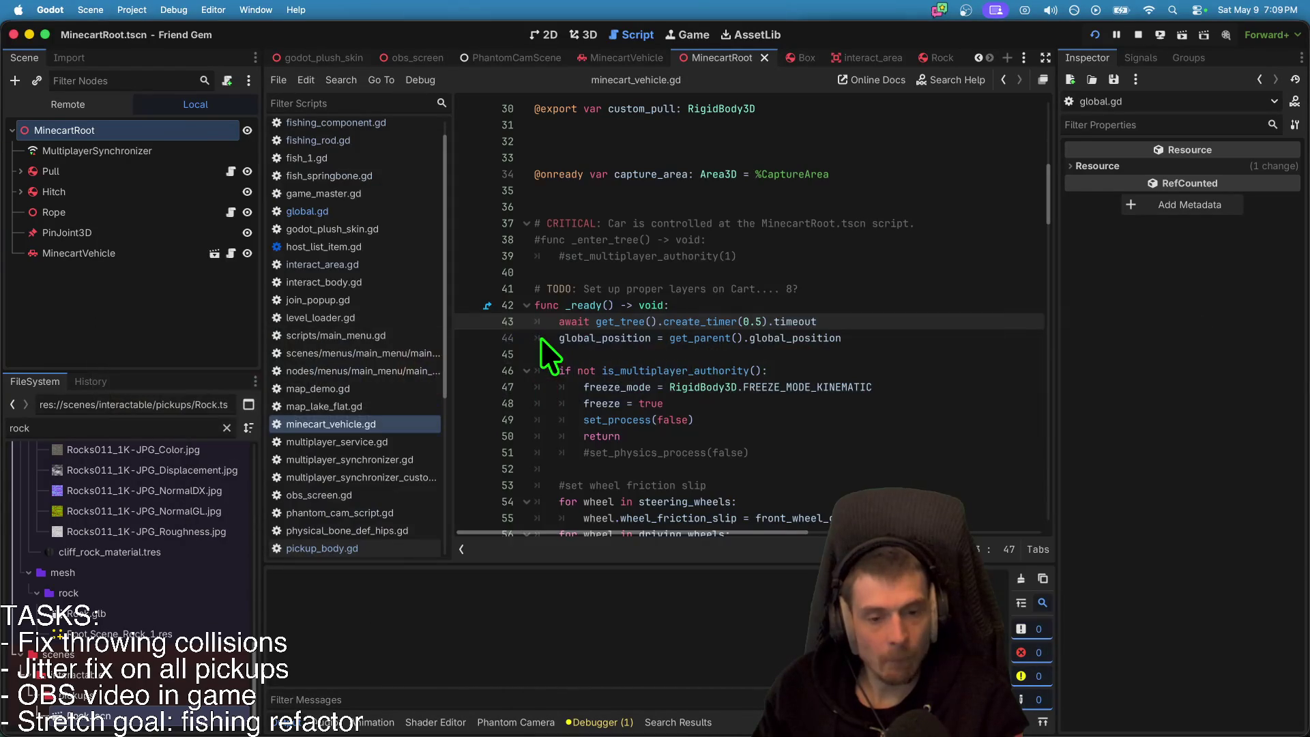
key("super+Tab")
left_click(549, 342)
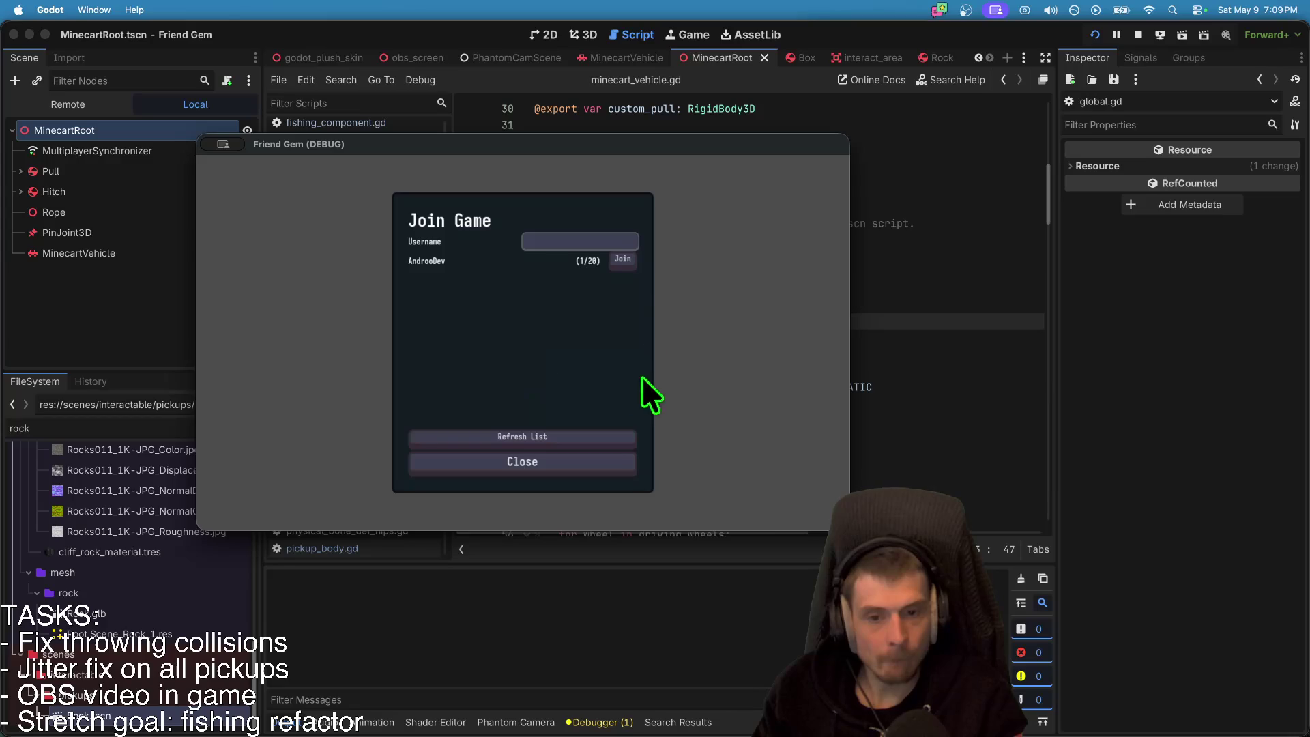
left_click(621, 263)
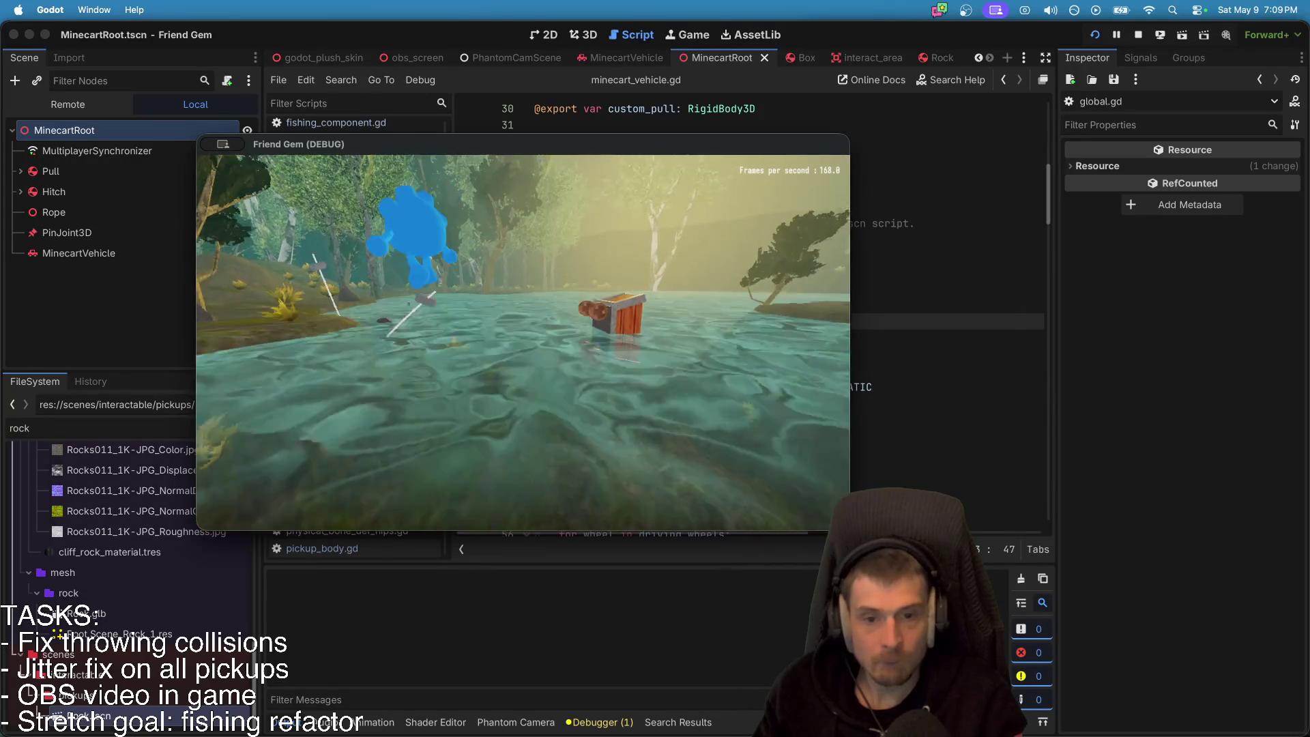
key("super+Tab")
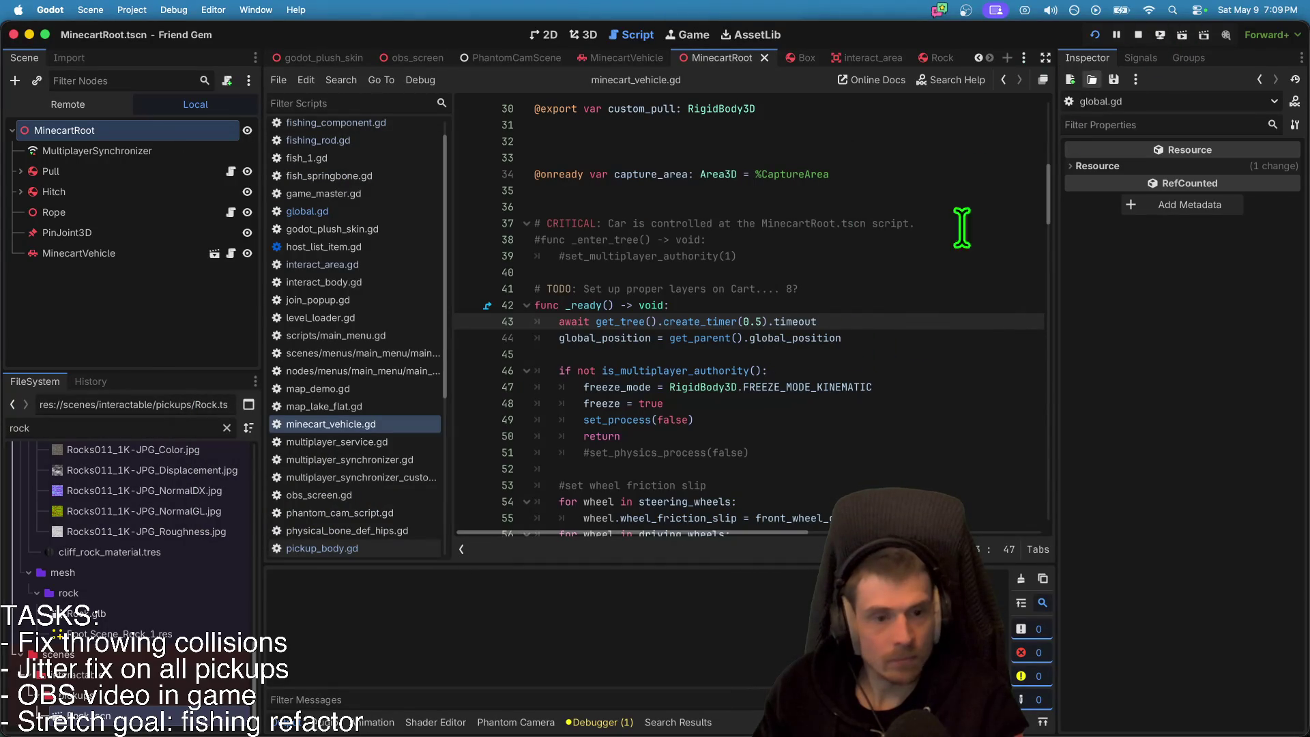
double_click(805, 338)
- Cut and restore the parent position expression, then check pickup_body.gd's PLAYER_COLLISIONS condition
left_click_drag(795, 335, 691, 334)
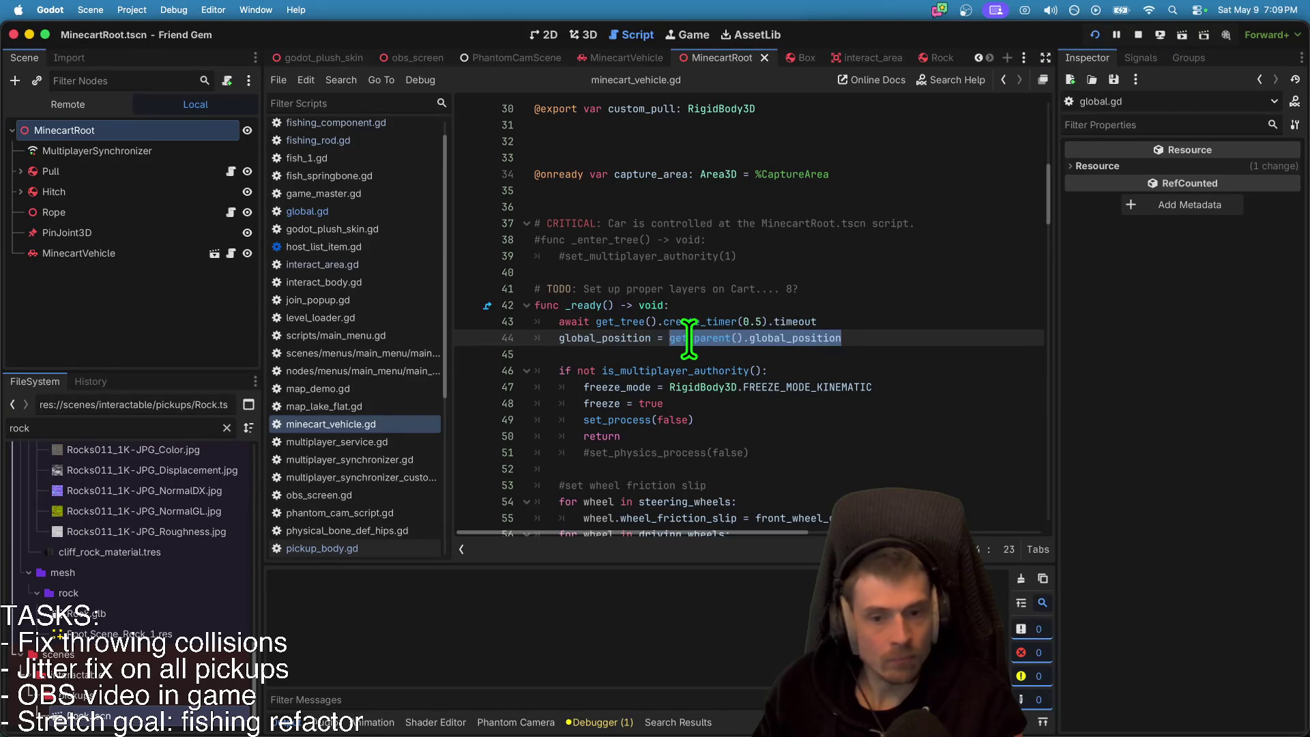
key("ctrl+x")
key("ctrl+z")
key("ctrl+z")
key("ctrl+z")
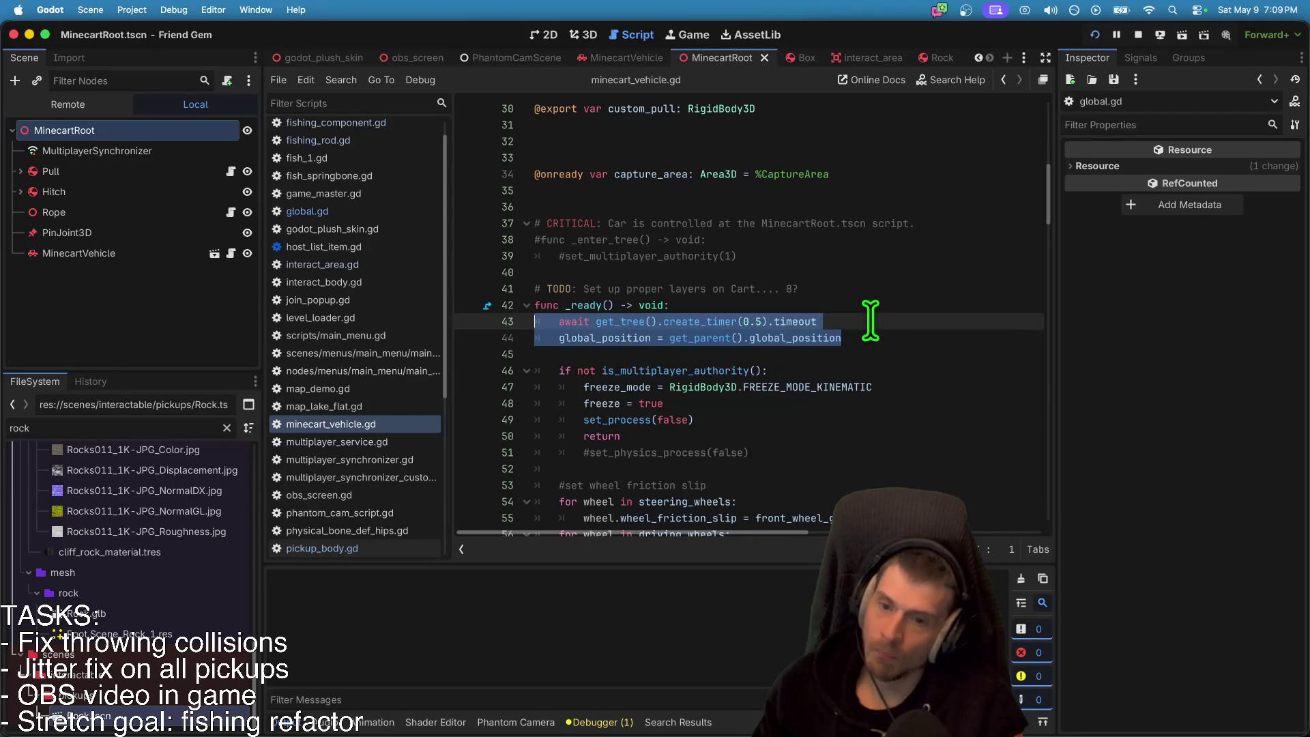
left_click(231, 171)
scroll(883, 256, "up", 15)
scroll(884, 256, "up", 2)
left_click(880, 430)
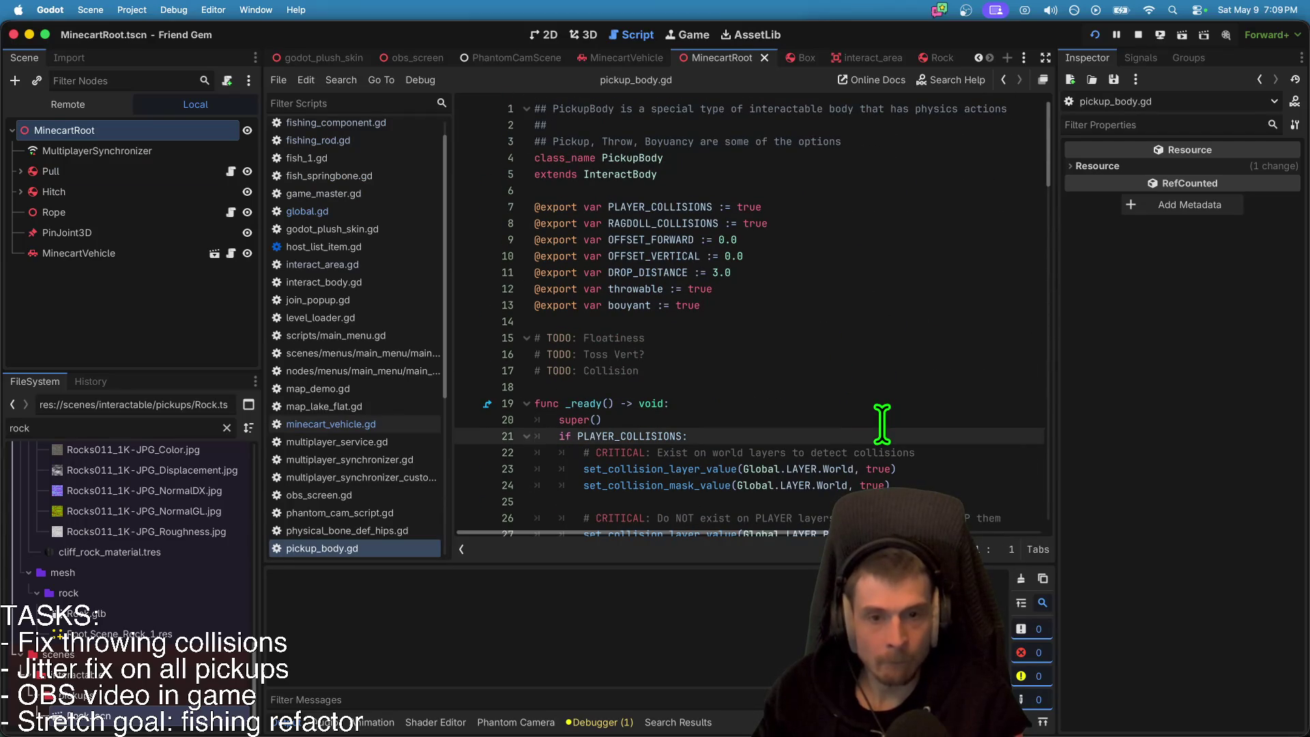
- Reopen the MinecartVehicle script and select get_parent().global_position on line 44
left_click(214, 131)
left_click(188, 254)
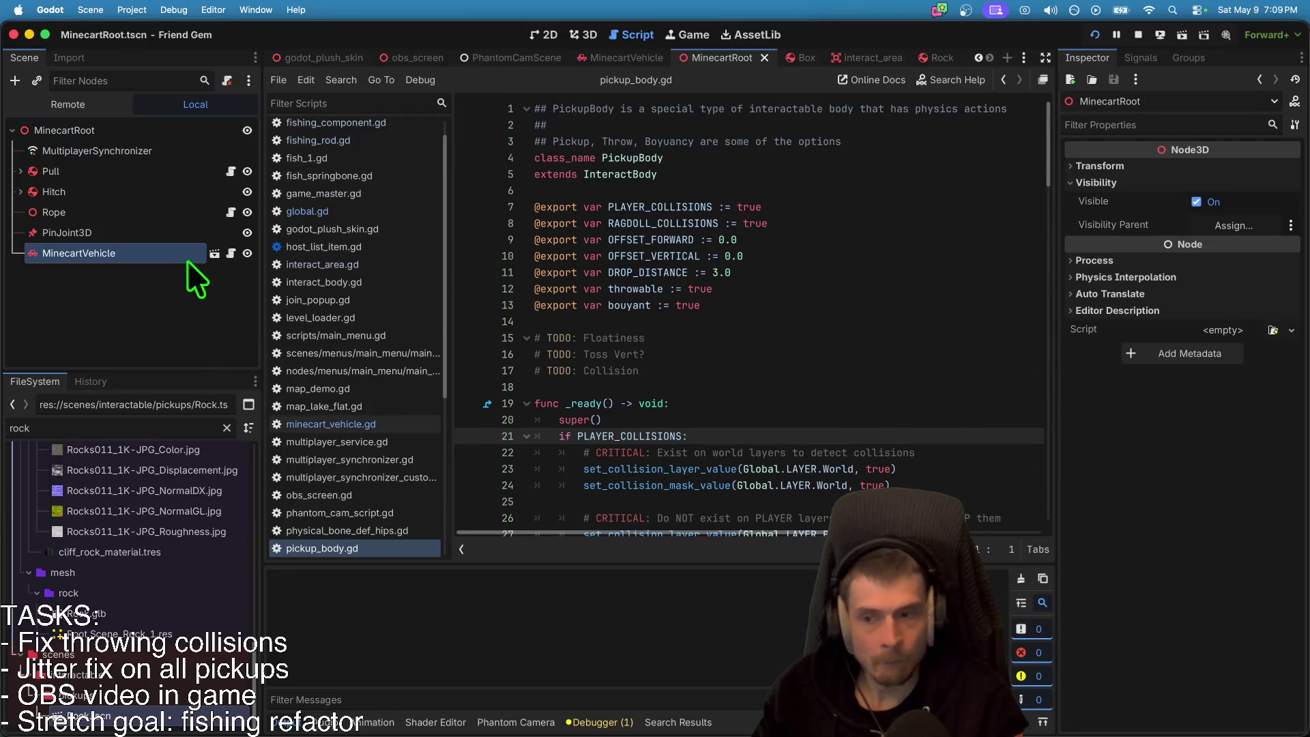
left_click(232, 254)
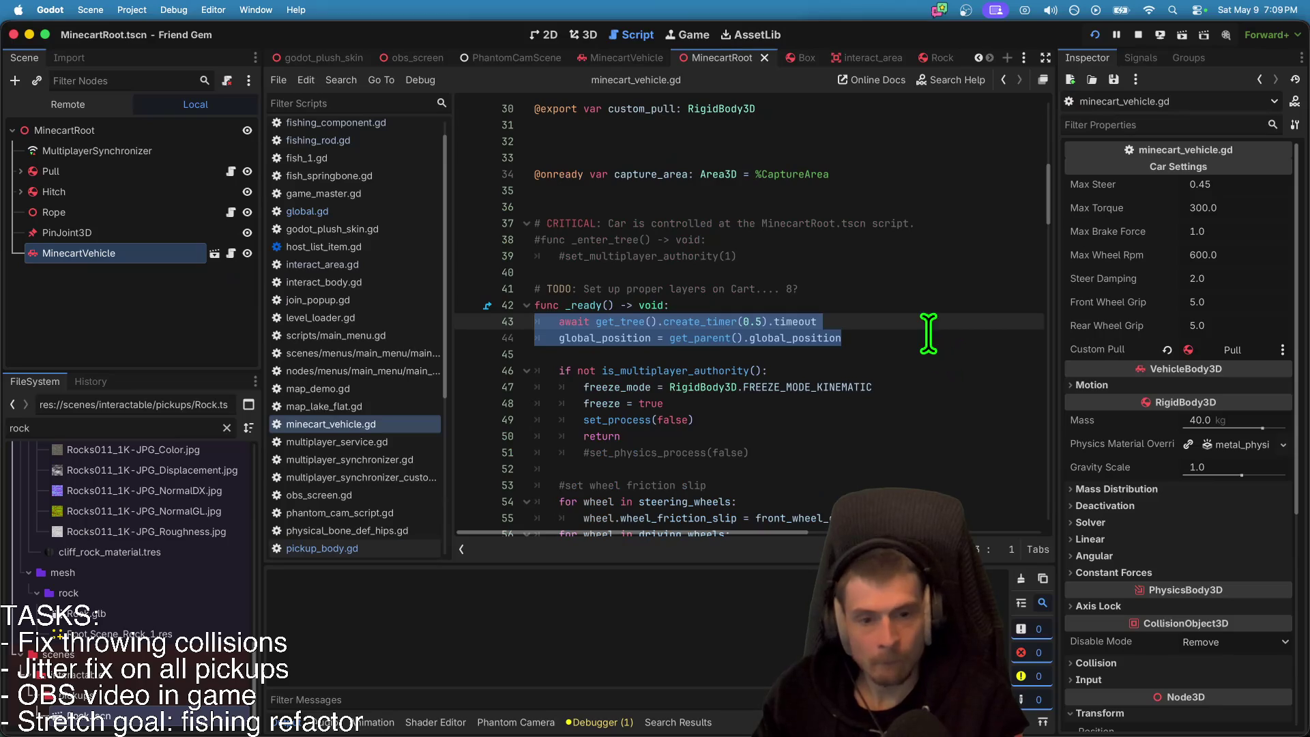
left_click_drag(848, 341, 757, 324)
double_click(719, 337)
left_click(866, 334, "shift")
- Replace it with Vector3(40.0, 10.0, -35.0), save, and run the game
type("Vector")
key("Down")
key("Down")
key("Down")
key("Return")
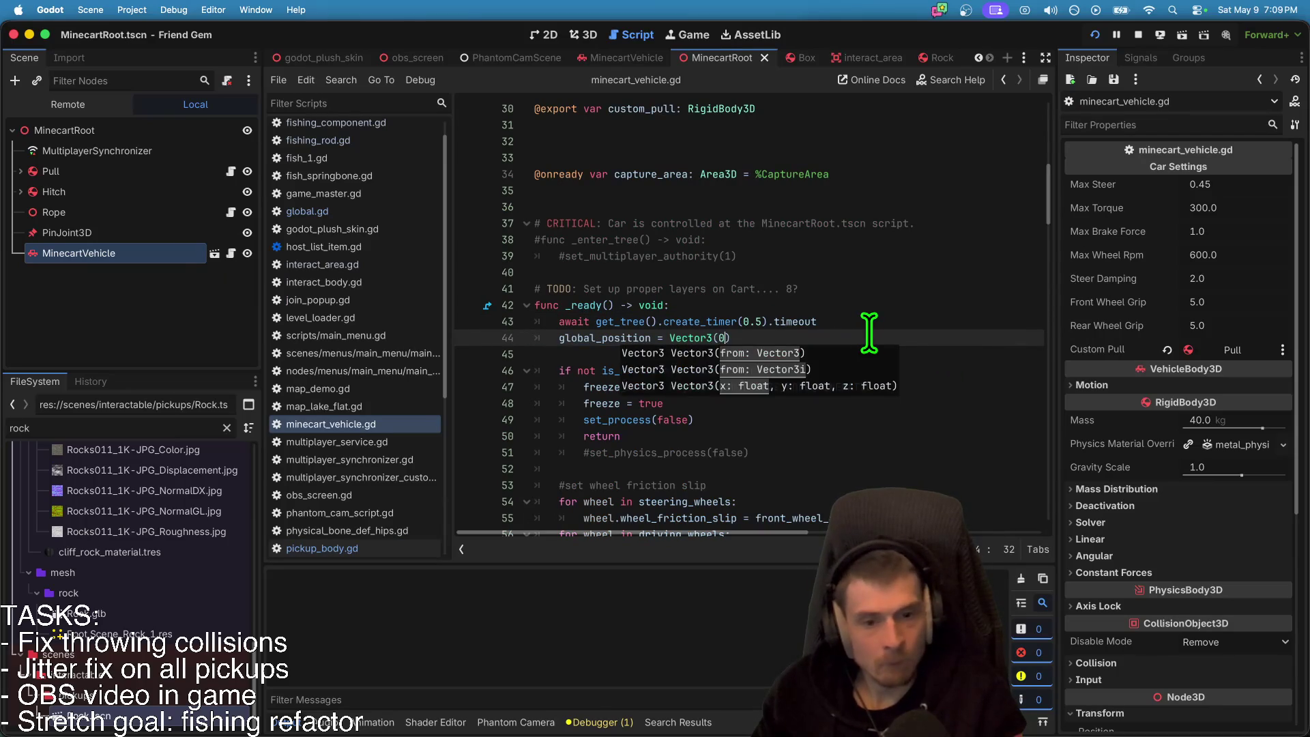
key("BackSpace")
type("3")
key("BackSpace")
type("40.0,")
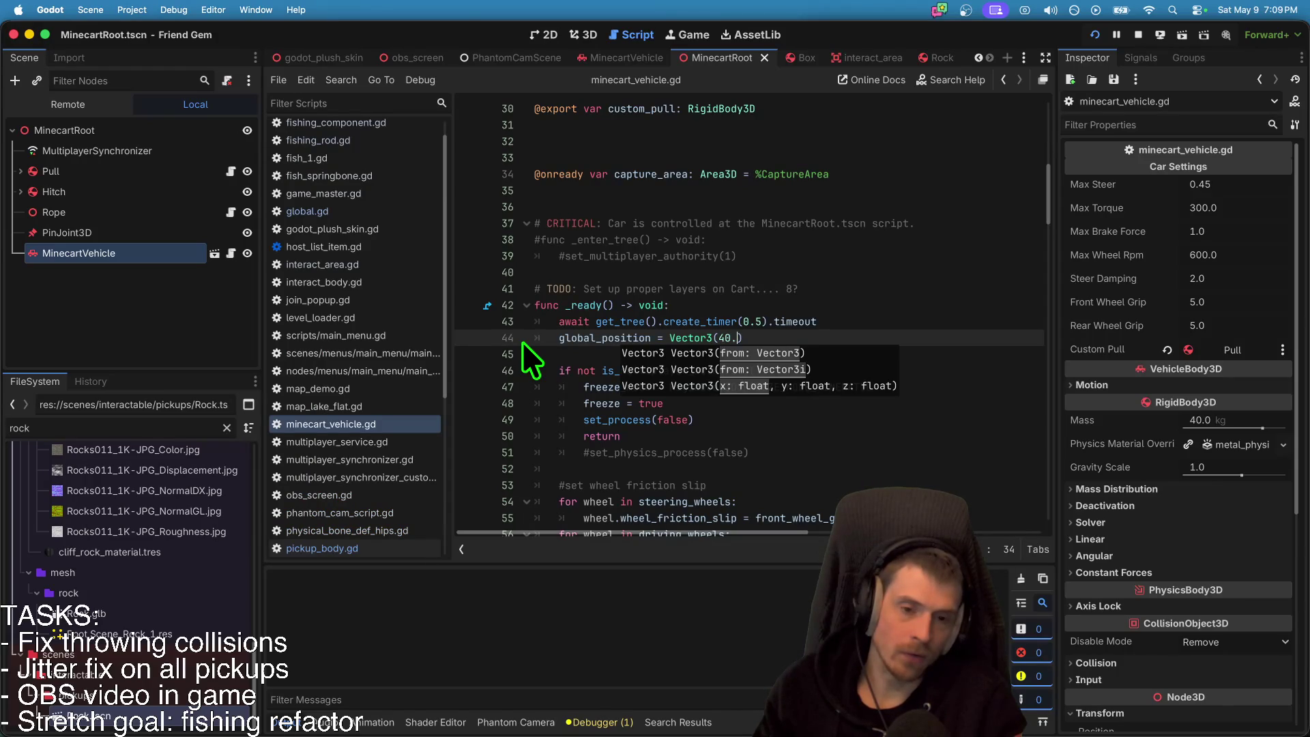
type(" 10.")
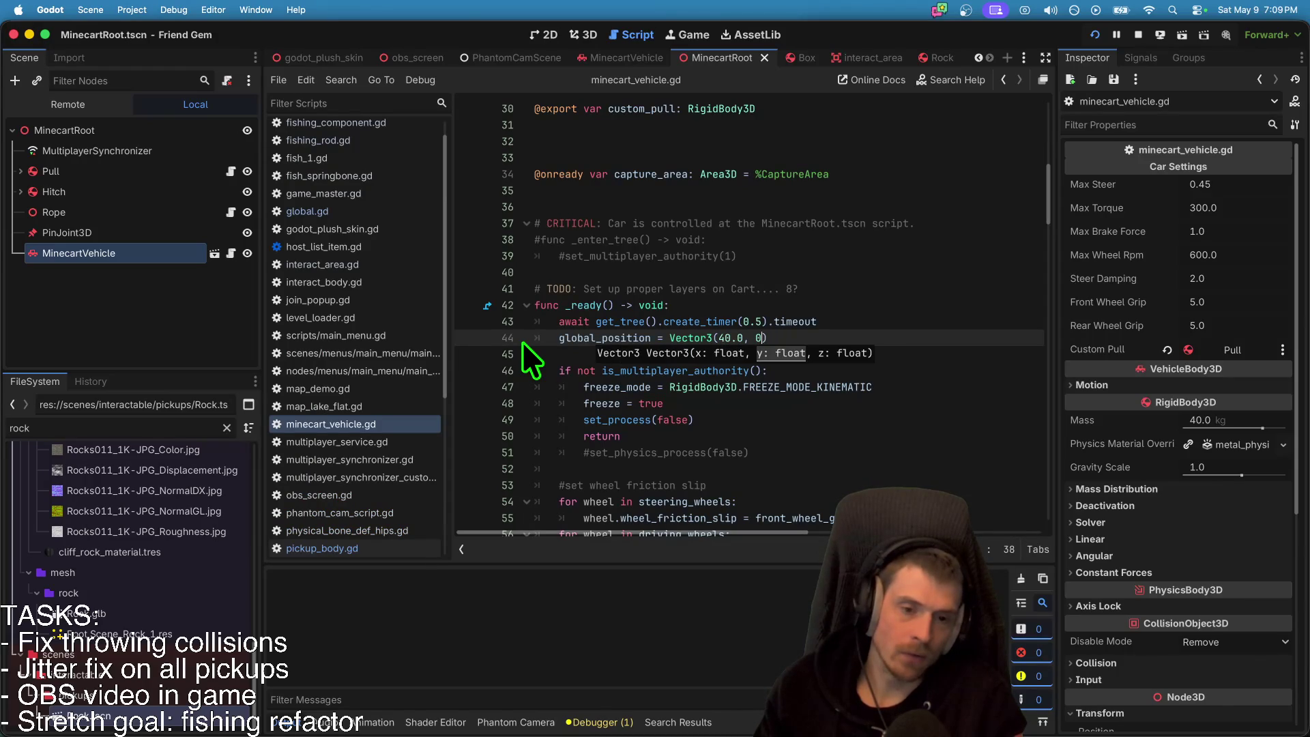
type("0, -35")
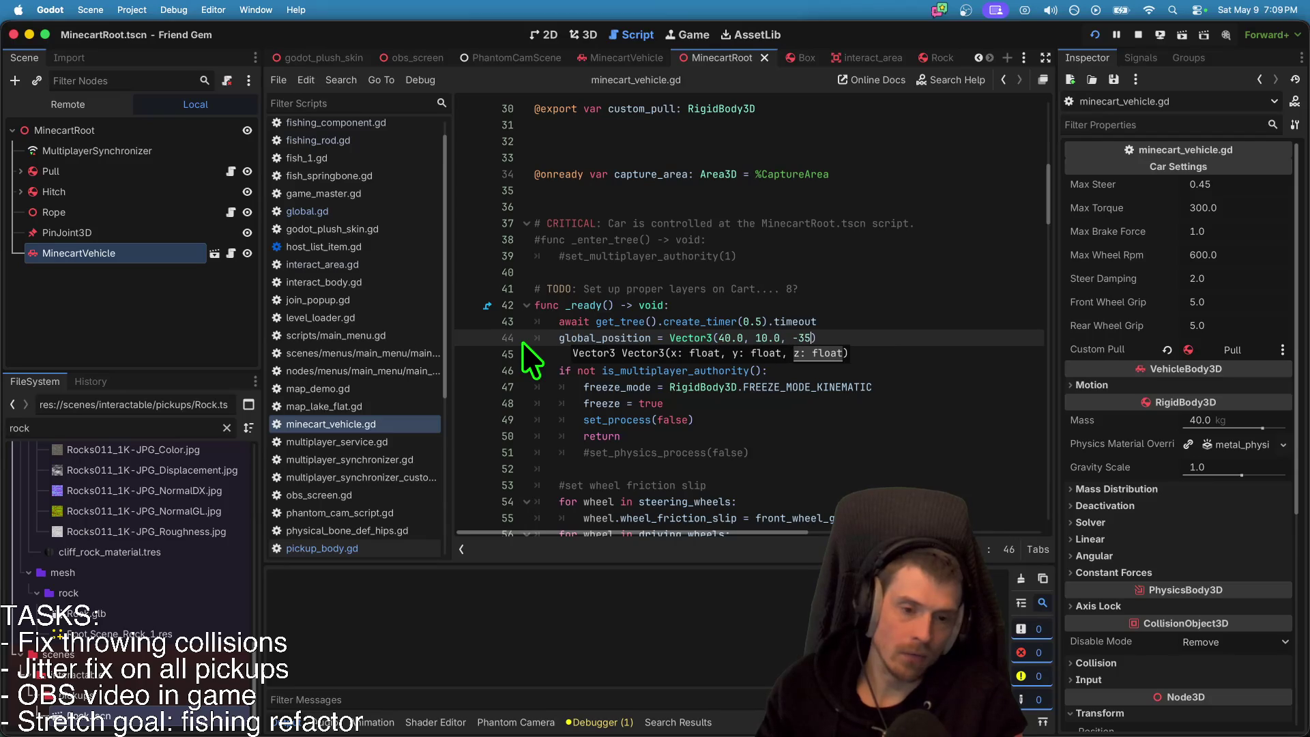
key("cmd+b")
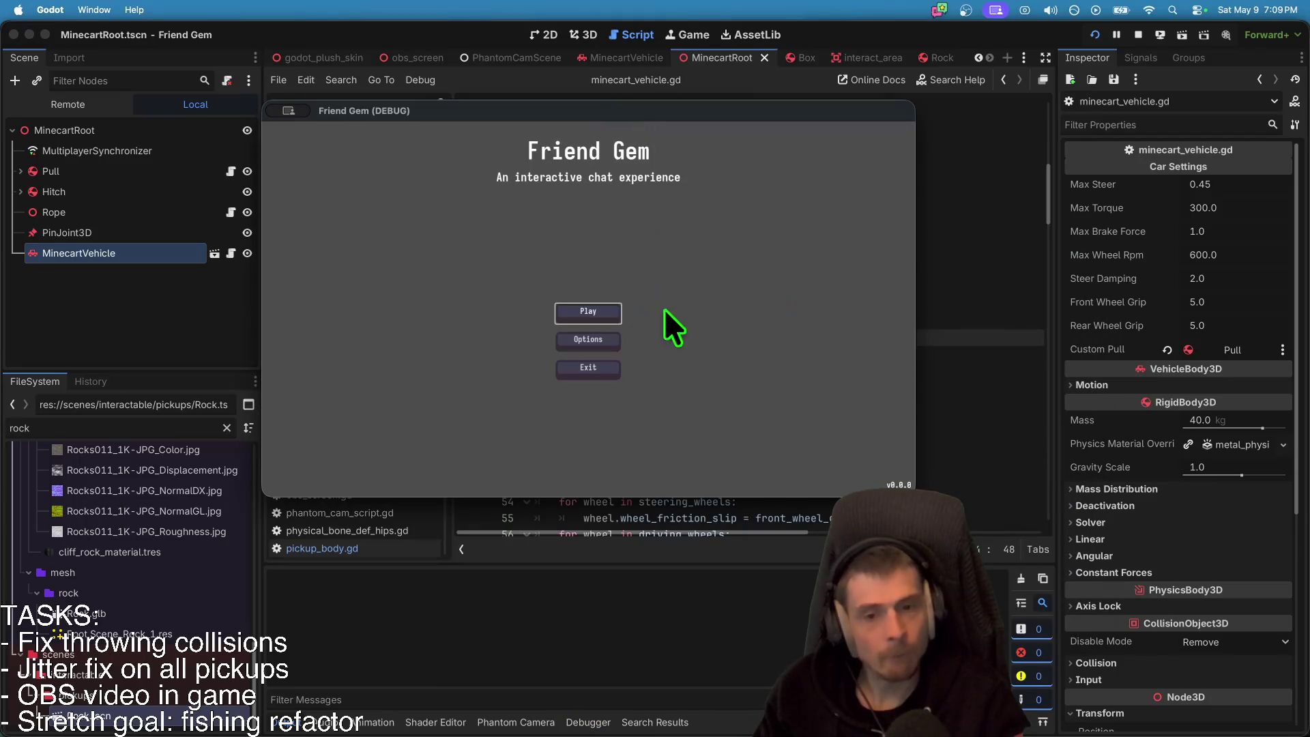
- Join the hosted session, then pick up and drop the minecart in the forest pond
left_click(609, 309)
left_click(613, 315)
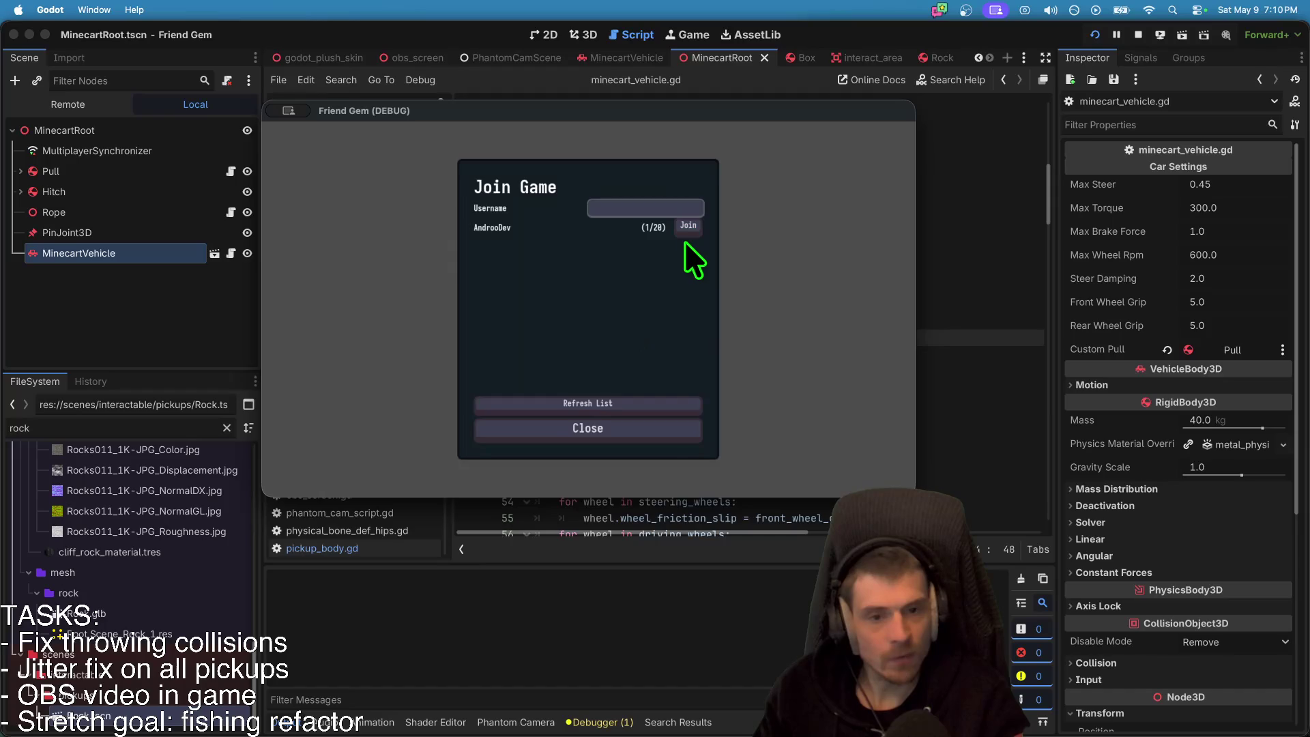
left_click(685, 231)
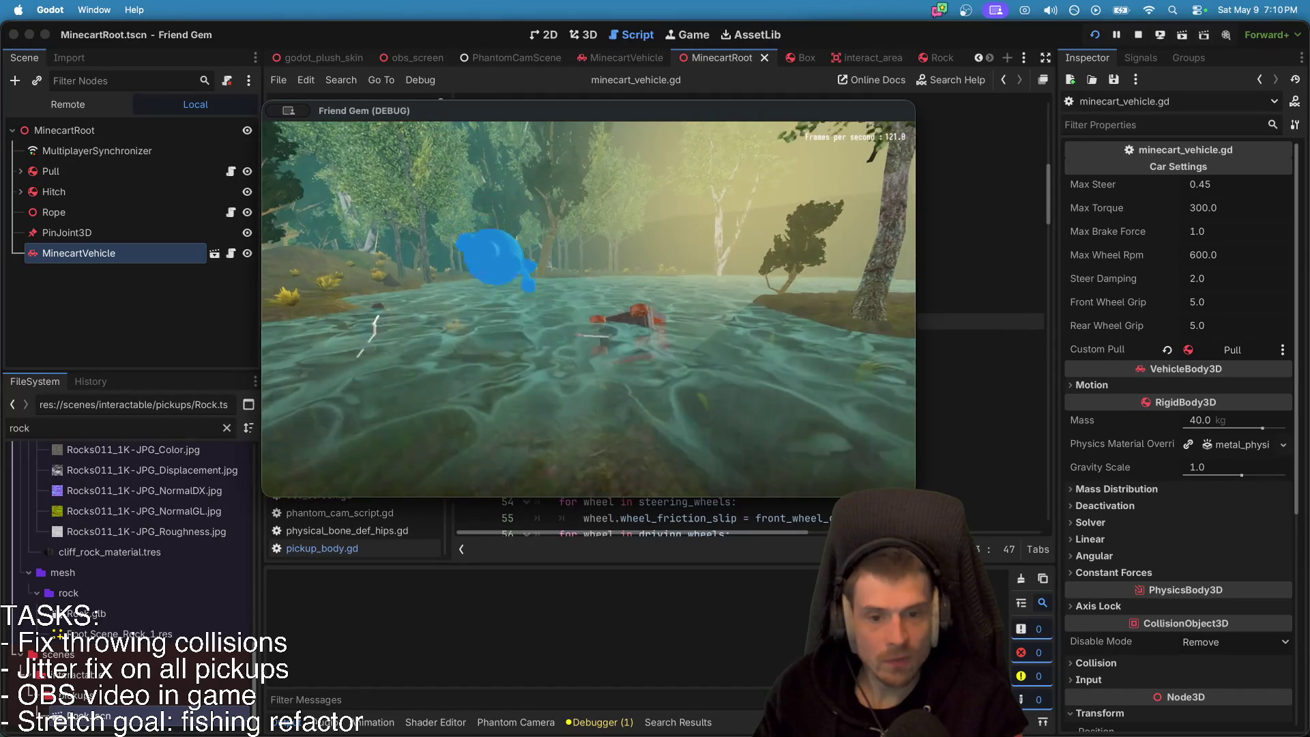
key("e")
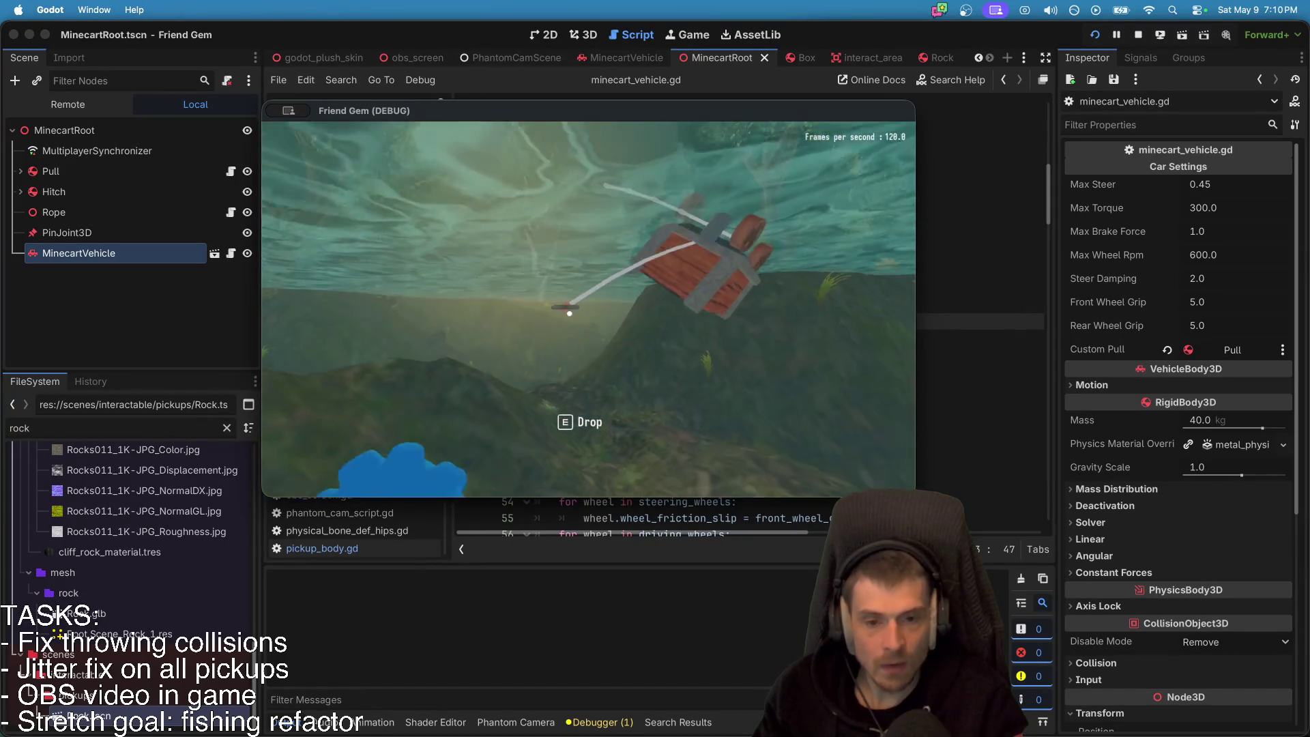
key("e")
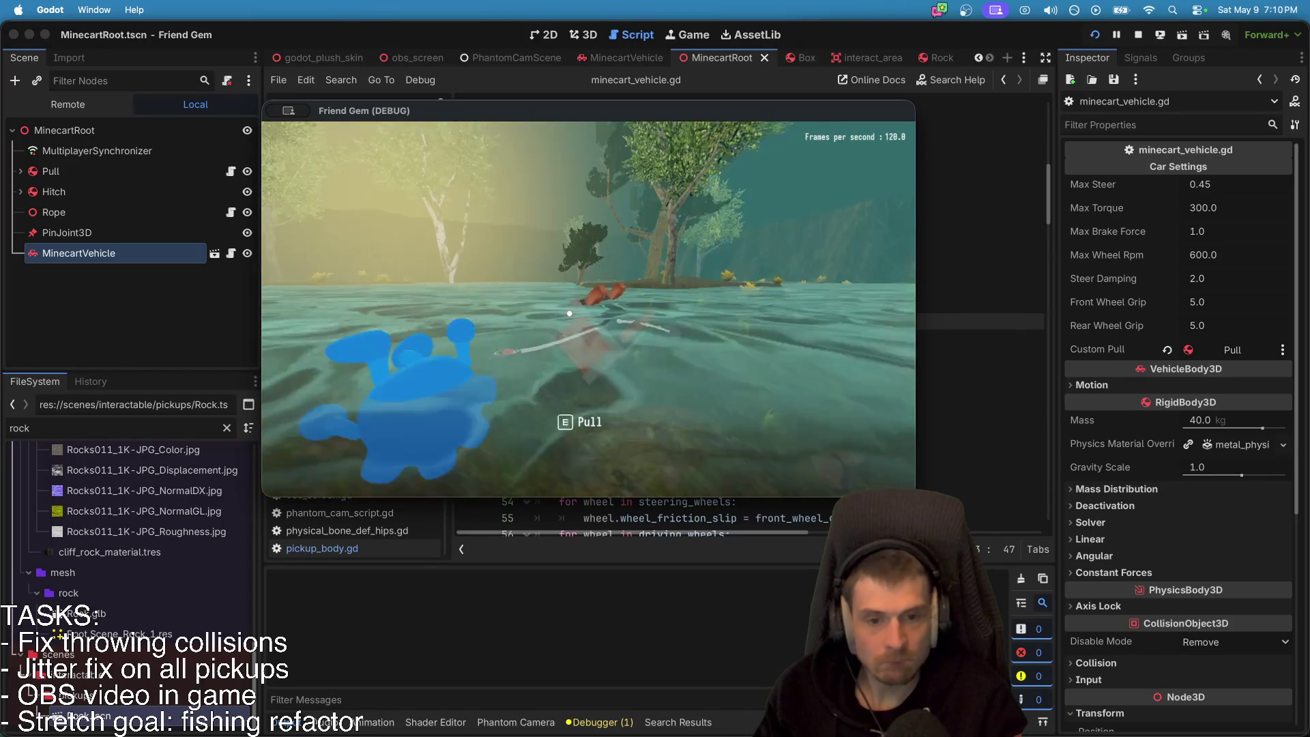
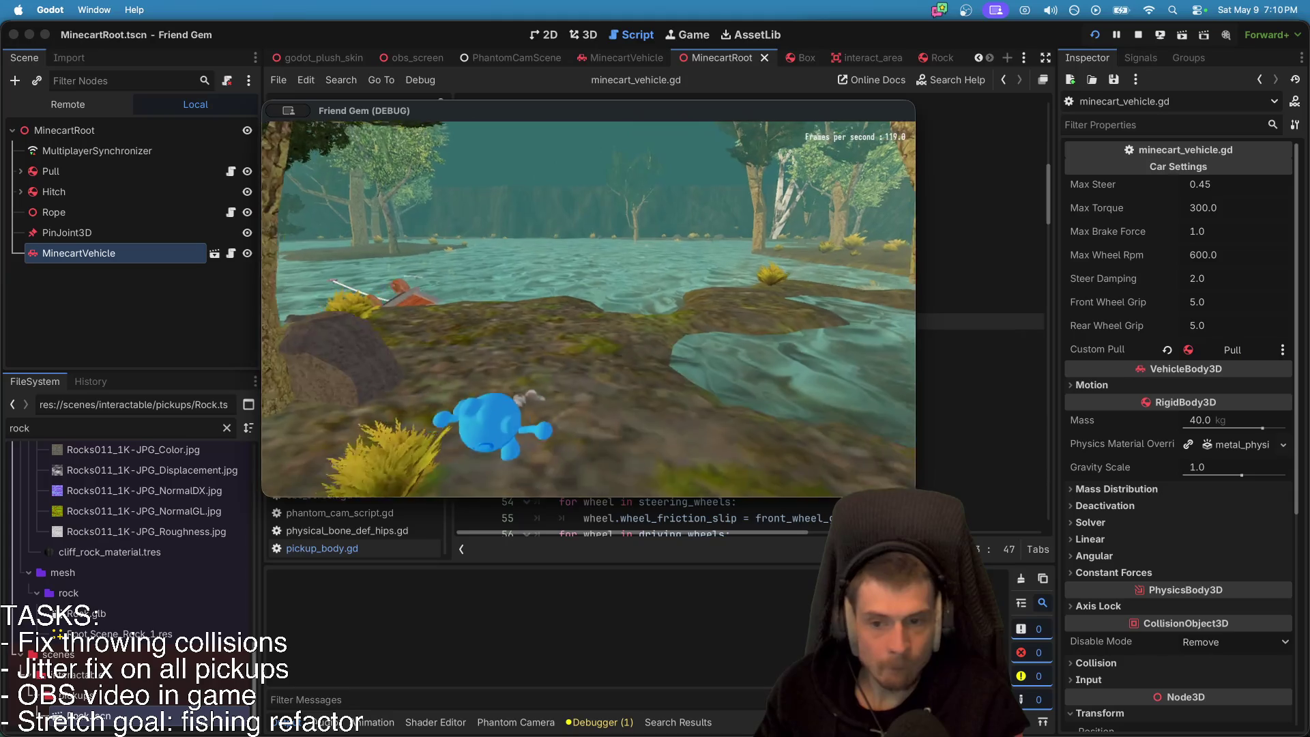
- Select the MinecartVehicle node and frame it in the 3D view
key("super+Tab")
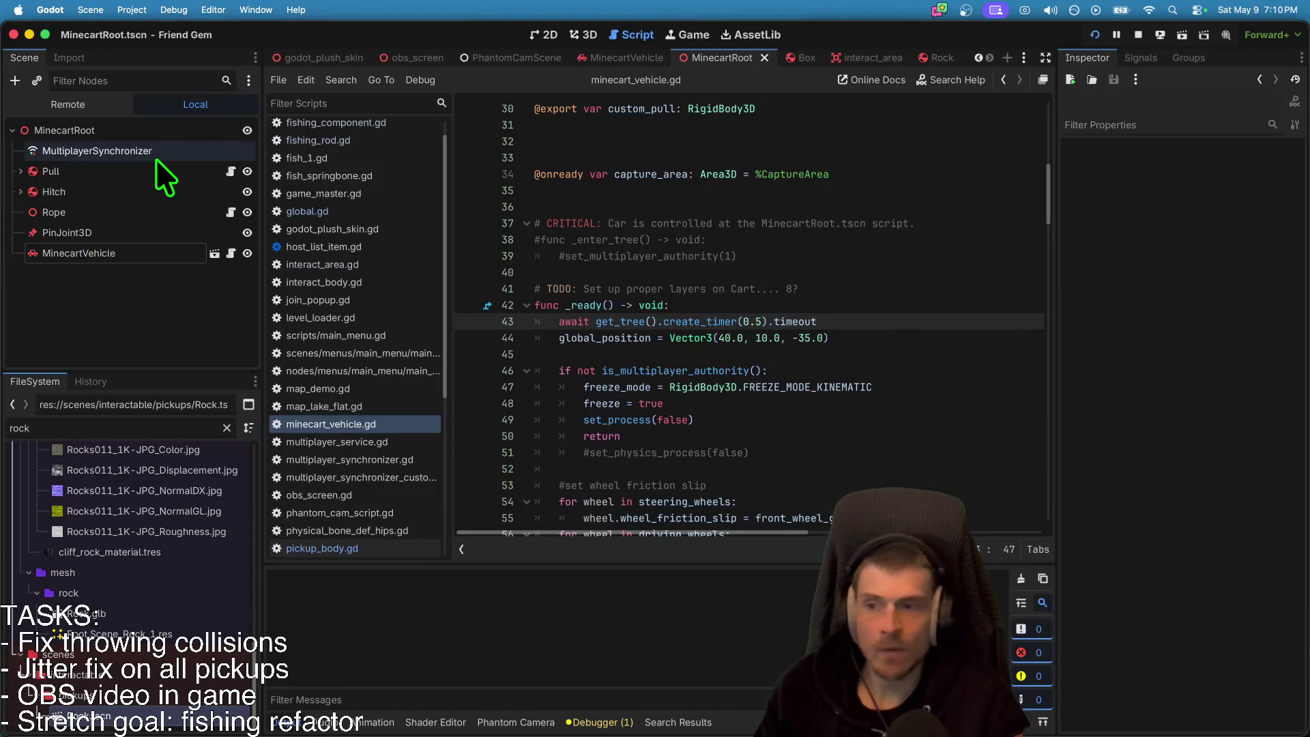
left_click(136, 232)
left_click(186, 247)
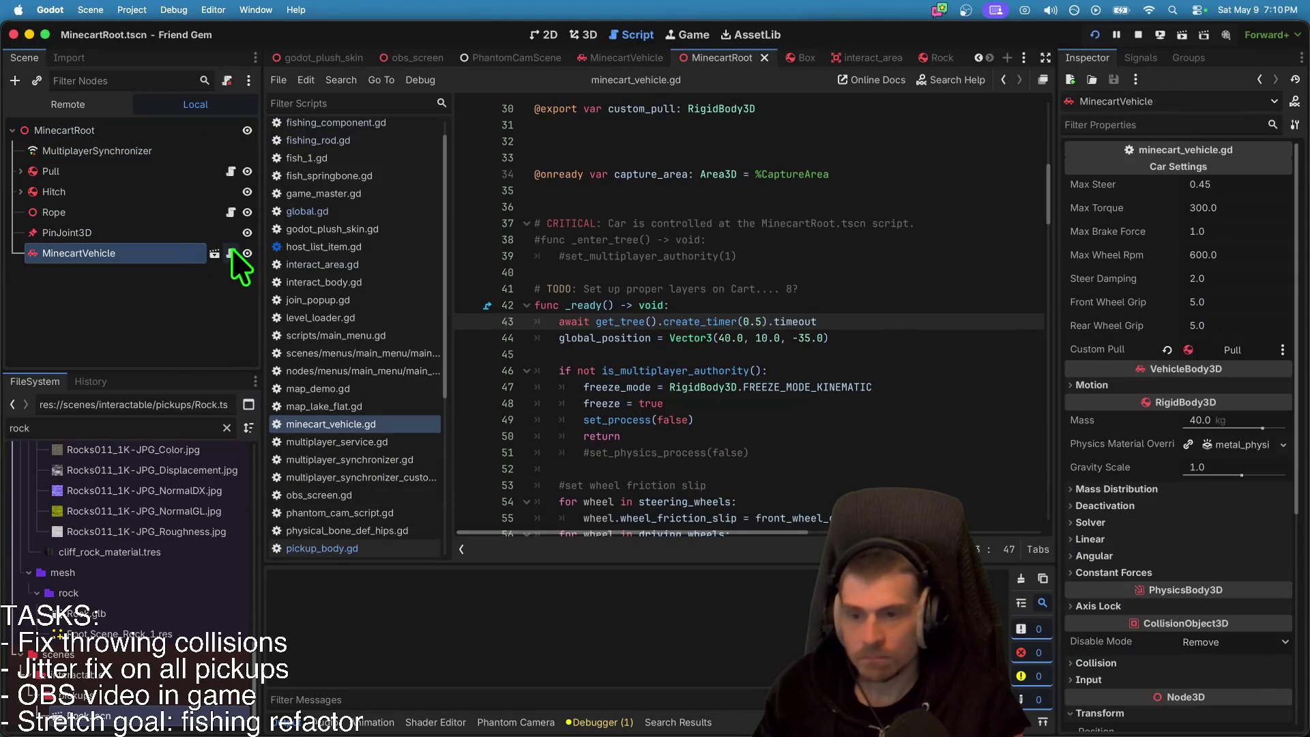
left_click(587, 36)
scroll(659, 327, "up", 10)
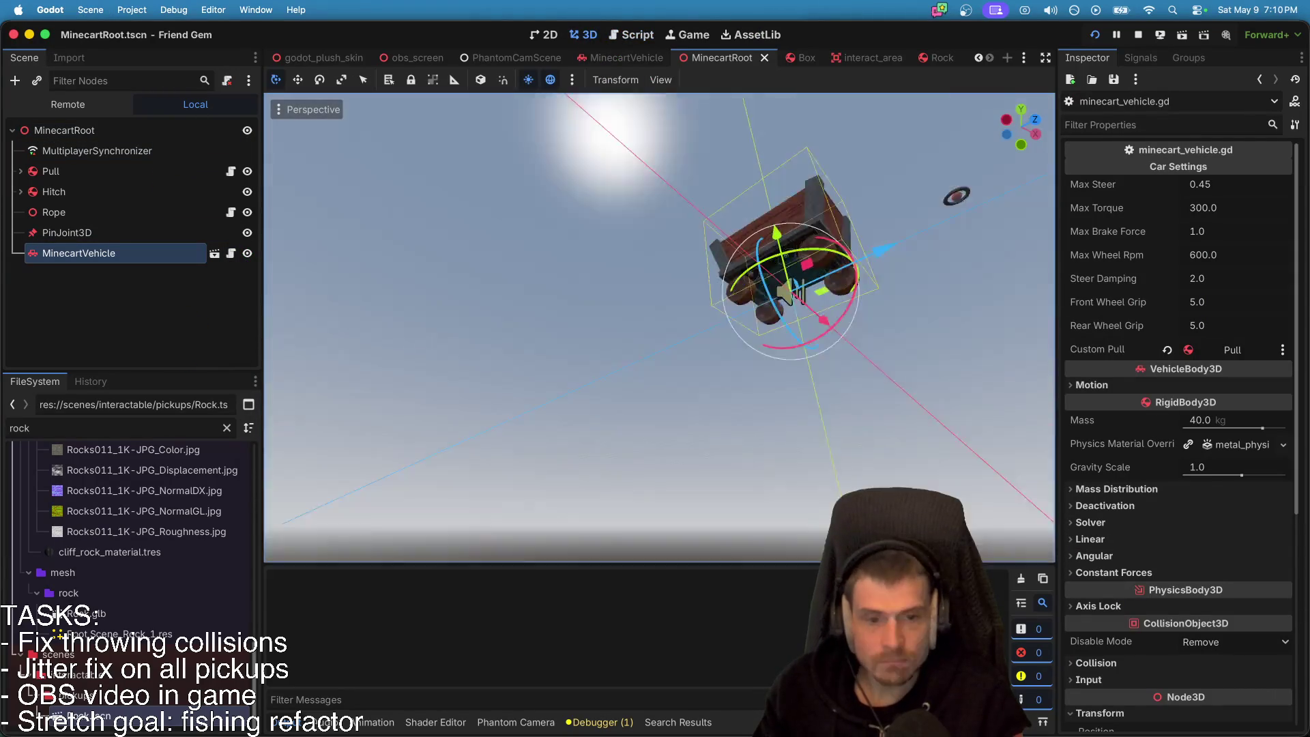
key("f")
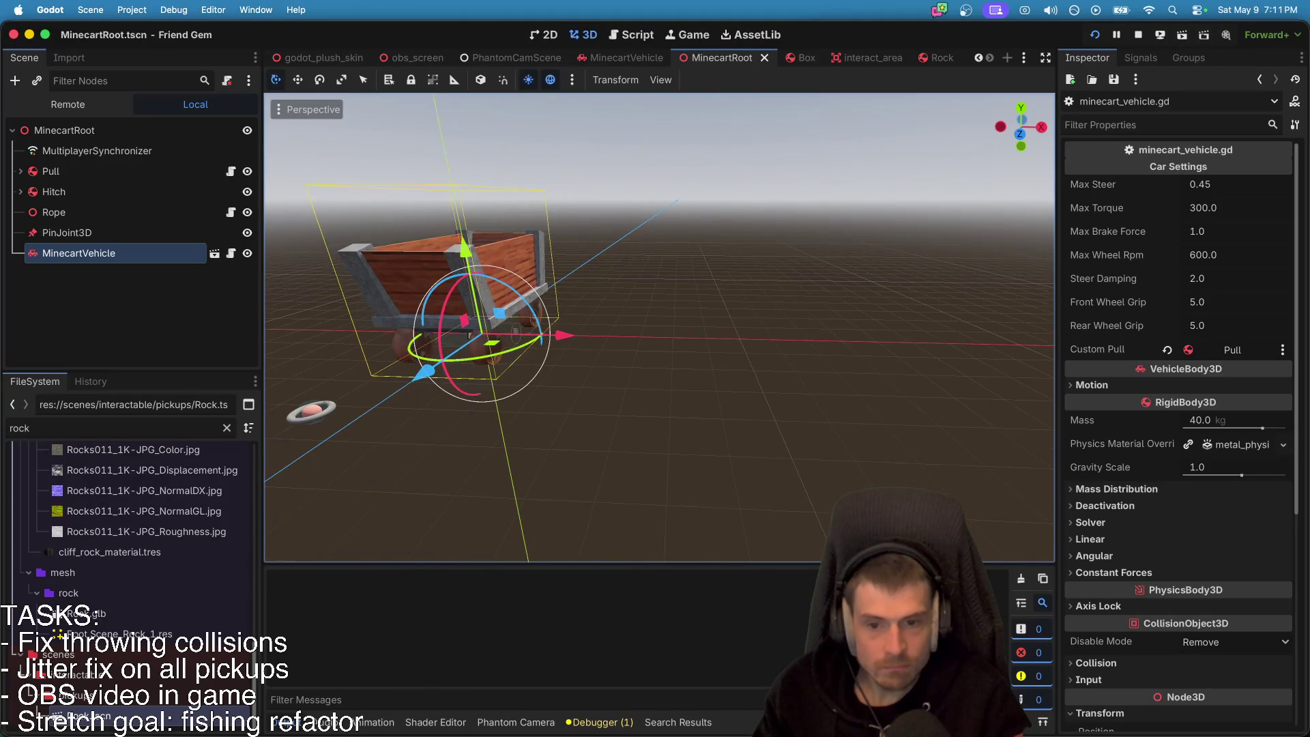
scroll(659, 327, "up", 5)
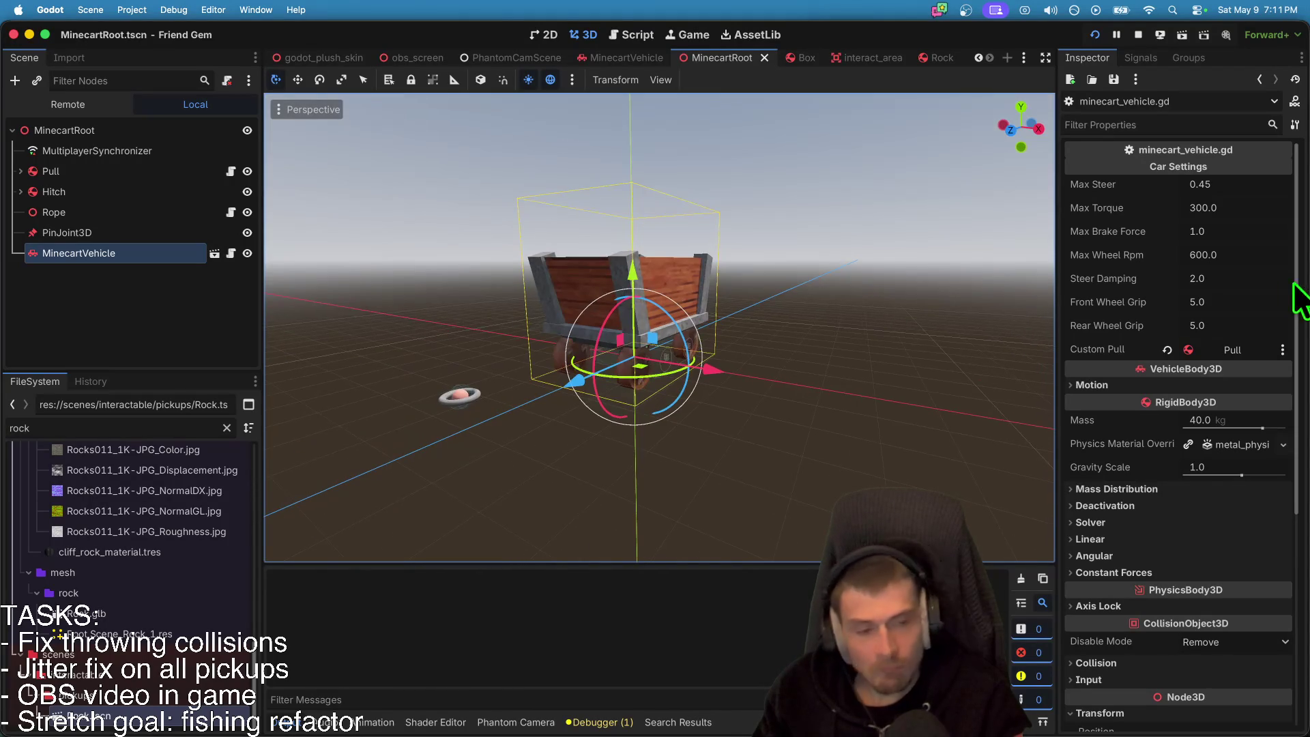
- Browse the minecart's rigid body sections and expand its Mass Distribution settings
left_click(1123, 386)
left_click(1123, 386)
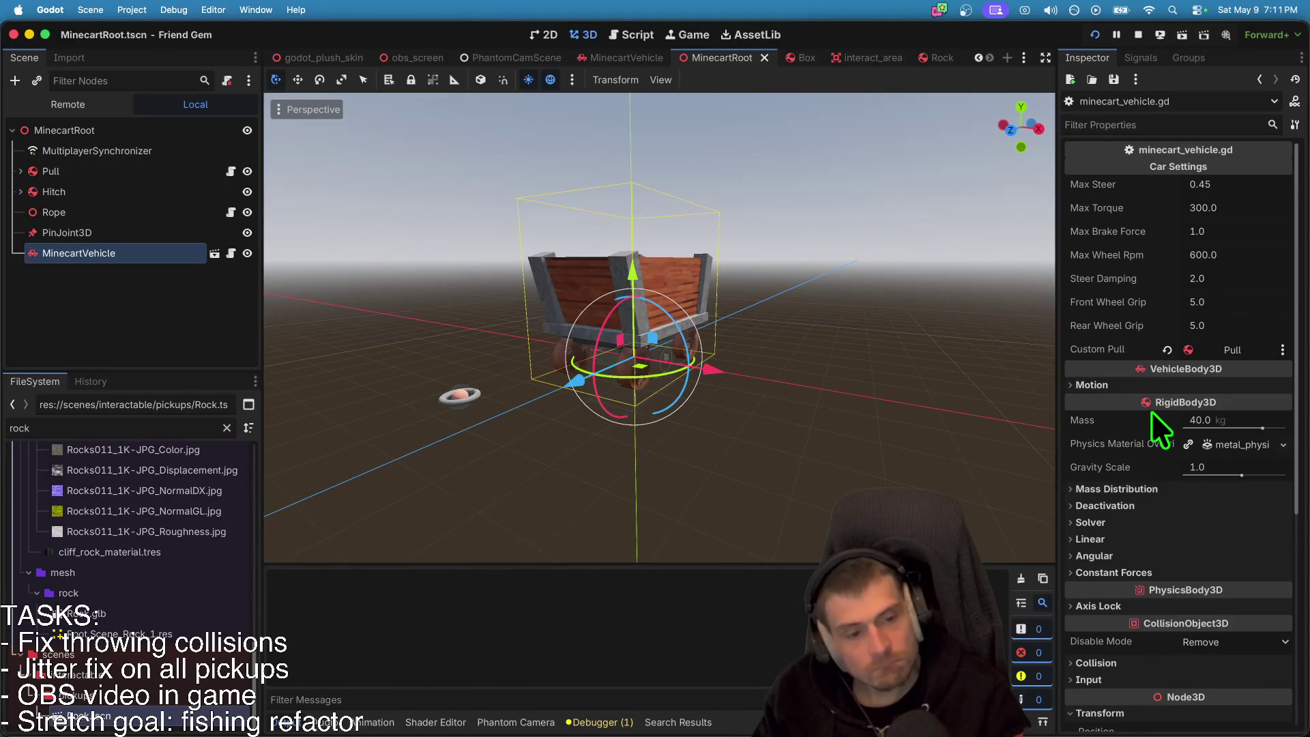
left_click(1222, 445)
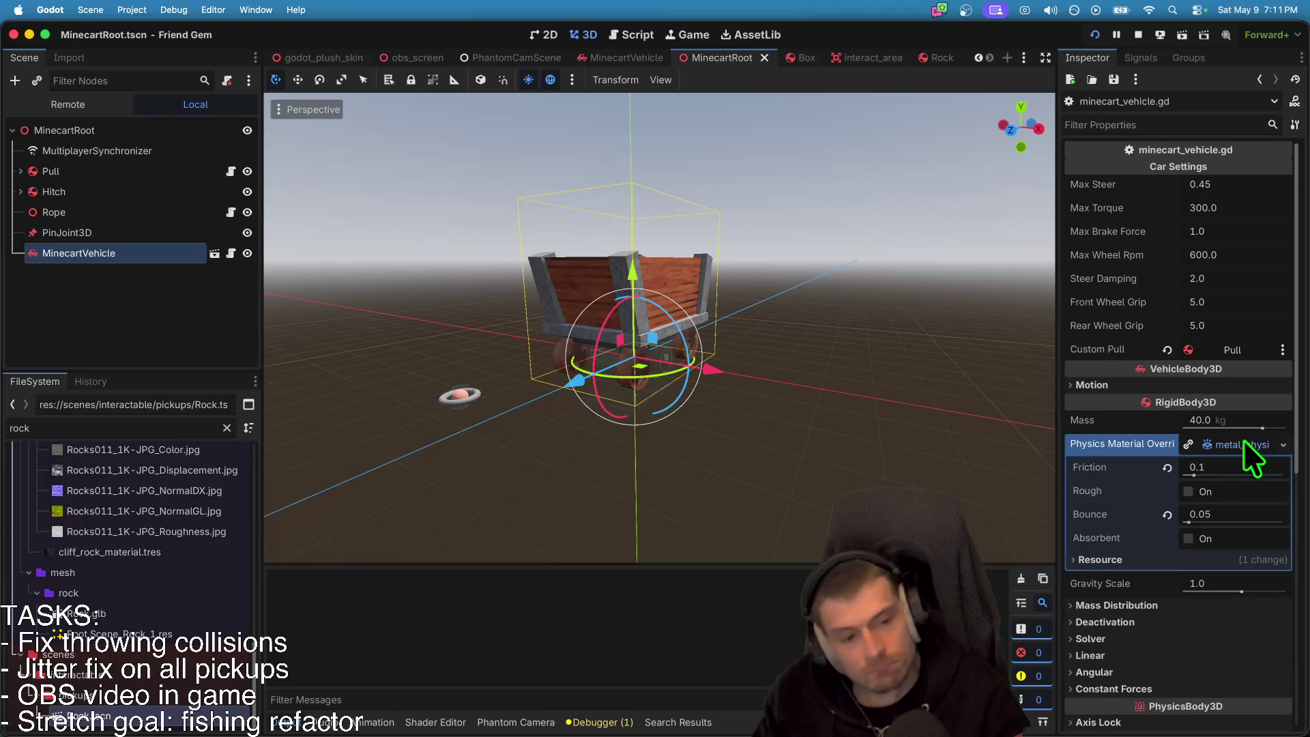
left_click(1245, 444)
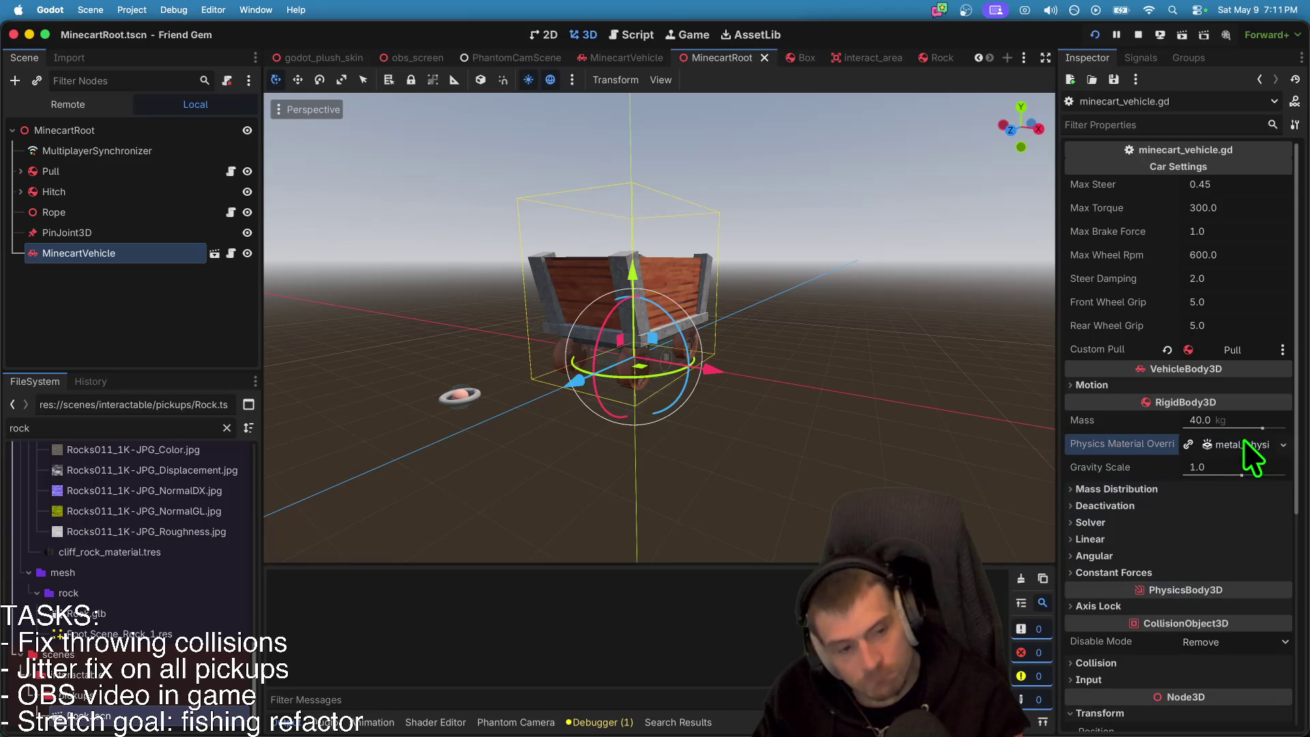
left_click(1184, 484)
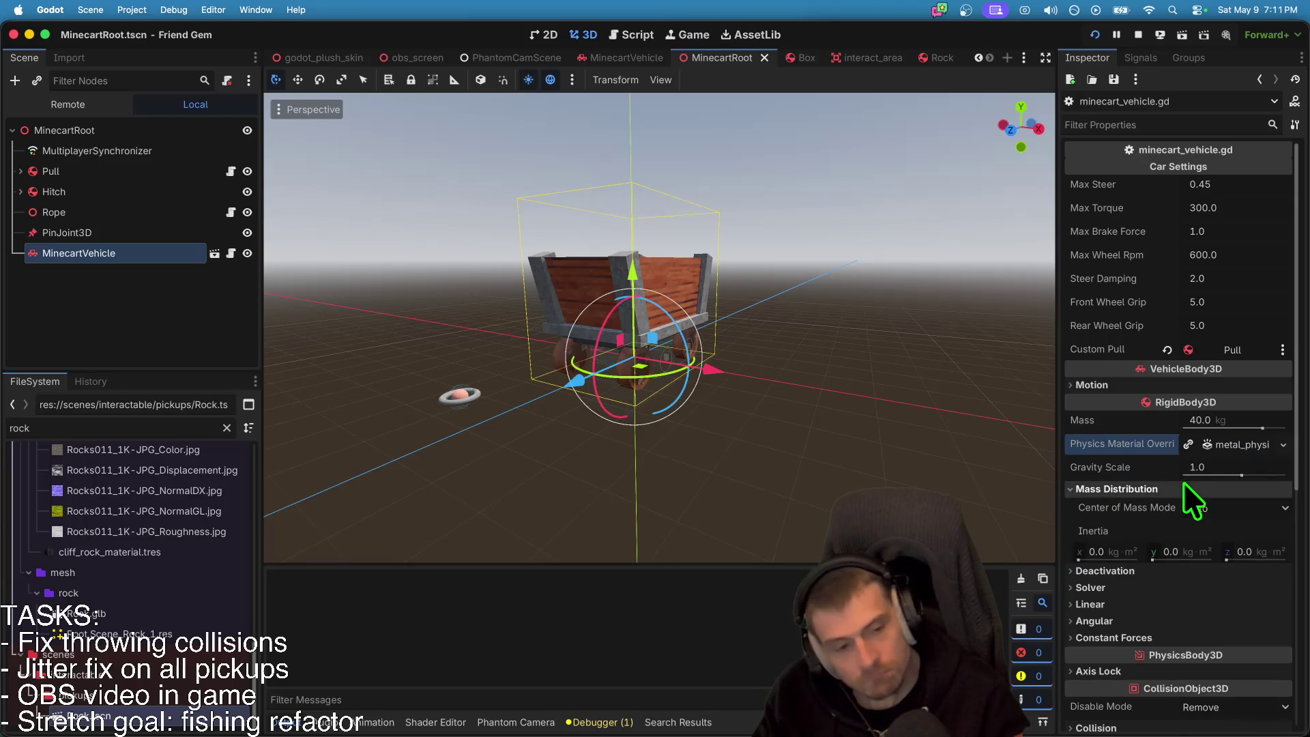
left_click(1198, 549)
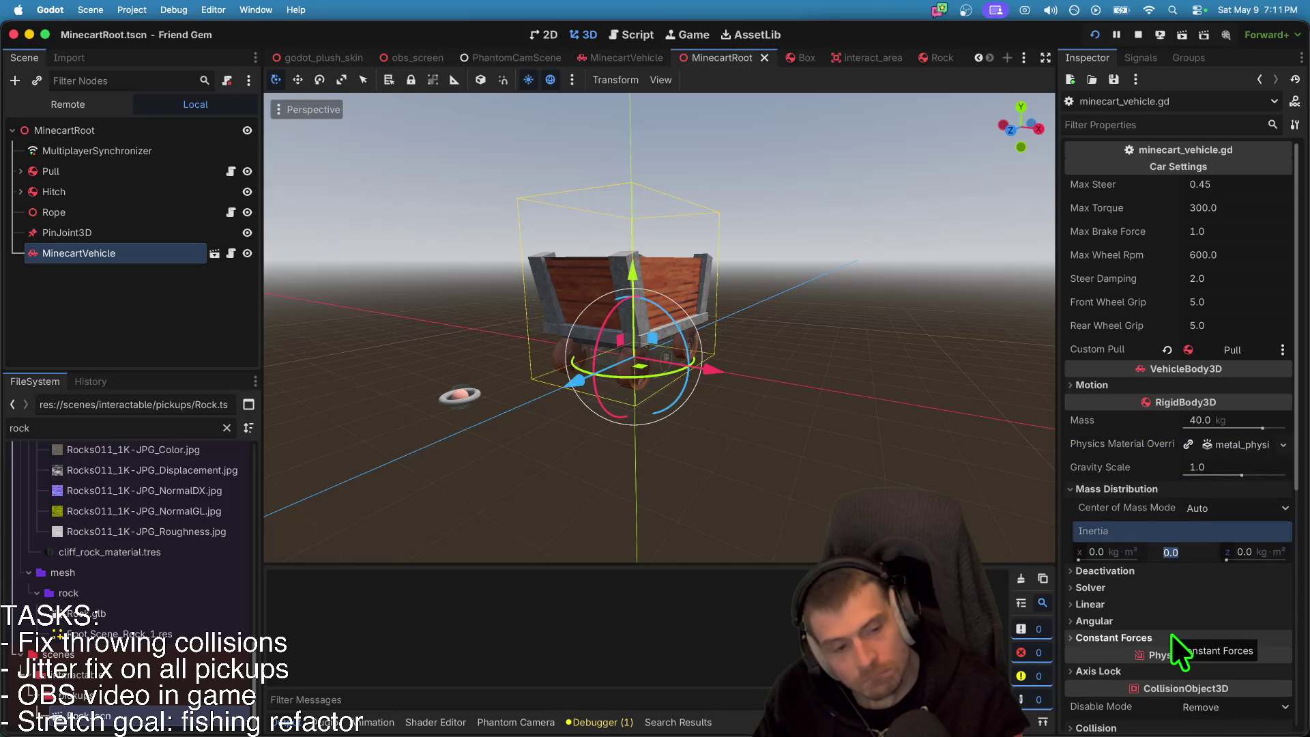
key("Return")
left_click(1202, 555)
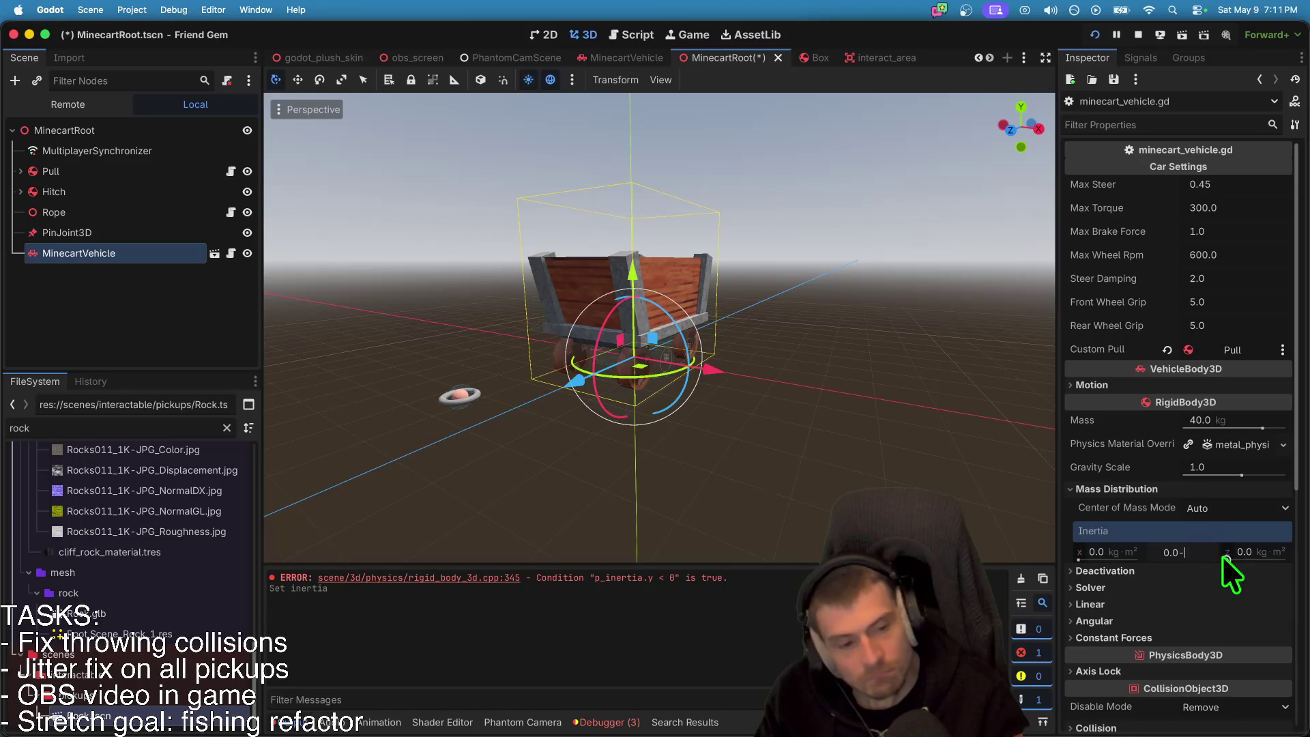
key("Return")
left_click(1180, 562)
left_click(1180, 563)
scroll(1186, 551, "down", 1)
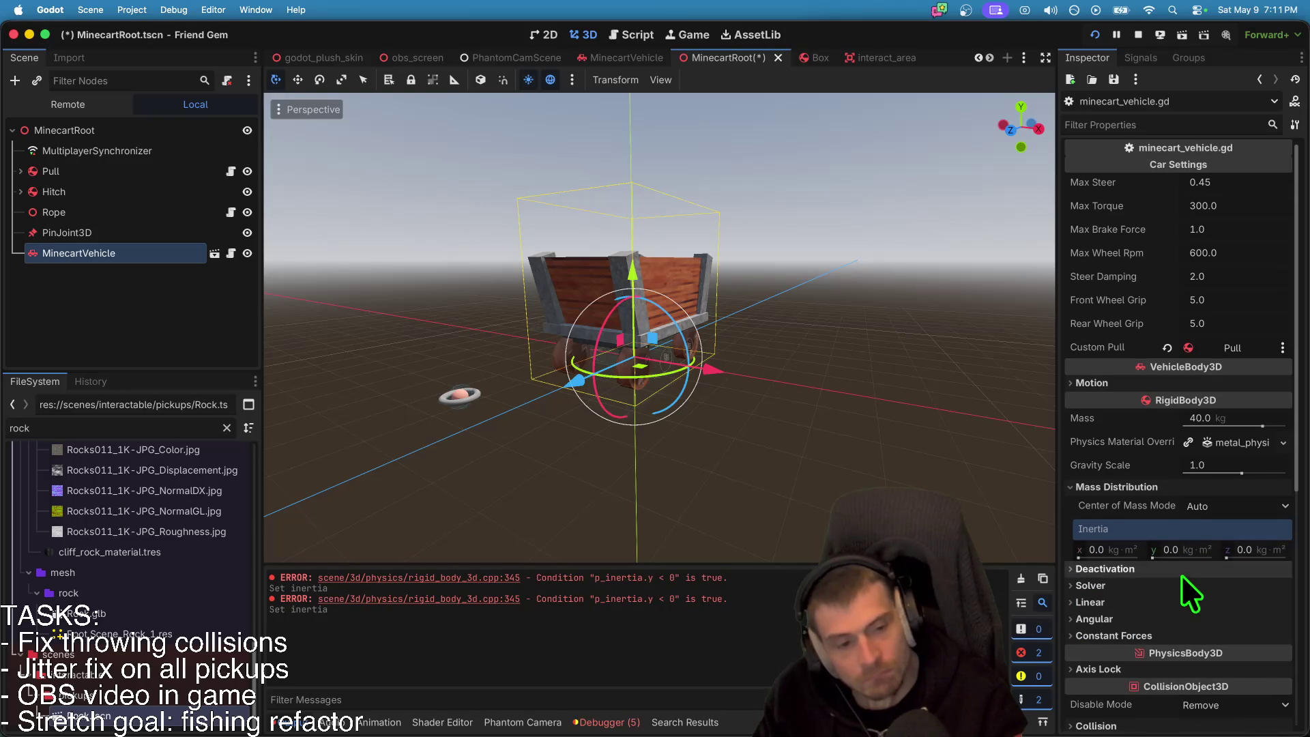
- Set Center of Mass Mode to Custom with y at -1.0 and run the game
left_click(1207, 506)
left_click(1227, 542)
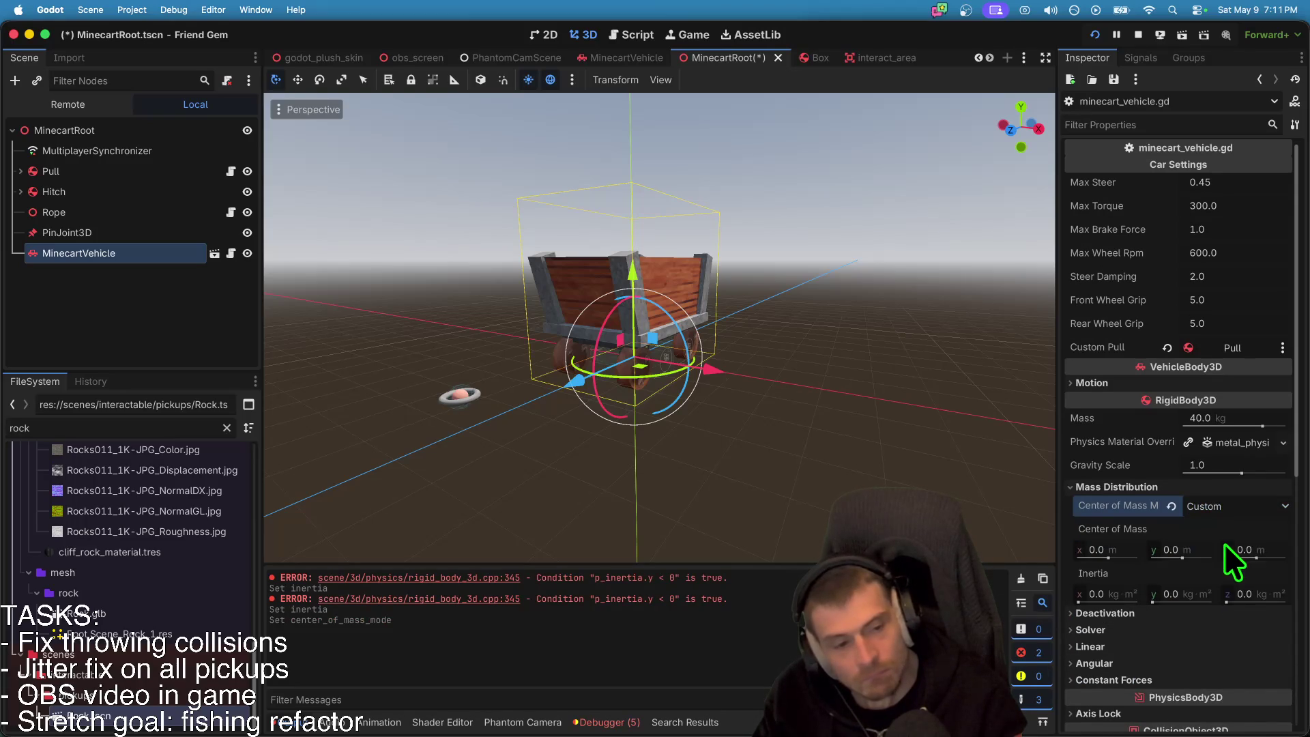
left_click(1188, 549)
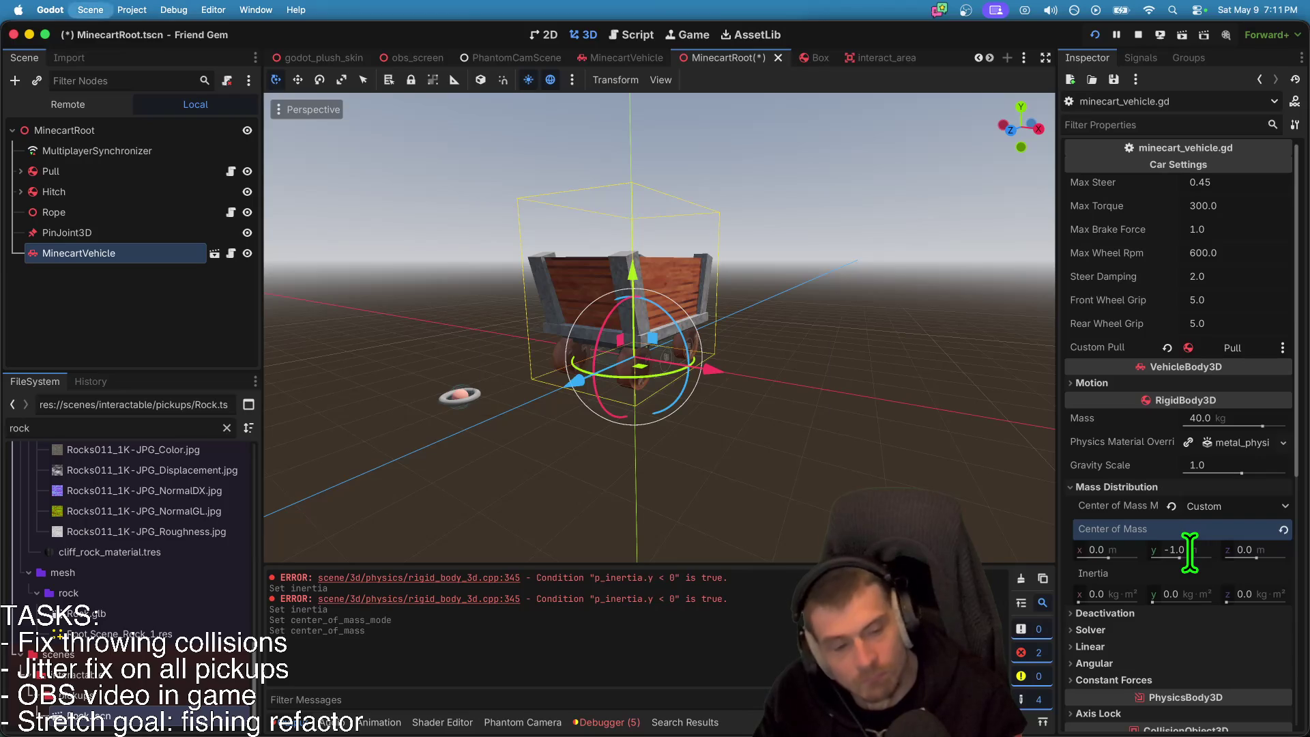
key("super+b")
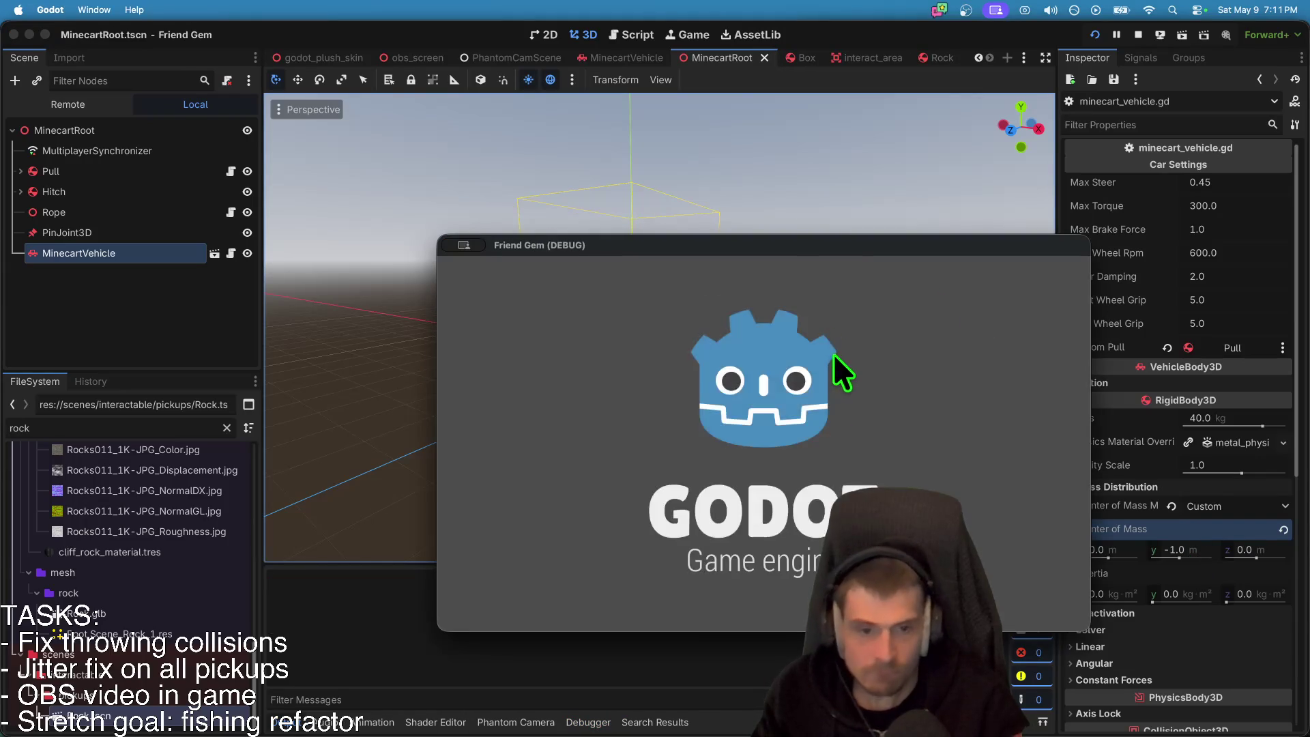
- Join the hosted game as a client, retrying after the first join fails
left_click(769, 443)
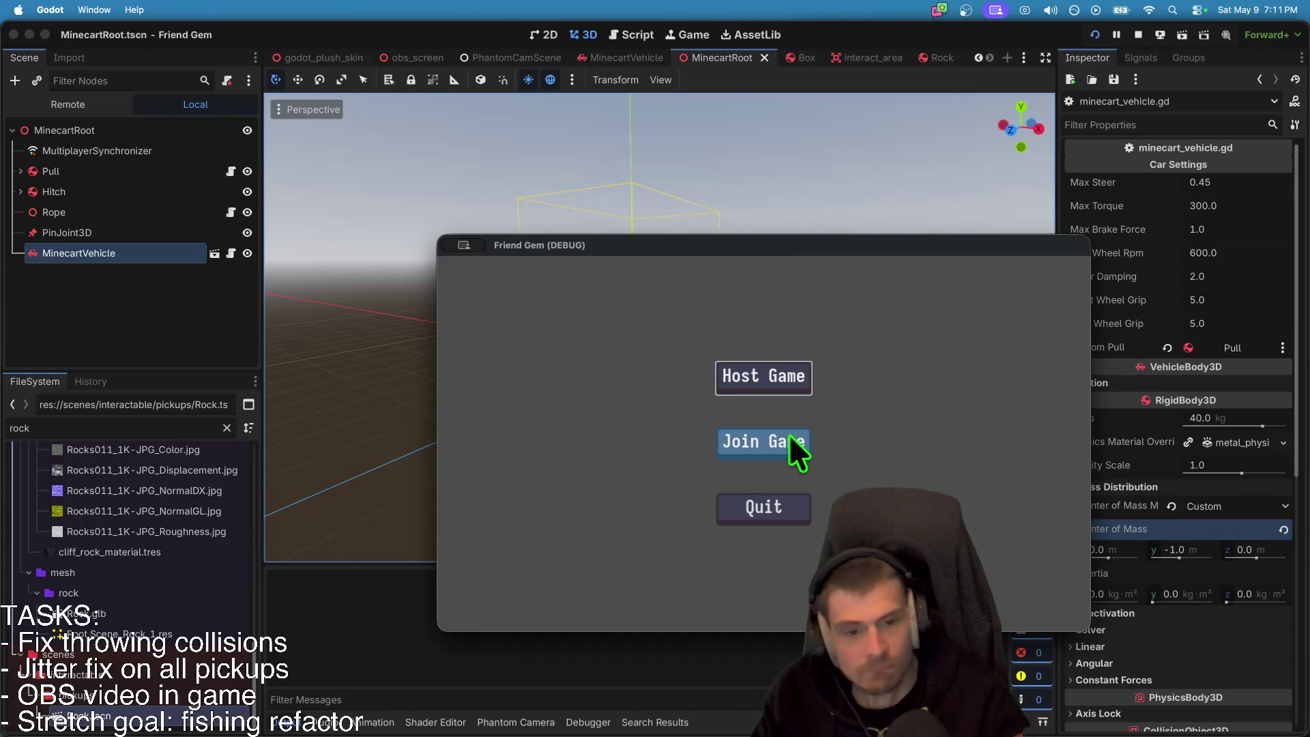
left_click(789, 439)
left_click(866, 360)
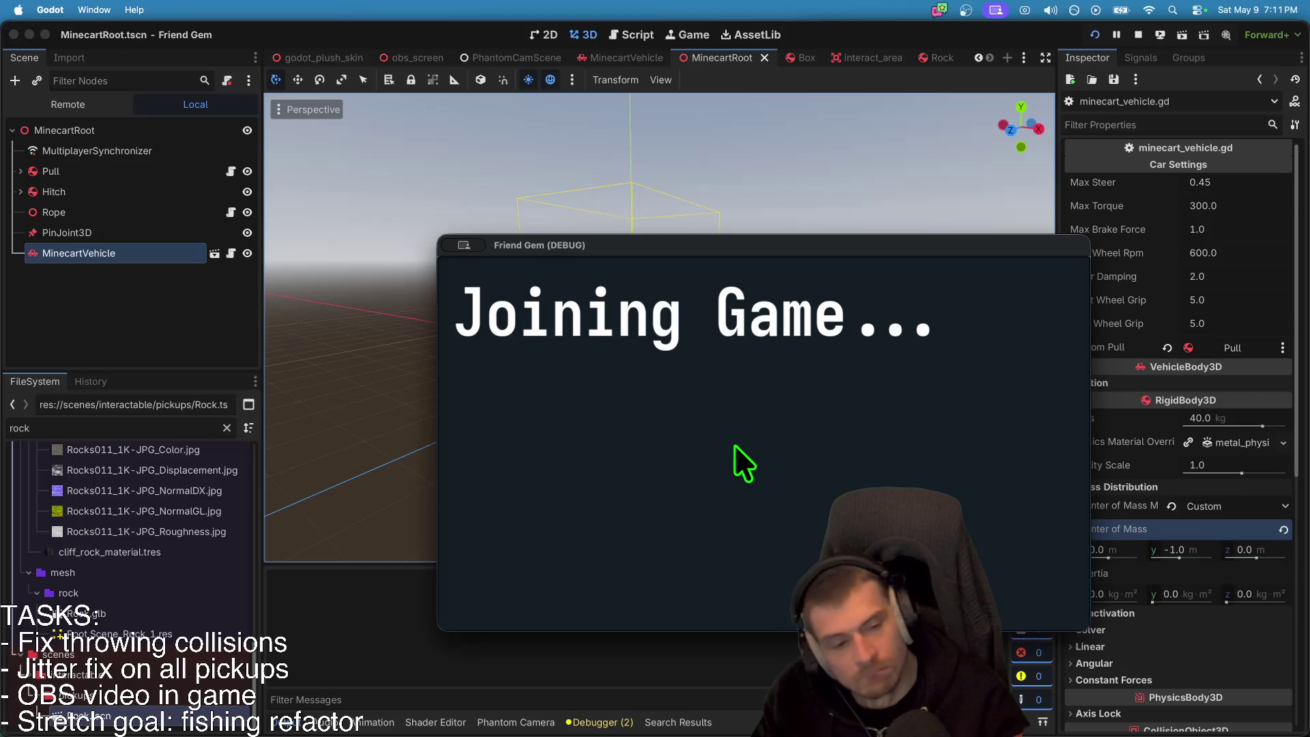
mouse_move(817, 249)
left_mouse_down()
mouse_move(543, 129)
mouse_move(530, 94)
left_mouse_up()
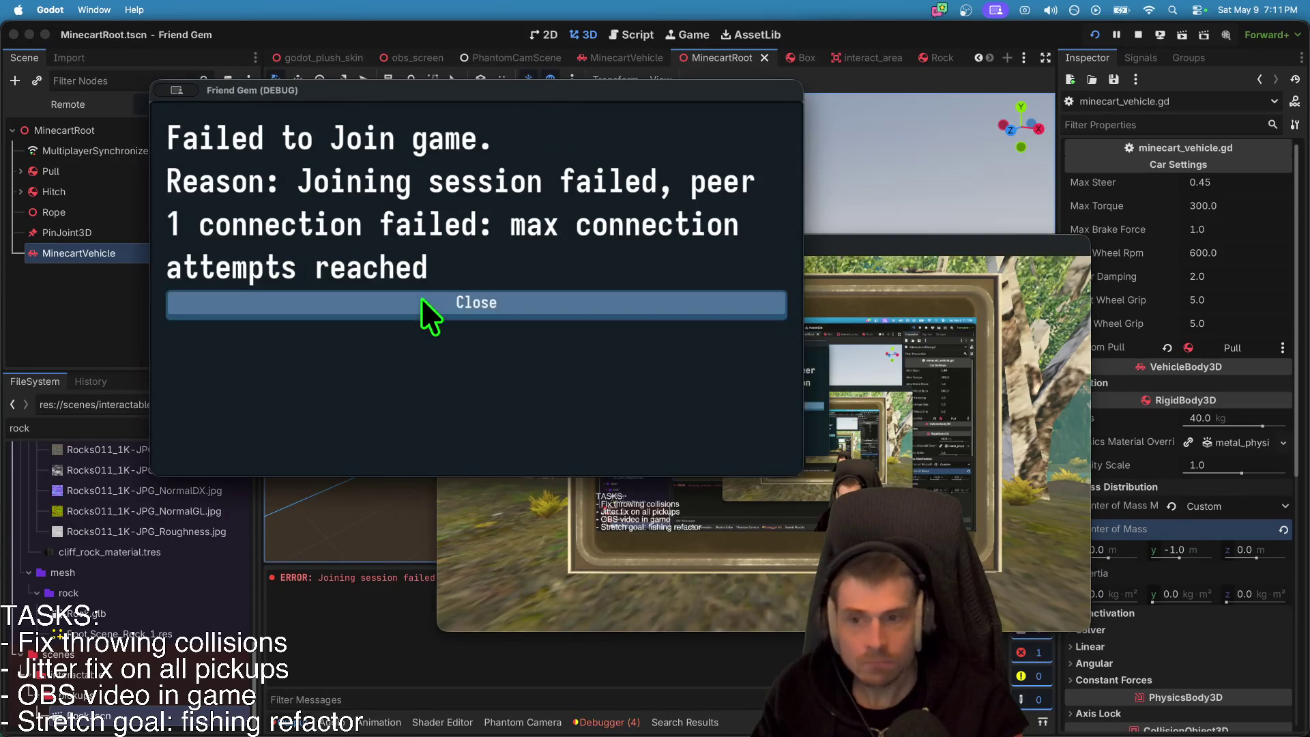
left_click(421, 300)
left_click(567, 211)
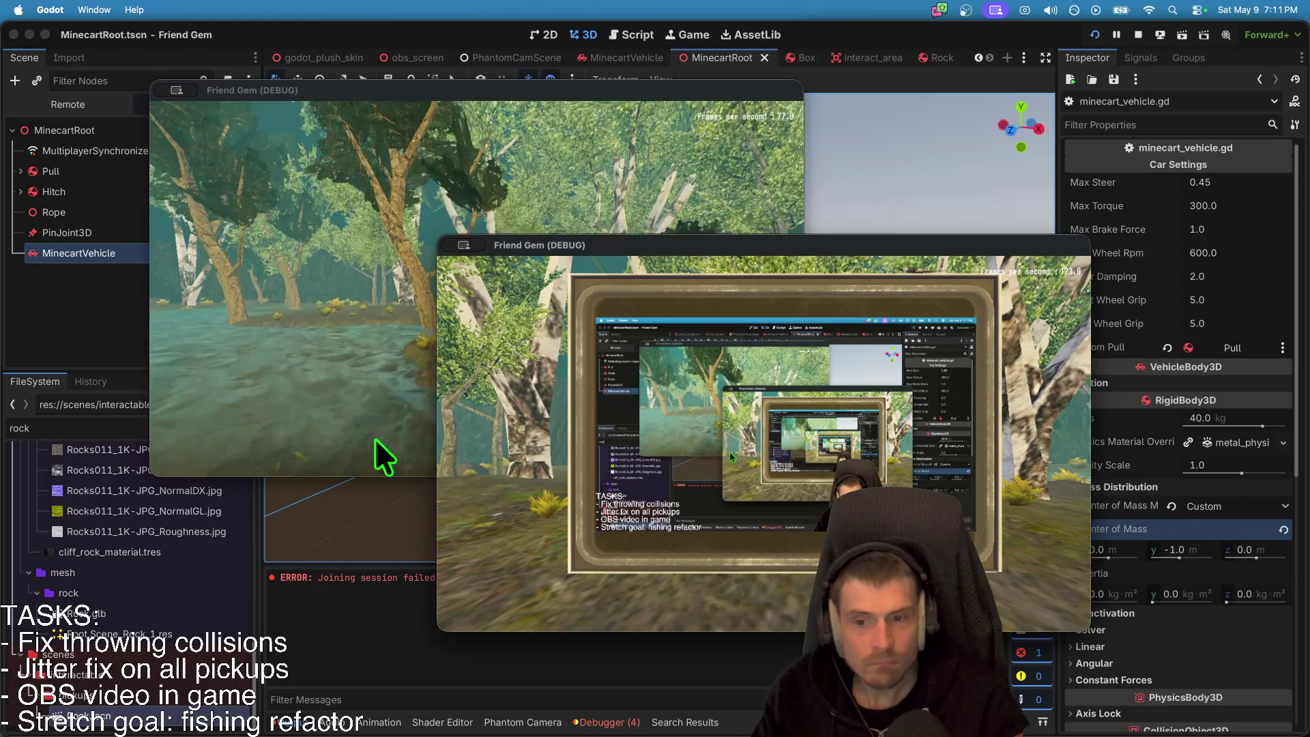
left_click(432, 464)
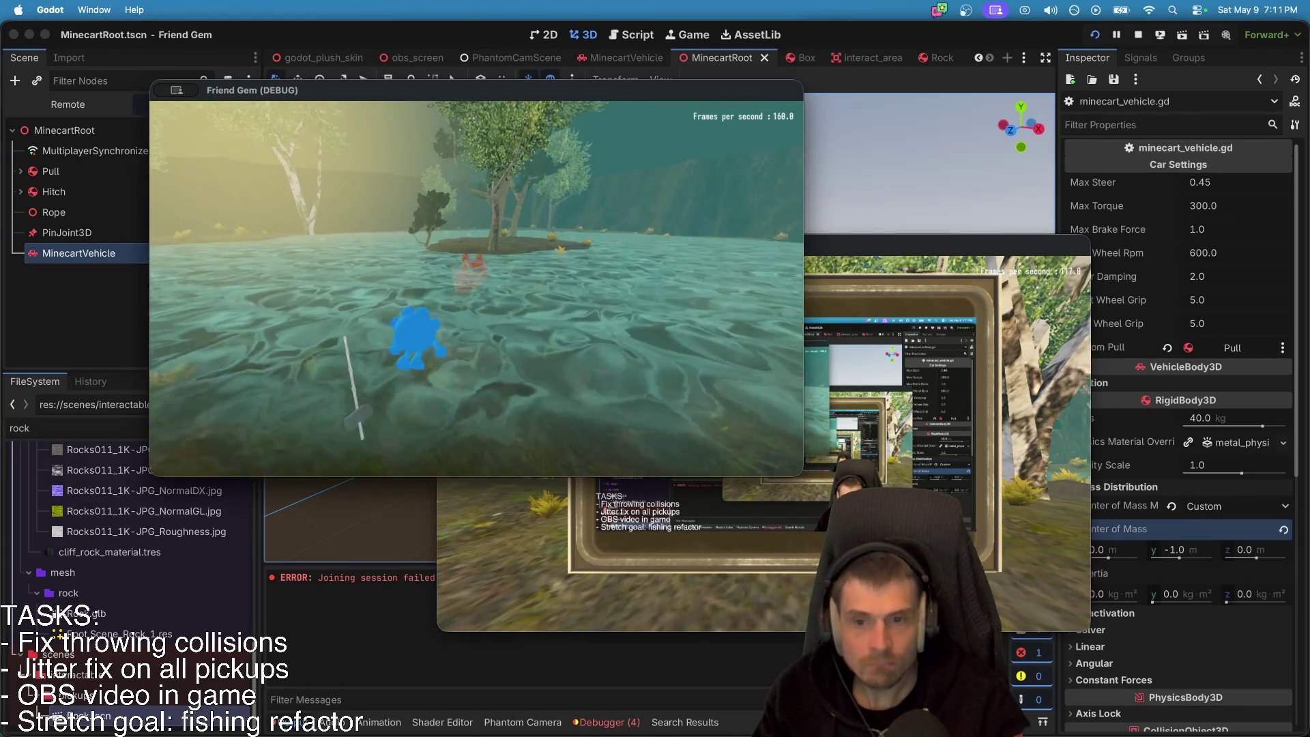
- Walk the character around the cart, pick up the hooked item, then close both game windows
key("w")
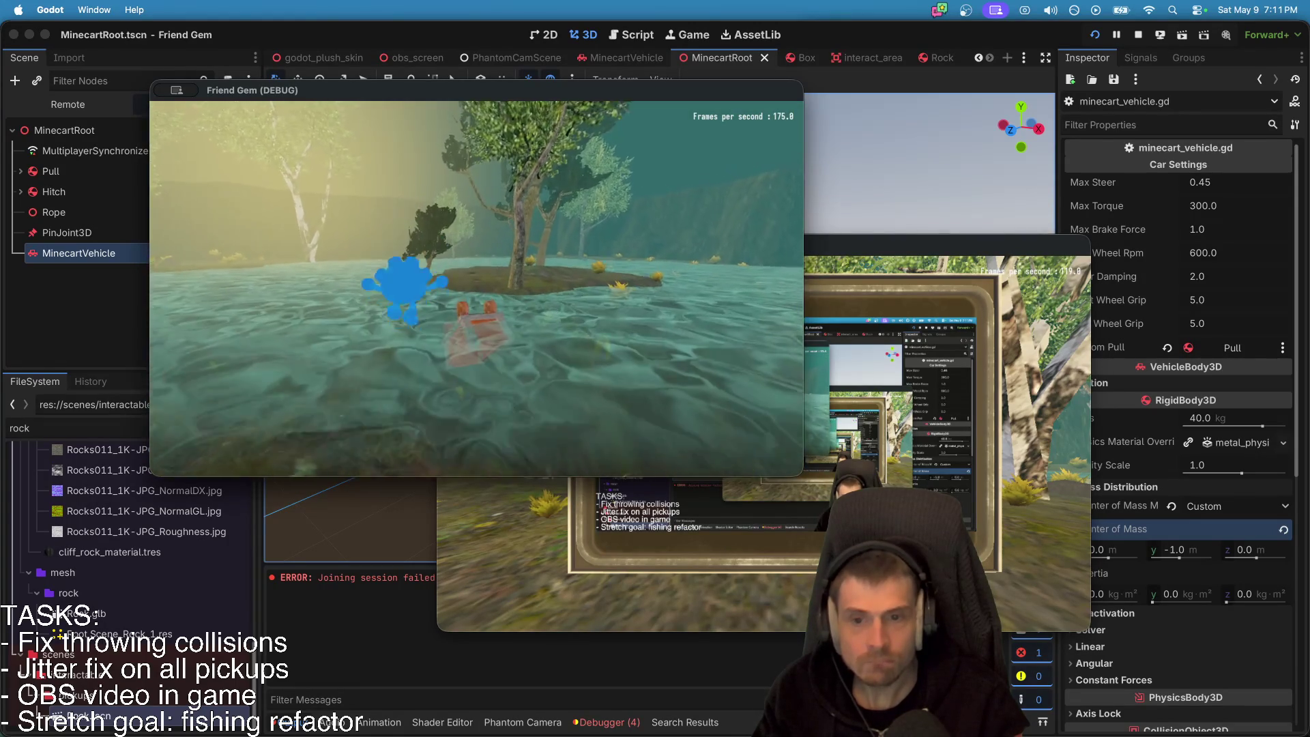
key("w")
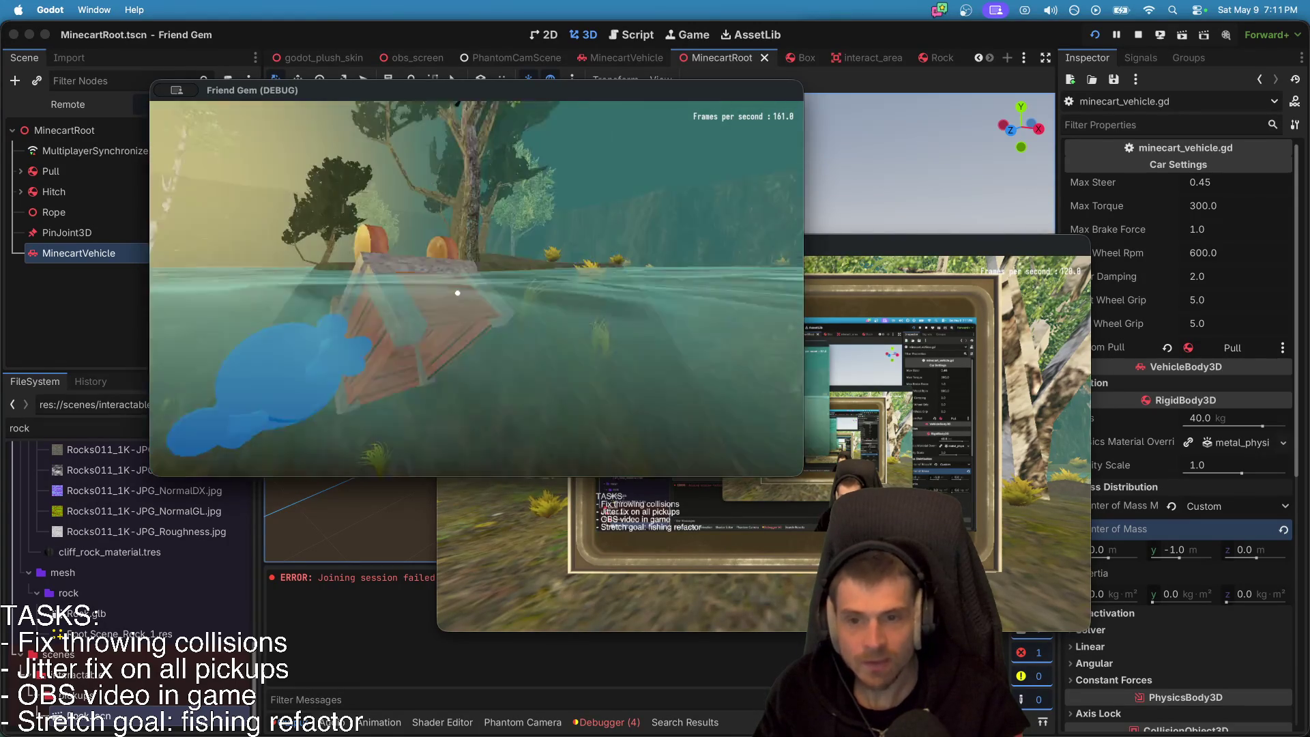
key("e")
key("w")
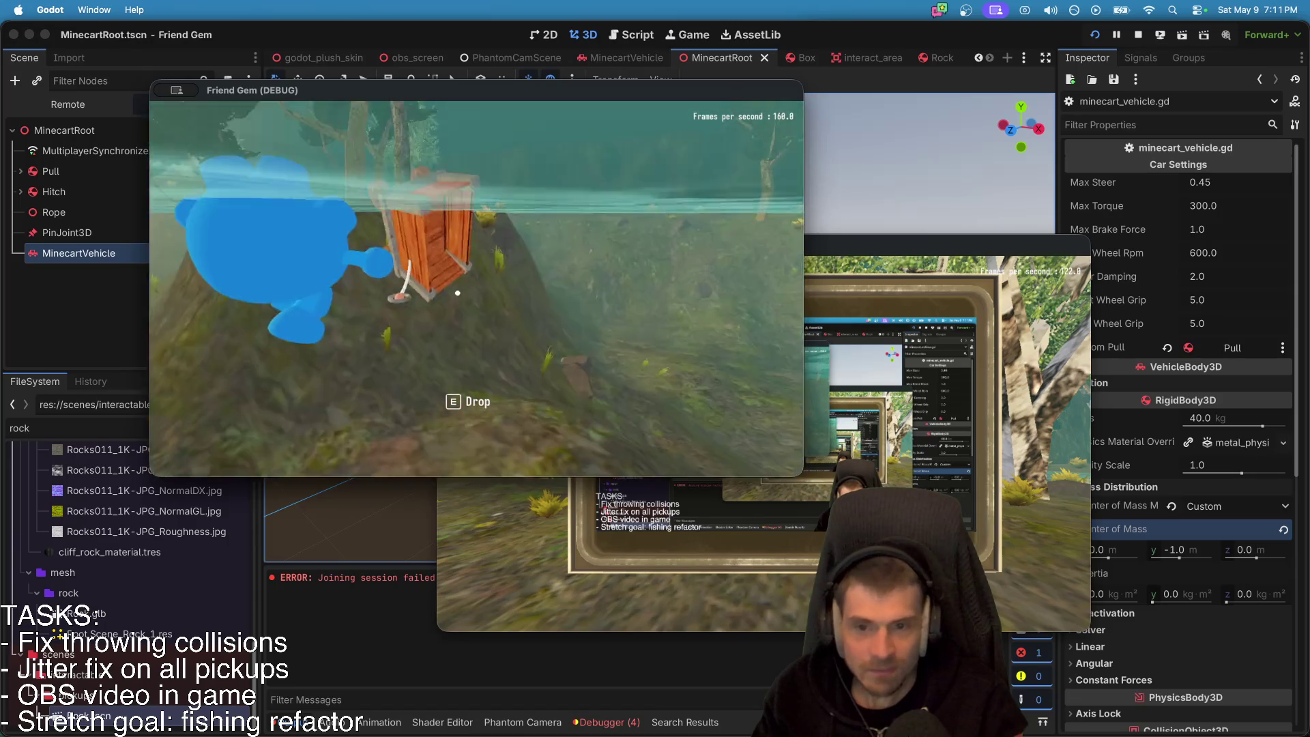
key("w")
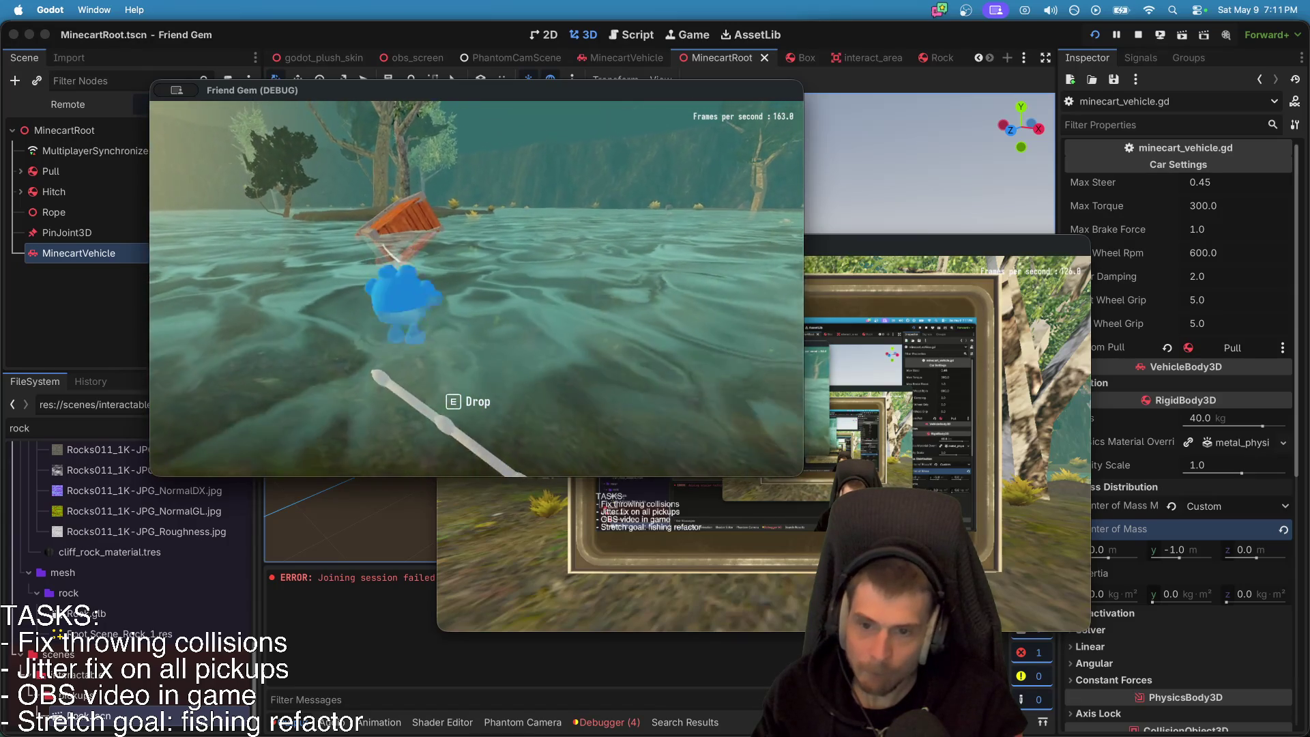
key("super+q")
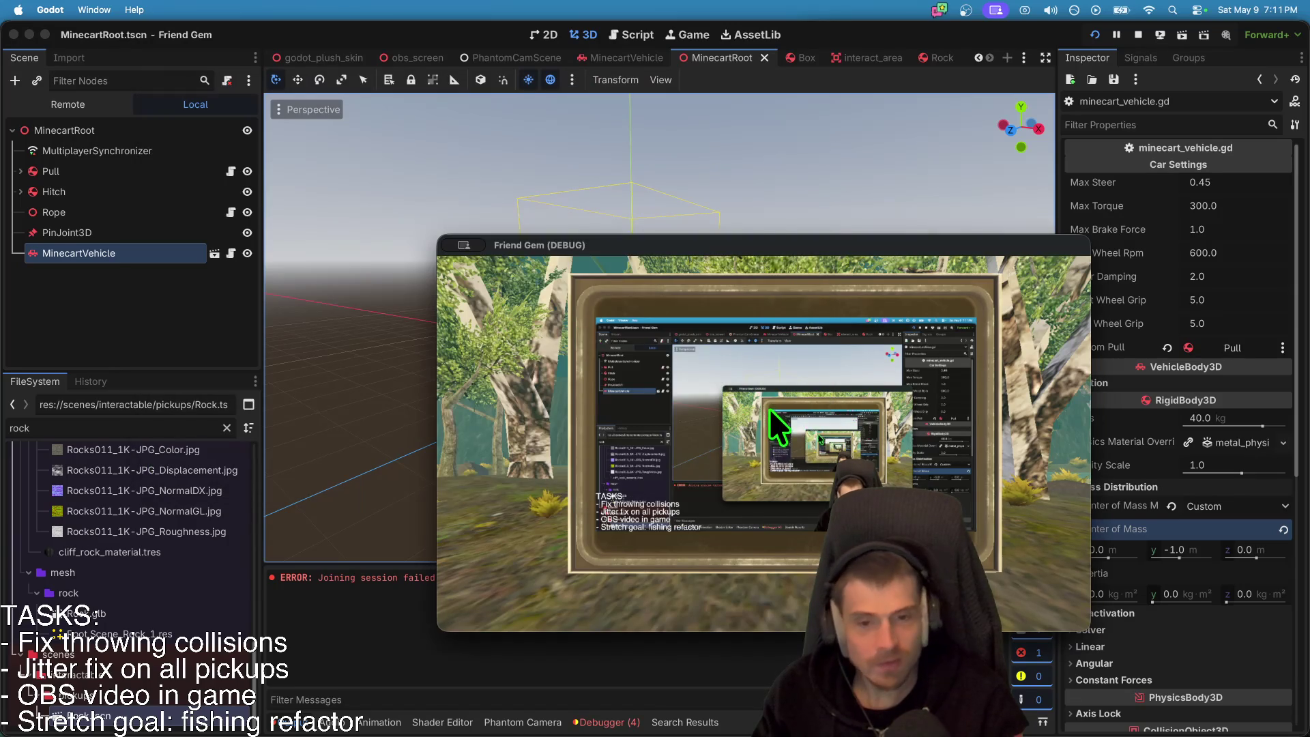
key("super+q")
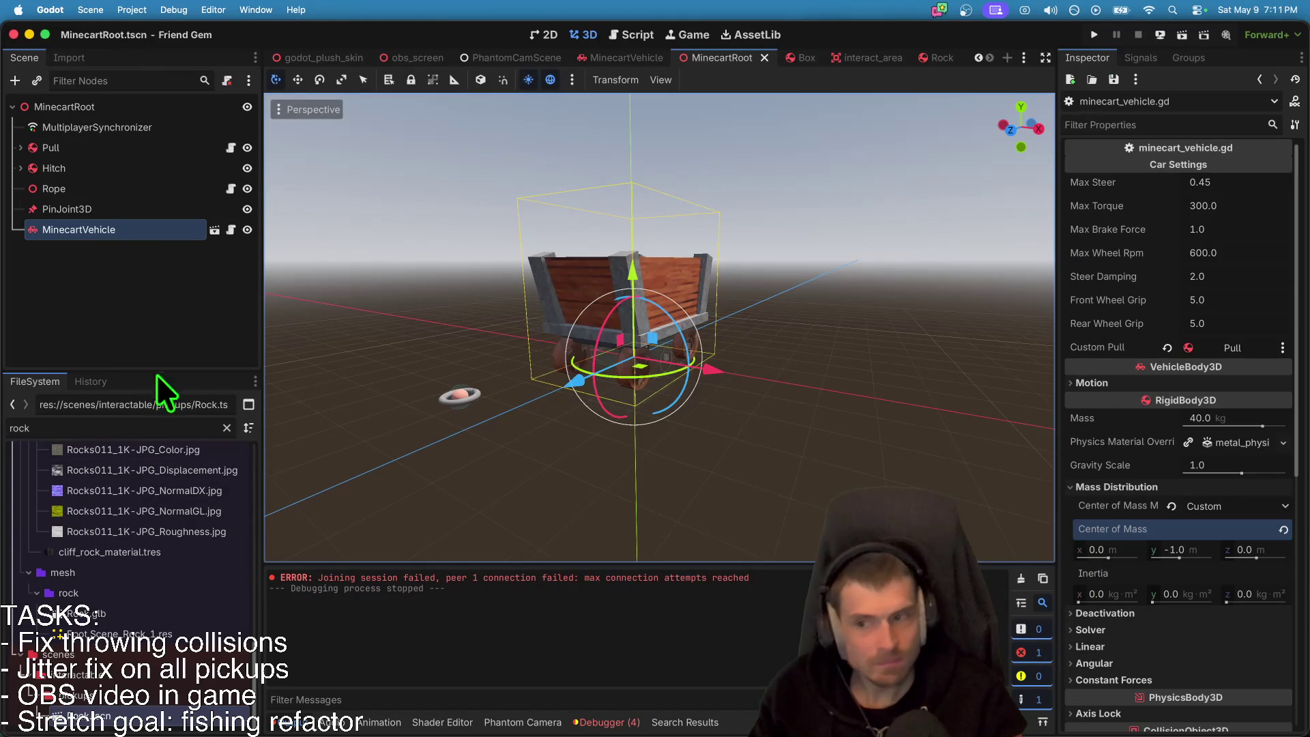
- Delete the timer delay and position lines from the minecart vehicle script
left_click(184, 346)
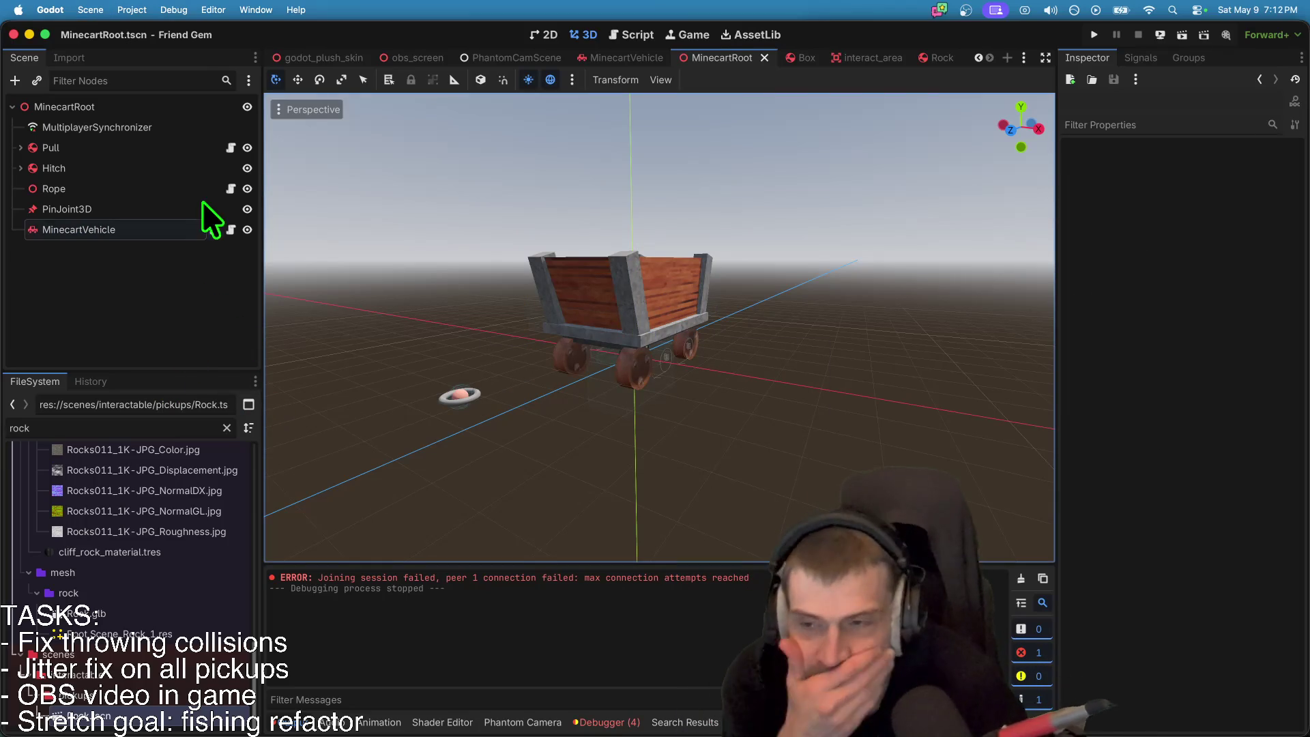
left_click(232, 230)
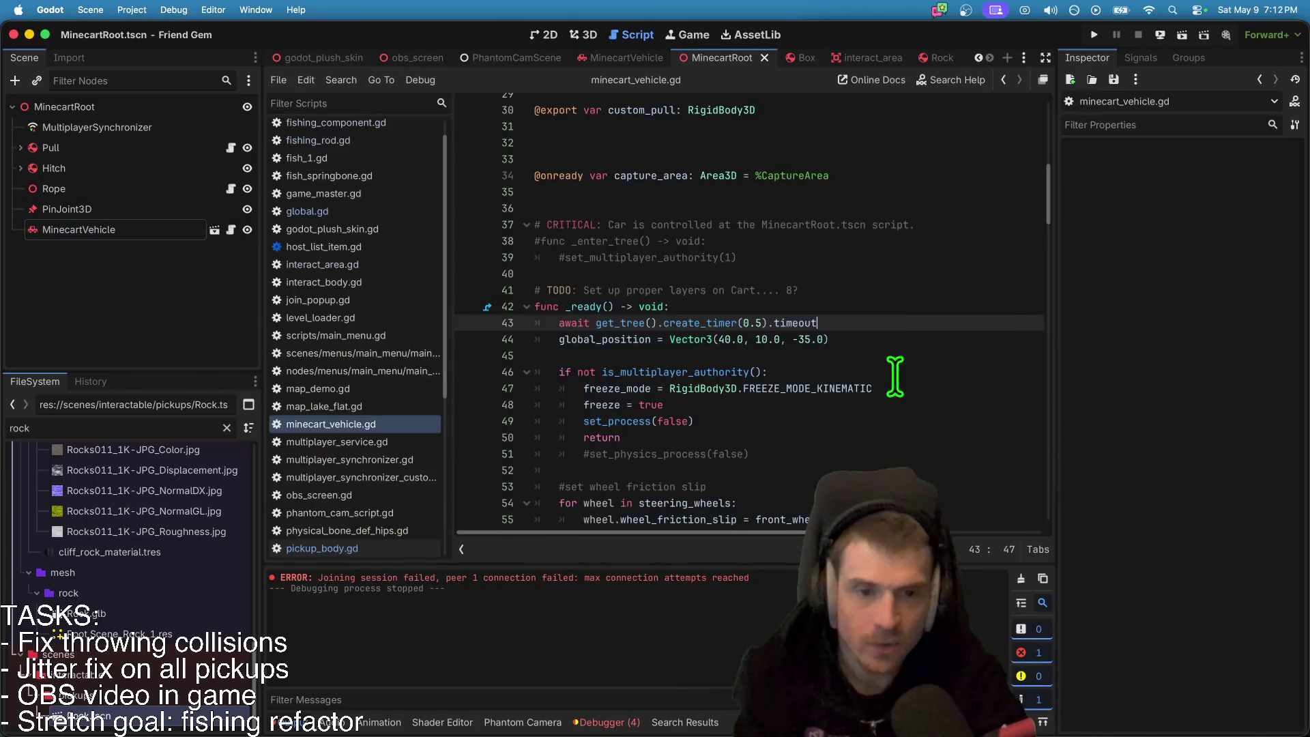
left_click_drag(906, 324, 914, 301)
key("ctrl+shift+k")
key("ctrl+shift+k")
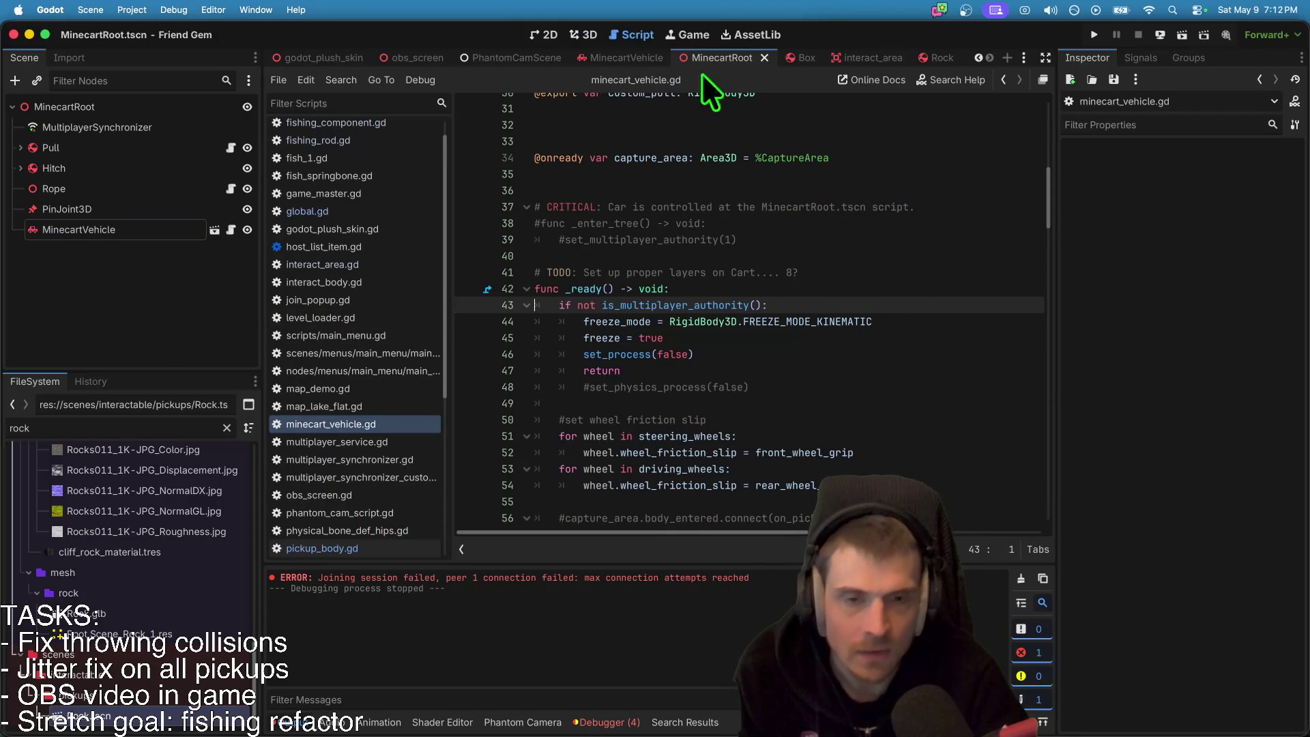
- Remove MinecartRoot:position from the MultiplayerSynchronizer's replicated properties list
left_click(65, 285)
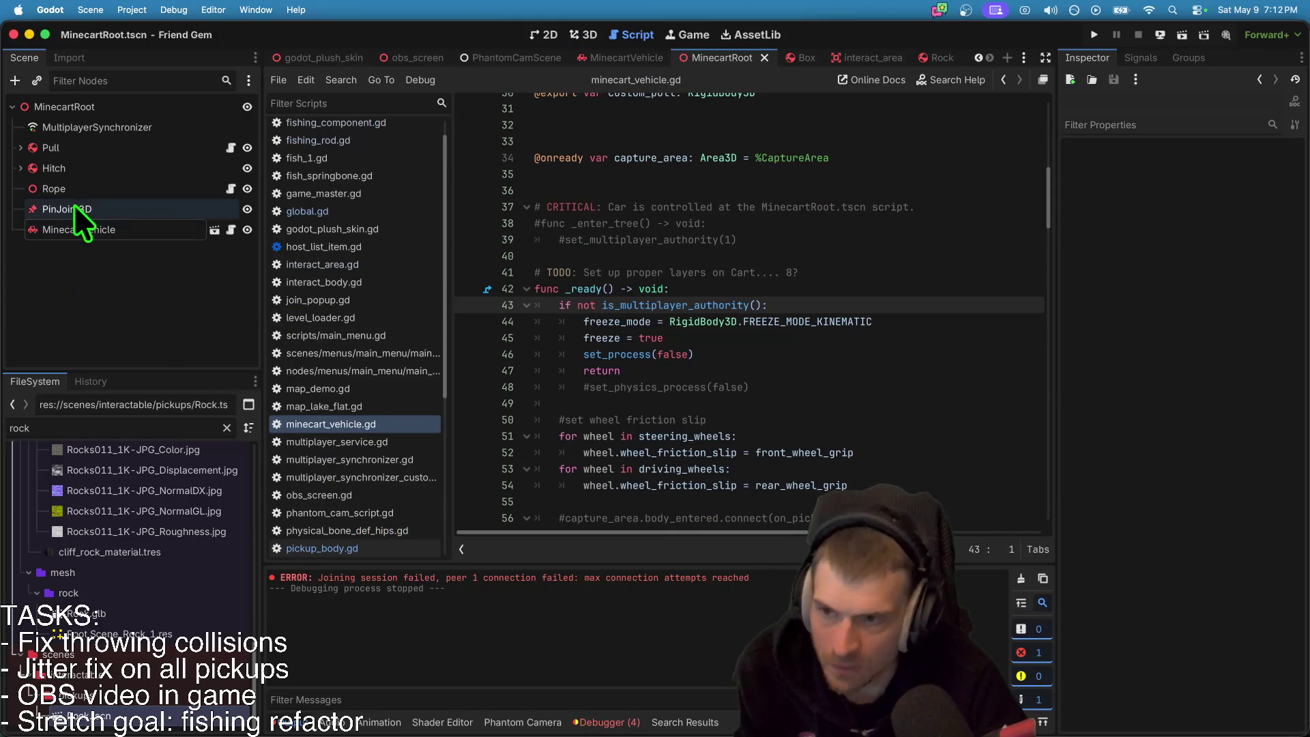
left_click(98, 126)
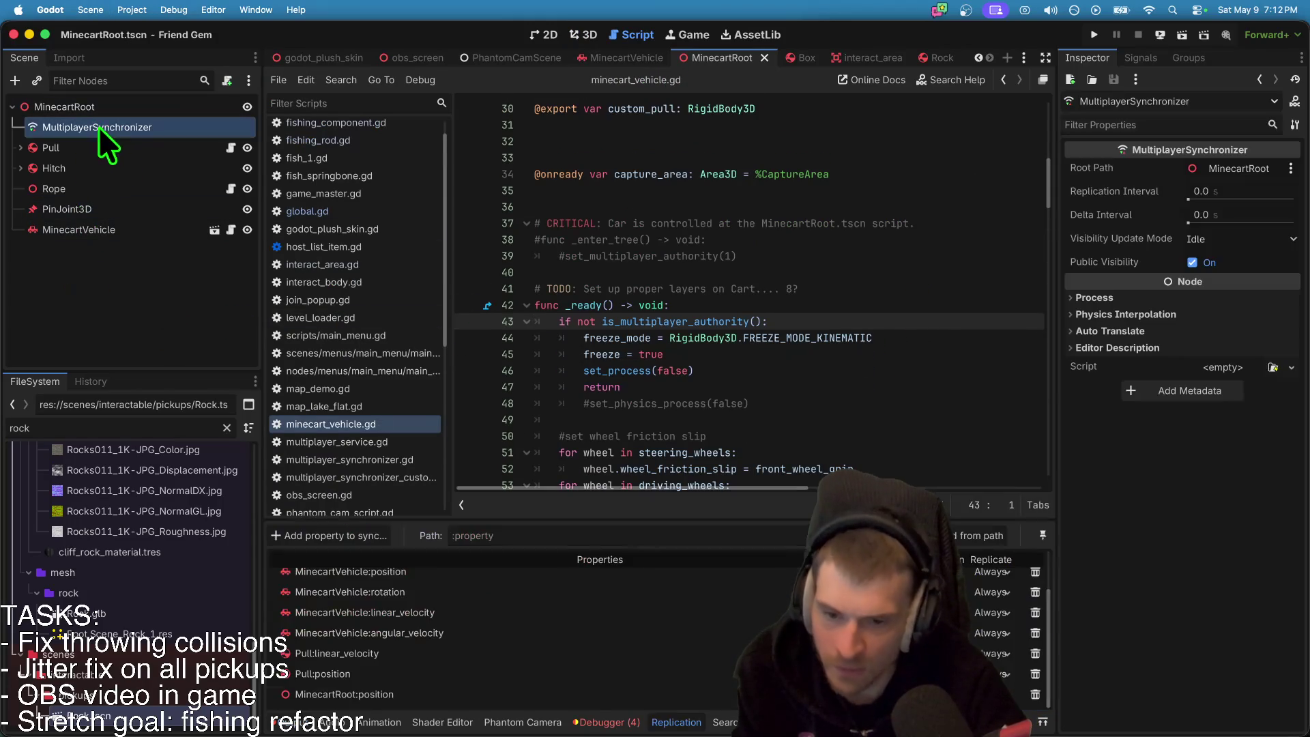
left_click(1035, 694)
left_click(719, 388)
left_click_drag(681, 520, 690, 418)
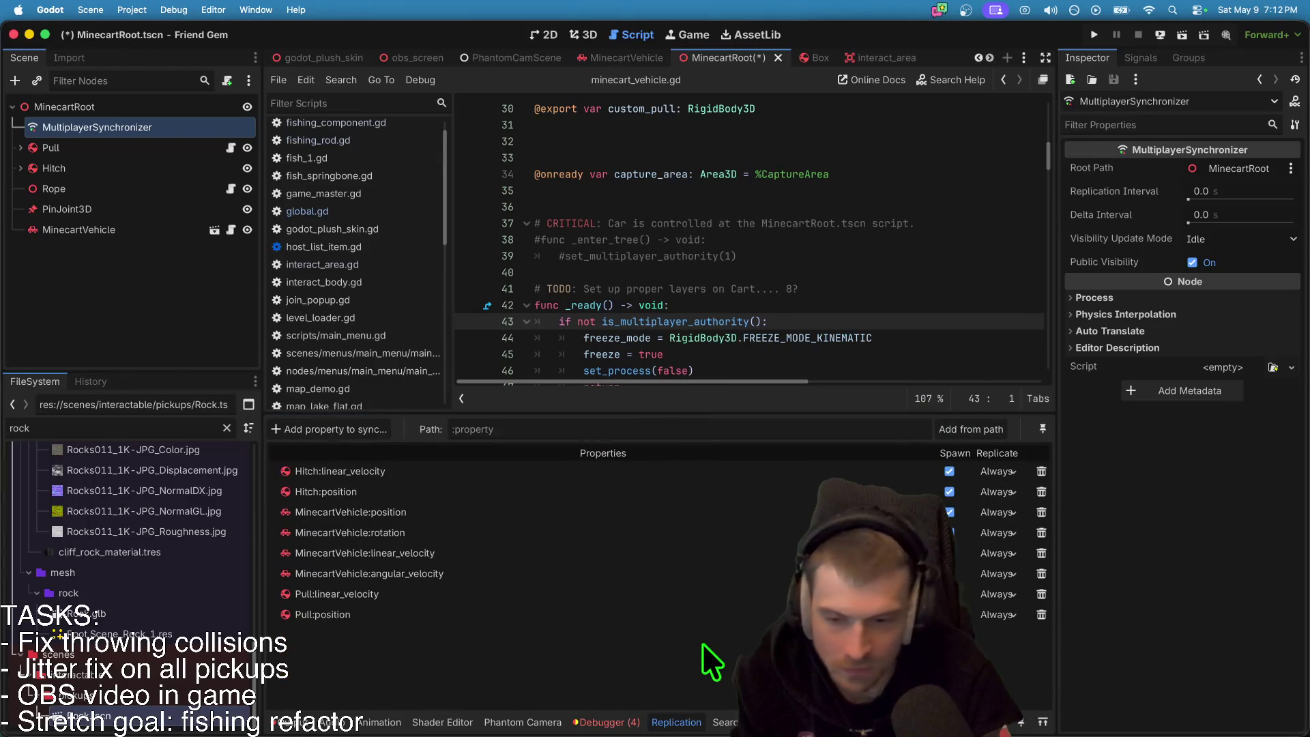
key("super+Tab")
key("super+Tab")
key("super+Tab")
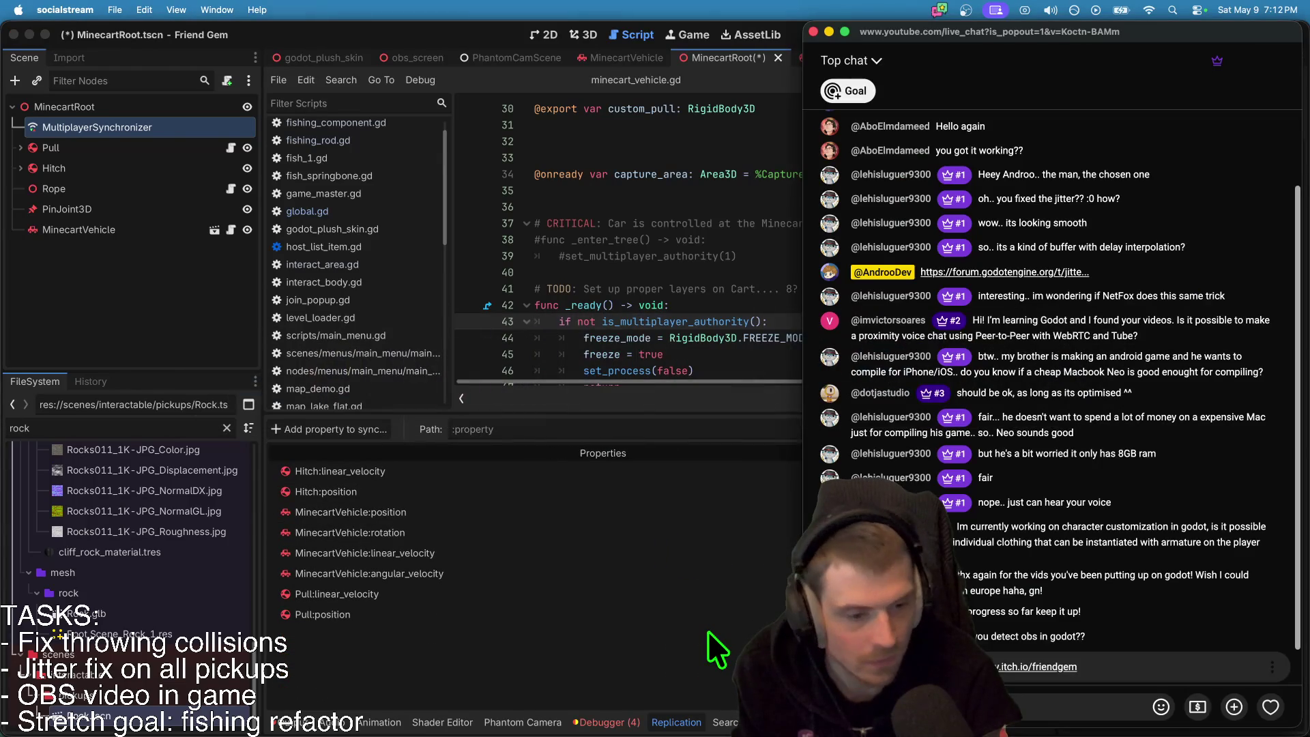
- Glance at the Twitch stream tab in Firefox and the chat window, then return to Godot
key("super+Tab")
key("super+Tab")
key("super+Tab")
key("super+Tab")
key("super+Tab")
key("ctrl+shift+Tab")
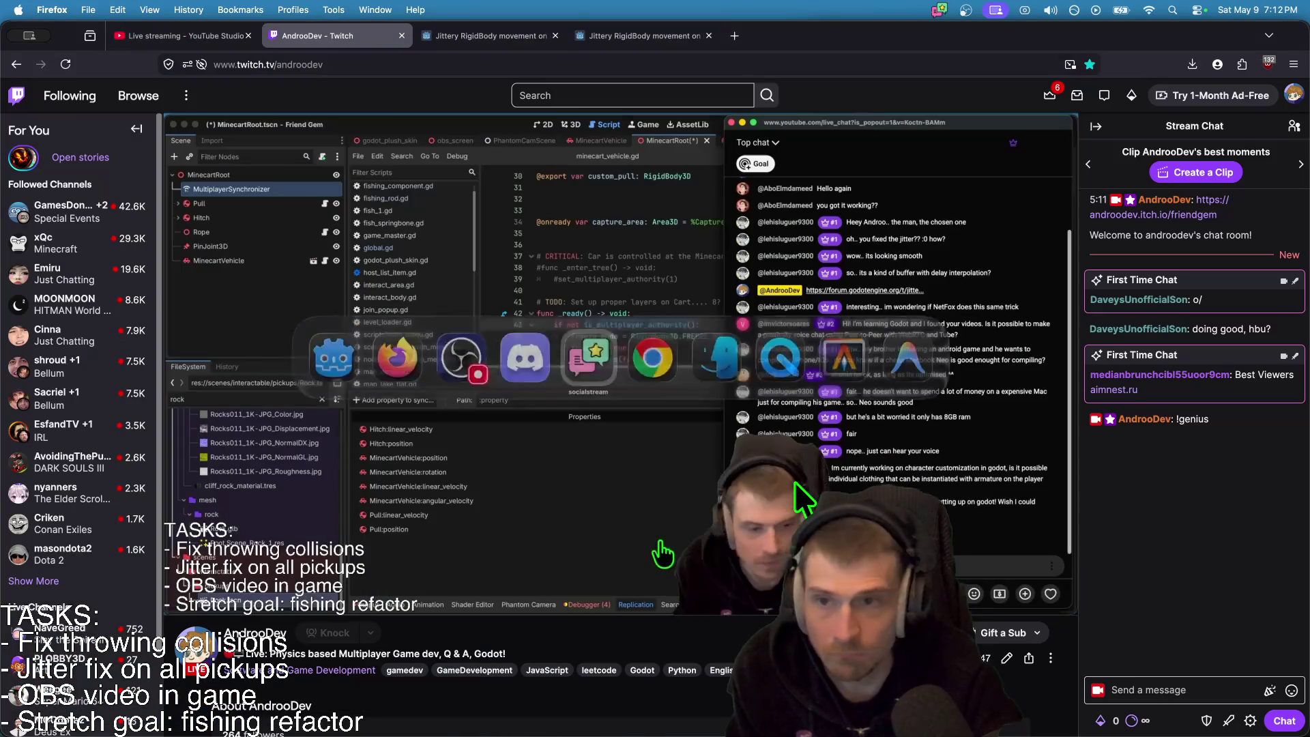
key("super+Tab")
key("super+Tab")
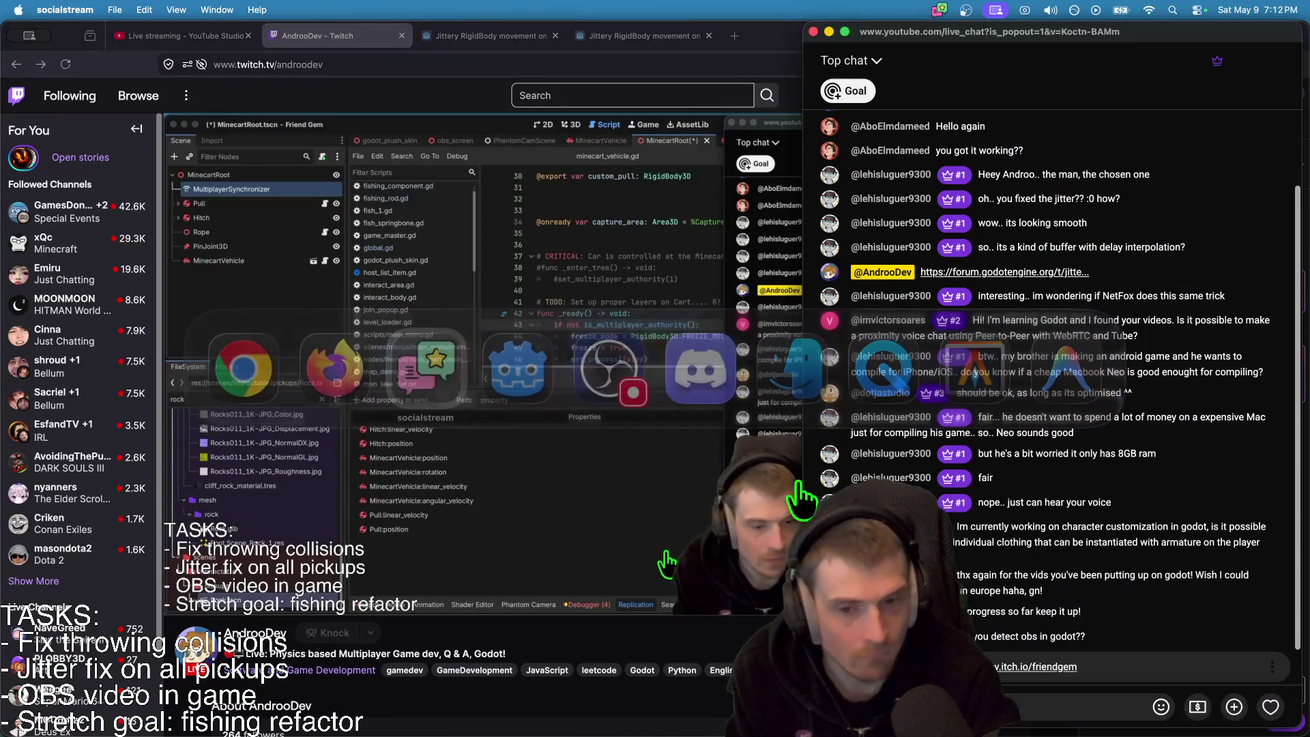
key("super+Tab")
key("super+Tab")
key("super+Tab")
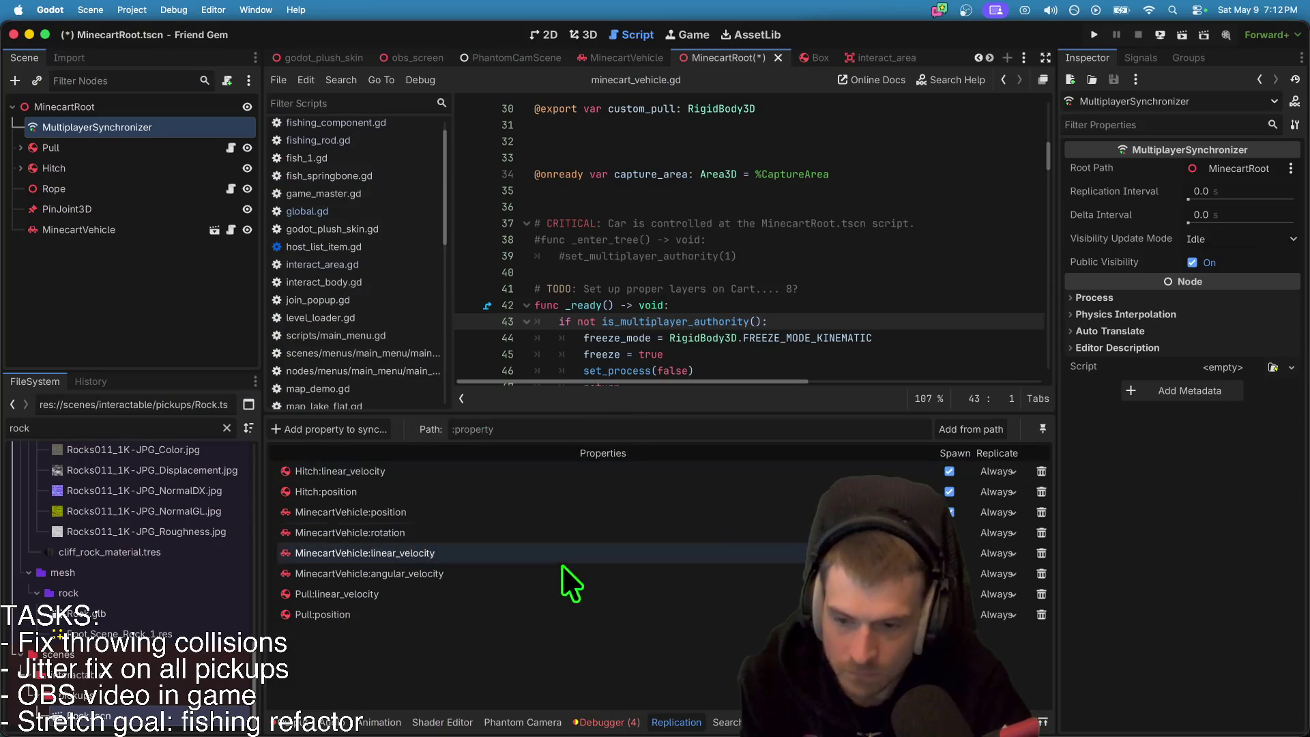
- Save MinecartRoot.tscn and clear the connection errors from the Output log
key("super+s")
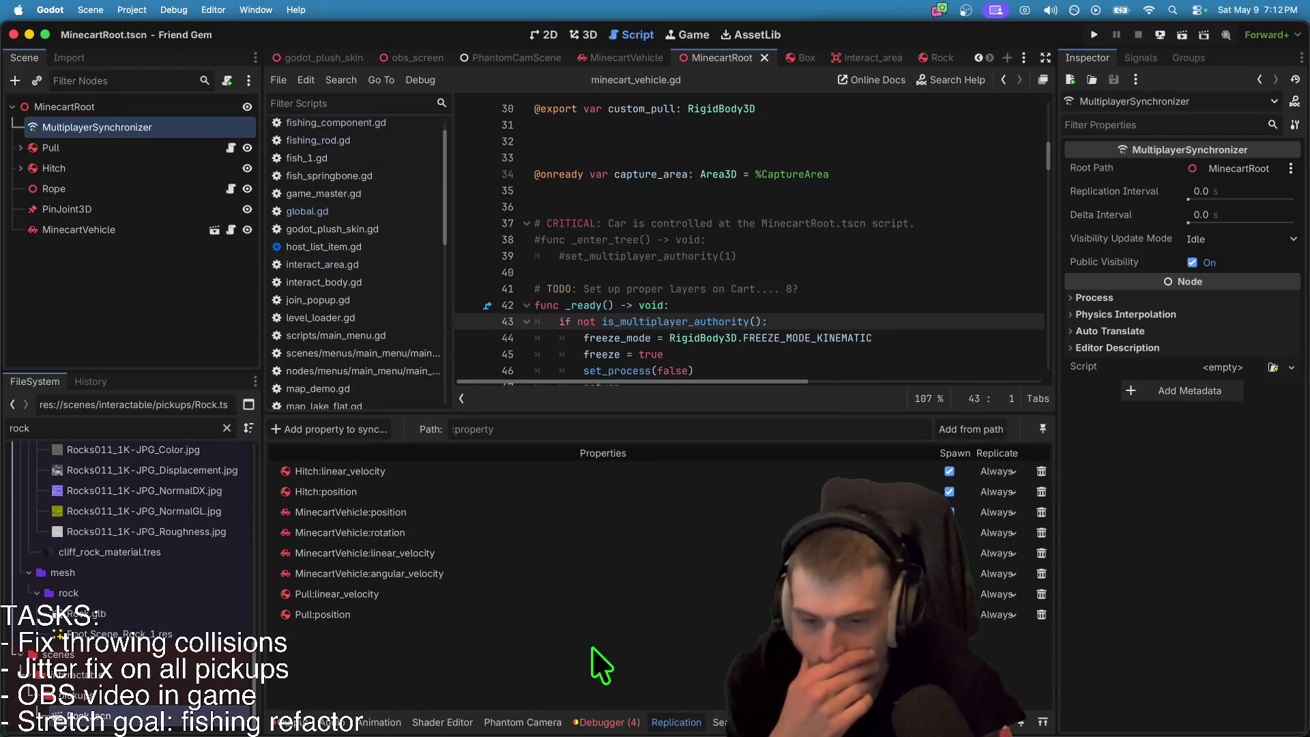
left_click(345, 725)
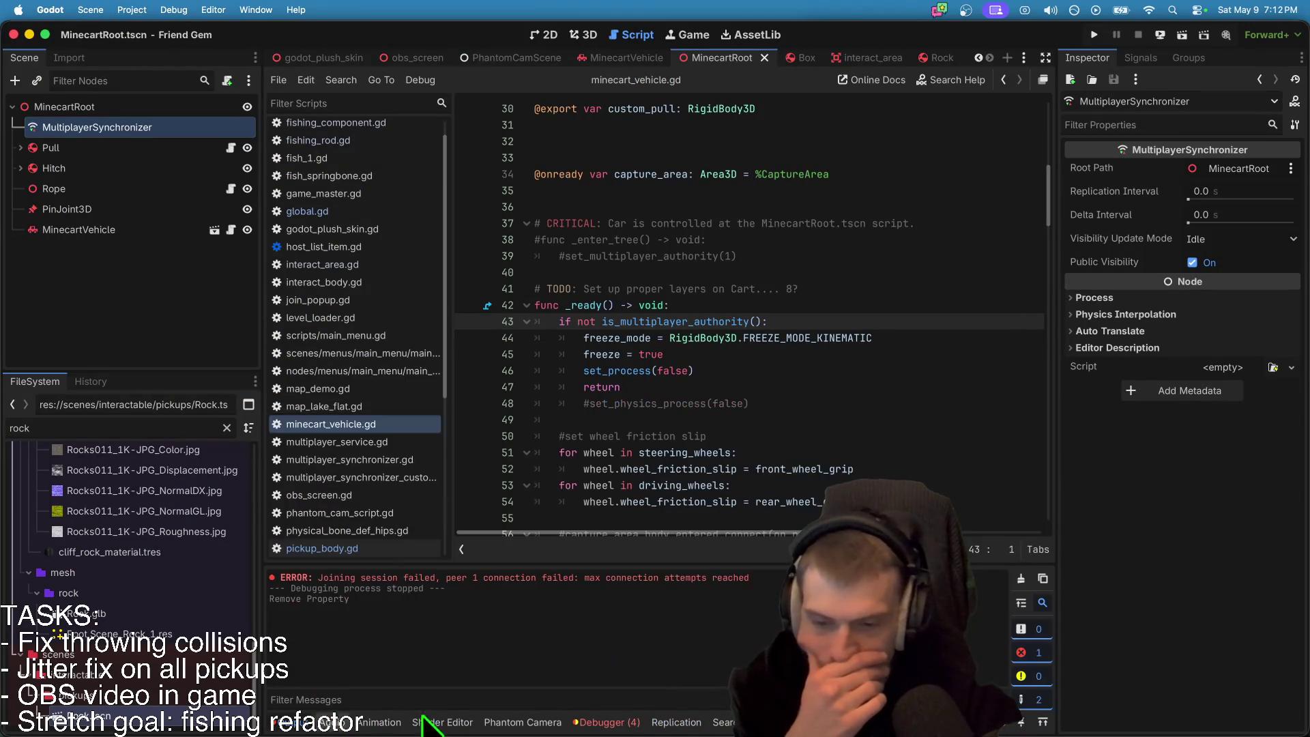
left_click(1022, 579)
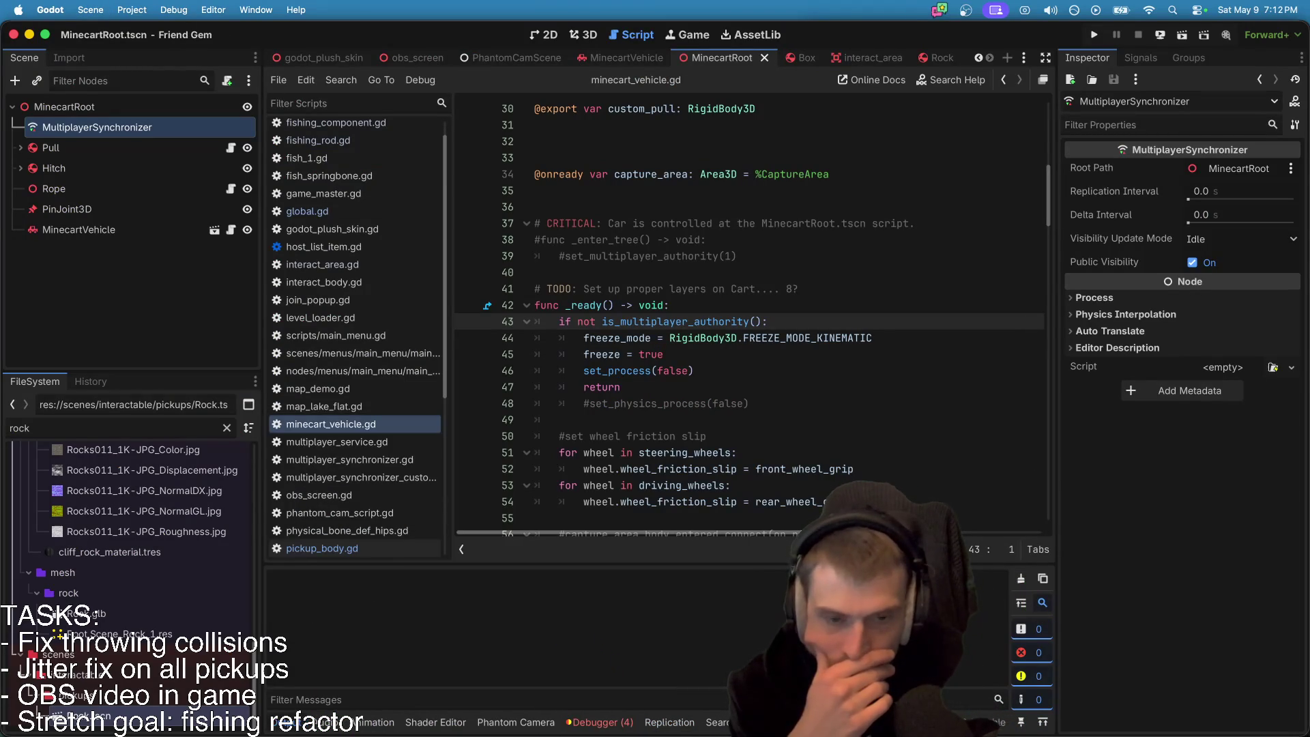
- Check the RigidBody forum thread and YouTube Studio in Firefox, and open Google Drive in a new tab
mouse_move(279, 728)
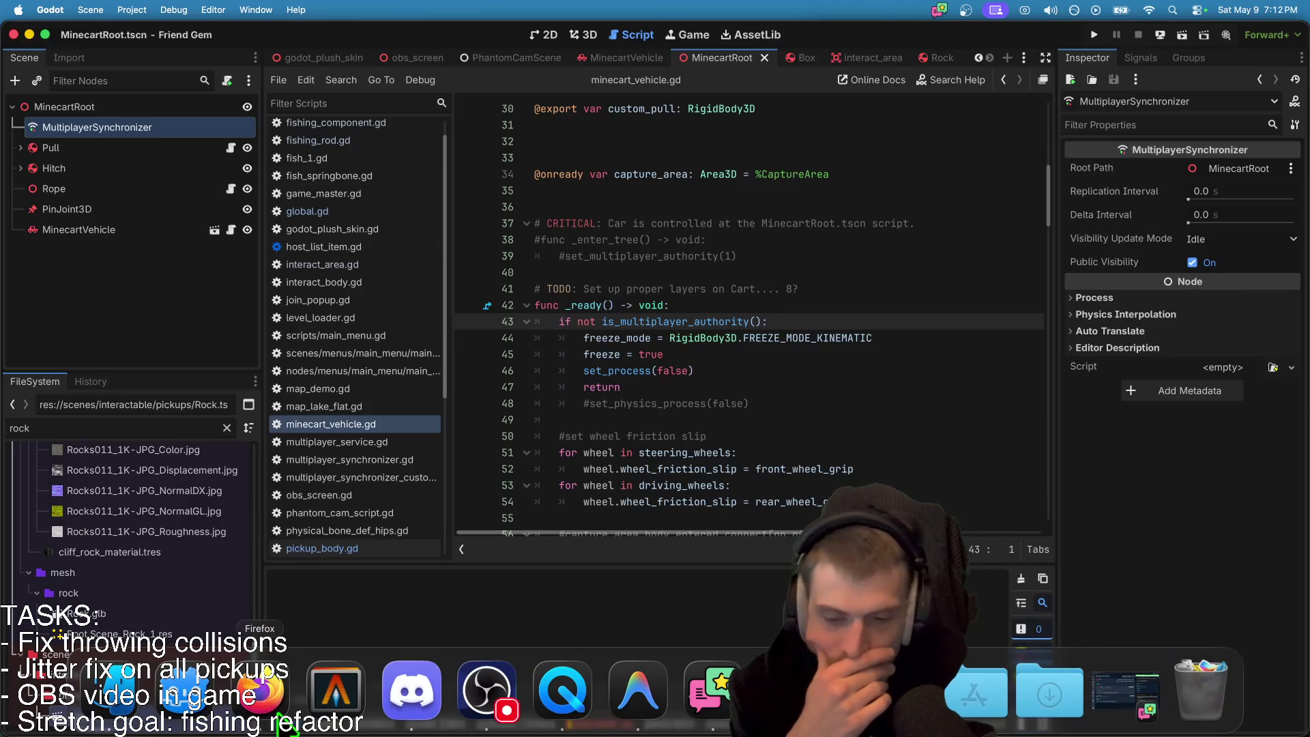
left_click(280, 724)
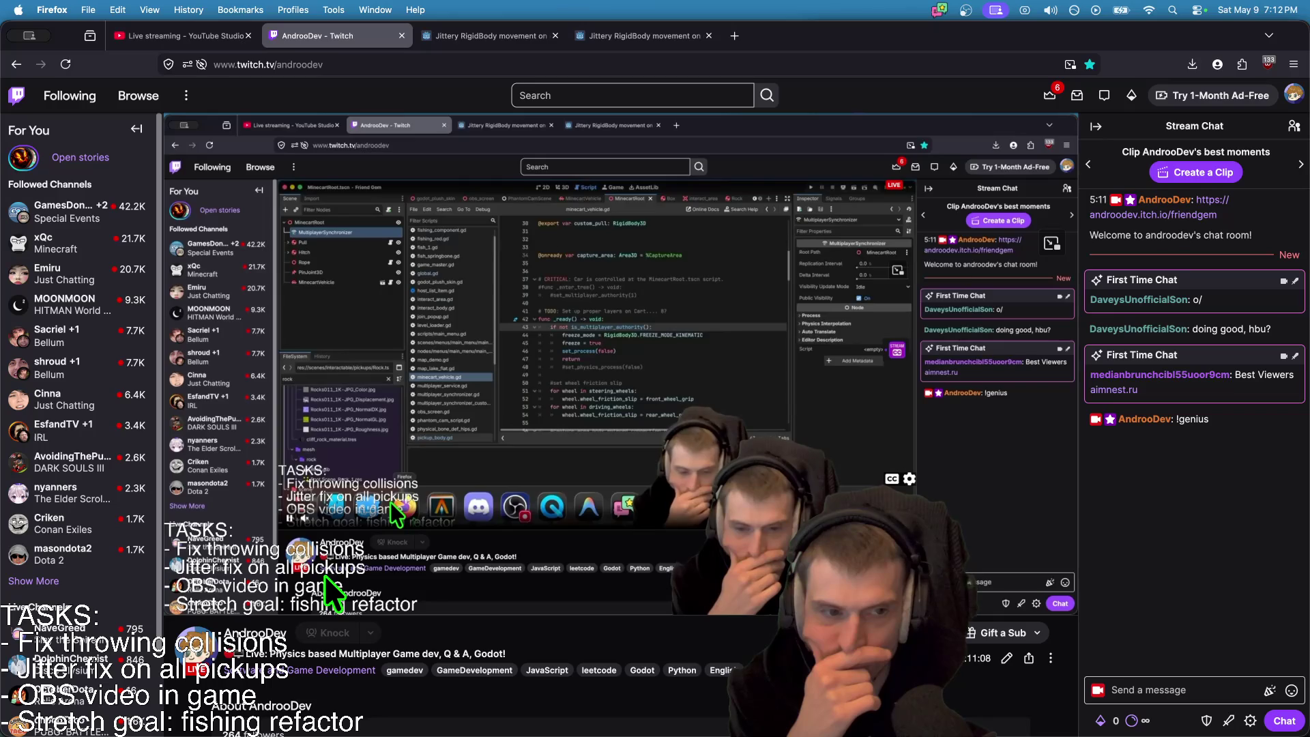
left_click(495, 36)
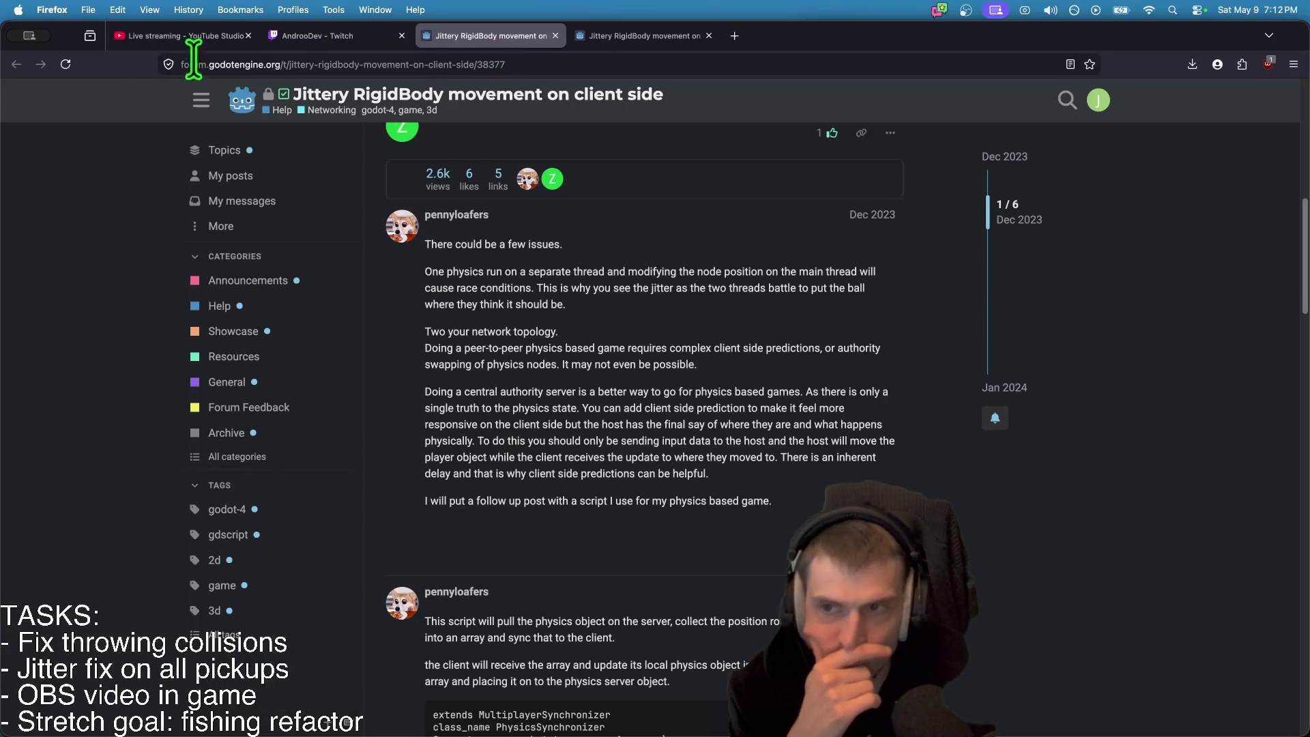
left_click(195, 35)
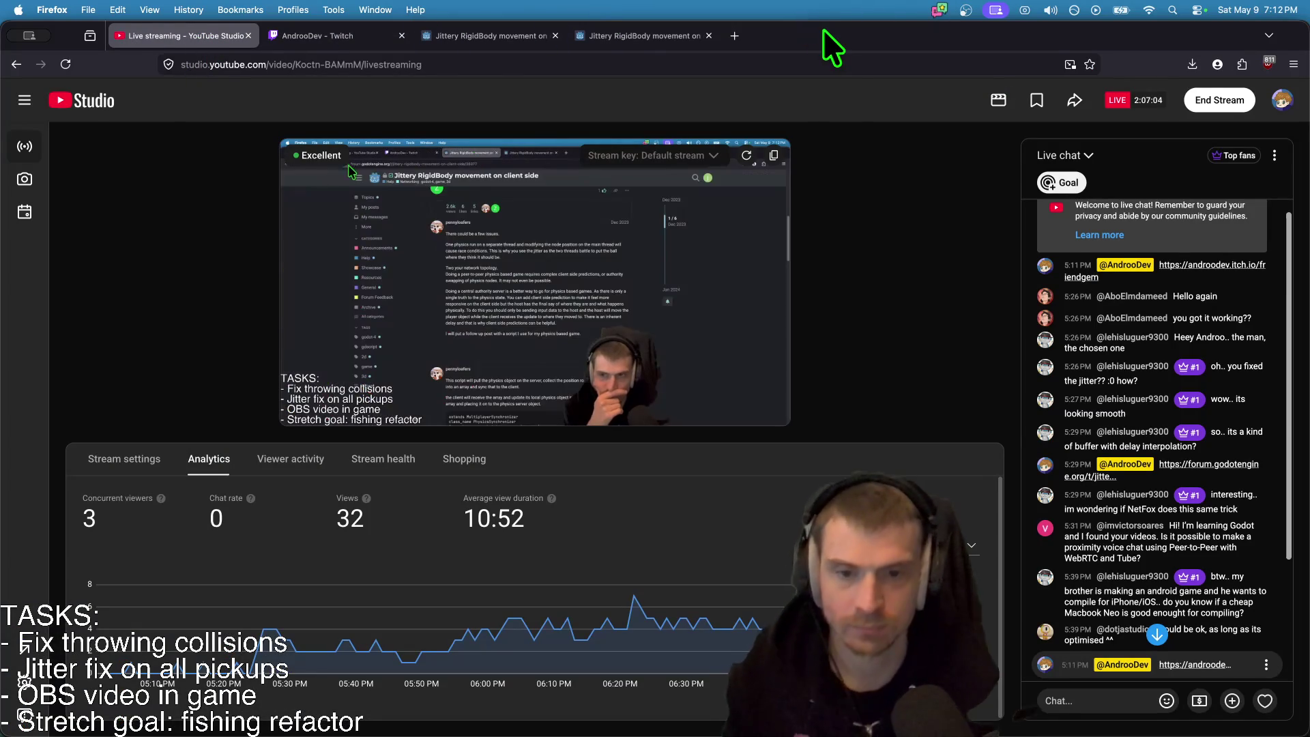
key("super+t")
type("d")
key("Return")
key("super+Tab")
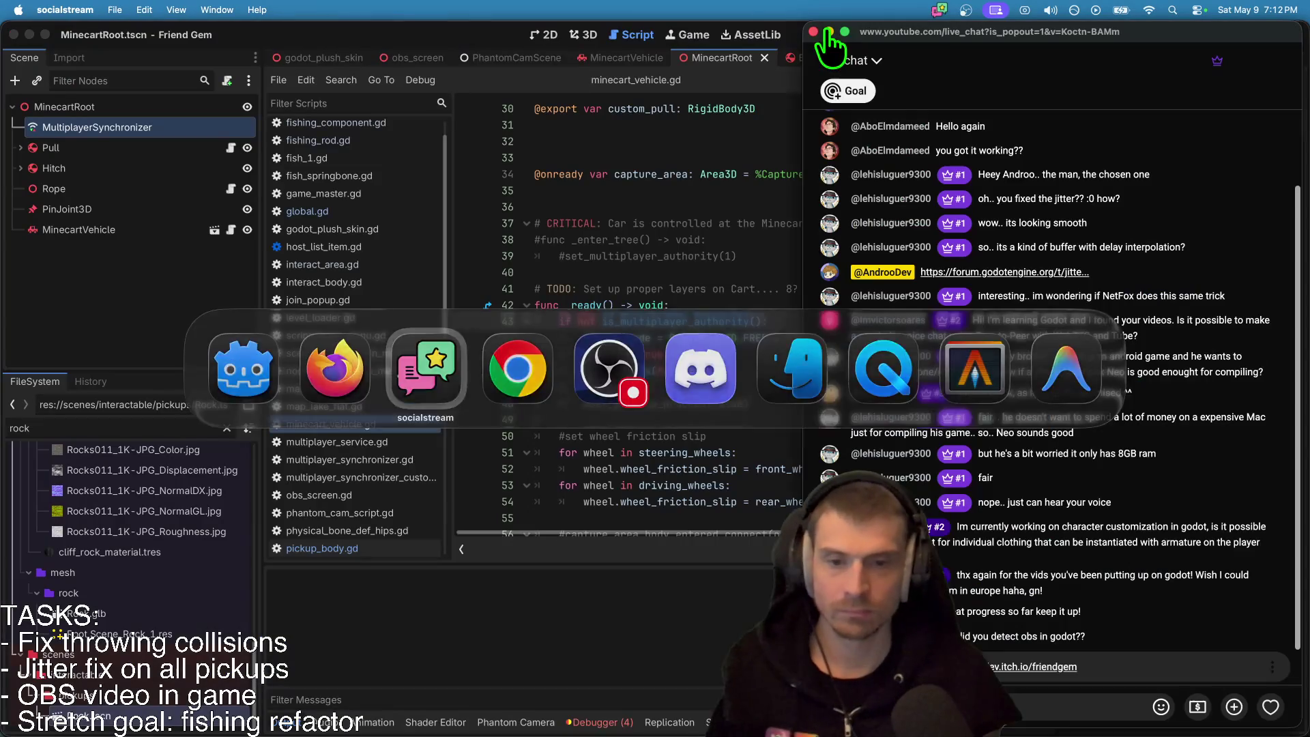
left_click(760, 207)
key("Delete")
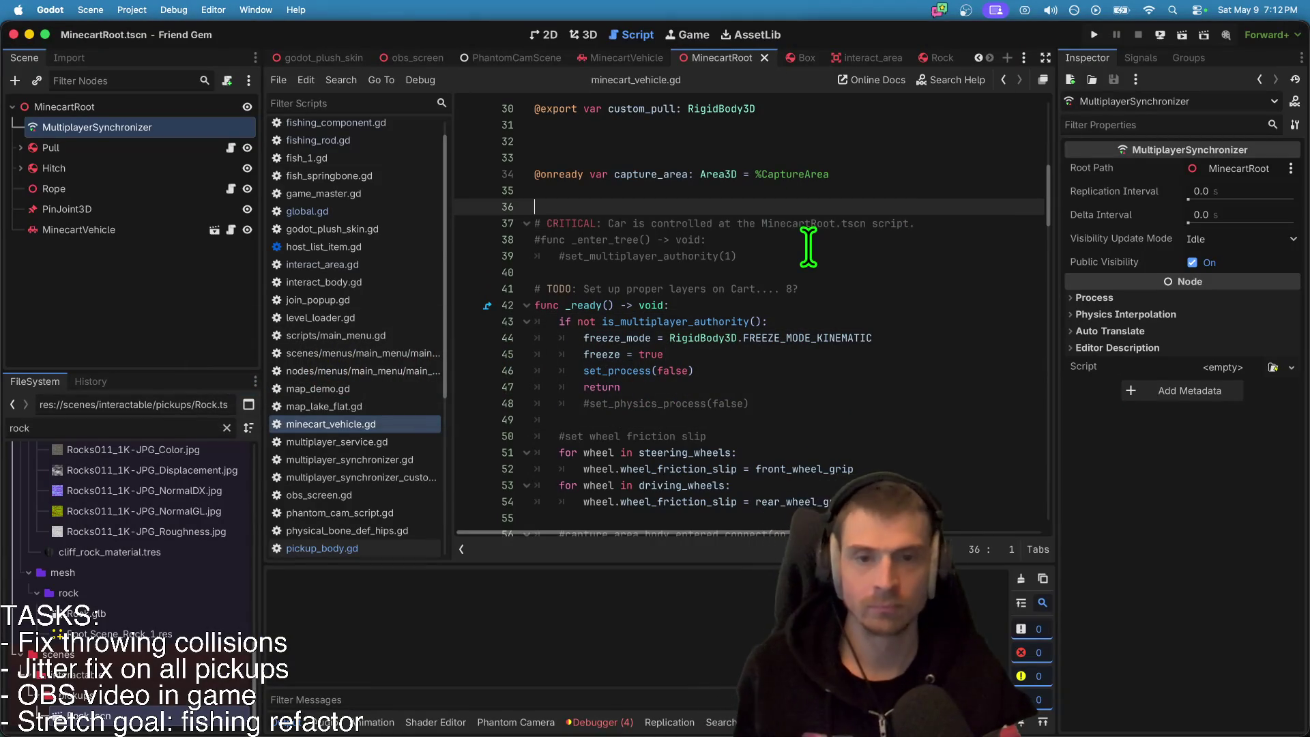
key("Up")
key("Up")
key("Up")
key("Delete")
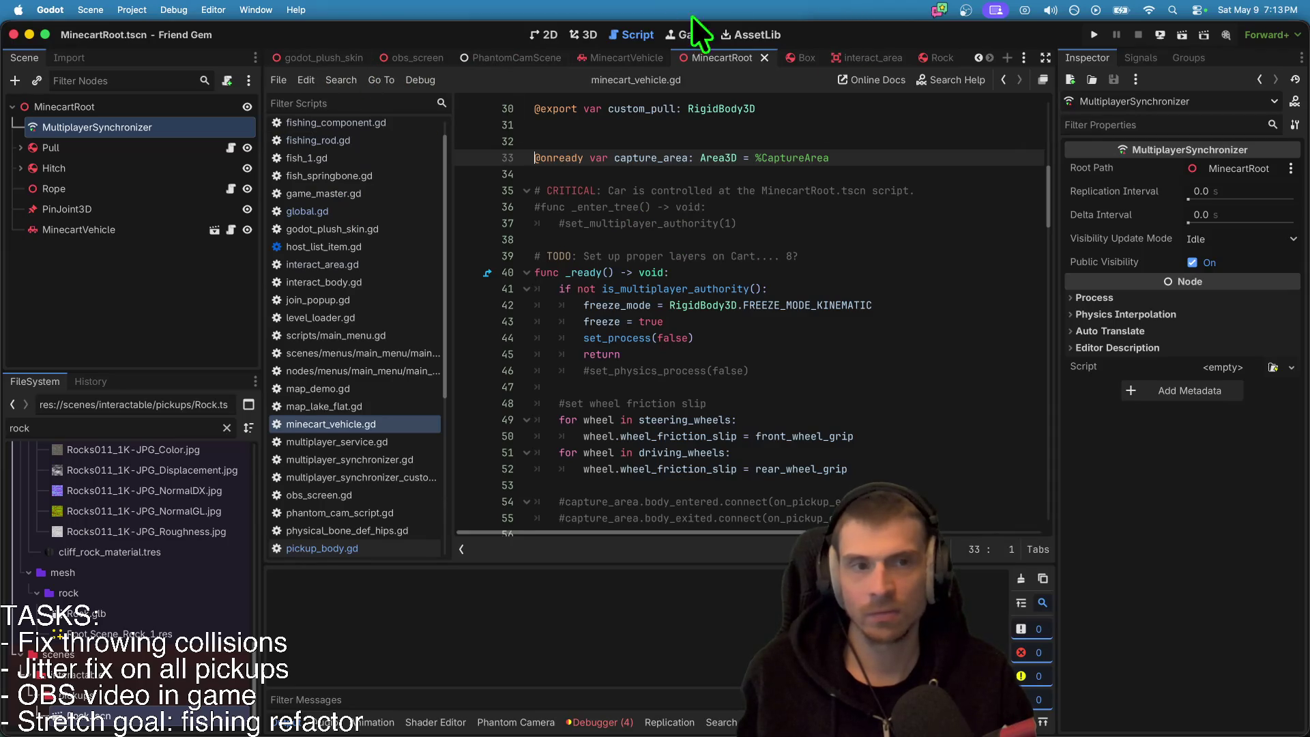
- Switch to the 3D viewport and clear the rock filter from the file list
left_click(582, 37)
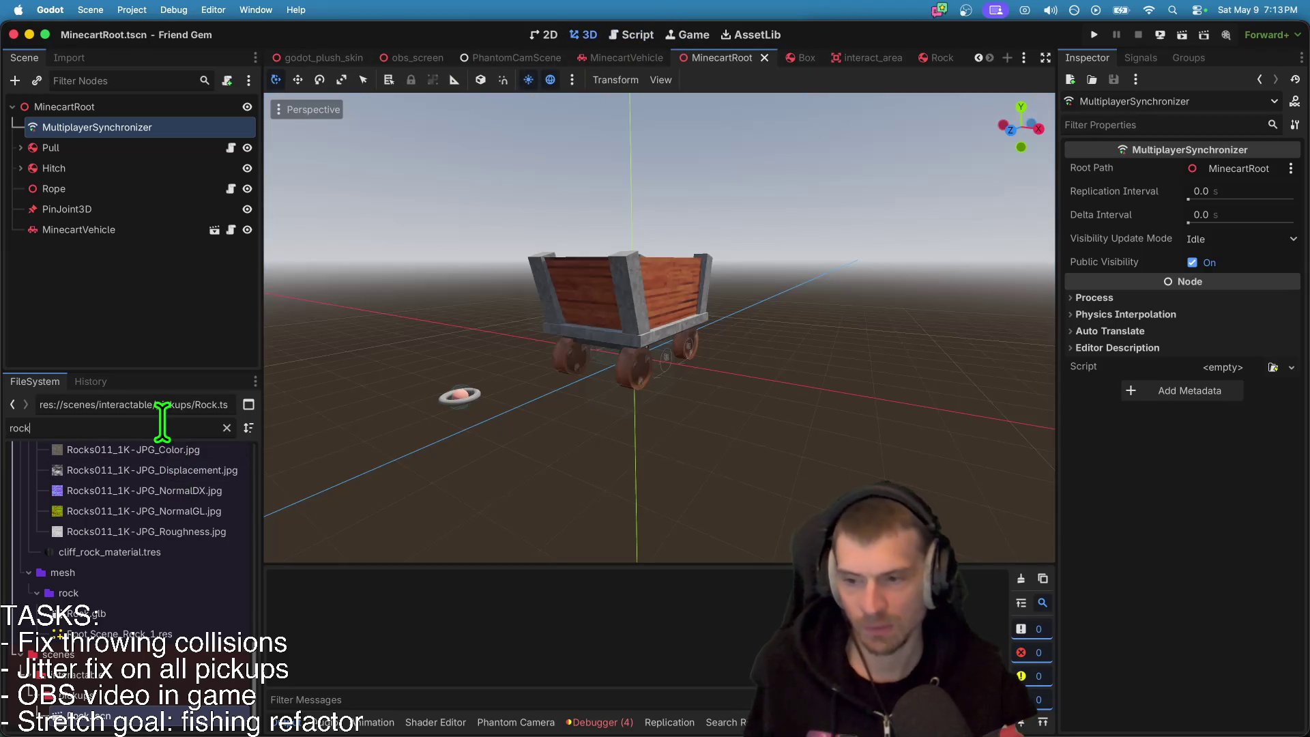
left_click(162, 426)
key("super+a")
key("BackSpace")
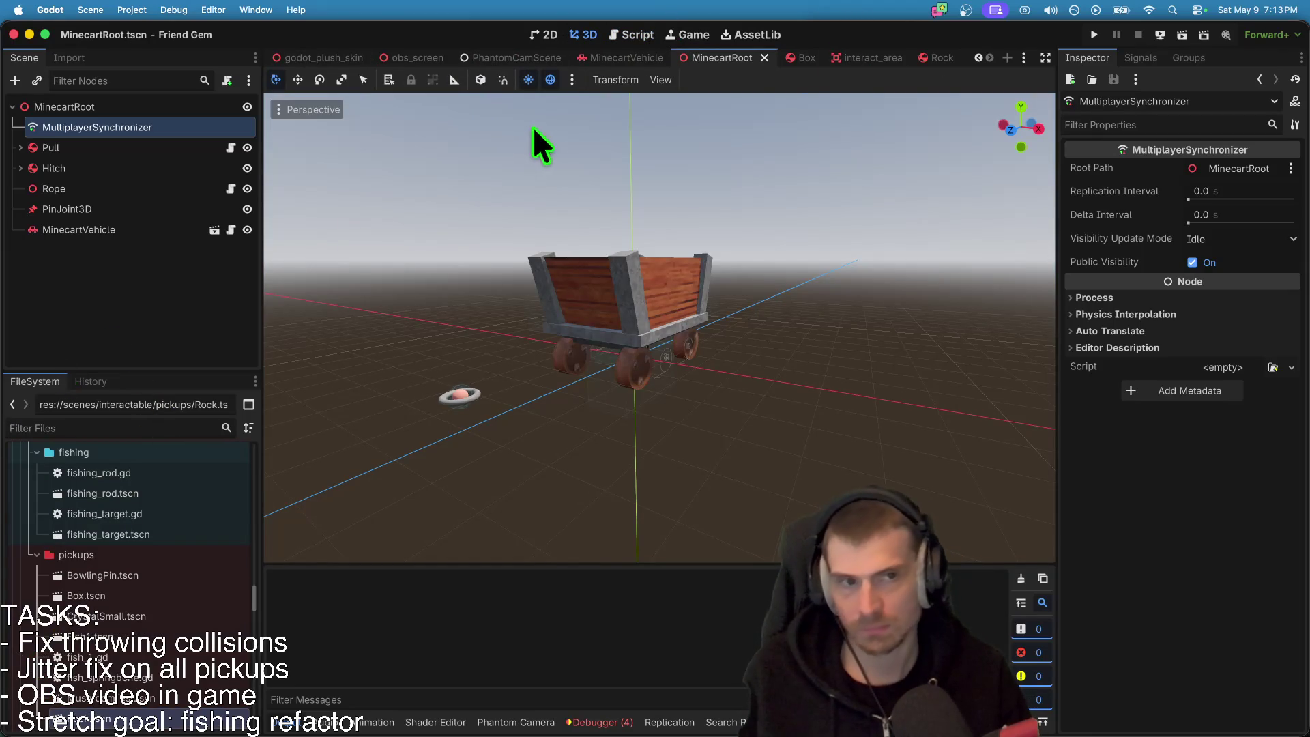
- Close the MinecartRoot scene and the other extra scene tabs
left_click(978, 58)
left_click(977, 57)
left_click(978, 57)
middle_click(603, 56)
middle_click(603, 56)
middle_click(599, 58)
middle_click(599, 60)
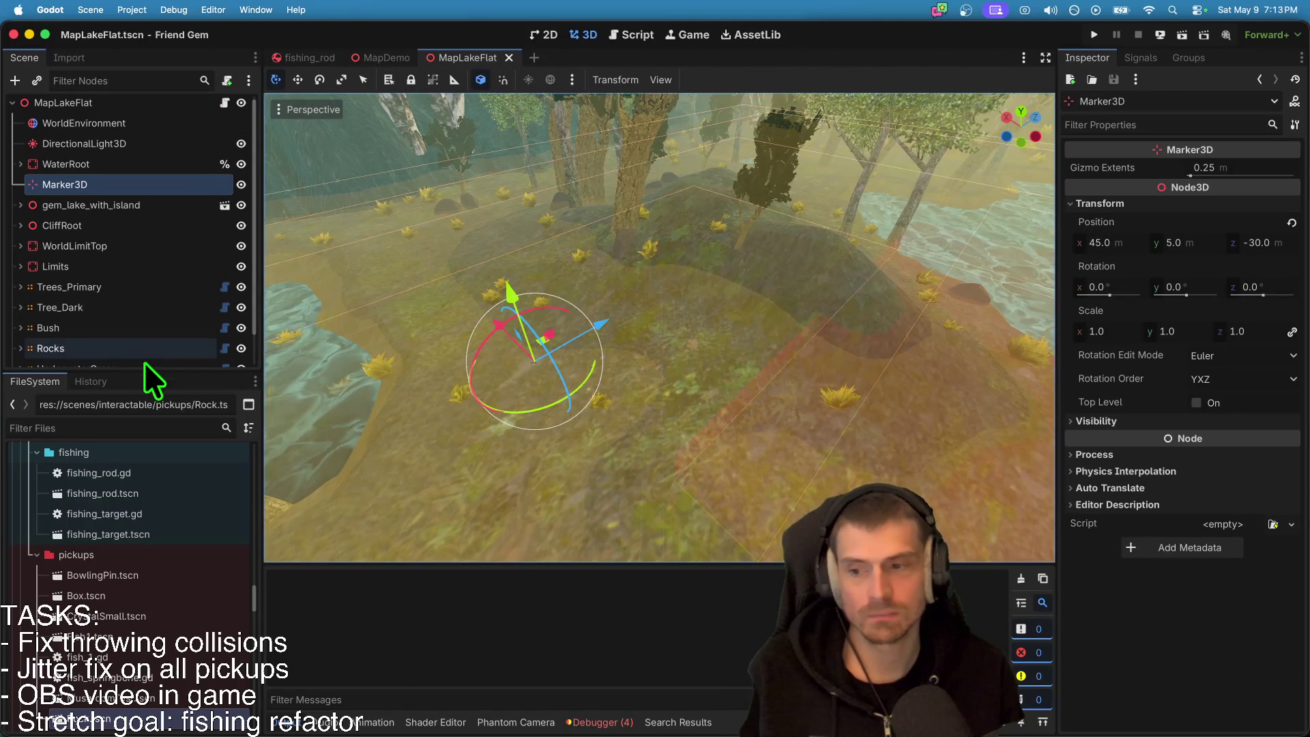
- Enlarge the scene tree panel and look over the MapLakeFlat level's nodes
left_click_drag(146, 374, 128, 526)
left_click(127, 457)
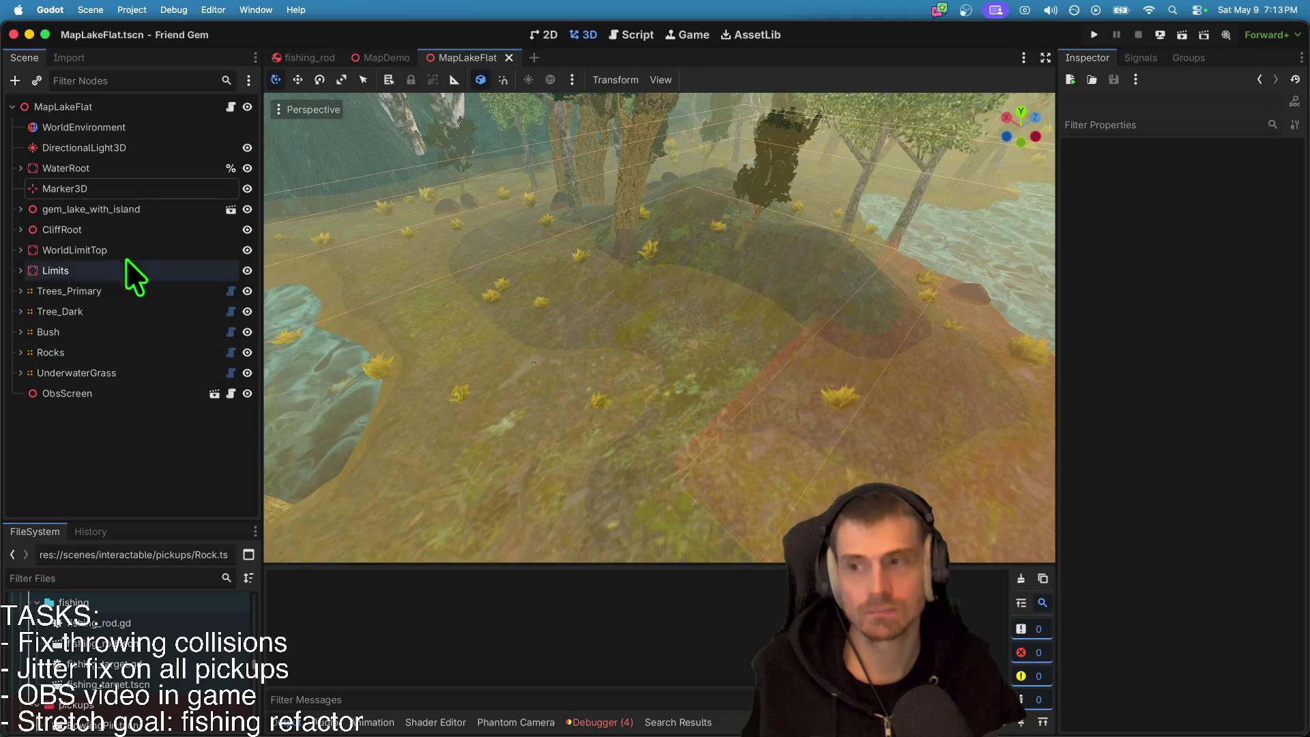
left_click(135, 163)
left_click(133, 109)
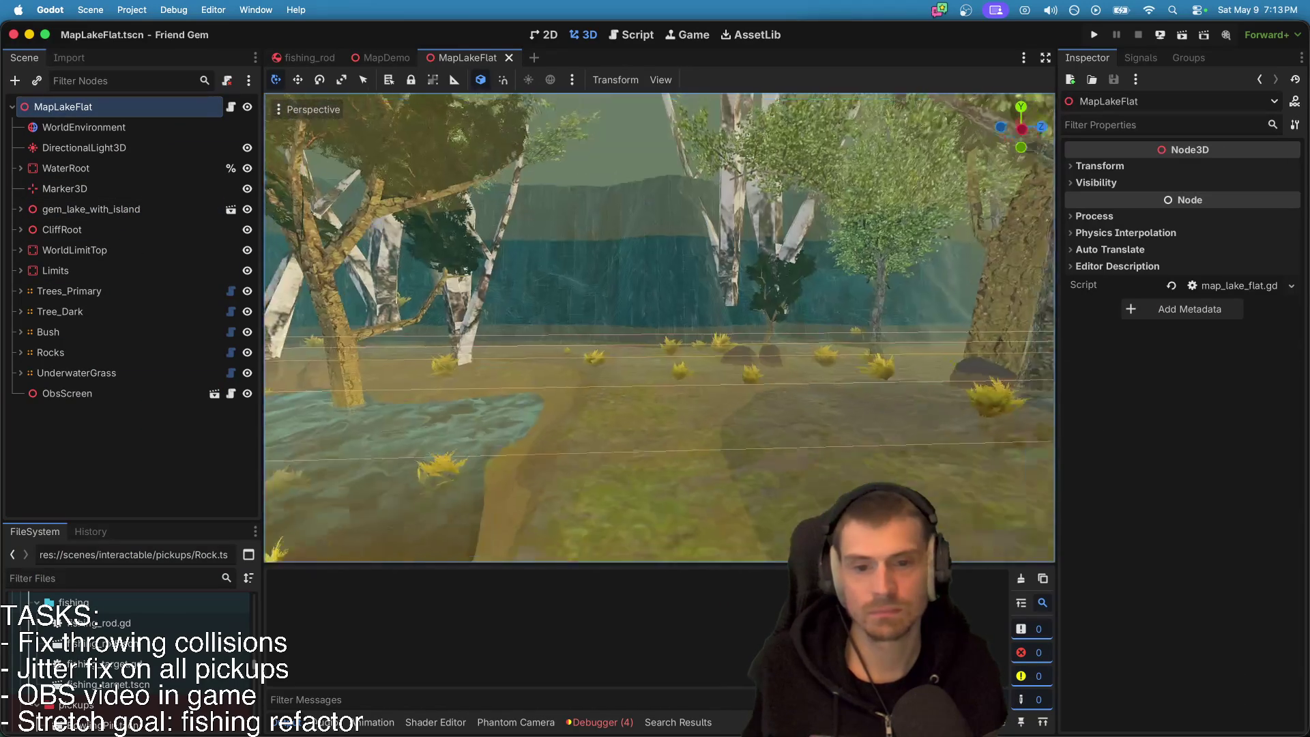
left_click(55, 451)
- Add the MinecartRoot scene to the level via a 'mine' quick-picker search, undoing a stray move
key("super+shift+o")
type("mine")
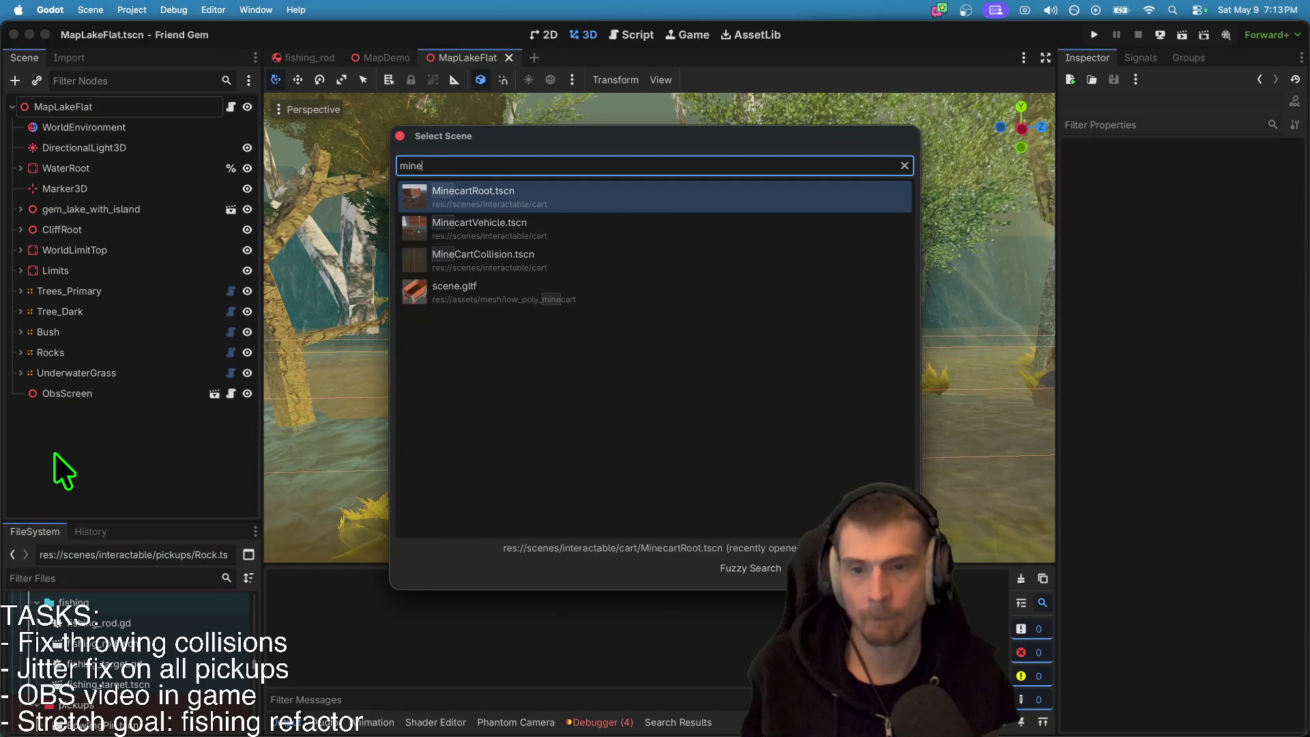
key("Return")
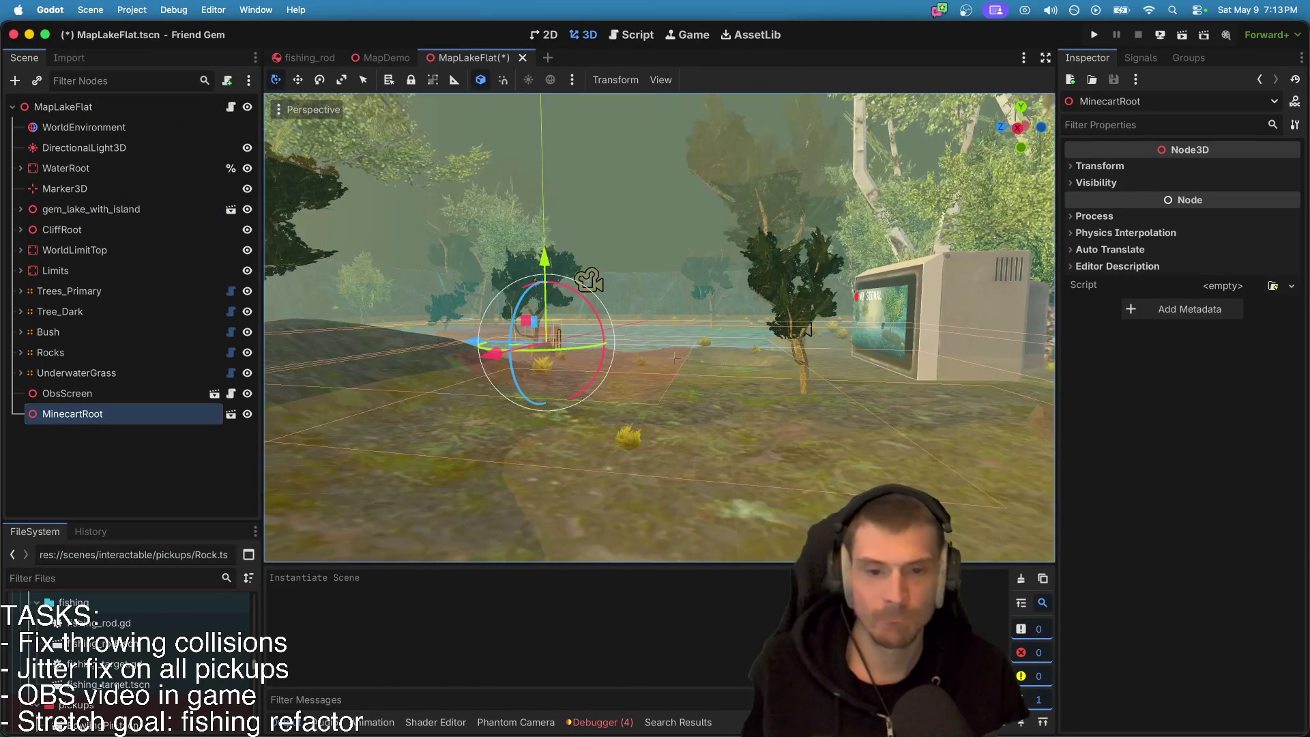
left_click_drag(483, 353, 341, 522)
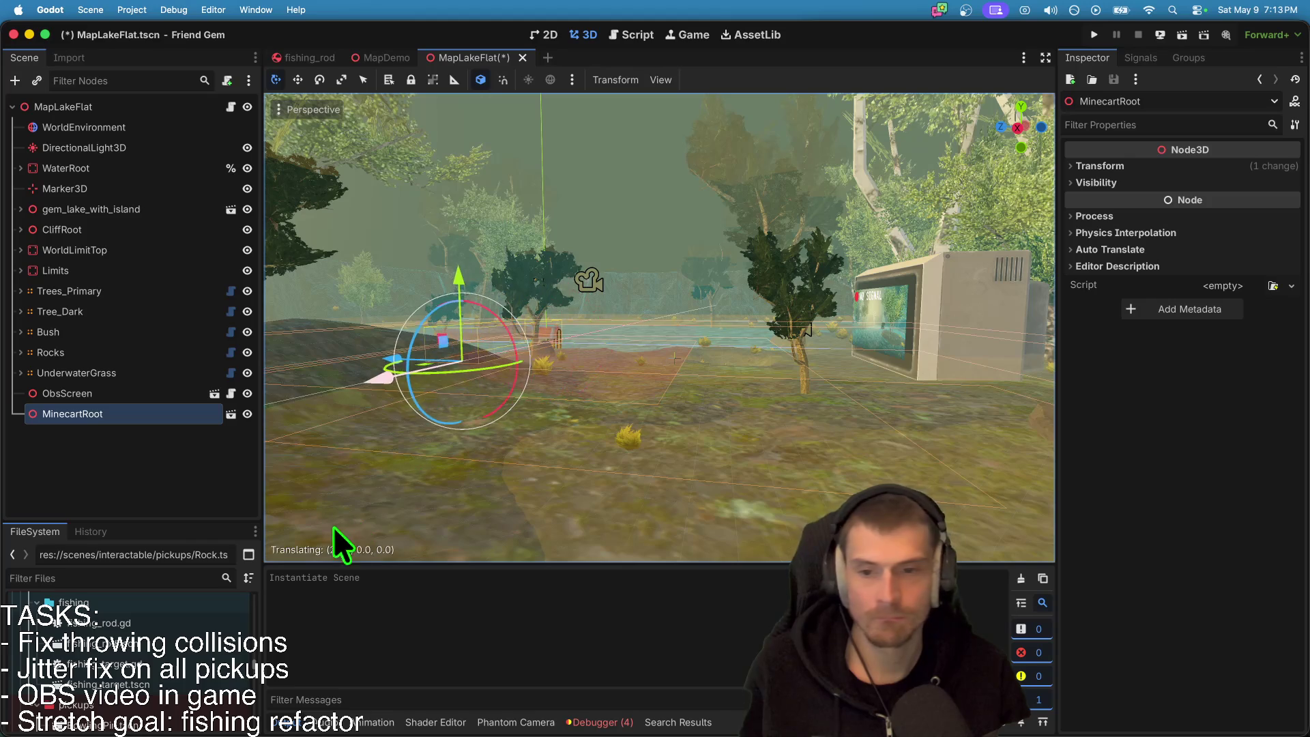
left_click_drag(357, 365, 584, 373)
key("super+z")
key("super+z")
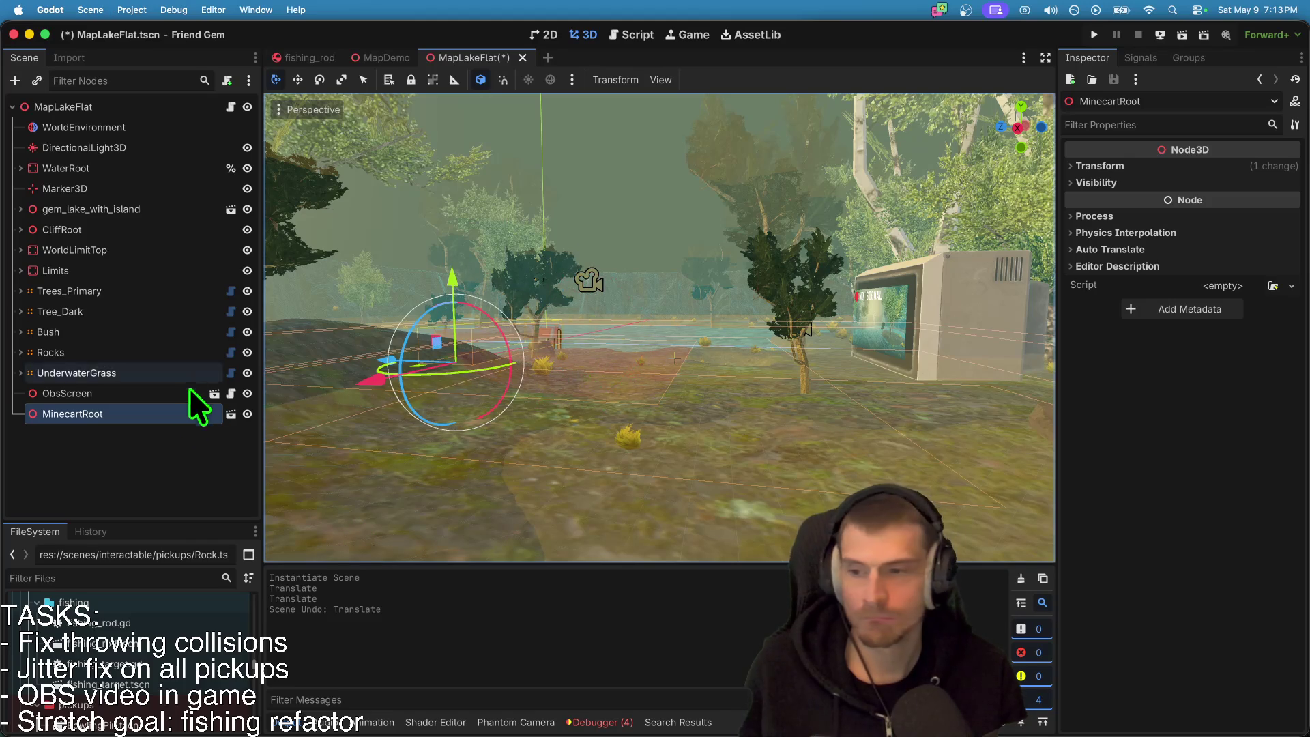
double_click(201, 416)
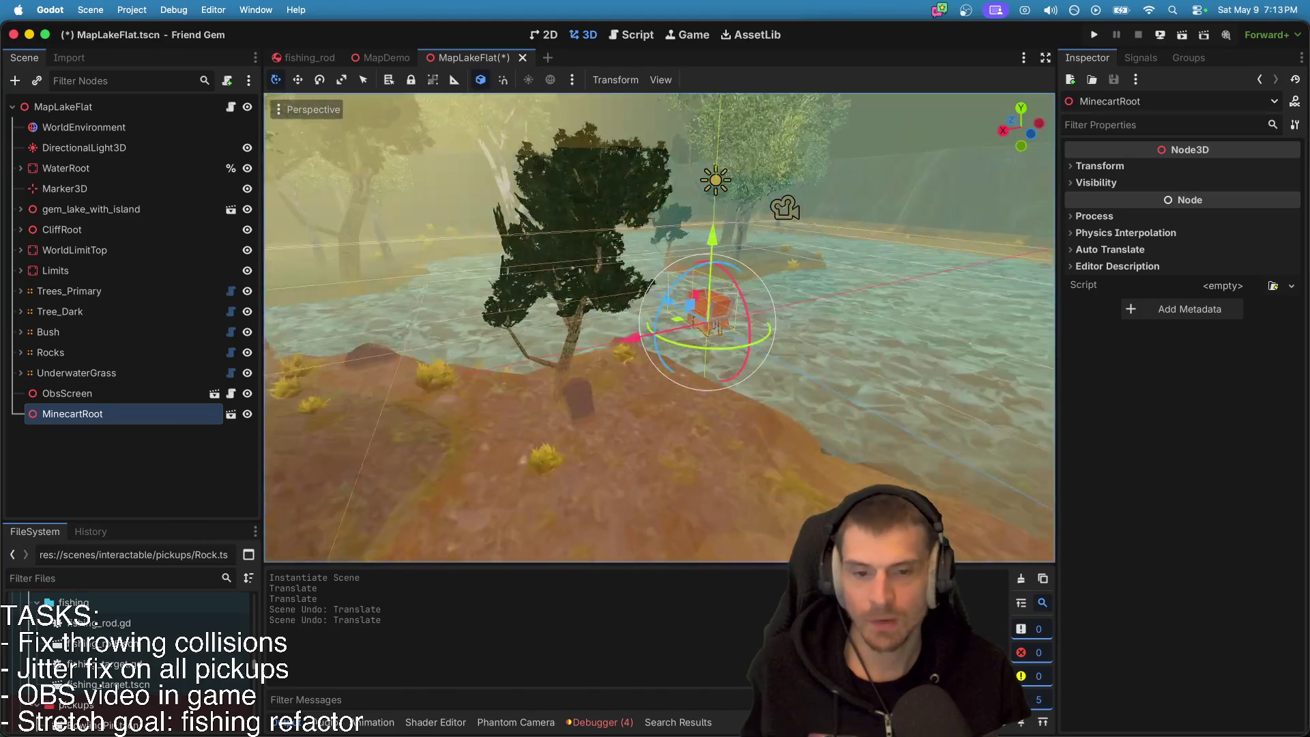
left_click(154, 409, "super")
left_click(154, 406)
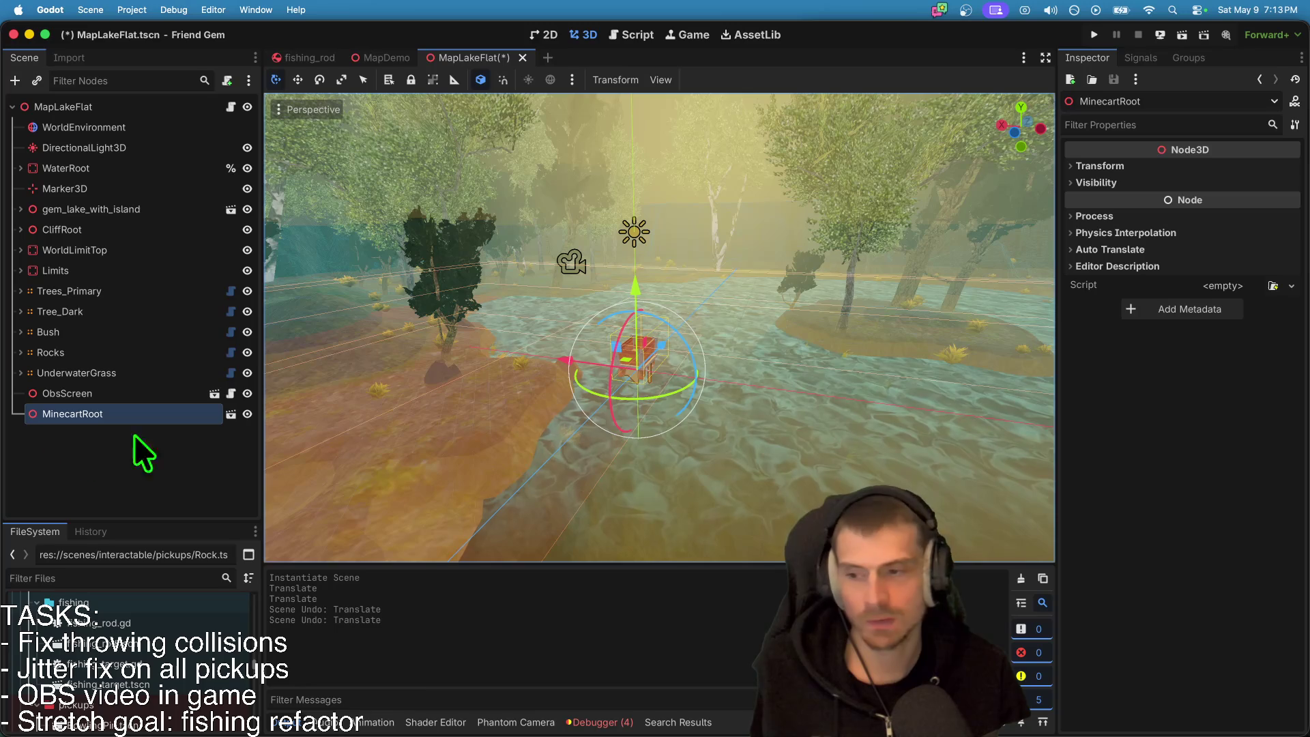
- Enable Editable Children on the MinecartRoot instance
right_click(169, 420)
left_click(291, 615)
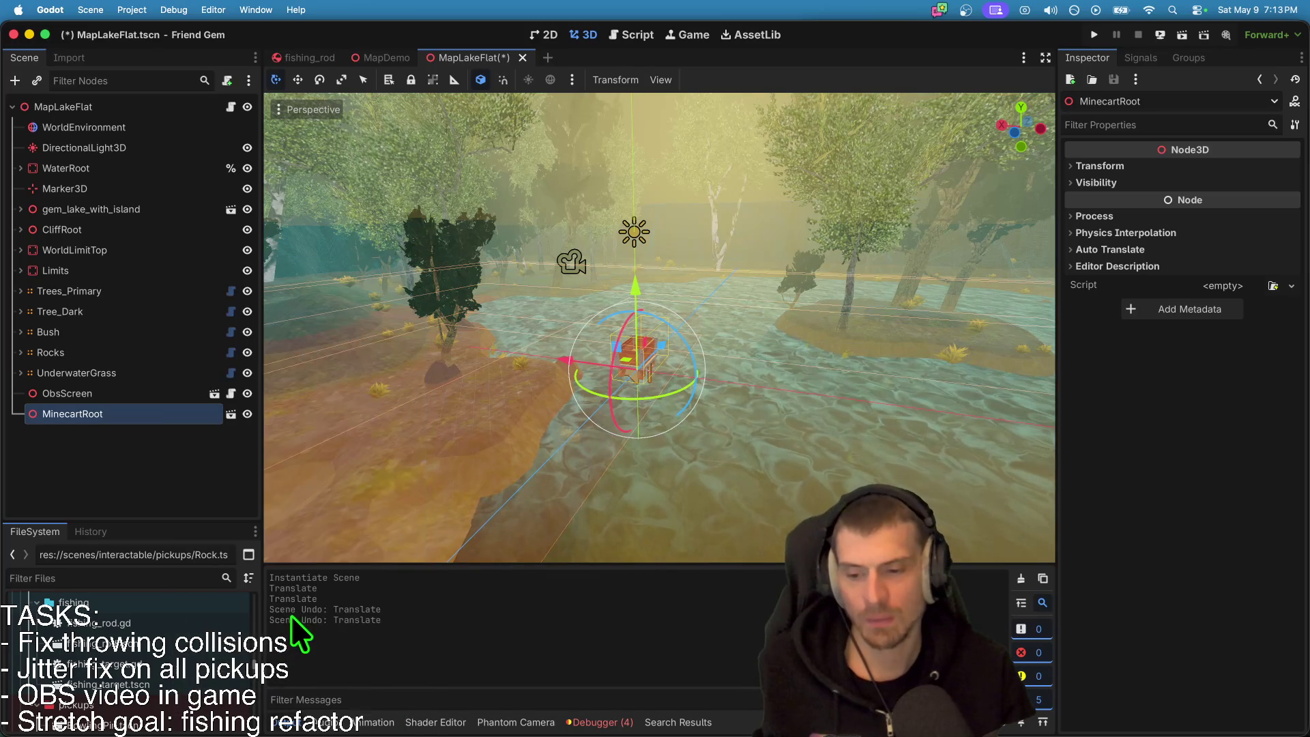
left_click(199, 473)
left_click(175, 414)
right_click(175, 415)
left_click(302, 637)
double_click(108, 415)
right_click(109, 416)
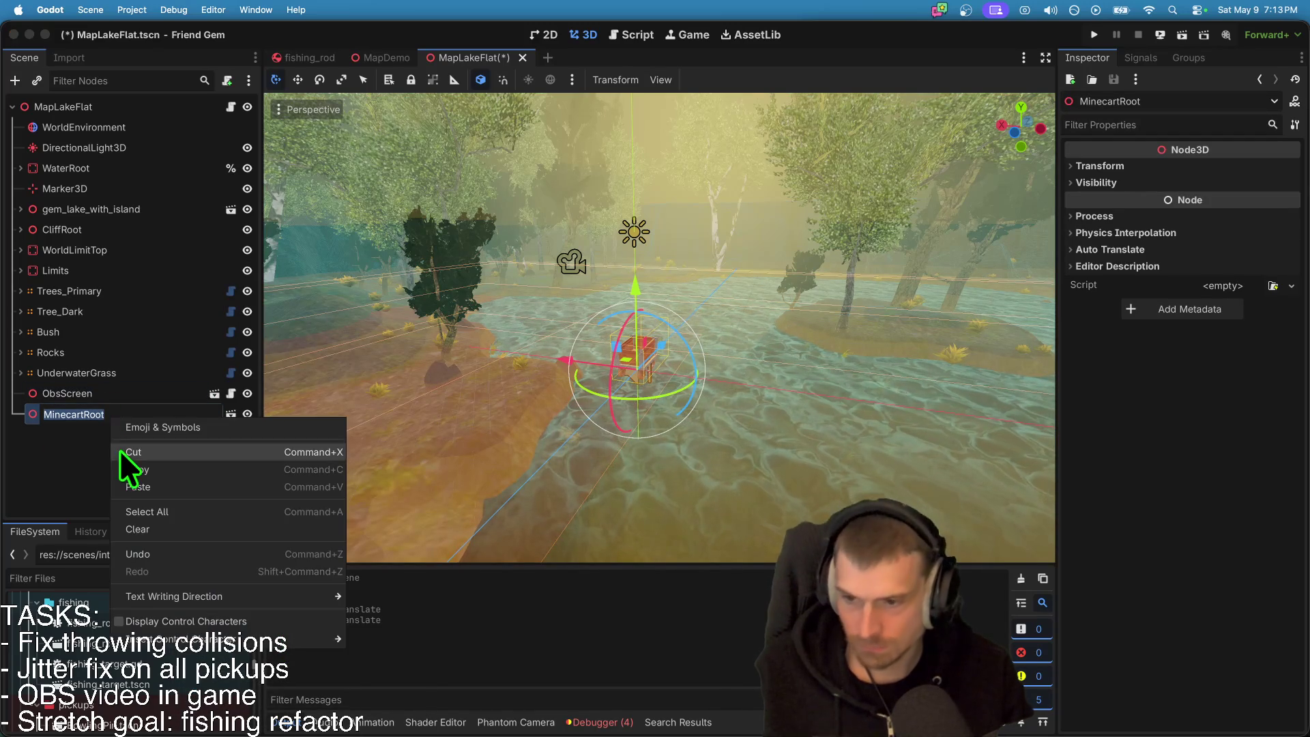
left_click(75, 453)
right_click(94, 422)
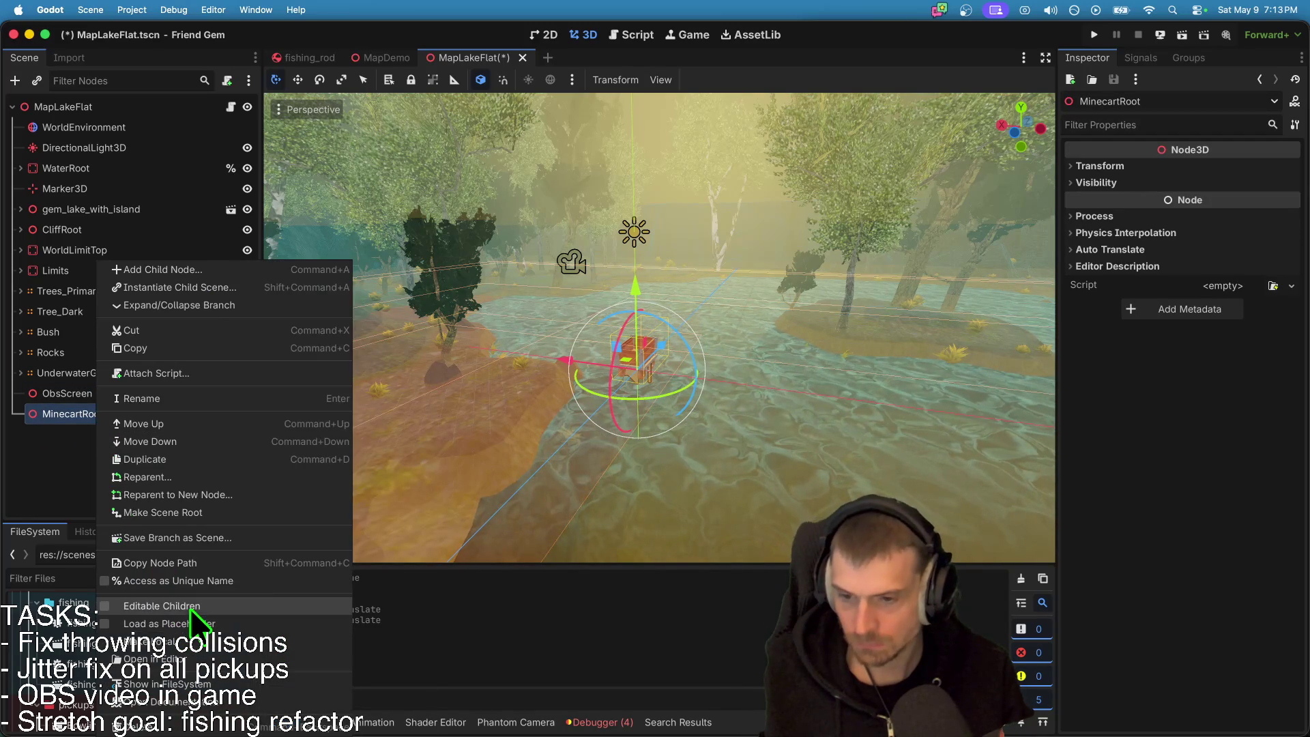
left_click(179, 605)
- Select the cart nodes from Pull to MinecartVehicle and drag them left across the ground
left_click(96, 434)
left_click(25, 456)
scroll(26, 460, "down", 3)
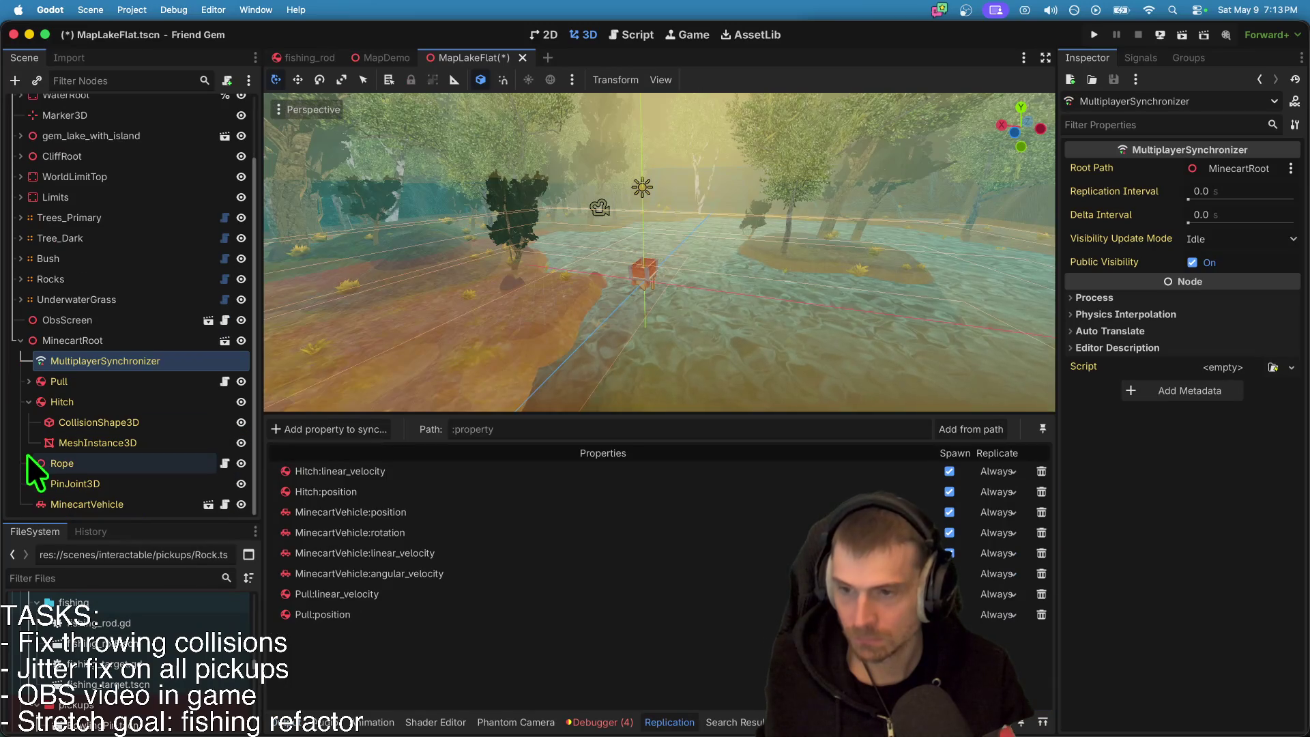
left_click_drag(110, 523, 109, 578)
left_click(108, 578)
left_click(121, 458, "shift")
key("f")
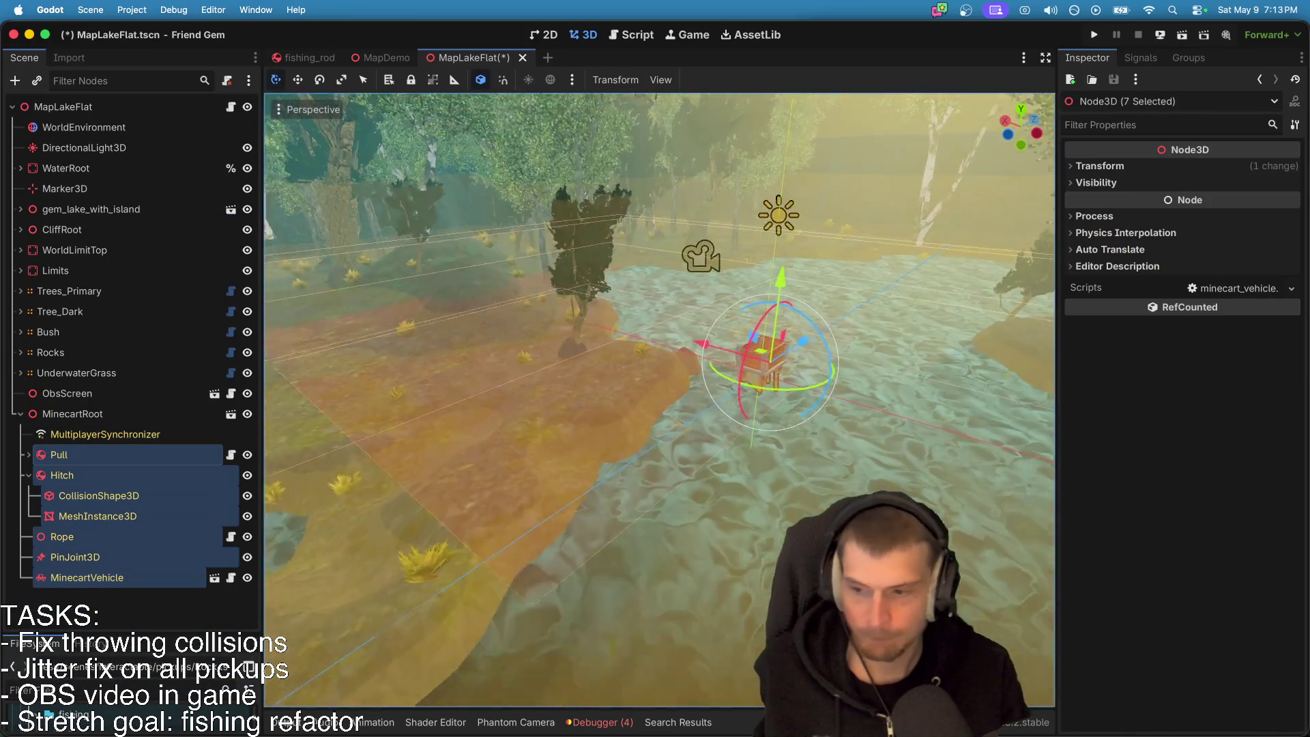
key("s")
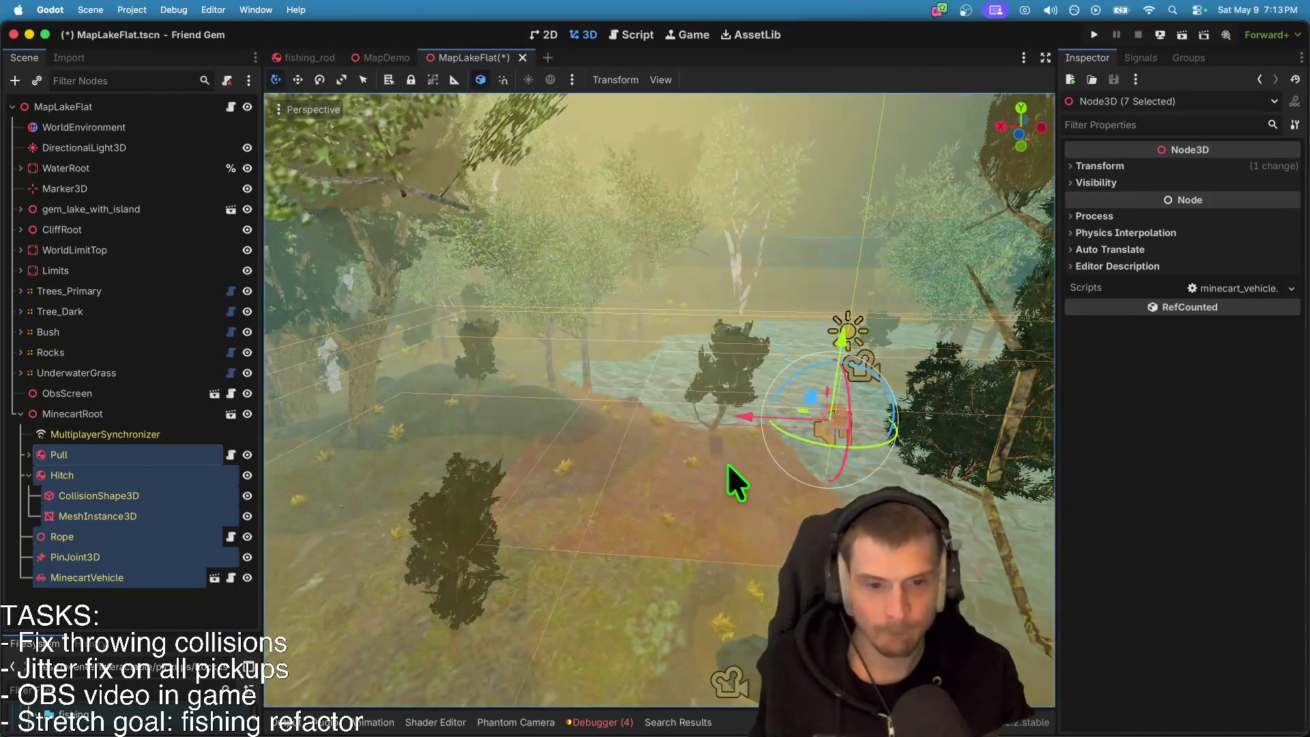
left_click_drag(747, 427, 345, 443)
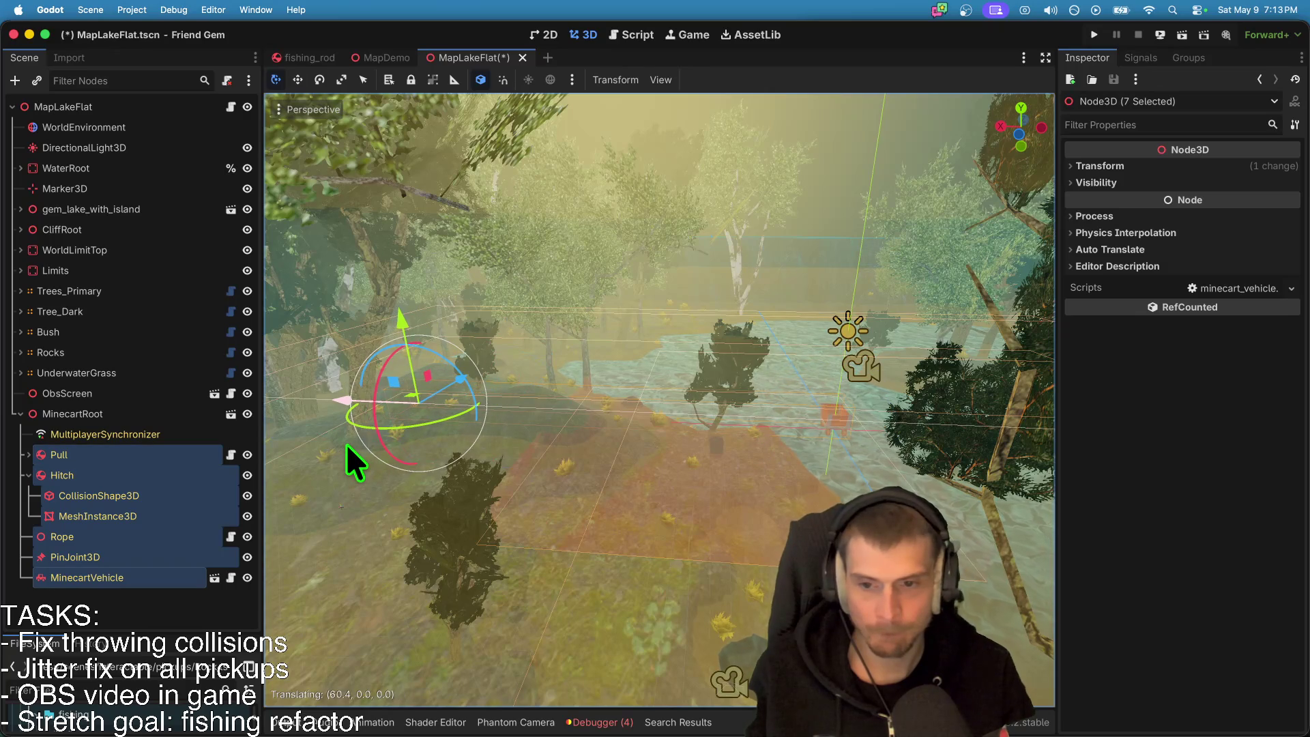
left_click_drag(465, 374, 410, 489)
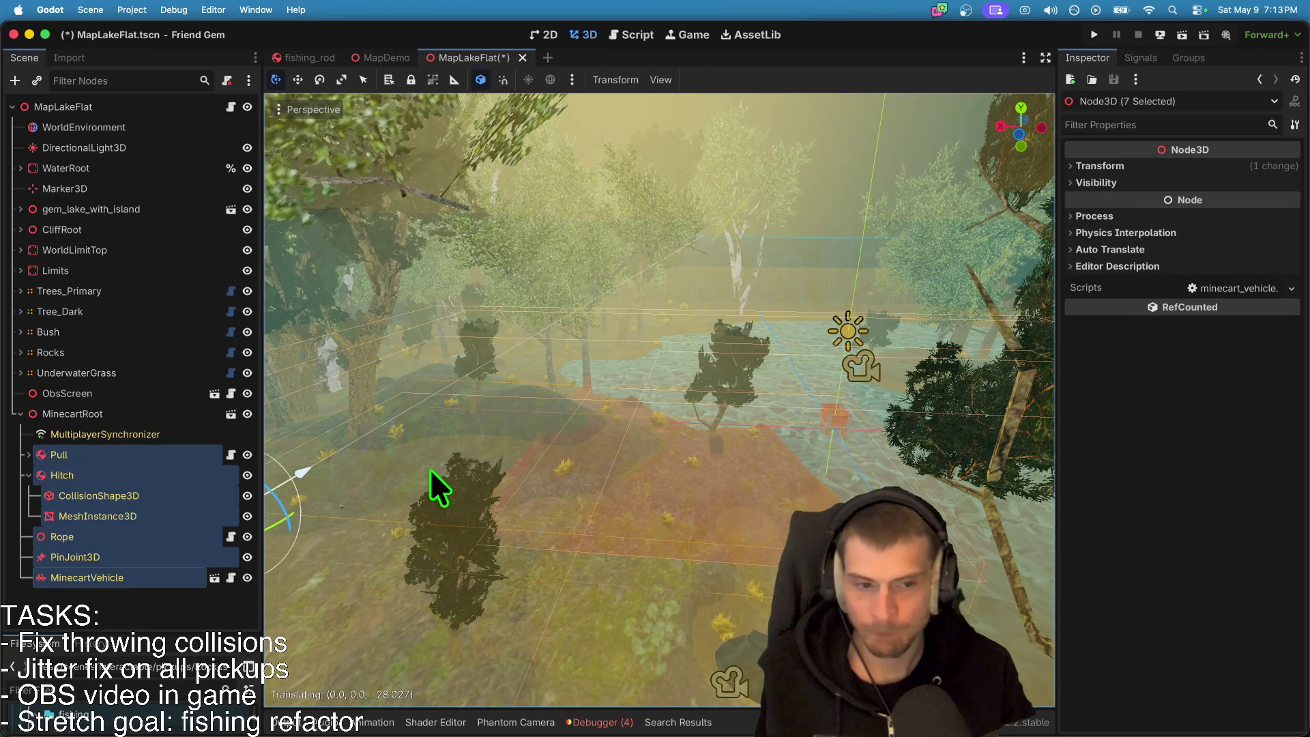
- Enable Editable Children on the MinecartVehicle node
key("a")
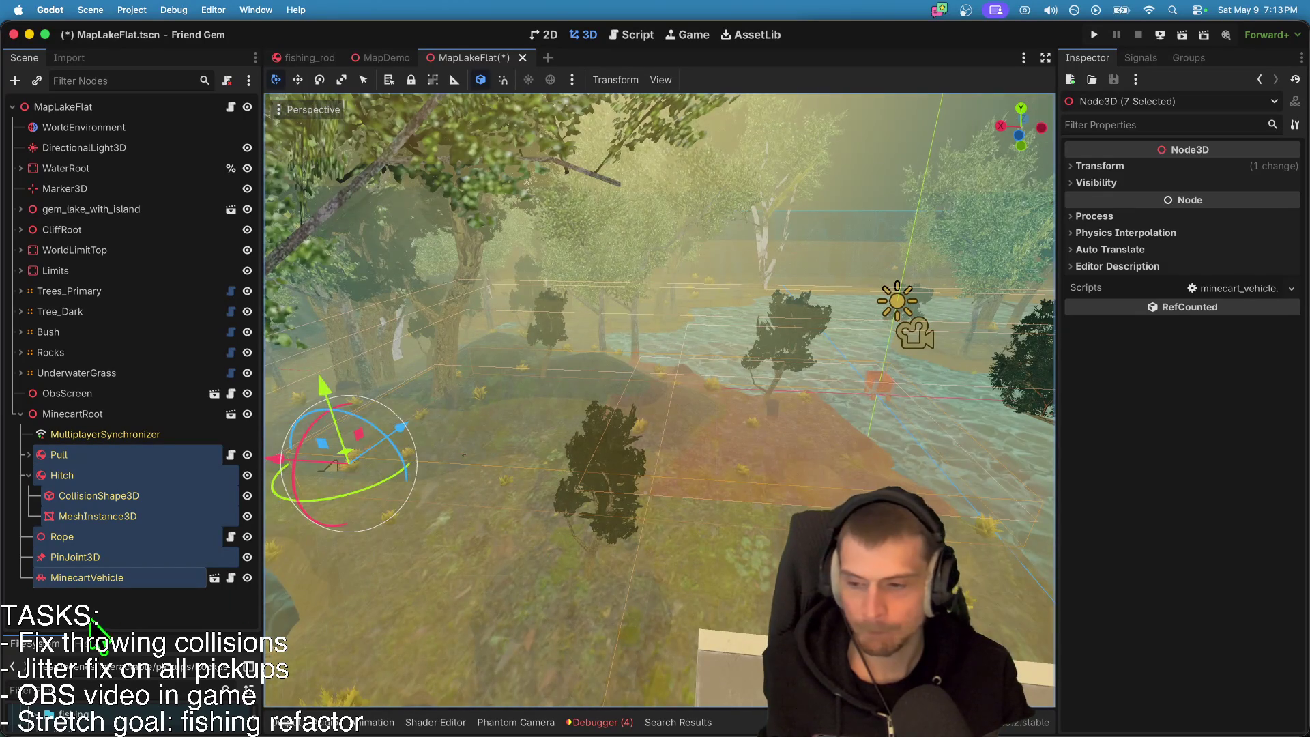
left_click(117, 579)
right_click(118, 578)
left_click(286, 607)
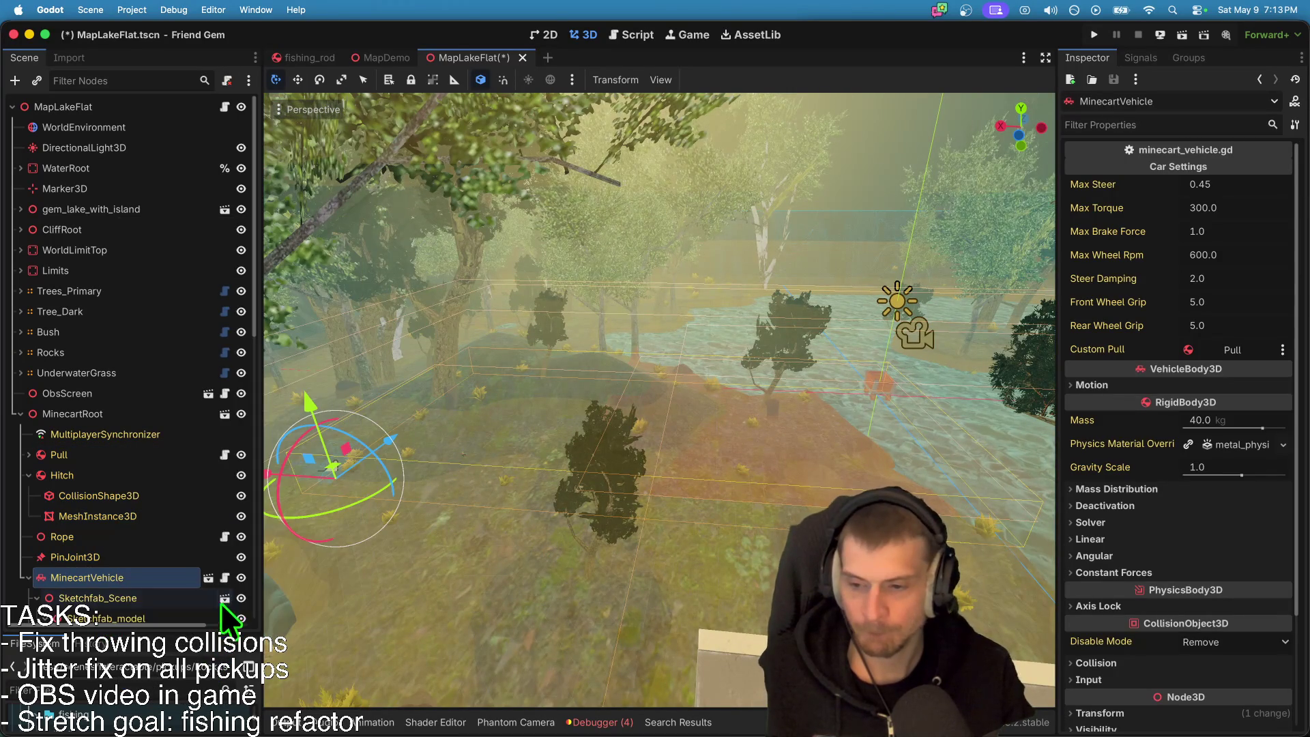
scroll(137, 595, "down", 5)
- Collapse the Sketchfab_Scene, body, four wheel, Cart and StaticBody3D subtrees, then clear the selection
left_click(37, 386)
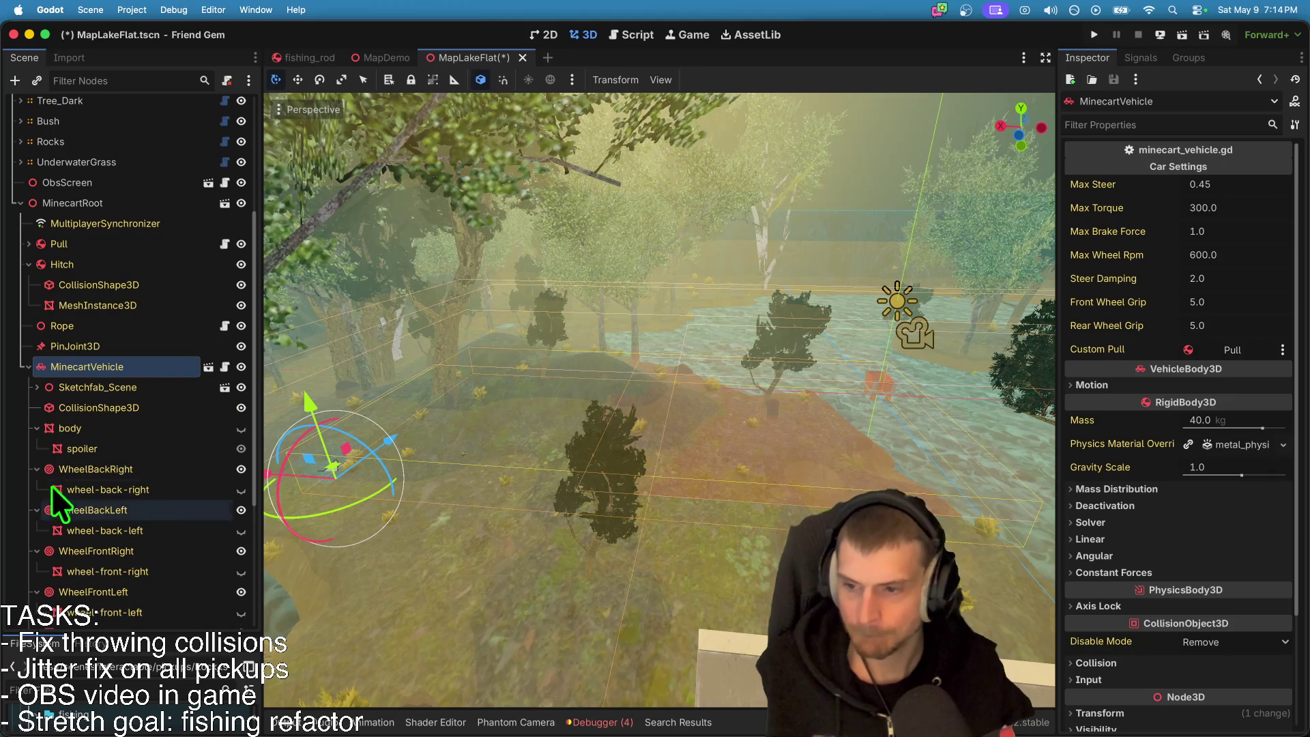
left_click(37, 428)
left_click(37, 448)
left_click(37, 468)
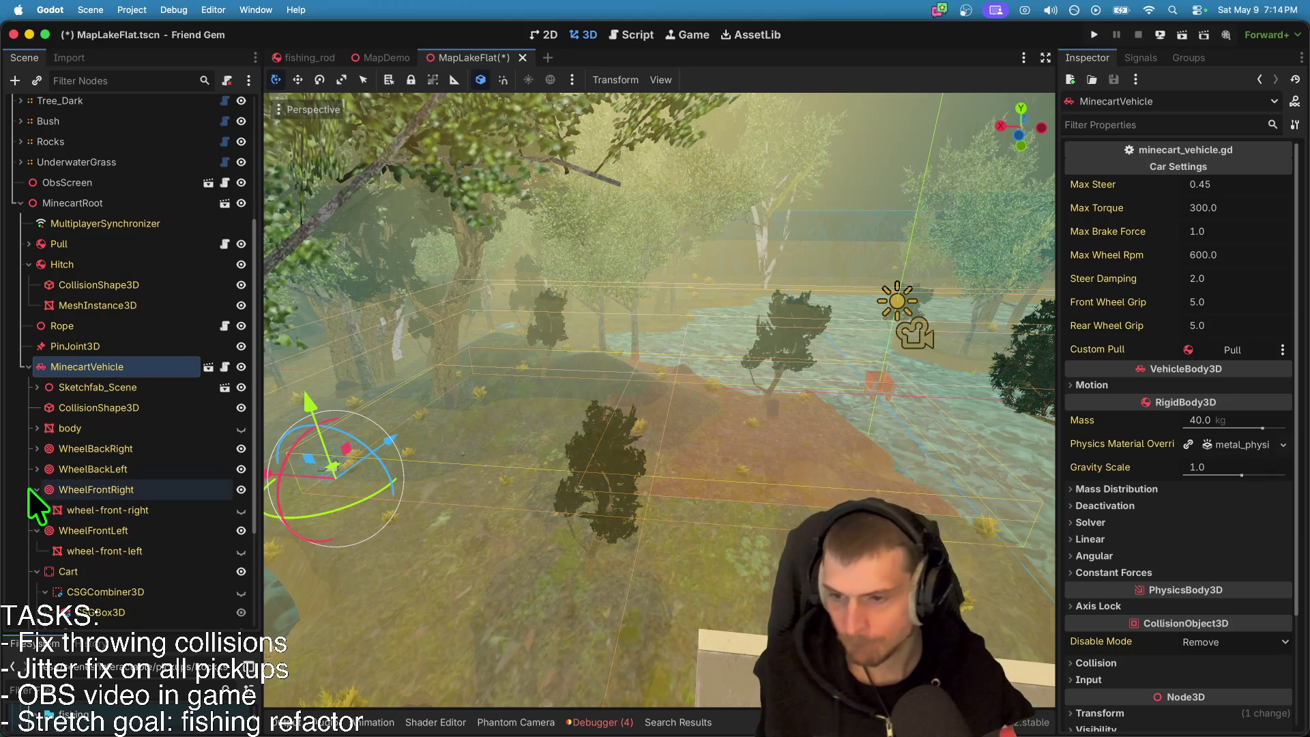
left_click(37, 489)
left_click(32, 515)
left_click(33, 517)
left_click(35, 517)
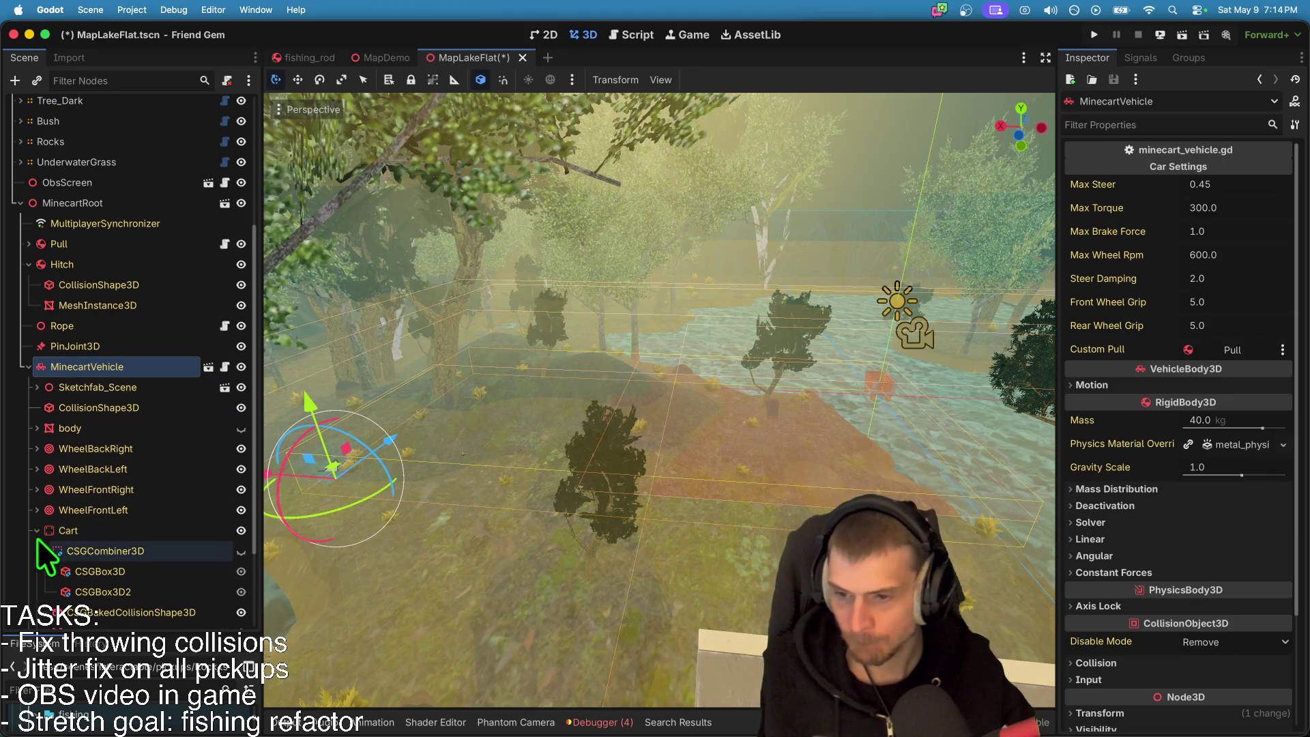
left_click(37, 531)
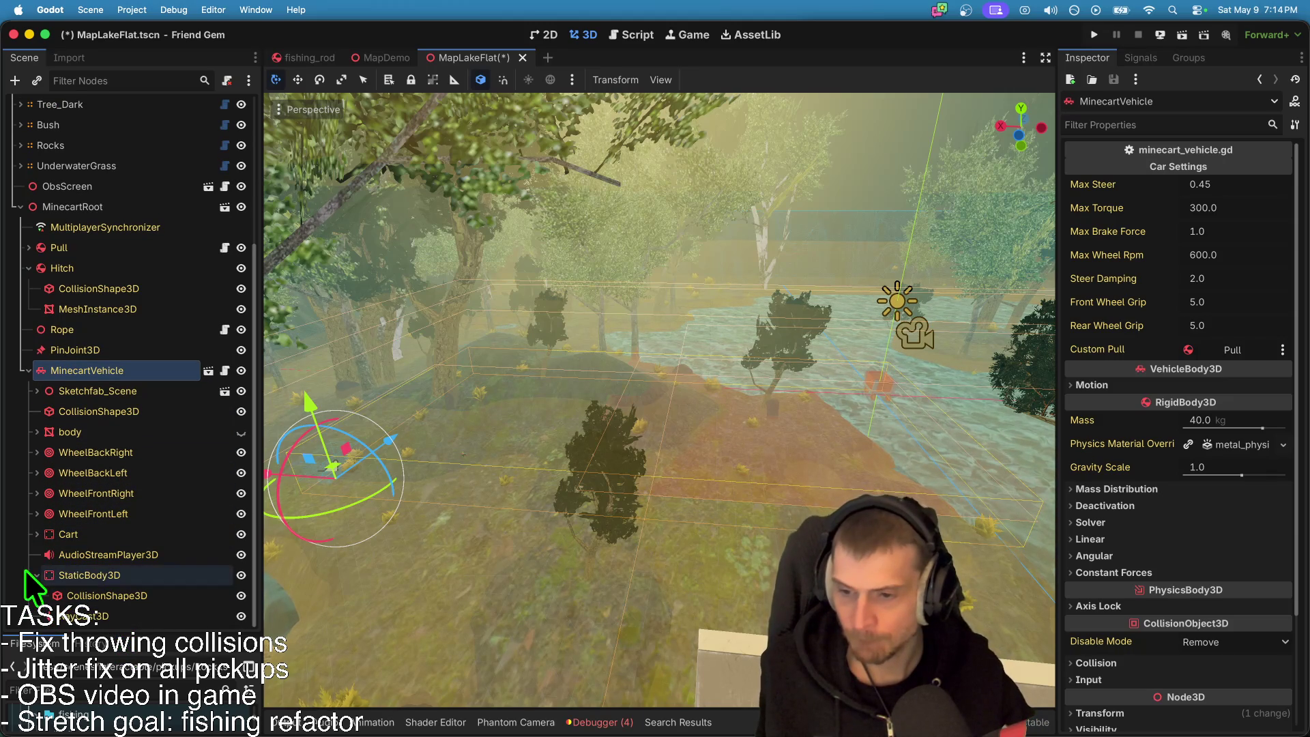
left_click(37, 575)
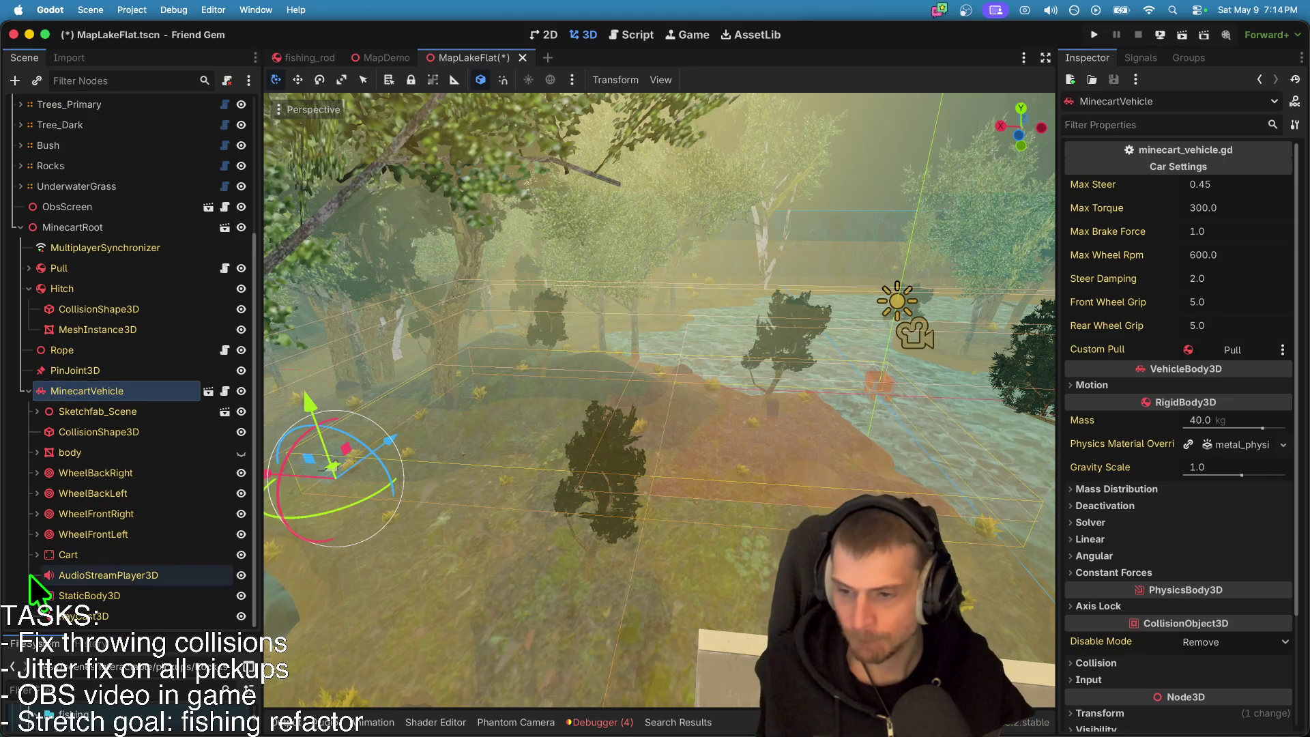
left_click(86, 410)
left_click(89, 616, "shift")
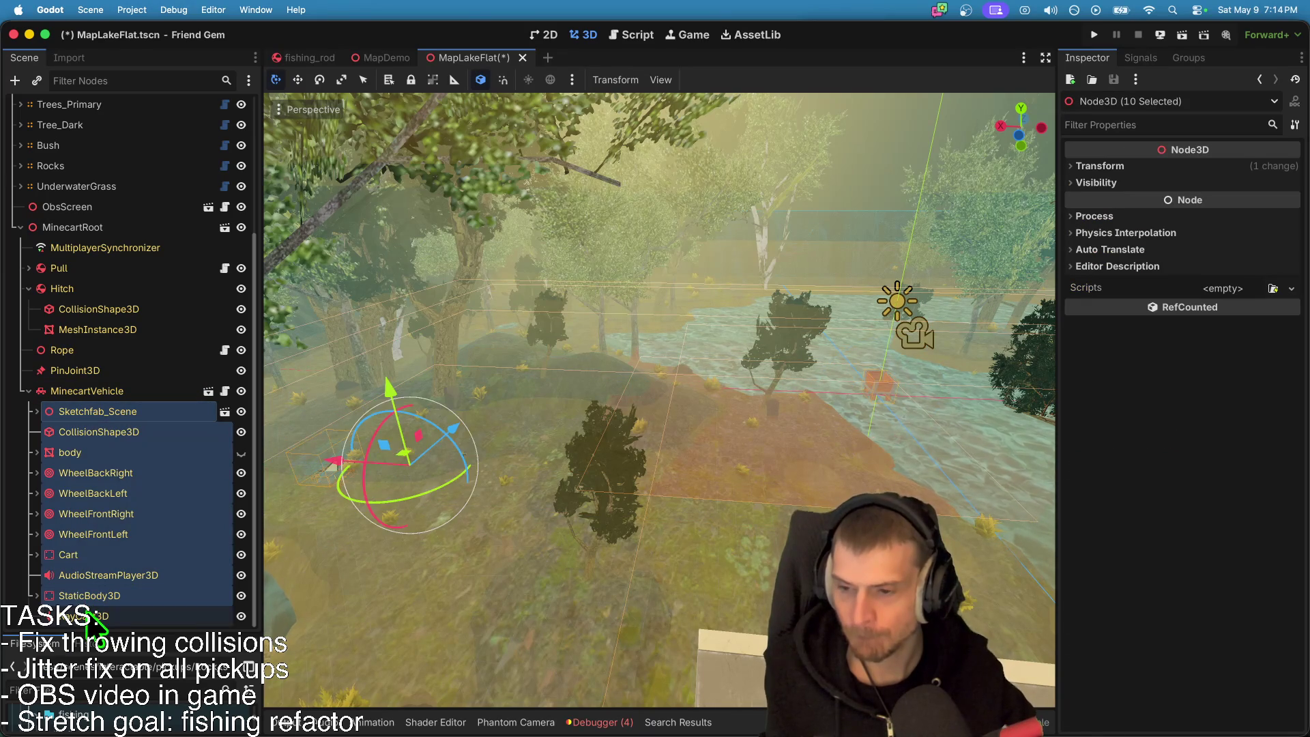
left_click(687, 534)
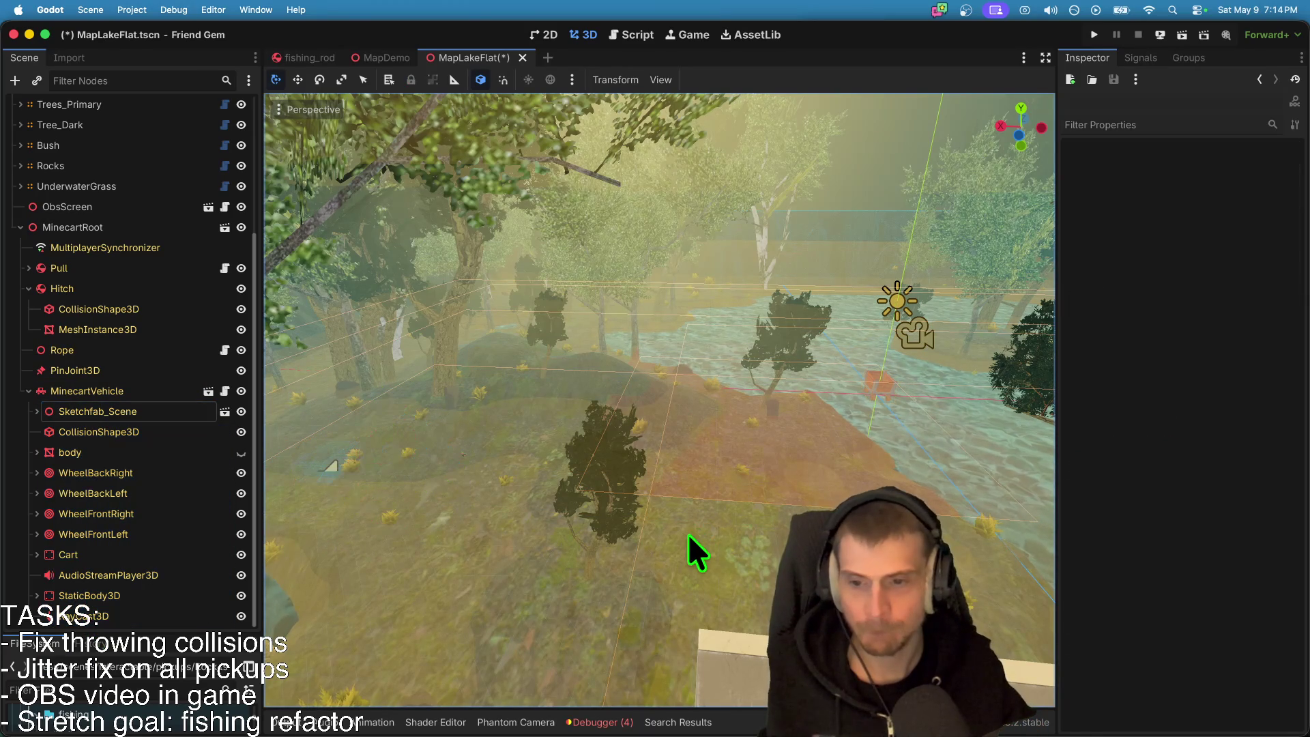
- Save and run the project, join via Play > Join, walk forward, then stop the game
left_click(1186, 32)
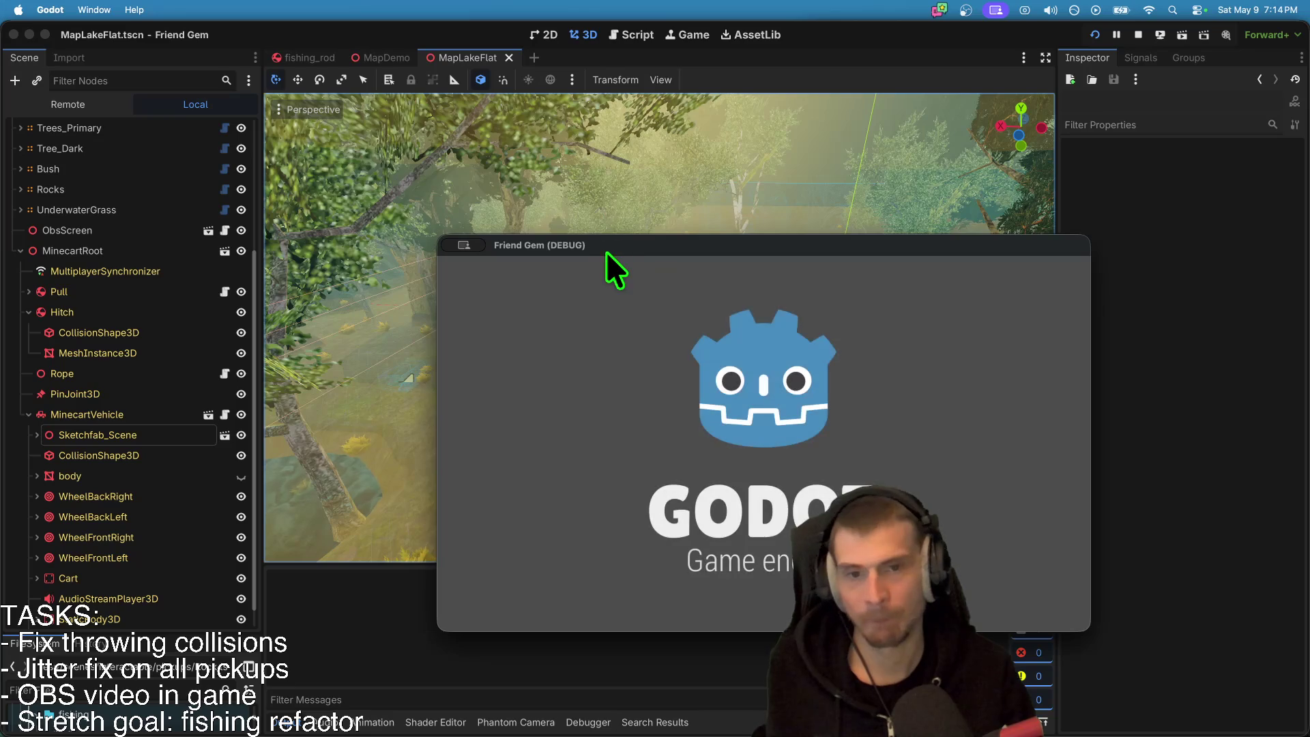
left_click(505, 326)
left_click(545, 330)
left_click(626, 250)
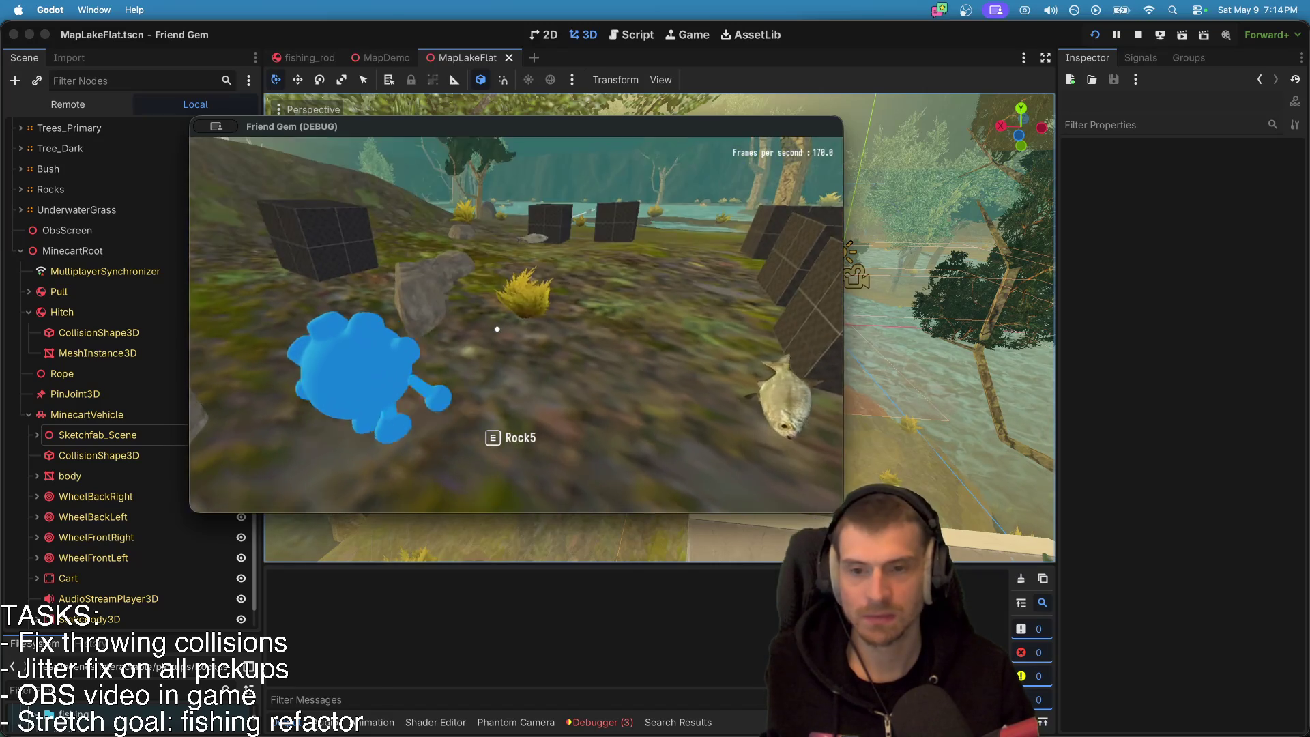
key("w")
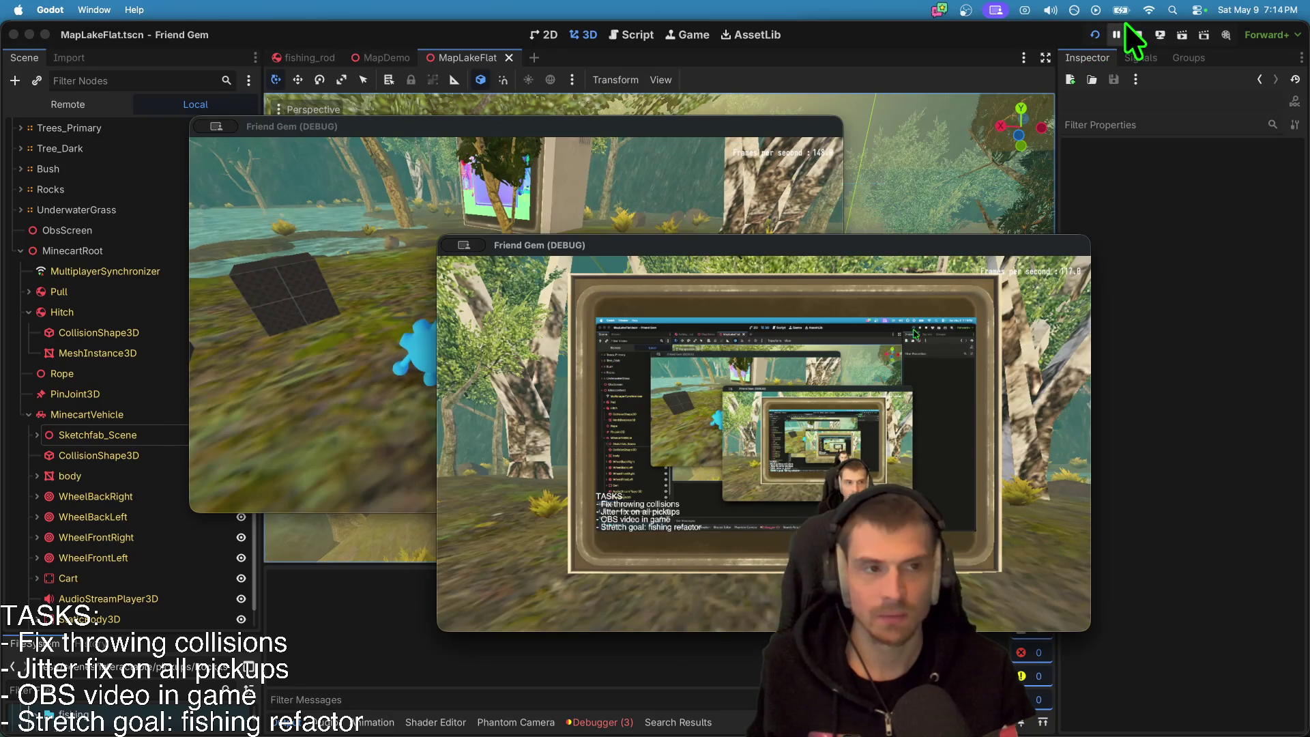
left_click(1136, 34)
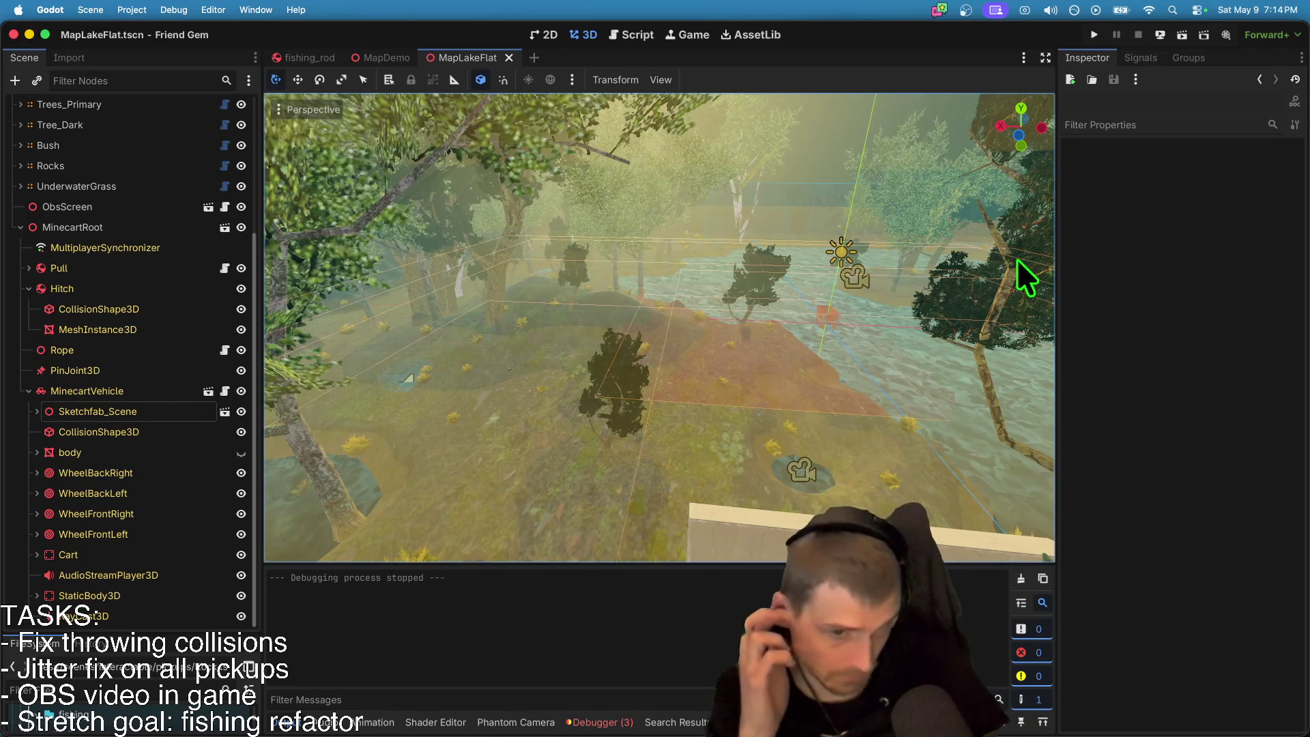
- Delete the MinecartRoot instance and all its children from the lake map
scroll(168, 460, "up", 5)
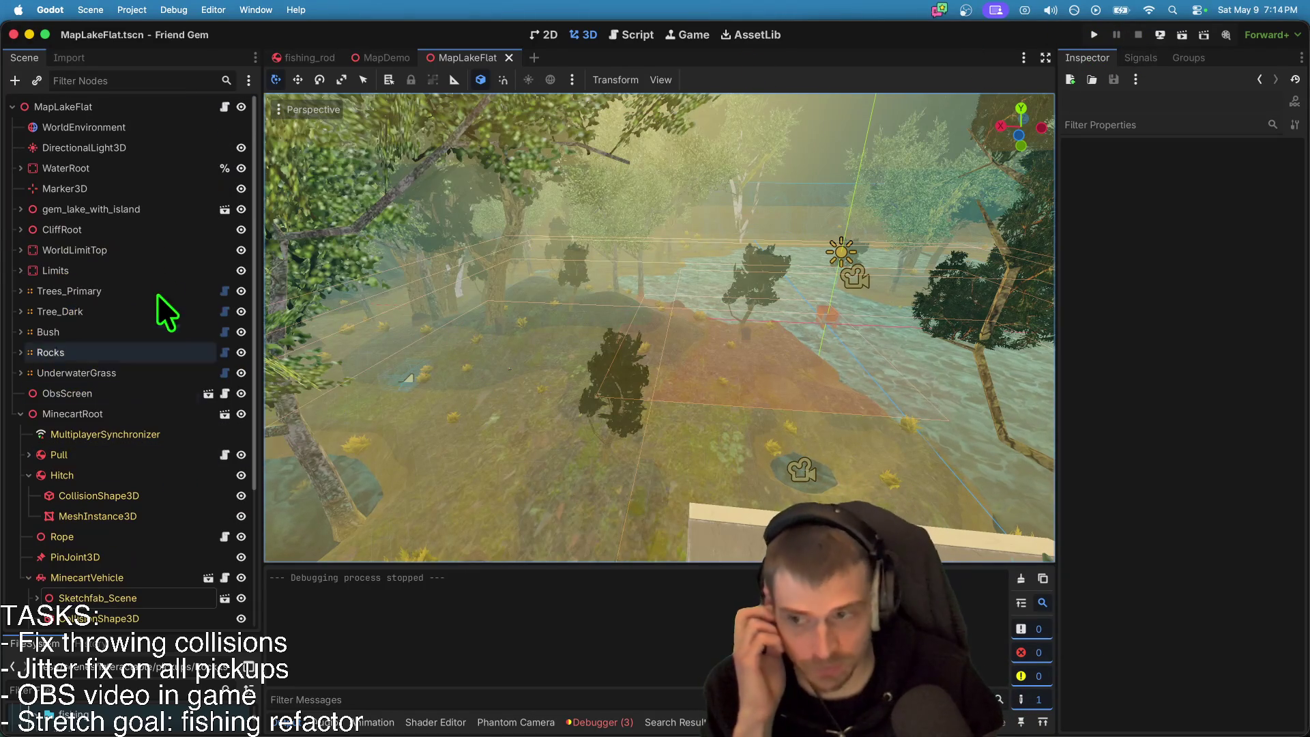
left_click(104, 414)
right_click(104, 415)
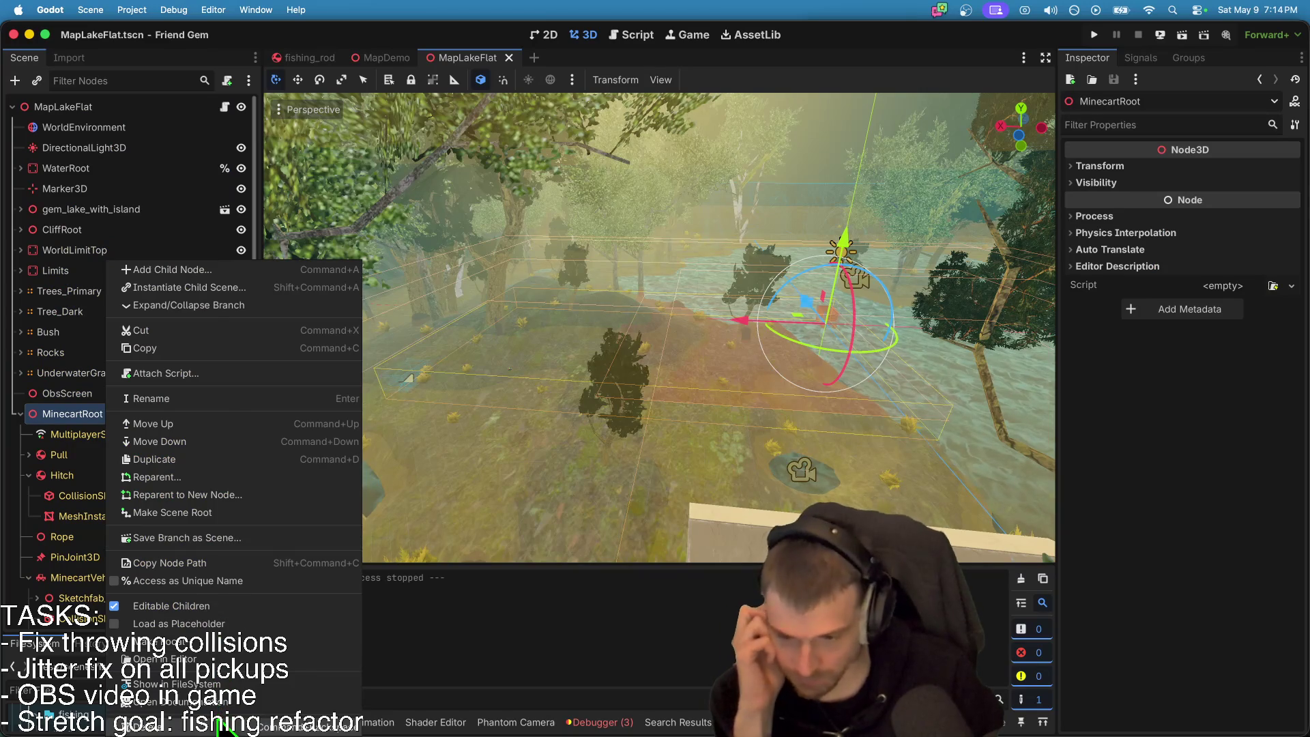
left_click(218, 658)
left_click(693, 380)
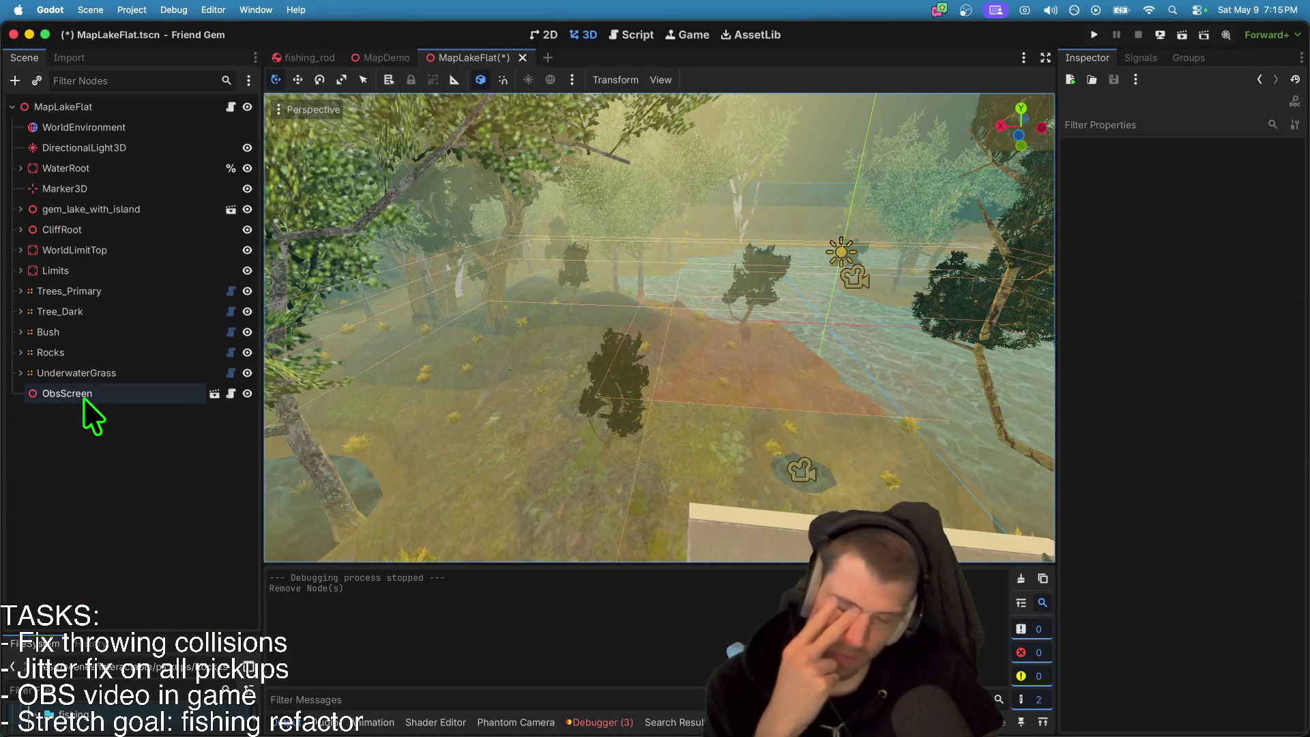
- Save the MapLakeFlat scene without the minecart
key("super+s")
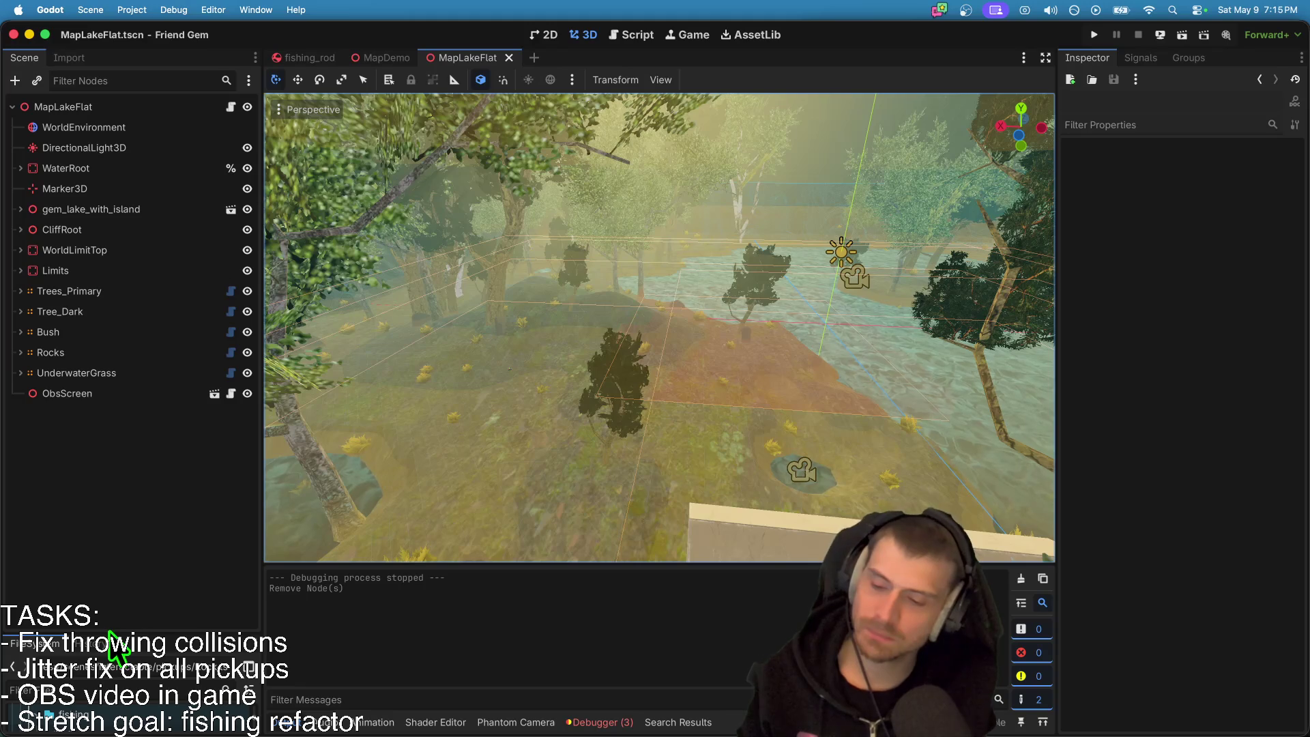
left_click_drag(109, 633, 136, 375)
left_click(144, 431)
- Filter the FileSystem by 'root' and open the MinecartRoot scene for editing
type("r")
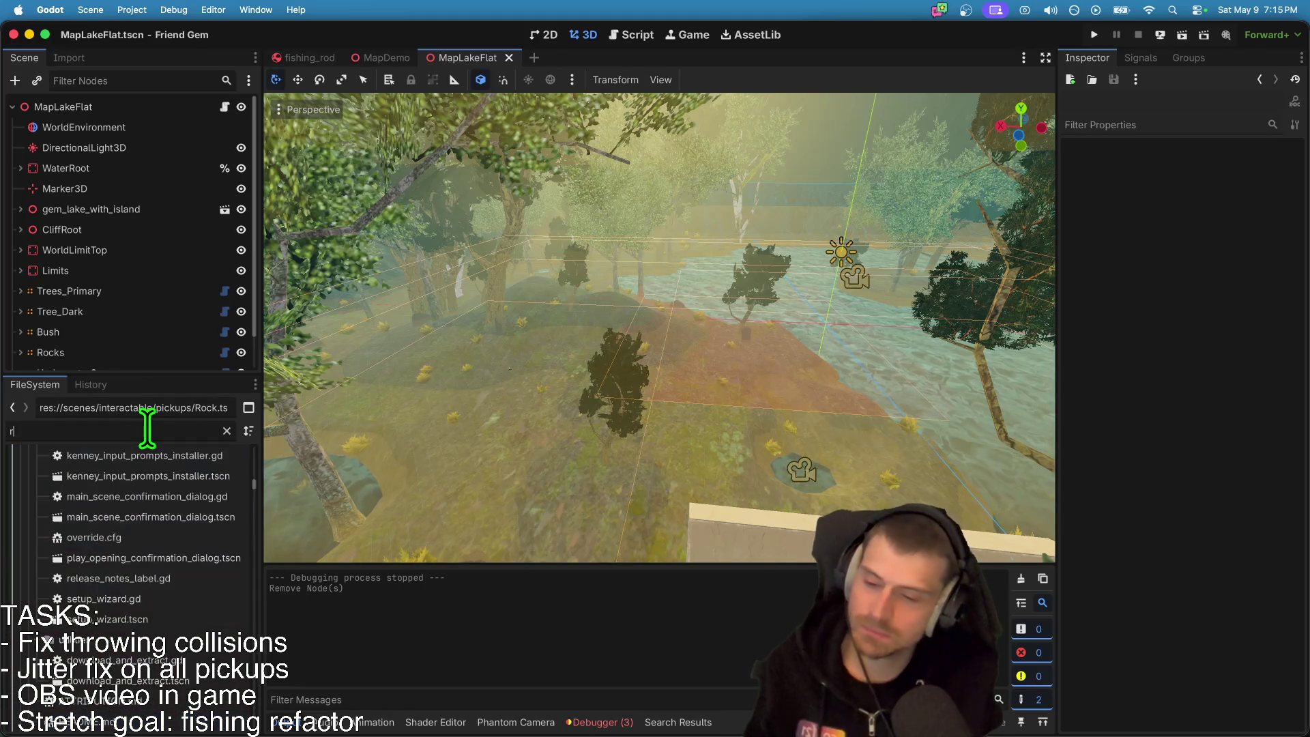
type("oot")
left_click(195, 645)
double_click(194, 644)
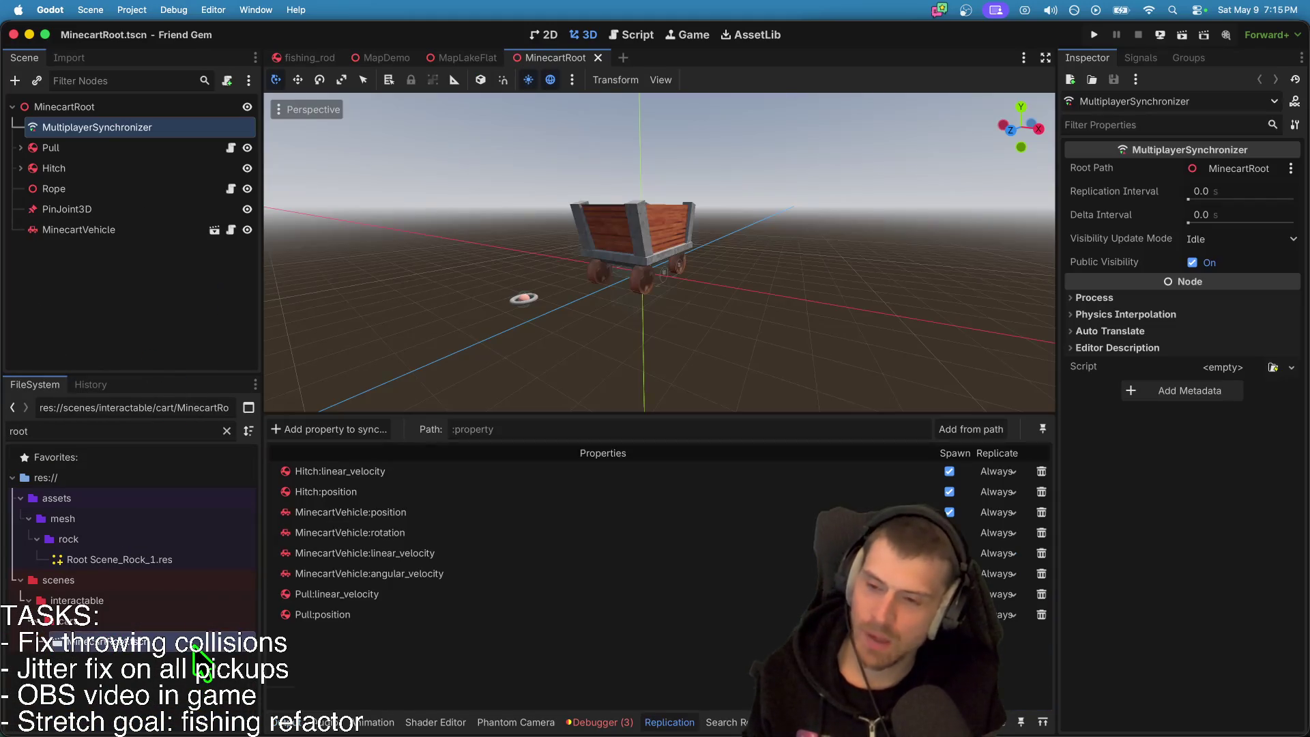
left_click_drag(164, 380, 129, 604)
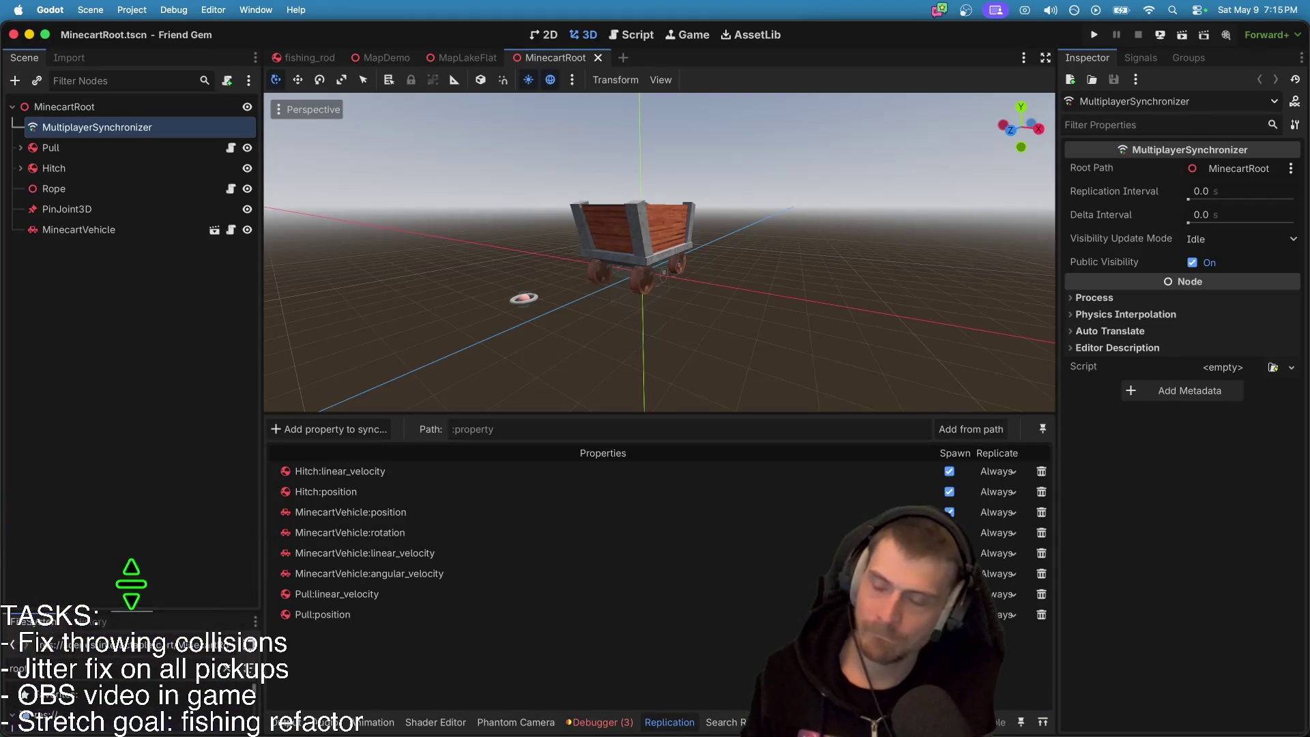
left_click(188, 321)
left_click(231, 229)
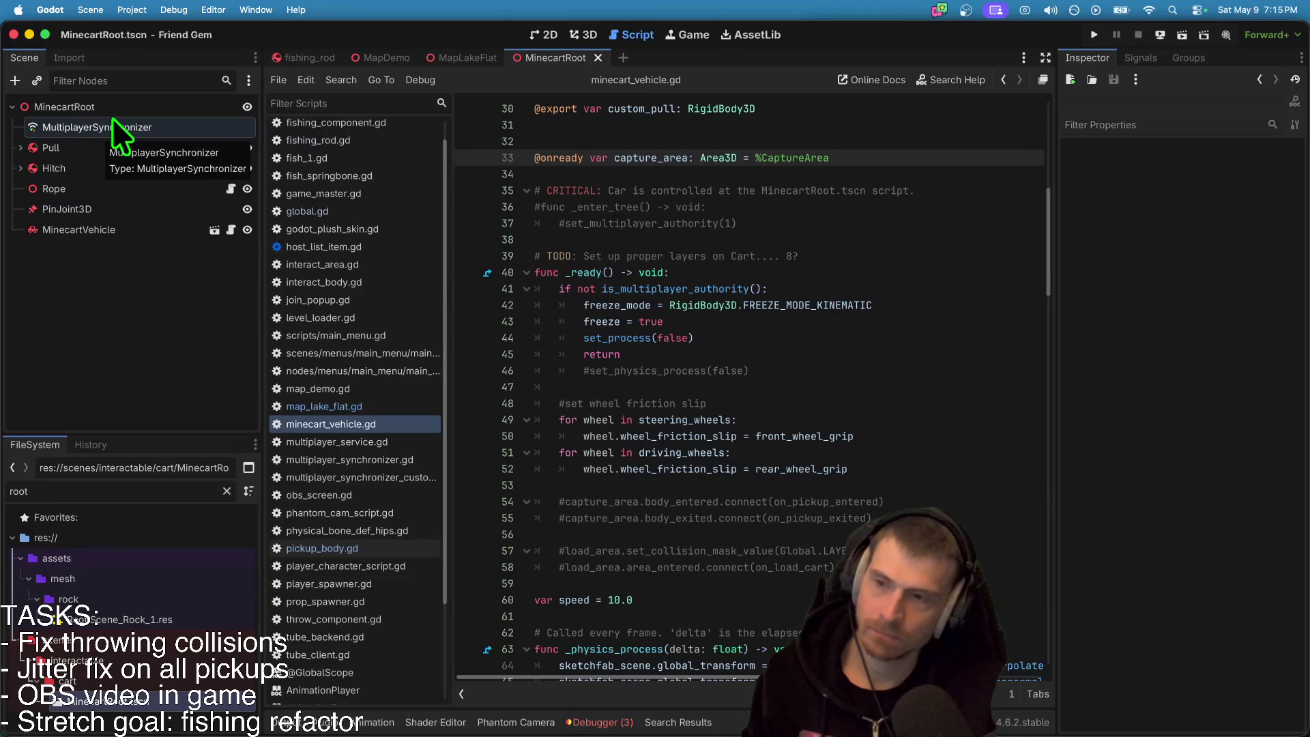
- Attach a new minecart_root.gd script to MinecartRoot and clear its template code
left_click(130, 99)
right_click(210, 104)
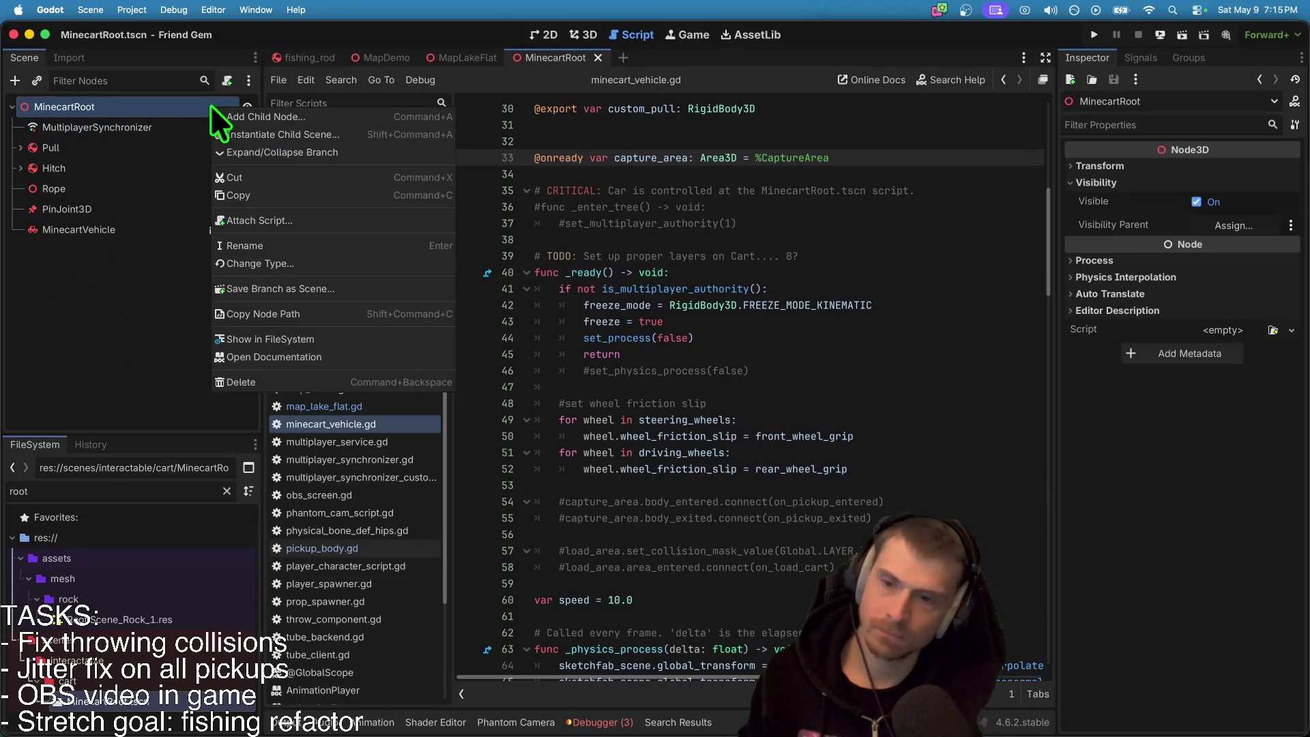
left_click(271, 221)
left_click(713, 504)
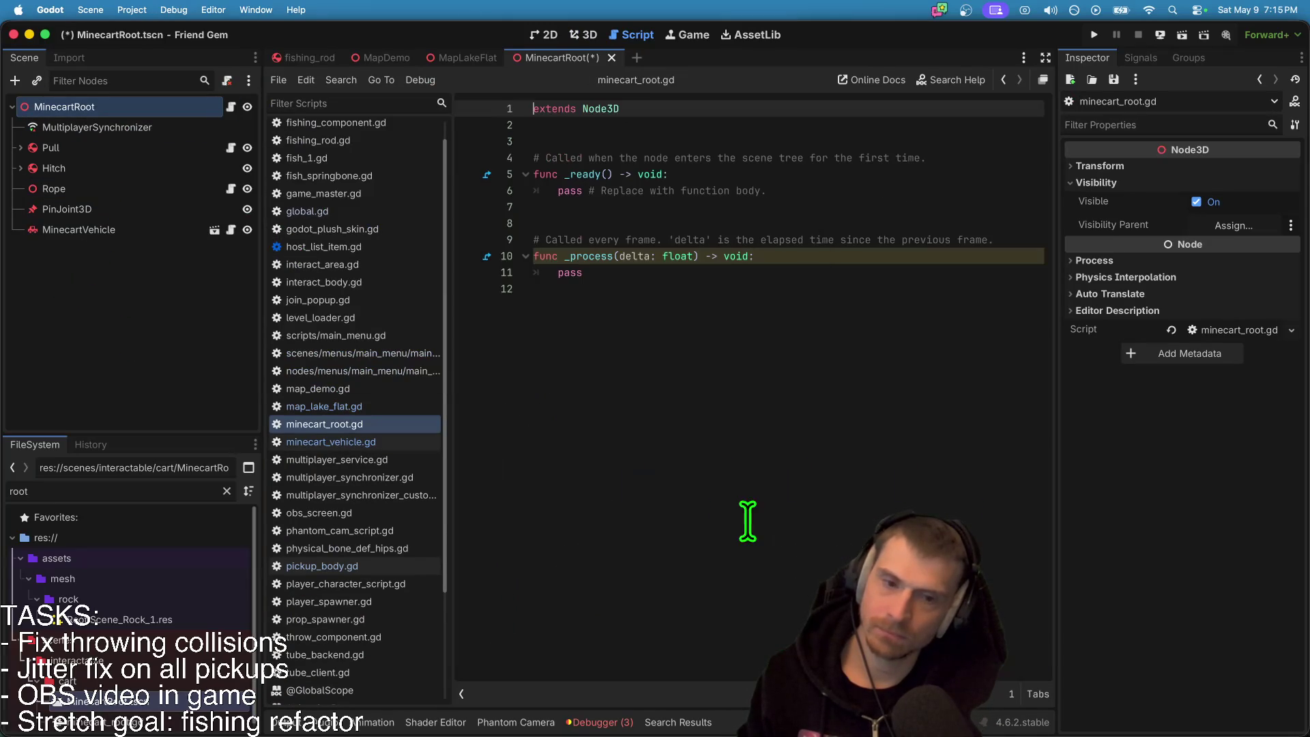
left_click_drag(816, 439, 418, 193)
key("BackSpace")
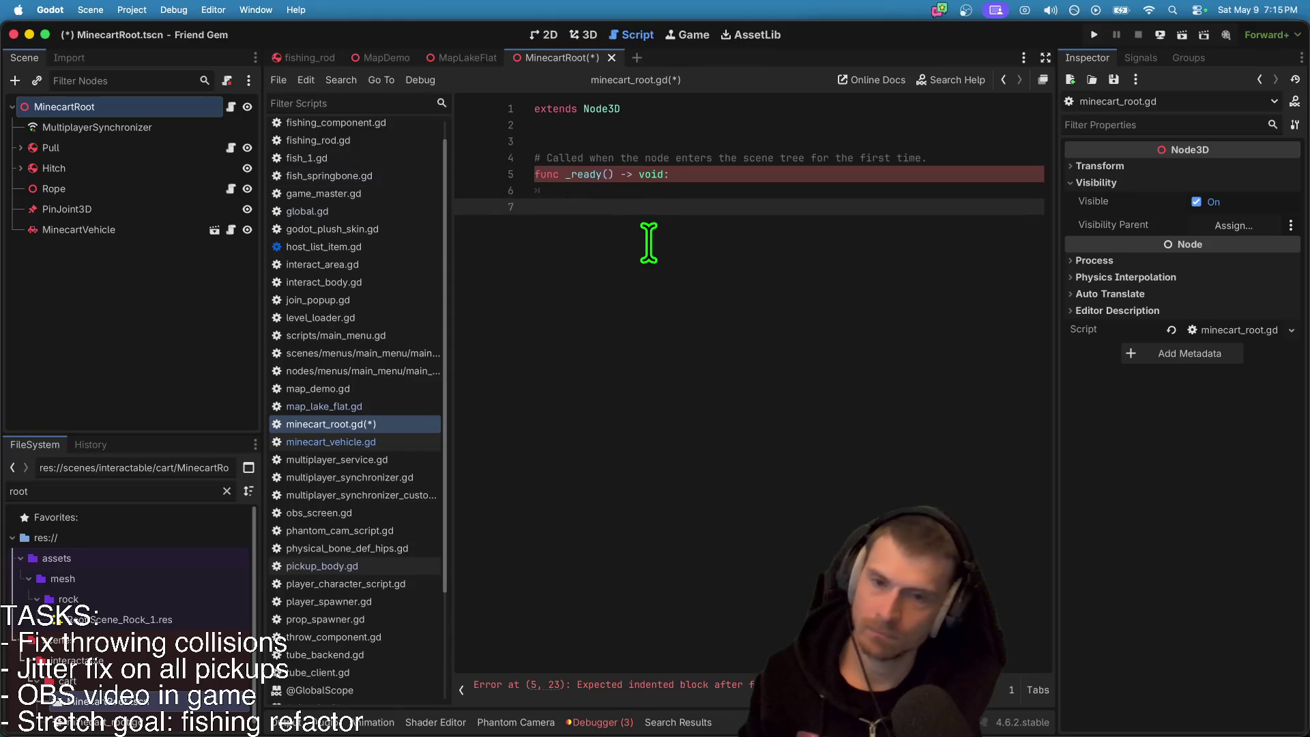
- Print global_position in _ready and test-run the game to the join dialog
type("print")
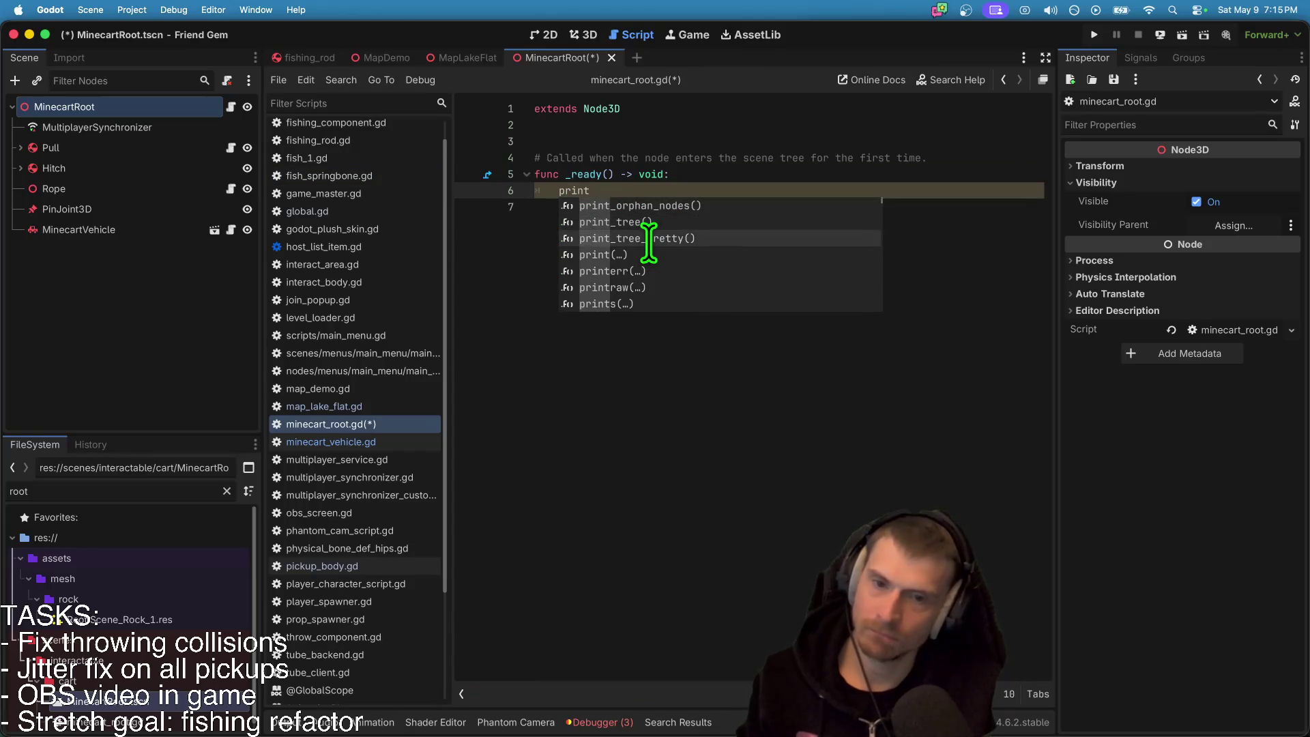
key("Return")
type("glob")
key("Return")
key("super+b")
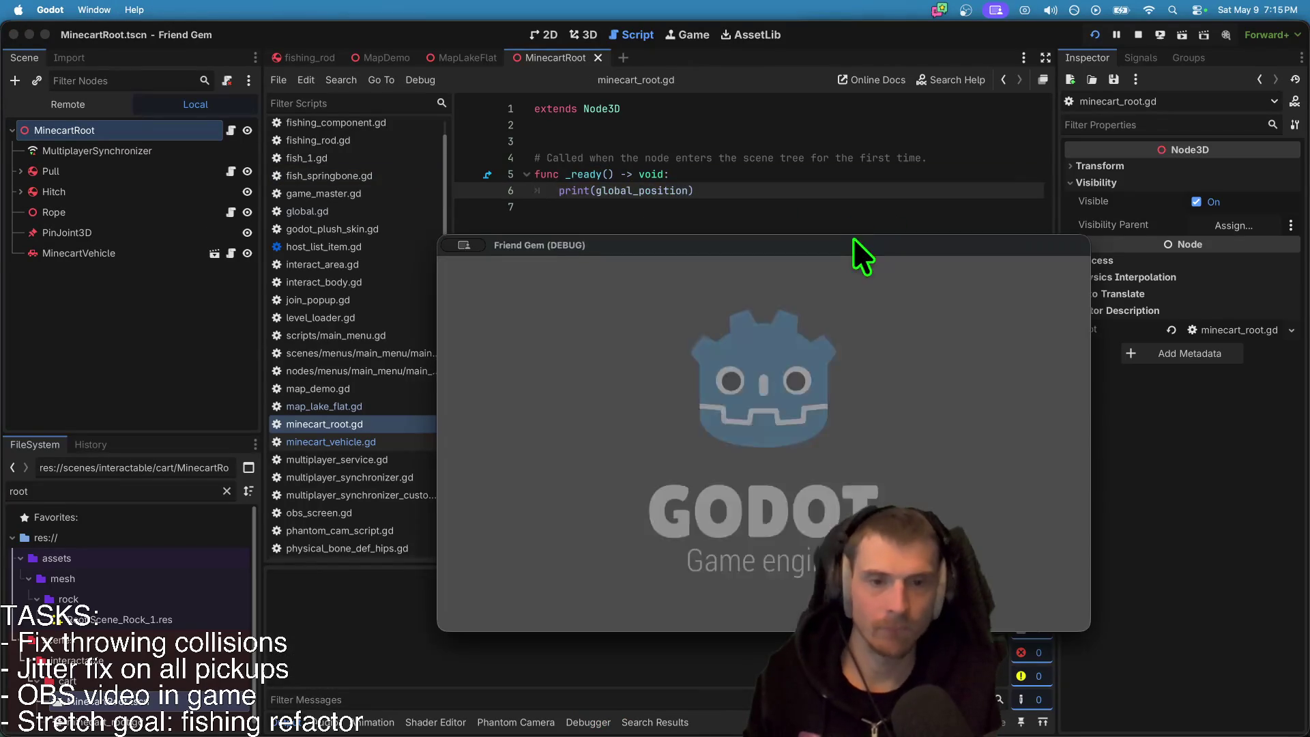
left_click(716, 341)
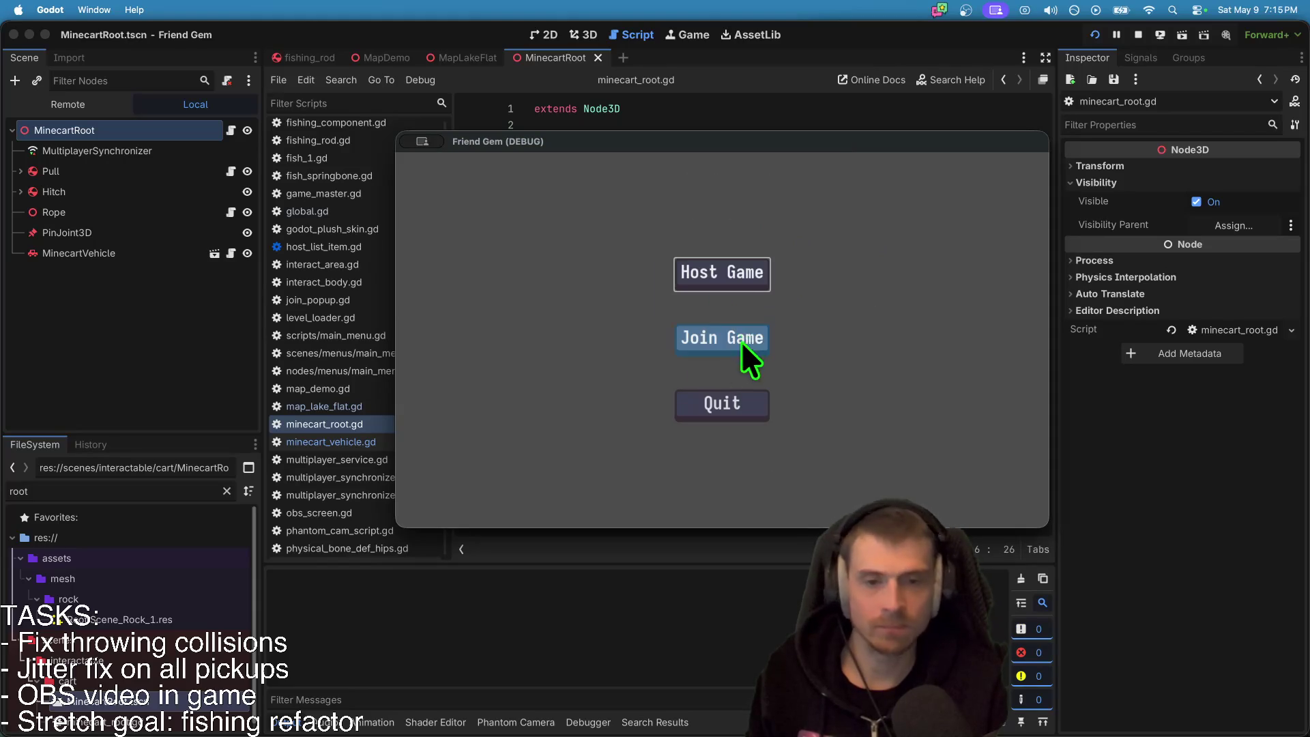
left_click(727, 337)
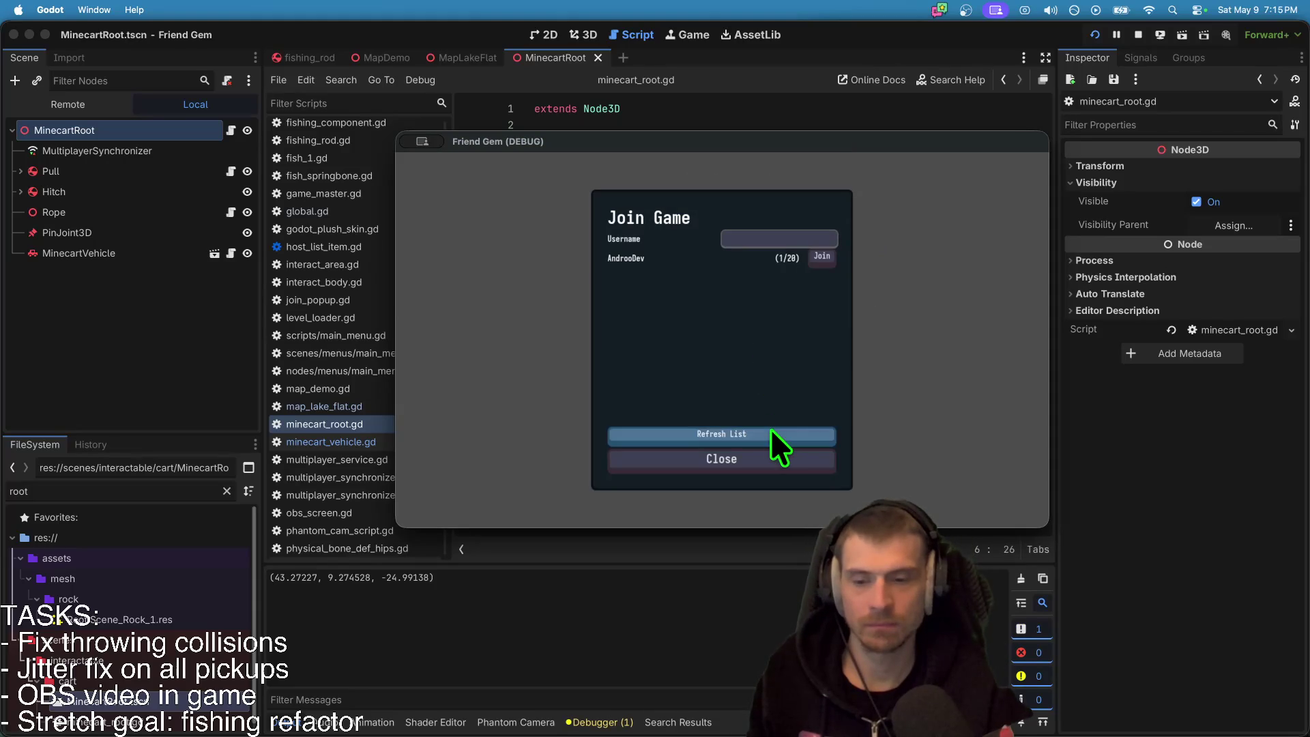
- Add a 'for node in get_children()' loop in _ready
left_click(440, 610)
left_click(824, 247)
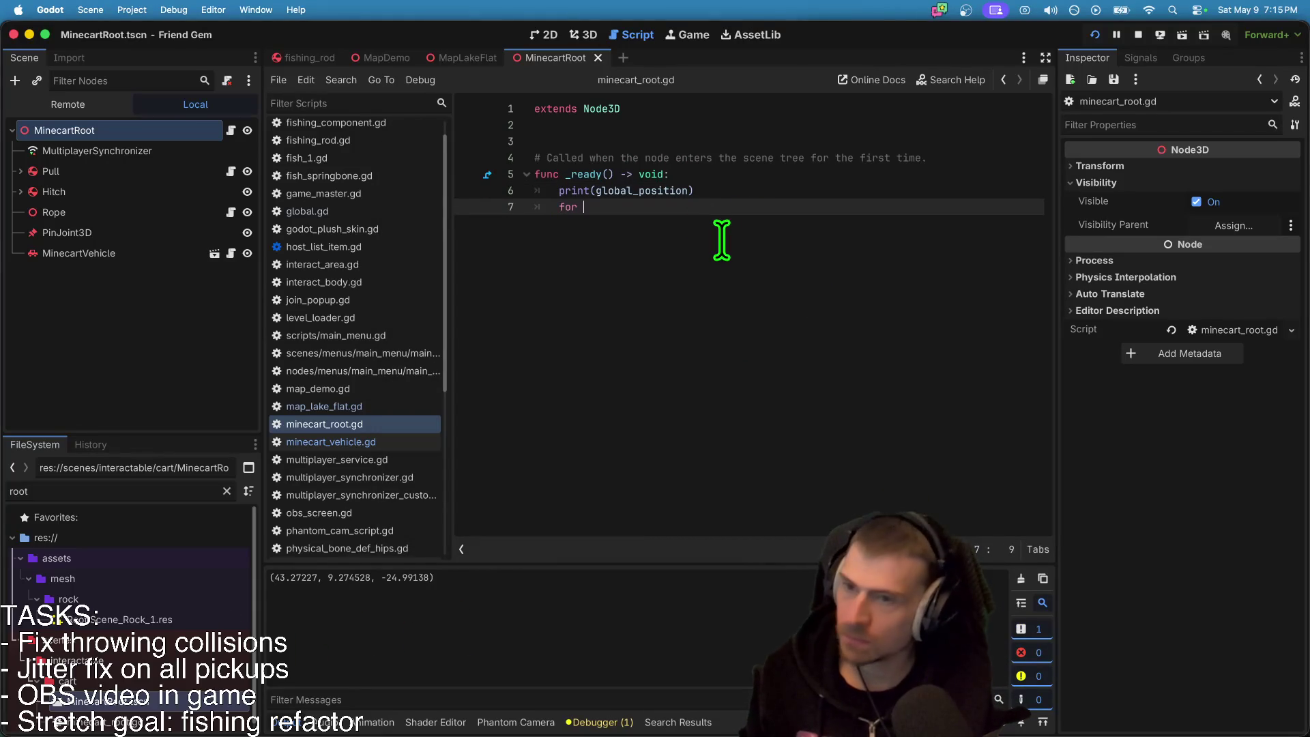
key("BackSpace")
type("node in get_chi")
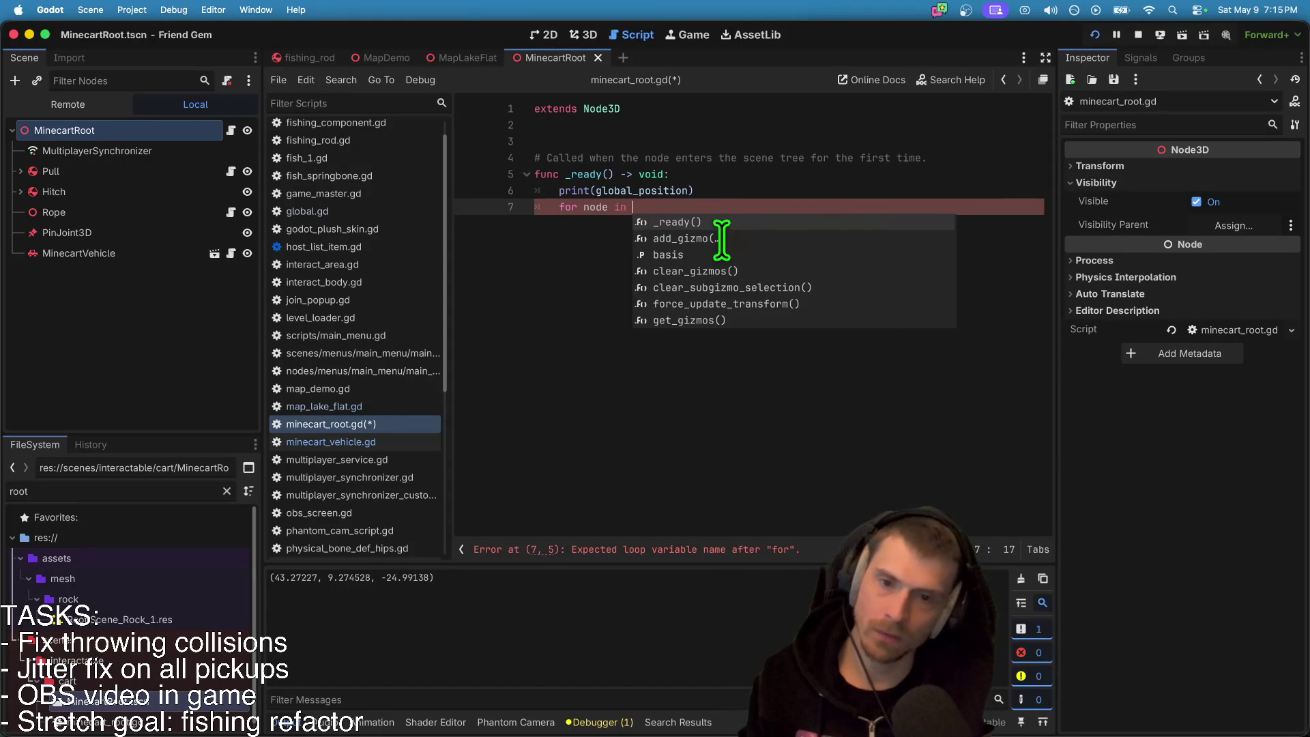
double_click(721, 238)
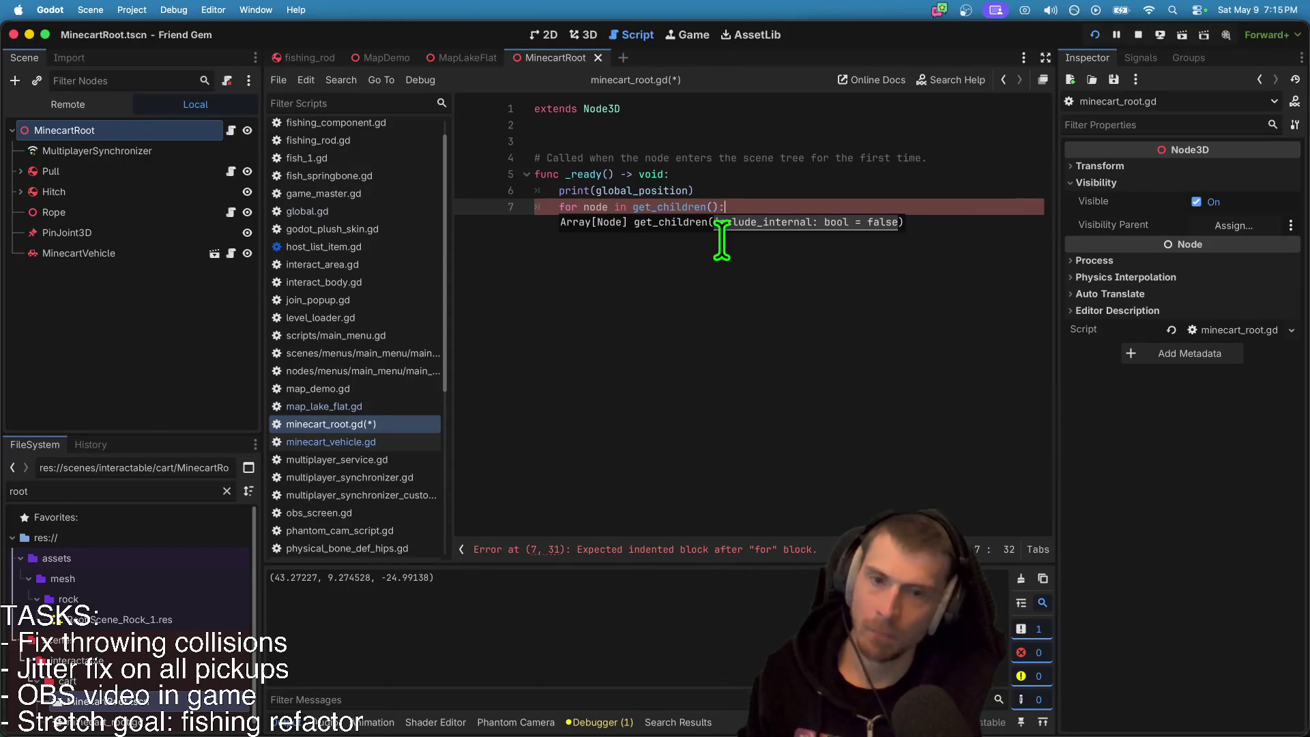
key("Return")
key("Up")
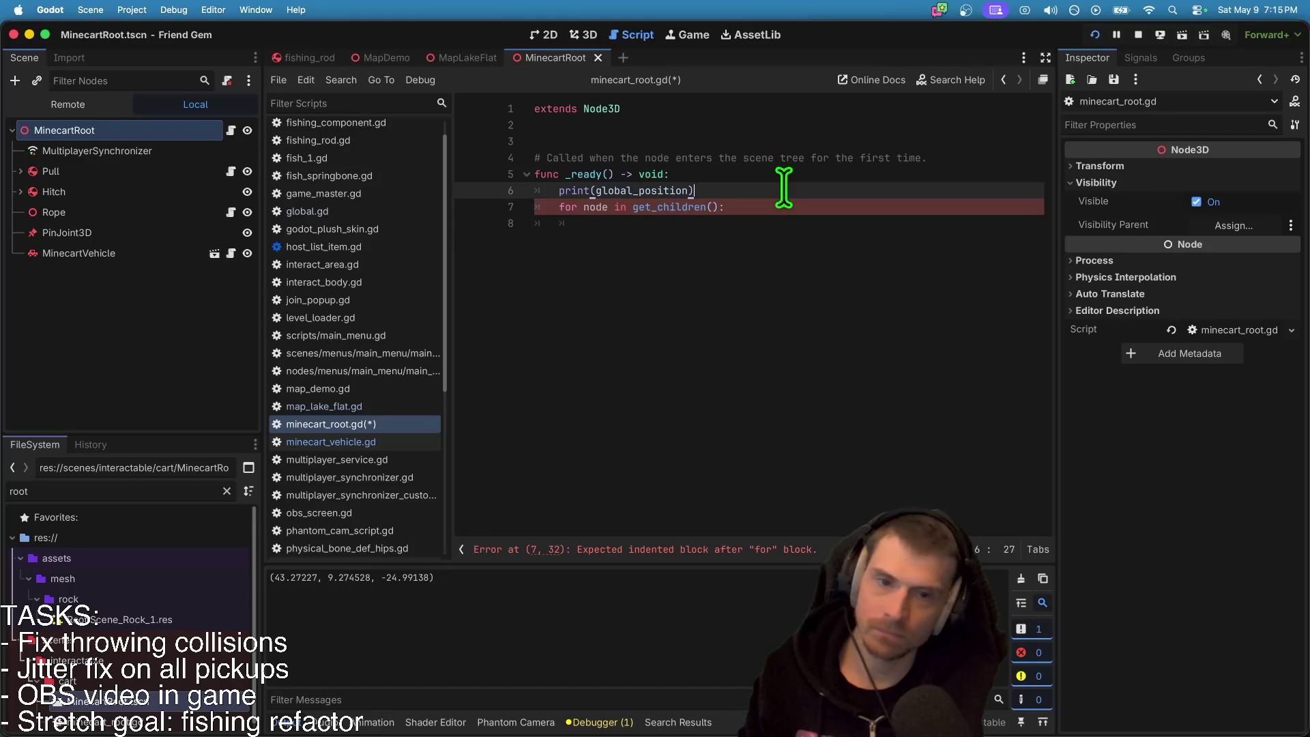
key("super+shift+Return")
- Wrap the loop in an 'if multiplayer.is_server():' check
type("if multiplayer.is")
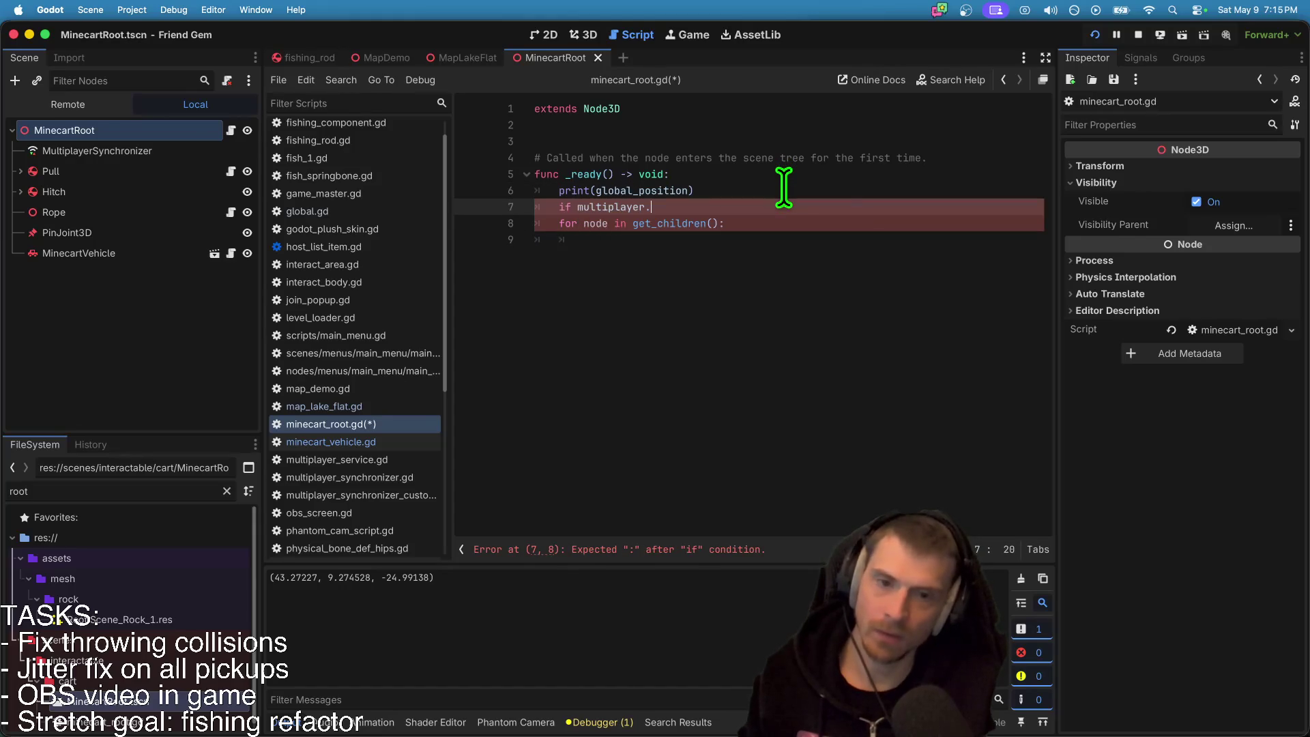
type("_")
key("Return")
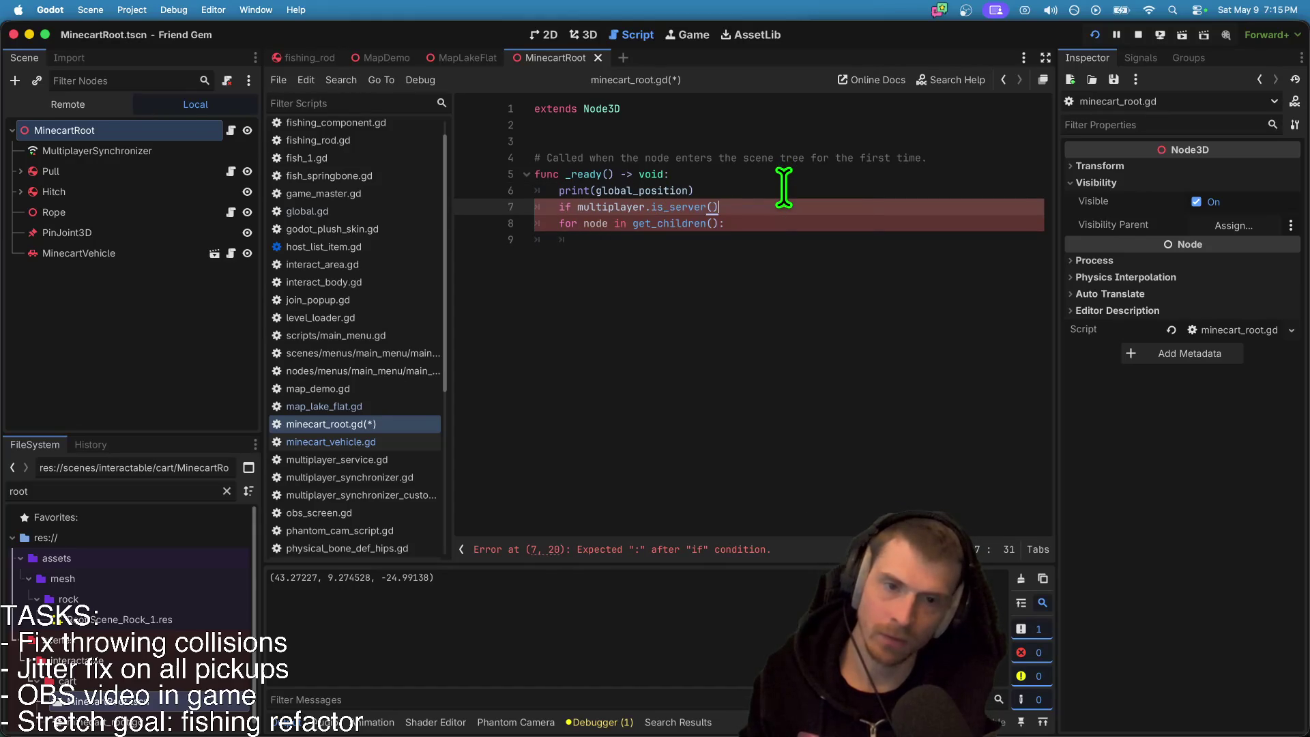
key("Down")
key("Home")
key("Tab")
- Set each child's global_position to the root's and remove the debug print line
left_click(801, 235)
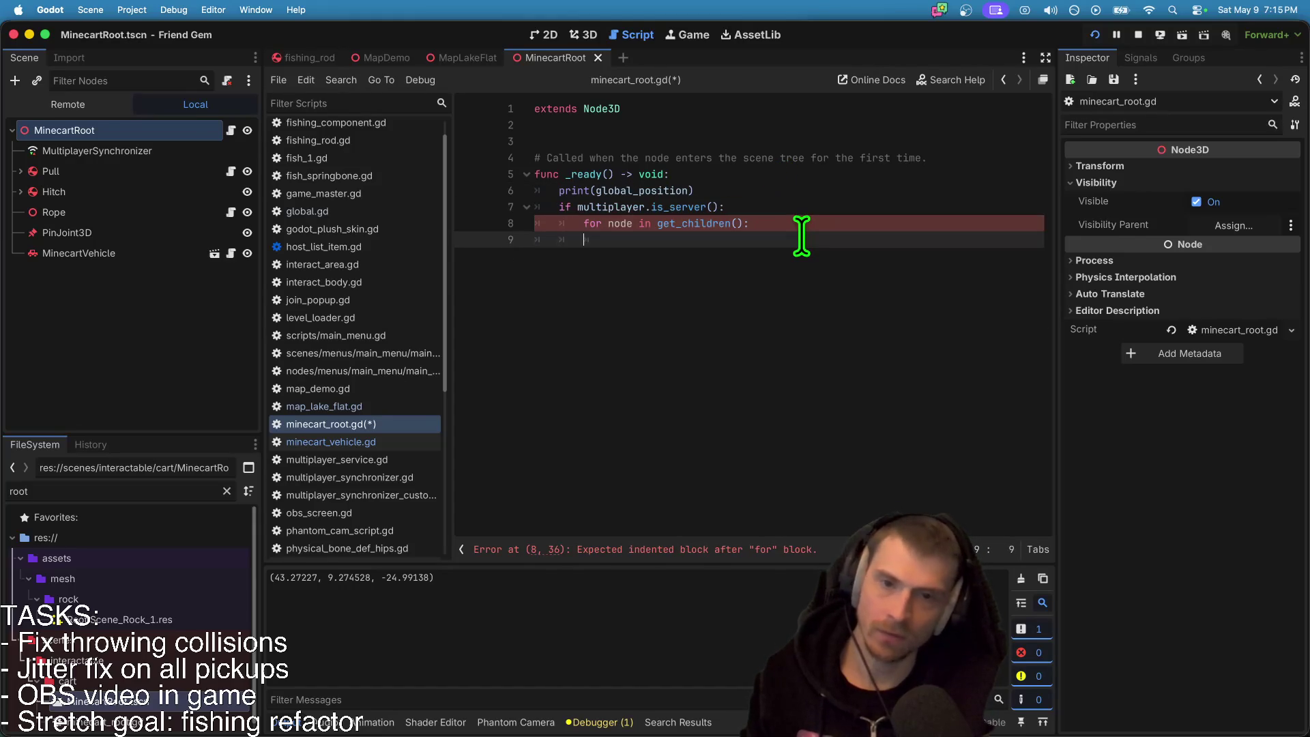
type(".global_position =")
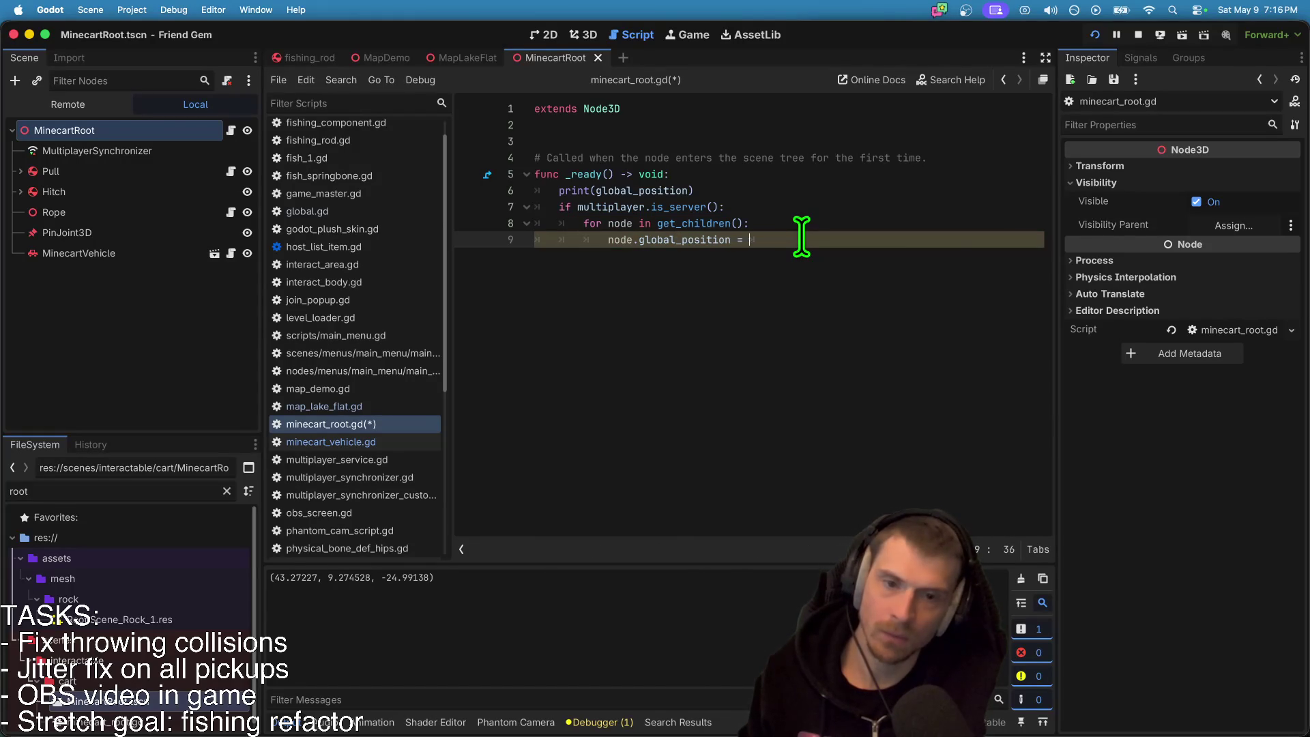
type("n")
key("Up")
key("Up")
key("Up")
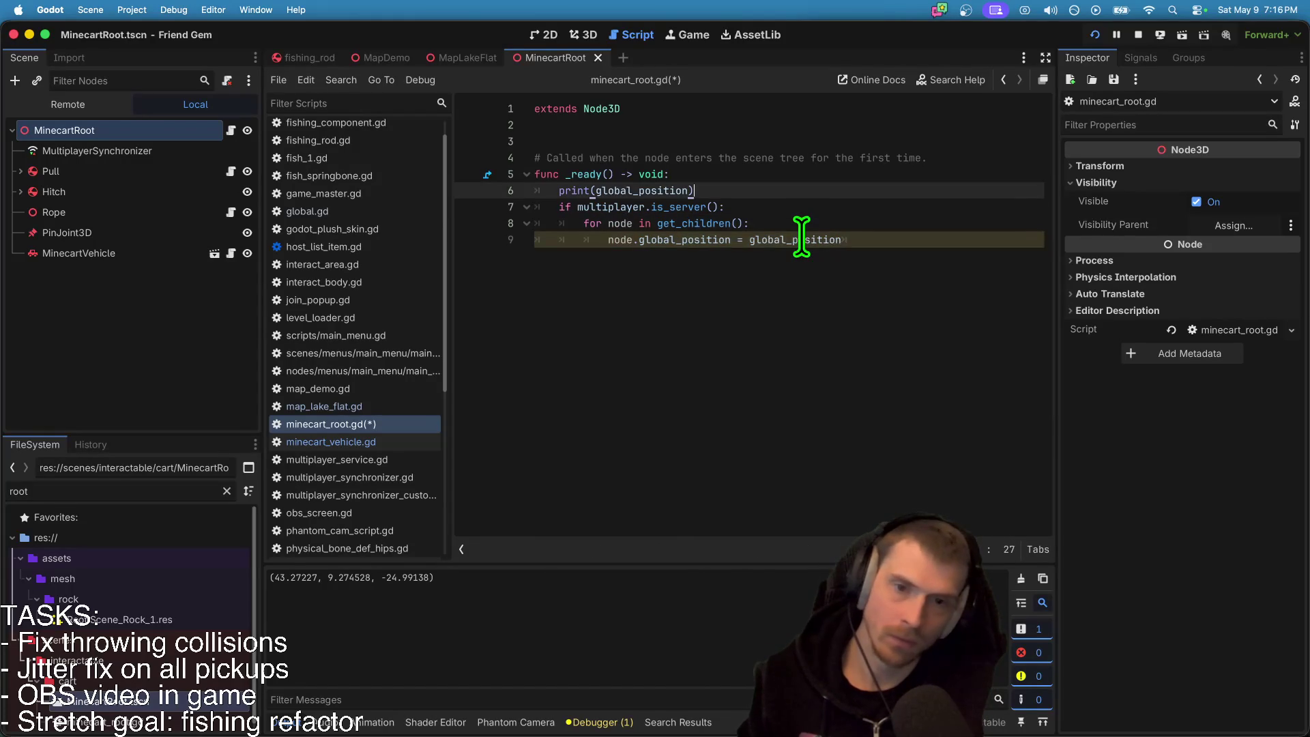
key("ctrl+shift+k")
key("Down")
key("Down")
key("End")
key("Tab")
key("Return")
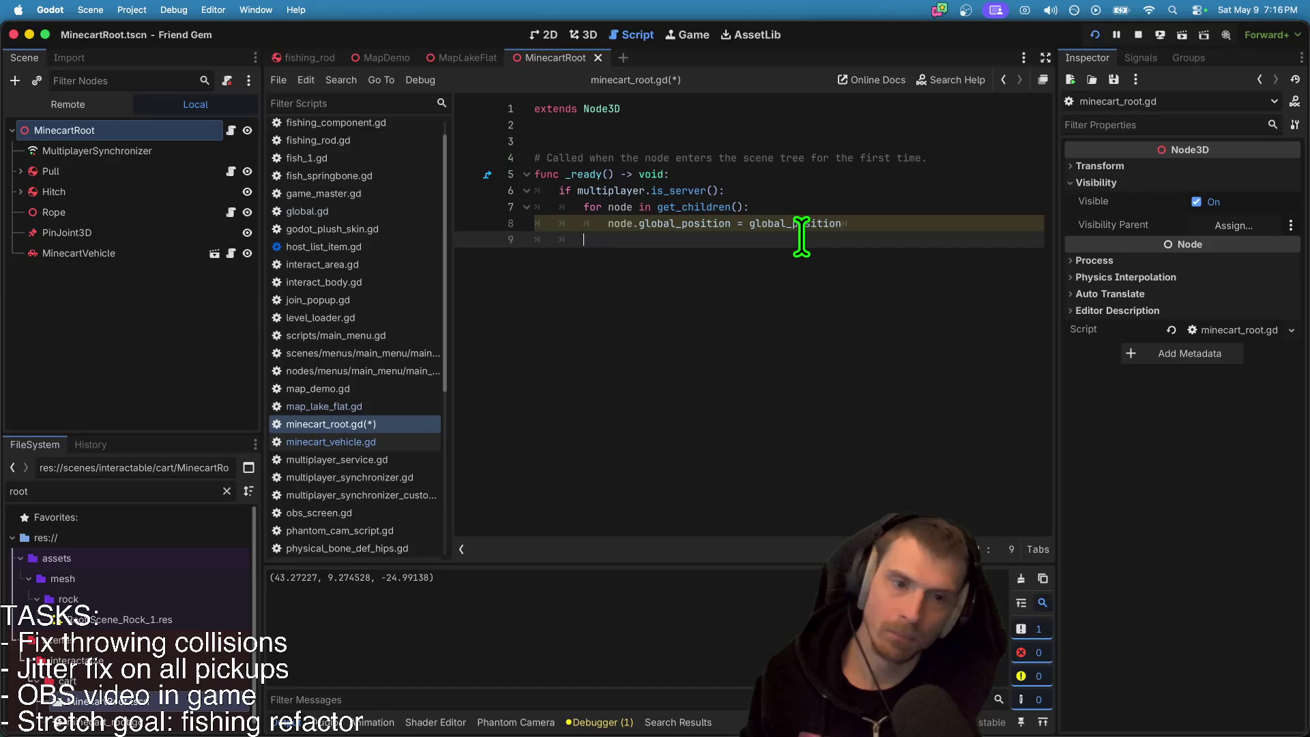
- Save the scene and script, then run the project again
key("ctrl+s")
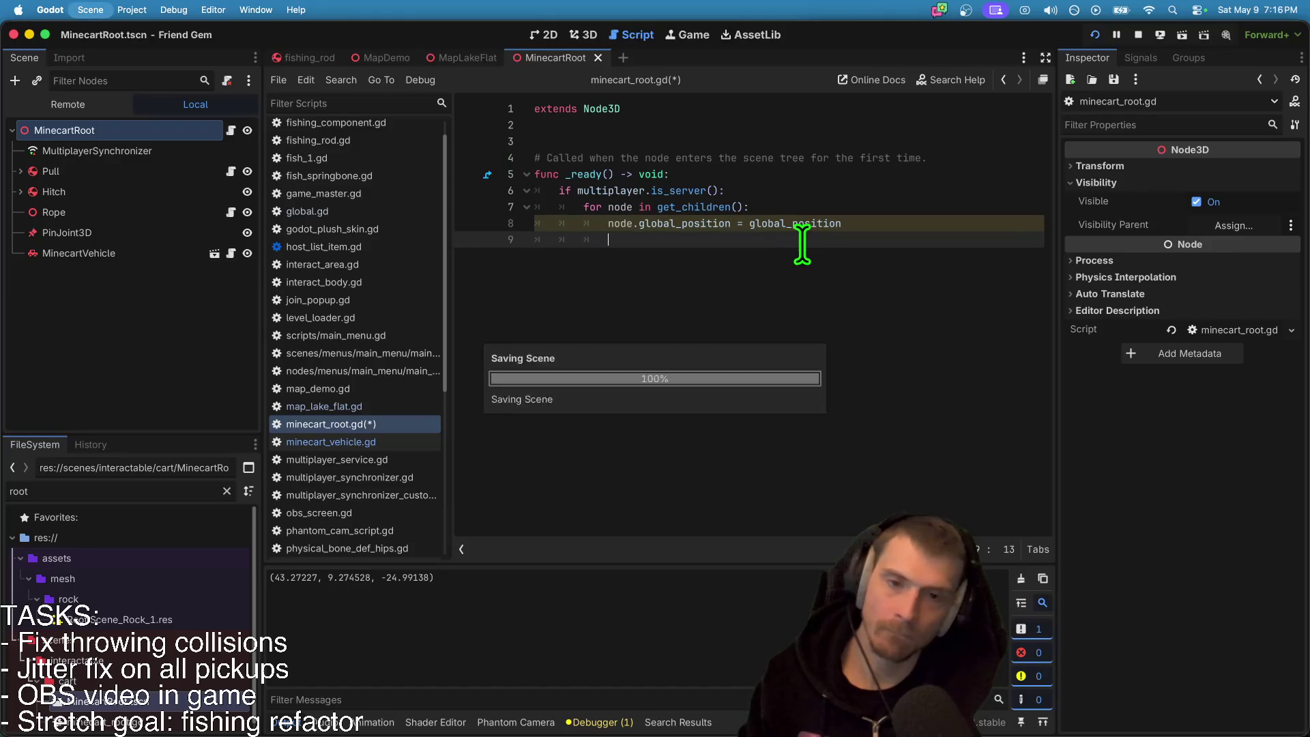
key("super+b")
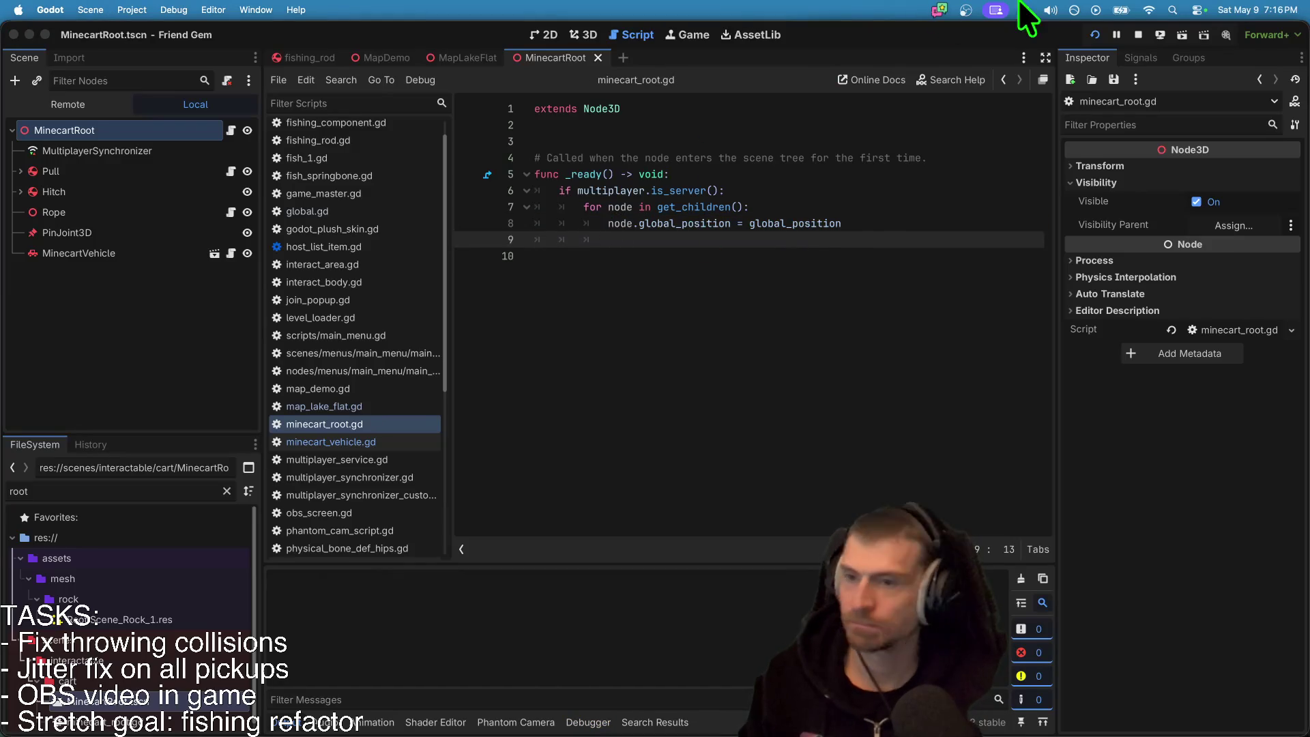
left_click_drag(976, 236, 645, 50)
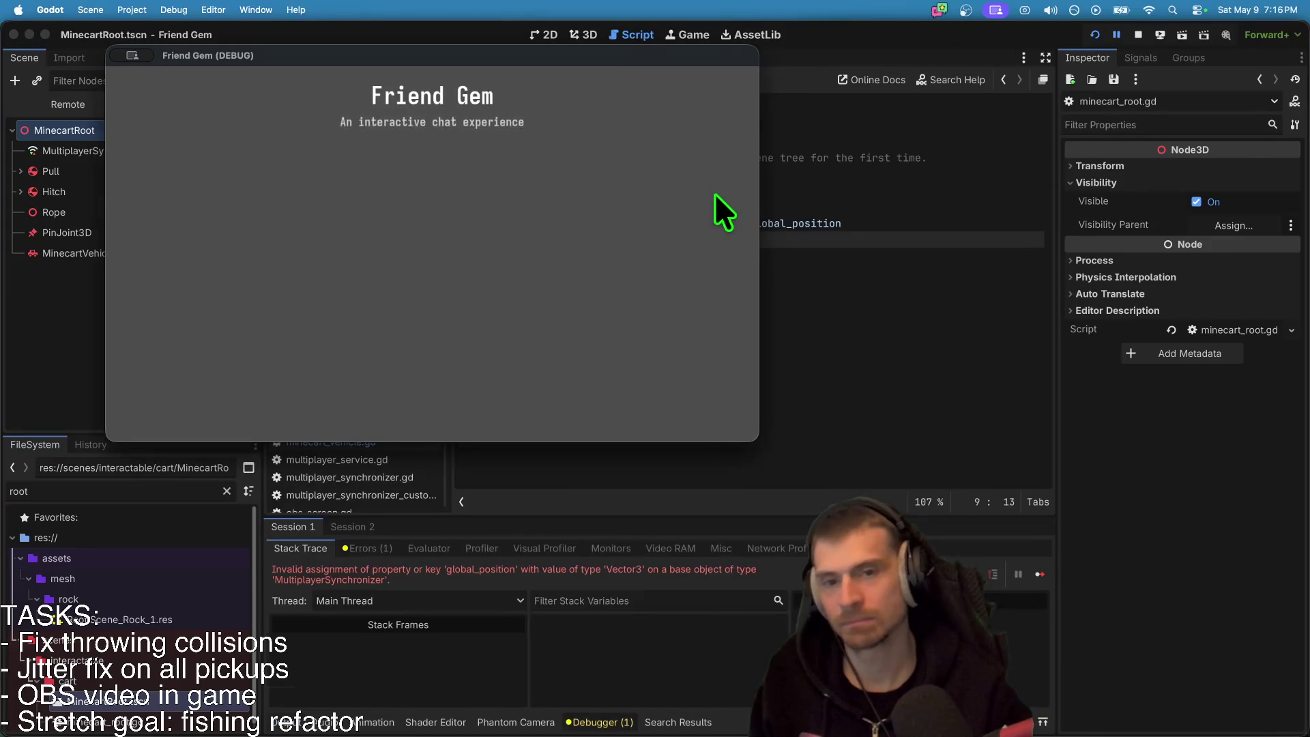
- Stop the game, nest the global_position assignment under 'if node is Node3D:', and rerun
left_click(878, 264)
left_click(1137, 33)
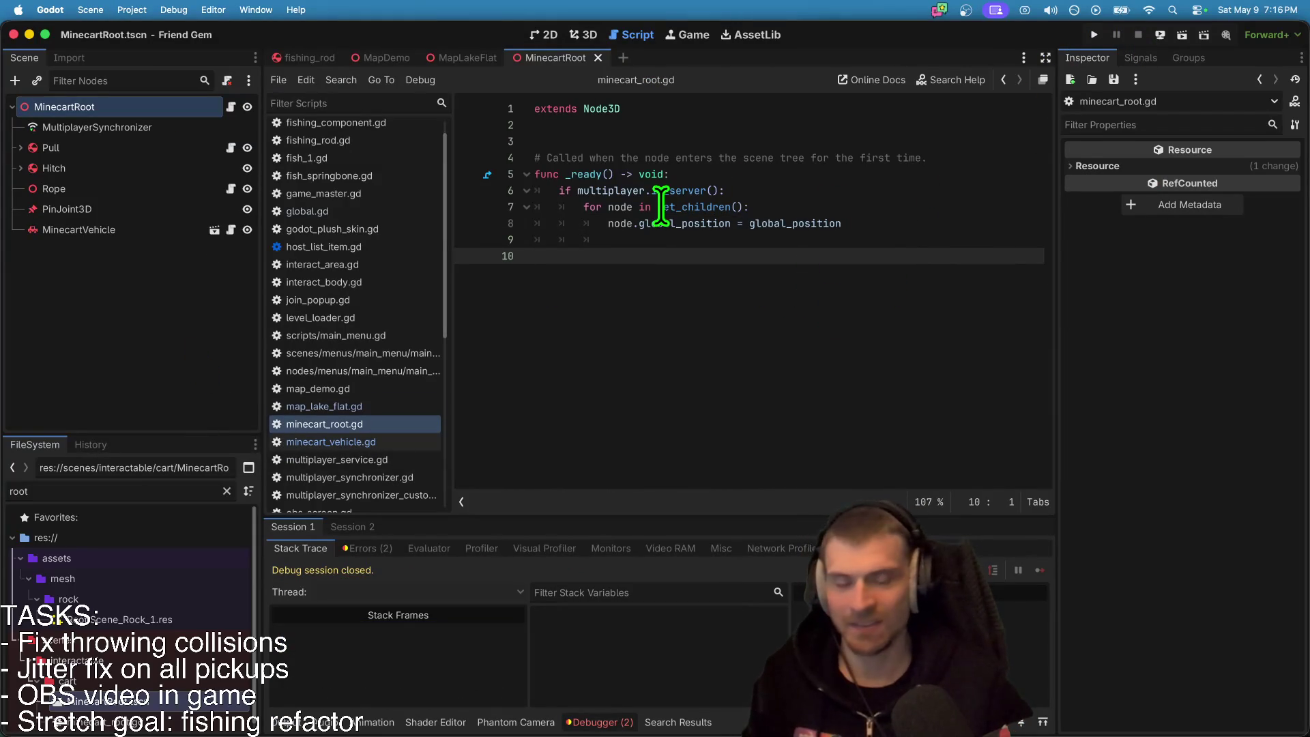
mouse_move(658, 212)
left_click(824, 207)
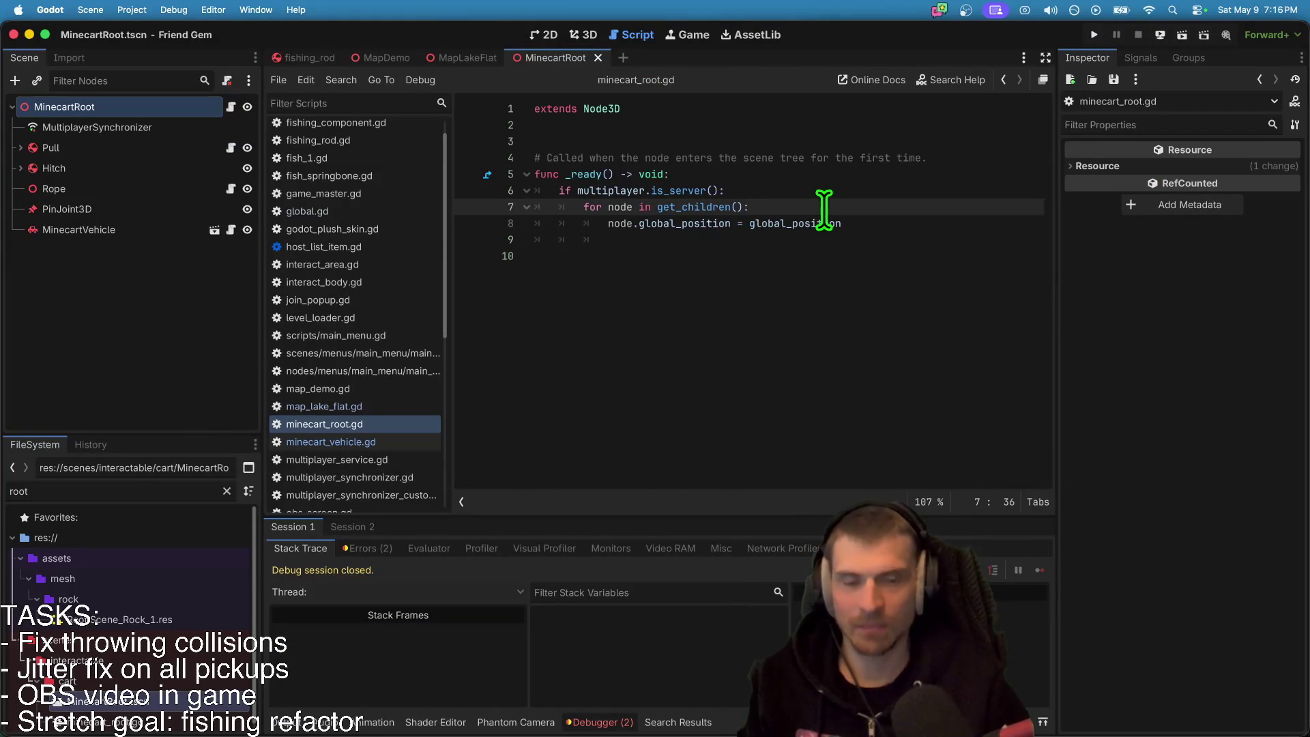
key("Return")
type("i")
type("has_")
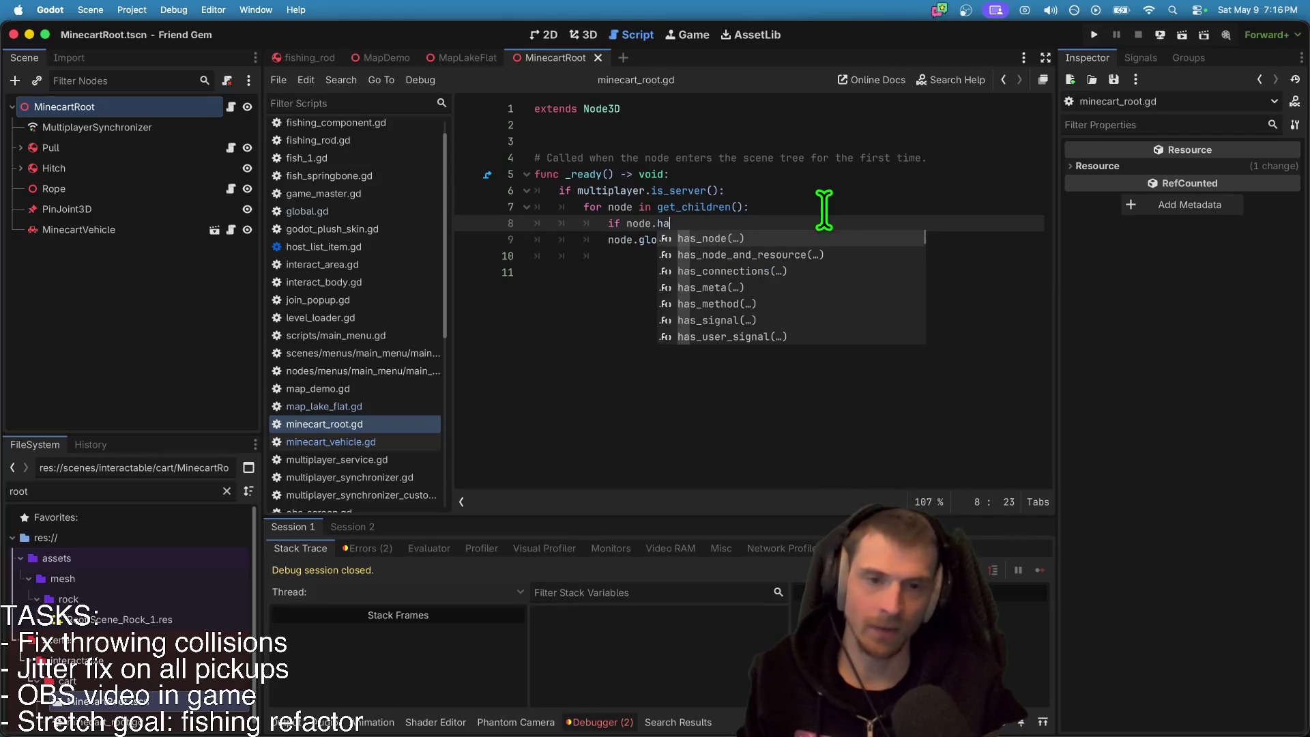
type("pr")
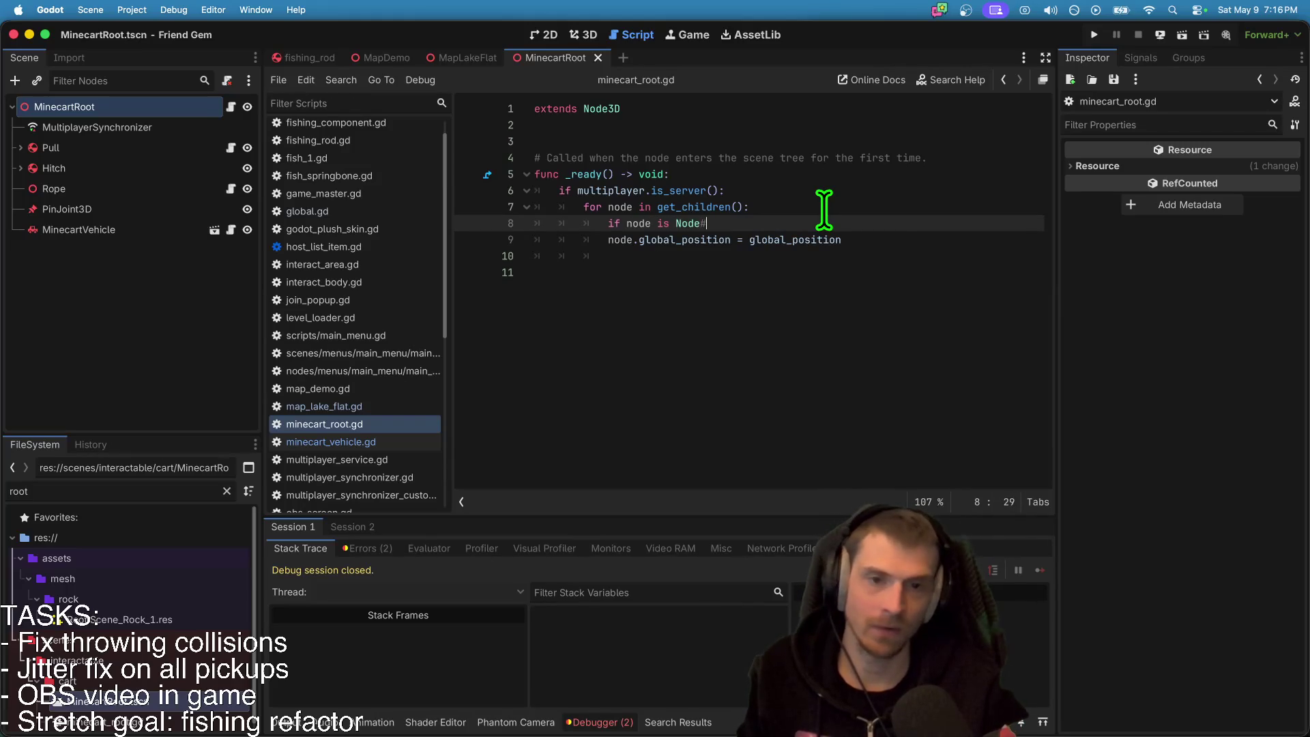
type(":")
key("Down")
key("Home")
key("Tab")
key("Down")
key("super+b")
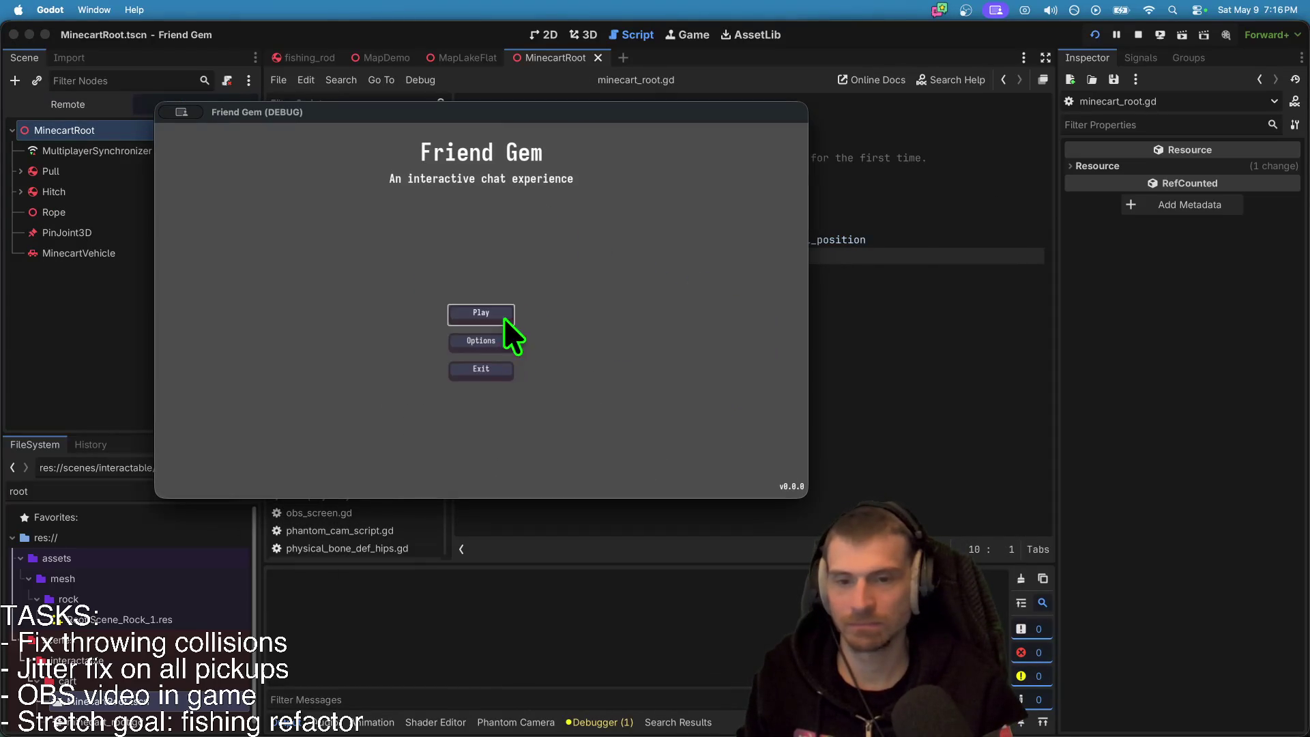
- Join the game, walk up to the minecart and pick up the rock beside it
left_click(502, 339)
left_click(513, 308)
key("Return")
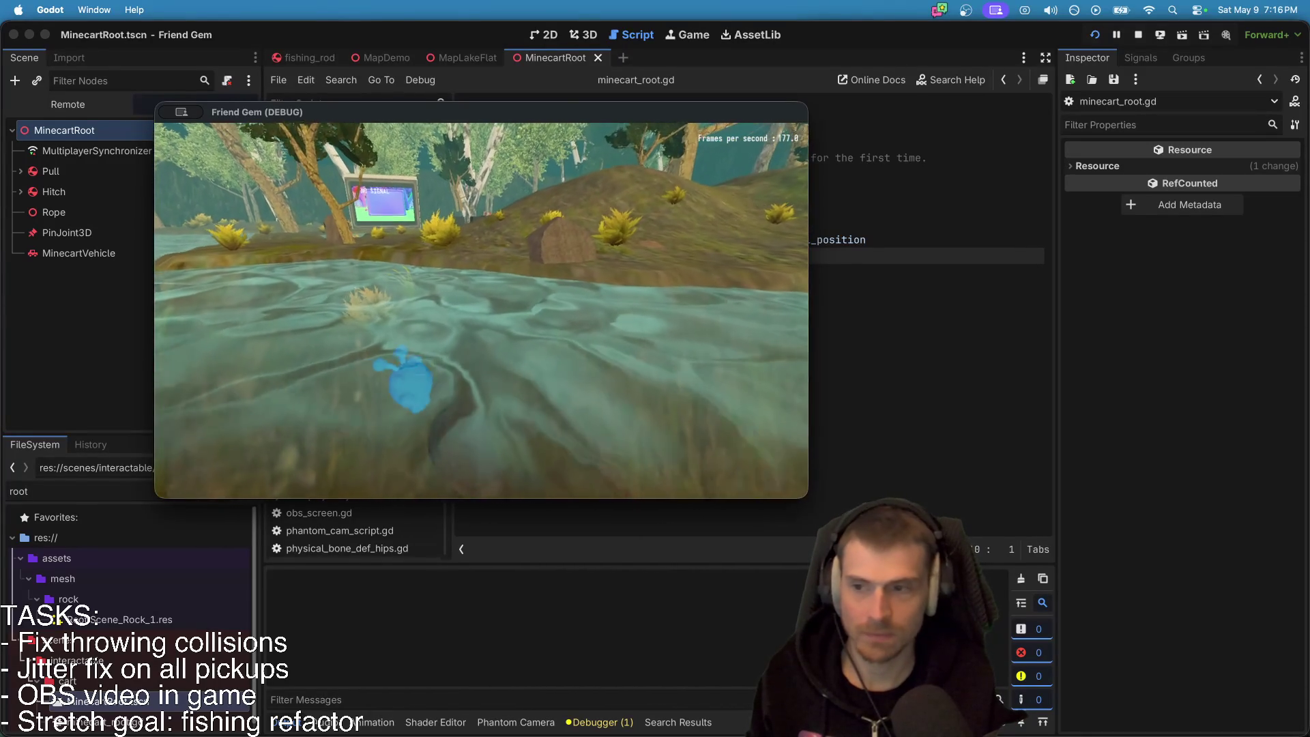
key("w")
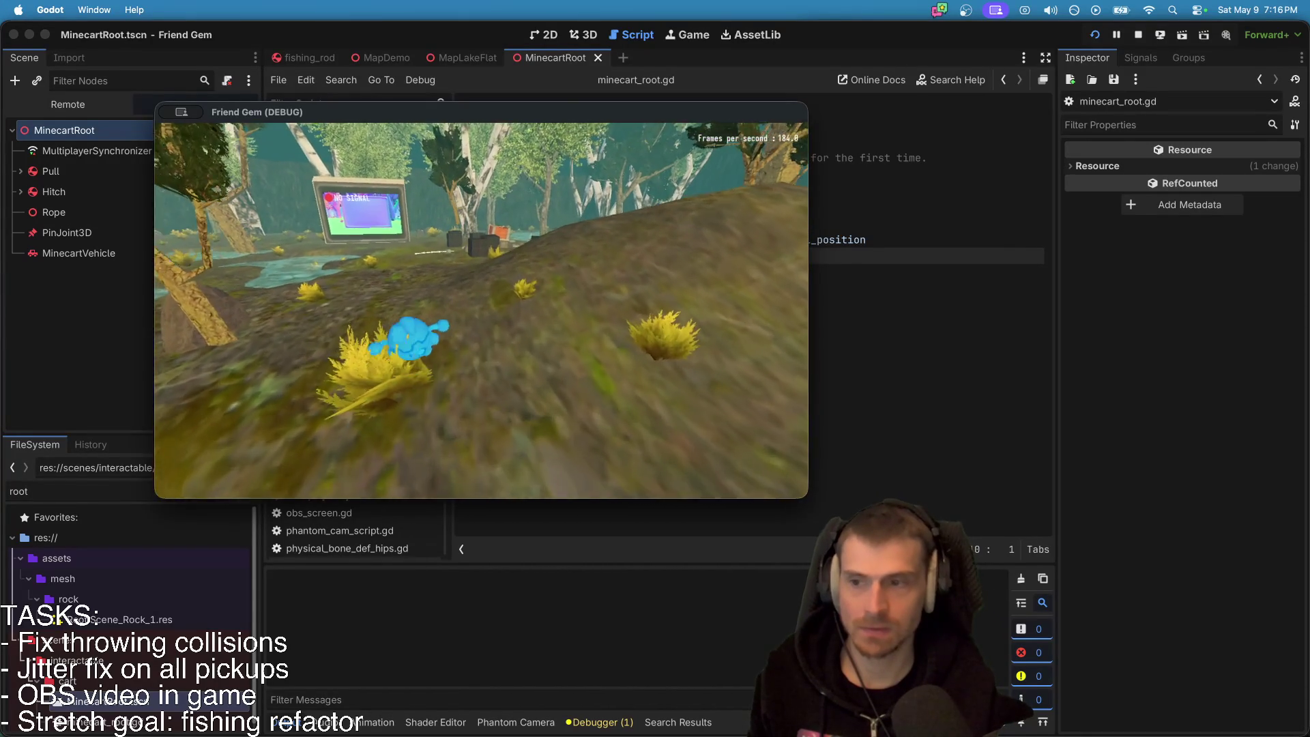
key("w")
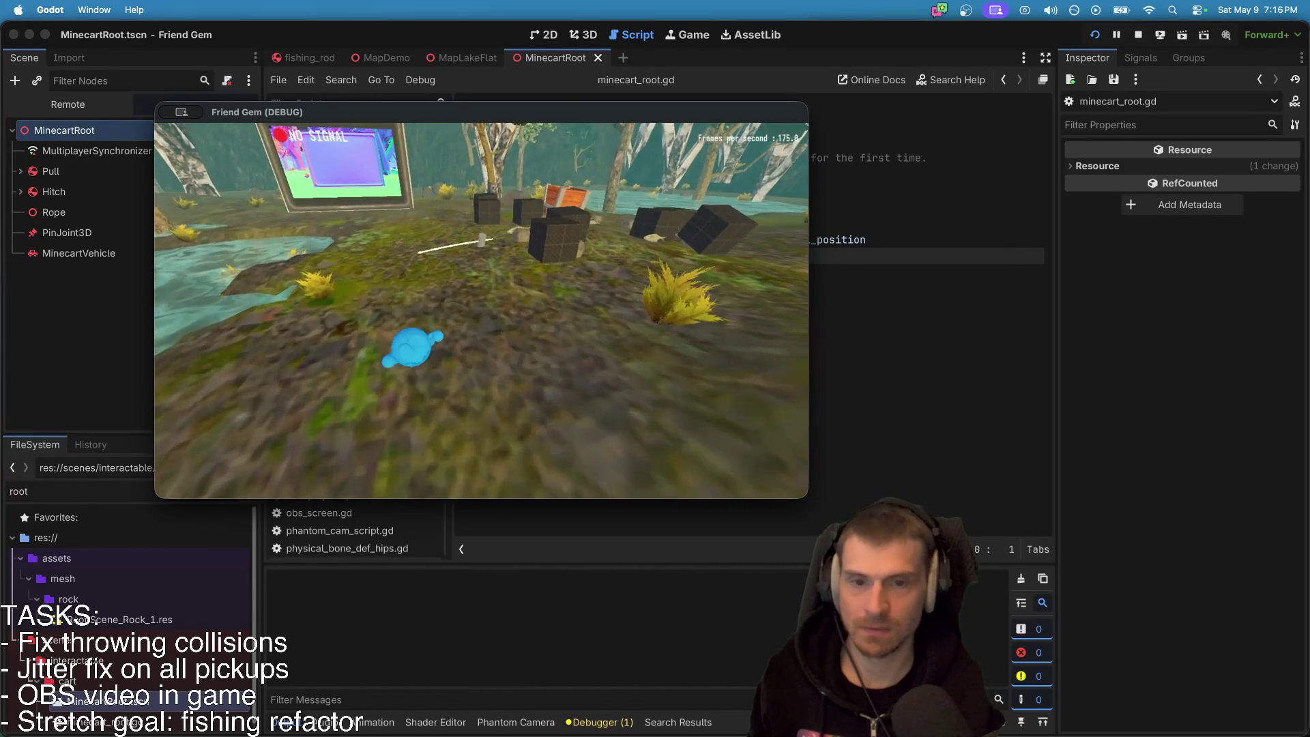
key("w")
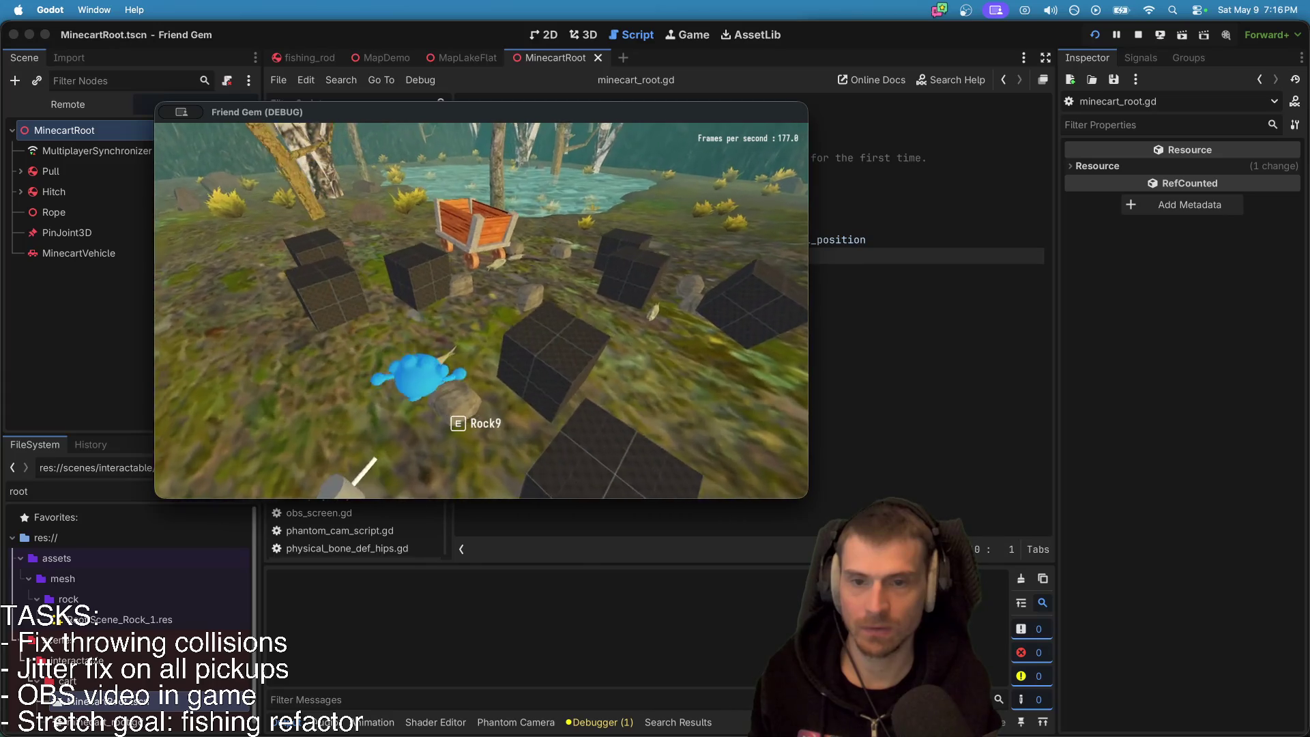
key("w")
key("e")
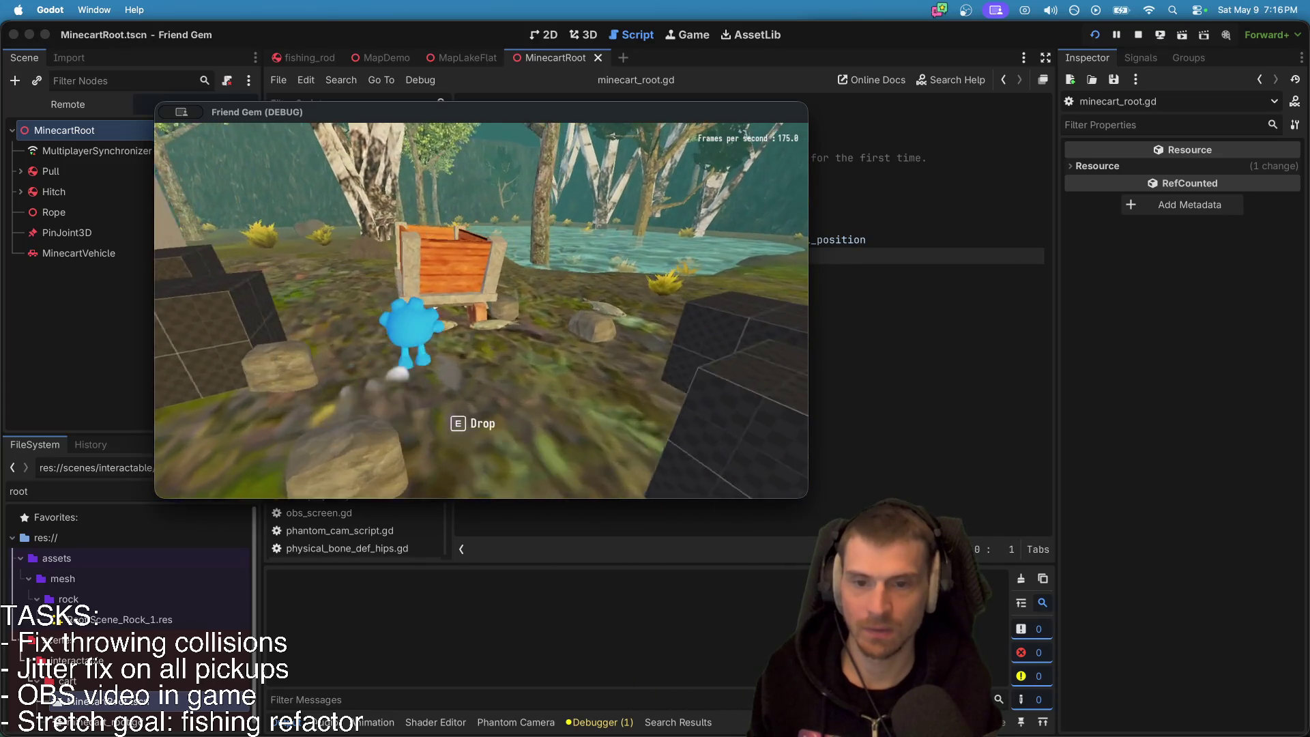
- Circle the minecart, pick up and drop a fish, then return to the editor
key("w")
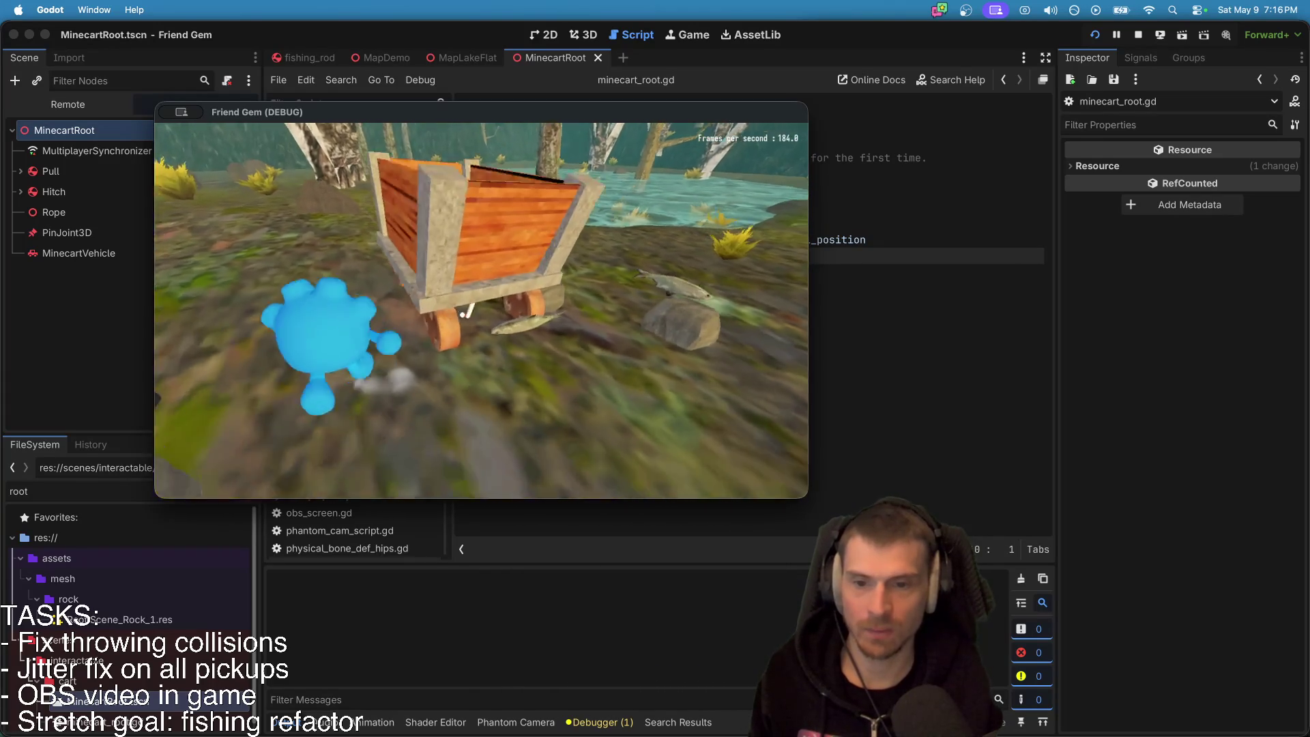
key("w")
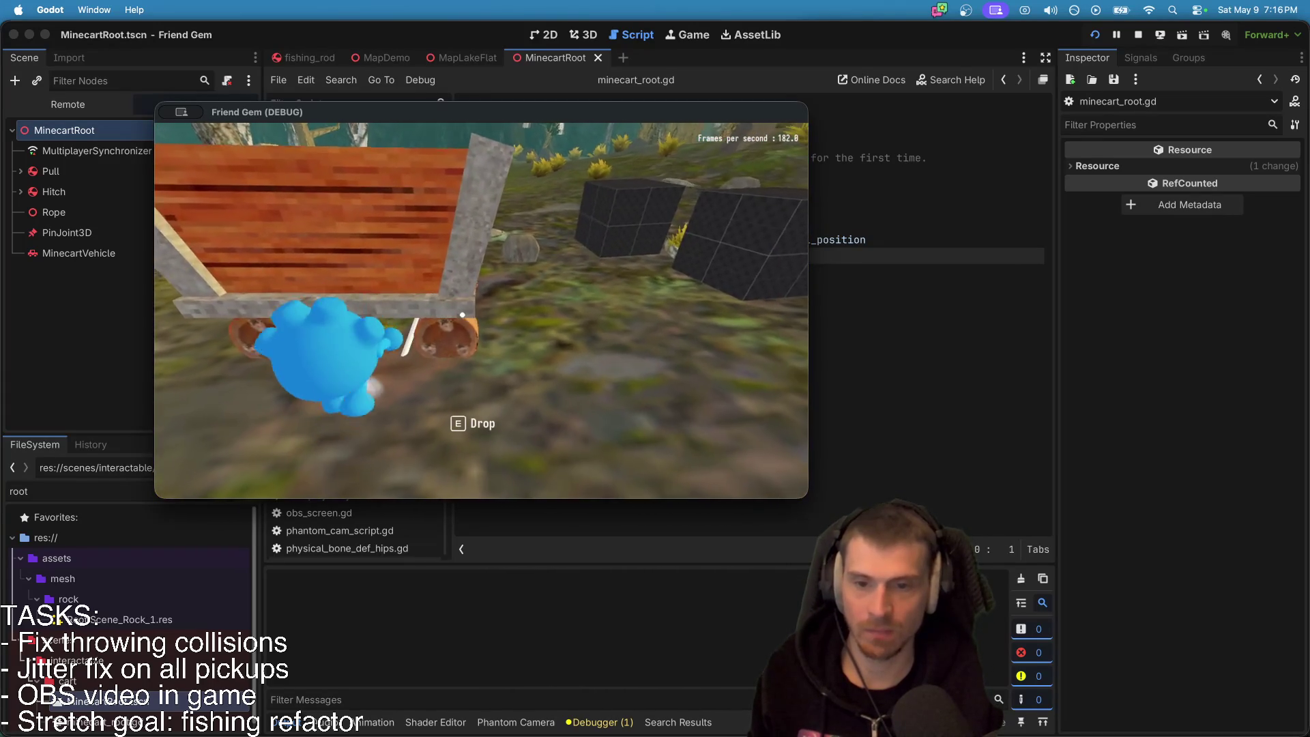
key("s")
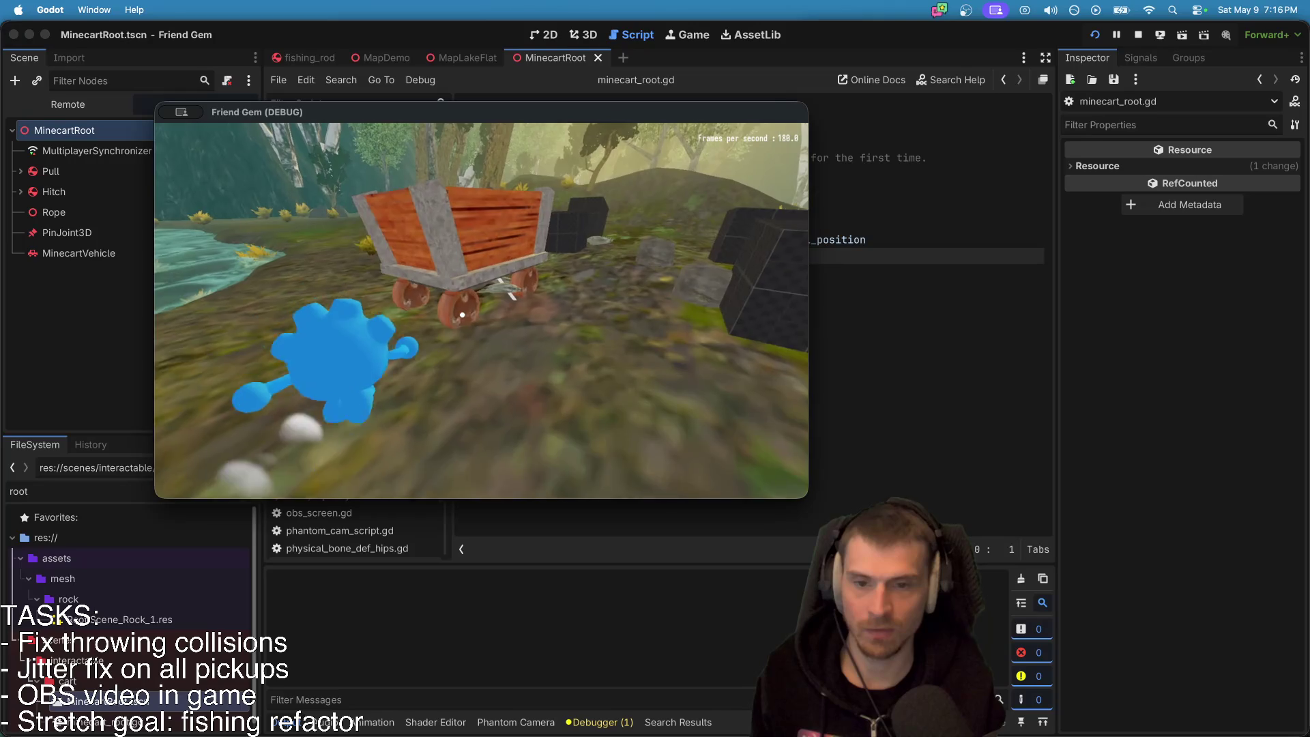
key("w")
key("s")
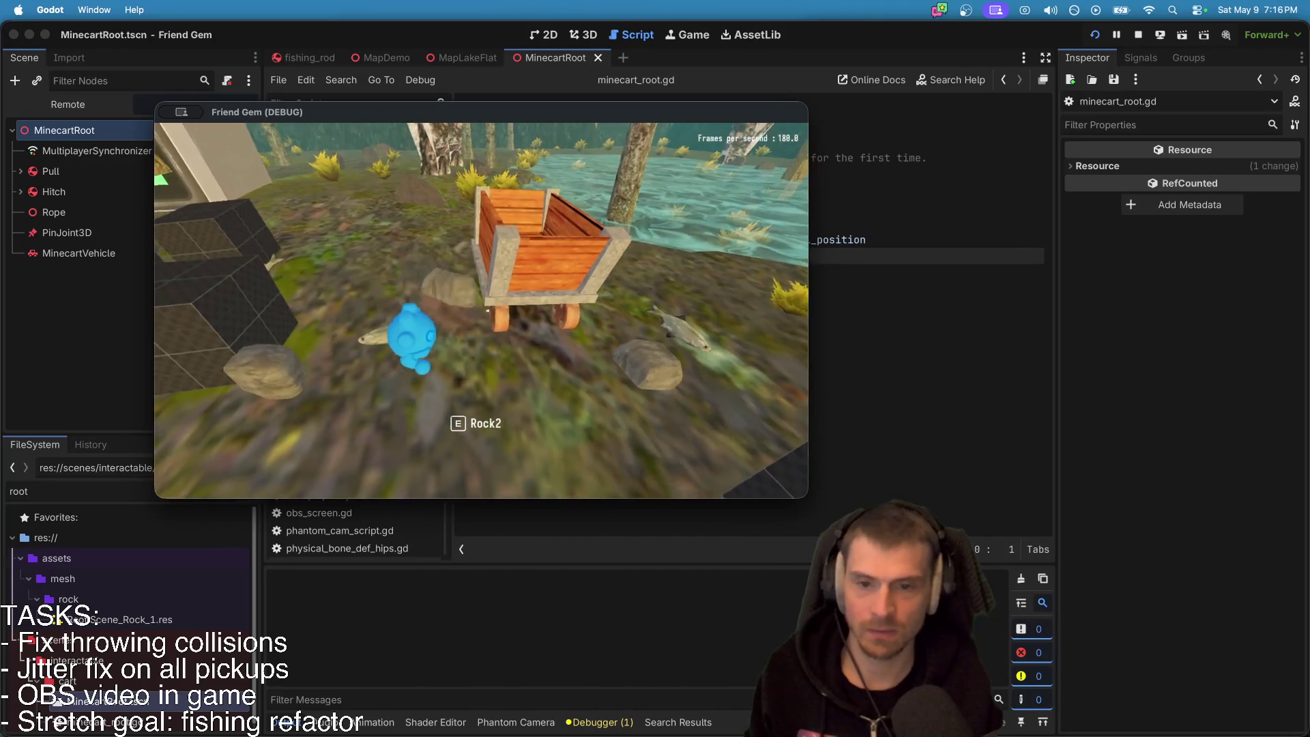
key("w")
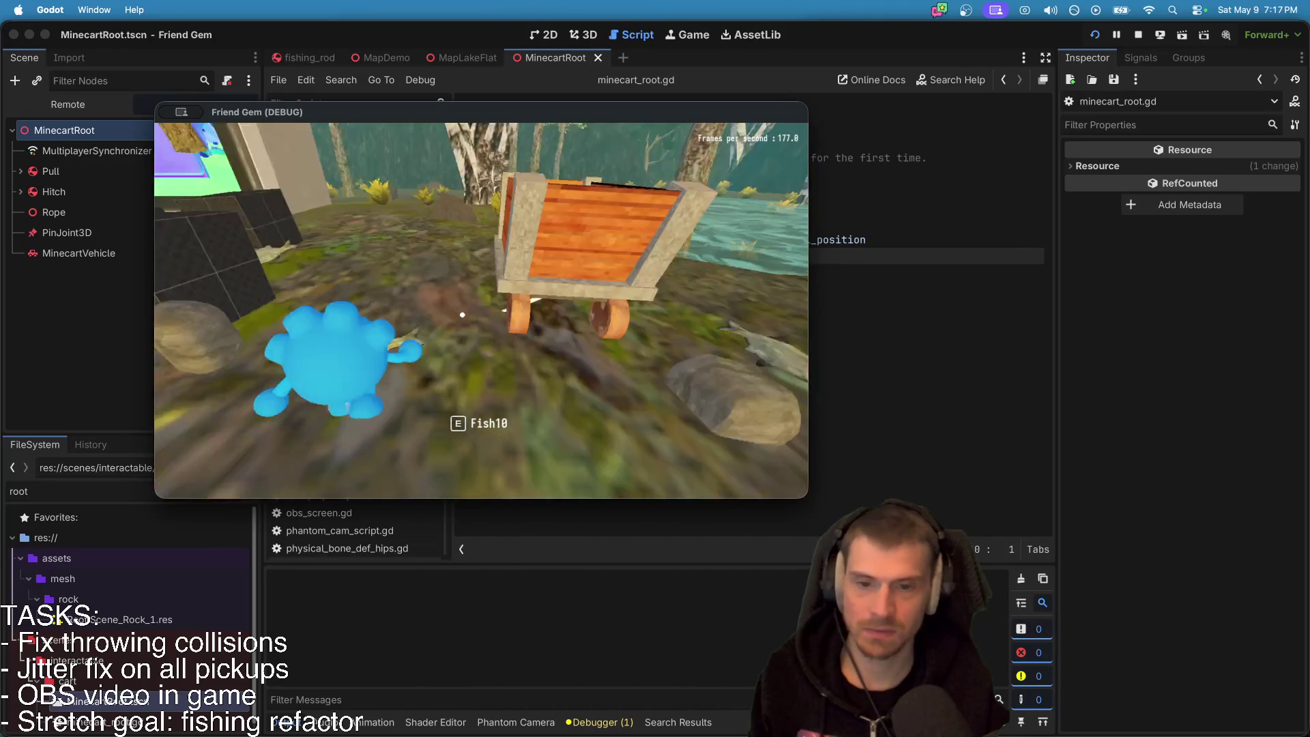
key("e")
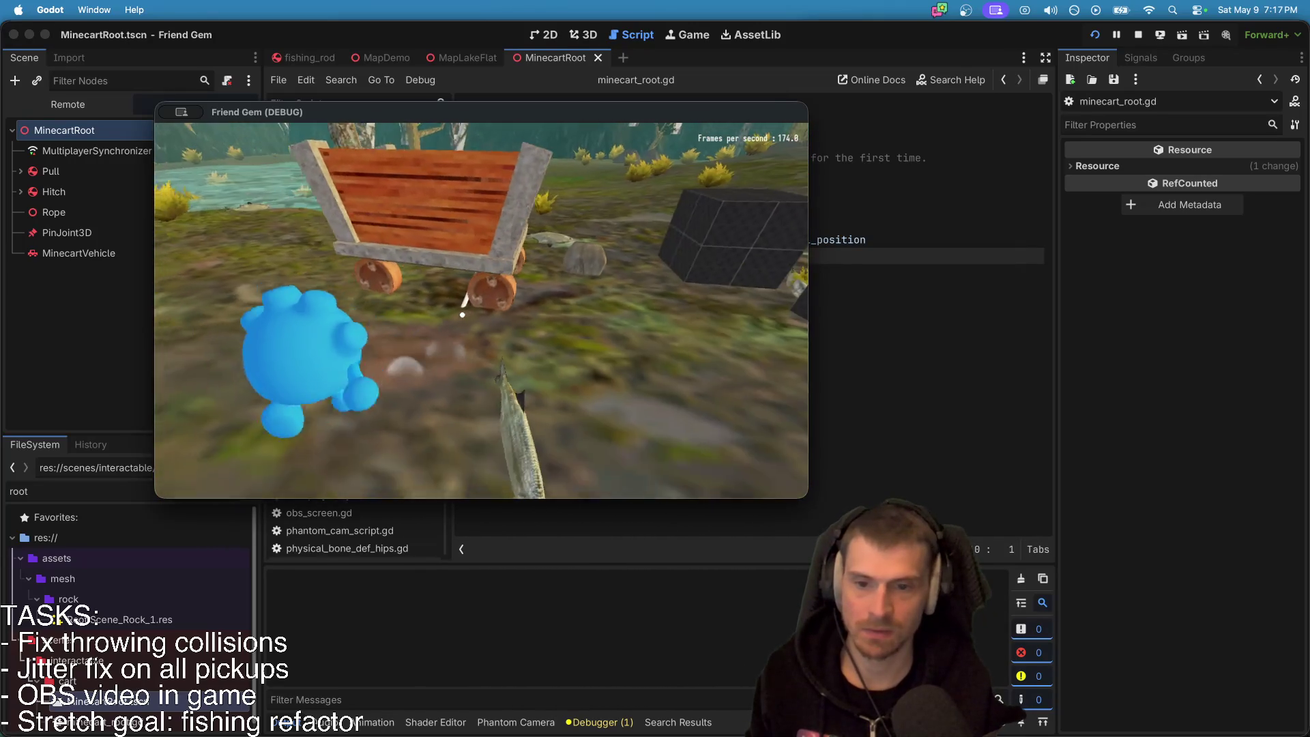
key("e")
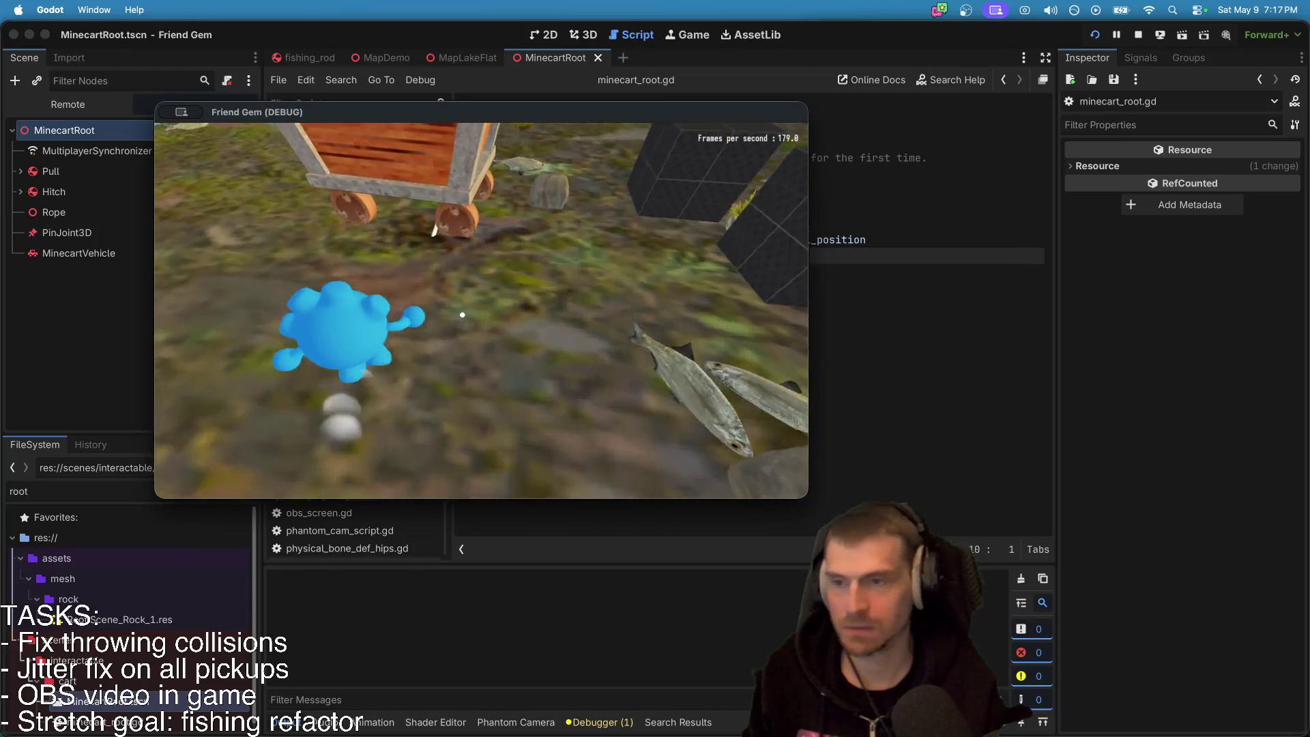
key("super+Tab")
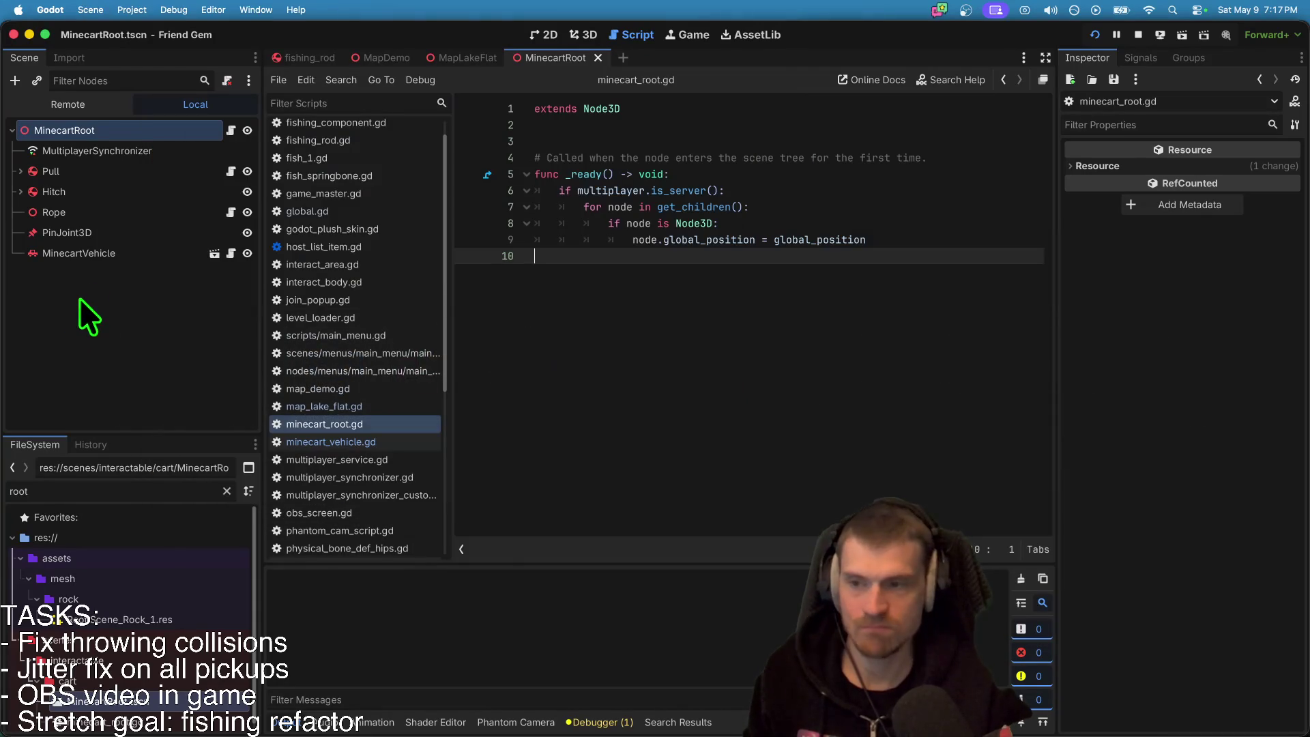
left_click(105, 213)
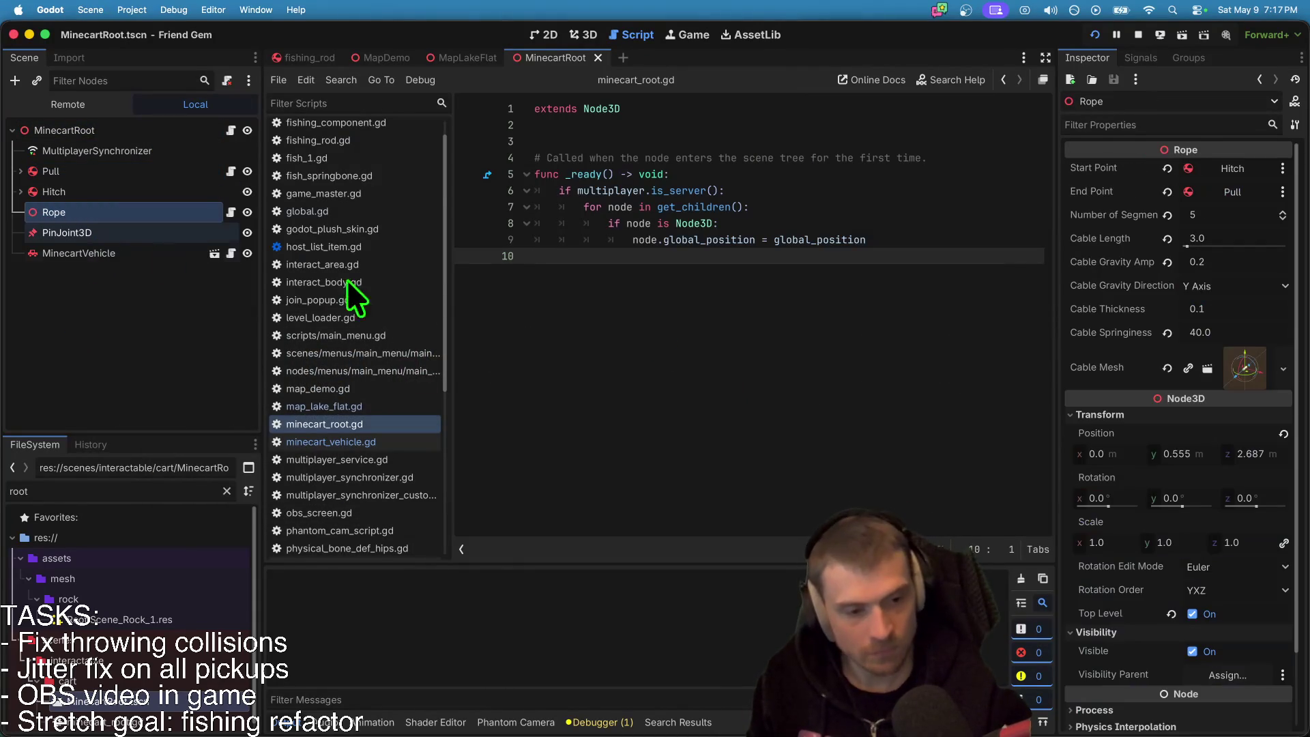
- Change line 9 to node.global_position = node.global_position + global_position
scroll(1266, 464, "down", 3)
left_click(82, 193)
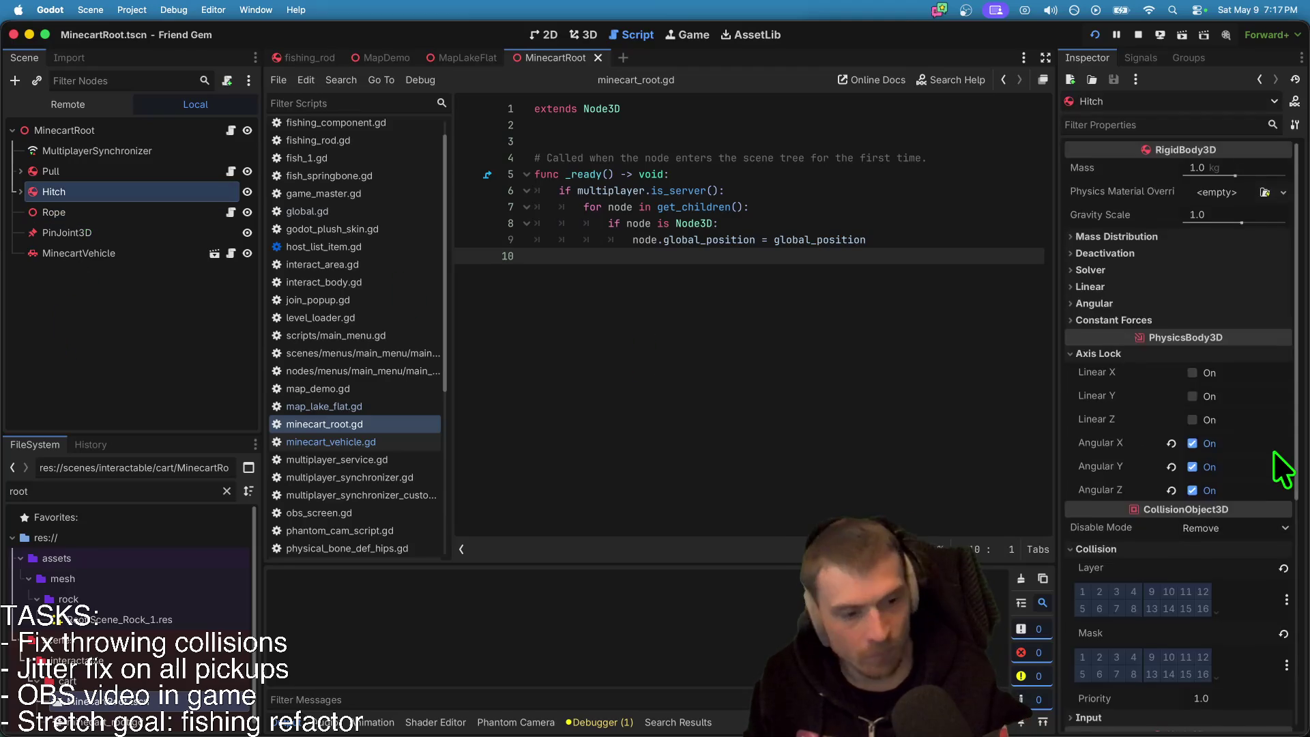
scroll(1278, 467, "down", 5)
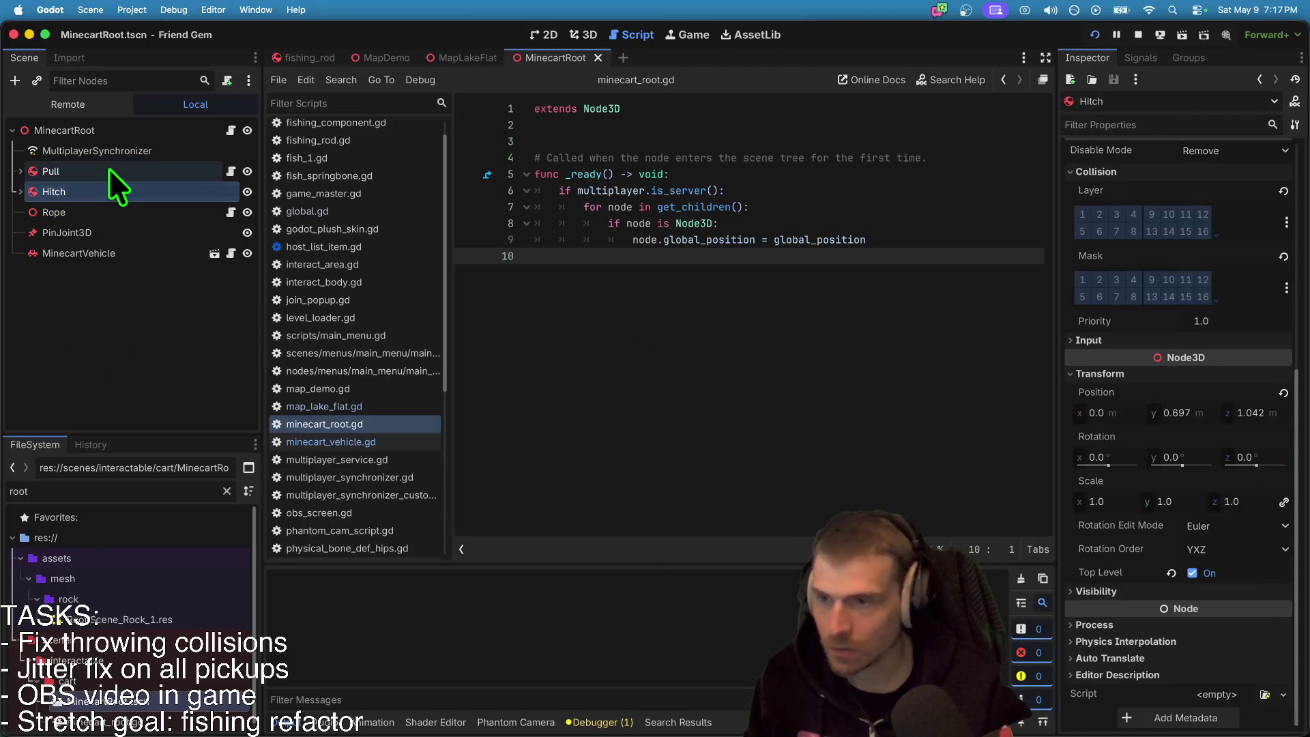
double_click(672, 239)
key("Left")
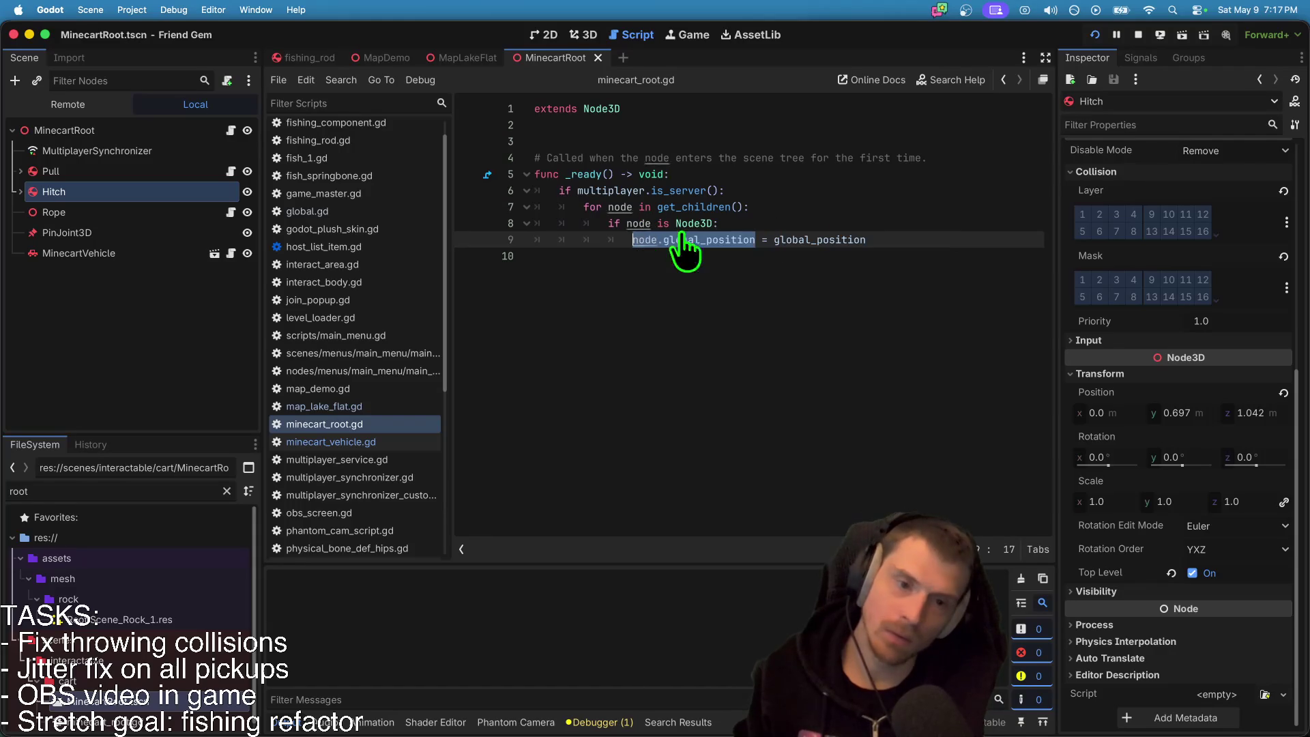
double_click(784, 239)
key("Left")
type("+")
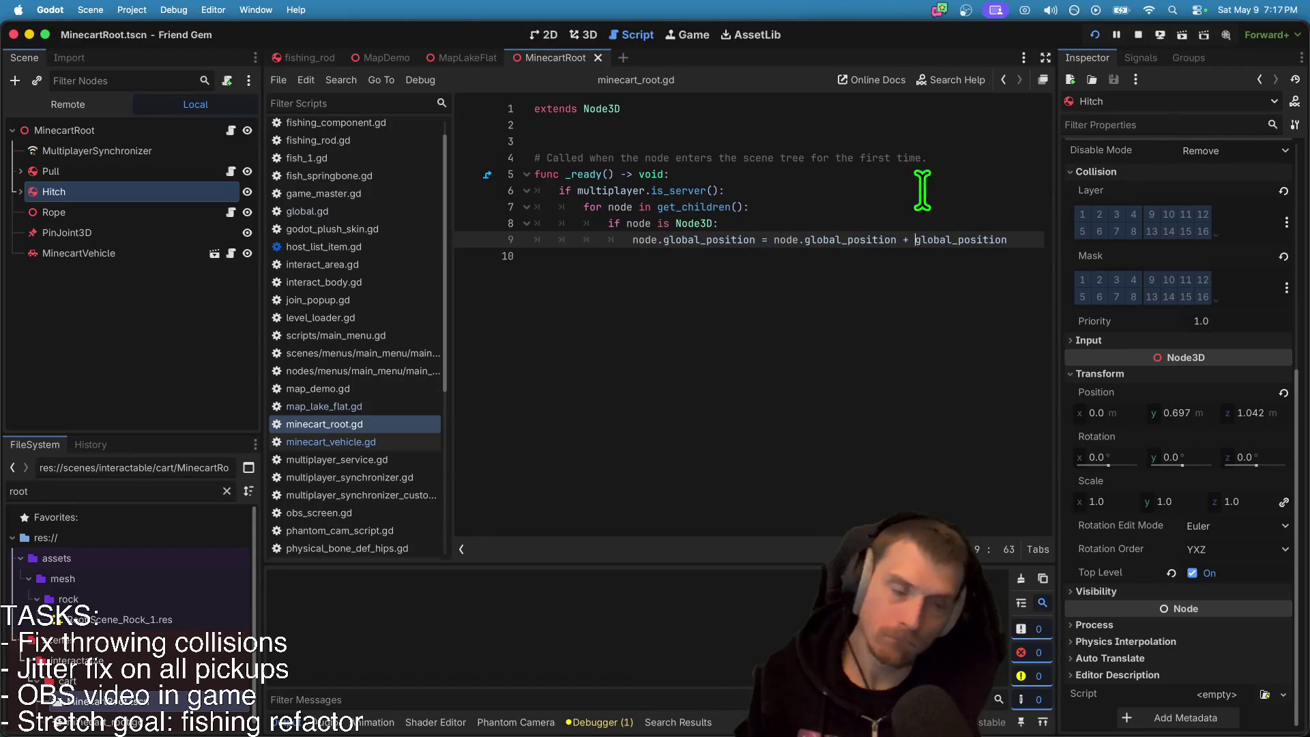
- Stop the running game and relaunch it with the code change
left_click(1138, 35)
left_click(780, 354)
key("super+b")
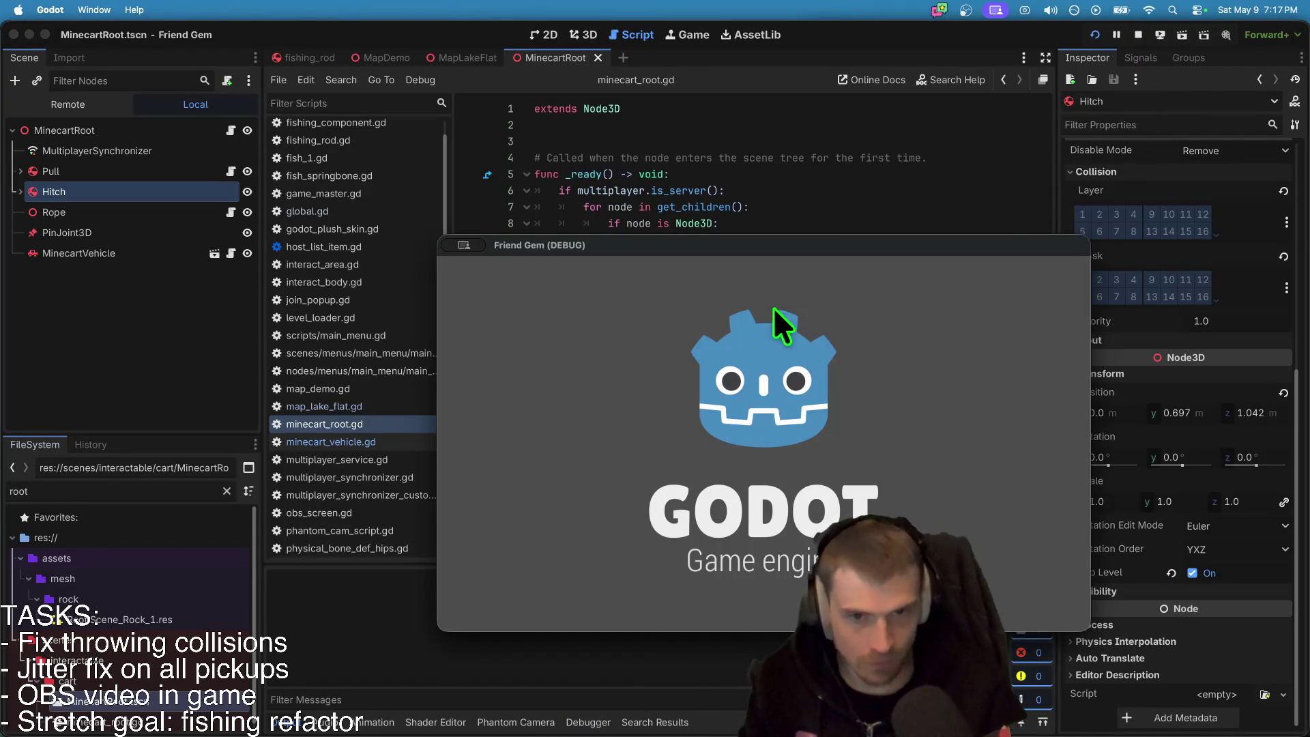
left_click_drag(764, 248, 551, 184)
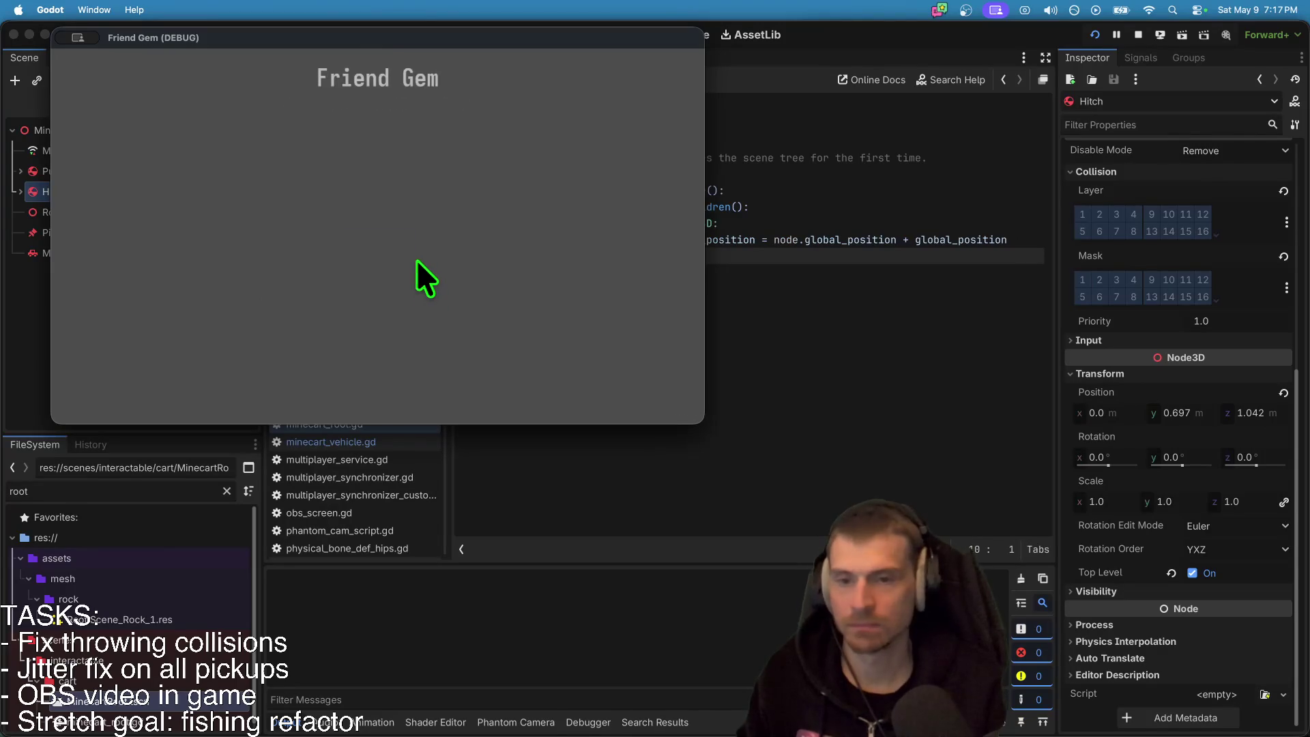
- Join the game, hitch the rope to the minecart with E, then quit and select MinecartVehicle
left_click(392, 237)
key("Return")
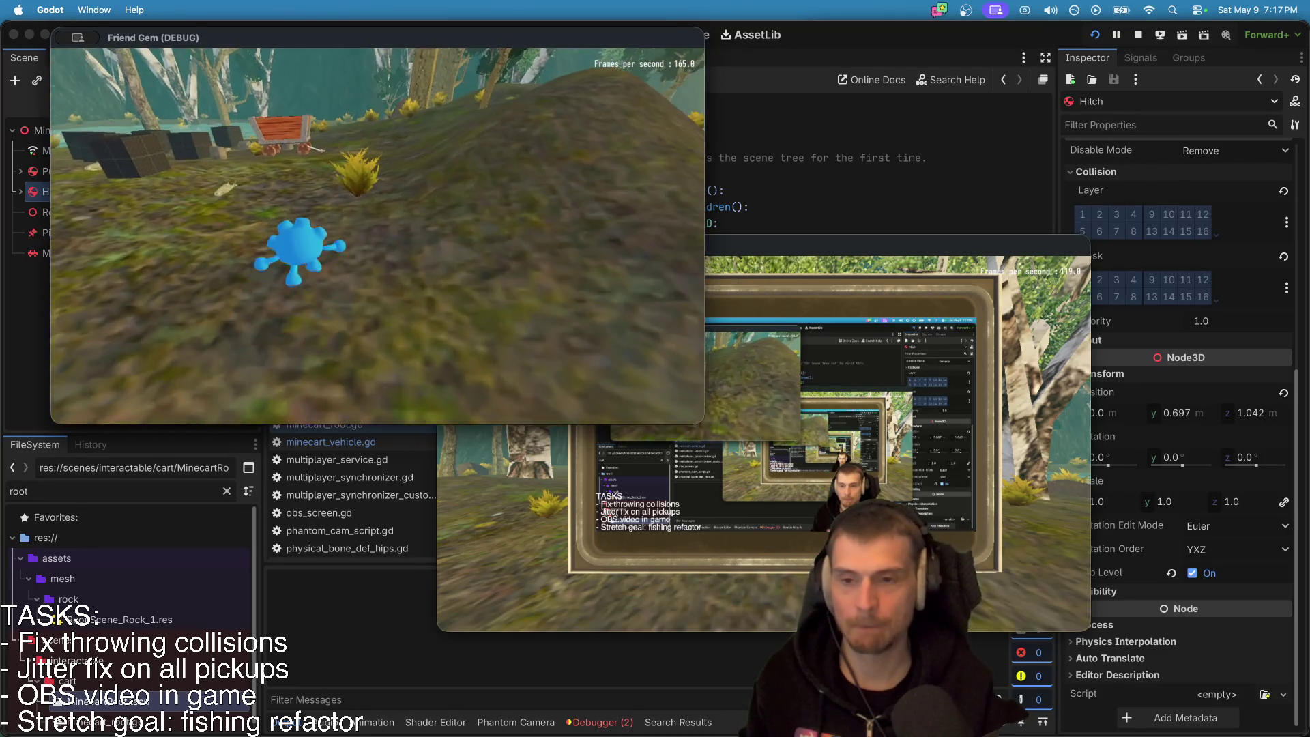
key("e")
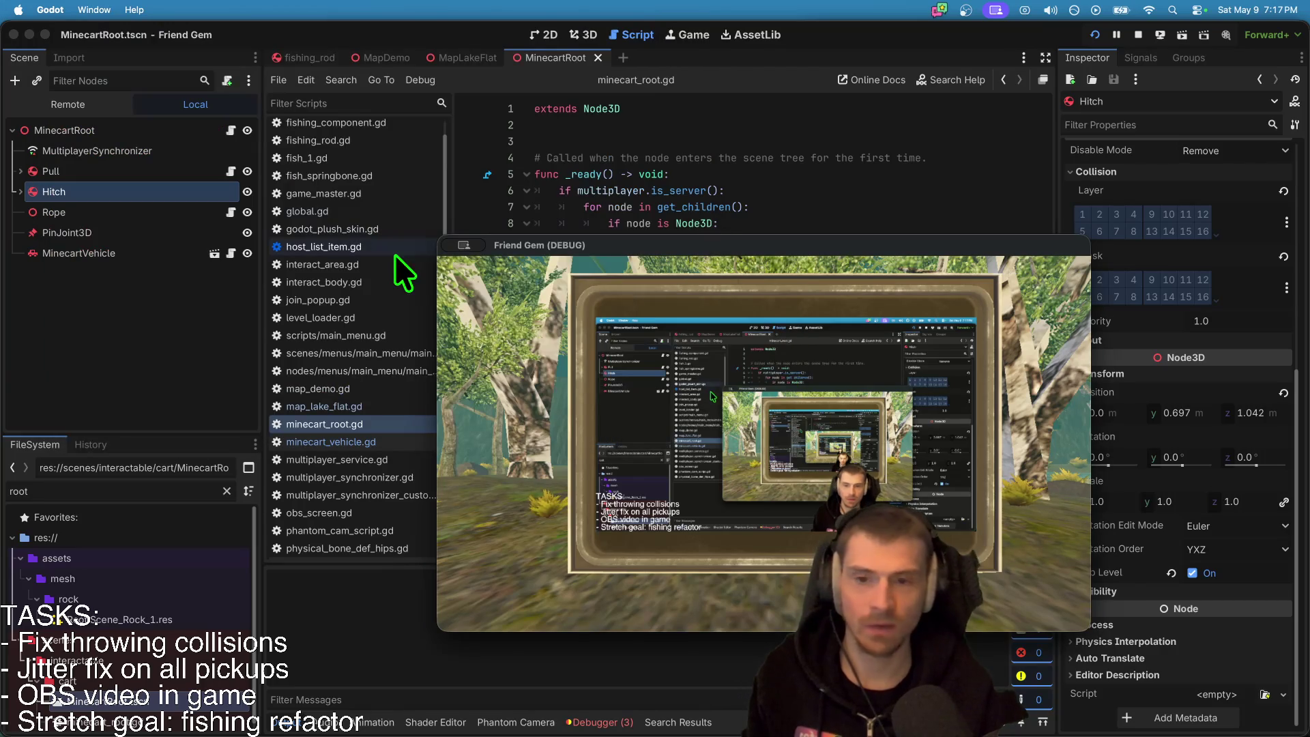
key("super+q")
left_click(141, 232)
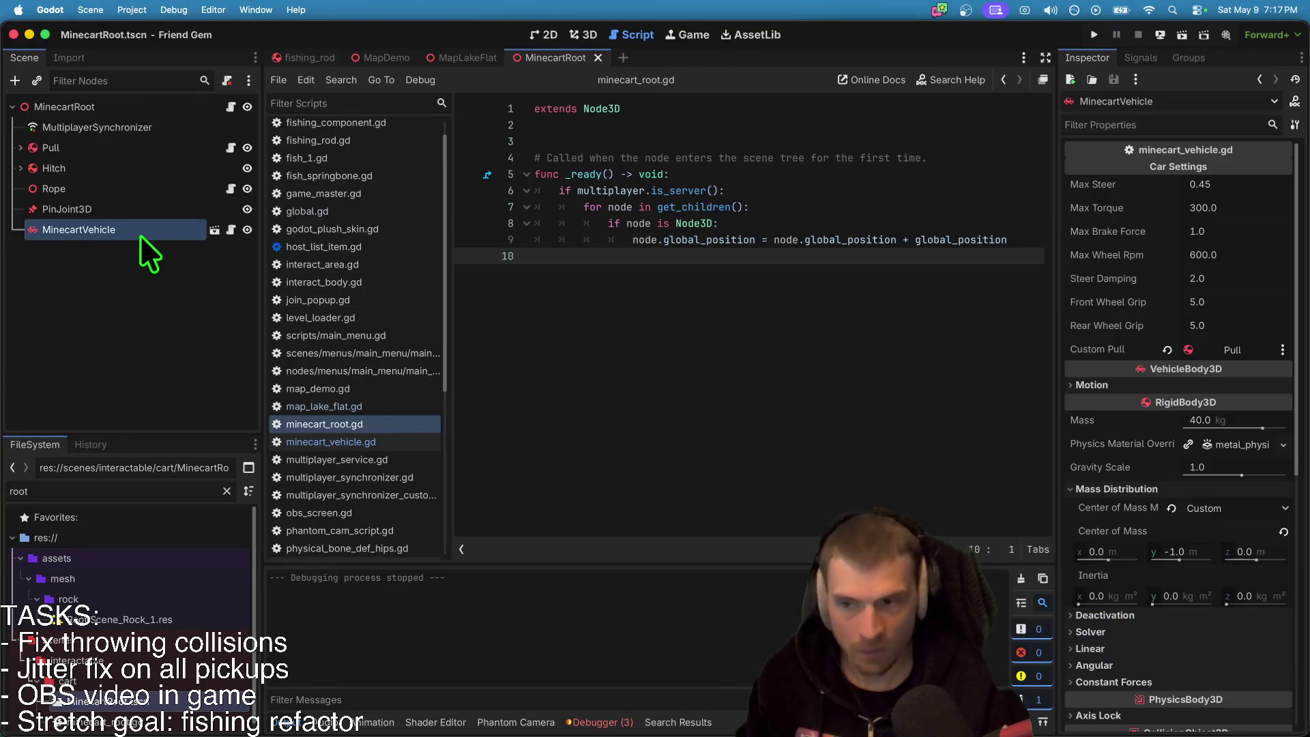
- Revert the minecart's Center of Mass Mode, save, and open the MinecartVehicle scene
left_click(1170, 506)
key("cmd+s")
left_click(214, 230)
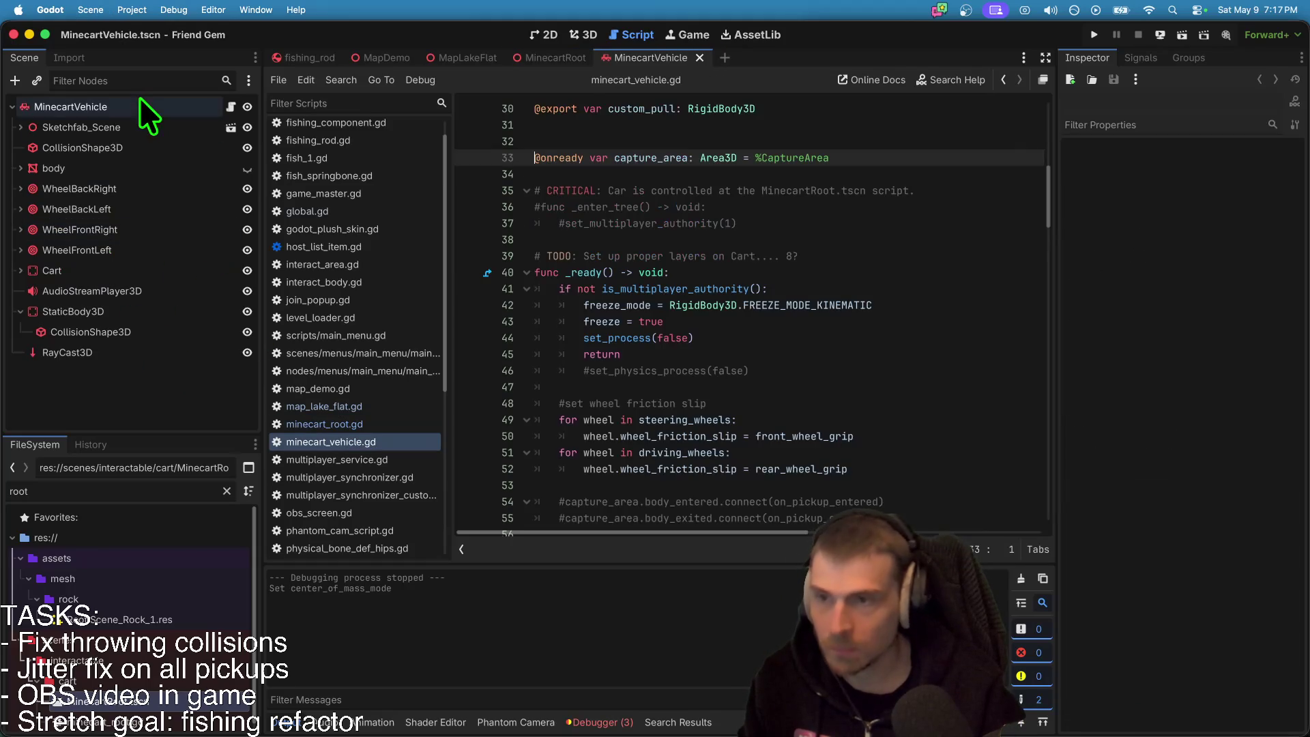
left_click(140, 101)
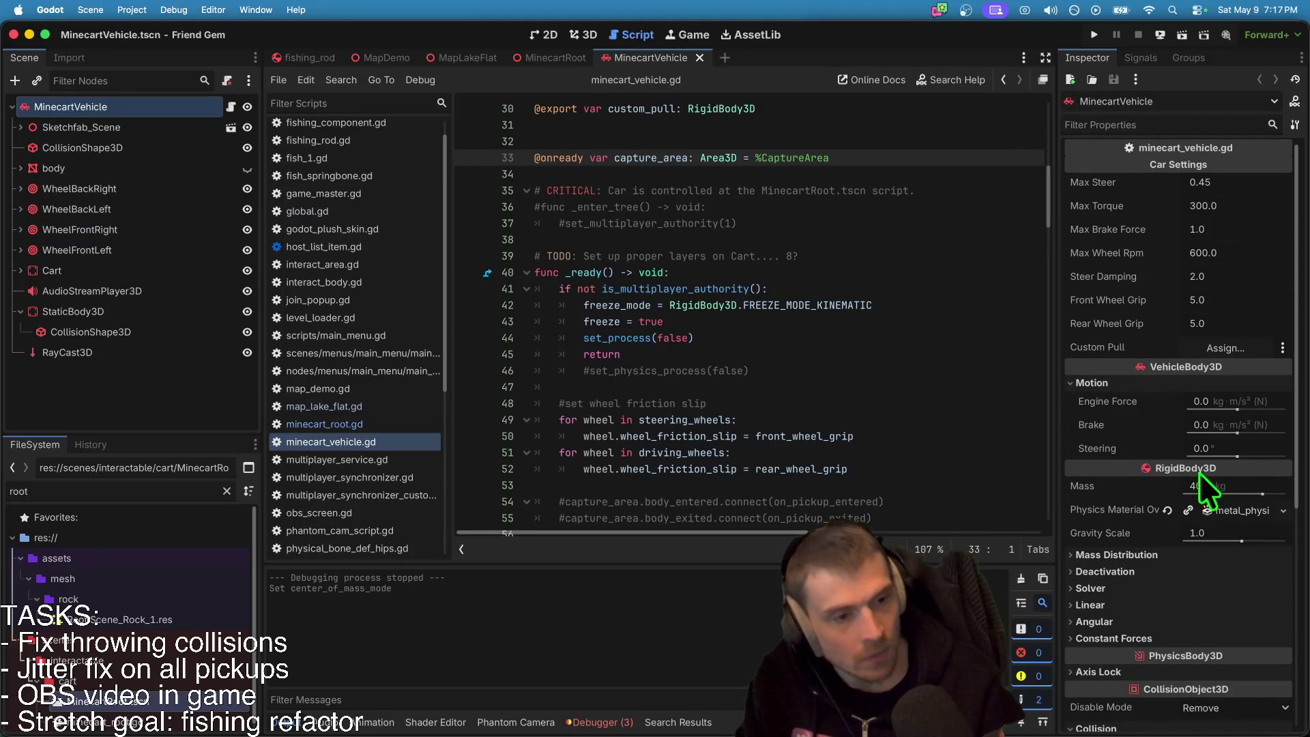
- Review MinecartVehicle's Motion, physics material and Mass Distribution Inspector sections
left_click(1196, 379)
left_click(1231, 442)
left_click(1243, 442)
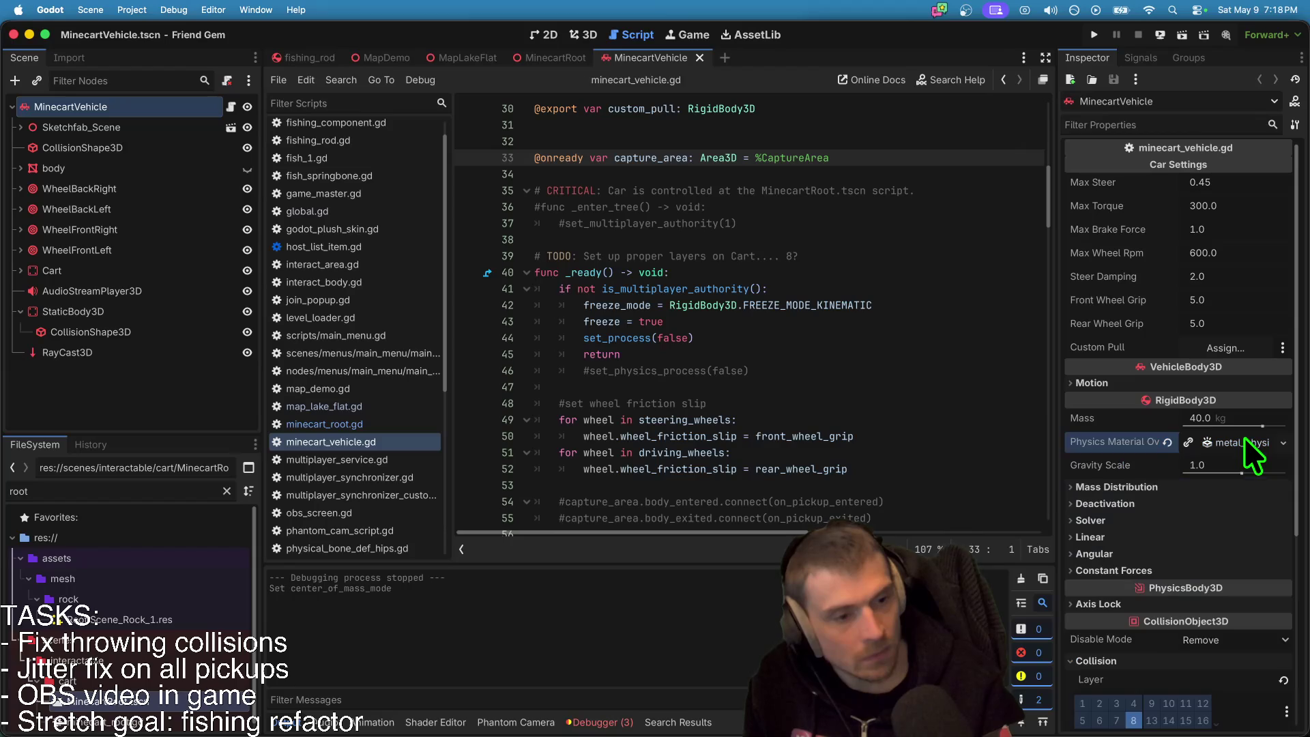
left_click(1174, 486)
left_click(1185, 490)
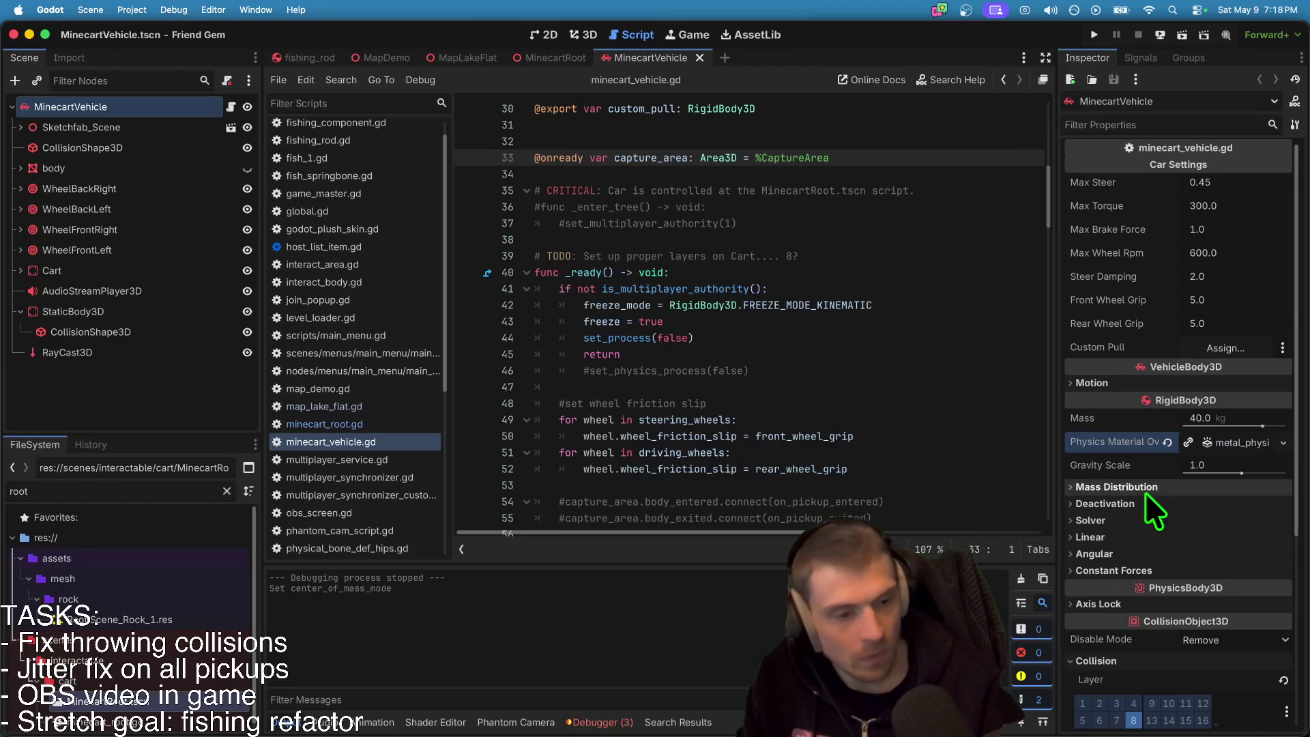
- Launch the game and join a multiplayer session
left_click(845, 502)
key("super+b")
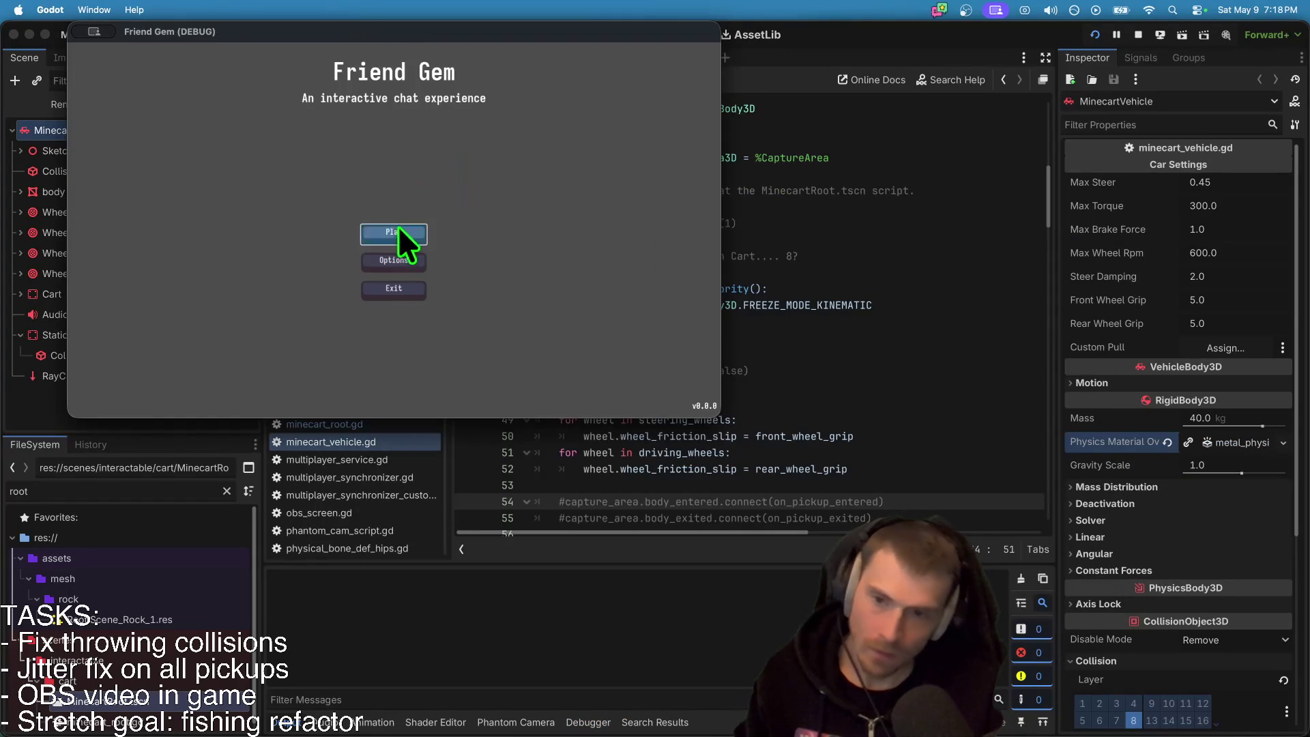
left_click(398, 230)
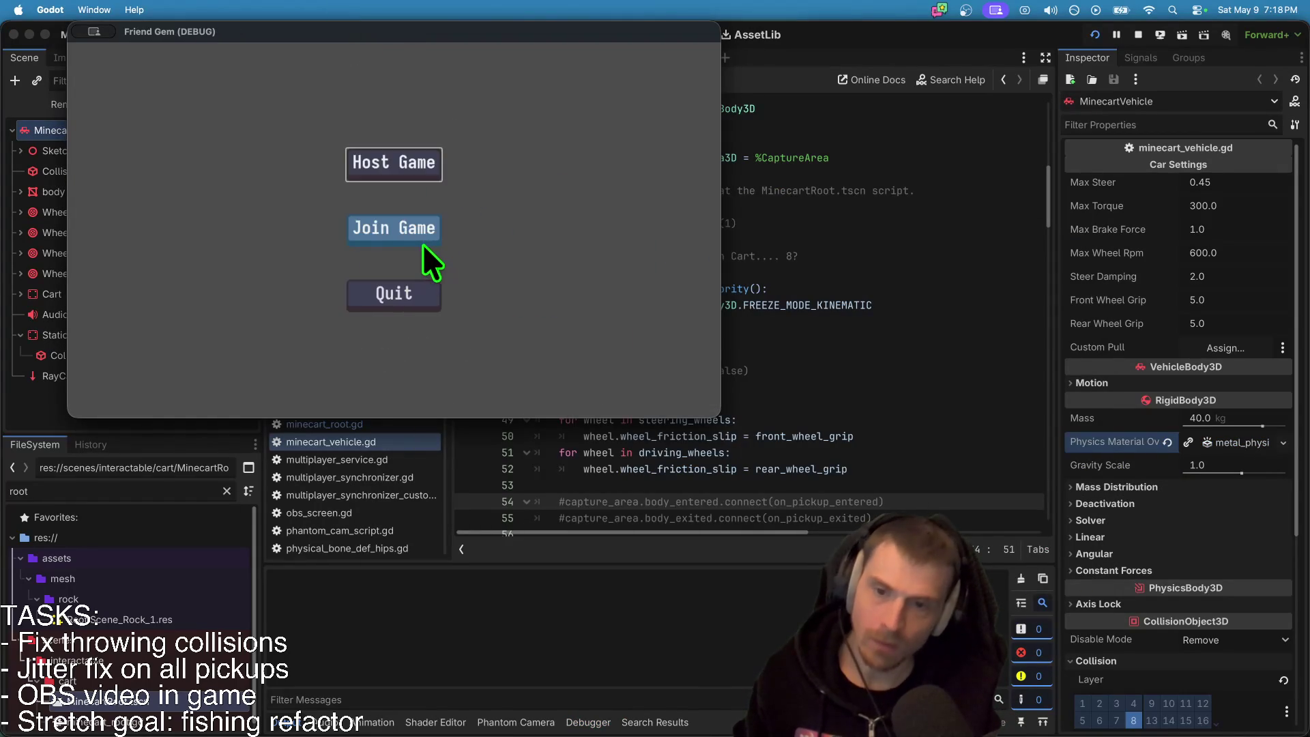
left_click(424, 243)
double_click(481, 148)
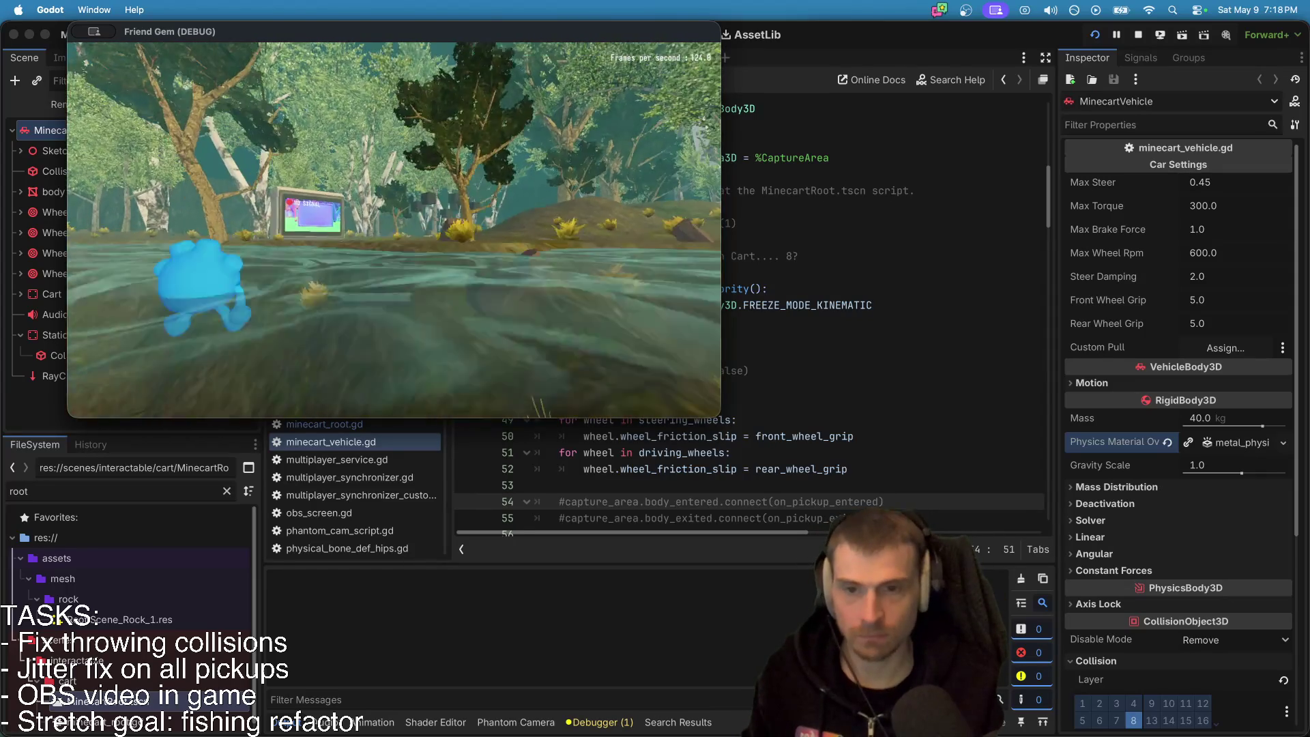
- Grab the minecart's rope, tow the cart through the trees, then quit the game
key("w")
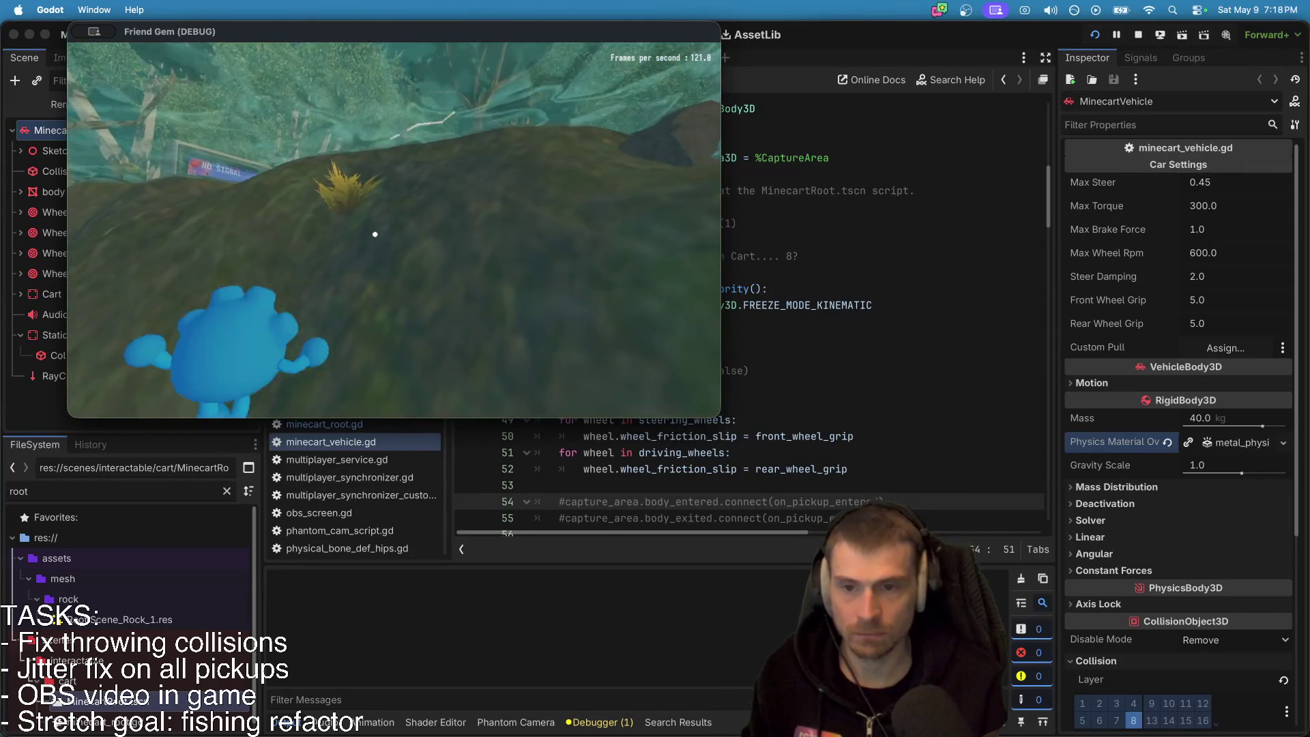
key("w")
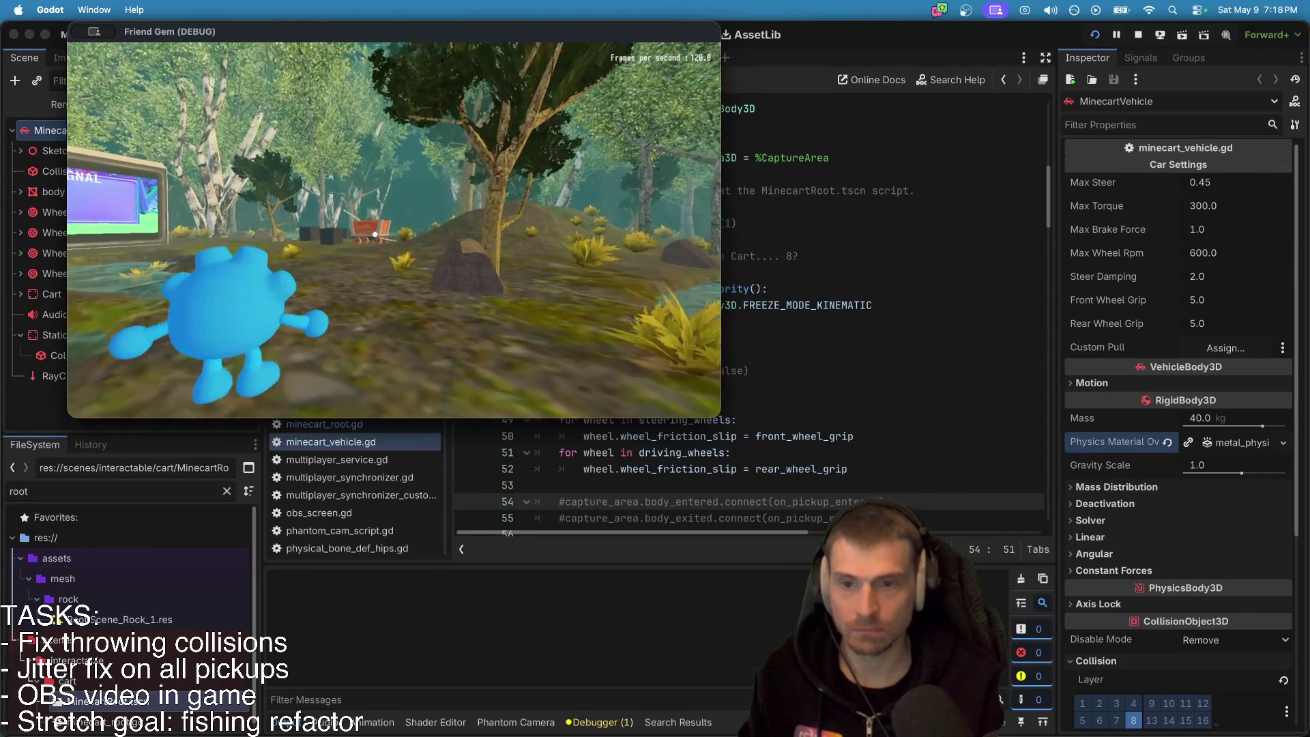
key("w")
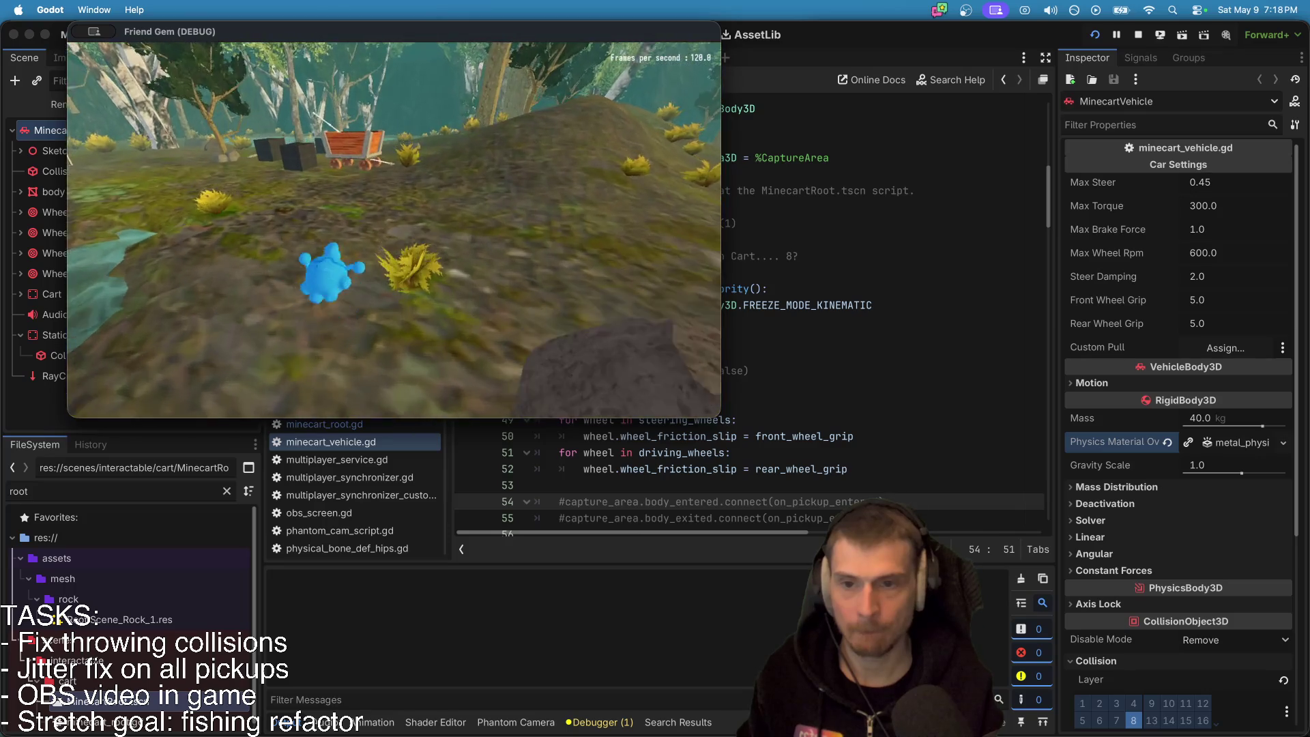
key("e")
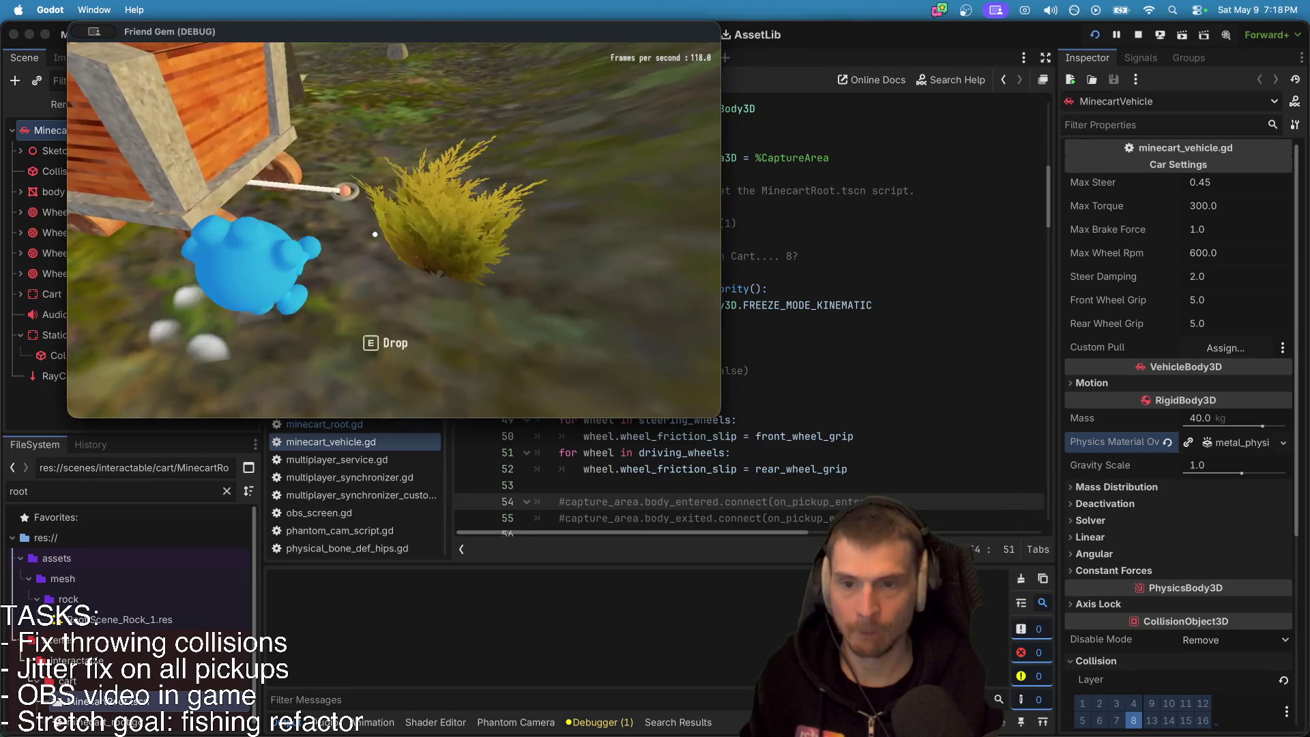
key("w")
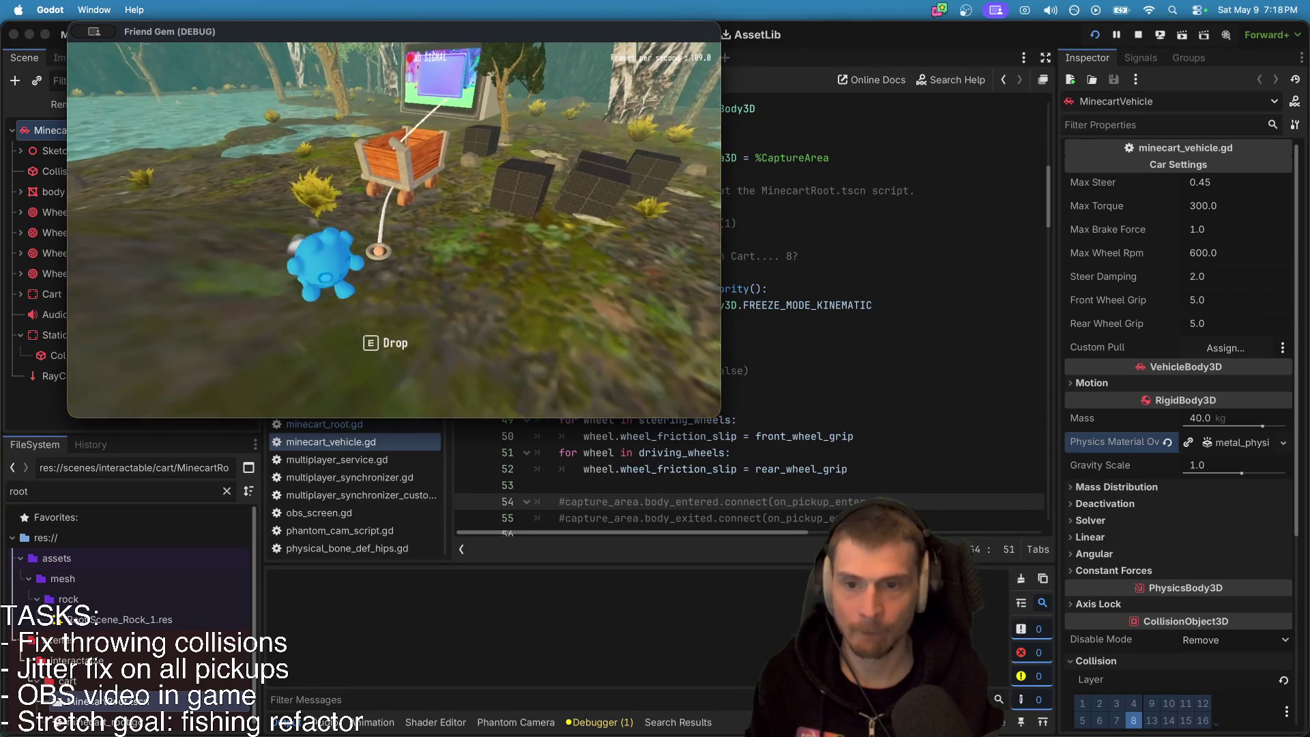
key("w")
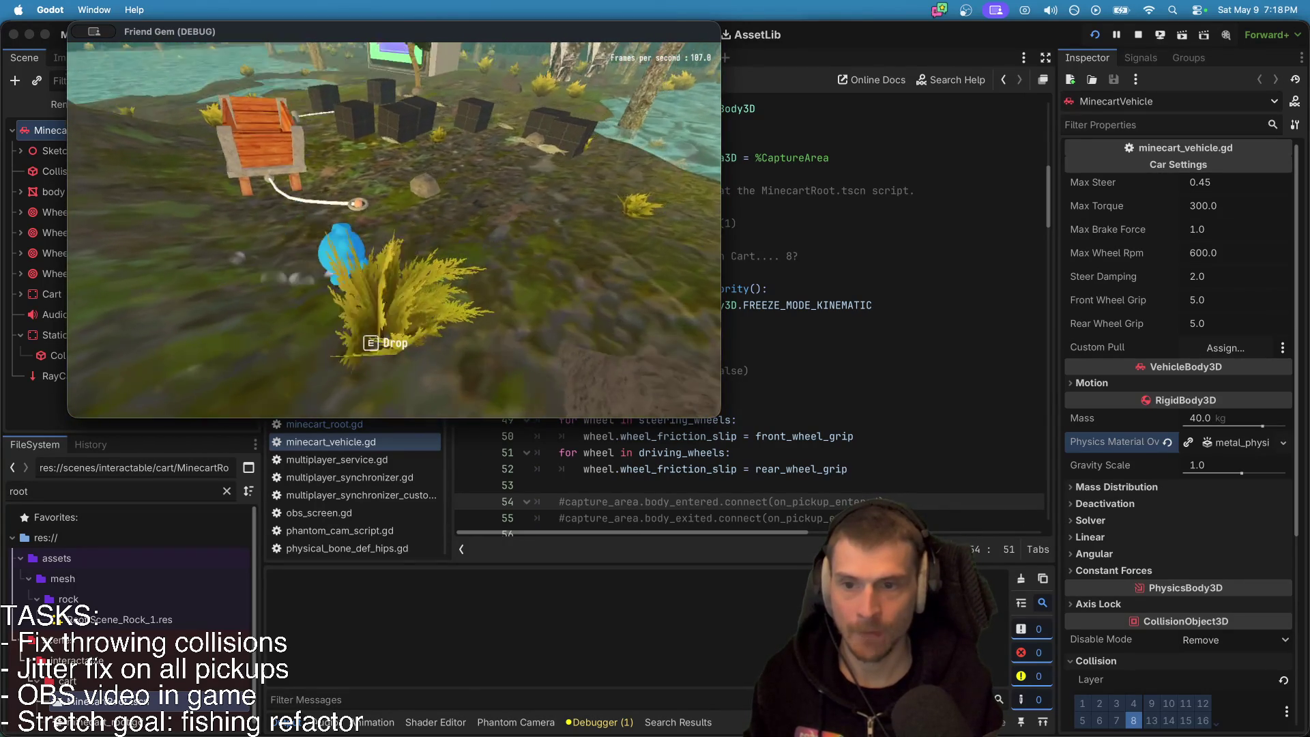
key("w")
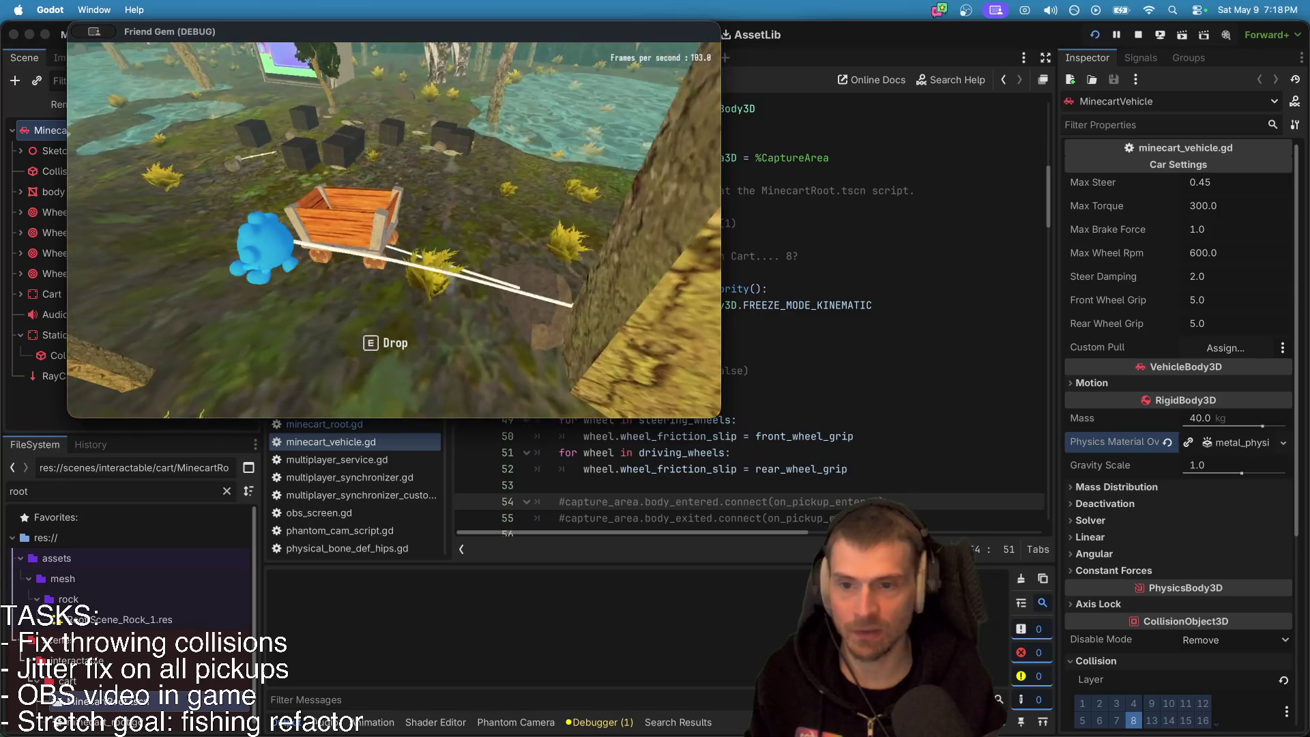
key("w")
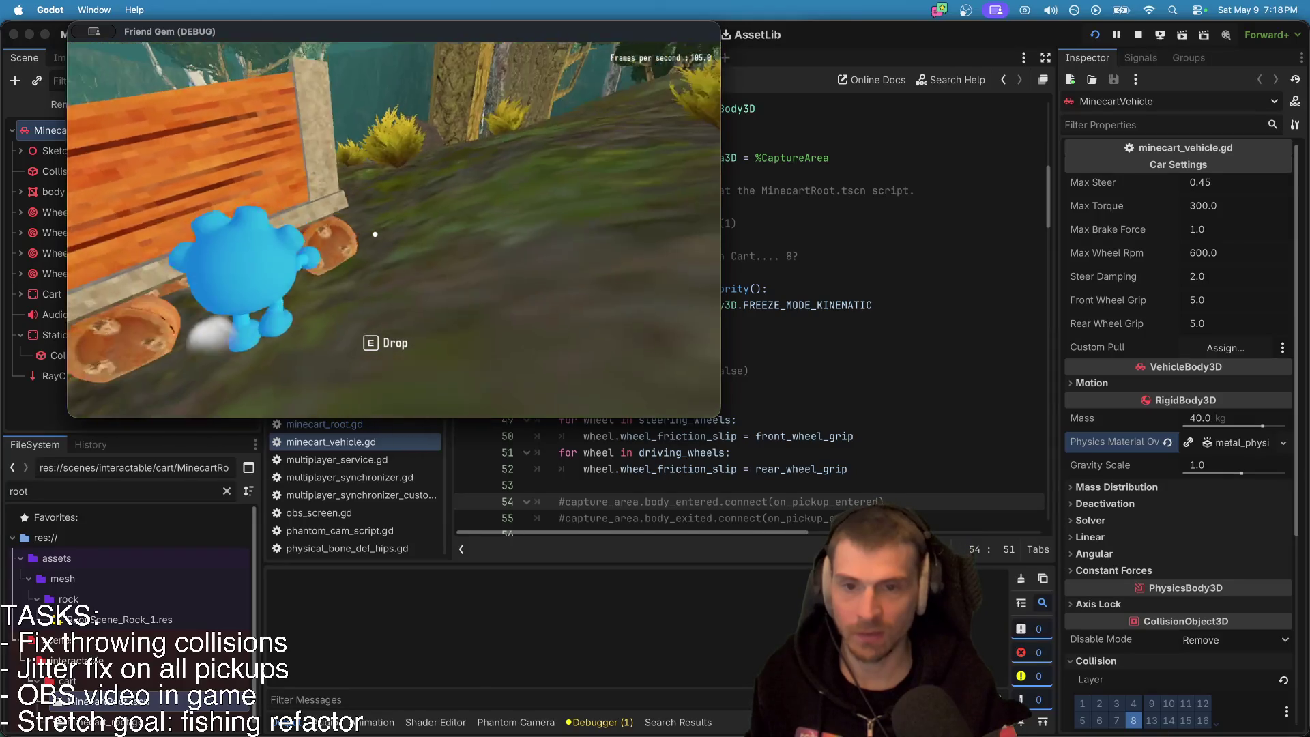
key("w")
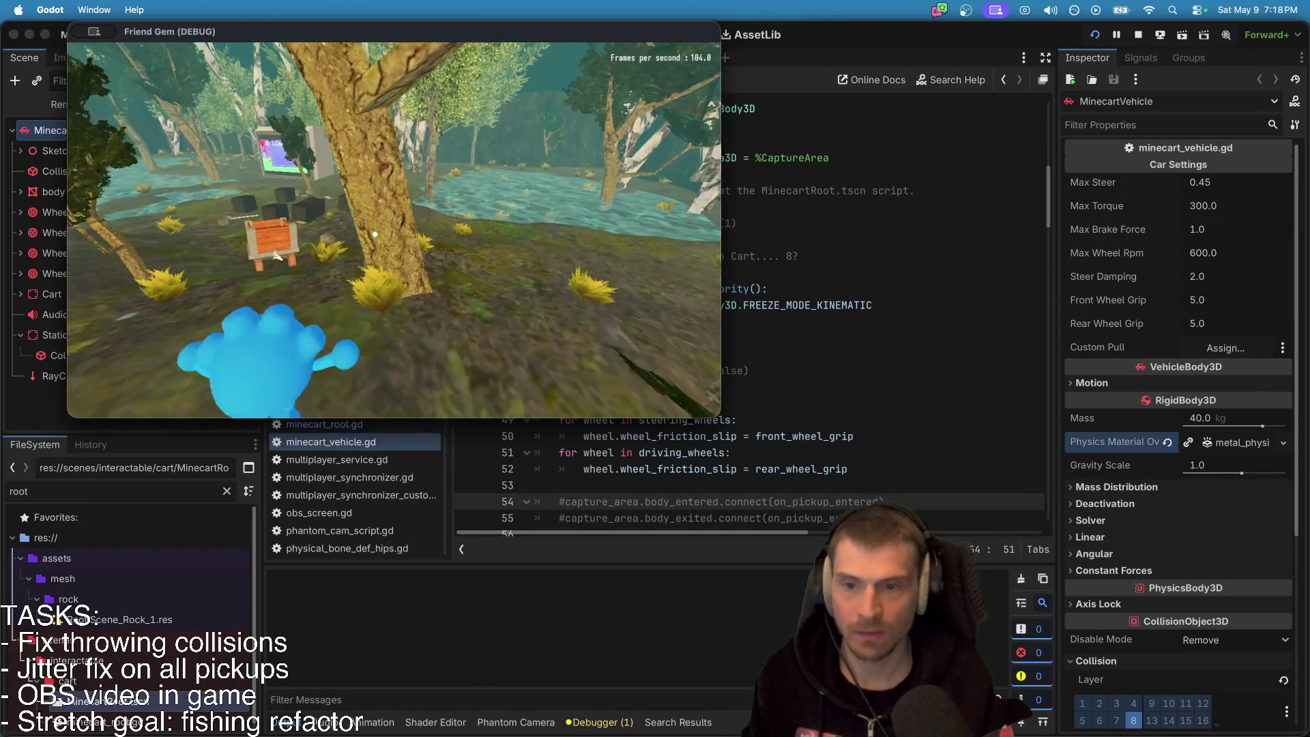
key("w")
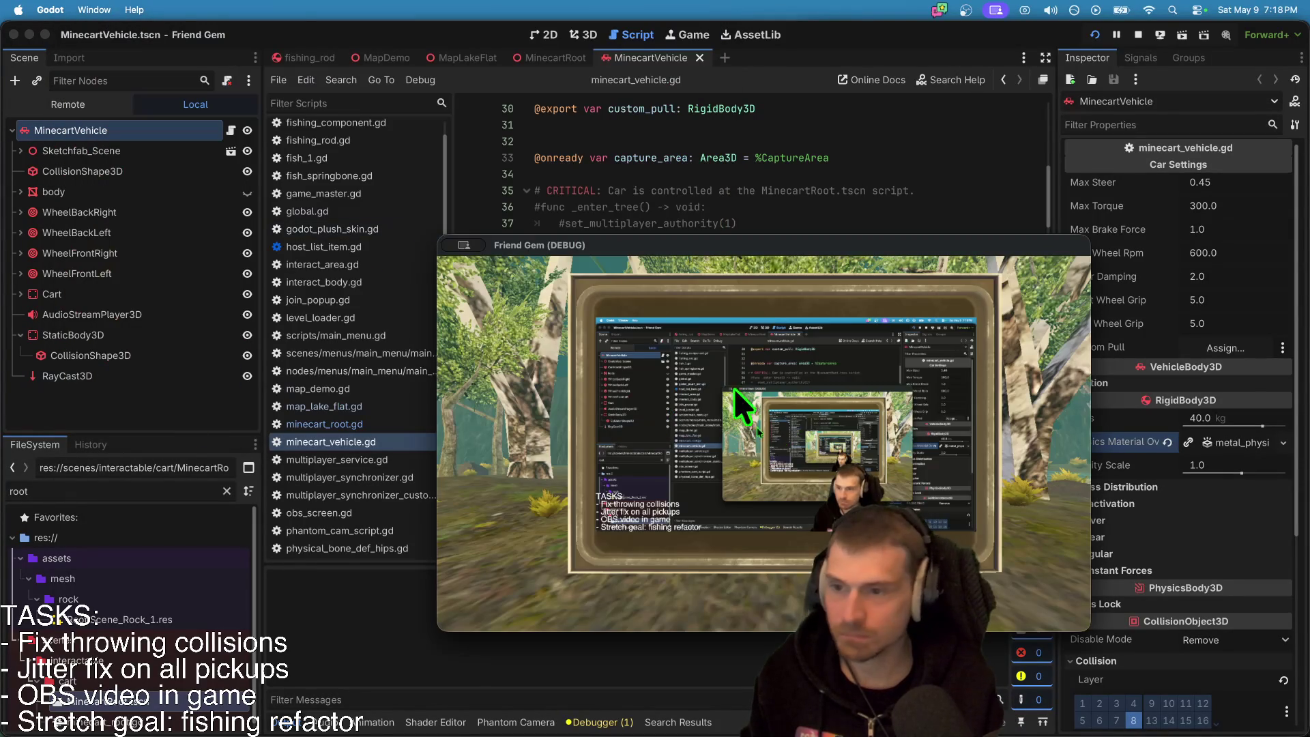
key("super+q")
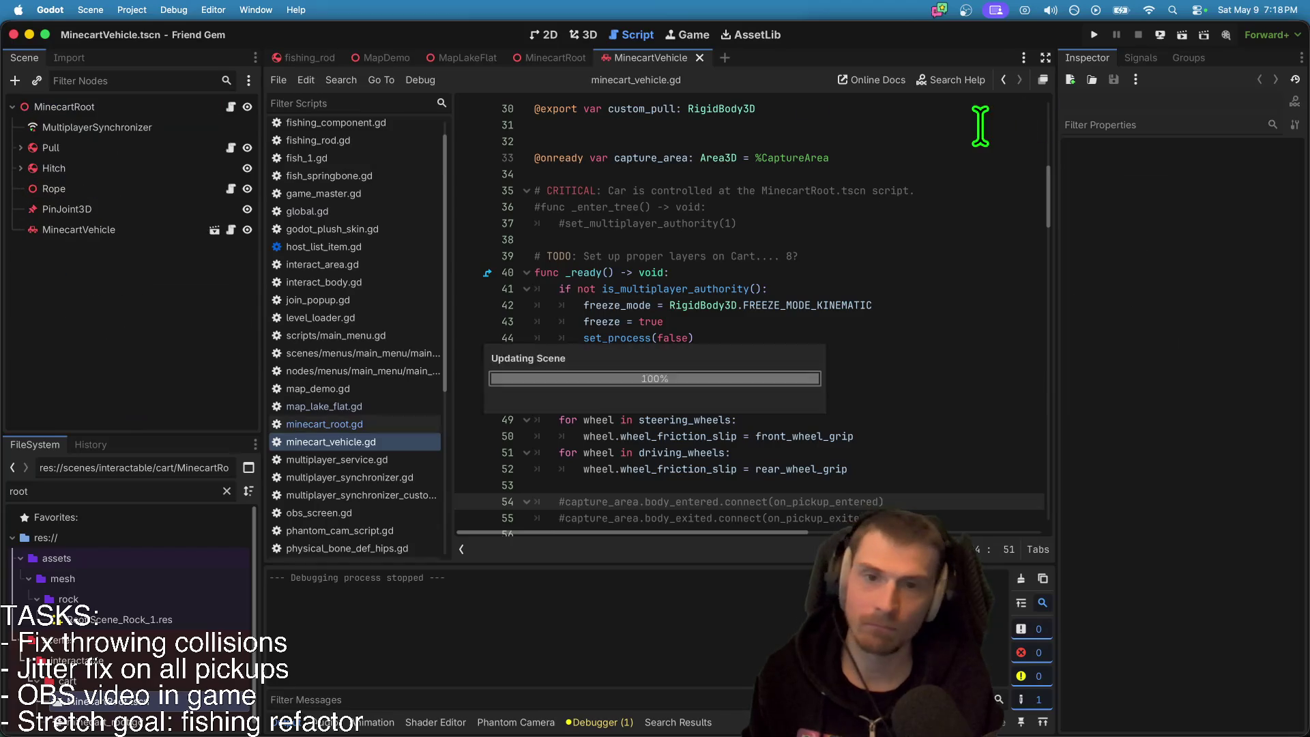
- Open the MinecartRoot scene and view its MultiplayerSynchronizer's replicated properties
left_click(657, 58)
left_click(583, 34)
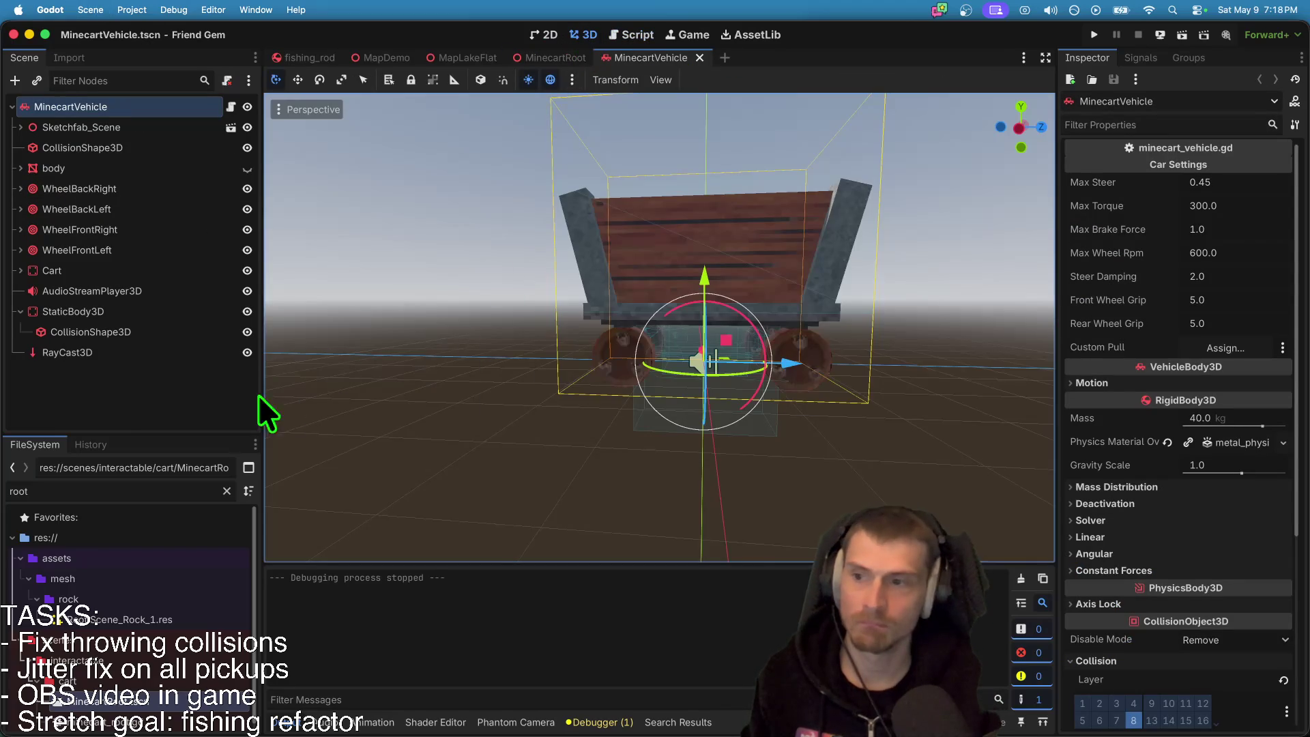
key("ctrl+shift+Tab")
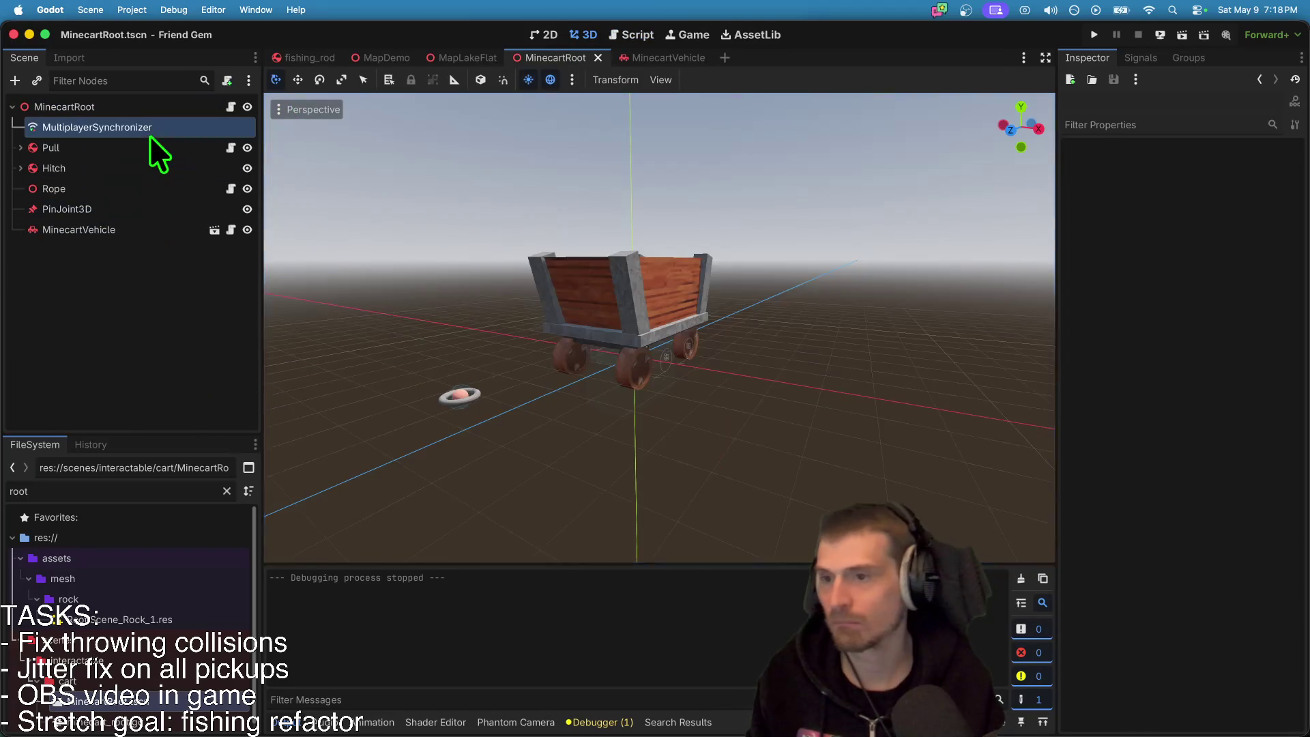
left_click(150, 128)
left_click(142, 168)
left_click(141, 151)
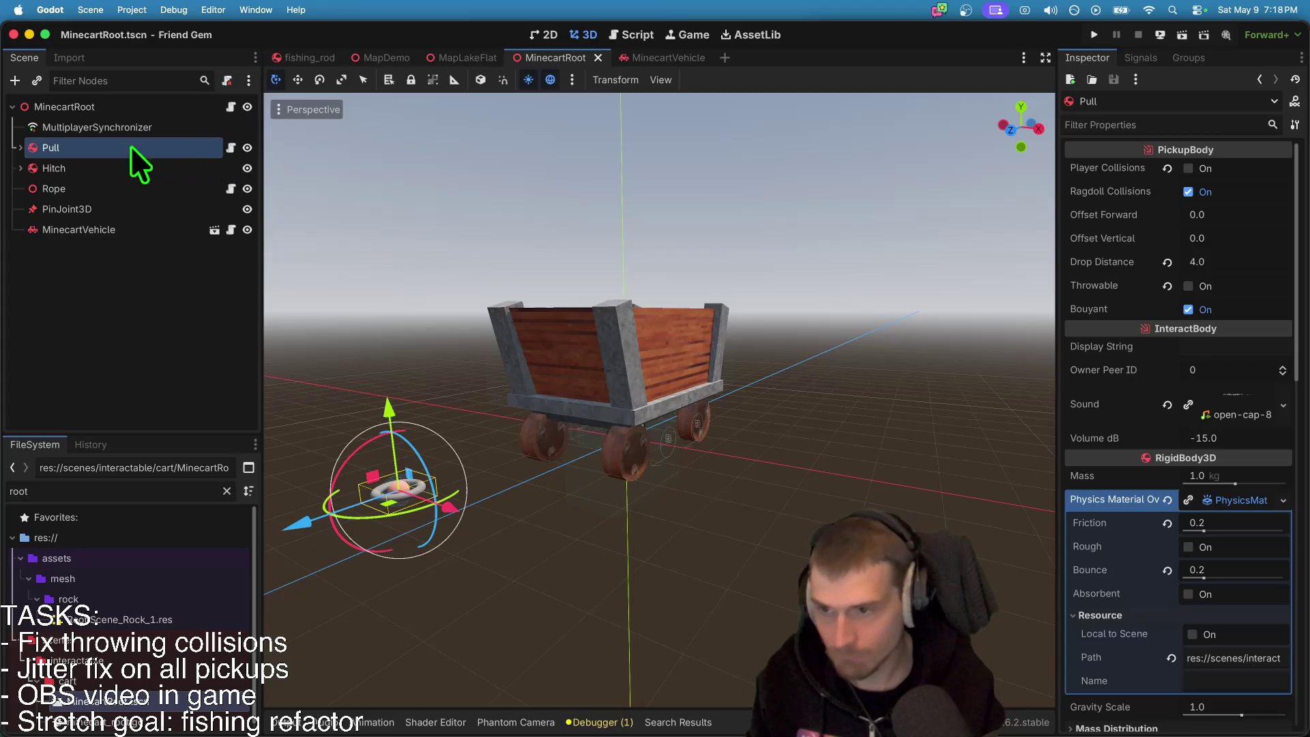
left_click(52, 169)
left_click(12, 168)
left_click(20, 148)
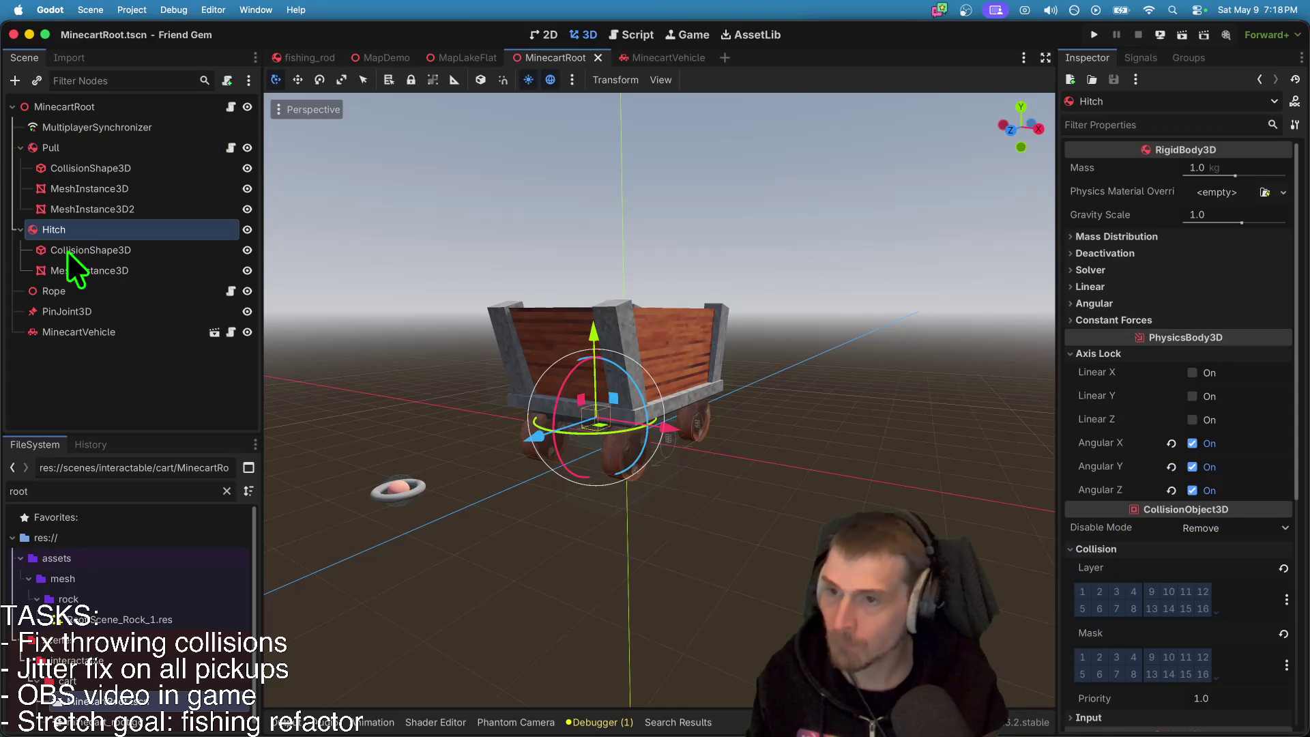
left_click(96, 124)
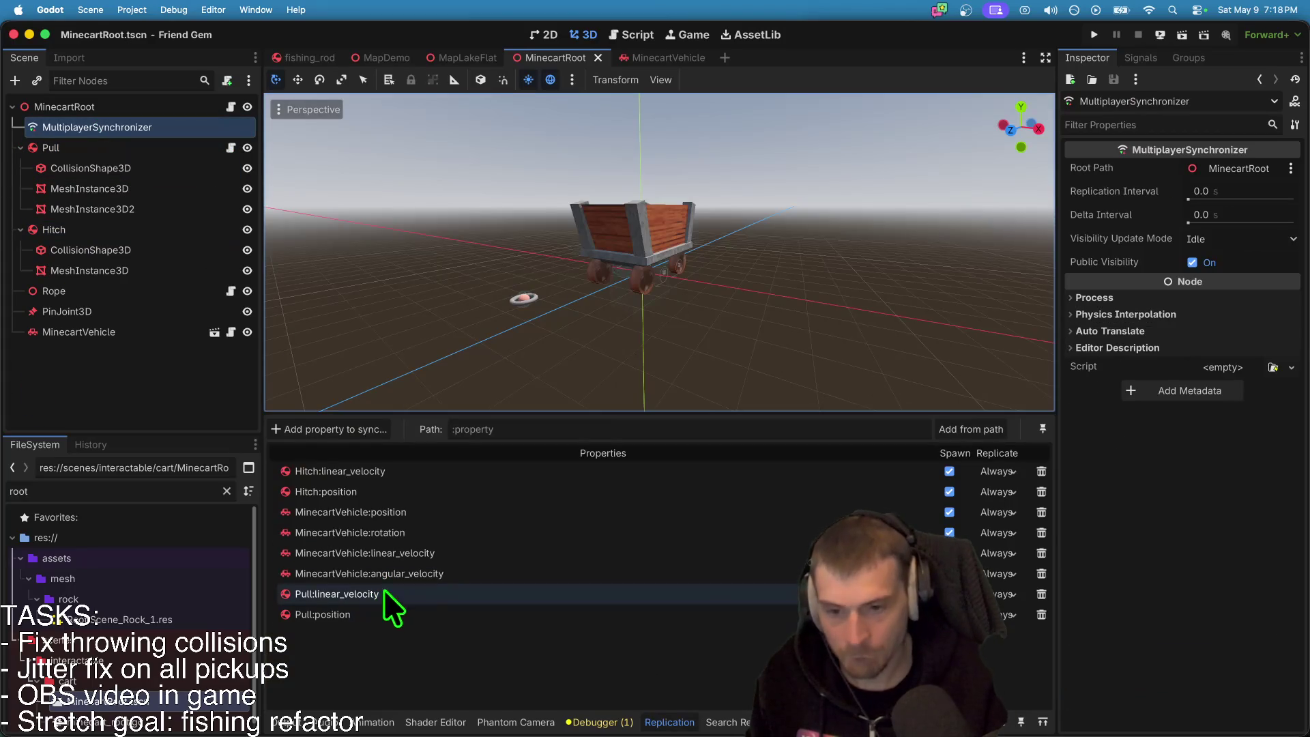
- Remove Pull and Hitch position and linear_velocity from replication, then save the scene
left_click(949, 552)
left_click(1041, 594)
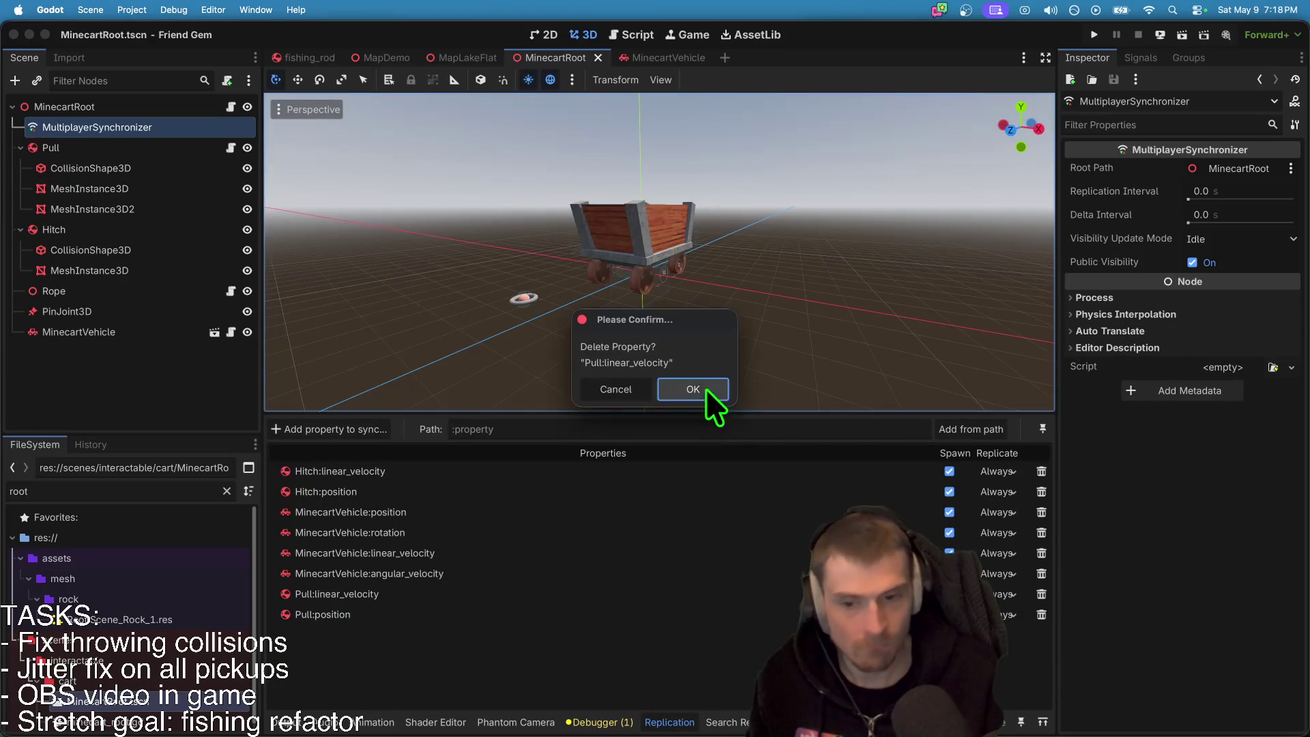
left_click(705, 390)
left_click(1041, 593)
left_click(703, 389)
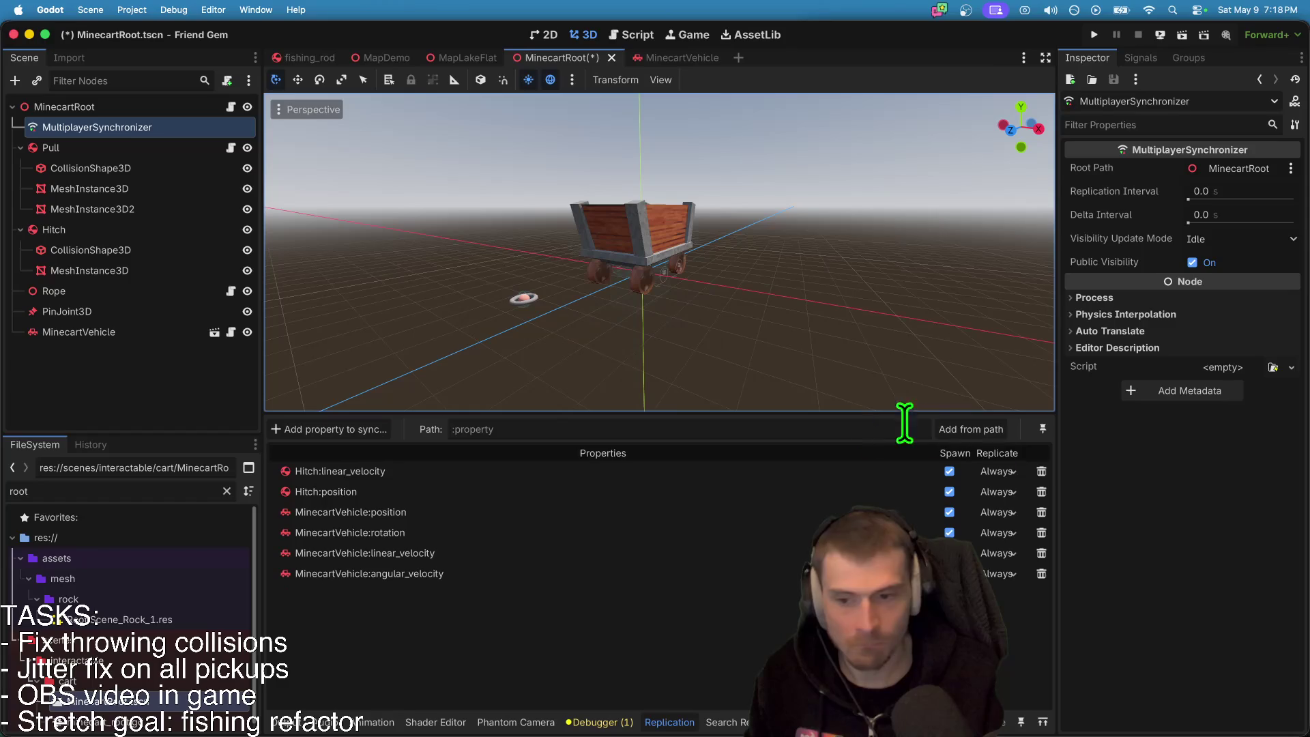
left_click(1041, 471)
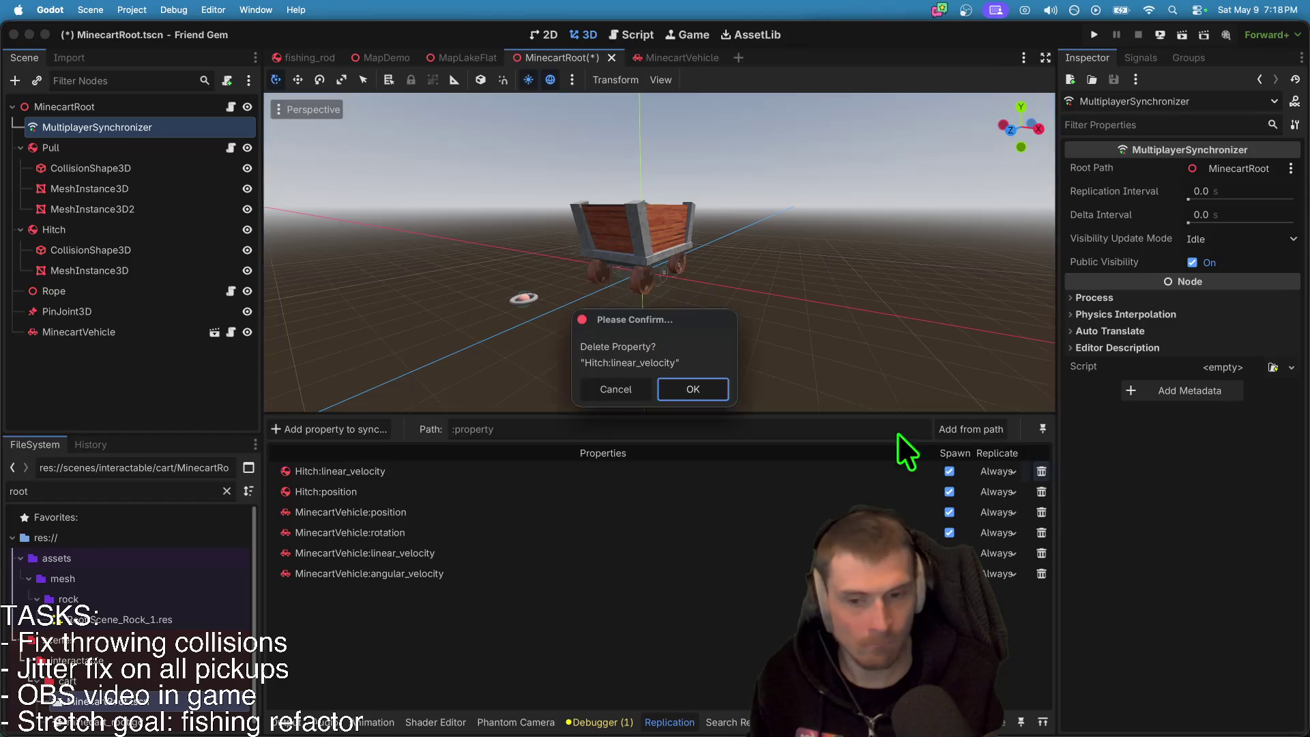
left_click(716, 388)
left_click(1041, 471)
left_click(716, 389)
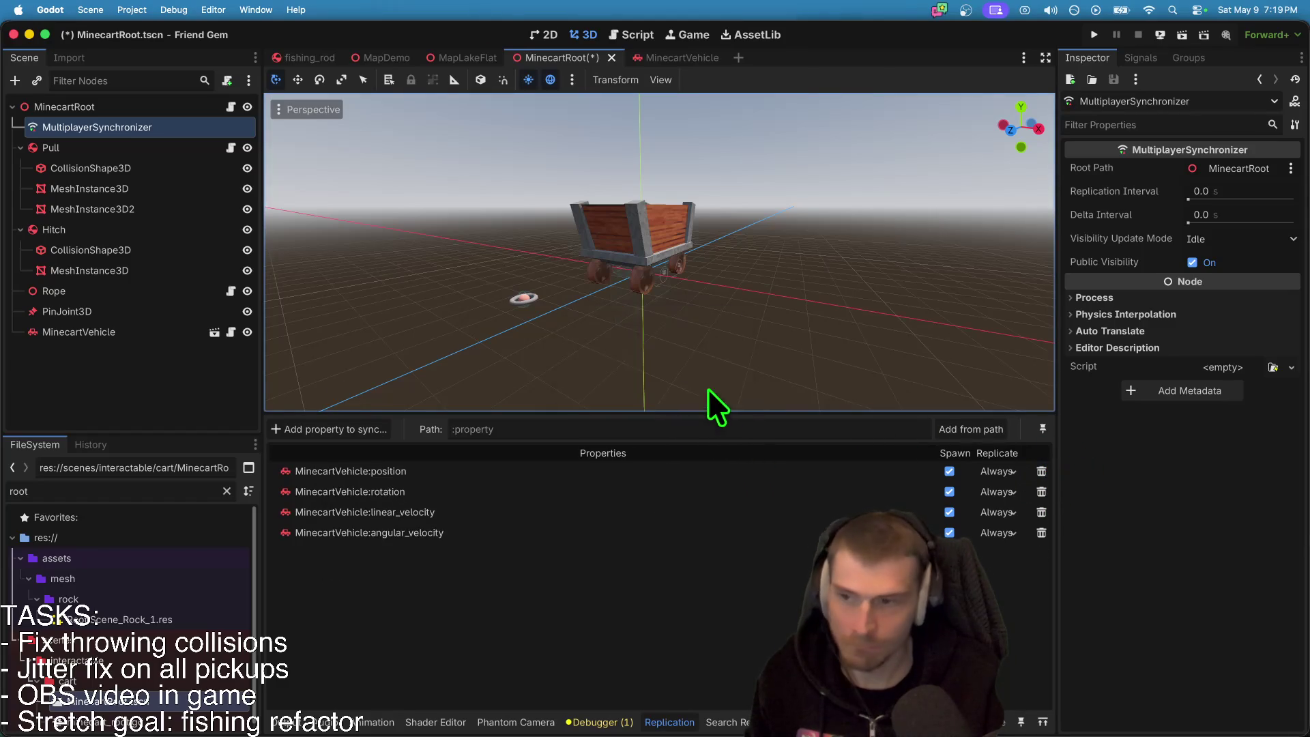
left_click(162, 377)
key("ctrl+s")
left_click(95, 227)
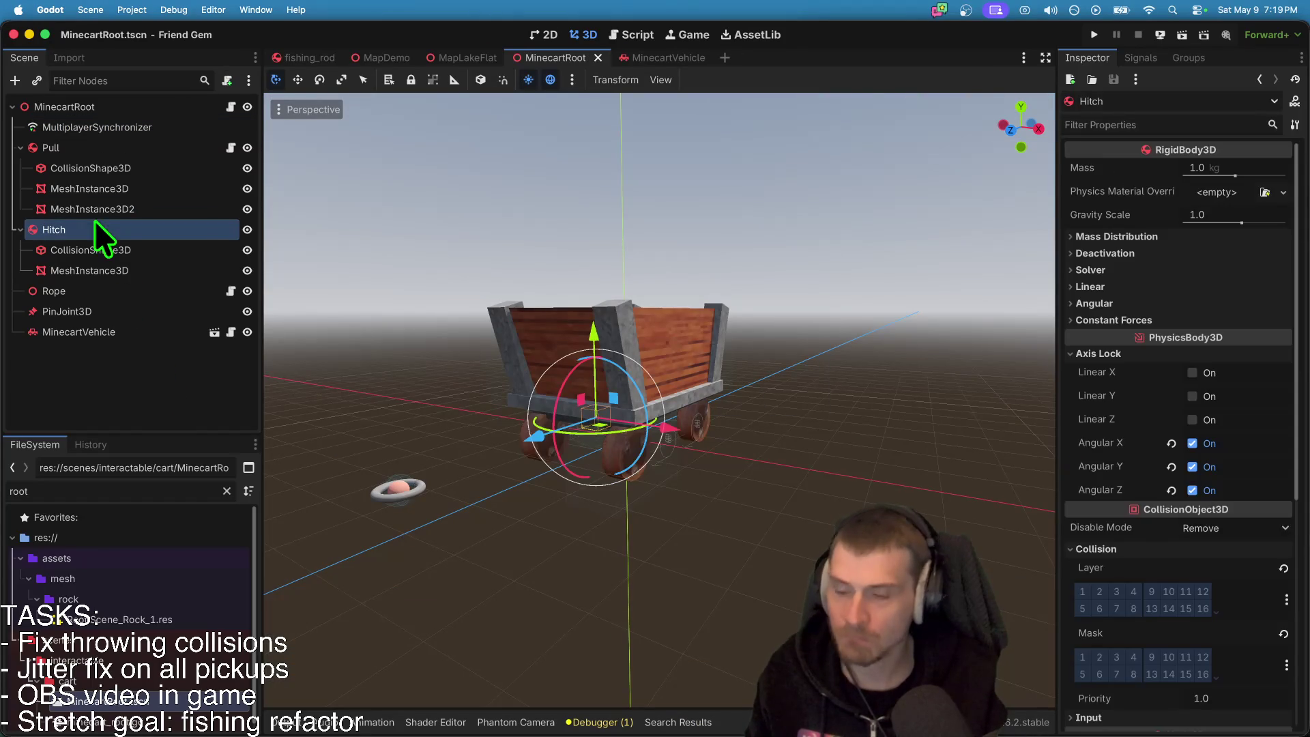
- Add a MultiplayerSynchronizer child node under Hitch
scroll(1276, 552, "down", 5)
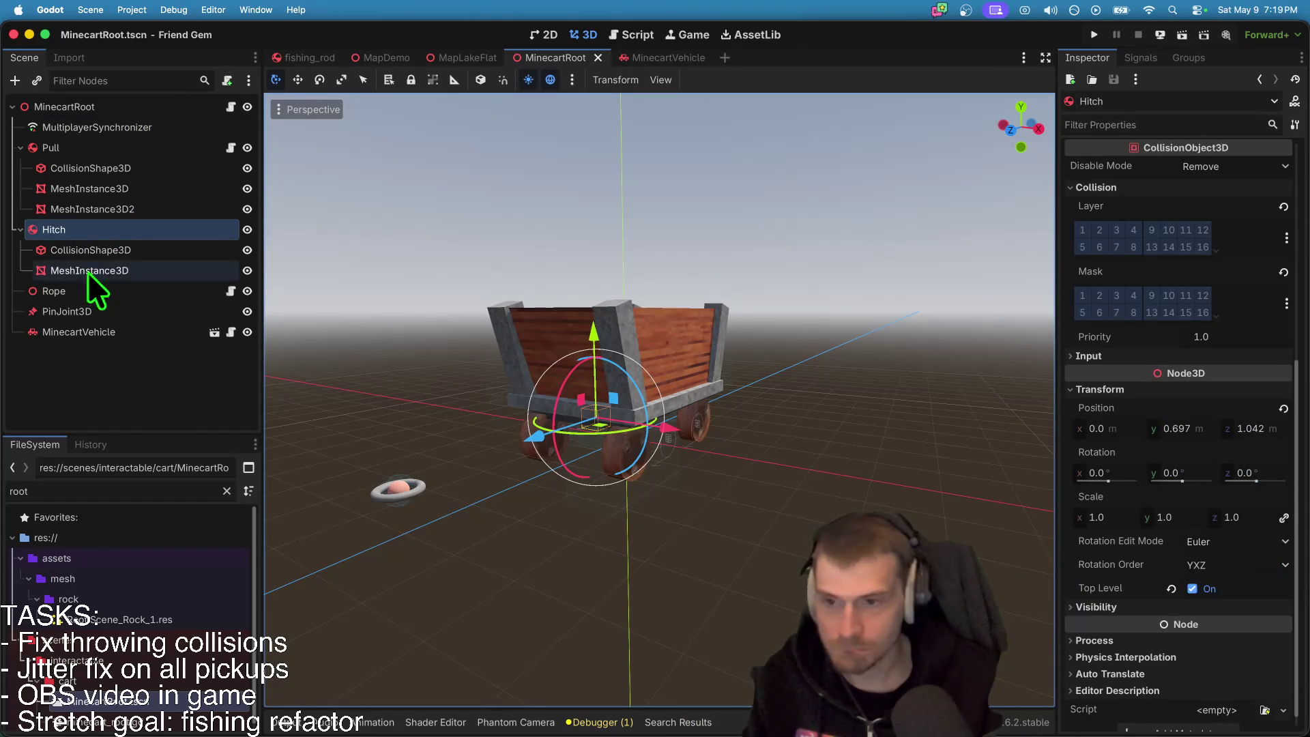
right_click(116, 231)
left_click(173, 240)
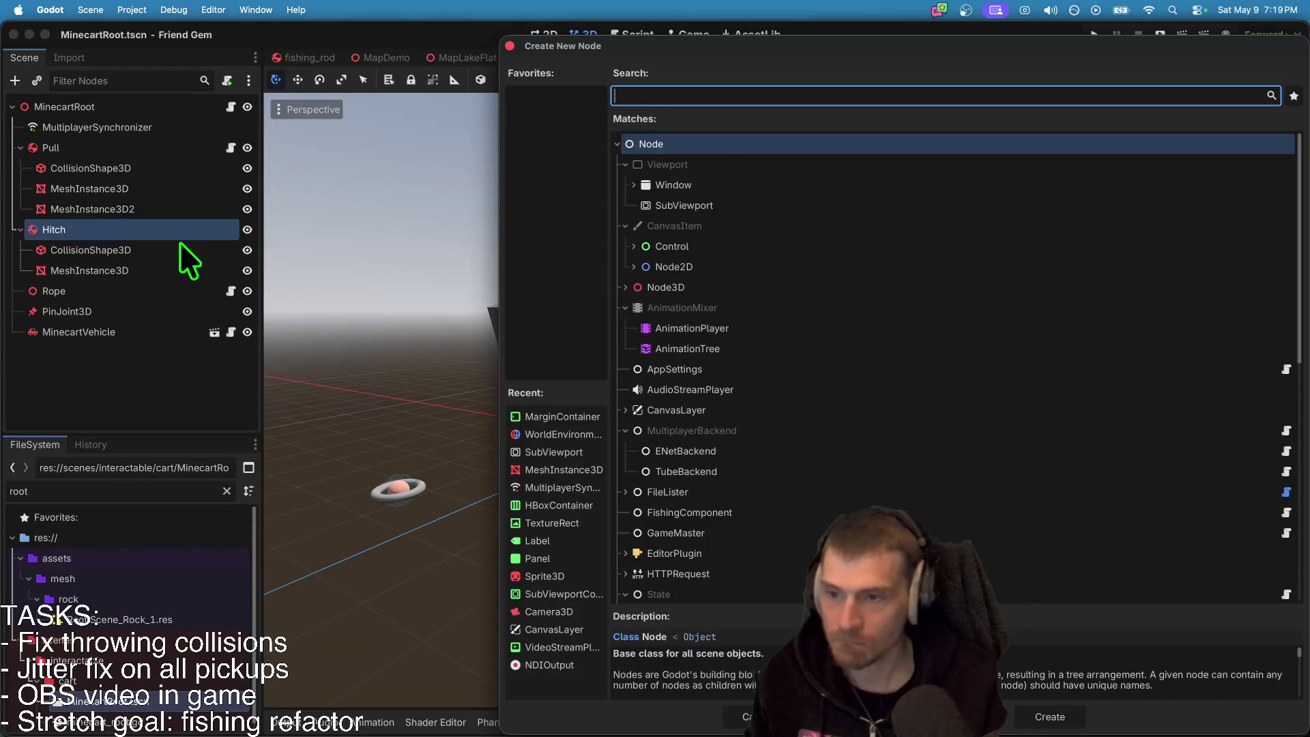
type("muli")
key("Down")
key("Down")
key("Down")
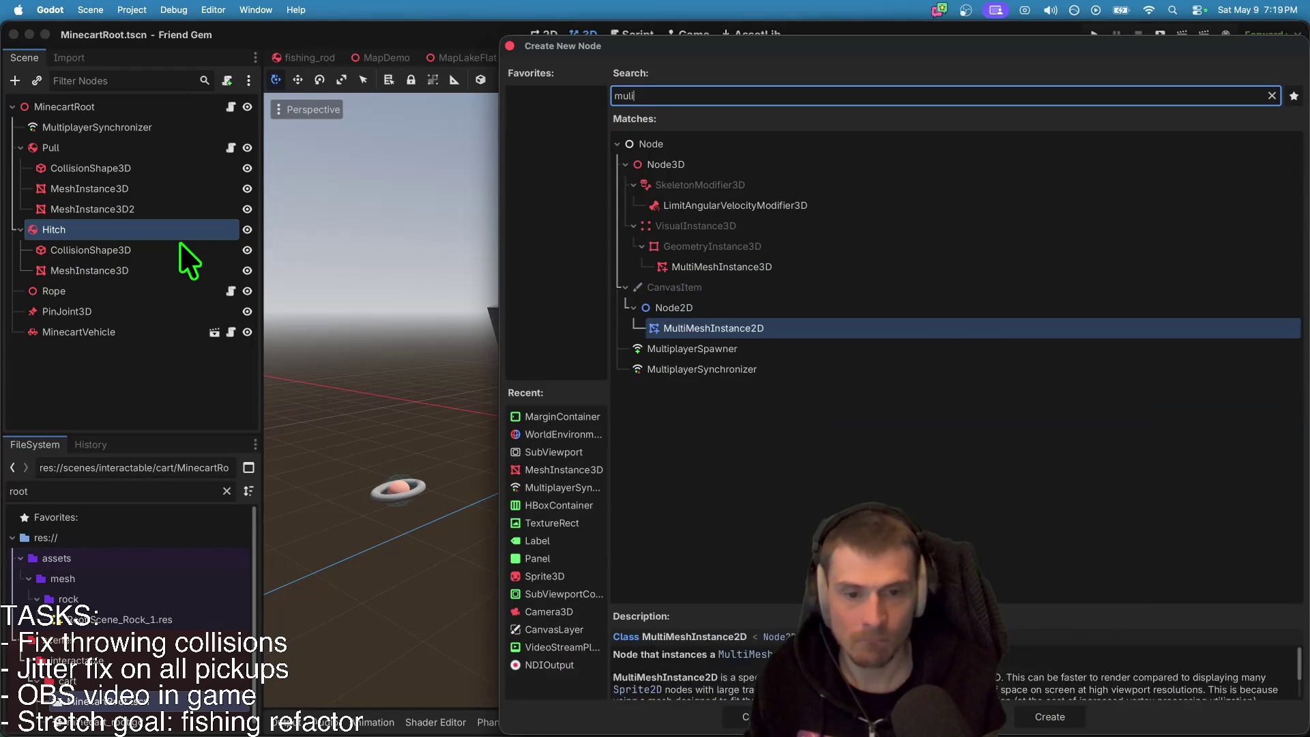
key("Return")
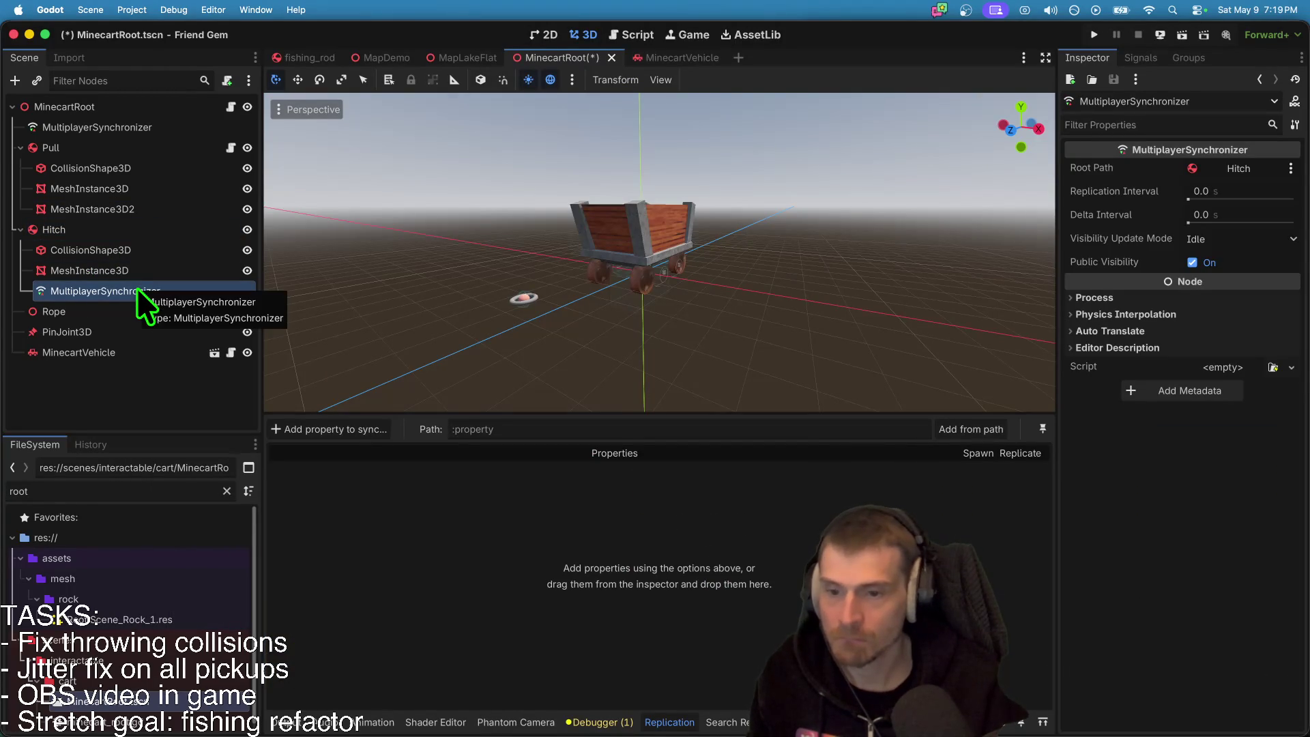
- Attach the existing multiplayer_synchronizer_custom.gd script from components to Hitch's synchronizer
right_click(171, 286)
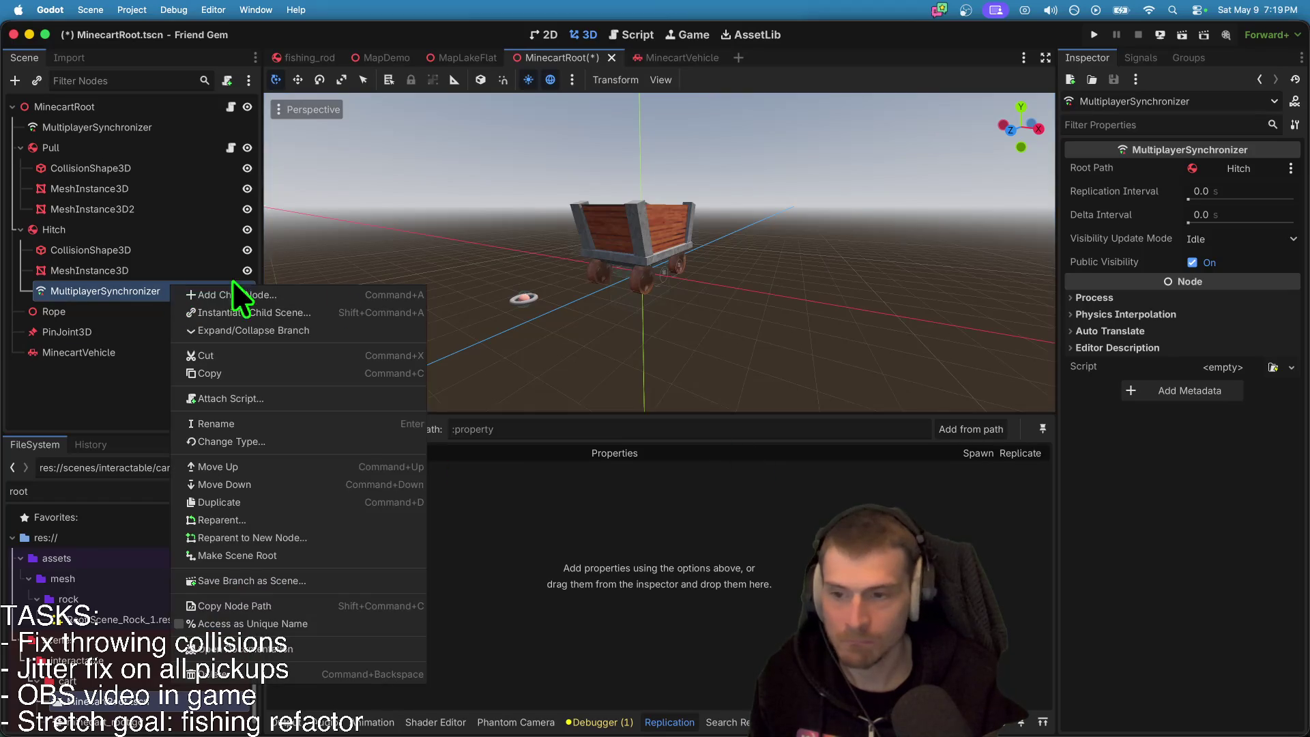
left_click(341, 398)
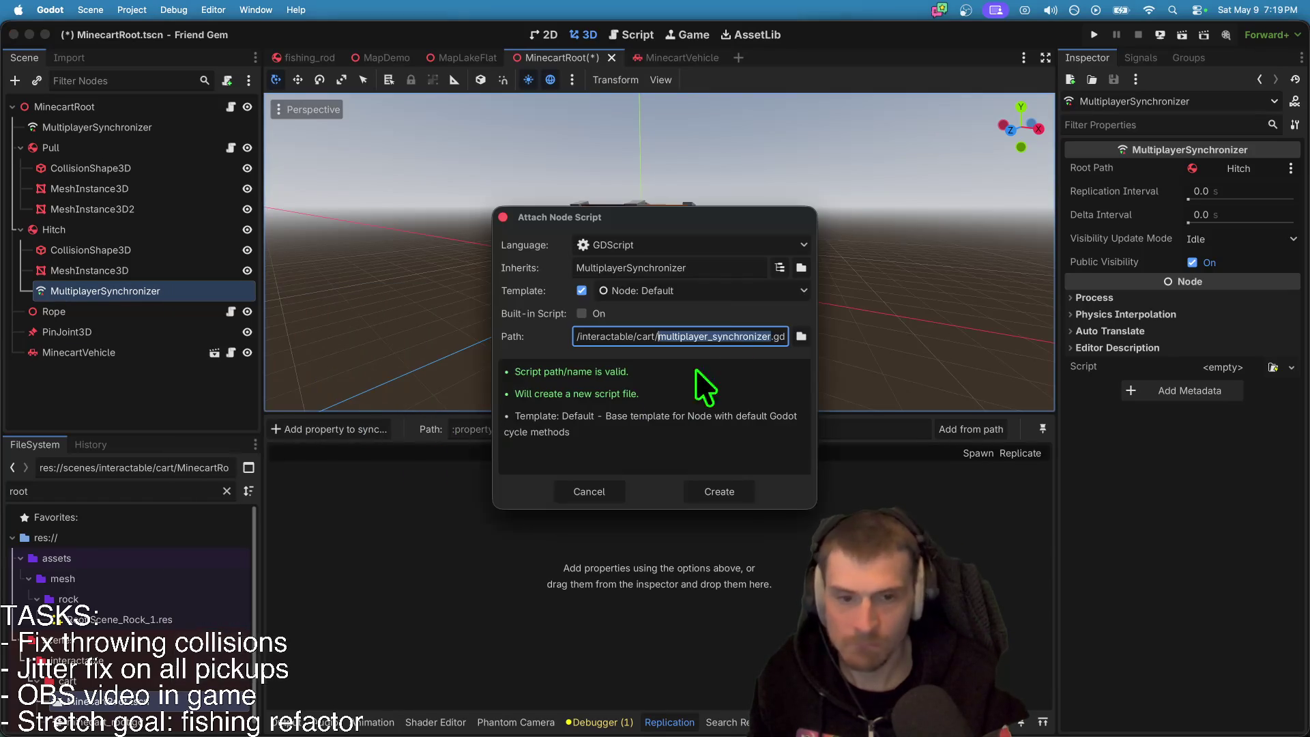
left_click(803, 334)
left_click(351, 399)
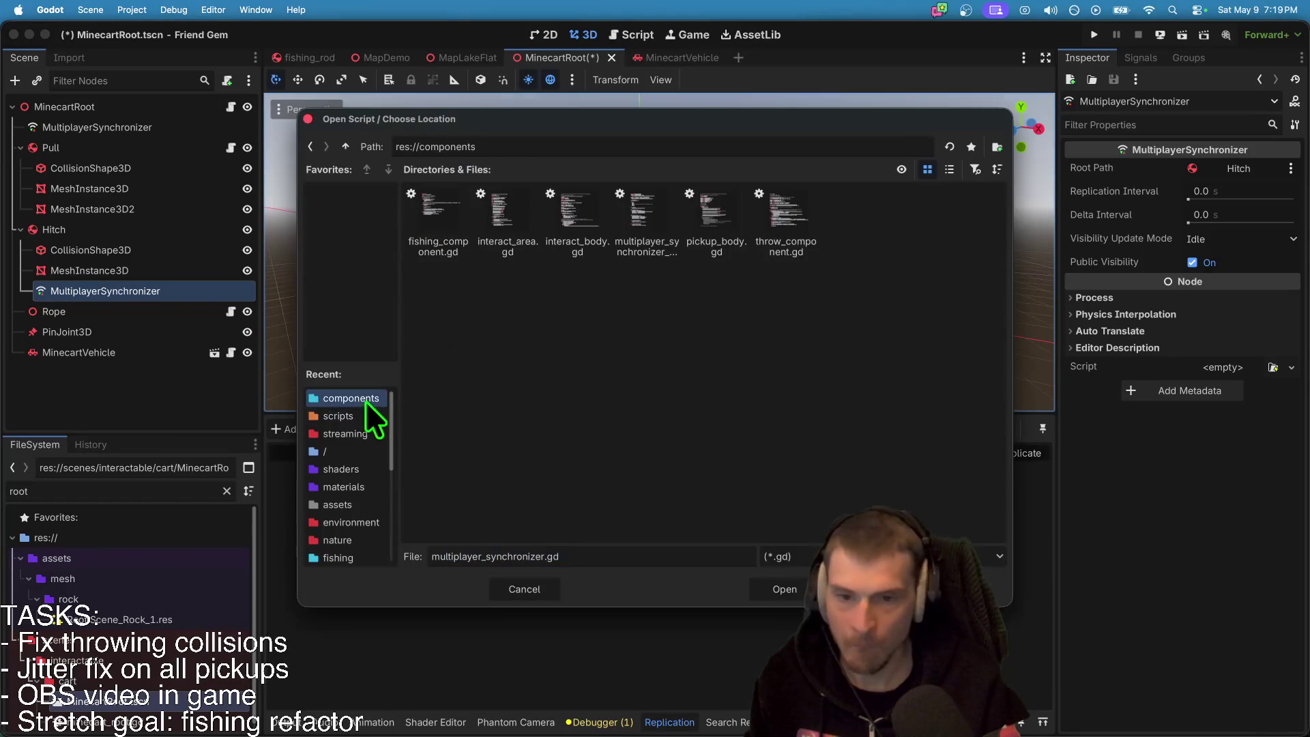
left_click(786, 581)
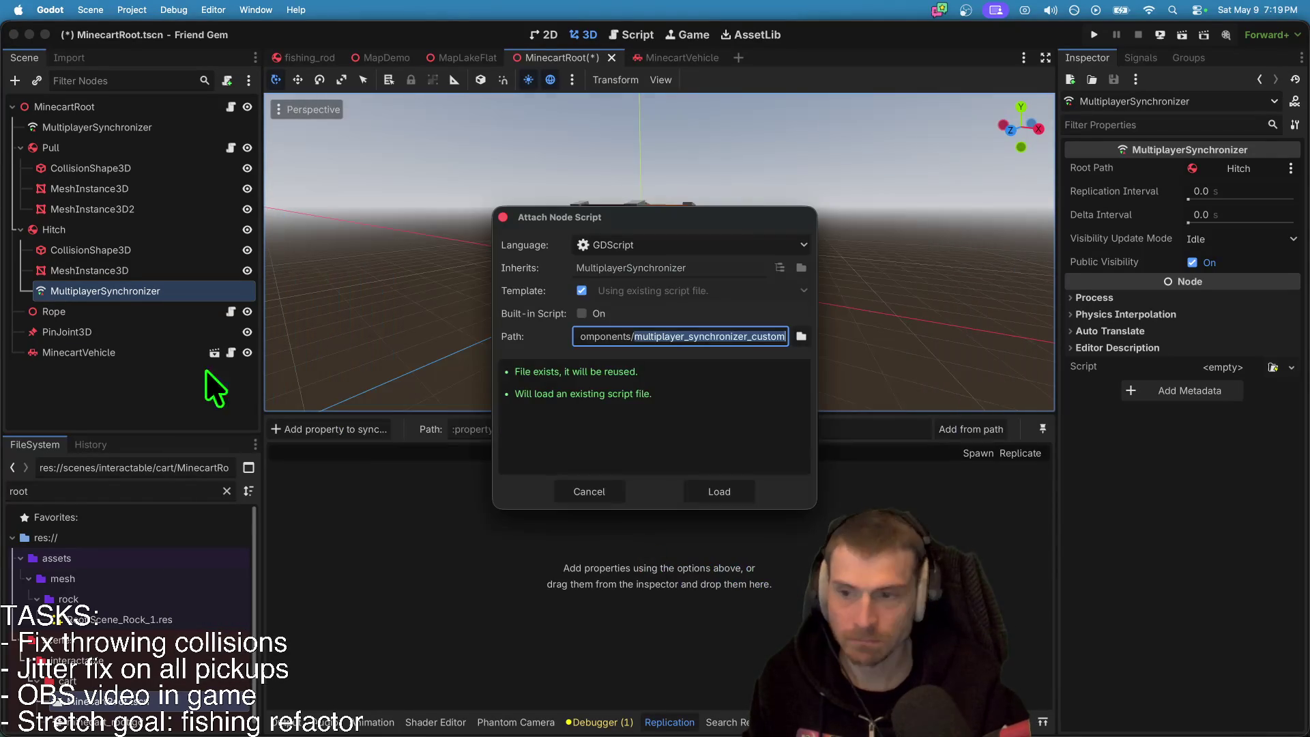
left_click(709, 491)
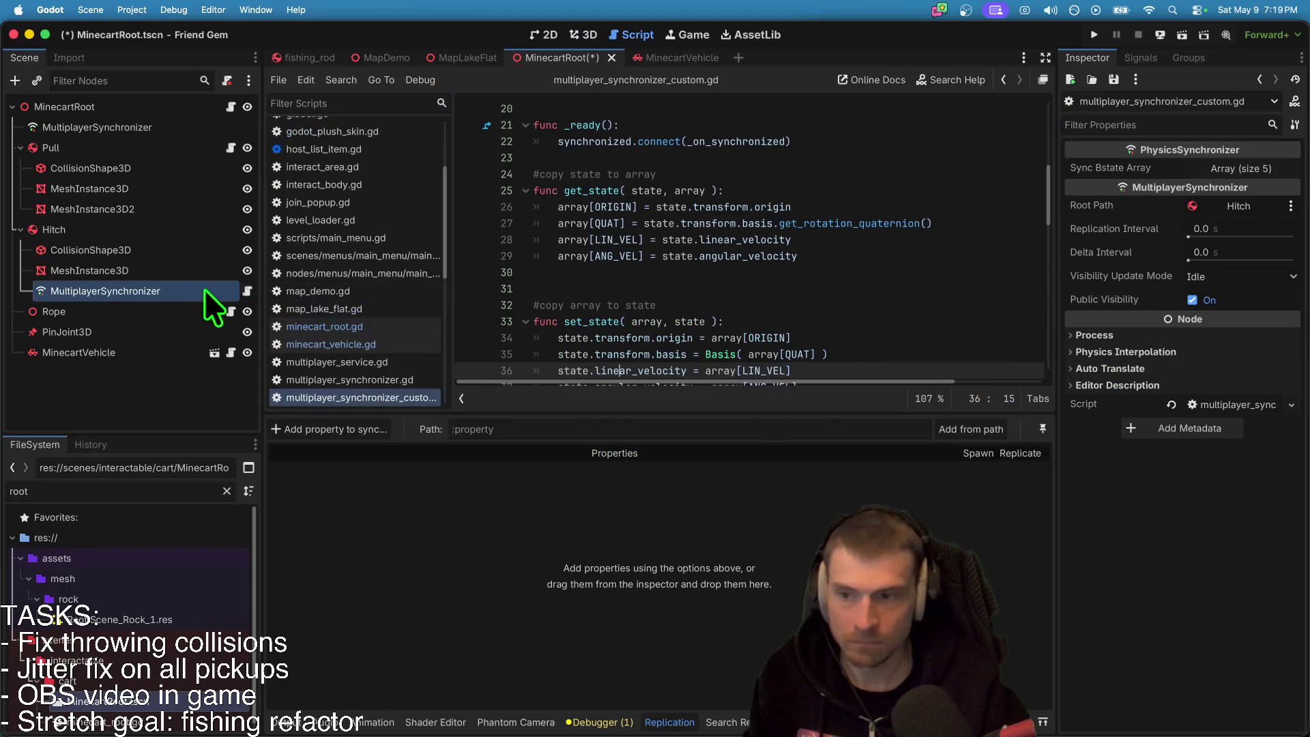
- Add sync_bstate_array from Hitch's synchronizer as a replicated property
left_click(385, 430)
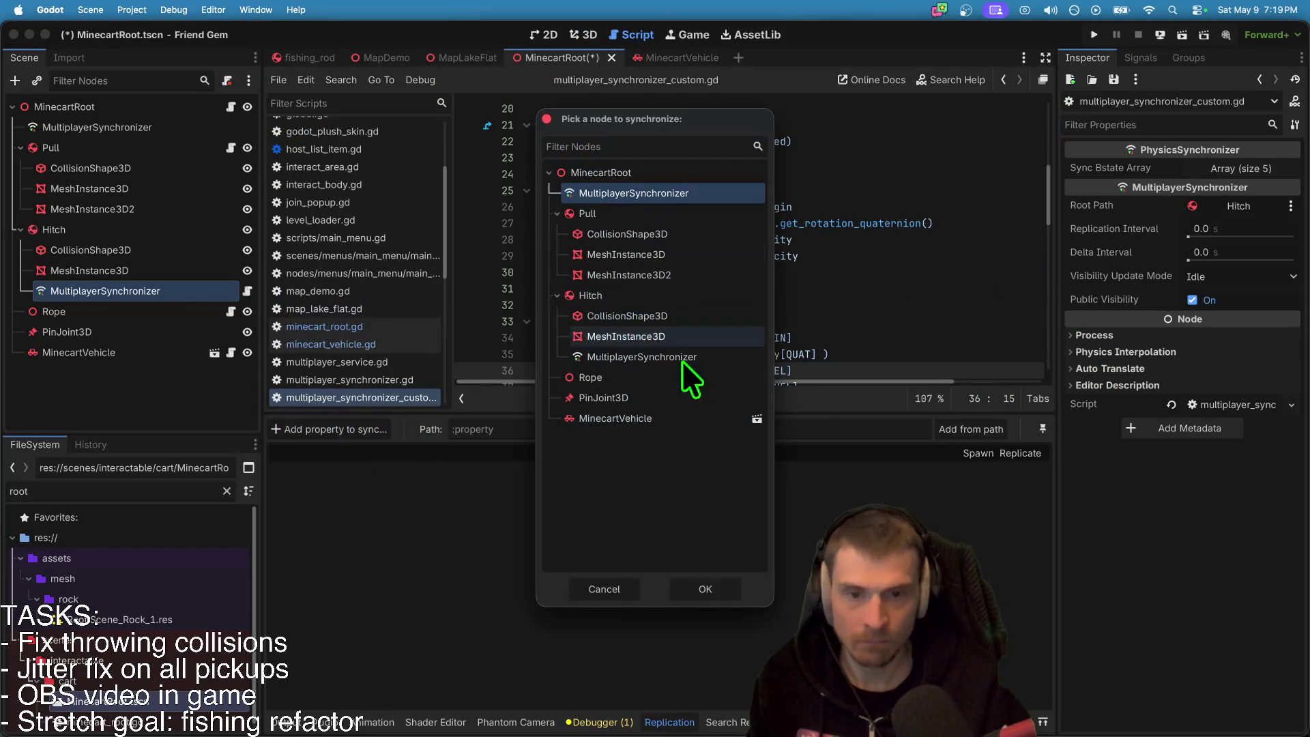
left_click(673, 360)
left_click(705, 587)
left_click(454, 255)
left_click(791, 571)
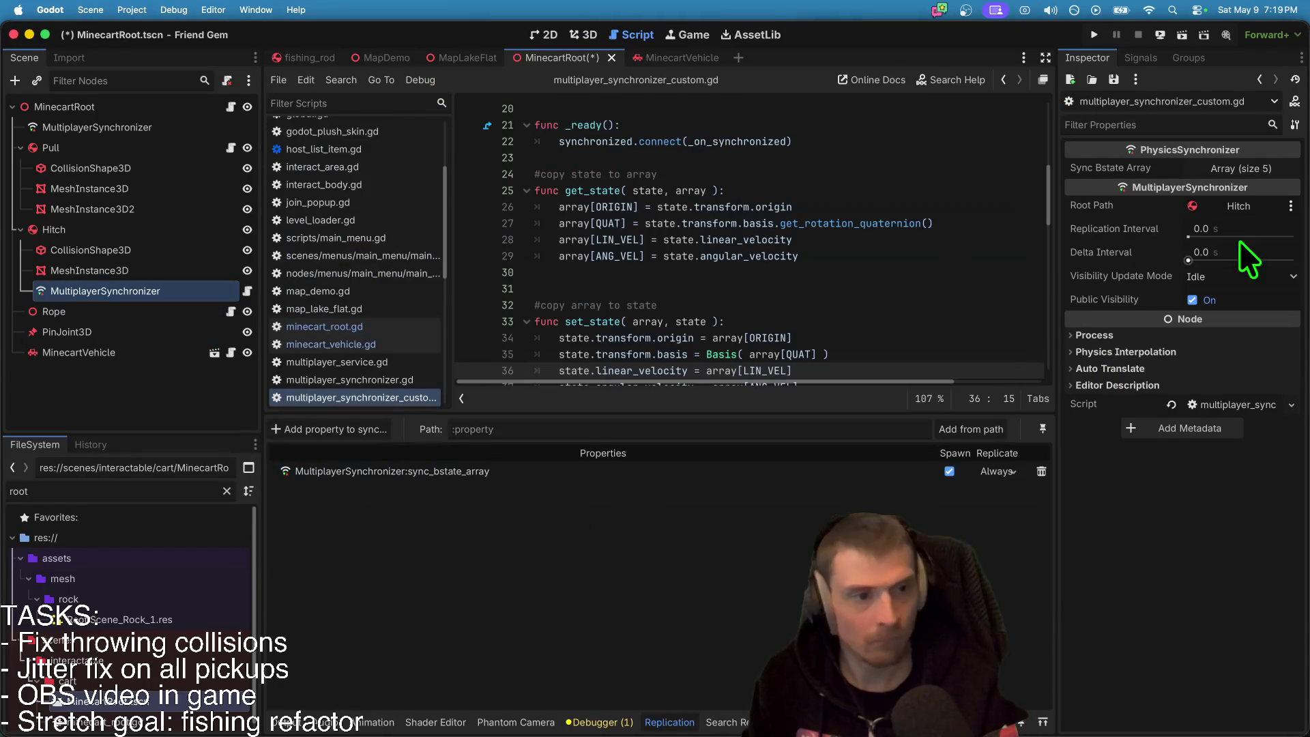
left_click(1242, 169)
left_click(1243, 170)
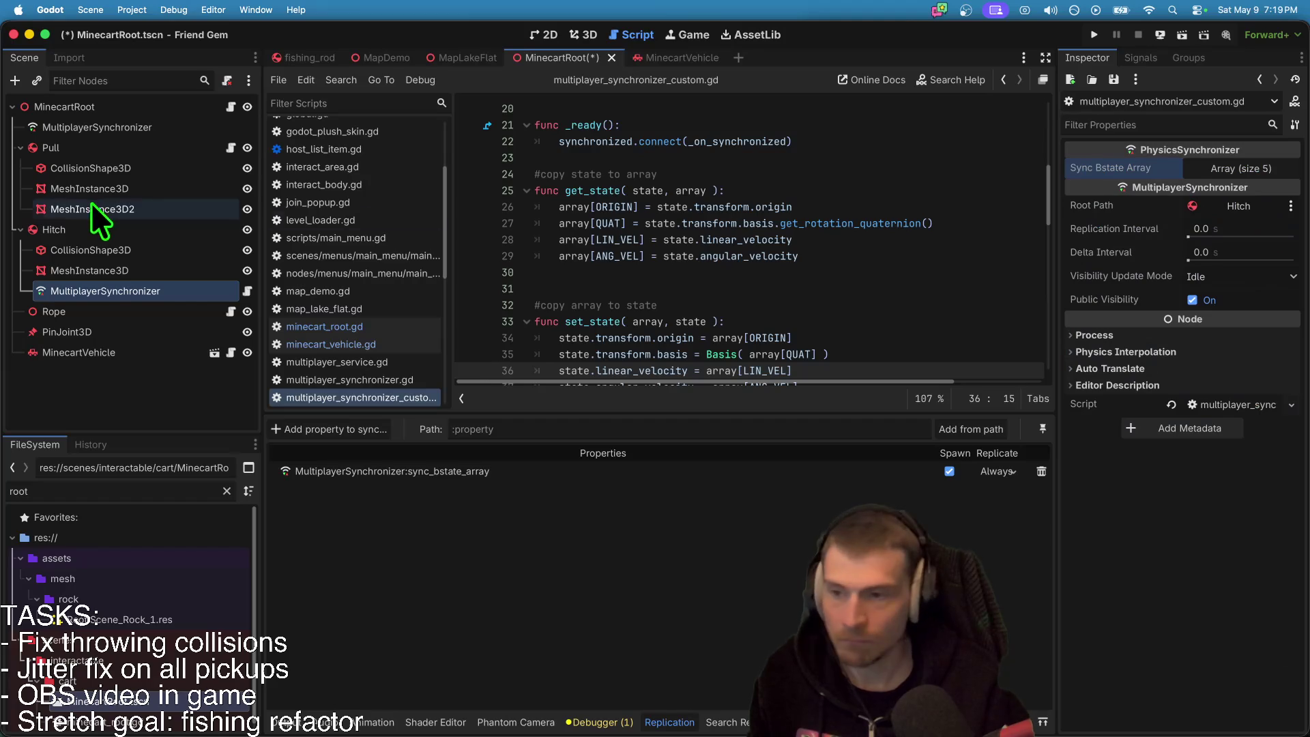
right_click(103, 149)
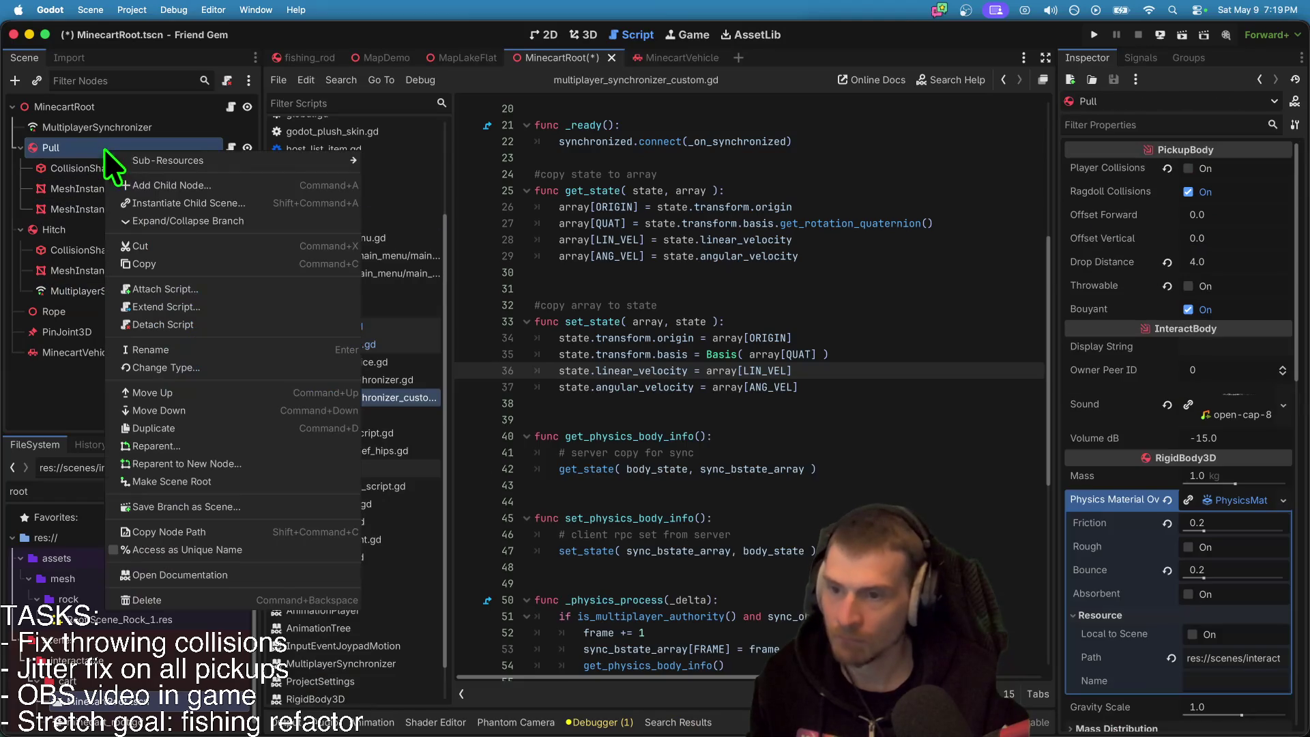
- Add a MultiplayerSynchronizer child node under Pull
left_click(157, 178)
type("mul")
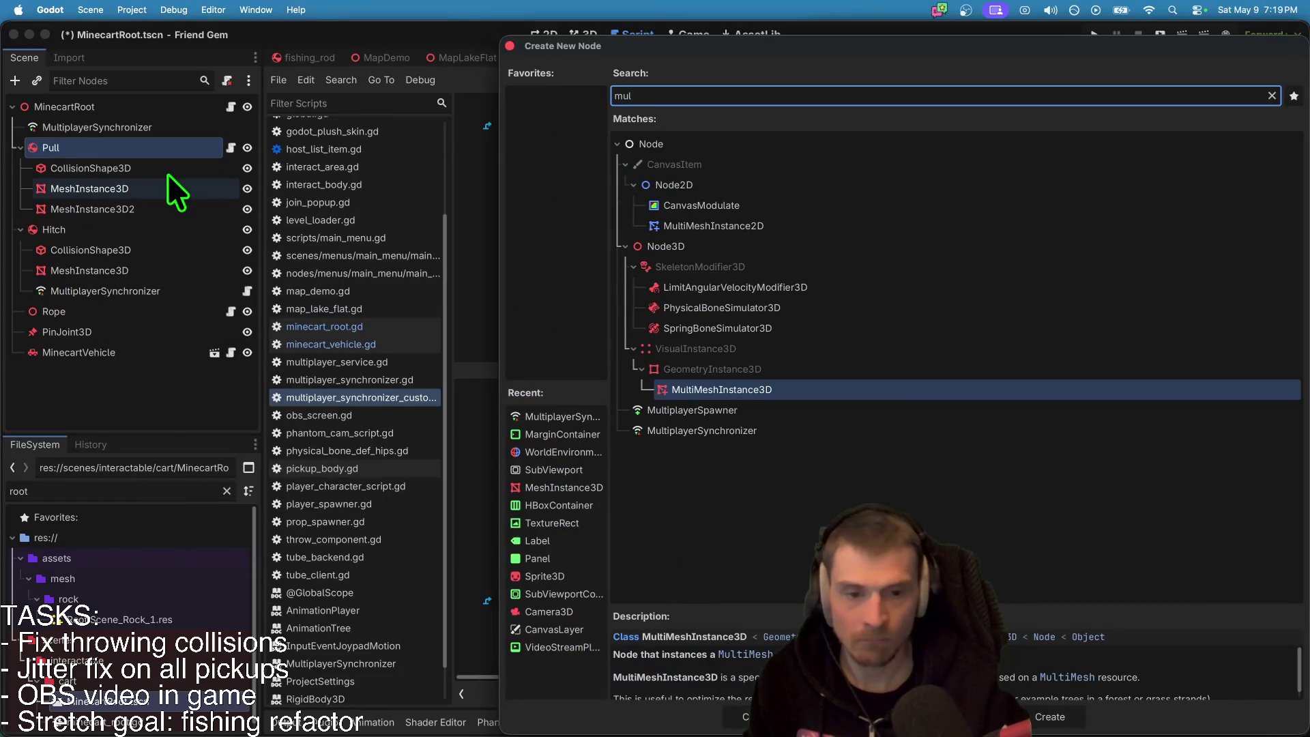
key("Down")
key("Down")
key("Return")
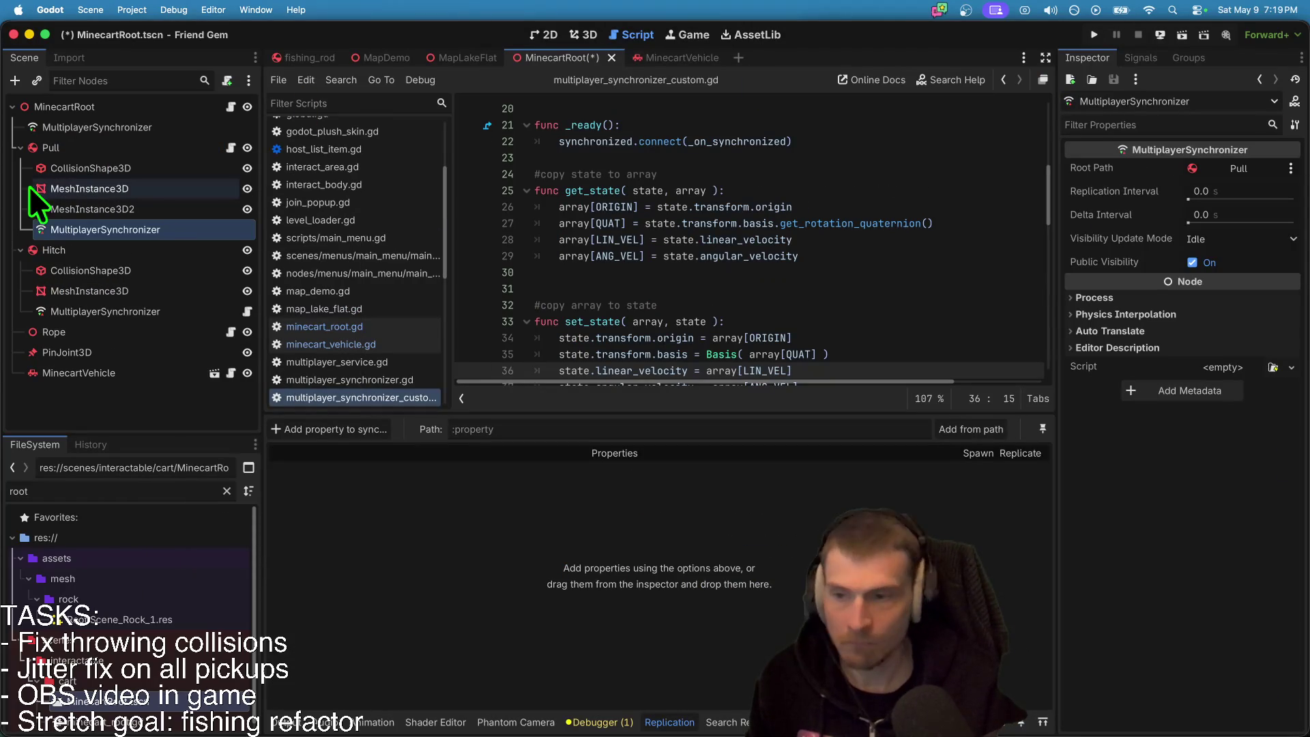
- Attach the existing multiplayer_synchronizer_custom.gd to Pull's synchronizer and save the scene
right_click(58, 224)
left_click(184, 341)
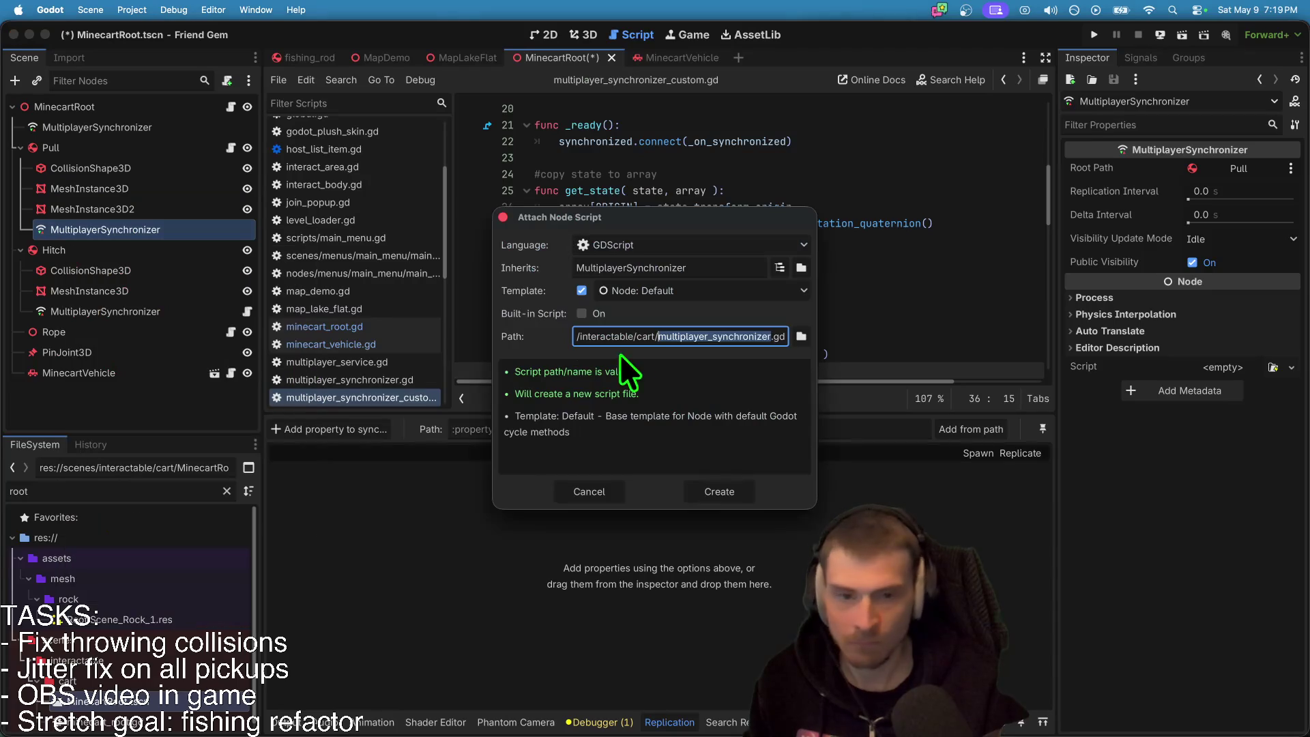
left_click(801, 336)
left_click(372, 397)
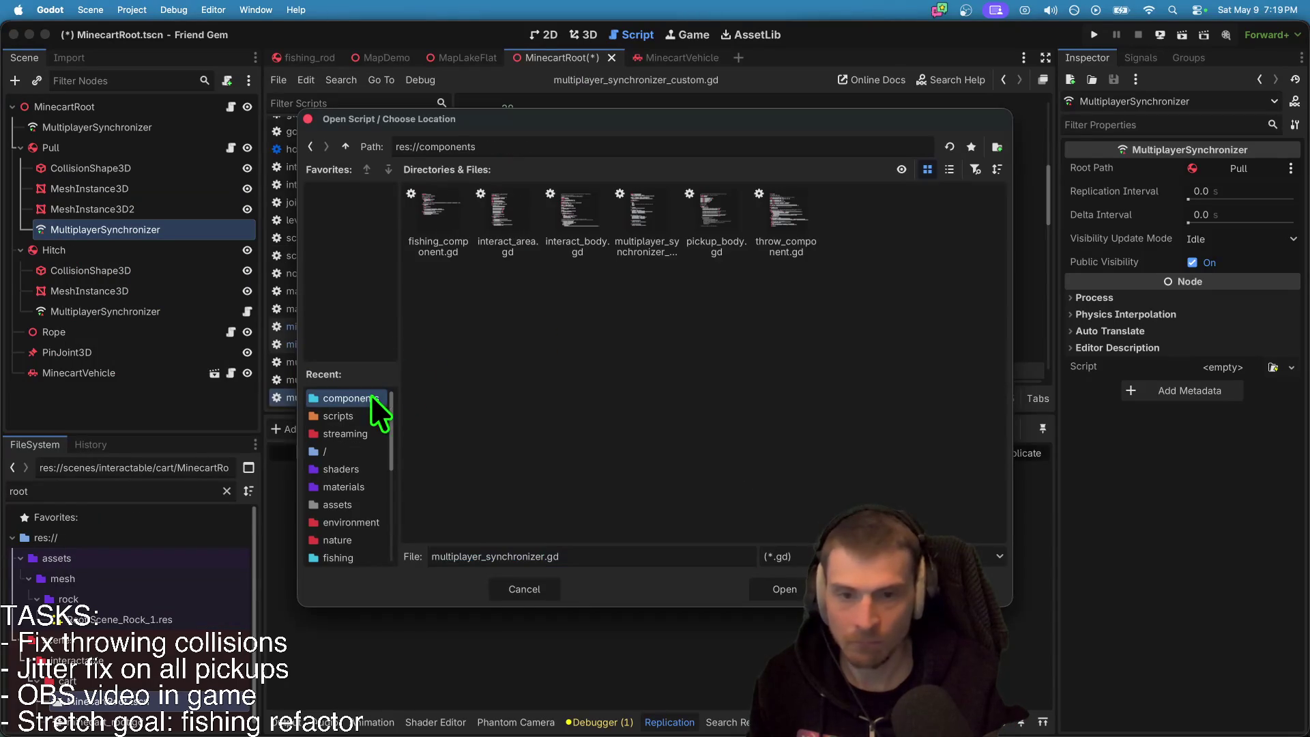
left_click(785, 588)
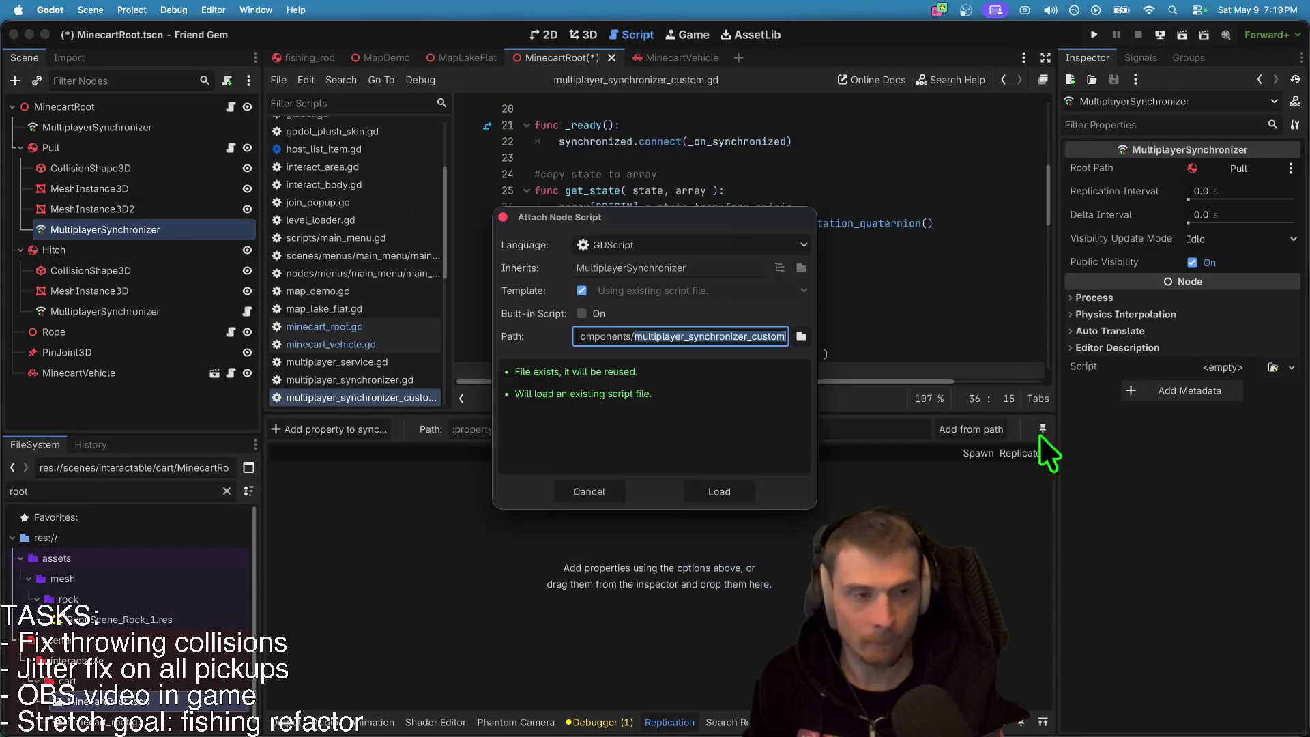
left_click(724, 491)
key("super+s")
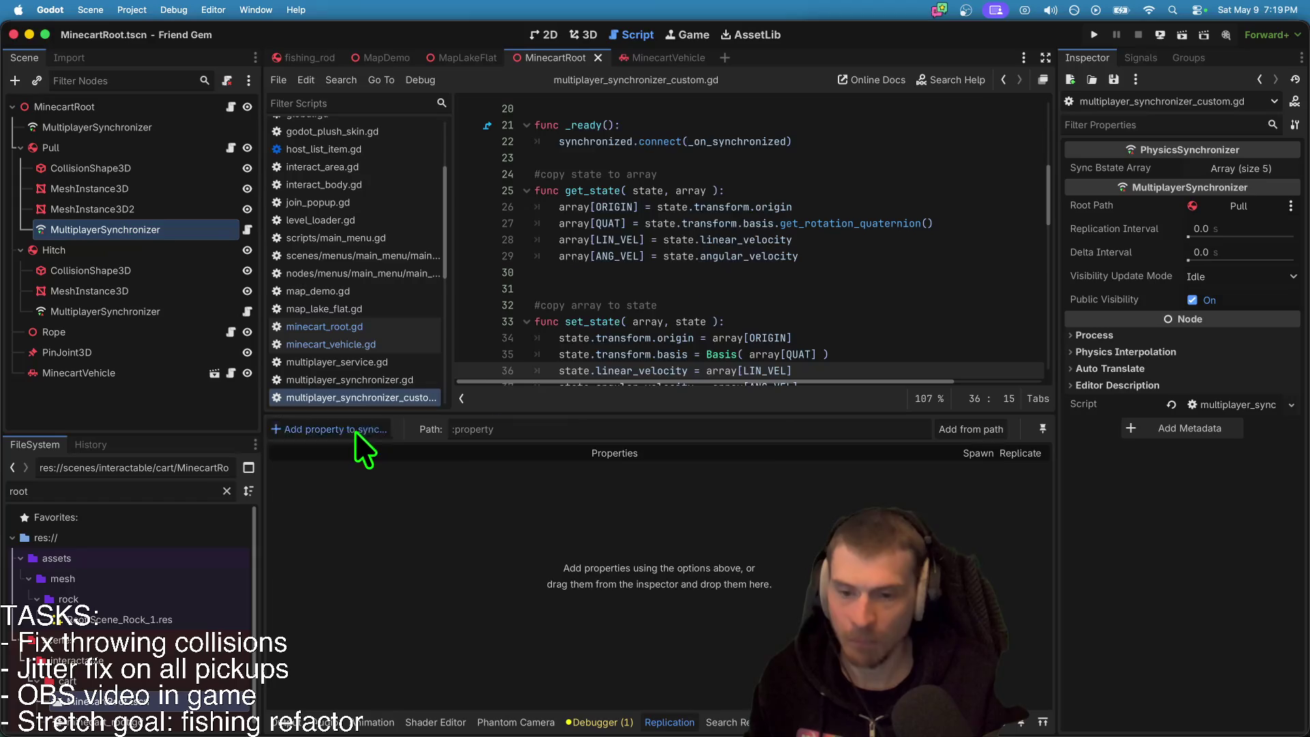
- Replicate sync_bstate_array from Pull's synchronizer and launch a test run
left_click(354, 430)
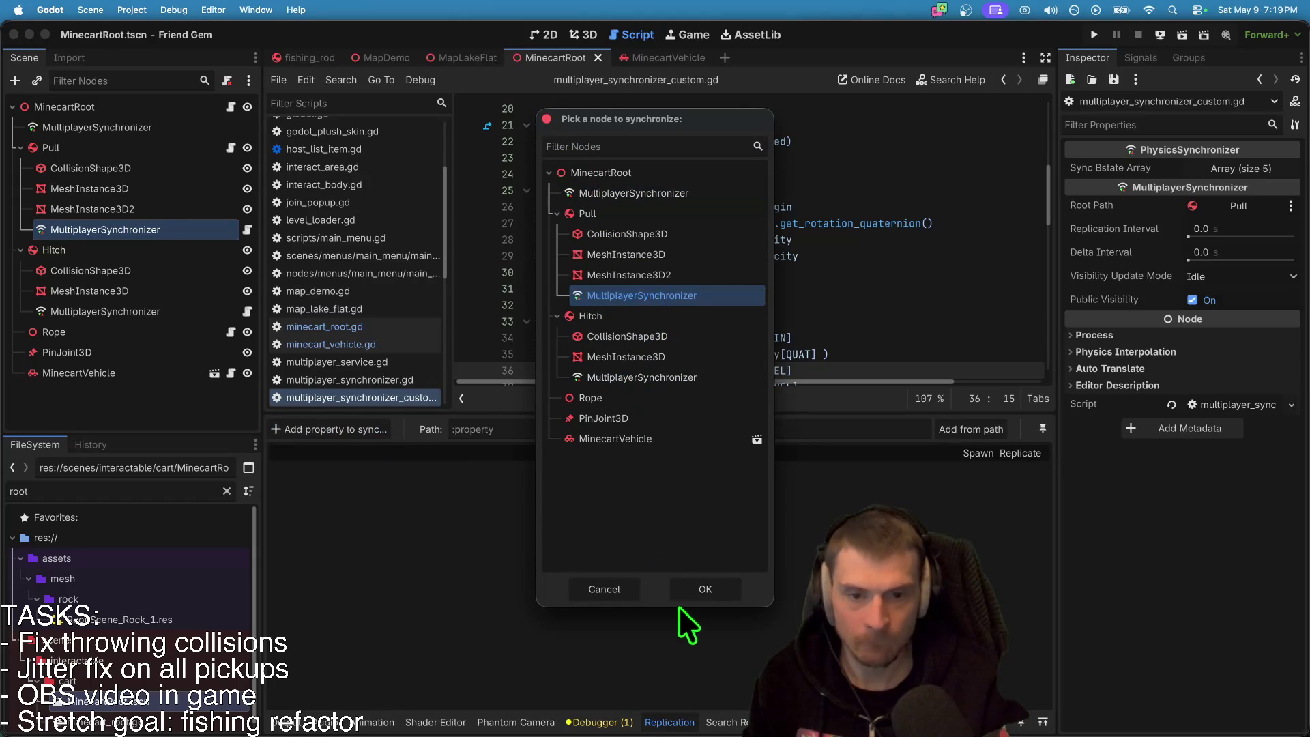
left_click(690, 581)
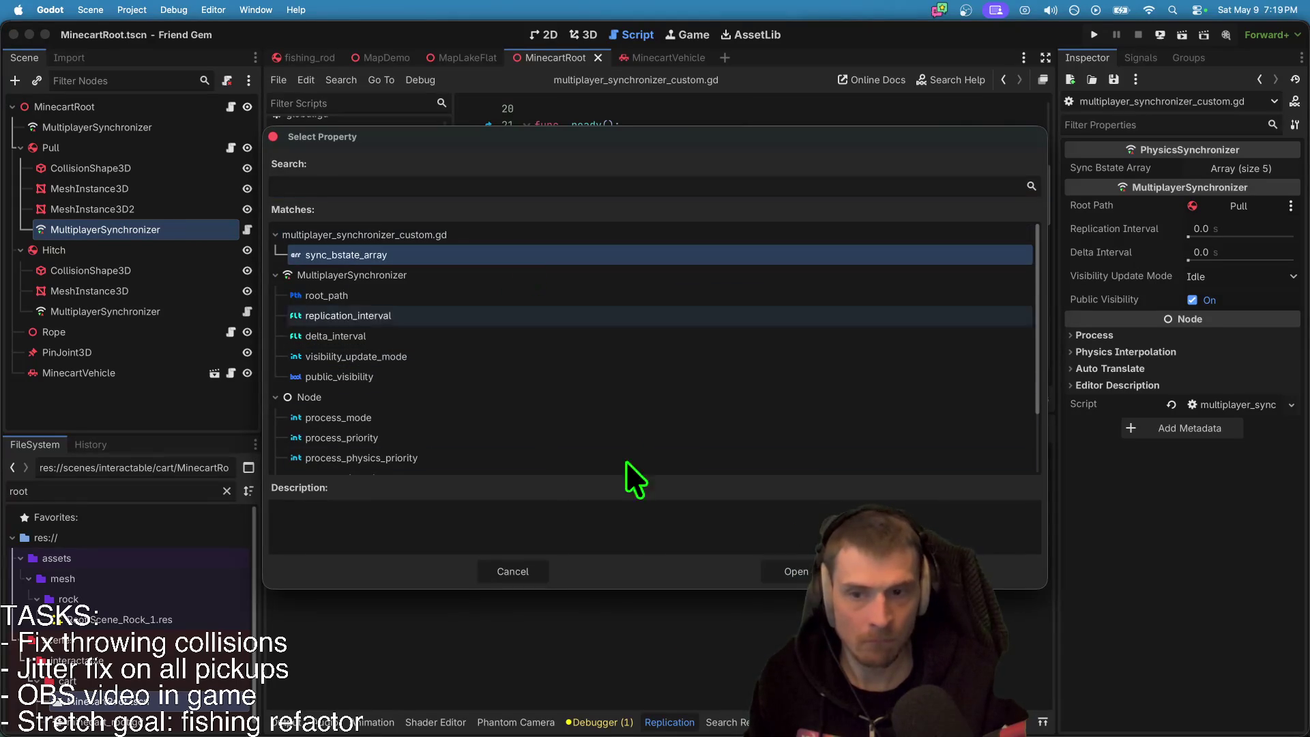
left_click(792, 572)
left_click(784, 223)
key("super+b")
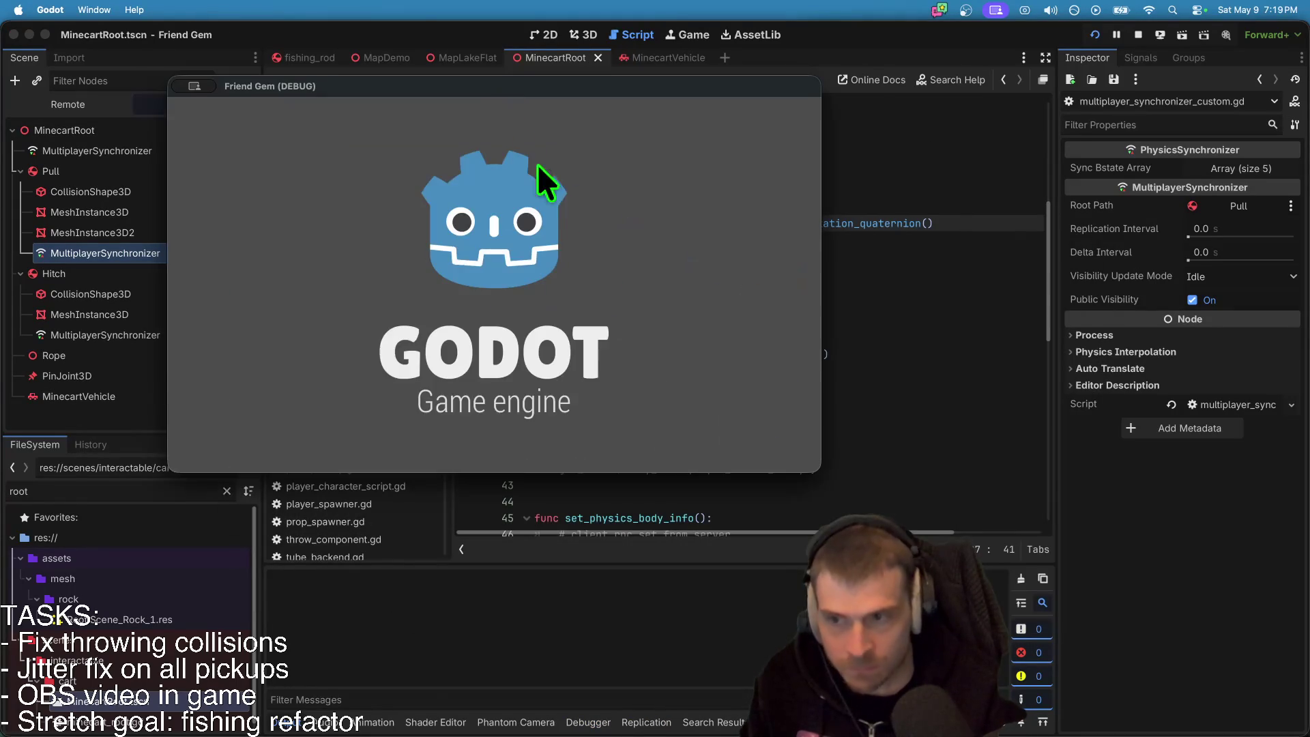
- Join the hosted game as a client and walk the character up to the minecart
left_click(494, 304)
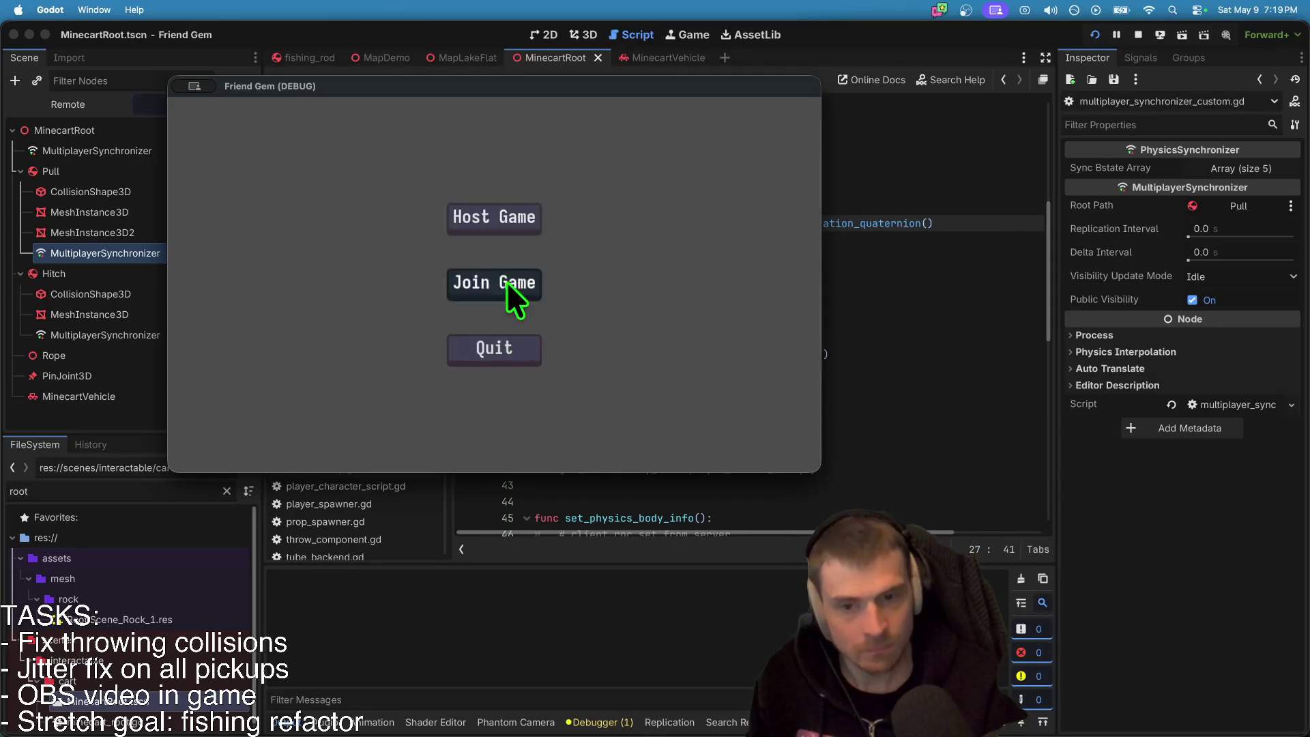
left_click(506, 281)
left_click(600, 203)
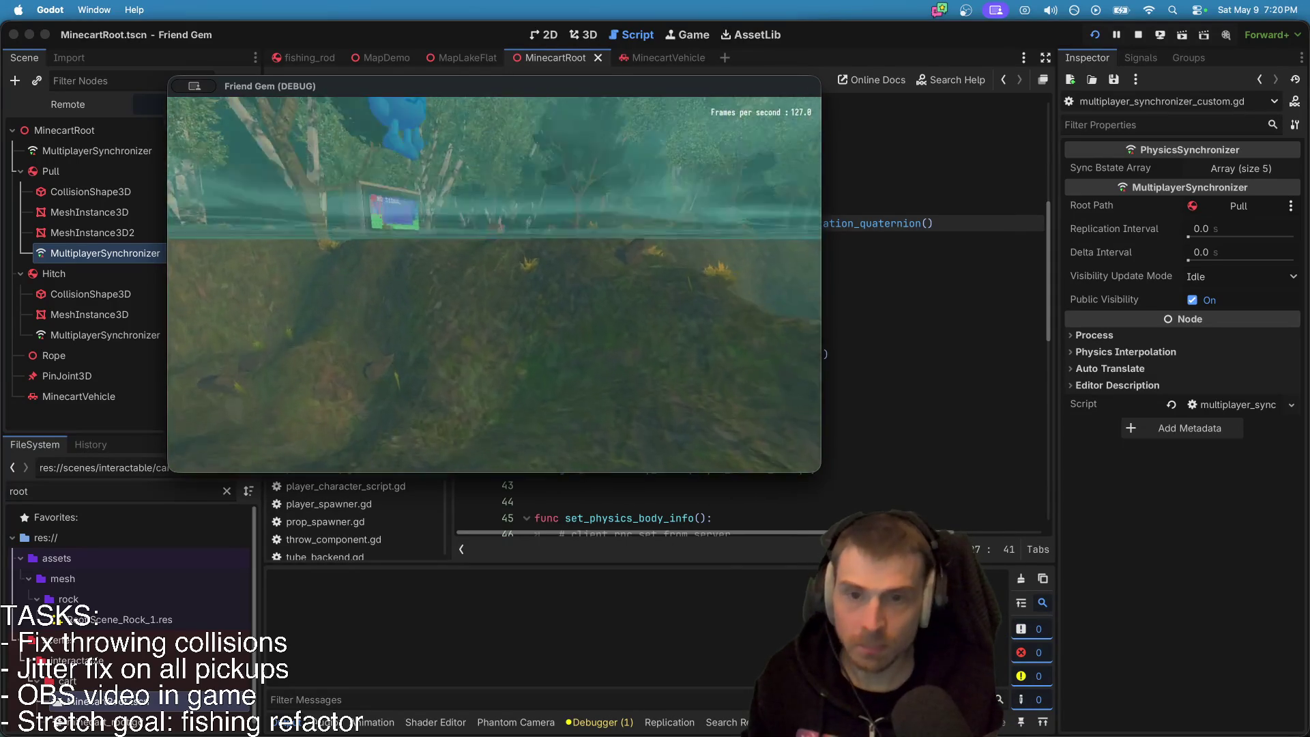
key("w")
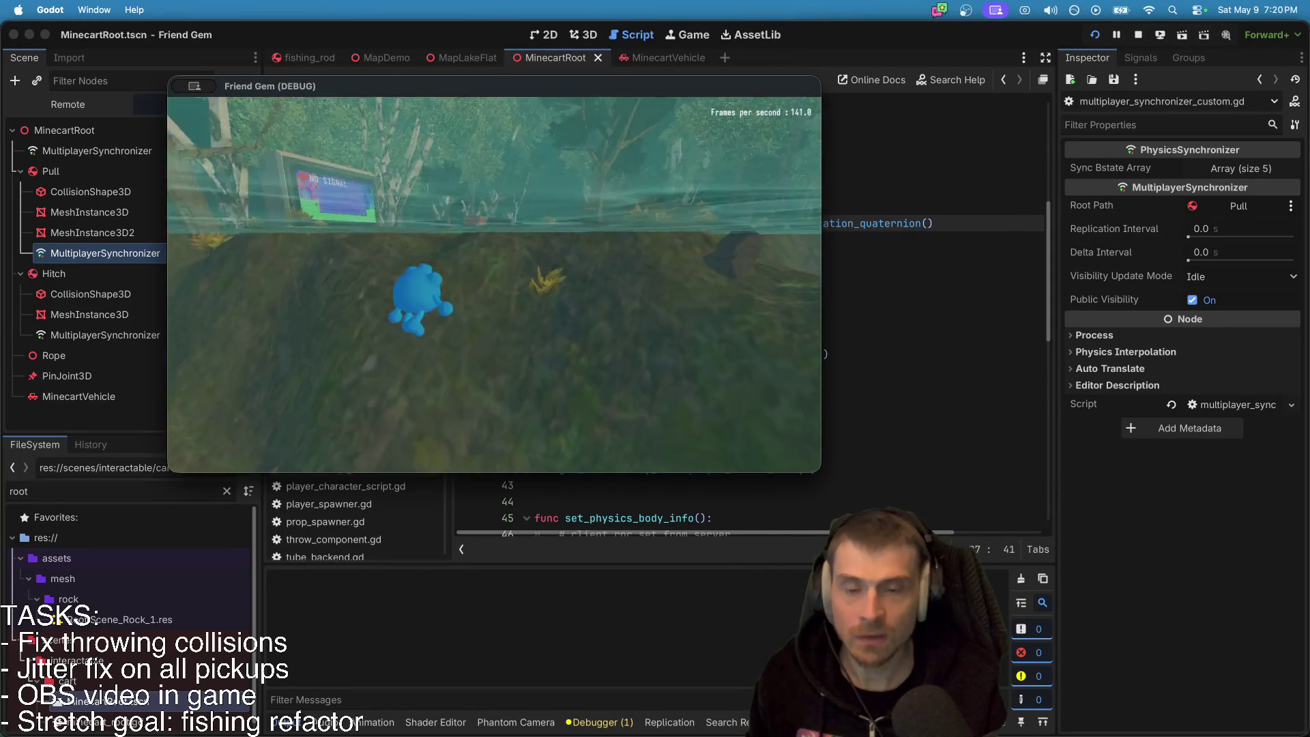
key("a")
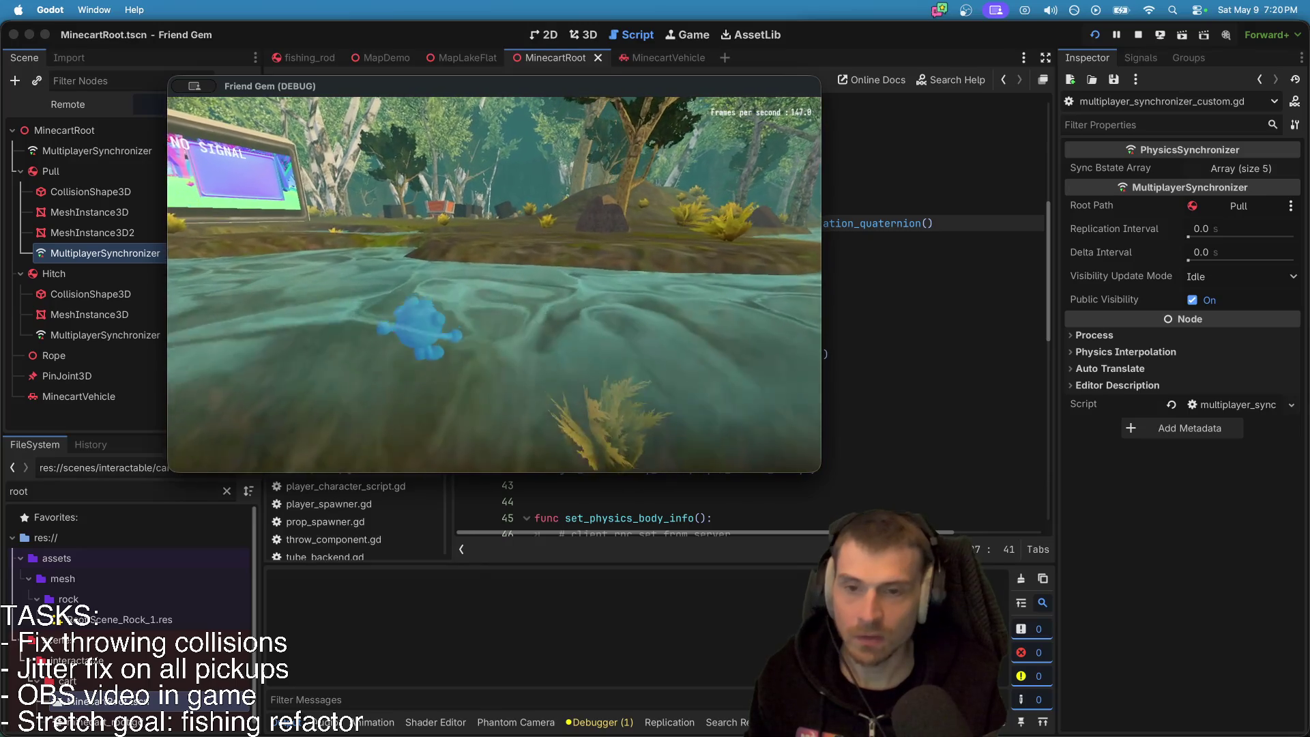
key("w")
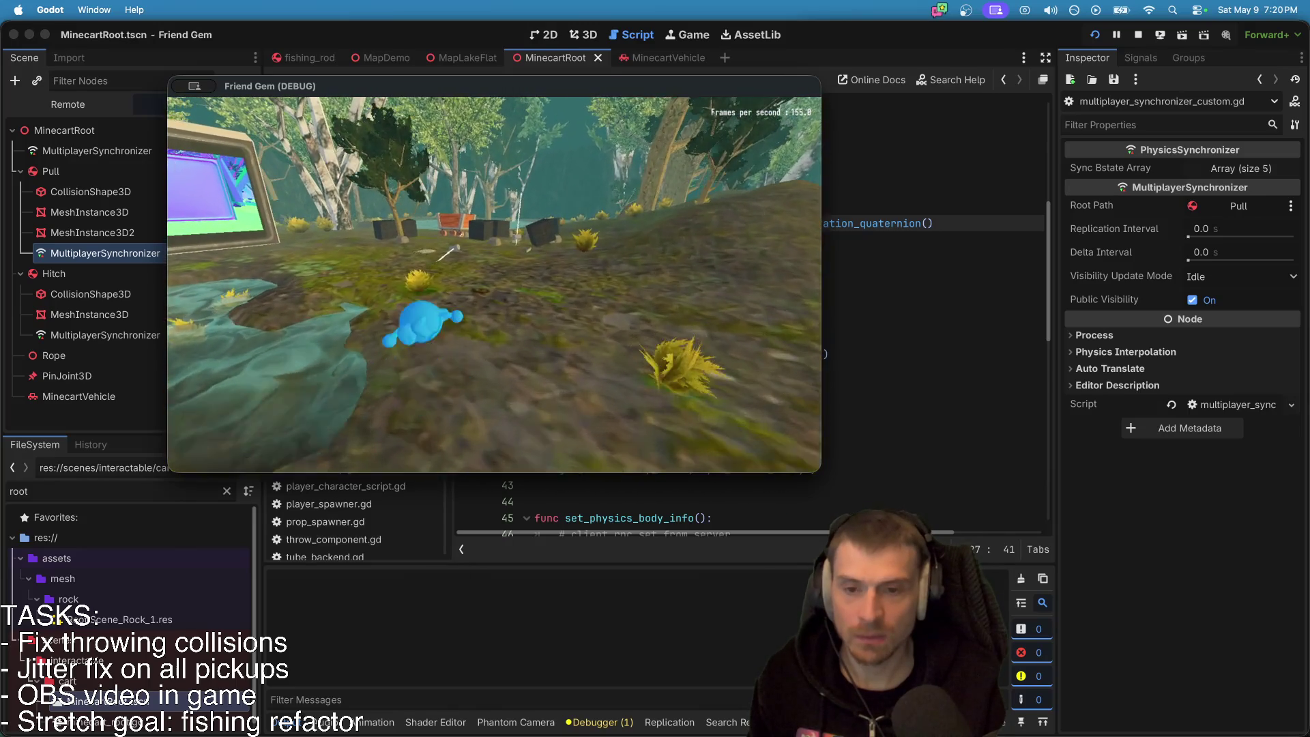
key("w")
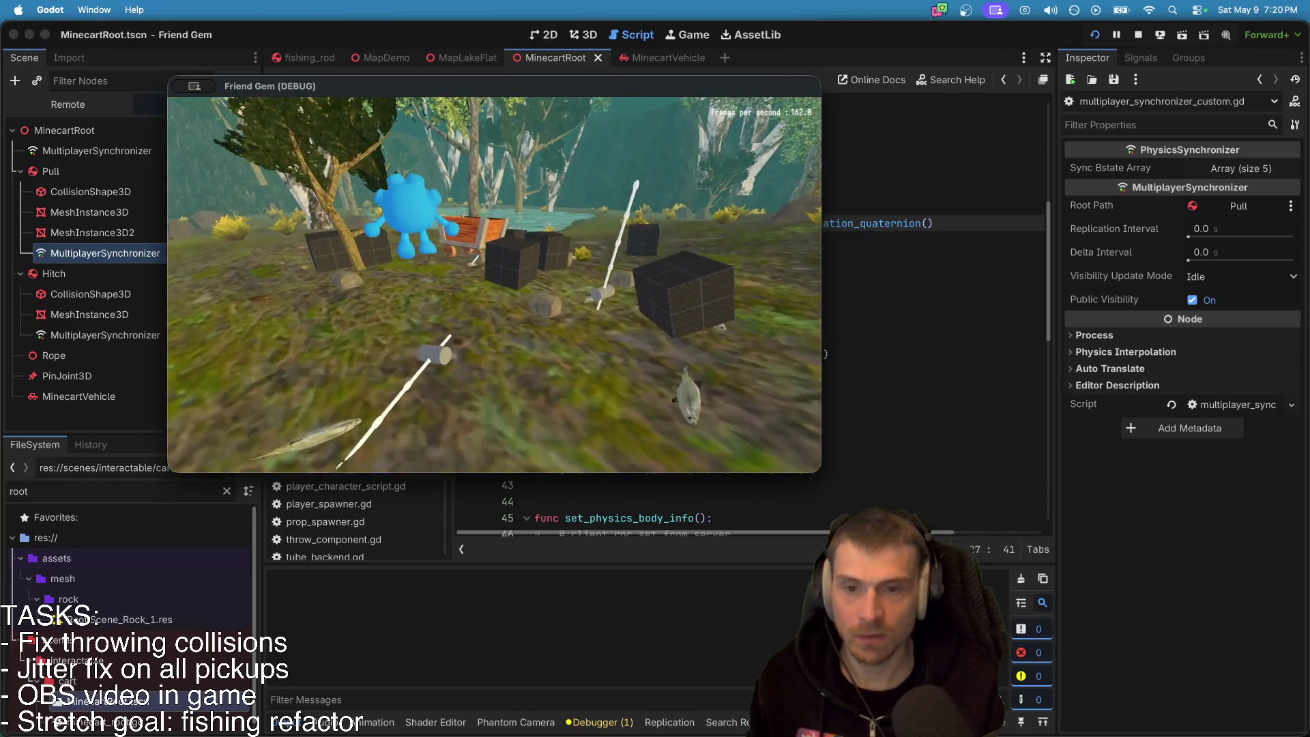
key("w")
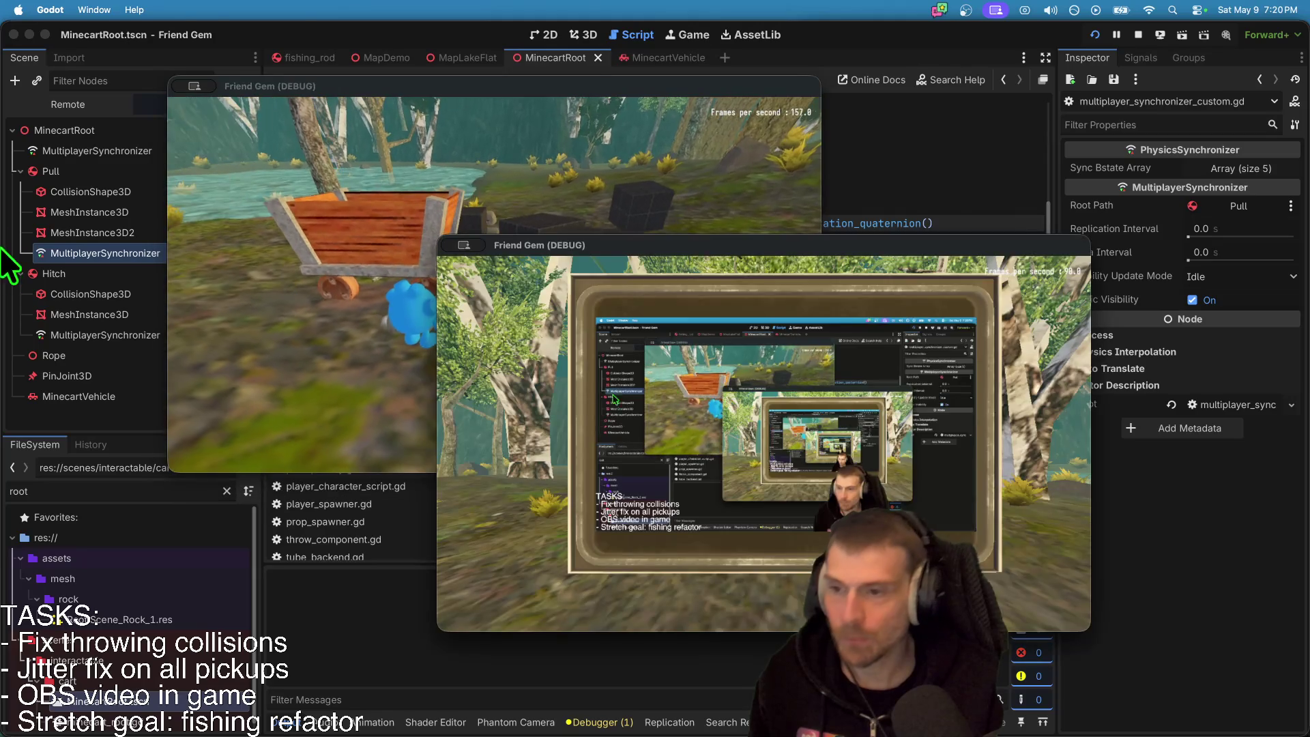
left_click(87, 148)
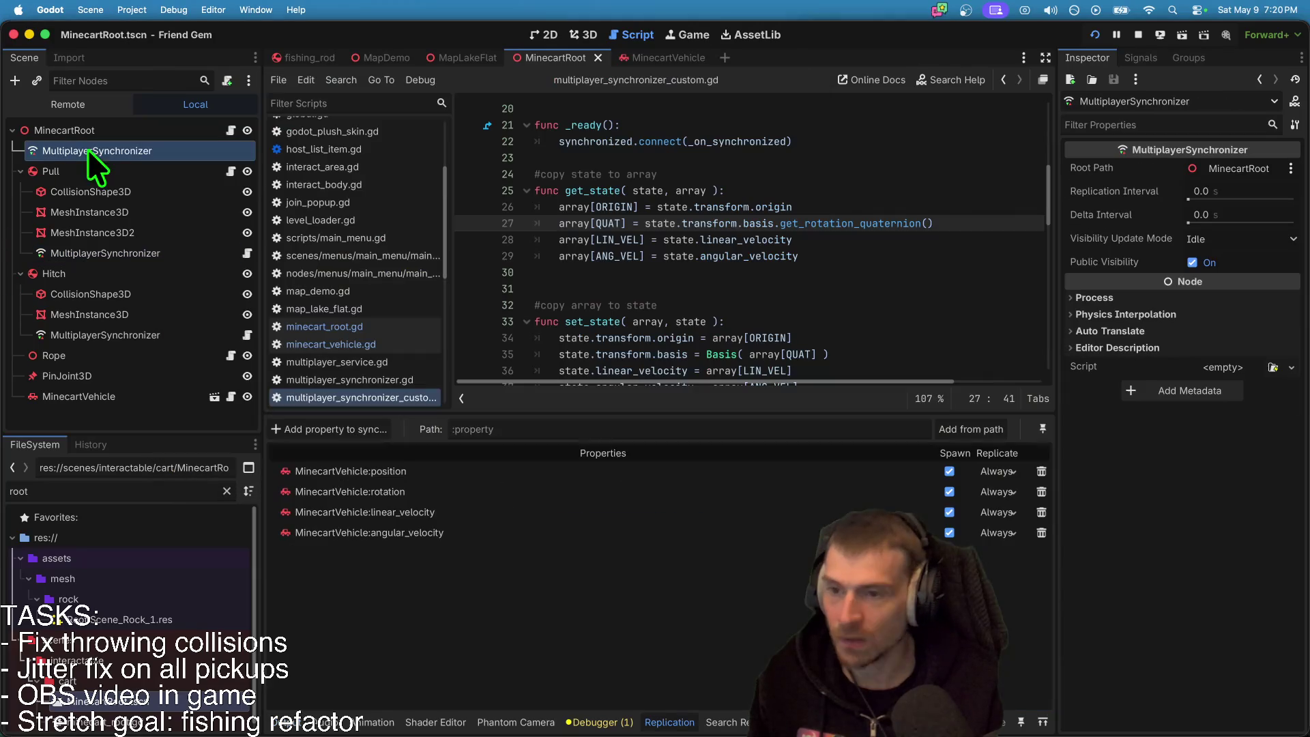
- Open the Rope node's flexible_rope_double.gd script at the _ready function
left_click(207, 355)
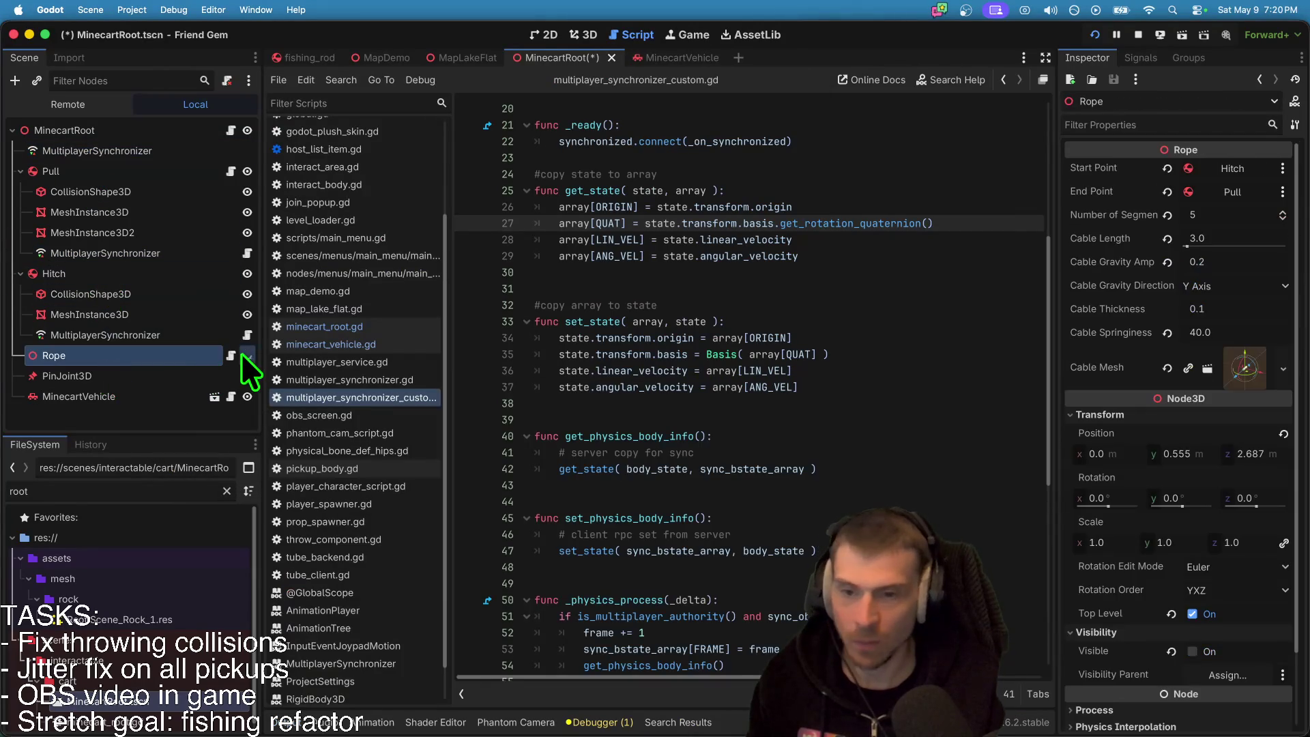
left_click(231, 355)
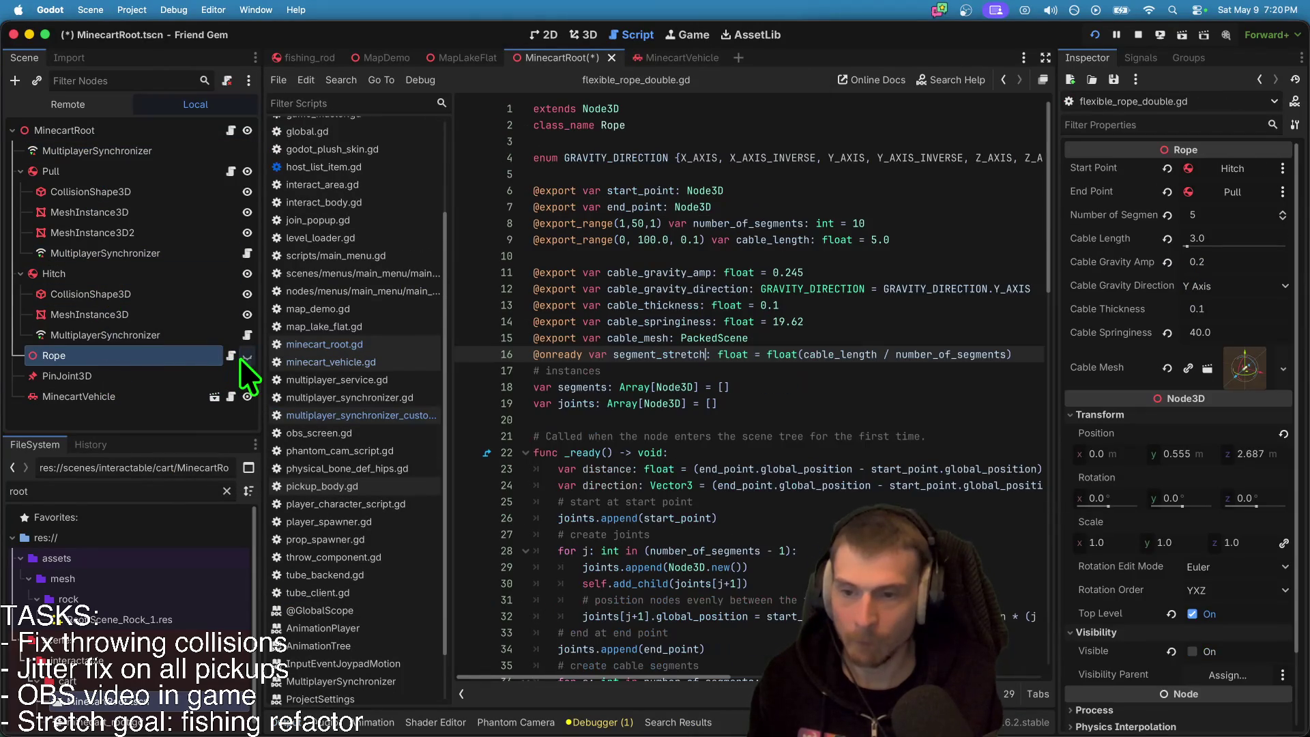
scroll(796, 427, "down", 1)
left_click(802, 431)
key("Return")
key("Return")
- Add 'await get_tree().create_timer(5.0).timeout' as _ready's first line and save
type("g")
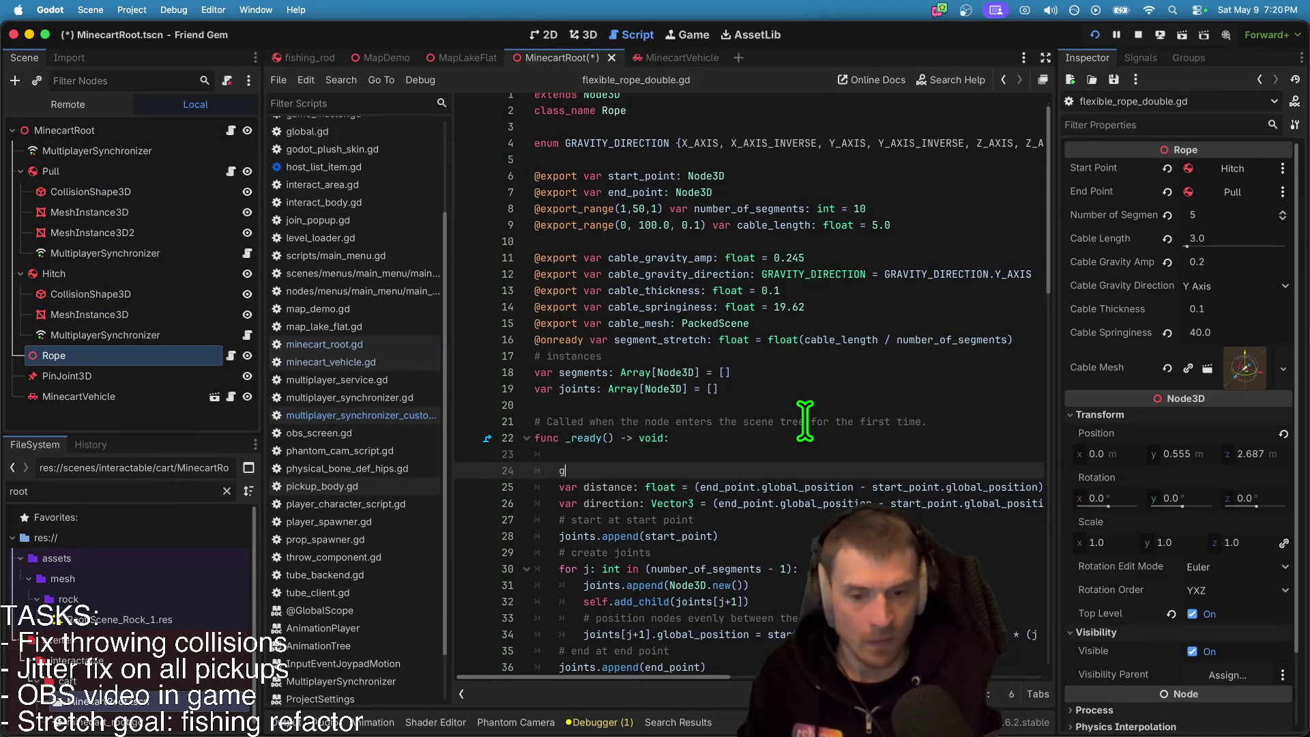
type("et")
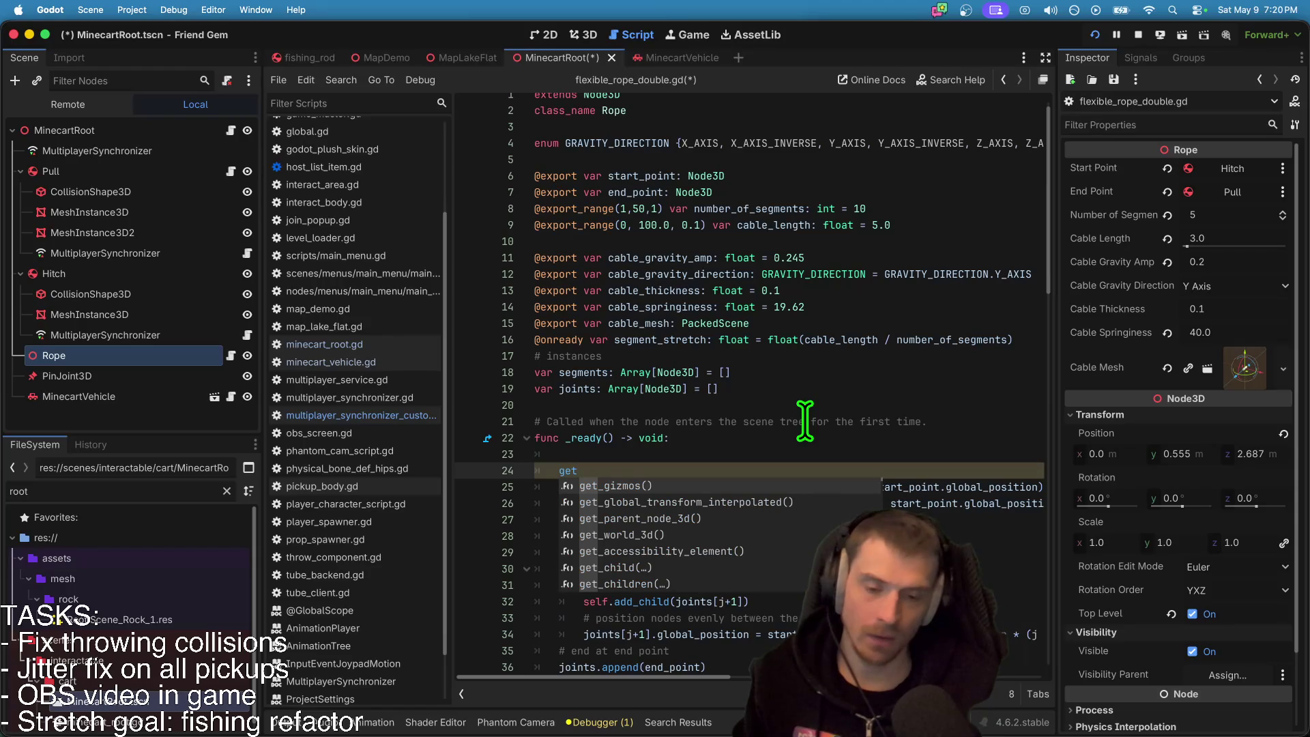
key("BackSpace")
type("t")
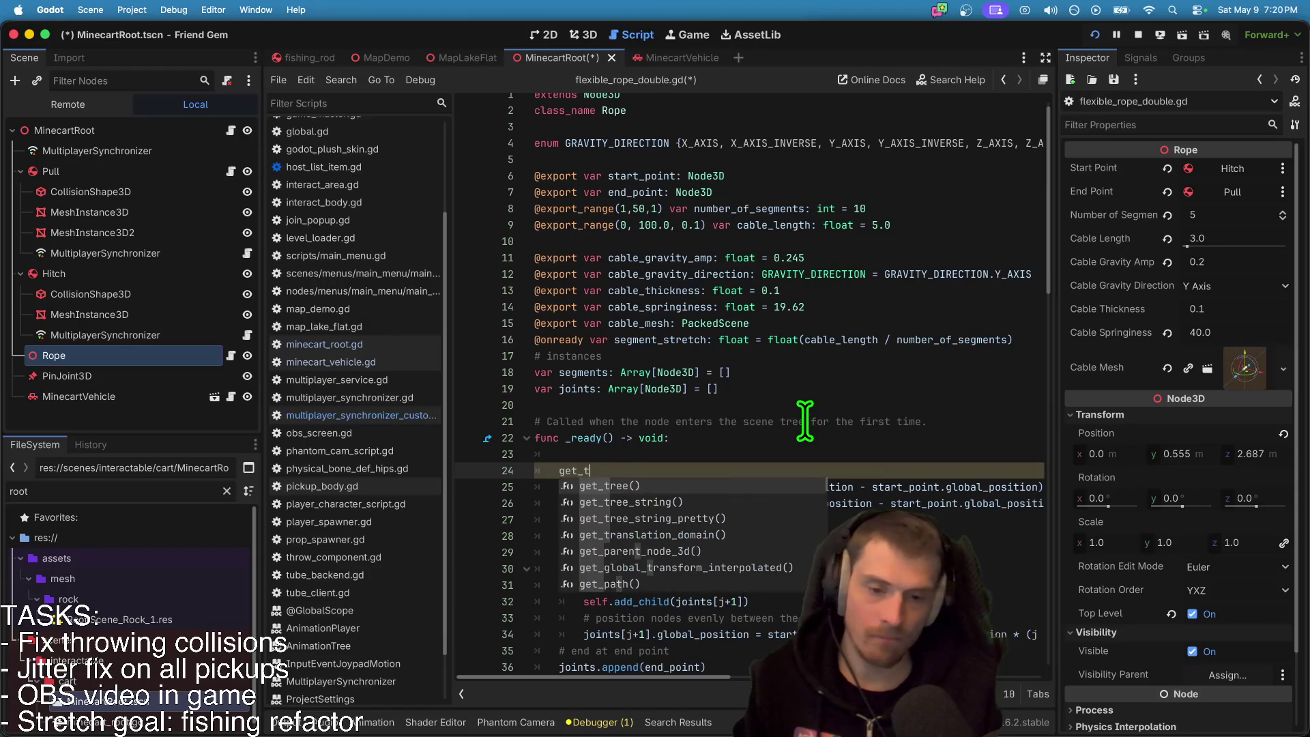
key("Return")
type(".cre")
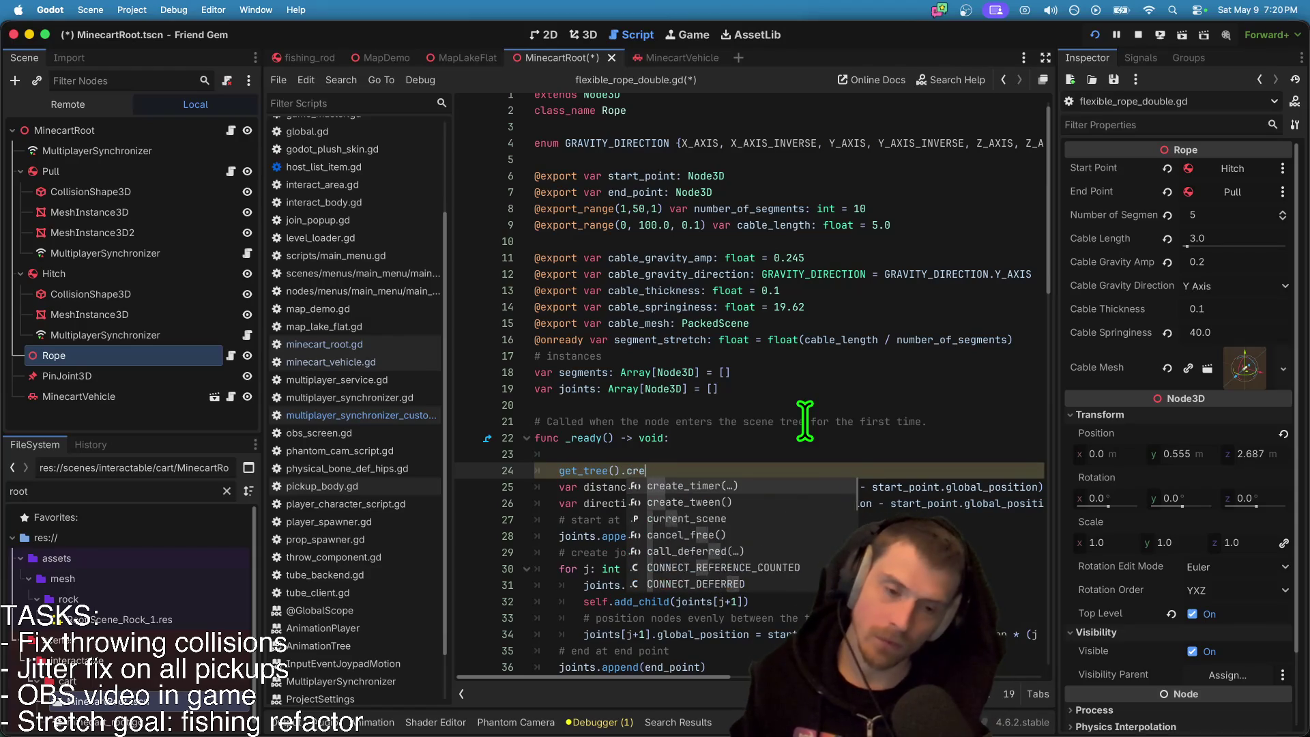
key("Return")
type("0)")
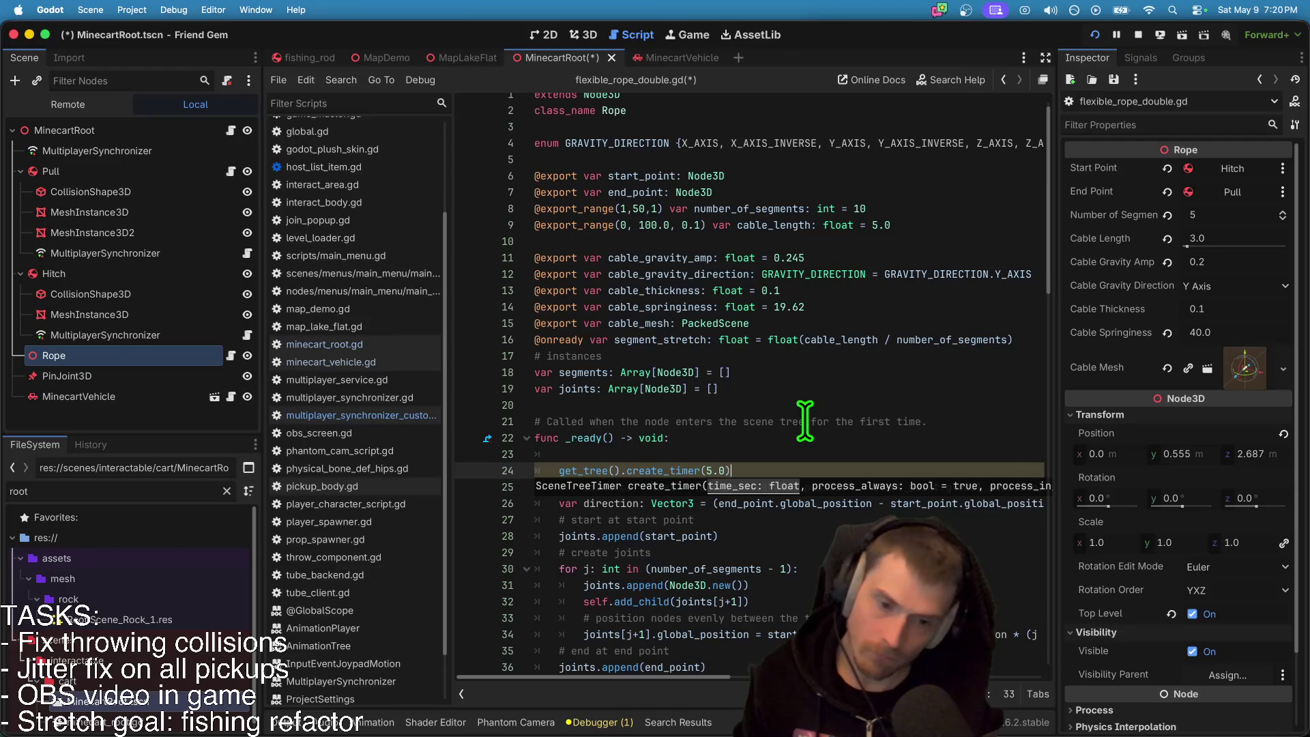
type(".ti")
key("Return")
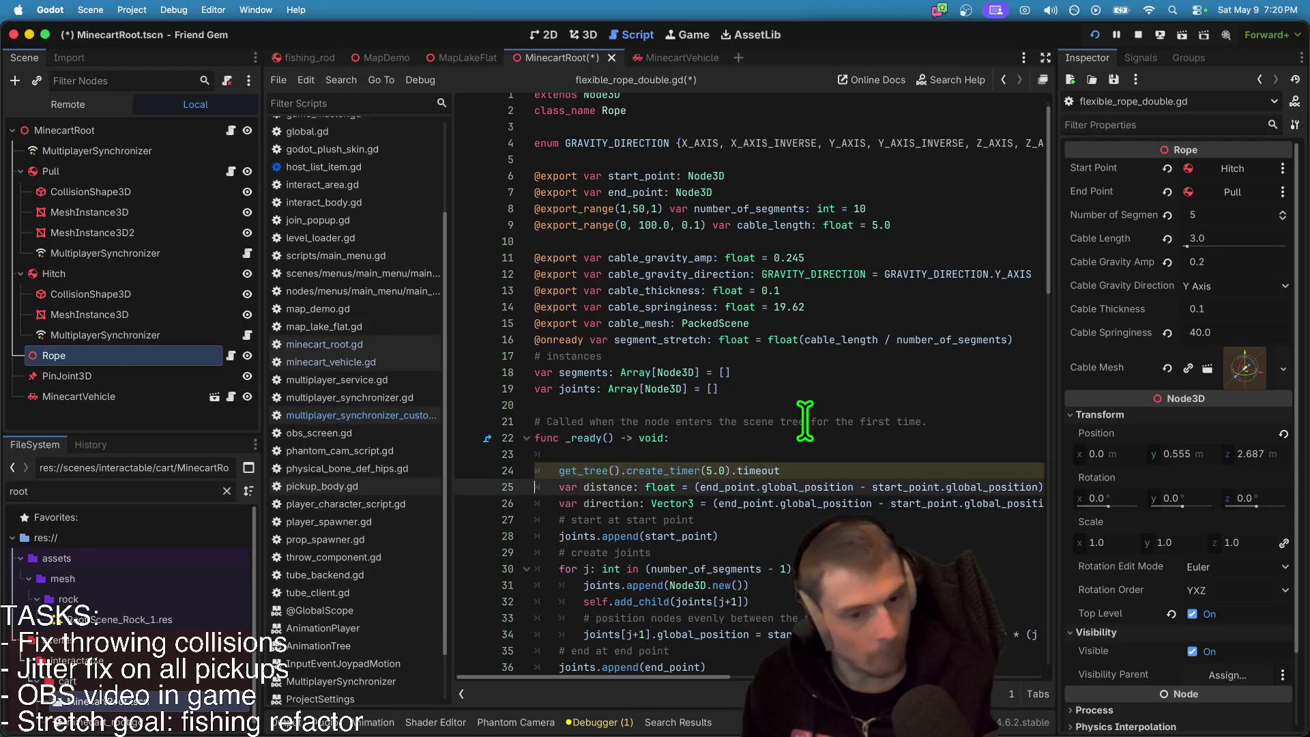
key("alt+Up")
key("super+s")
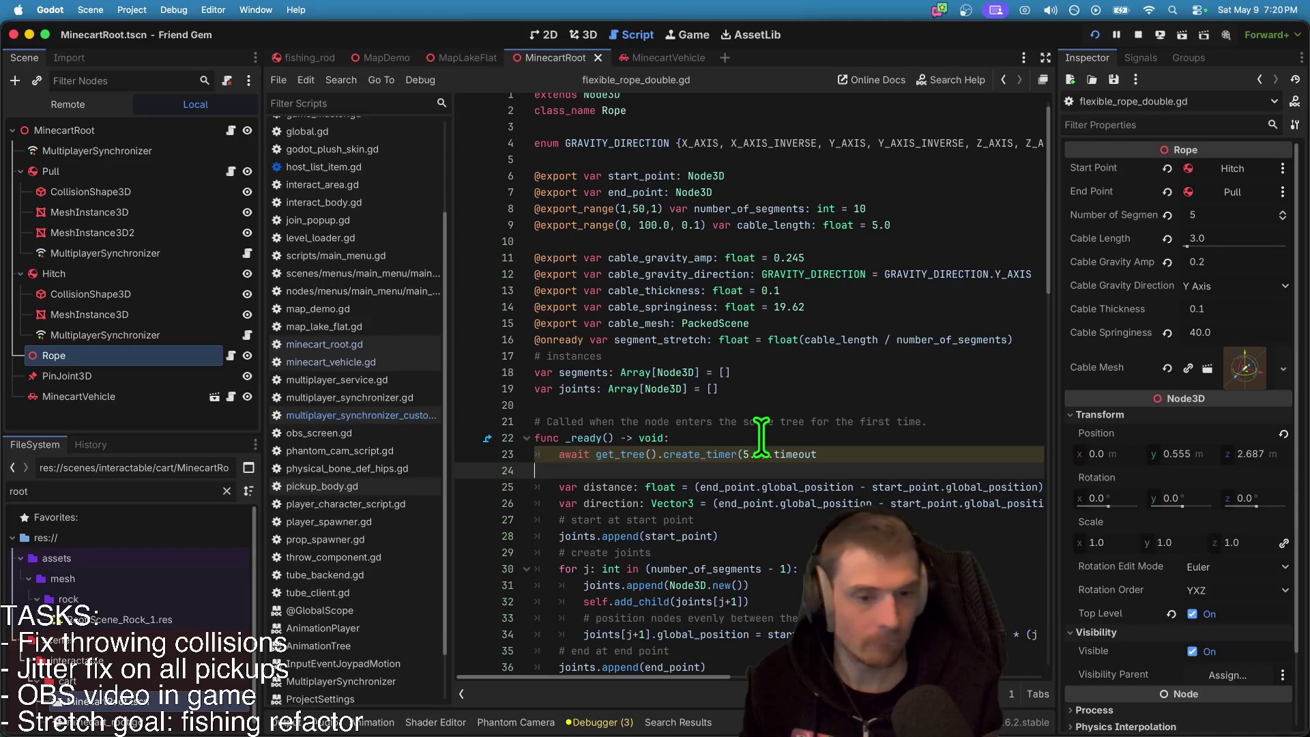
left_click(757, 453)
- Run the game, join as a client, and stop the run after the rope script's out-of-bounds error
key("super+b")
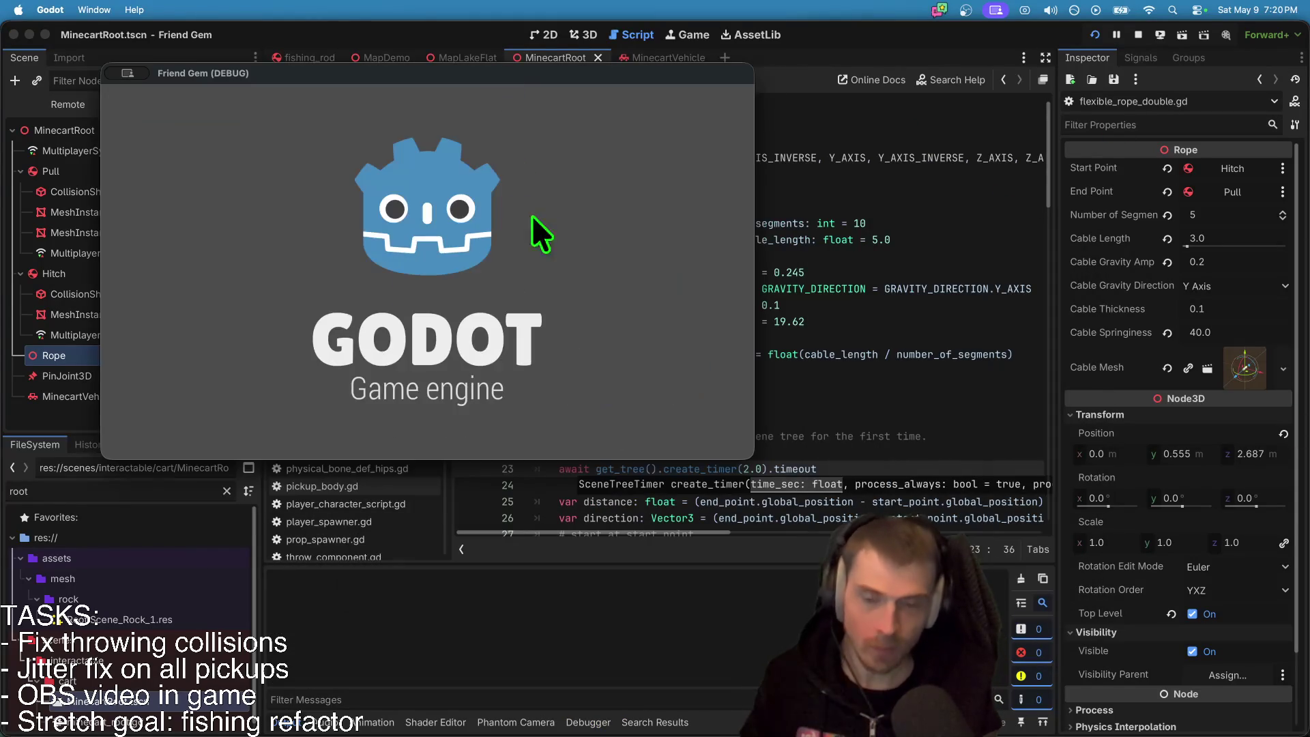
left_click(437, 278)
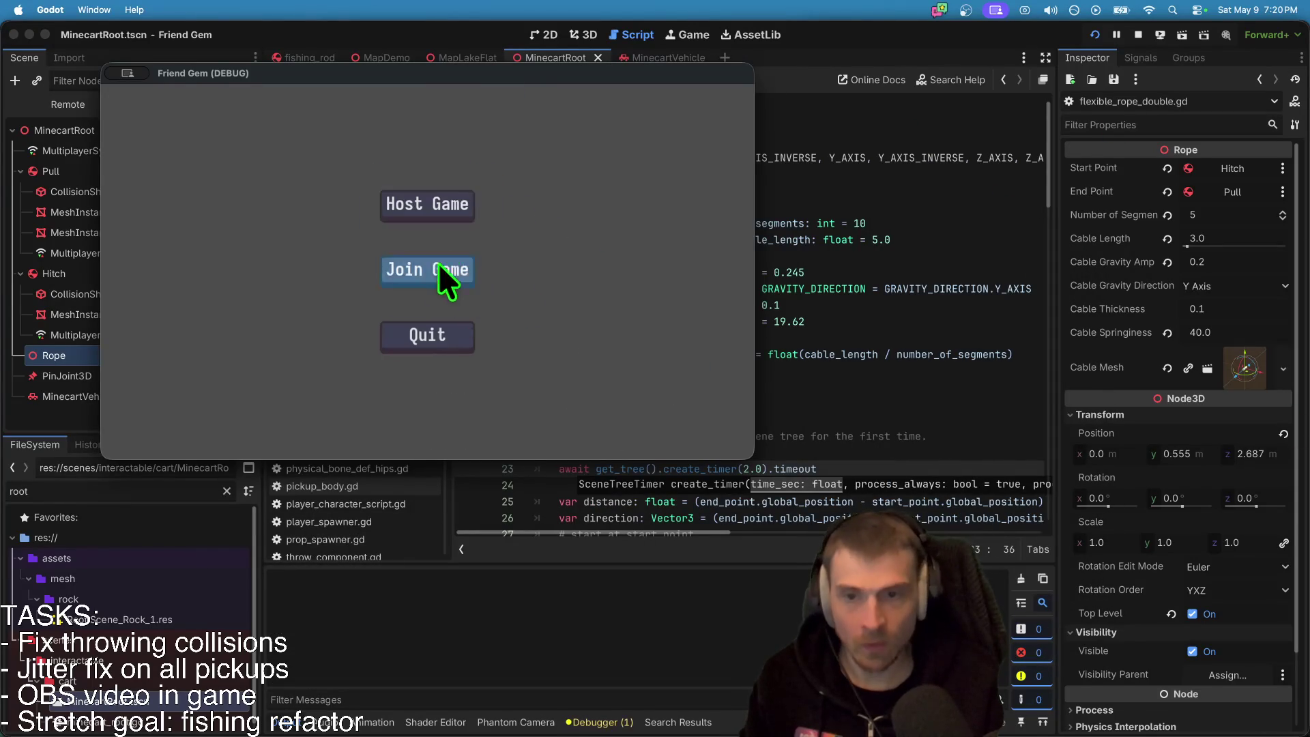
left_click(442, 267)
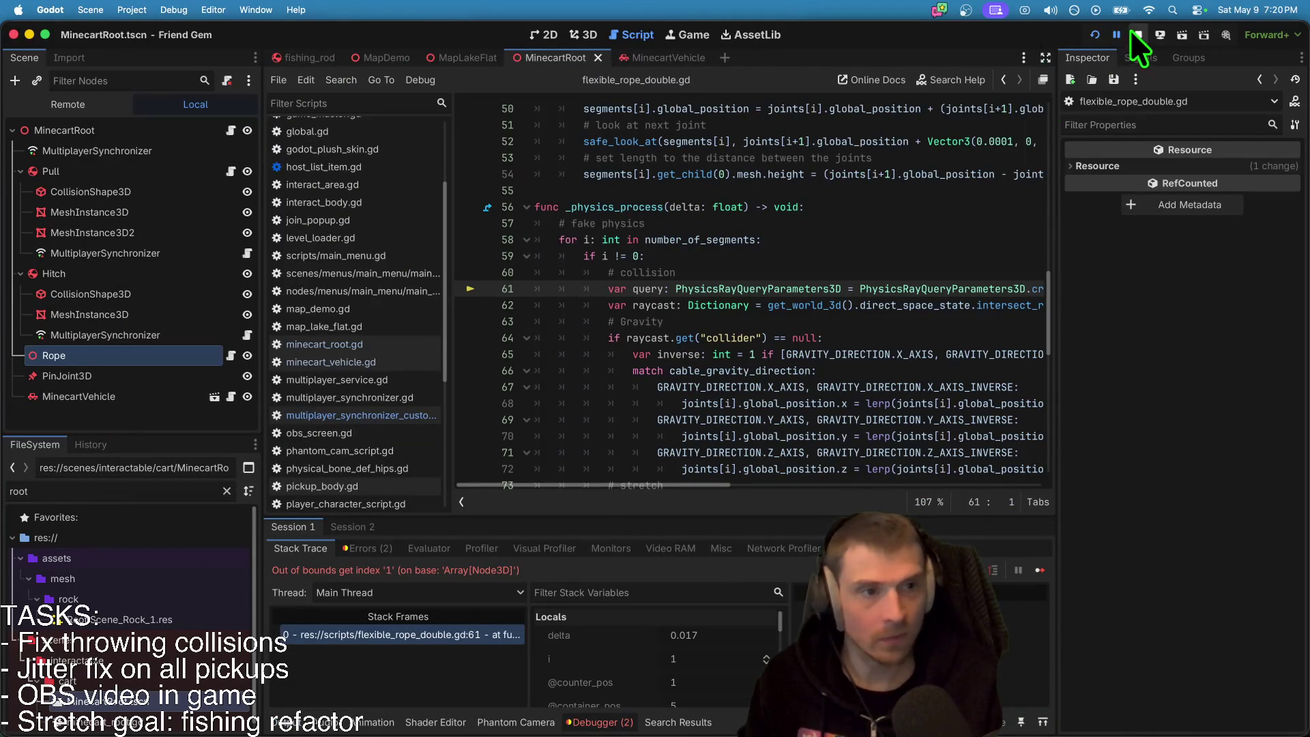
left_click(1135, 33)
scroll(796, 283, "up", 10)
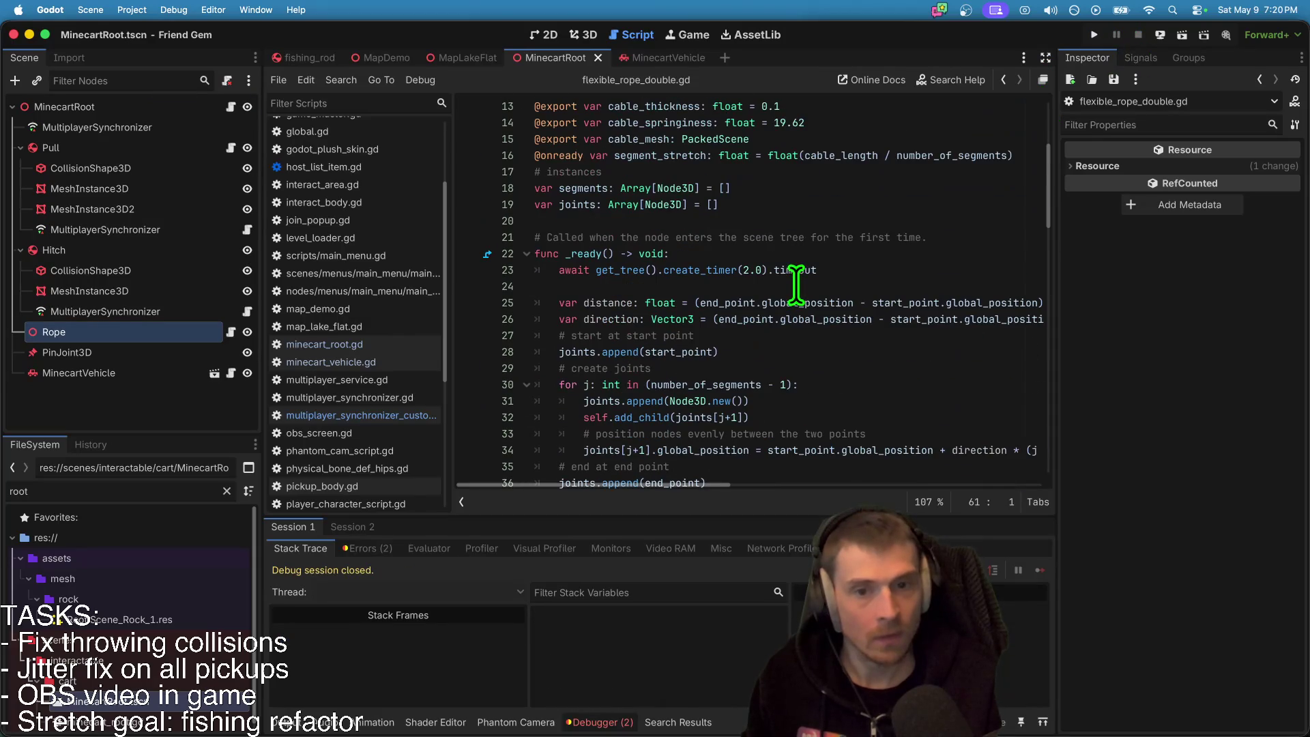
left_click(863, 272)
- Add set_physics_process(false) above the timer wait and a re-enabling copy below it, then briefly test-run
key("super+shift+Return")
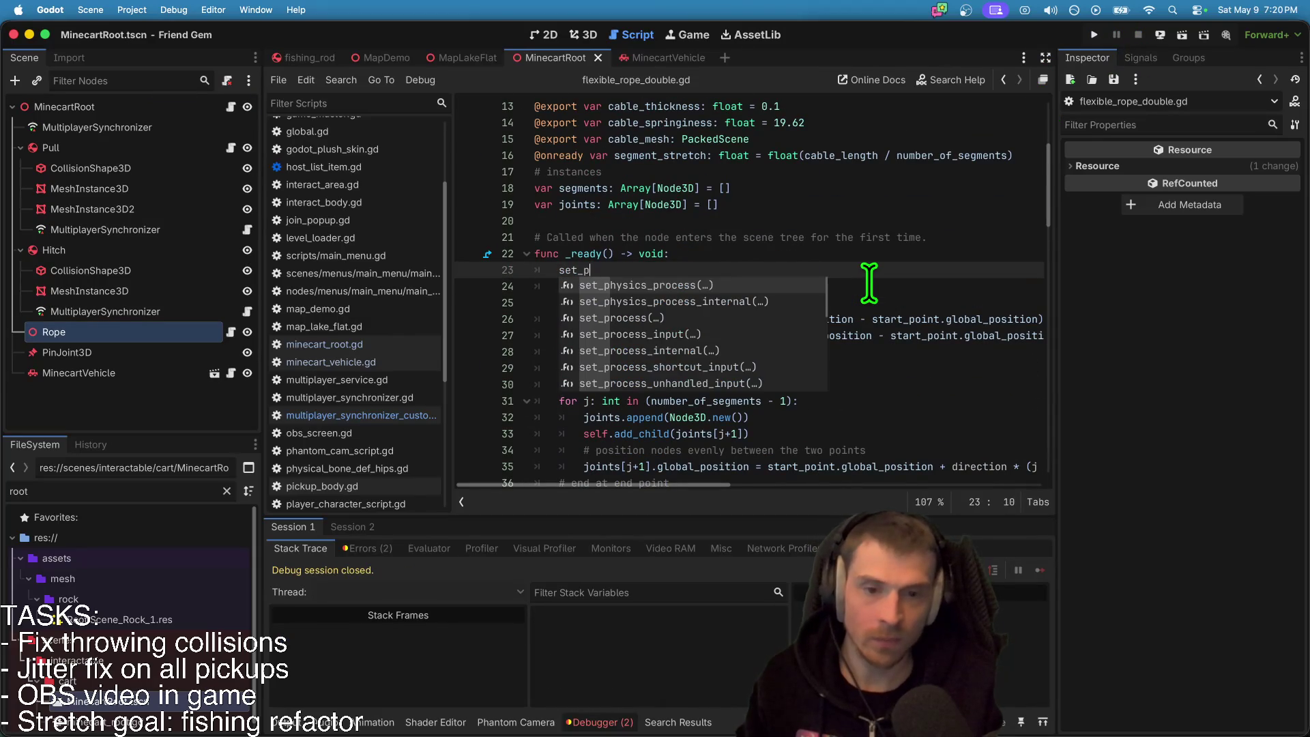
key("Return")
type("false)")
key("super+c")
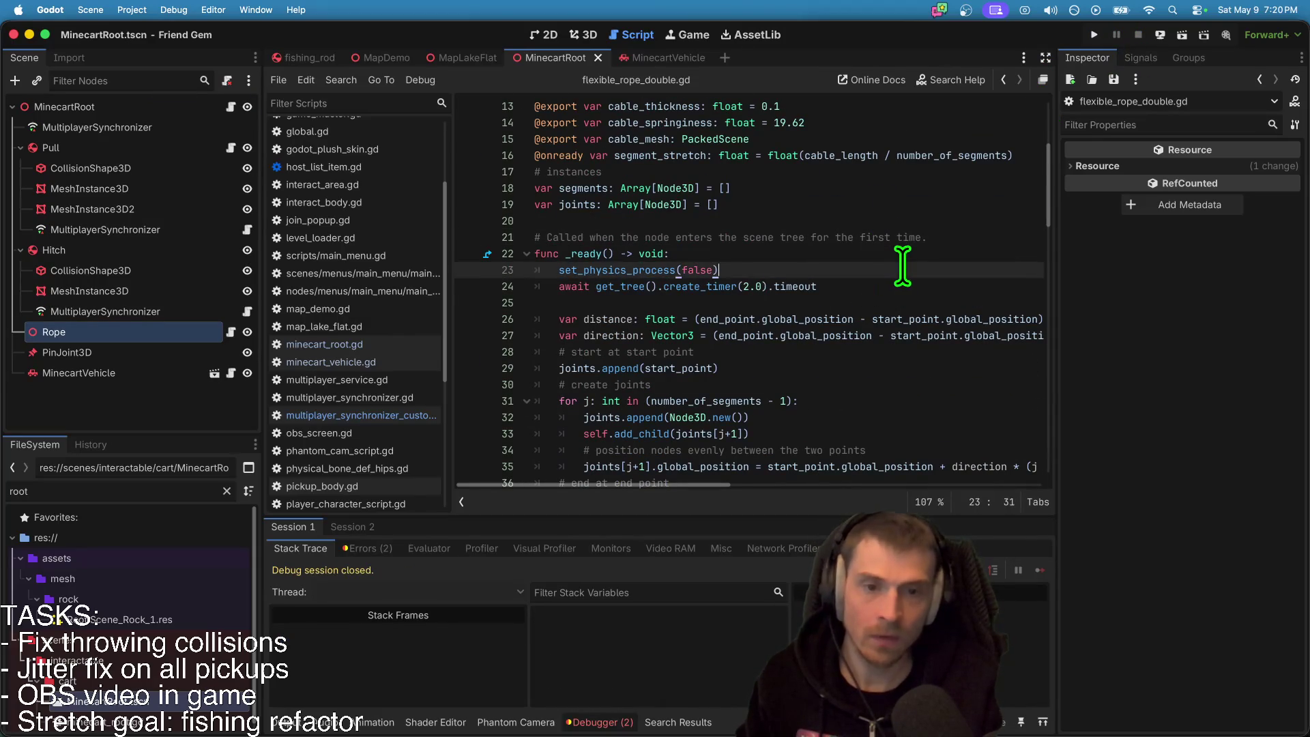
key("Down")
key("Down")
key("super+v")
key("Left")
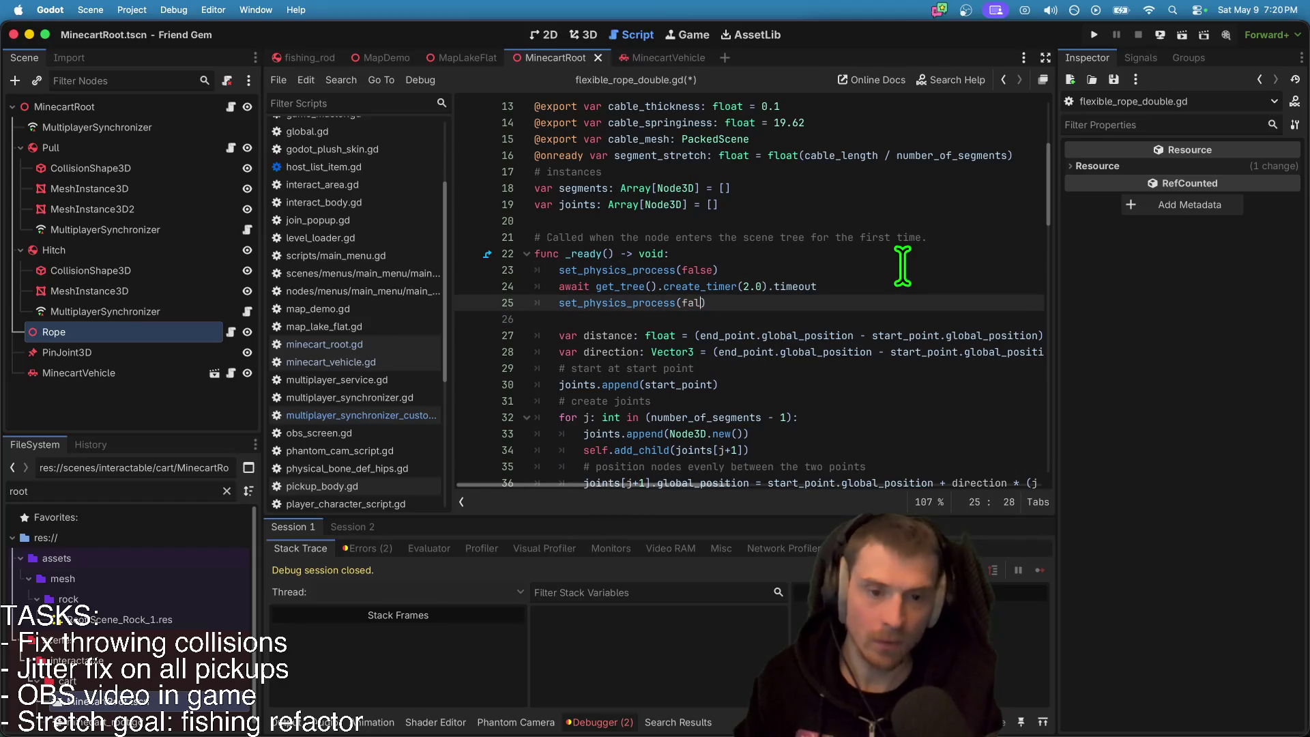
key("super+b")
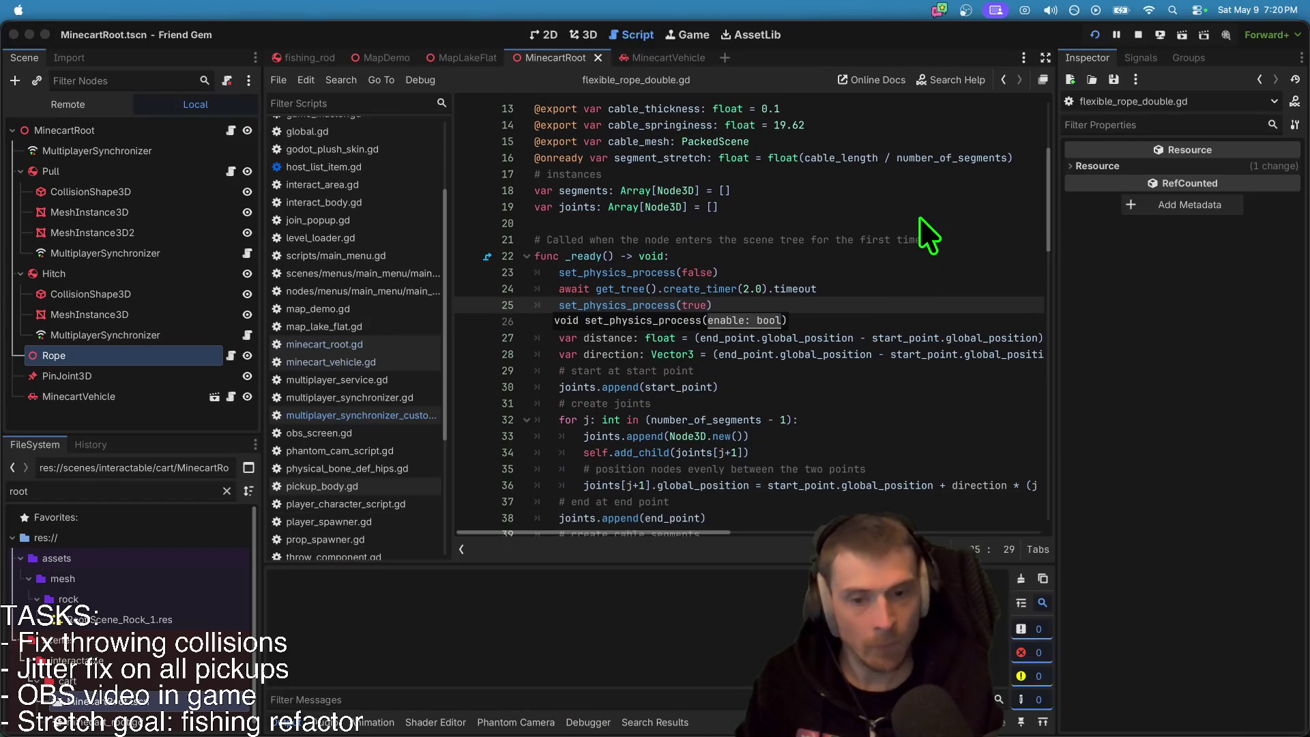
mouse_move(870, 241)
left_mouse_down()
mouse_move(745, 516)
mouse_move(686, 149)
left_mouse_up()
left_click(1138, 34)
- Move set_physics_process(true) from after the timer to the end of the setup loop
triple_click(864, 305)
key("BackSpace")
scroll(863, 305, "down", 4)
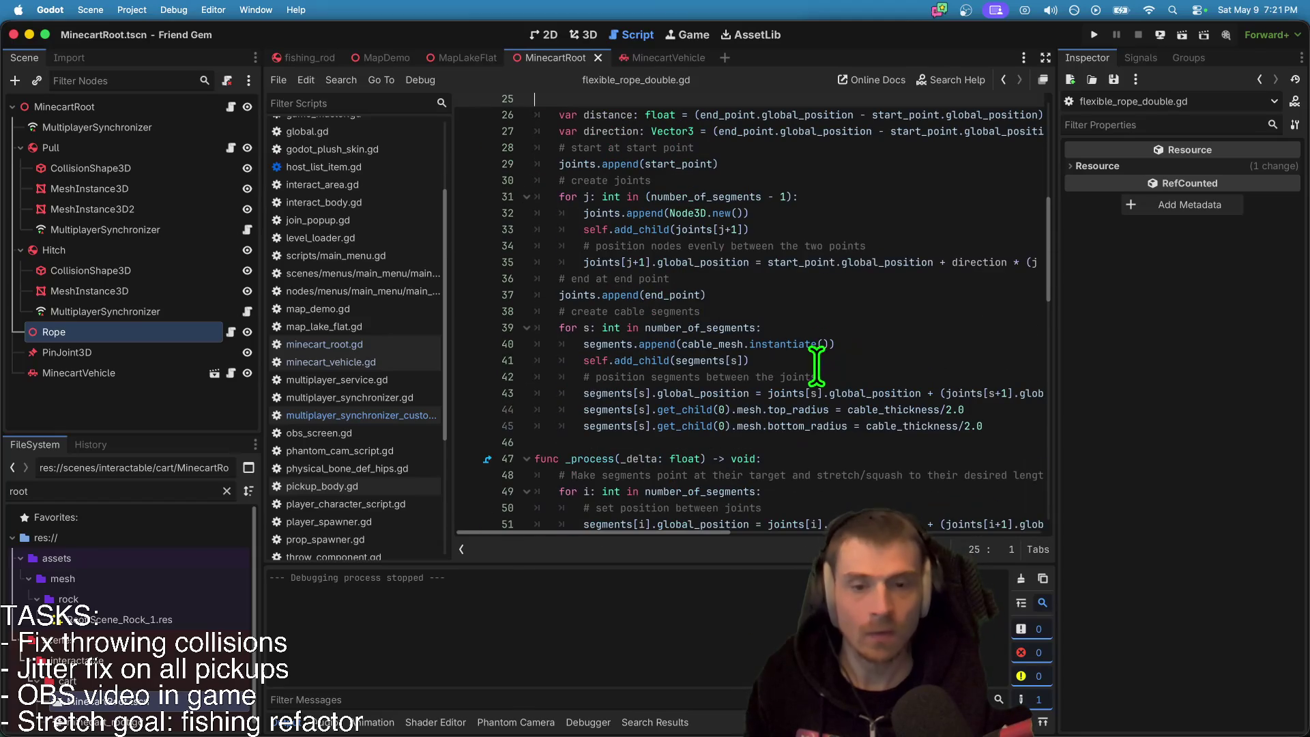
left_click(695, 440)
key("ctrl+v")
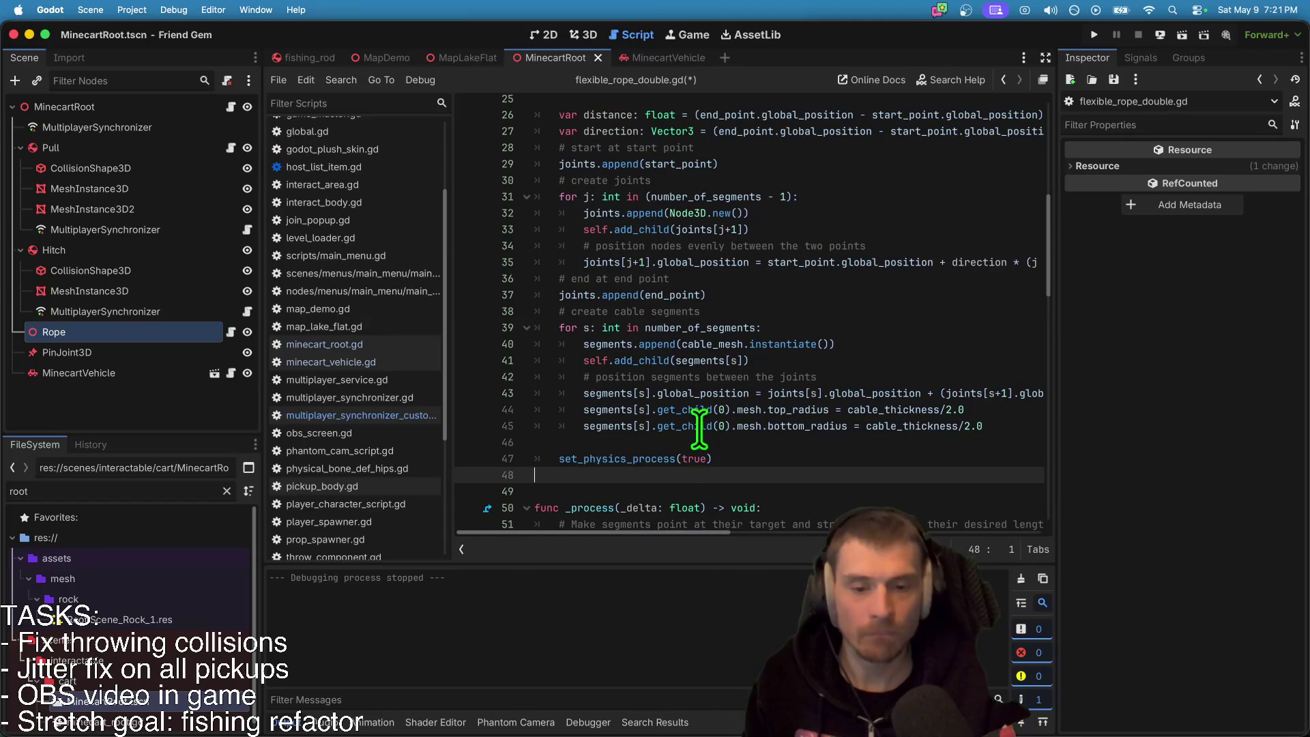
- Add set_process(false) at the top of _ready and set_process(true) at the setup's end, then run
scroll(711, 427, "up", 5)
left_click(738, 315)
key("ctrl+shift+Return")
type("set_pr")
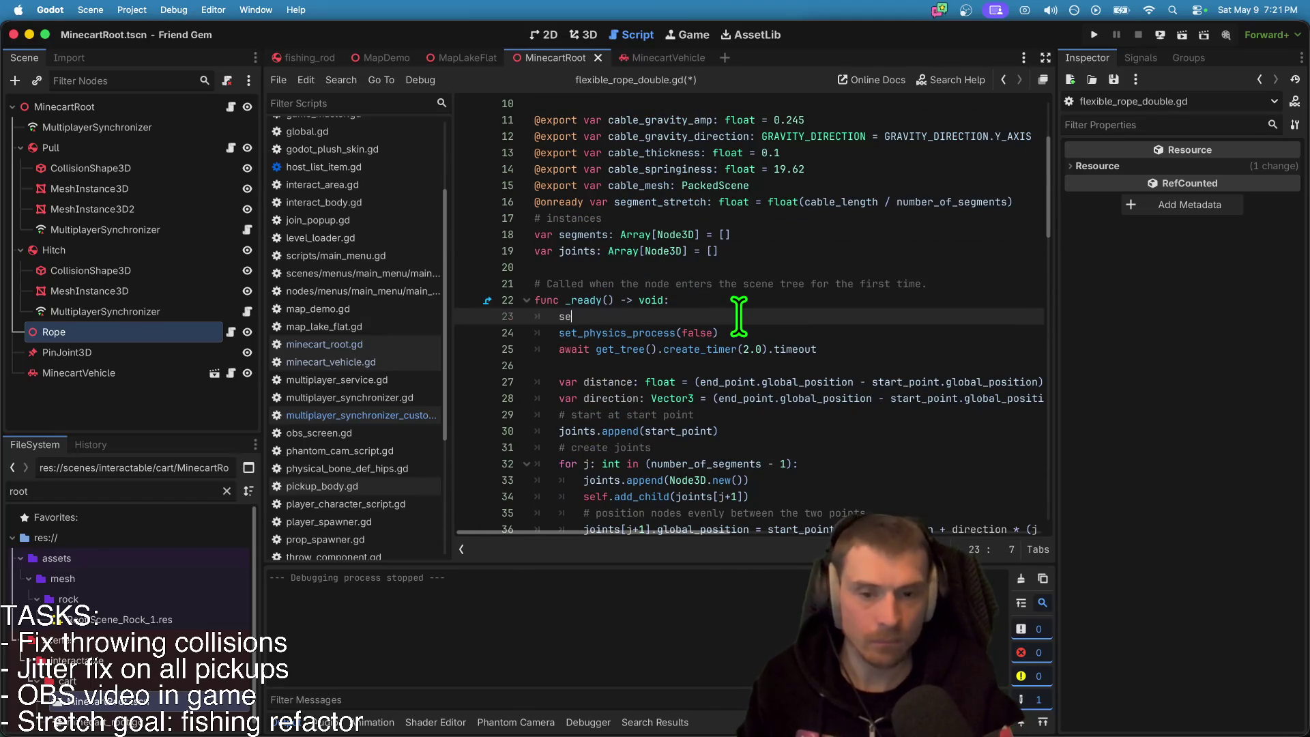
type("ocess(fa")
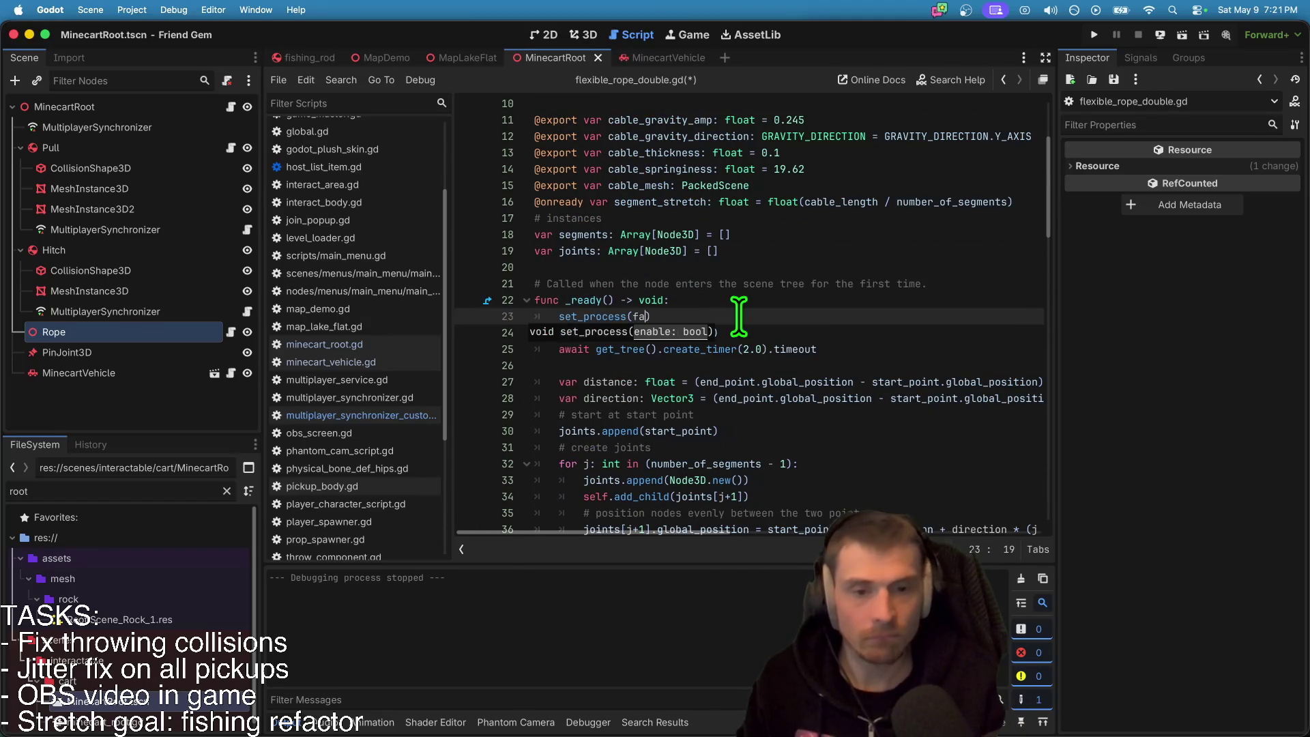
triple_click(786, 312)
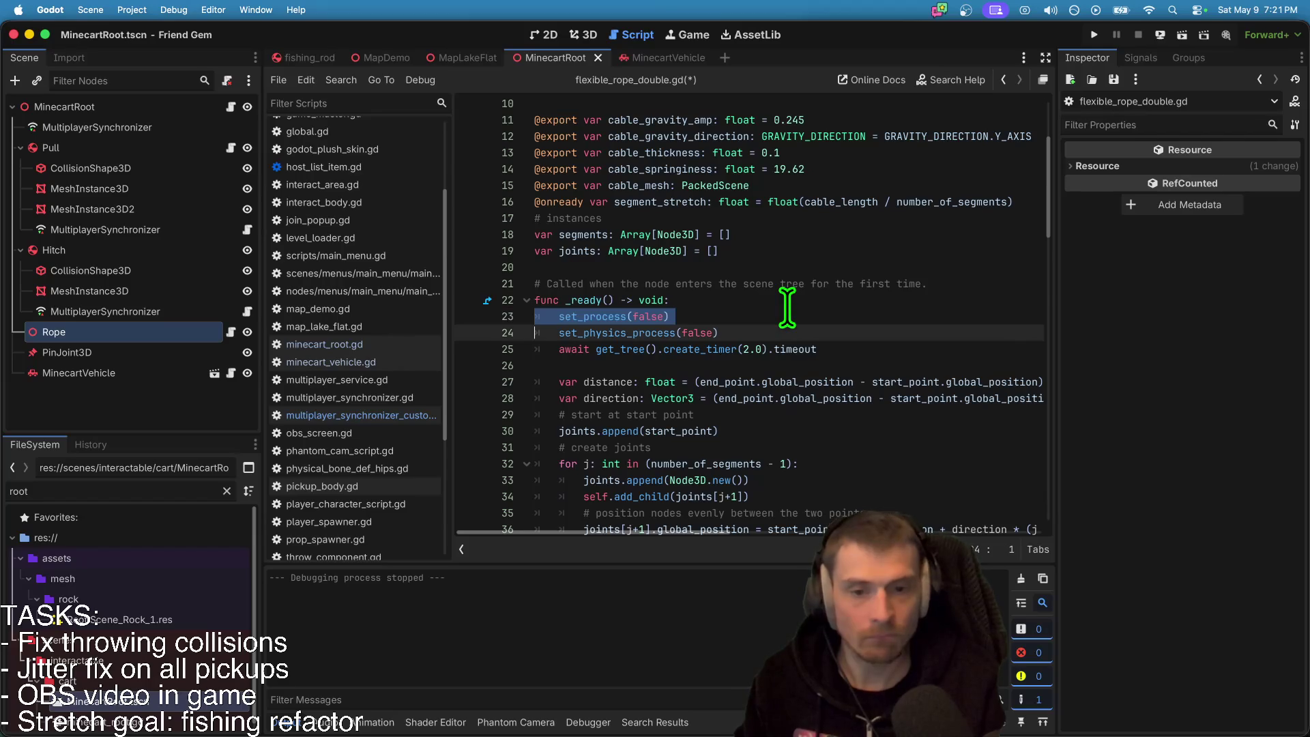
scroll(710, 447, "down", 5)
left_click(684, 500)
key("ctrl+v")
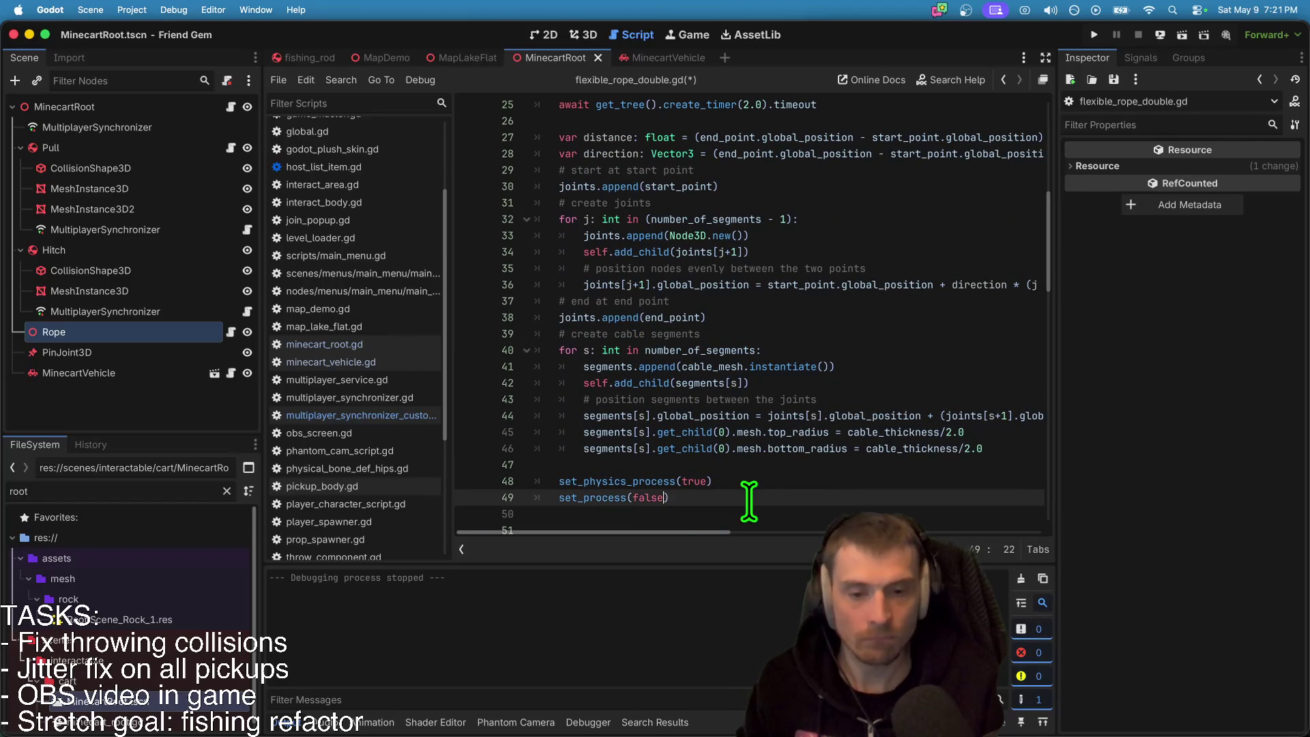
key("ctrl+z")
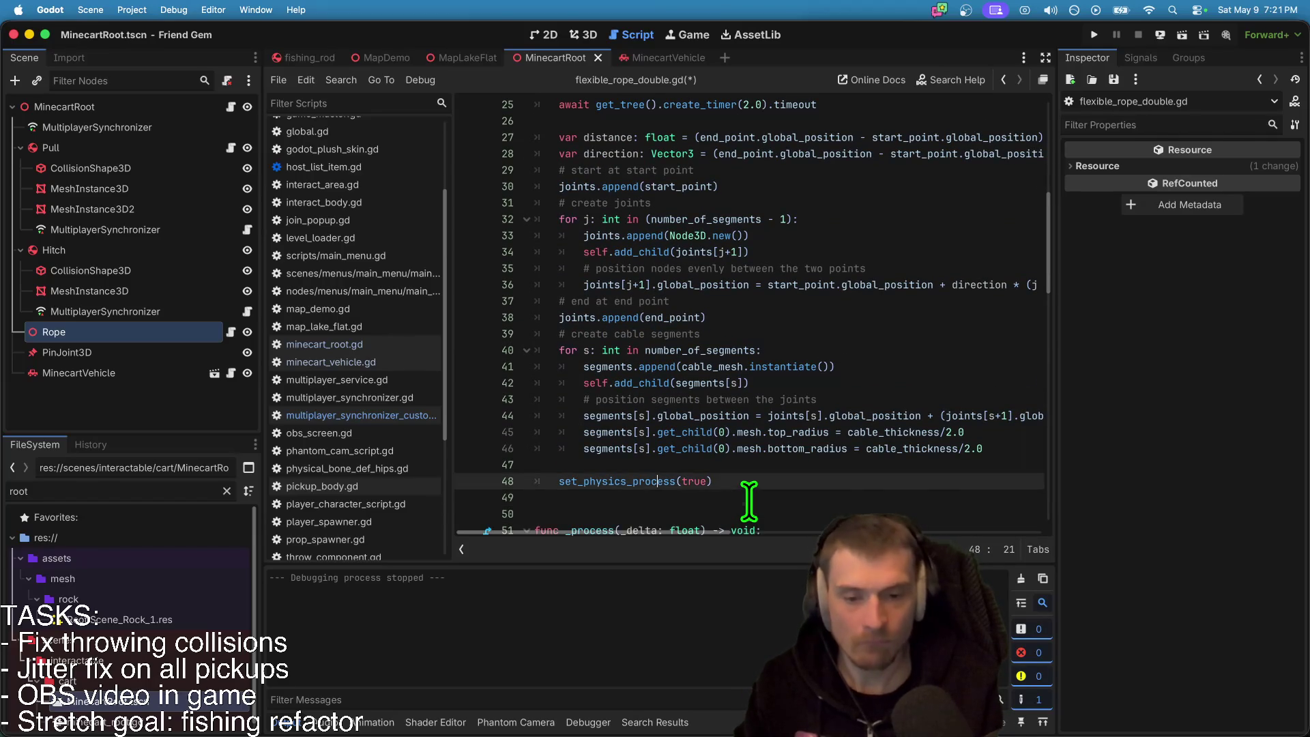
key("ctrl+z")
key("ctrl+z")
key("ctrl+b")
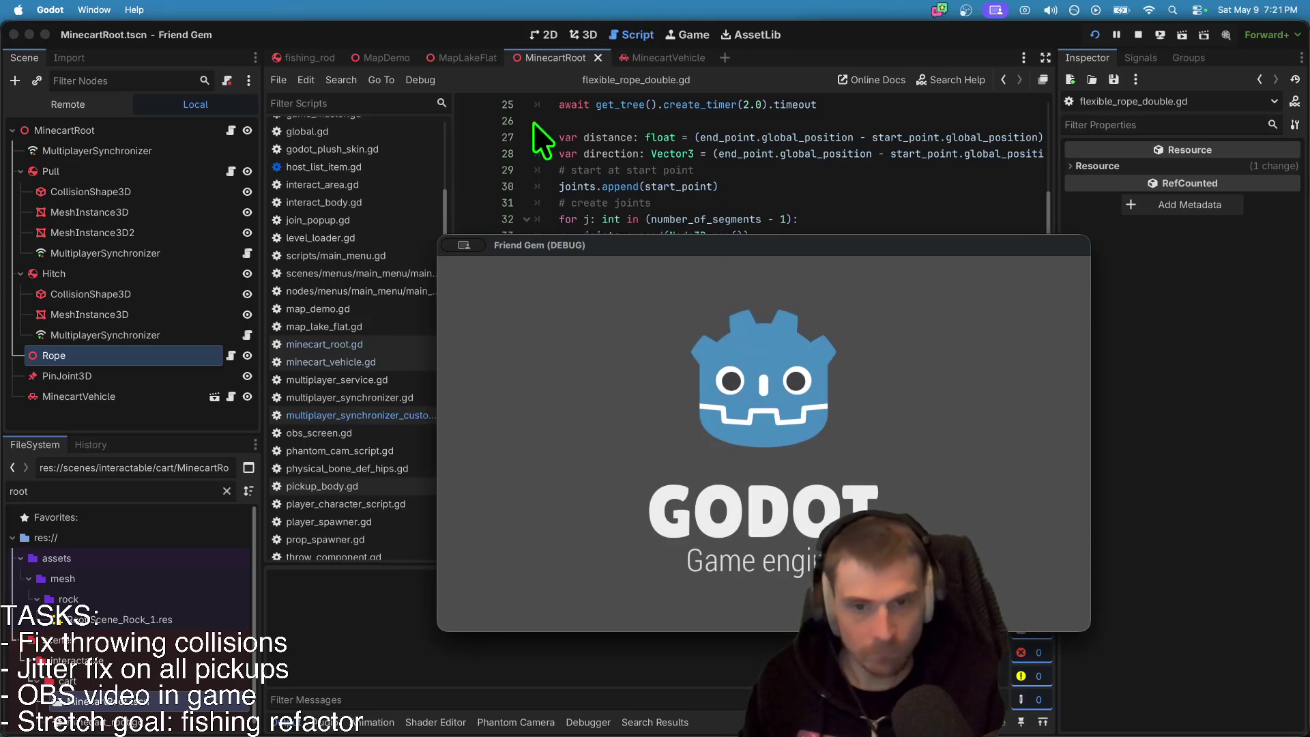
- Join the hosted game, walk to the minecart, and pick up its rope with E
left_click_drag(566, 250, 250, 57)
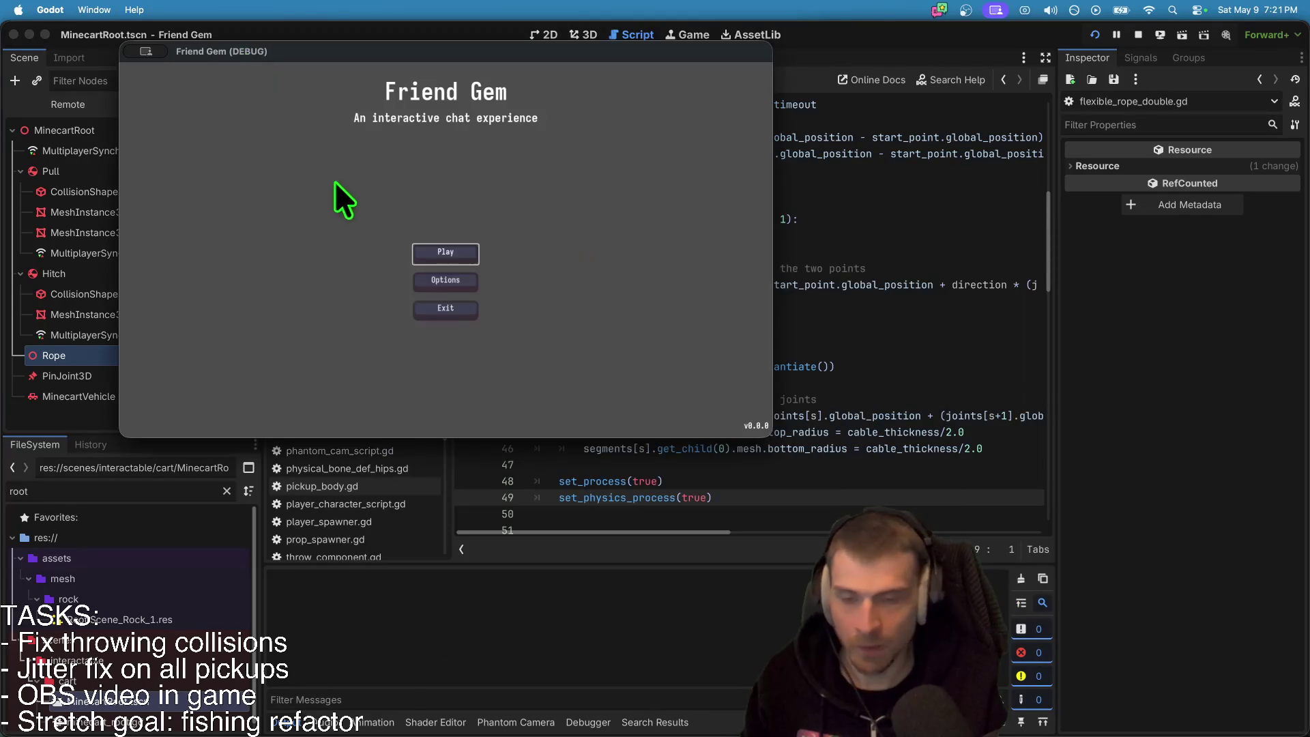
left_click(461, 251)
left_click(464, 256)
left_click(533, 207)
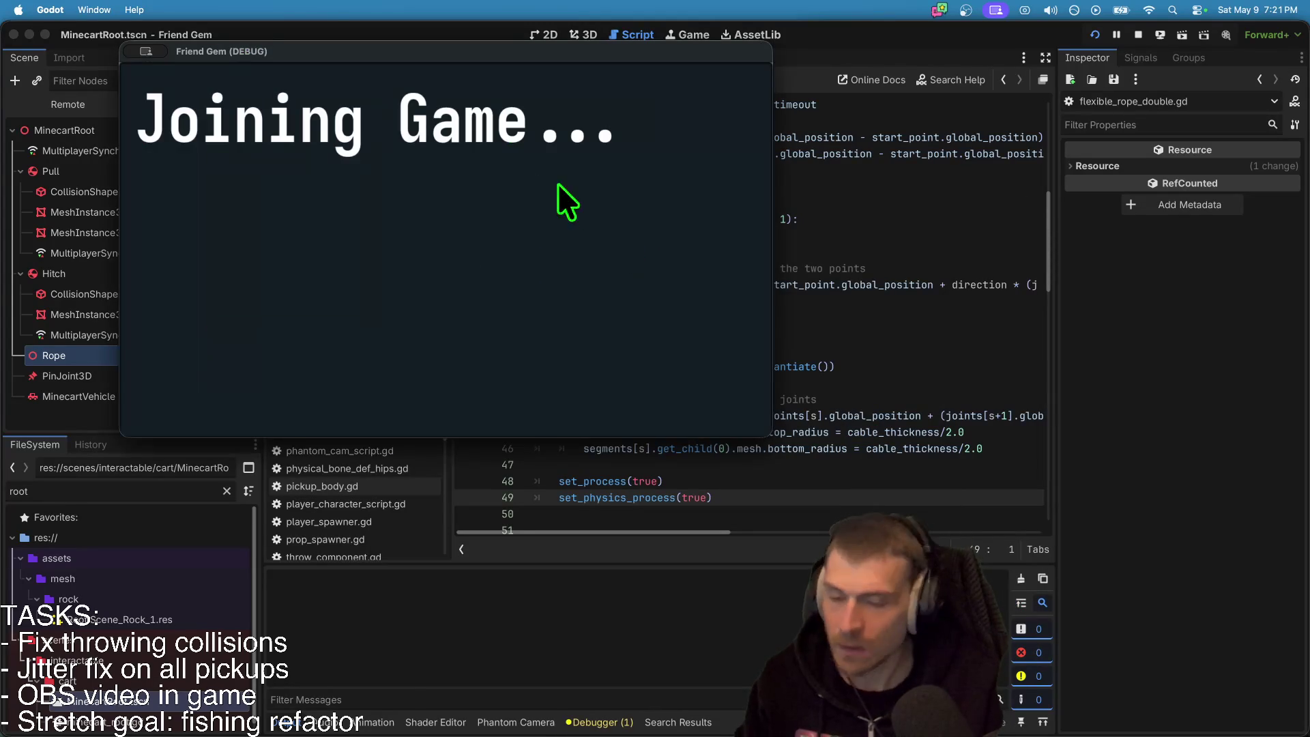
key("w")
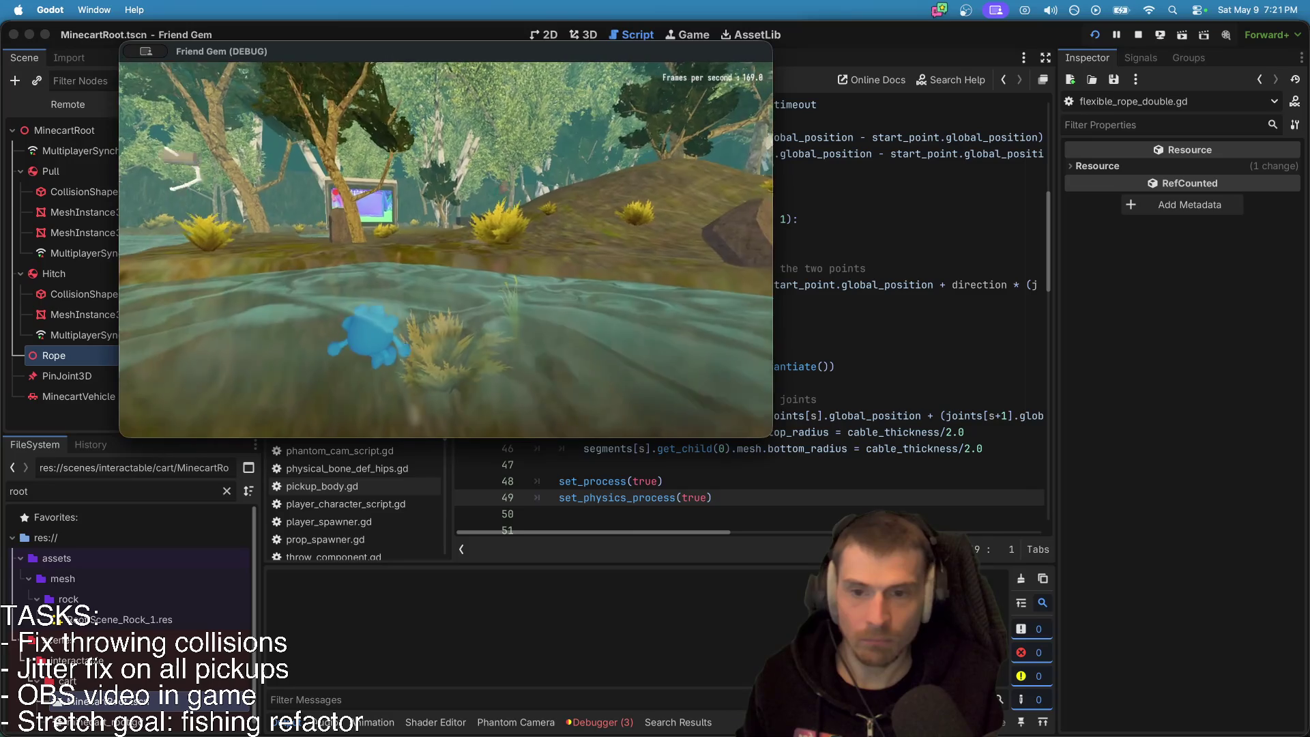
key("w")
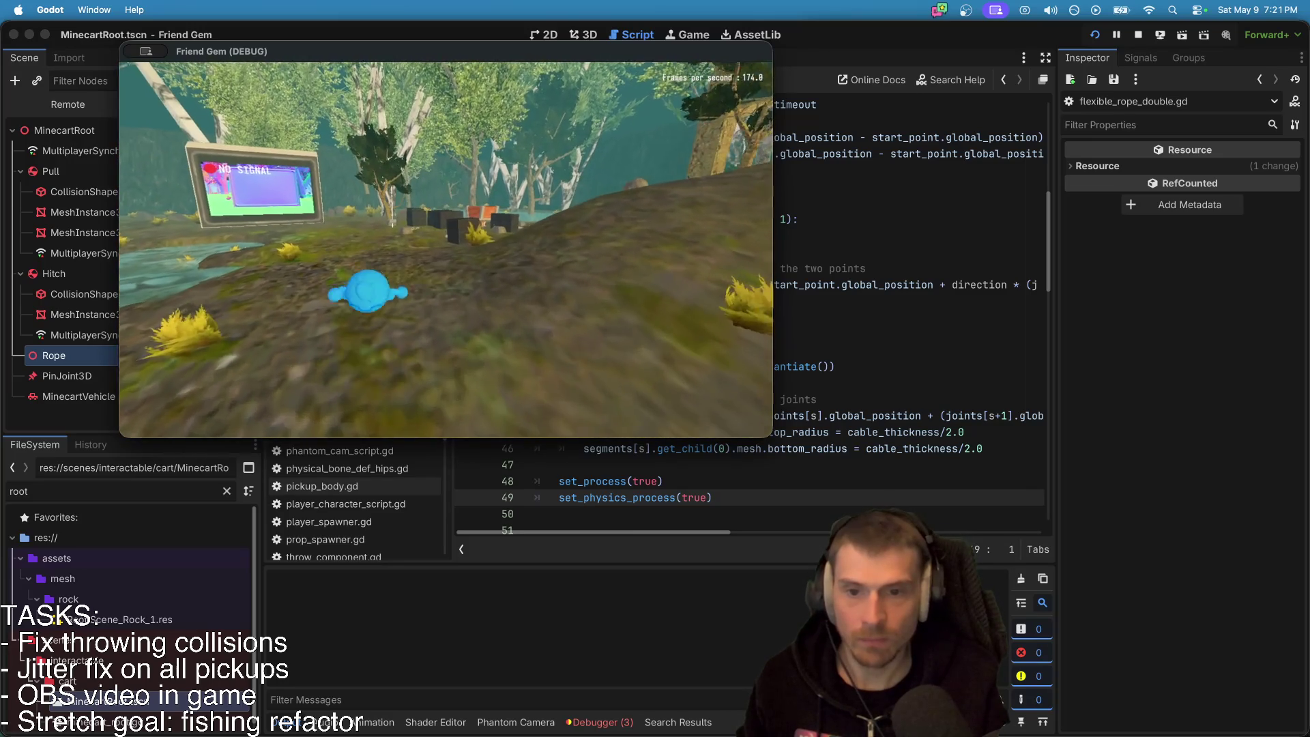
key("w")
key("w")
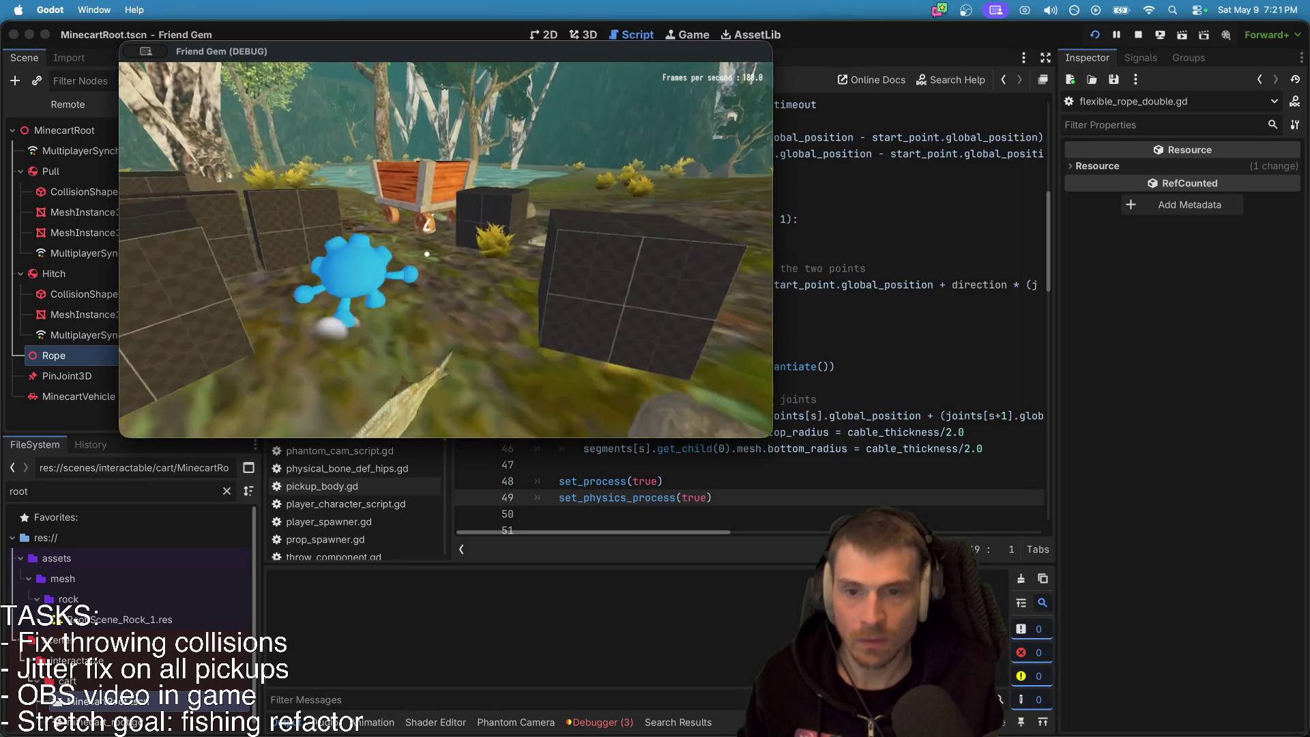
key("e")
key("s")
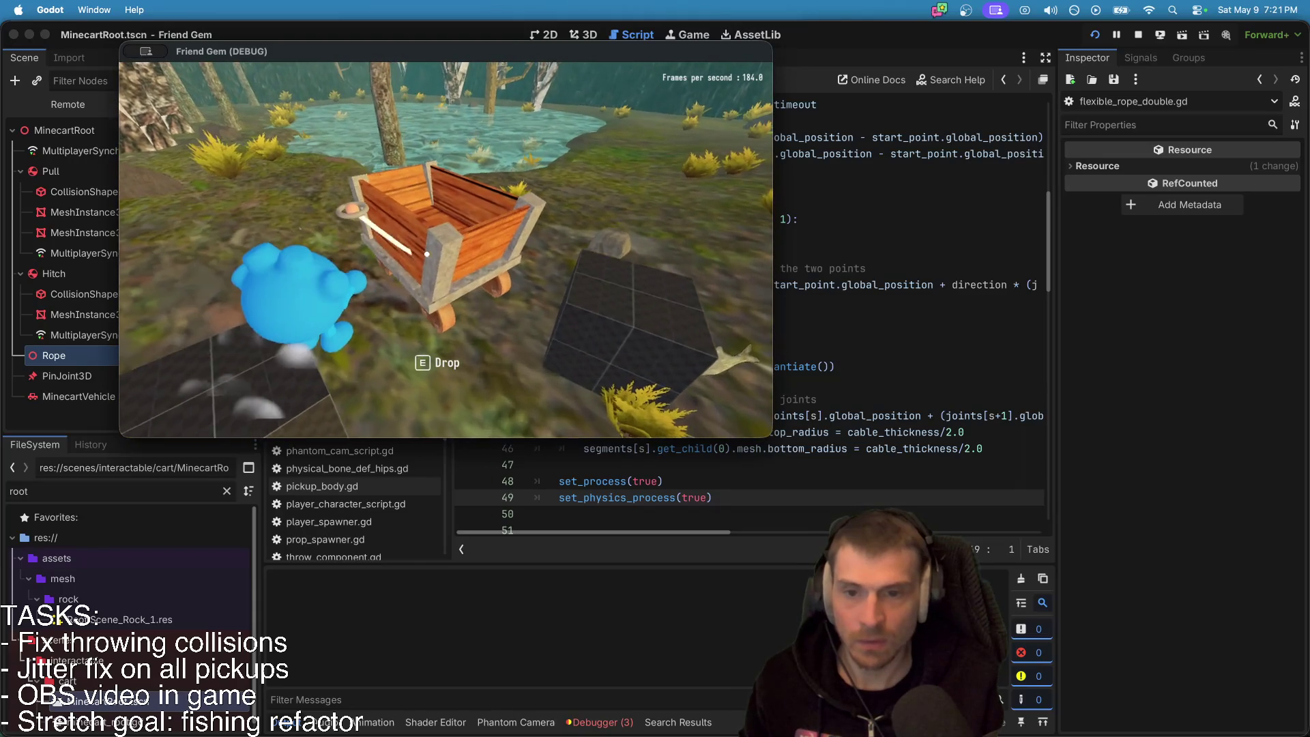
- Stop the debug run and return to line 24 of the script and the Rope node
key("super+Tab")
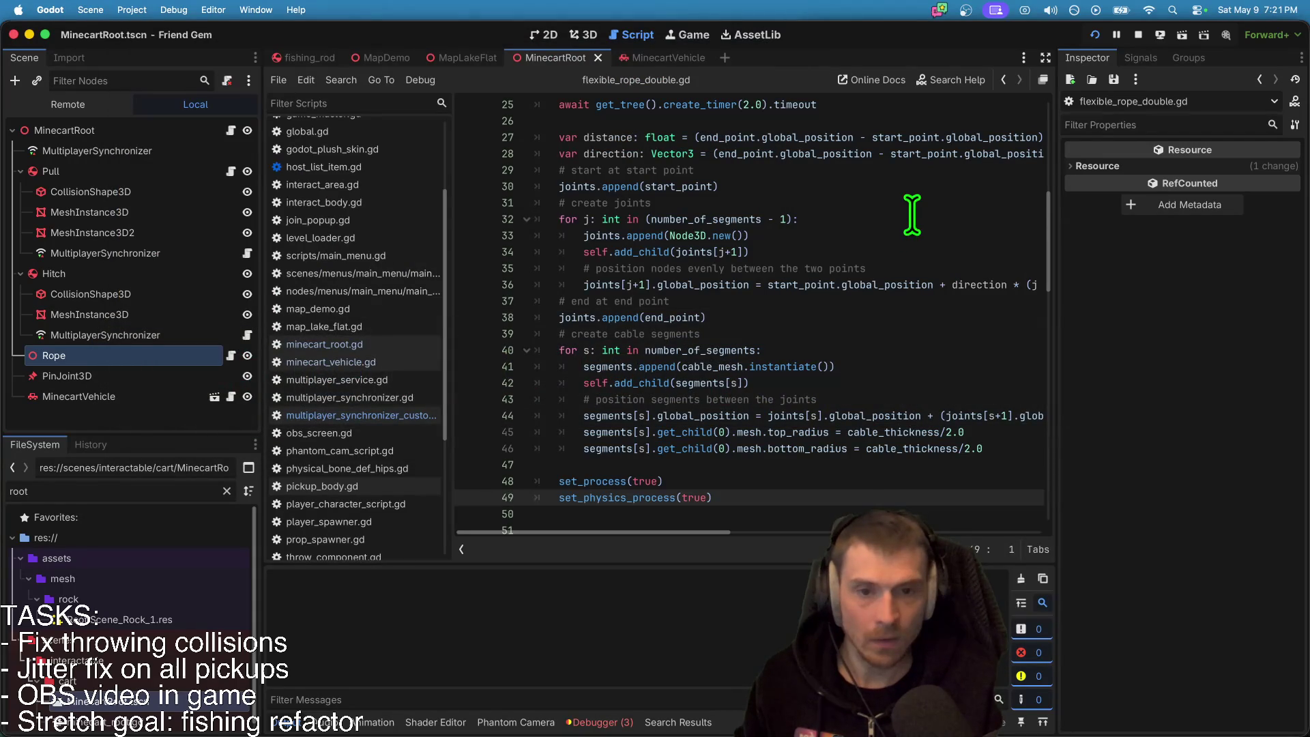
left_click(1137, 34)
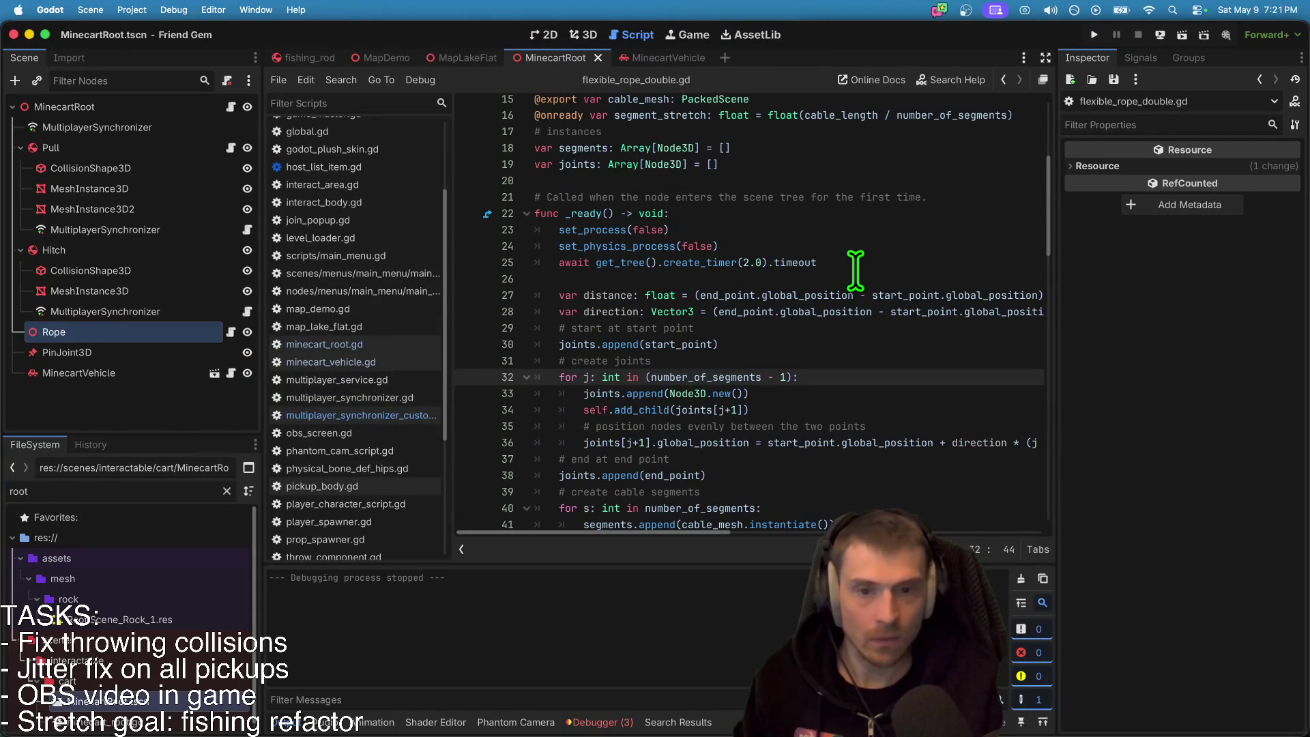
left_click(859, 245)
right_click(859, 247)
left_click(169, 334)
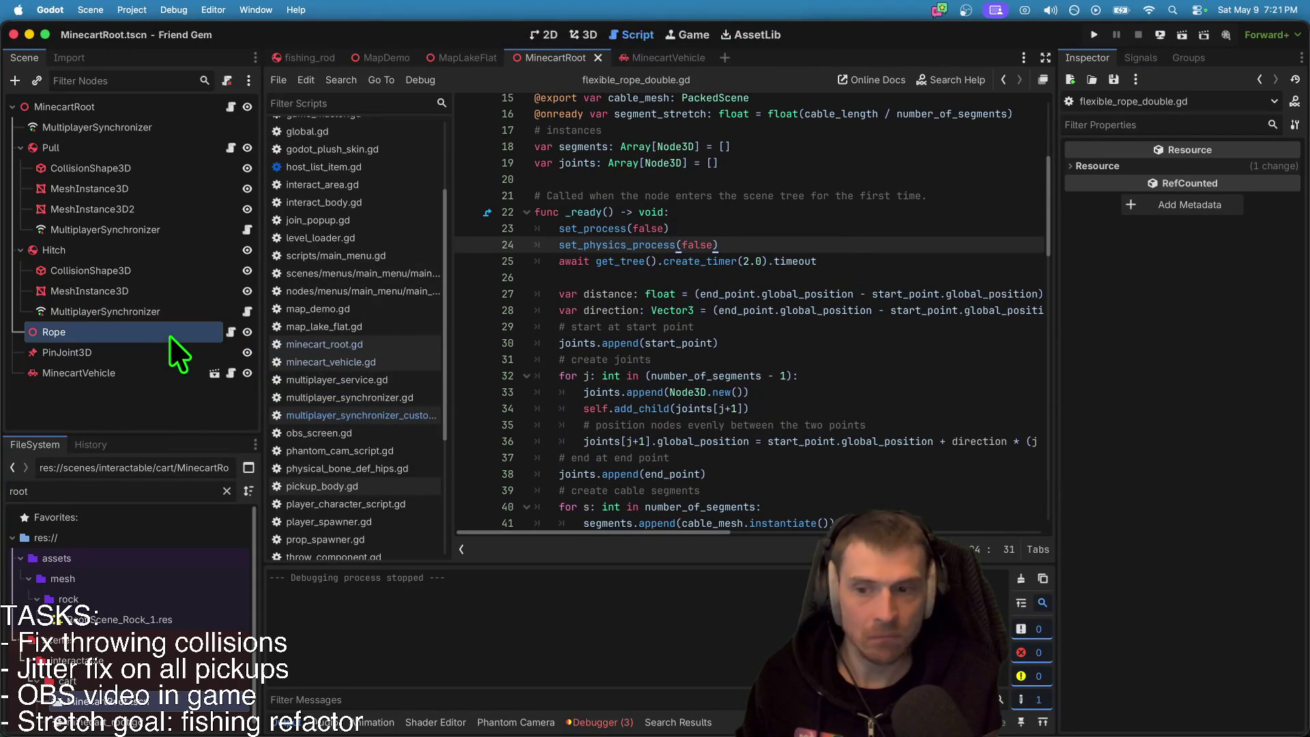
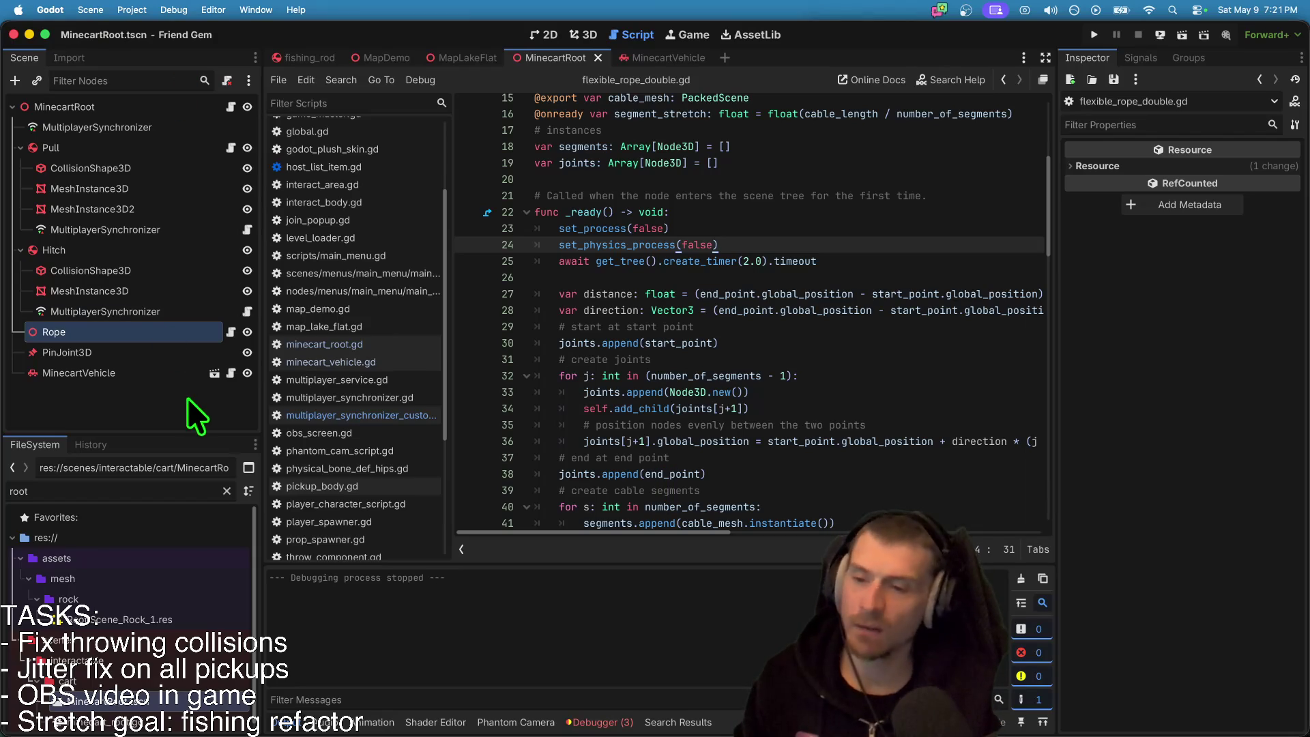
- Toggle the Rope node's Top Level off and back on, view the minecart in 3D, and save MinecartRoot
left_click(58, 330)
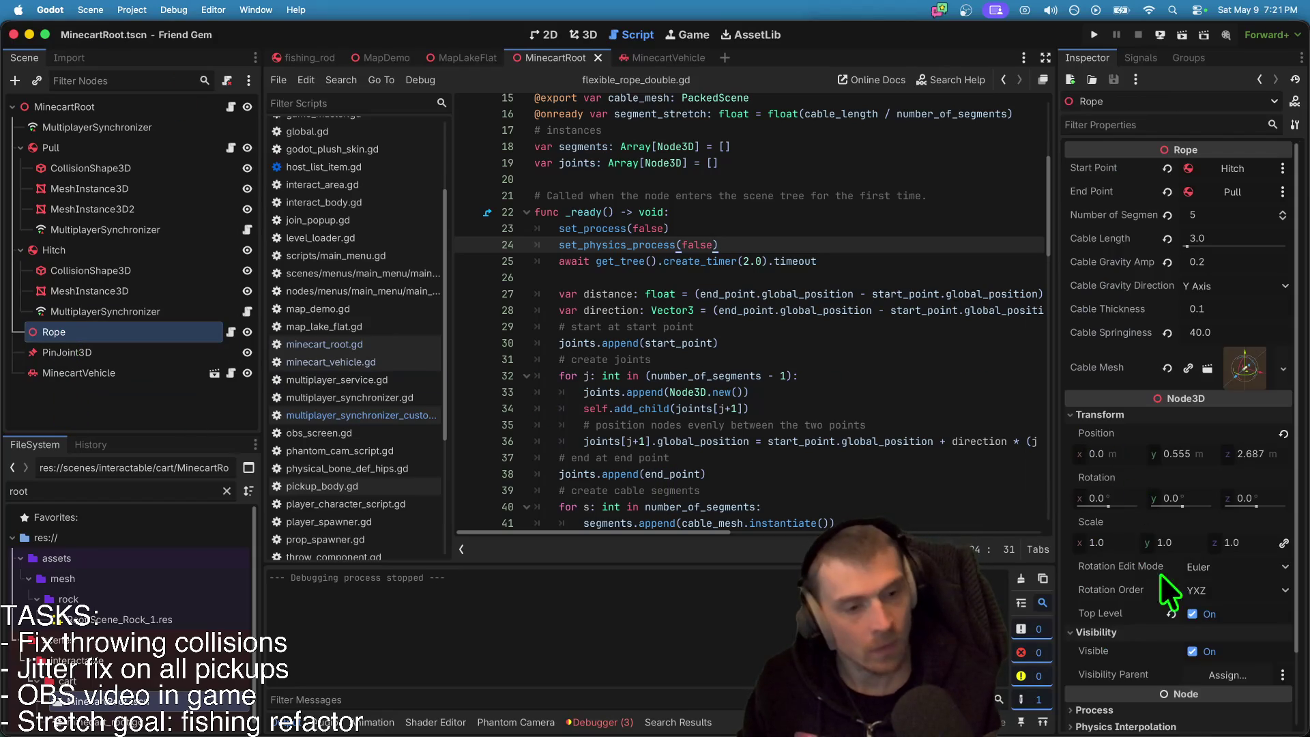
left_click(1169, 617)
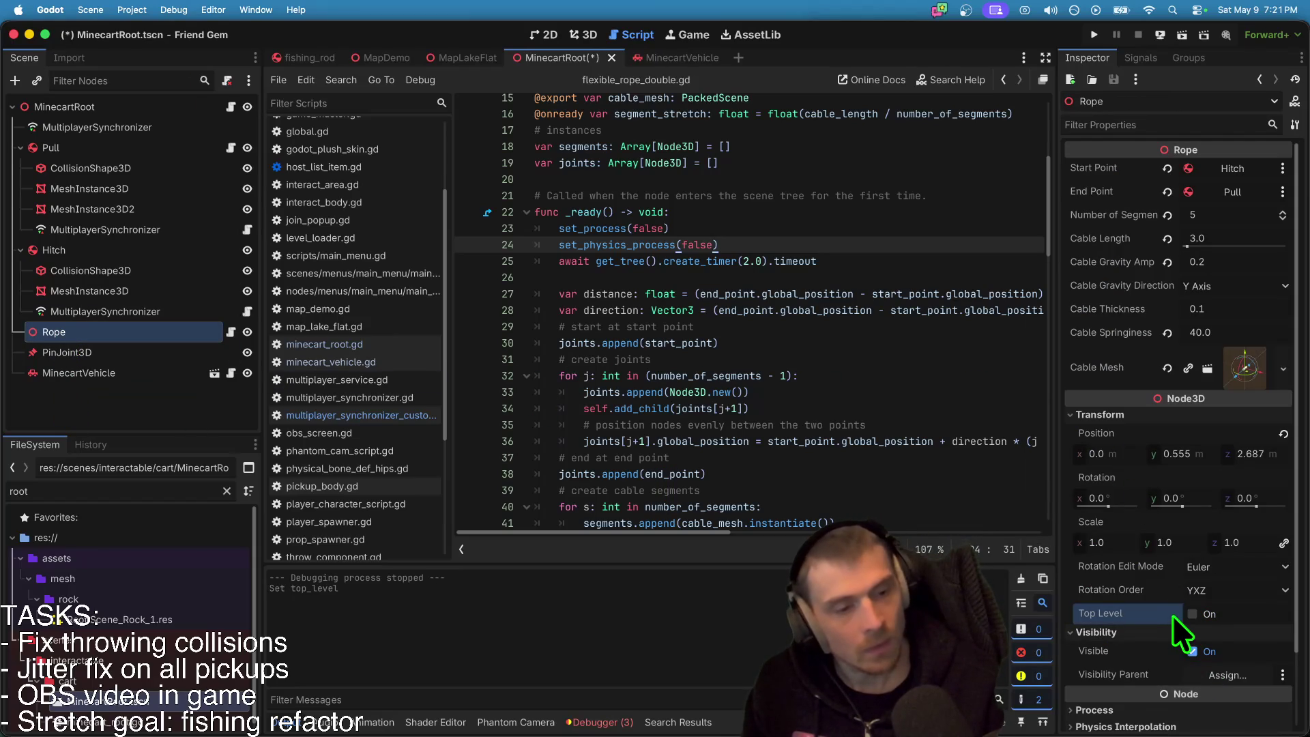
left_click(1207, 612)
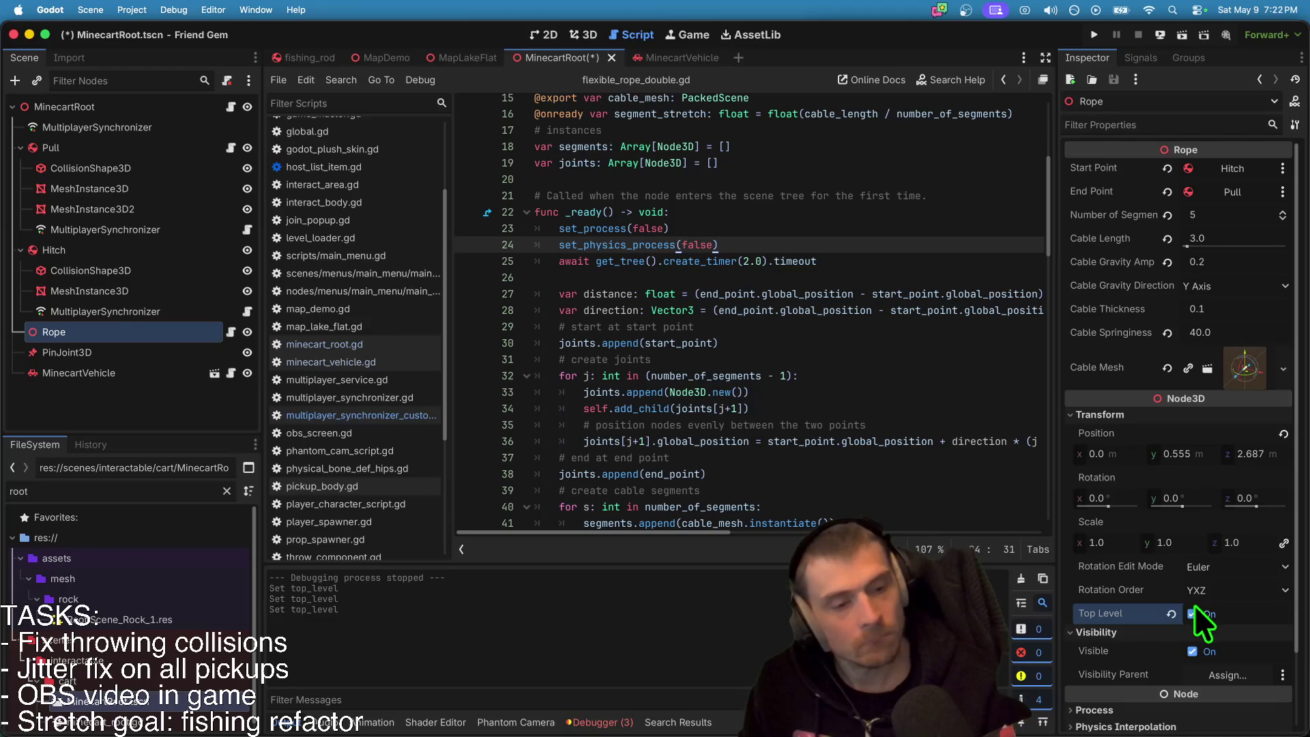
left_click(1201, 614)
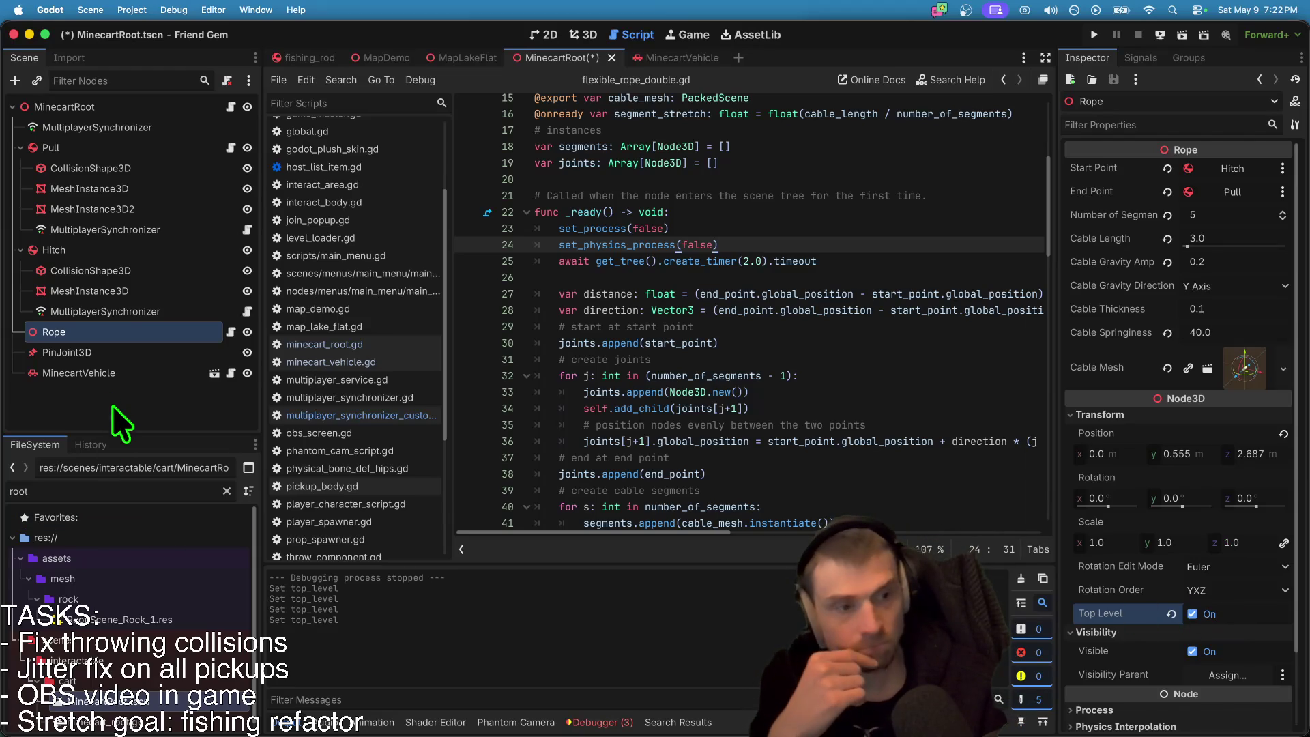
left_click(583, 35)
key("super+s")
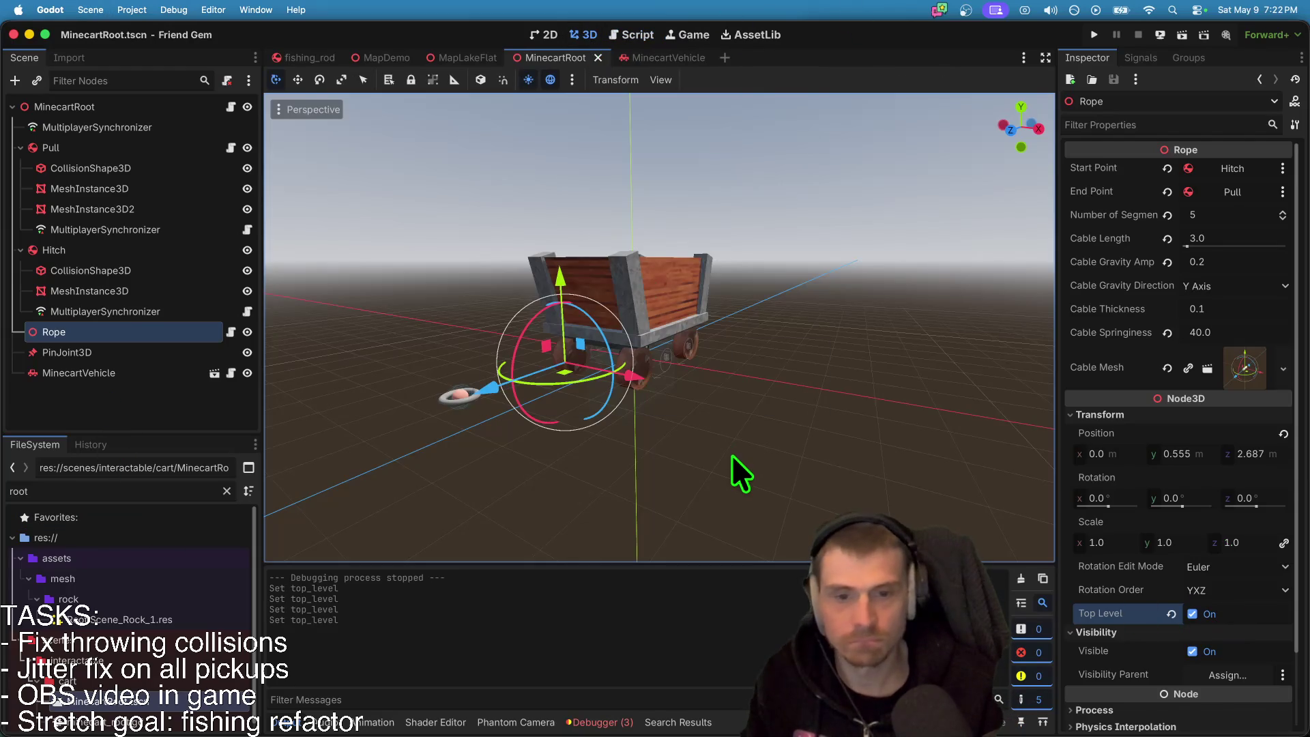
- Add Rope:position to the root MultiplayerSynchronizer's replication list
left_click(138, 128)
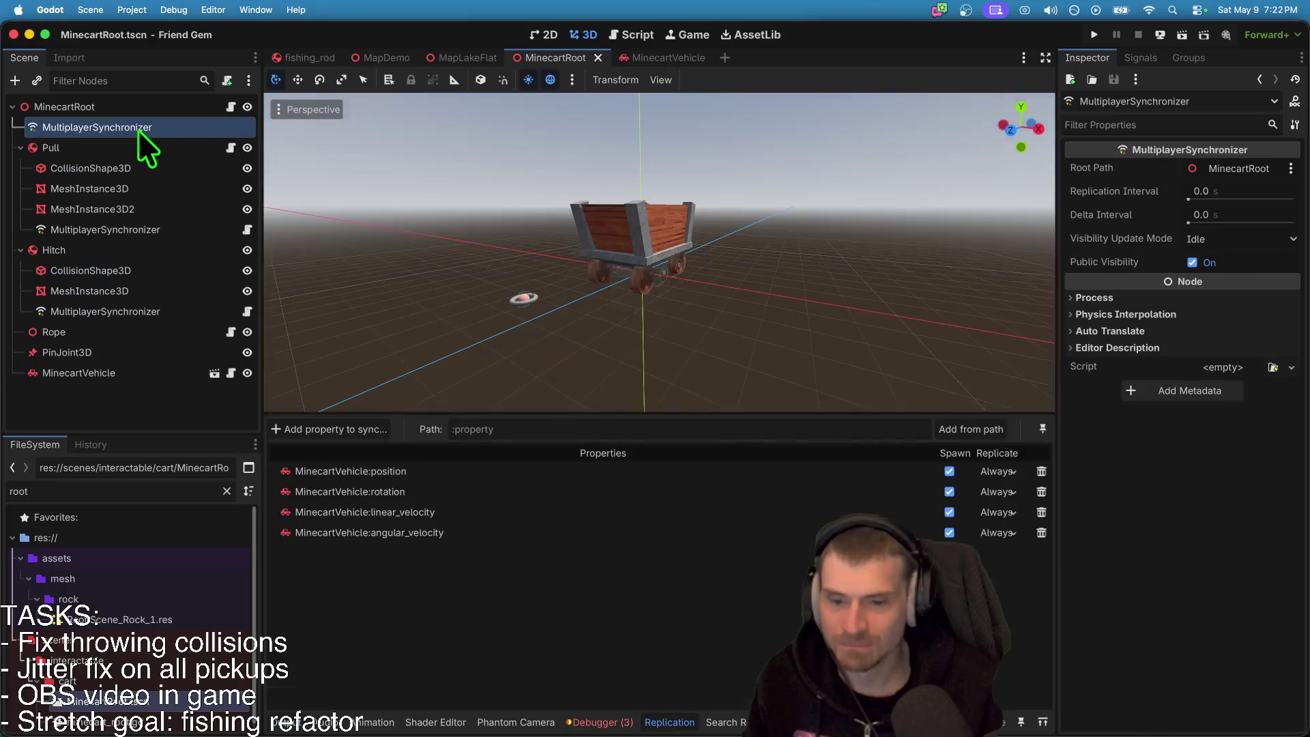
left_click(355, 430)
left_click(703, 400)
left_click(704, 589)
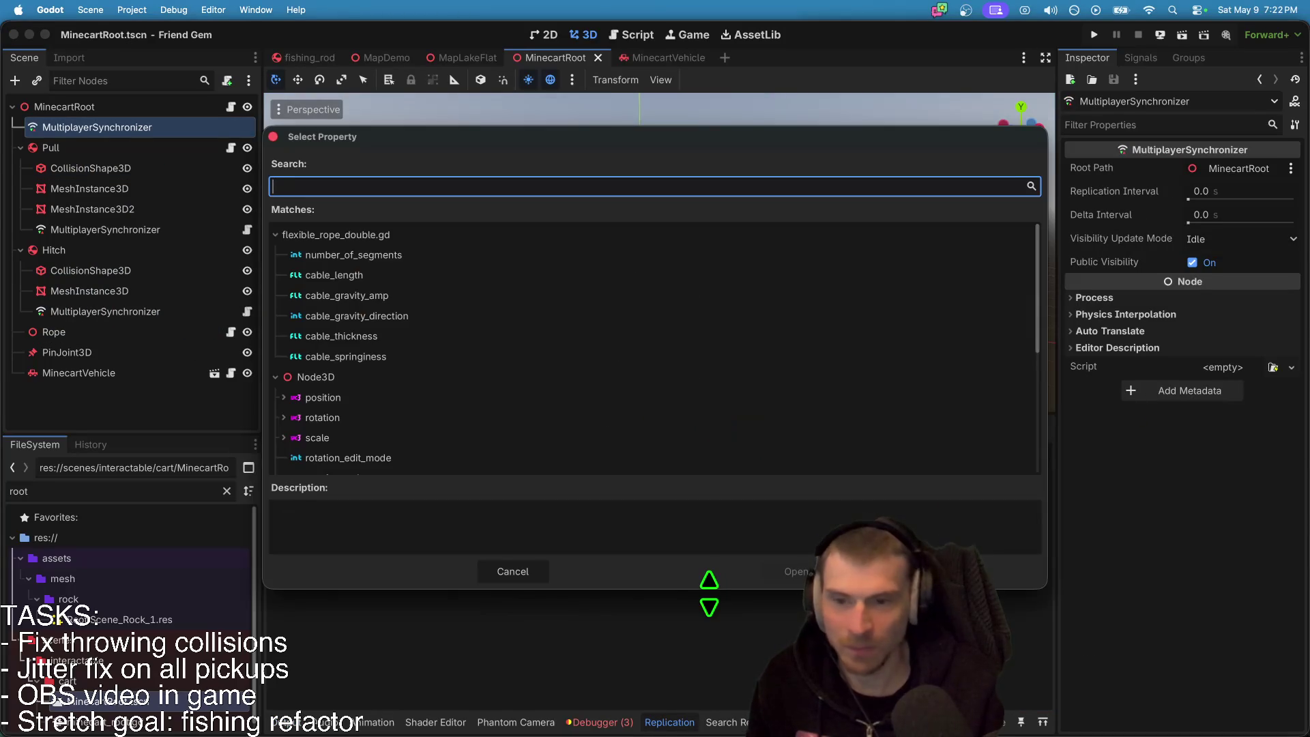
type("pos")
key("BackSpace")
key("BackSpace")
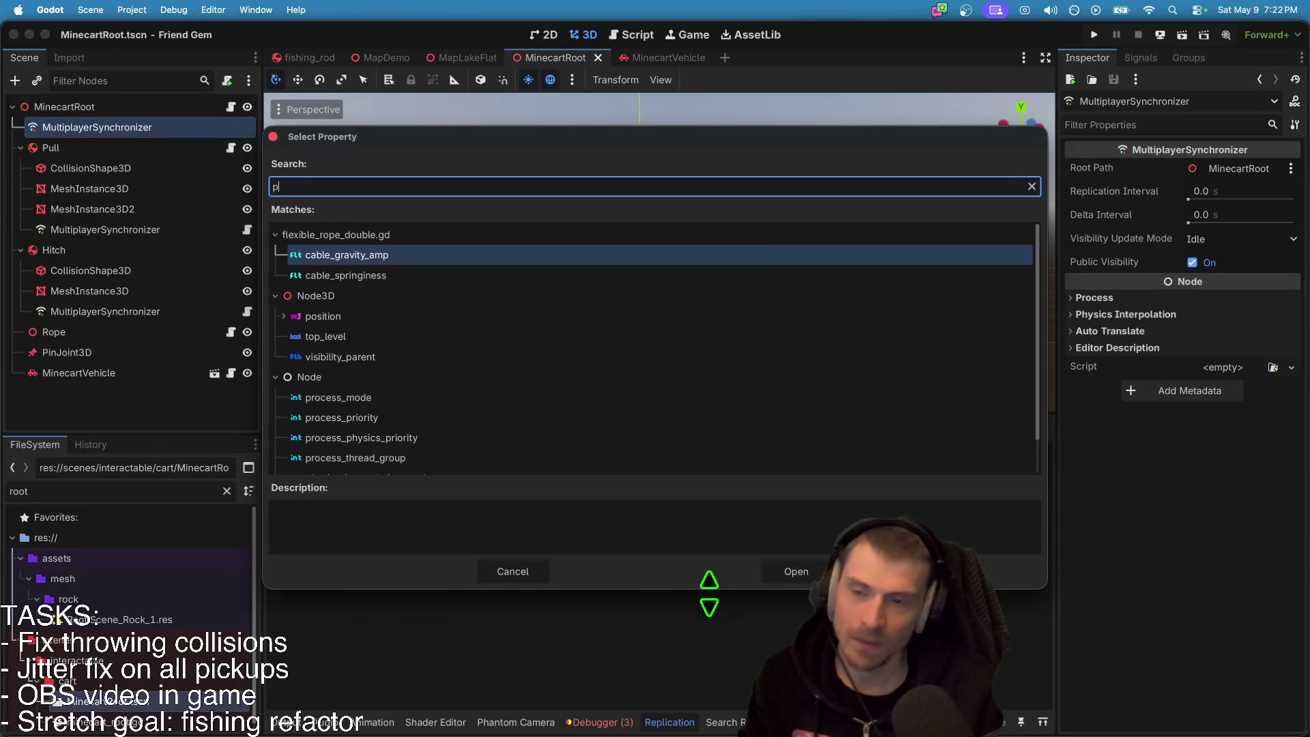
key("BackSpace")
type("pos")
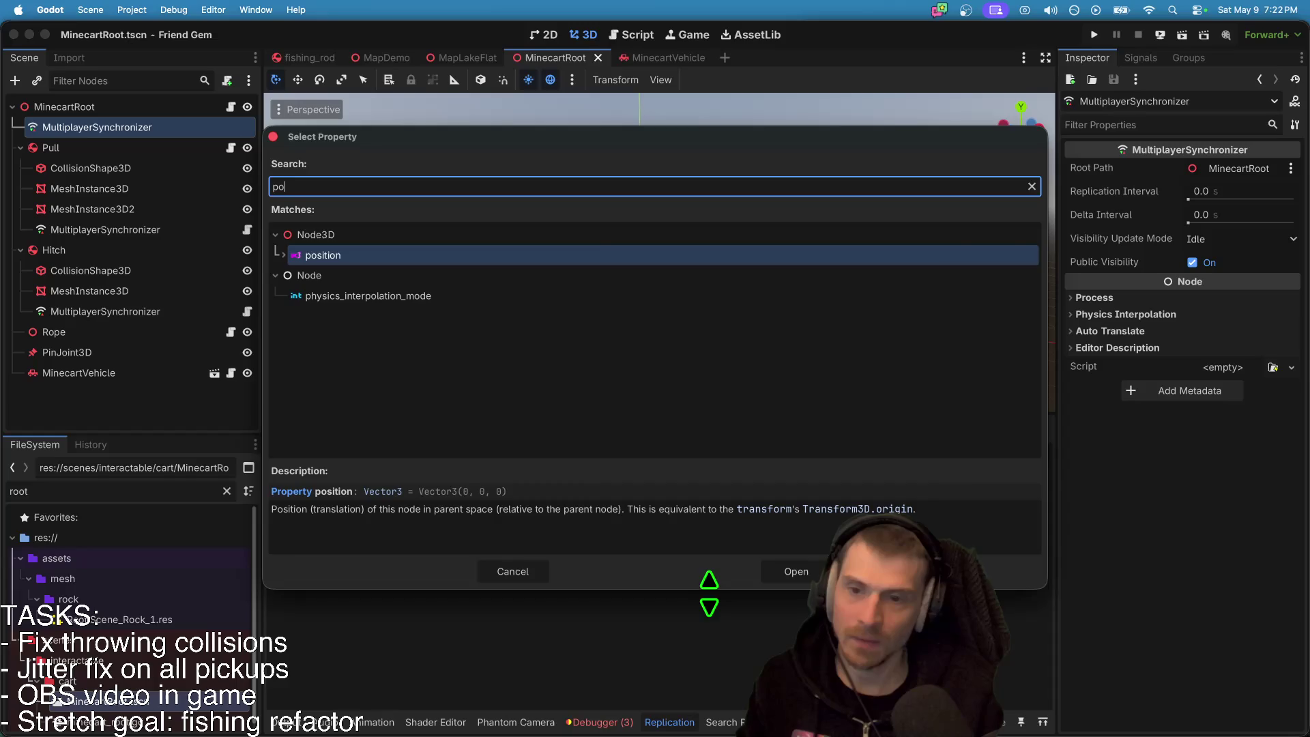
key("Return")
- Add PinJoint3D:position to replication, save the scene and launch the game
left_click(374, 428)
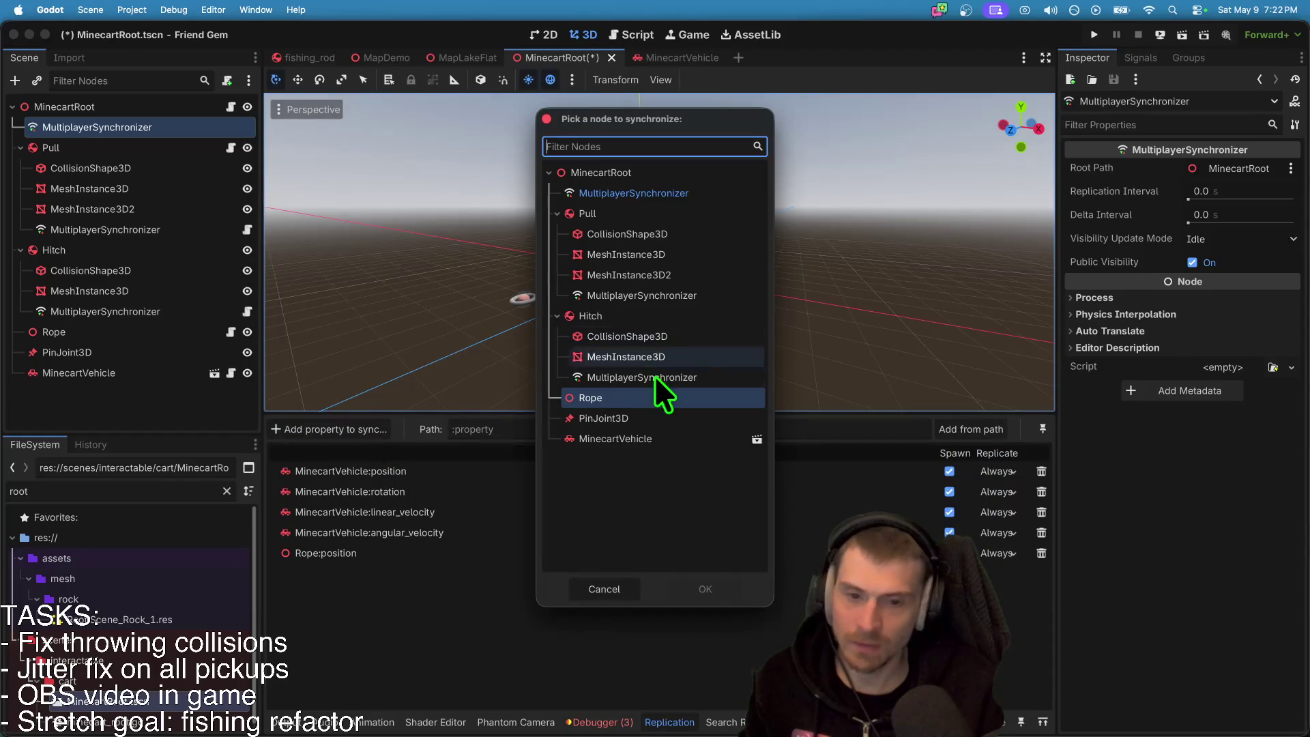
left_click(643, 418)
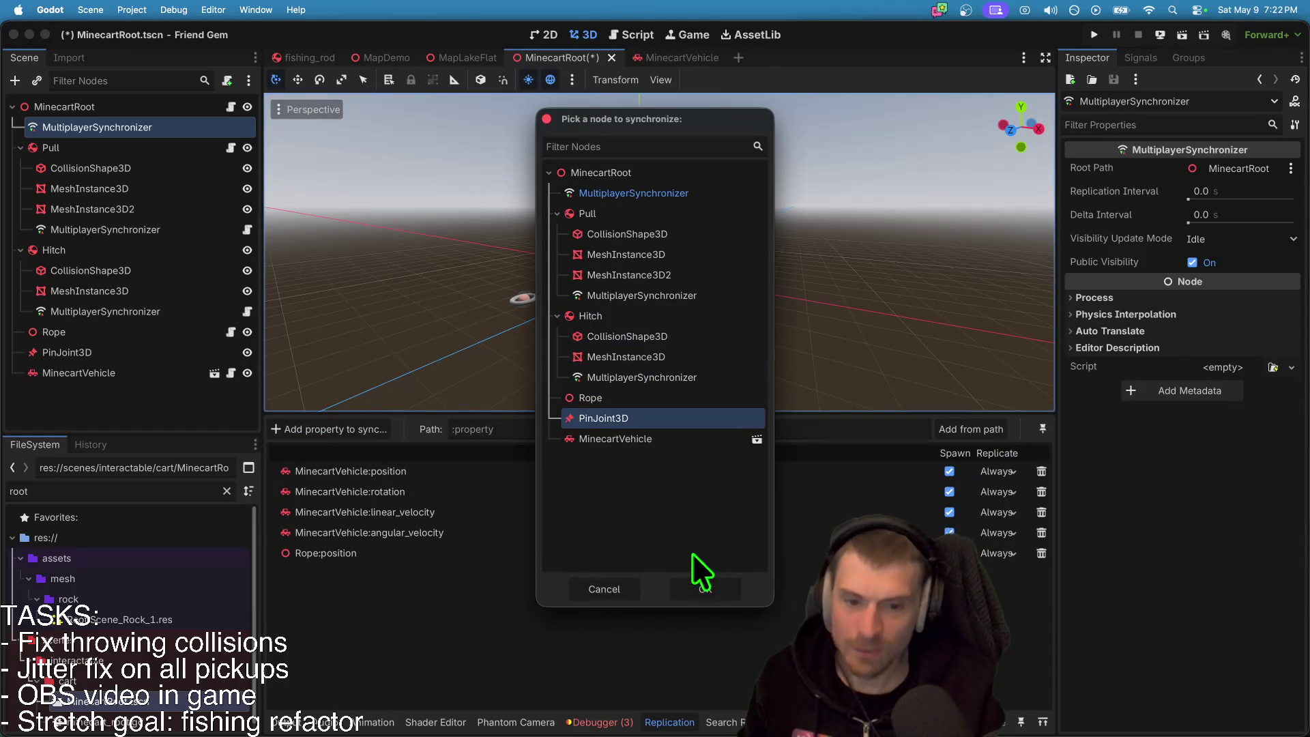
left_click(694, 588)
type("pos")
key("Return")
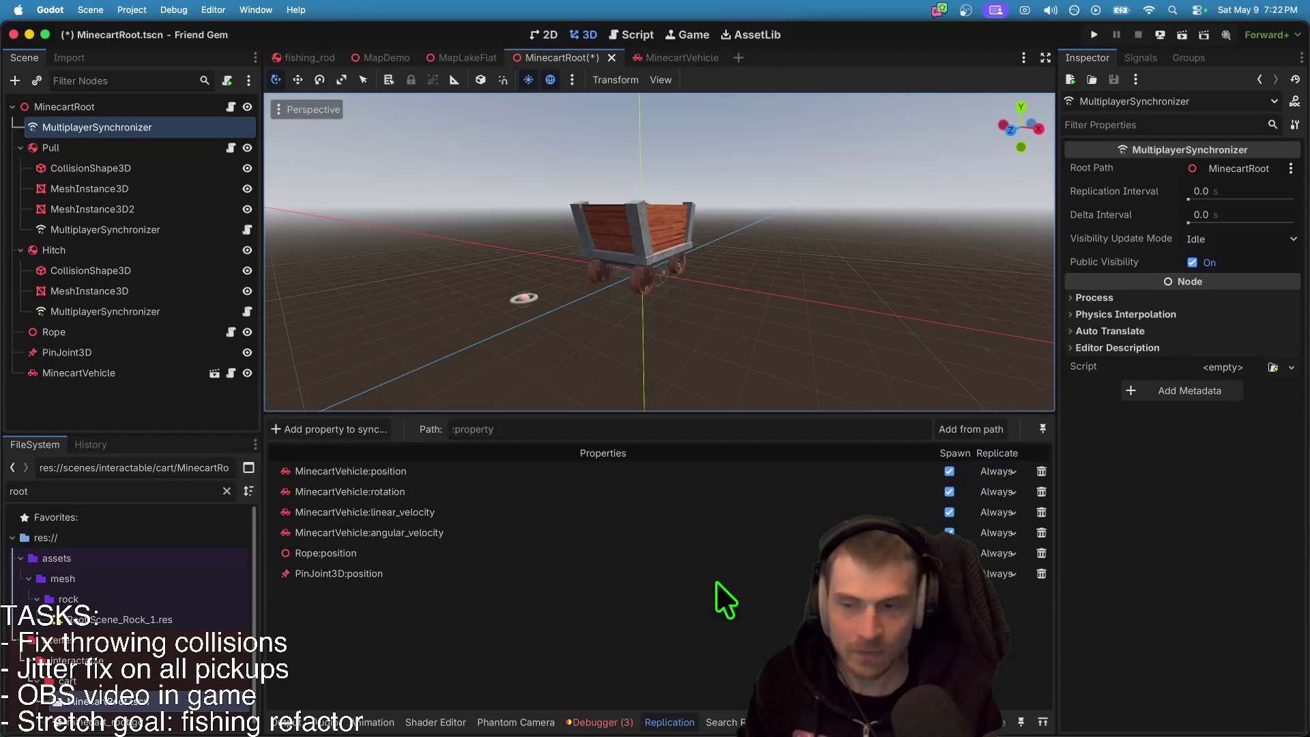
left_click(67, 351)
key("ctrl+s")
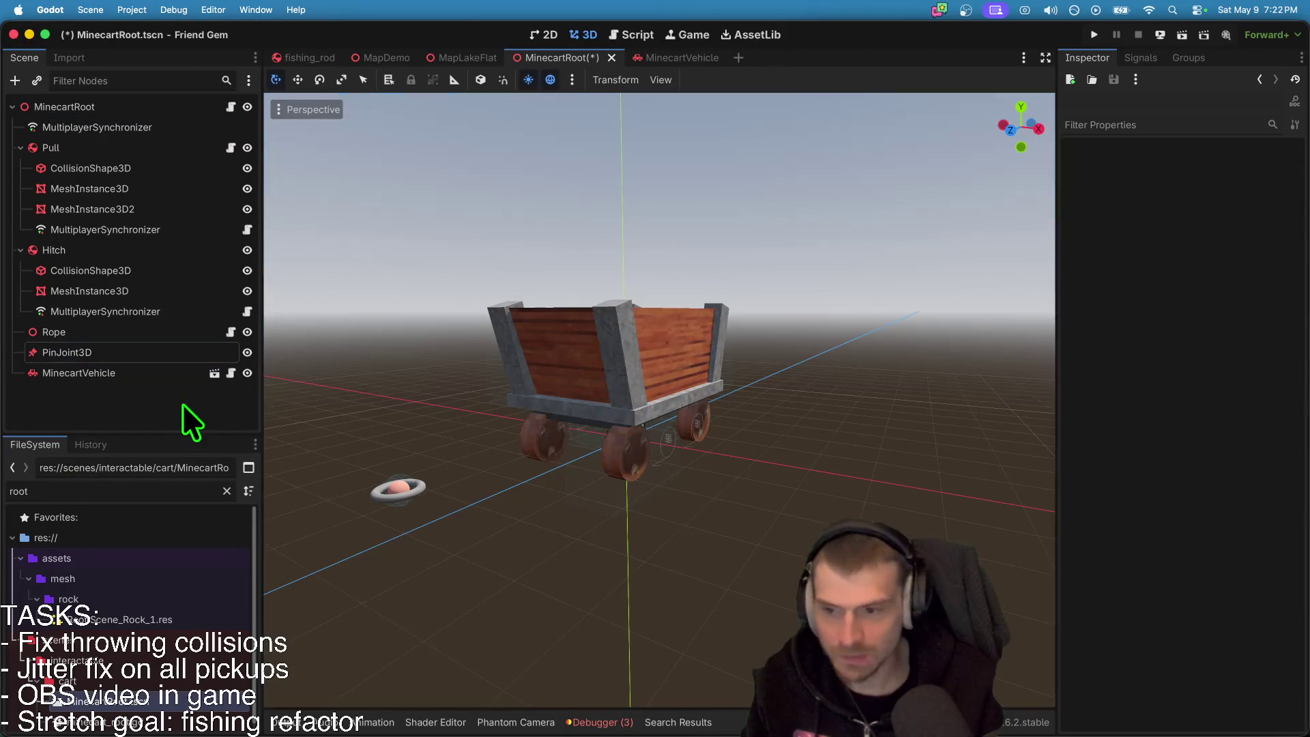
key("super+b")
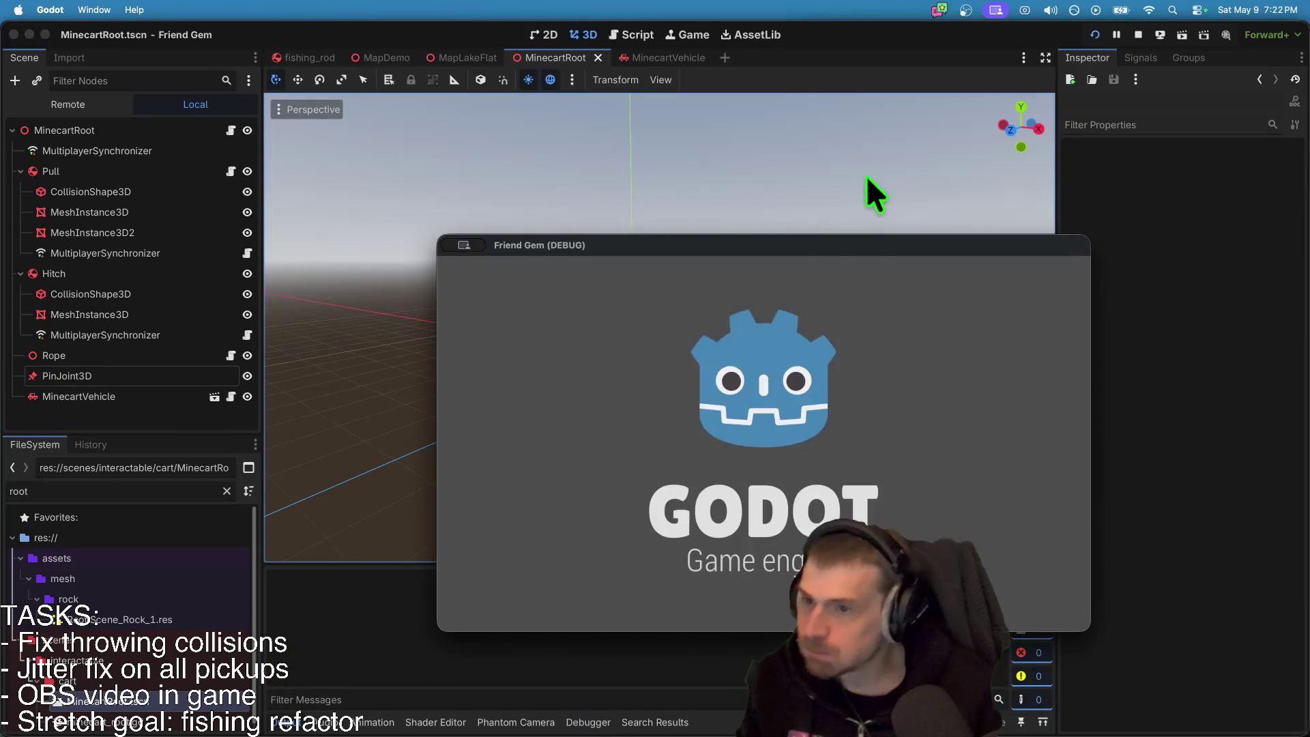
- Start the game and join the hosted session from the title screen
left_click(76, 151)
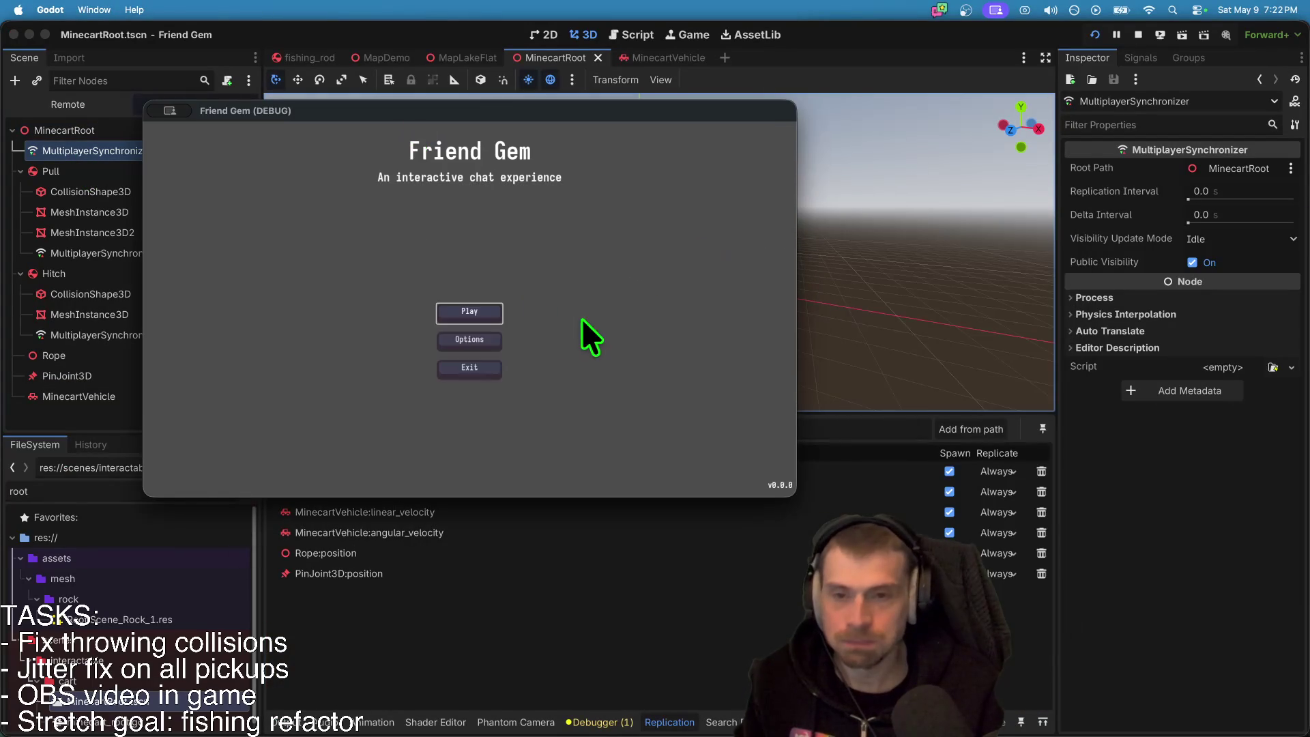
left_click(465, 311)
left_click(486, 303)
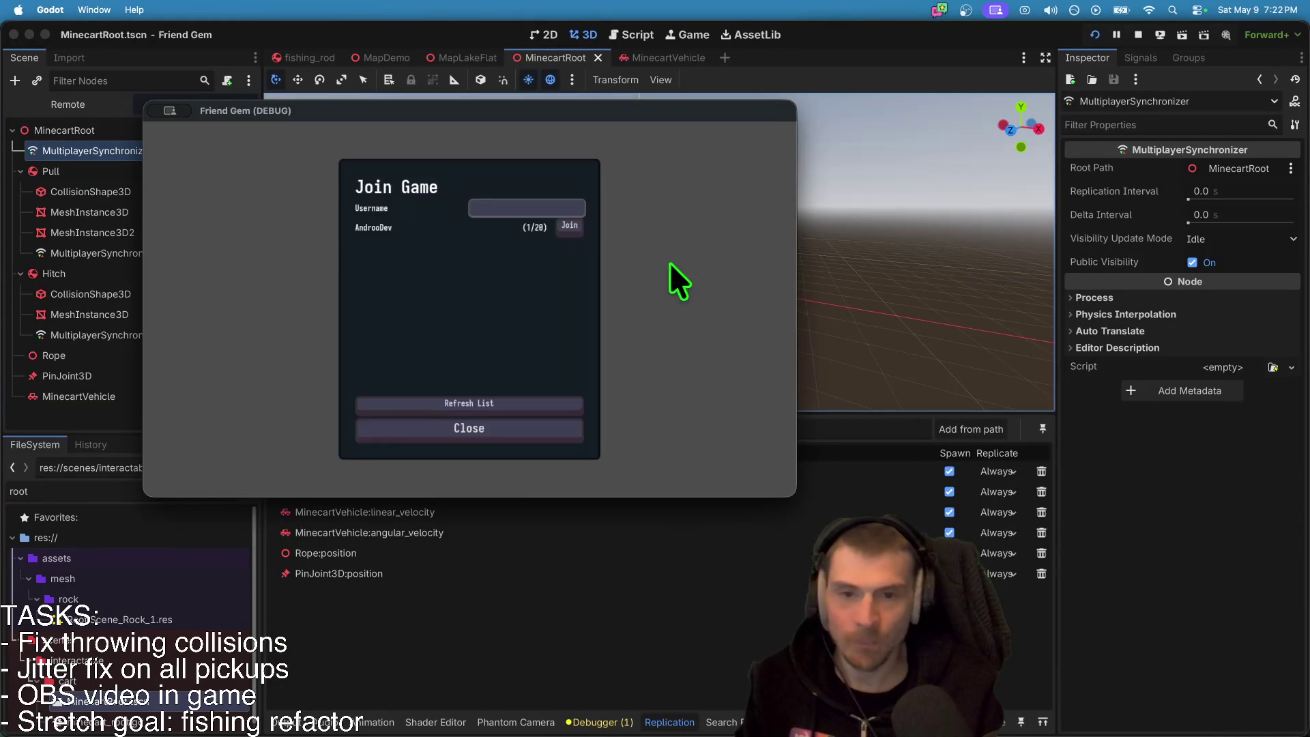
left_click(568, 223)
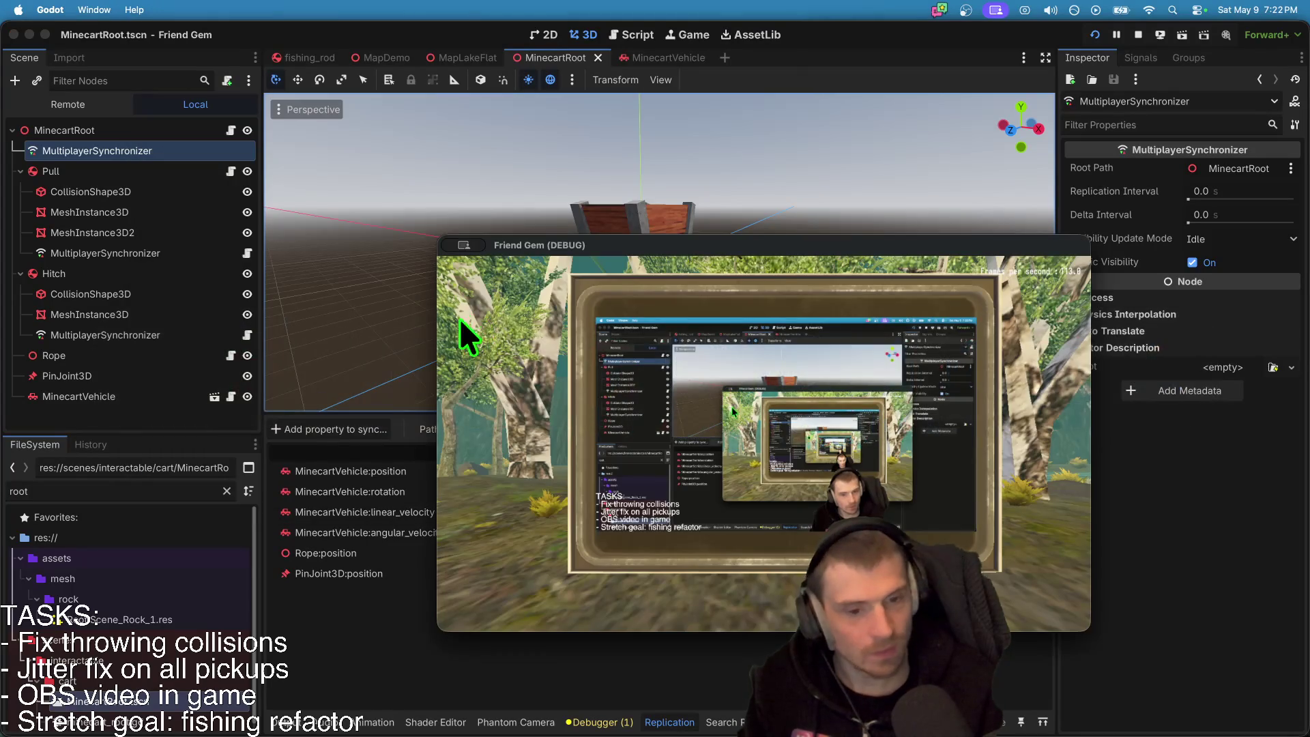
- Walk to the minecart, grab its rope with E and pull it
key("super+Tab")
key("w")
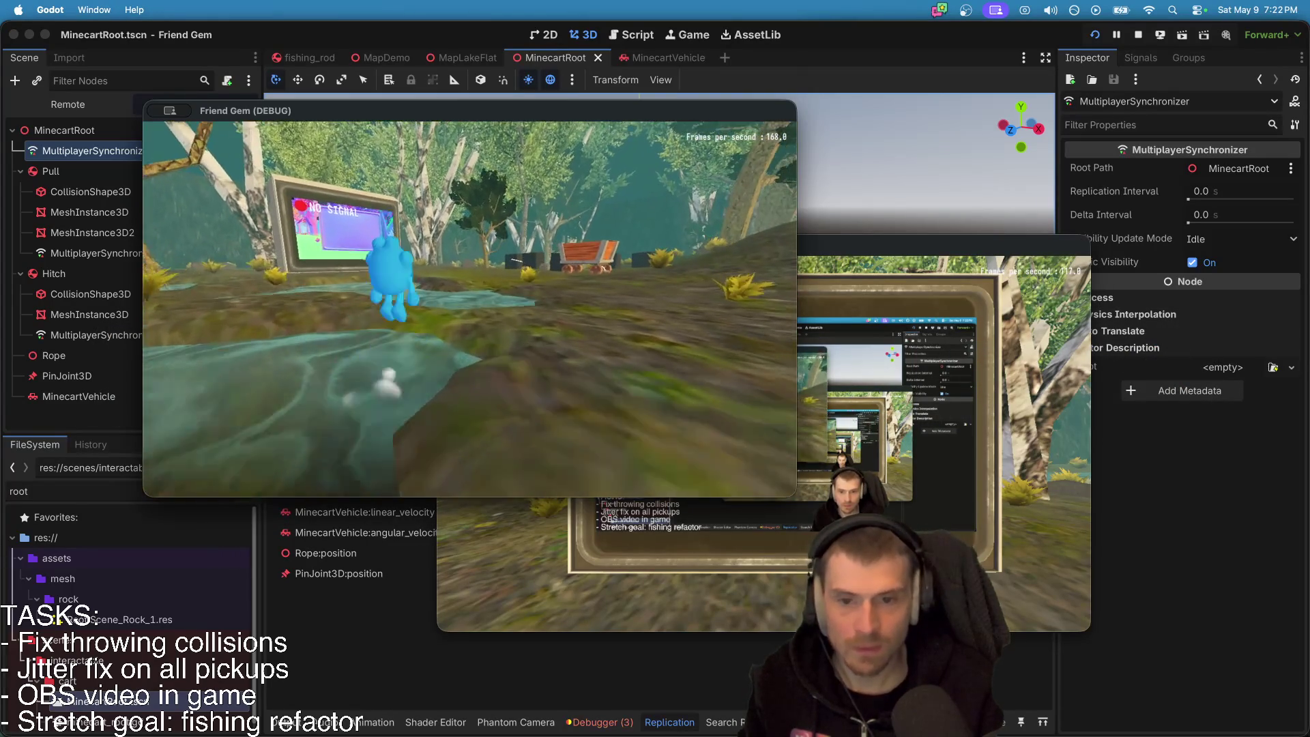
key("w")
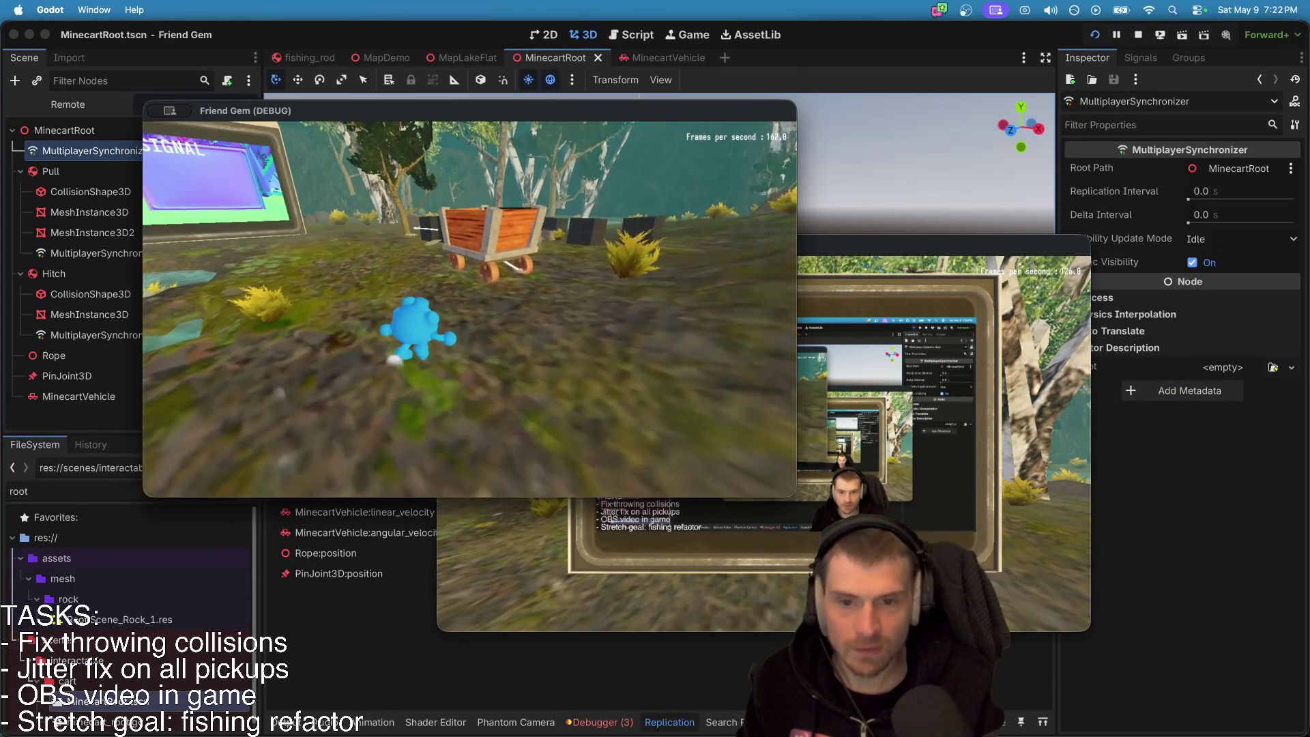
key("e")
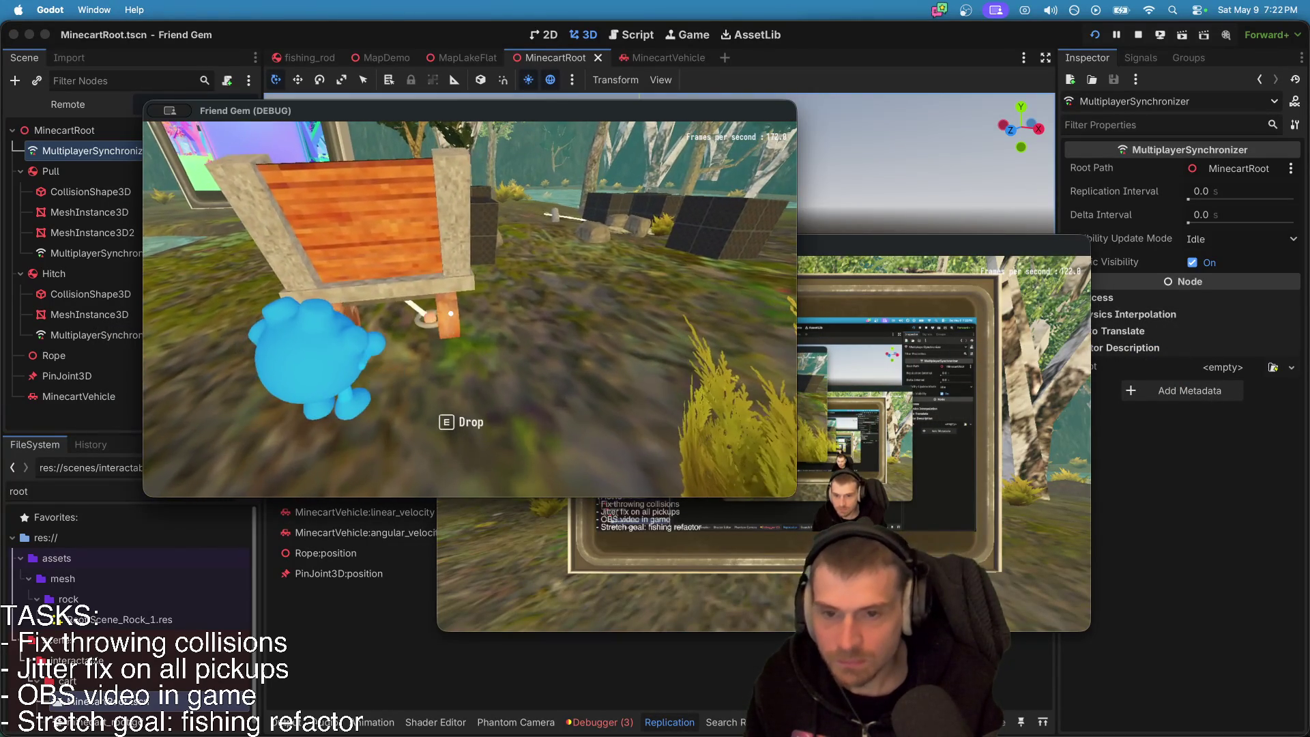
key("w")
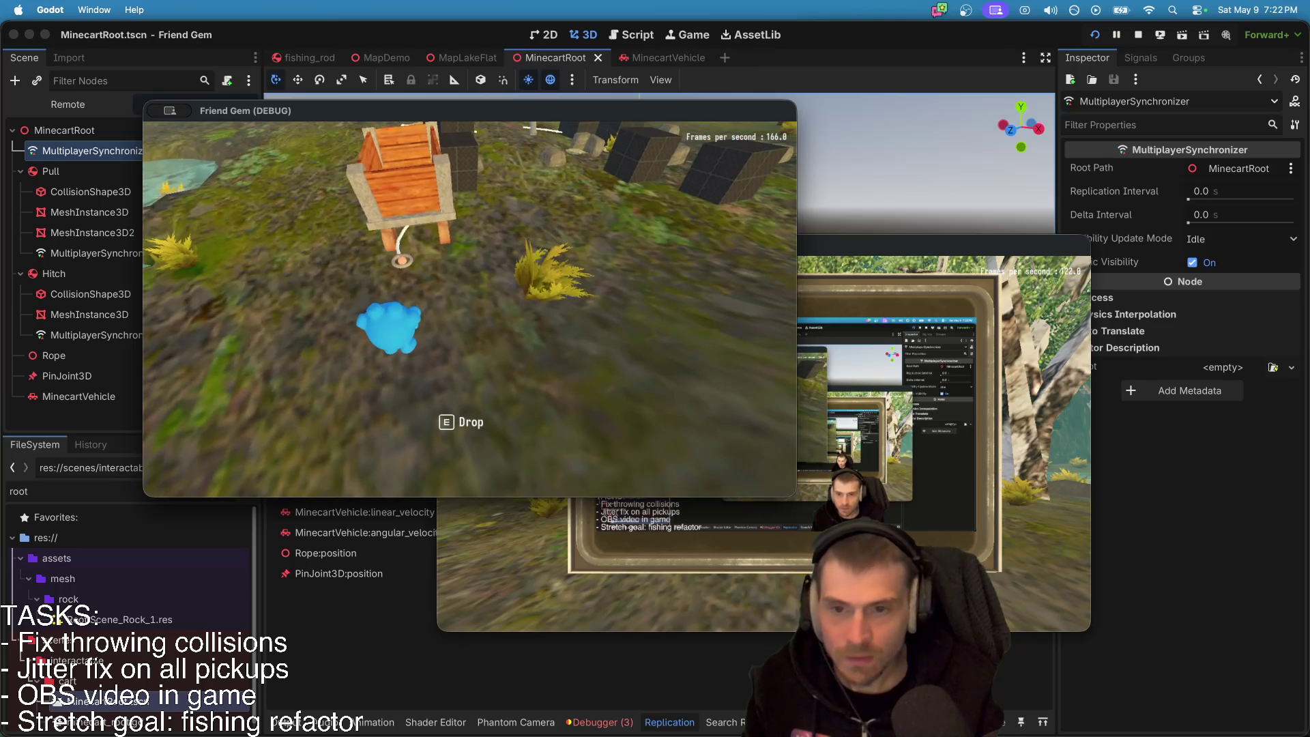
key("super+Tab")
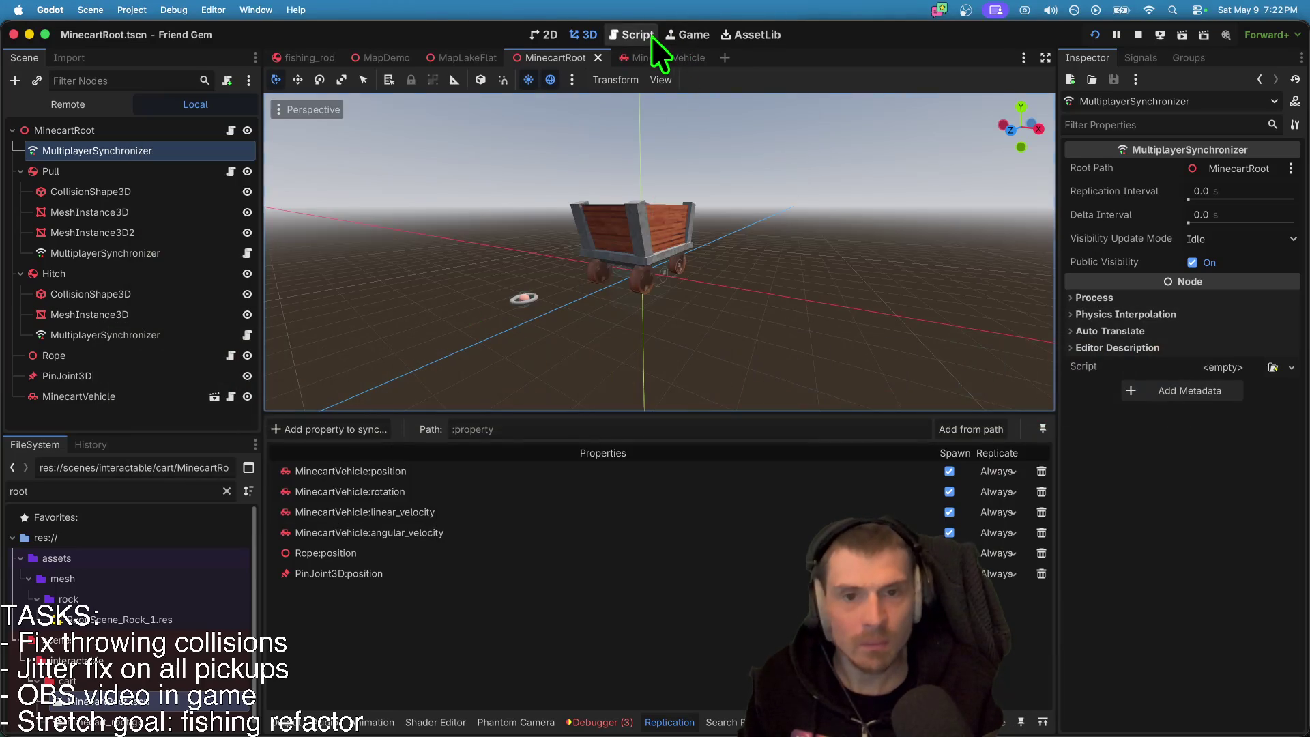
- Show flexible_rope_double.gd in the script editor at the set_process line
left_click(651, 35)
key("shift+Up")
key("Left")
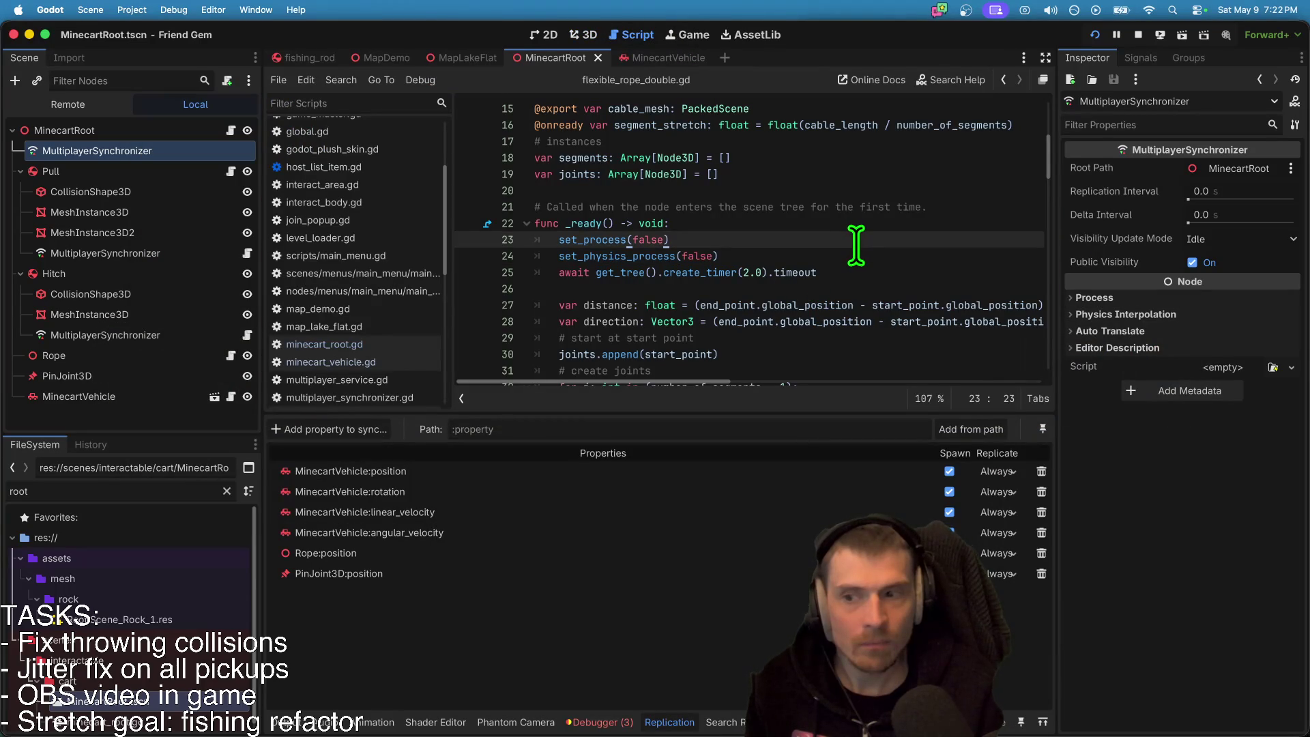
- In the running game, grab the minecart's rope, pull it toward the water and drop it
key("super+Tab")
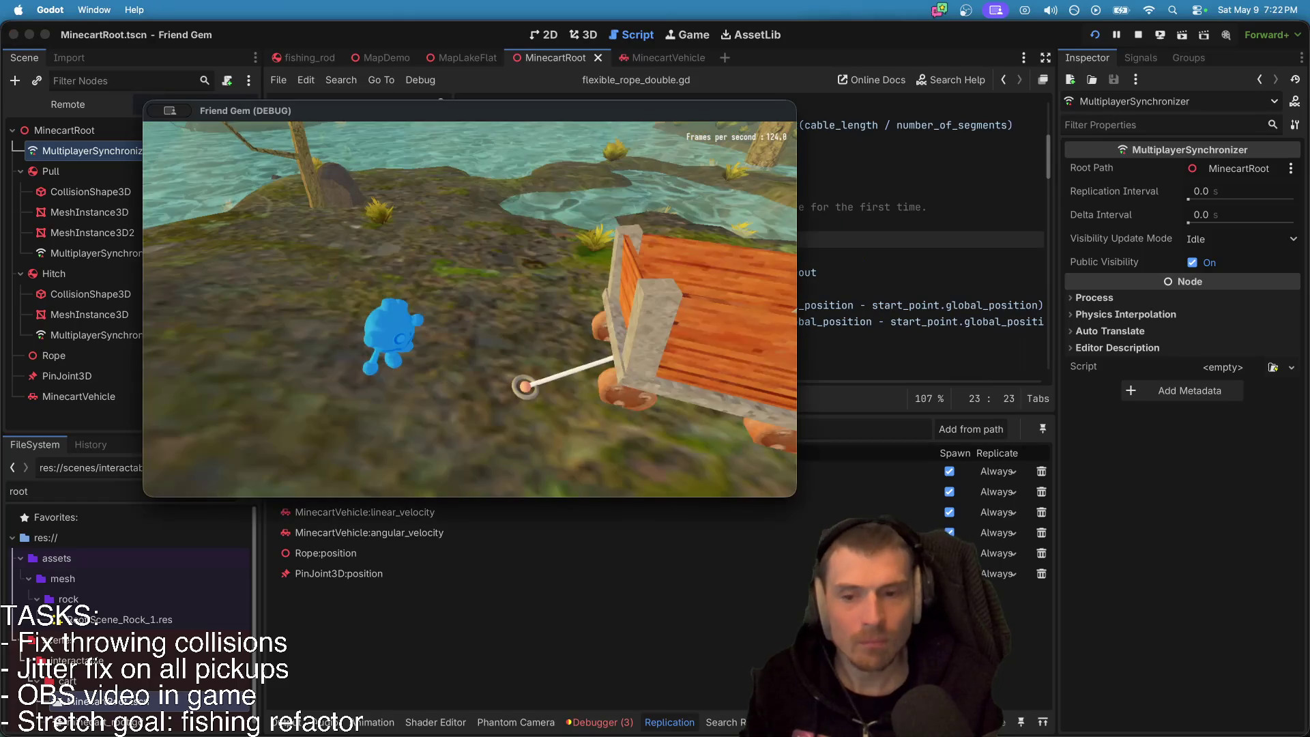
left_click(445, 300)
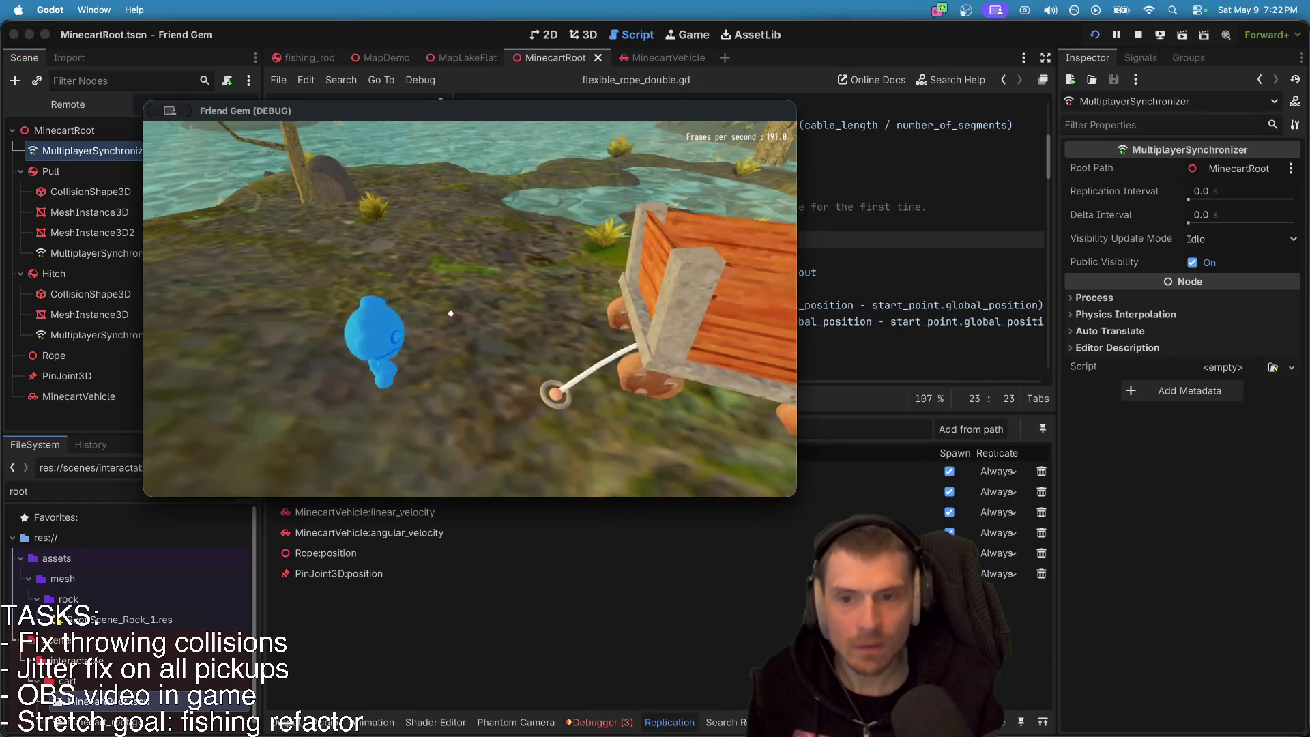
key("e")
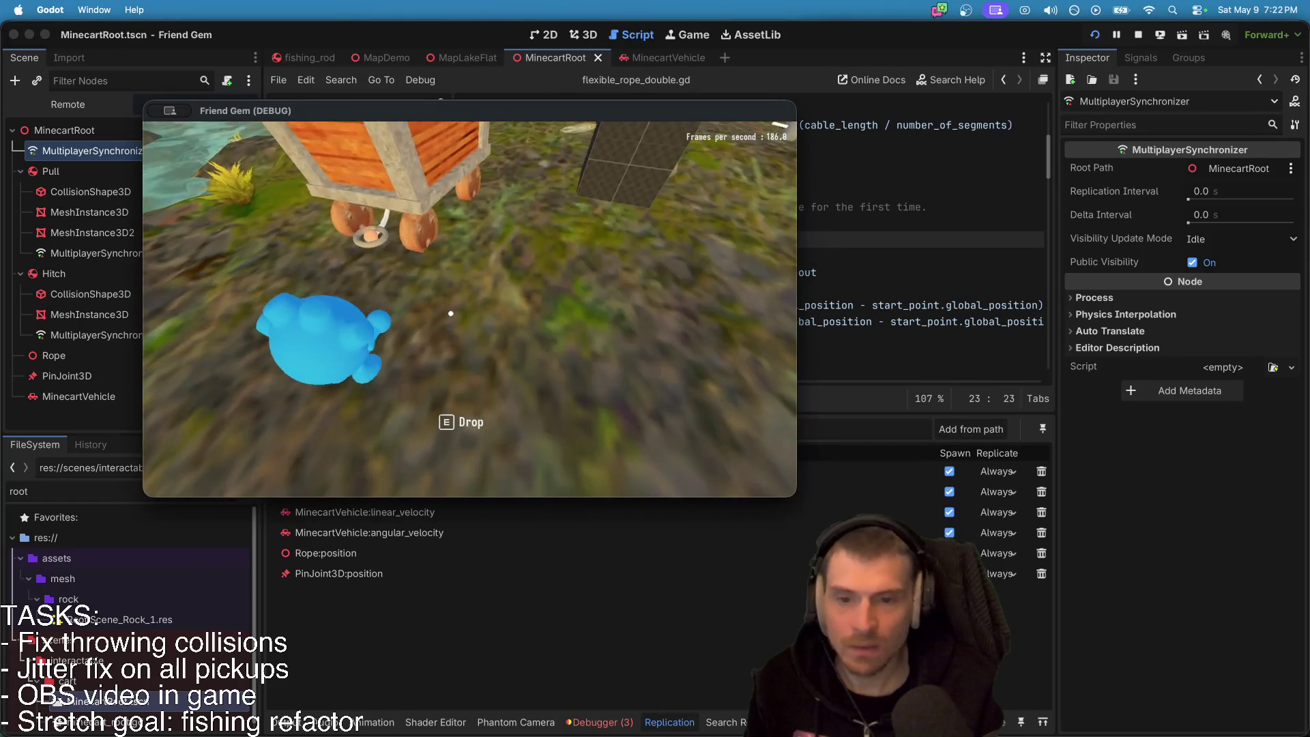
key("w")
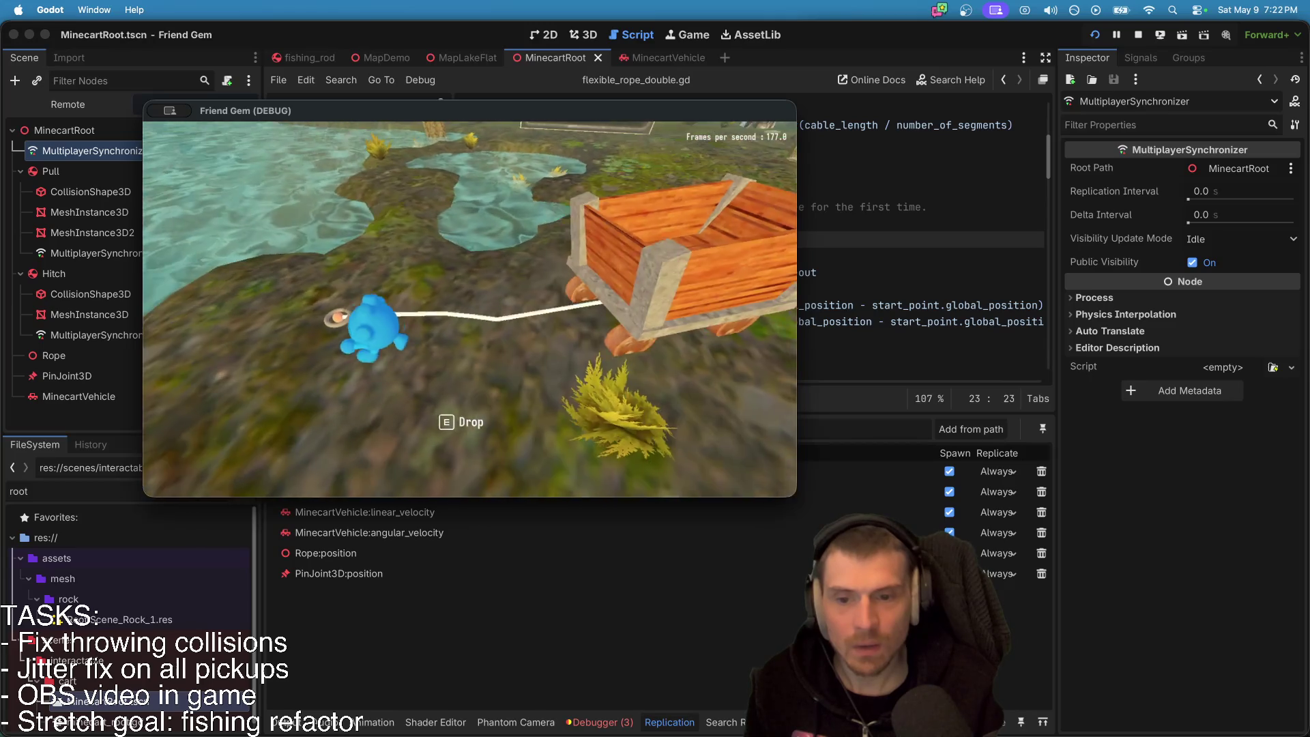
key("e")
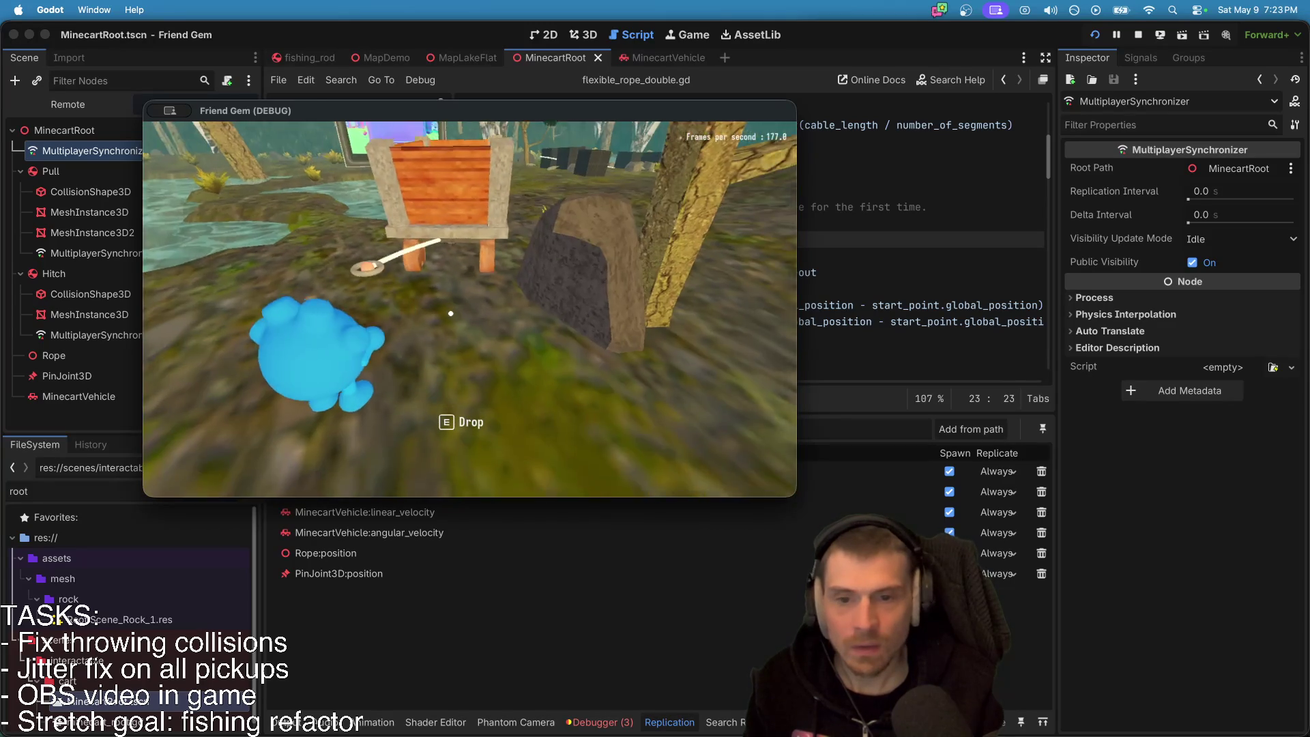
left_click(68, 403)
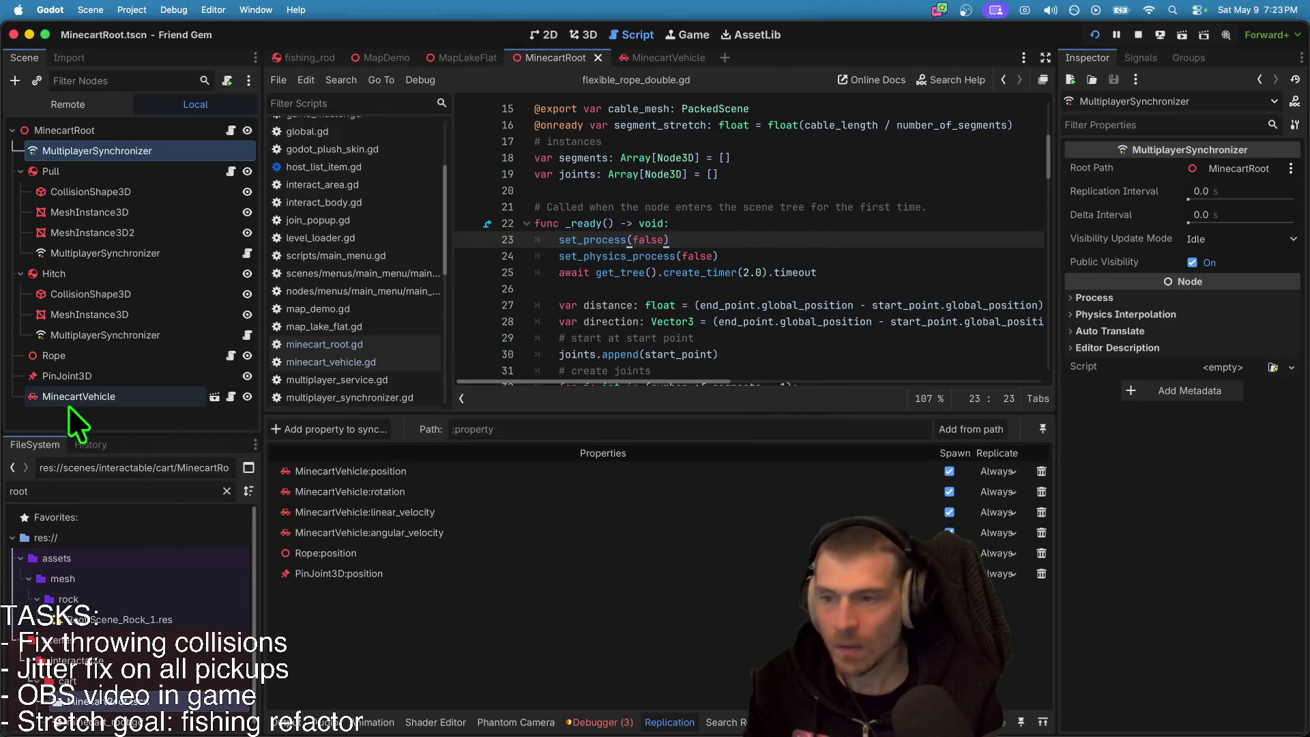
- Select PinJoint3D, then in the game grab and drop the rope and quit the game
left_click(87, 367)
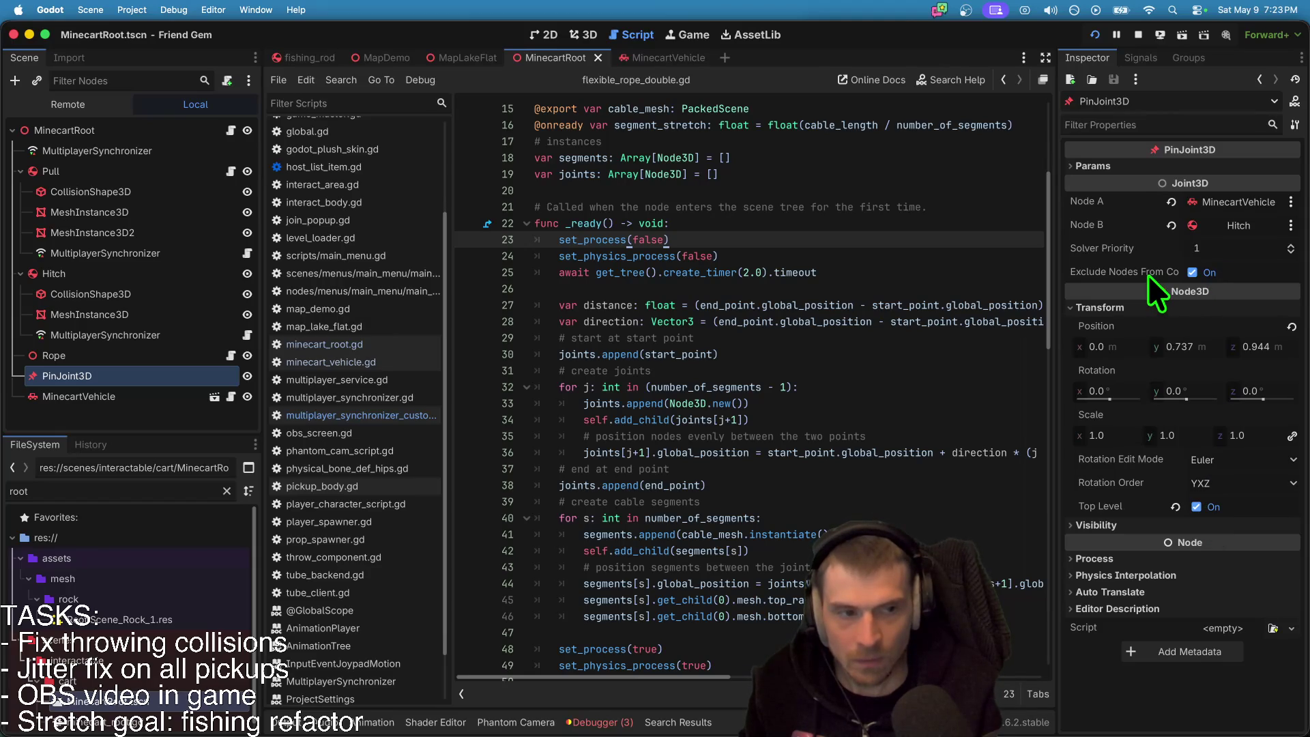
mouse_move(1148, 274)
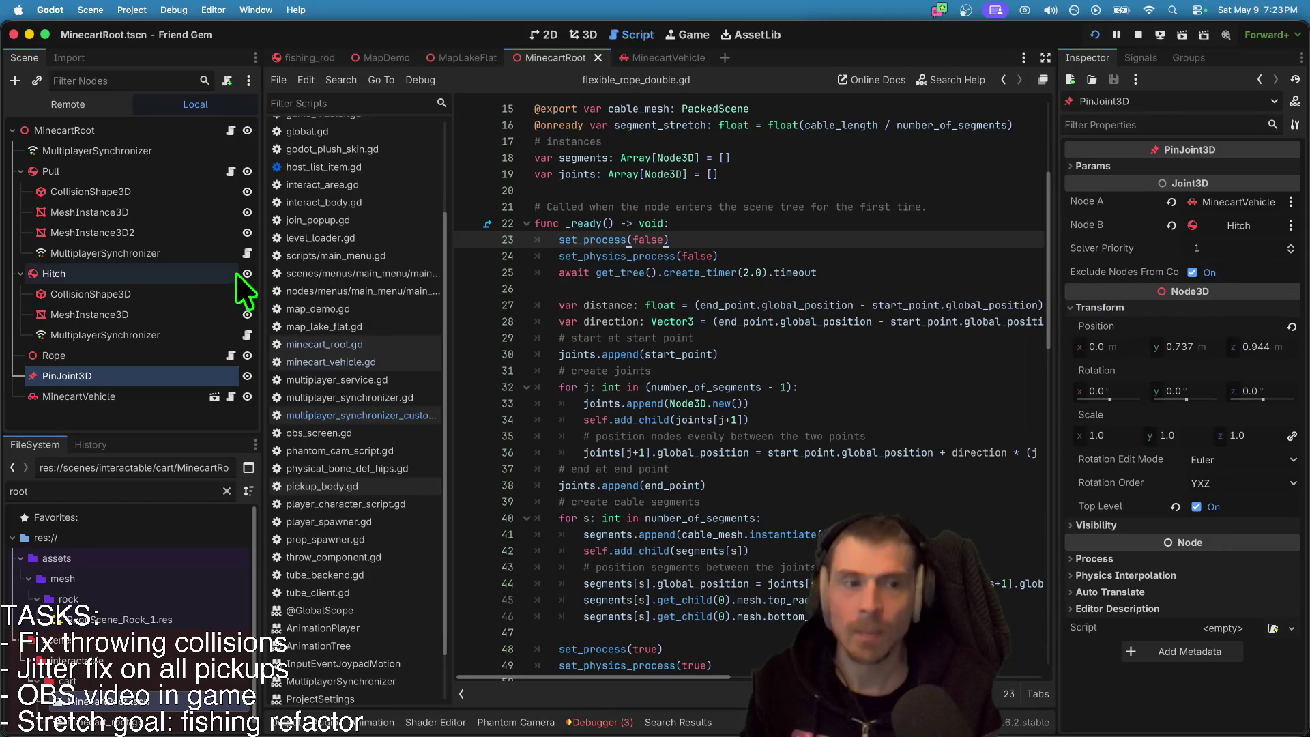
key("super+Tab")
key("e")
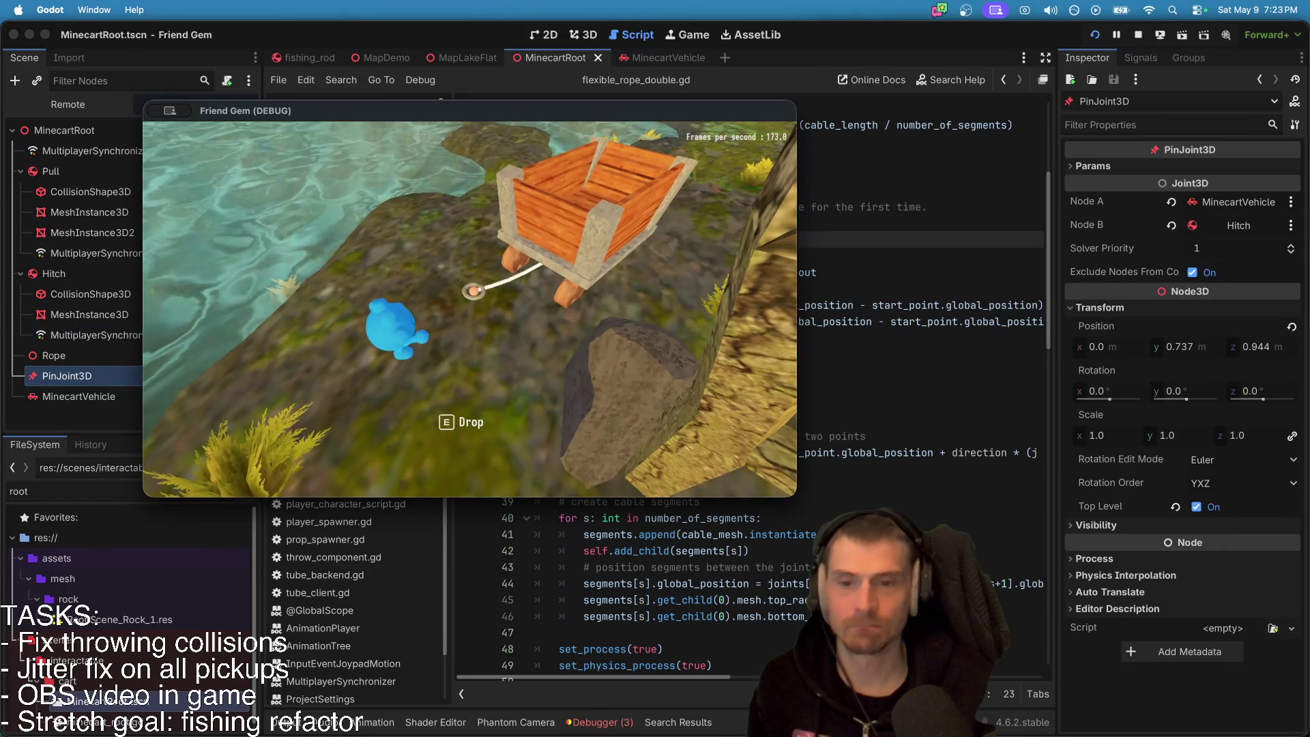
key("e")
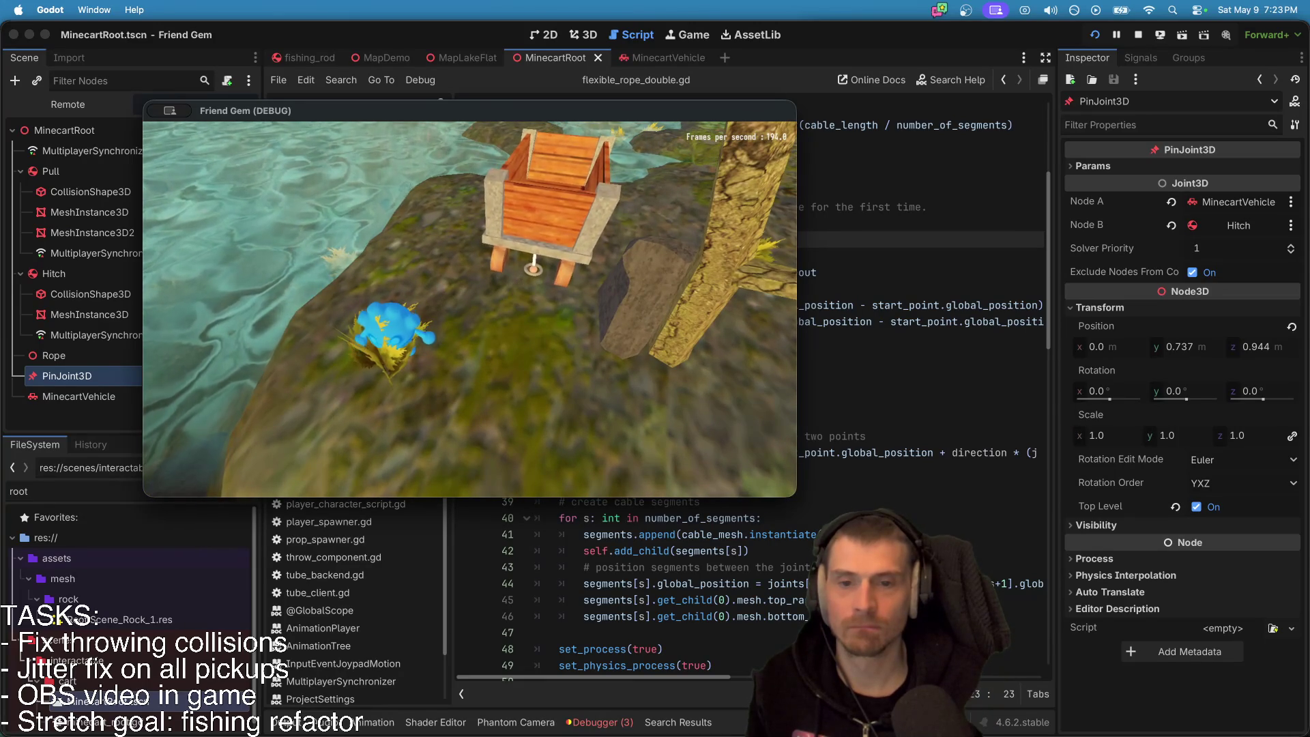
key("super+q")
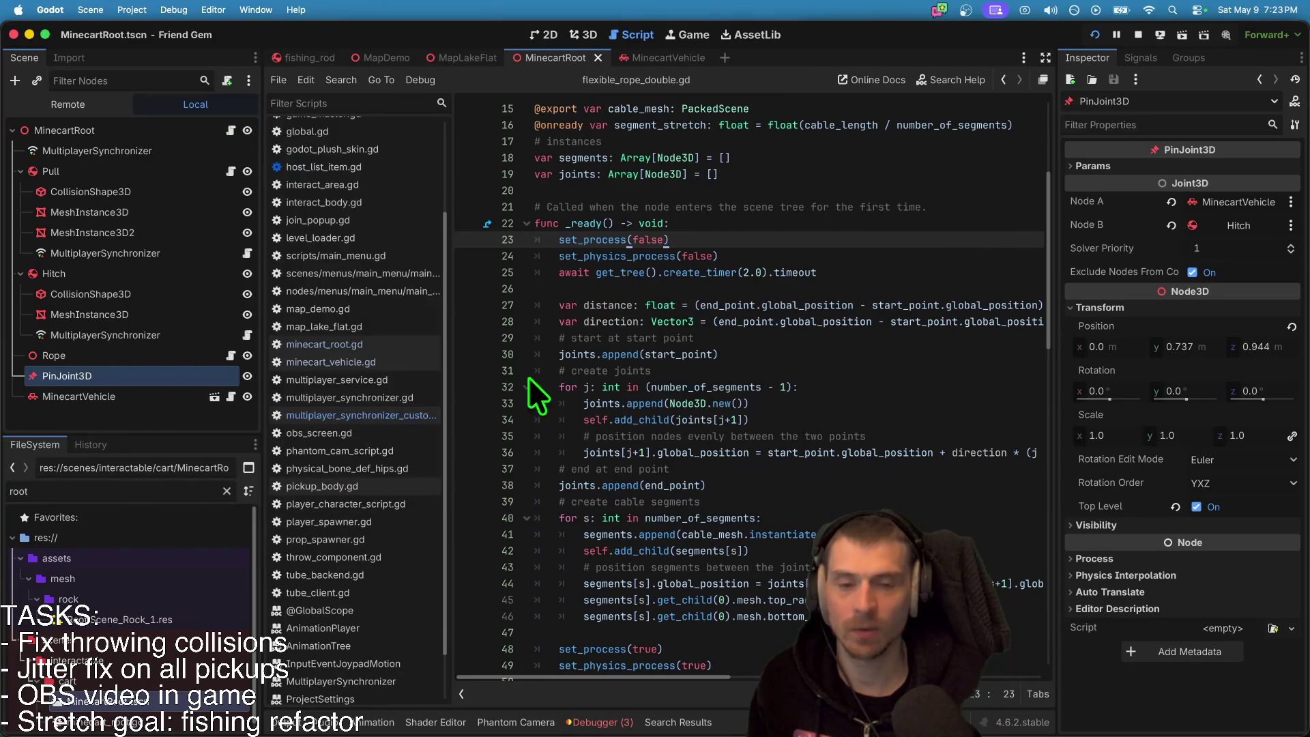
- Delete the startup delay and the set_process(true) re-enable lines from the script
left_click_drag(820, 236, 822, 287)
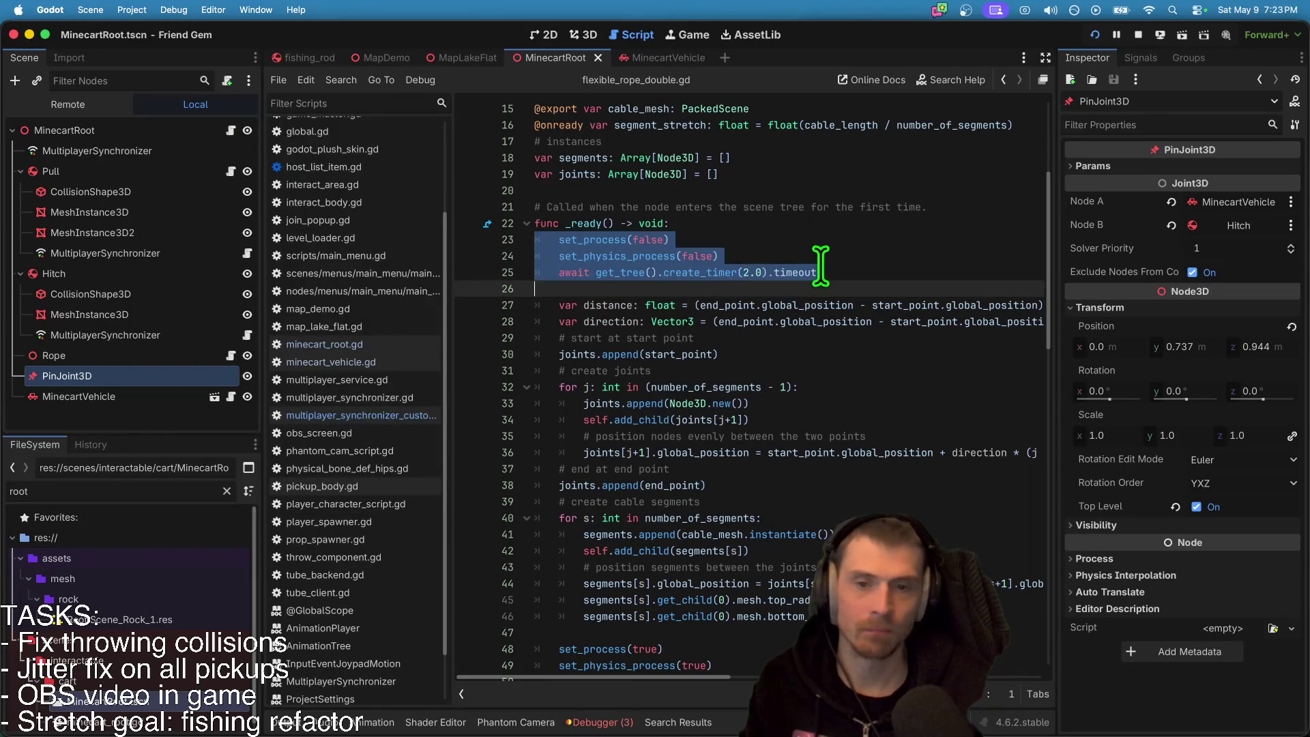
key("BackSpace")
scroll(824, 287, "down", 5)
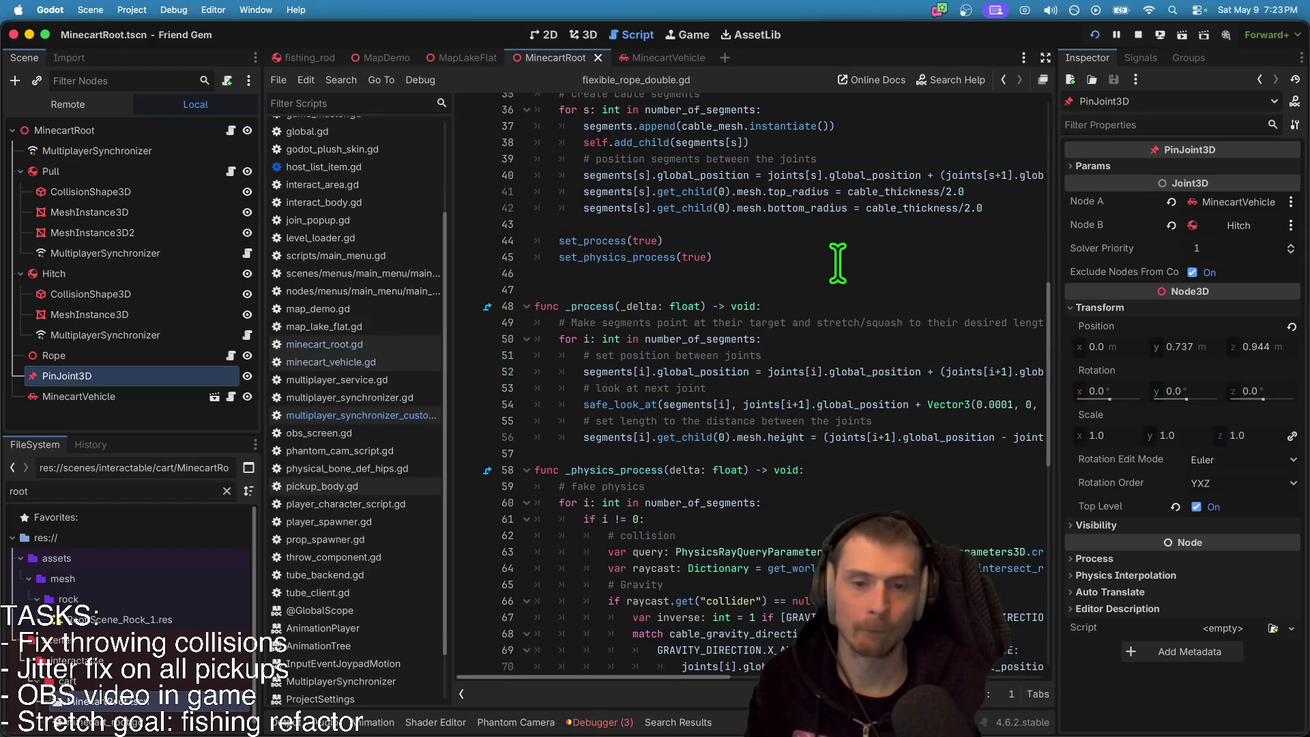
left_click(837, 260)
scroll(838, 242, "down", 3)
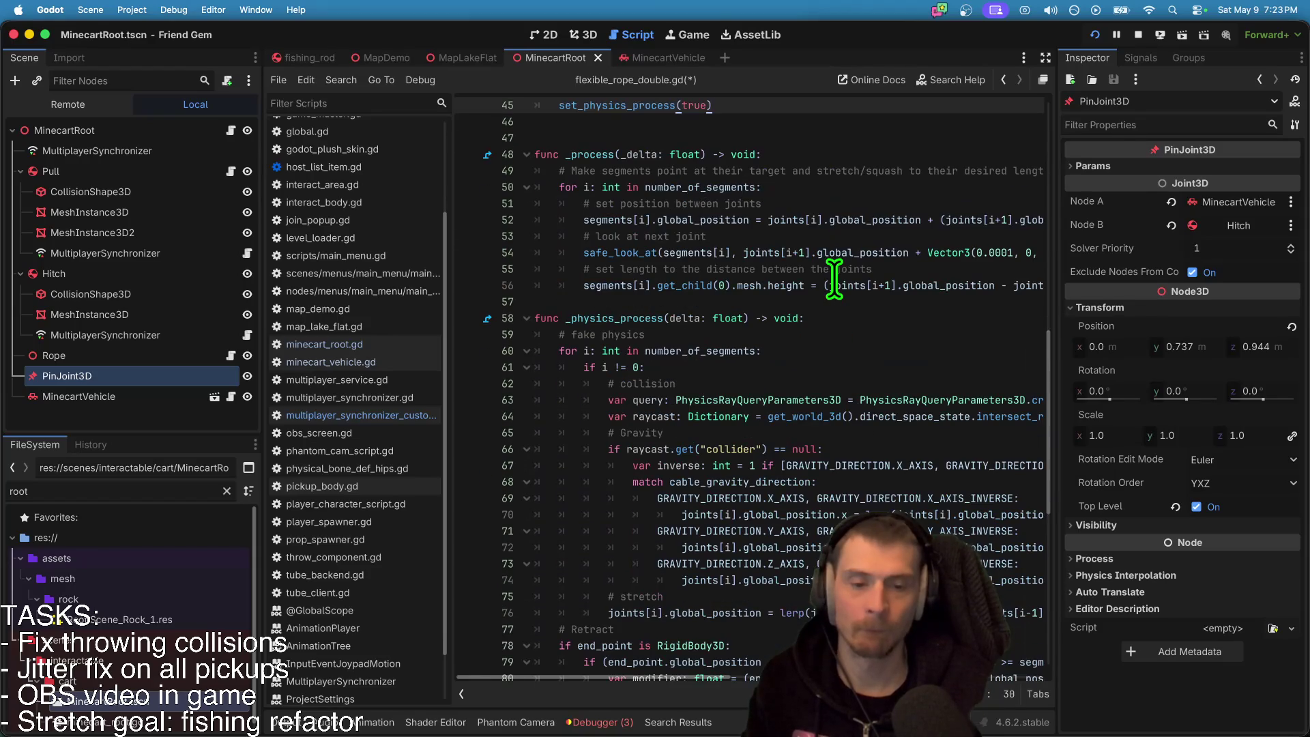
scroll(833, 278, "up", 5)
left_click_drag(818, 343, 457, 339)
key("ctrl+c")
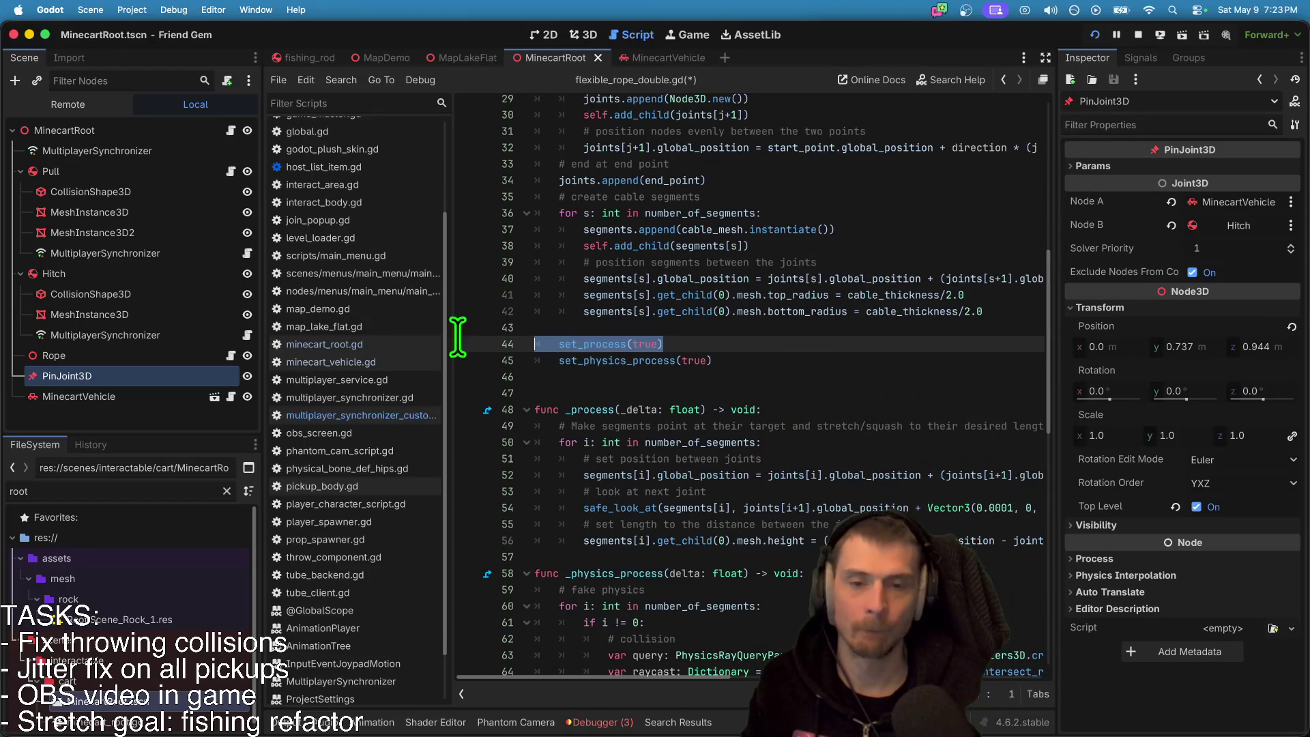
key("shift+Down")
key("shift+Down")
key("shift+Down")
key("BackSpace")
key("BackSpace")
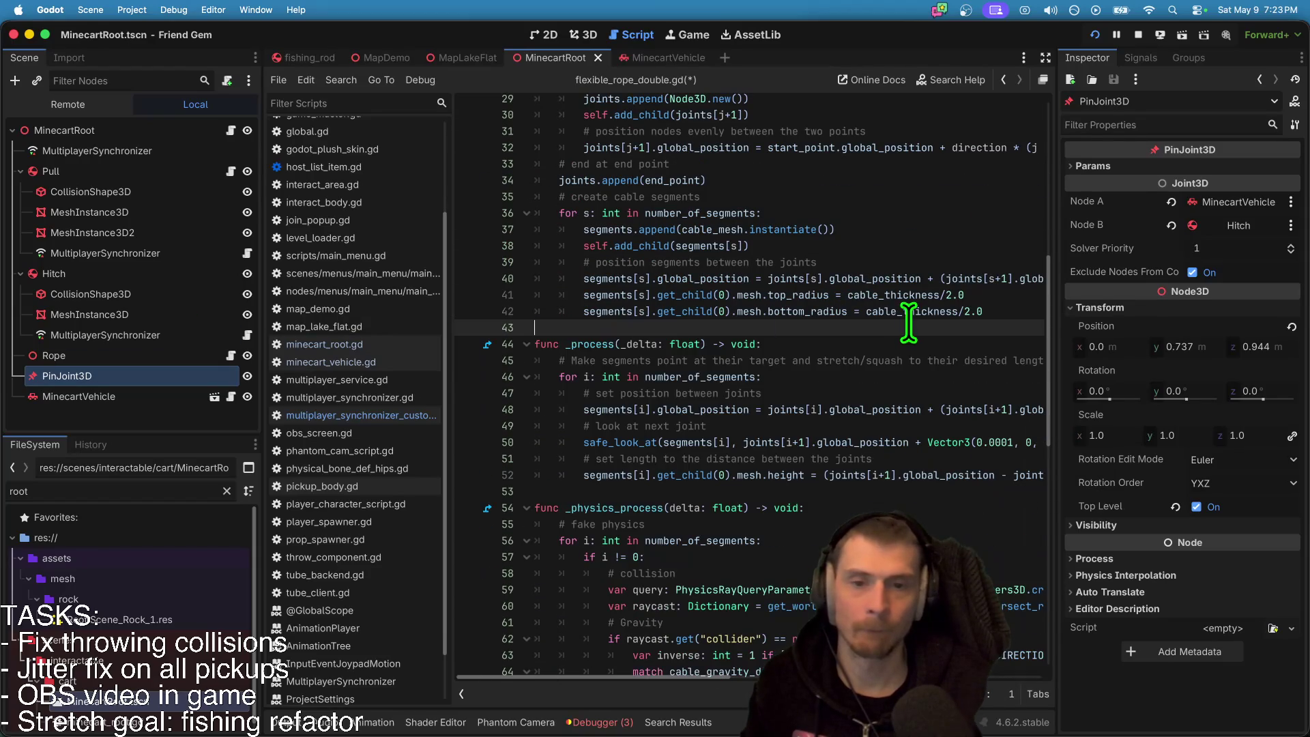
- Paste the delay lines back and remove the extra lines above _process
scroll(805, 344, "up", 3)
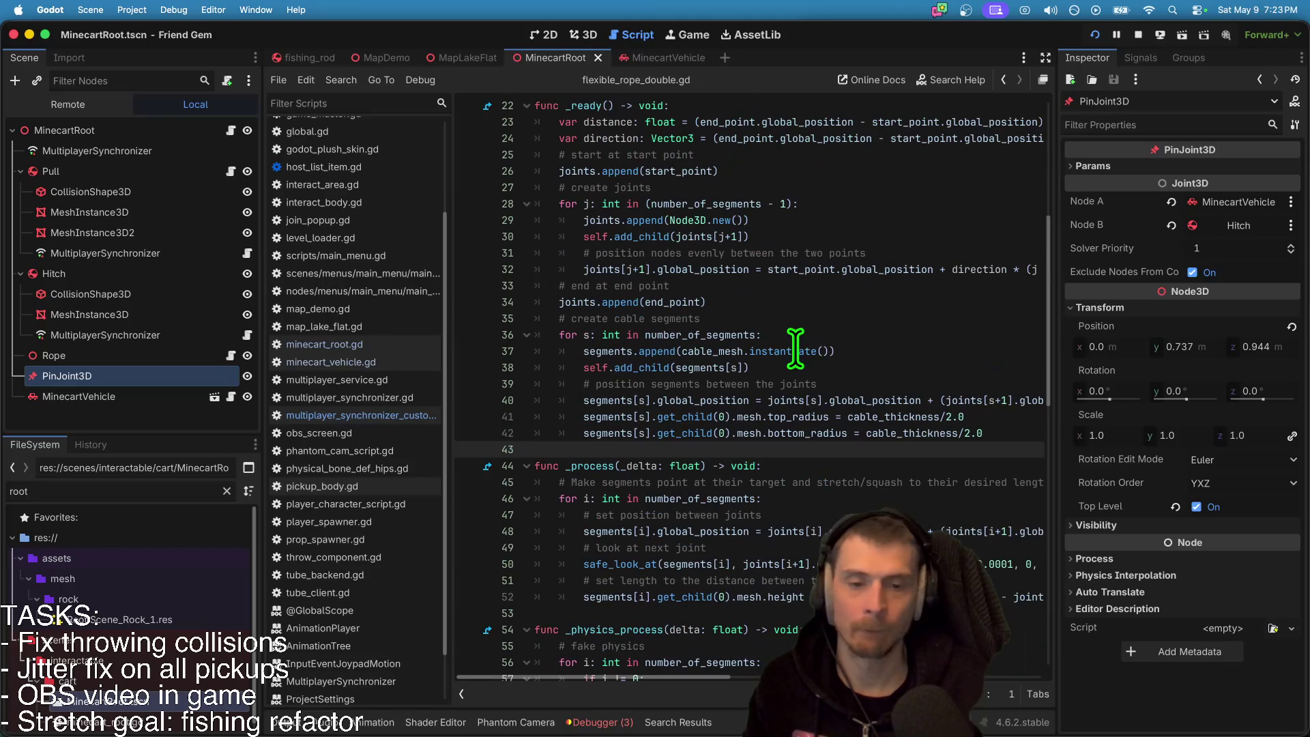
key("Return")
scroll(791, 351, "up", 5)
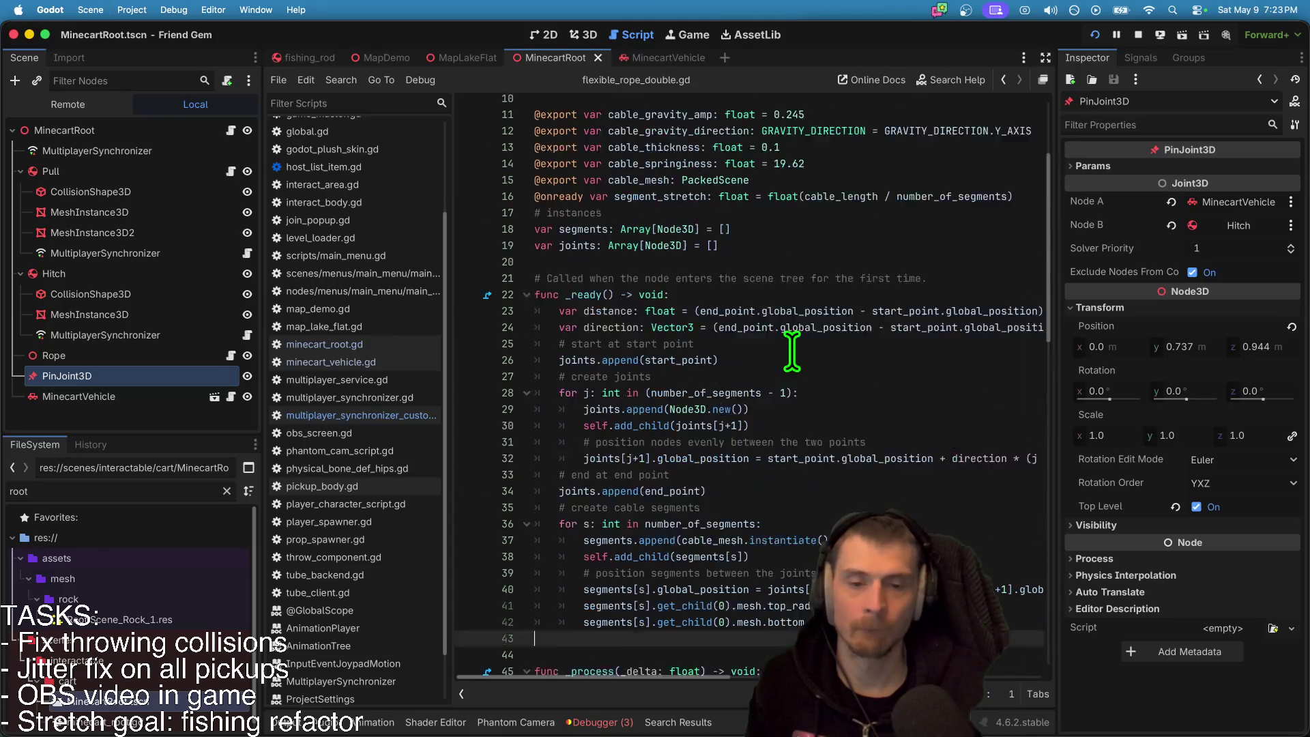
key("ctrl+v")
scroll(784, 359, "down", 1)
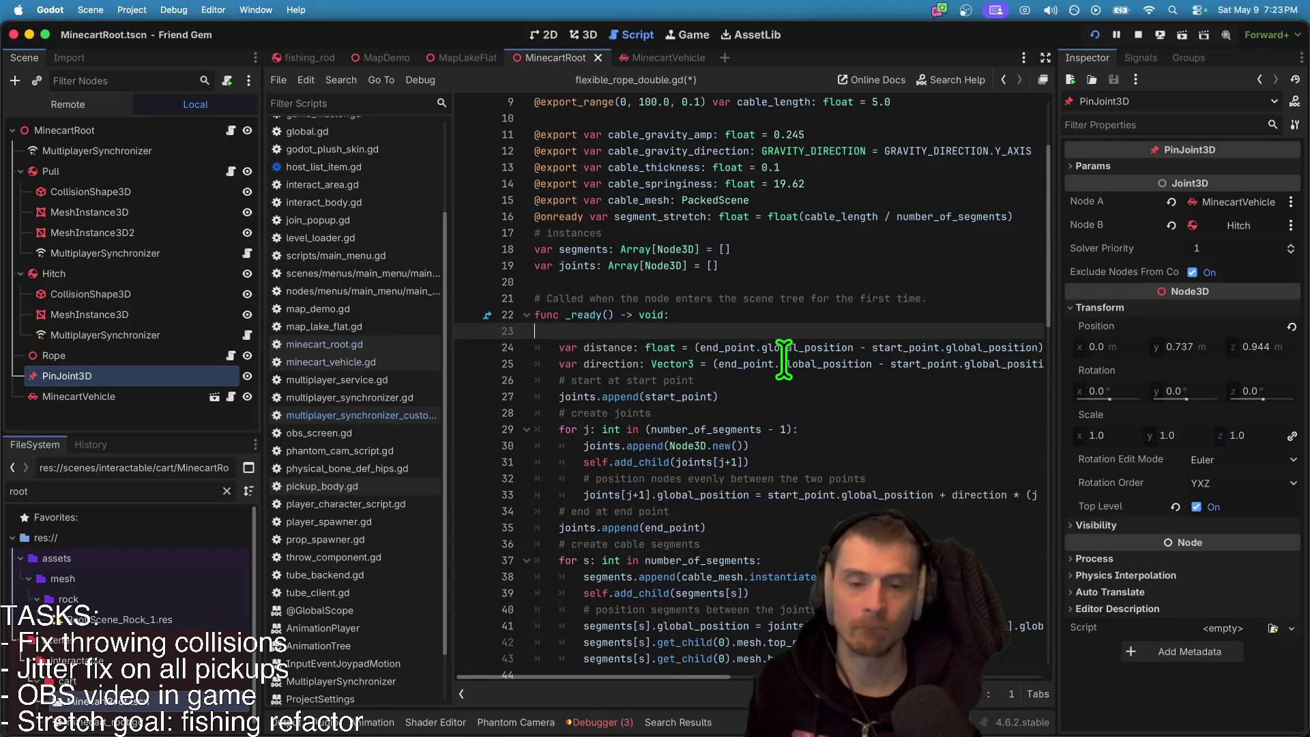
scroll(789, 372, "down", 7)
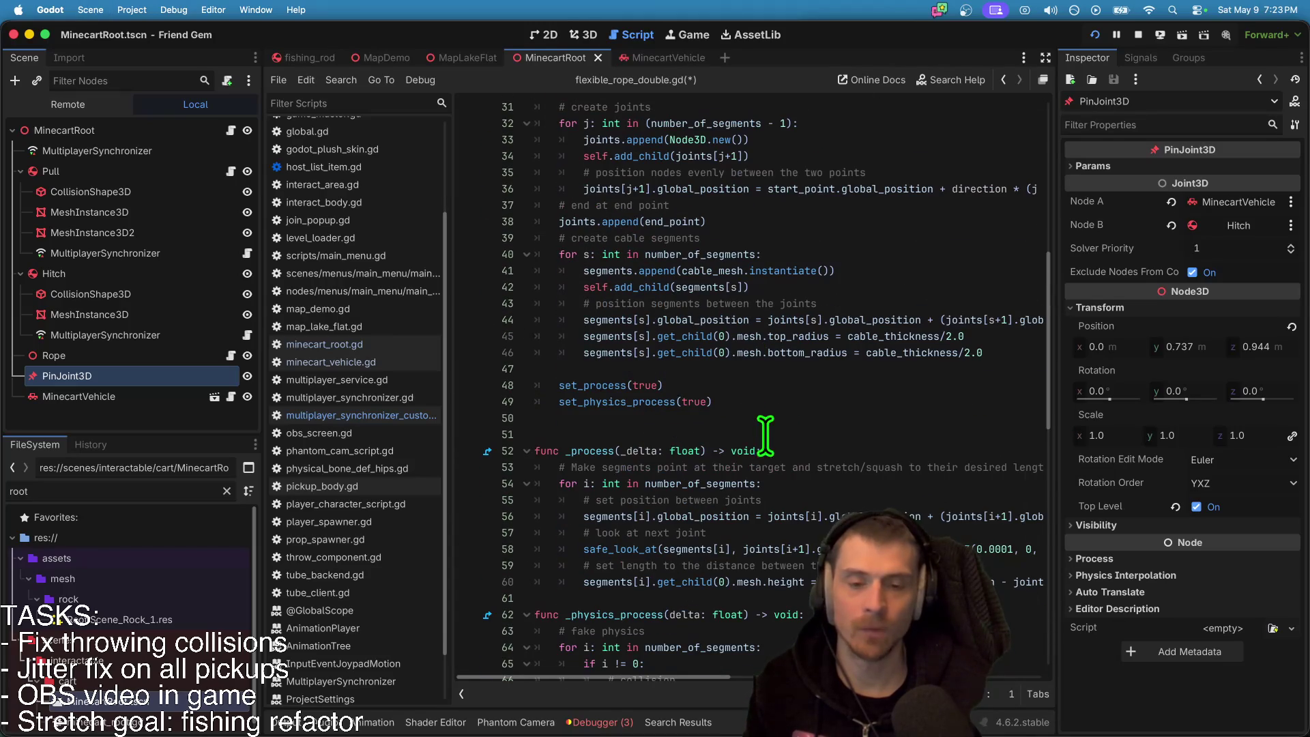
left_click_drag(754, 444, 502, 379)
key("BackSpace")
scroll(772, 378, "up", 5)
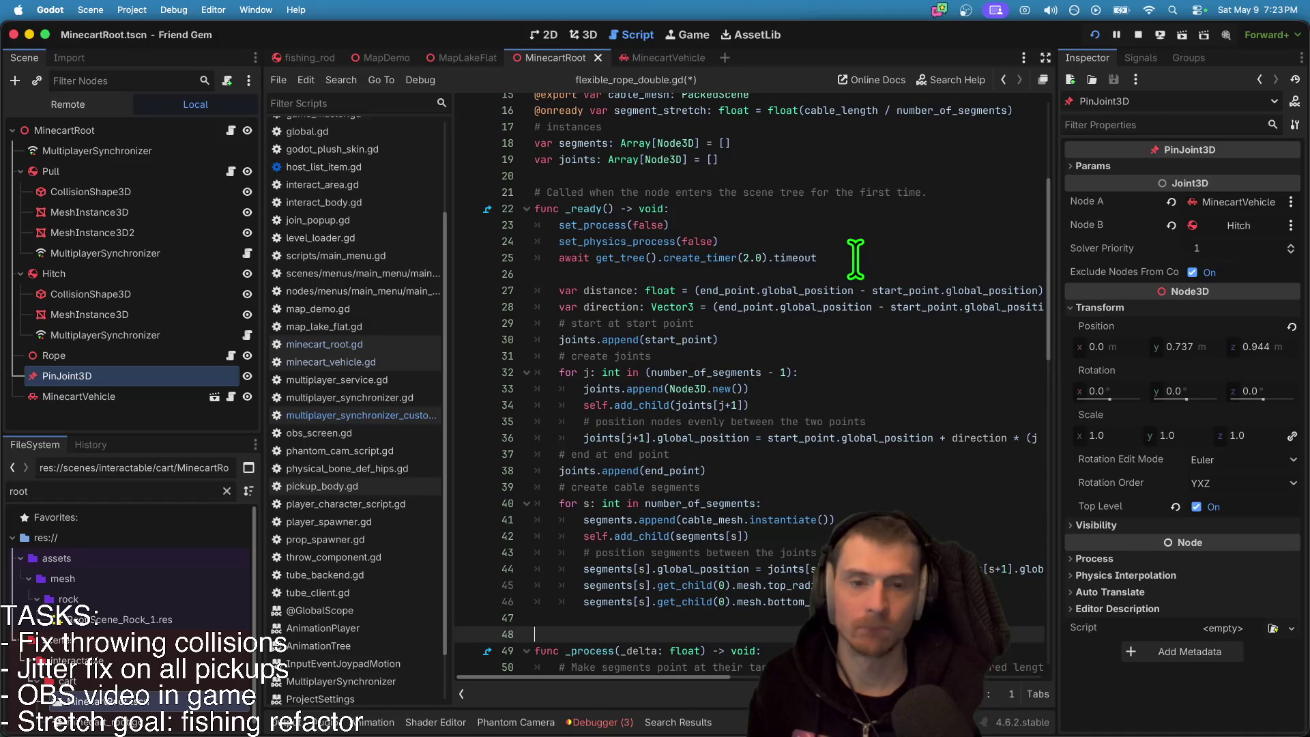
- Delete the startup delay lines 23–25 in _ready and save the script
left_click_drag(856, 258, 590, 242)
key("Up")
key("Home")
key("shift+Down")
key("shift+Down")
key("shift+Down")
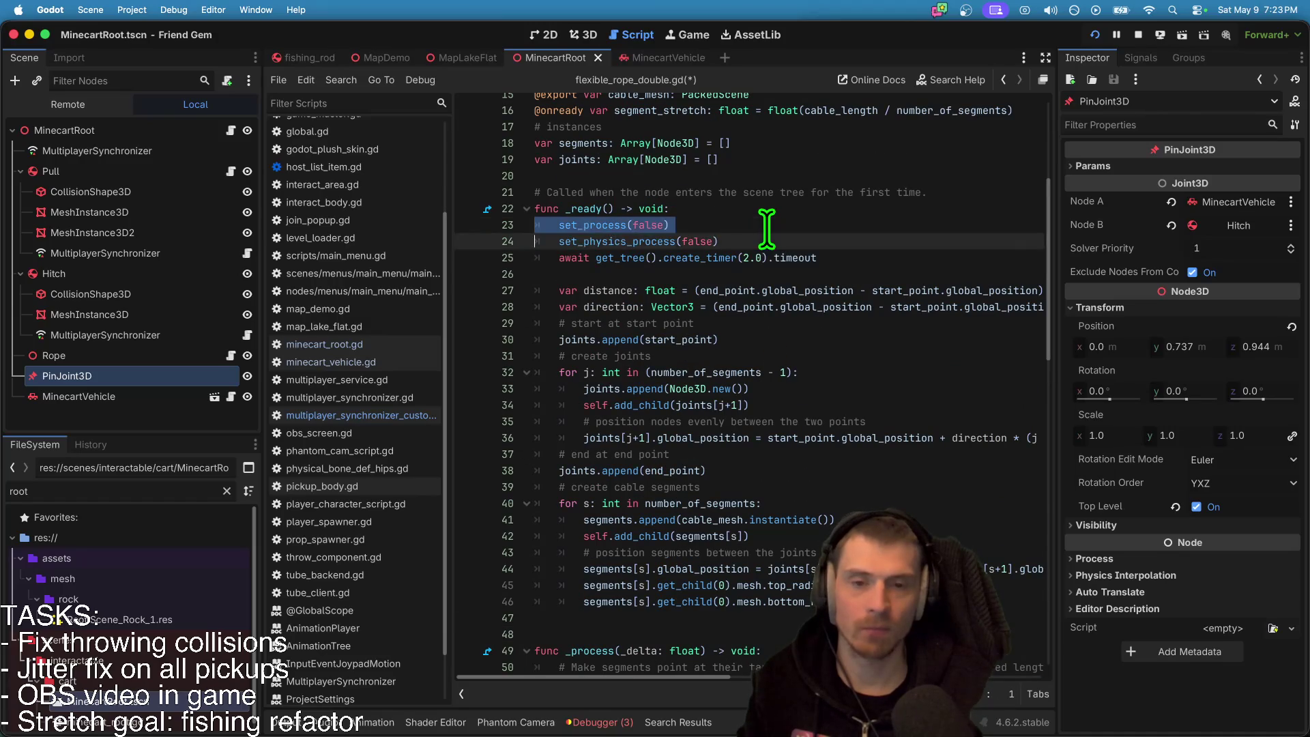
key("Delete")
key("Delete")
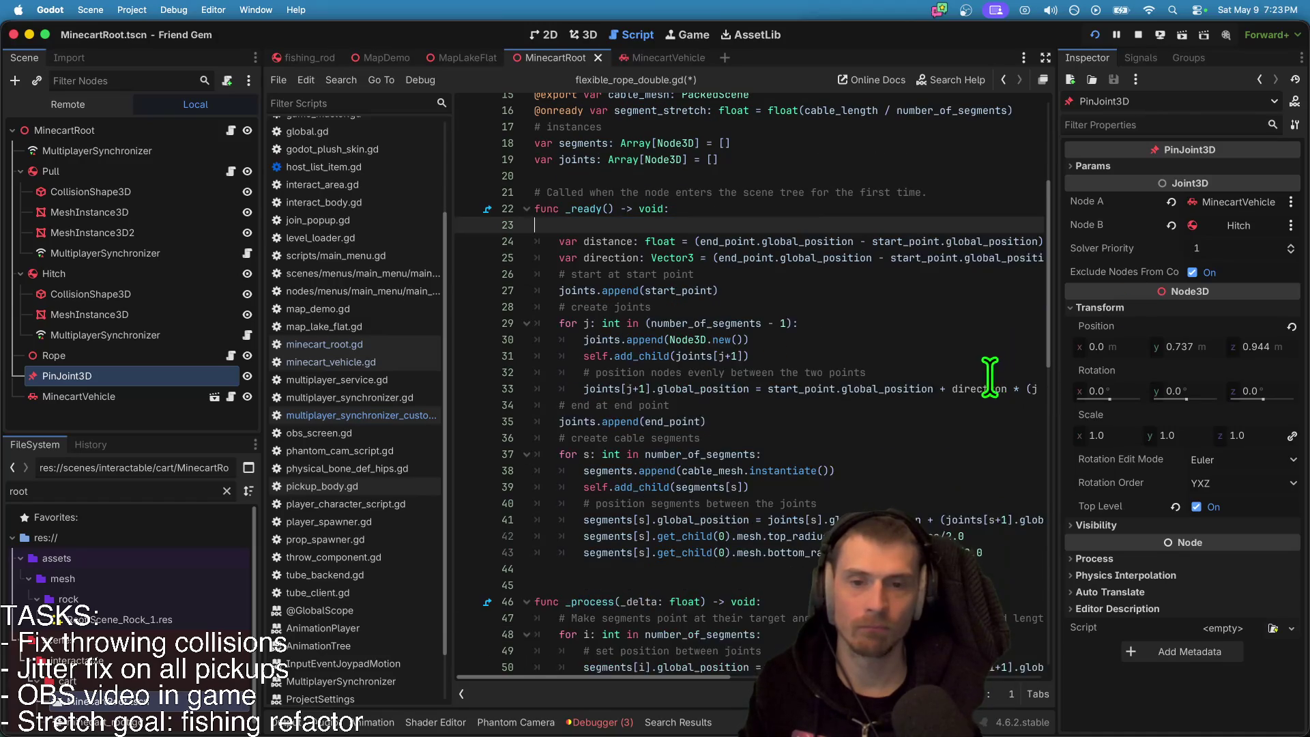
key("ctrl+s")
- Inspect Hitch's and Pull's MultiplayerSynchronizers, then view the Debugger's Session 2 errors
left_click(131, 407)
left_click(145, 376)
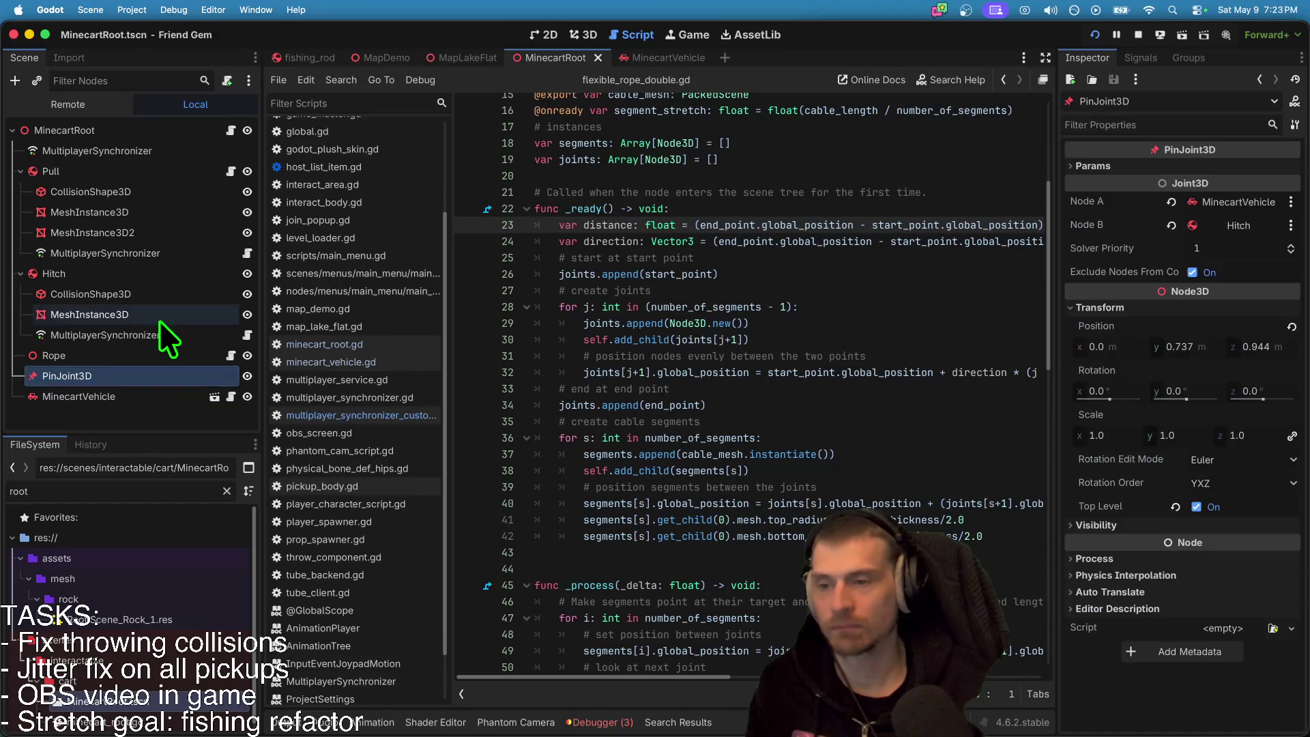
left_click(158, 320)
left_click(156, 330)
left_click(174, 256)
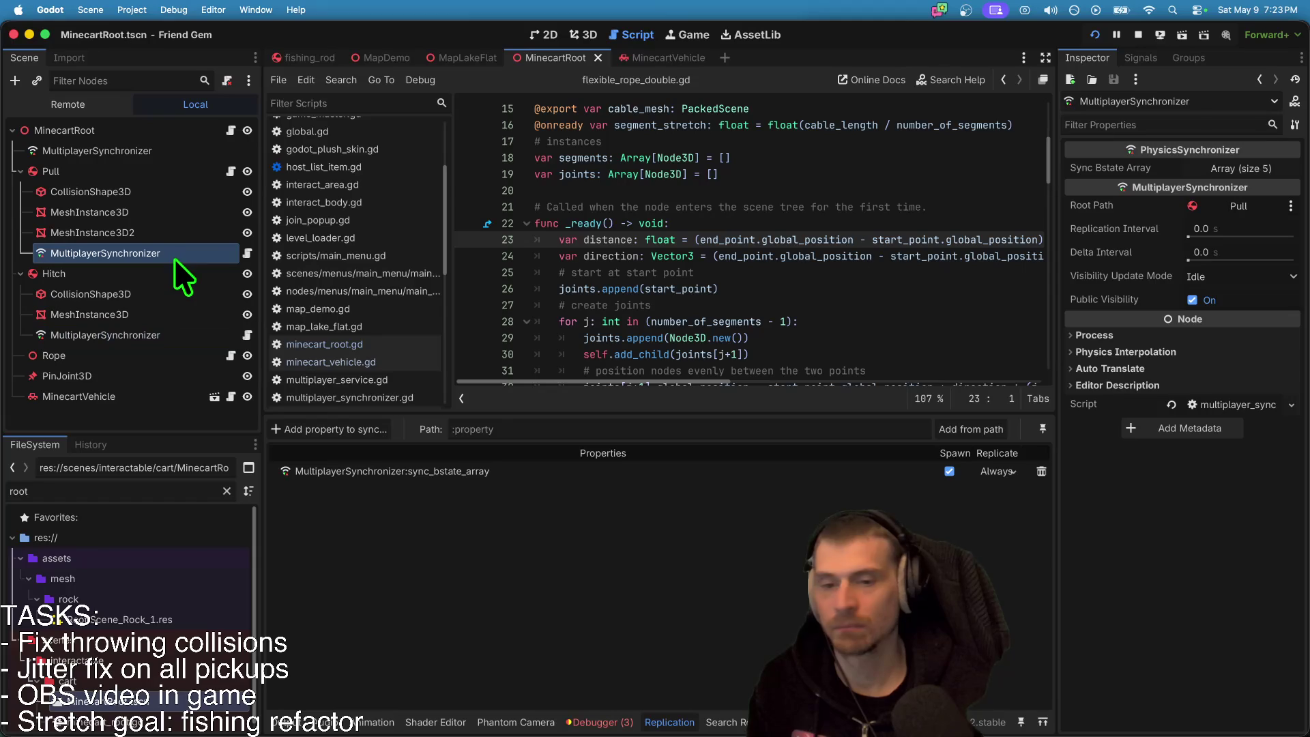
left_click(579, 725)
left_click(352, 527)
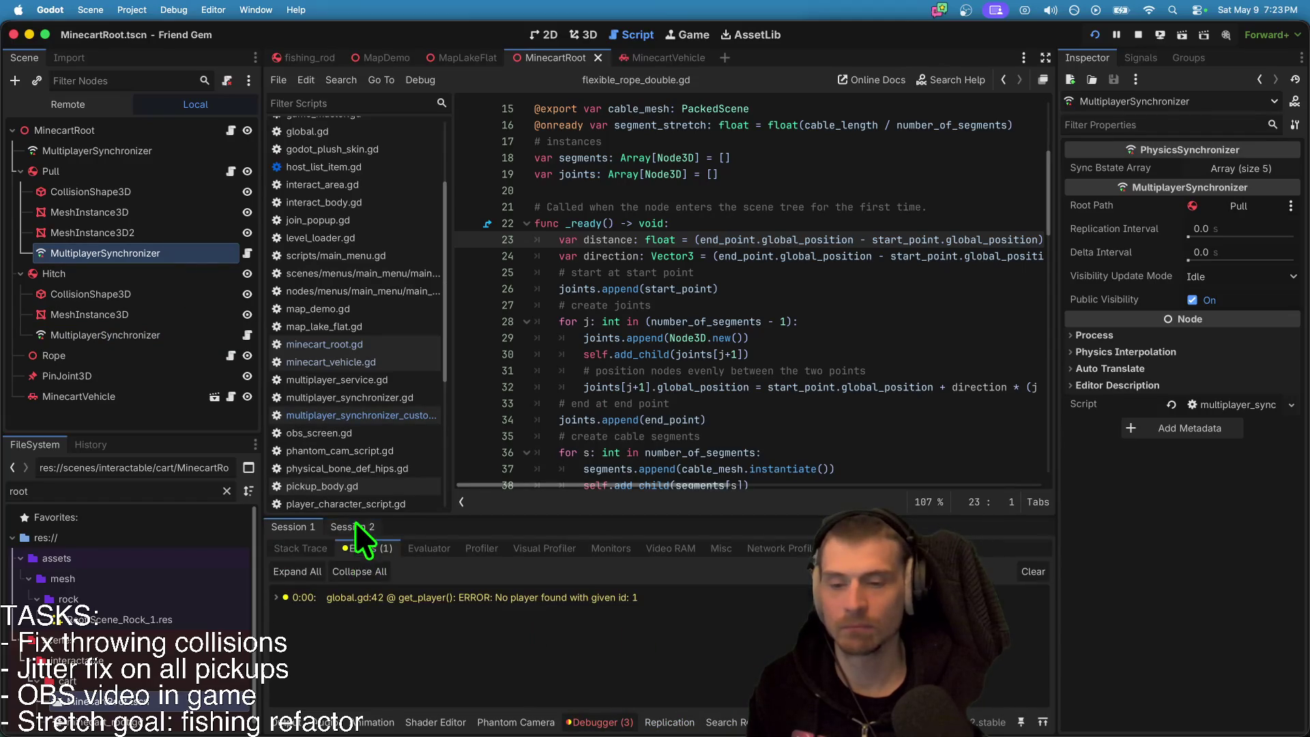
- Review the safe_look_at errors from Session 2 and stop the running game
left_click(372, 548)
left_click(461, 604)
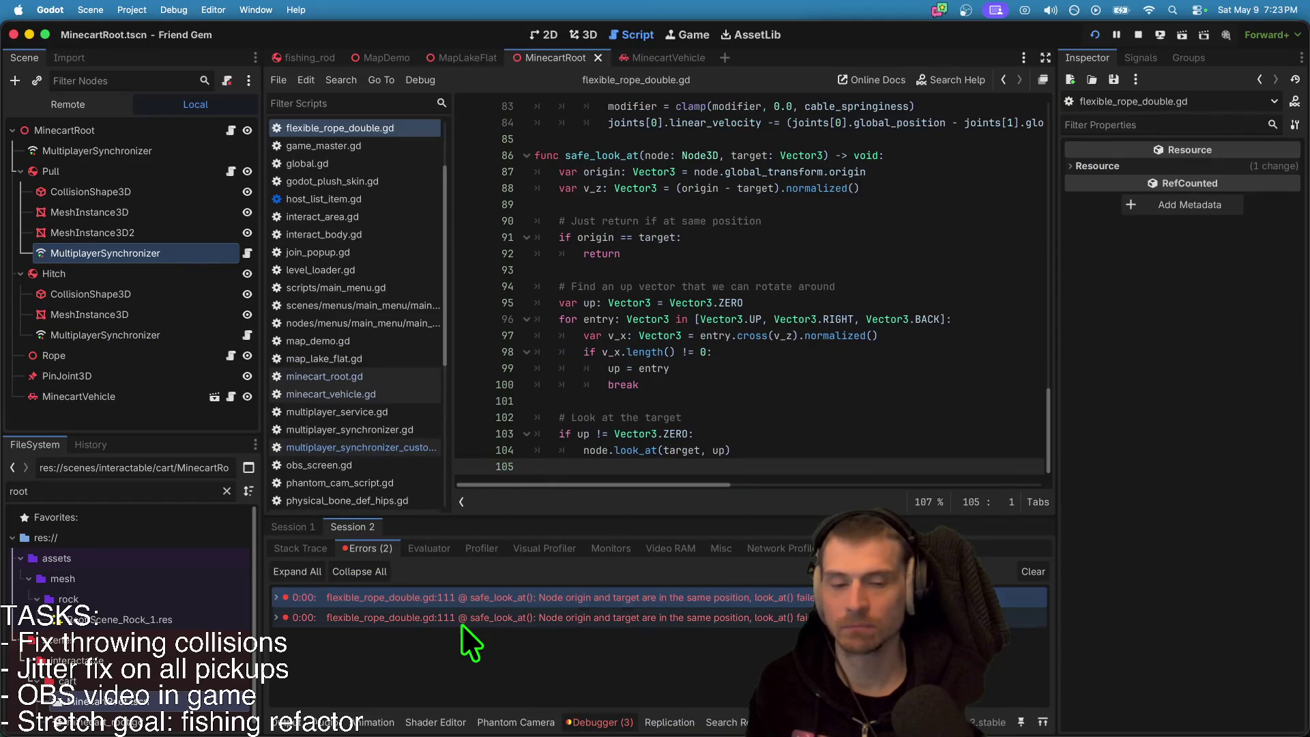
left_click(462, 619)
left_click(474, 597)
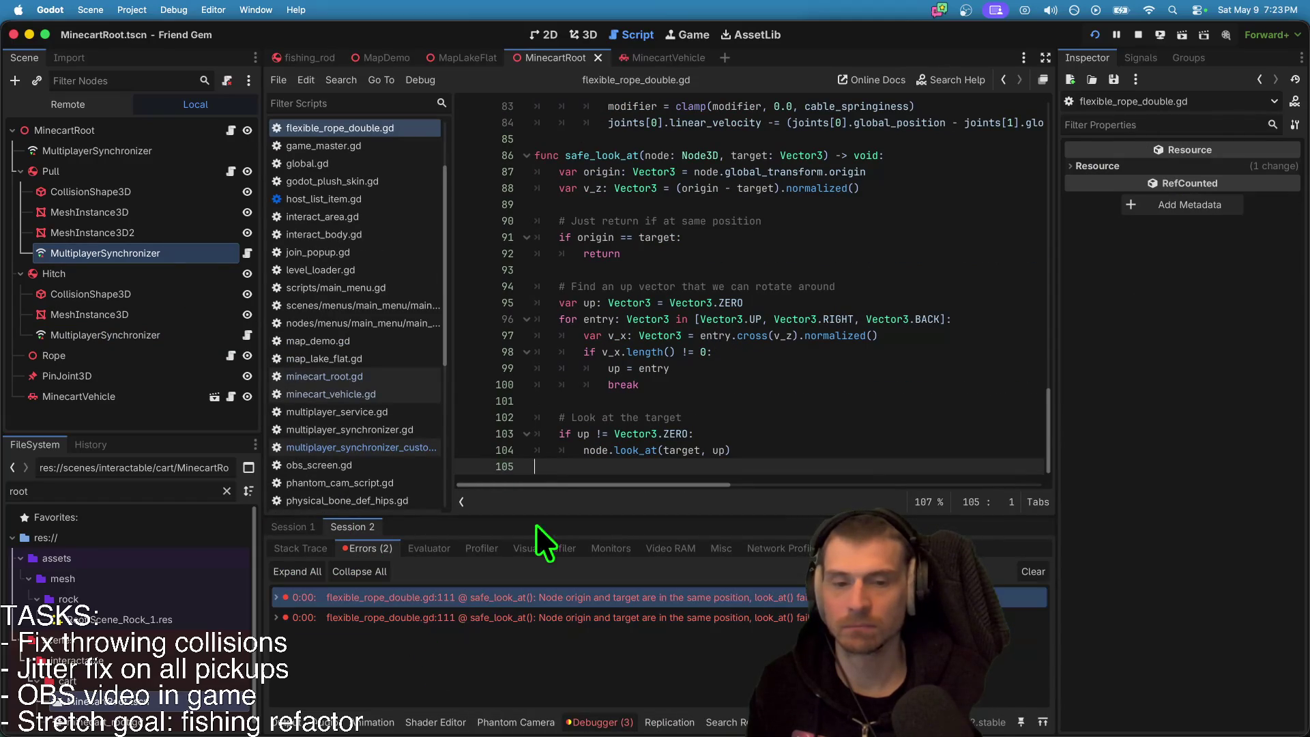
left_click(1138, 35)
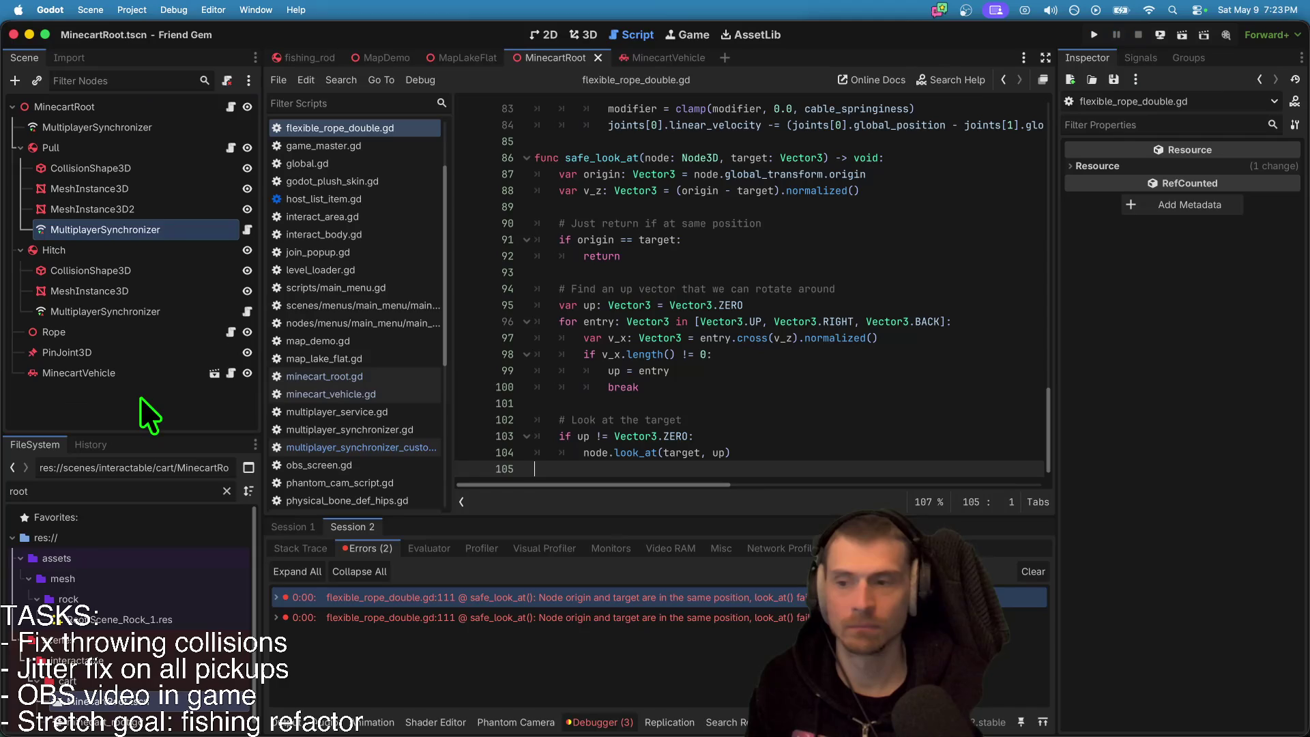
- Turn off Top Level on PinJoint3D and save the scene
left_click(140, 351)
left_click(138, 374)
left_click(138, 351)
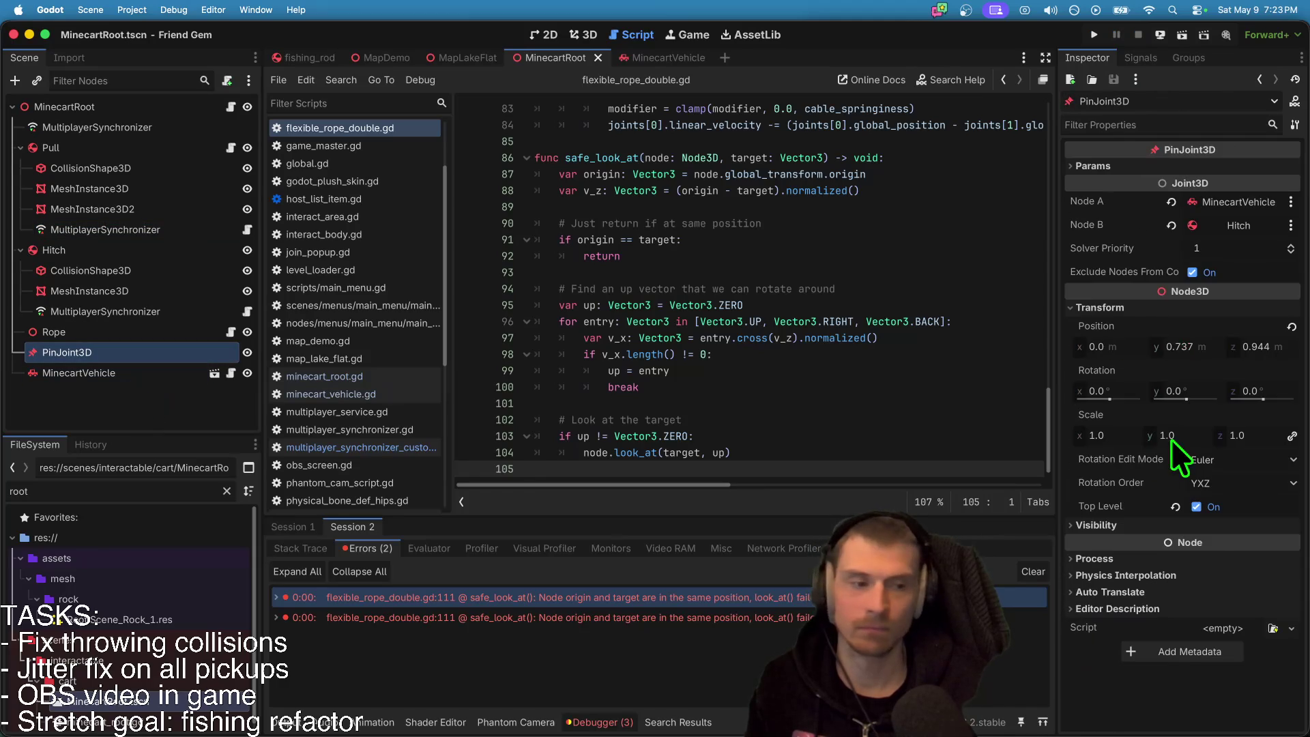
left_click(1197, 507)
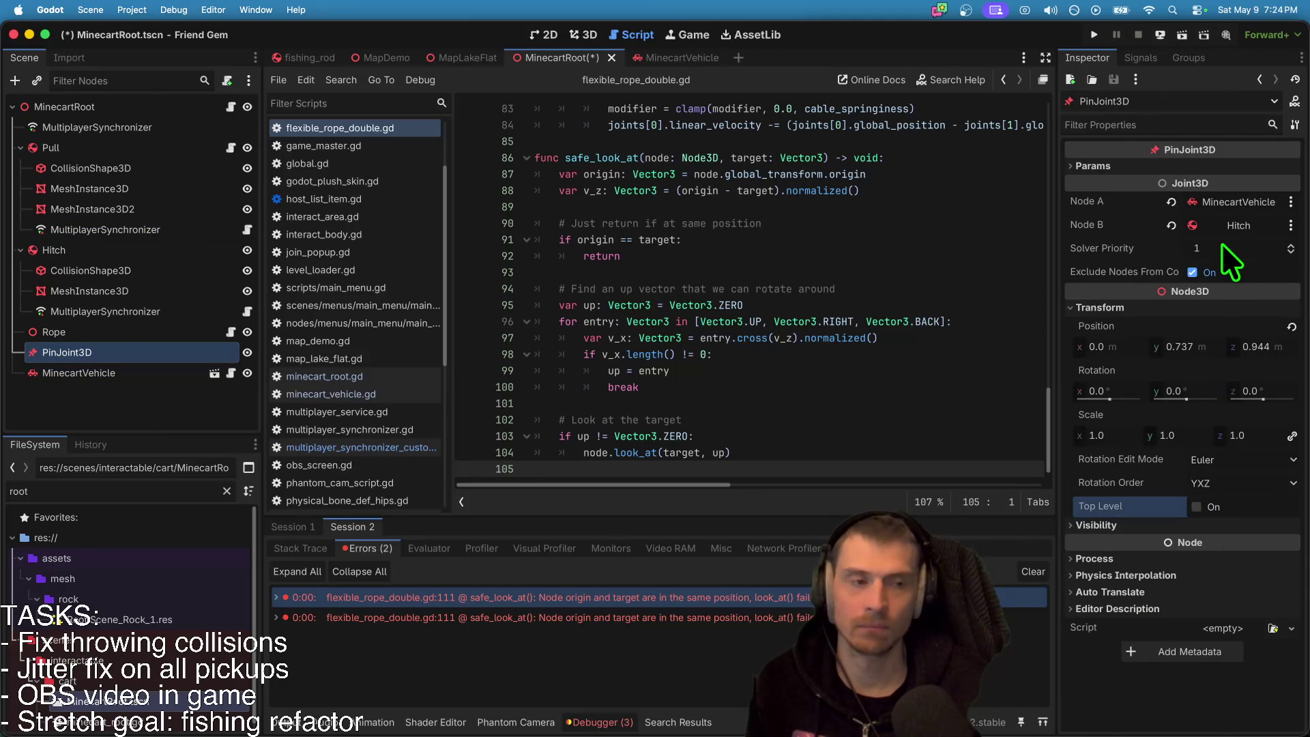
left_click(1221, 243)
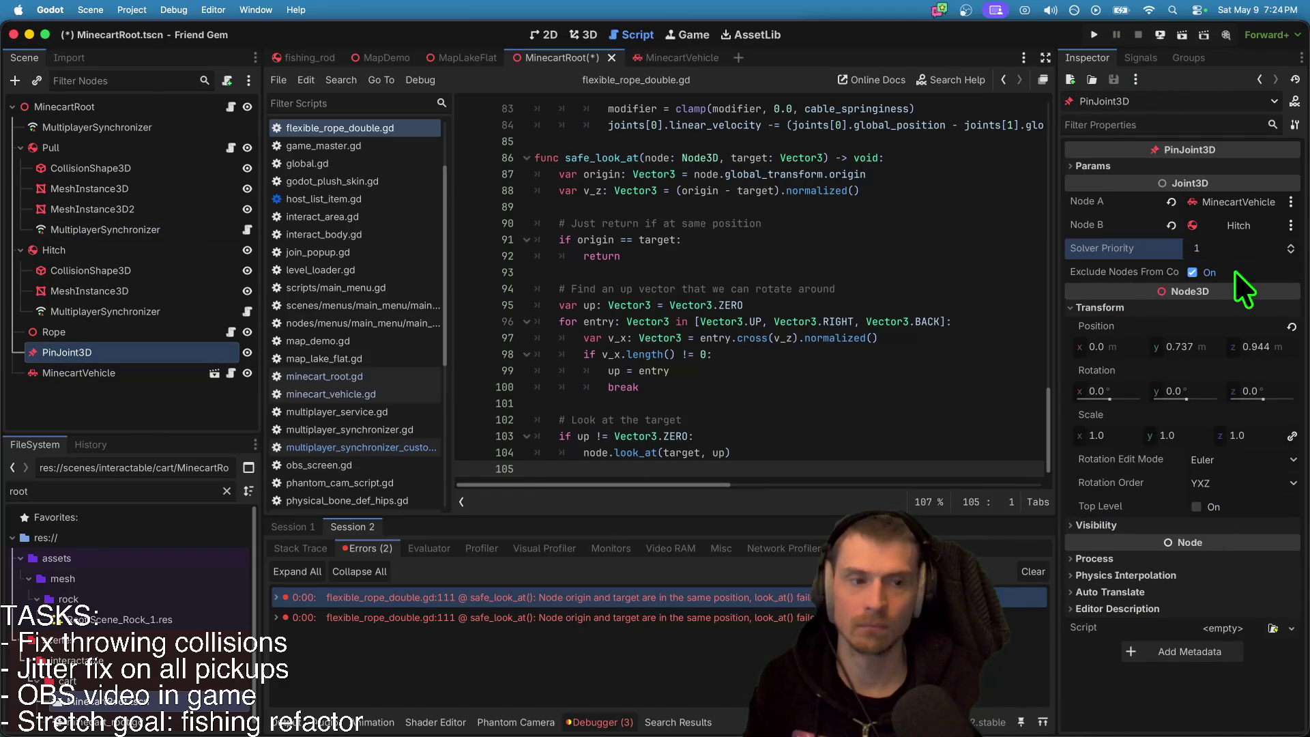
left_click(1234, 270)
left_click(941, 305)
key("super+s")
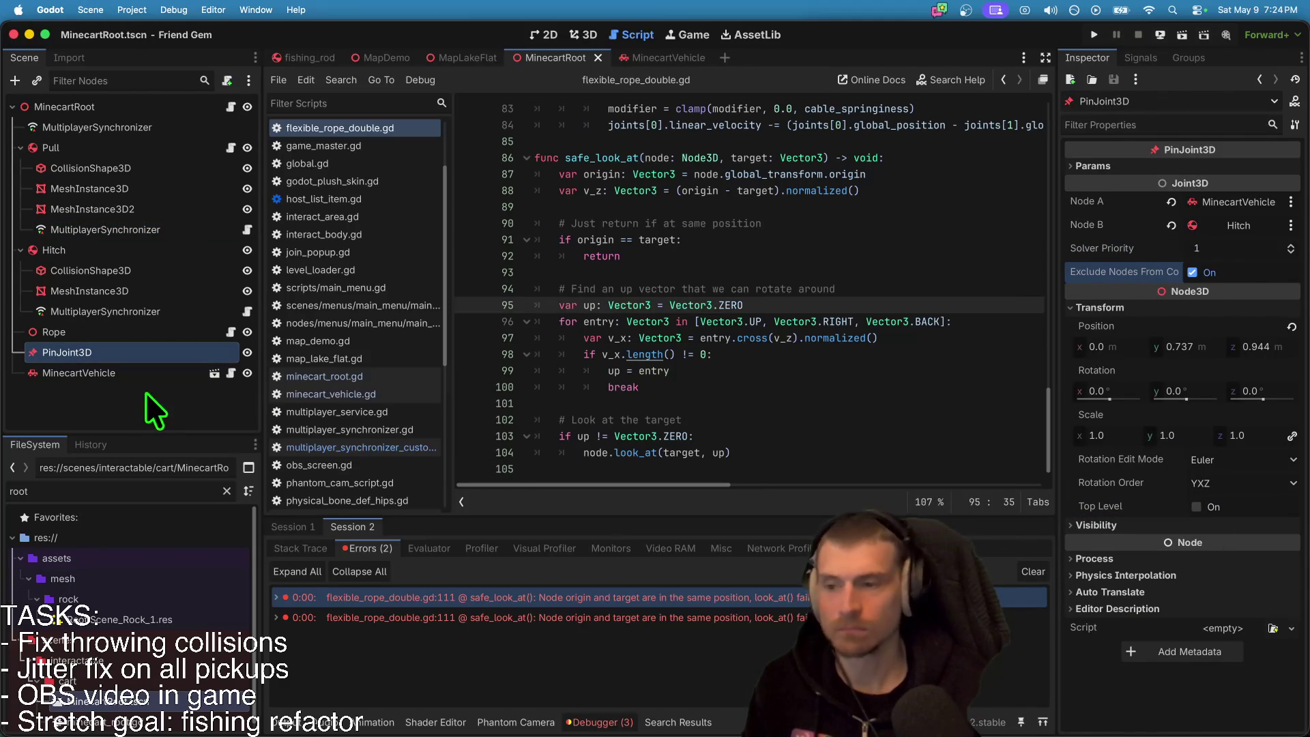
- Inspect the Rope, MinecartVehicle, PinJoint3D and Pull nodes, then save MinecartRoot again
left_click(138, 333)
left_click(128, 369)
left_click(134, 354)
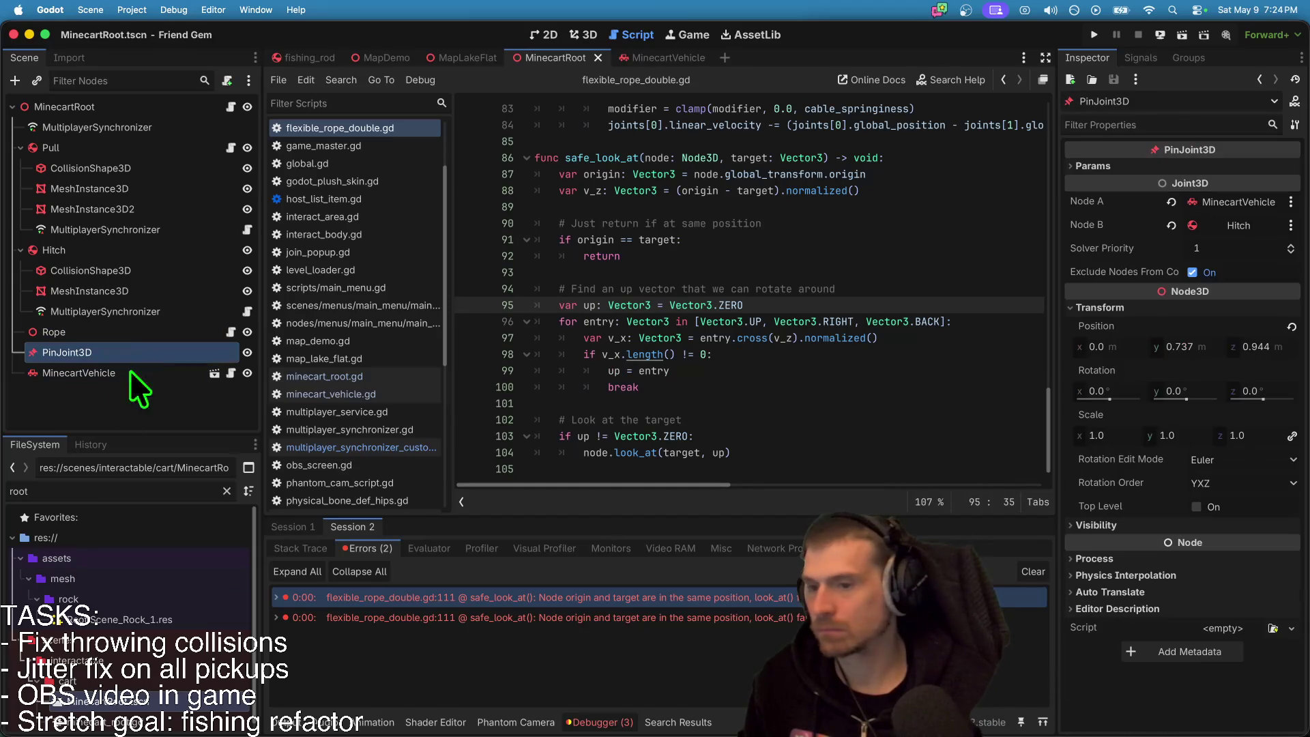
left_click_drag(47, 443, 47, 506)
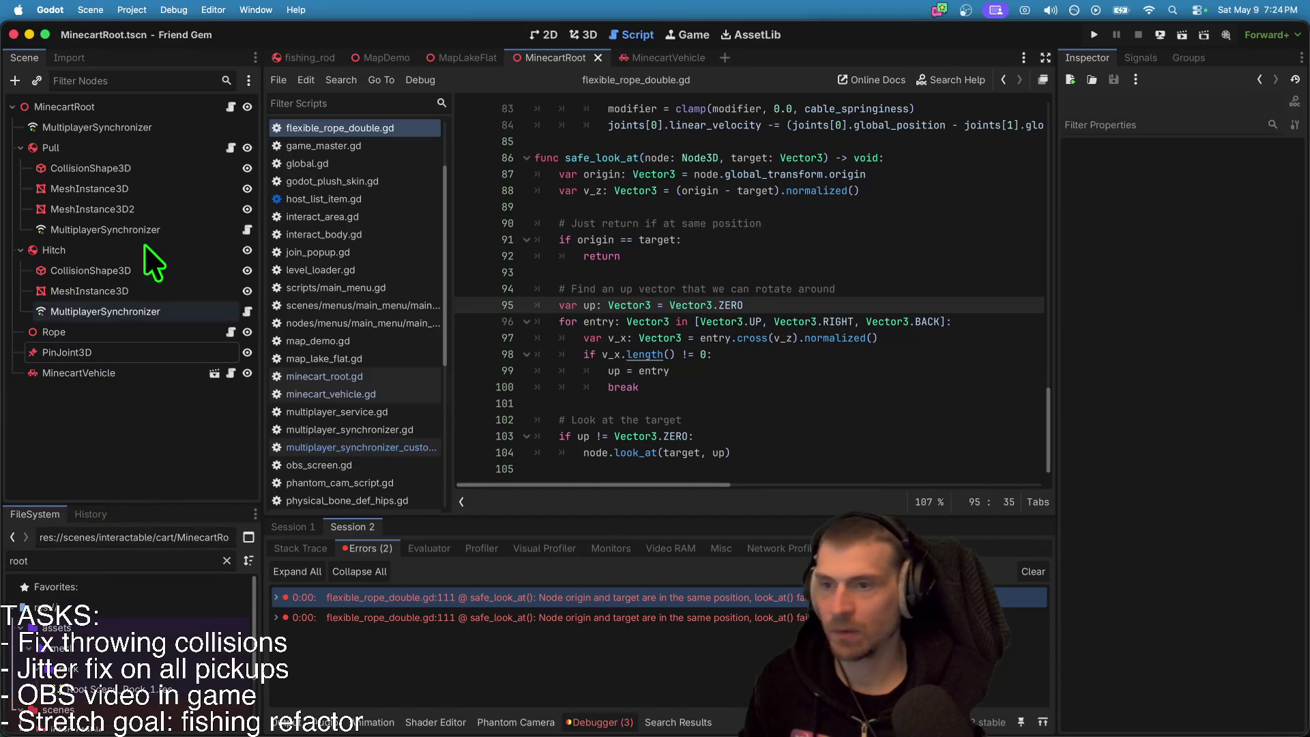
left_click(143, 168)
left_click(102, 351)
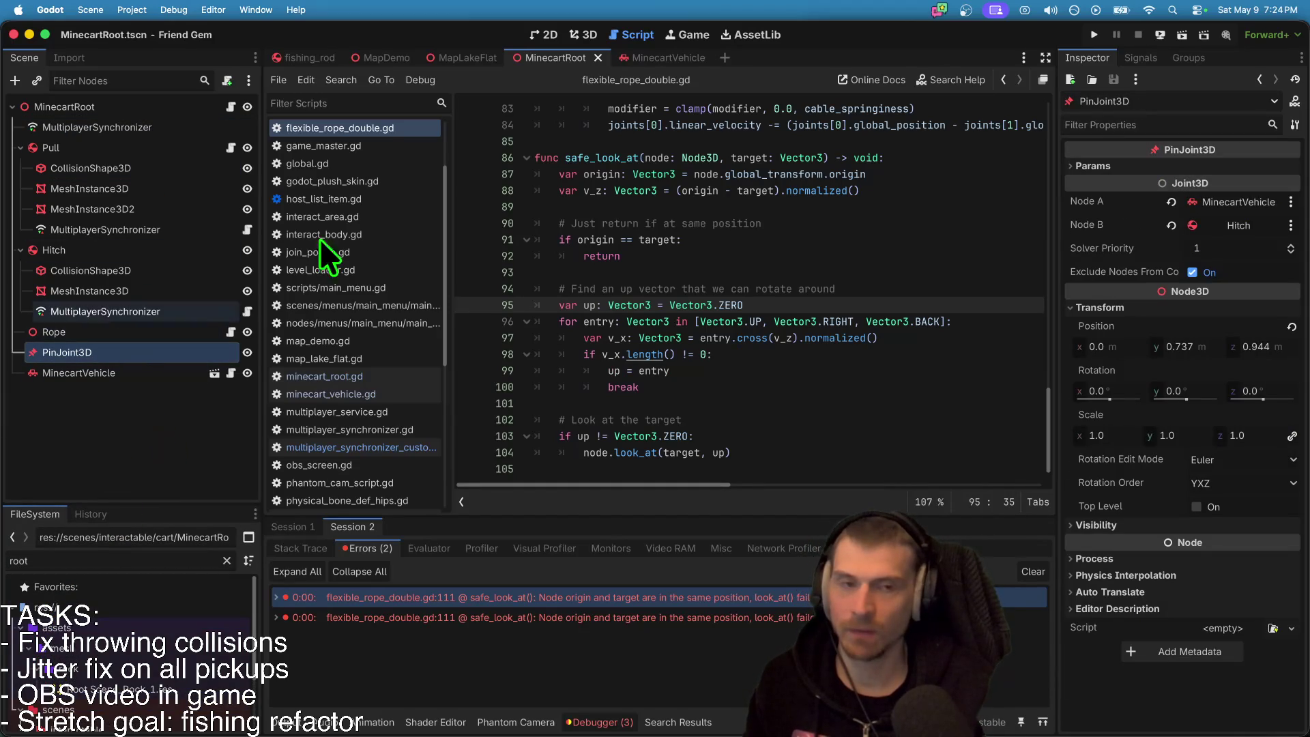
left_click(165, 143)
key("super+s")
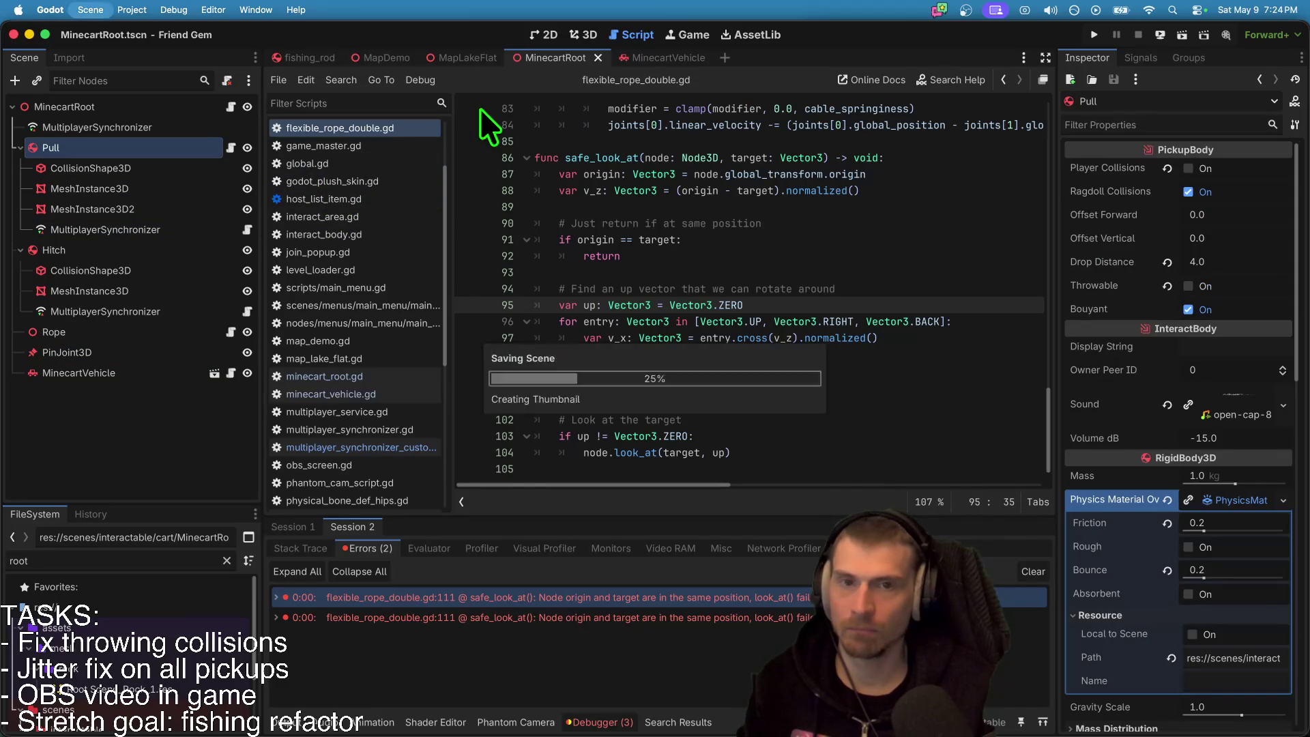
key("super+Tab")
key("super+Tab")
key("super+Tab")
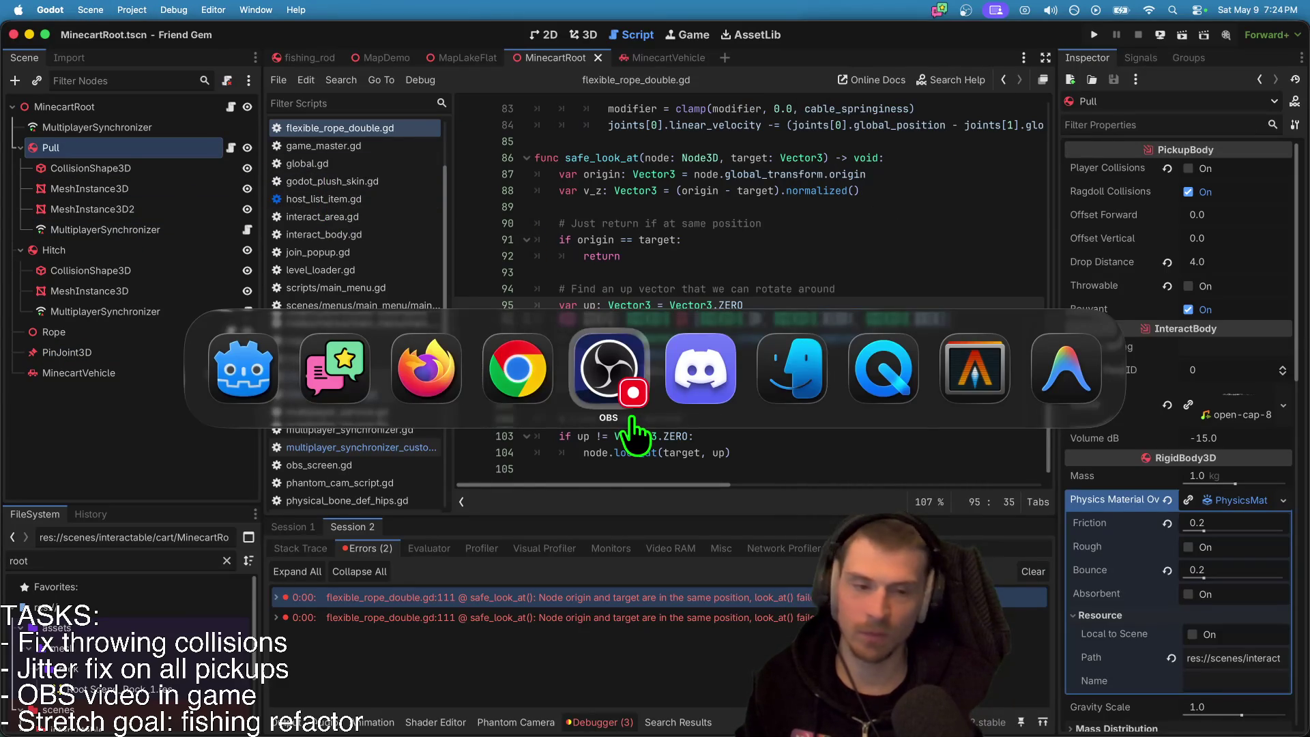
- In friend-gem, check git status and delete scenes/interactable/.DS_Store
key("BackSpace")
key("BackSpace")
key("BackSpace")
type("j friend-gem")
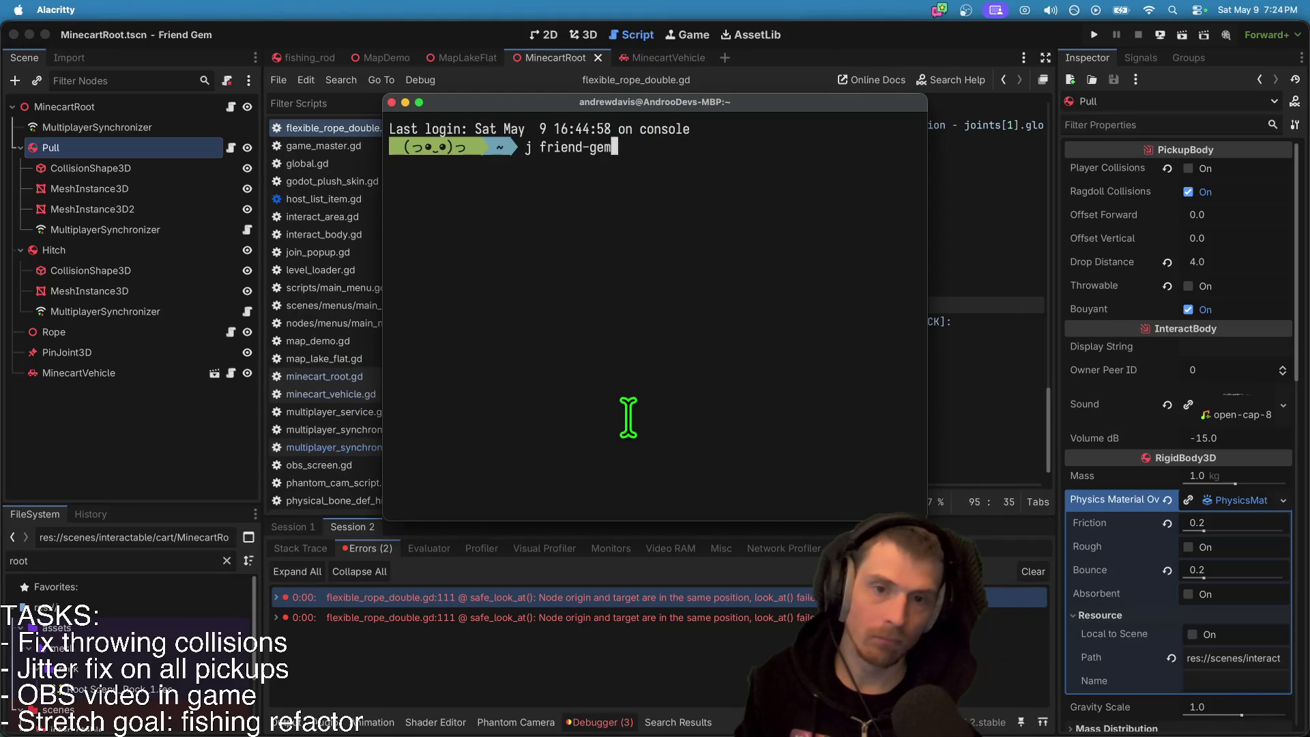
key("Return")
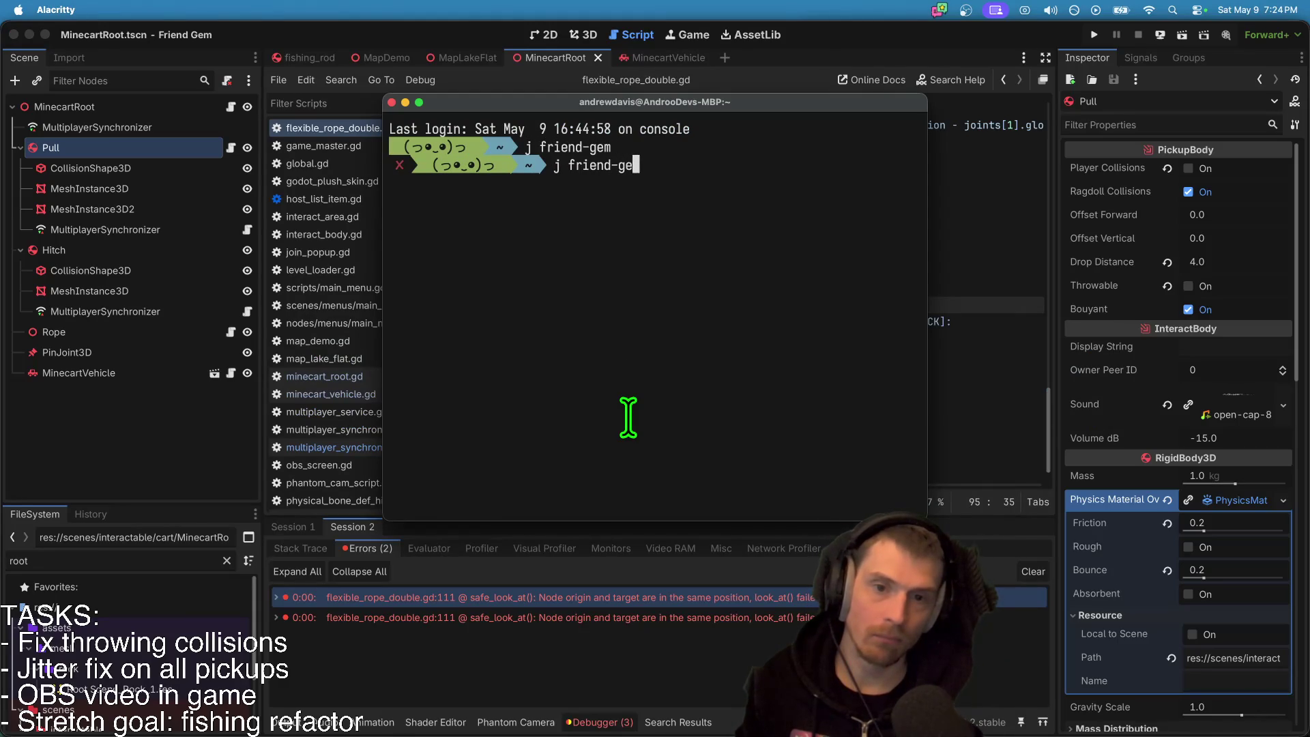
key("Return")
type("gst")
key("Return")
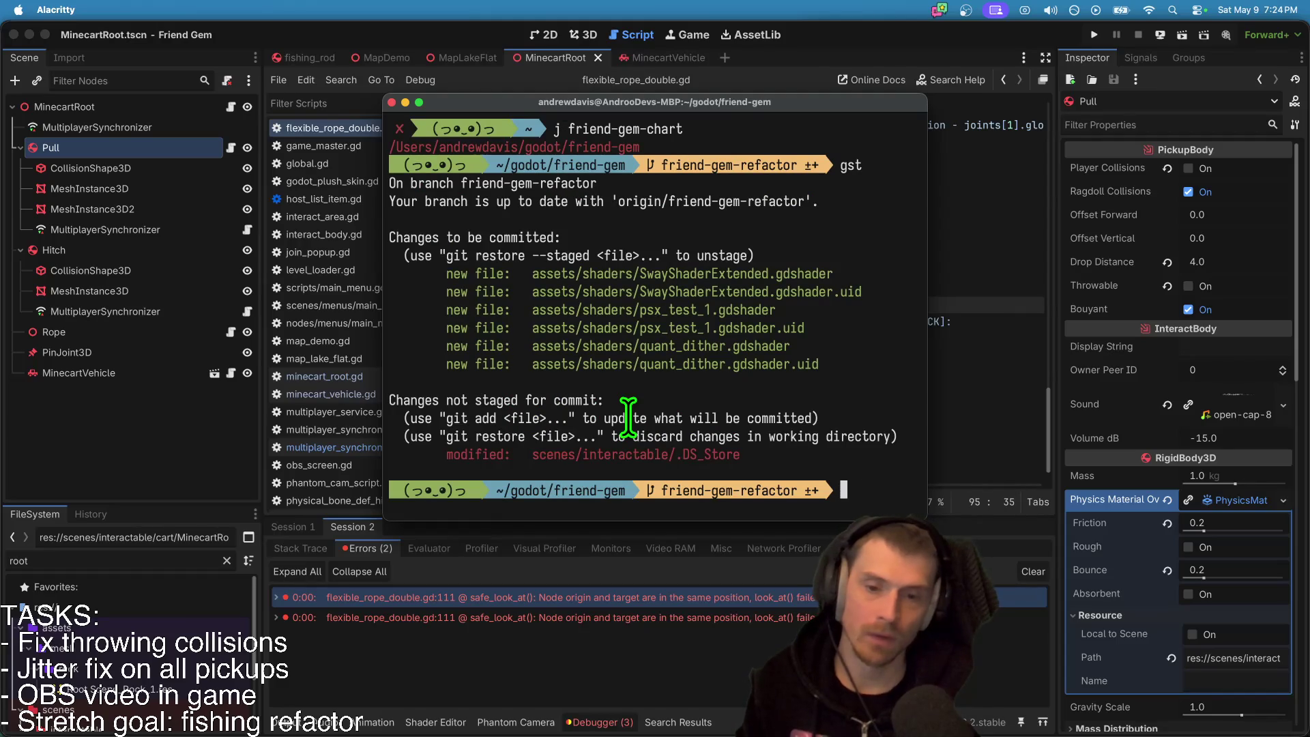
type("rm scenes/interactable/.DS_Store")
key("Return")
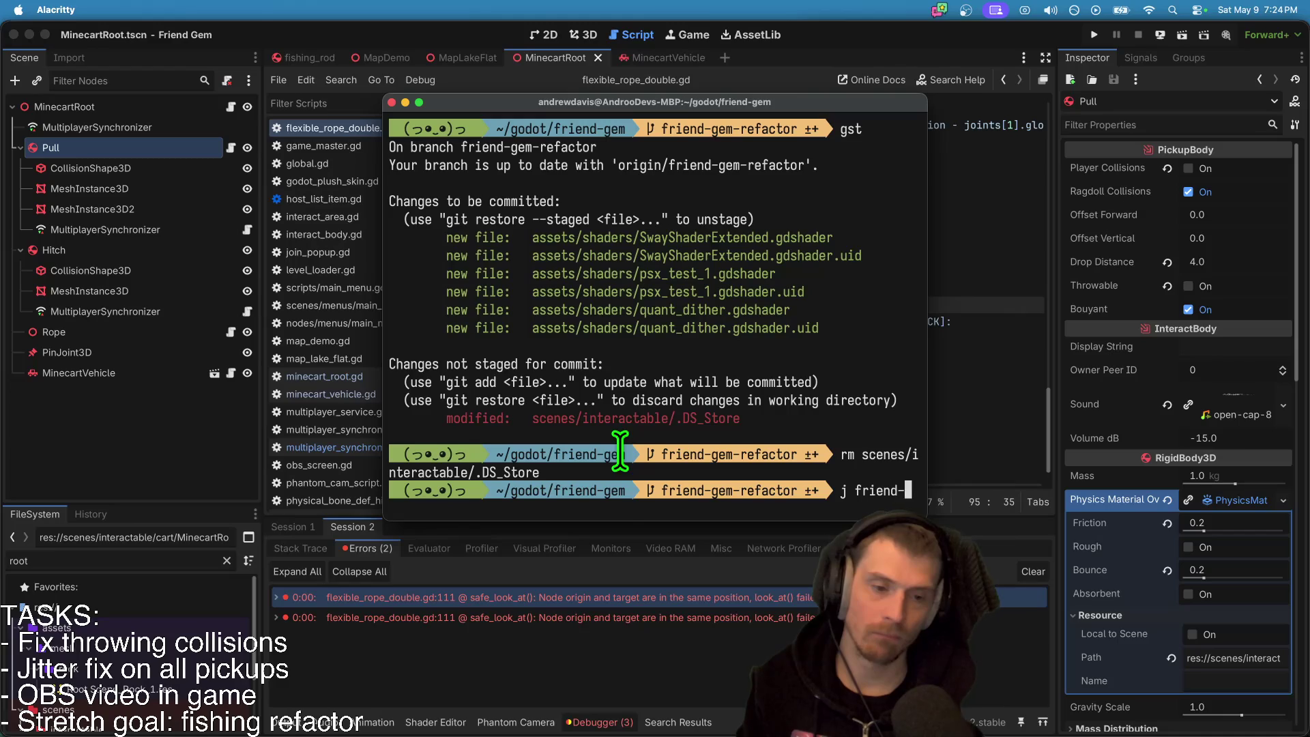
- In friend-gem-chat, stage all, commit as 'feat: NDI obs set up better, add web screen' and push
type("gem-chat")
key("Return")
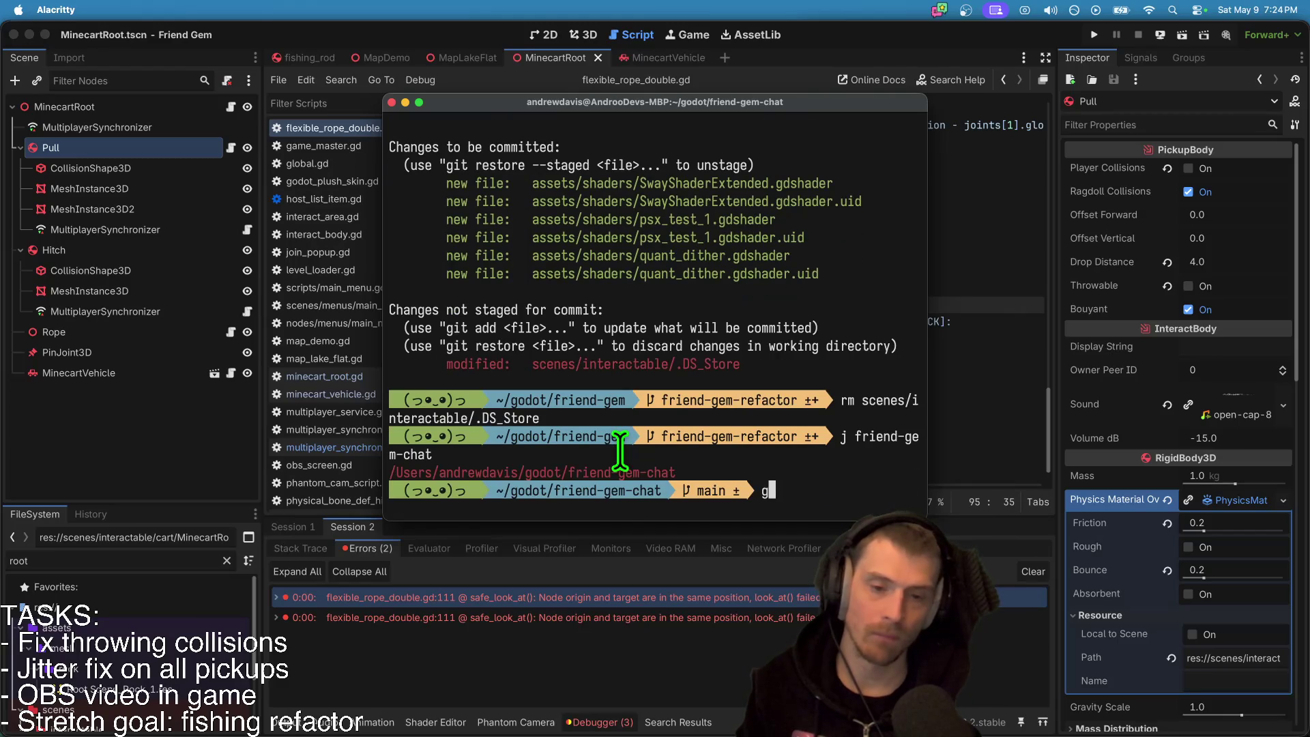
type("s")
key("Return")
type("git add ")
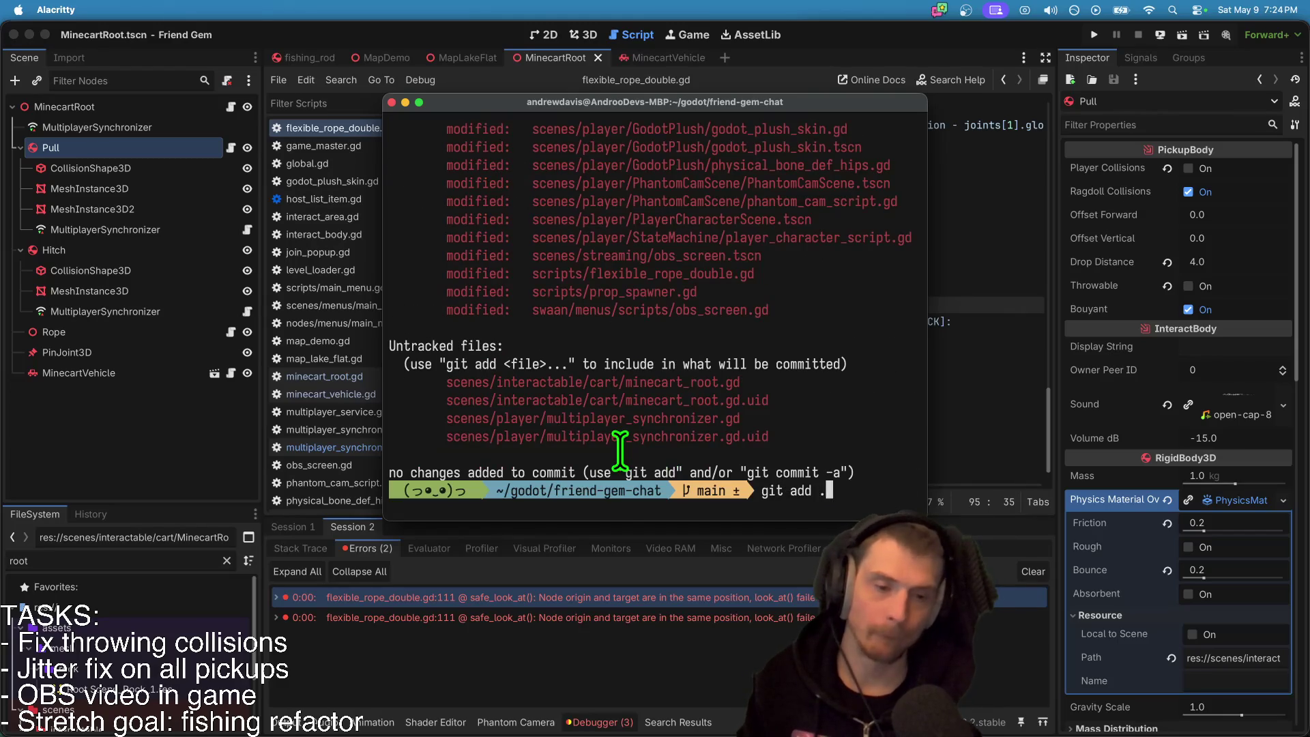
type(".")
key("Return")
type("gcam 'feat: NDI progress. close")
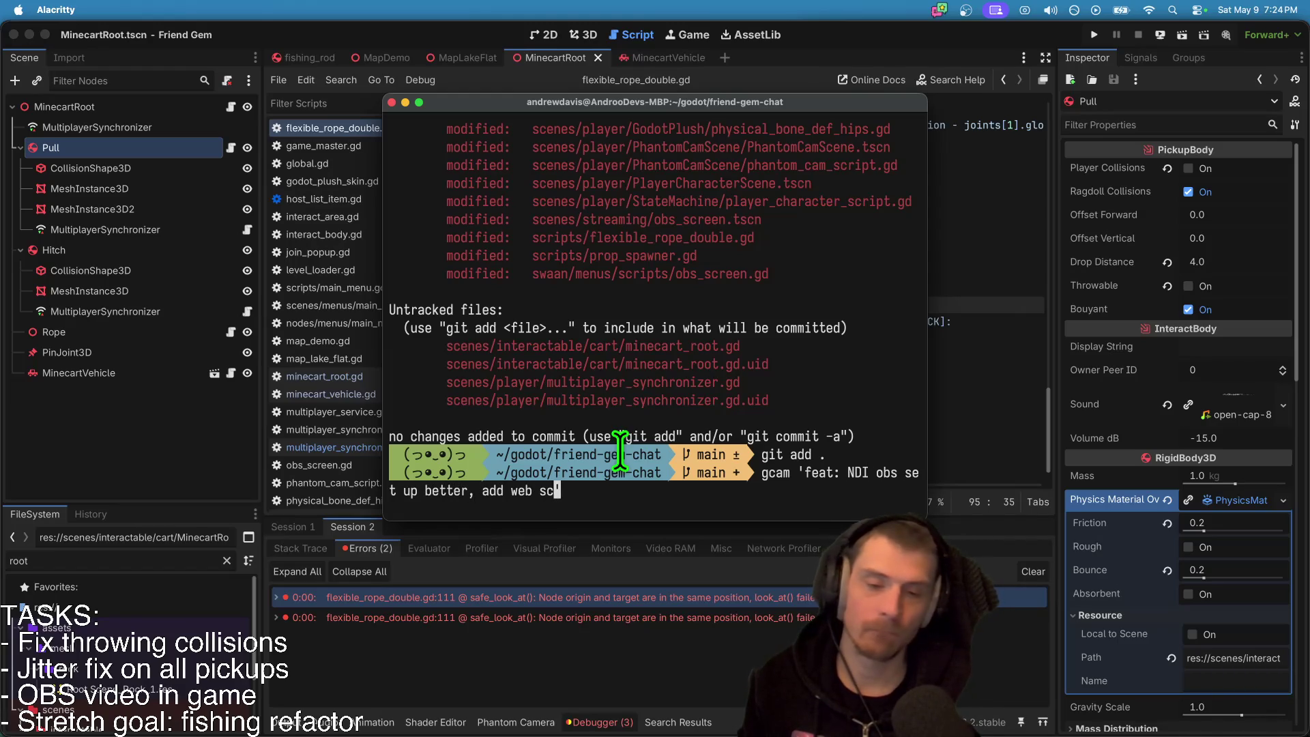
type("'")
key("Return")
type("sh")
key("Return")
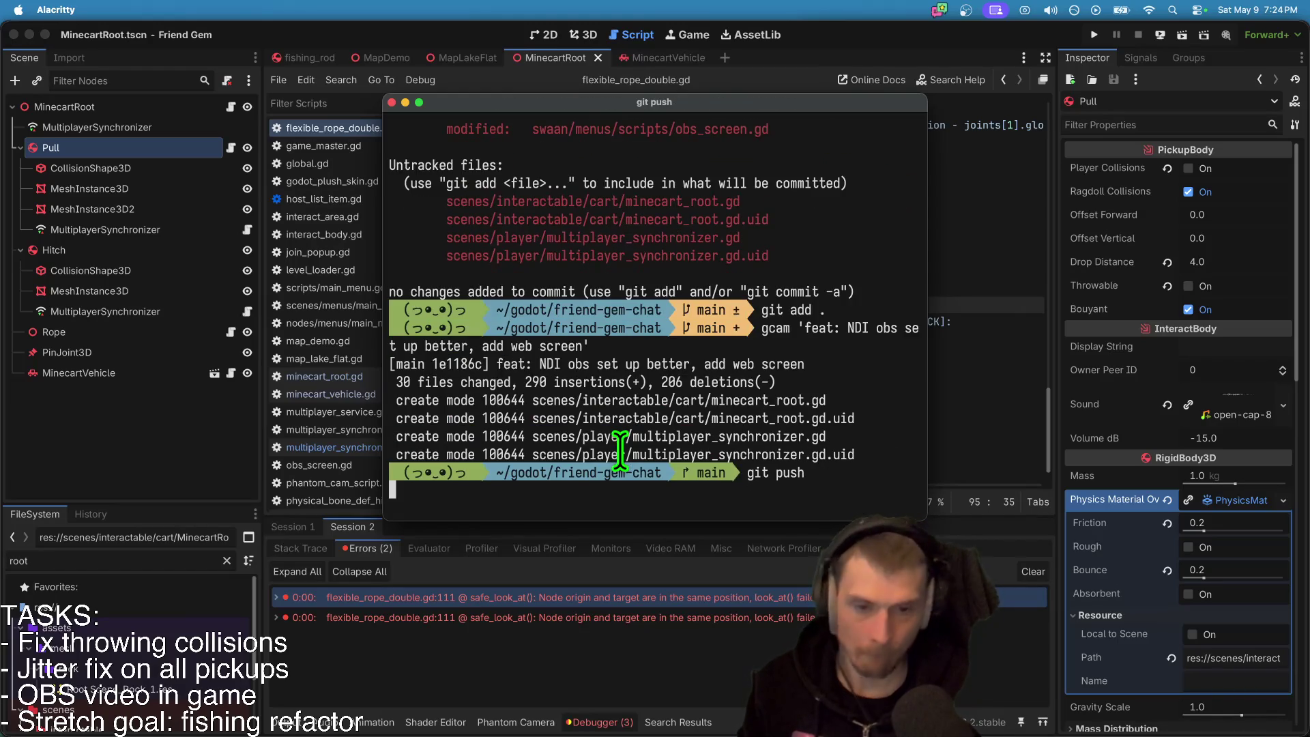
- Cut the Pull through PinJoint3D nodes out of MinecartRoot
left_click(236, 453)
left_click(101, 350)
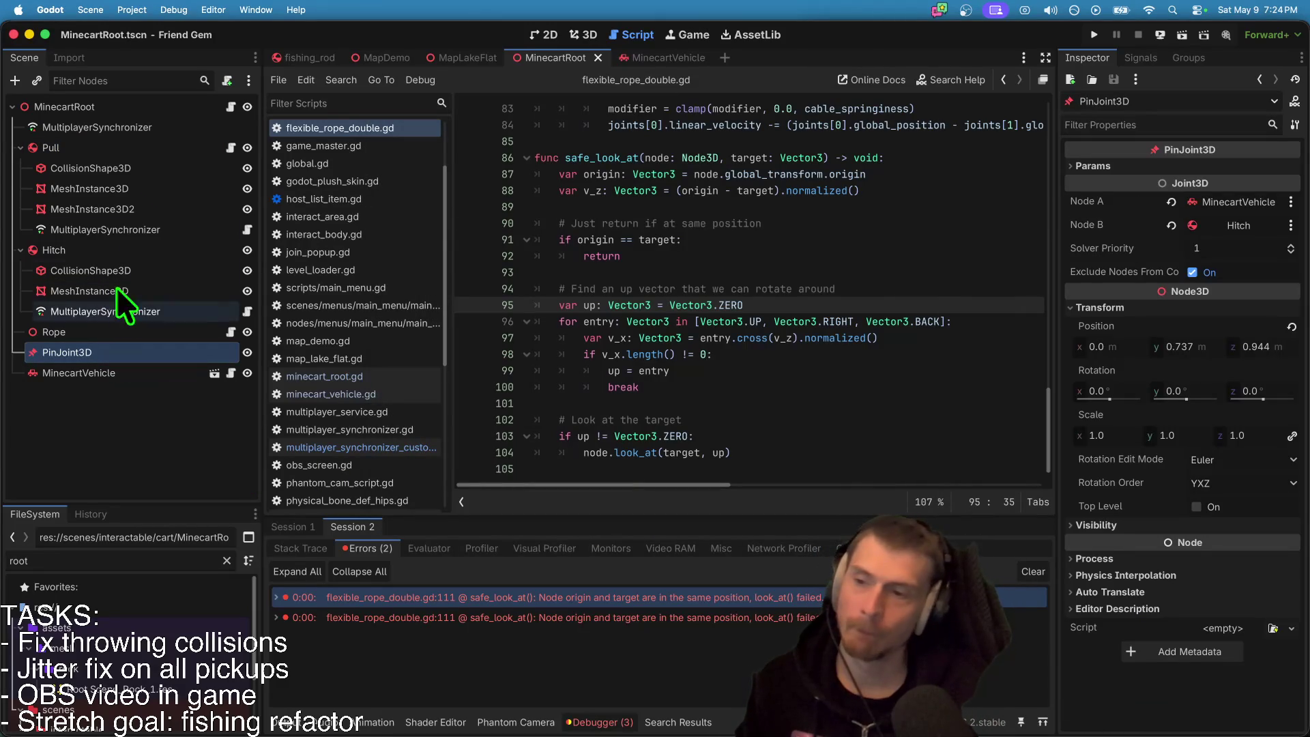
left_click(135, 140, "shift")
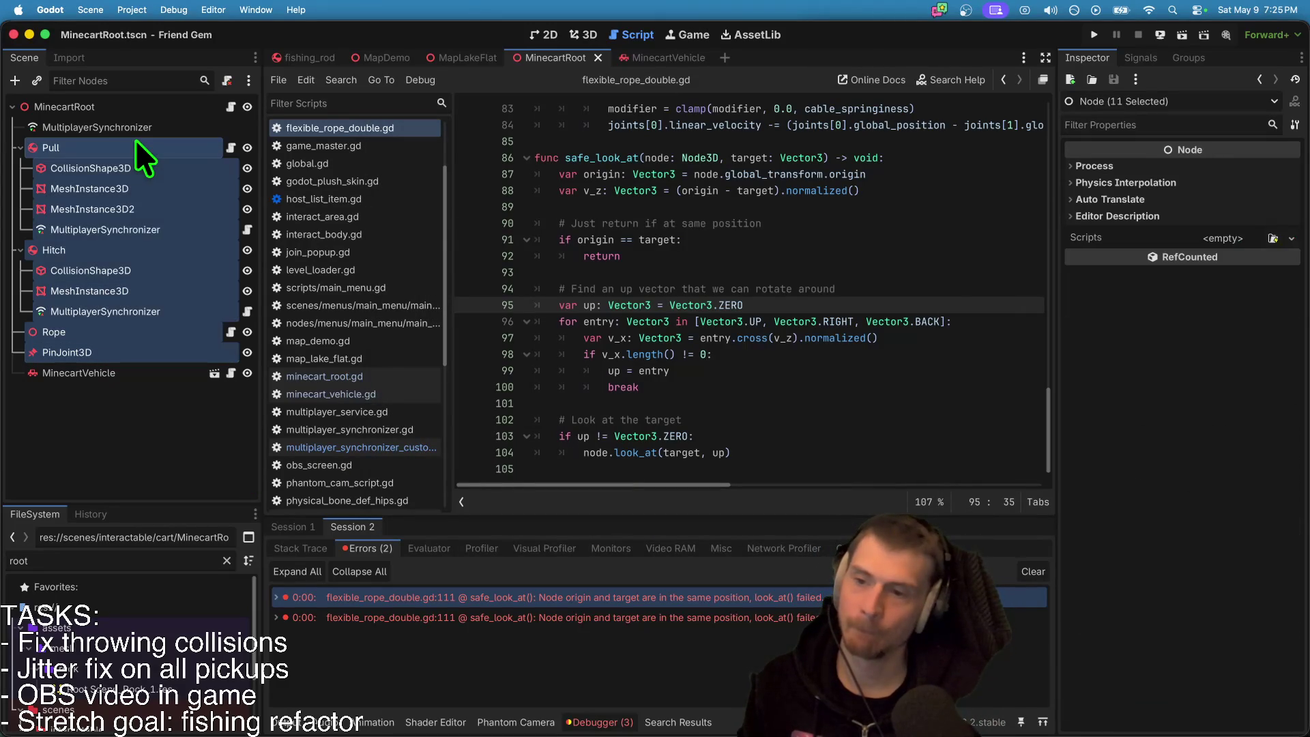
right_click(135, 139)
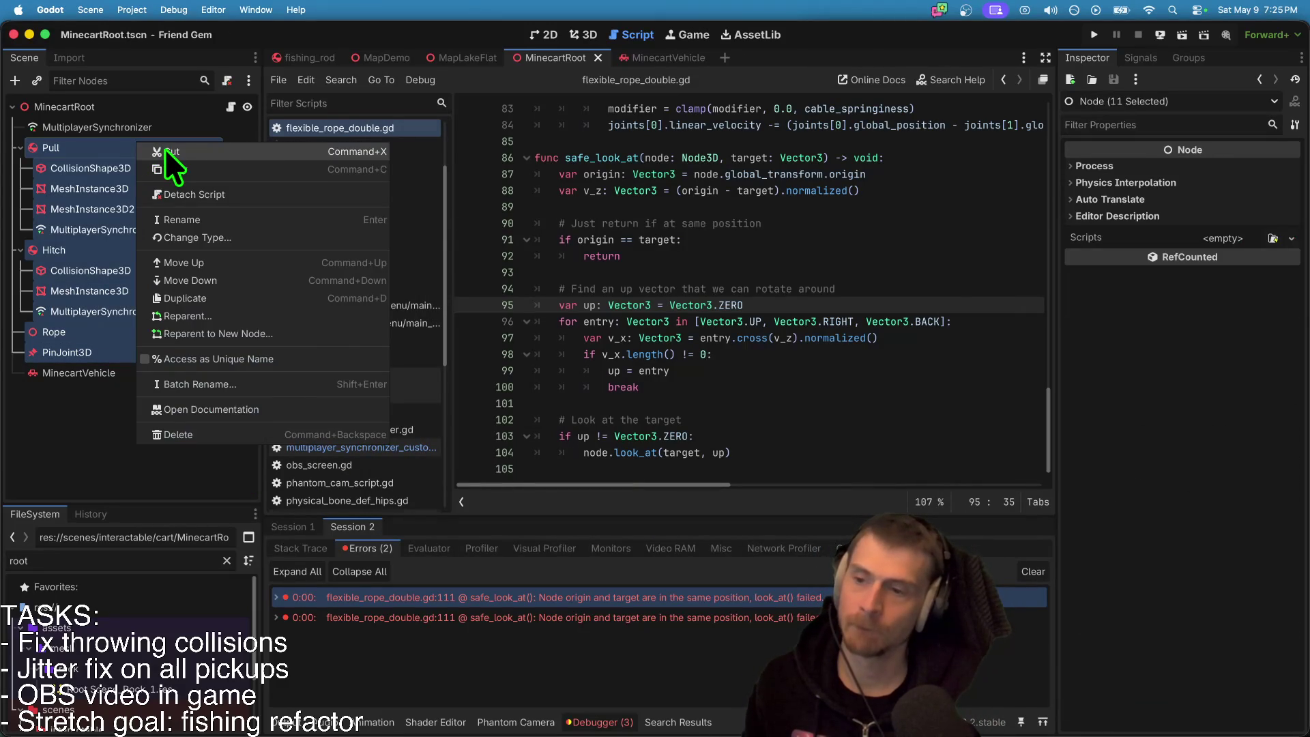
left_click(165, 150)
- Paste the cut nodes into the MinecartVehicle scene and save it
left_click(229, 147)
right_click(134, 454)
left_click(149, 461)
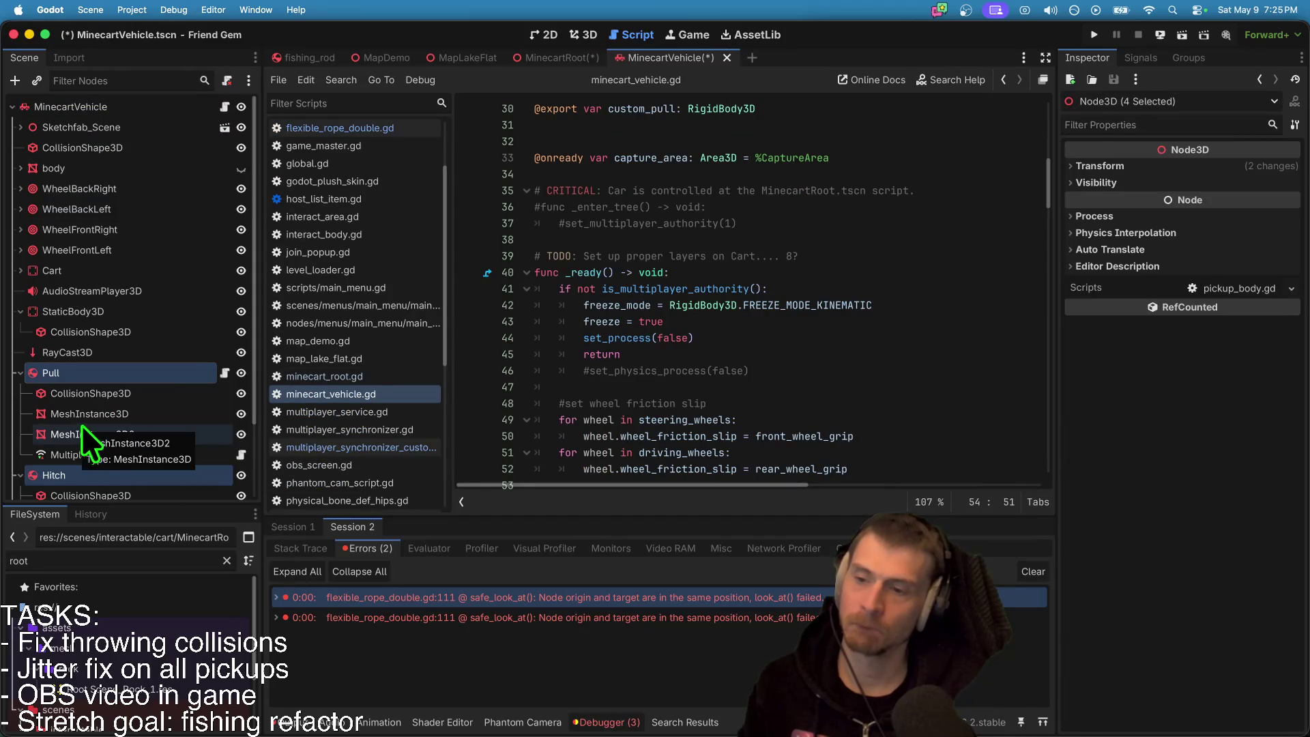
scroll(80, 428, "down", 3)
left_click(576, 34)
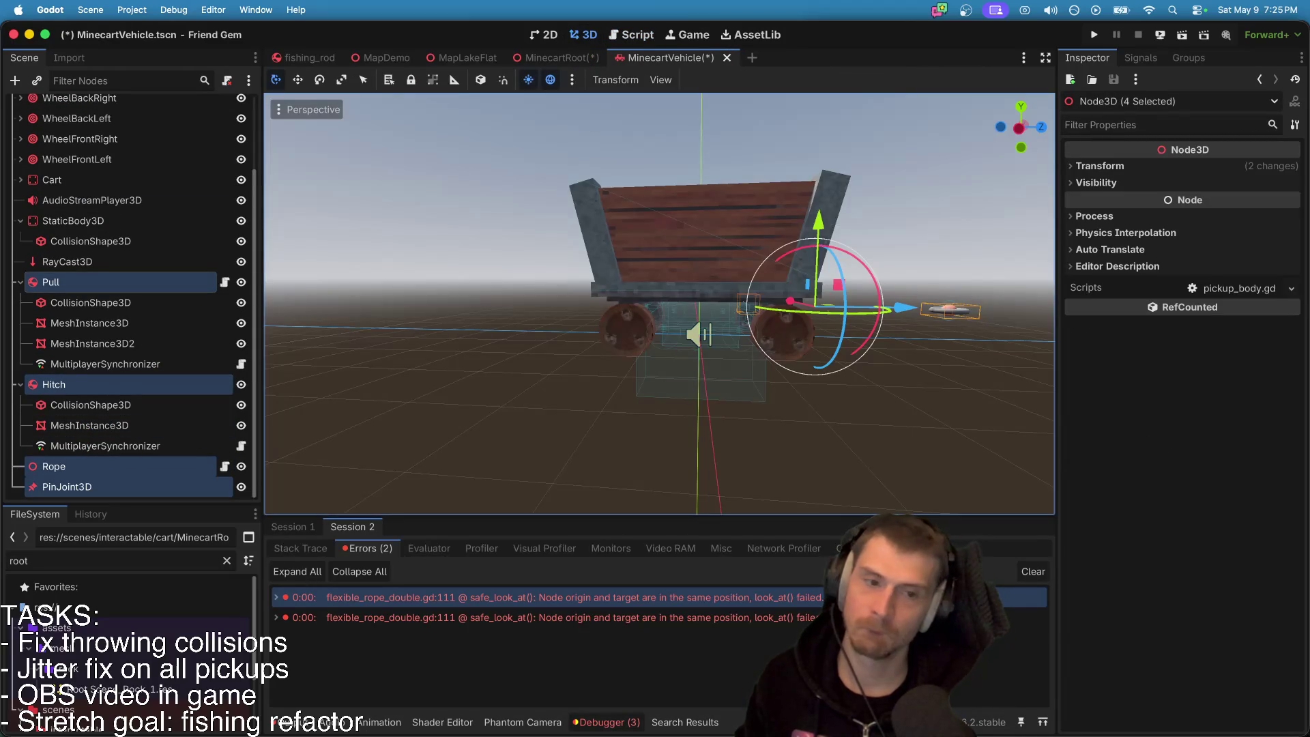
scroll(608, 277, "right", 5)
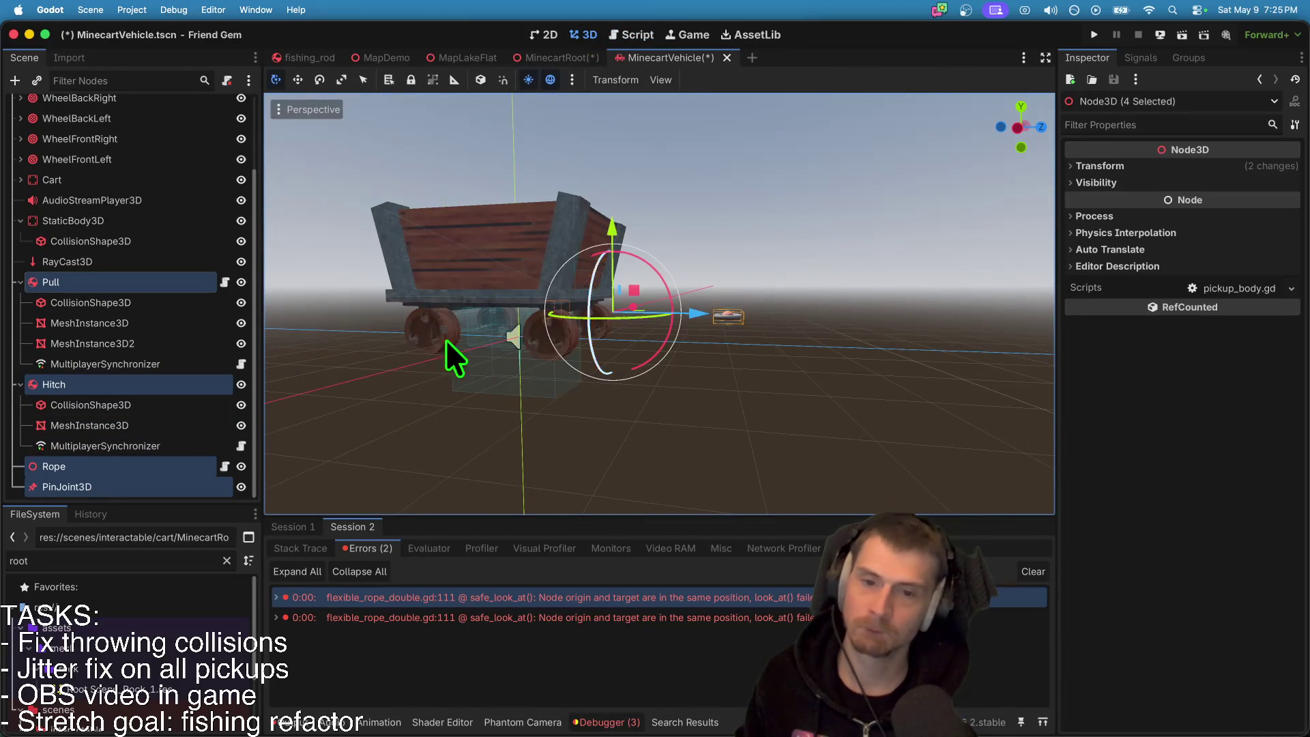
left_click_drag(118, 508, 107, 631)
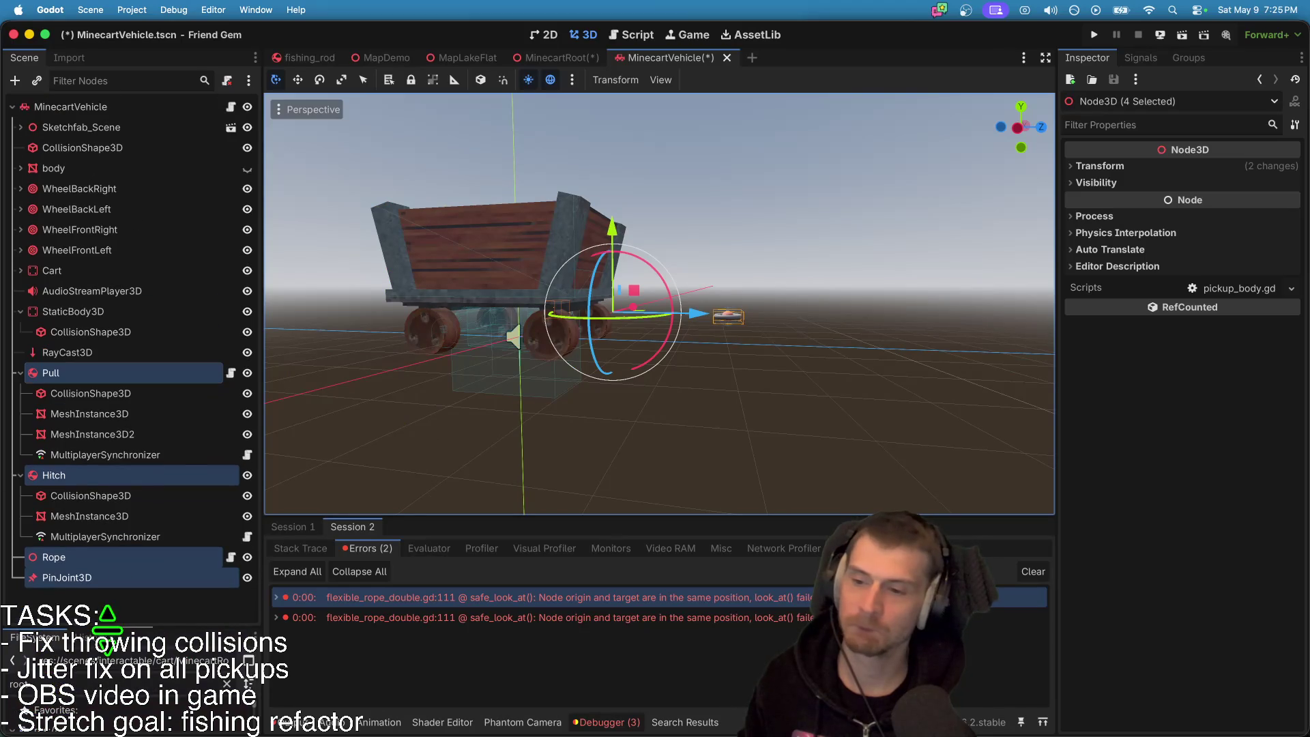
left_click(124, 609)
key("ctrl+s")
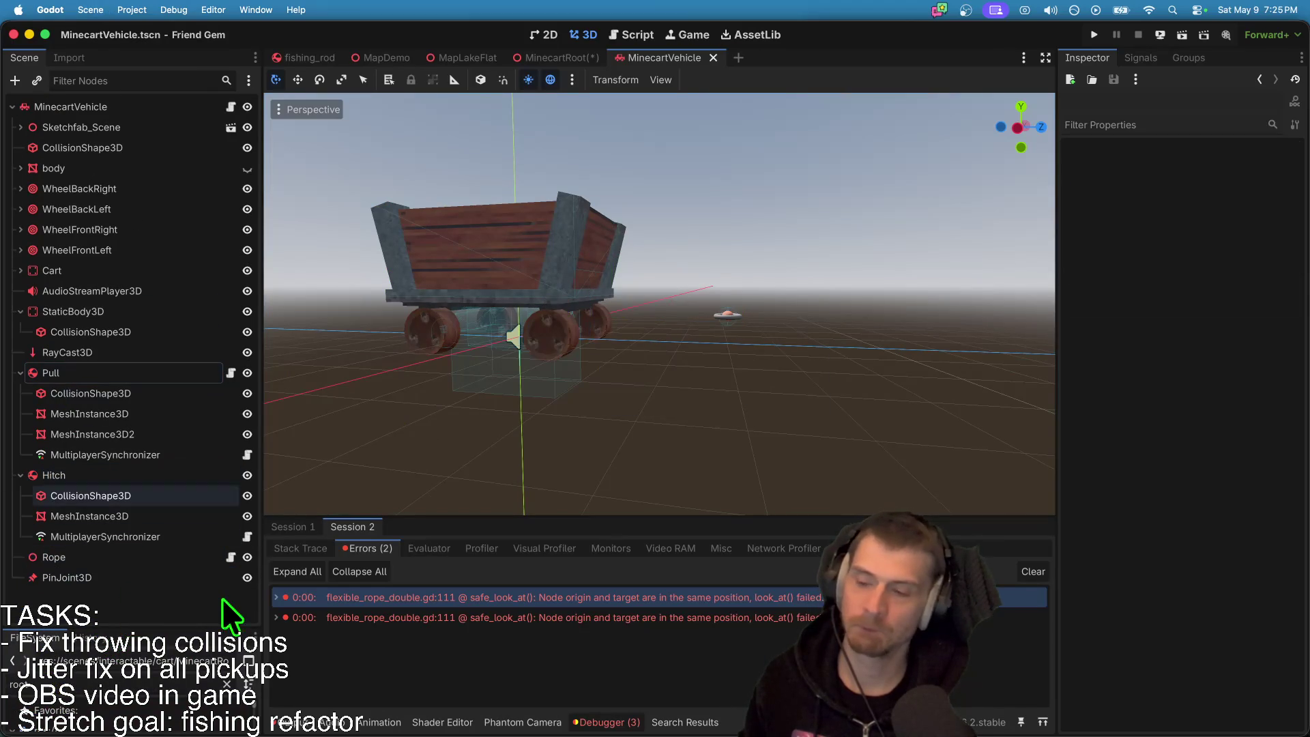
left_click(556, 57)
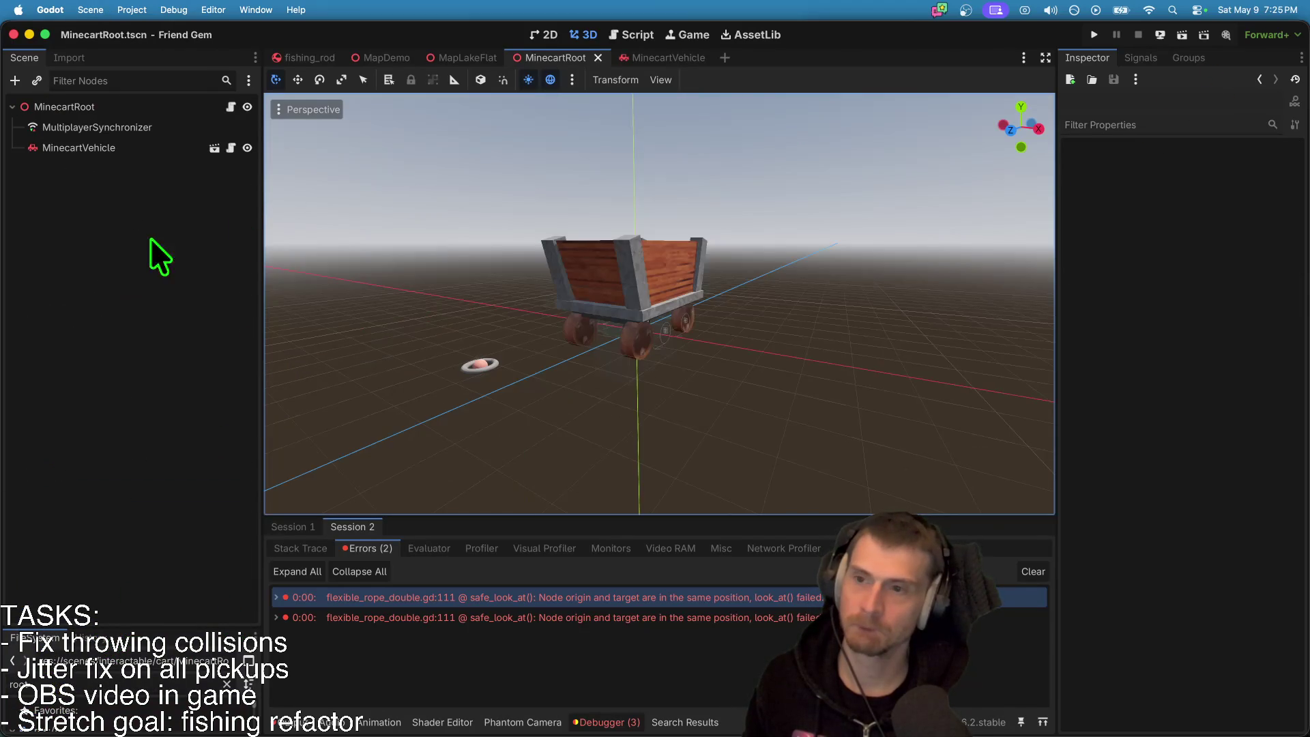
- Delete the MultiplayerSynchronizer node from MinecartRoot
left_click(113, 127)
right_click(115, 127)
left_click(171, 551)
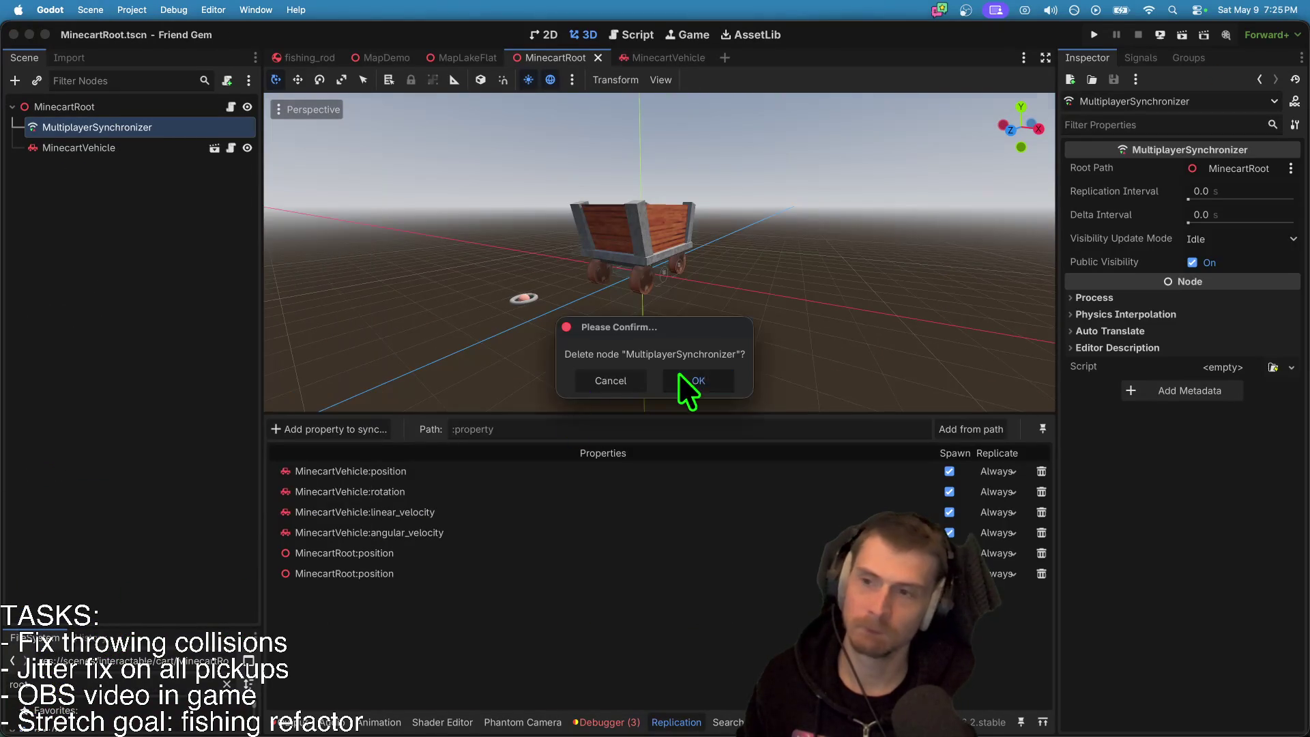
left_click(691, 380)
- Undo the accidental deletion of the MinecartRoot node, then run the game
right_click(137, 111)
left_click(306, 488)
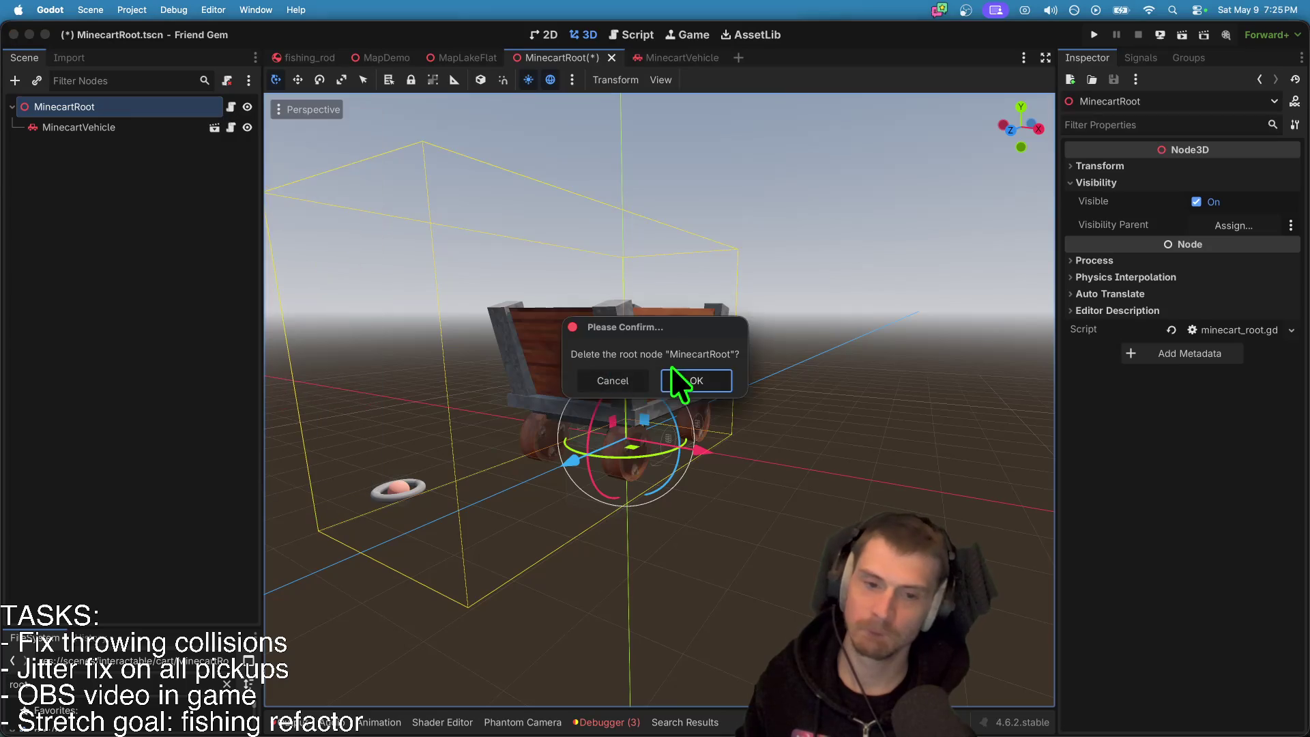
left_click(662, 372)
key("super+z")
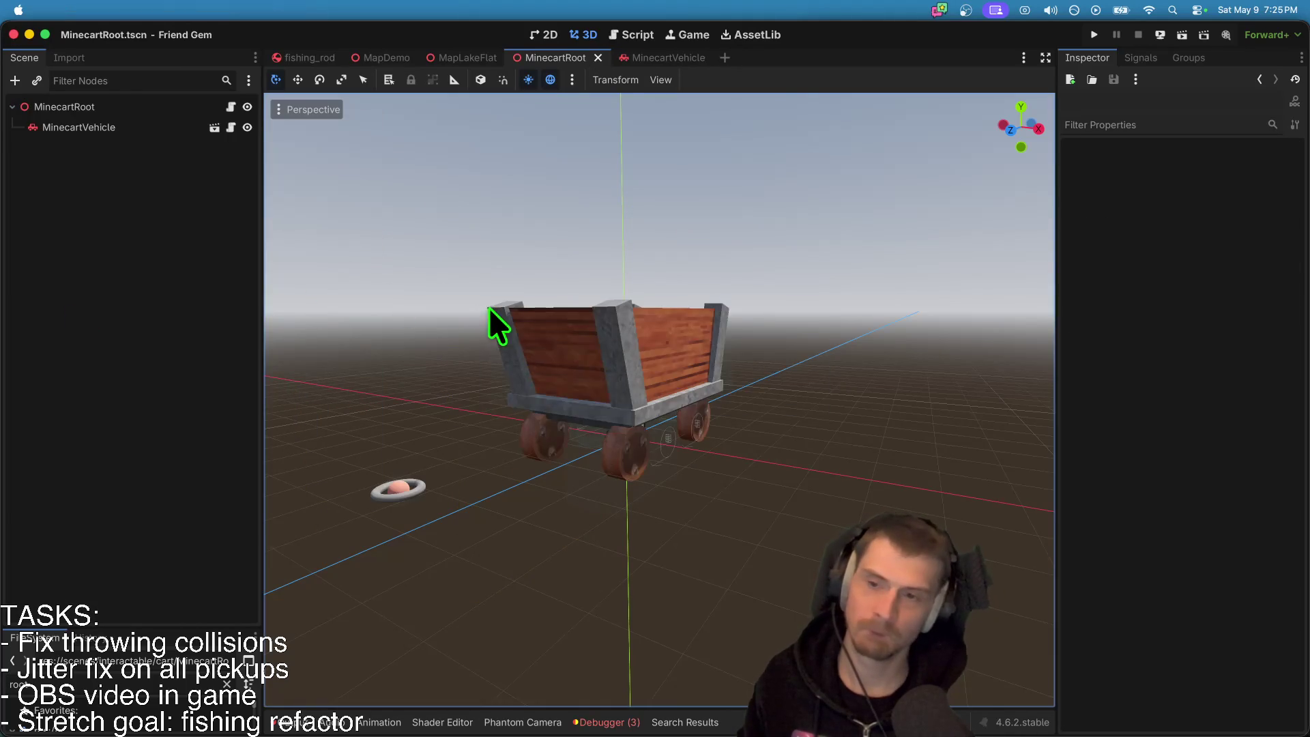
key("super+b")
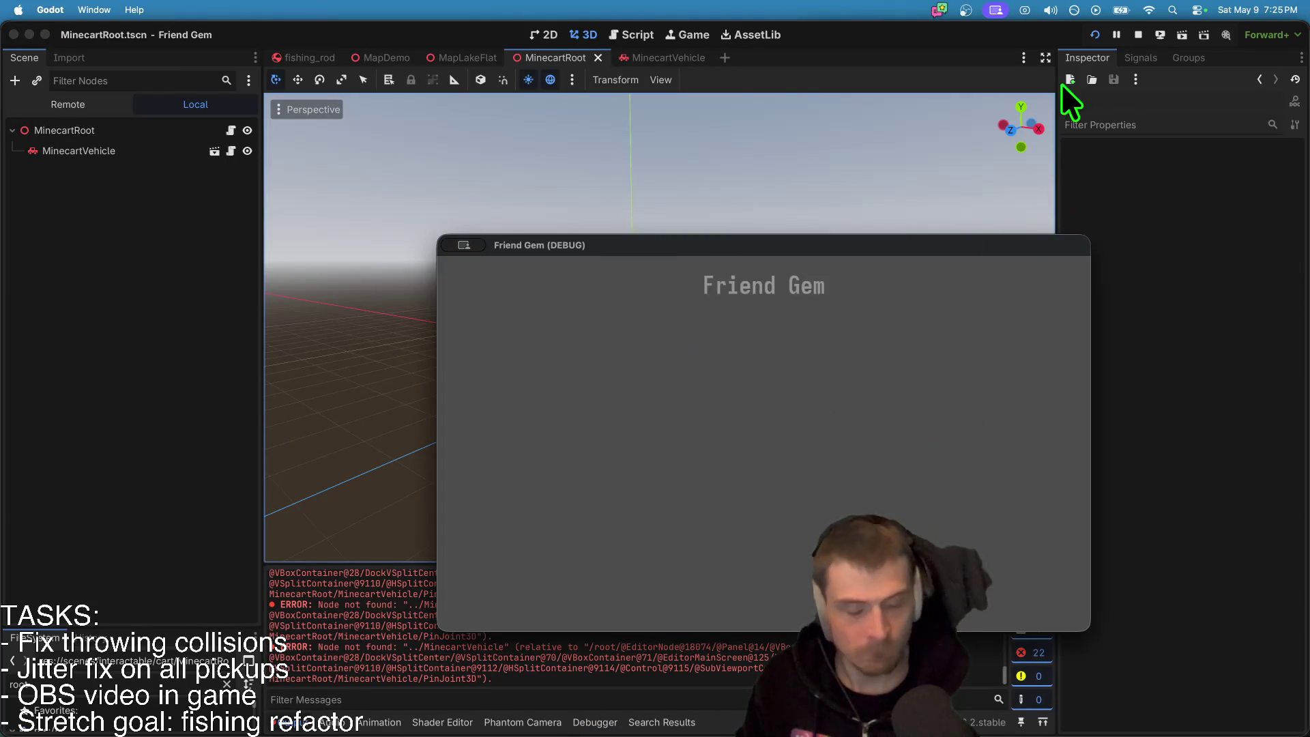
- Stop the game, reload the current project, and start the game again
left_click(1133, 34)
left_click(132, 9)
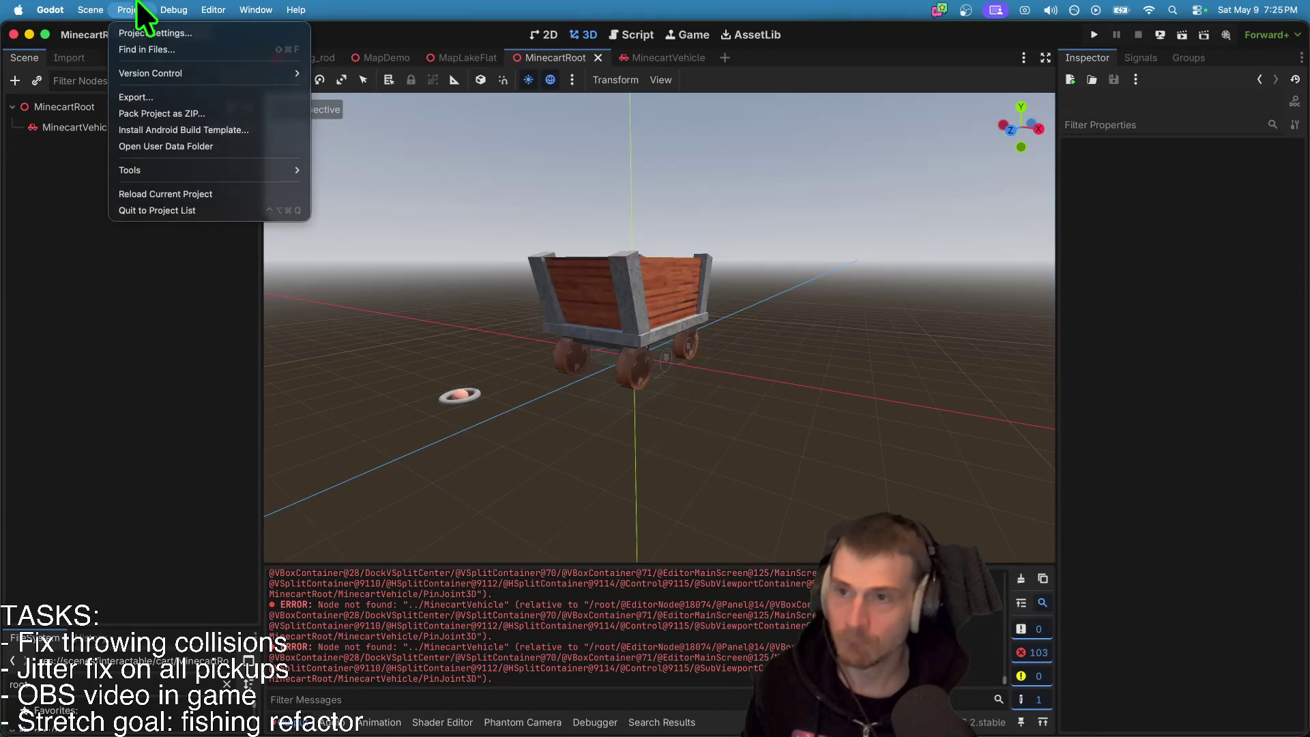
left_click(140, 193)
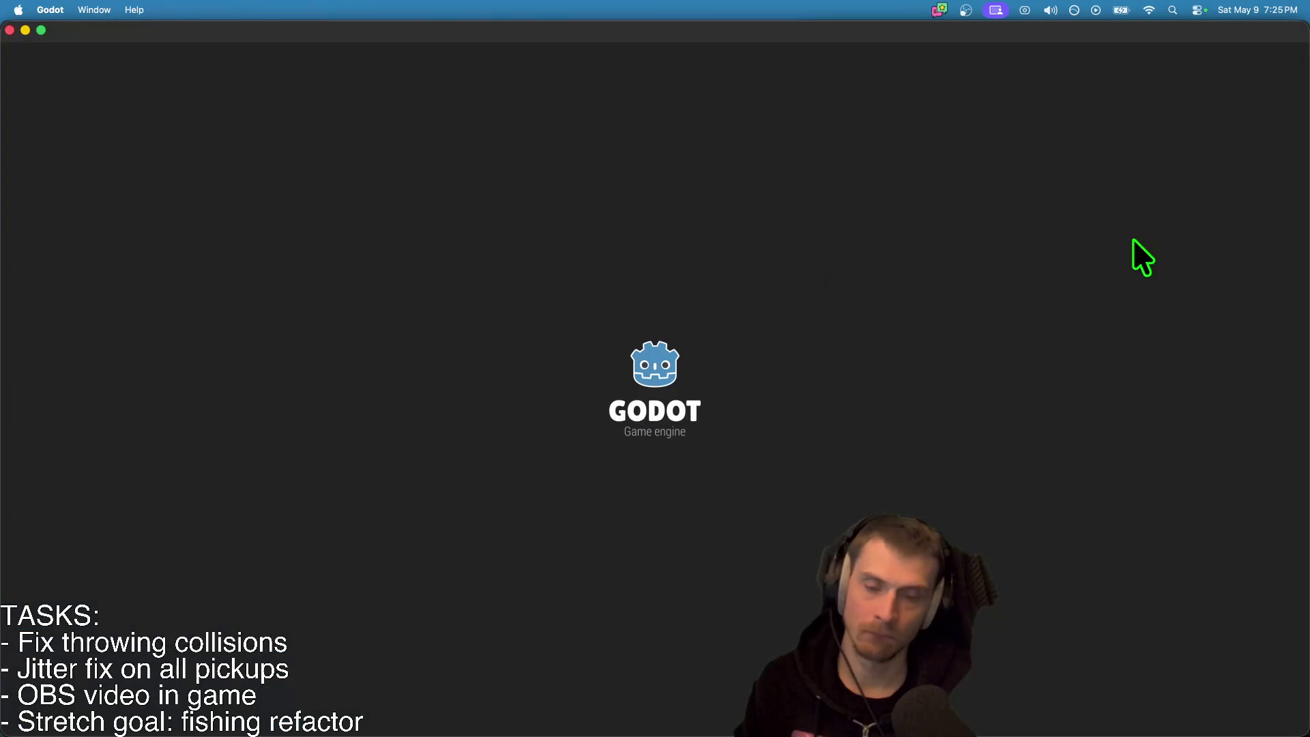
left_click(1134, 240)
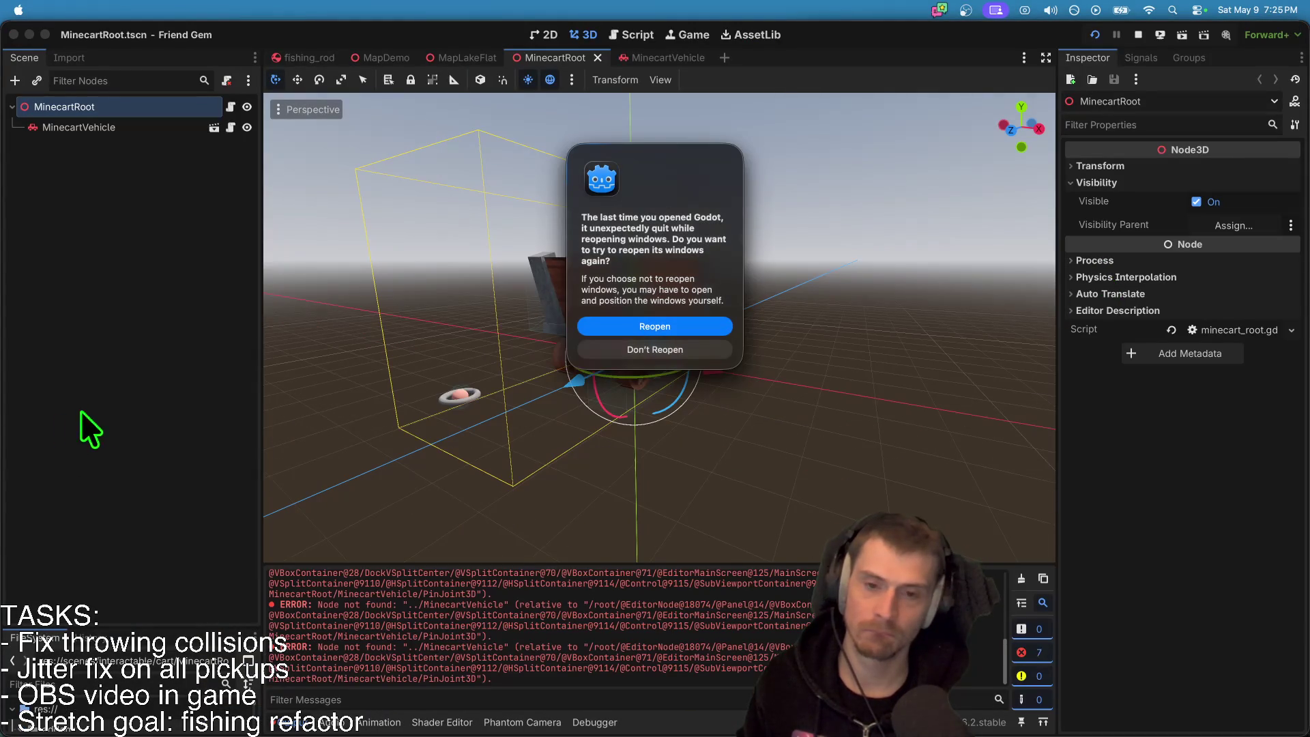
left_click(640, 352)
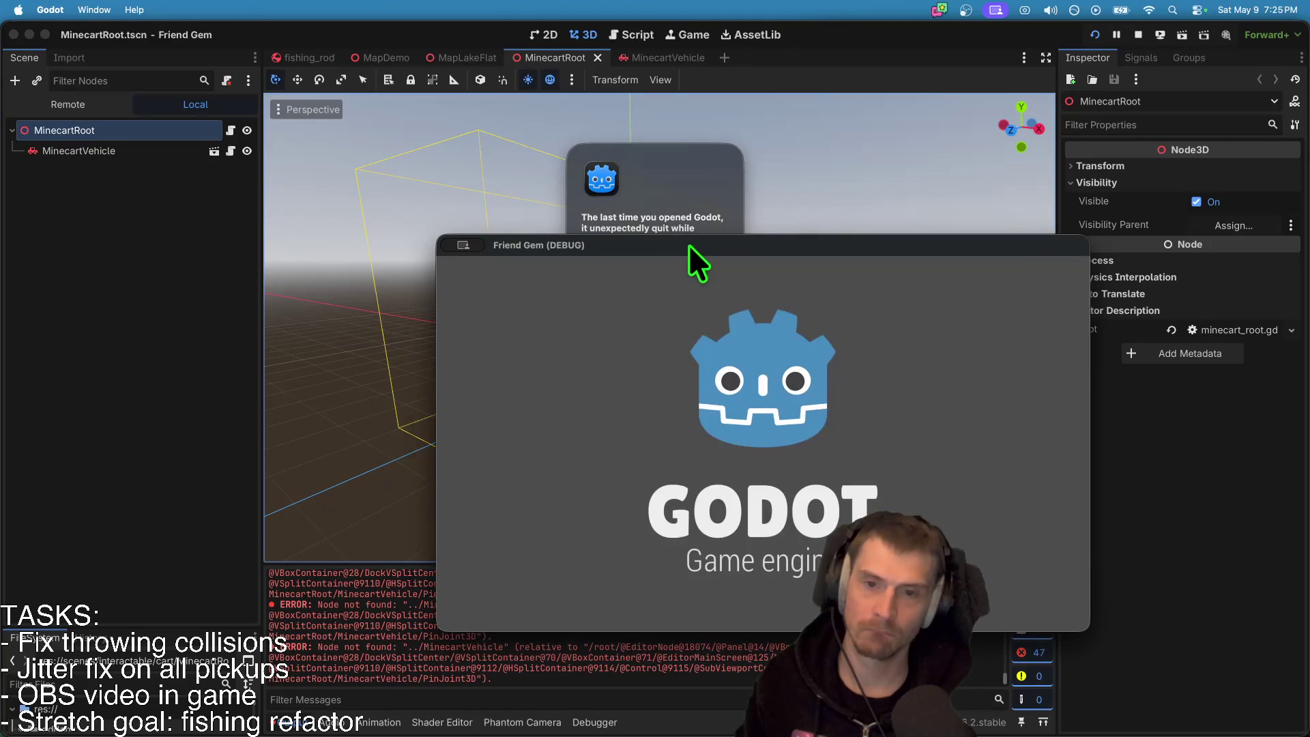
- Cycle through the open applications with Cmd+Tab, then stop the running game
key("super+Tab")
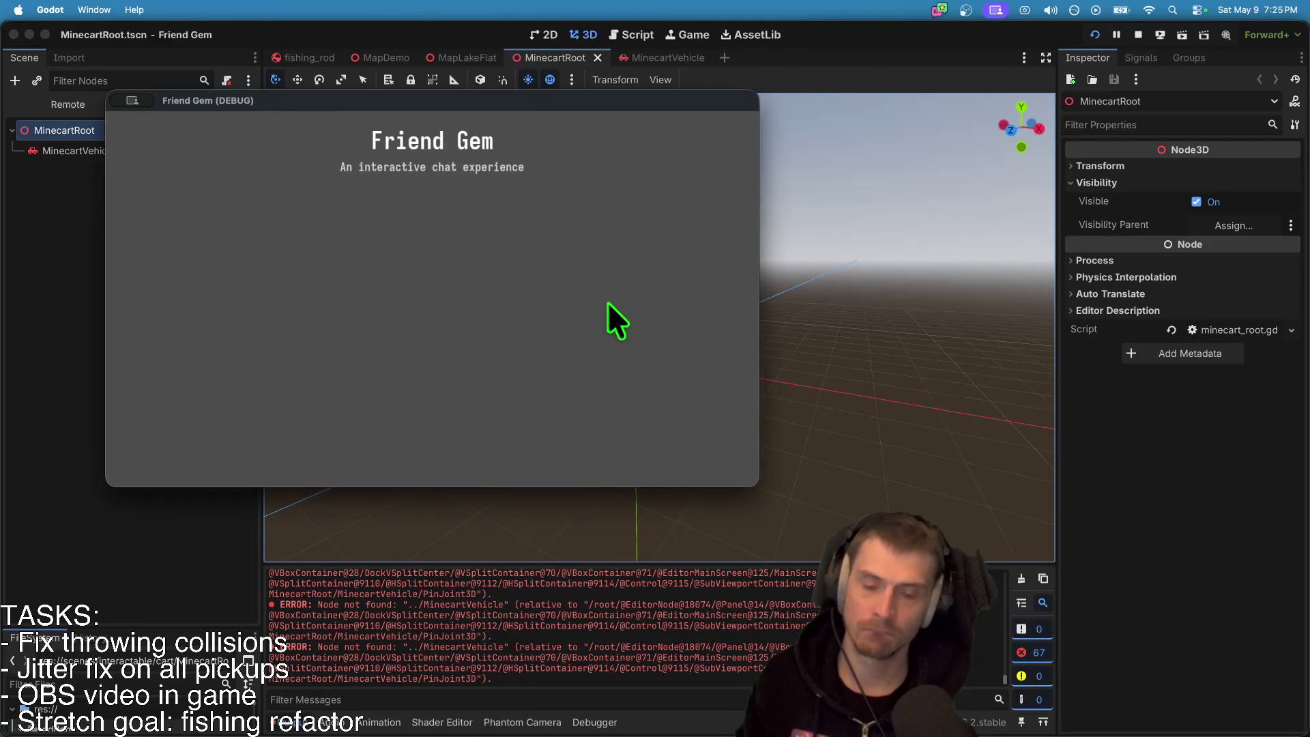
key("super+Tab")
key("super+Tab")
key("super+Tab")
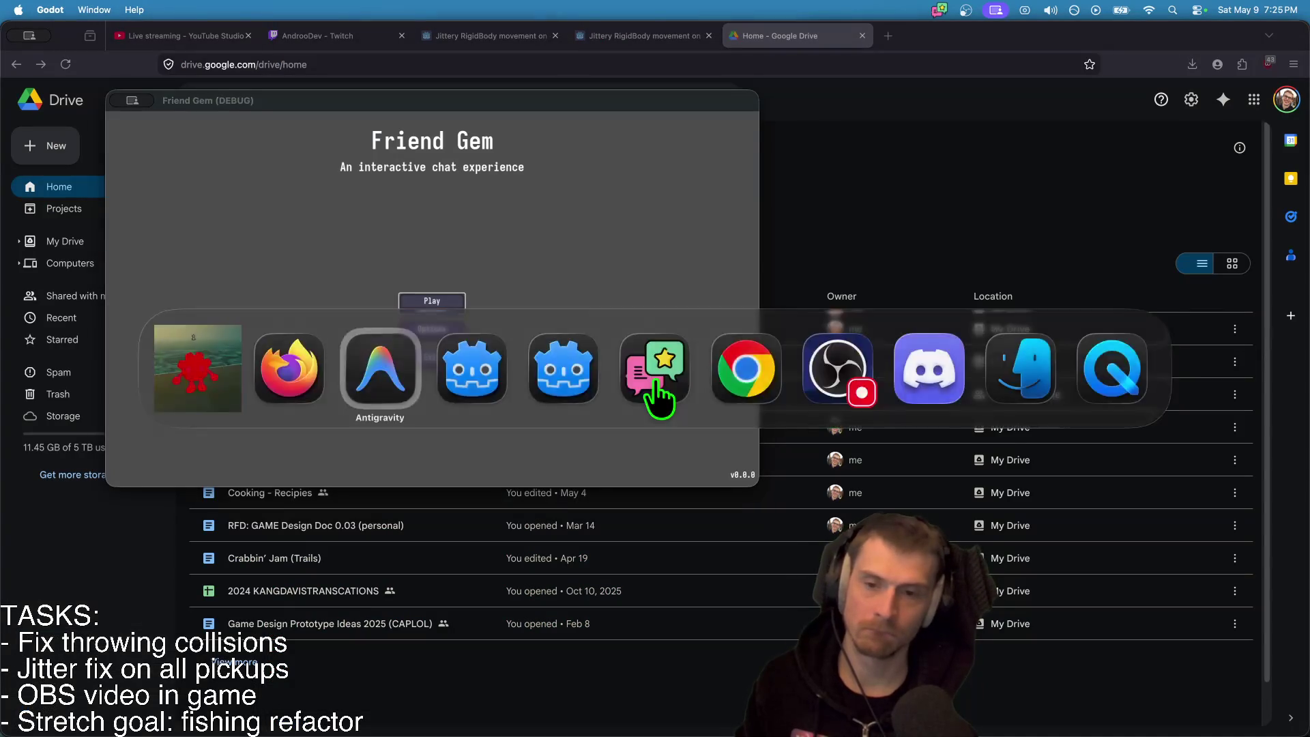
key("super+Tab")
key("super+Tab")
key("super+Tab")
key("super+Tab")
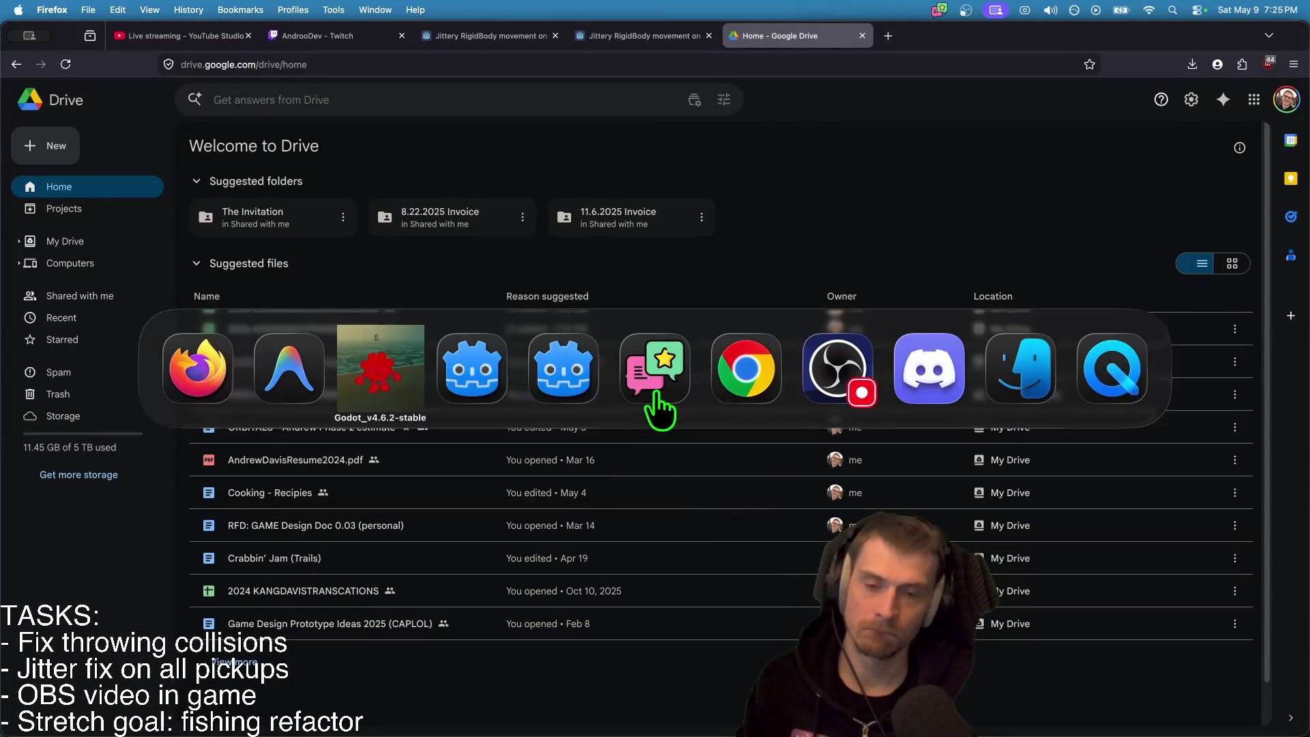
key("super+Tab")
left_click(1137, 35)
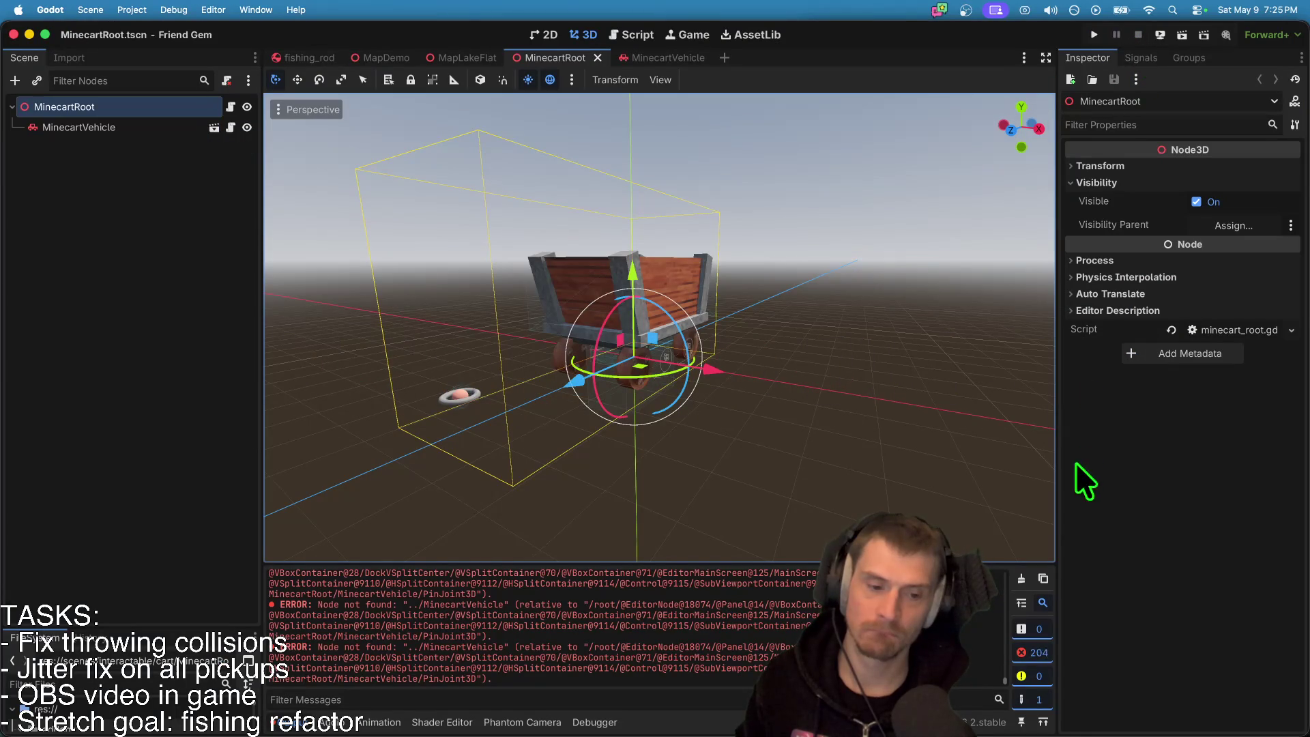
- Clear the output log and open the MinecartVehicle scene in its own tab
left_click(1017, 579)
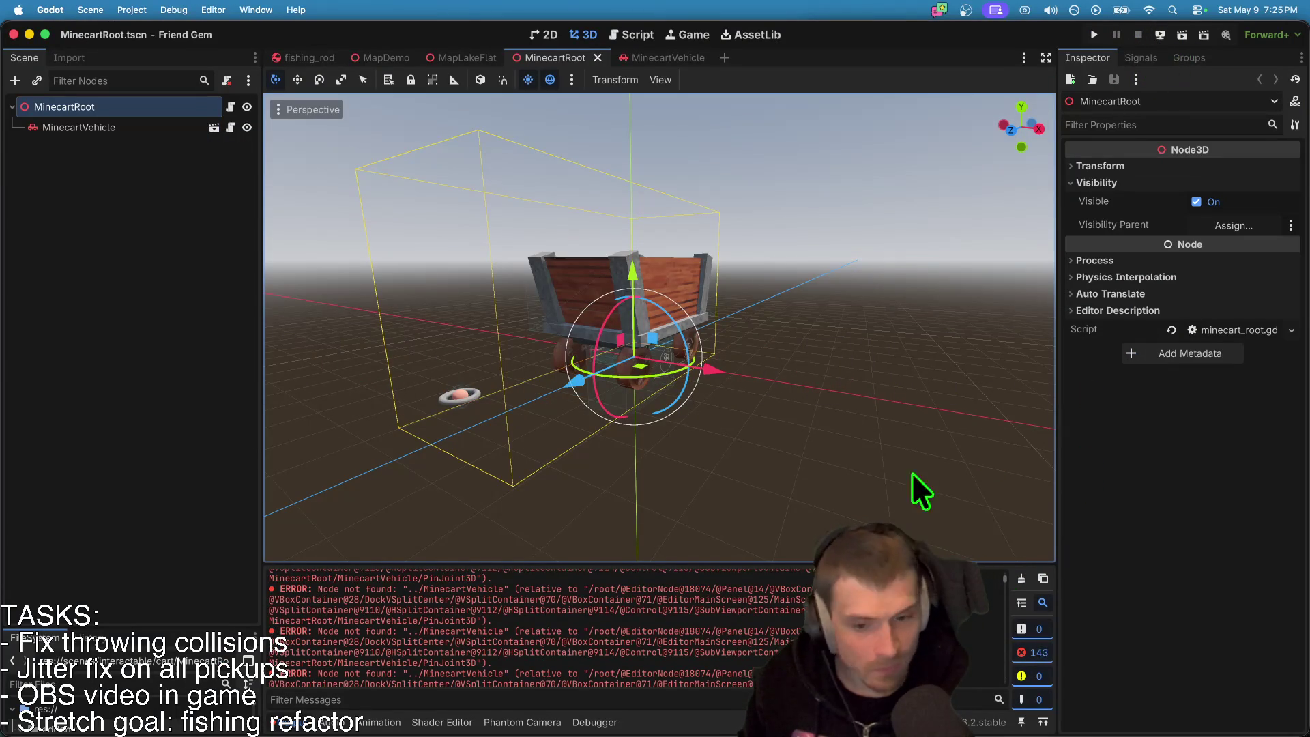
left_click(58, 322)
left_click(126, 127)
left_click(137, 108)
left_click(214, 128)
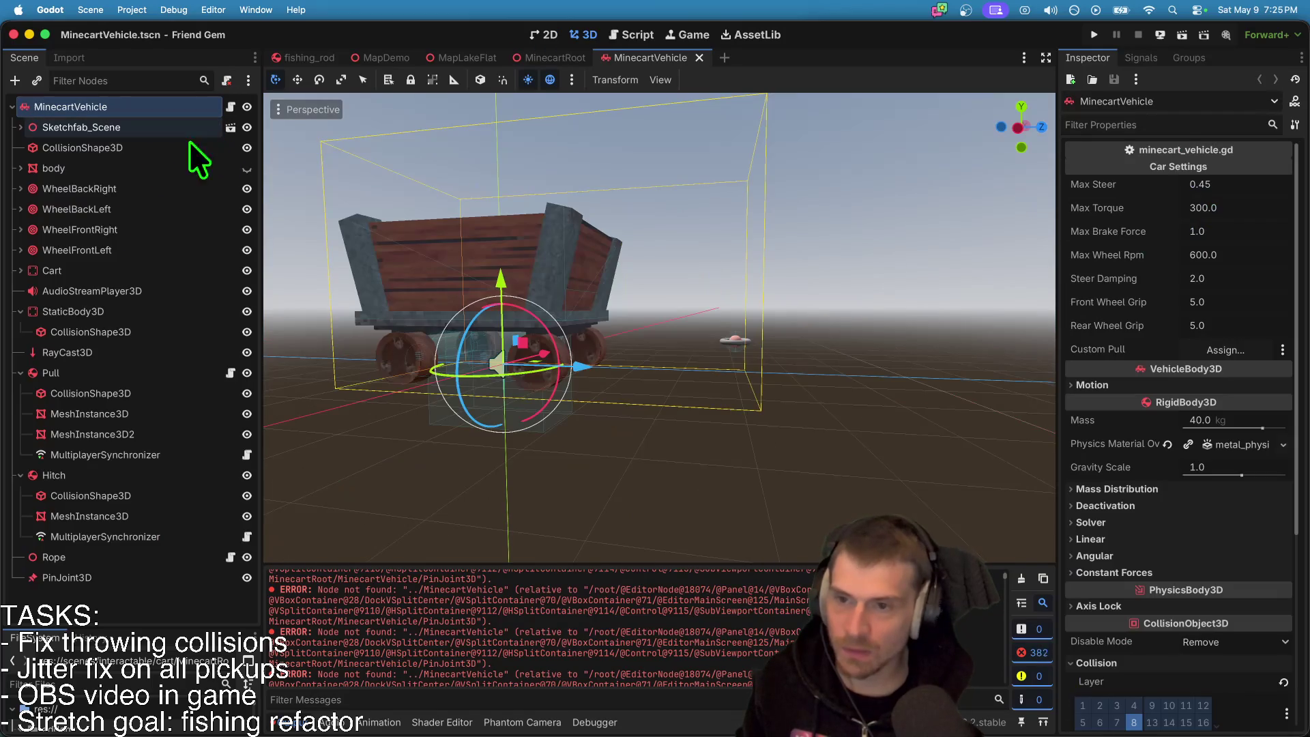
- Inspect the Hitch and Pull synchronizers, the Rope node and PinJoint3D
left_click(105, 536)
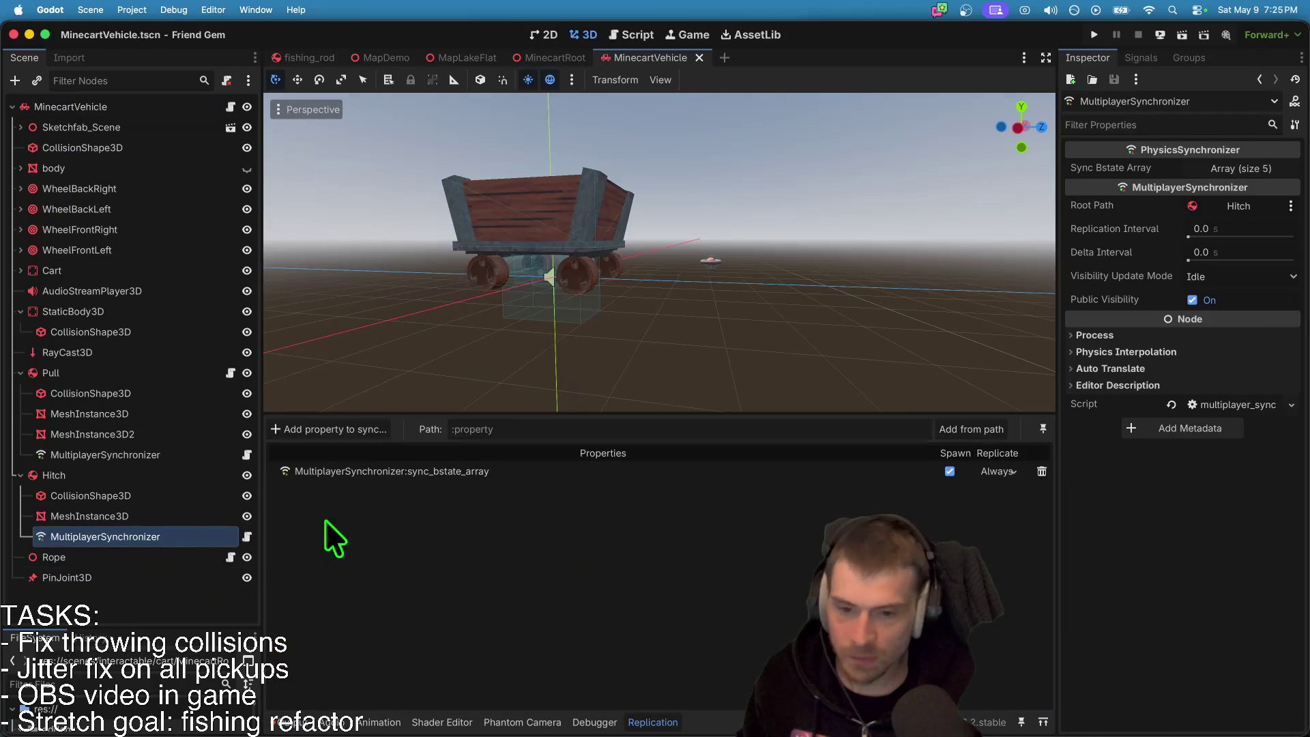
left_click(129, 453)
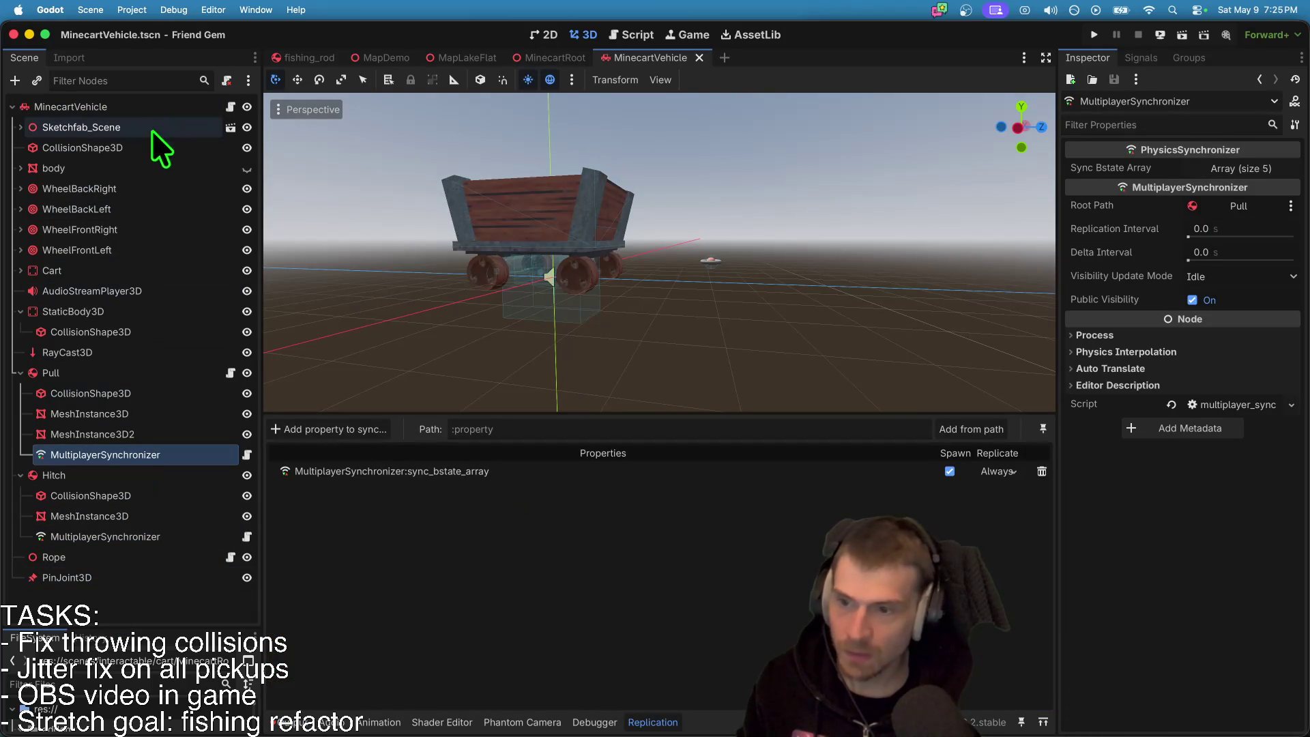
left_click(142, 604)
left_click(157, 558)
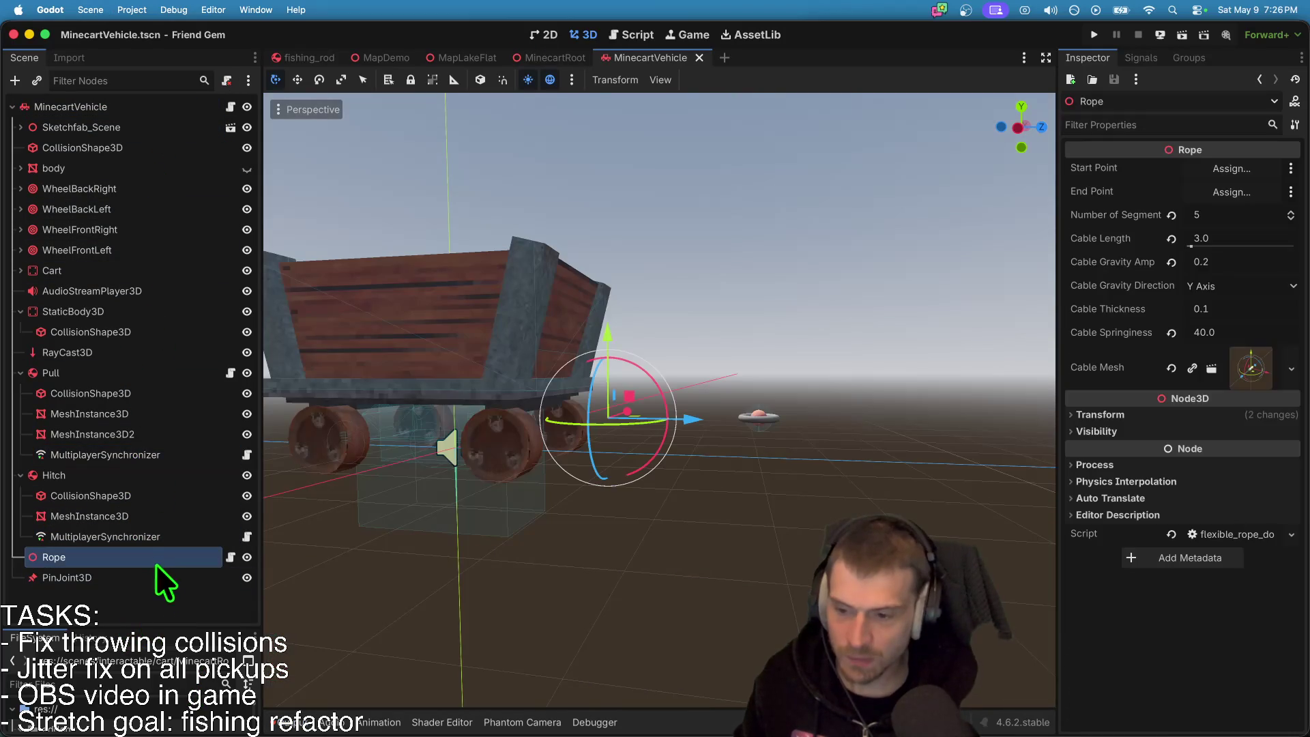
left_click(170, 577)
left_click(162, 559)
left_click(160, 595)
- Save MinecartVehicle.tscn and quit to the Project List
key("super+s")
left_click(277, 723)
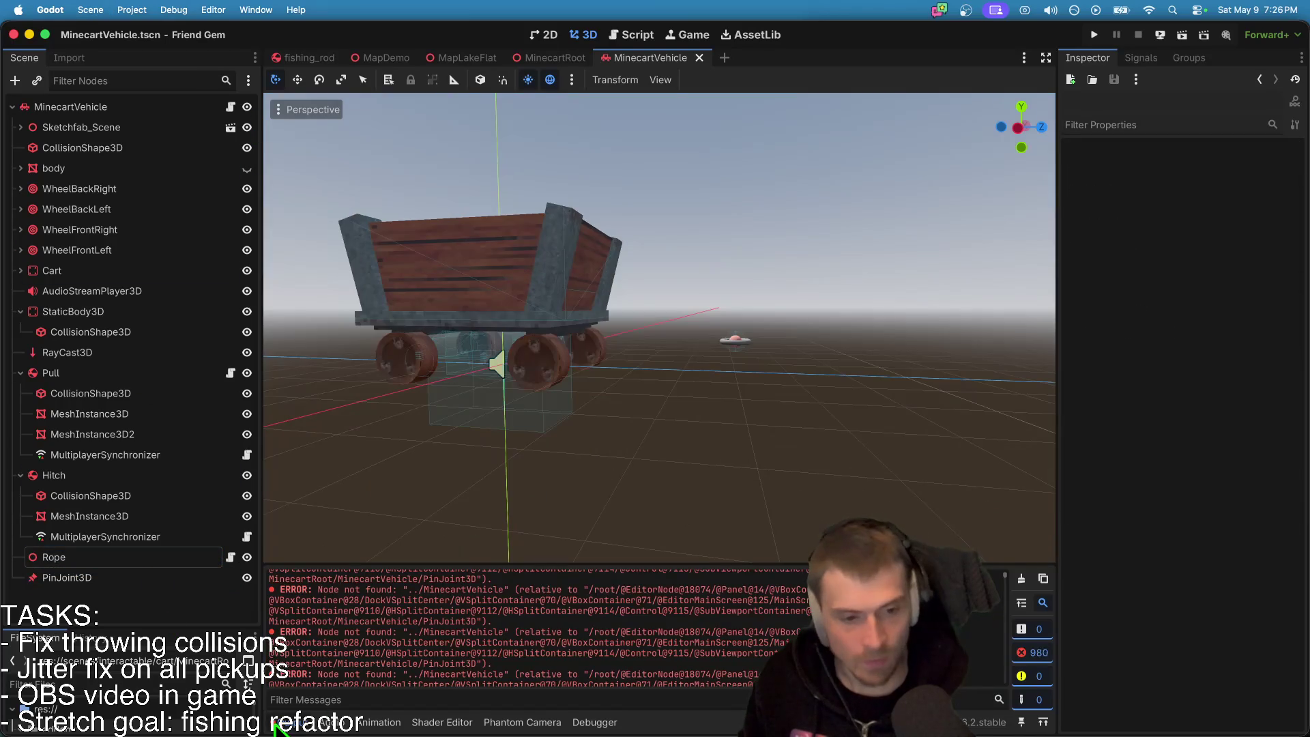
left_click(131, 9)
left_click(132, 210)
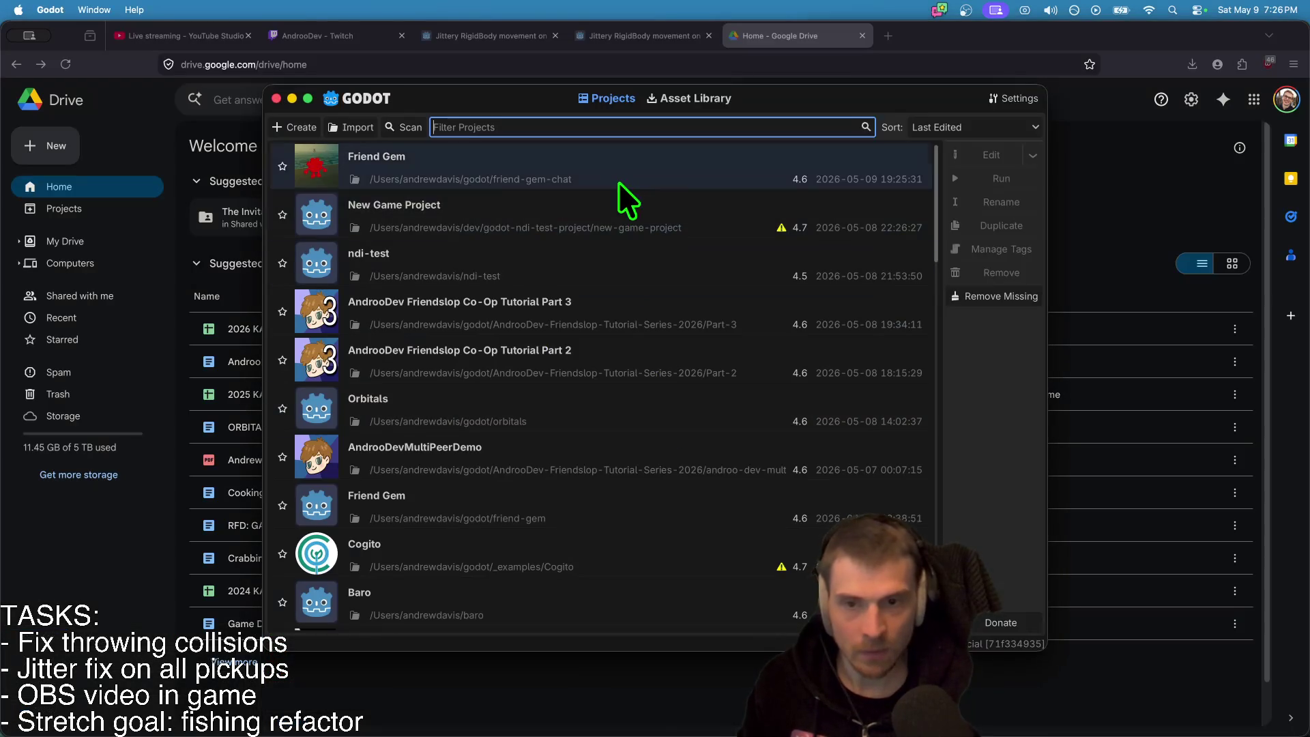
- Reopen Friend Gem, scroll the YouTube Studio live chat in Firefox, and return to Godot
double_click(614, 204)
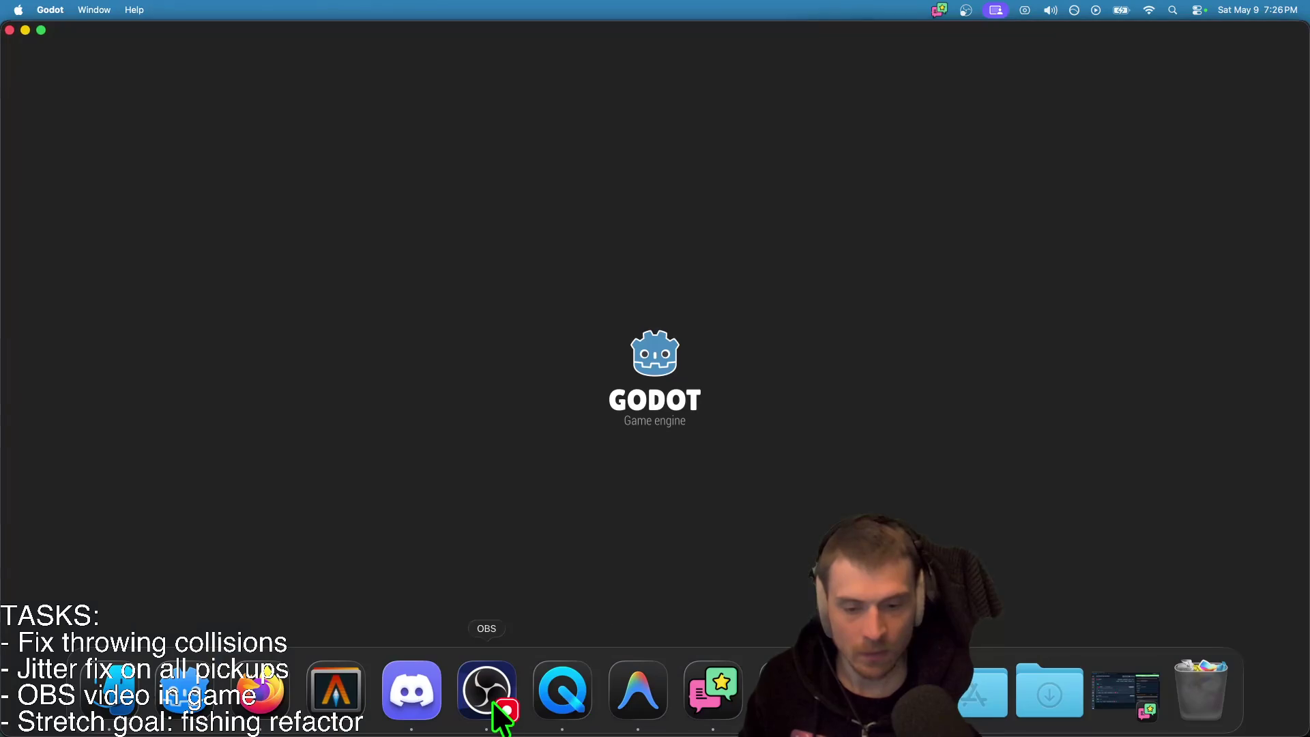
left_click(494, 708)
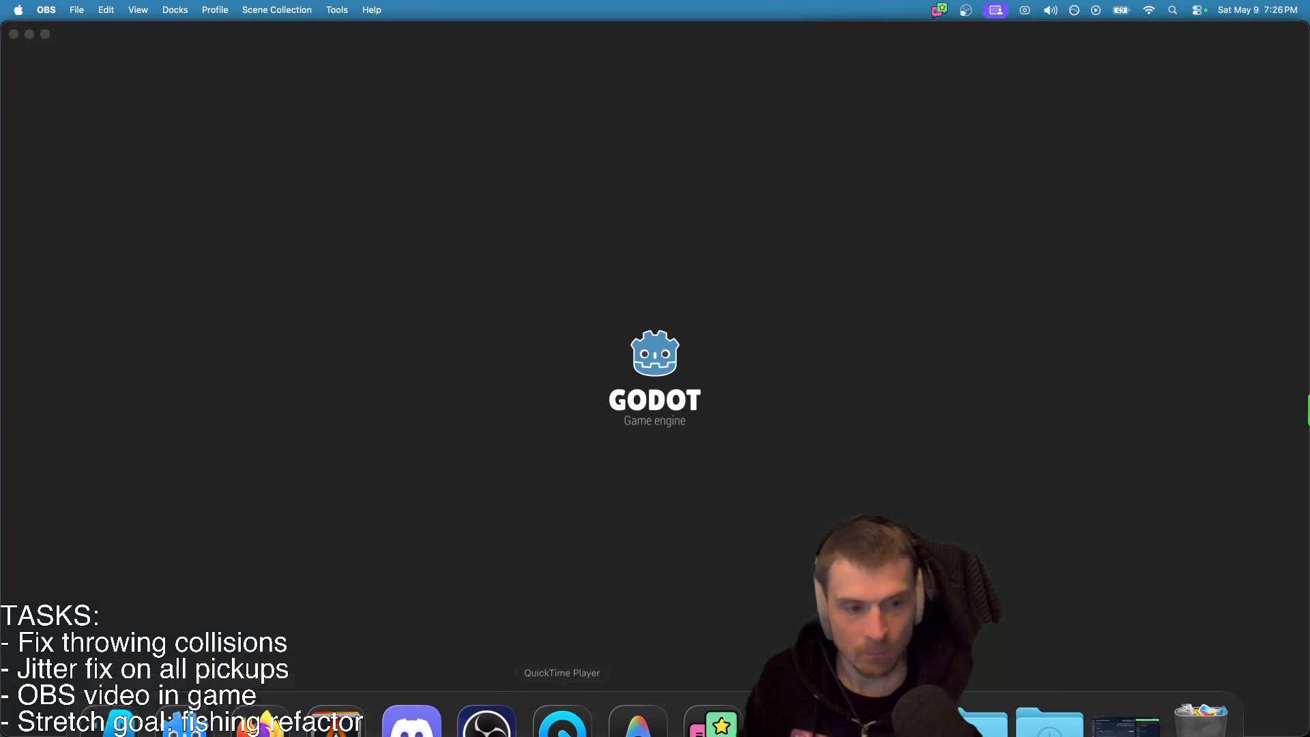
key("super+Tab")
key("super+Tab")
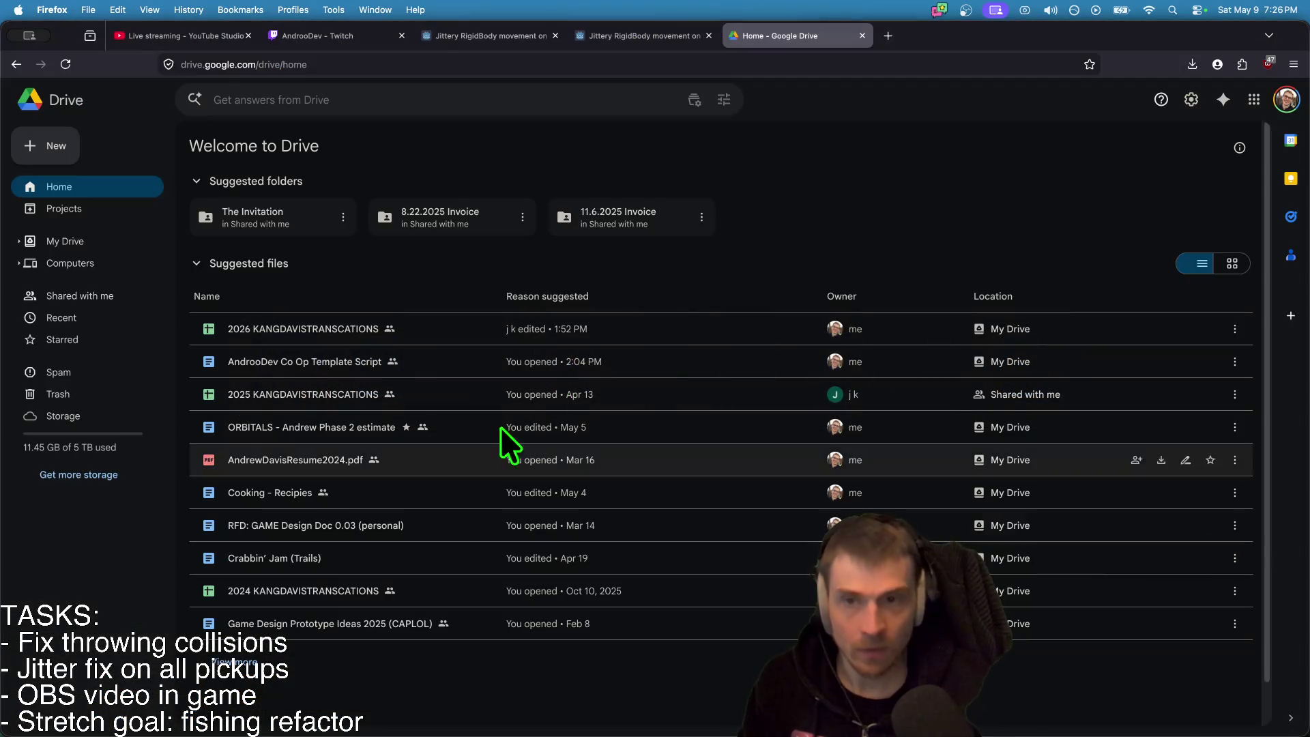
left_click(208, 41)
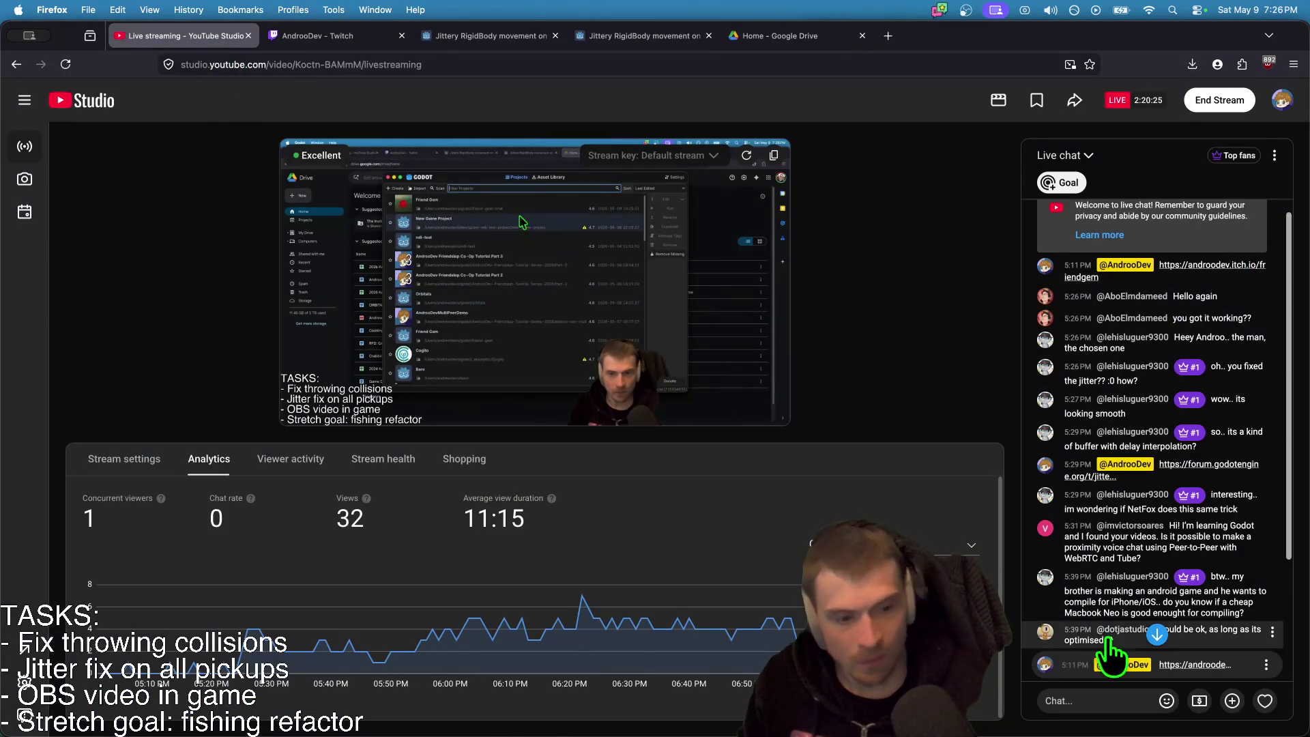
scroll(1110, 648, "down", 10)
key("super+Tab")
key("super+Tab")
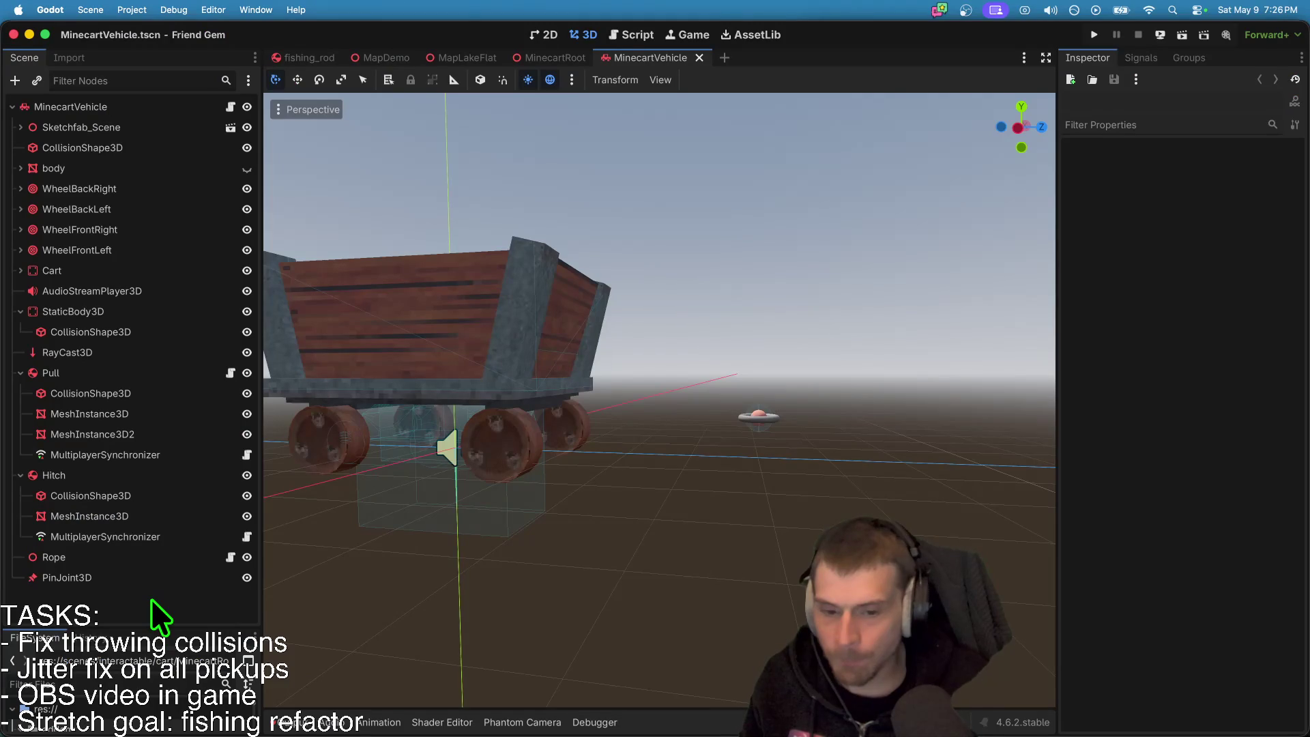
- Set PinJoint3D's Node A to MinecartVehicle
left_click(279, 722)
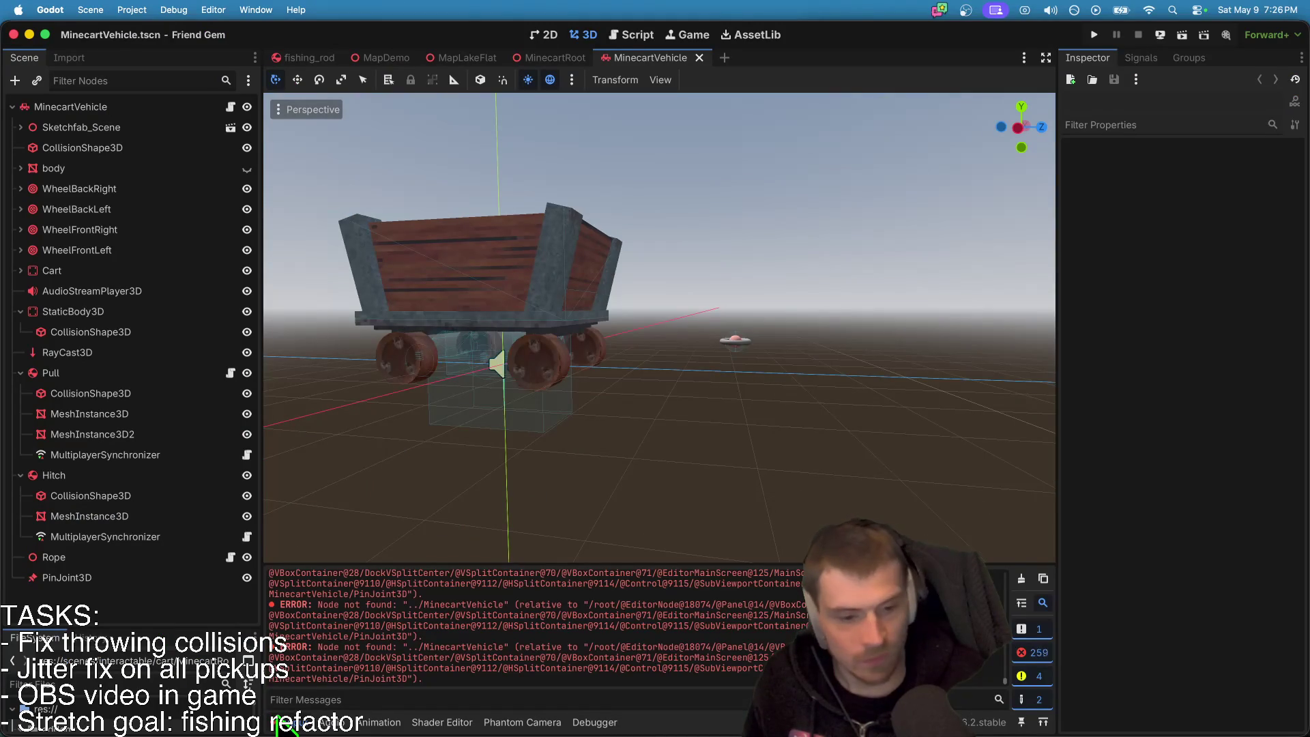
right_click(183, 581)
left_click(1256, 201)
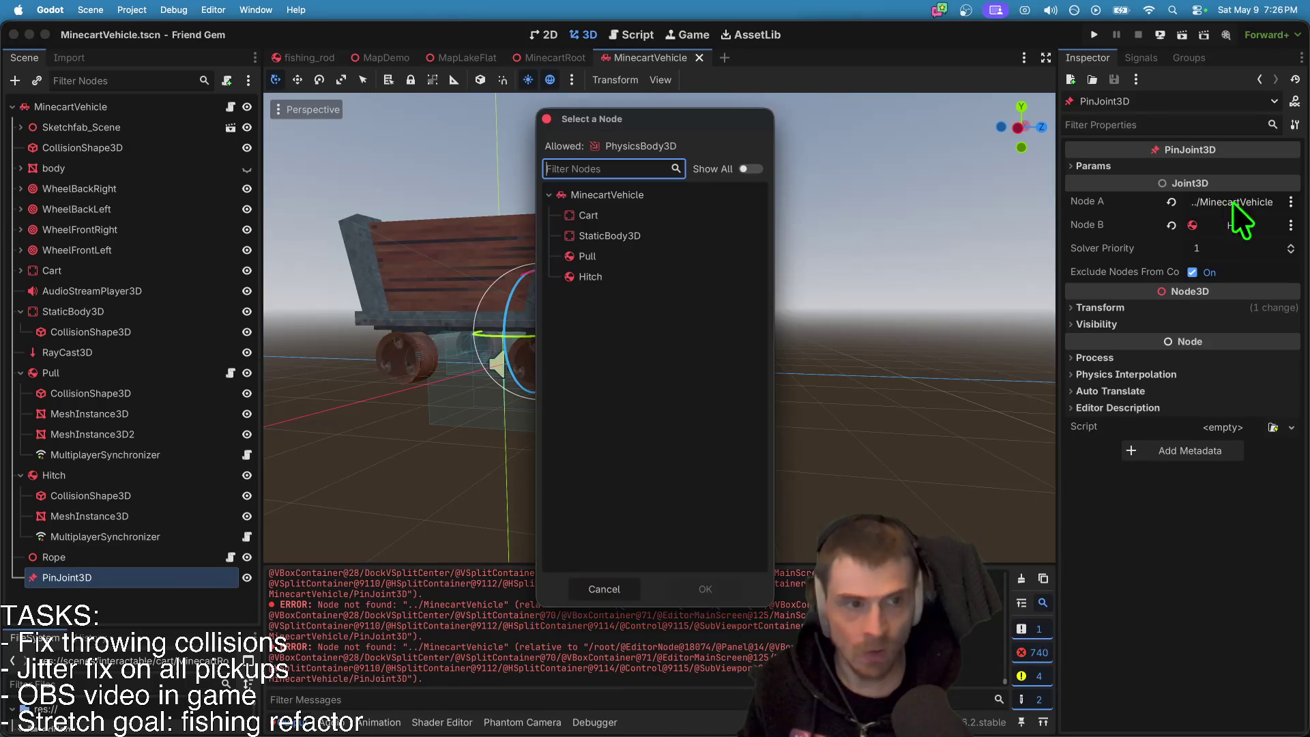
left_click(1170, 202)
left_click(1193, 202)
left_click(657, 194)
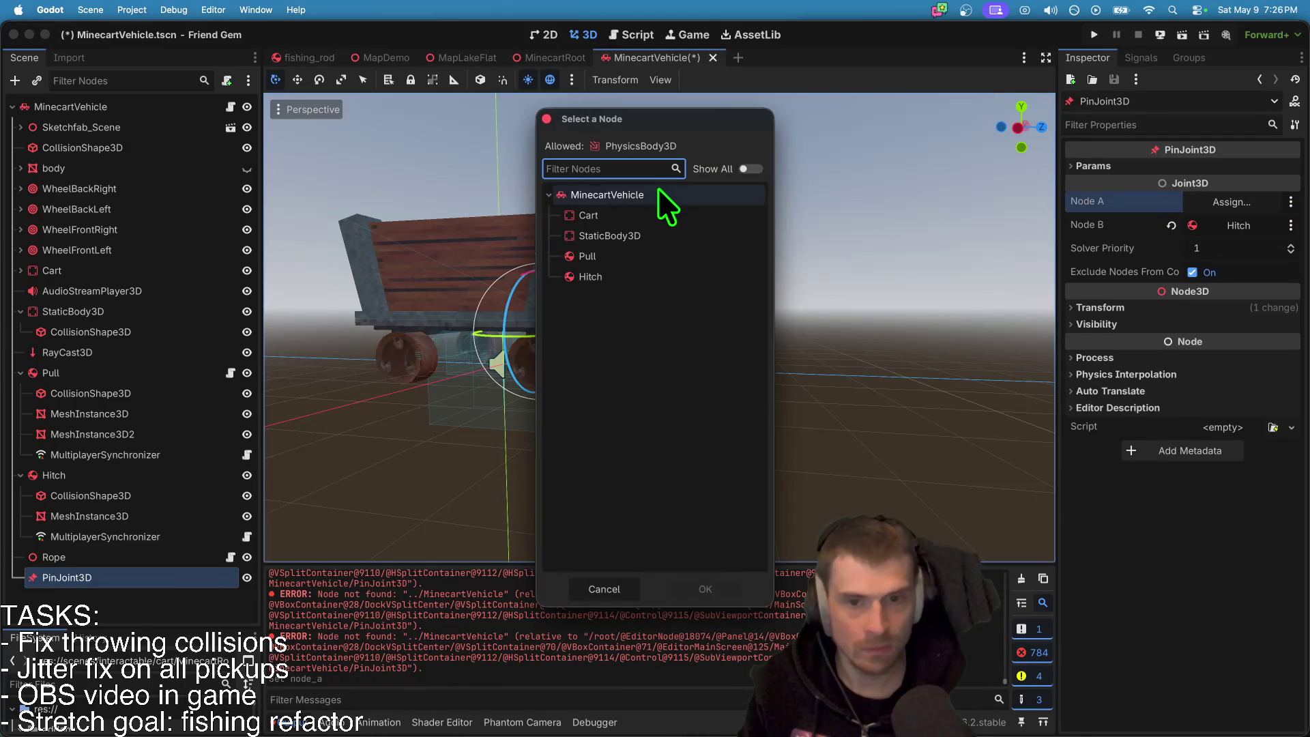
left_click(706, 590)
- Clear the output log, save the scene, and open minecart_vehicle.gd
left_click(1023, 577)
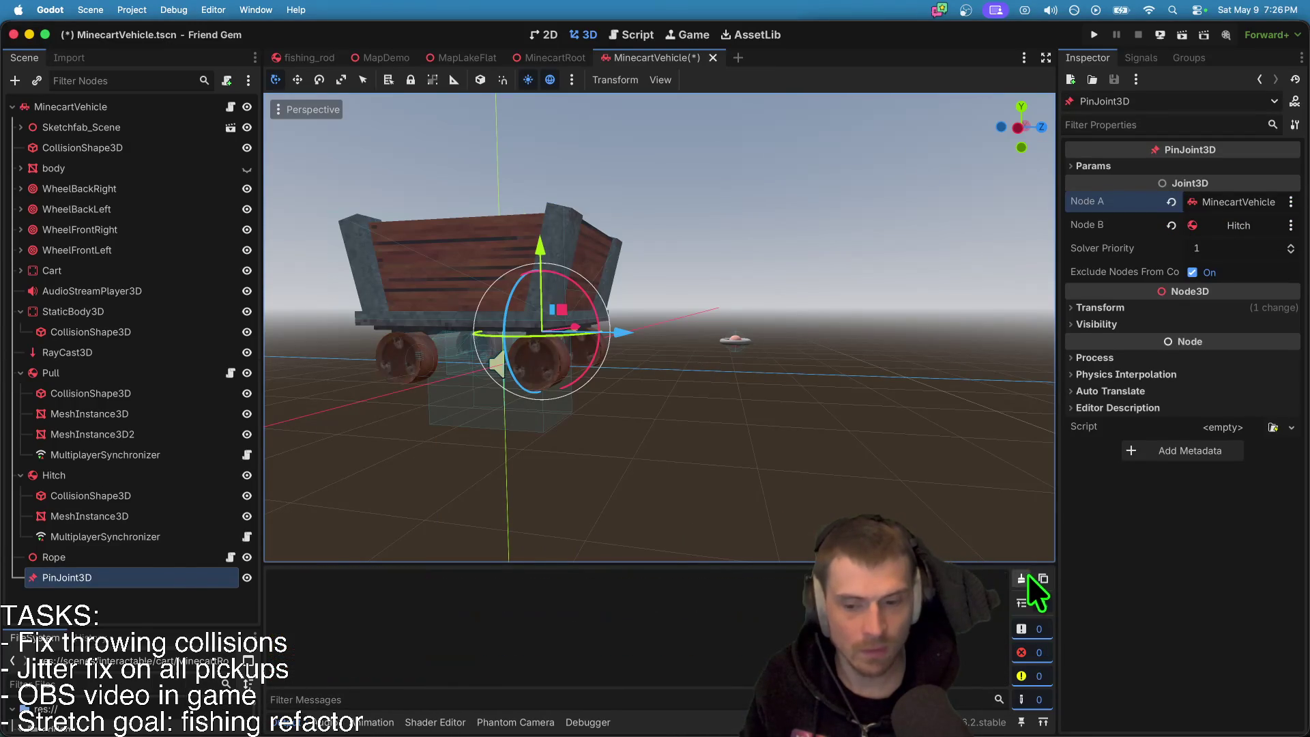
left_click(142, 588)
key("super+s")
left_click(231, 106)
scroll(666, 218, "up", 15)
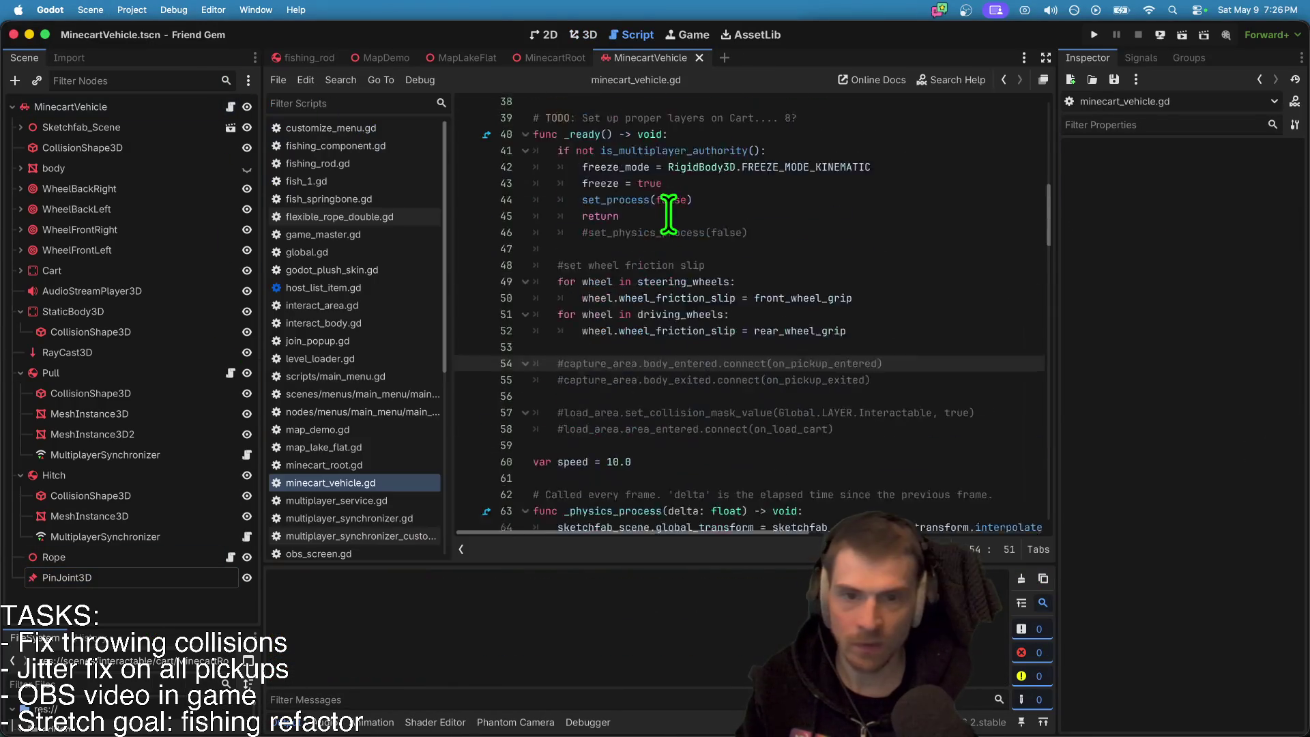
- Run the game, choose Play then Join Game, and review the Nil global_position error
left_click(67, 577)
key("super+b")
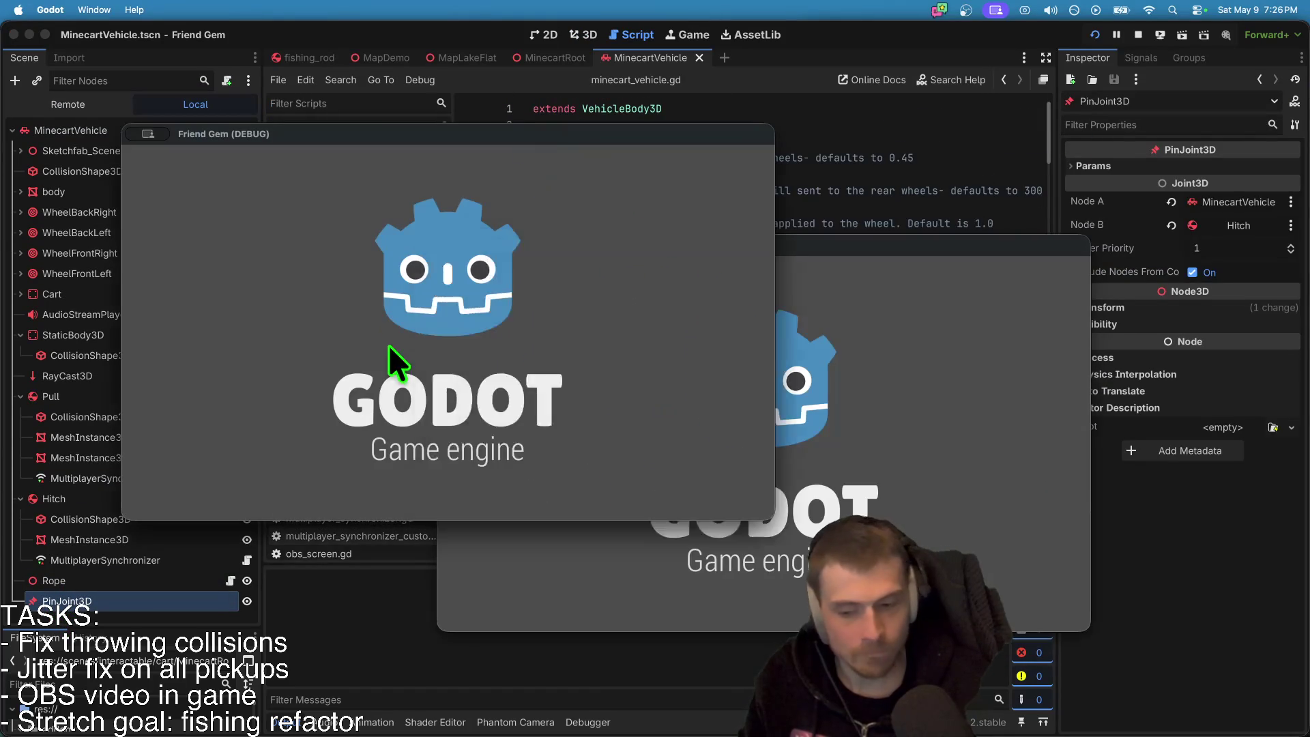
left_click(453, 337)
left_click(452, 351)
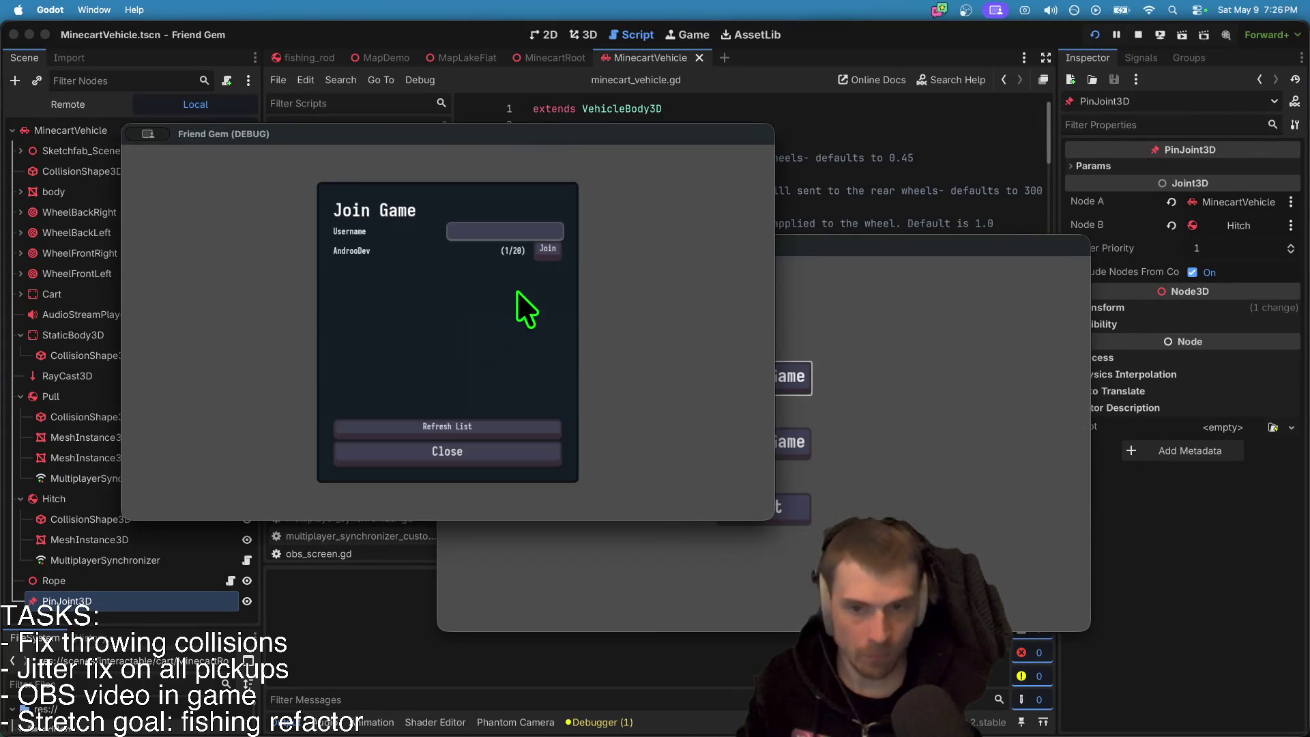
left_click(1159, 32)
scroll(902, 298, "up", 6)
scroll(903, 286, "down", 3)
scroll(724, 279, "up", 3)
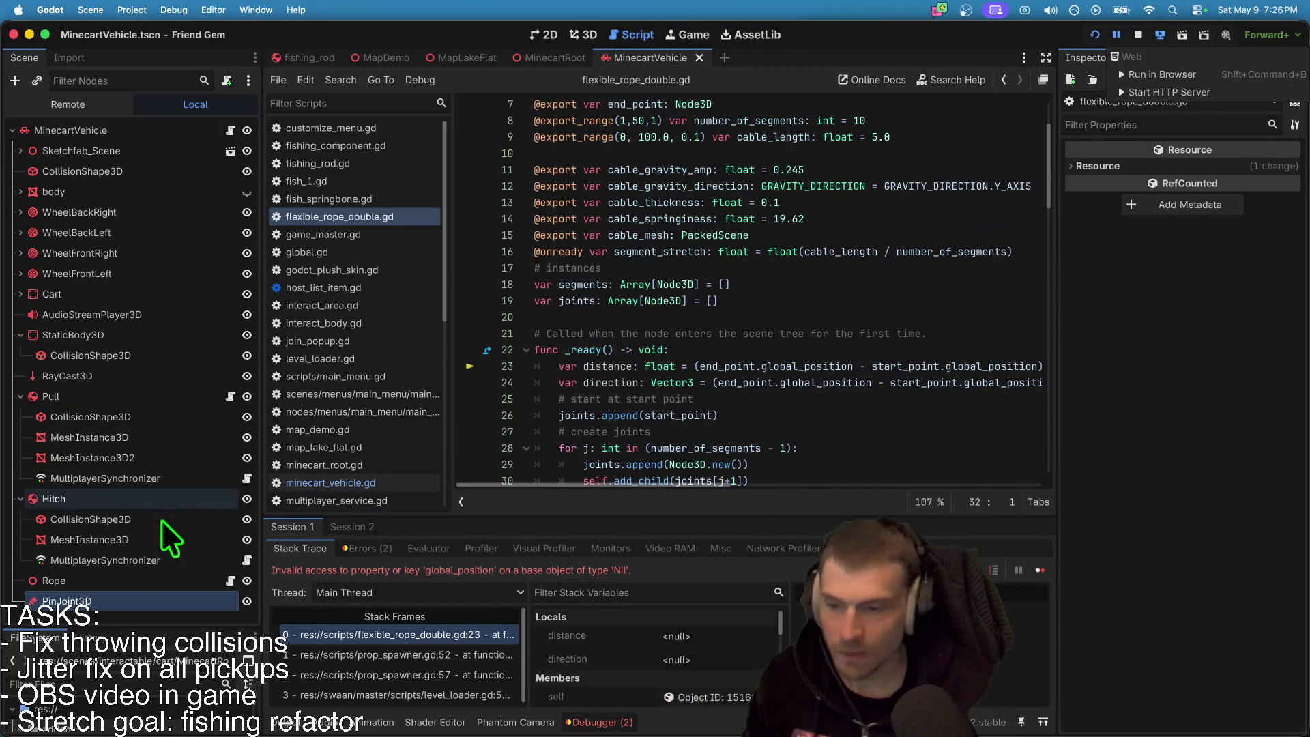
- Set the Rope node's Start Point to Hitch
left_click(1211, 165)
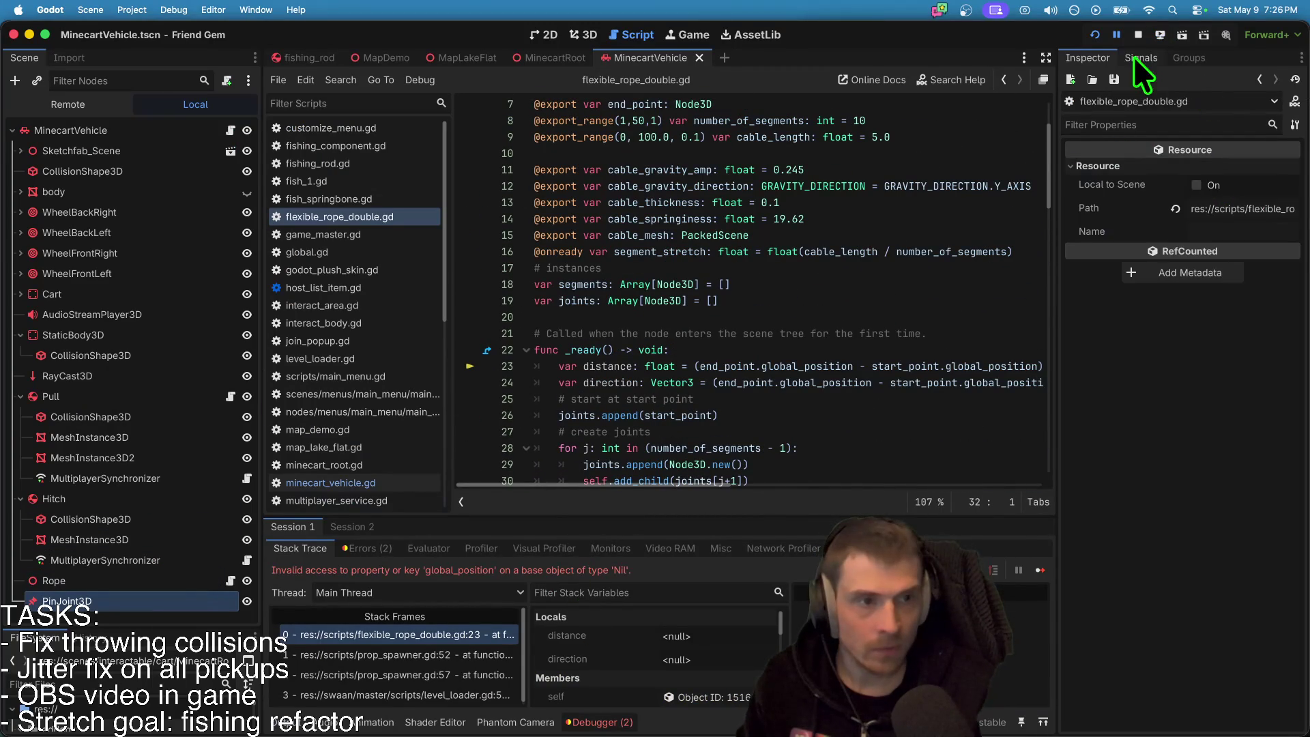
left_click(153, 561)
left_click(151, 581)
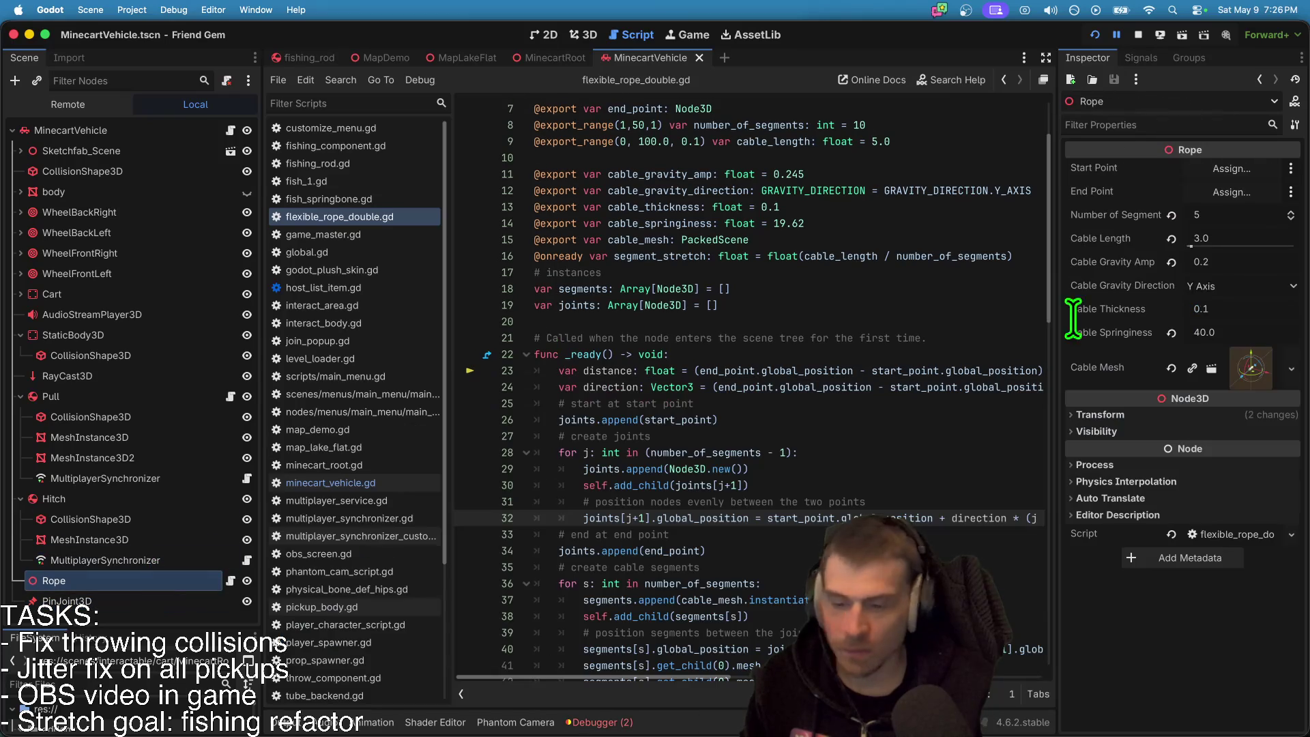
left_click(1227, 193)
scroll(595, 498, "down", 5)
scroll(614, 498, "up", 5)
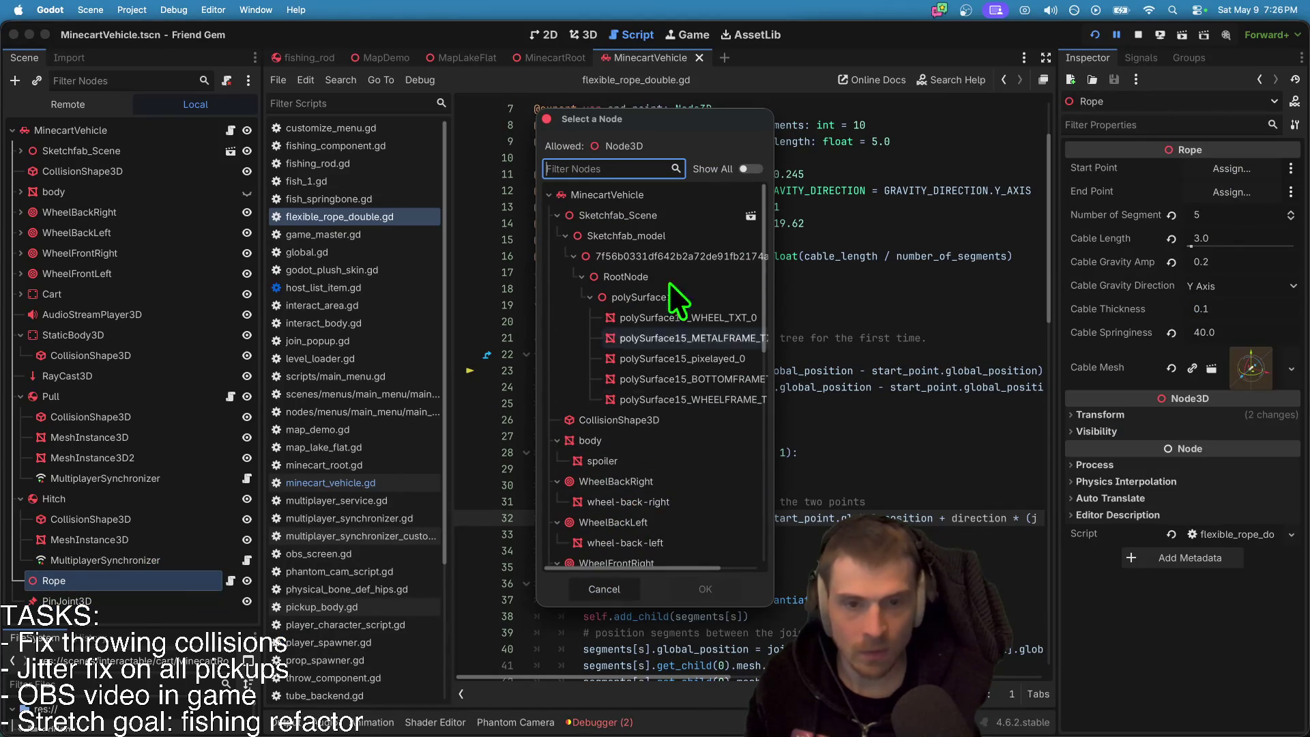
scroll(581, 386, "down", 10)
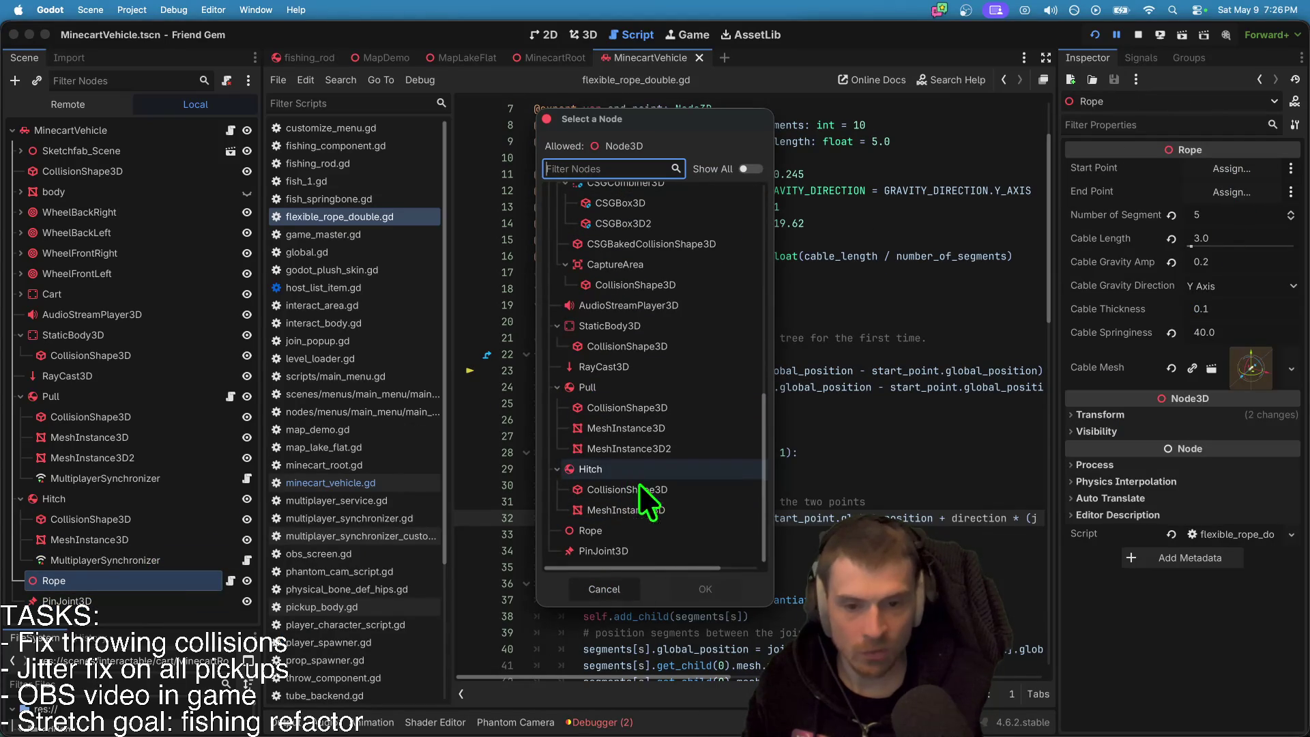
left_click(665, 471)
left_click(703, 589)
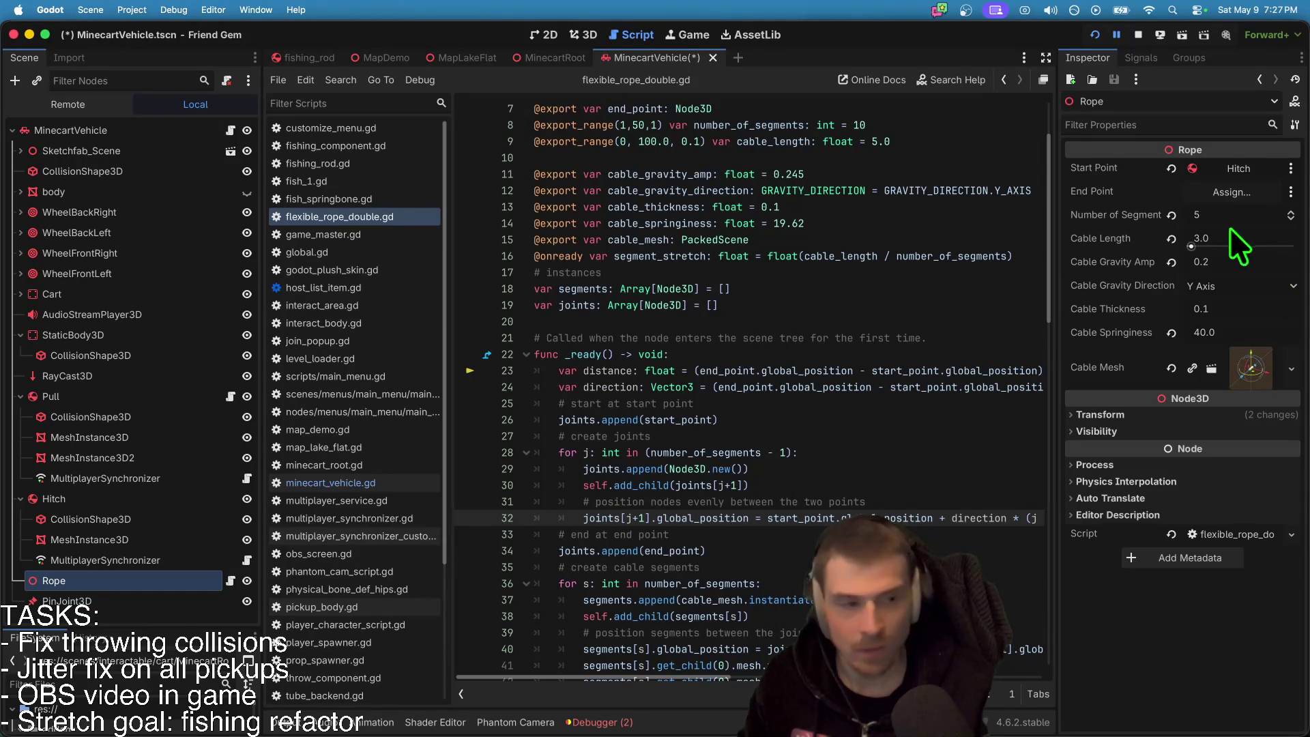
- Set the Rope's End Point to Pull, save the scene, and relaunch the game
left_click(1228, 192)
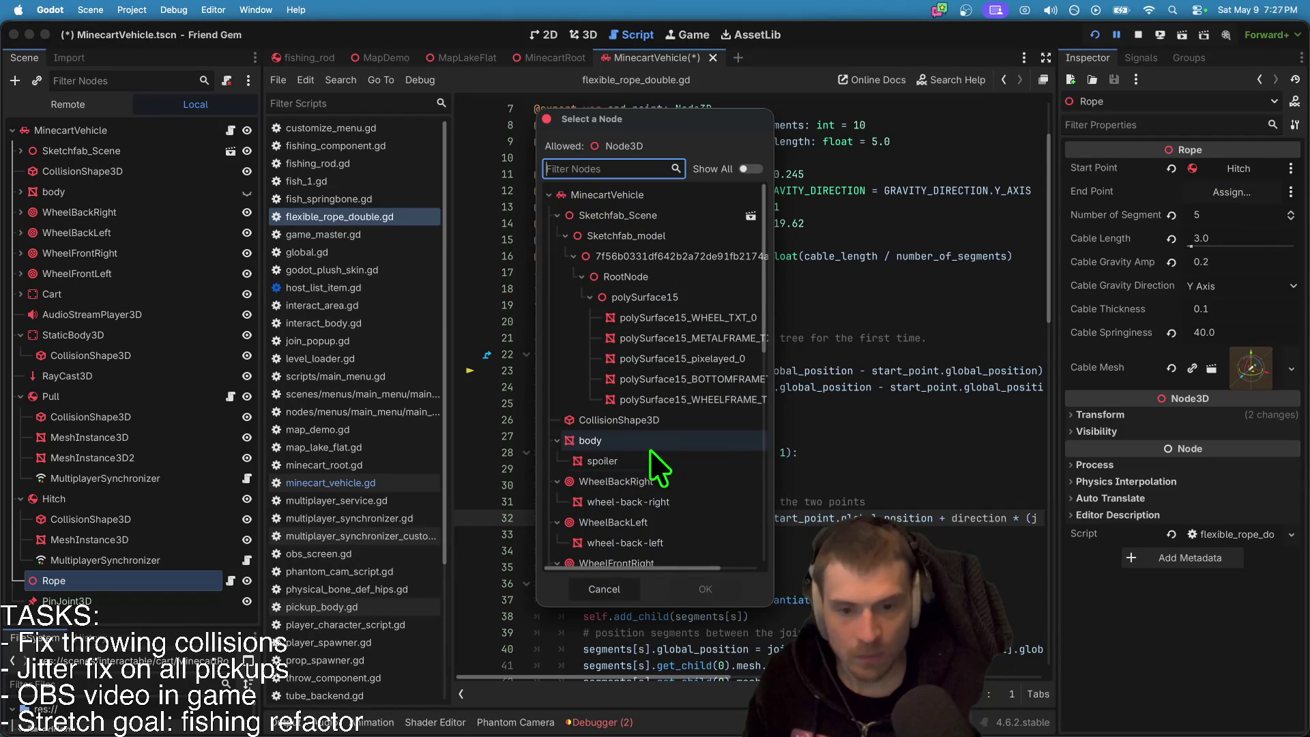
scroll(621, 224, "down", 3)
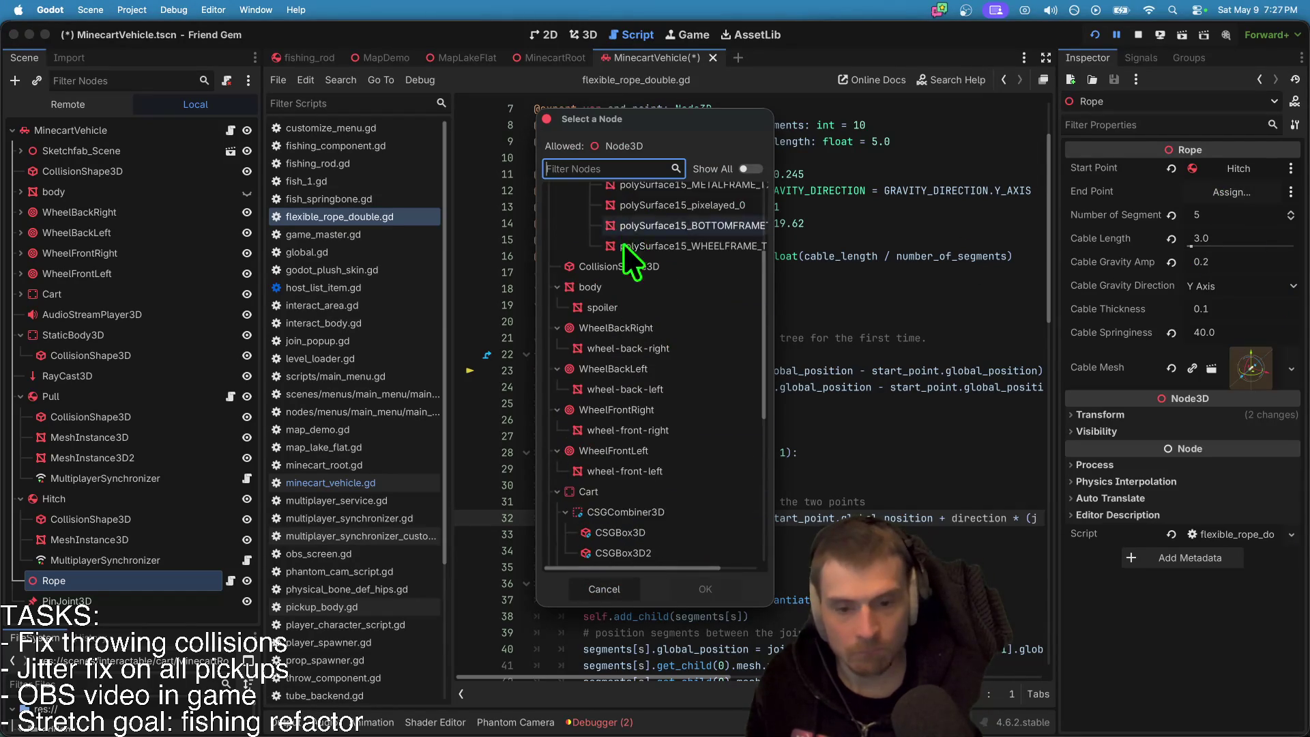
scroll(717, 450, "down", 5)
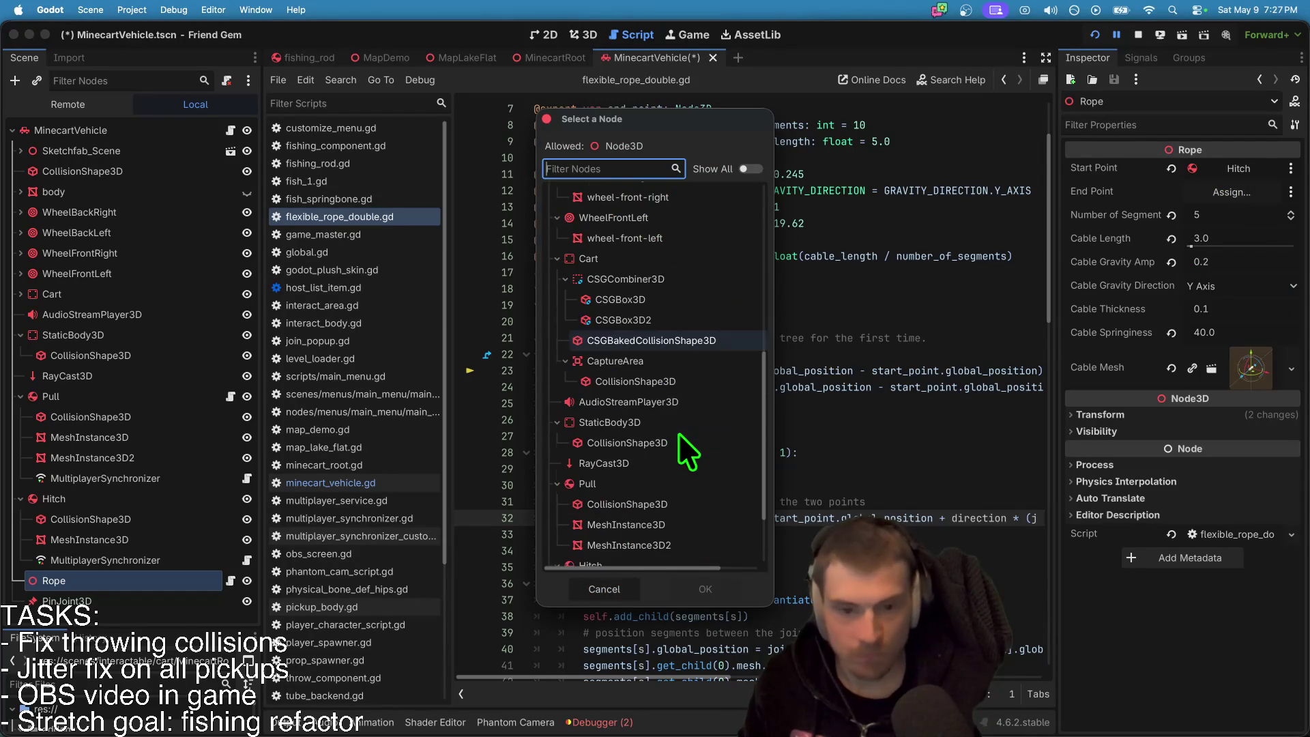
left_click(629, 483)
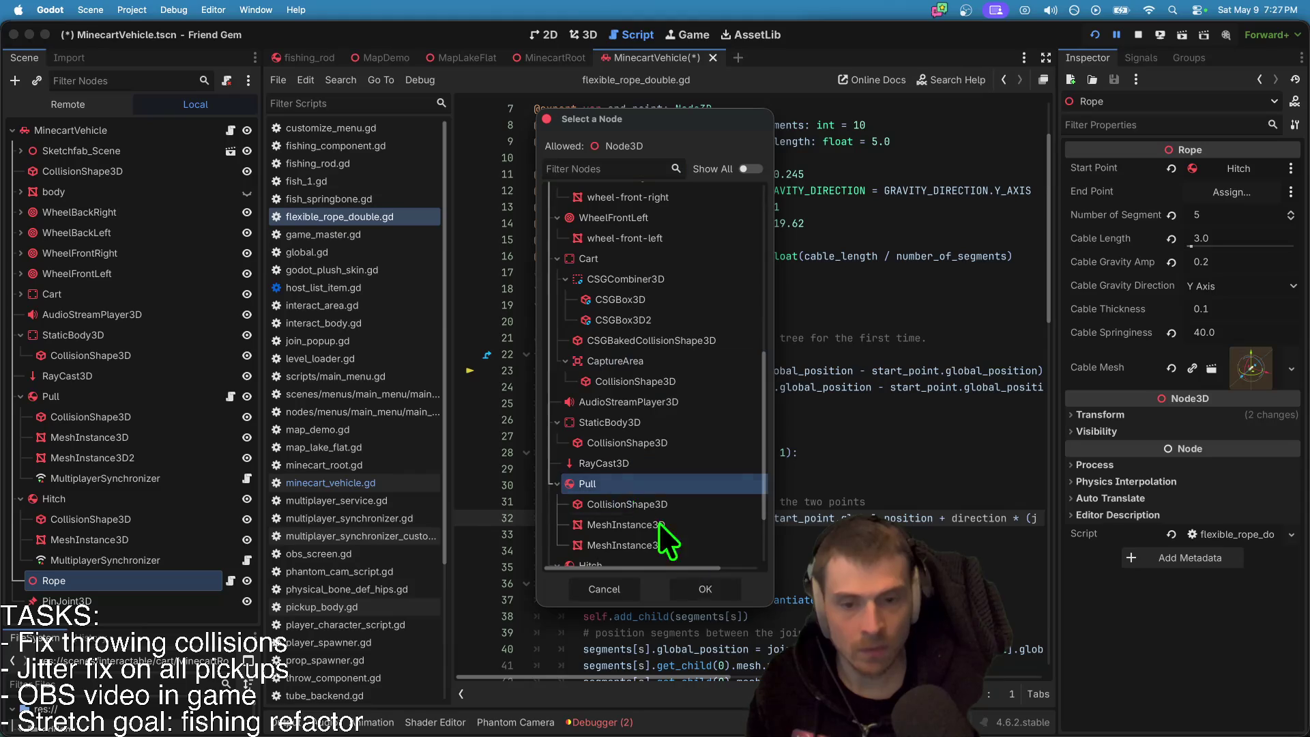
left_click(702, 589)
key("cmd+s")
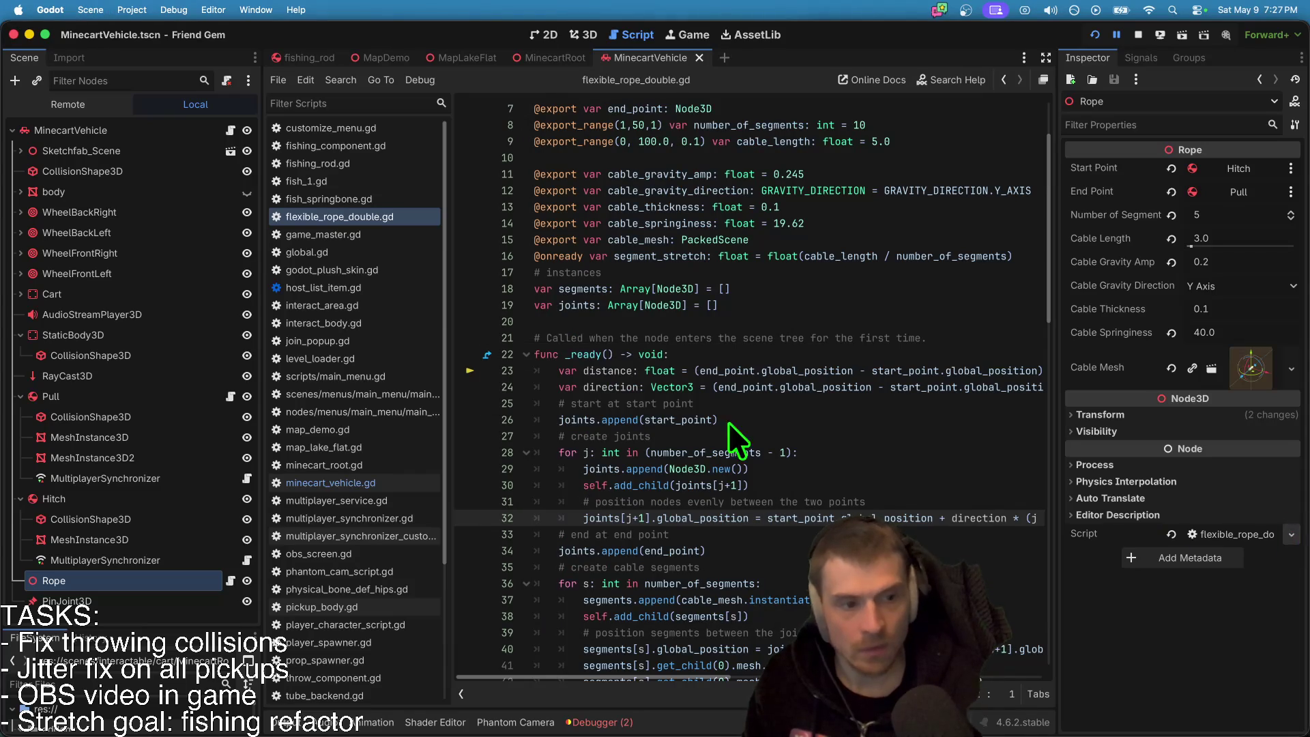
key("super+b")
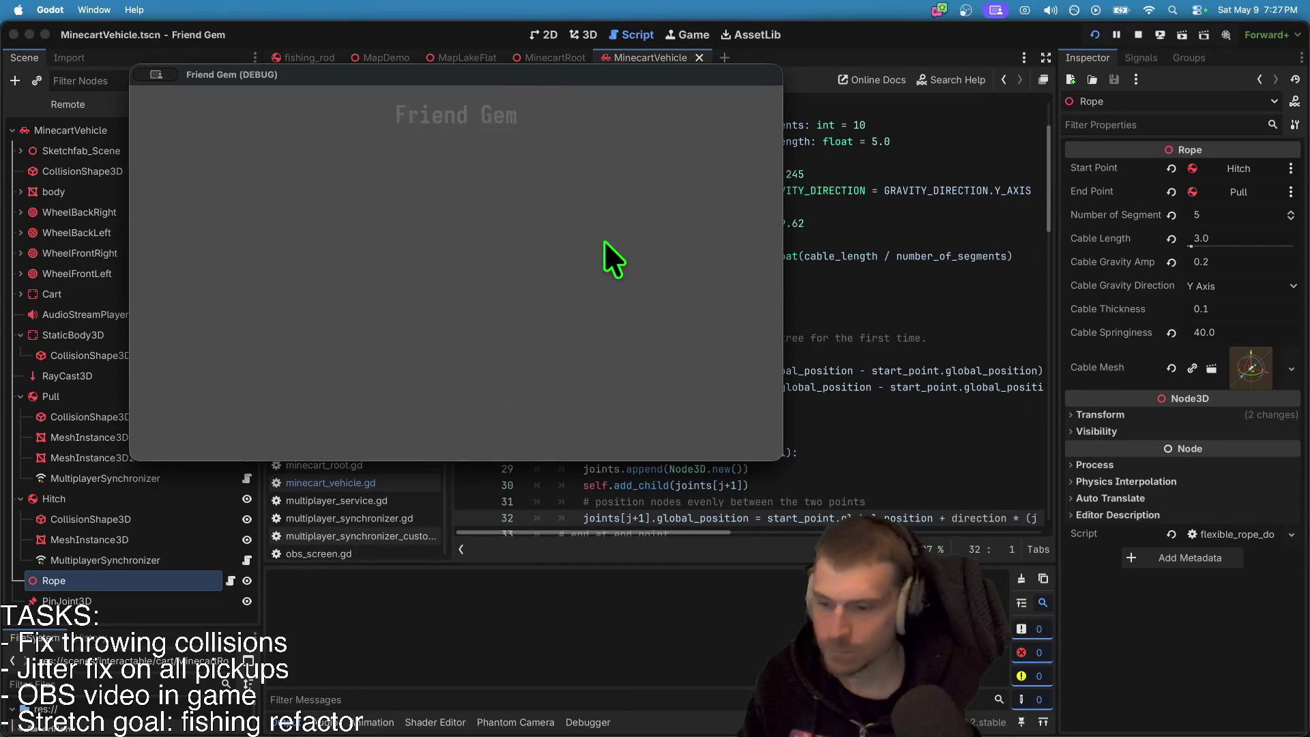
- Join the hosted server via Join Game, then bring the editor back in front
left_click(451, 276)
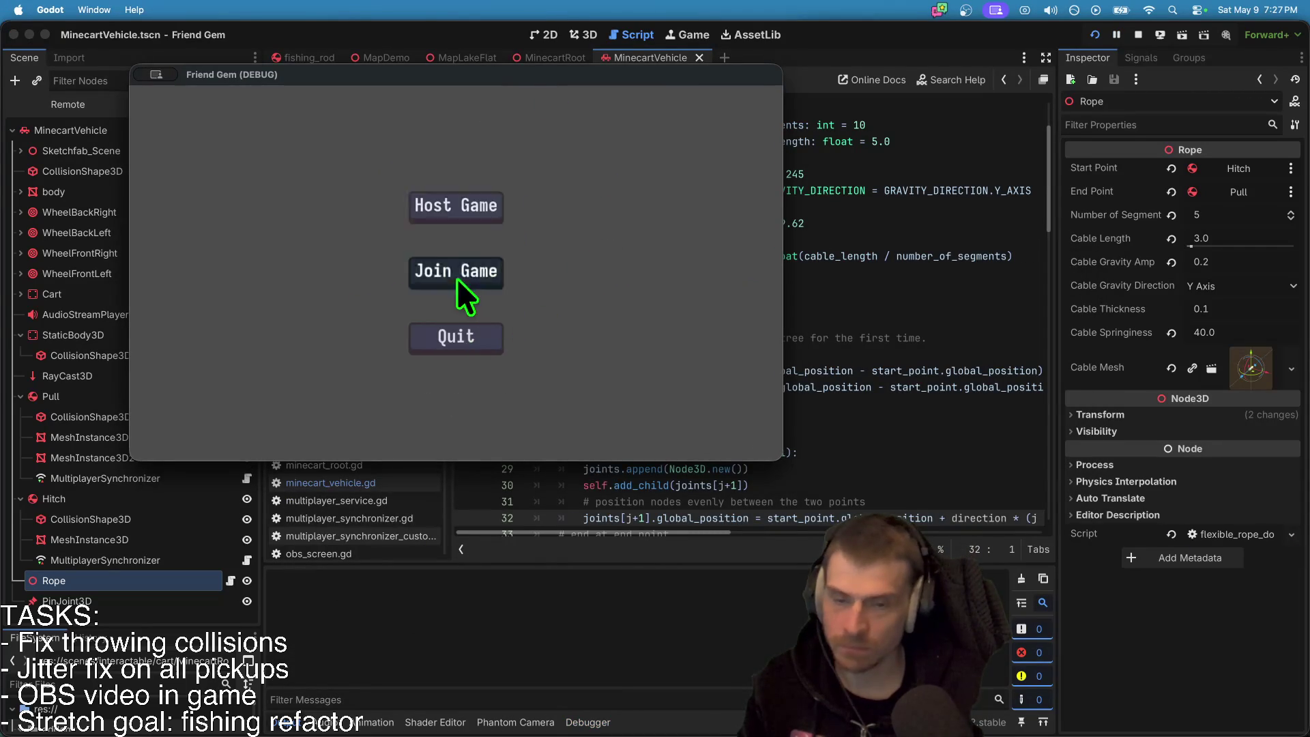
left_click(449, 275)
left_click(560, 186)
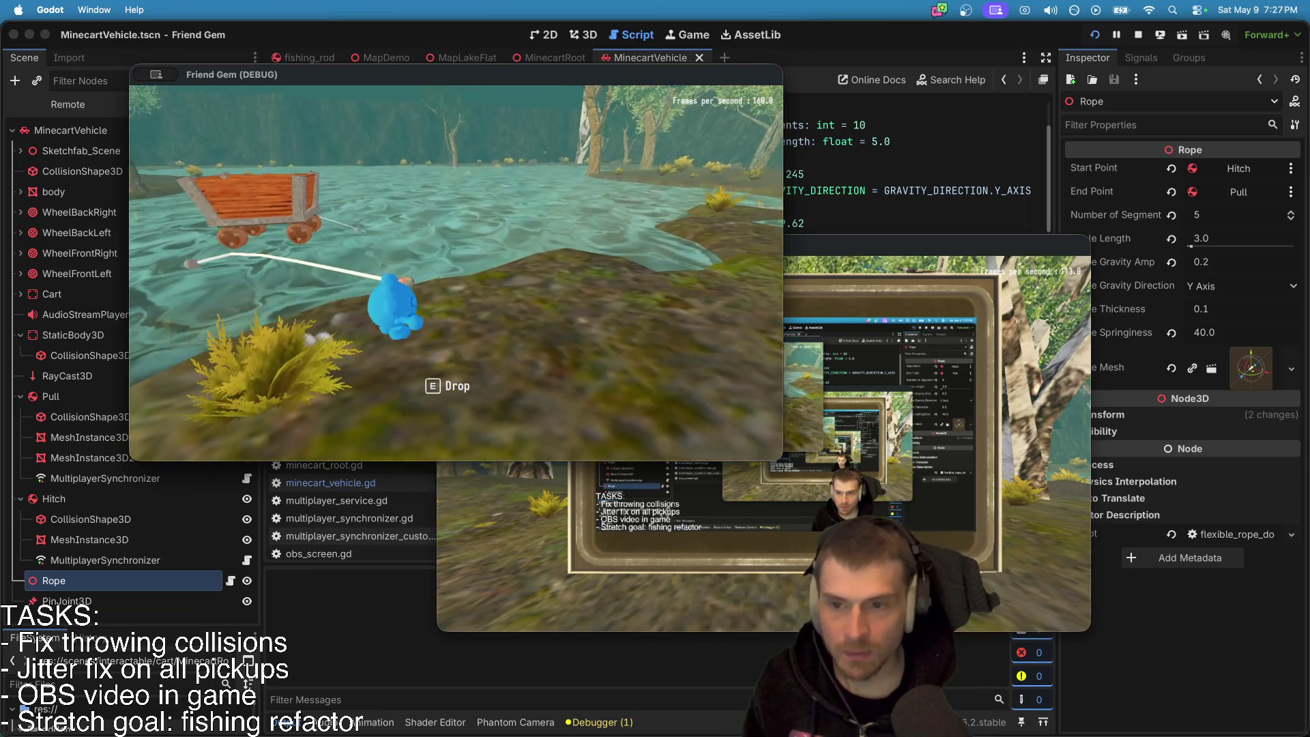
left_click(34, 423)
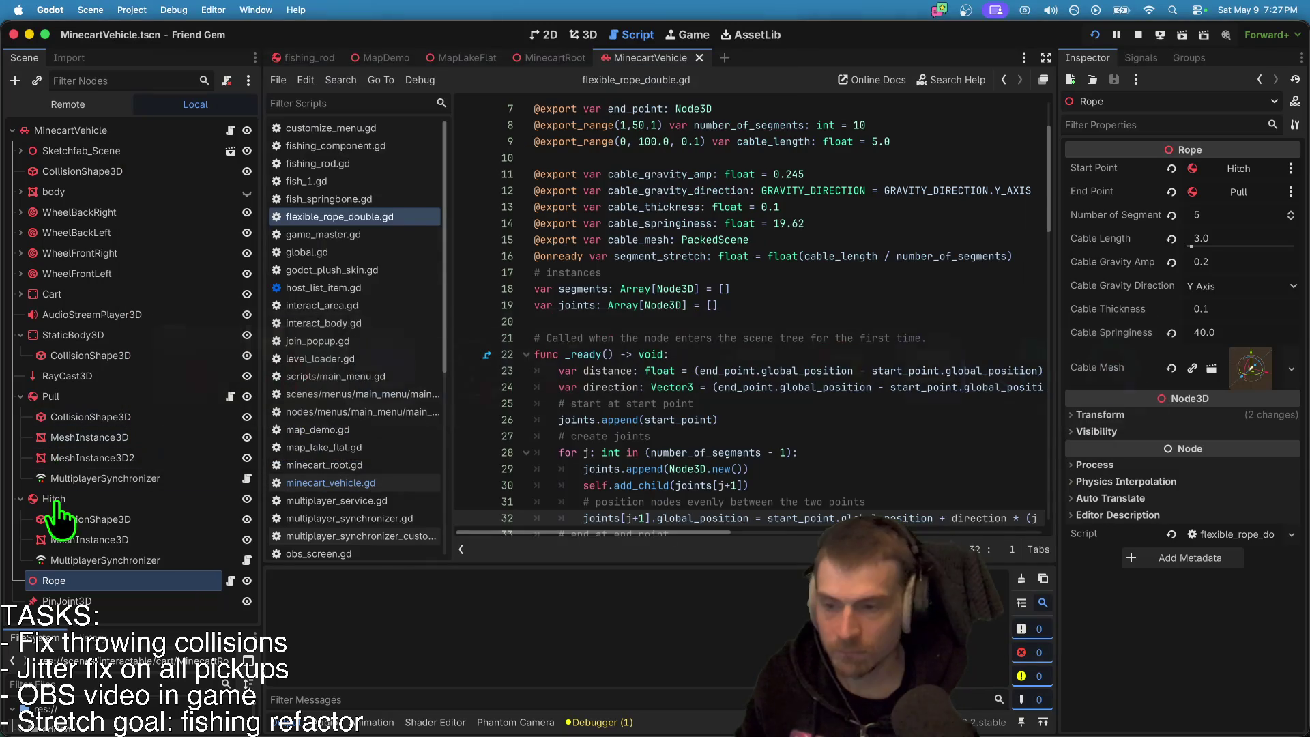
- Expand Transform on Hitch and Pull and uncheck Top Level on Pull
left_click(35, 401)
left_click(75, 498)
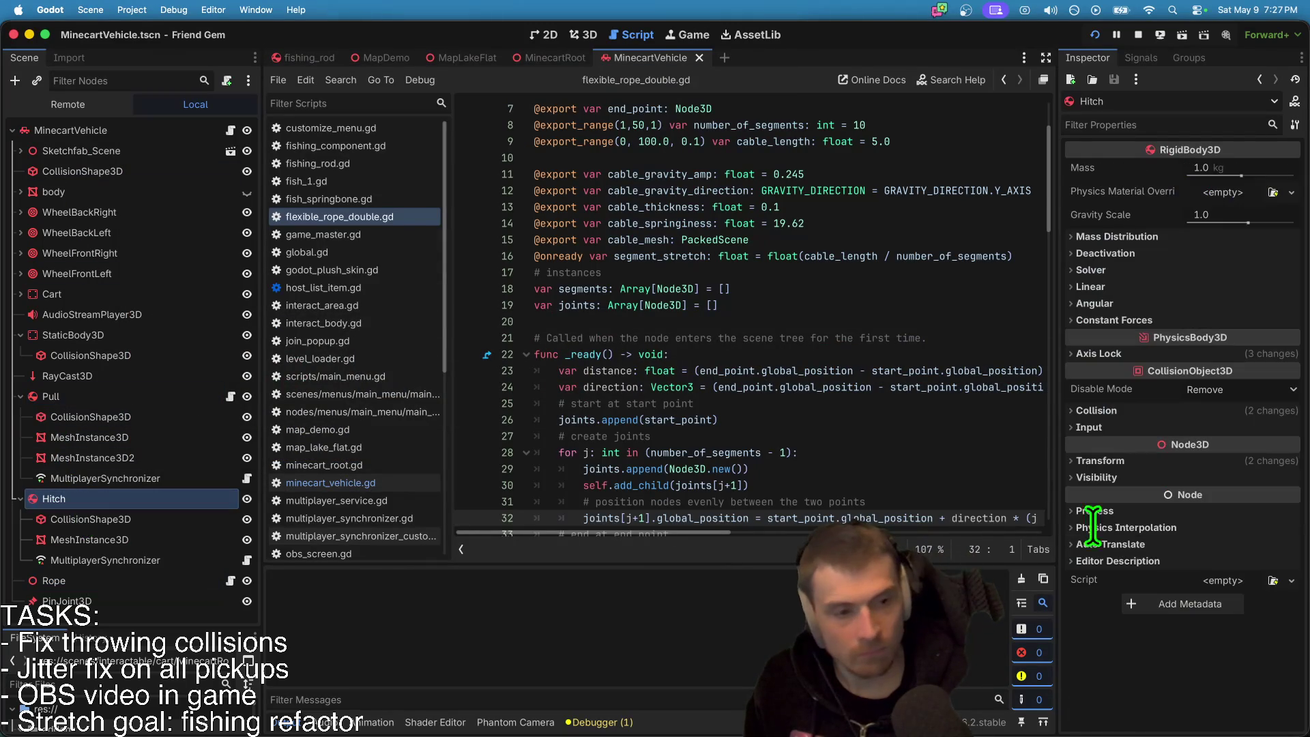
left_click(1165, 459)
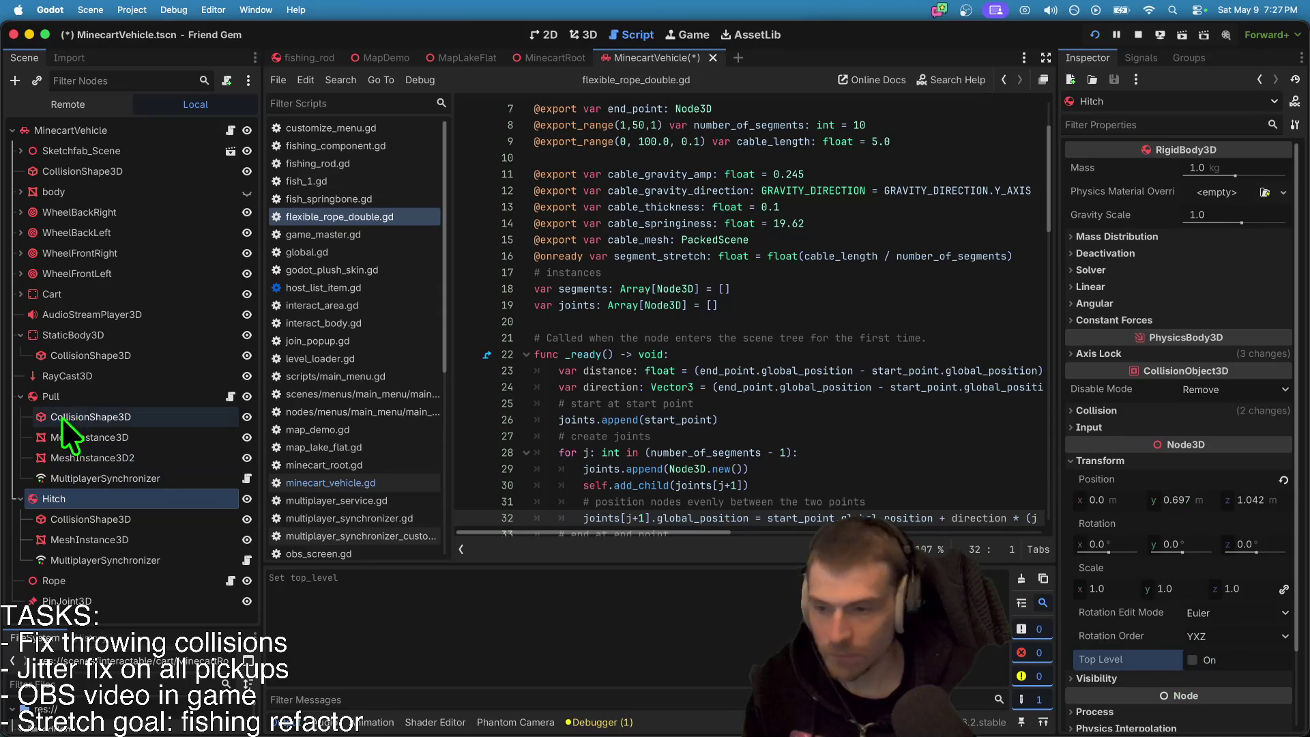
left_click(76, 401)
scroll(1192, 596, "down", 5)
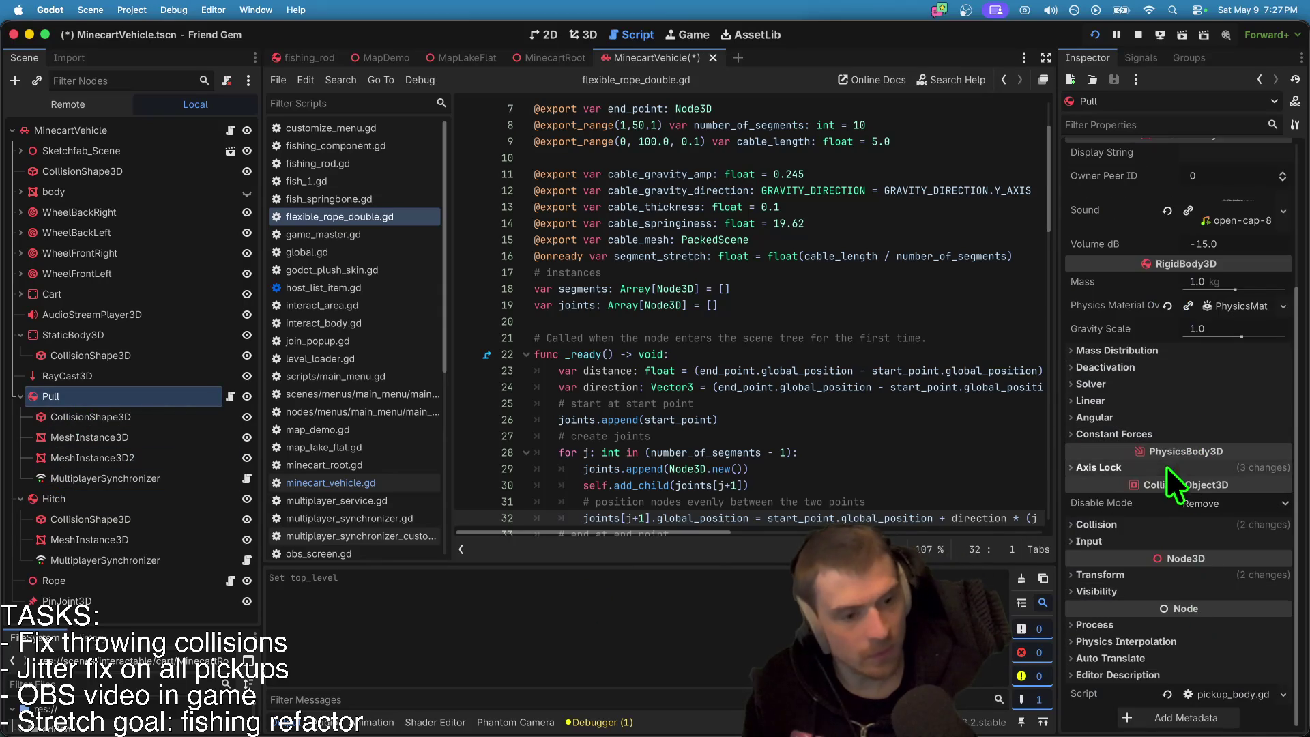
left_click(1161, 525)
left_click(1161, 525)
left_click(1164, 574)
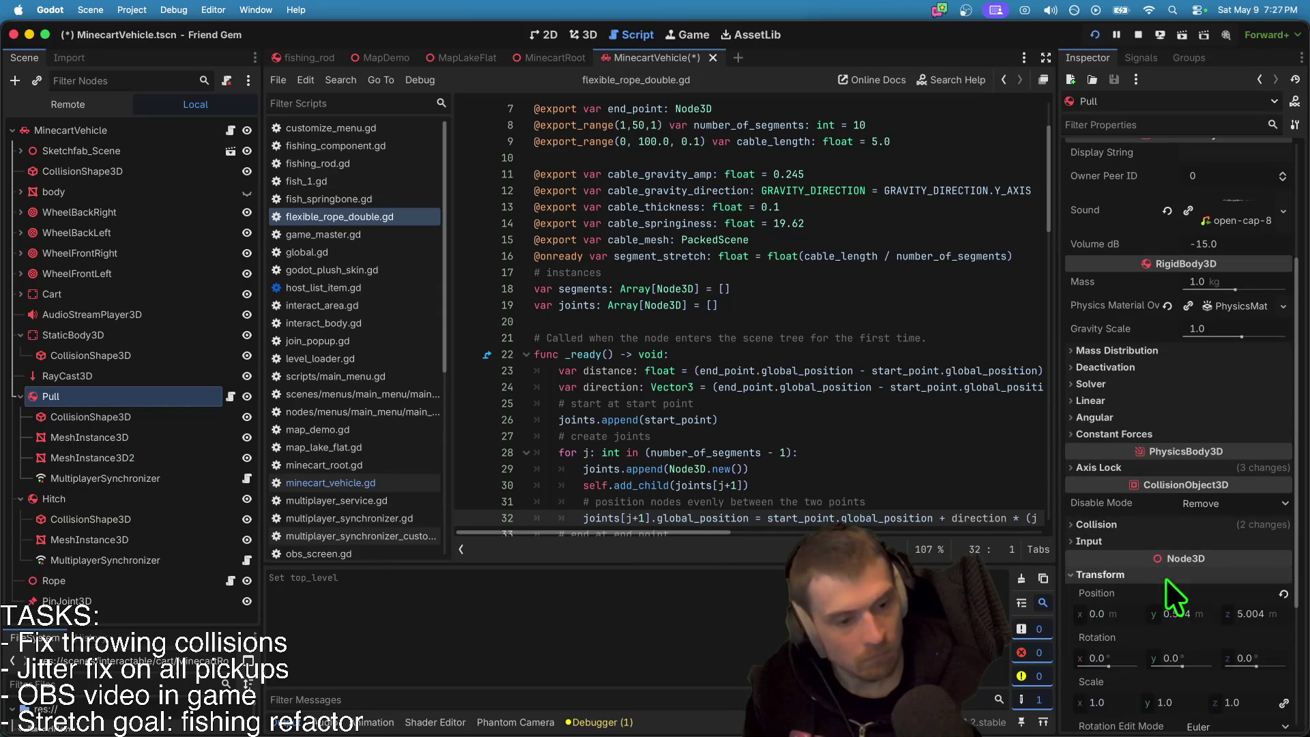
scroll(1202, 683, "down", 3)
left_click(1208, 572)
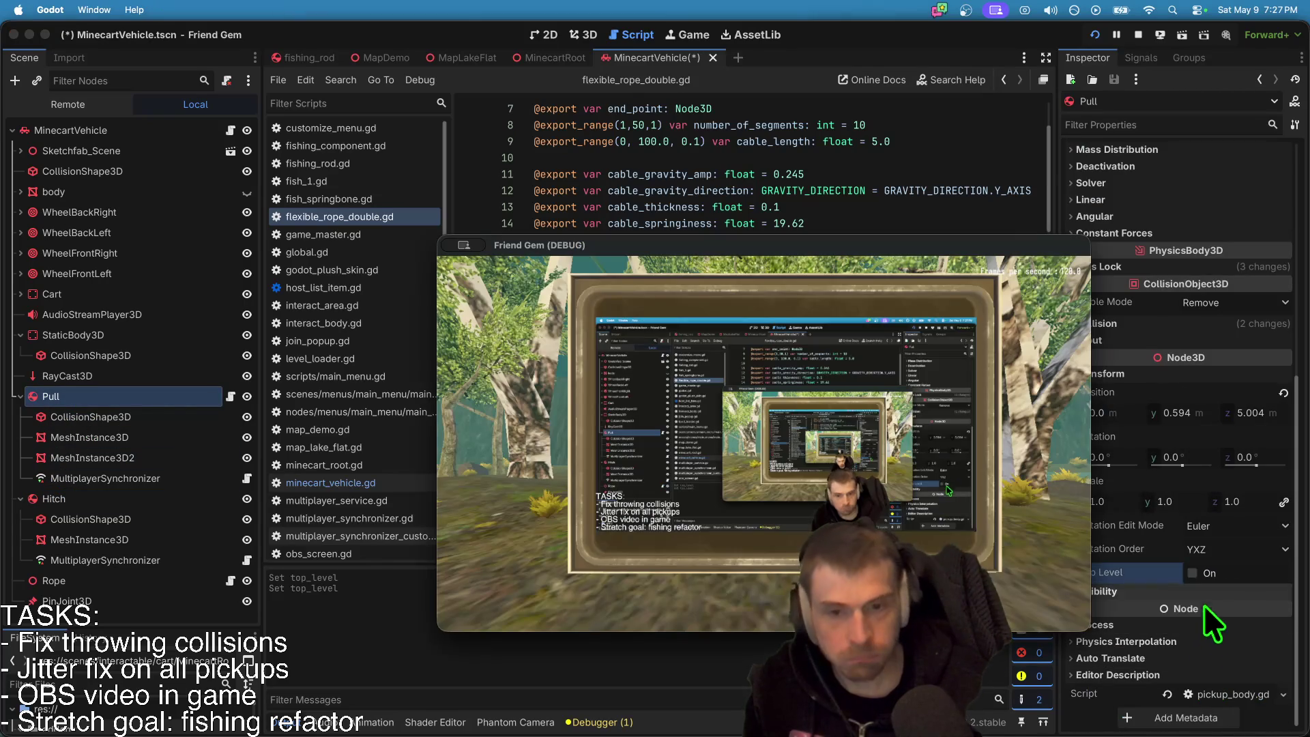
- Select the MinecartVehicle root, opening and cancelling the Add Node dialog
key("super+Tab")
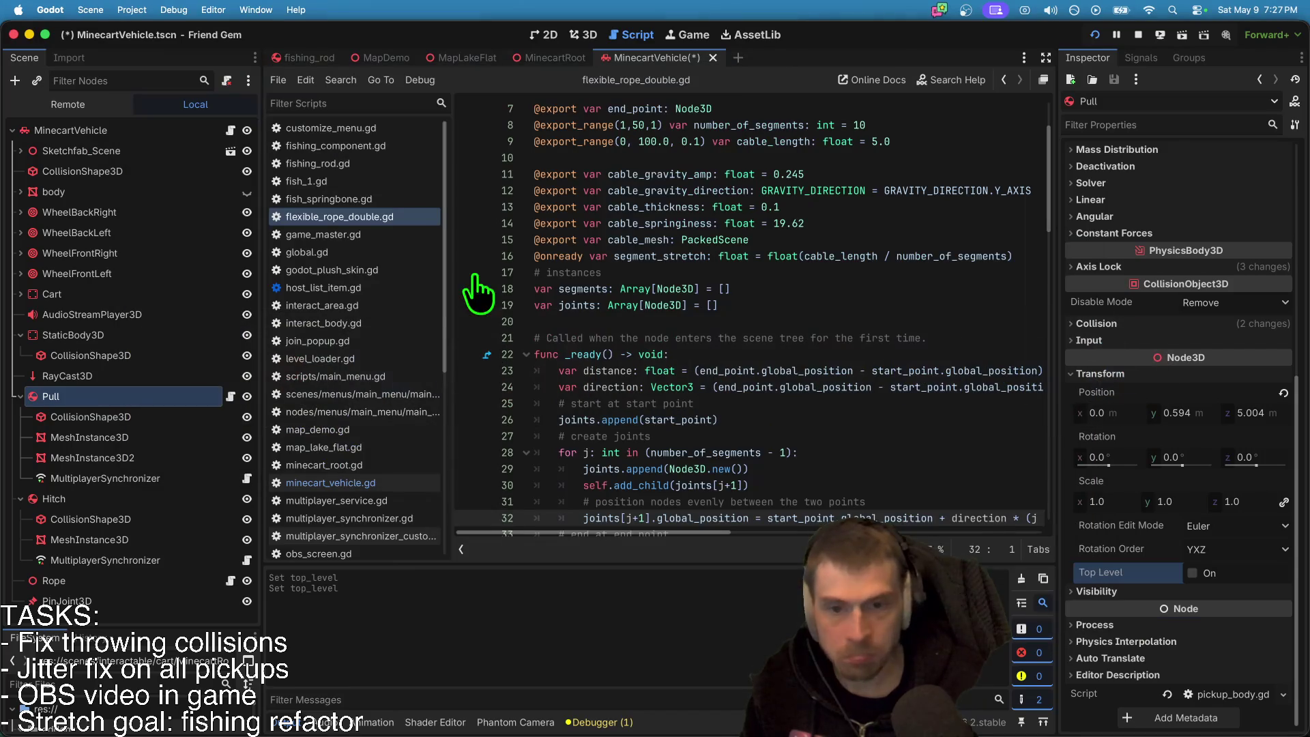
left_click(129, 130)
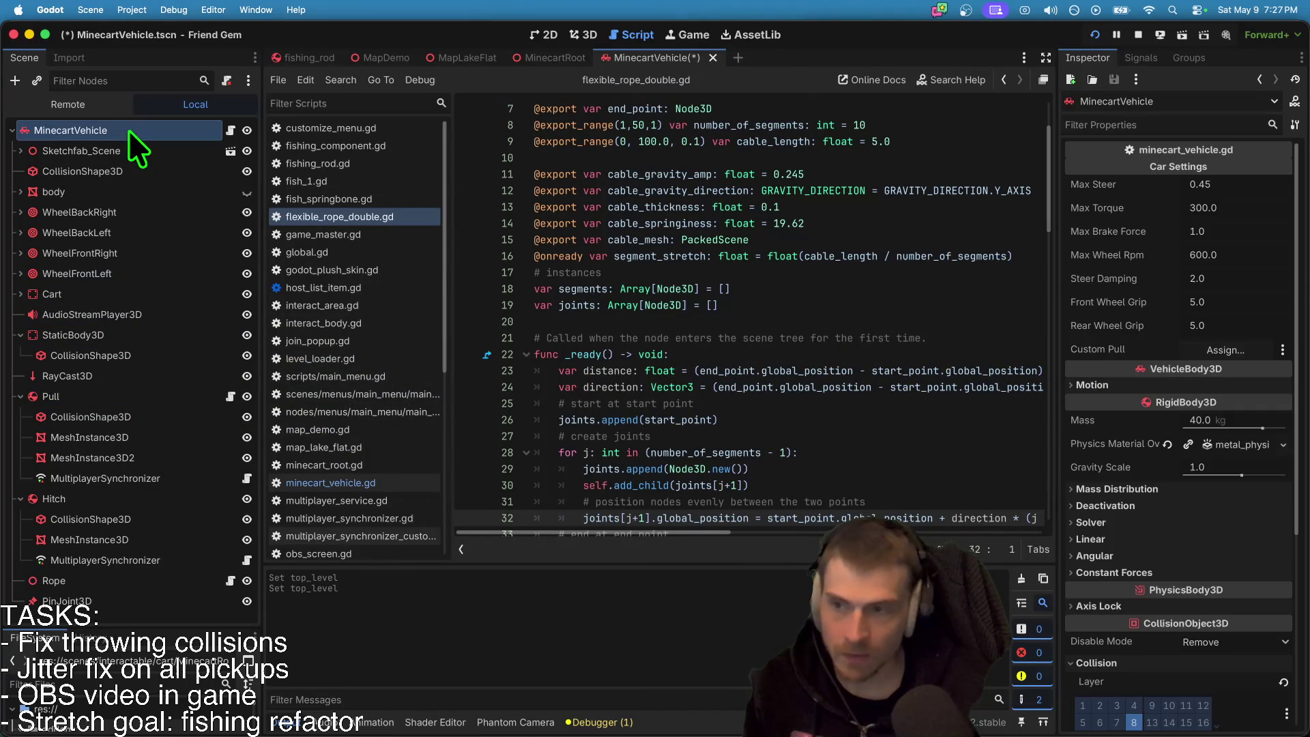
scroll(1064, 450, "down", 5)
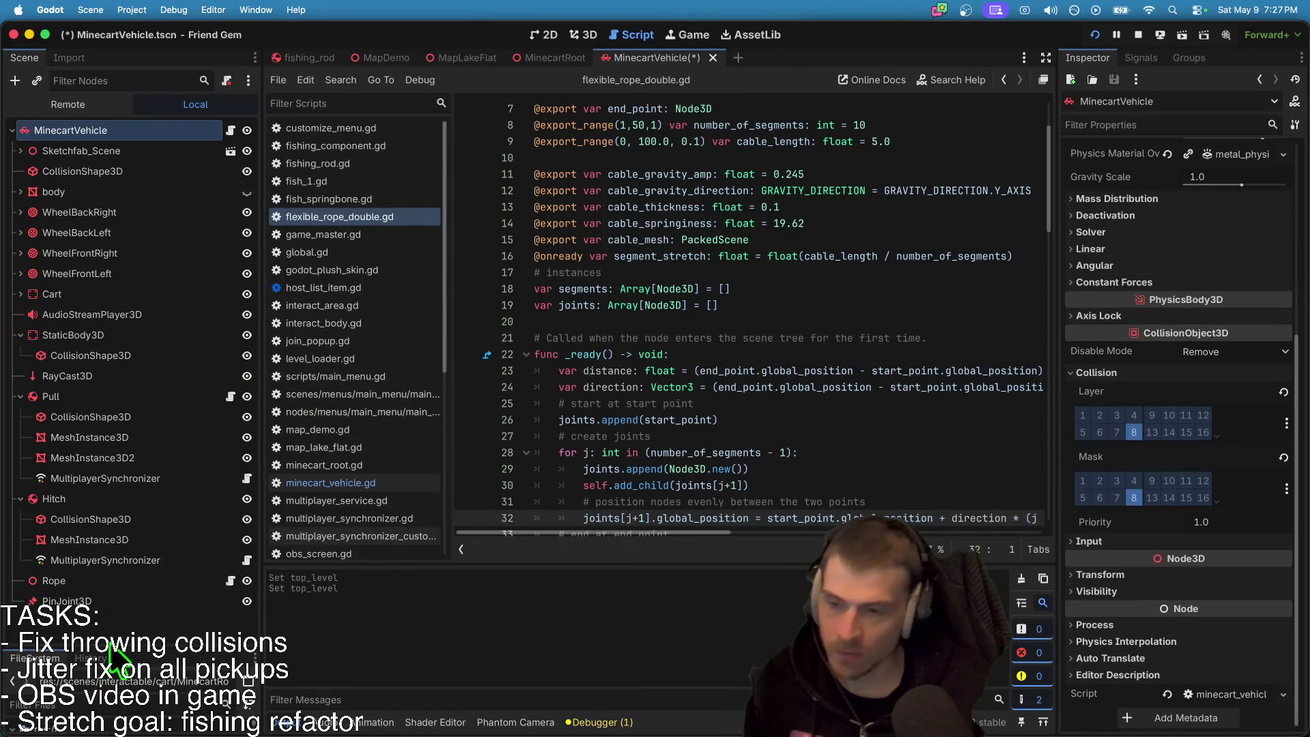
key("ctrl+a")
key("Escape")
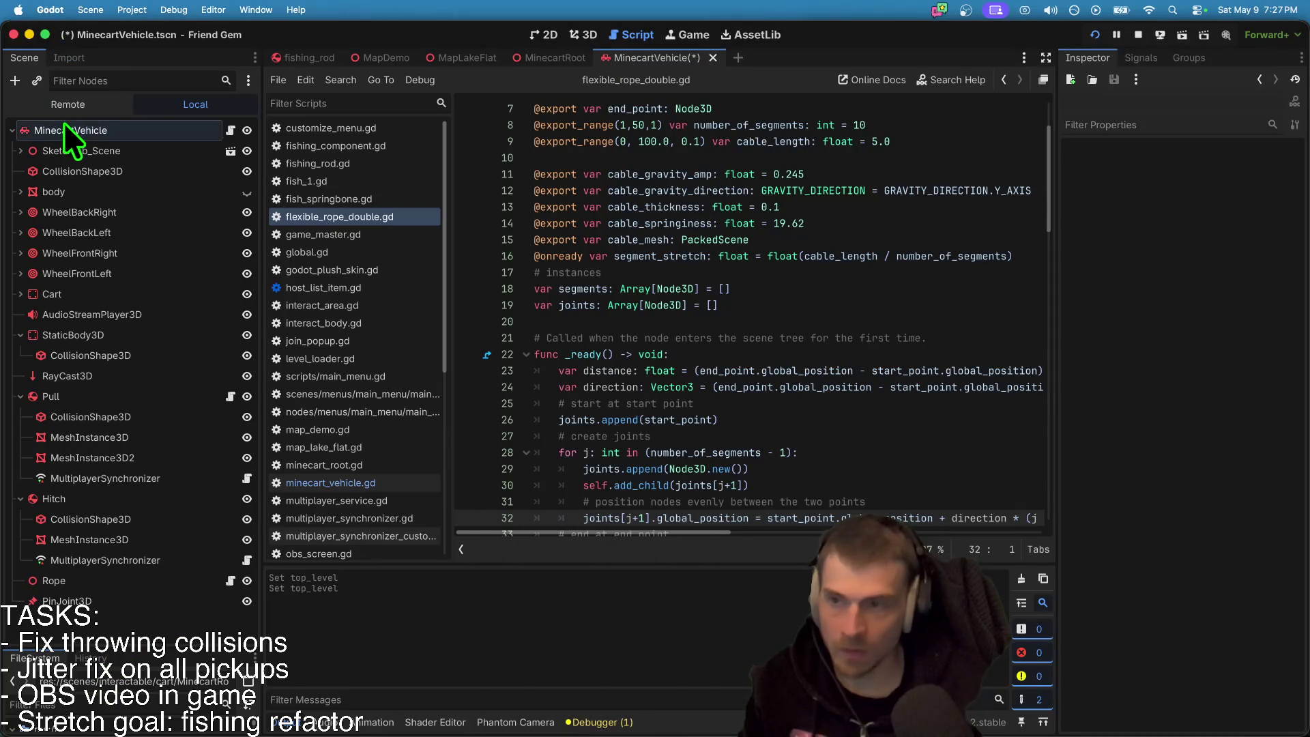
- Add a MultiplayerSynchronizer child to MinecartVehicle with MinecartVehicle as its root node
left_click(63, 123)
key("ctrl+a")
type("muli")
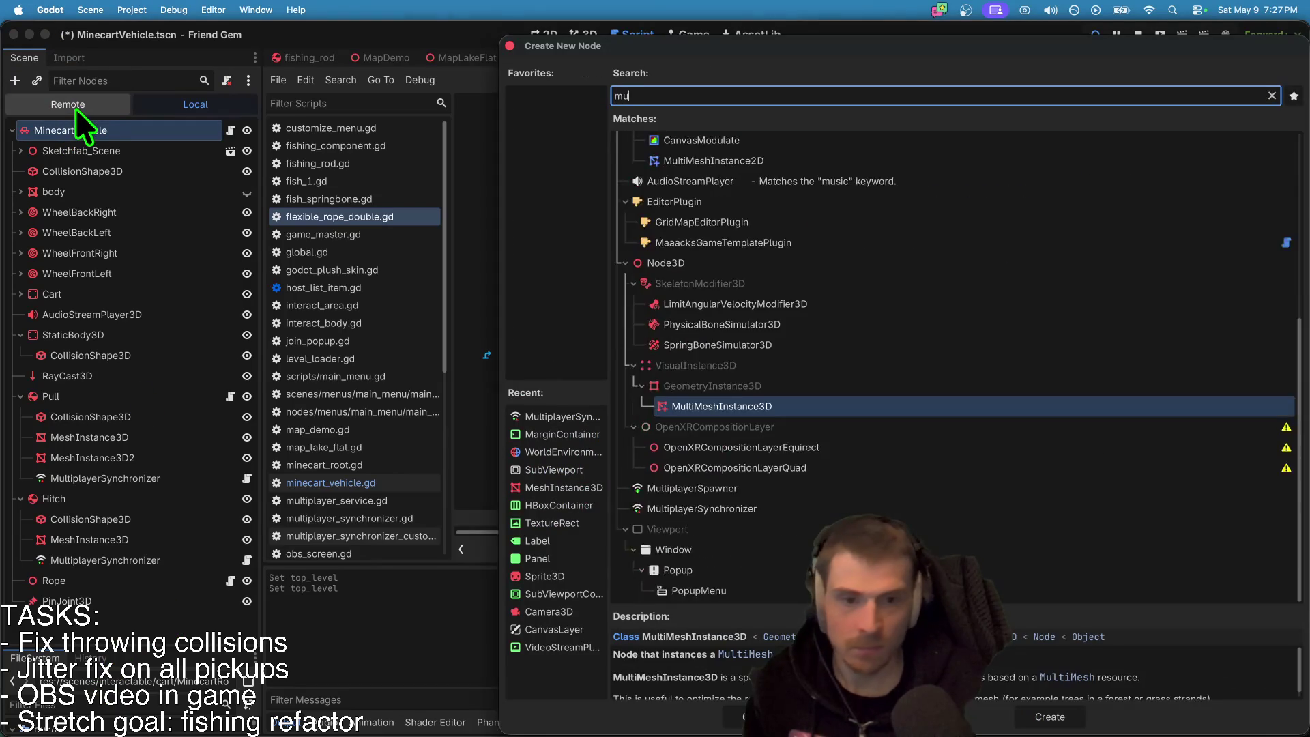
key("Down")
key("Down")
key("Down")
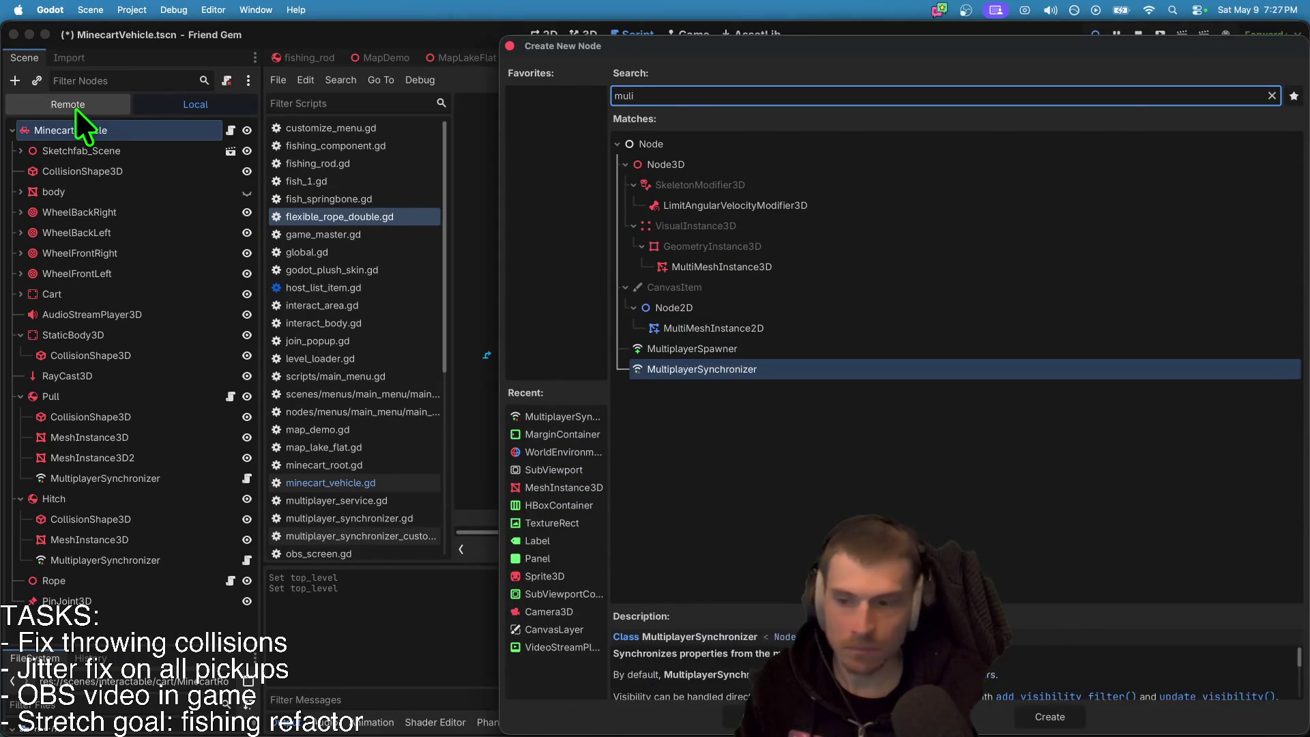
key("Return")
left_click(353, 430)
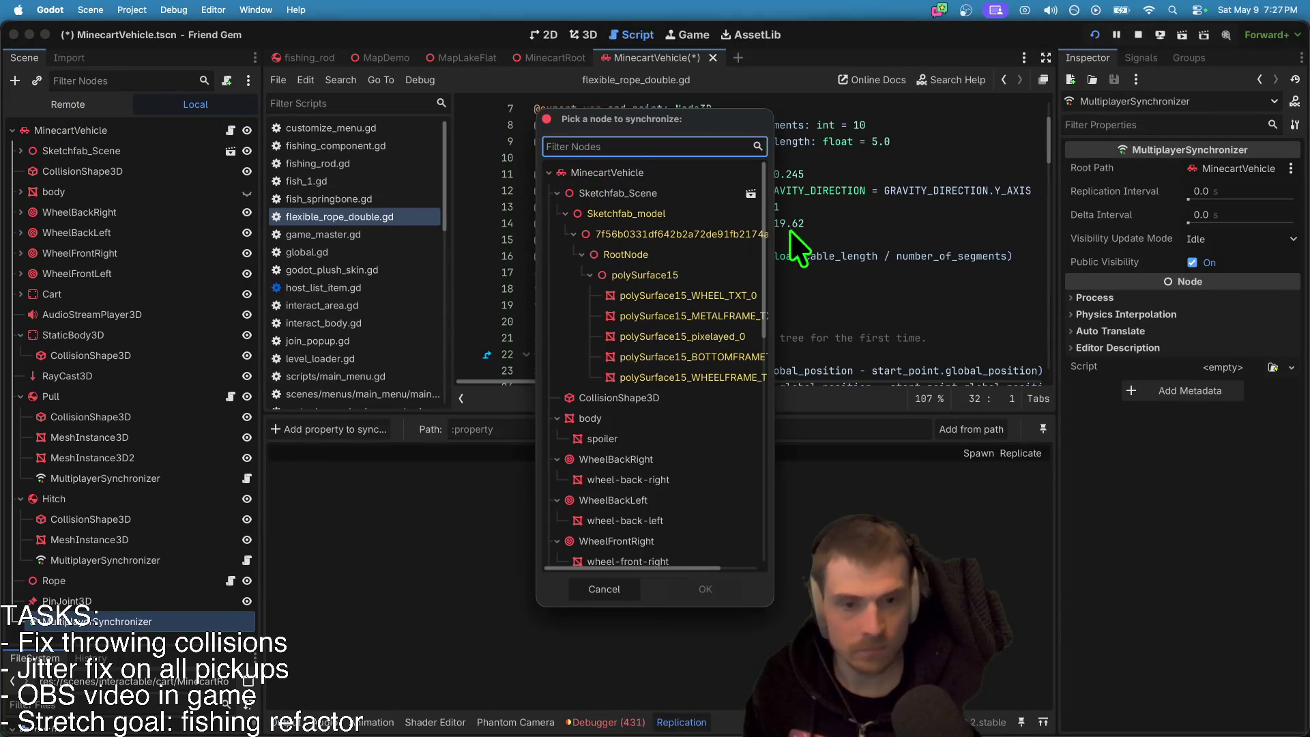
left_click(735, 585)
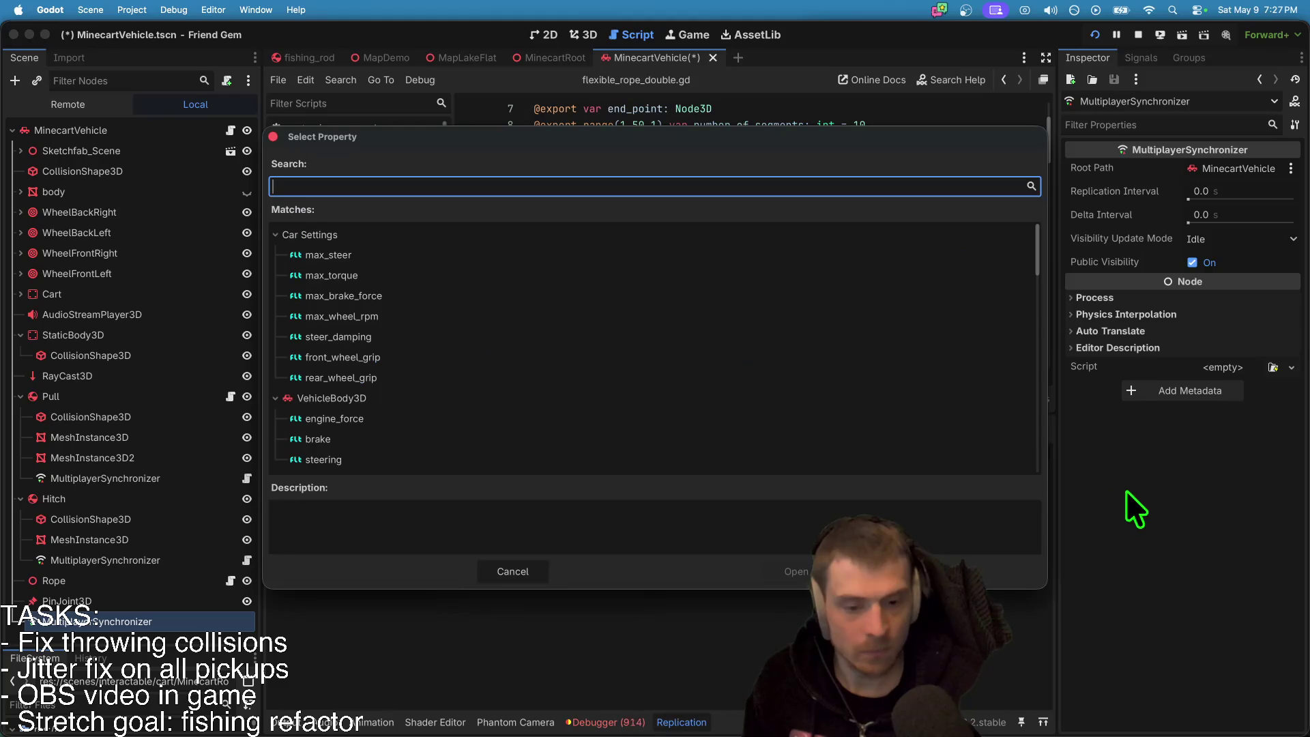
- Attach multiplayer_synchronizer_custom.gd from the components folder to the synchronizer
scroll(723, 406, "down", 10)
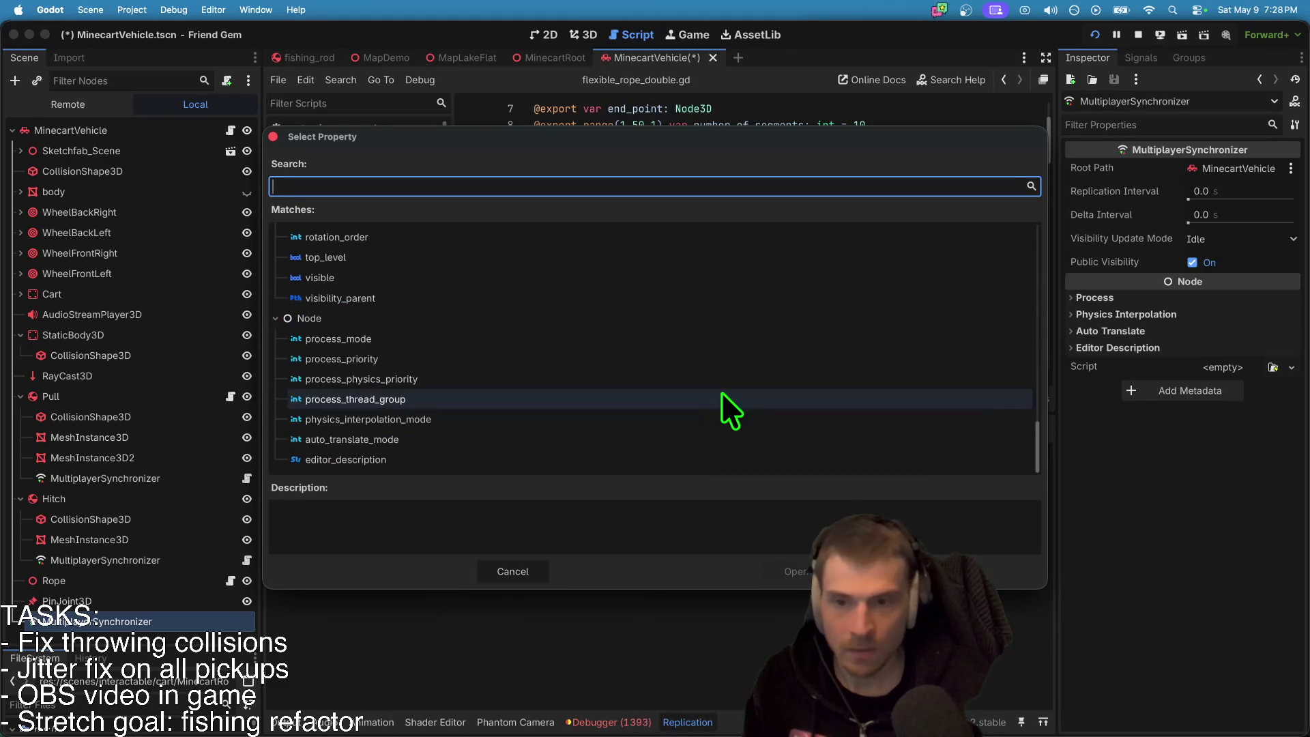
scroll(726, 423, "up", 5)
left_click(519, 572)
scroll(136, 601, "down", 1)
right_click(156, 597)
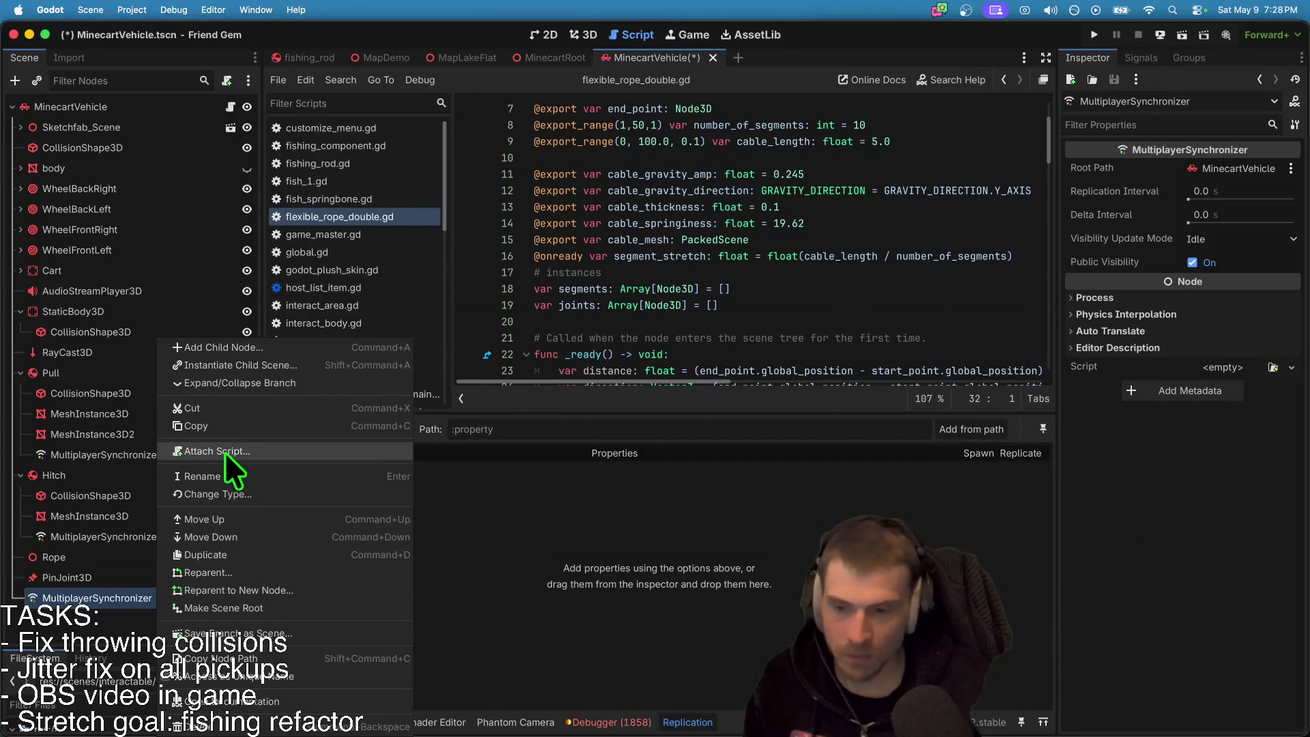
left_click(228, 453)
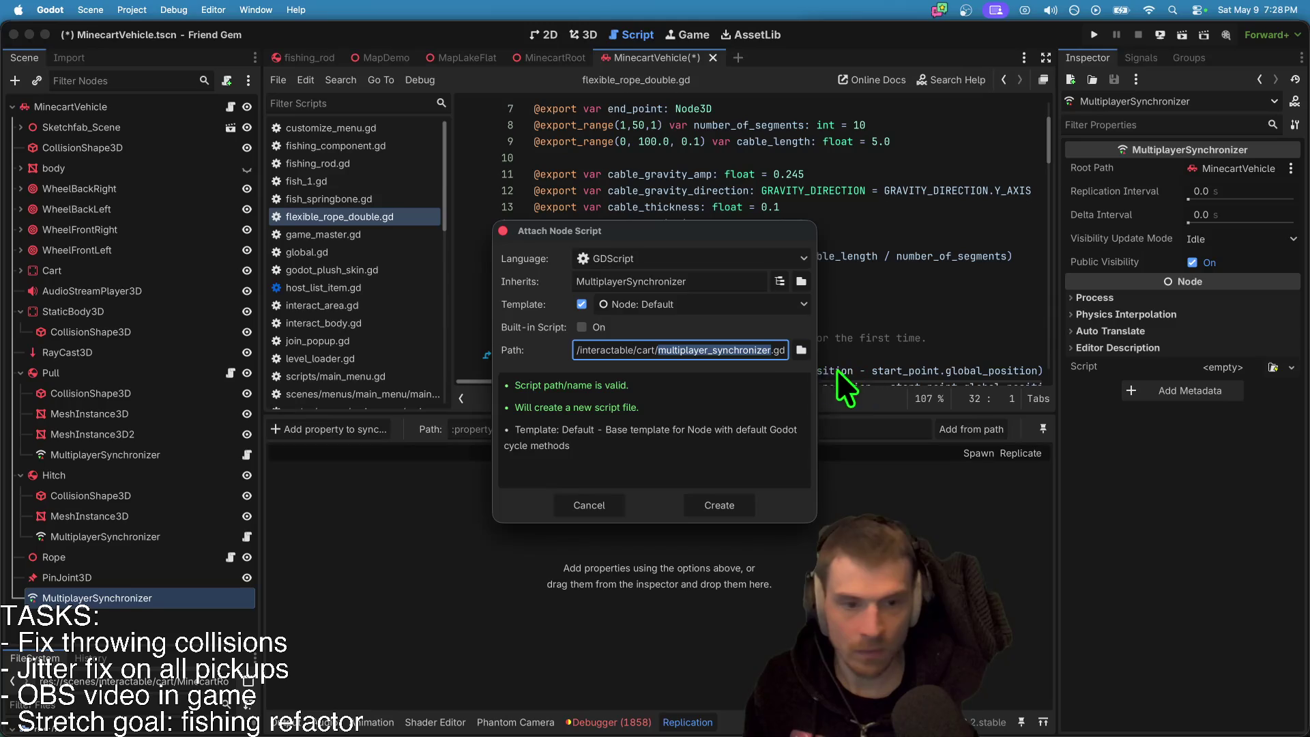
left_click(800, 349)
left_click(352, 397)
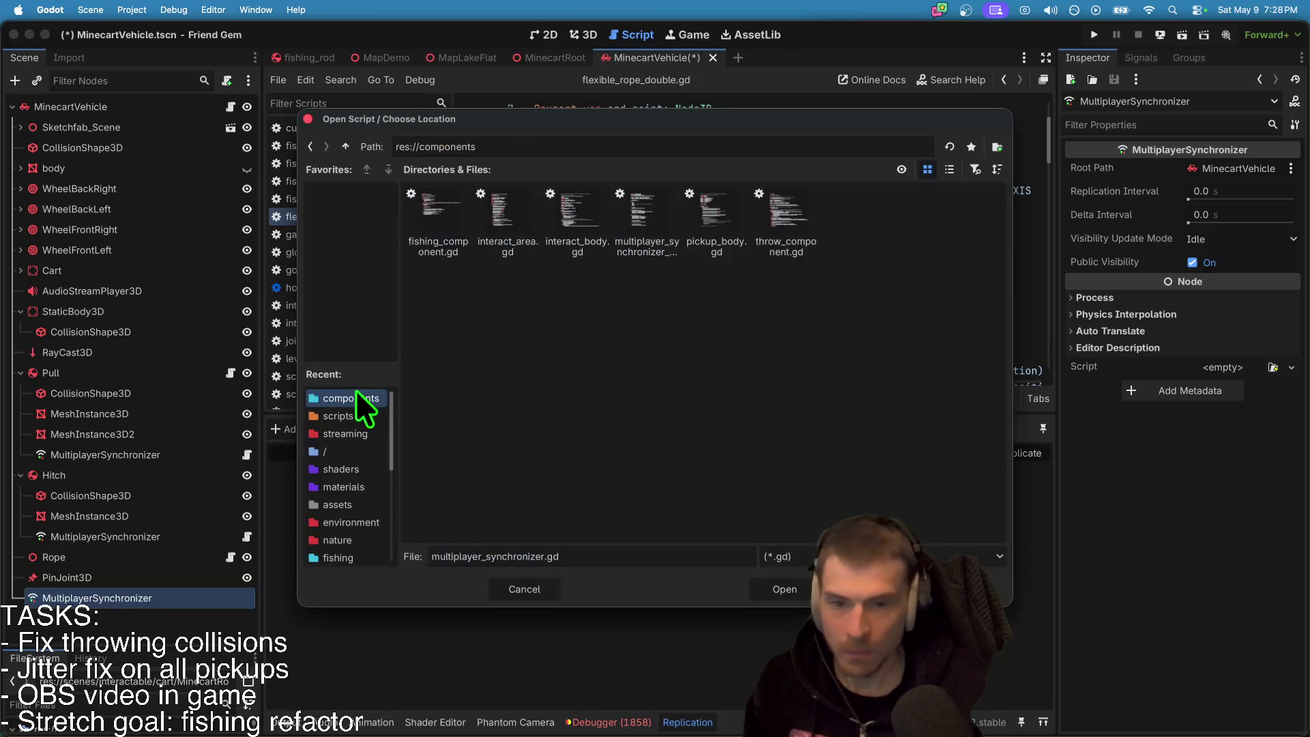
left_click(652, 229)
left_click(720, 506)
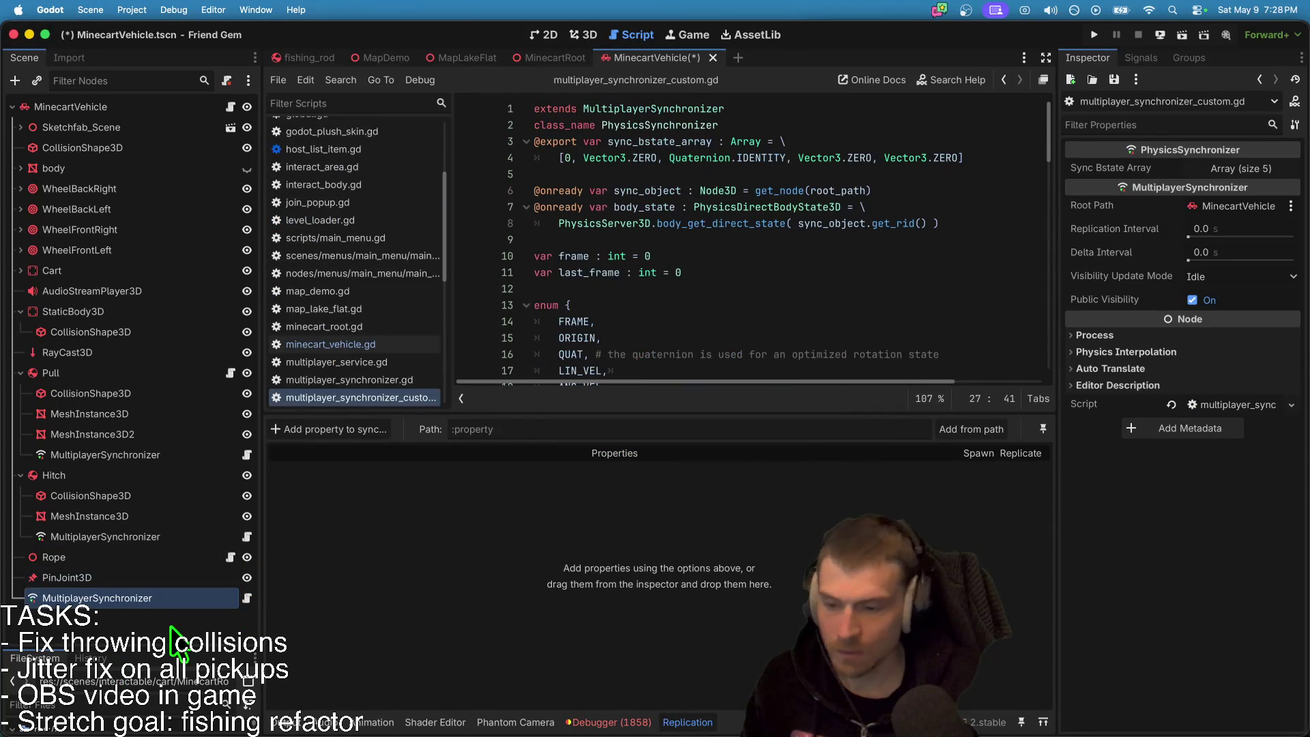
- Point the synchronizer at itself and replicate sync_bstate_array
left_click(329, 430)
scroll(641, 375, "down", 10)
left_click(617, 551)
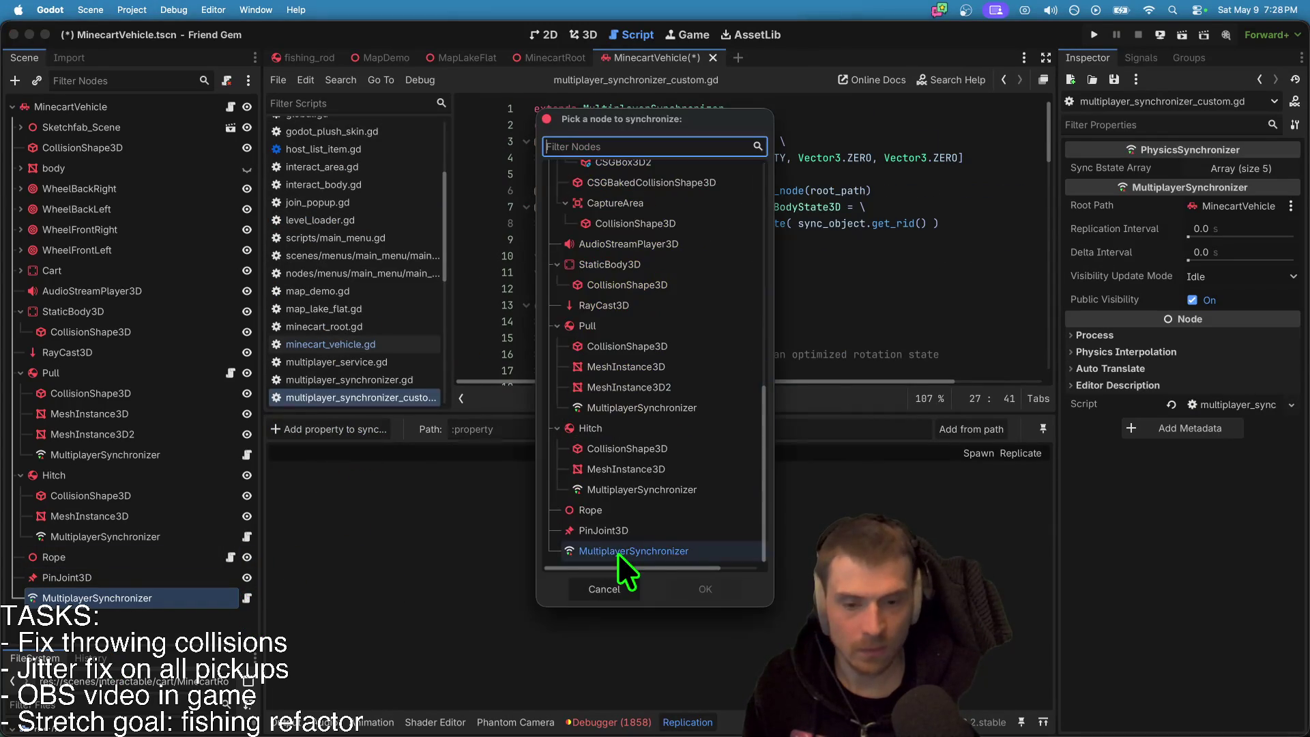
left_click(728, 579)
scroll(758, 265, "up", 2)
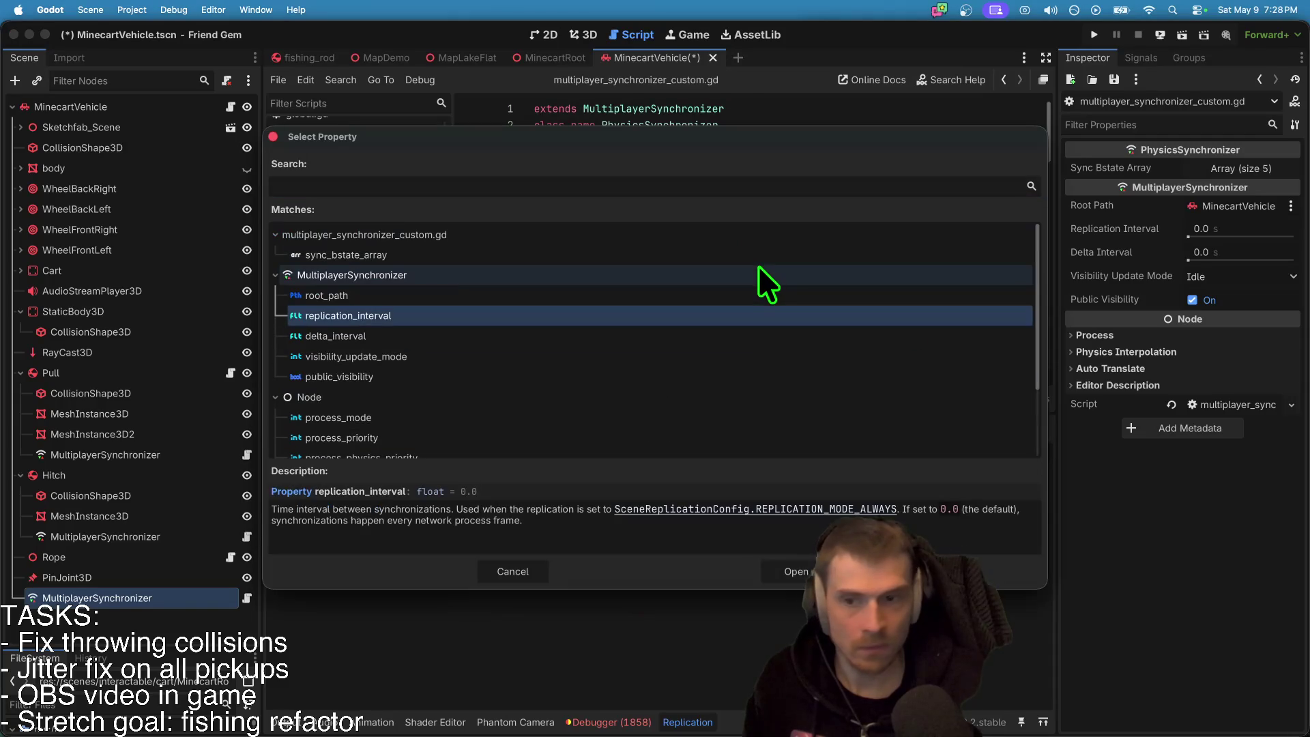
left_click(764, 256)
left_click(796, 571)
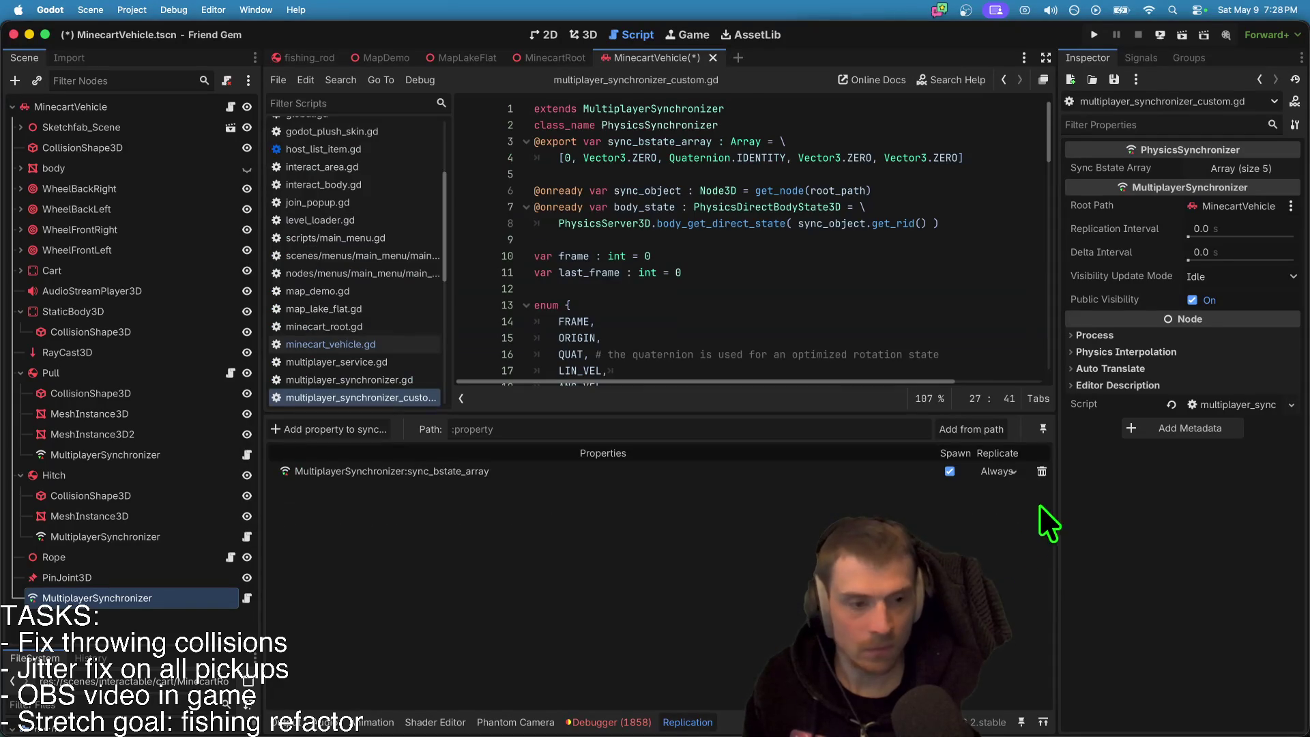
- Check the debugger's error list, then save and run the game
left_click(600, 724)
left_click(382, 548)
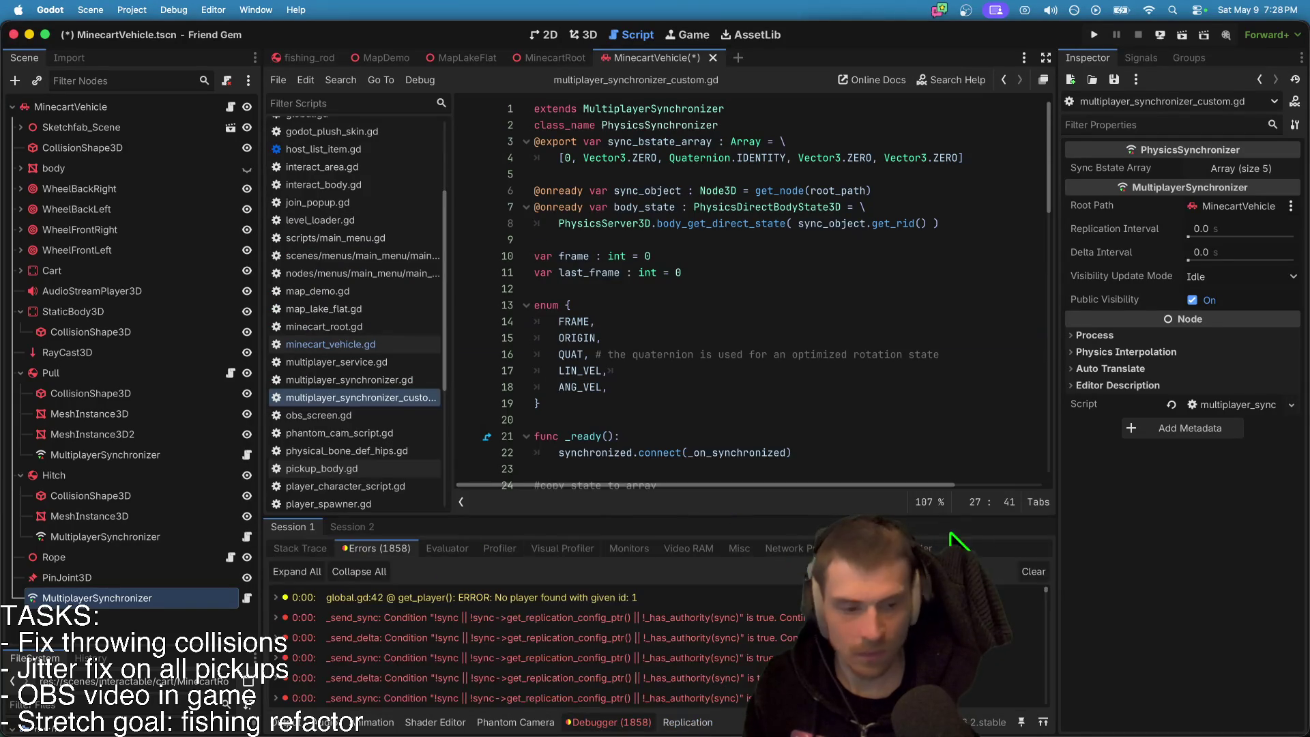
key("super+b")
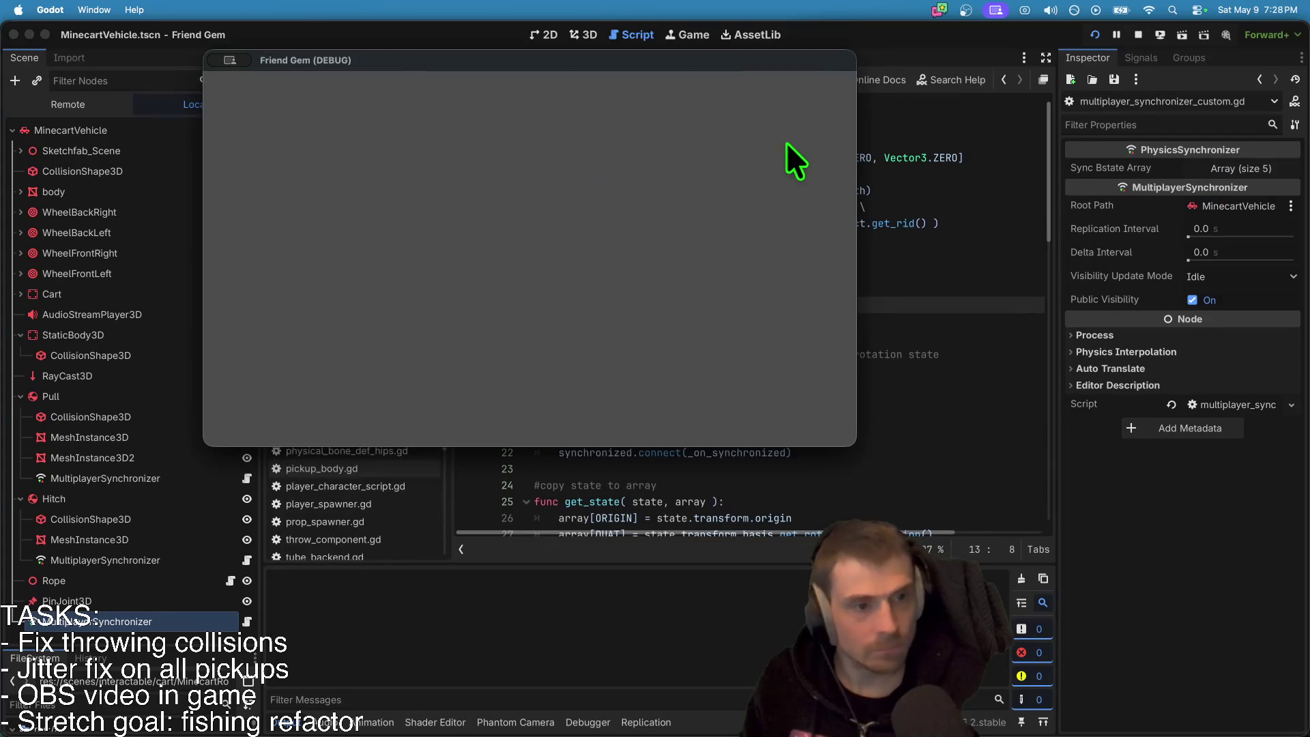
- Join the hosted server from the play menu, release the minecart's rope, and stop the game
left_click(553, 257)
left_click(556, 265)
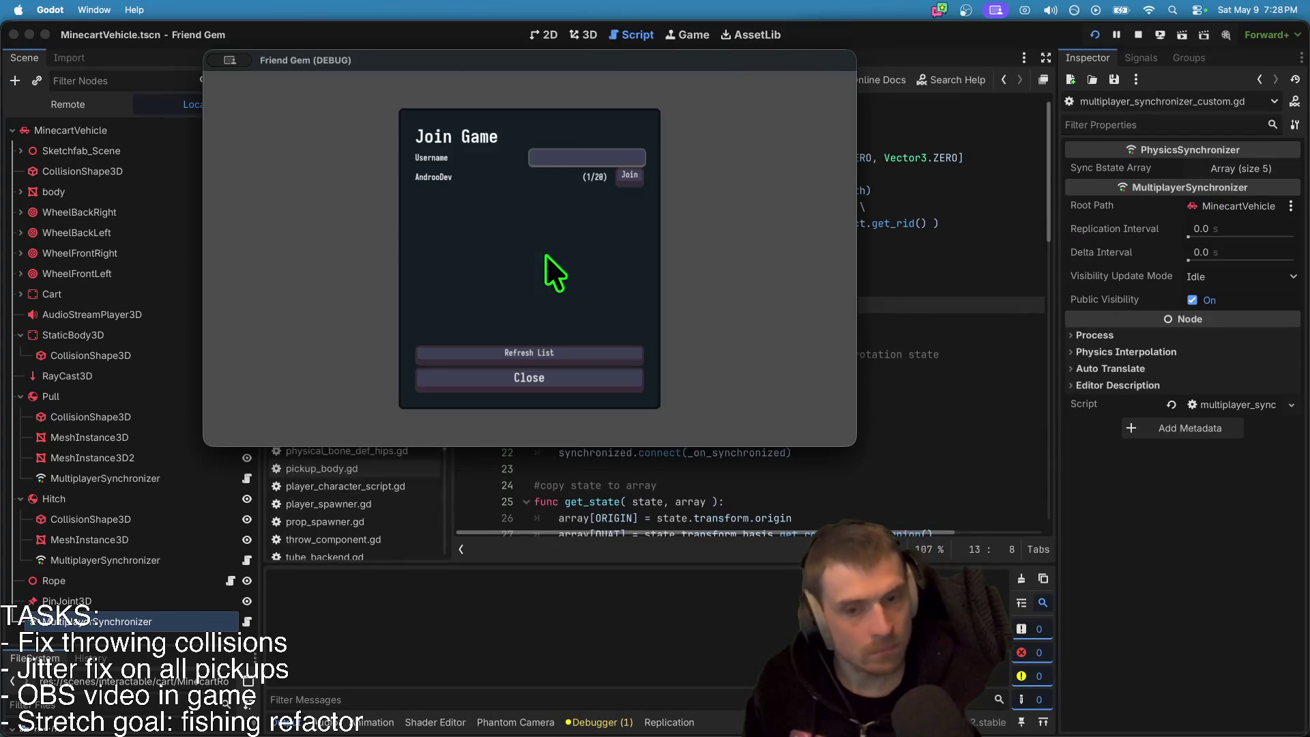
left_click(622, 183)
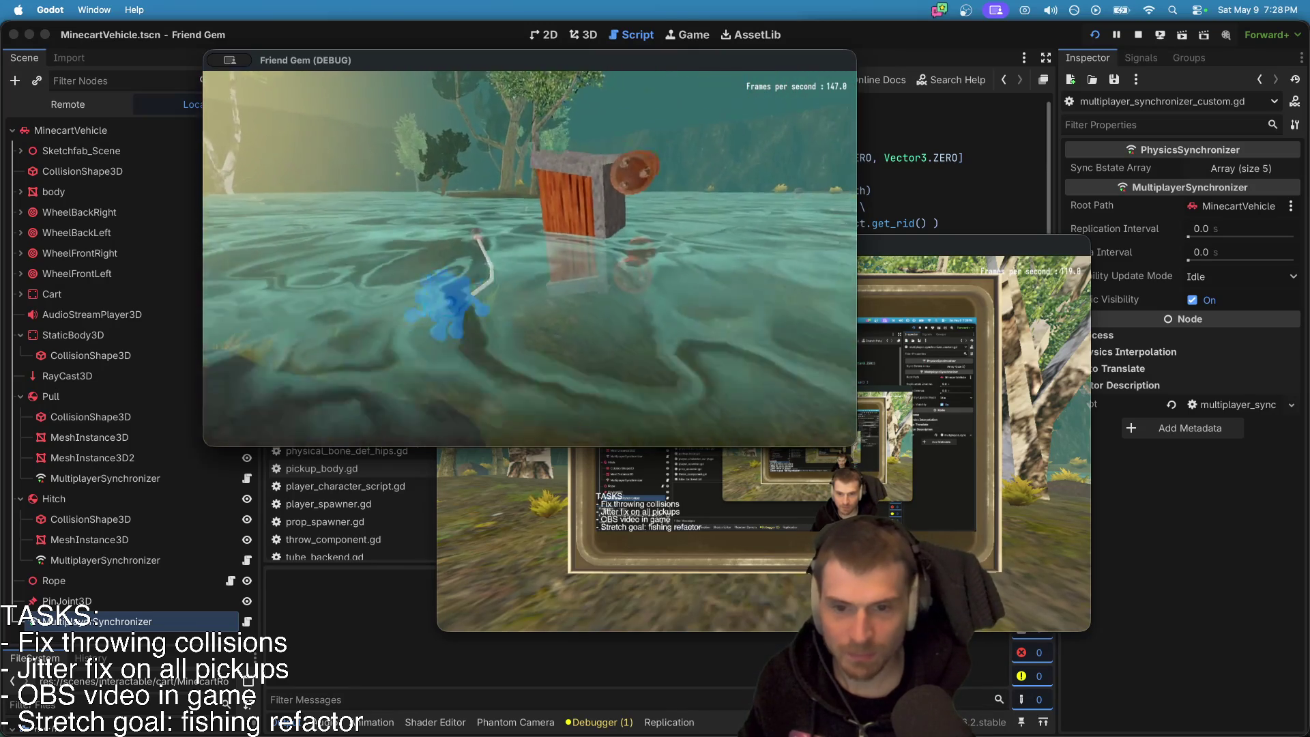
key("e")
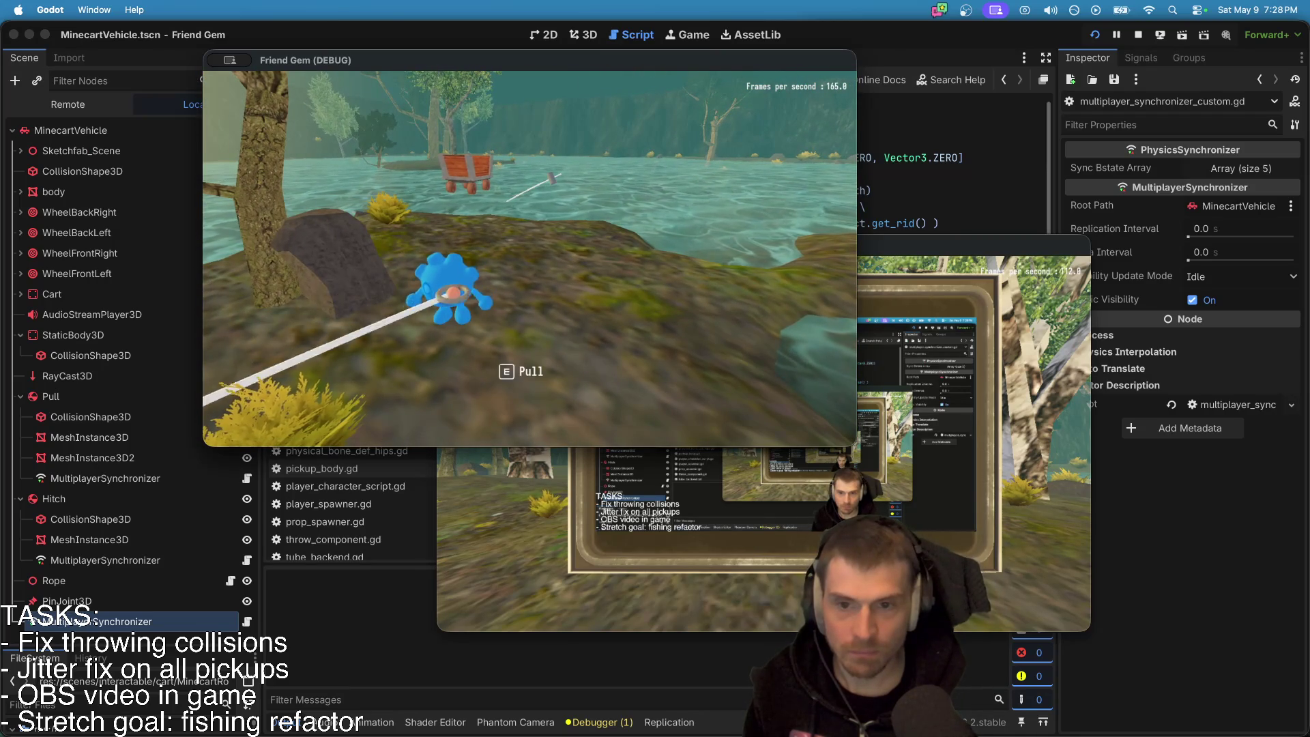
left_click(521, 263)
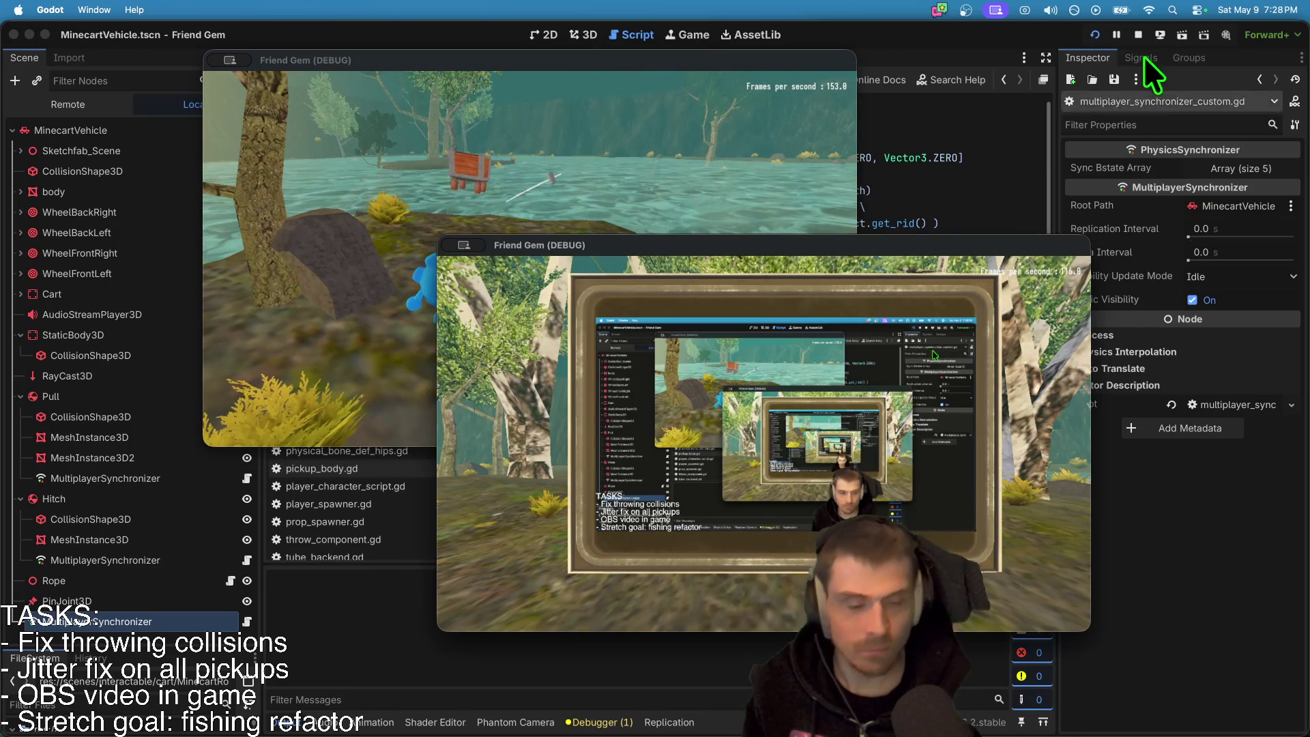
left_click(1138, 35)
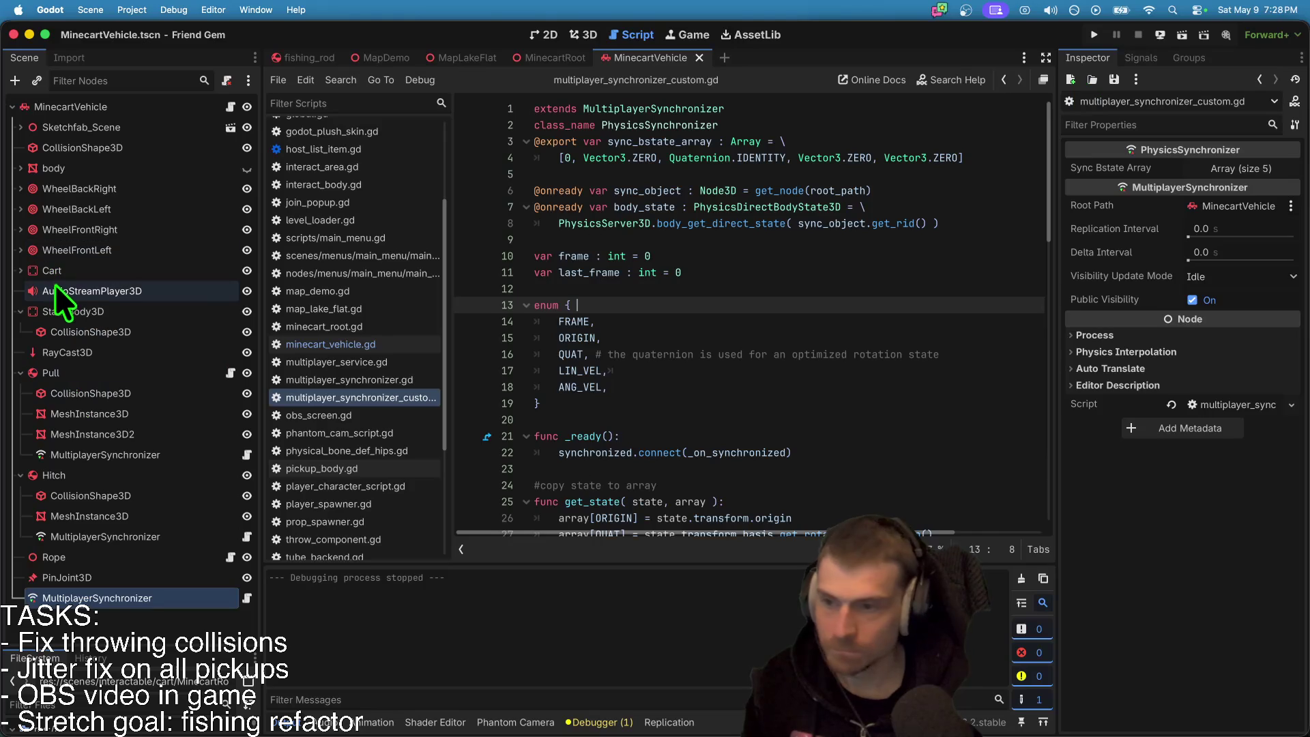
- Inspect the Pull node and the Pull, Hitch and vehicle multiplayer synchronizer settings
left_click(96, 107)
left_click(95, 129)
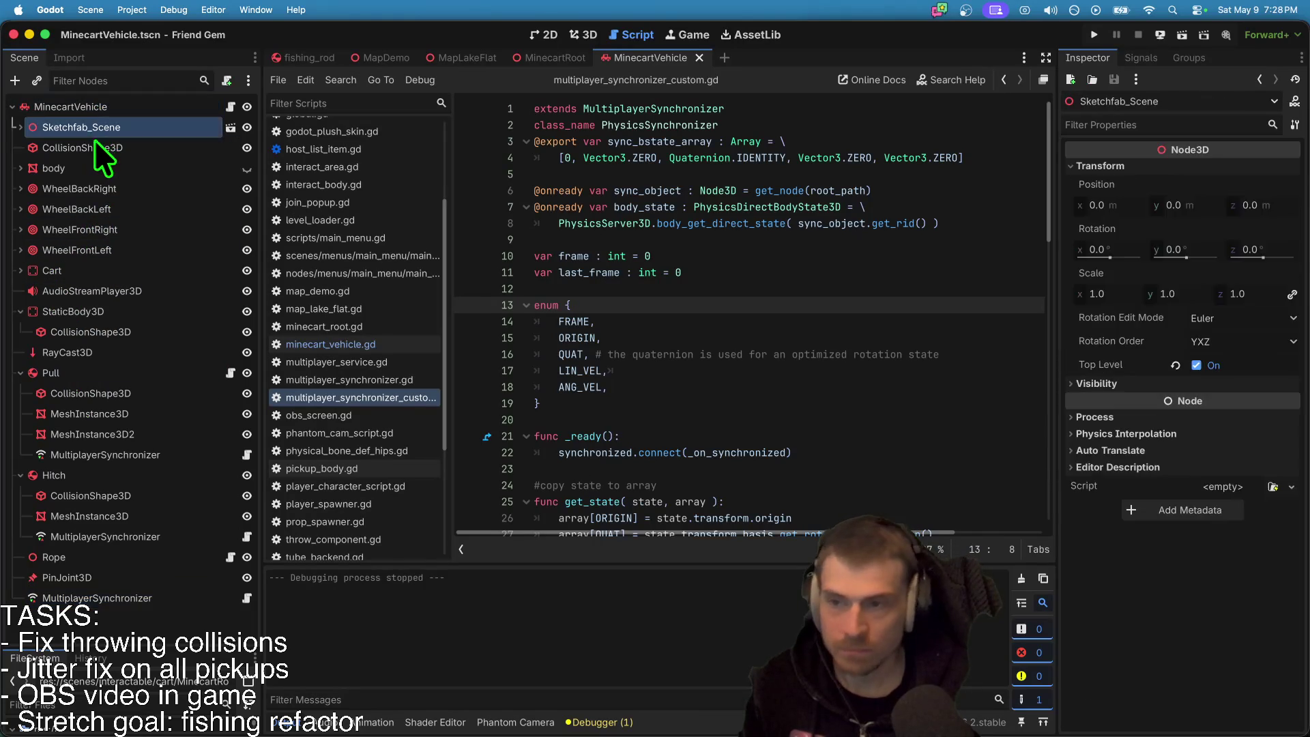
left_click(92, 370)
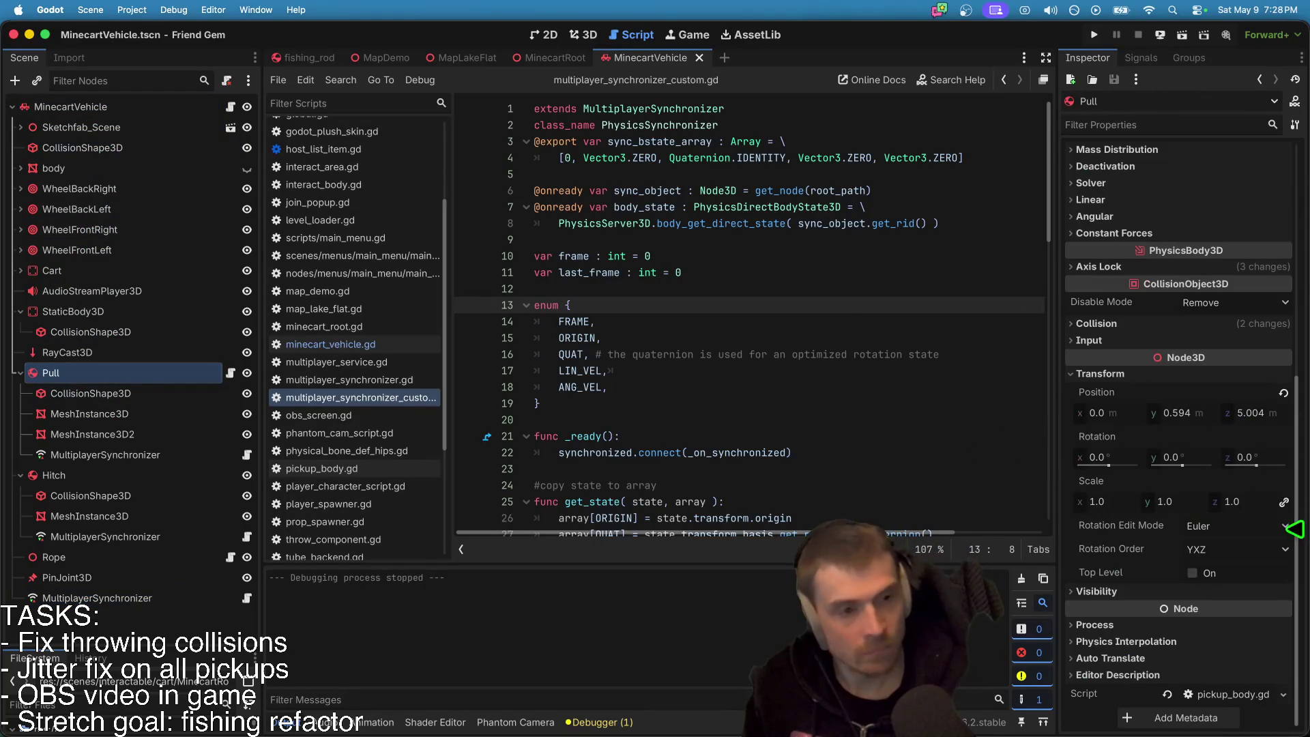
left_click(89, 453)
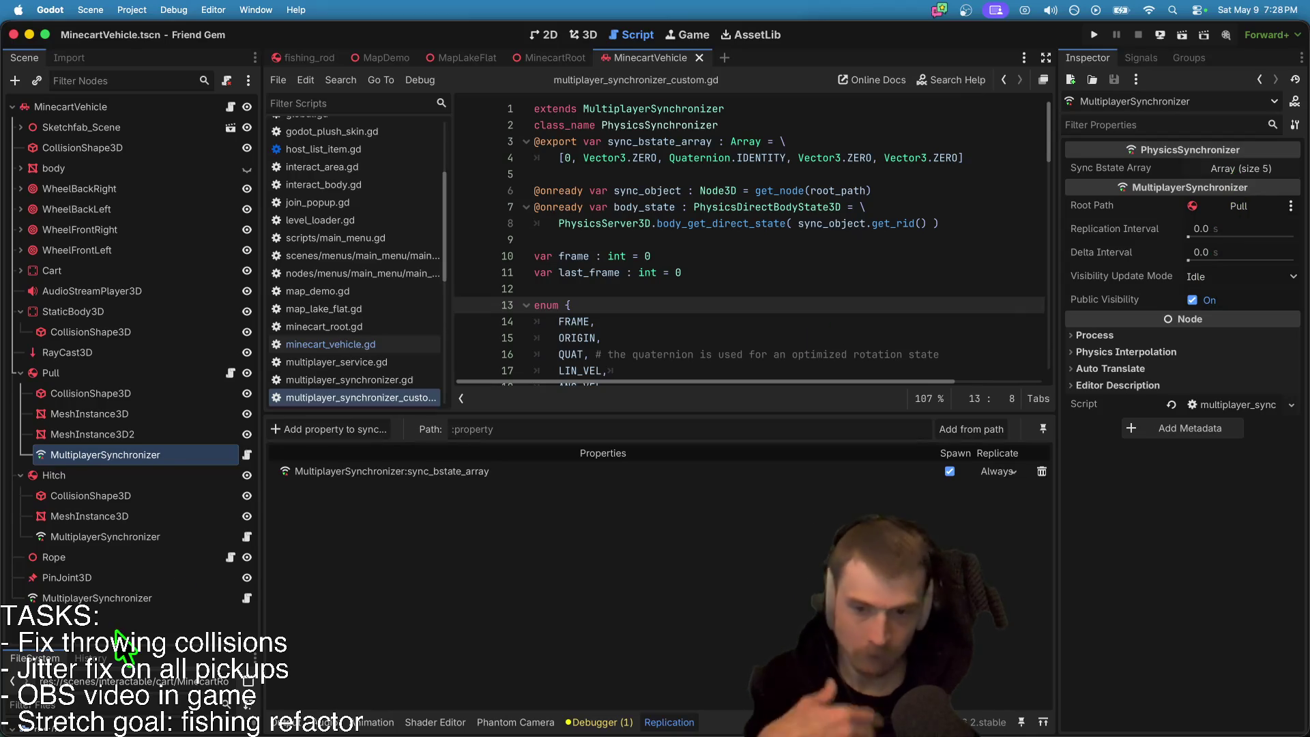
left_click(136, 551)
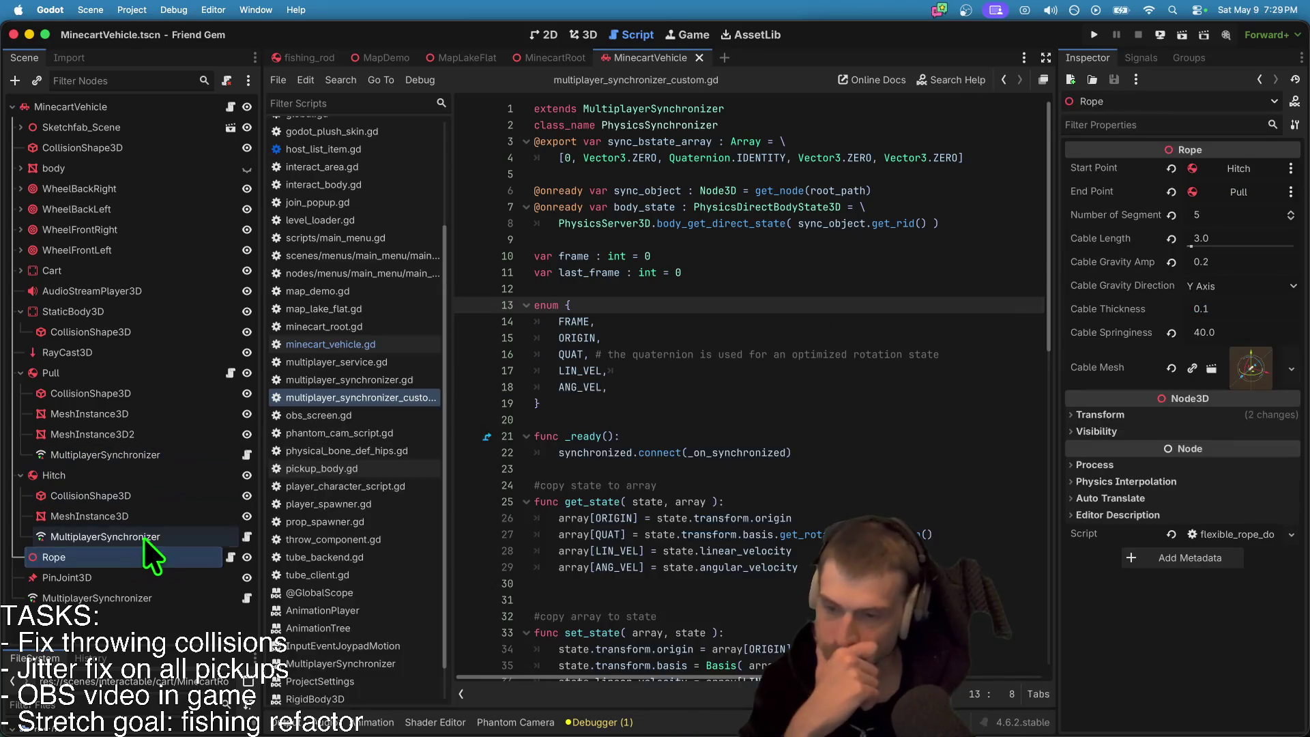
left_click(143, 538)
left_click(170, 596)
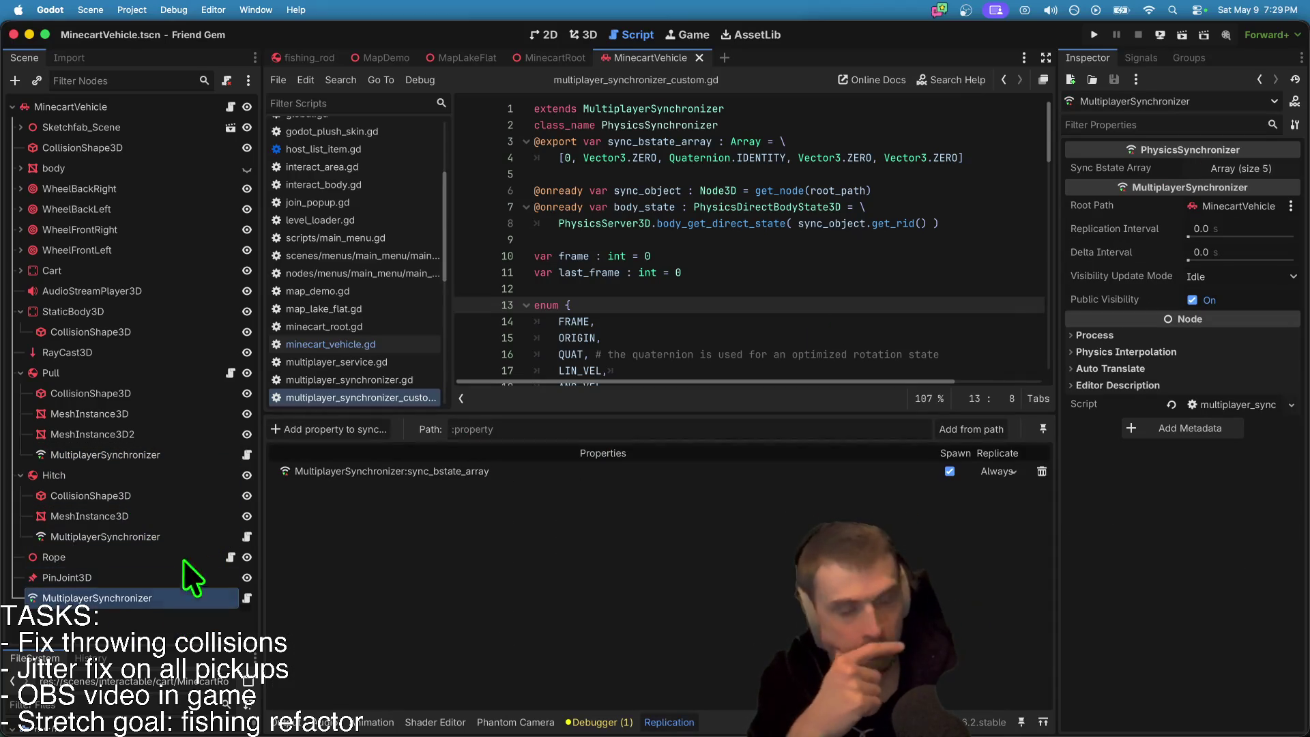
- Make Hitch, Pull and Rope top-level nodes and save the MinecartVehicle scene
left_click(158, 474)
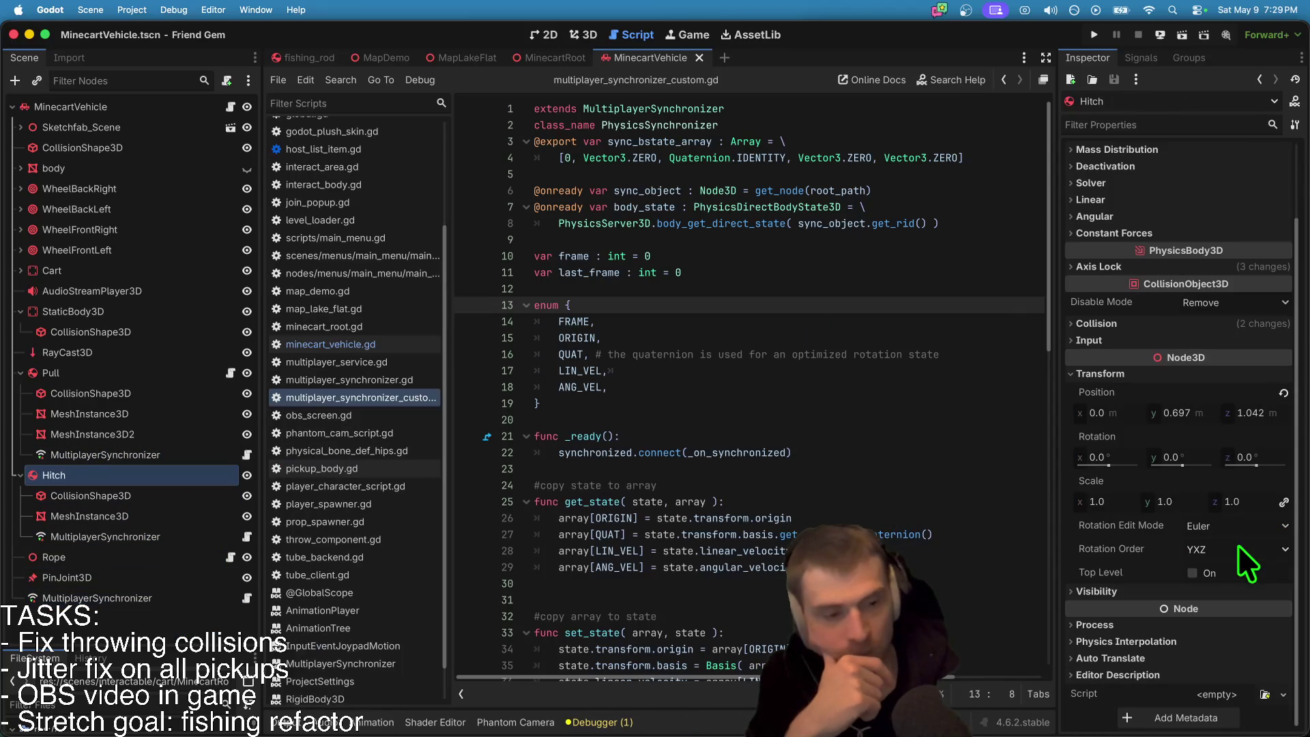
left_click(1206, 573)
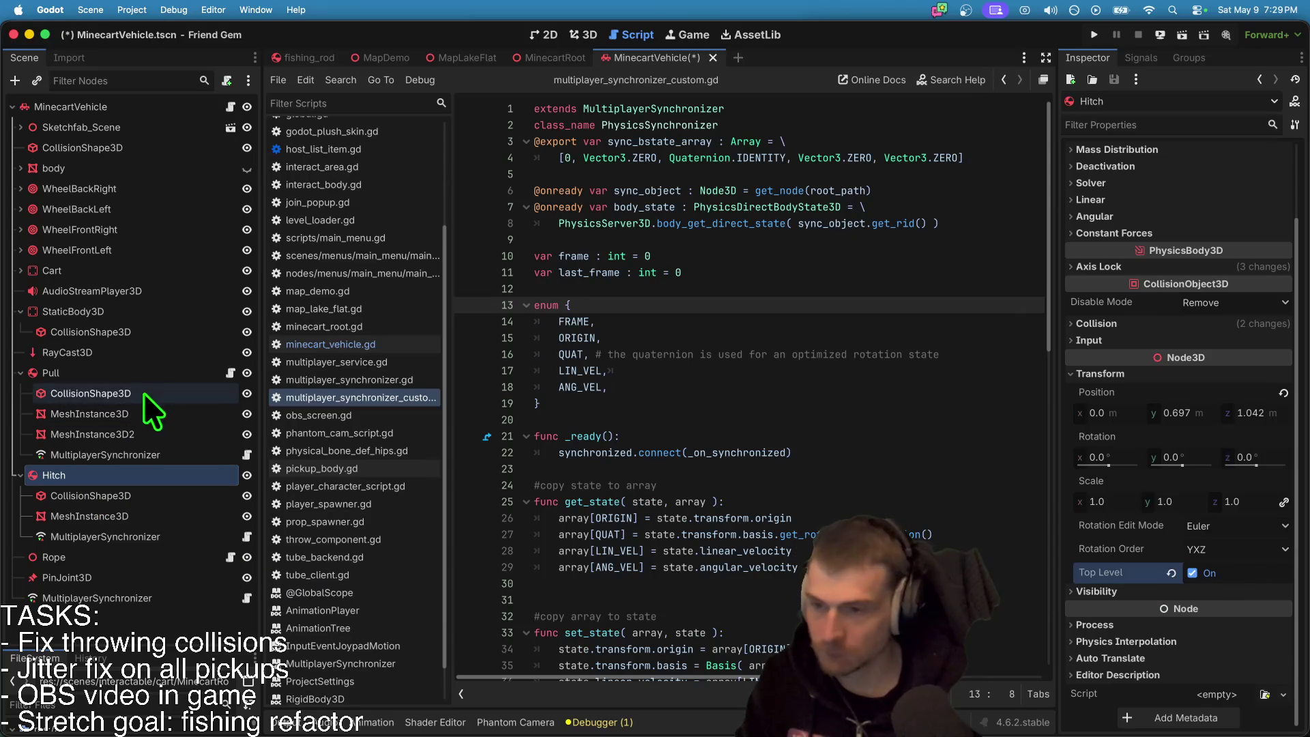
left_click(154, 375)
left_click(1193, 573)
key("super+s")
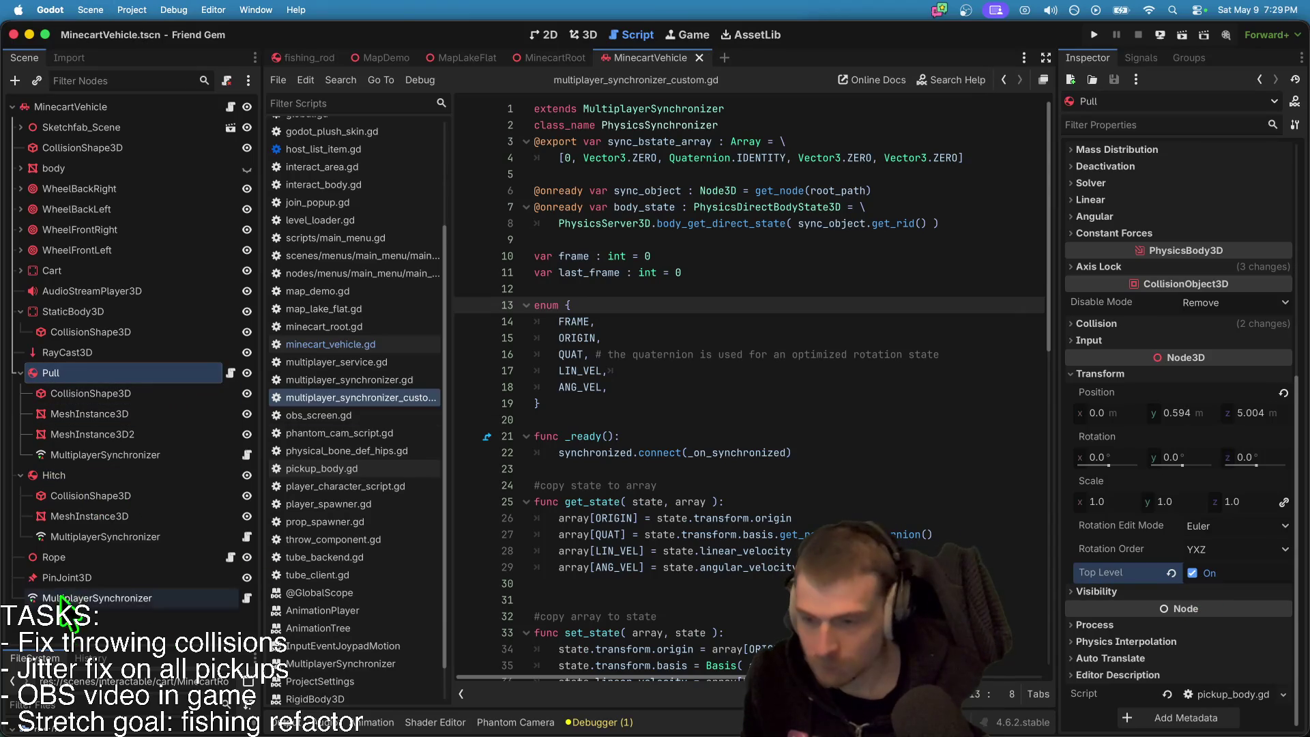
left_click(100, 475)
left_click(82, 556)
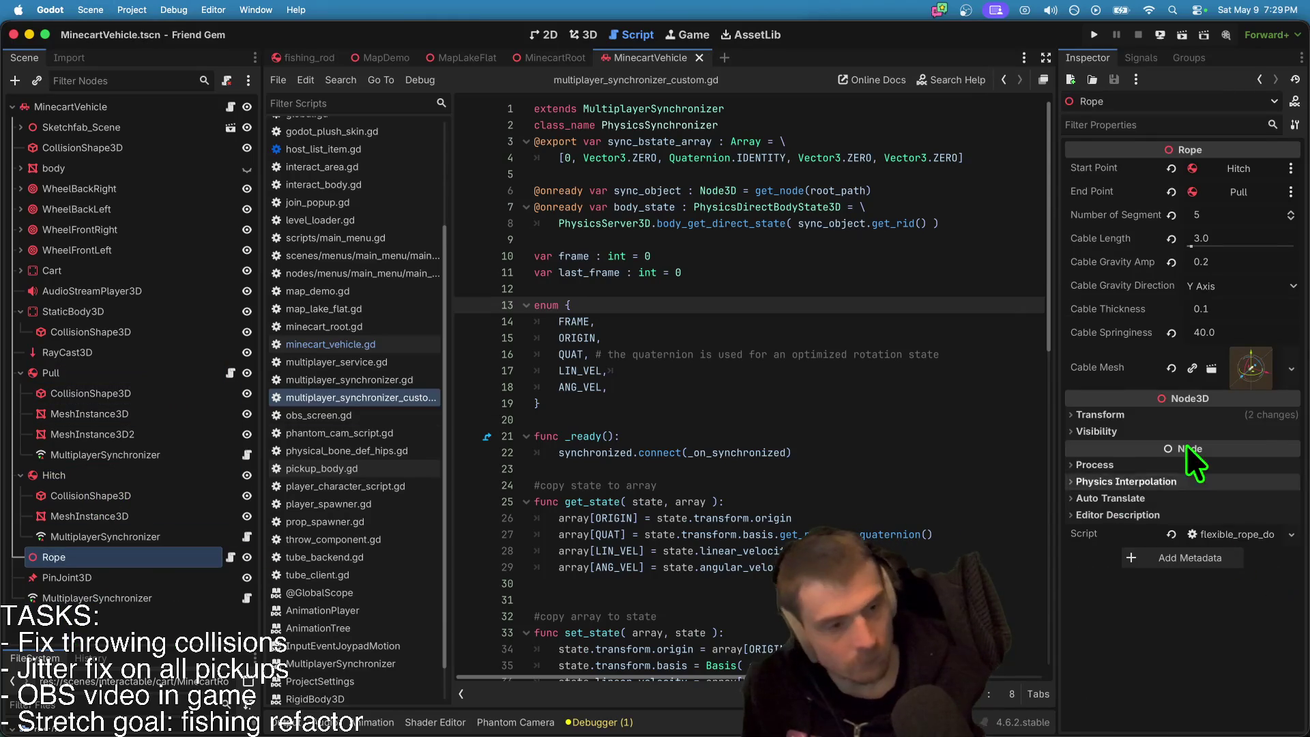
left_click(1193, 414)
left_click(1210, 613)
key("super+s")
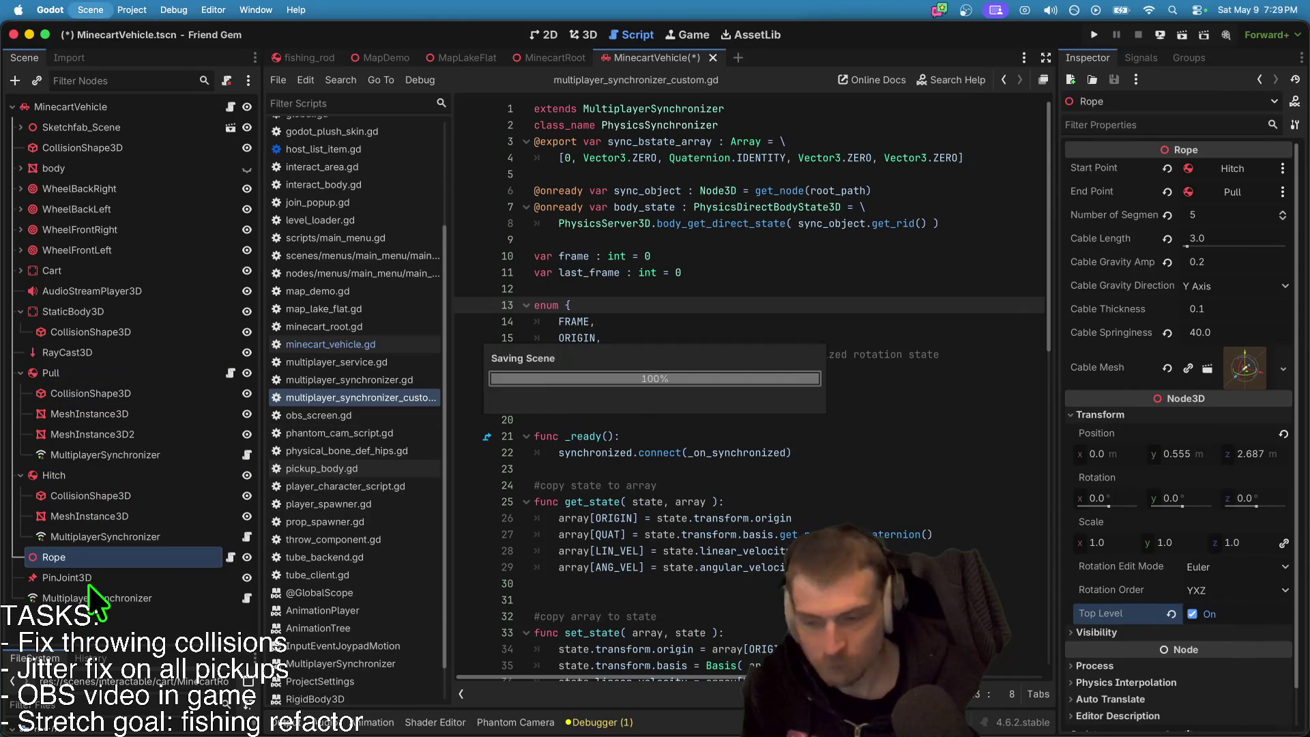
- Toggle Top Level in PinJoint3D's transform settings and save the scene
left_click(64, 478)
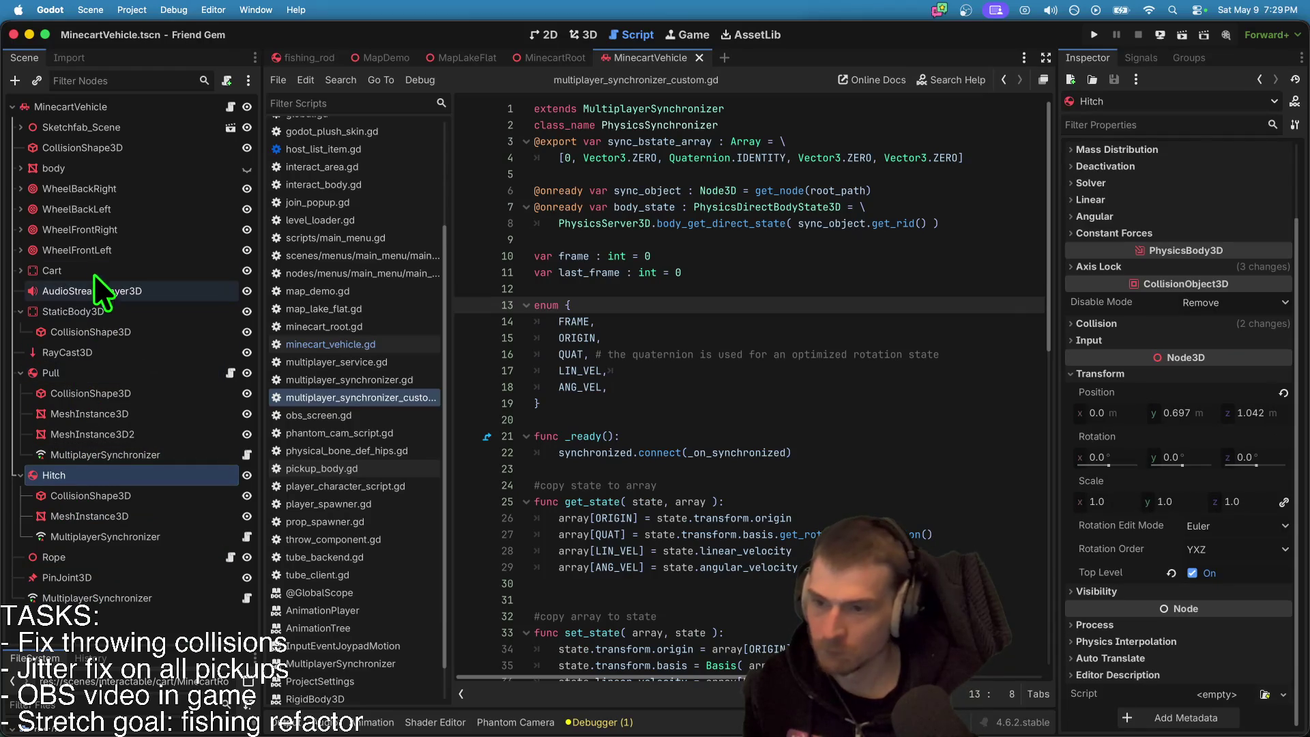
left_click(136, 577)
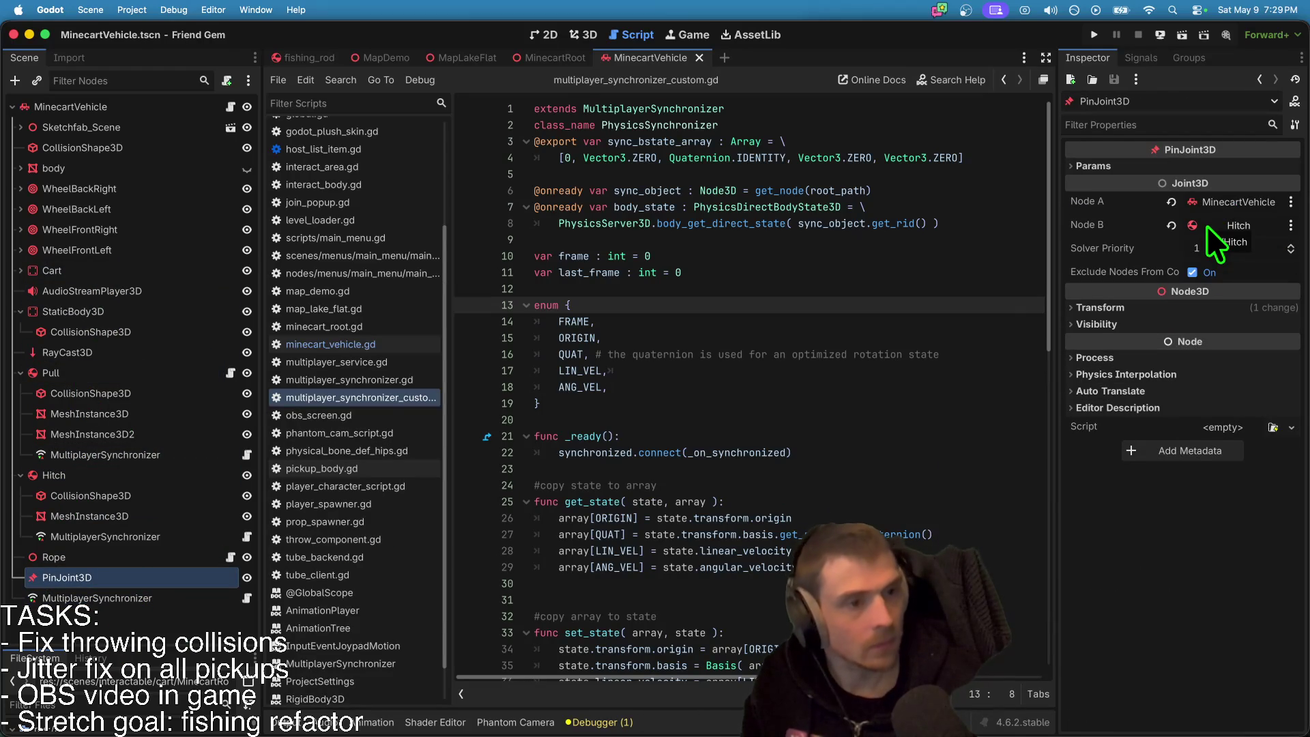
left_click(1200, 164)
left_click(1200, 158)
left_click(1204, 307)
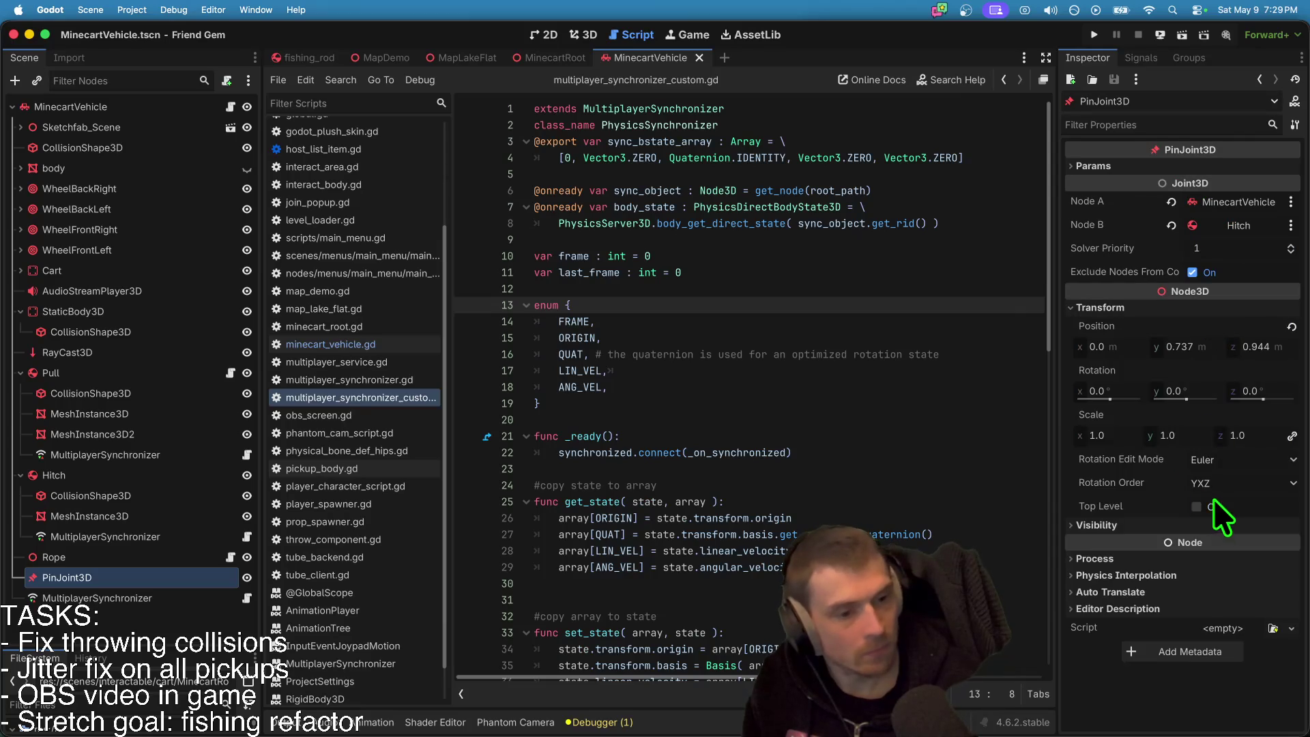
left_click(1207, 506)
key("super+s")
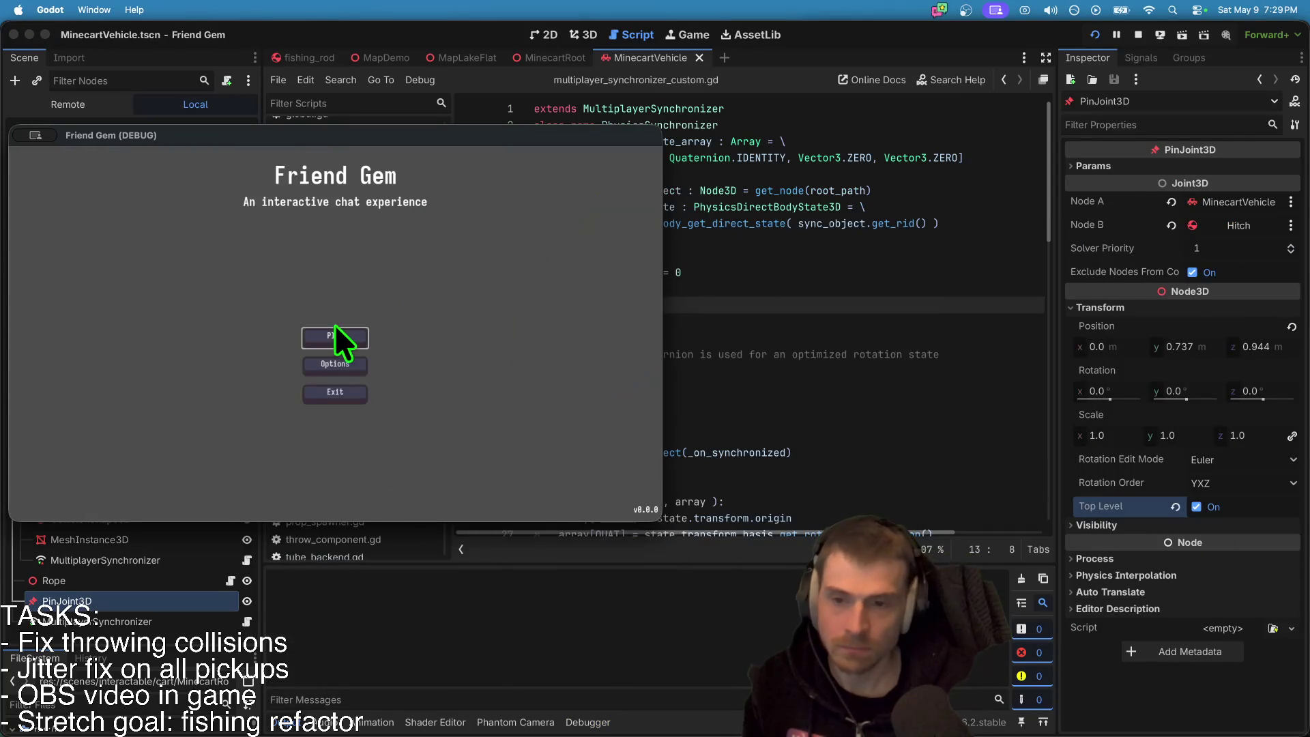
- Join the hosted game as a client through Play > Join Game
left_click(330, 337)
left_click(348, 330)
left_click(443, 263)
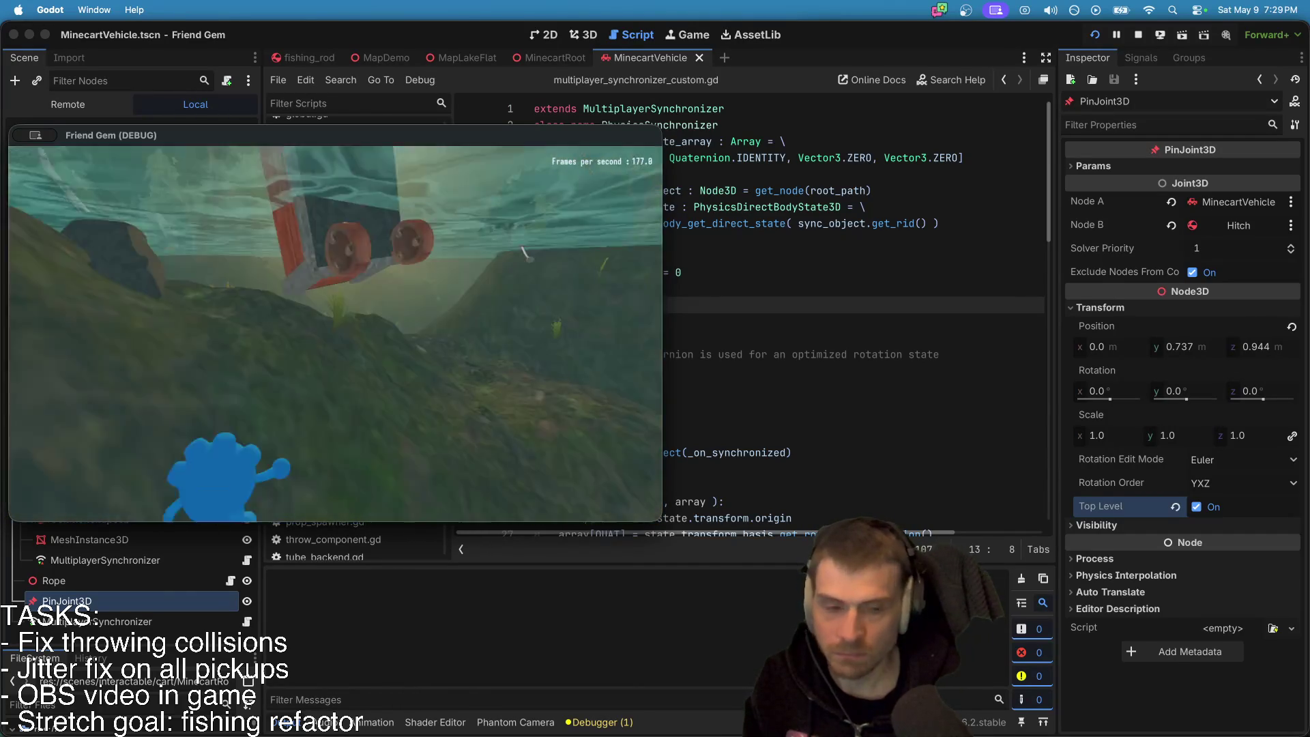
key("super+Tab")
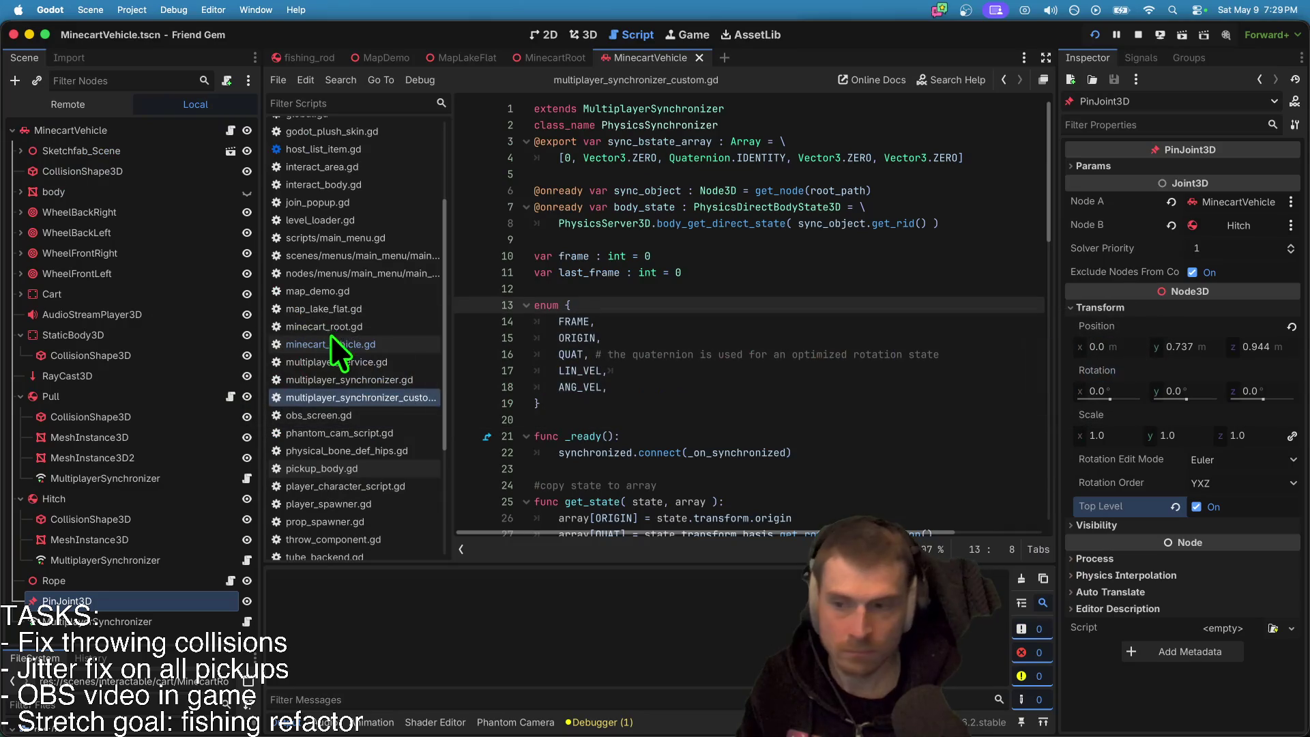
- Check Pull's replication settings, test pulling the cart in the game, then return to the editor
left_click(104, 339)
key("Left")
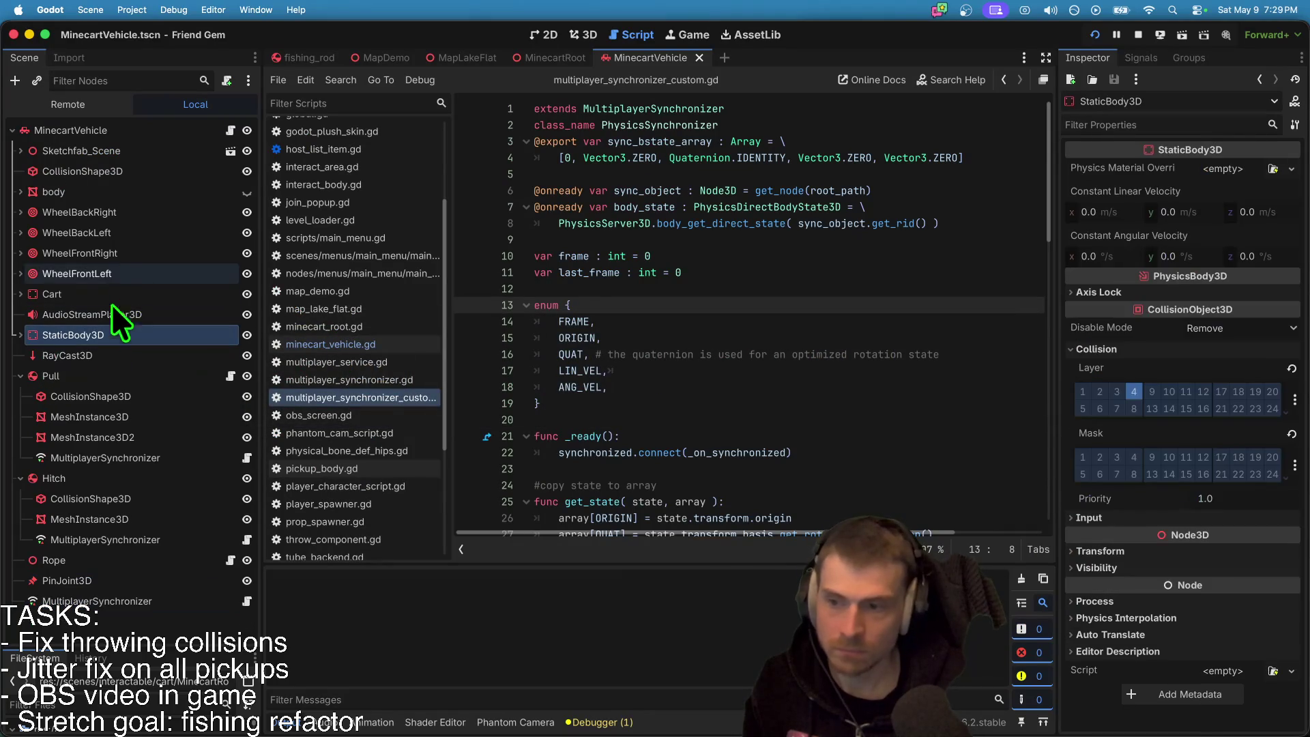
key("Down")
key("Down")
left_click(89, 457)
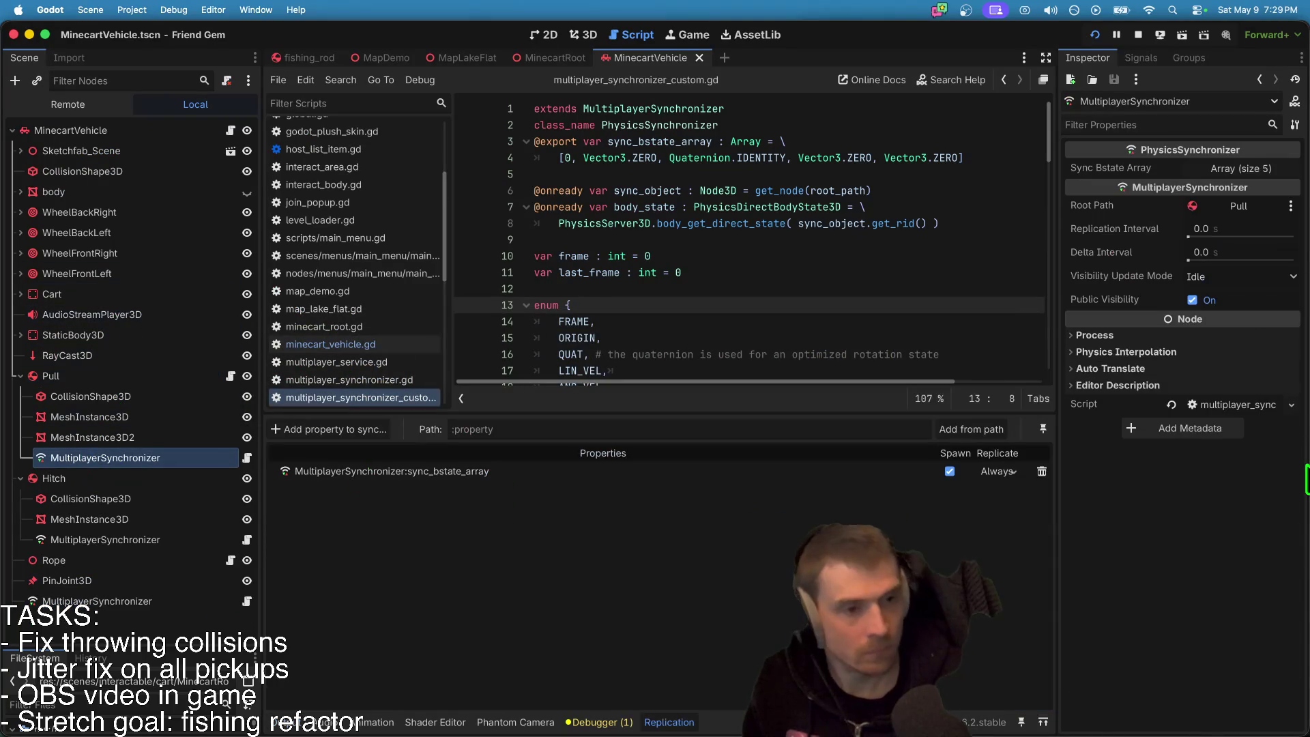
key("super+Tab")
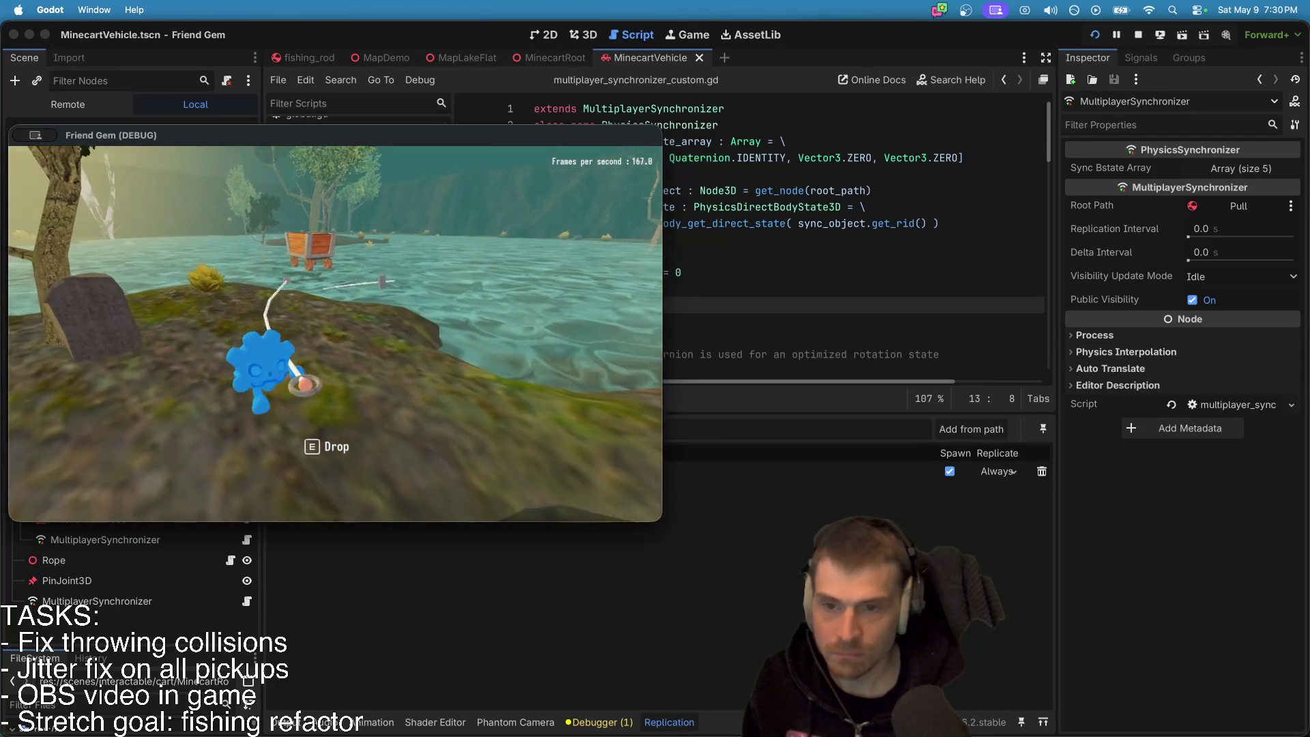
key("super+Tab")
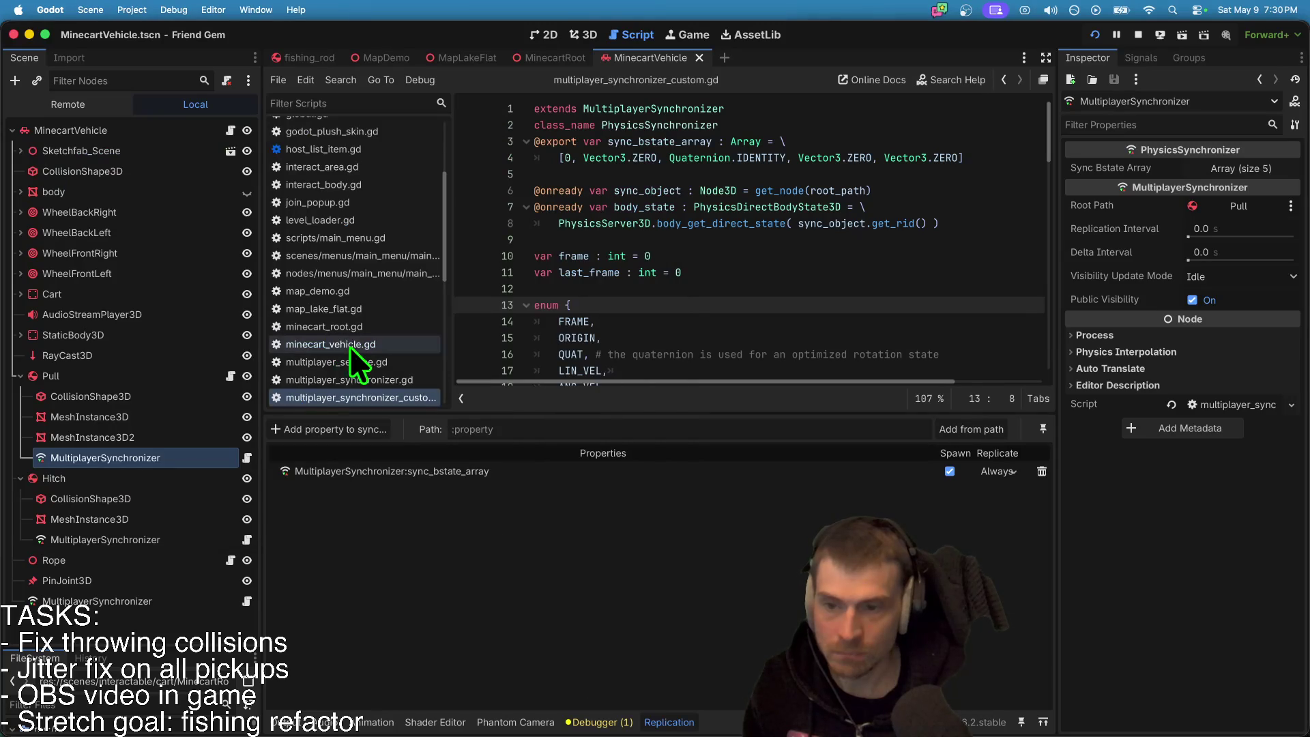
- Start adding a synced property on the vehicle's MultiplayerSynchronizer, then cancel it
left_click(133, 600)
left_click(379, 429)
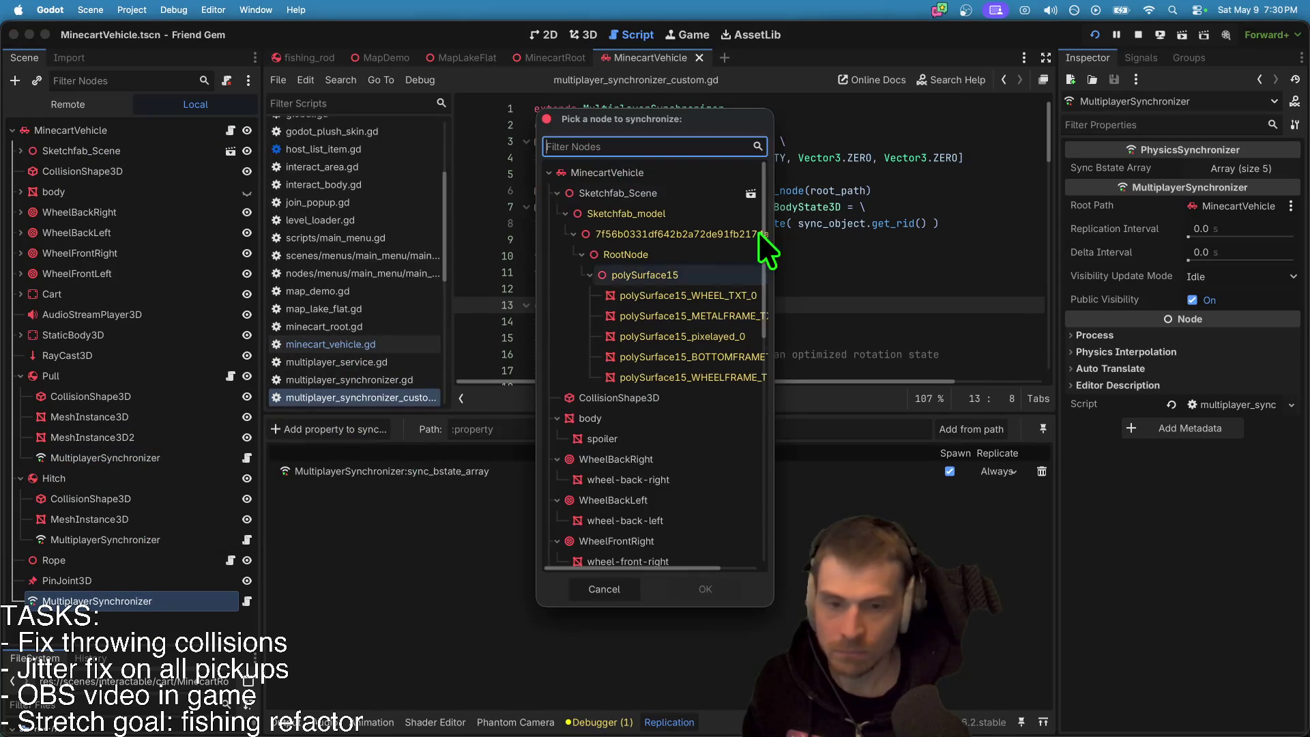
left_click(715, 592)
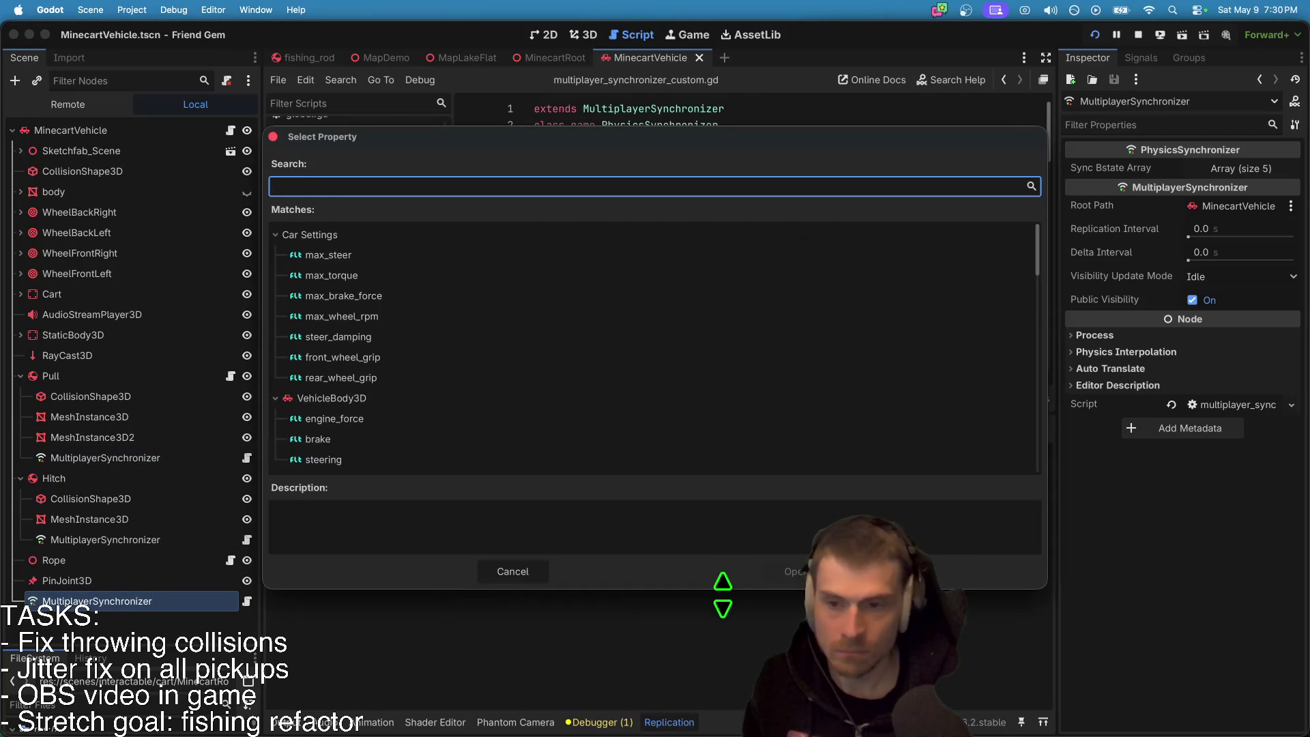
key("Escape")
- Turn on Top Level in the MinecartVehicle root node's transform settings
left_click(120, 129)
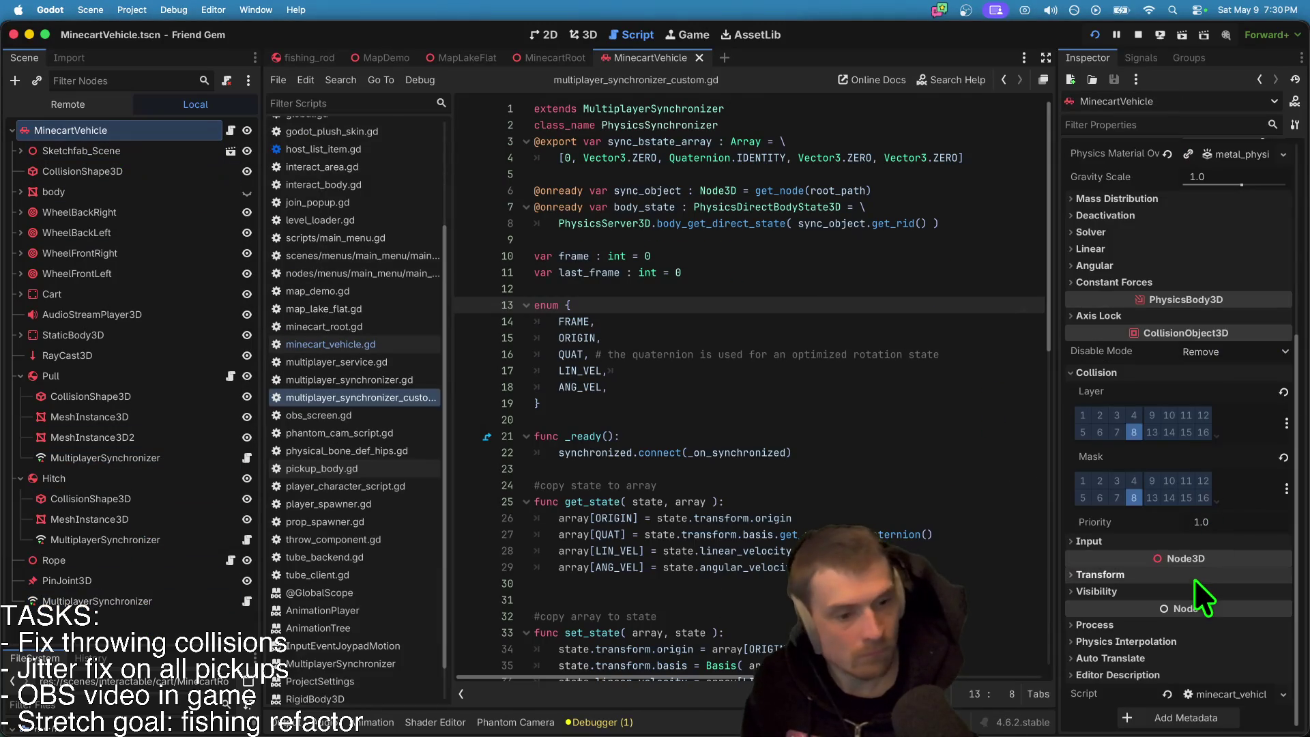
left_click(1176, 577)
scroll(1167, 614, "down", 5)
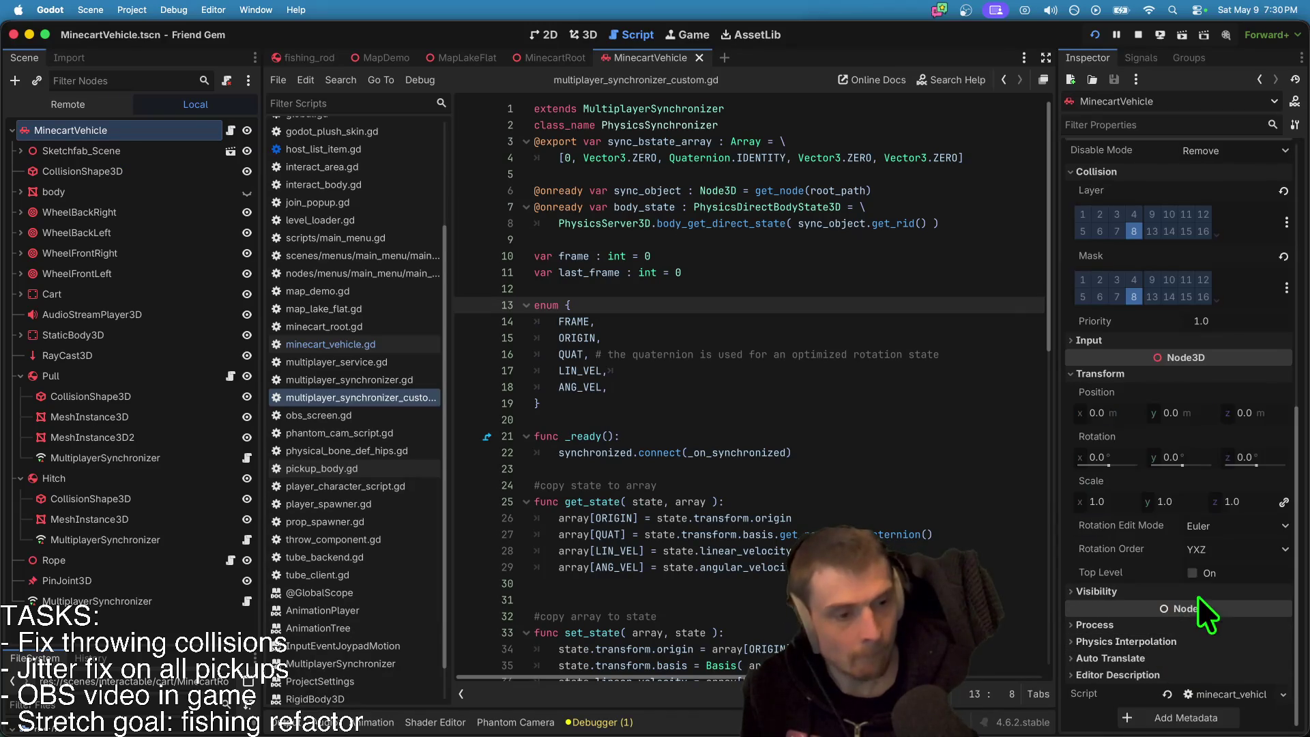
left_click(1198, 572)
key("super+Tab")
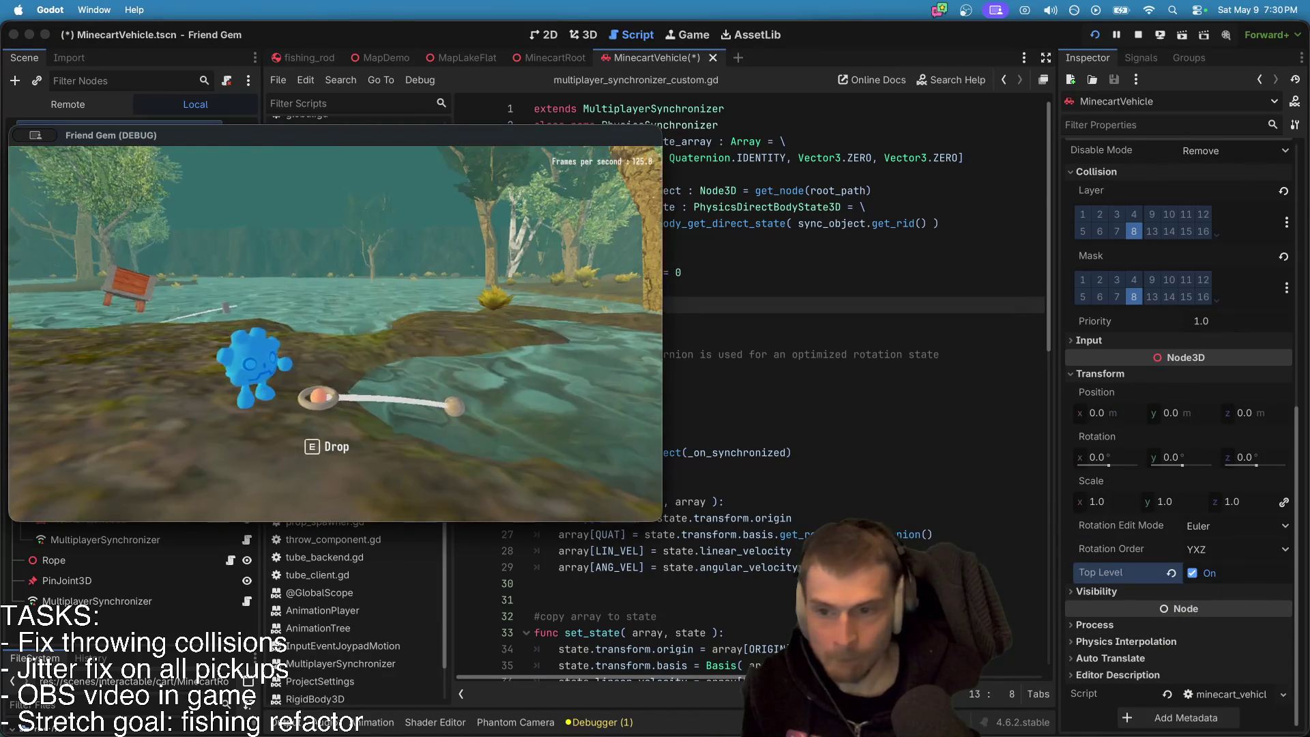
- Walk the rope toward the cart, then open minecart_vehicle.gd and scroll through it
key("w")
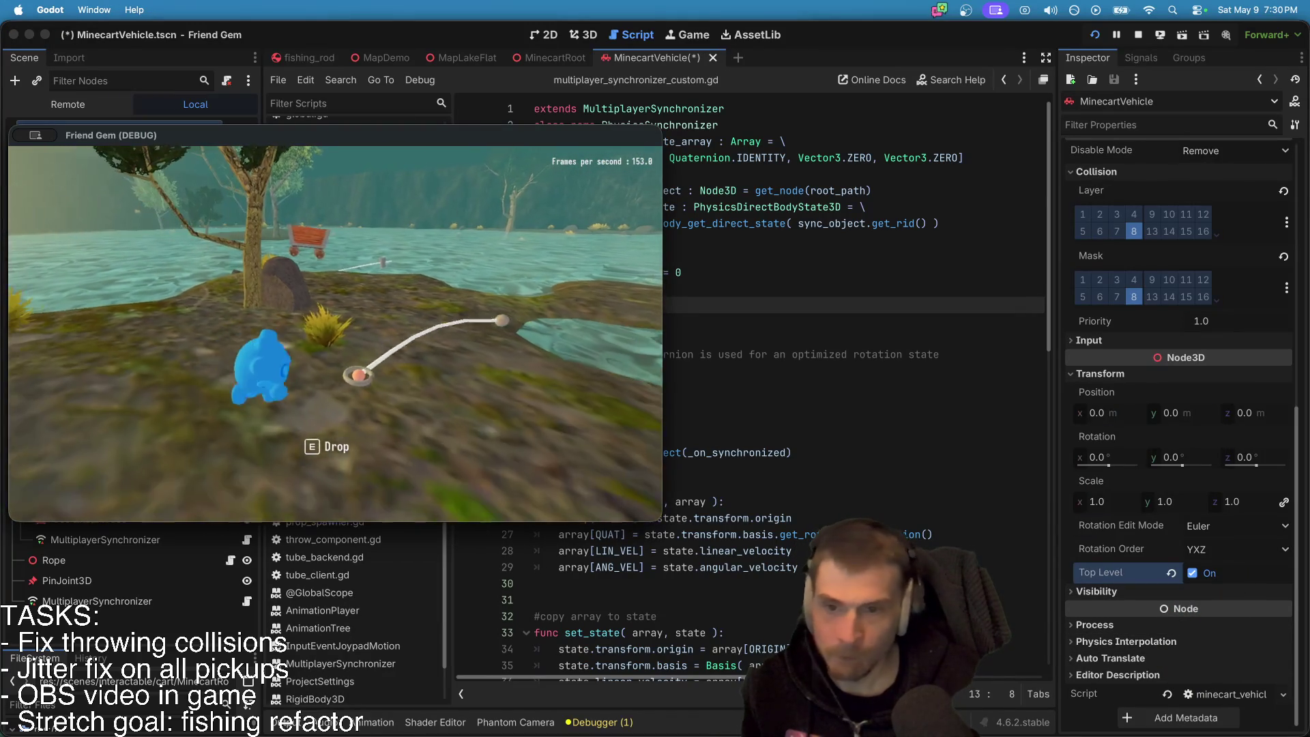
key("super+Tab")
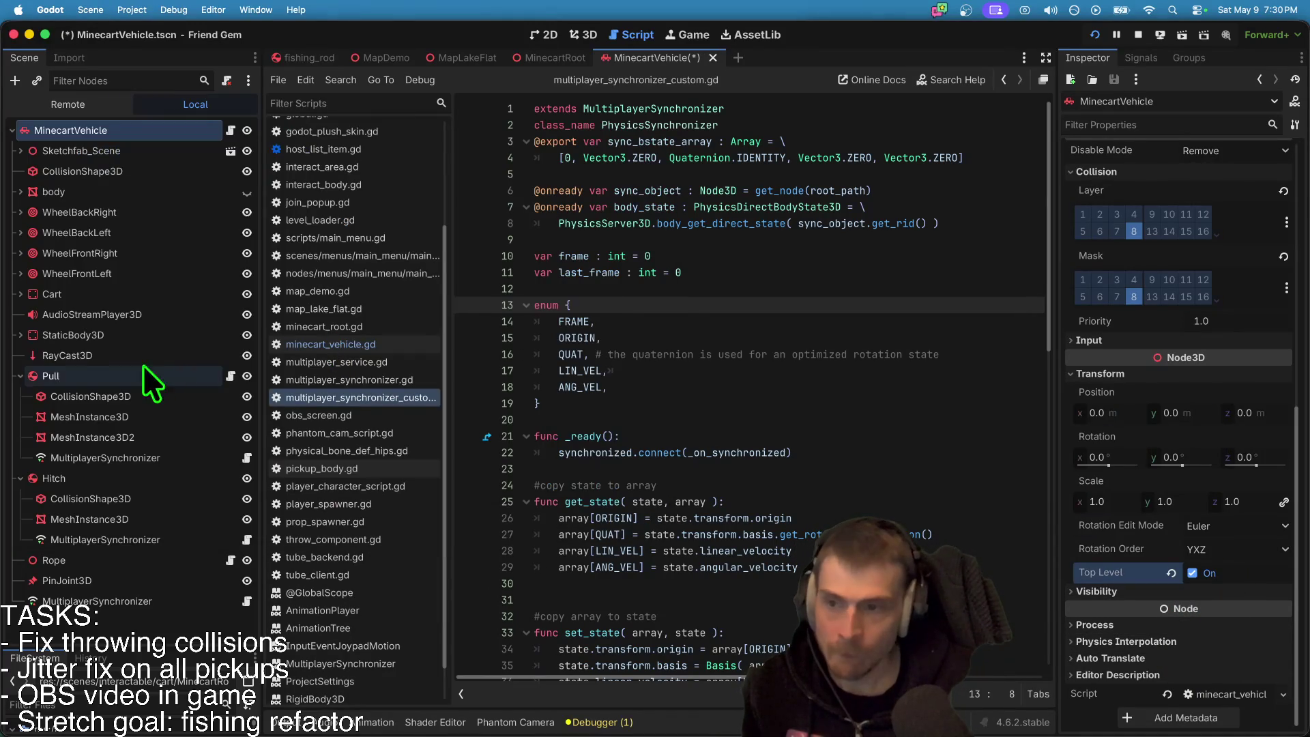
left_click(231, 130)
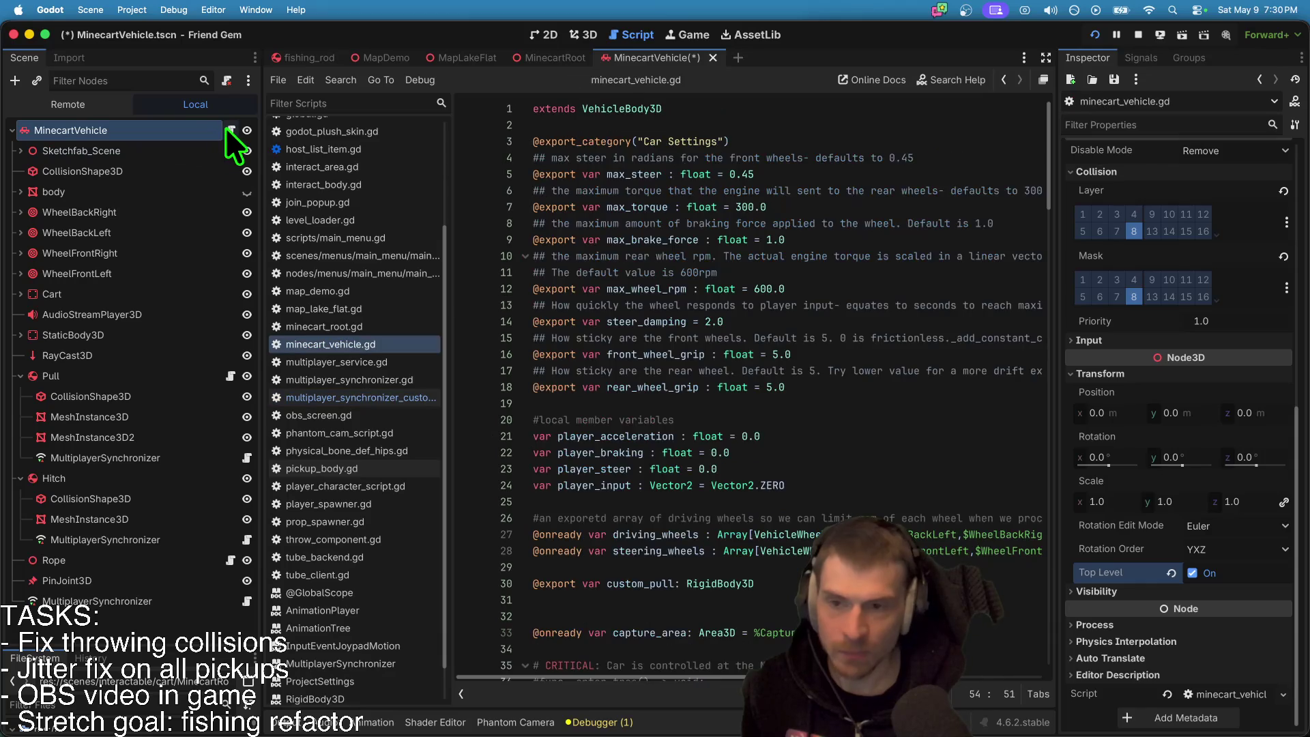
scroll(771, 335, "down", 20)
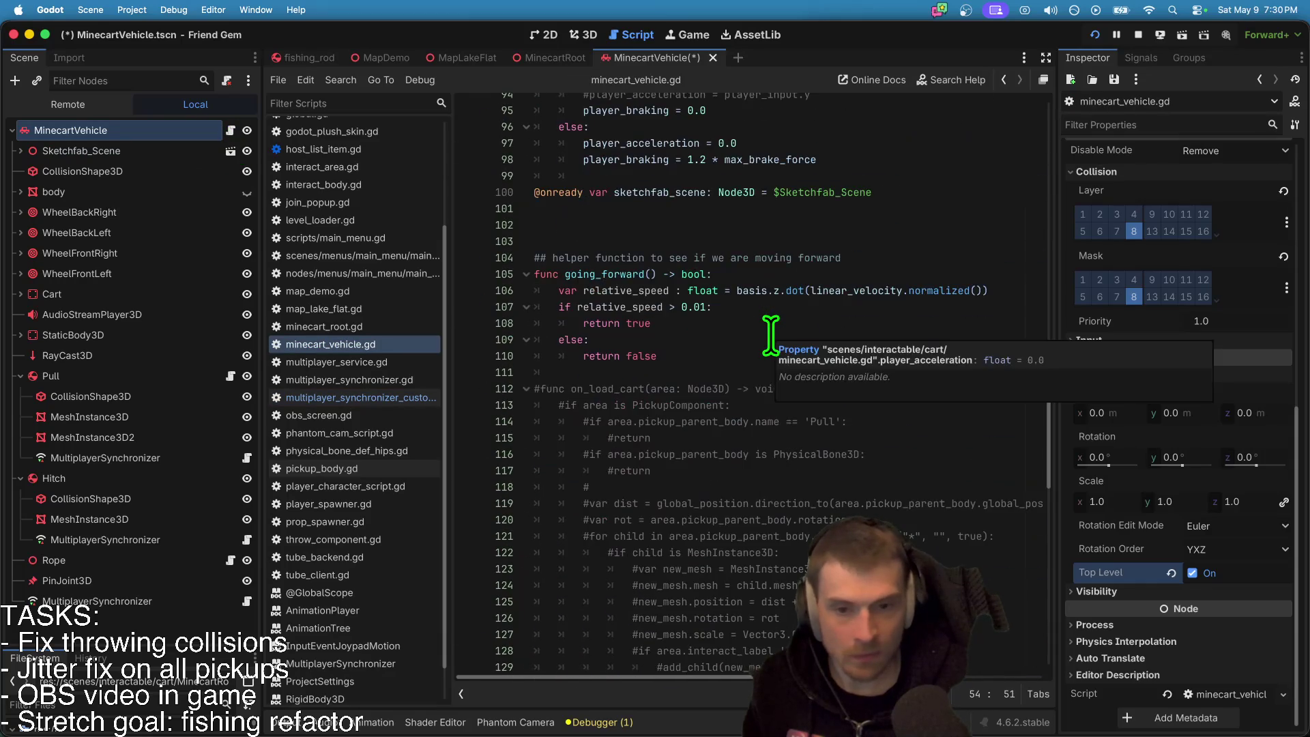
scroll(771, 335, "down", 6)
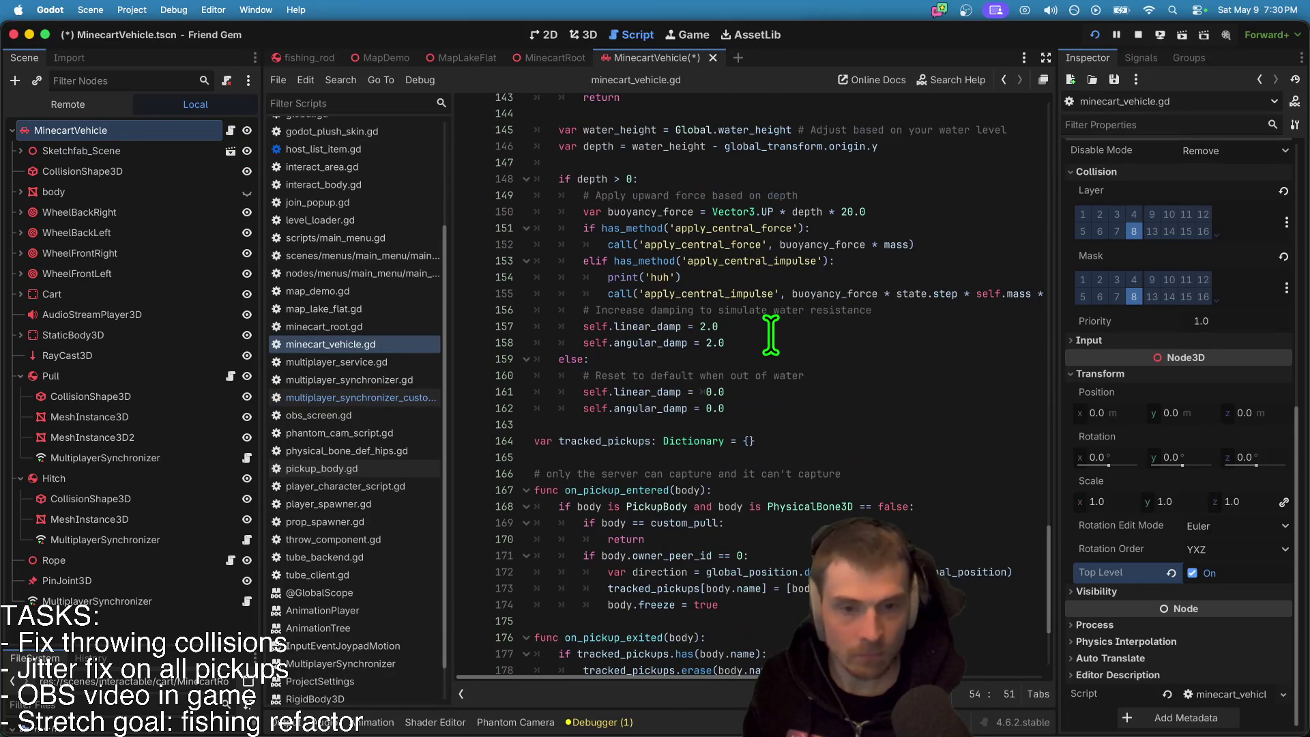
scroll(753, 276, "down", 5)
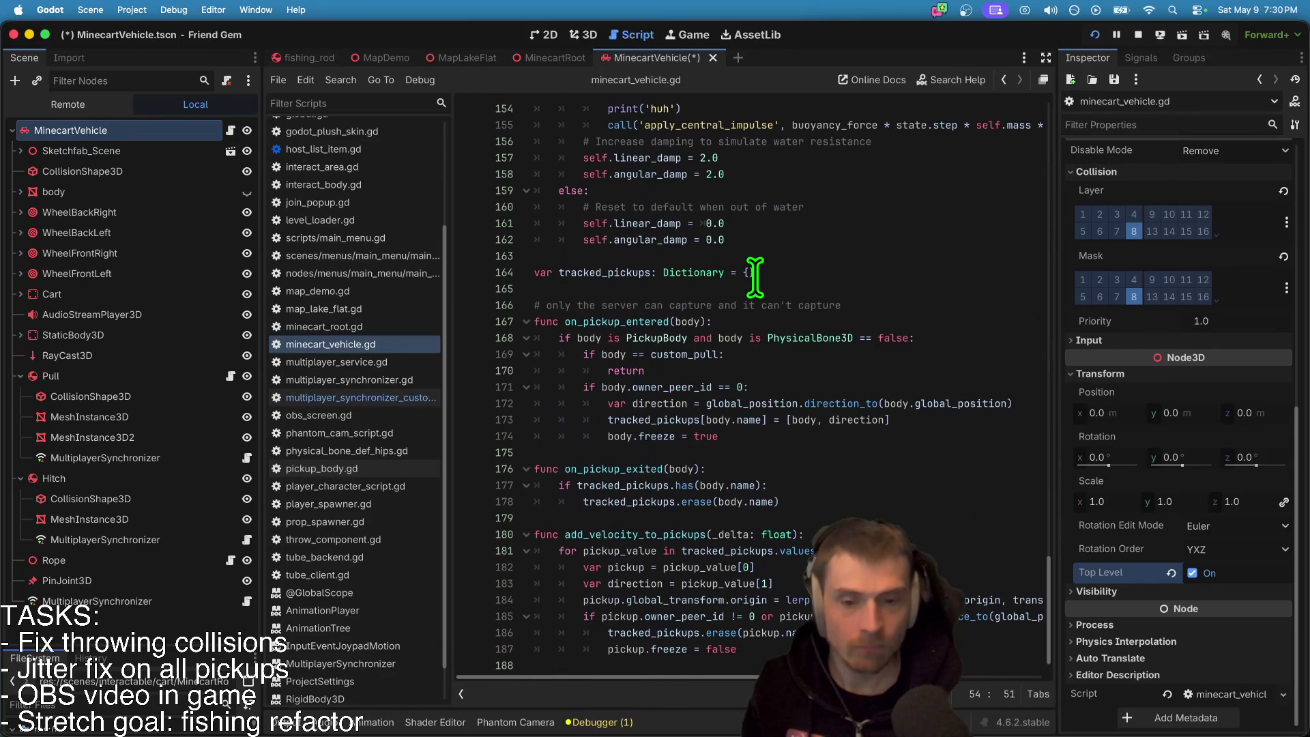
scroll(754, 276, "up", 20)
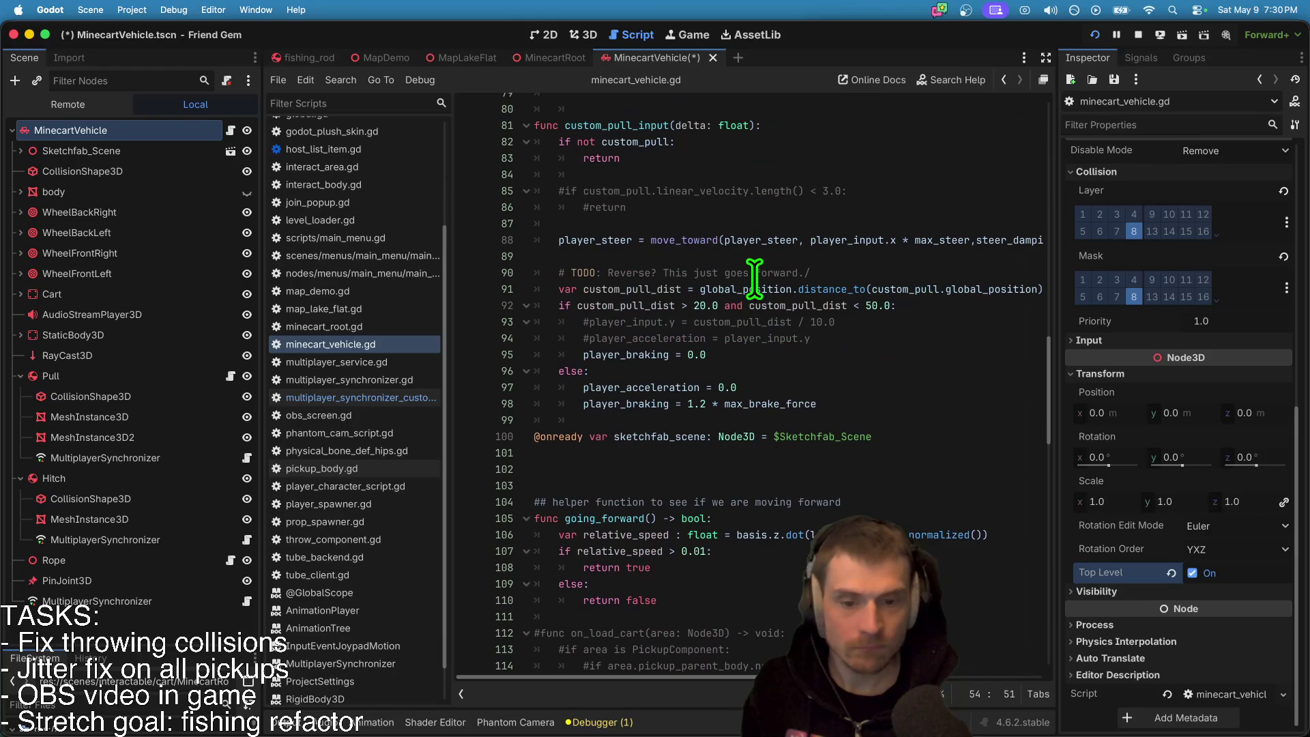
scroll(753, 279, "up", 7)
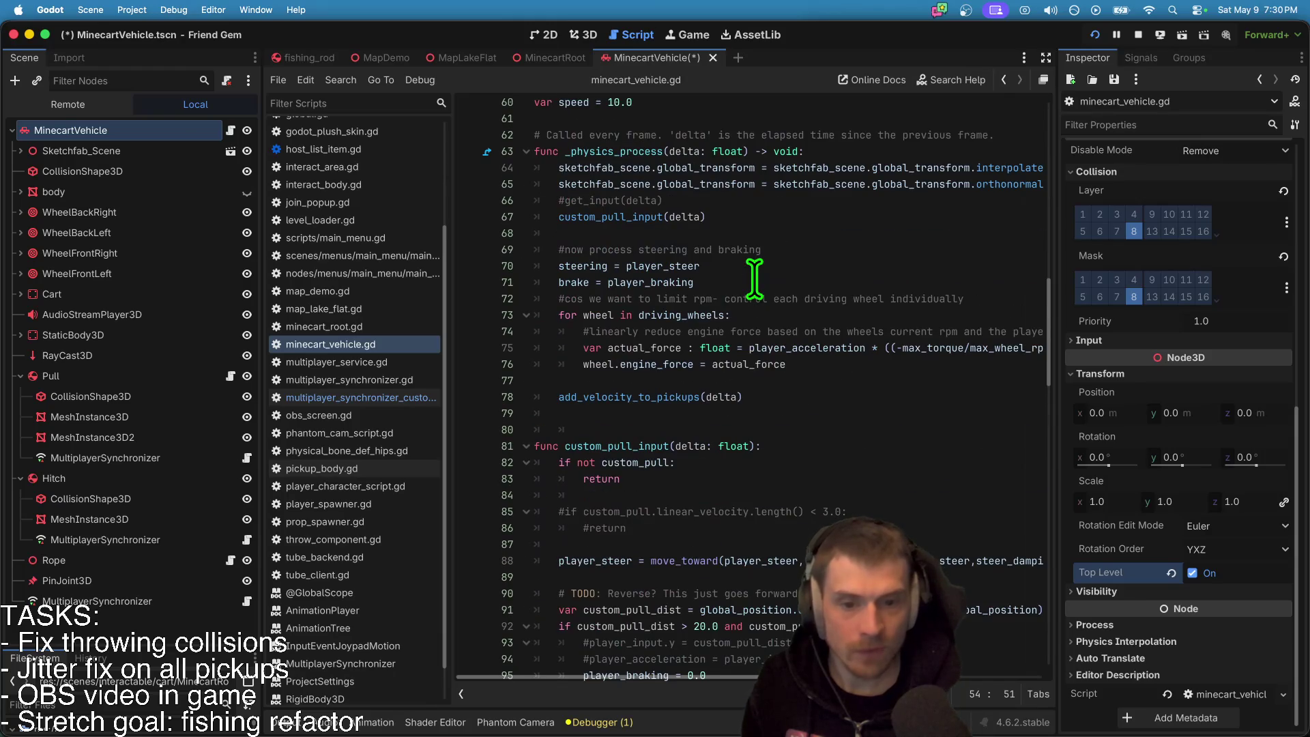
scroll(753, 279, "down", 5)
scroll(716, 327, "up", 5)
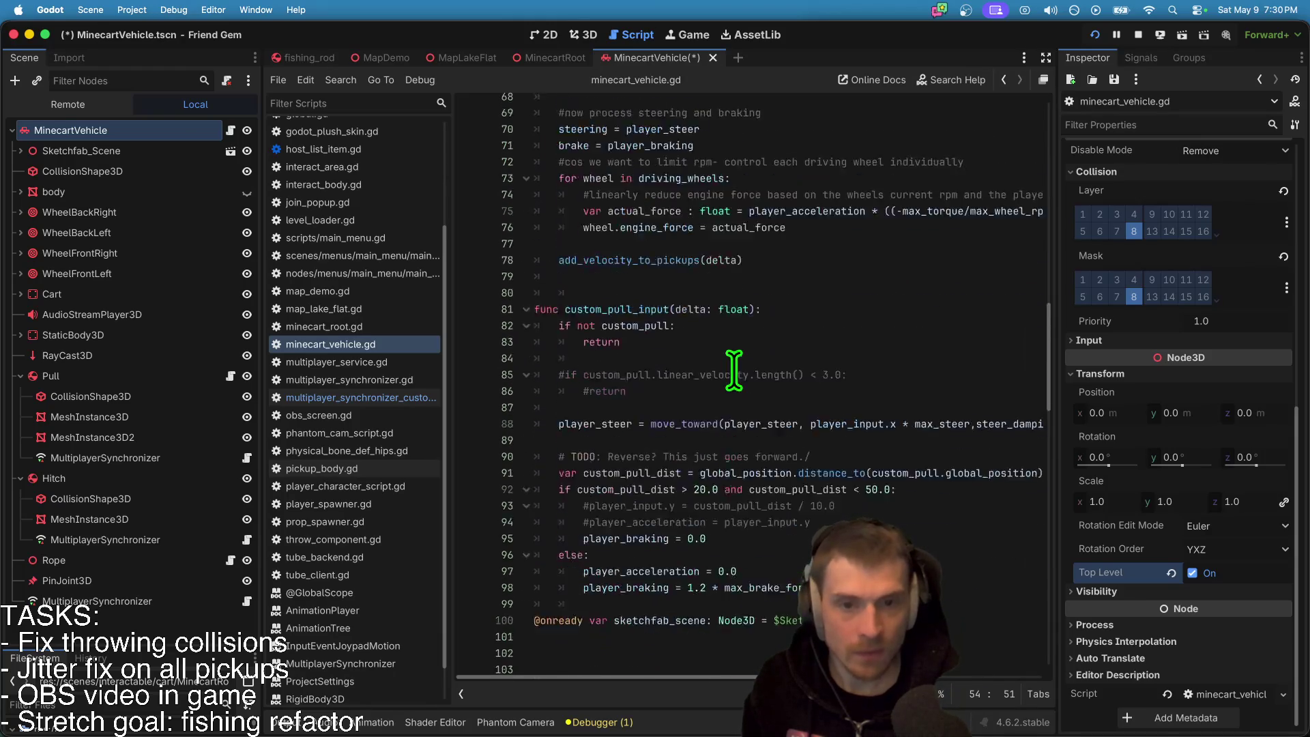
- Jump to the add_velocity_to_pickups definition, read it, and bring up the MinecartRoot scene
left_click(658, 380, "ctrl")
scroll(750, 391, "down", 3)
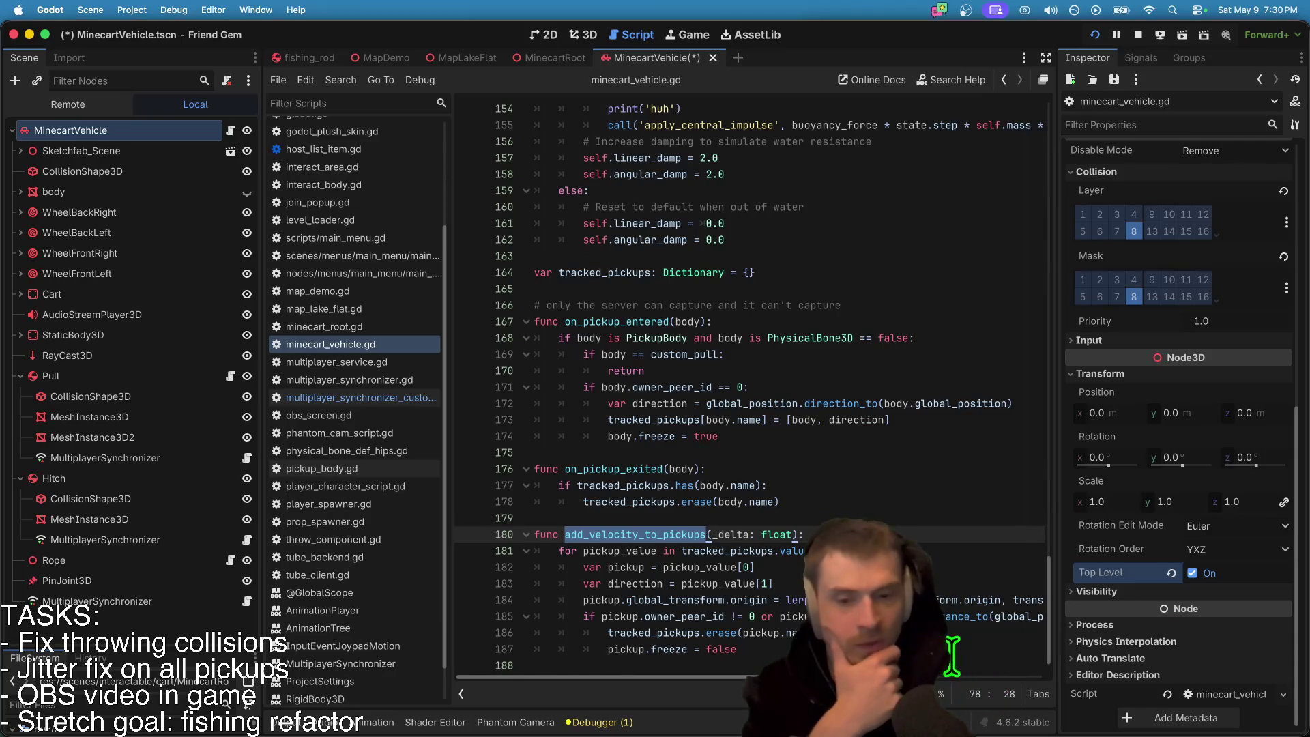
scroll(957, 657, "up", 2)
scroll(693, 546, "up", 10)
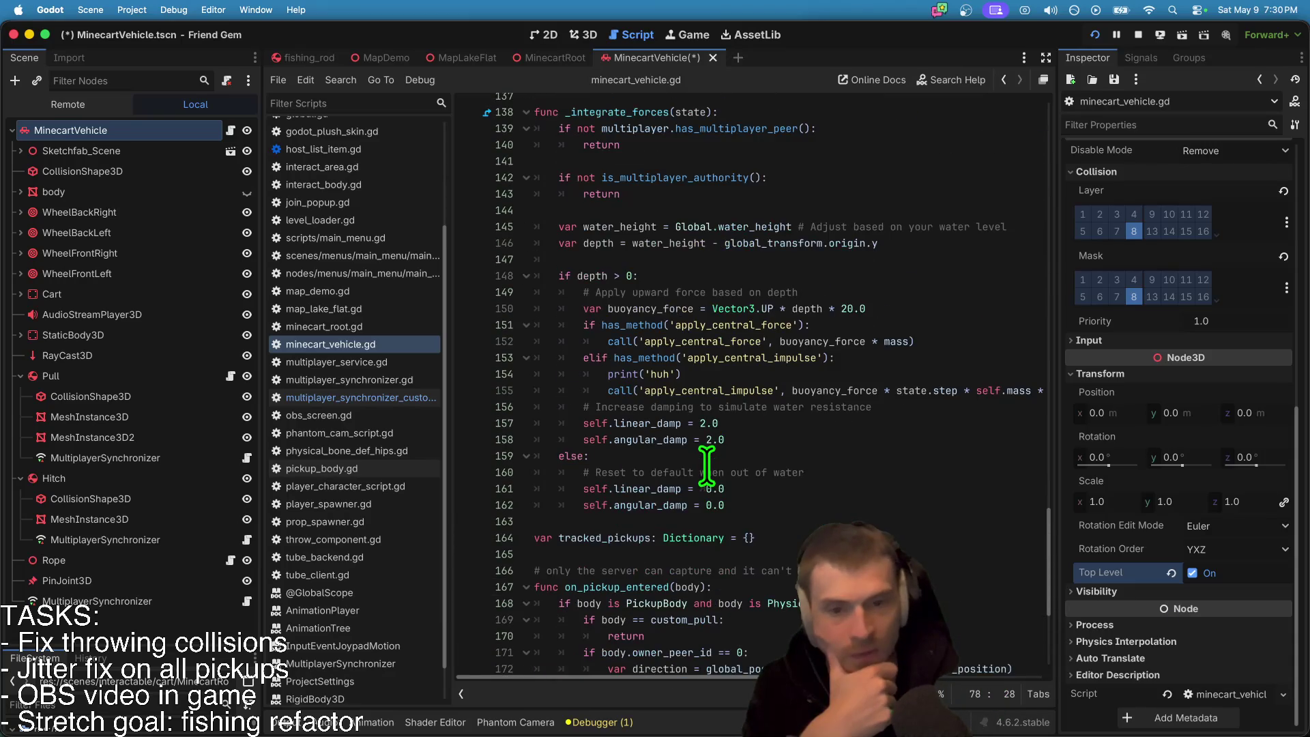
scroll(820, 505, "up", 15)
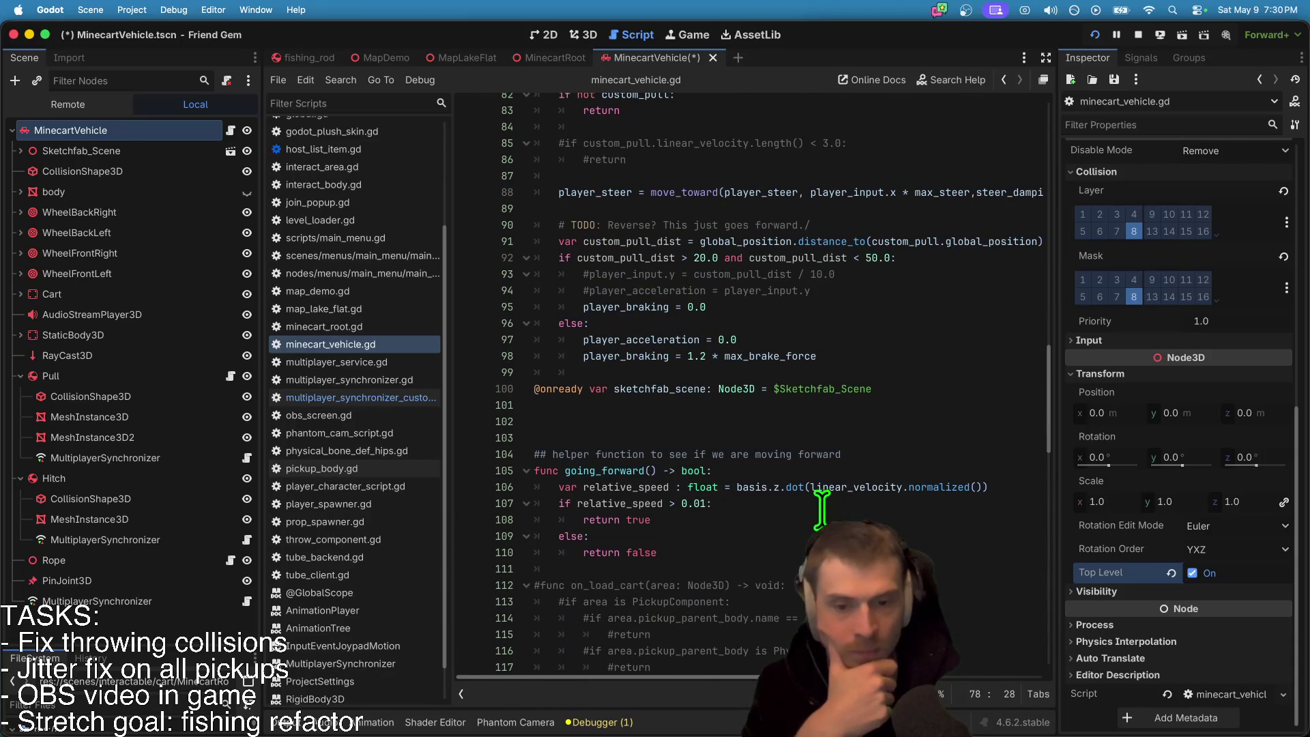
scroll(822, 513, "up", 7)
scroll(818, 515, "up", 5)
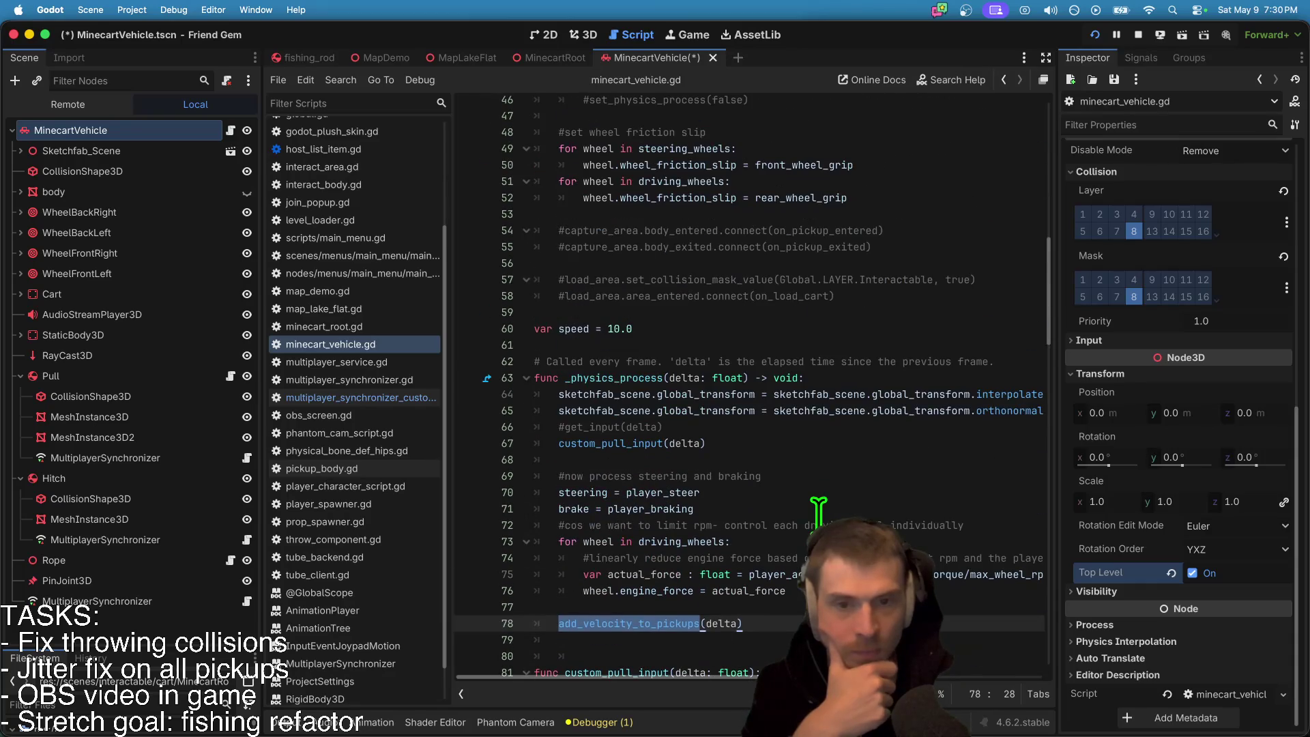
scroll(815, 519, "up", 3)
scroll(815, 513, "up", 8)
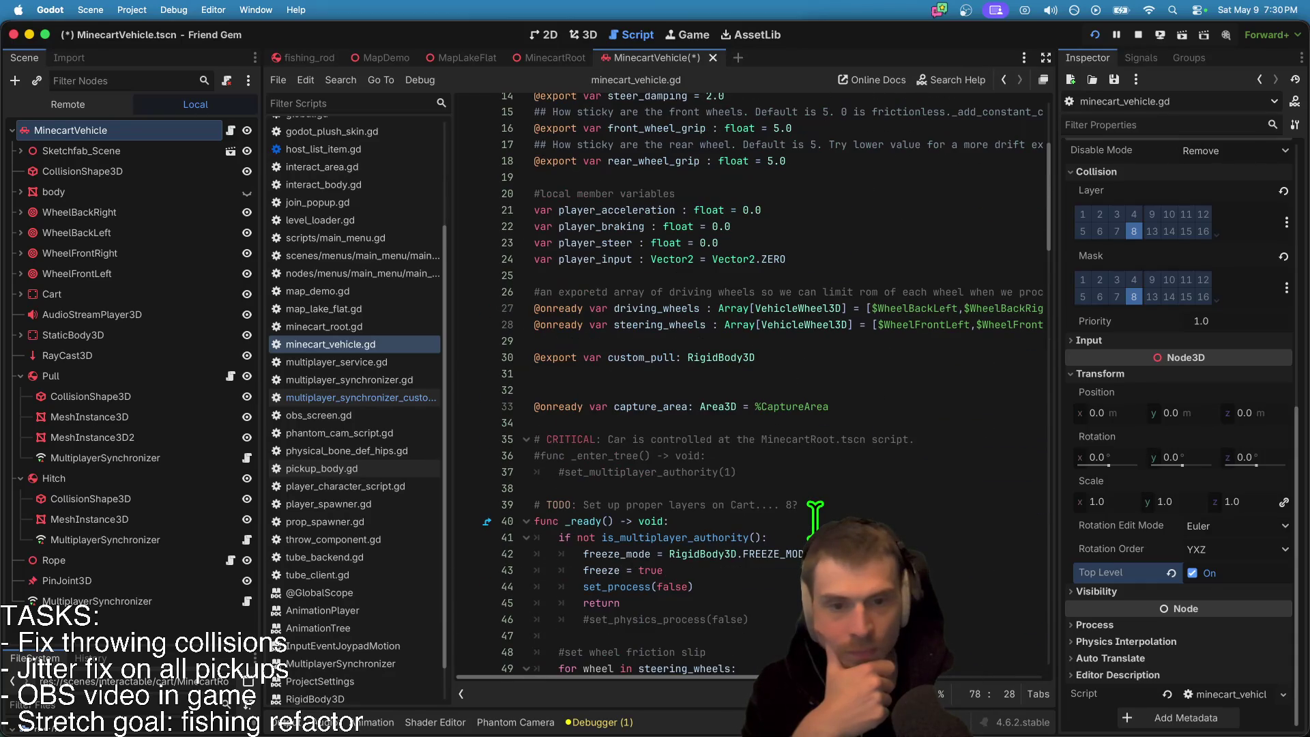
scroll(815, 519, "up", 3)
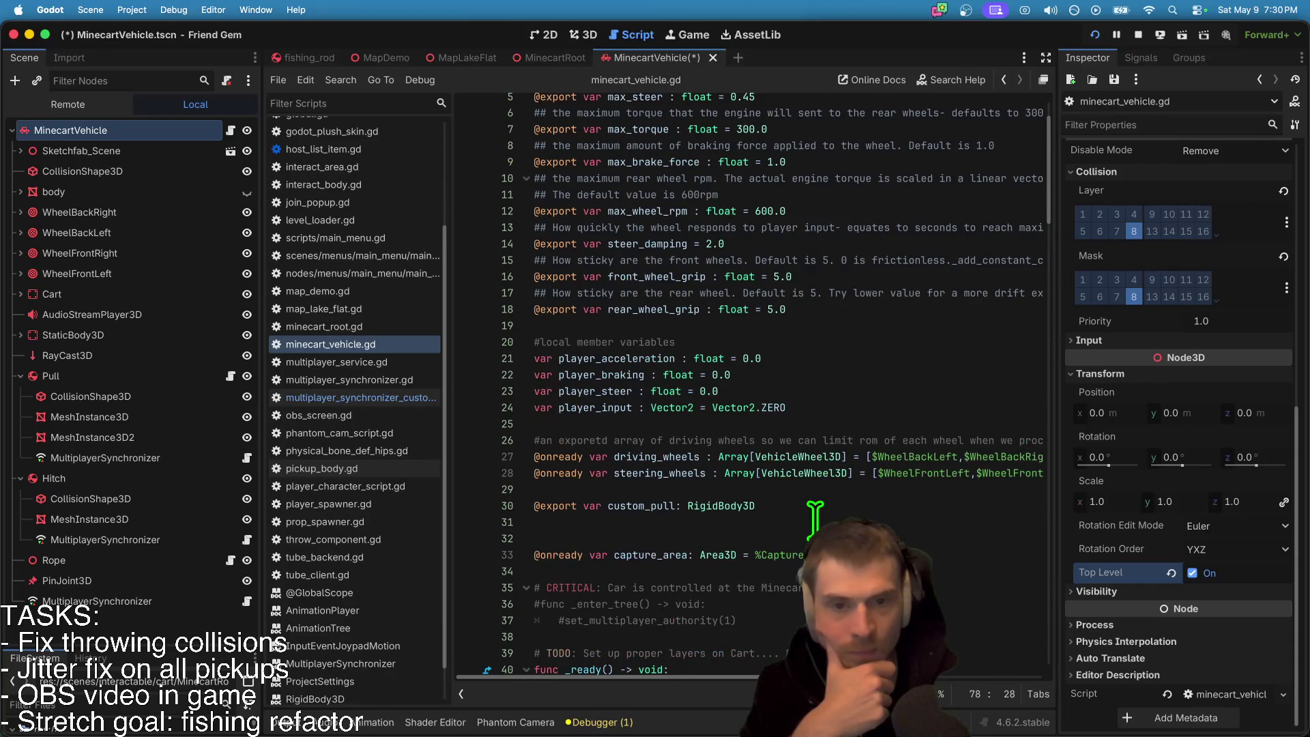
scroll(468, 292, "down", 10)
left_click(528, 51)
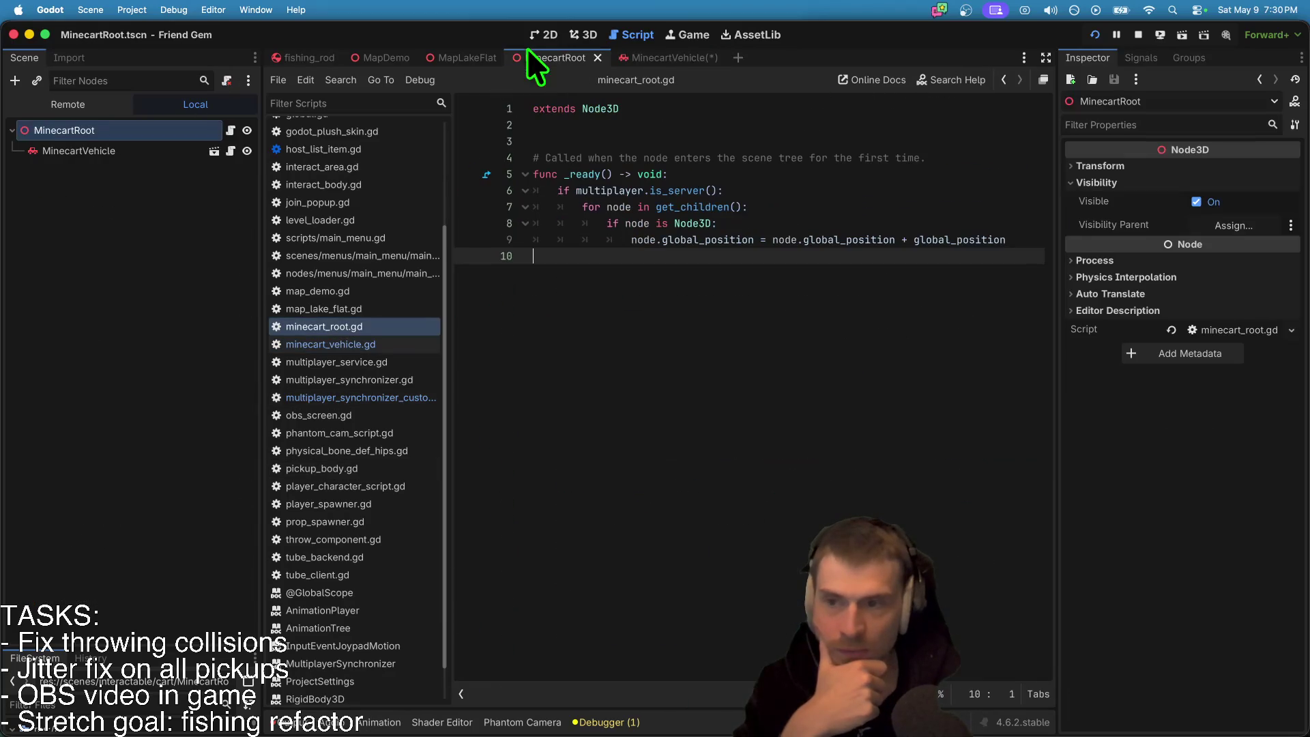
- Review the MinecartVehicle and MinecartRoot node properties, then stop the running game
left_click(112, 142)
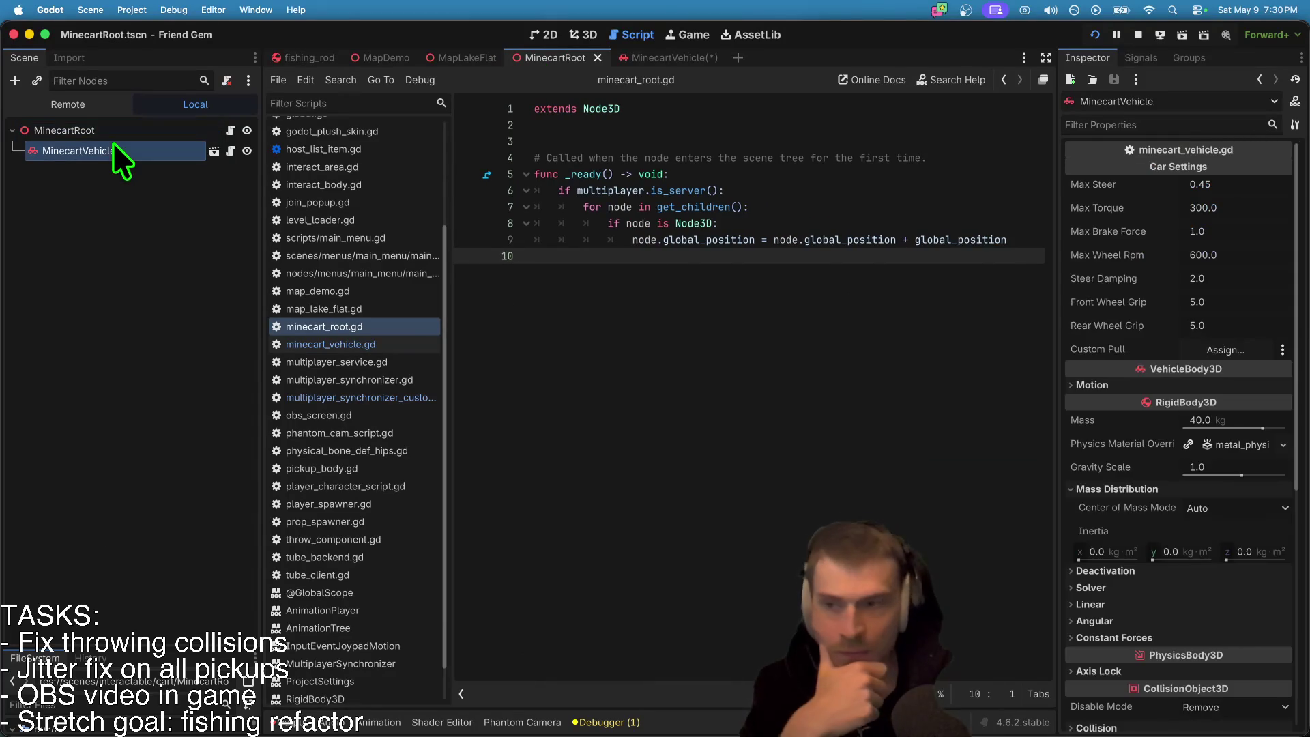
scroll(1206, 465, "down", 6)
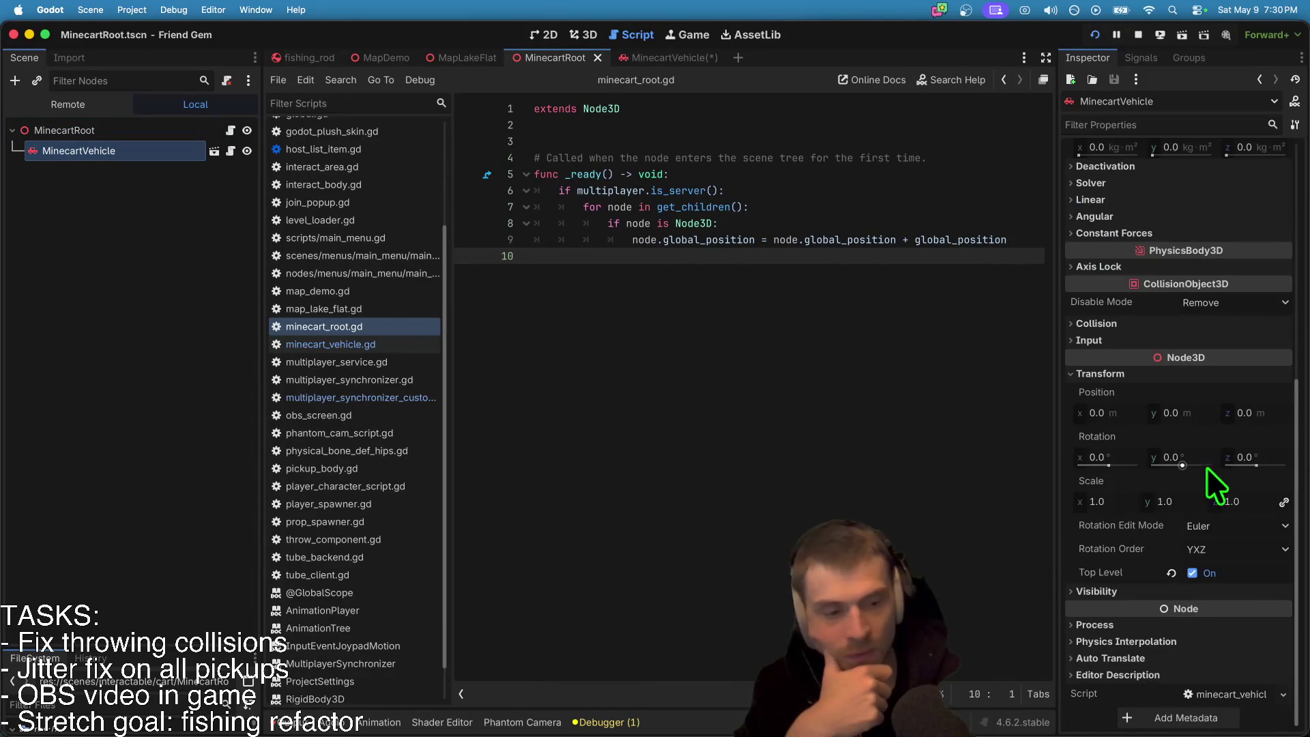
left_click(88, 132)
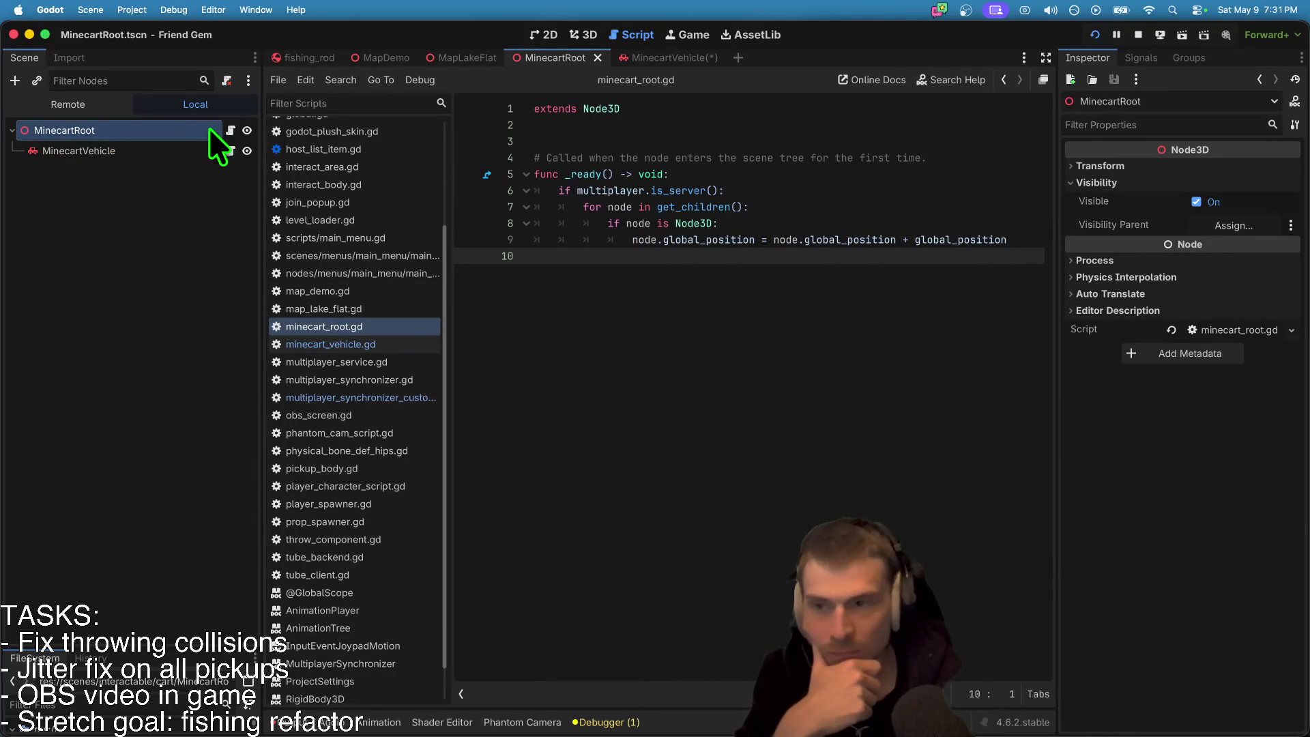
left_click(1136, 31)
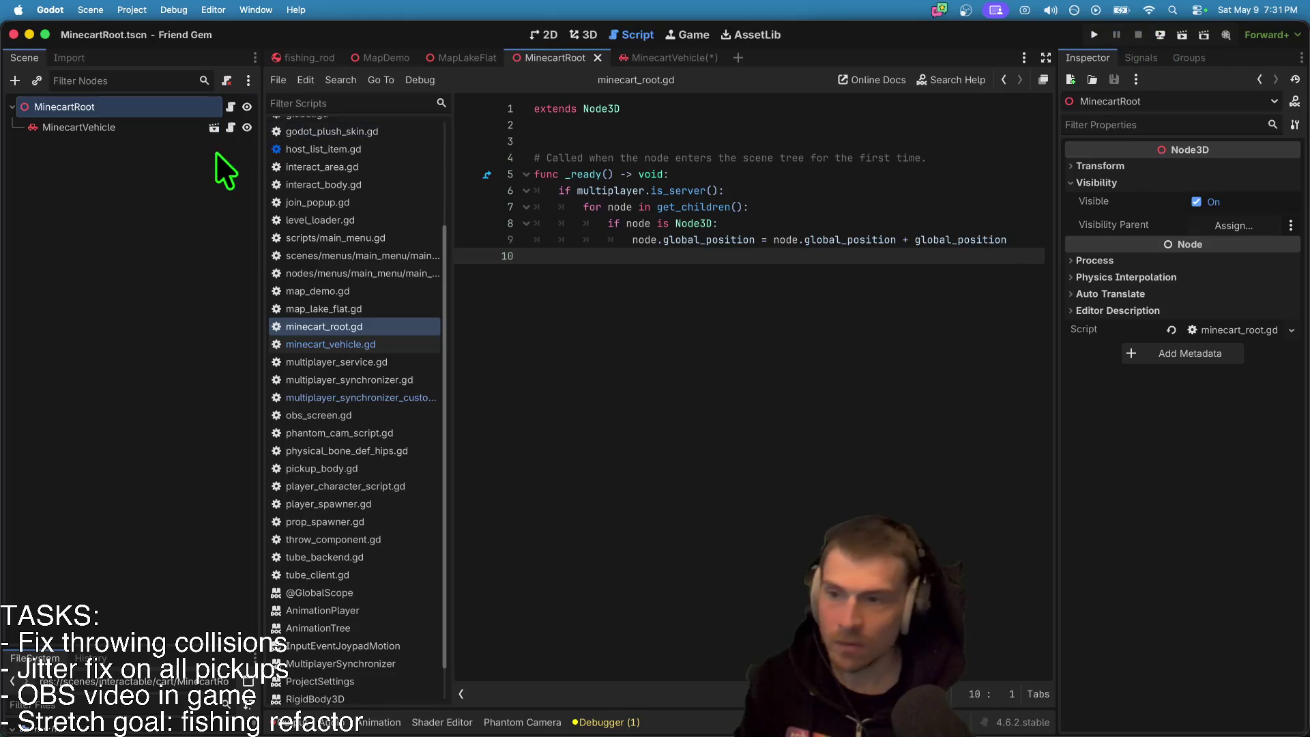
right_click(146, 110)
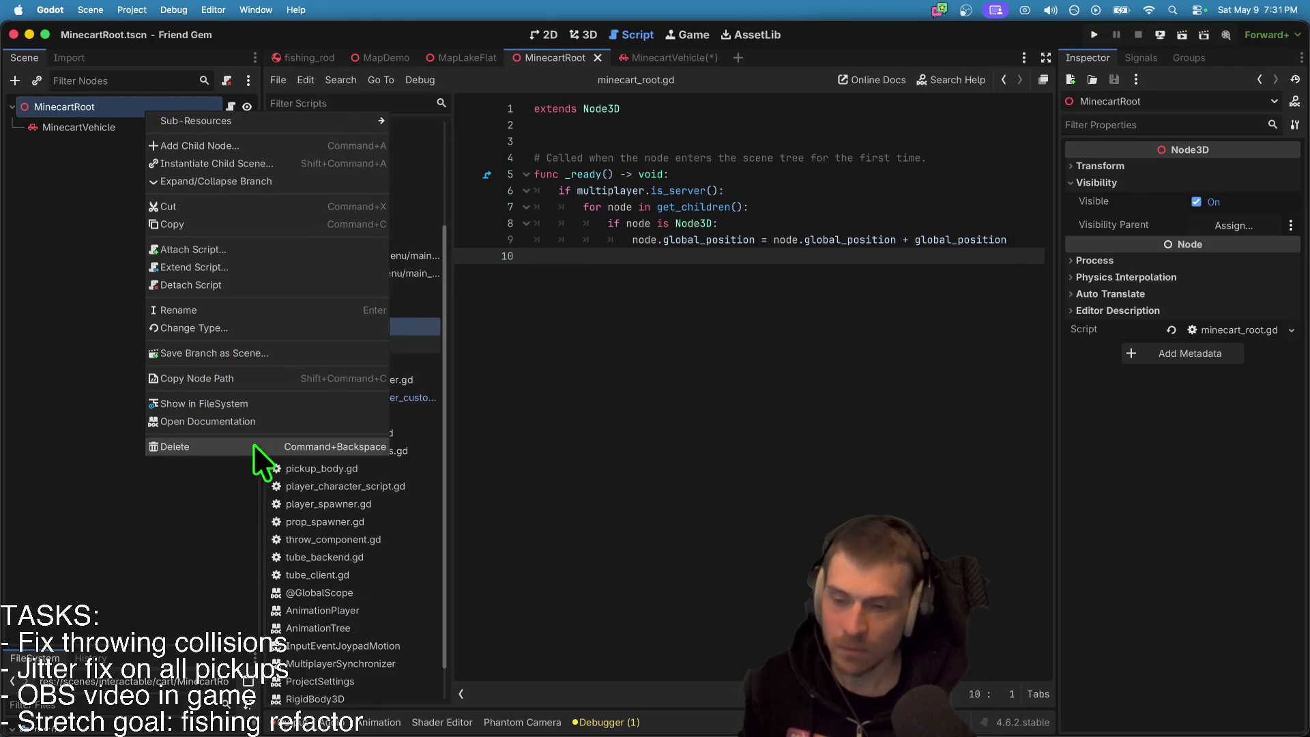
key("Escape")
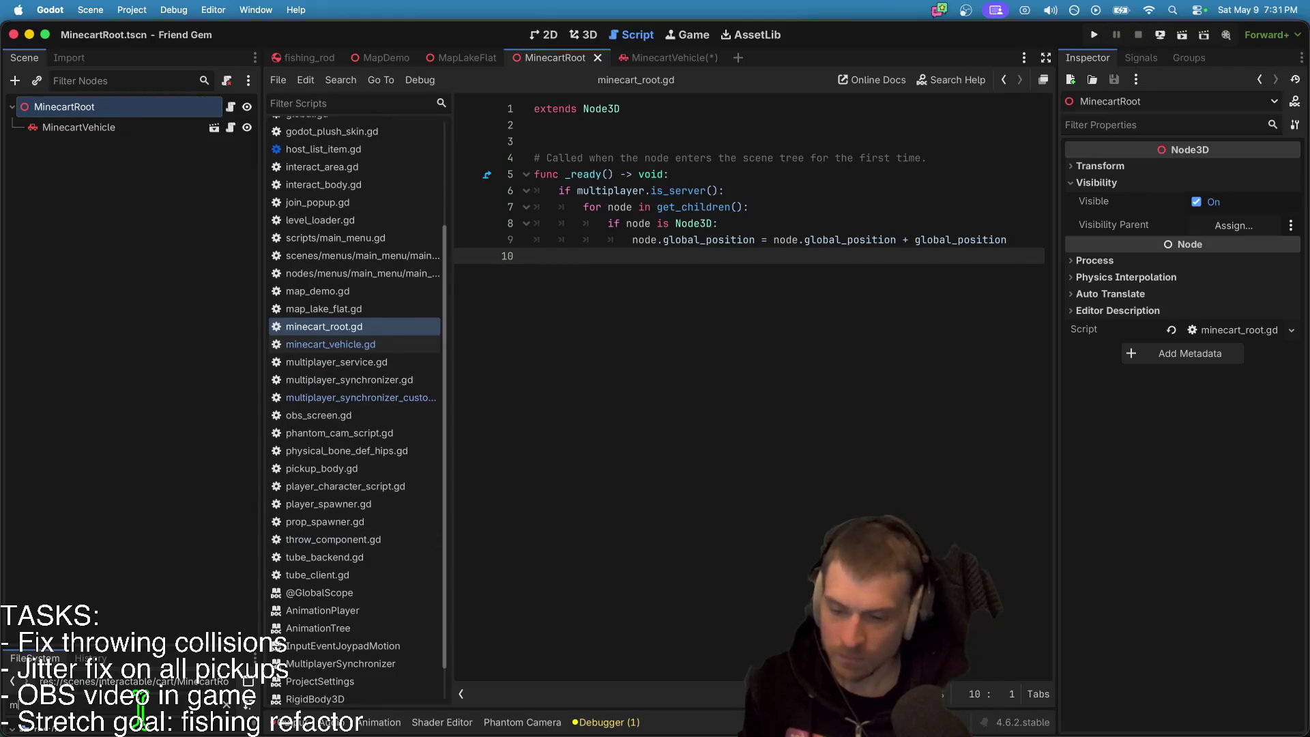
- Delete MinecartRoot.tscn from the project files
left_click(205, 641)
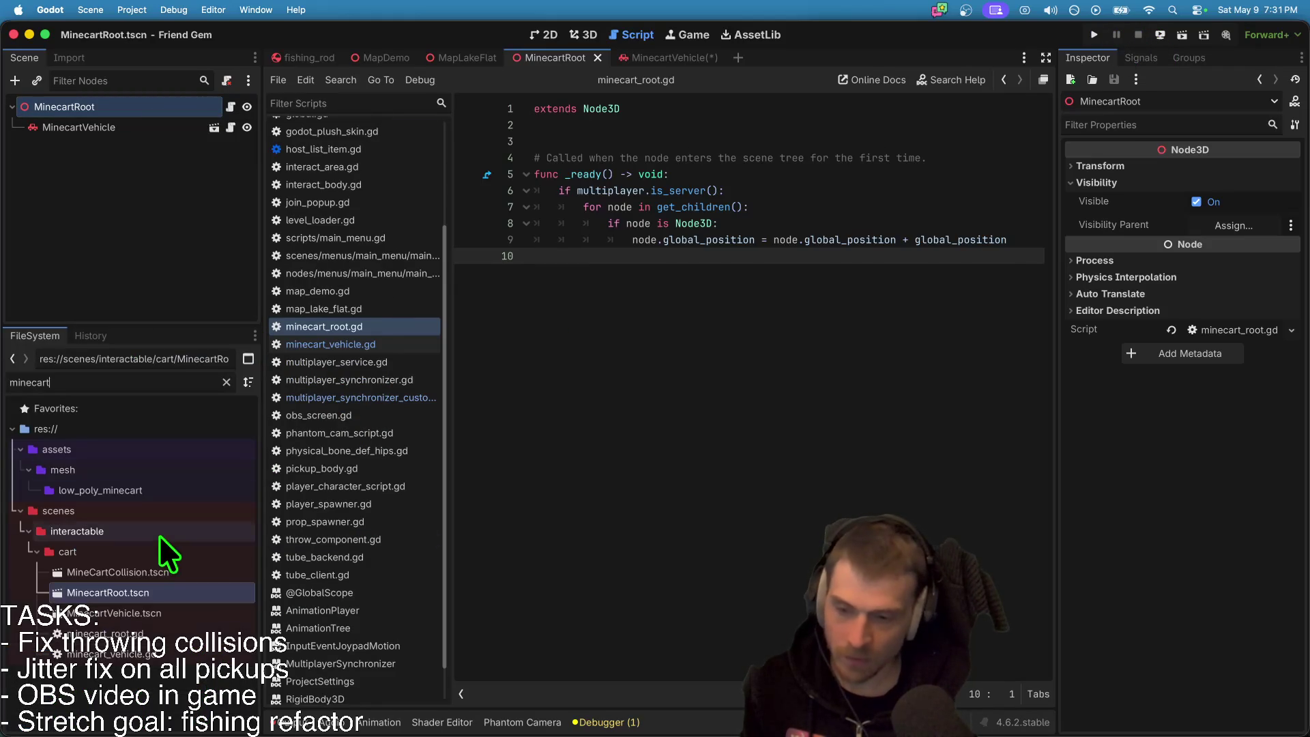
right_click(129, 592)
left_click(227, 645)
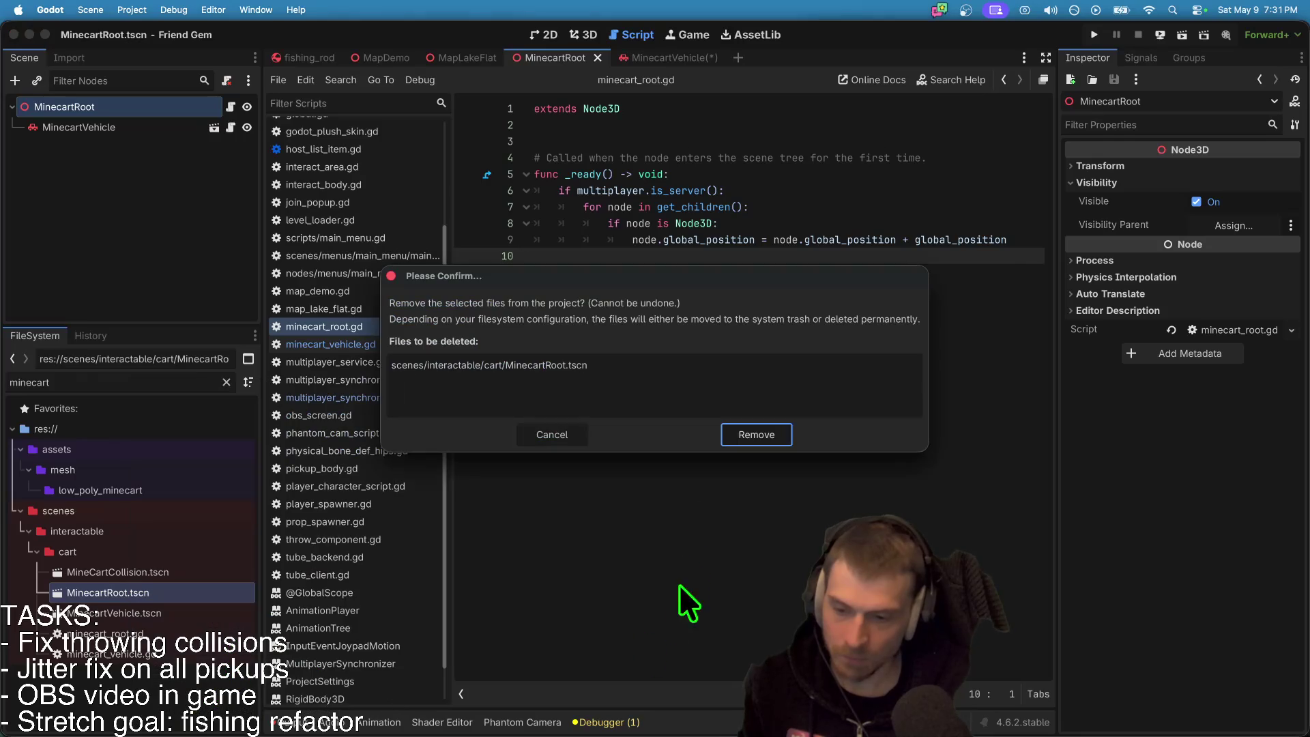
left_click(752, 430)
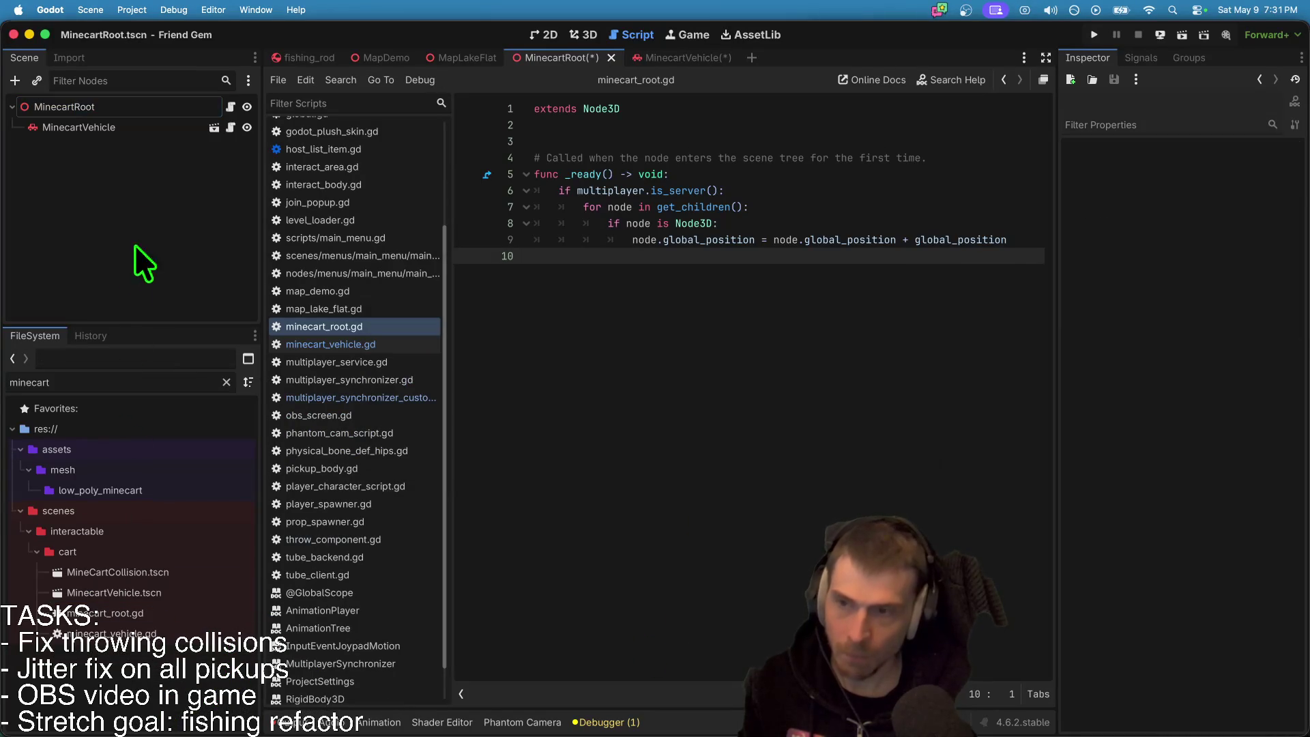
- Delete the MinecartRoot node and return to the MinecartVehicle scene
right_click(118, 104)
right_click(71, 97)
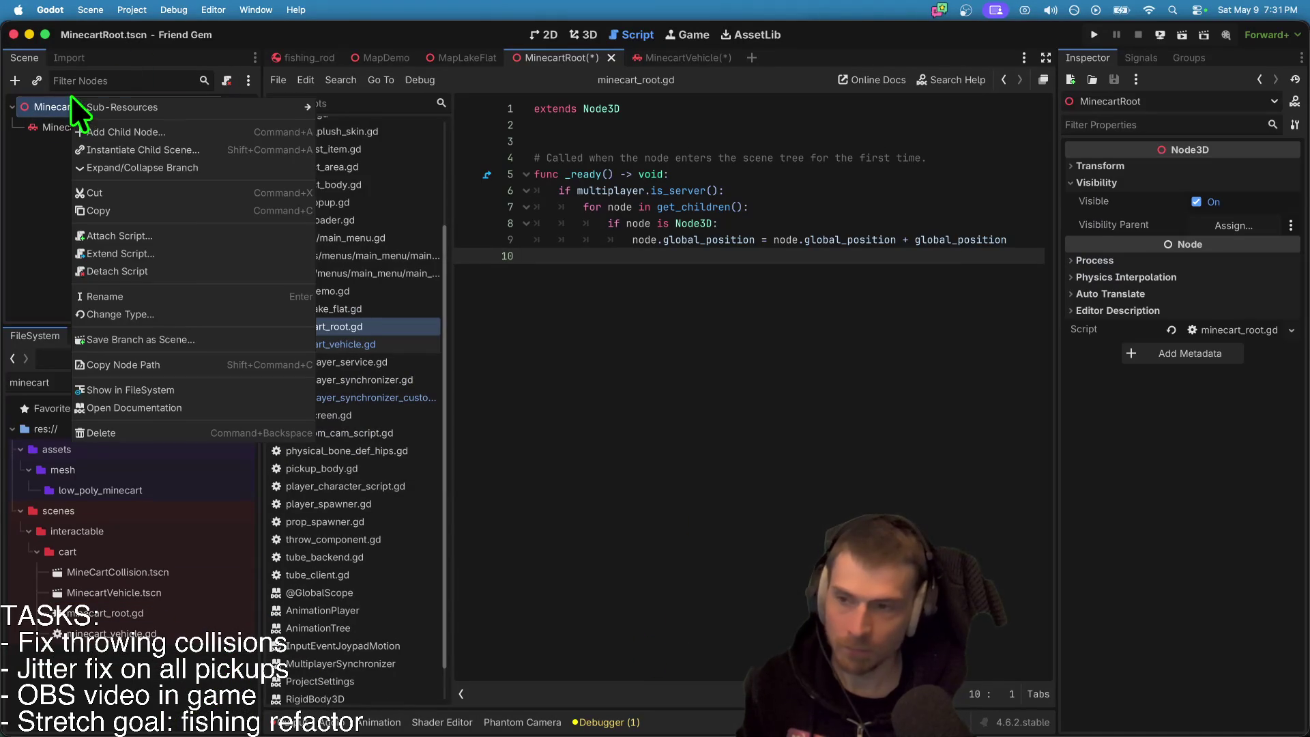
left_click(161, 432)
left_click(706, 381)
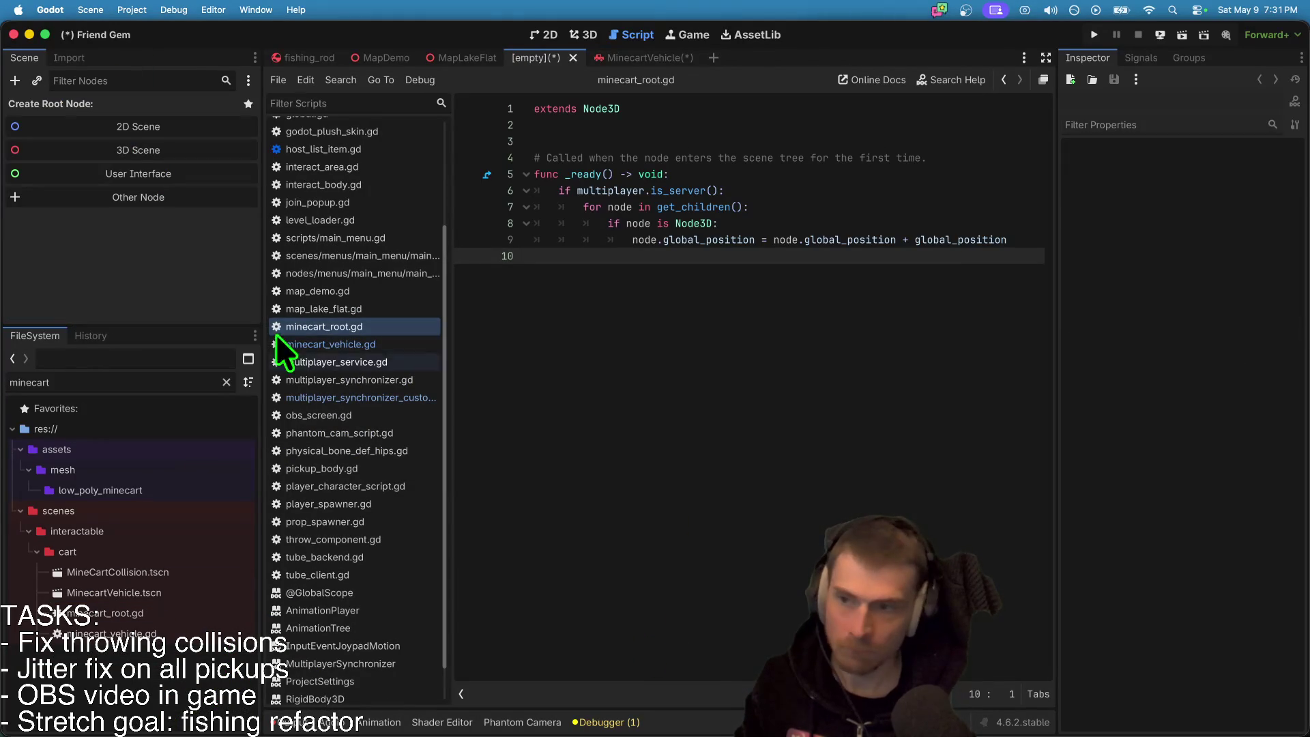
left_click(648, 64)
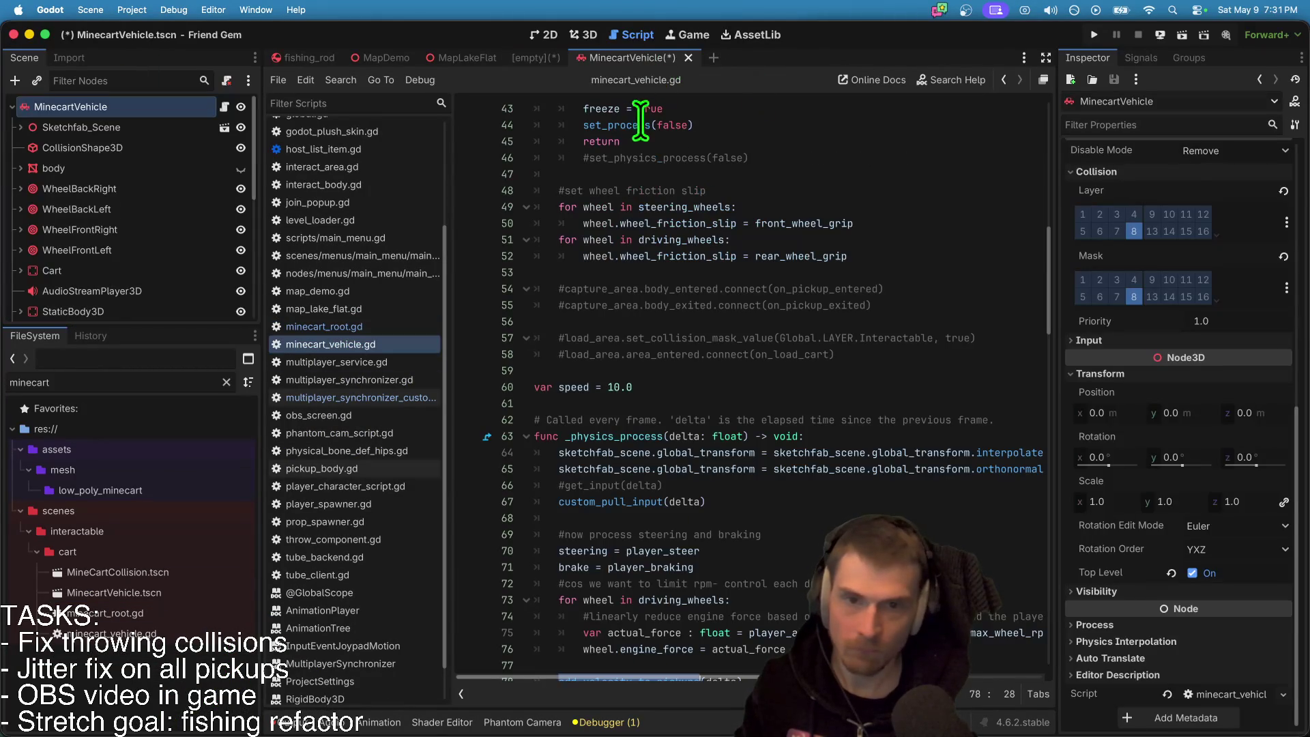
- Save the MinecartVehicle scene and switch to the MapDemo scene
left_click(595, 31)
key("ctrl+s")
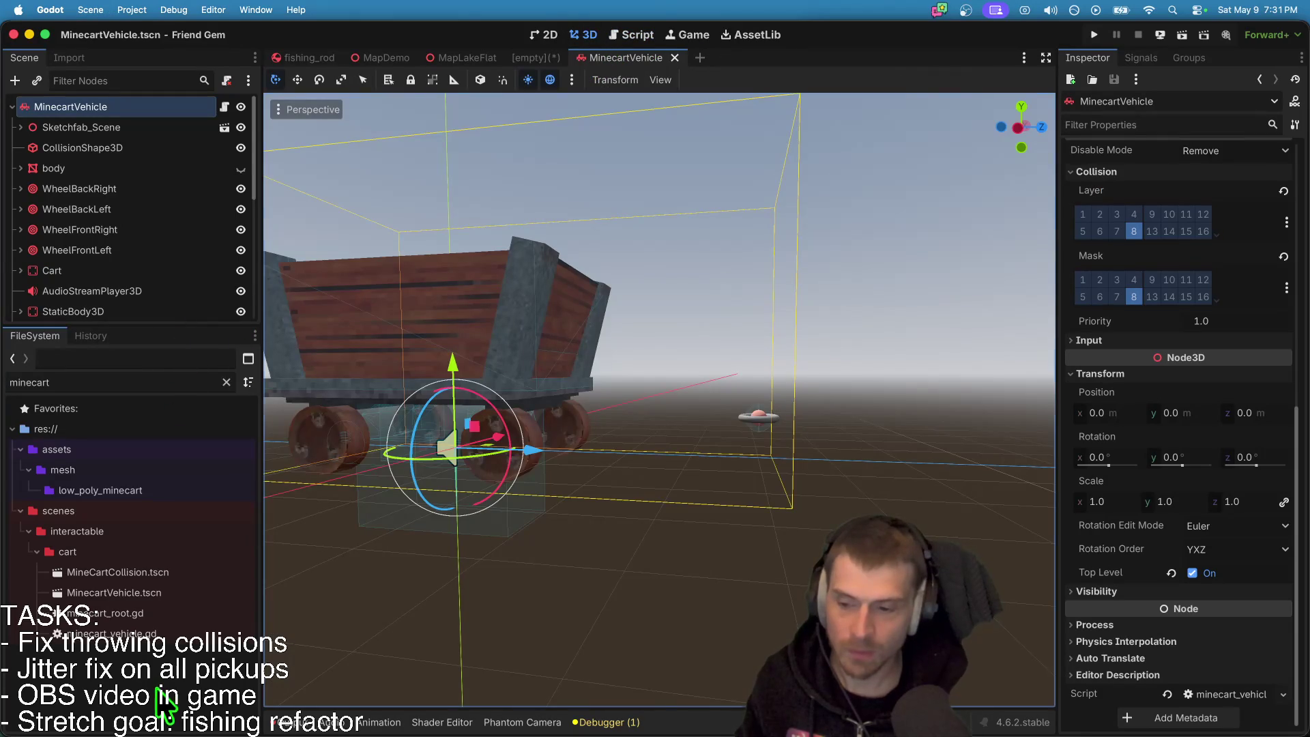
left_click_drag(109, 335, 125, 592)
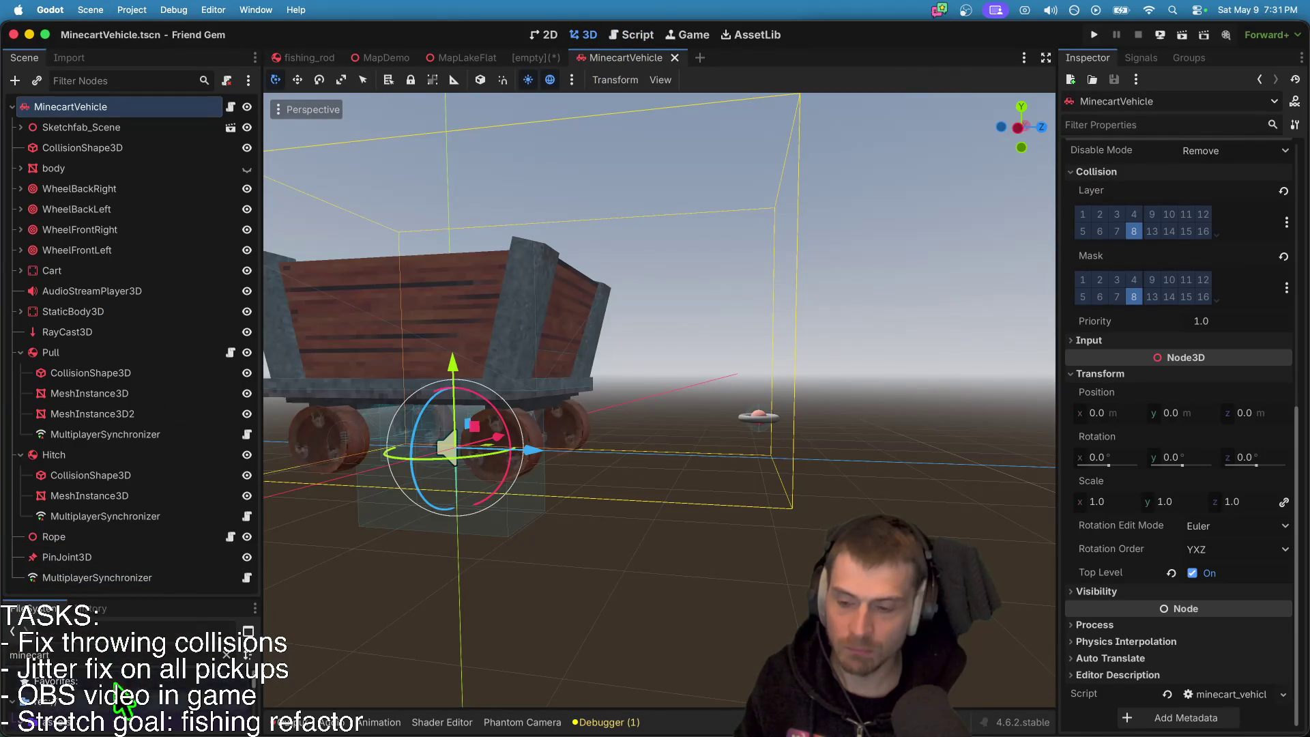
left_click(155, 591)
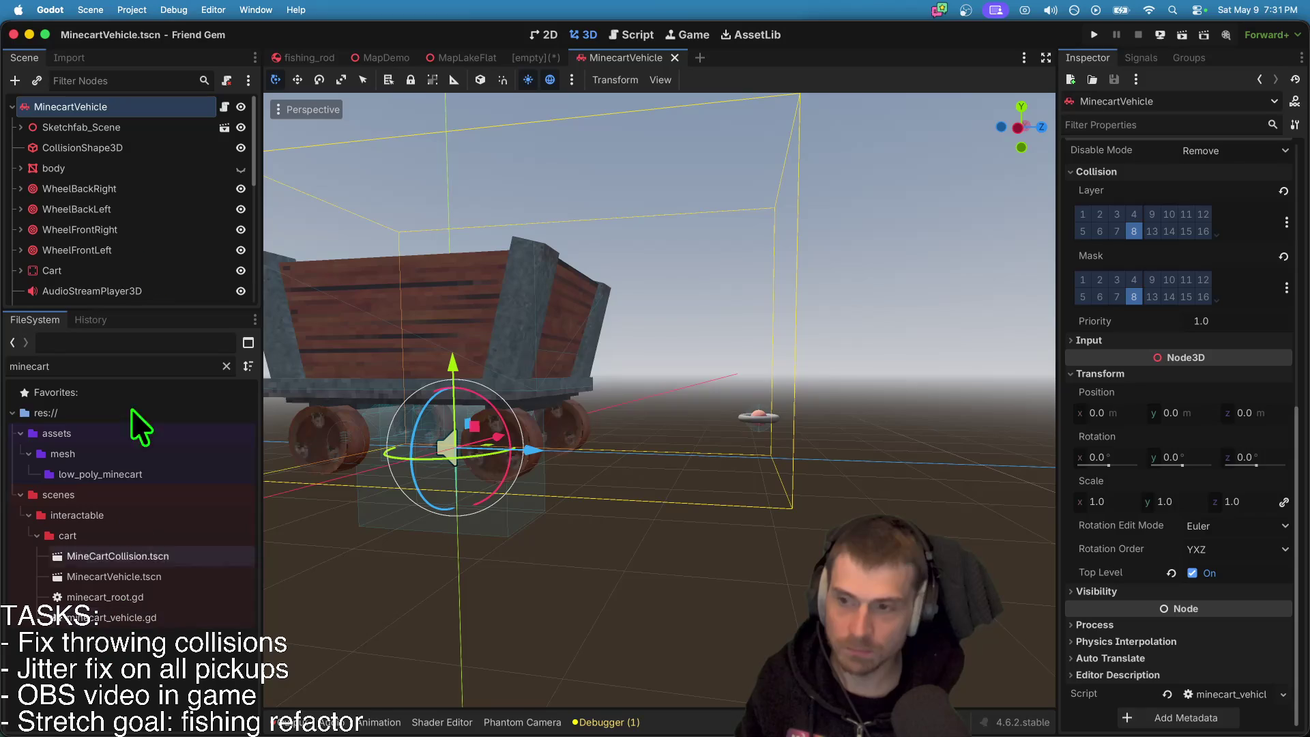
key("ctrl+shift+Tab")
key("ctrl+shift+Tab")
key("ctrl+shift+Tab")
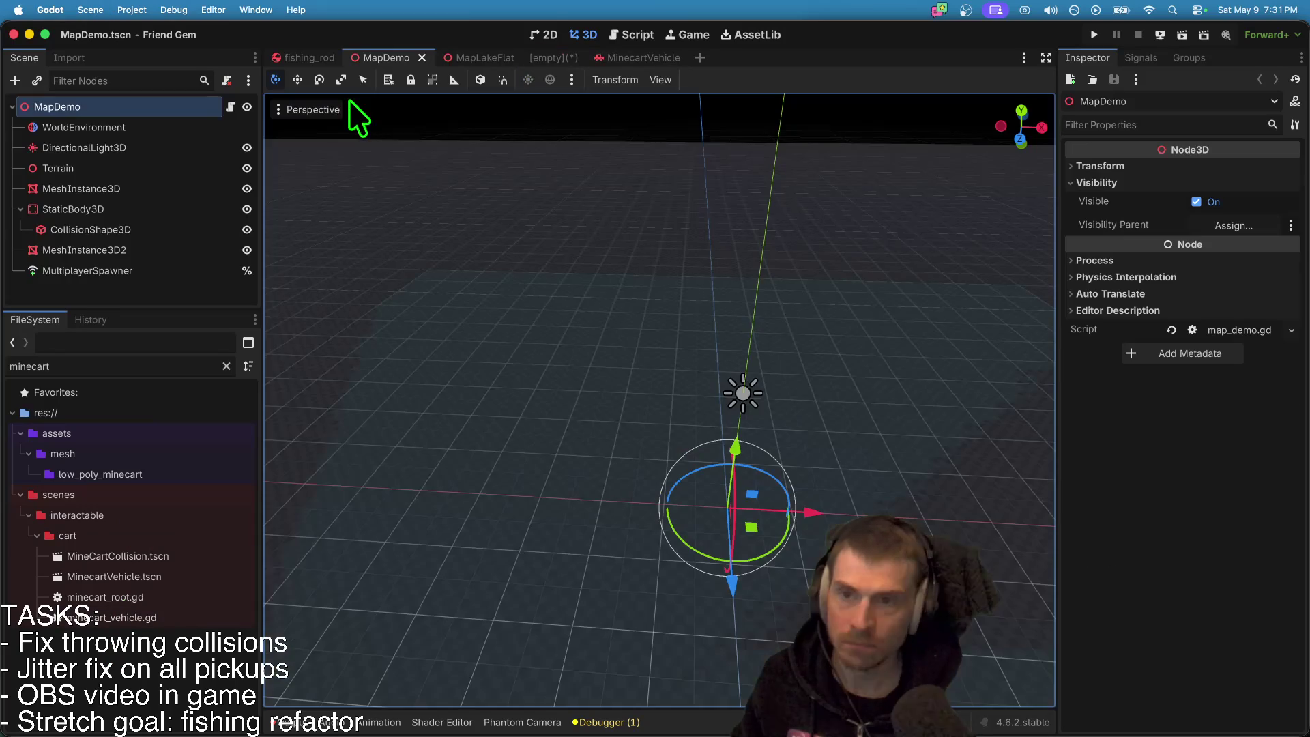
- Open prop_spawner.gd via a 'prop' file search and delete the third prop UID line
left_click(135, 362)
type("prop")
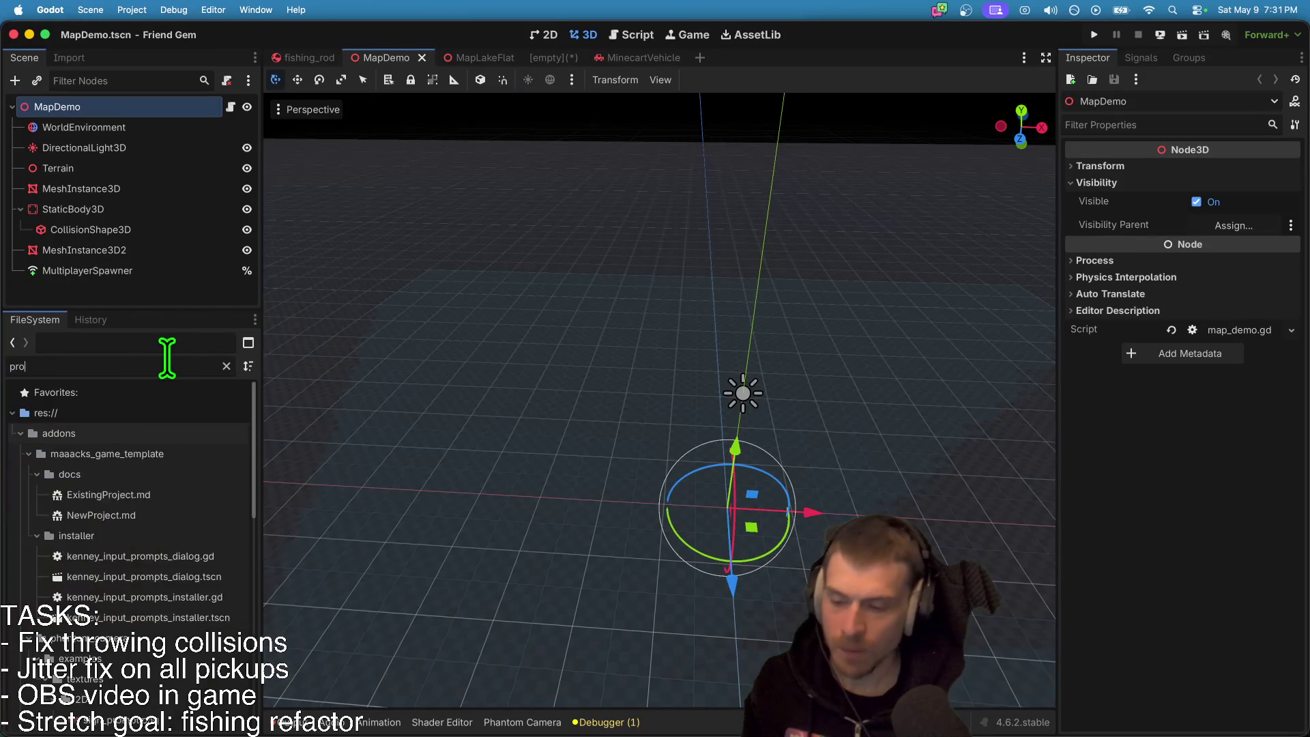
double_click(99, 576)
scroll(682, 273, "up", 10)
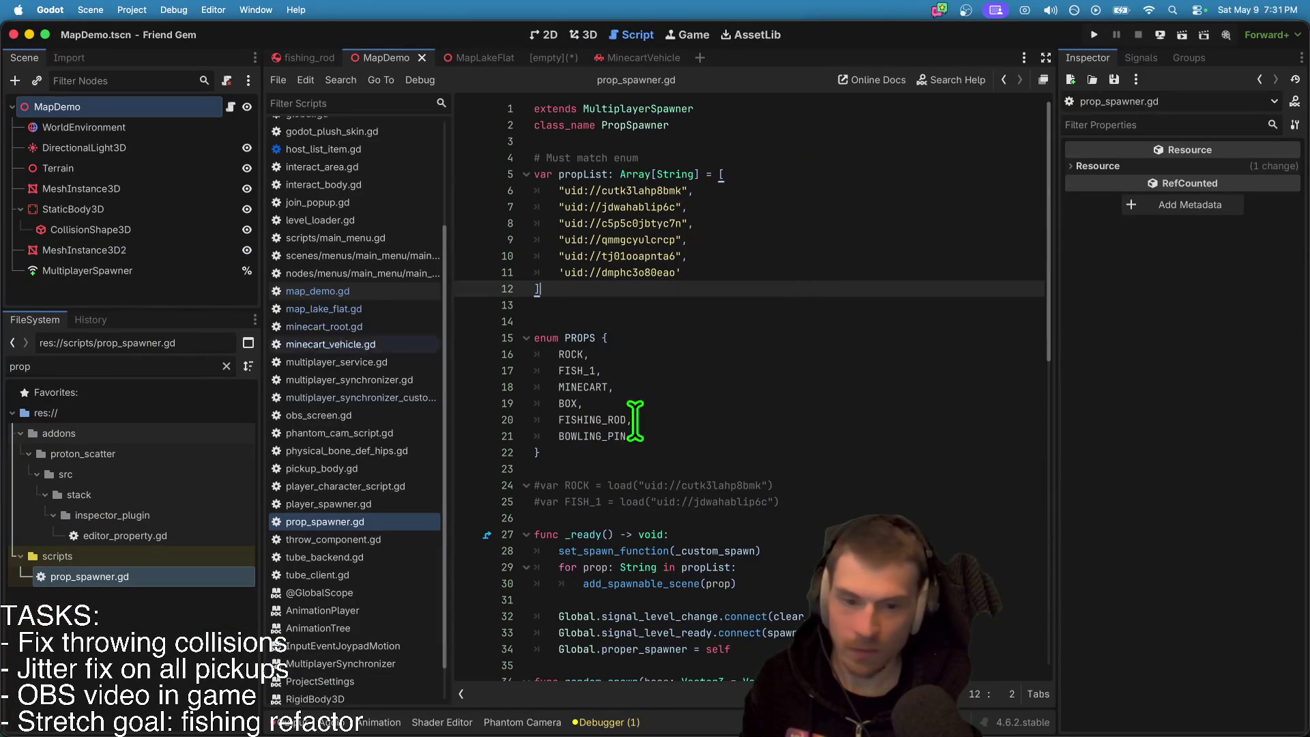
left_click(579, 399)
double_click(583, 387)
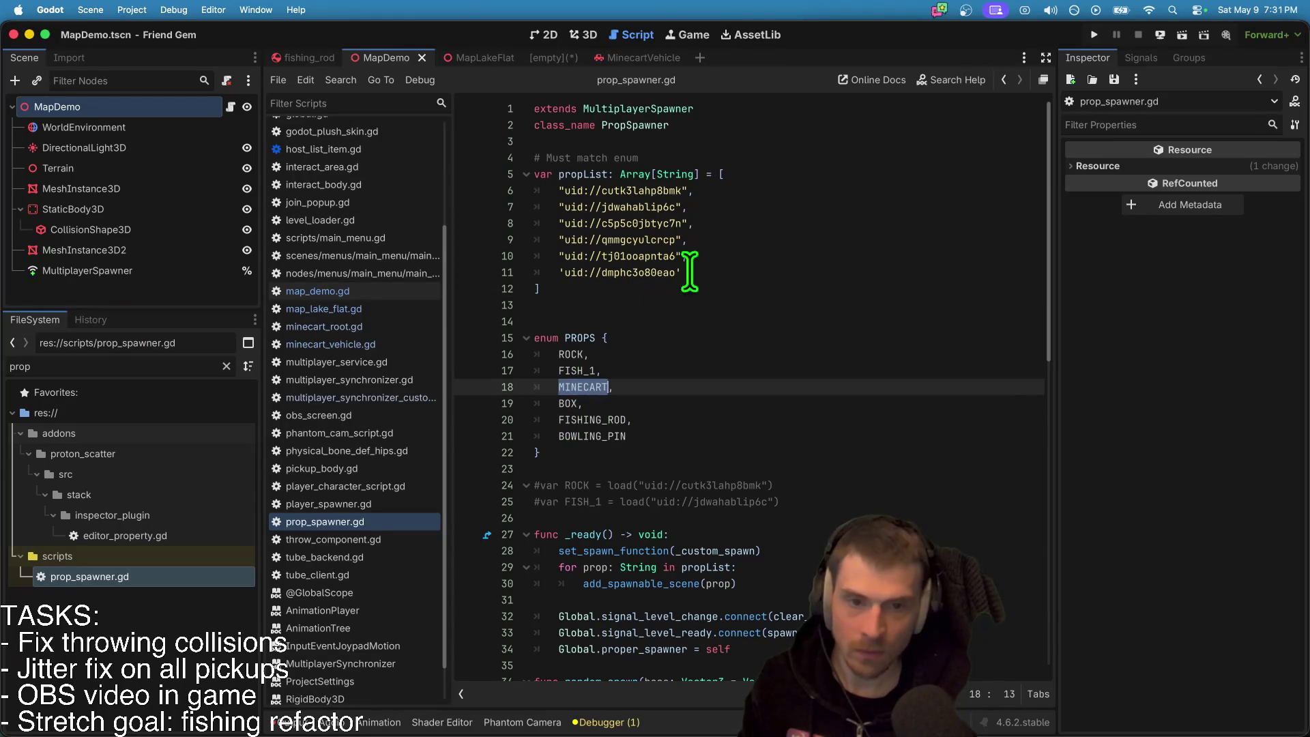
left_click(647, 223)
key("super+shift+k")
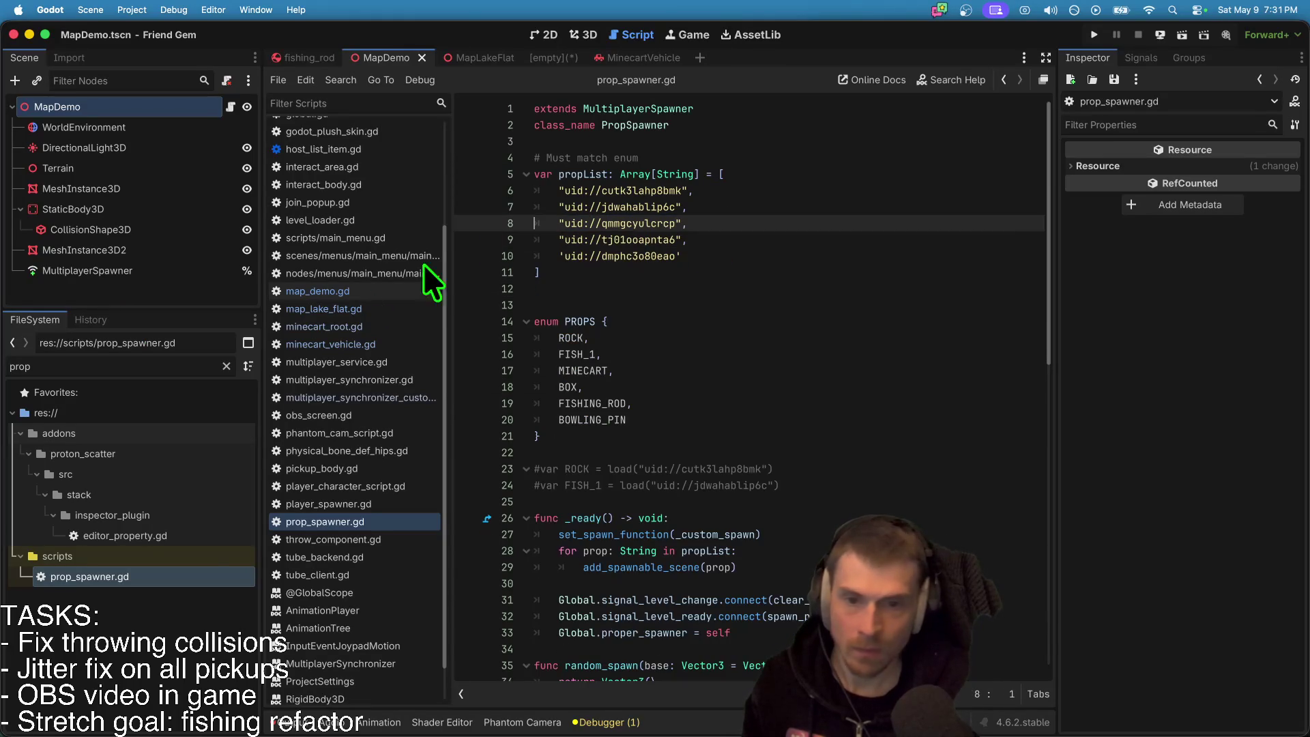
- Paste MinecartVehicle.tscn's copied UID into the prop list, save the script, and launch the game
key("super+a")
type("mine")
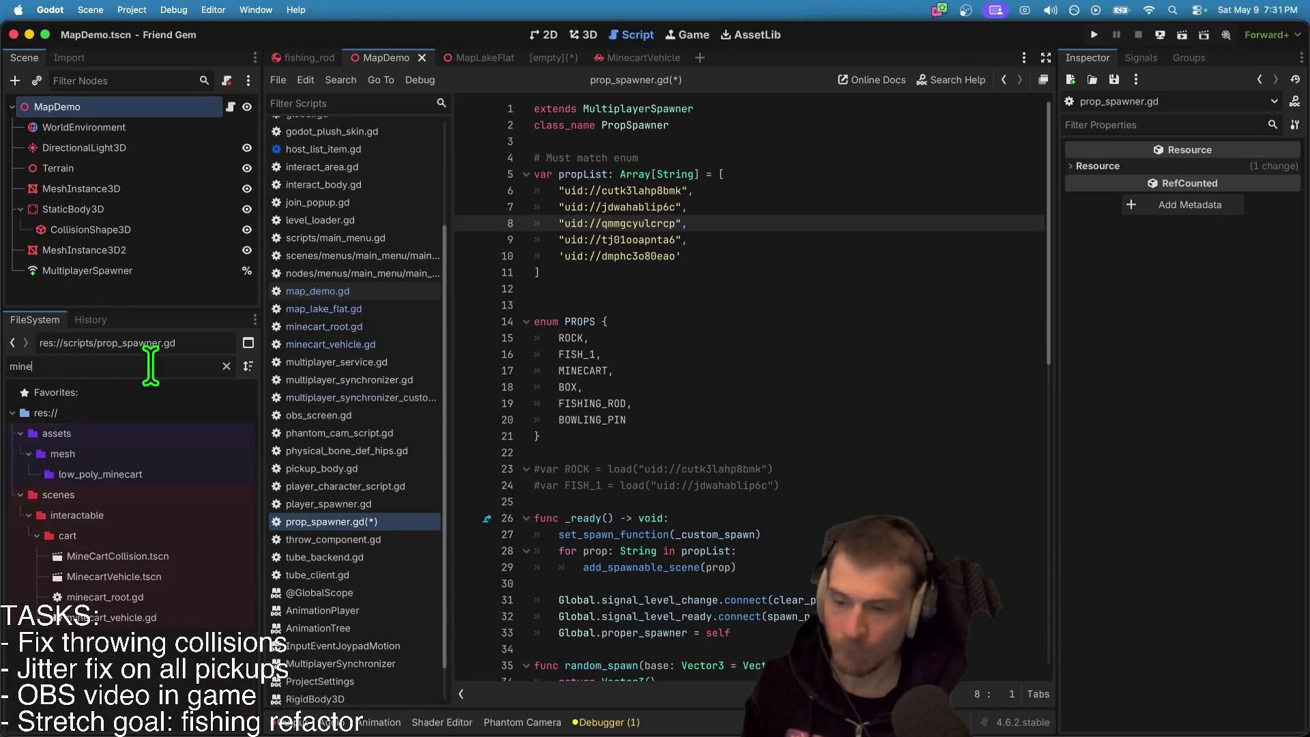
mouse_move(139, 576)
left_mouse_down()
mouse_move(827, 283)
mouse_move(191, 542)
left_mouse_up()
right_click(161, 576)
left_click(238, 577)
type("\"uid://c5p5c0jbtyc7n\",")
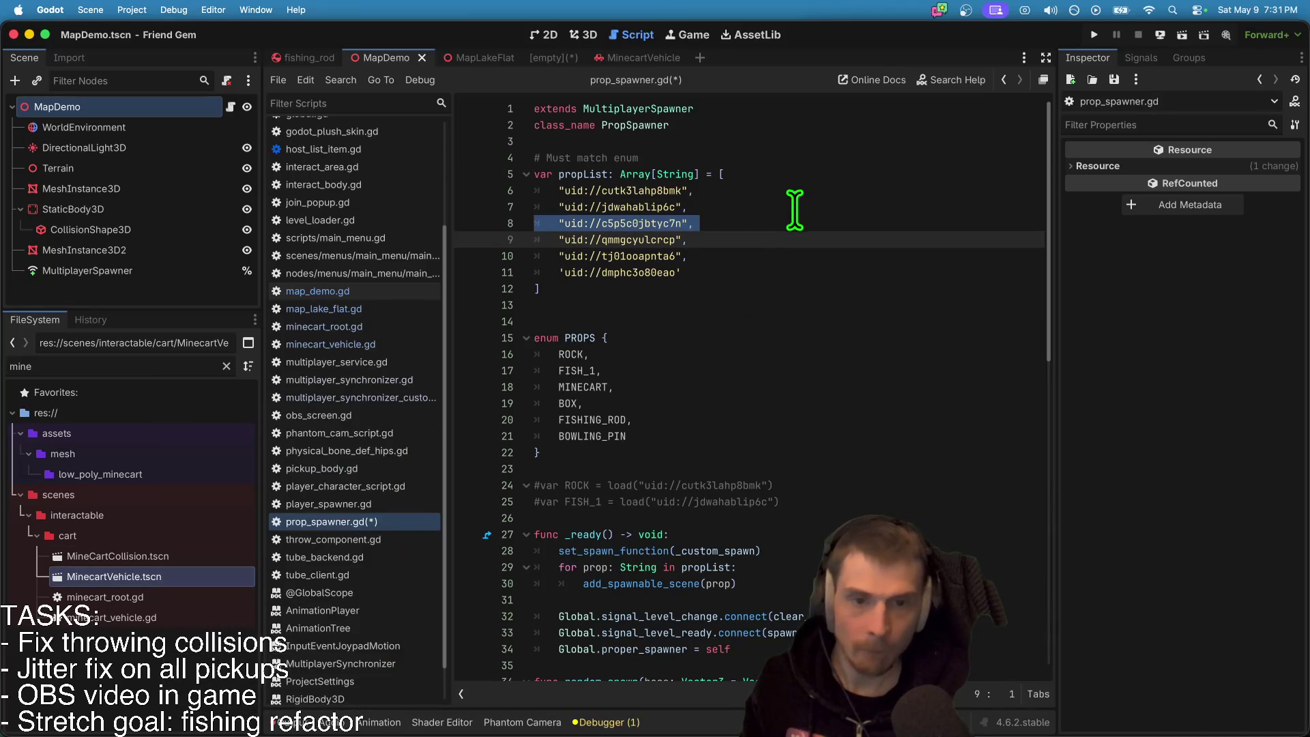
left_click(796, 224)
key("super+s")
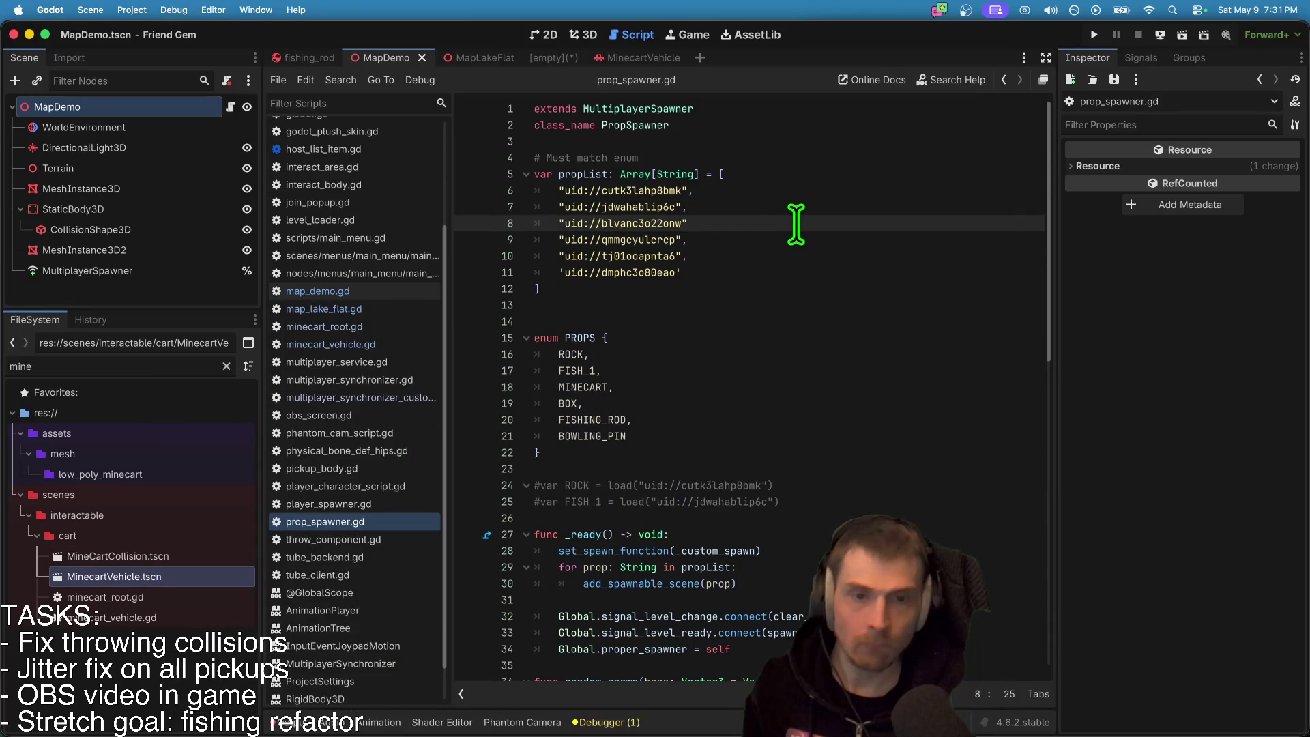
key("super+b")
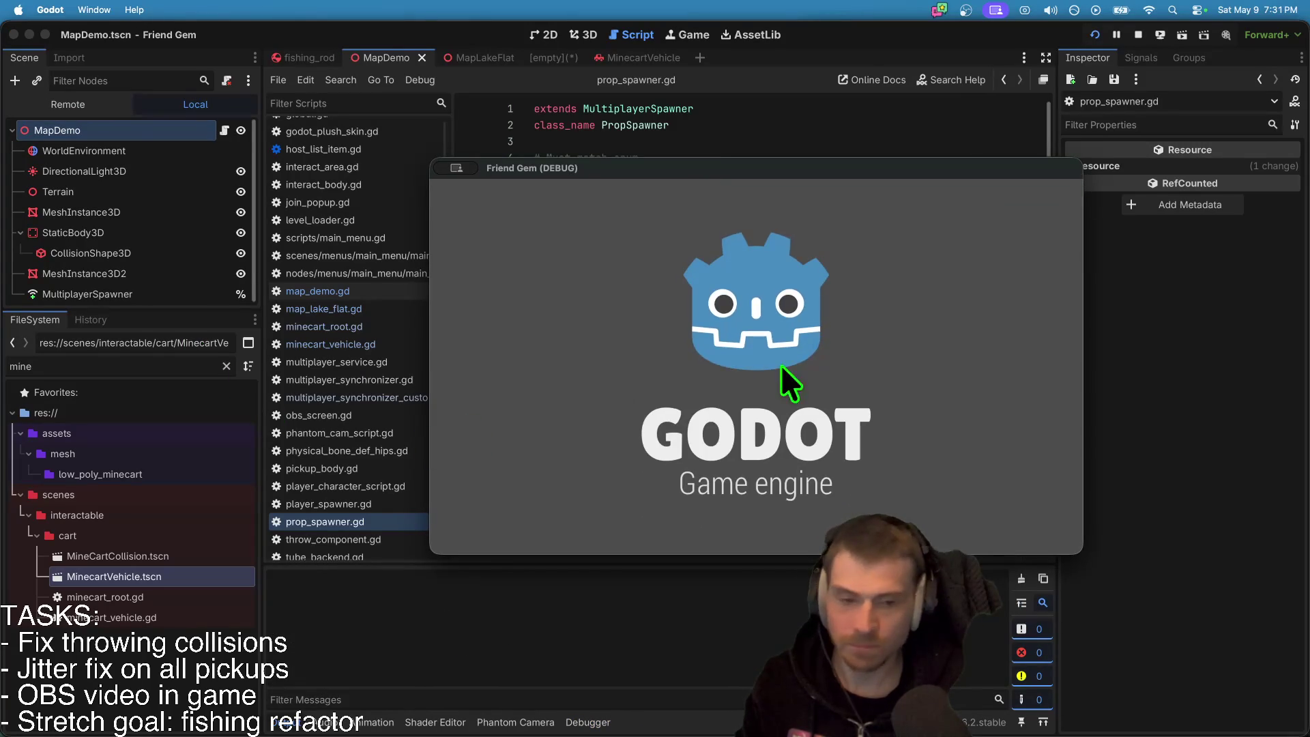
- Join the hosted game, pick up the fishing rod and cast the line into the water
left_click(809, 367)
left_click(773, 367)
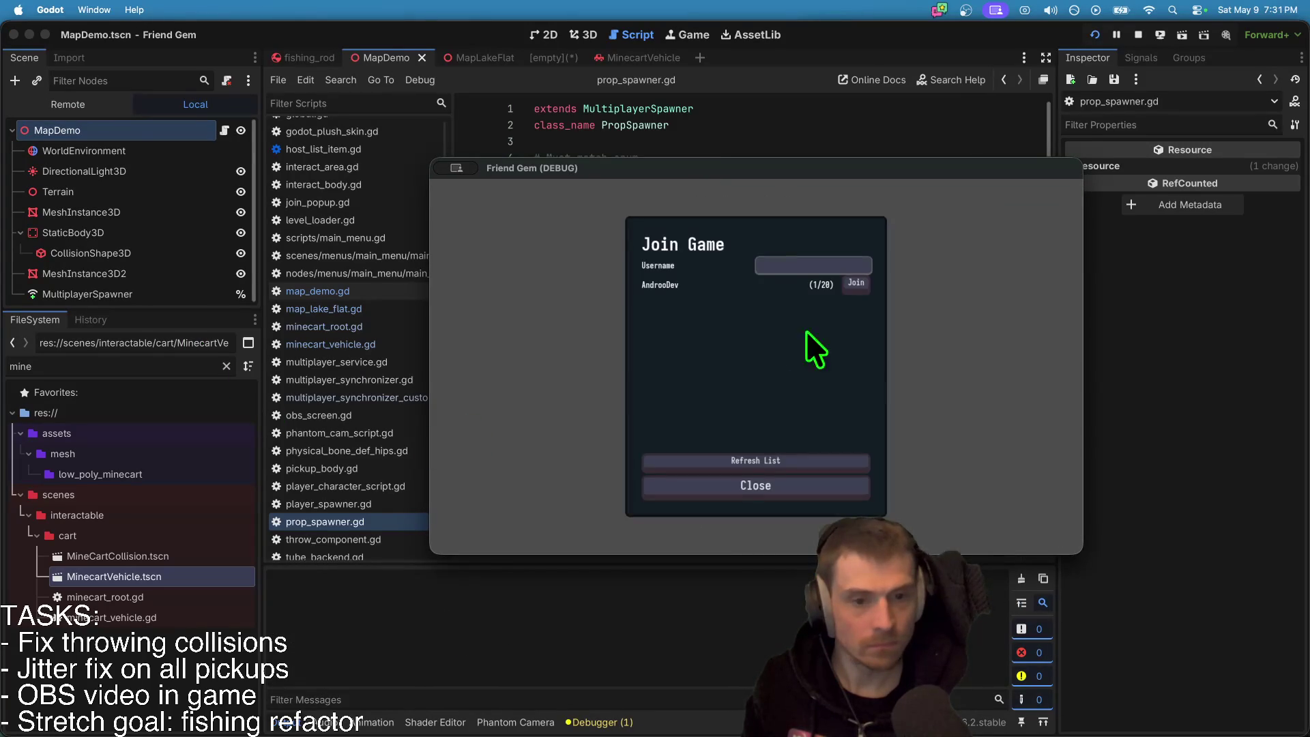
left_click(857, 285)
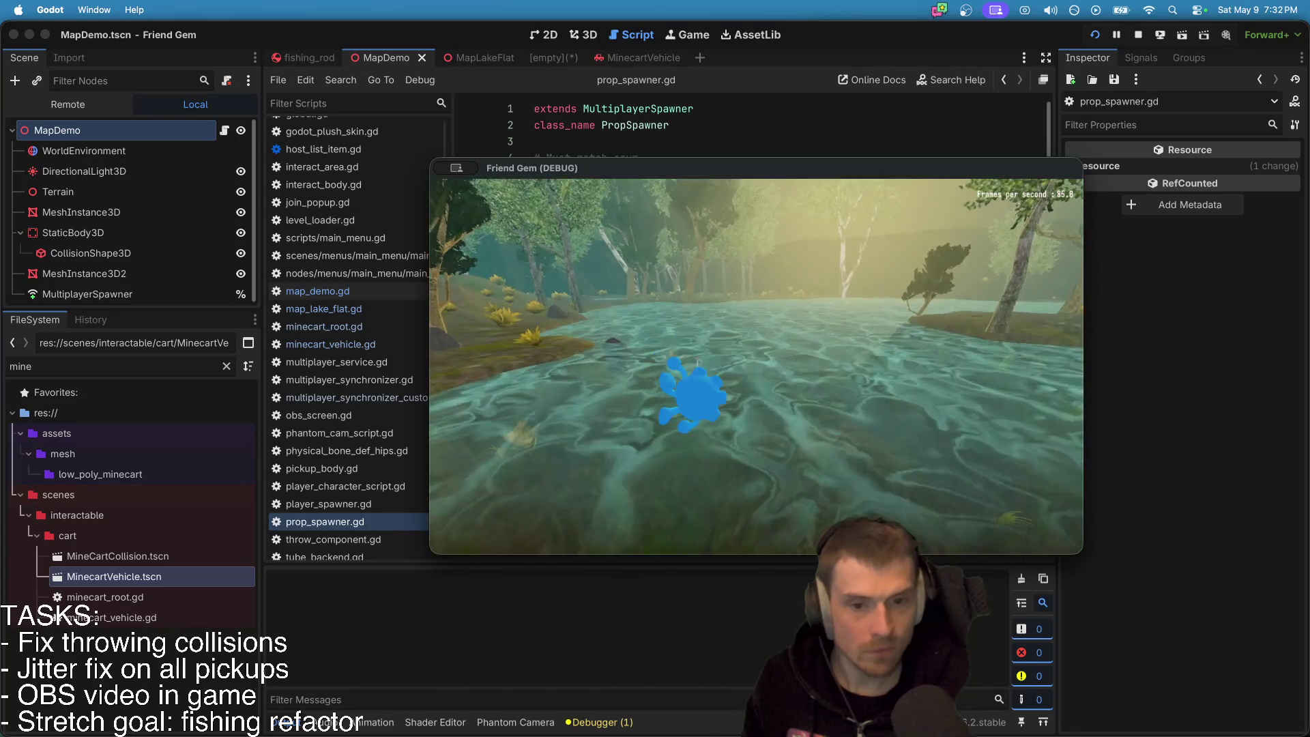
key("w")
key("e")
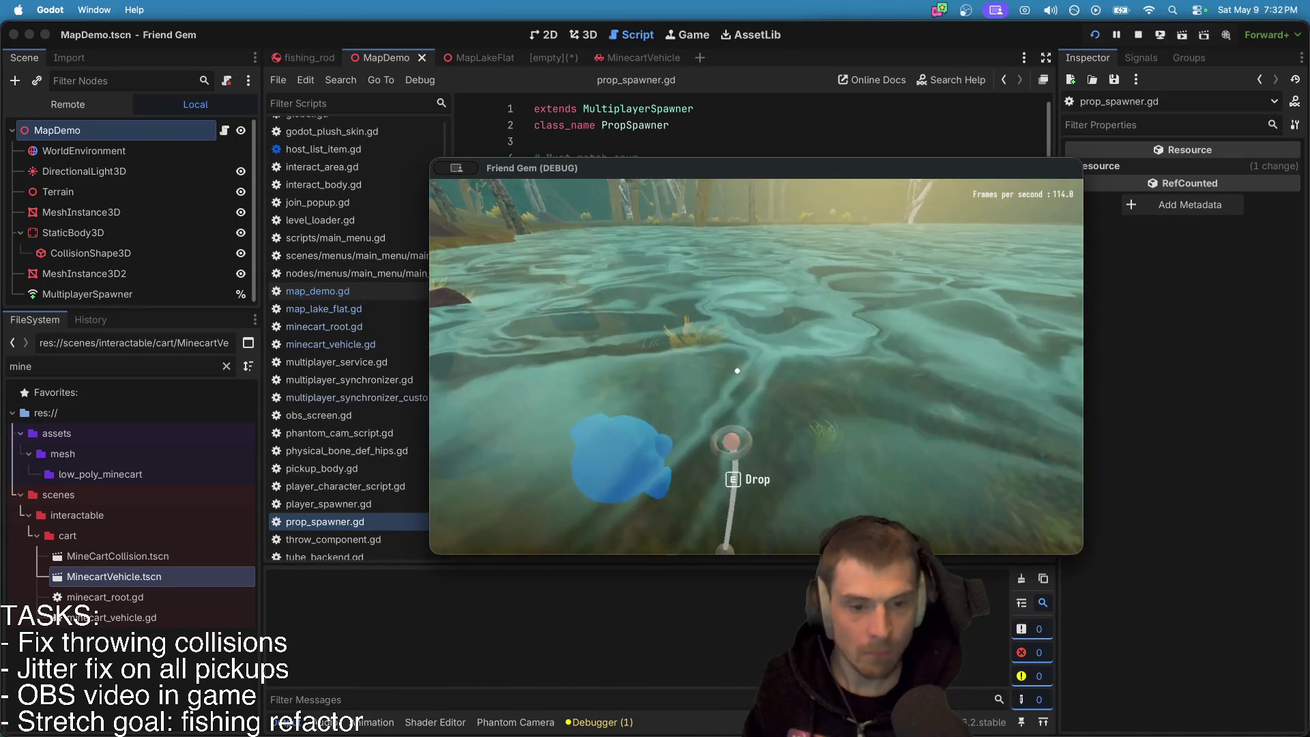
left_click(737, 371)
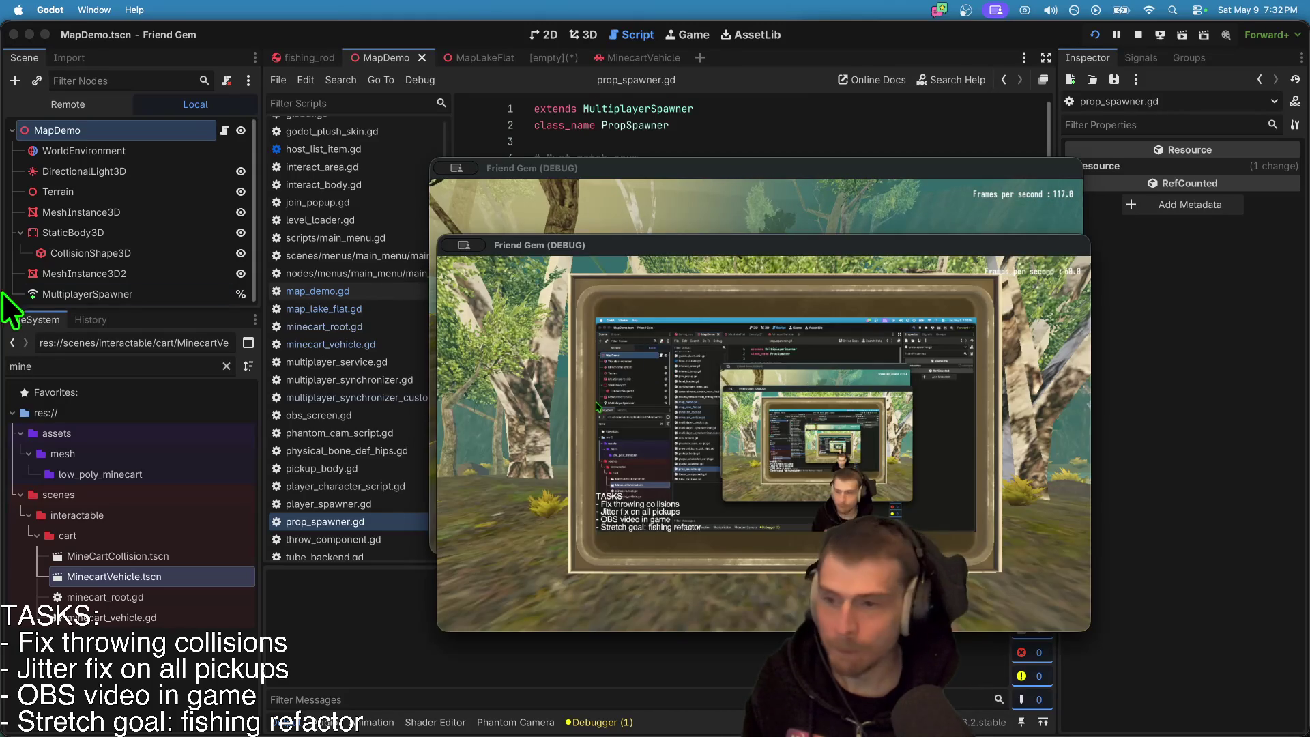
- In the MinecartVehicle scene, switch Top Level off on the root node
mouse_move(124, 308)
left_mouse_down()
mouse_move(123, 322)
mouse_move(118, 273)
mouse_move(120, 404)
left_mouse_up()
key("ctrl+Tab")
key("ctrl+Tab")
key("ctrl+Tab")
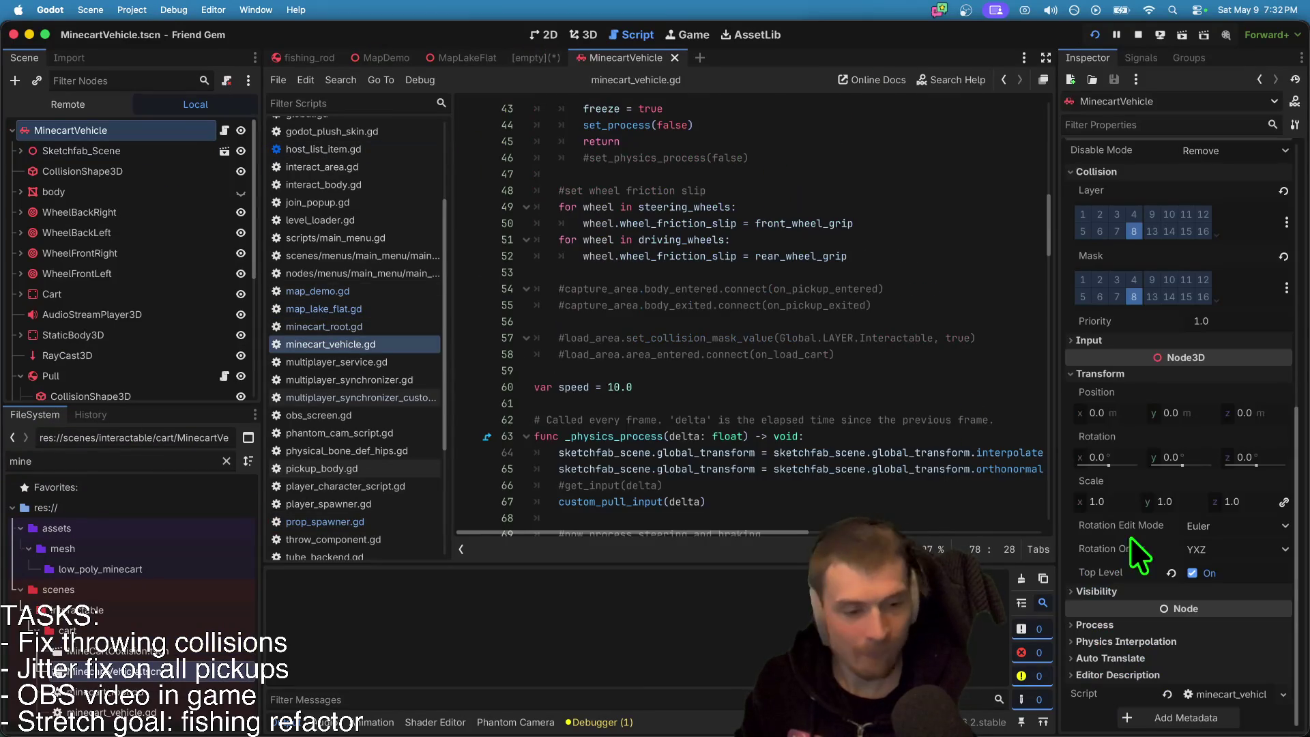
left_click(1210, 574)
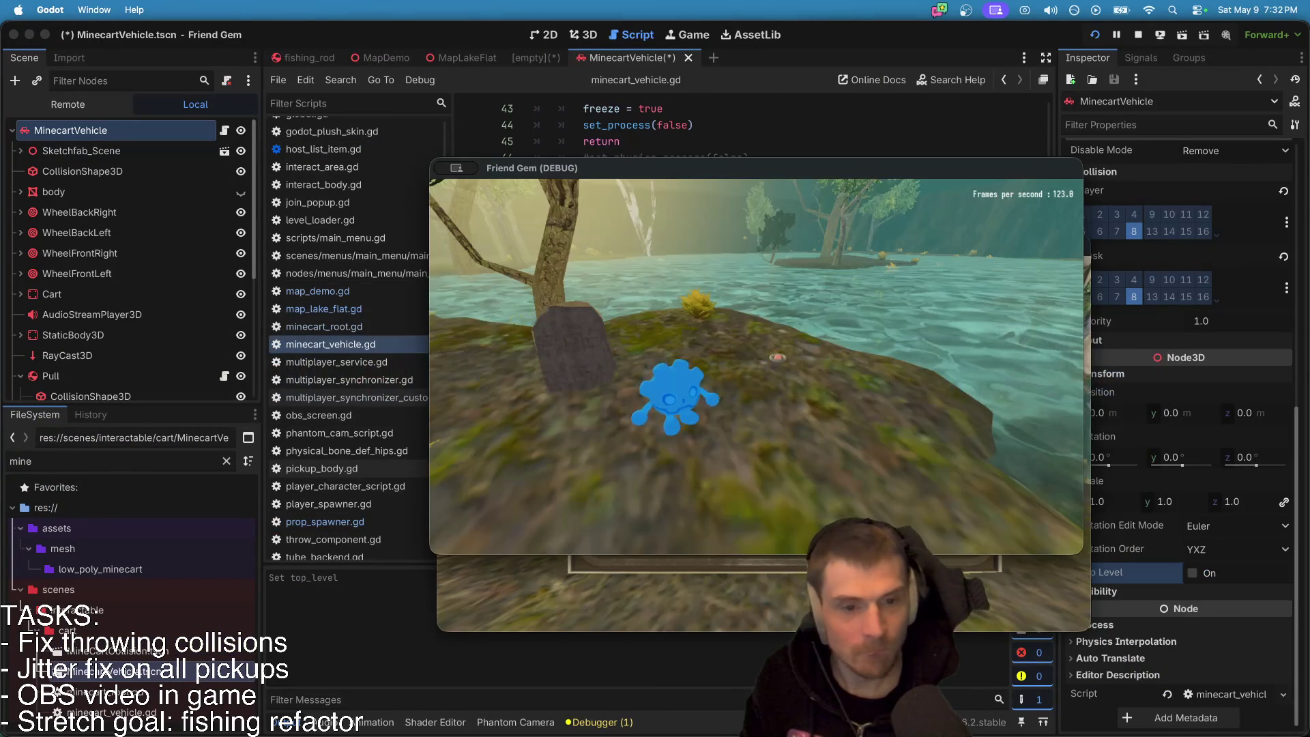
left_click(758, 381)
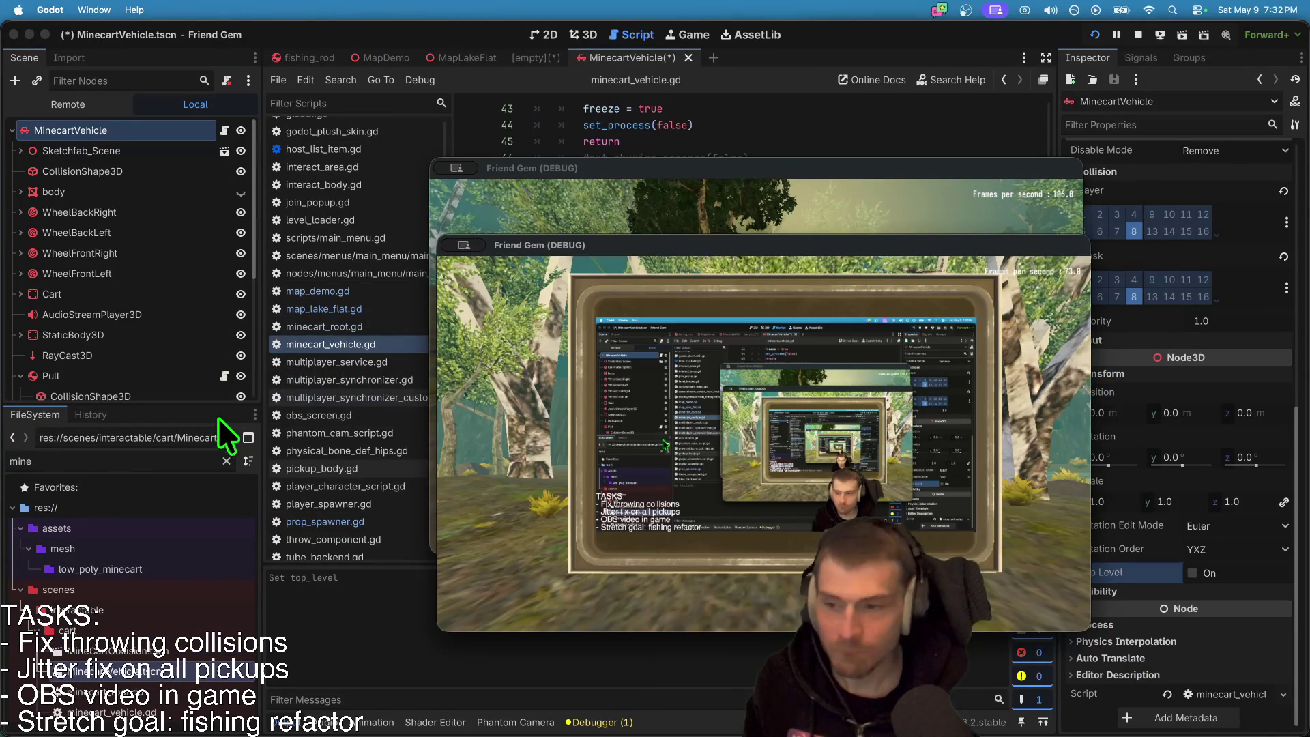
left_click(117, 394)
scroll(117, 394, "down", 5)
- Go through Hitch and Rope, then switch Top Level off on PinJoint3D
left_click(120, 263)
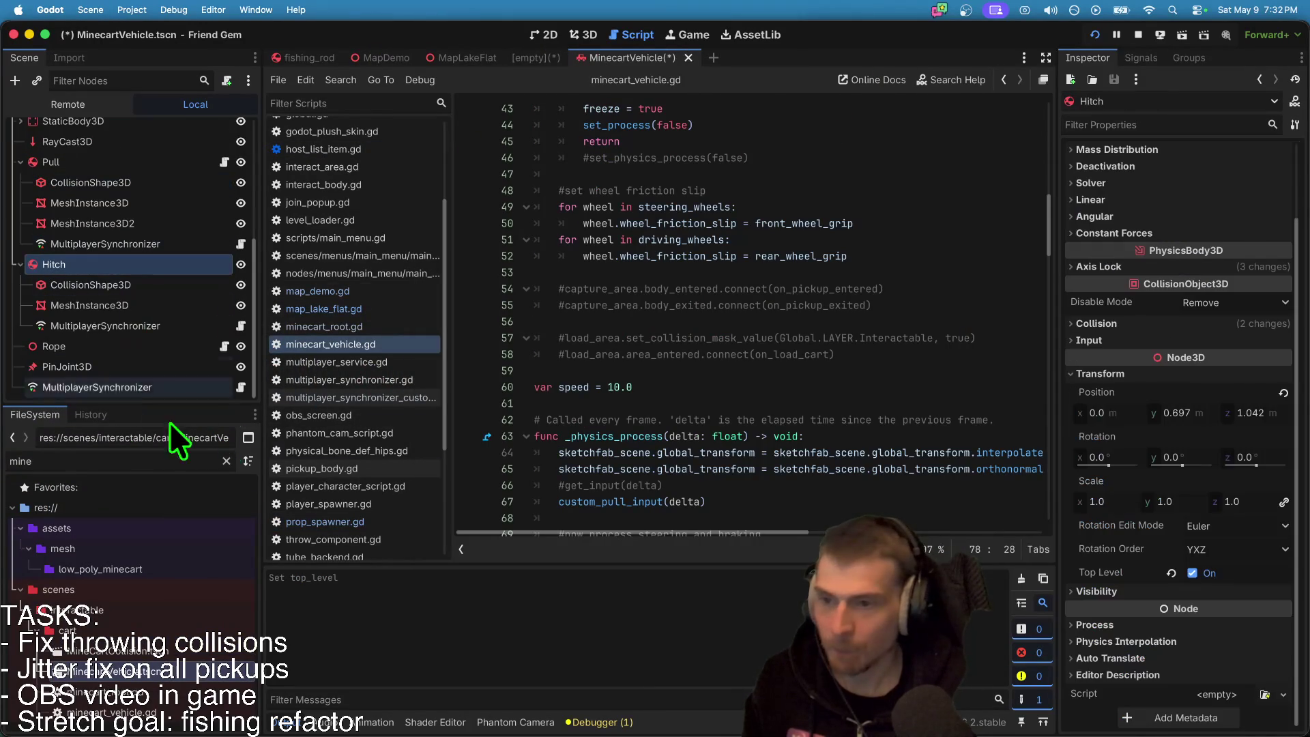
left_click(91, 349)
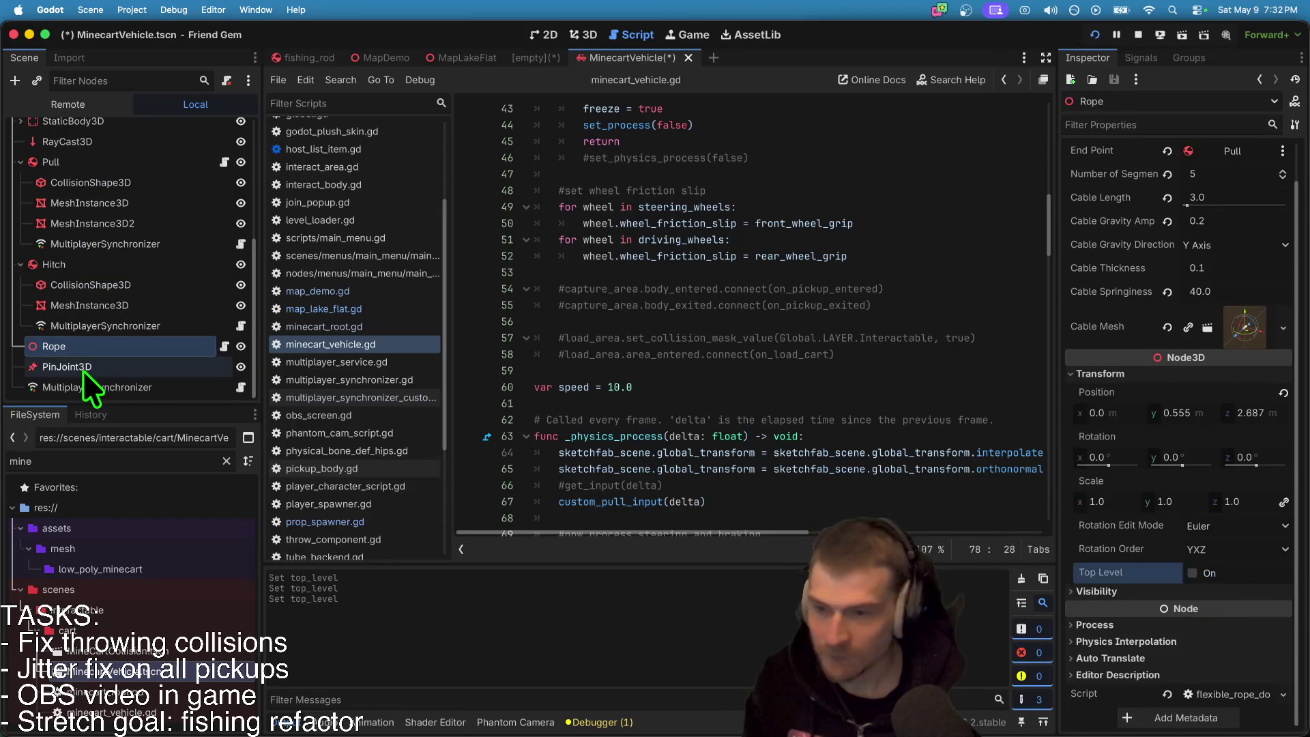
left_click(83, 368)
left_click(1250, 506)
key("super+Tab")
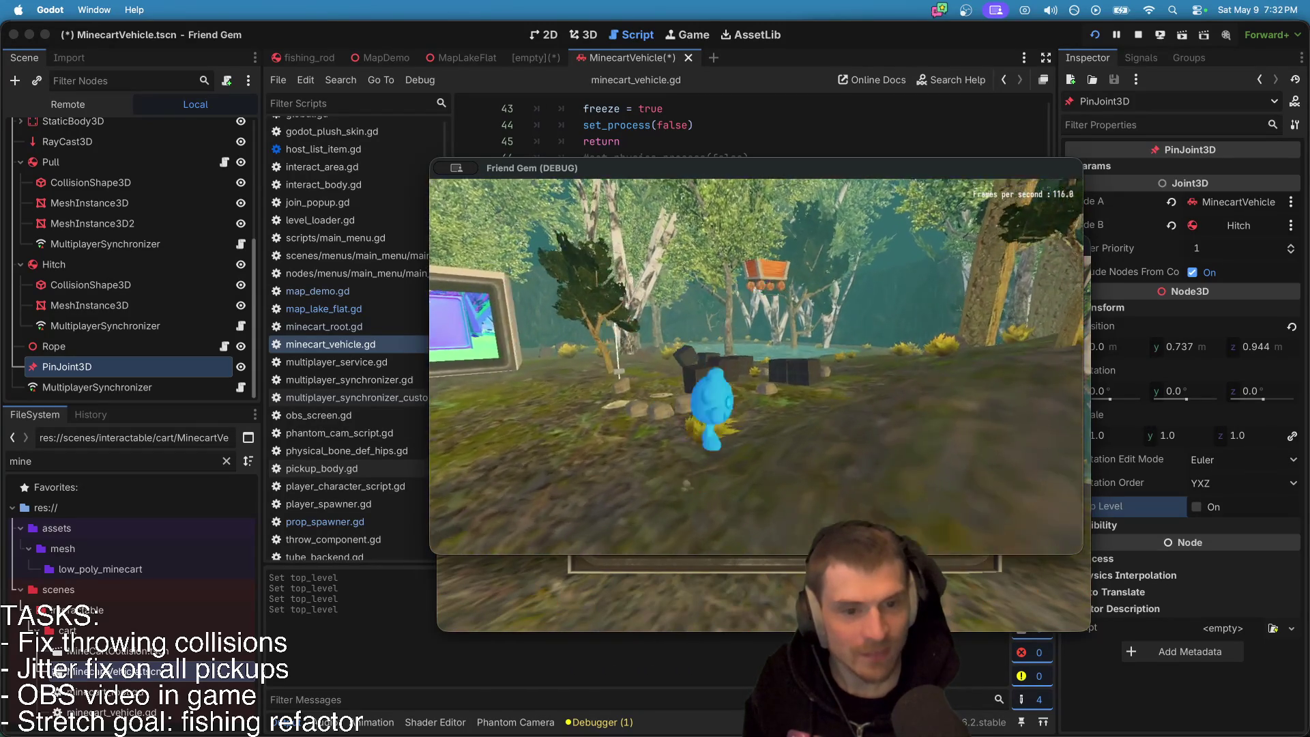
- Check the game, then select the MinecartVehicle root and its MultiplayerSynchronizer
key("super+Tab")
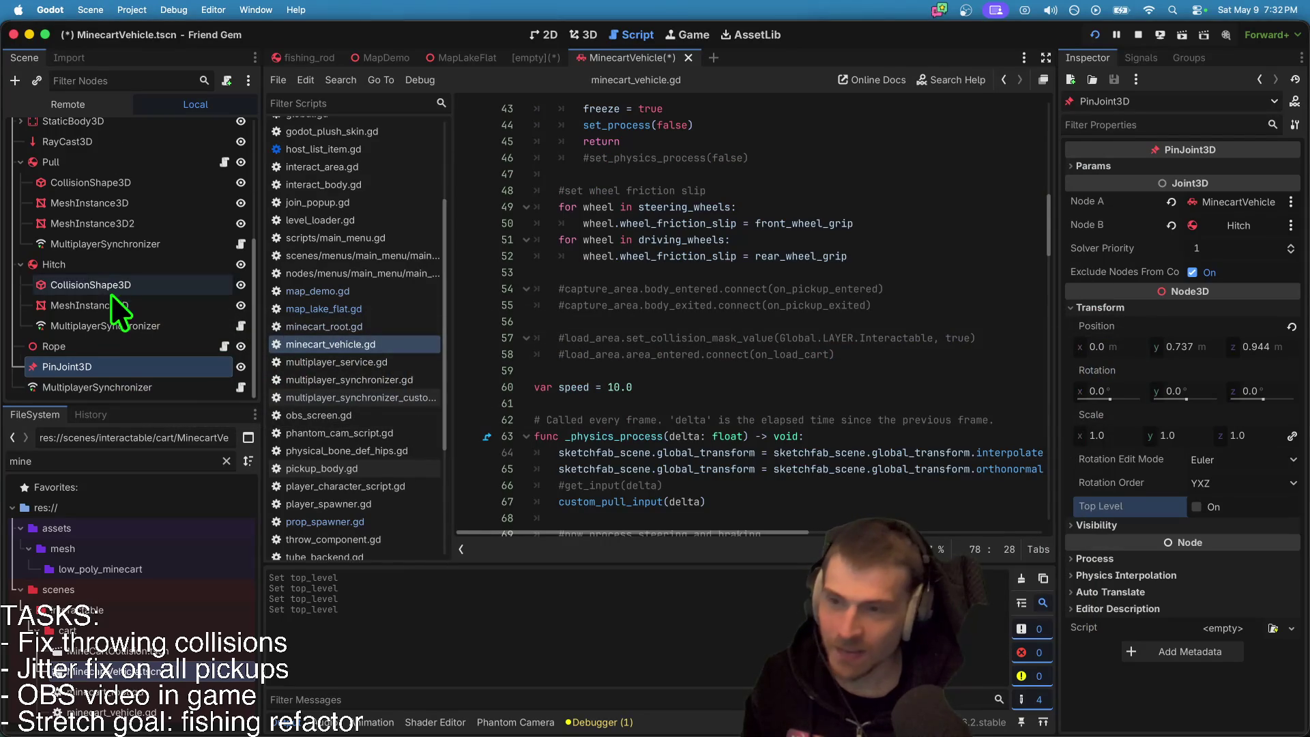
scroll(111, 273, "up", 5)
left_click(116, 131)
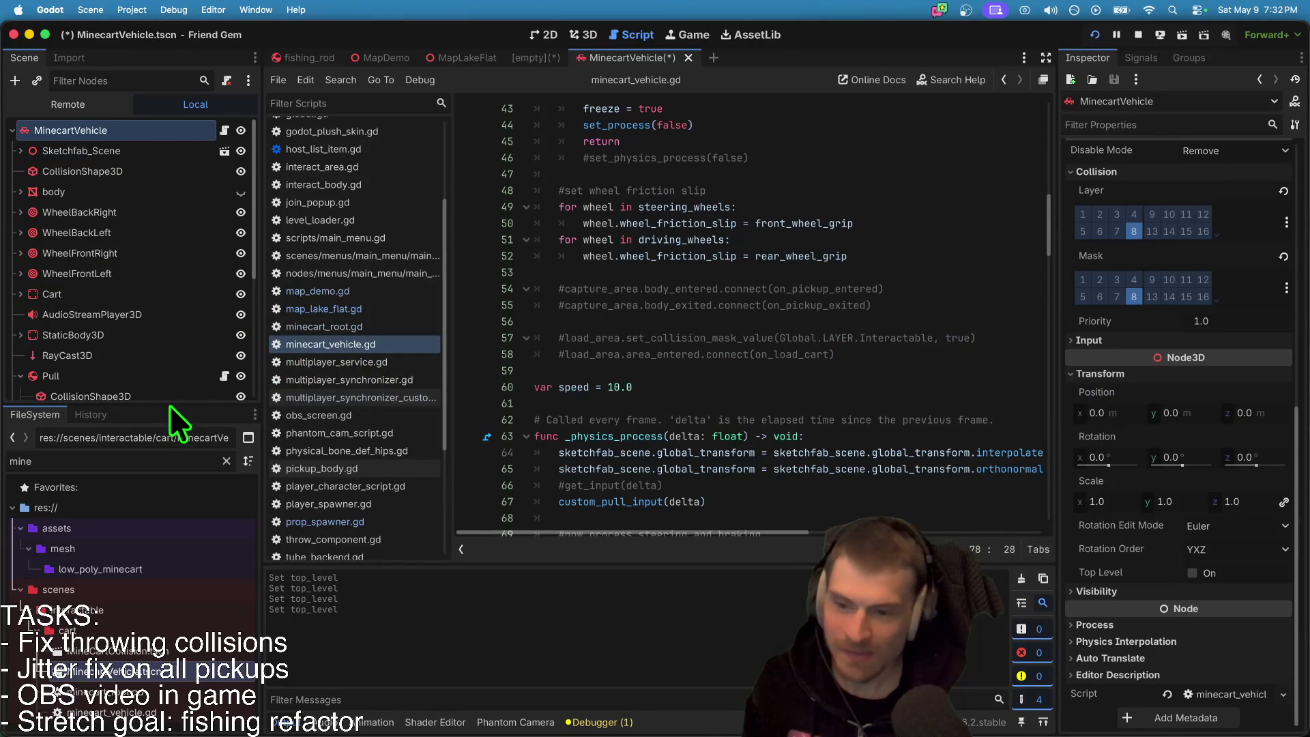
left_click_drag(170, 404, 170, 580)
scroll(112, 409, "down", 2)
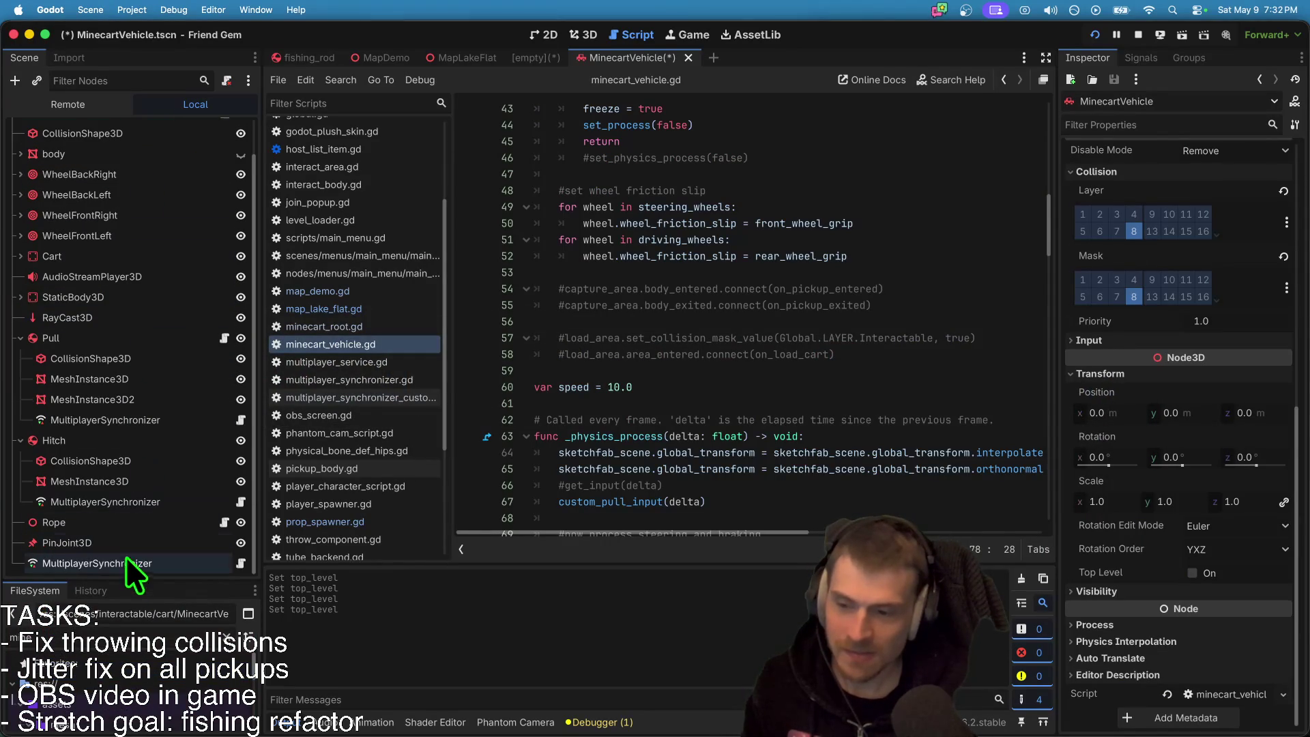
left_click(125, 563)
- Replace the synced sync_bstate_array property with MinecartVehicle:position
left_click(1041, 471)
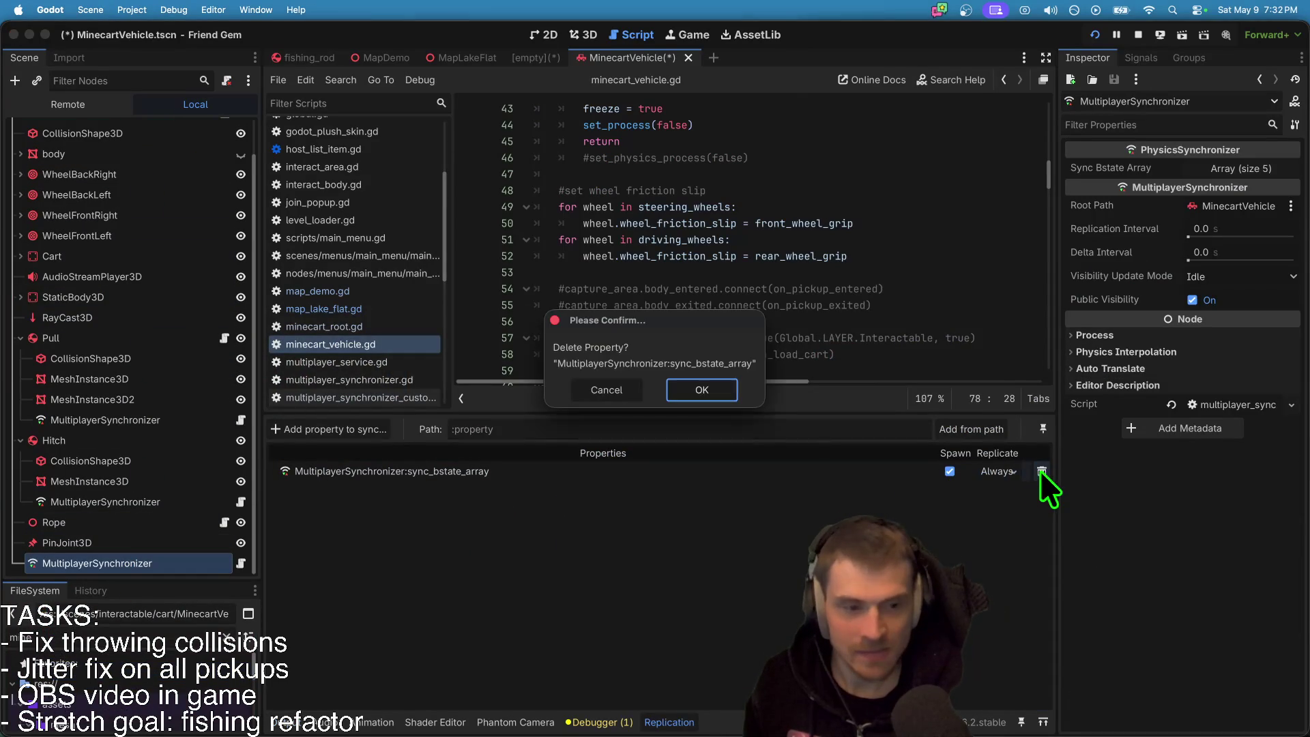
left_click(701, 387)
left_click(349, 422)
left_click(729, 175)
left_click(717, 590)
type("pos")
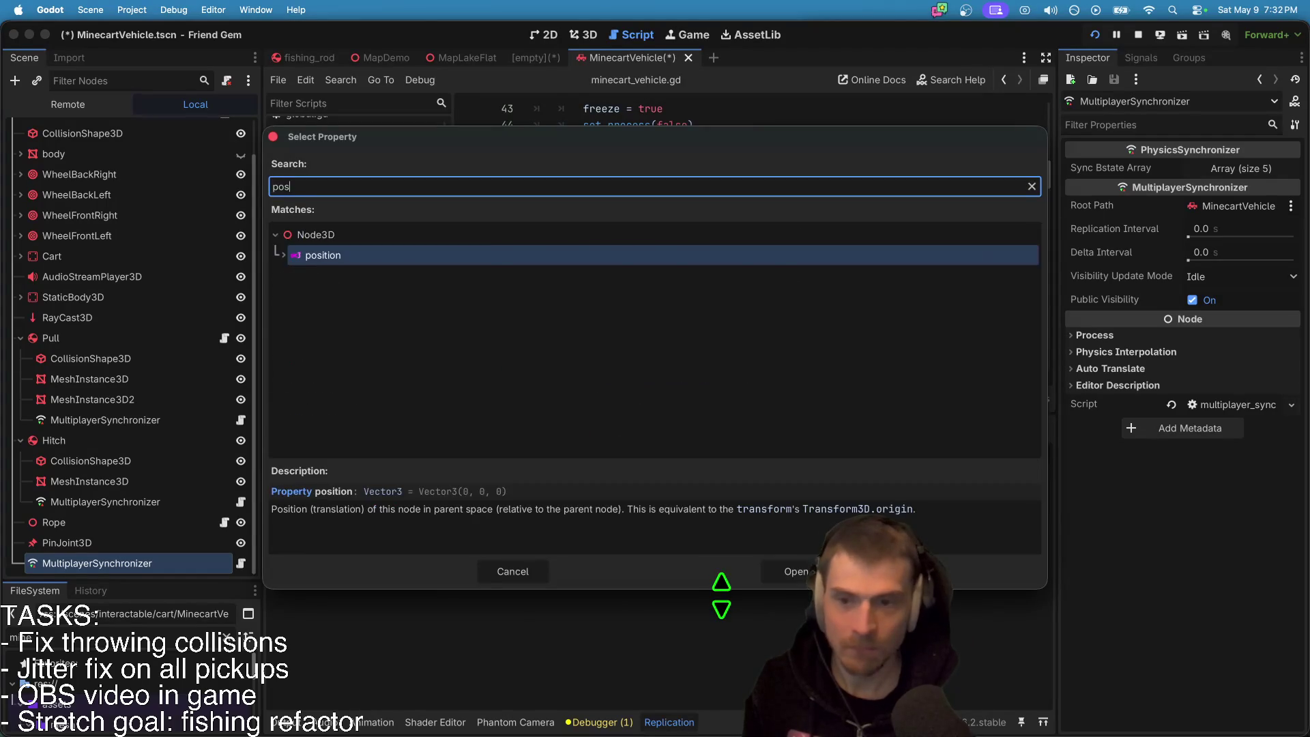
key("Return")
- Add MinecartVehicle:rotation to the synced properties, then save and run the game
left_click(338, 430)
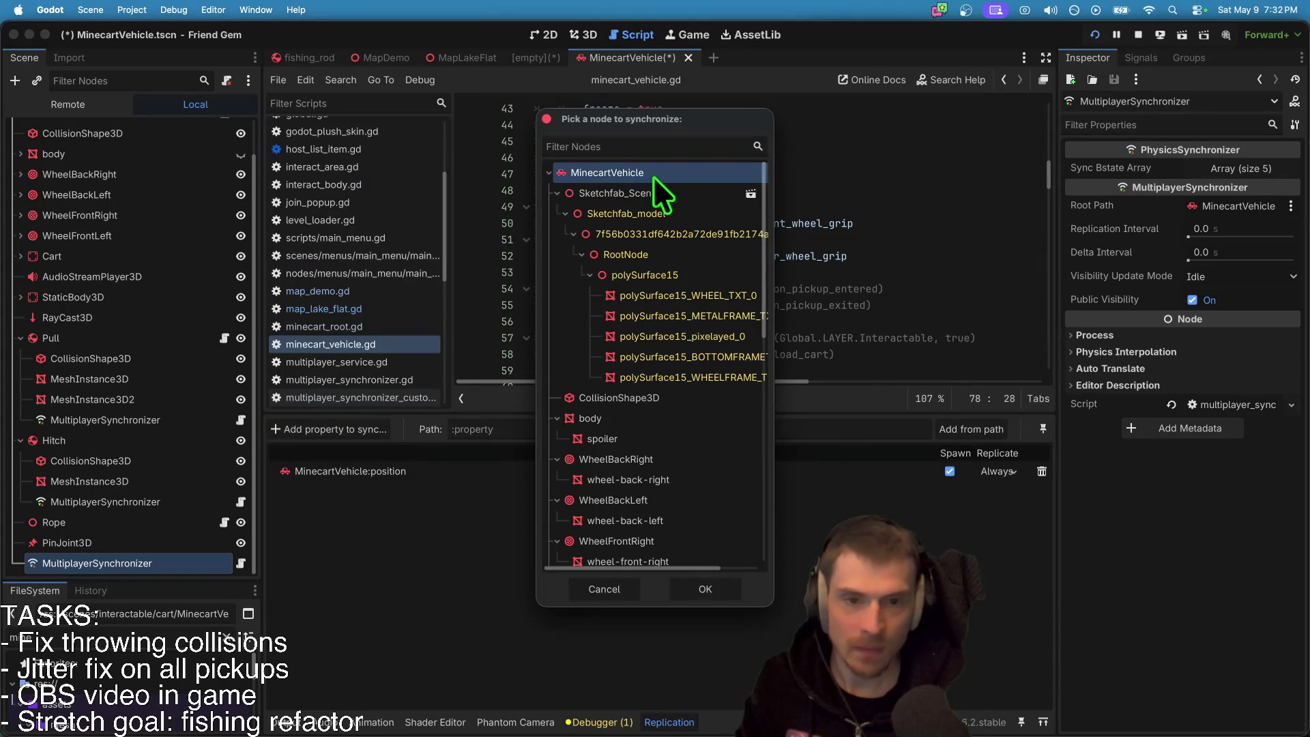
left_click(697, 578)
type("rot")
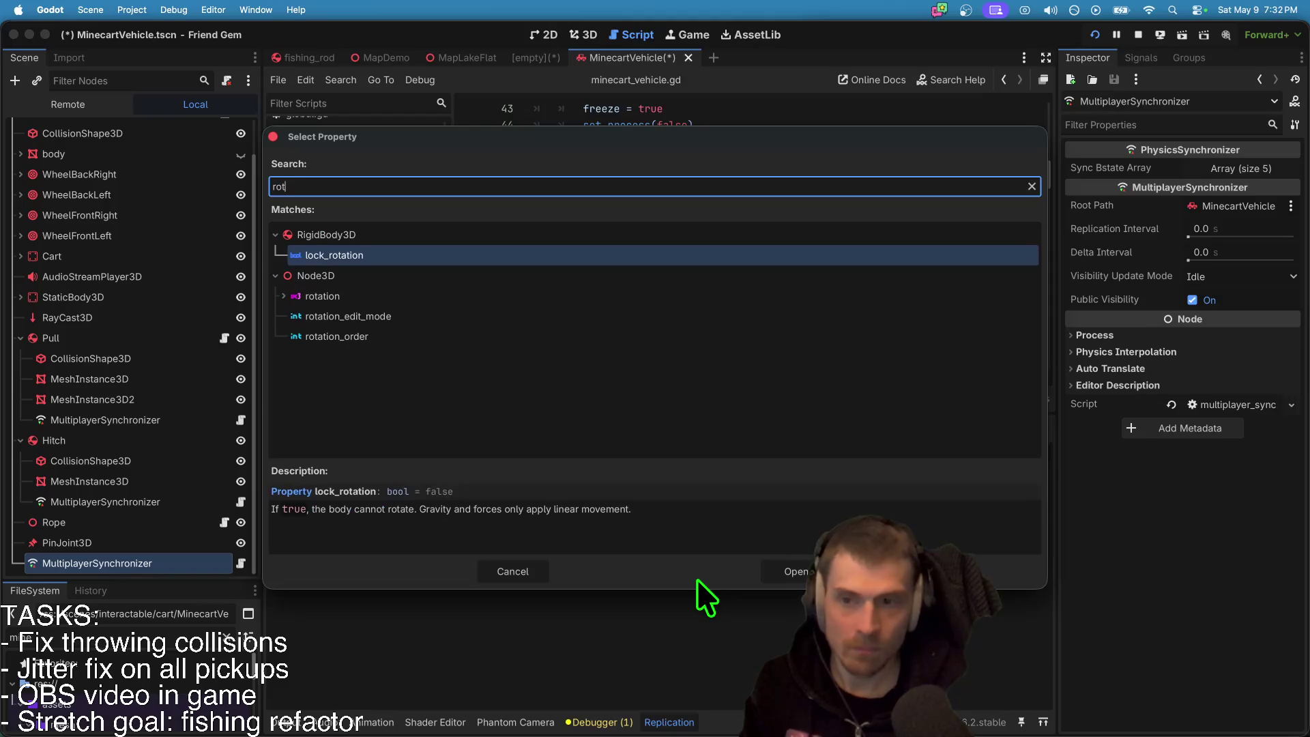
key("Down")
key("Return")
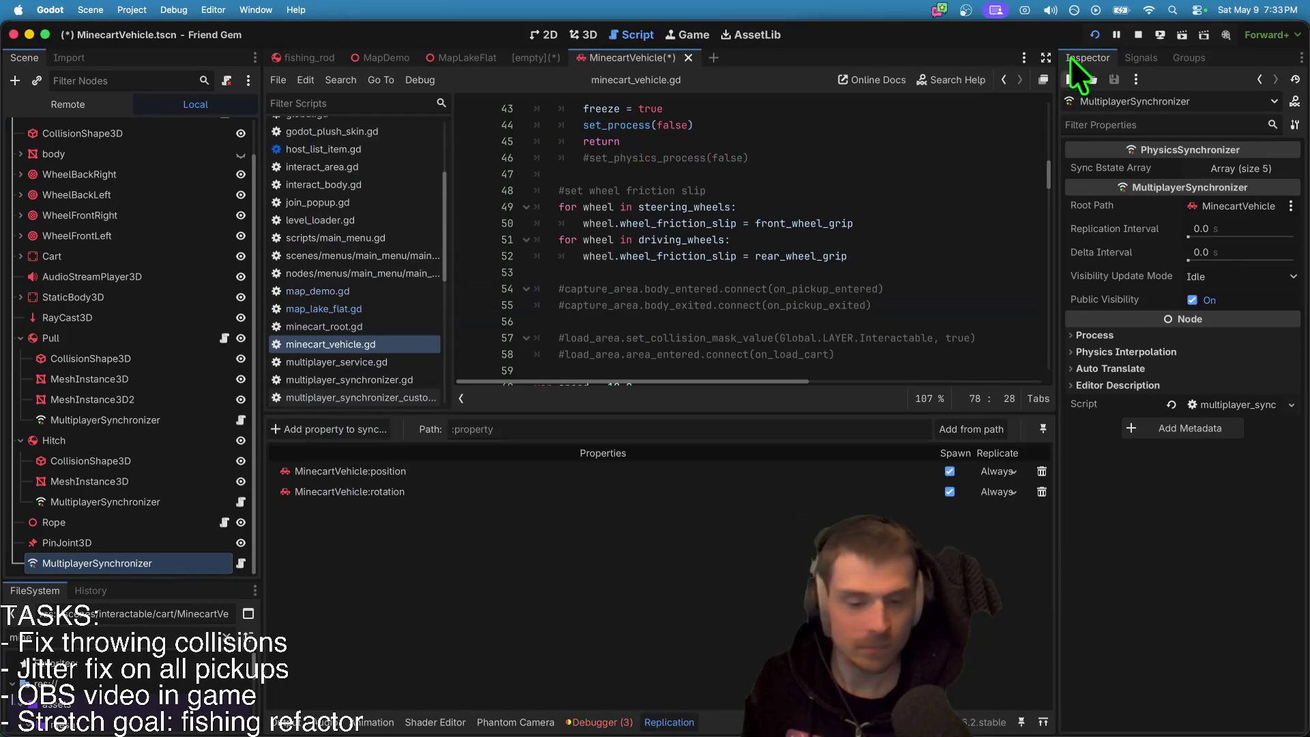
key("super+b")
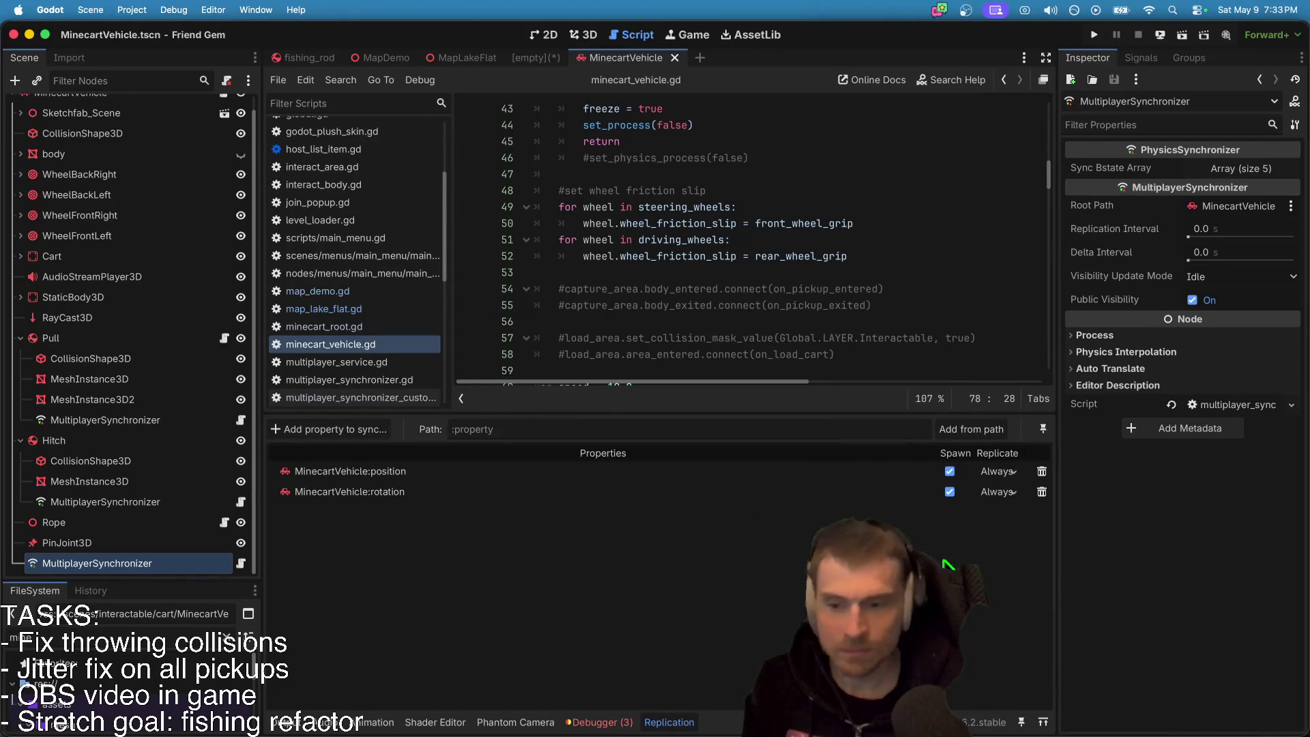
- Move the game window aside and join the hosted game session
left_click_drag(734, 254, 493, 148)
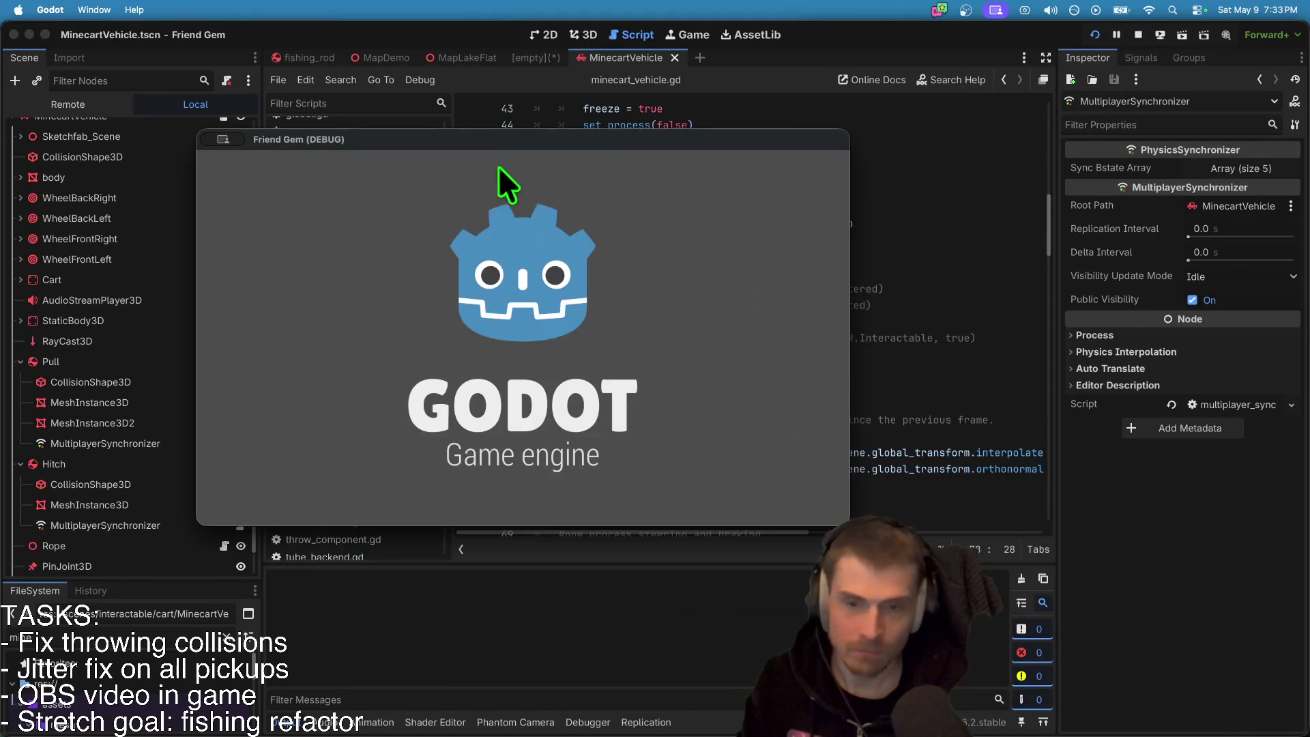
left_click(541, 331)
left_click(543, 334)
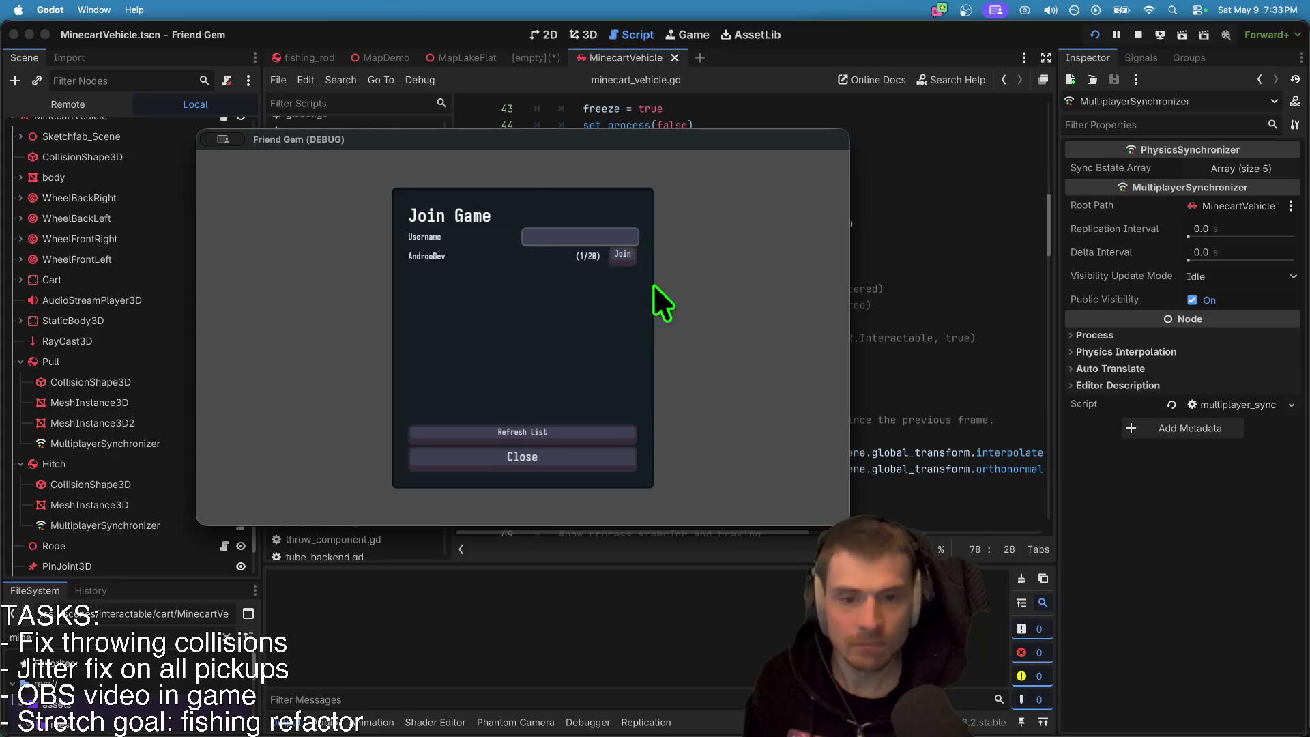
left_click(620, 250)
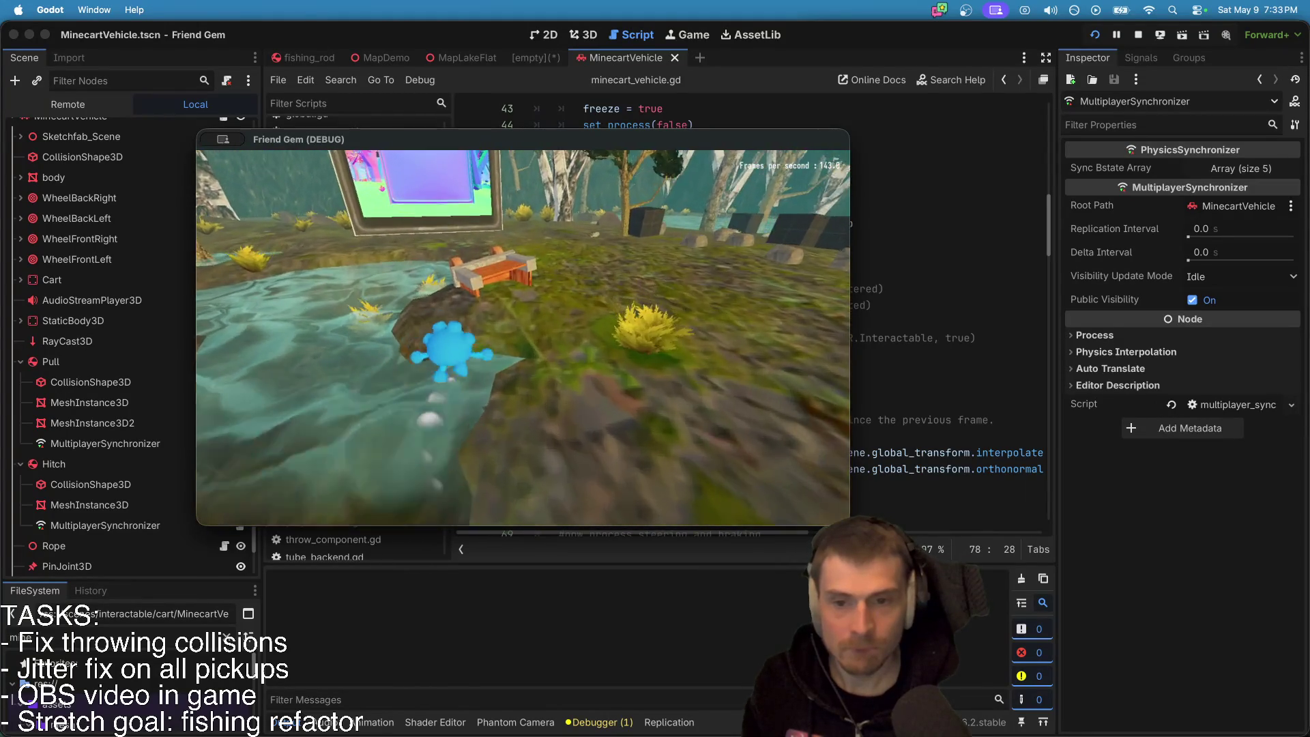
- Pull the minecart by its rope, release it, and close the game windows
key("e")
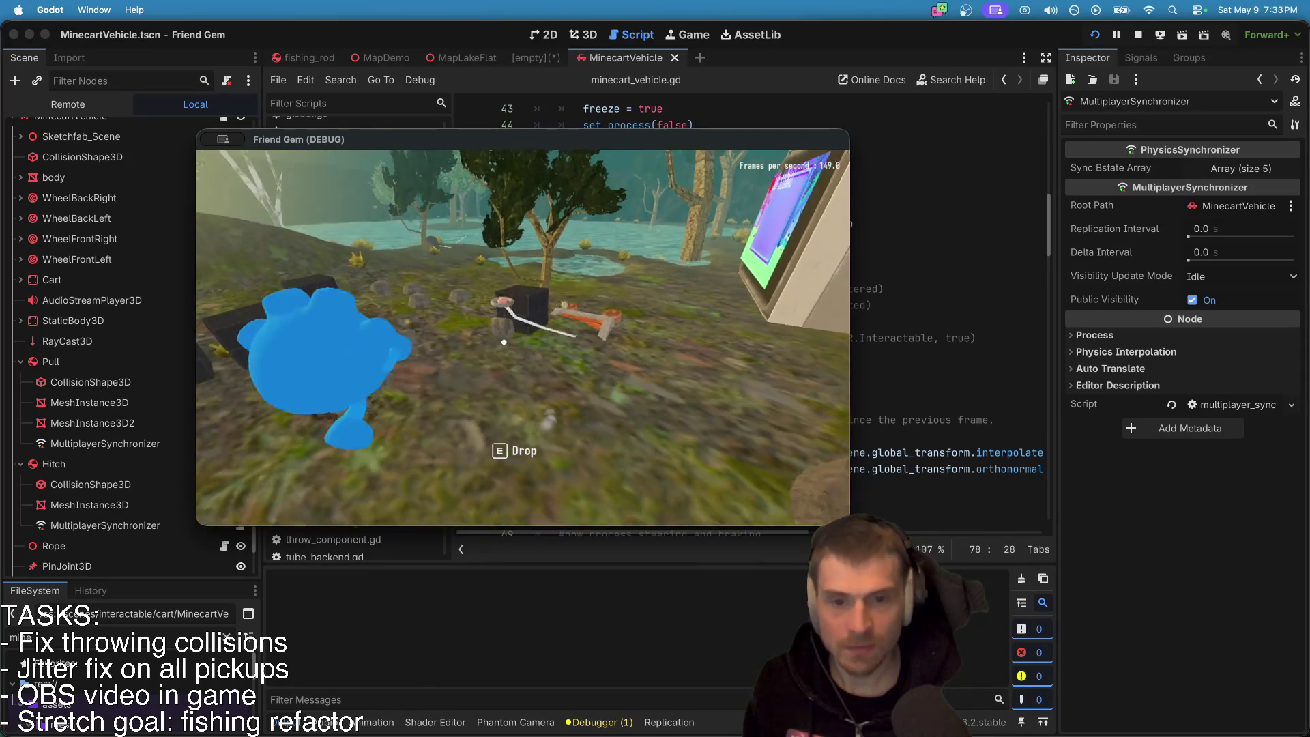
key("e")
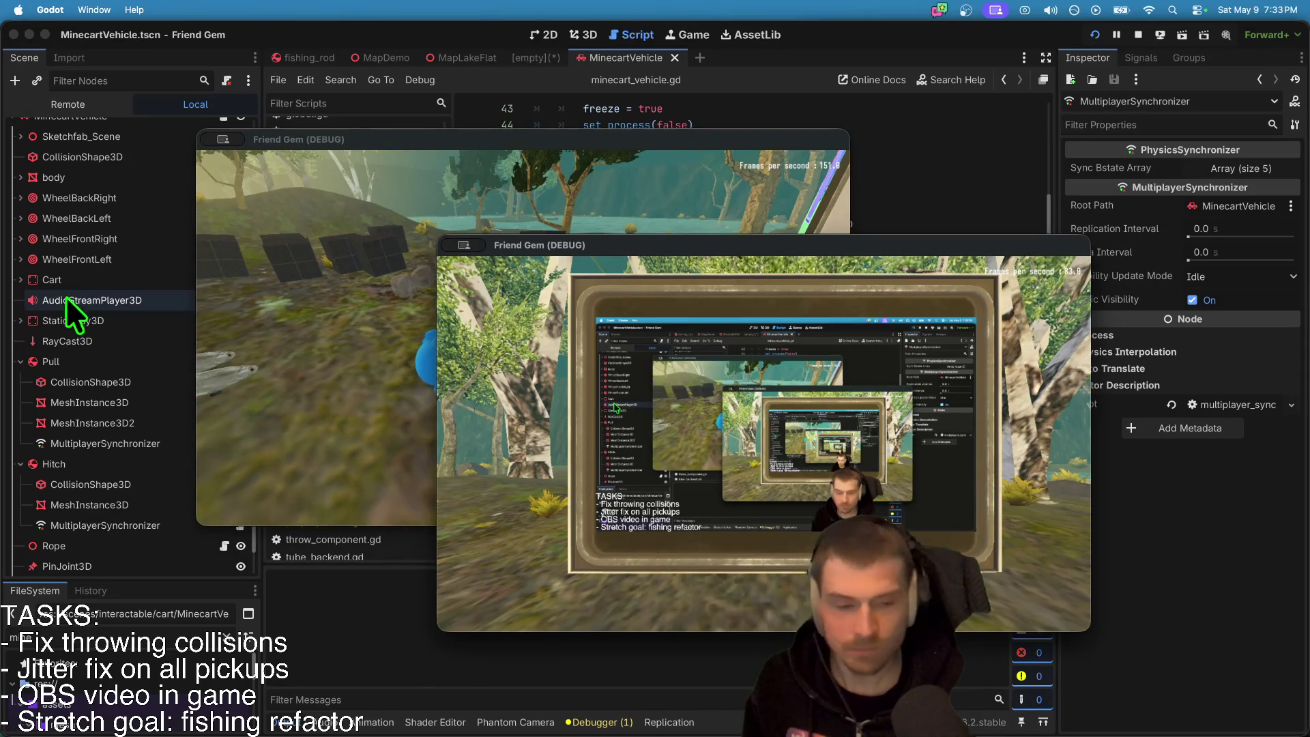
key("super+q")
key("super+q")
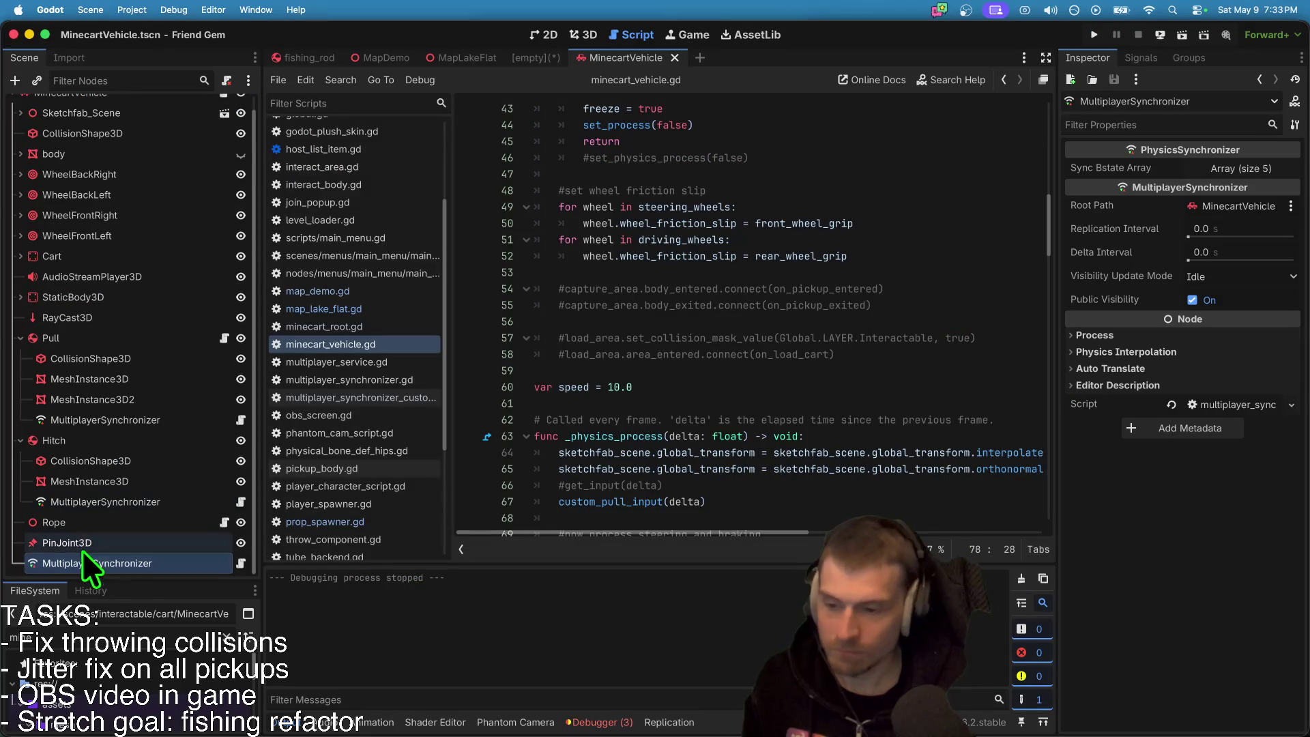
left_click(81, 555)
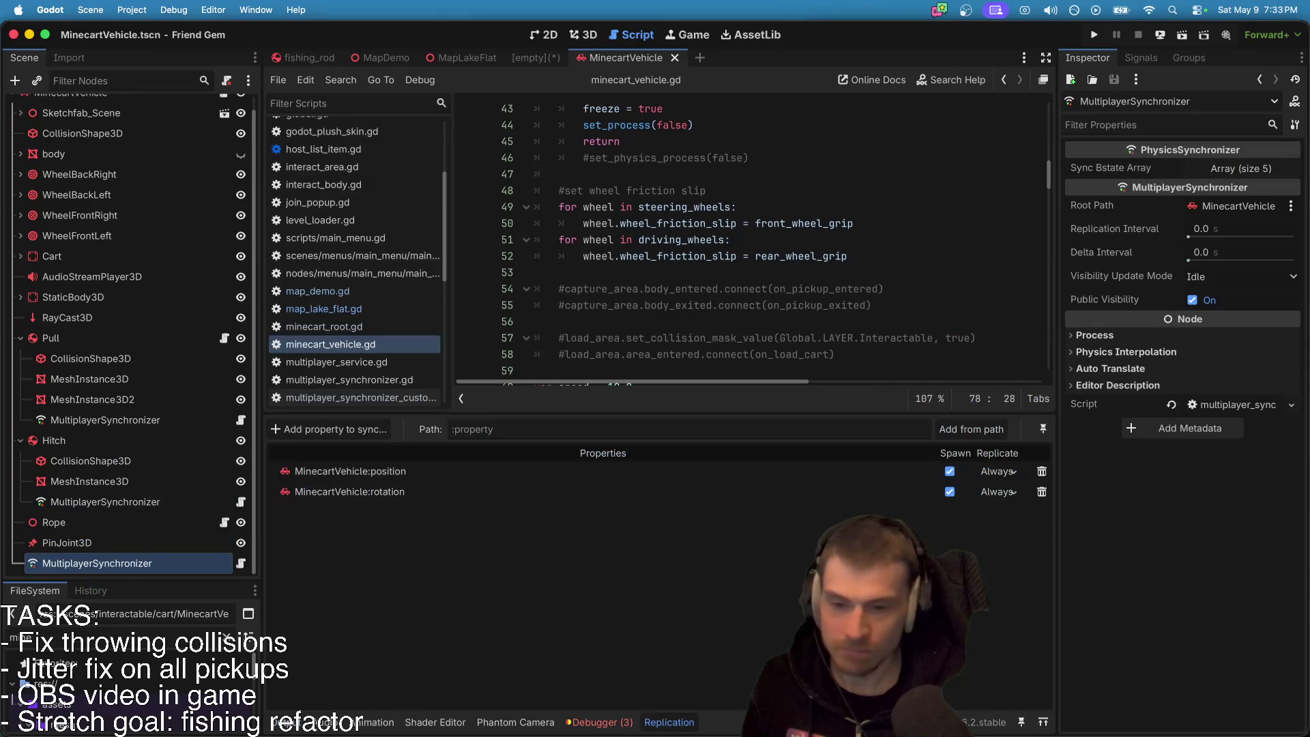
left_click(600, 721)
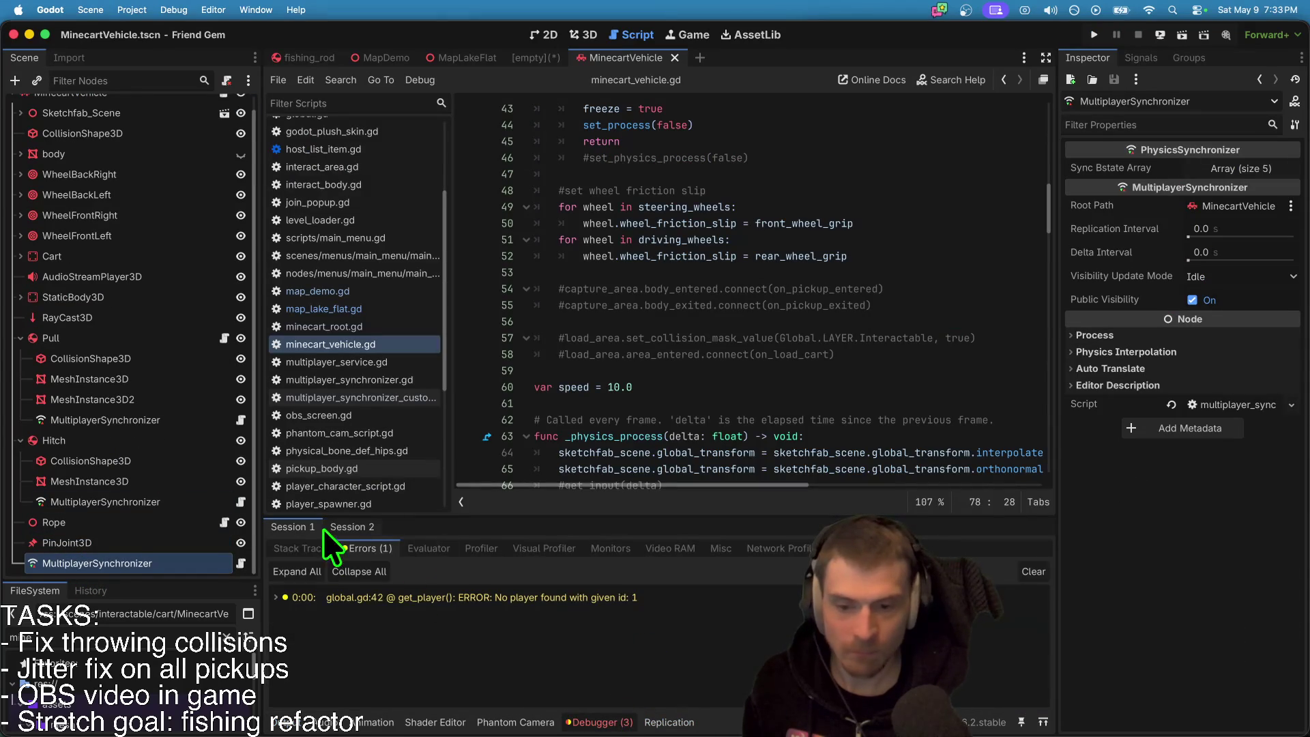
left_click(341, 526)
left_click(367, 548)
left_click(637, 597)
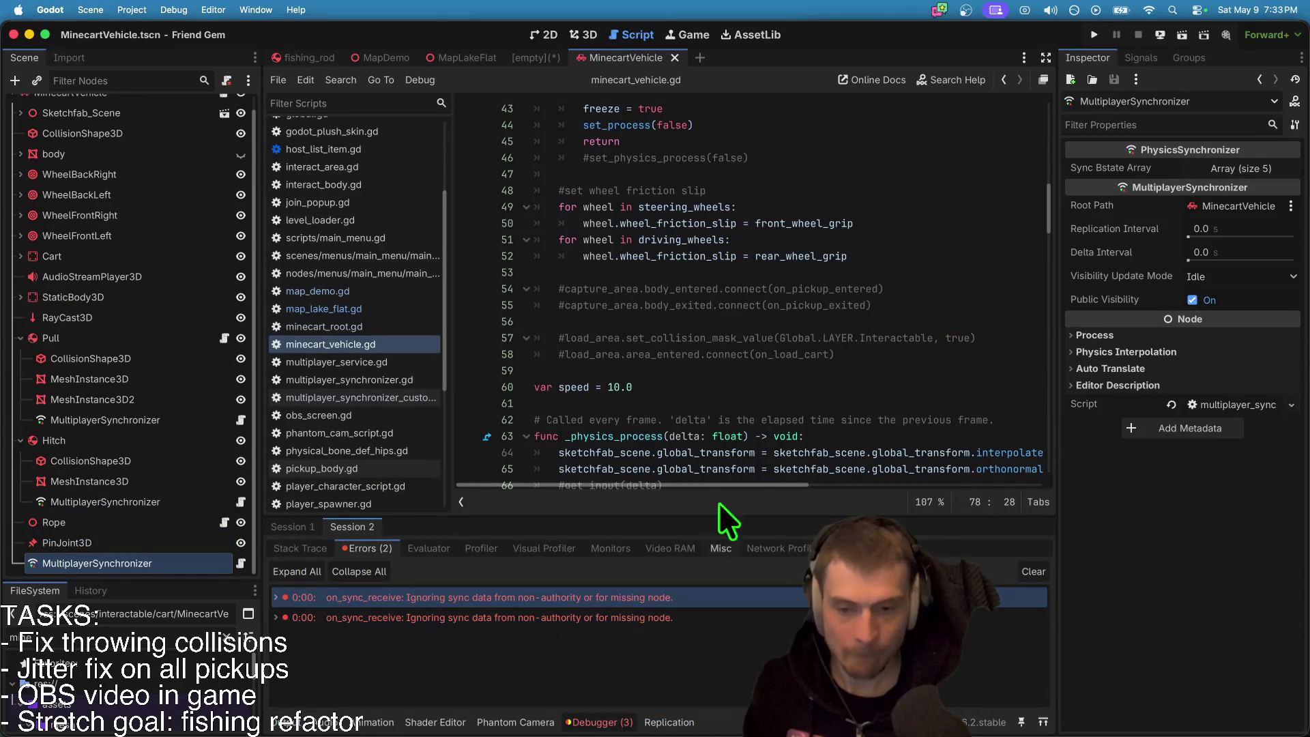
left_click(97, 499)
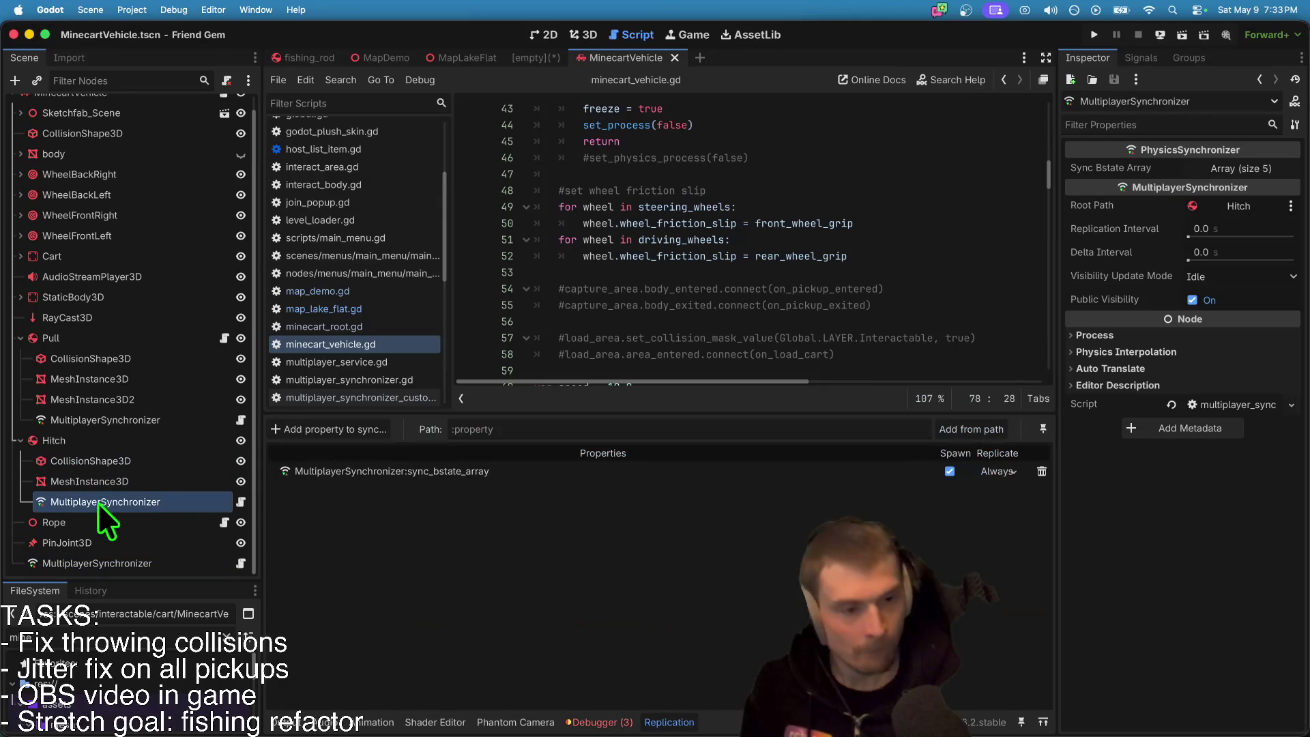
double_click(124, 438)
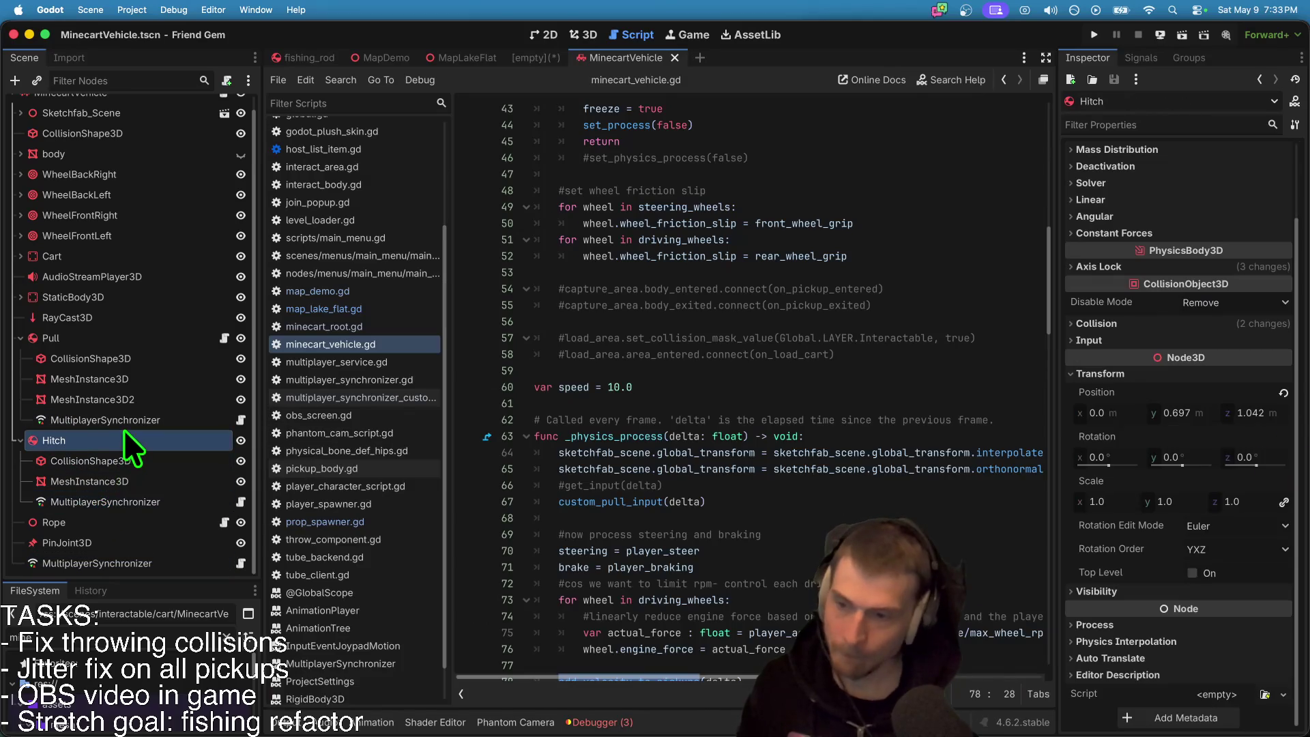
left_click(127, 419)
key("Left")
key("Left")
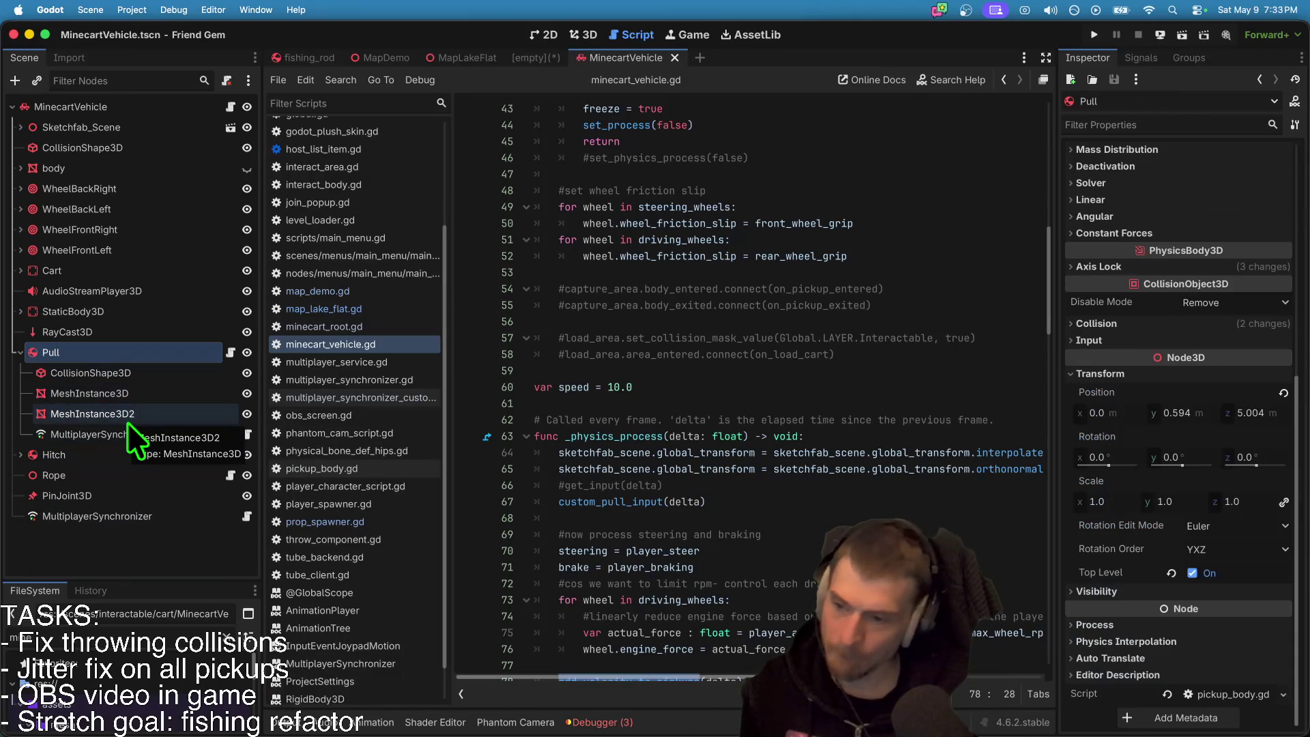
key("Down")
key("Down")
key("Down")
key("Up")
key("Down")
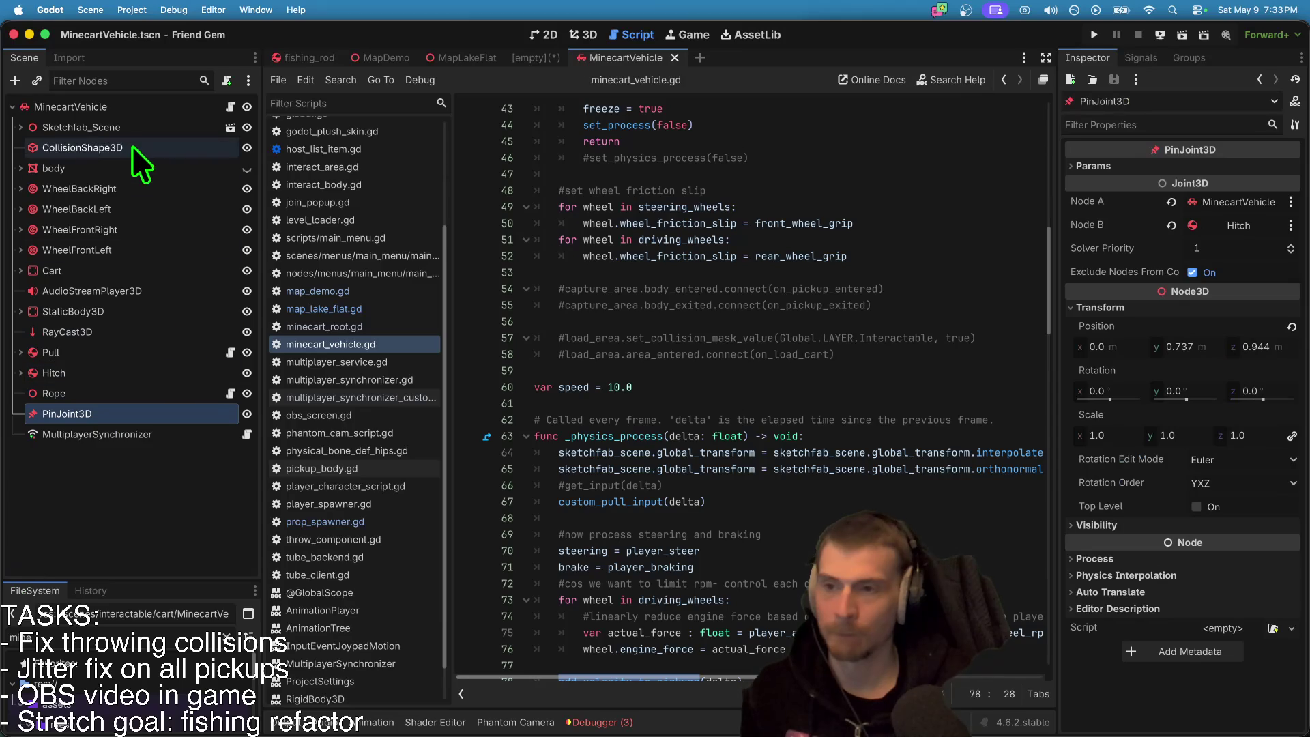
left_click(121, 253)
left_click(121, 267)
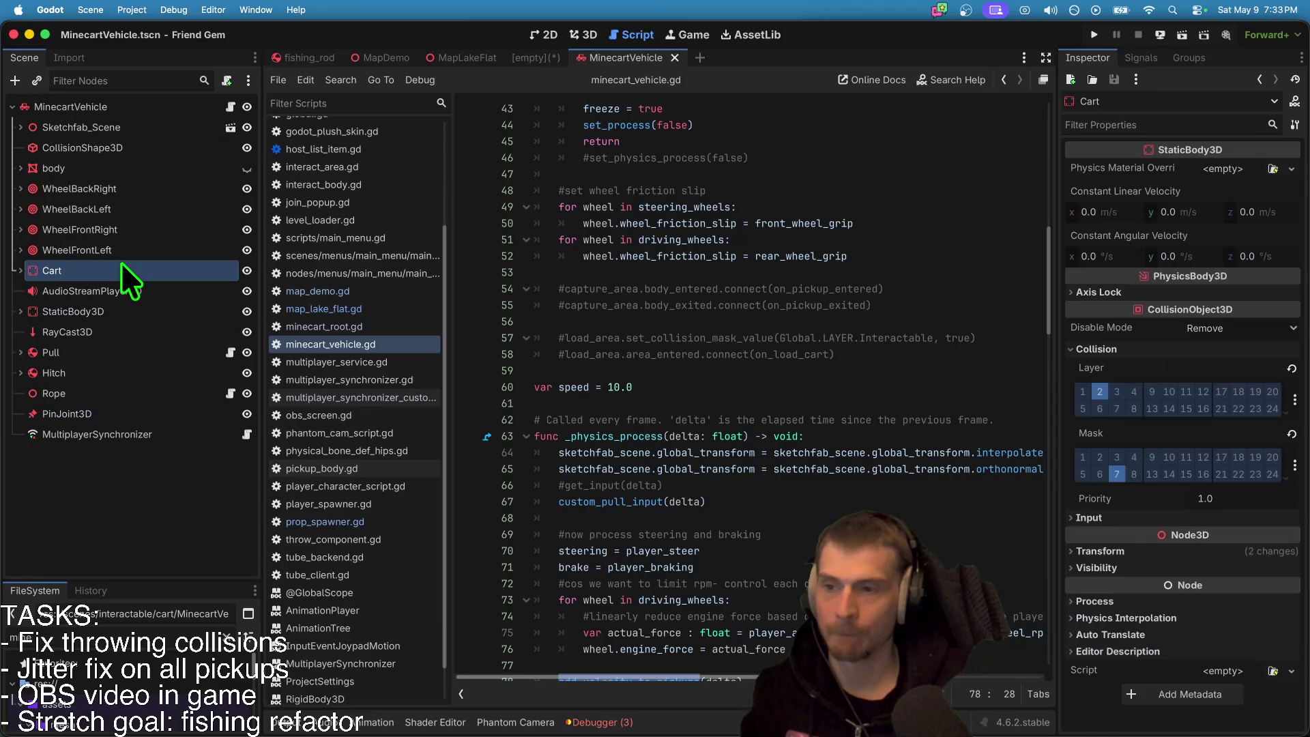
left_click(104, 352)
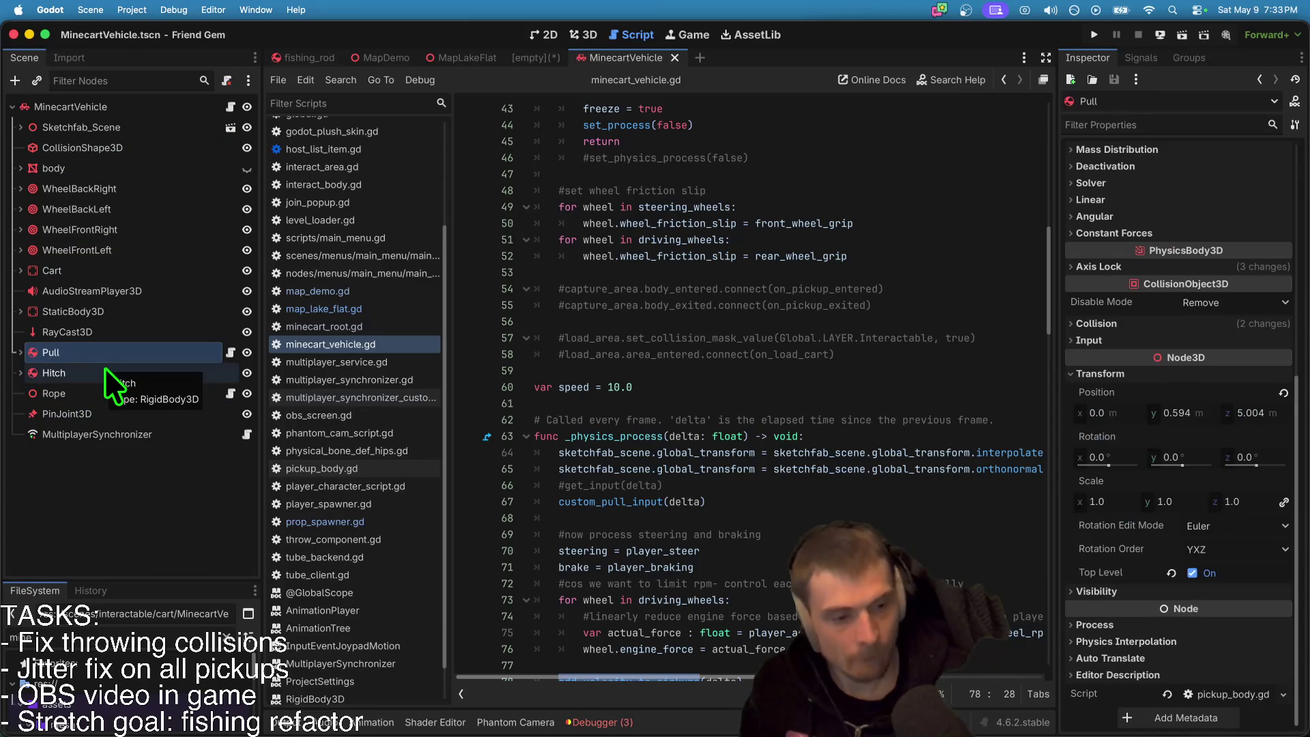
left_click(104, 367)
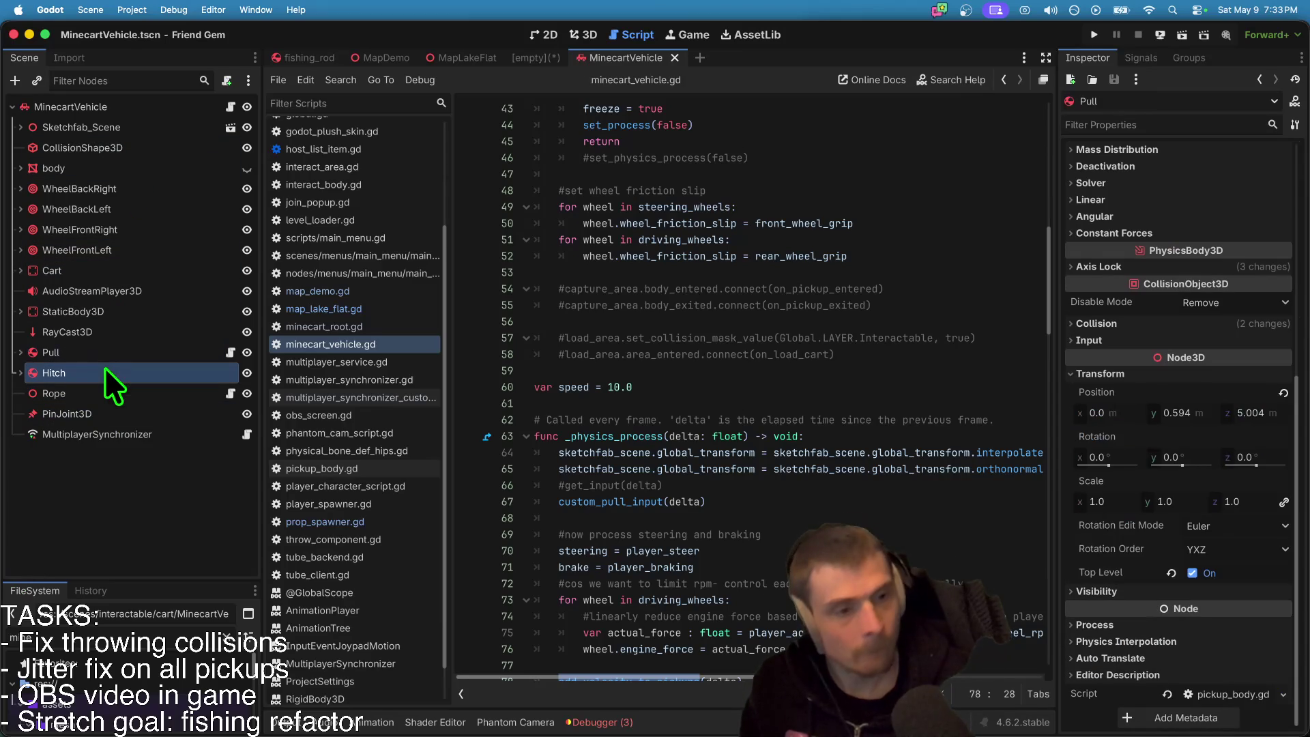
left_click(1136, 307)
left_click(1129, 317)
left_click(1130, 322)
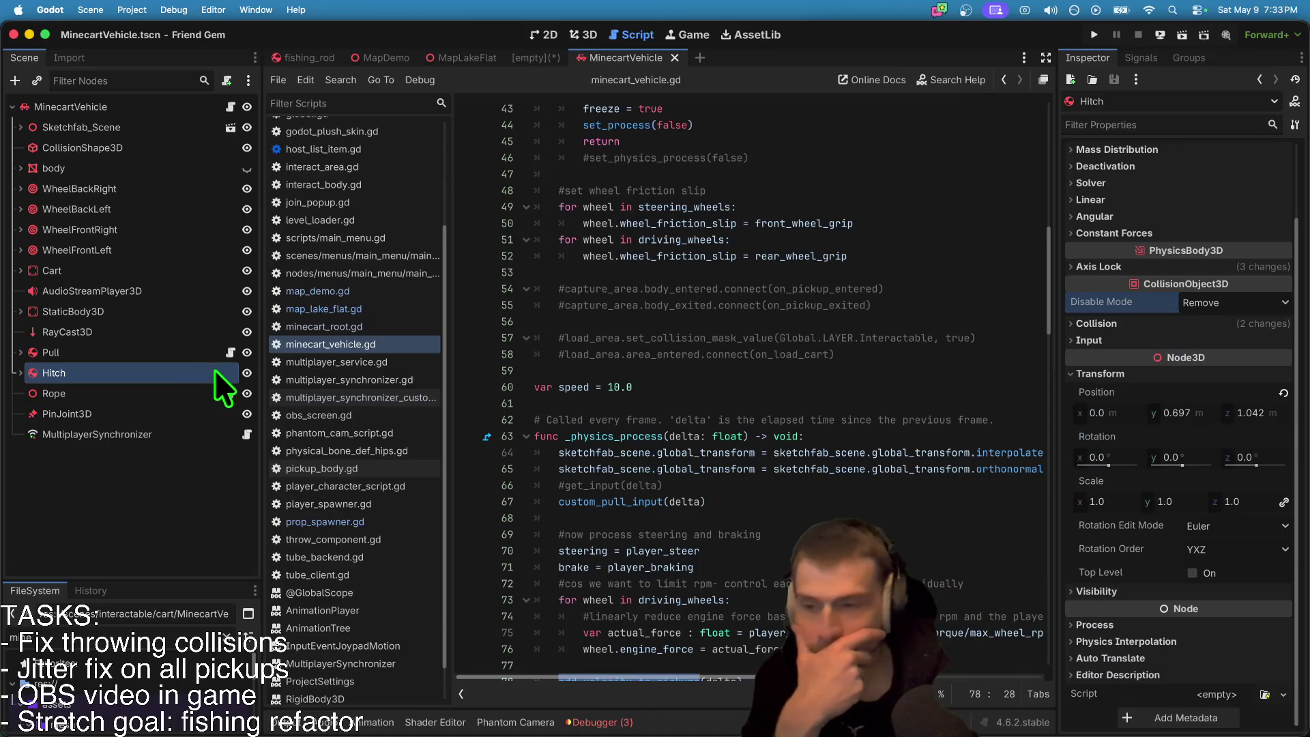
left_click(143, 414)
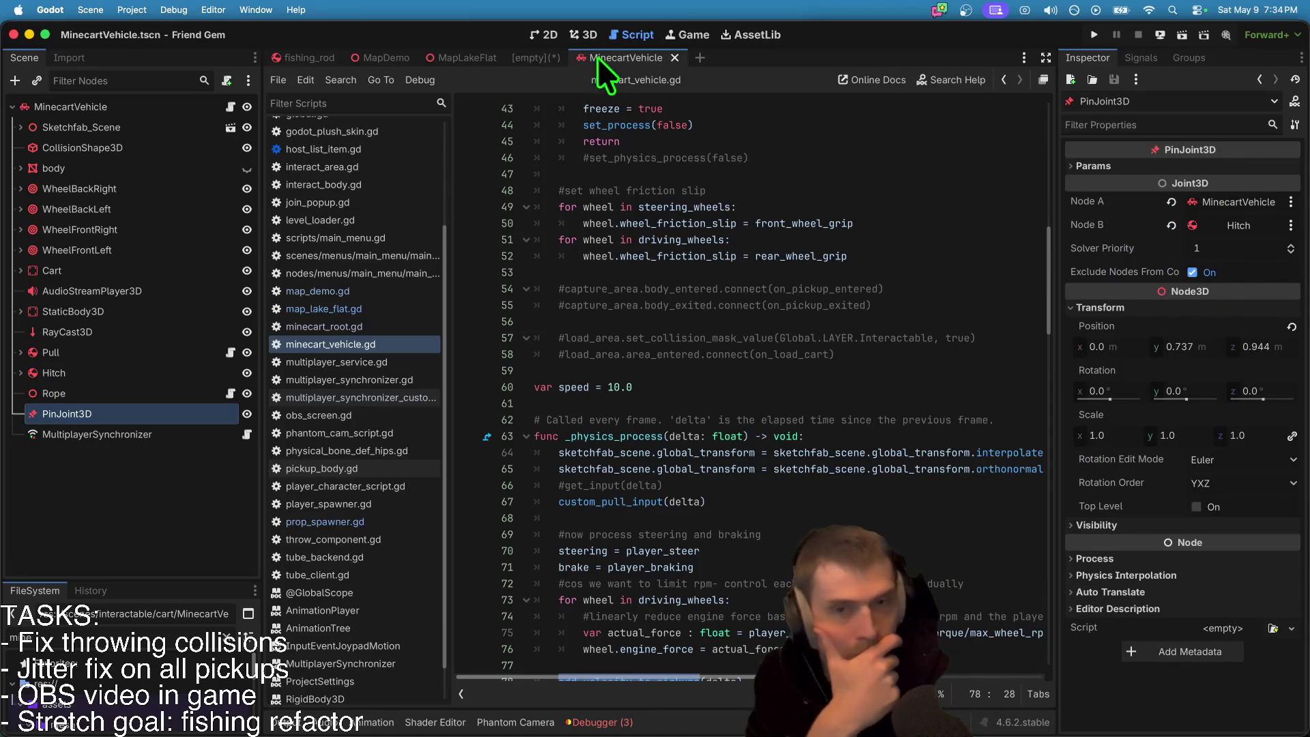
left_click(573, 35)
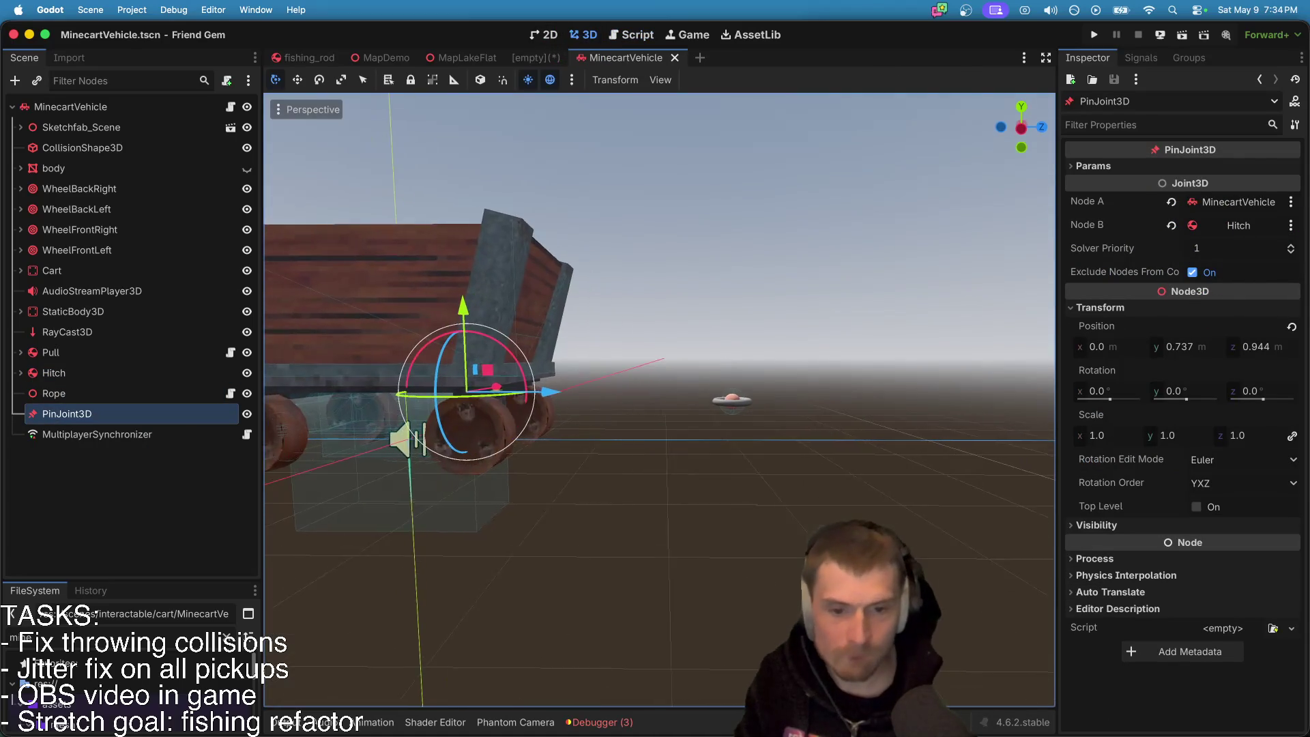
- Move the PinJoint3D along Z to 1.247
scroll(659, 399, "up", 5)
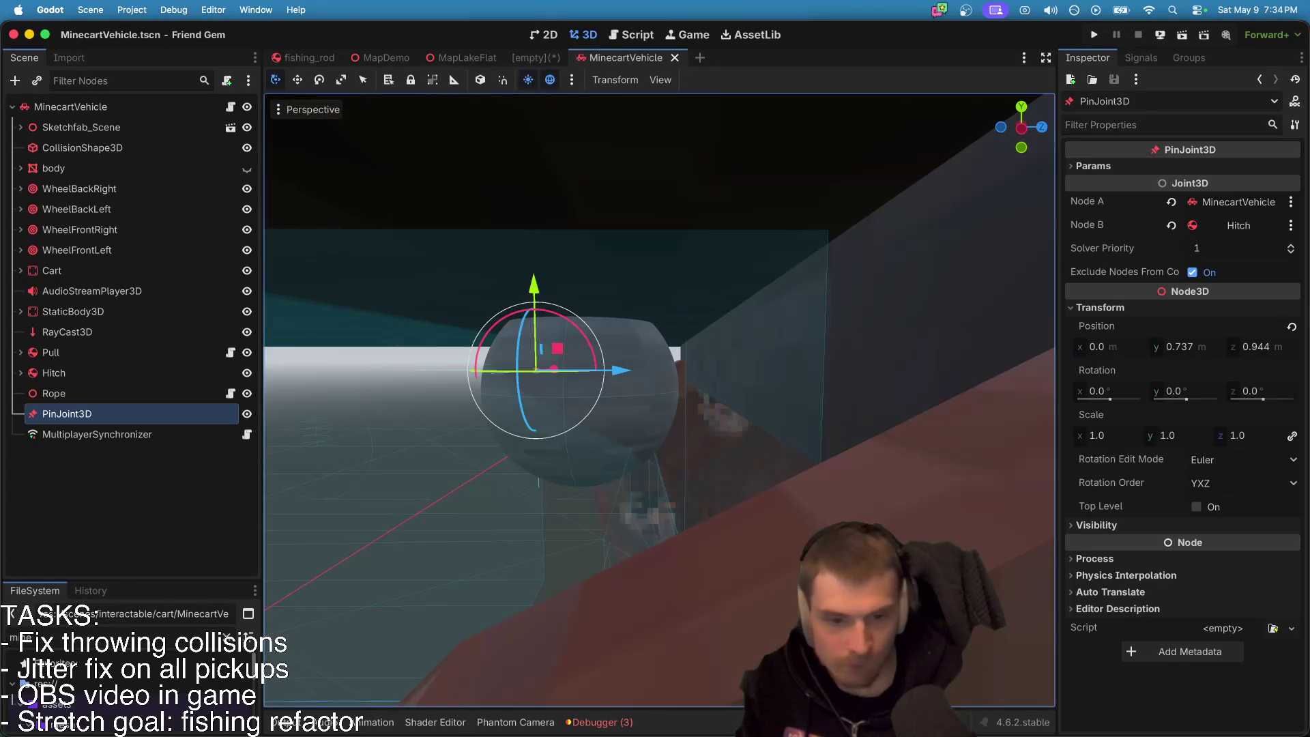
scroll(659, 399, "down", 3)
left_click_drag(702, 366, 845, 373)
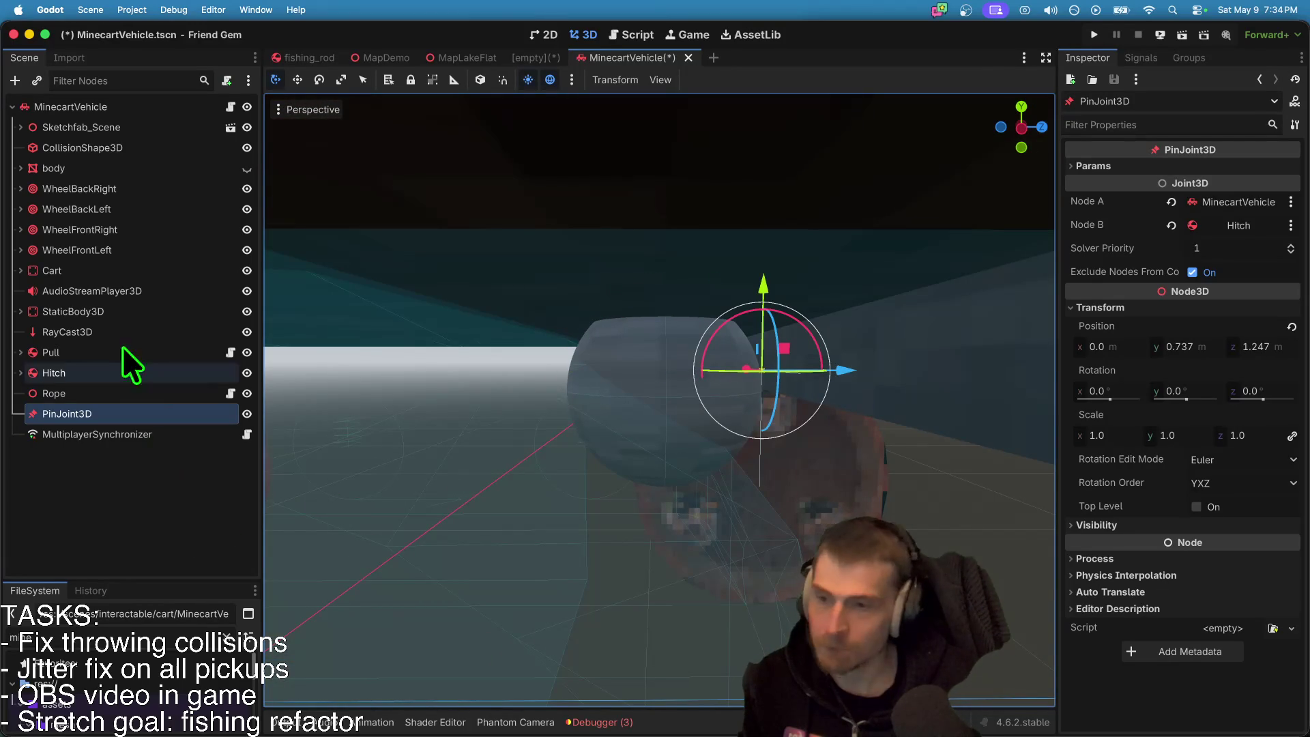
- Move Hitch along Z to 1.473, make it Top Level, and save the scene
left_click(87, 370)
mouse_move(740, 390)
left_mouse_down()
mouse_move(988, 374)
mouse_move(944, 386)
mouse_move(948, 397)
left_mouse_up()
key("f")
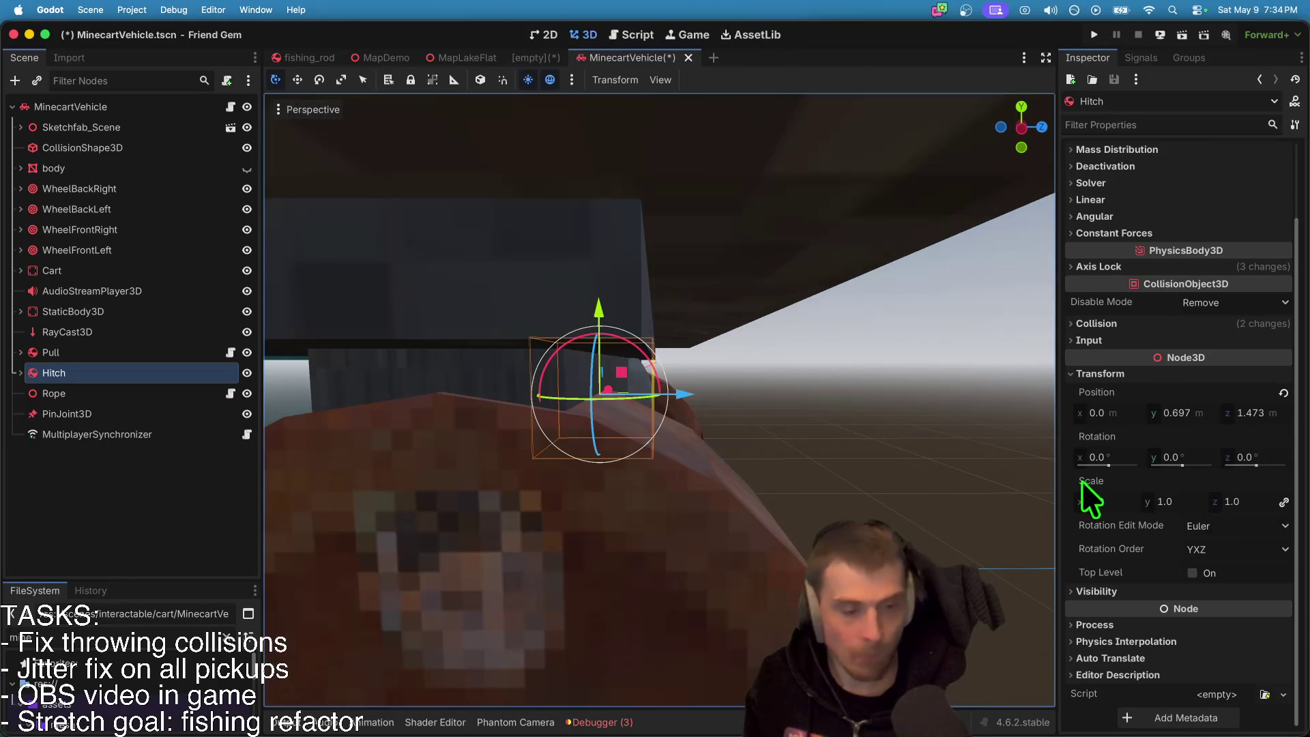
left_click(1228, 575)
key("super+s")
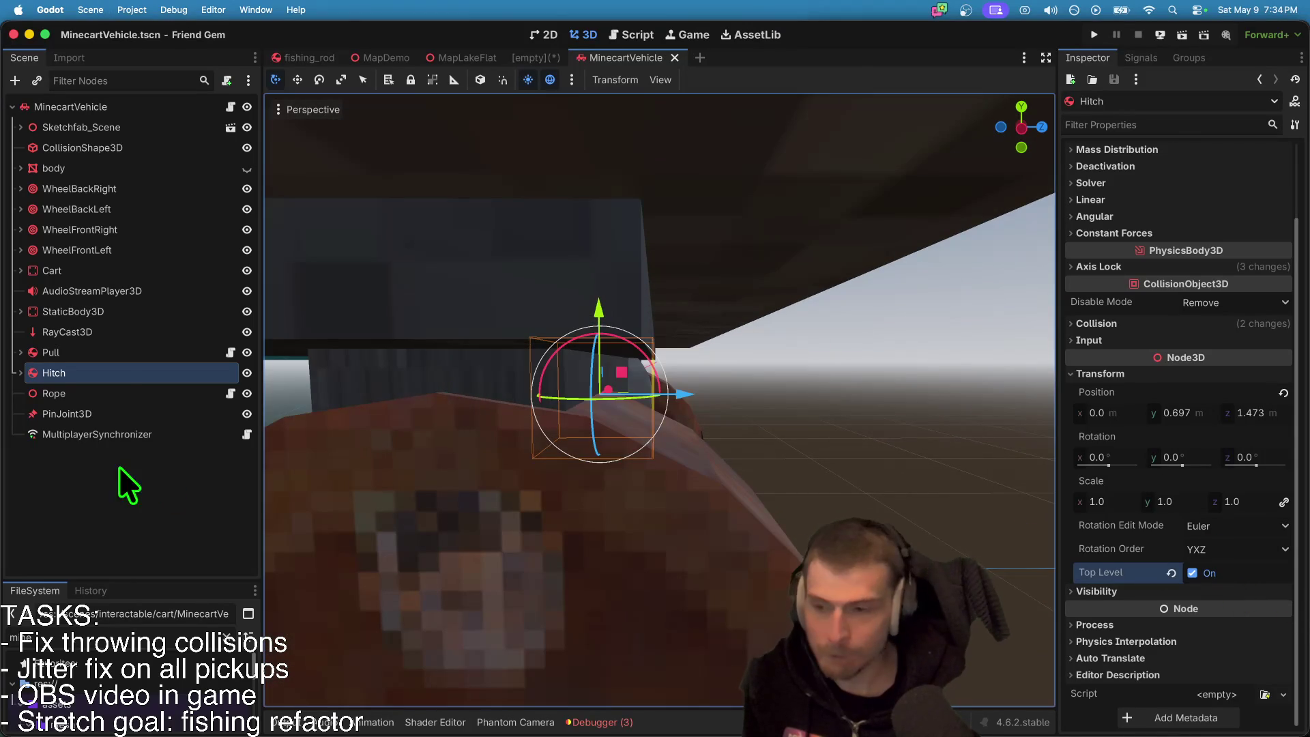
- Frame the Pull body in the viewport and select the Rope to inspect it
left_click(120, 352)
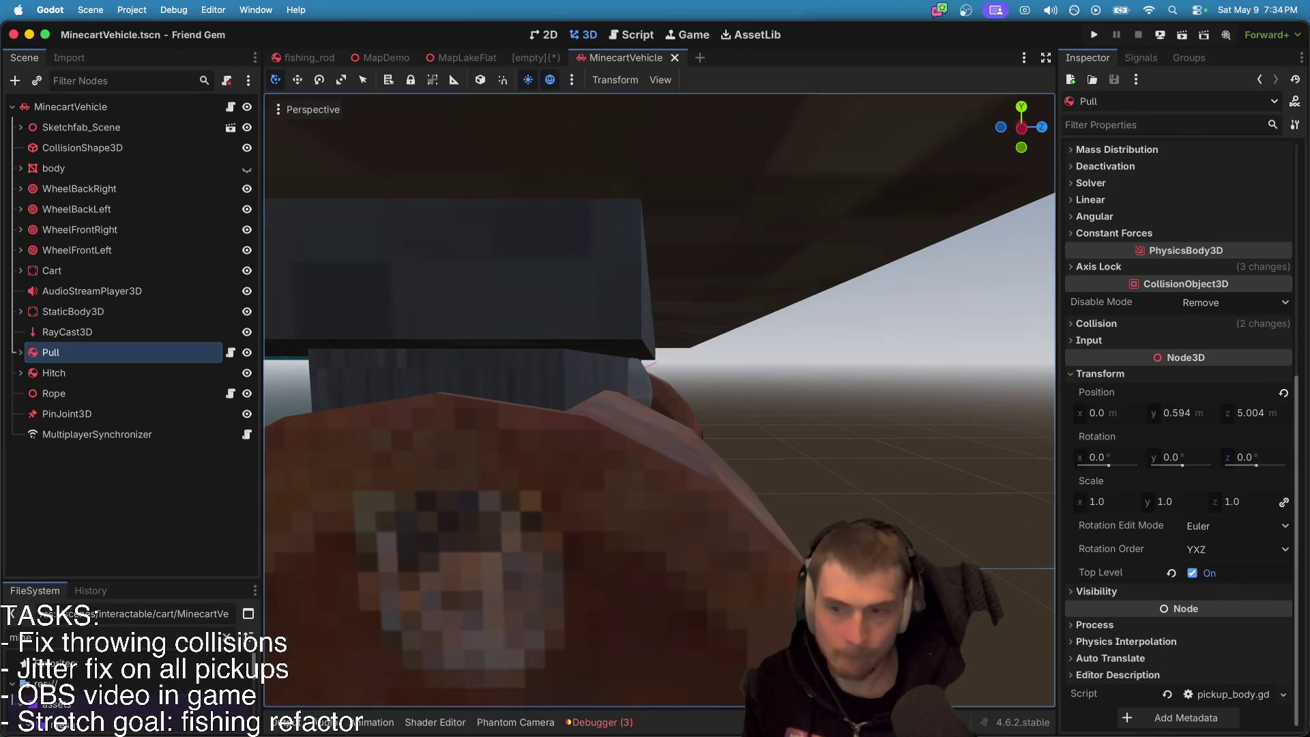
key("f")
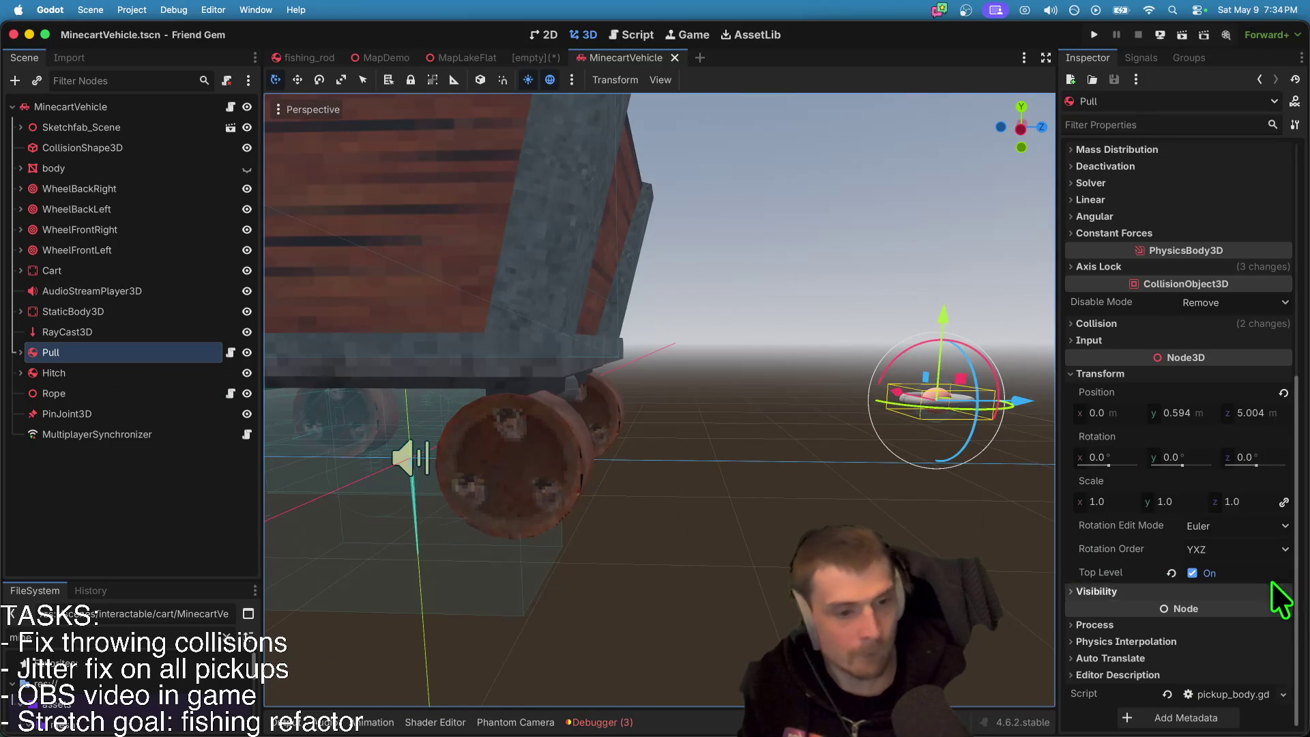
left_click(109, 394)
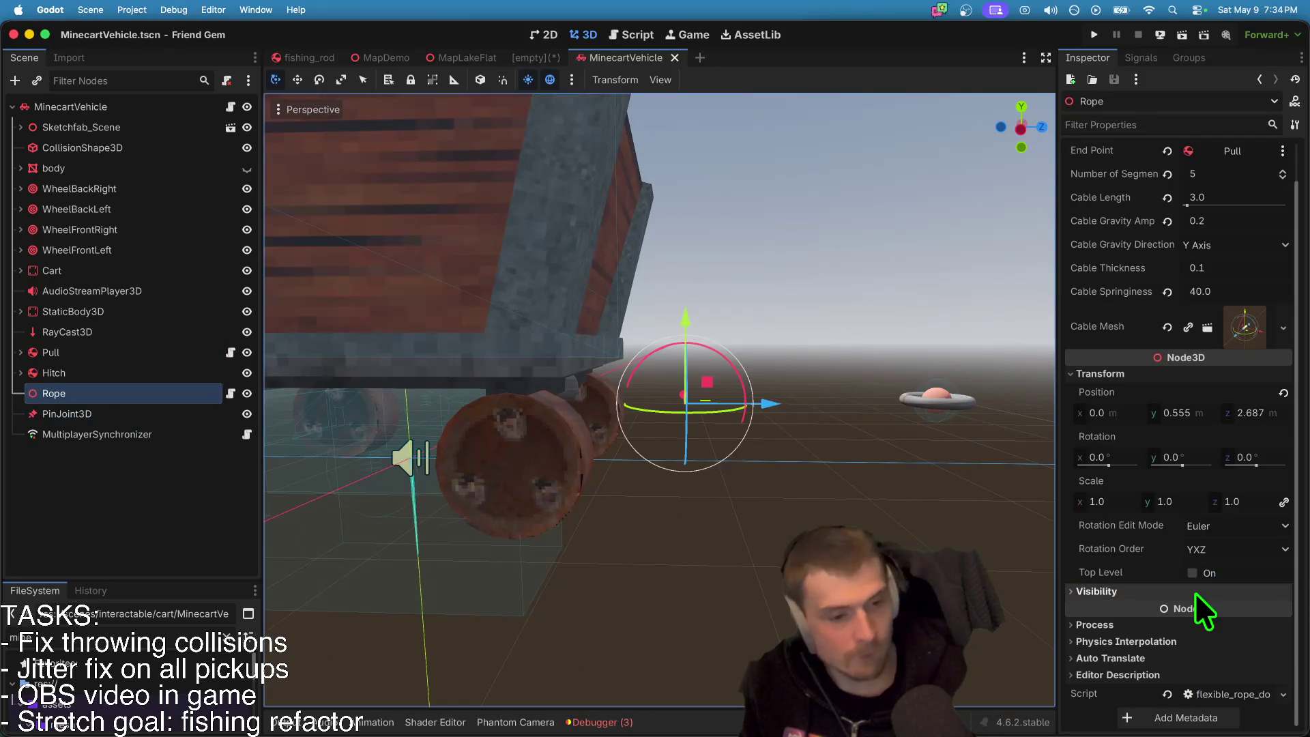
- Launch the game and join an existing game session
key("super+b")
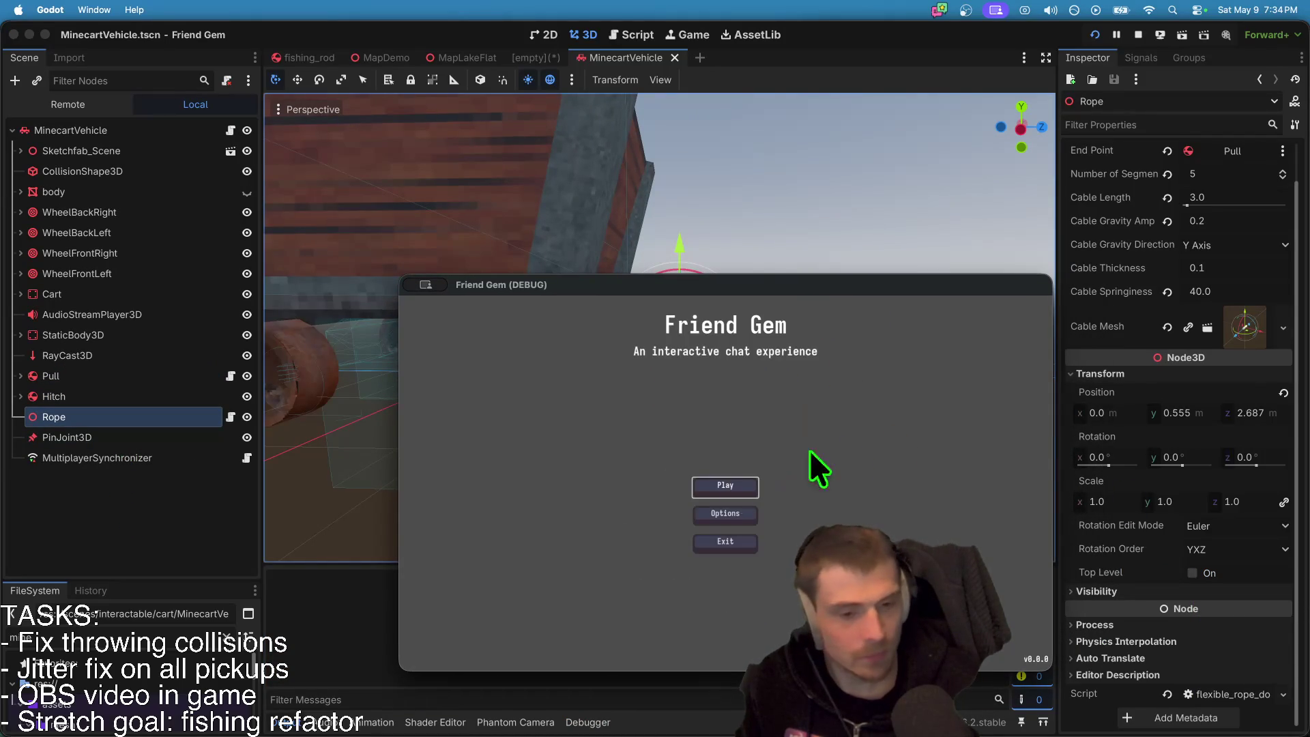
left_click(723, 483)
left_click(724, 474)
left_click(825, 401)
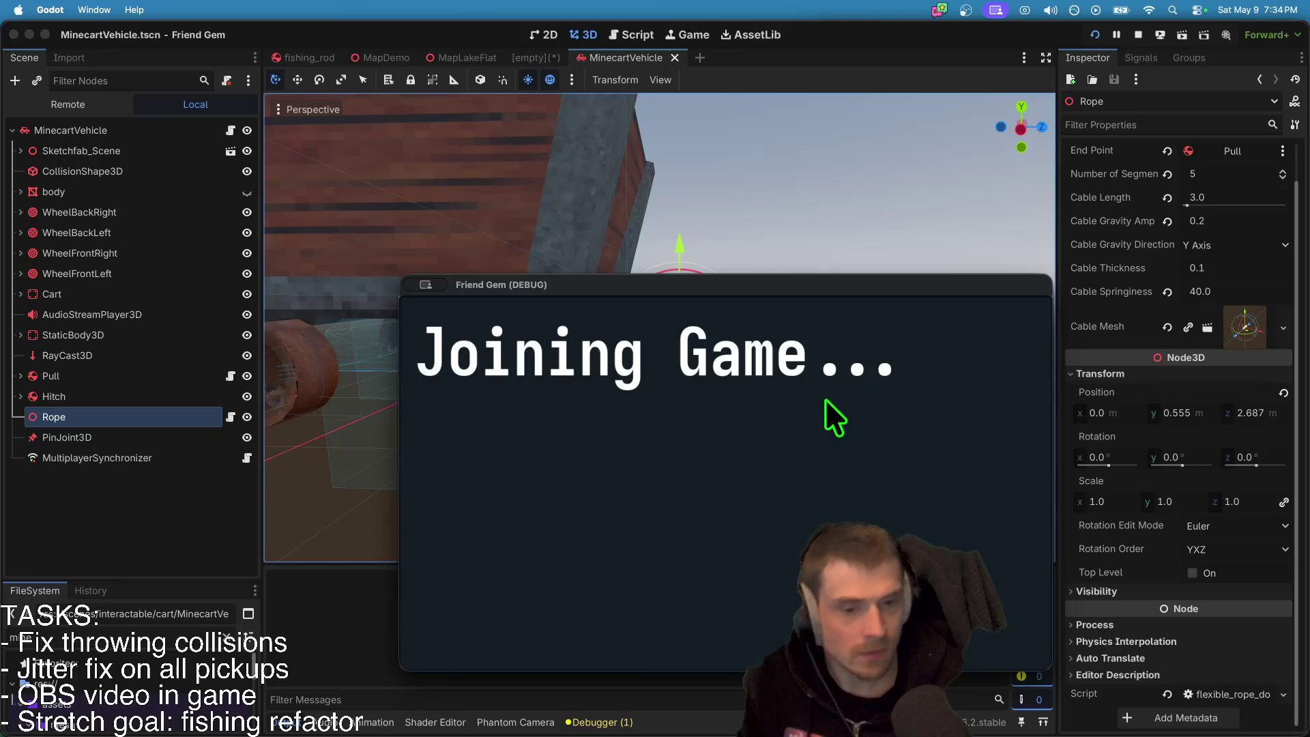
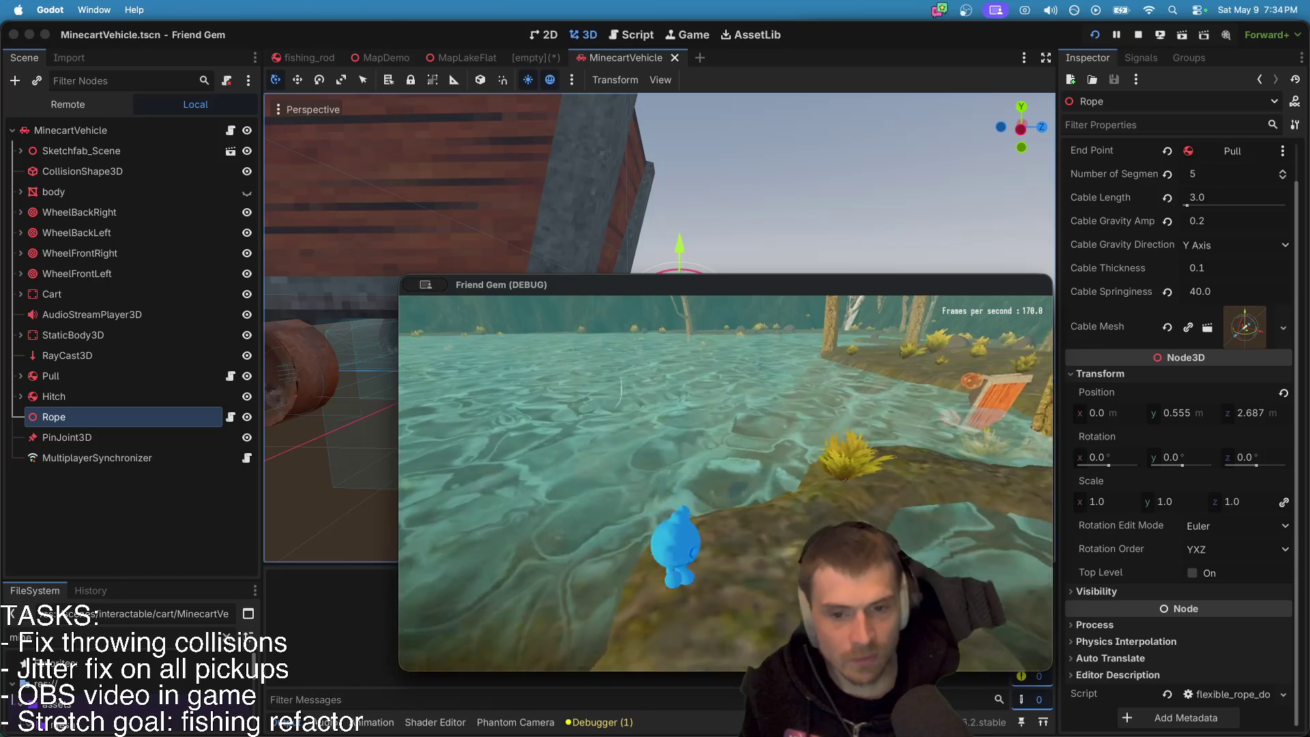
- Enable Top Level on the Rope and PinJoint3D nodes to match Hitch and Pull
left_click(1209, 570)
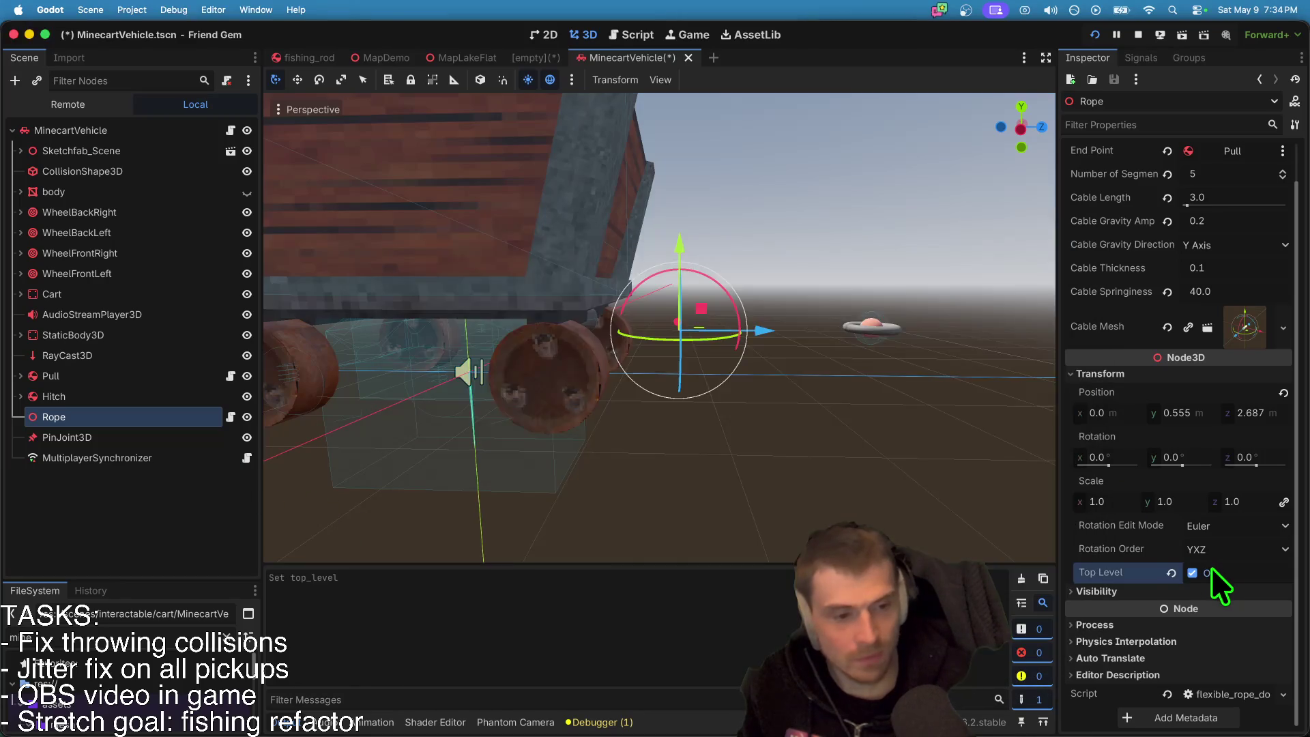
left_click(154, 411)
left_click(72, 401)
left_click(91, 375)
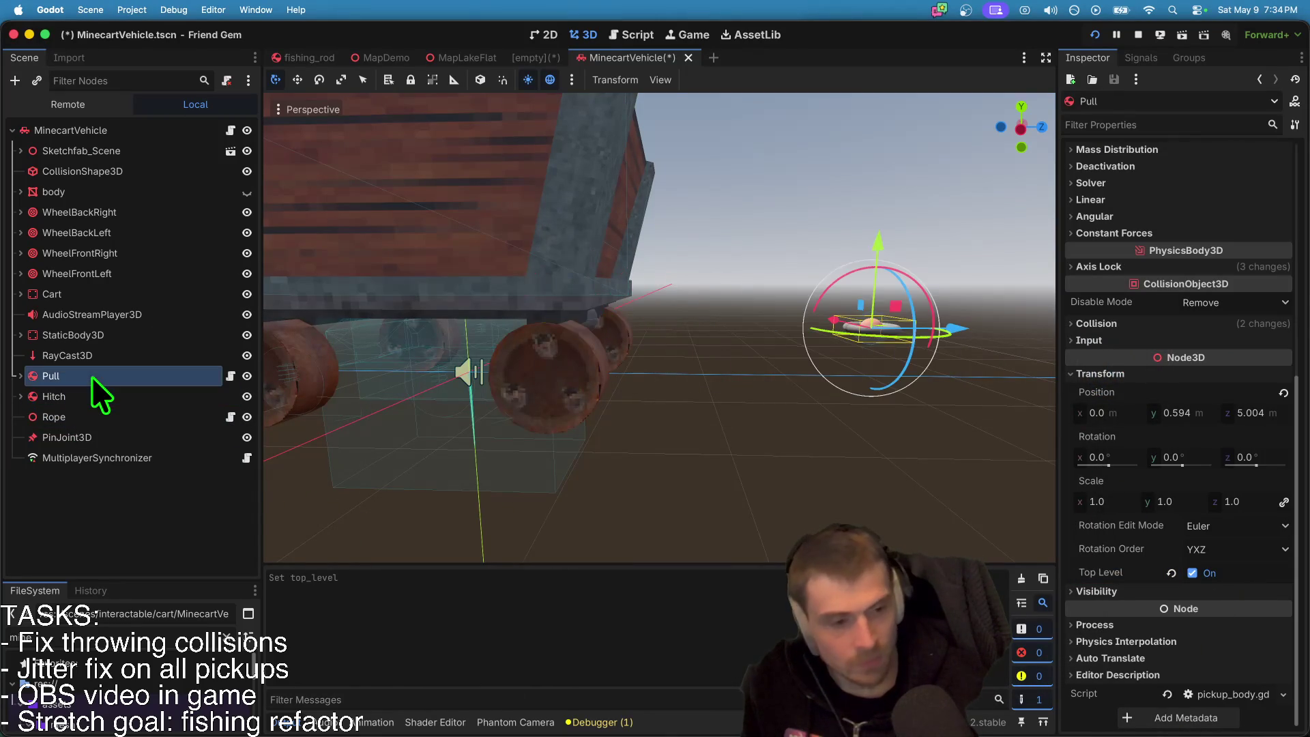
left_click(112, 396)
left_click(112, 380)
left_click(111, 435)
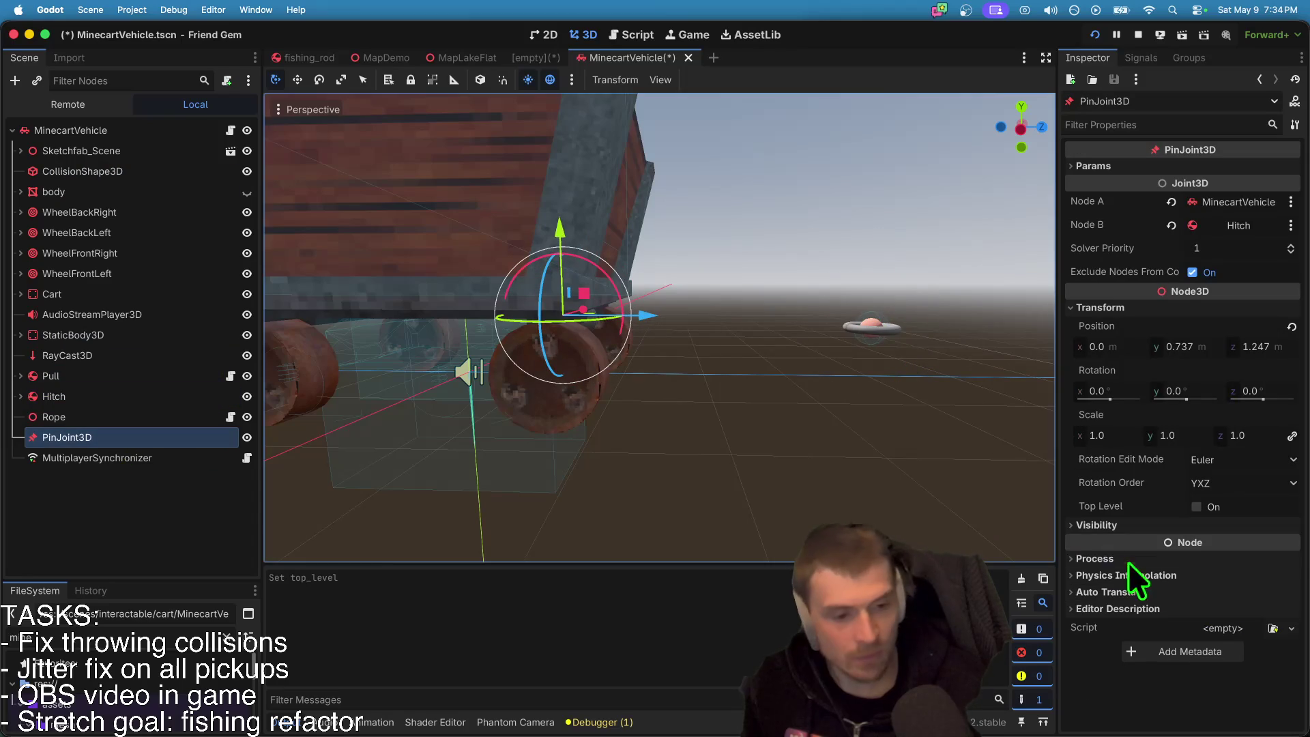
left_click(1196, 507)
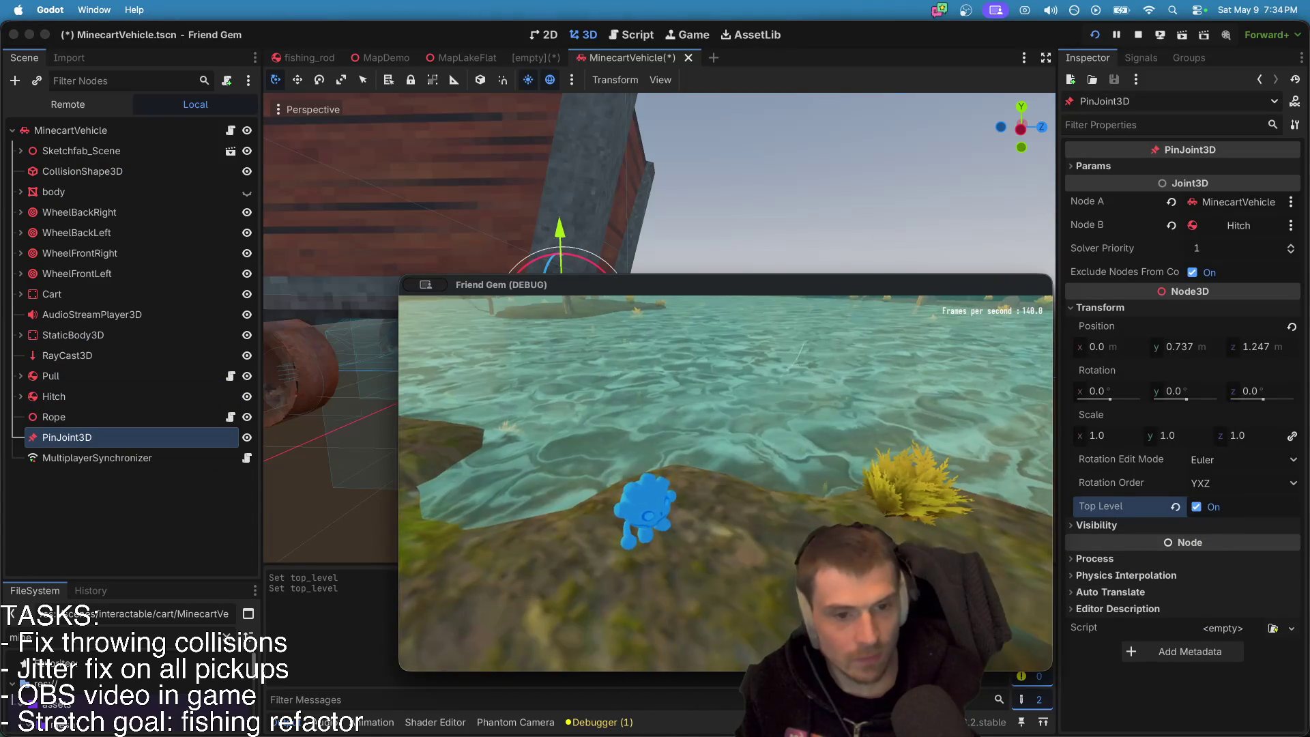
- Select the Pull through PinJoint3D nodes together, save the scene and relaunch the game
key("super+Tab")
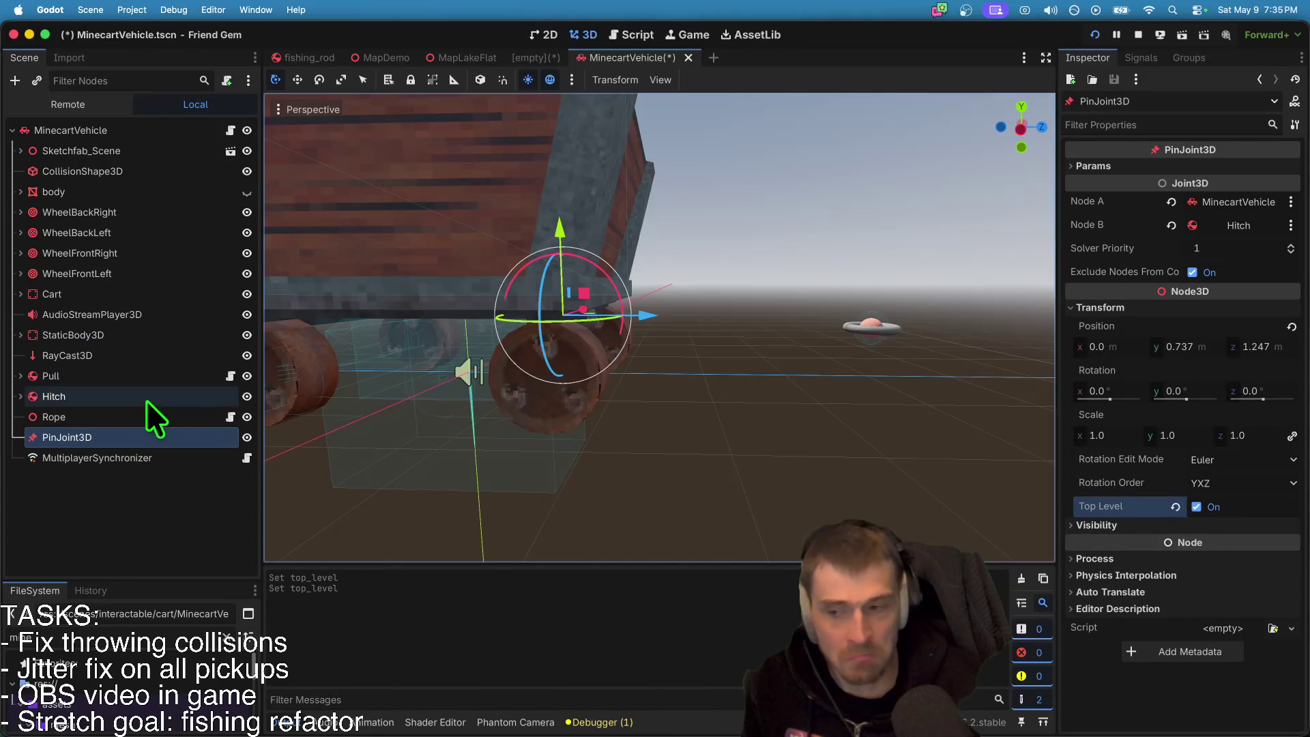
left_click(146, 376)
left_click(145, 438, "shift")
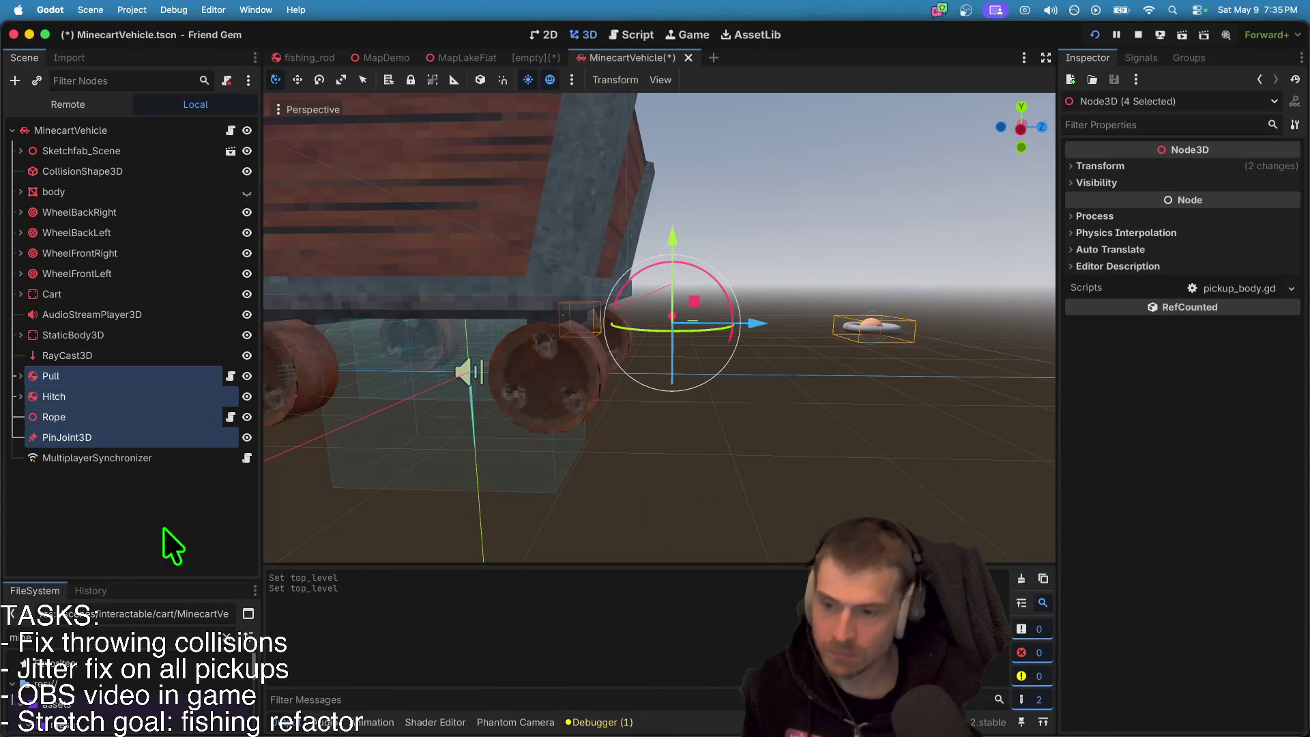
key("super+b")
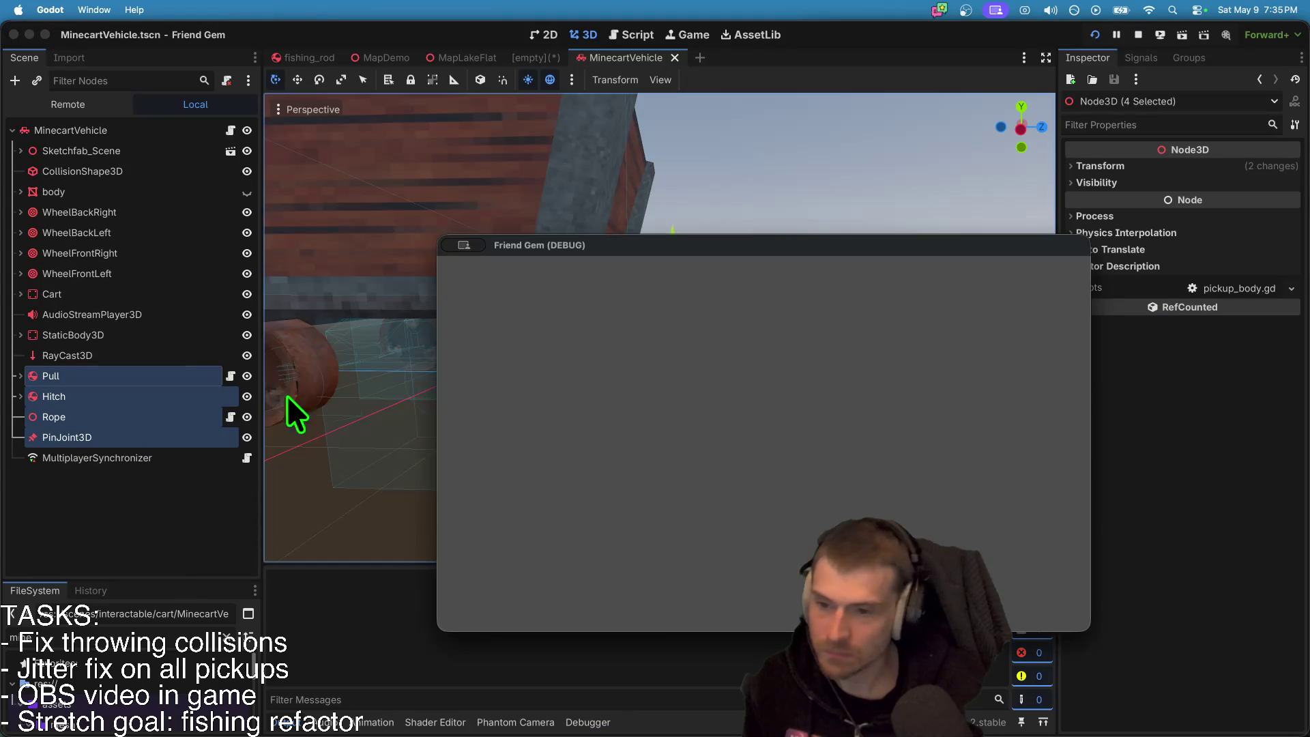
- Inspect the Hitch node and its MultiplayerSynchronizer child, then stop the running game
left_click(132, 399)
right_click(132, 393)
left_click(178, 471)
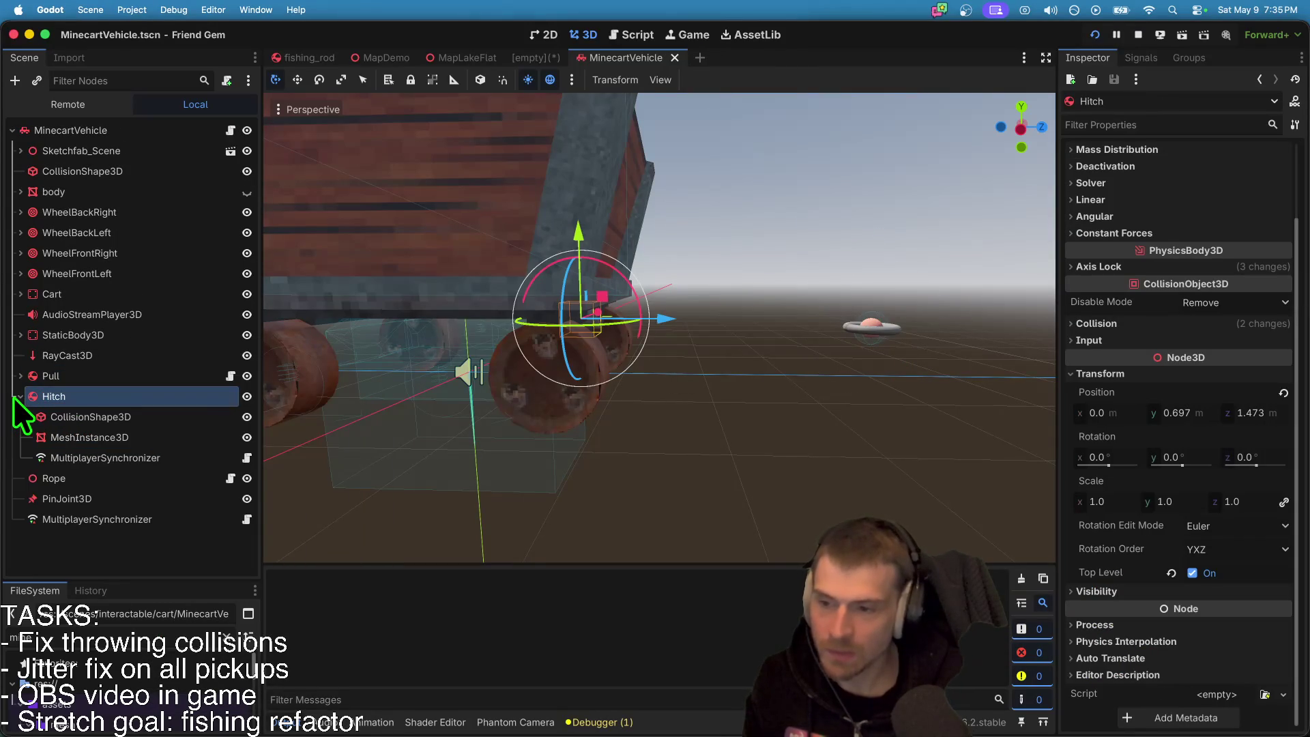
left_click(117, 452)
left_click(118, 393)
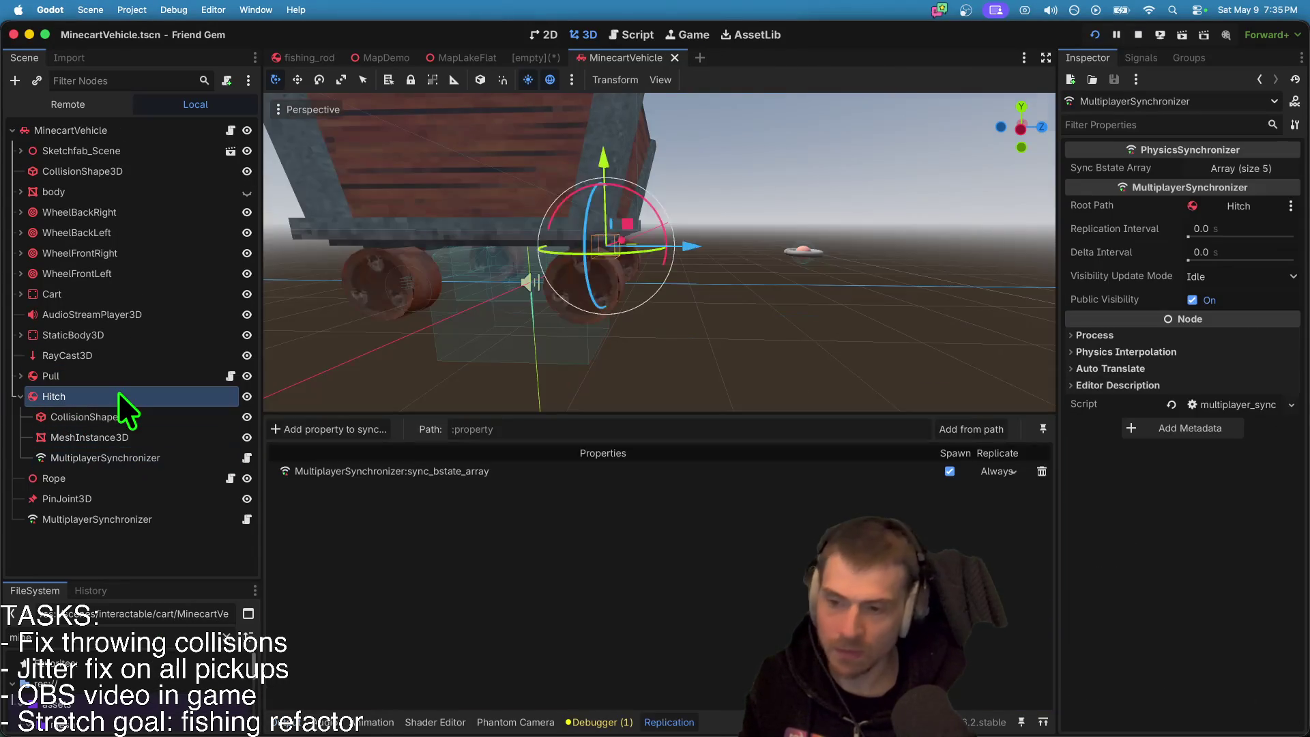
left_click(118, 378)
key("super+Tab")
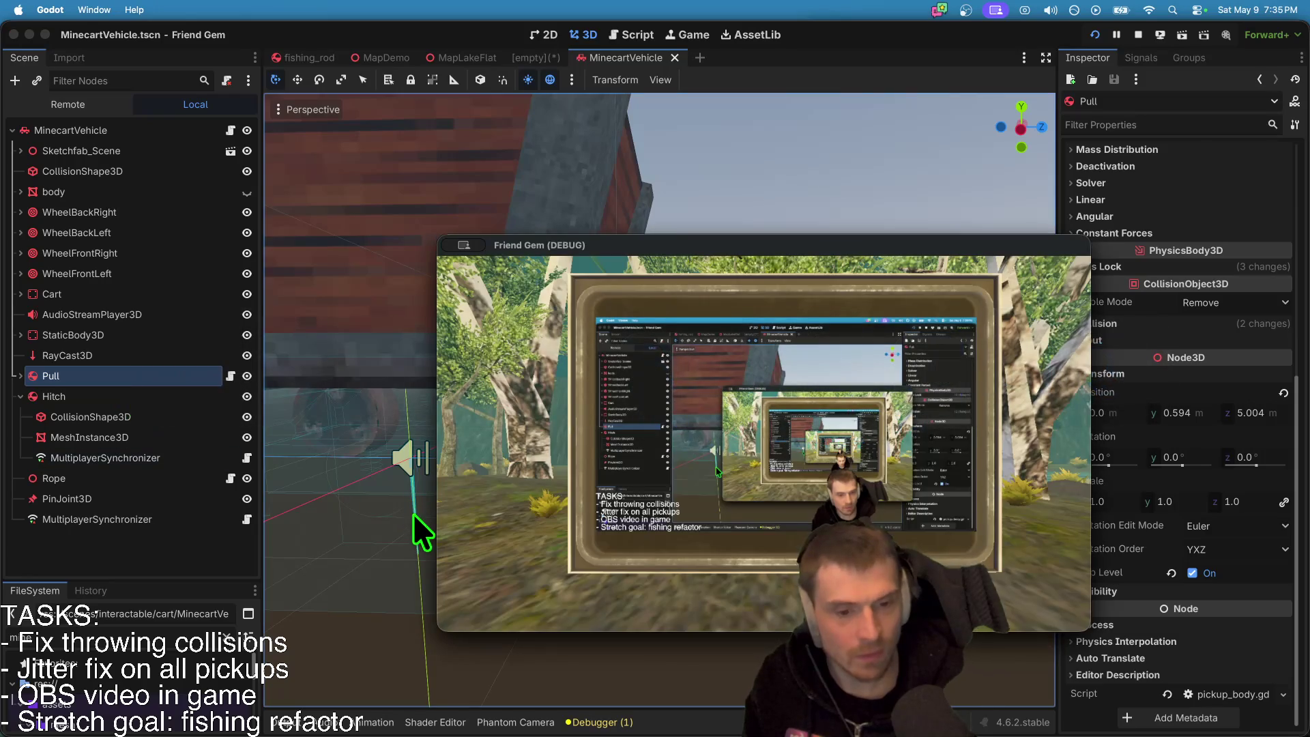
key("super+Tab")
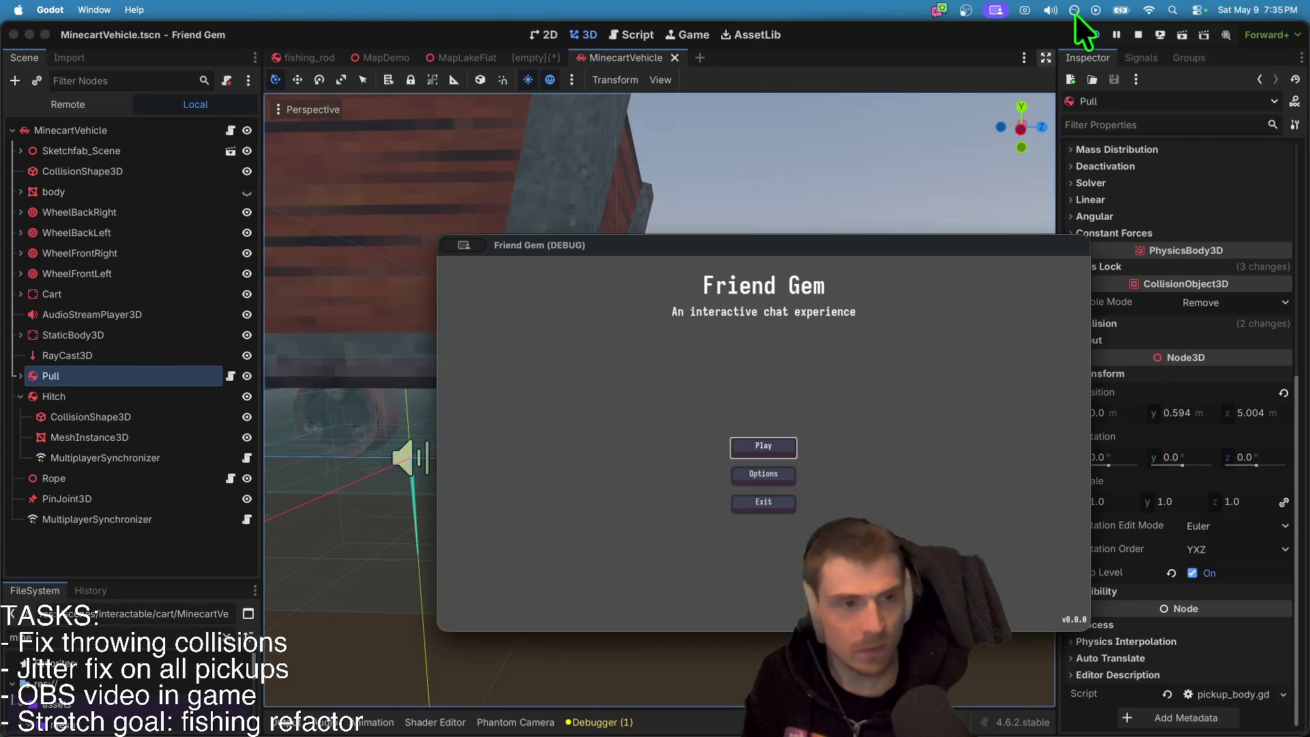
left_click(1138, 33)
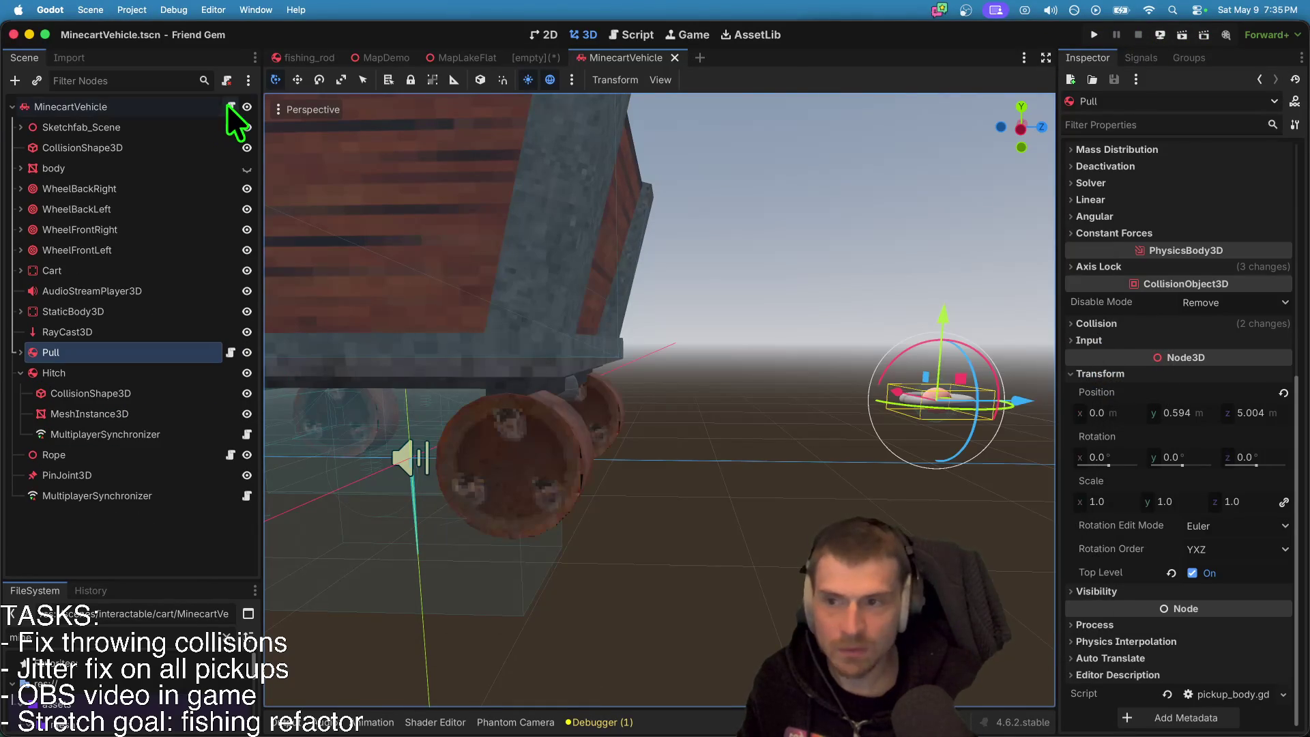
- Comment out lines 41–46, the authority early-exit block in minecart_vehicle.gd's _ready, and run the game
left_click(230, 106)
scroll(713, 326, "up", 8)
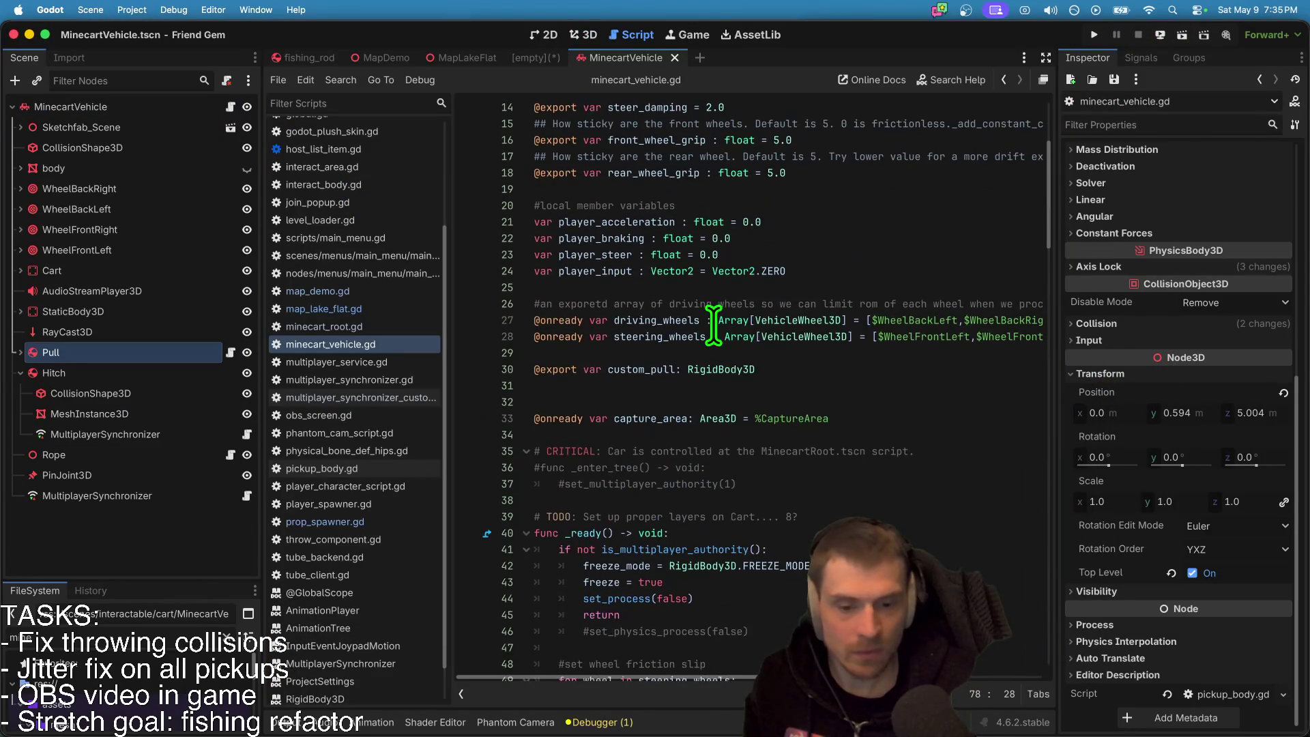
scroll(712, 325, "down", 3)
mouse_move(716, 496)
left_mouse_down()
mouse_move(248, 442)
mouse_move(289, 426)
left_mouse_up()
left_click_drag(793, 511, 510, 437)
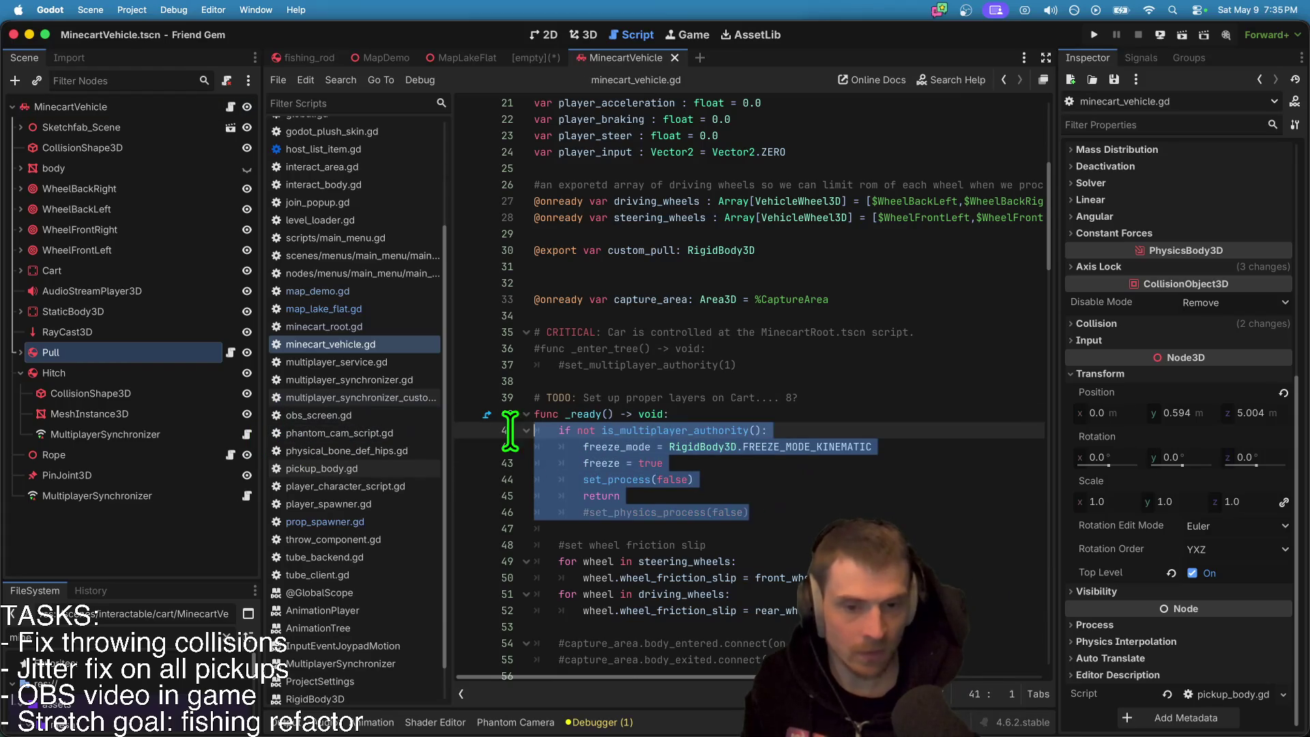
key("super+b")
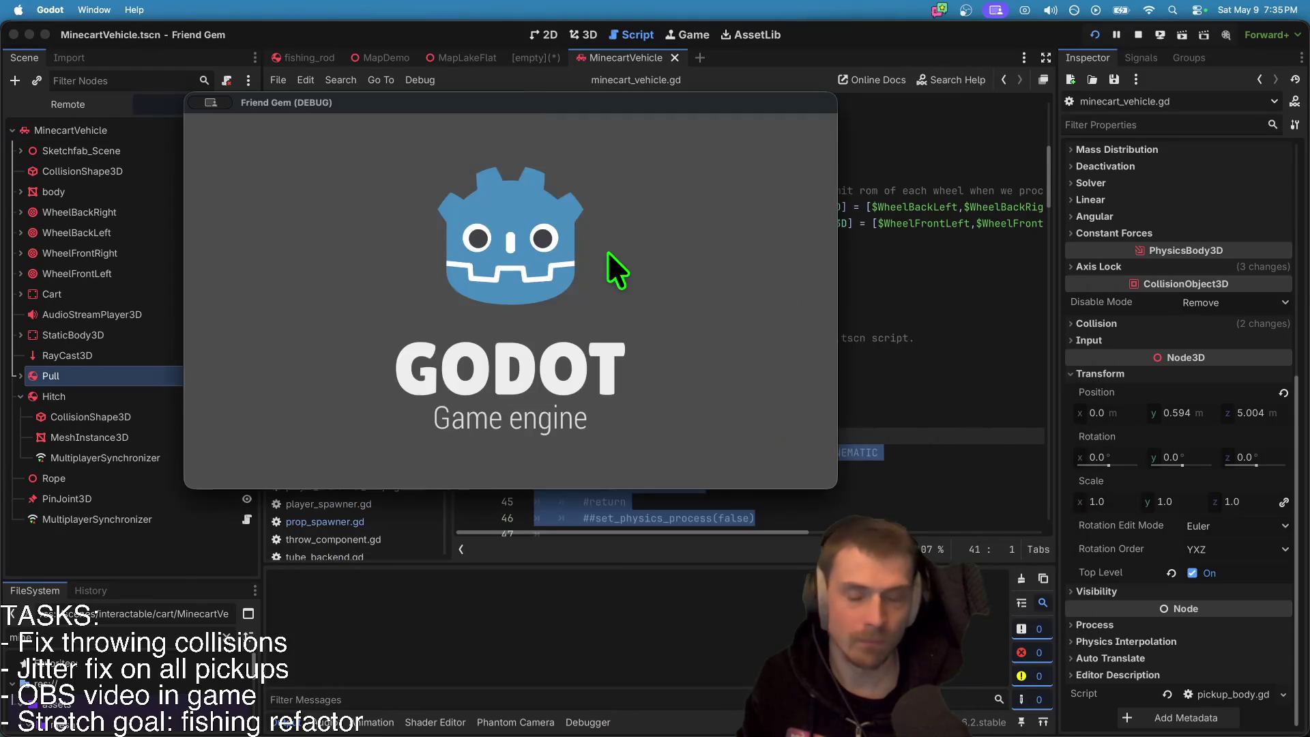
- Join the listed game session and walk the character up to the minecart
left_click(518, 303)
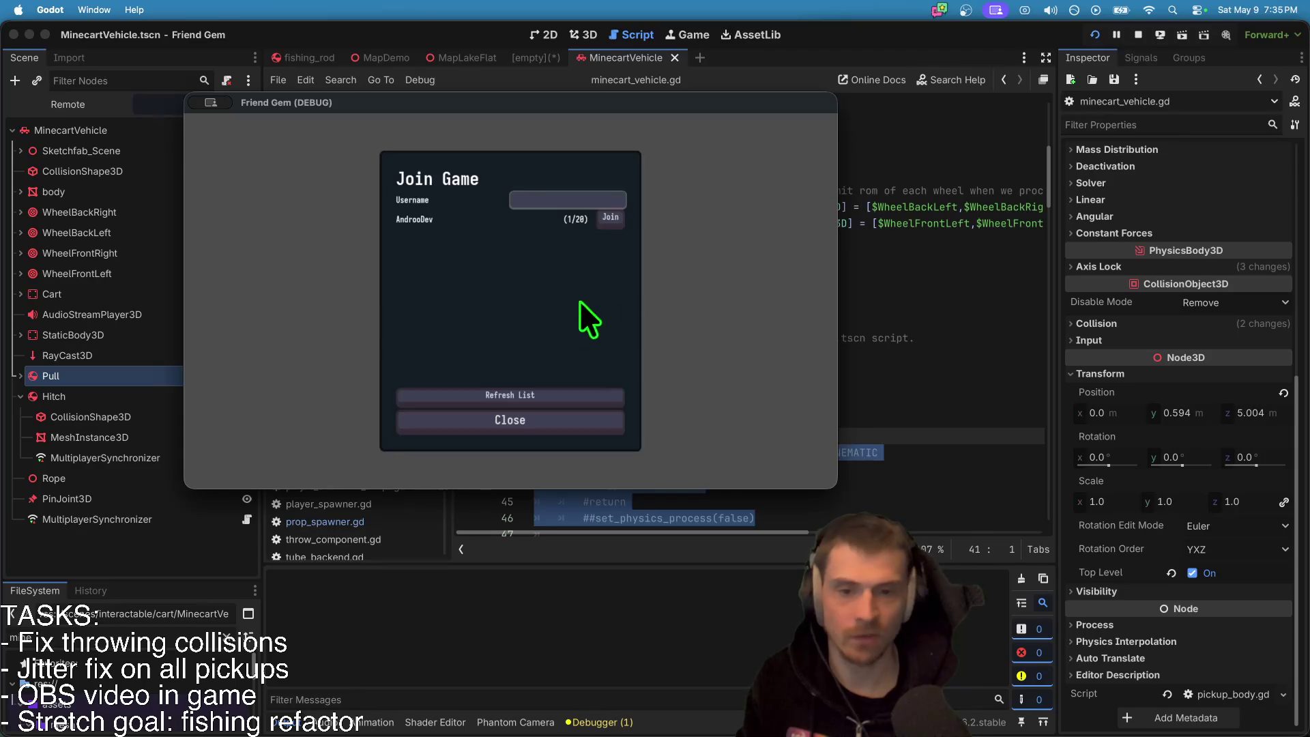
left_click(610, 218)
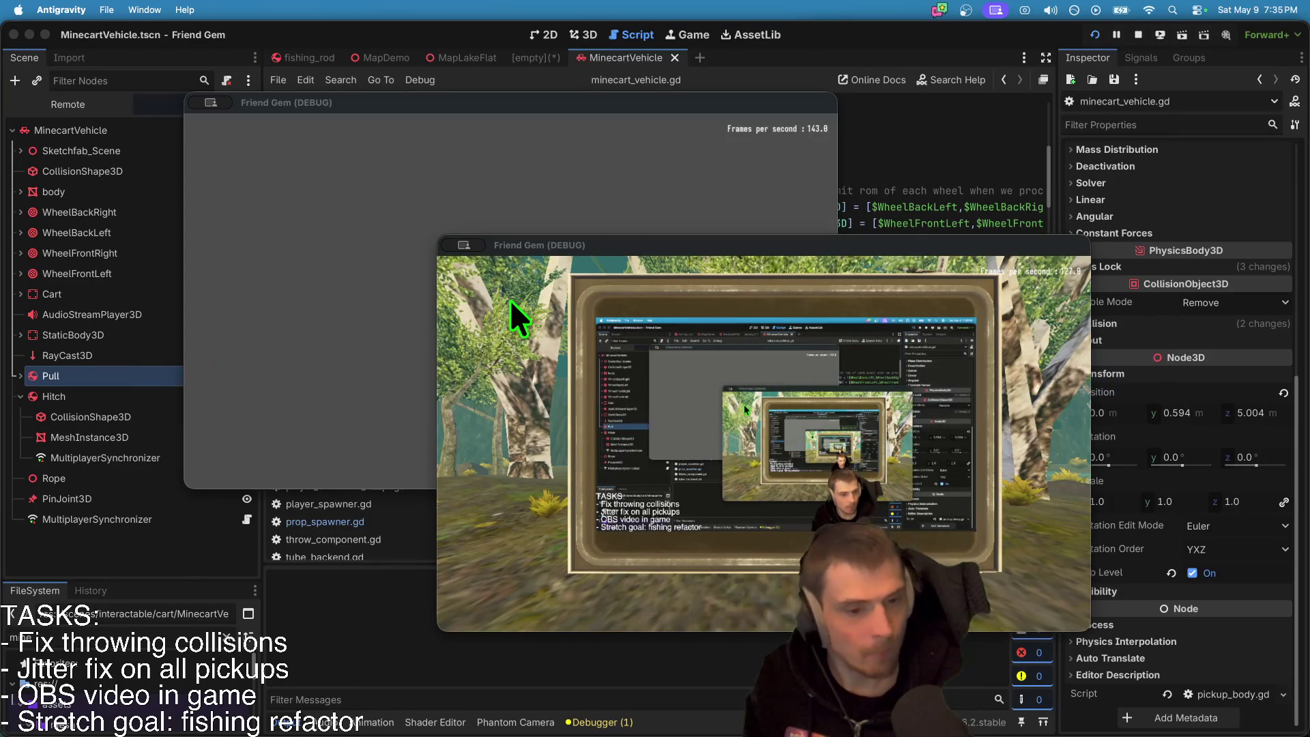
key("super+Tab")
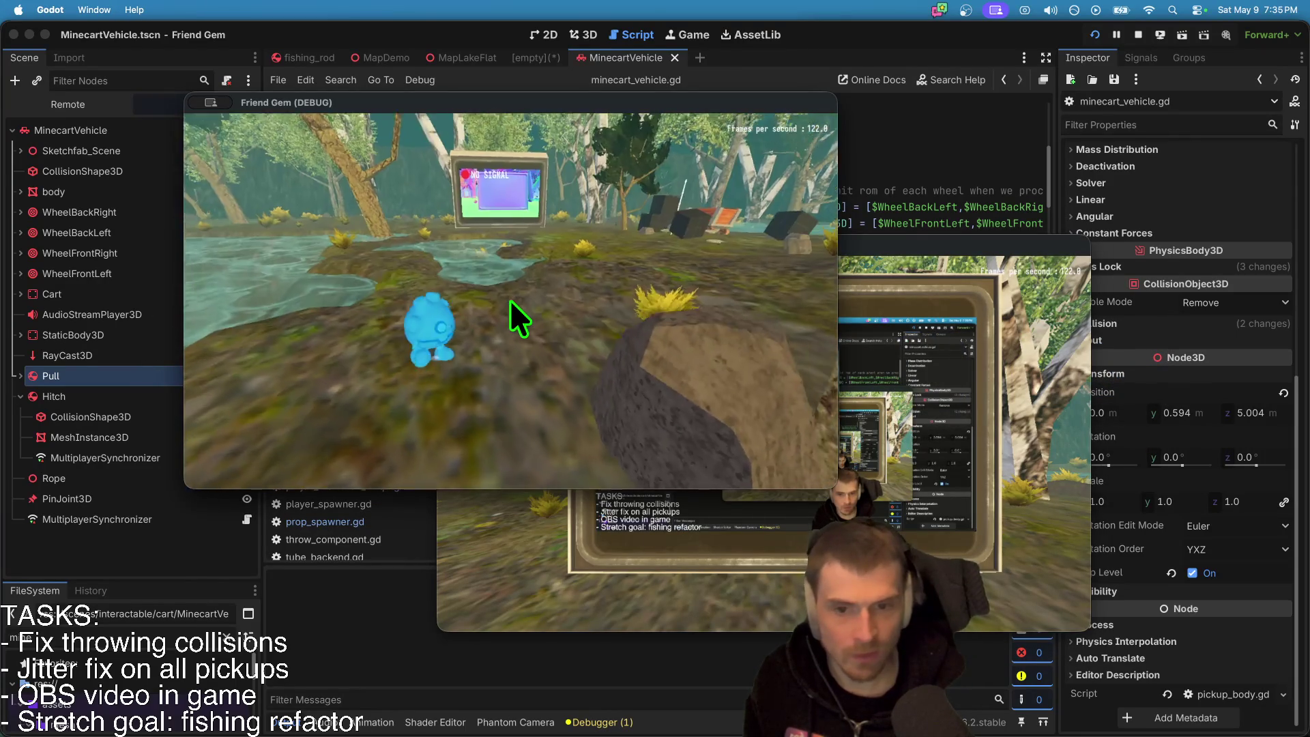
key("w")
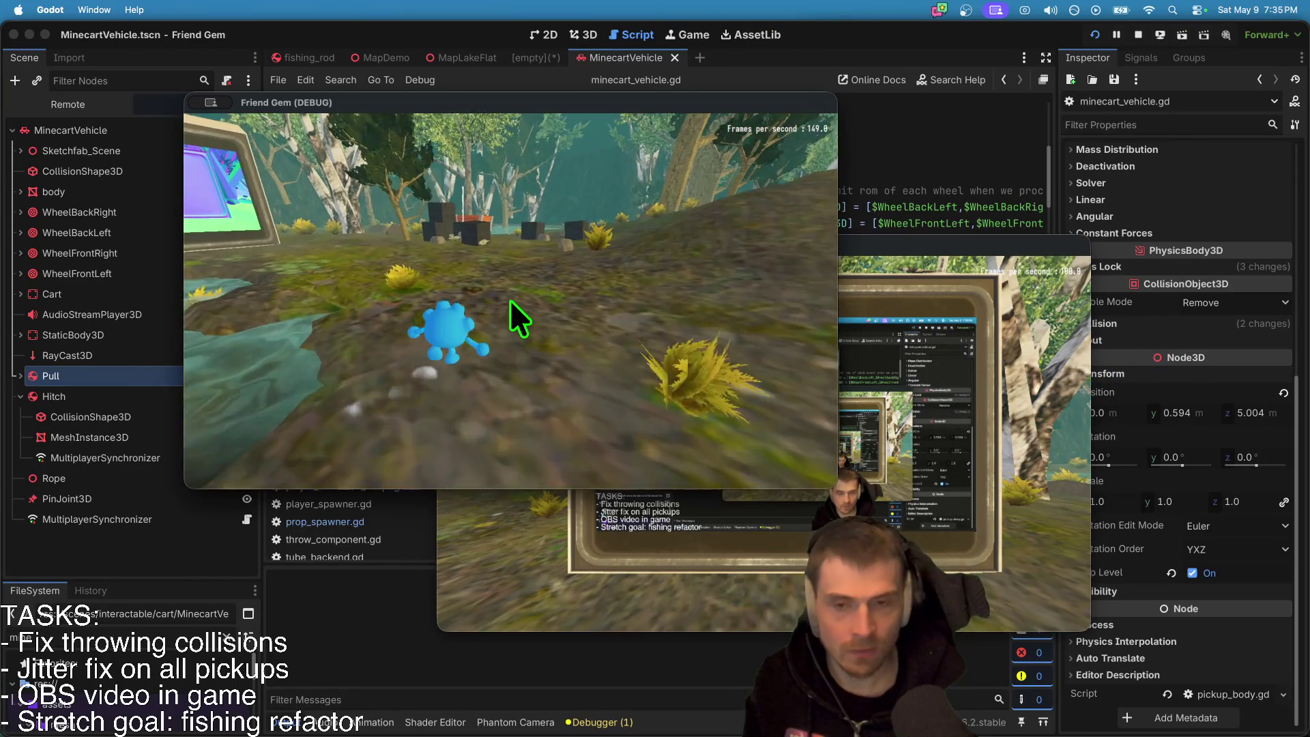
key("w")
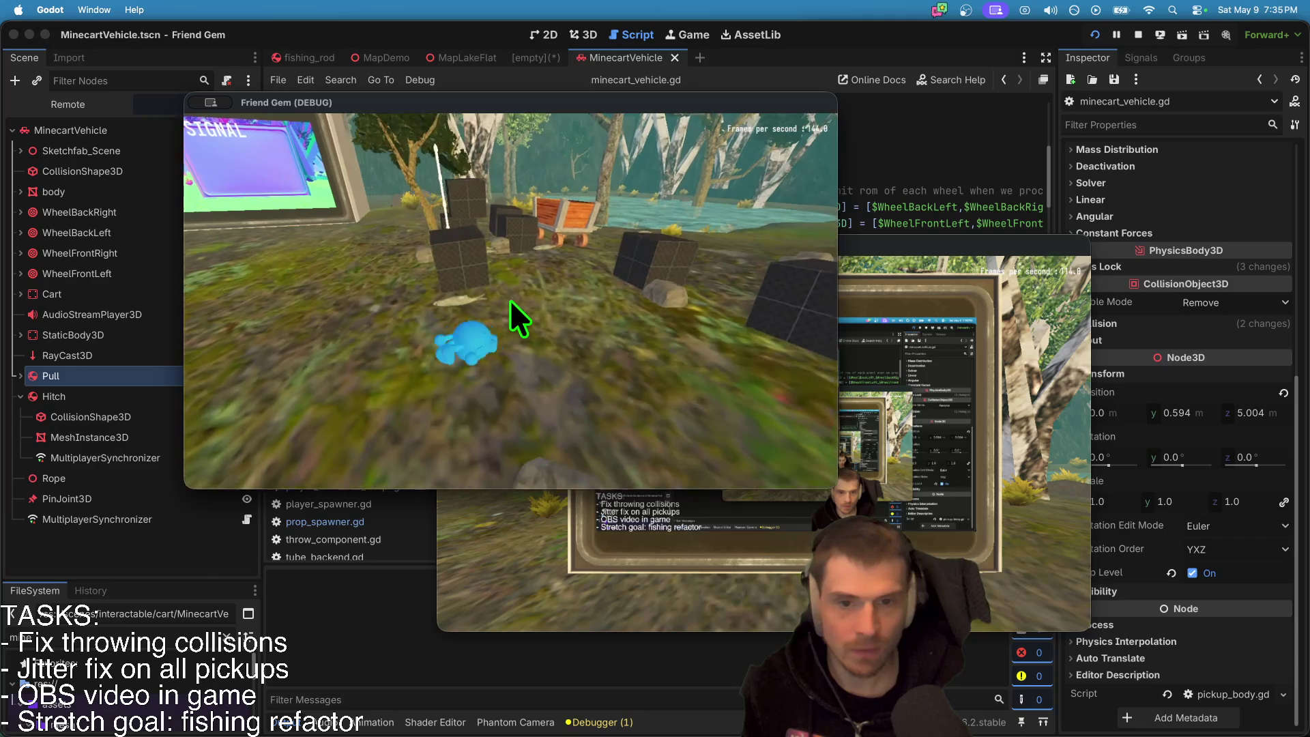
key("w")
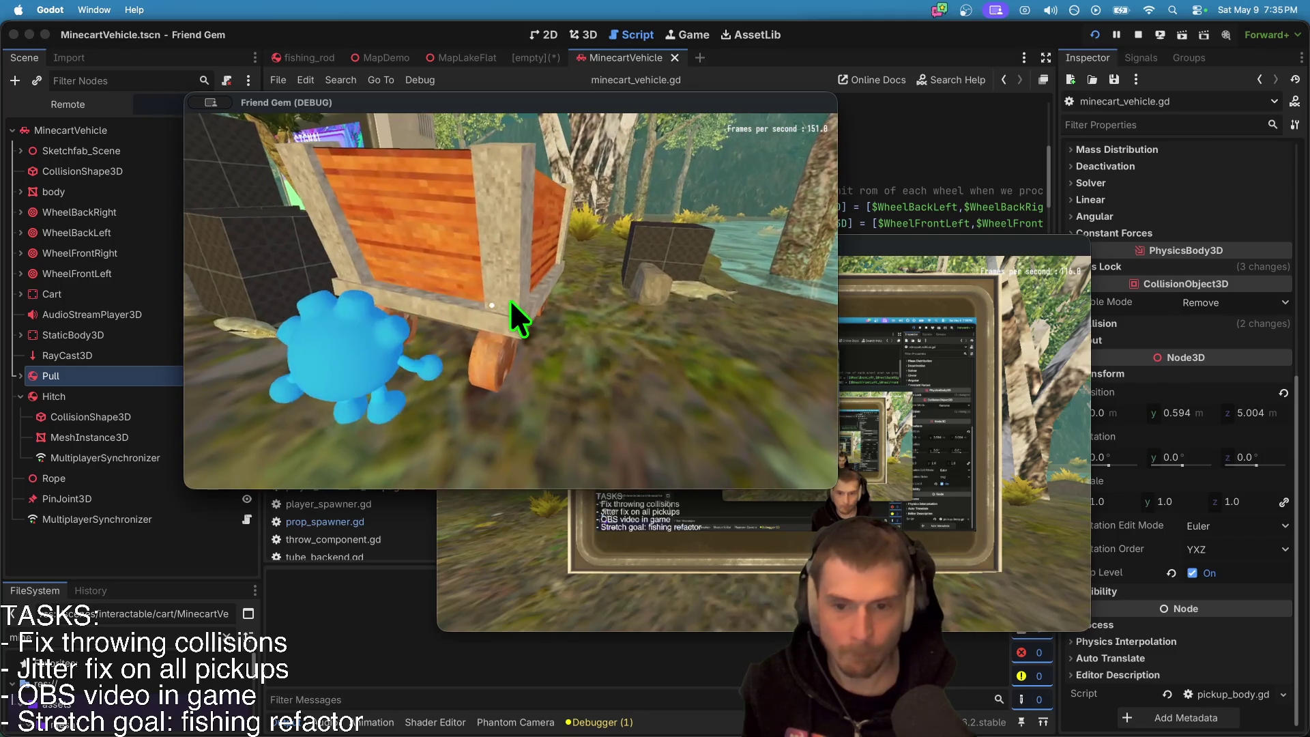
key("w")
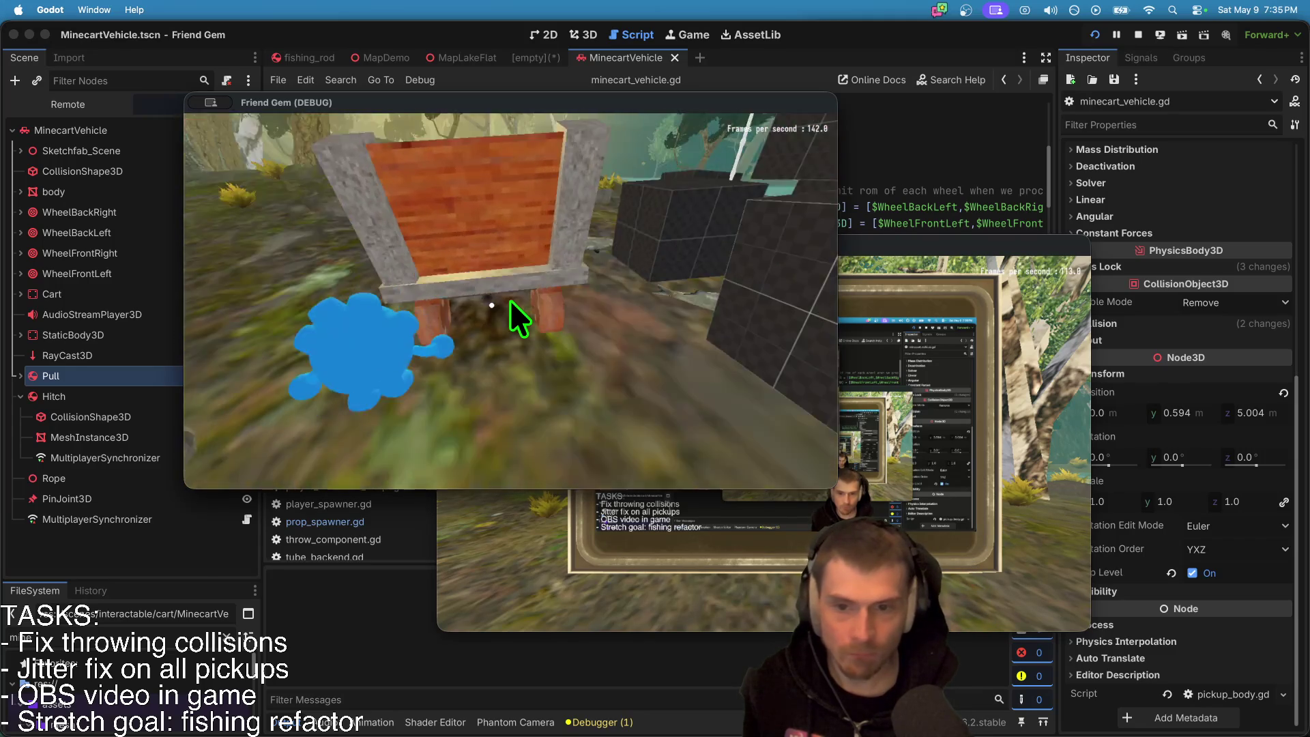
key("w")
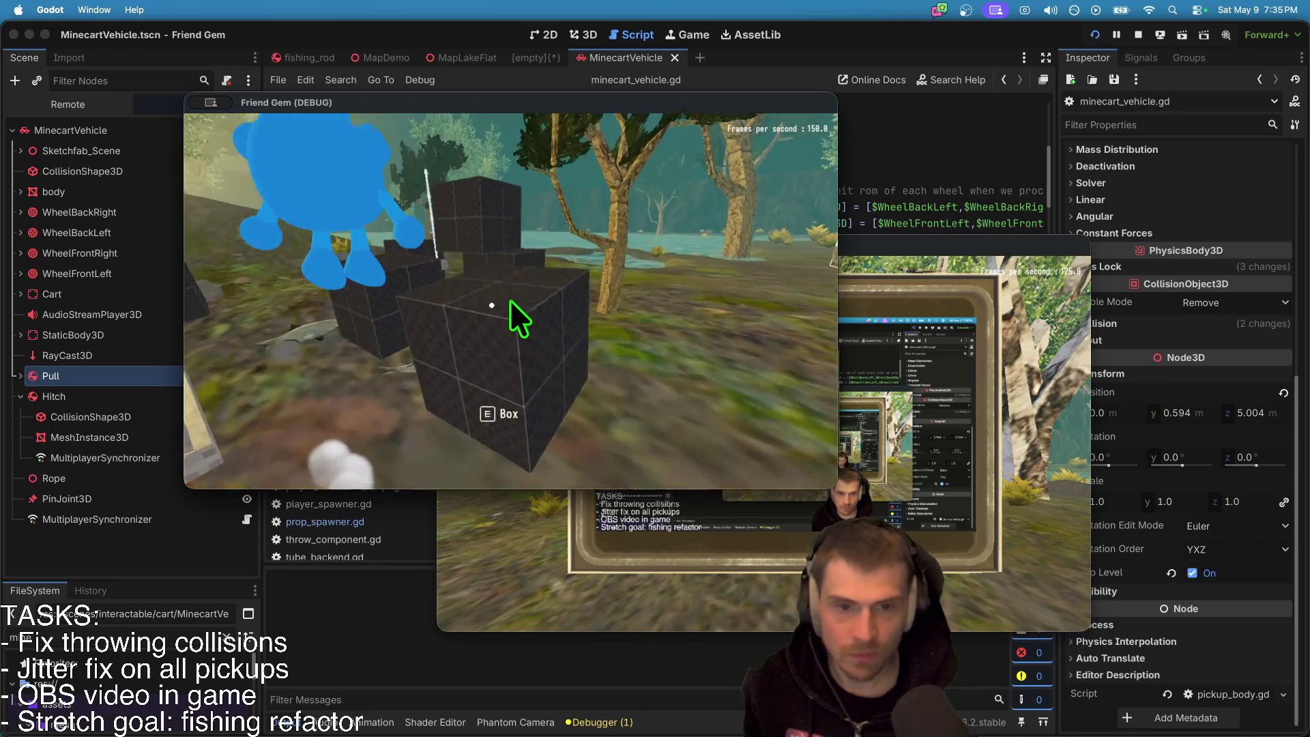
key("w")
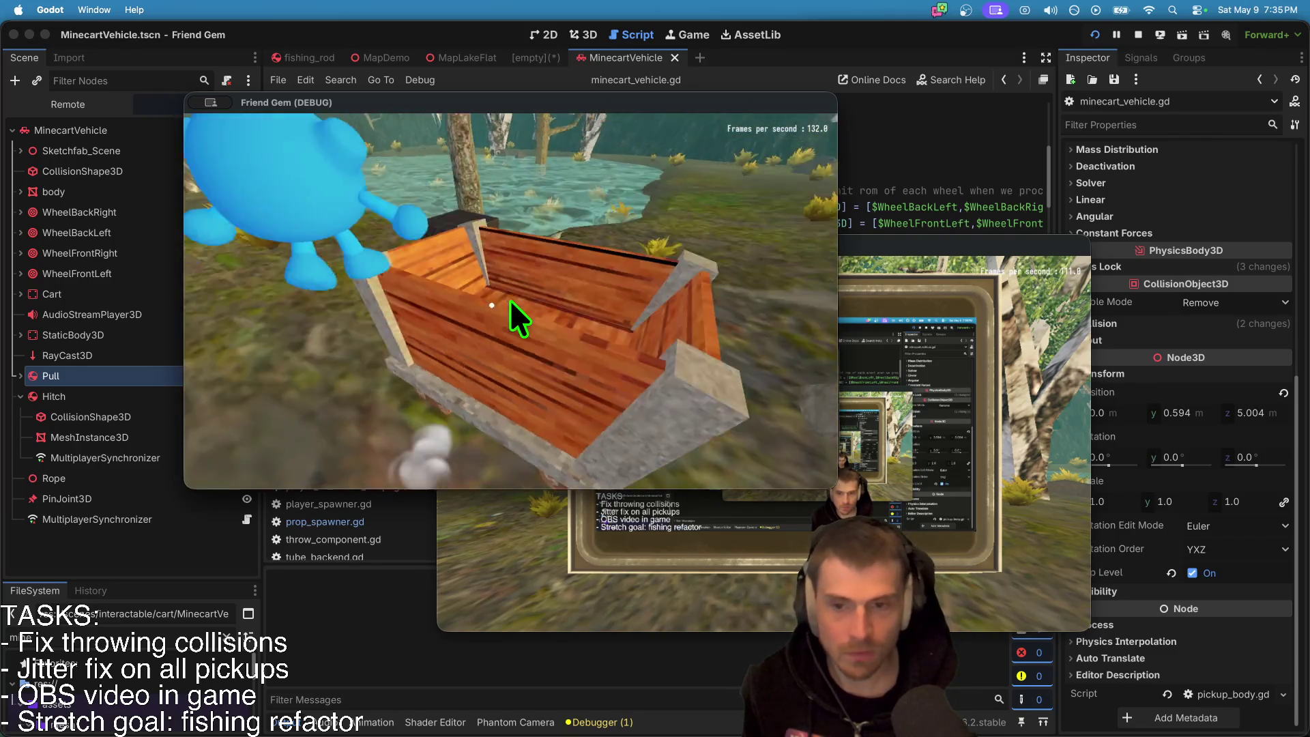
key("w")
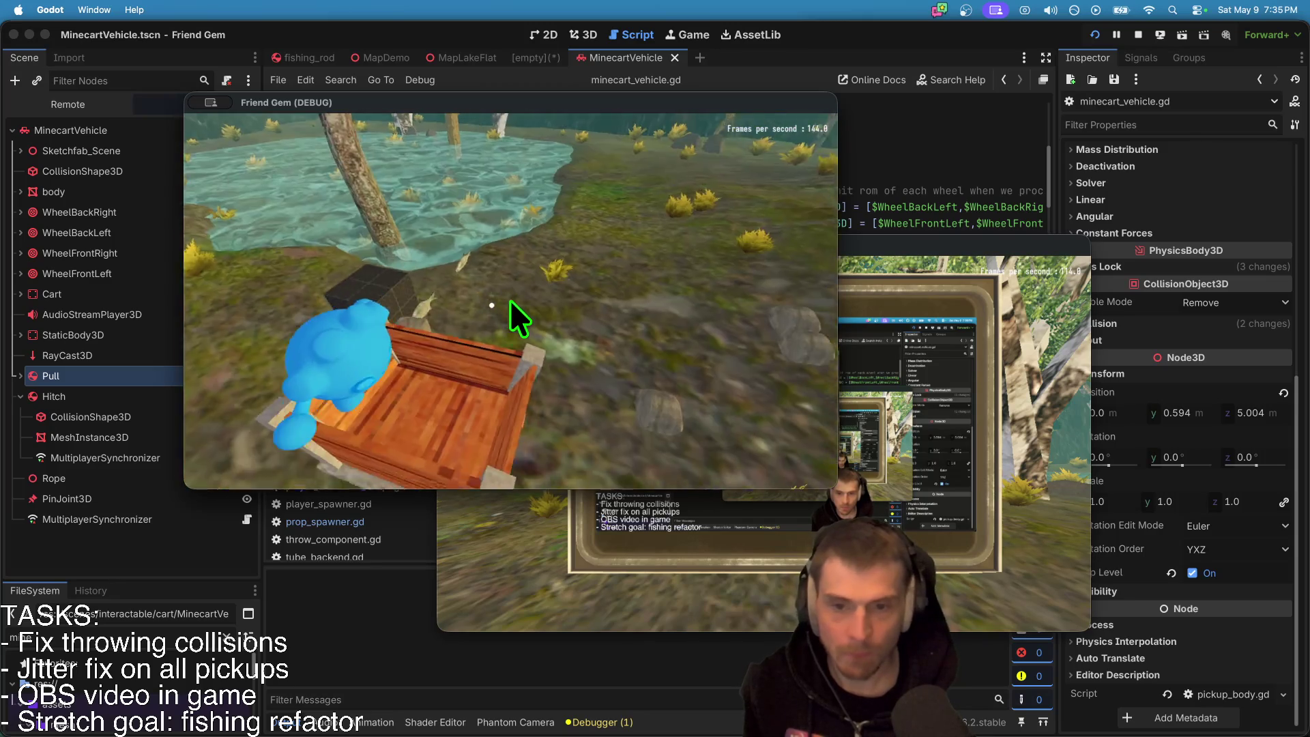
- Circle the cart, pick up the dark box with E and throw it, then refocus the editor
key("w")
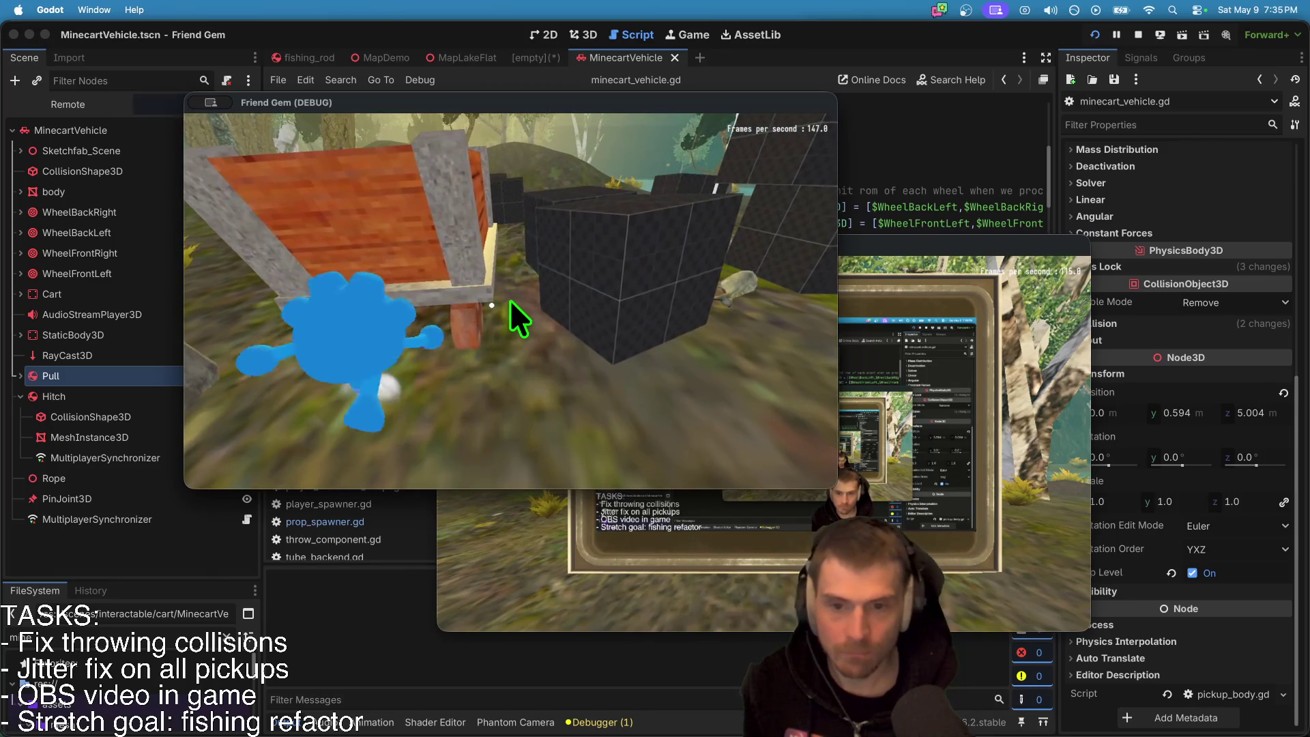
key("w")
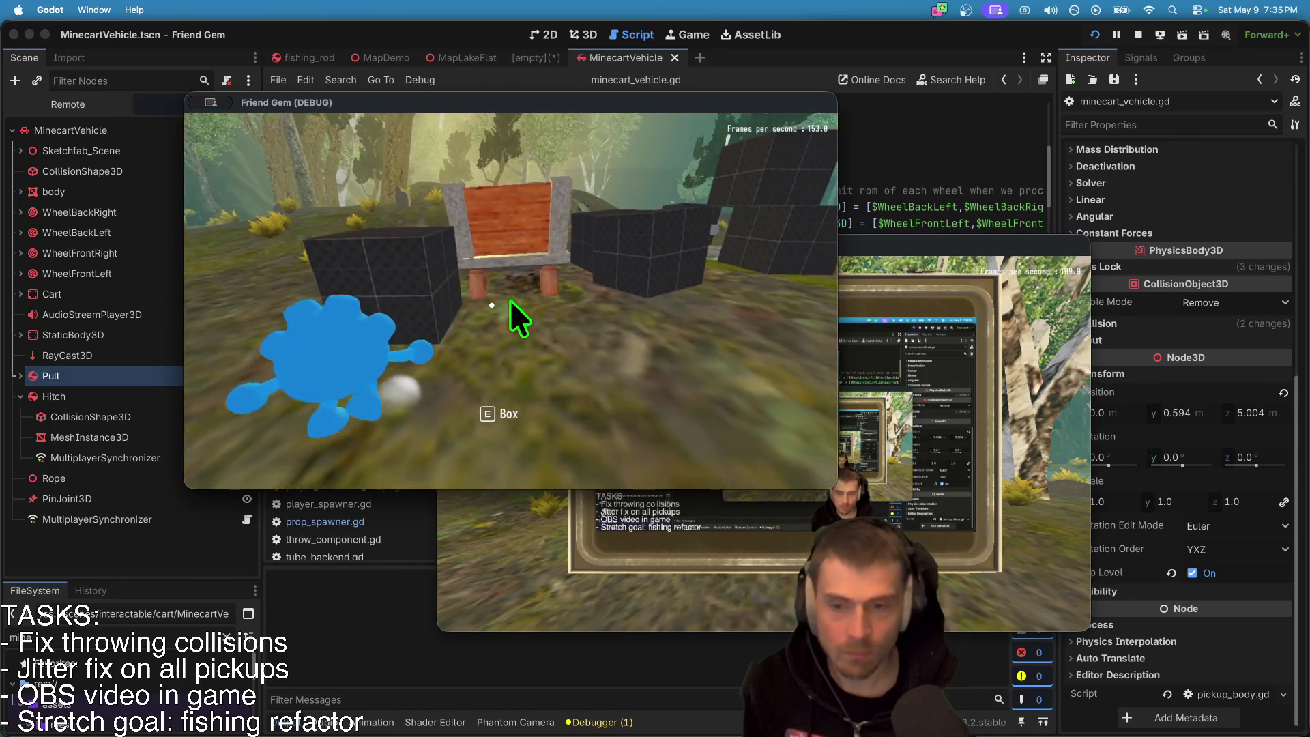
key("w")
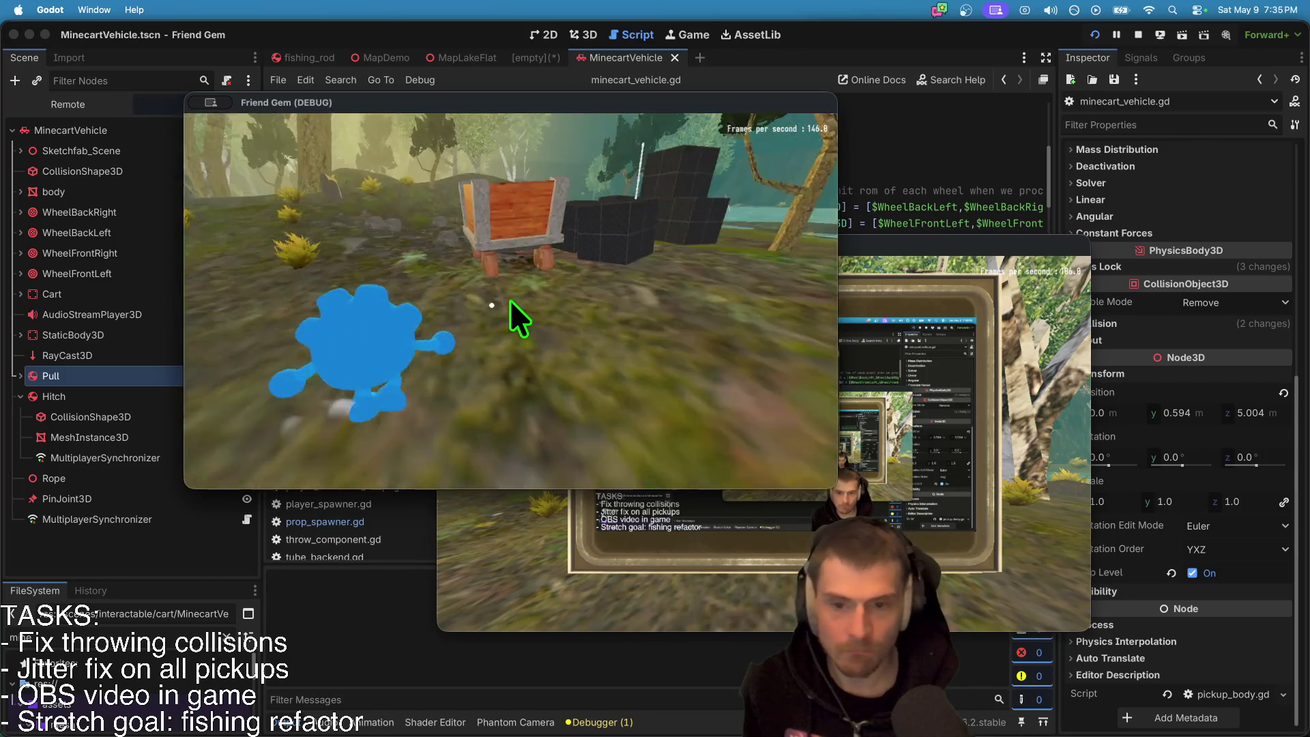
key("w")
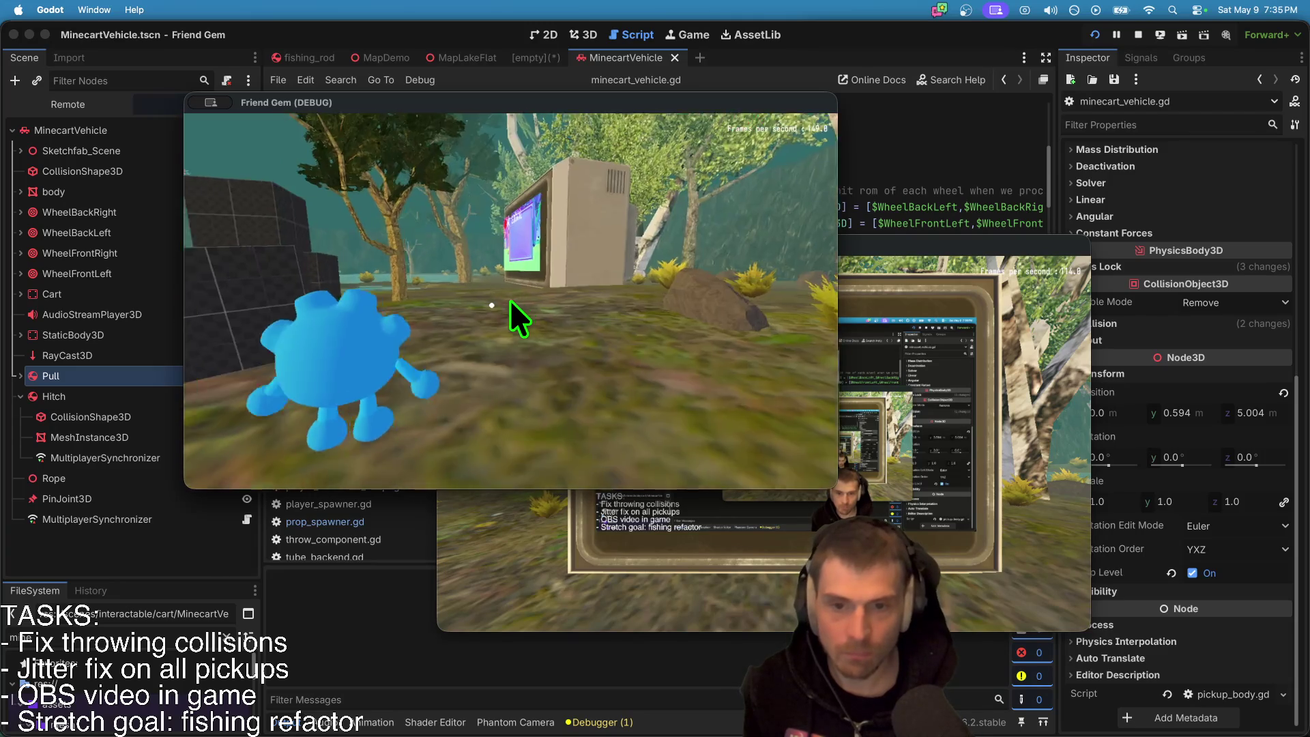
key("w")
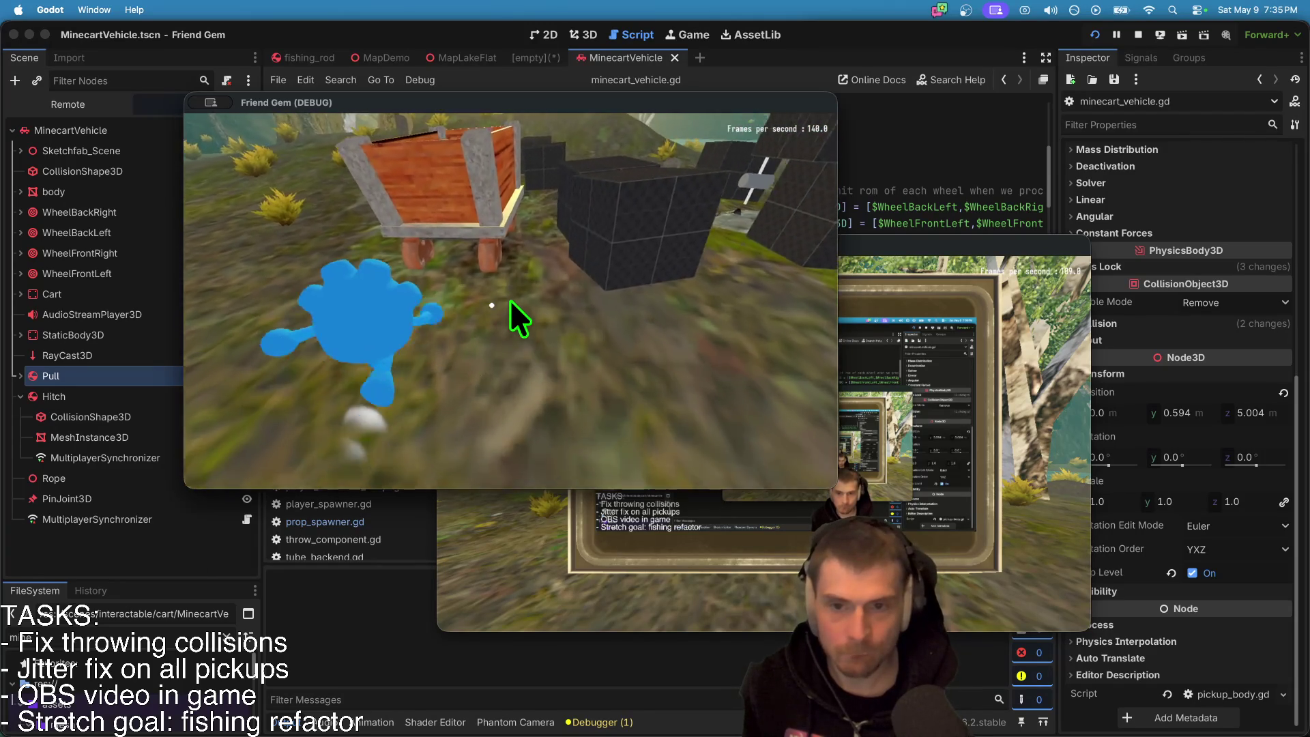
key("w")
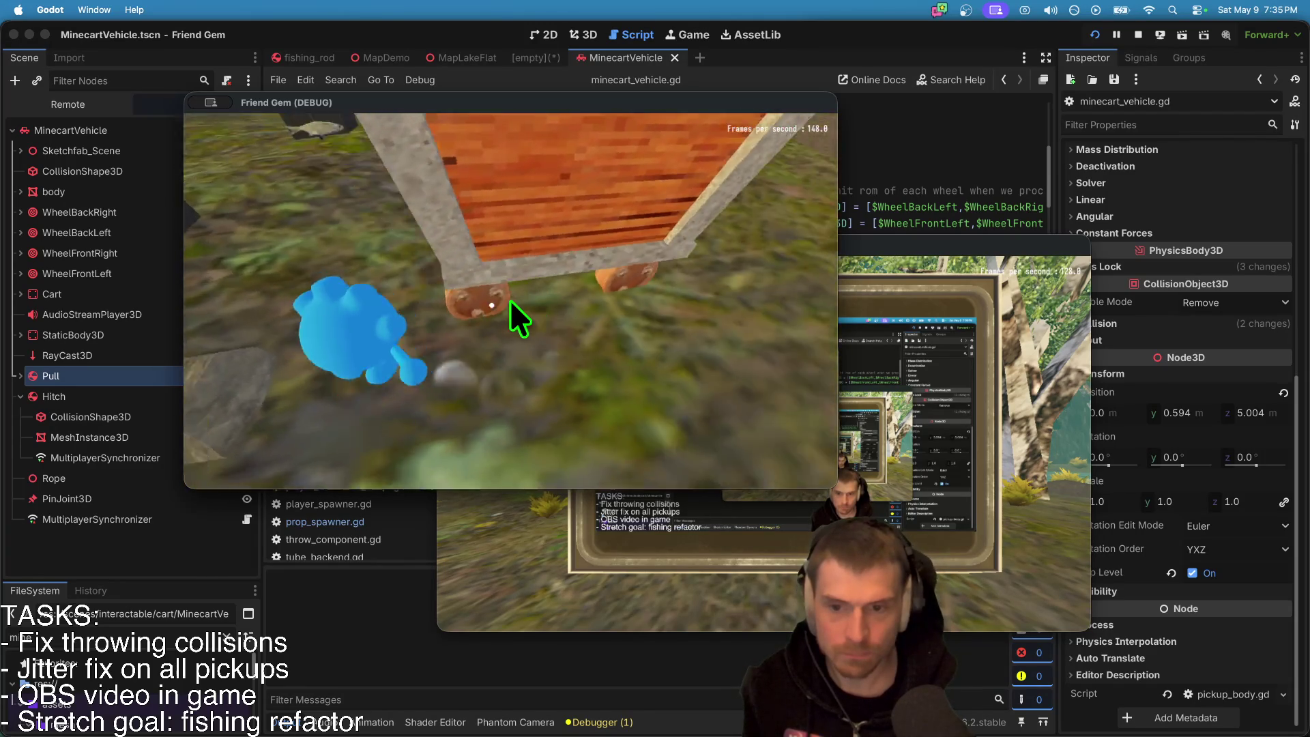
key("e")
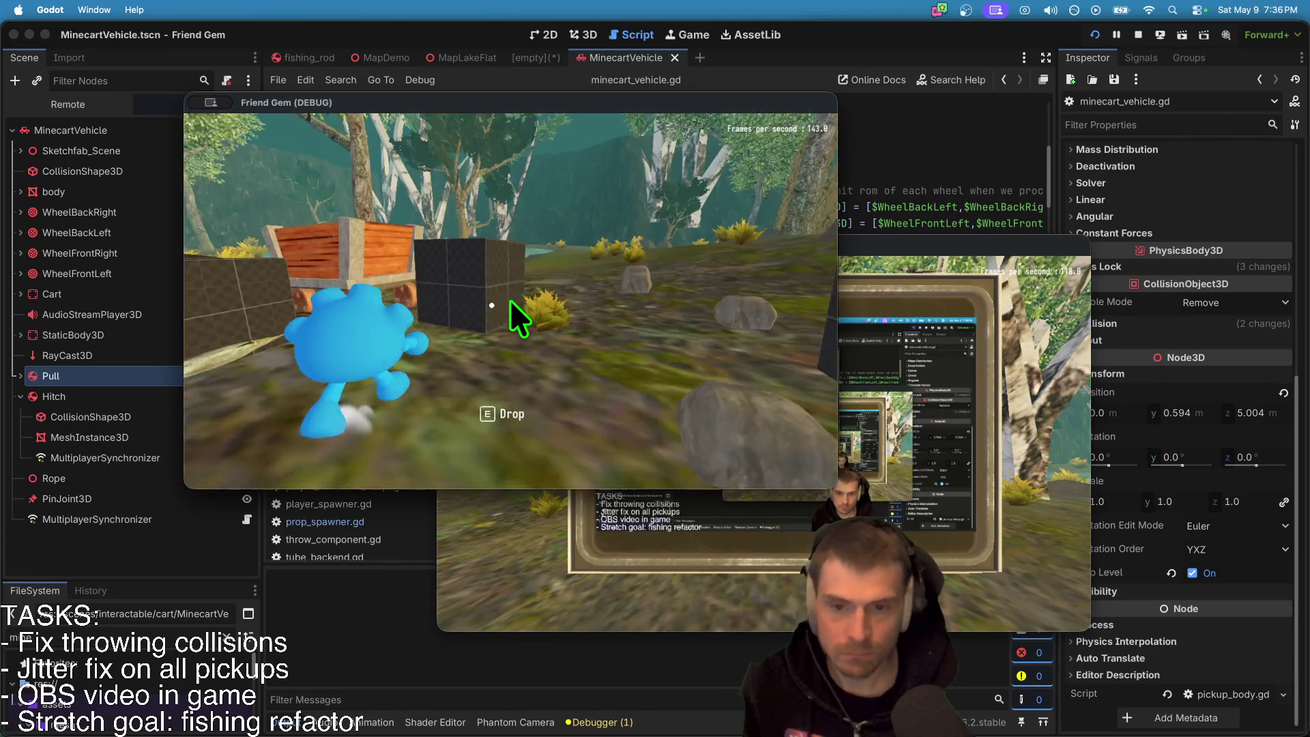
key("w")
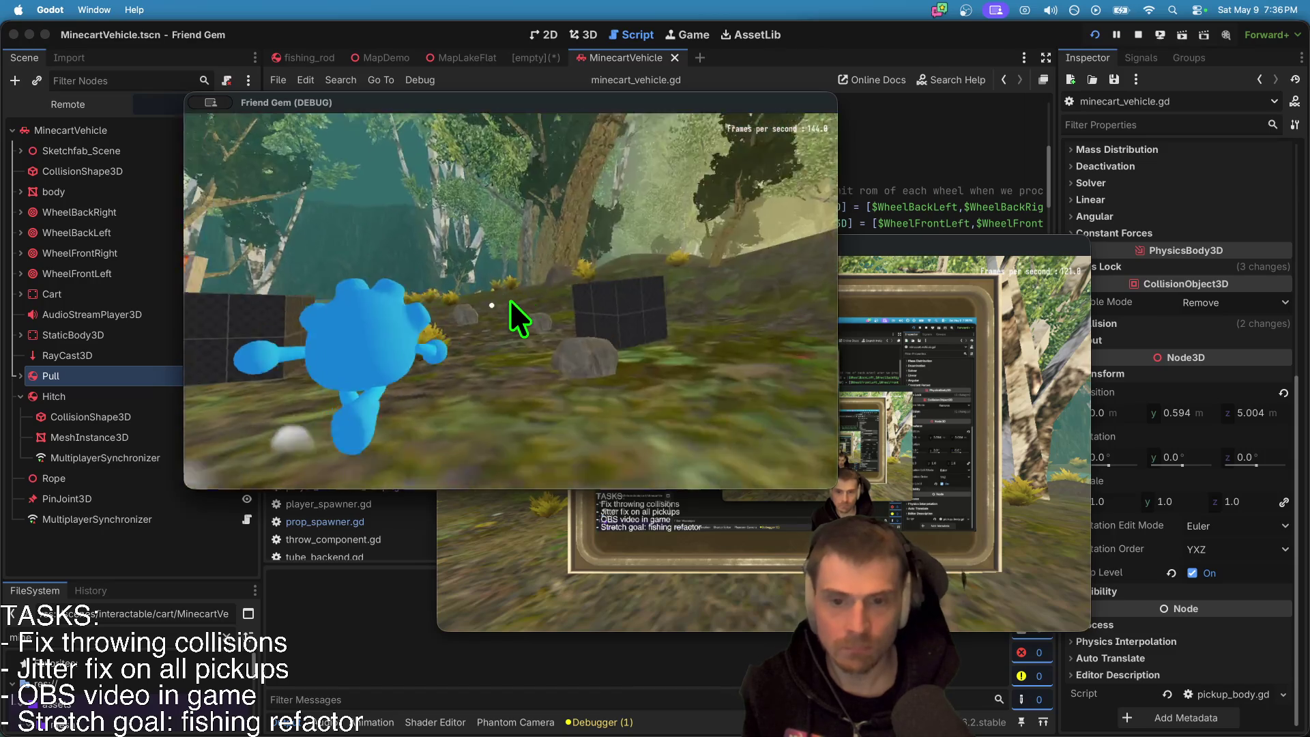
key("e")
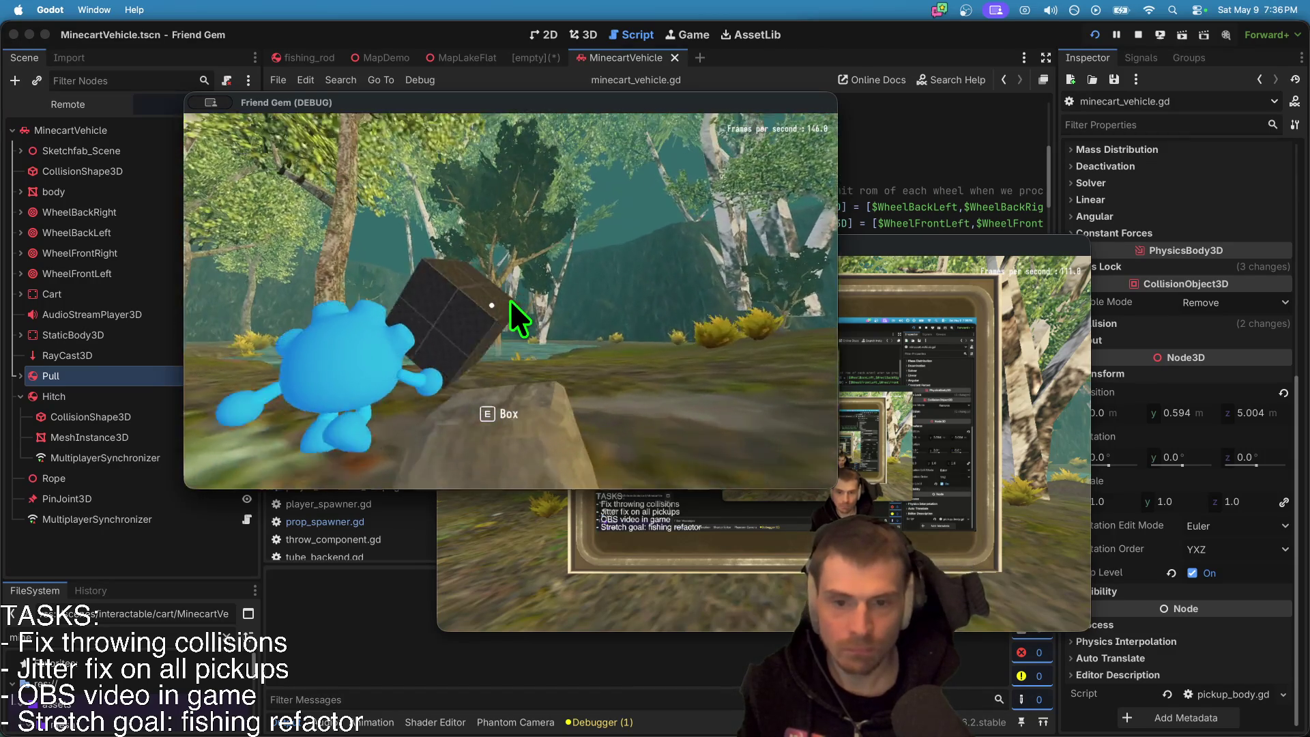
left_click(510, 304)
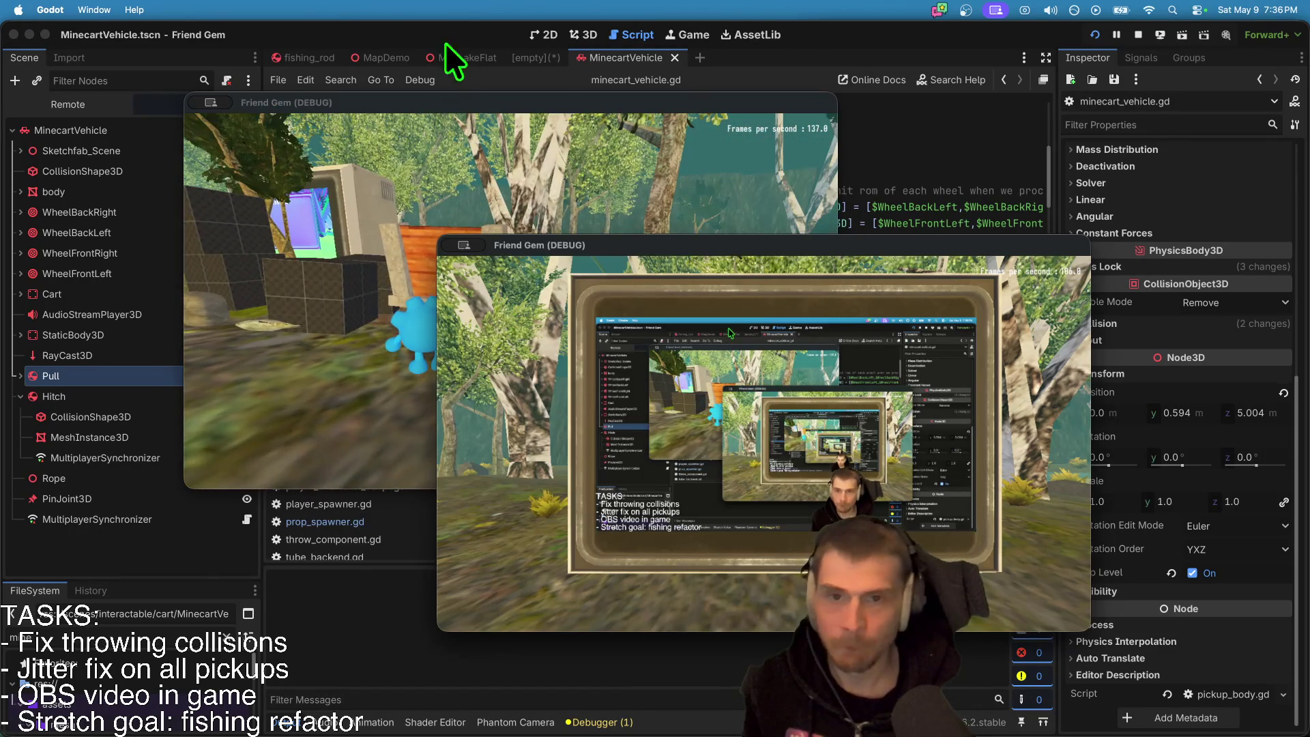
left_click(530, 39)
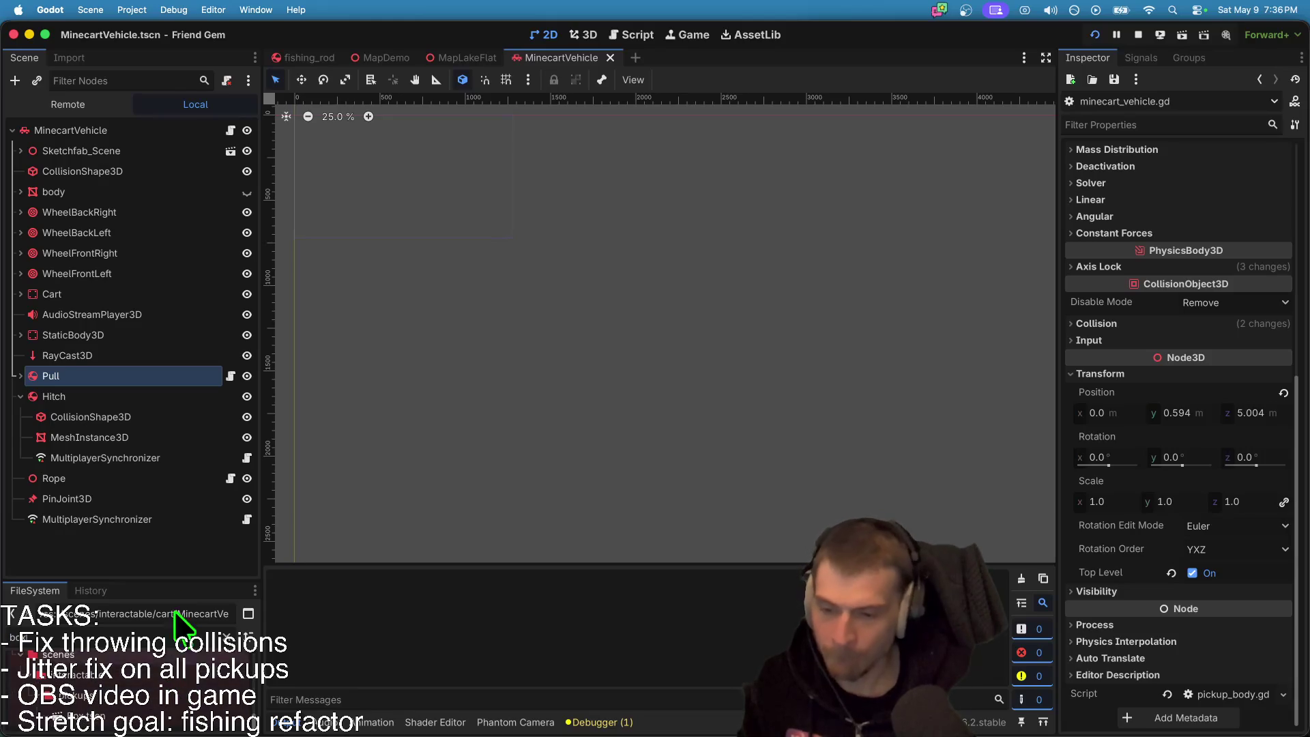
- Open Box.tscn and change its Offset Forward from 2.0 to 1.5
left_click_drag(181, 583, 198, 373)
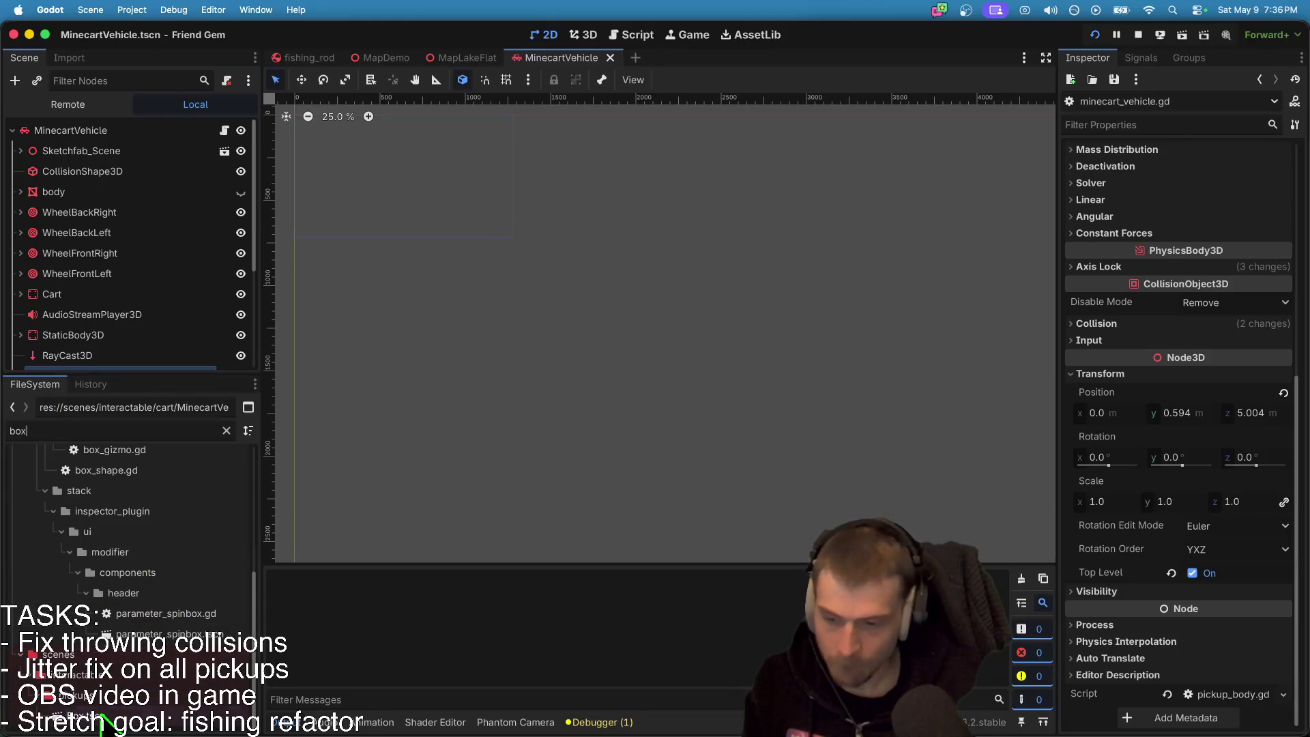
double_click(102, 716)
left_click(125, 137)
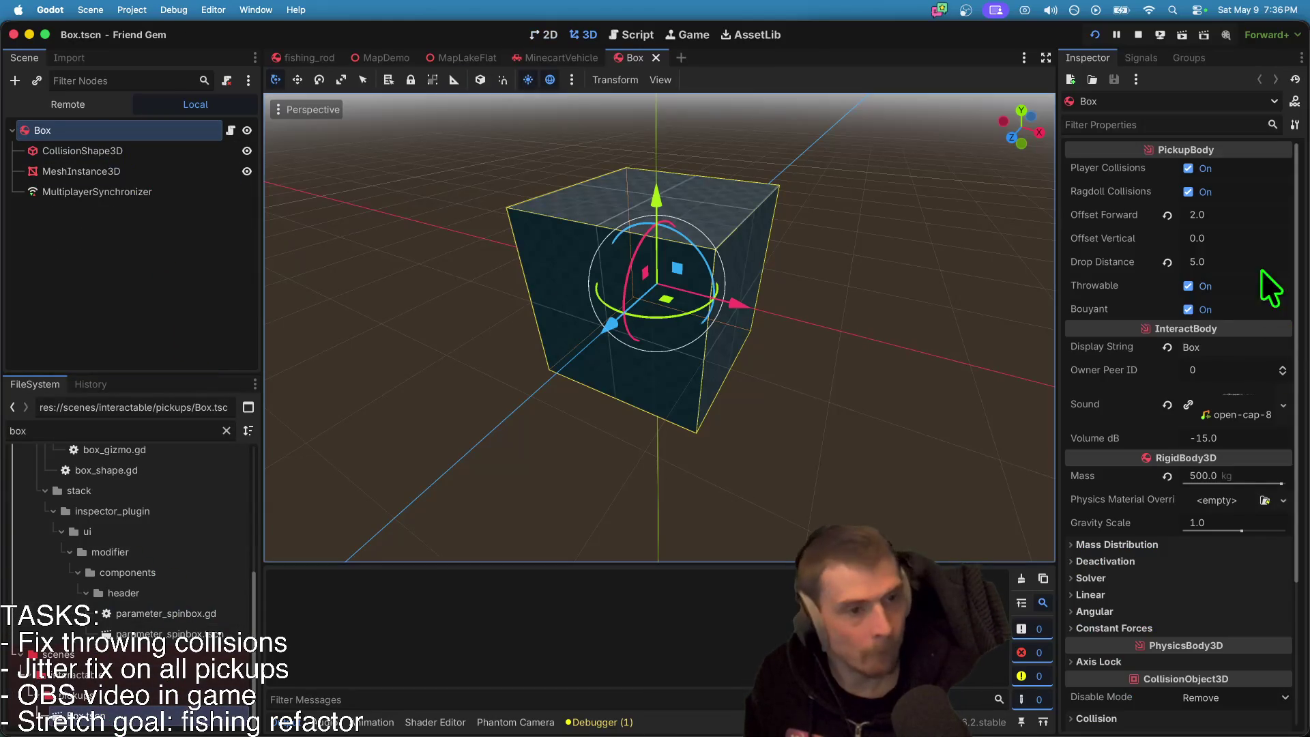
left_click(1254, 215)
type("1")
key("Return")
- Launch the game to test the box pickup with the new offset, then stop it
key("super+b")
key("w")
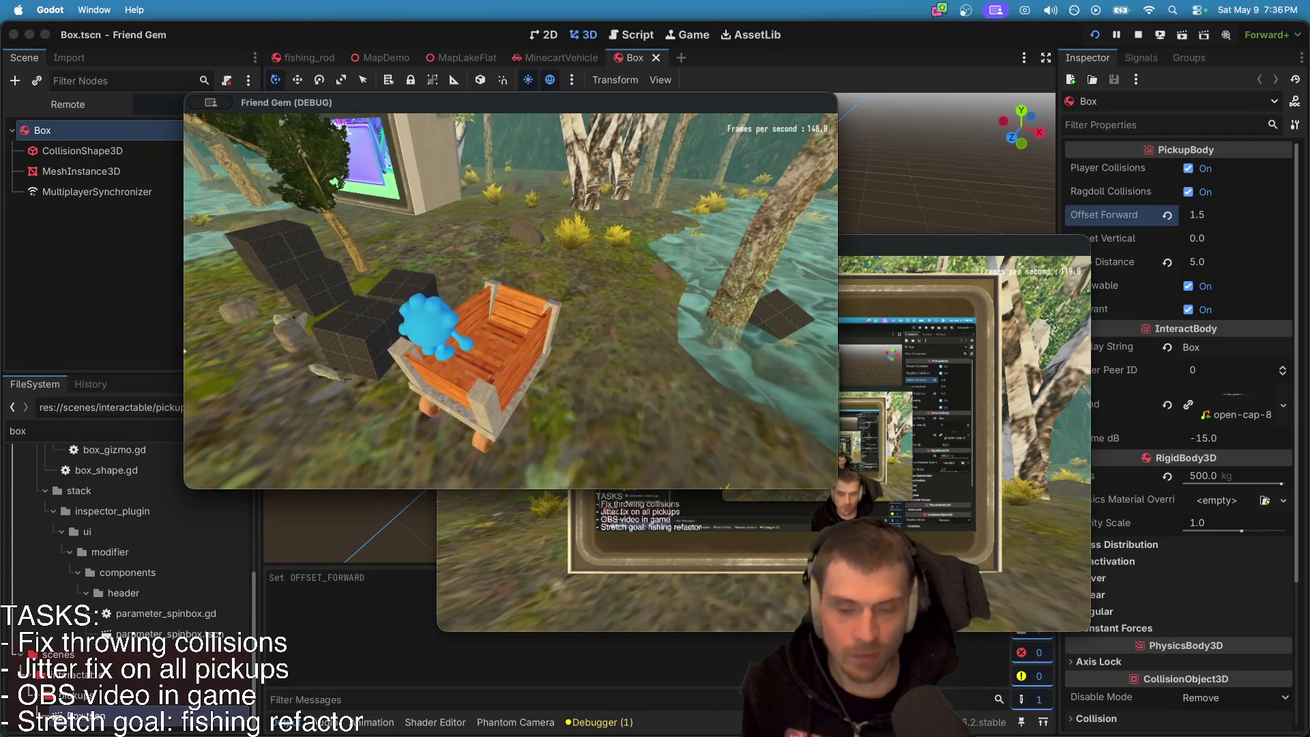
key("super+q")
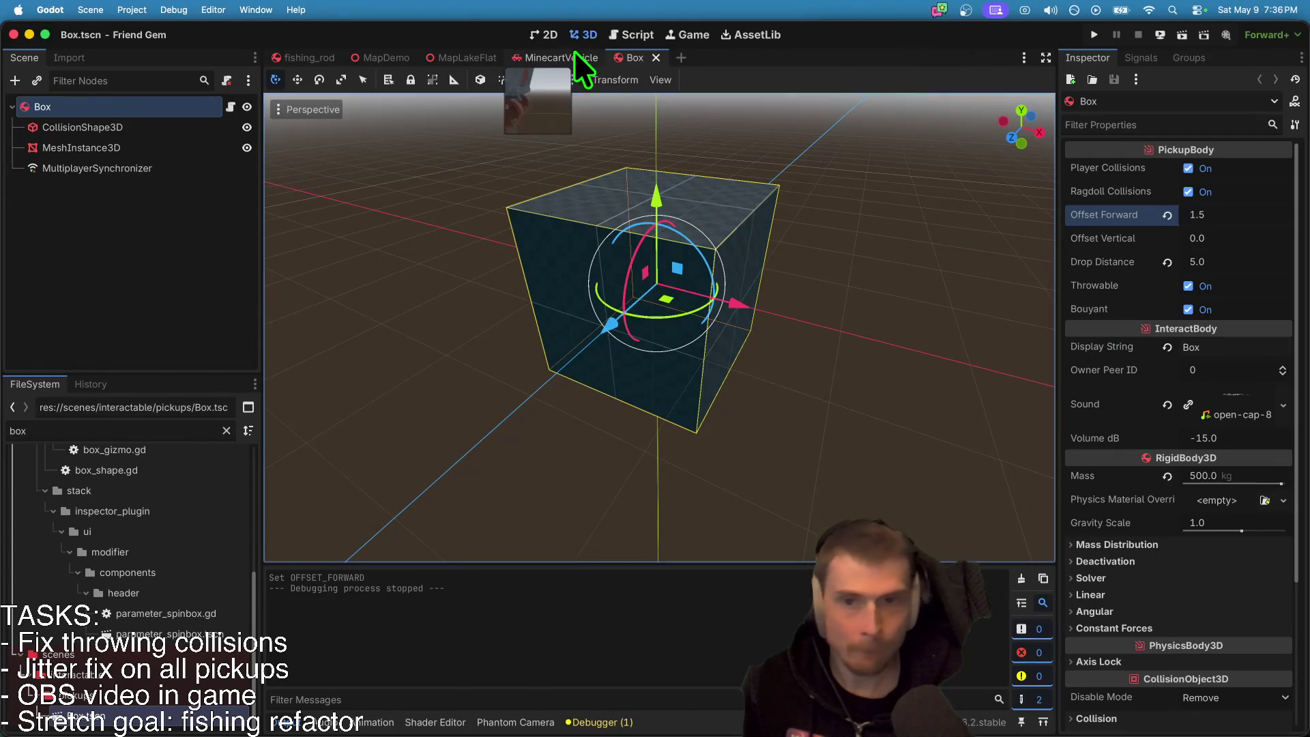
left_click(577, 57)
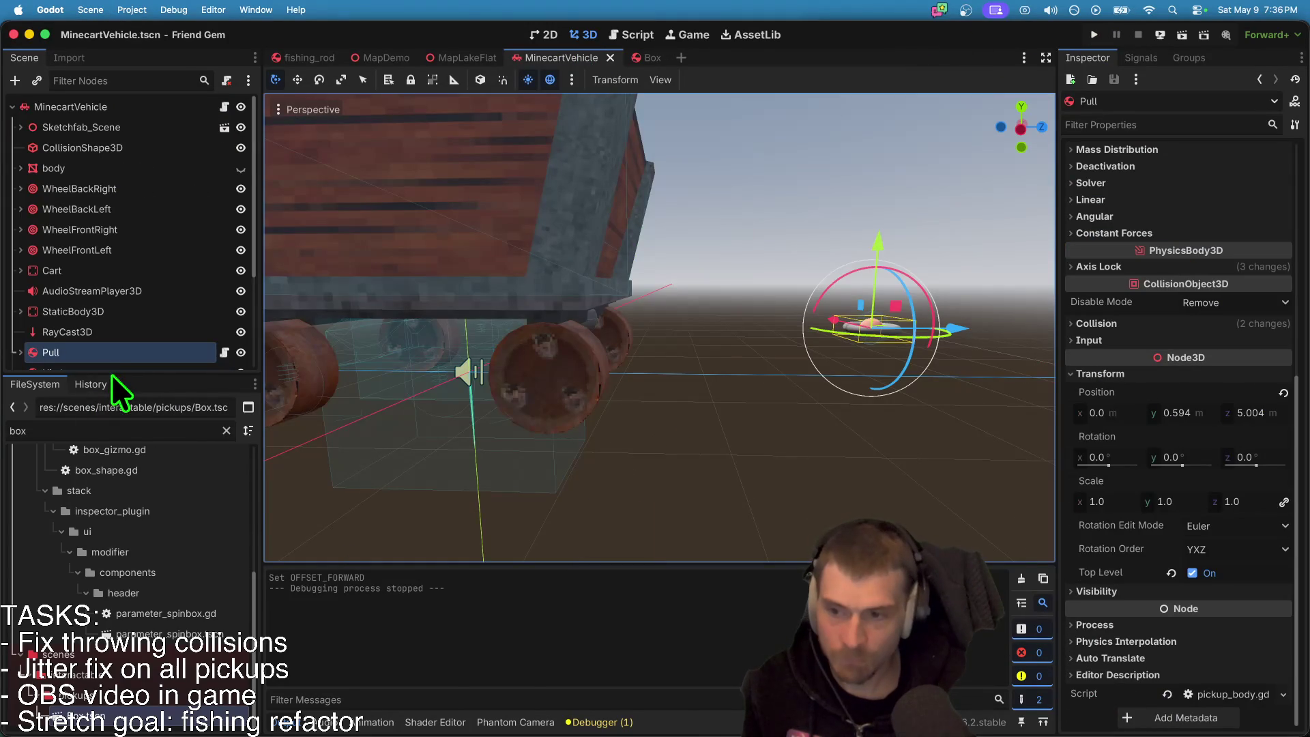
- Inspect the StaticBody3D, RayCast3D and Cart nodes and their collision layers
left_click_drag(113, 377, 125, 559)
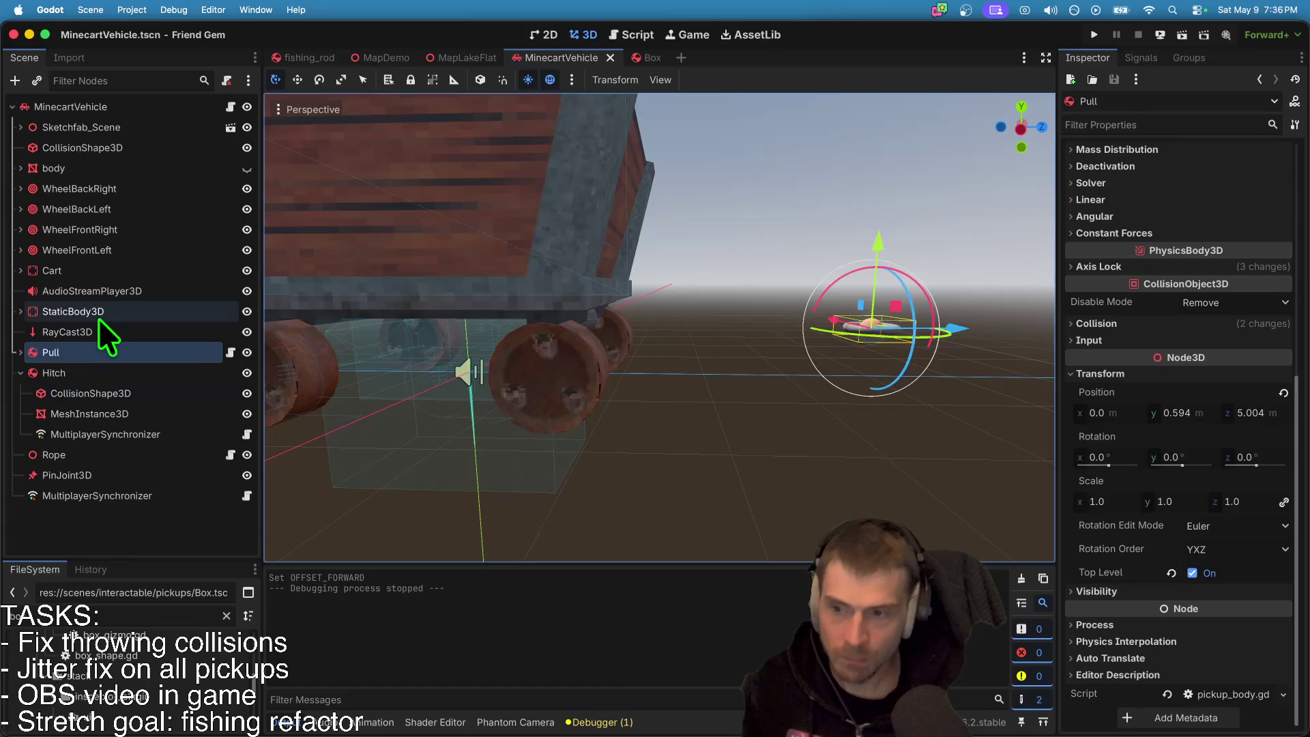
left_click(99, 318)
left_click(96, 329)
mouse_move(96, 320)
left_mouse_down()
mouse_move(166, 432)
mouse_move(136, 309)
left_mouse_up()
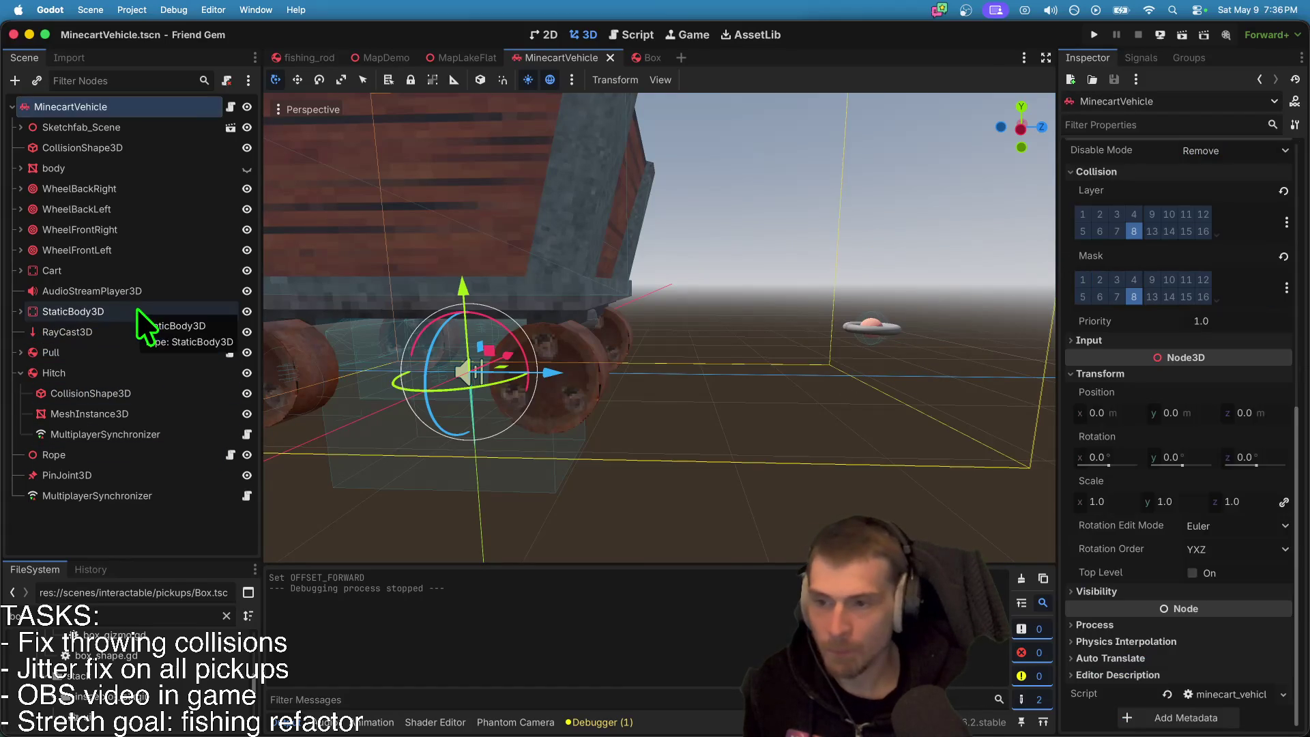
key("f")
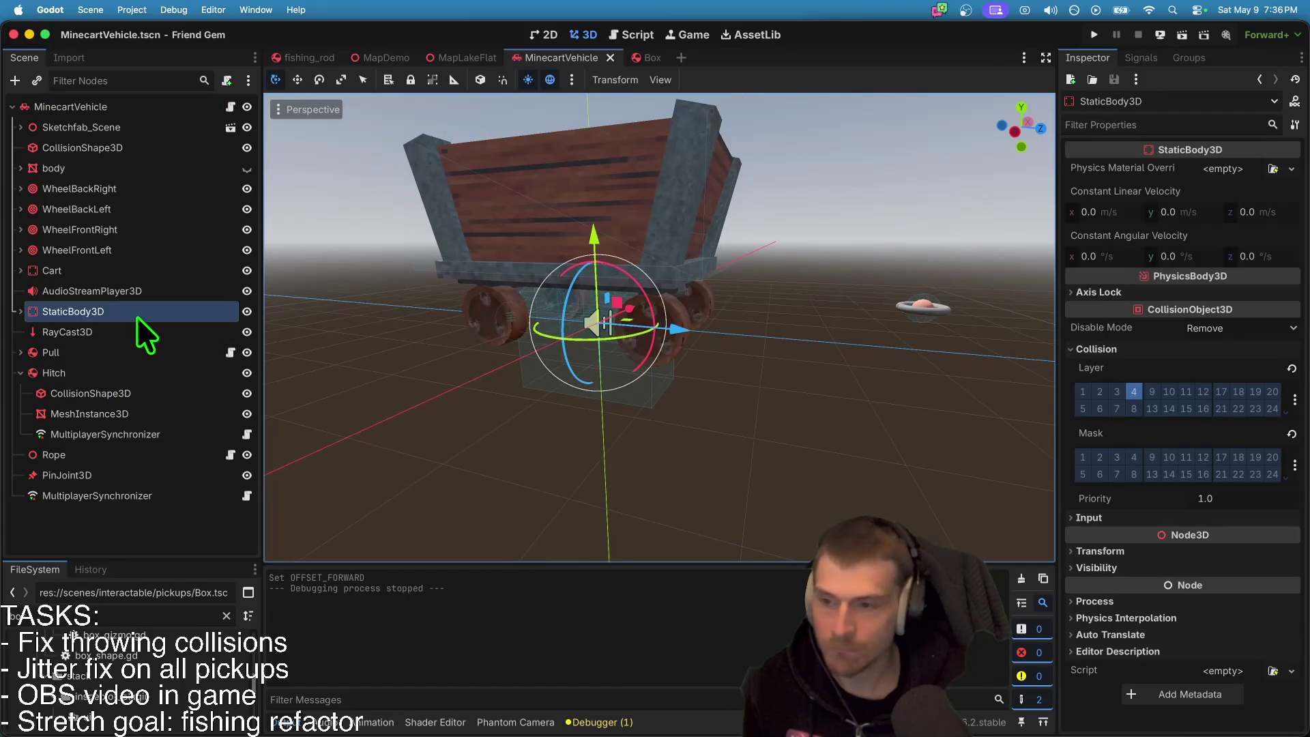
left_click(137, 271)
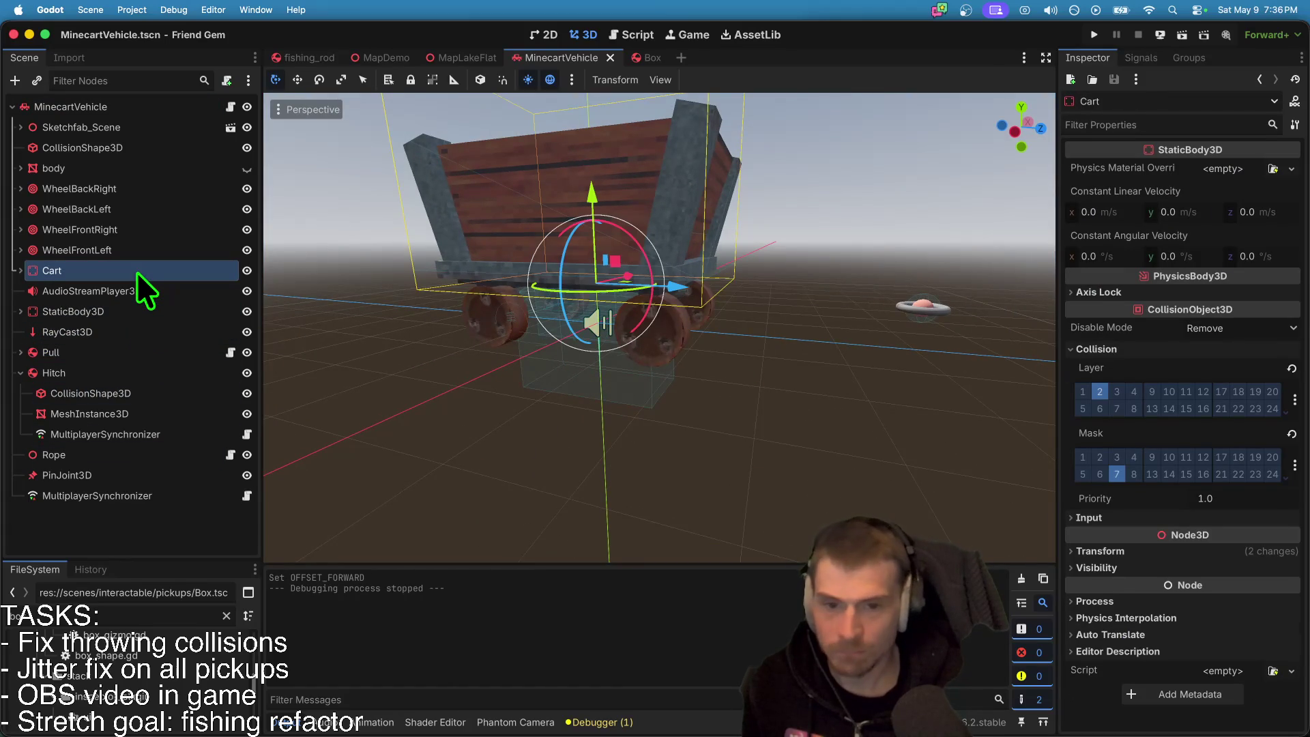
left_click(169, 313)
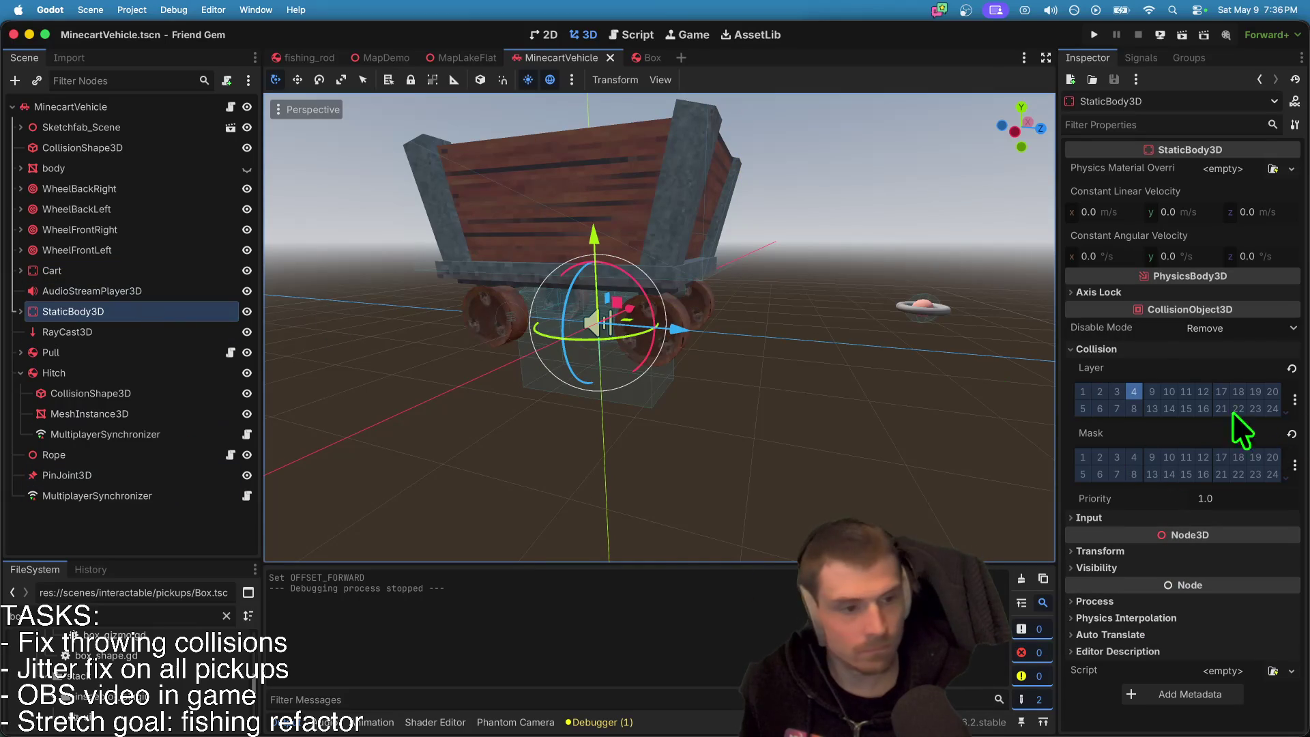
- Expand StaticBody3D and set its CollisionShape3D to Disabled
left_click(148, 333)
left_click(150, 311)
double_click(151, 311)
left_click(147, 333)
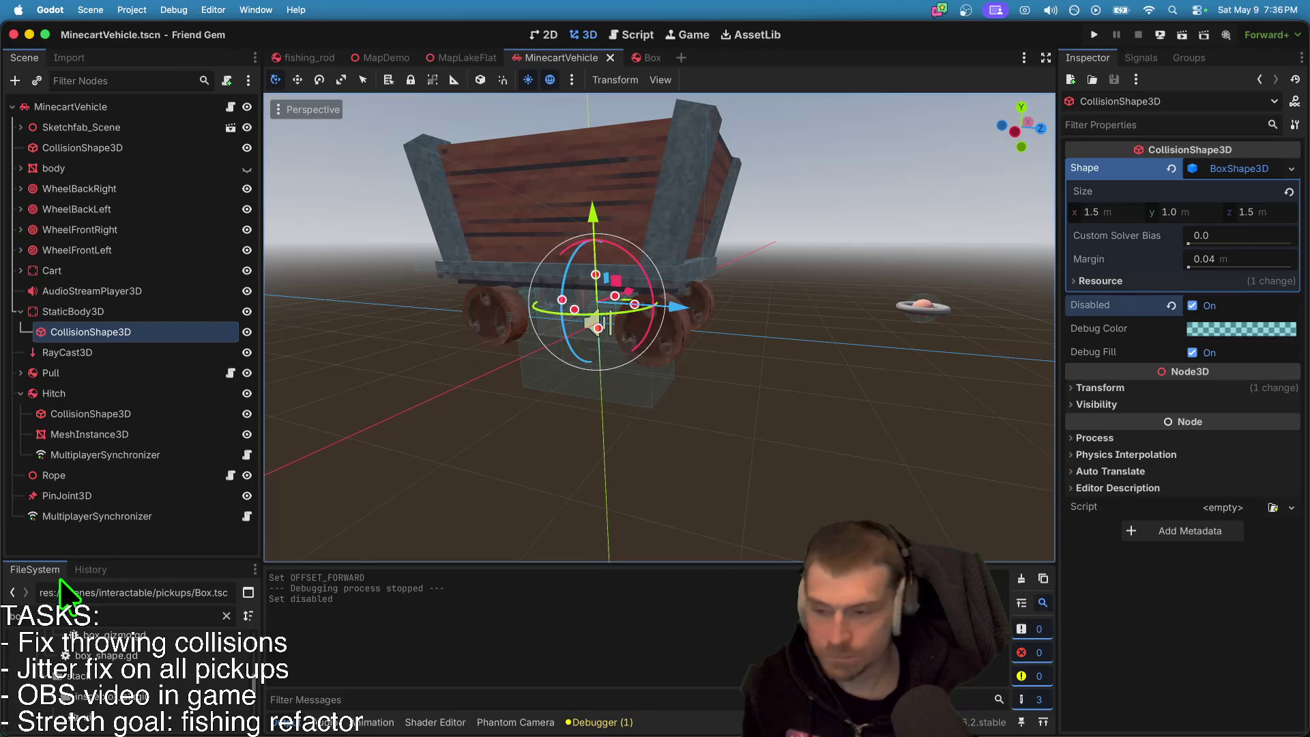
left_click(90, 539)
left_click(109, 476)
left_click(109, 497)
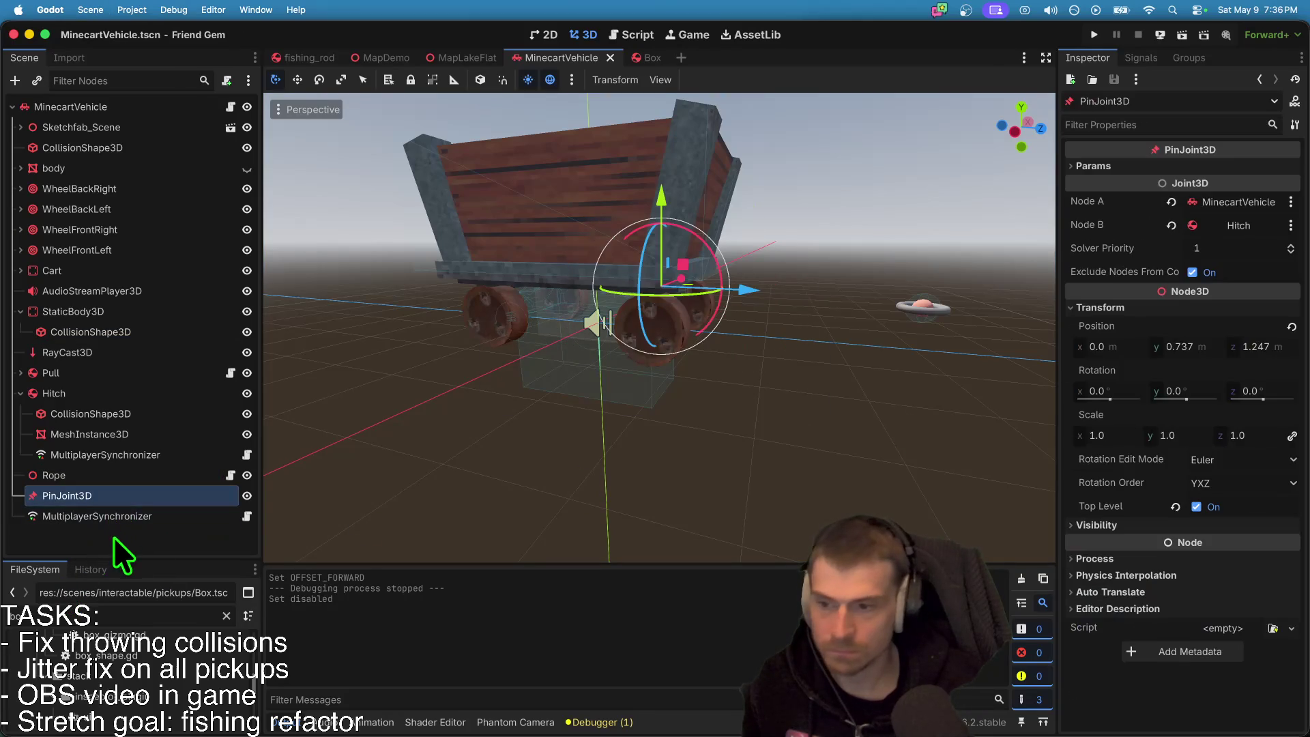
- Untick Top Level on the PinJoint3D node
left_click(124, 454)
left_click(121, 476)
left_click(117, 496)
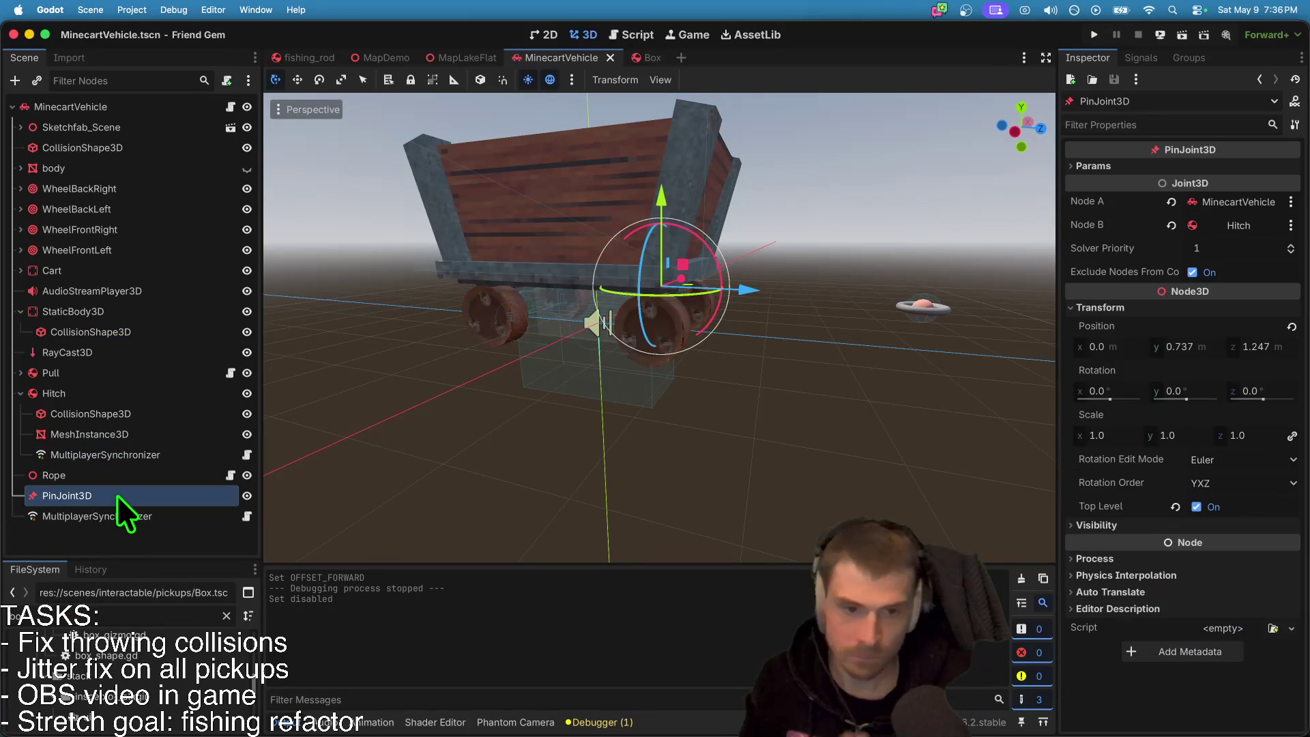
left_click(1218, 510)
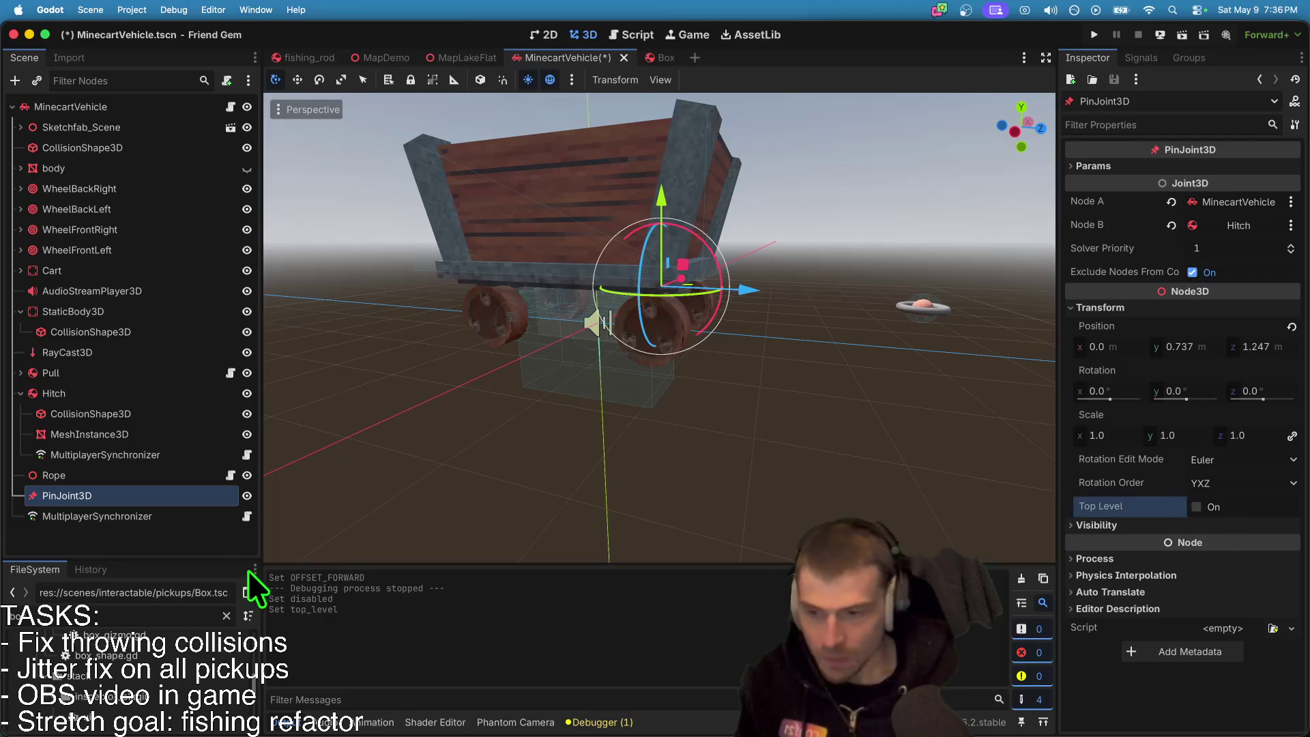
- Run the game, join the hosted session, walk through the water to the shore, then stop it
key("super+b")
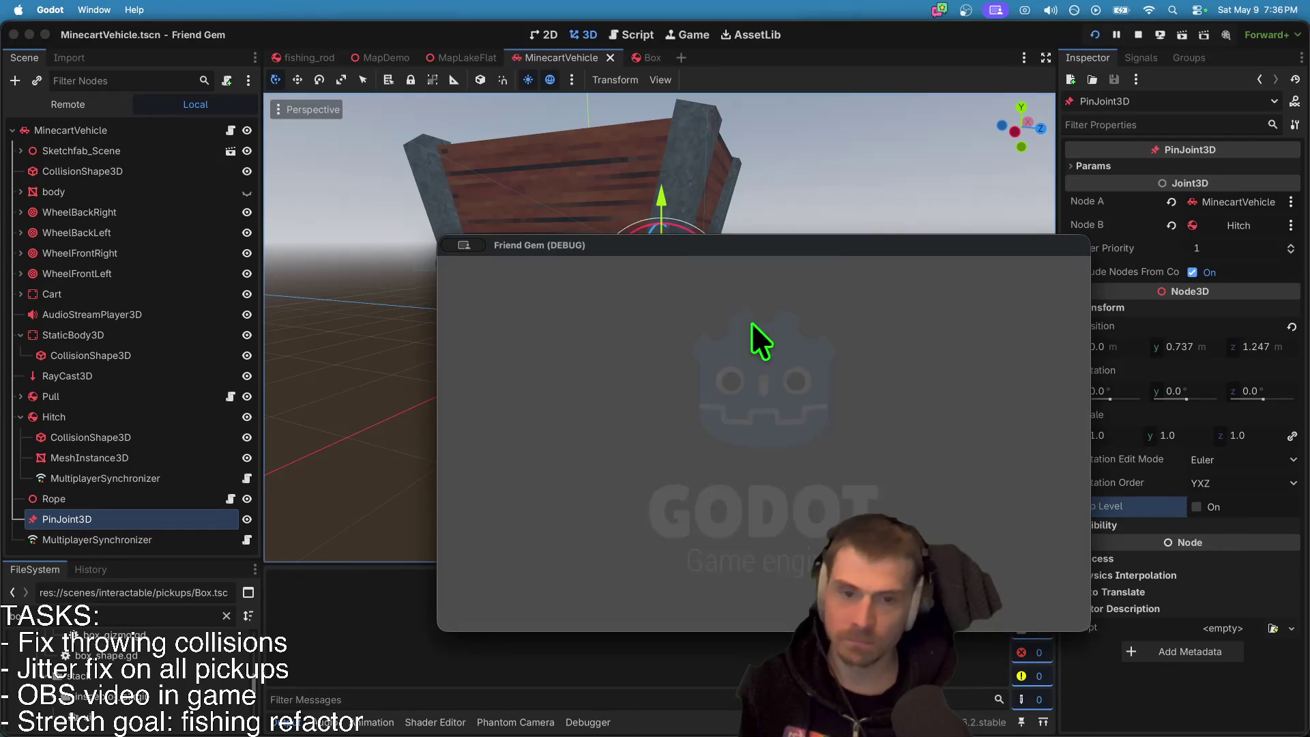
left_click(621, 354)
left_click(622, 353)
left_click(729, 268)
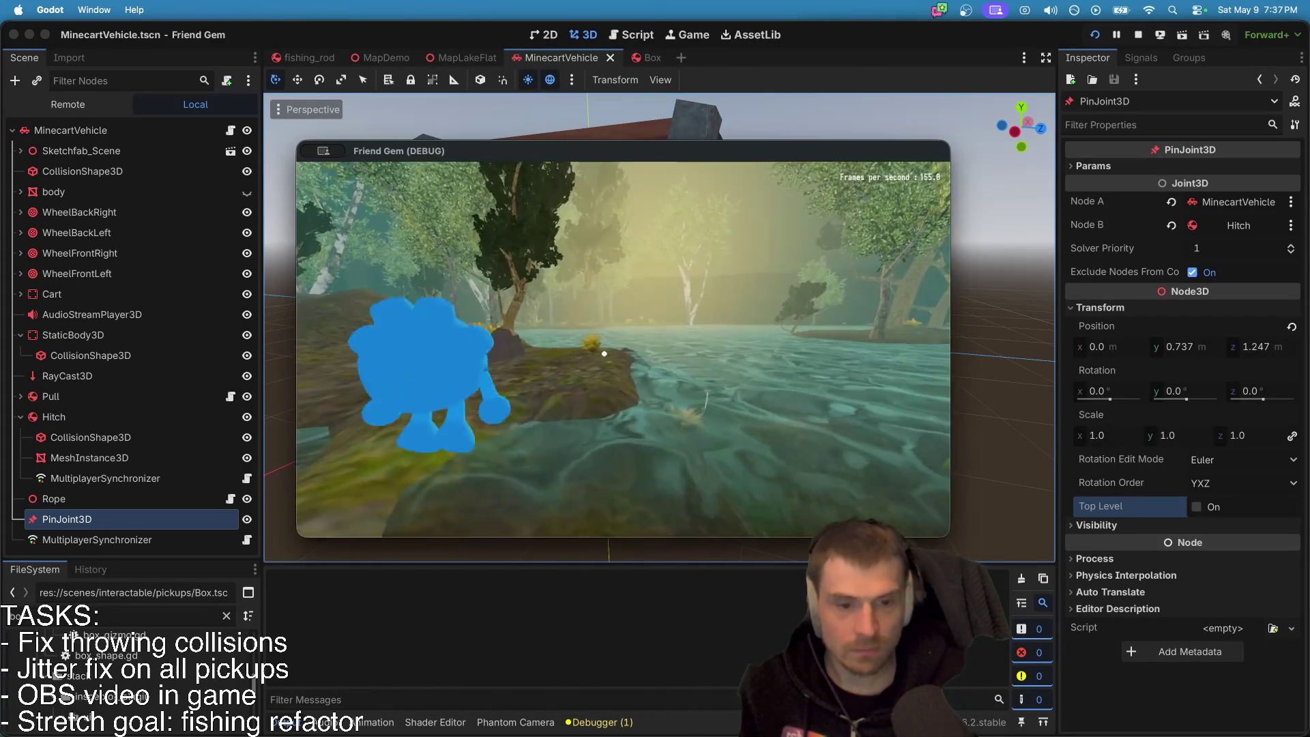
key("w")
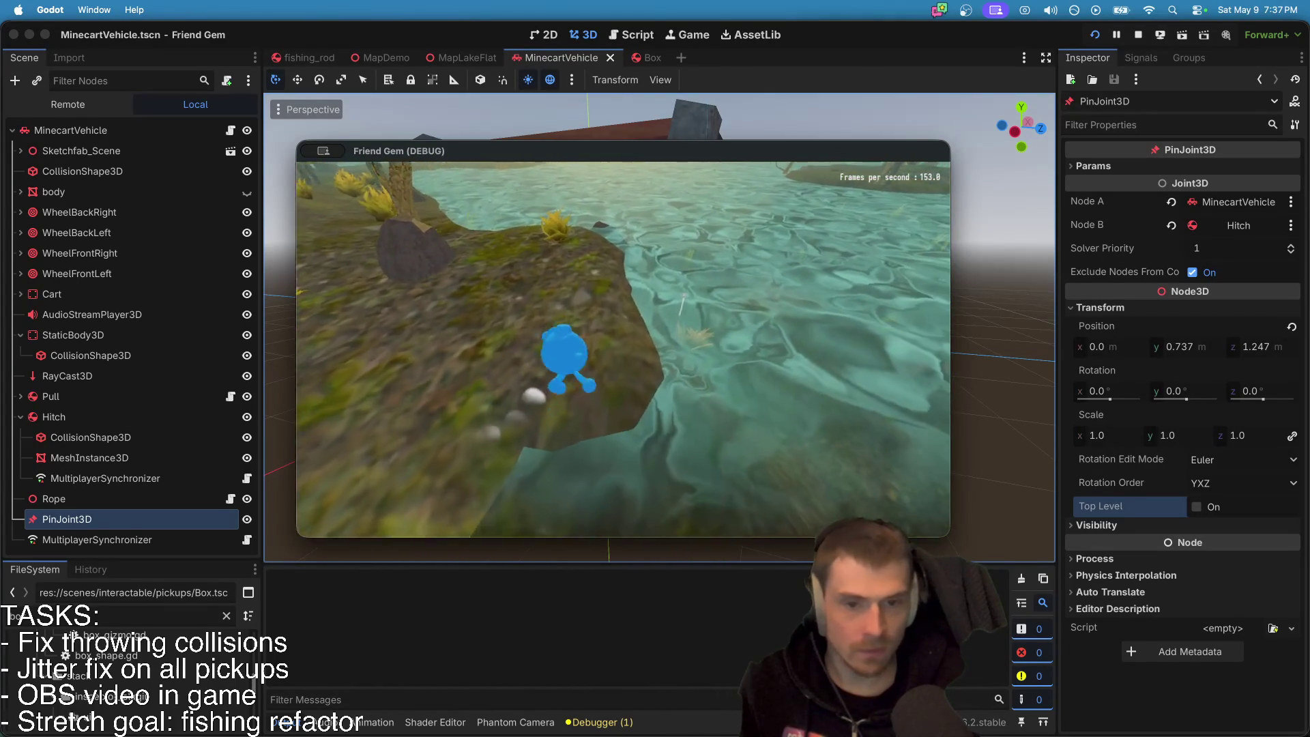
key("w")
key("e")
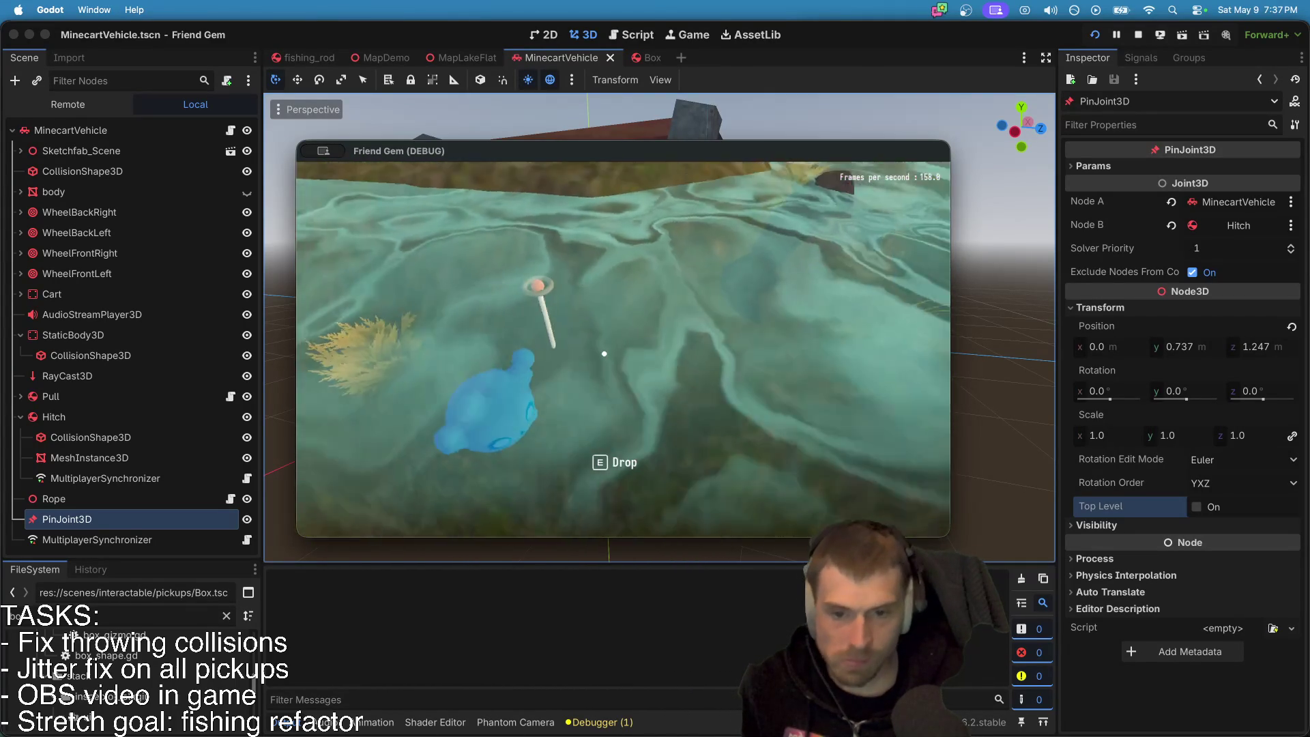
key("w")
key("w")
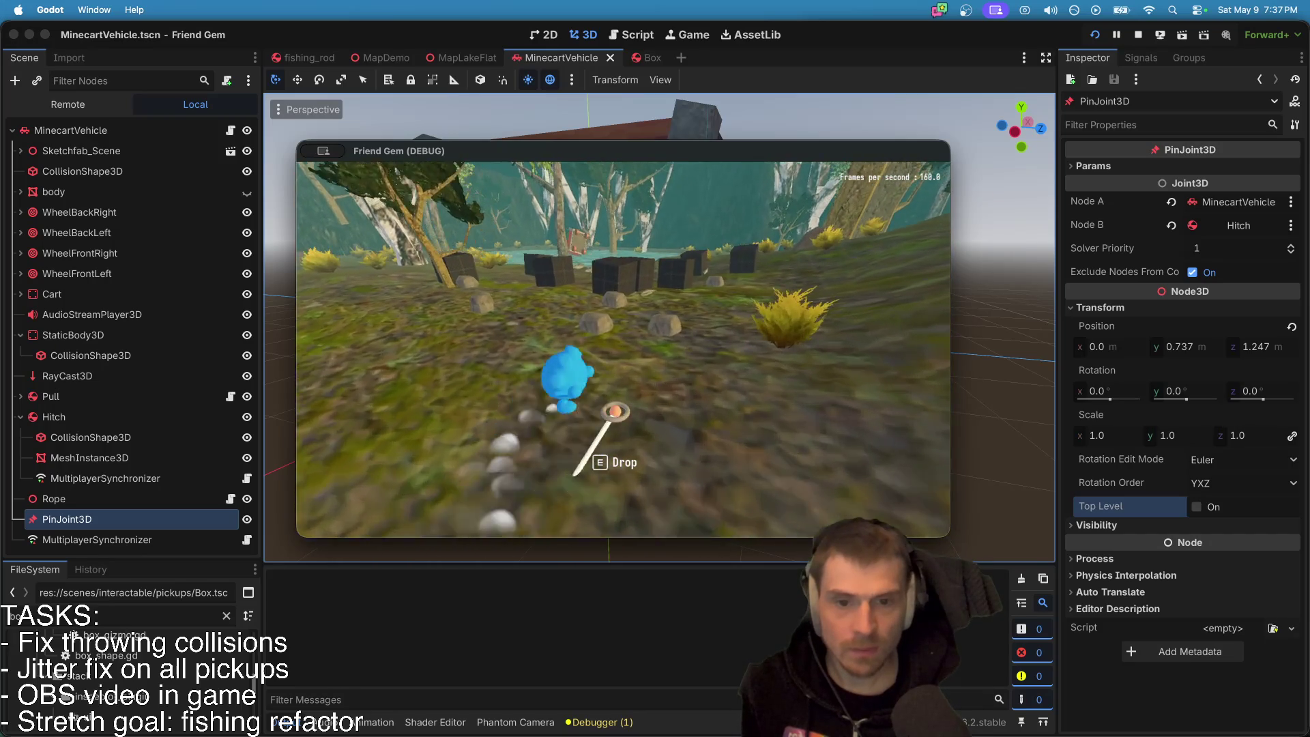
key("w")
key("e")
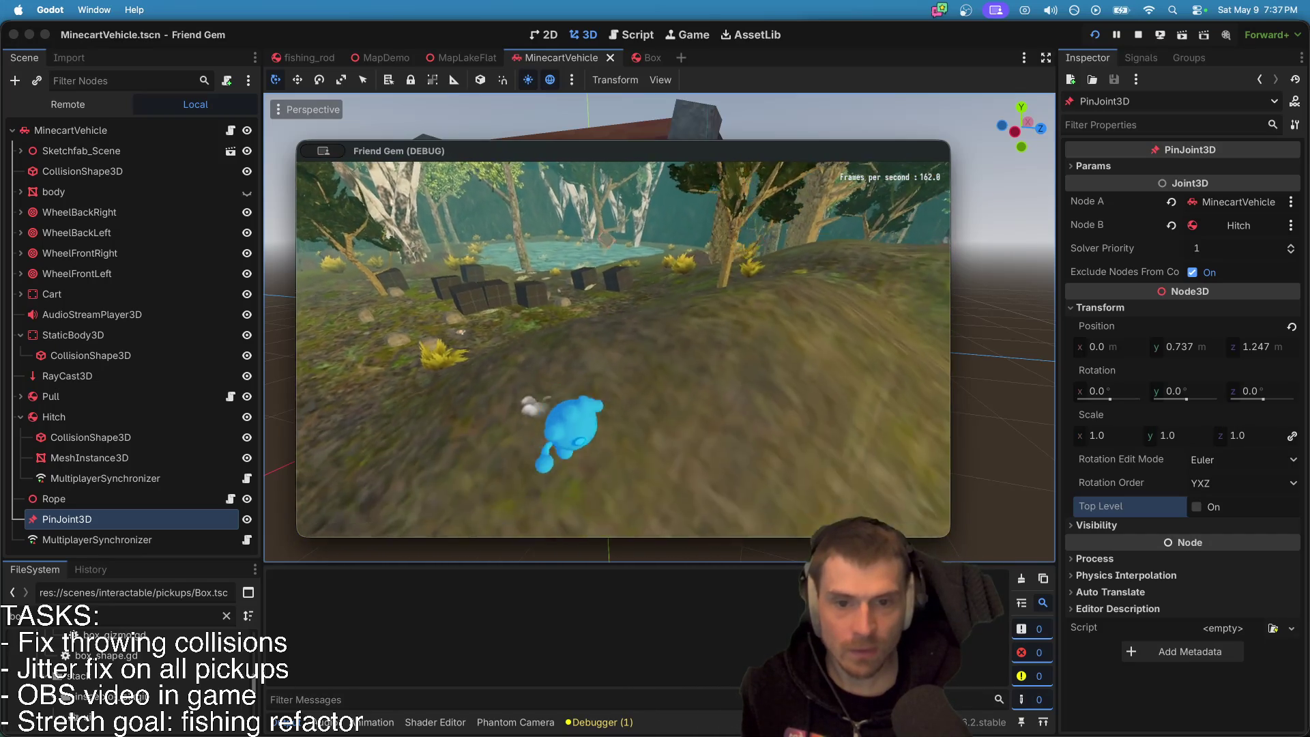
key("super+period")
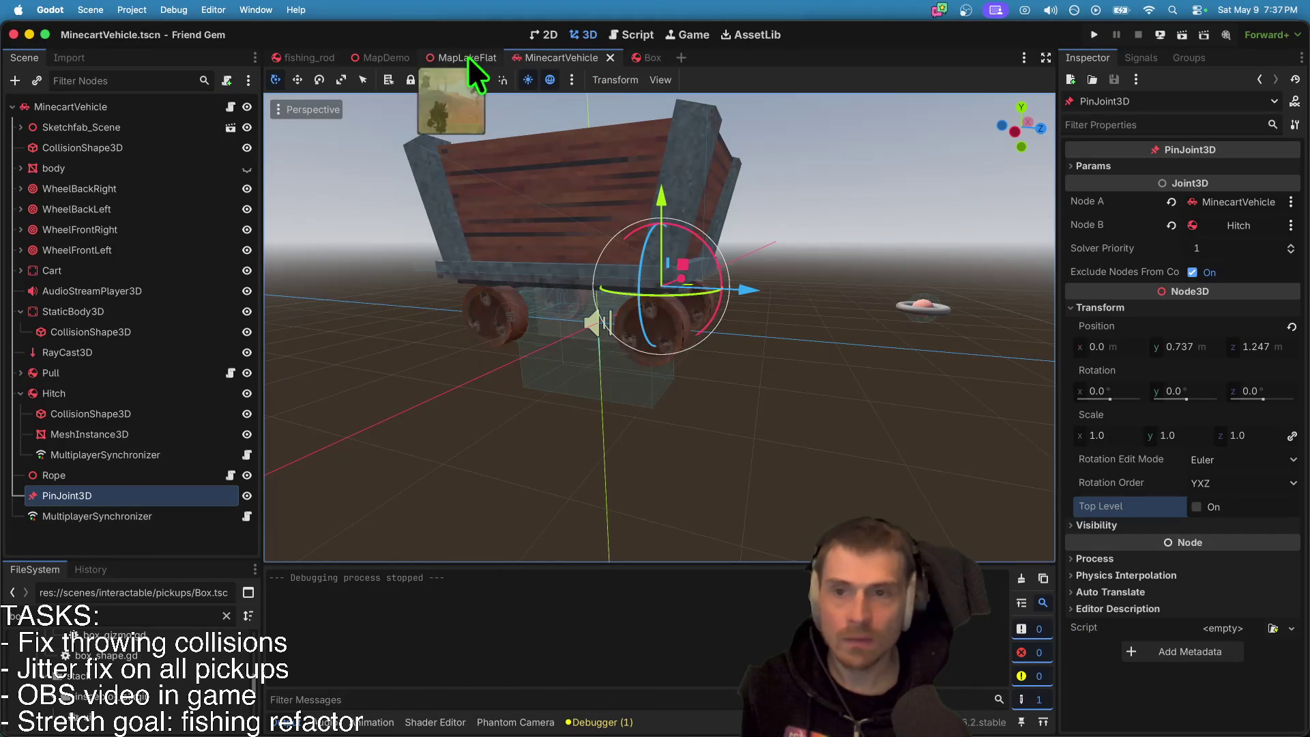
- Look over the MapDemo and MapLakeFlat scenes, then return to MinecartVehicle
left_click(403, 60)
left_click(464, 57)
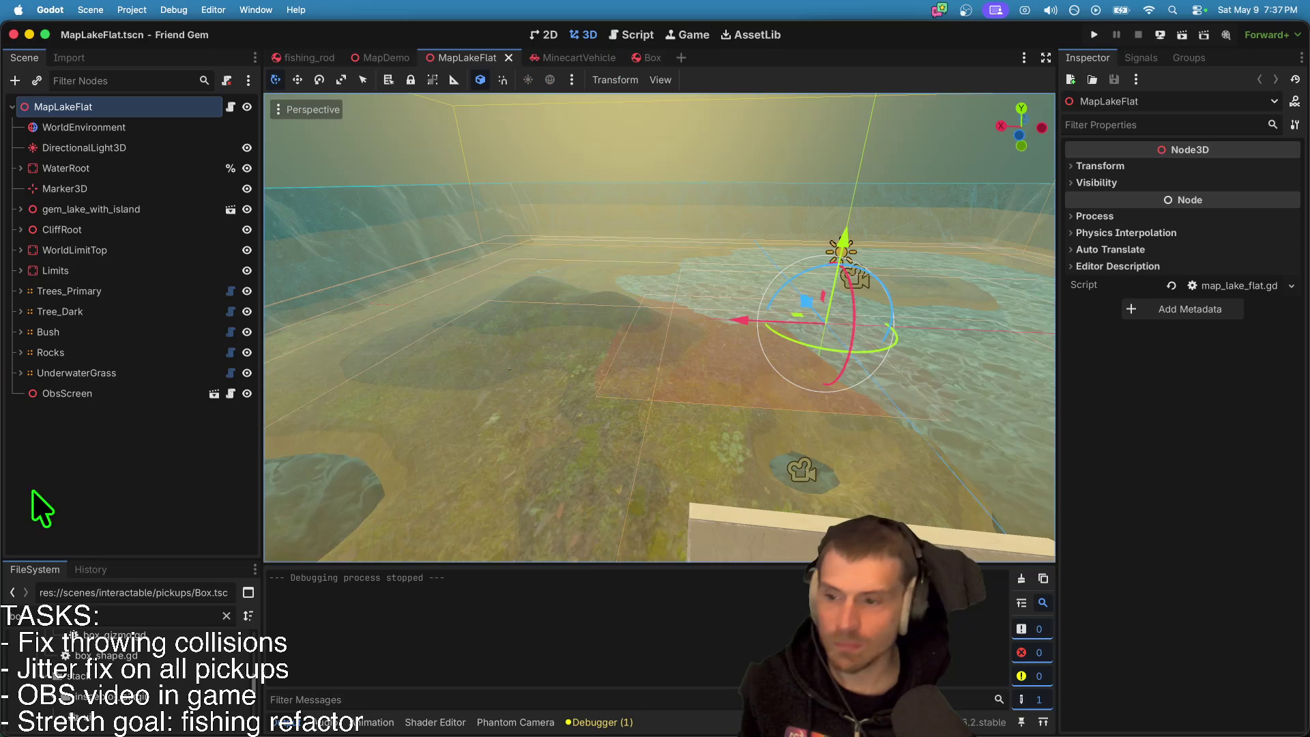
mouse_move(849, 437)
left_mouse_down()
mouse_move(852, 423)
mouse_move(852, 451)
mouse_move(849, 437)
left_mouse_up()
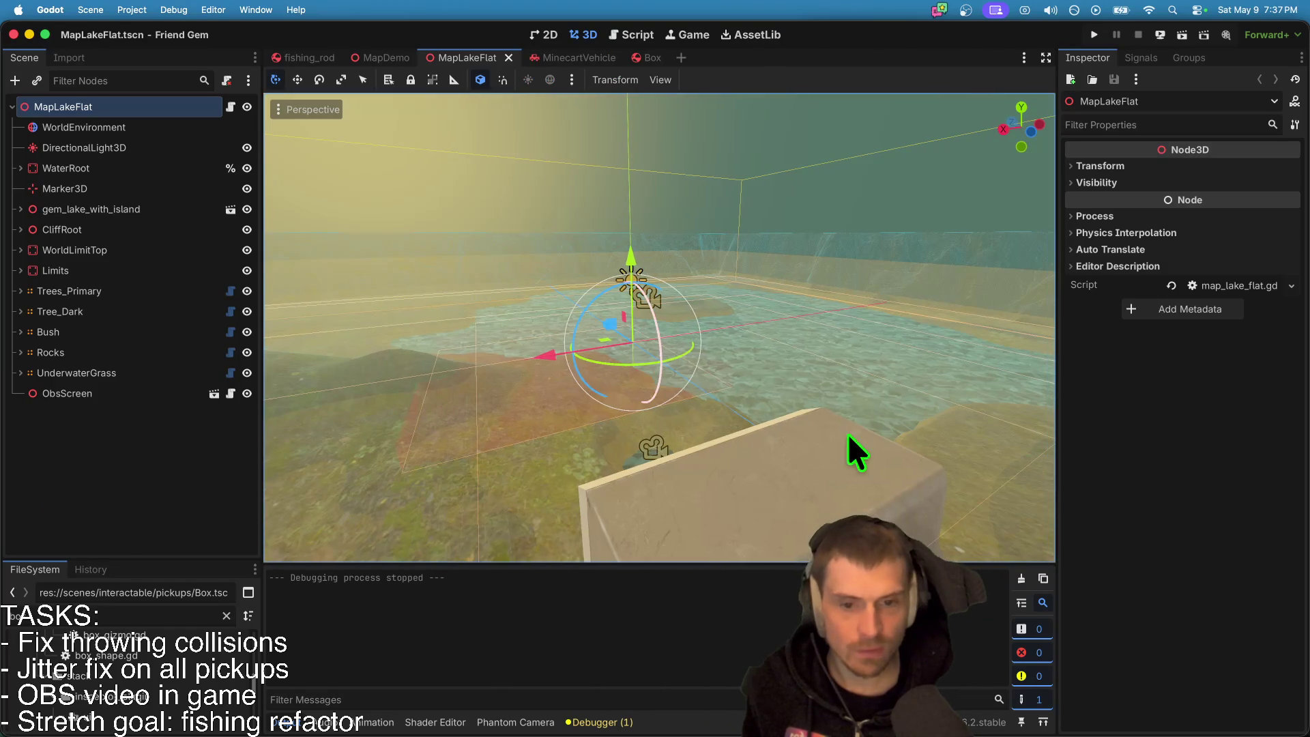
key("ctrl+Tab")
key("ctrl+Tab")
key("ctrl+shift+Tab")
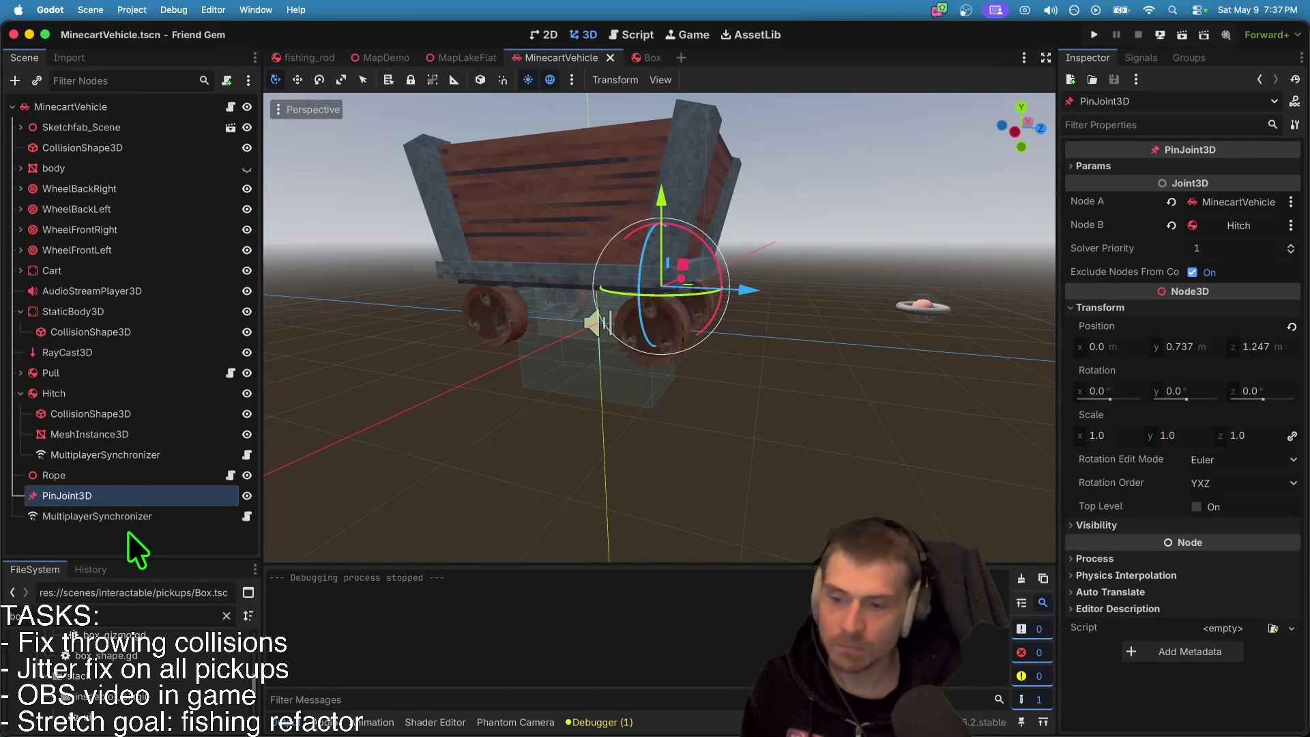
- Re-enable Top Level on PinJoint3D, save, switch Top Level off on Hitch, and relaunch the game
left_click(1198, 506)
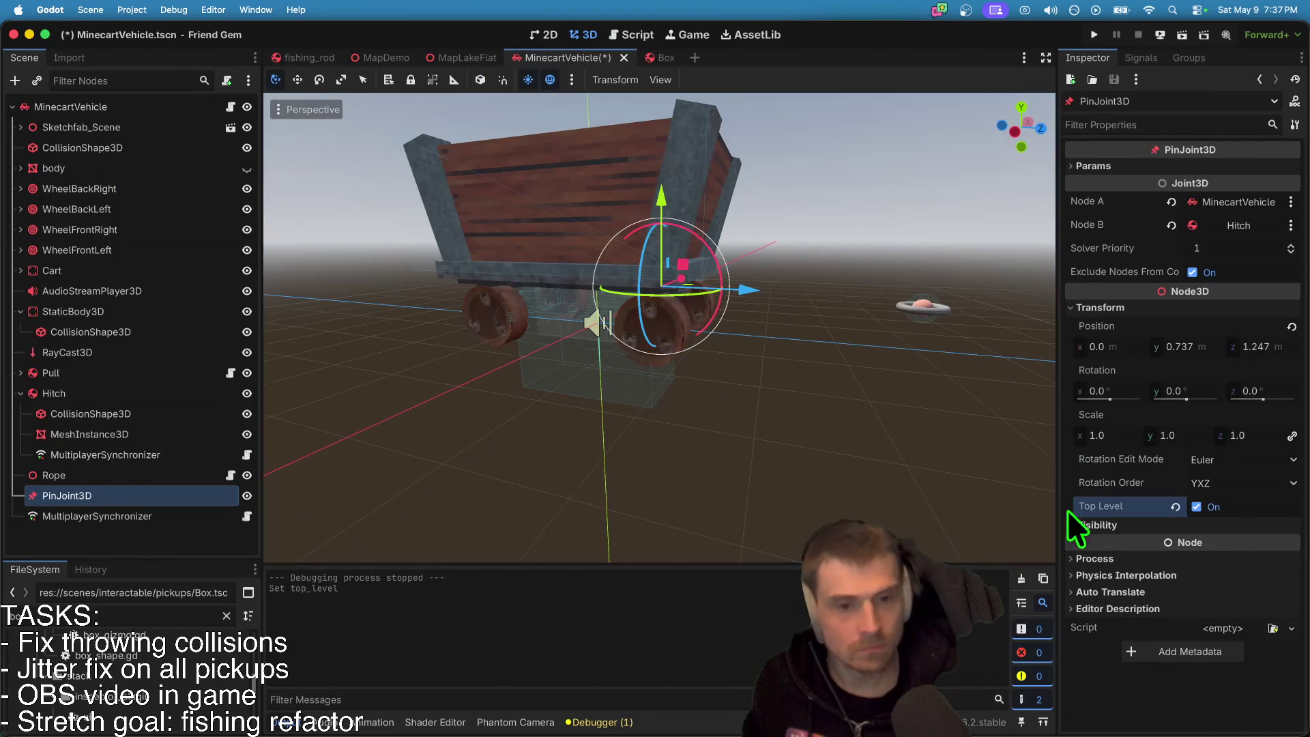
key("ctrl+s")
left_click(85, 469)
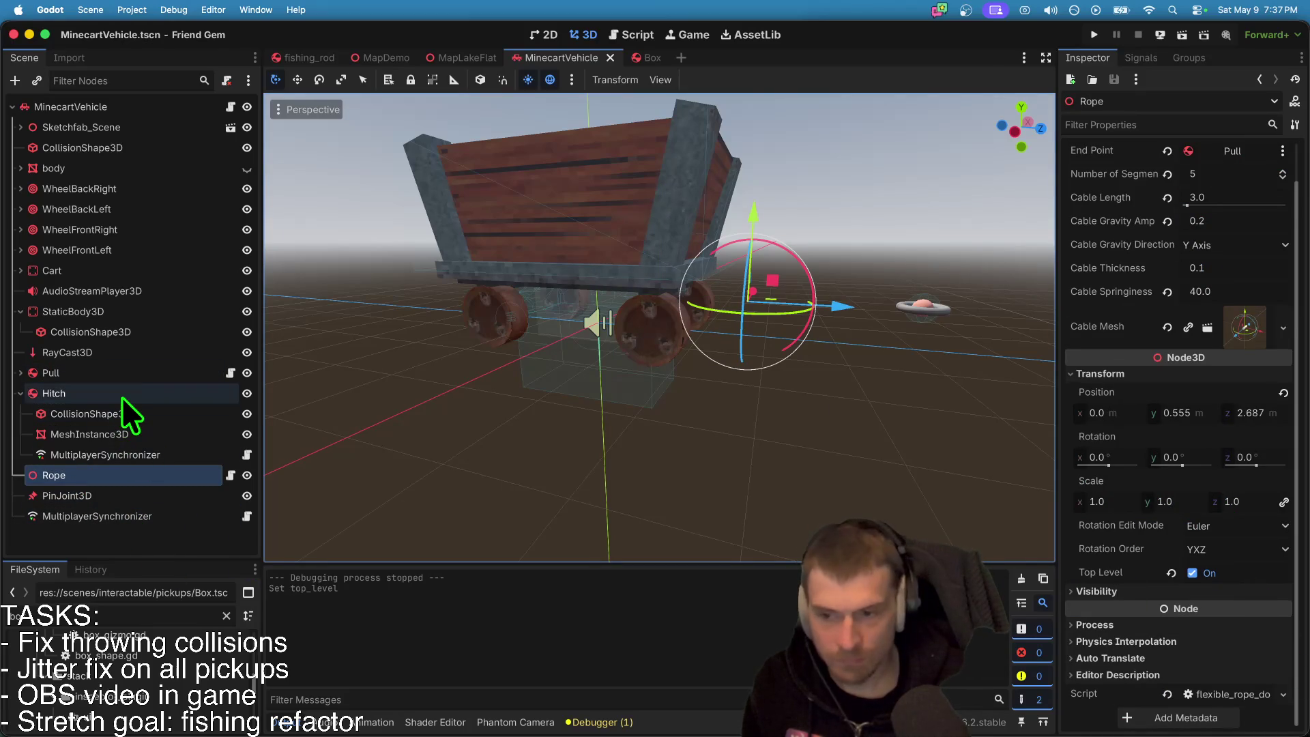
left_click(133, 398)
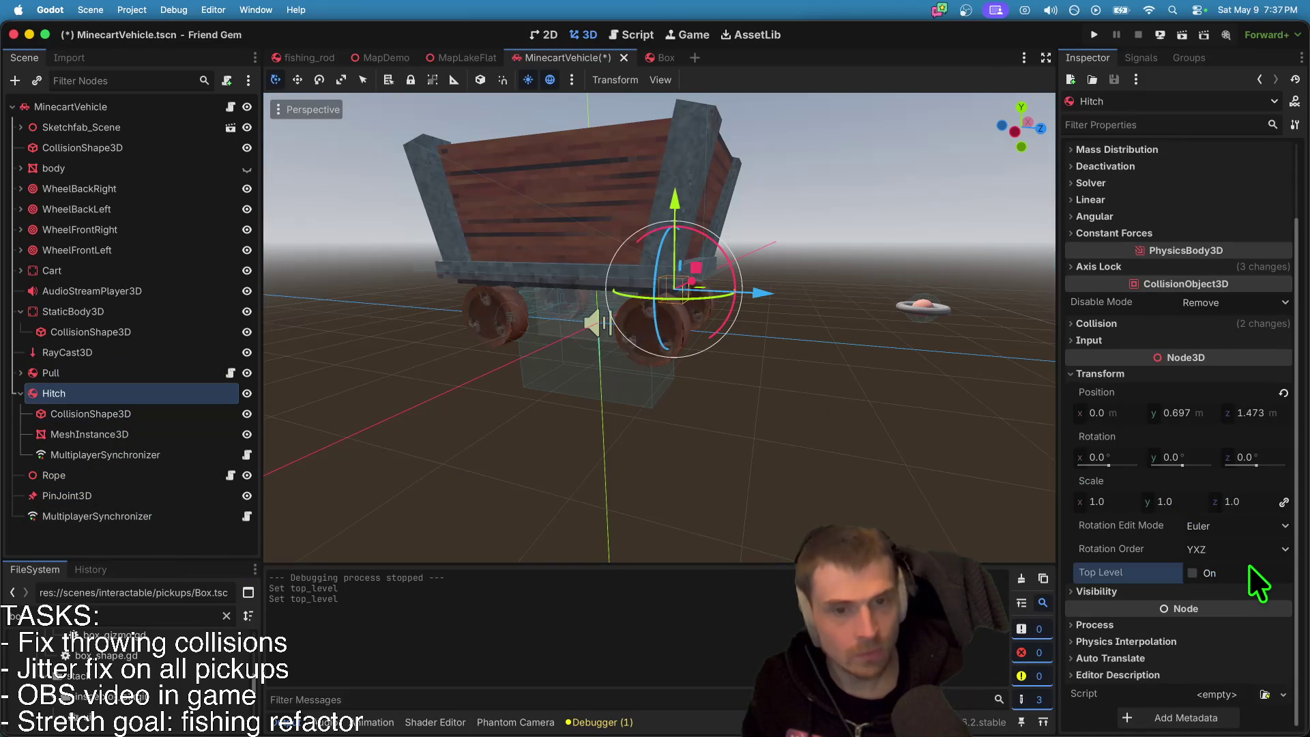
key("super+b")
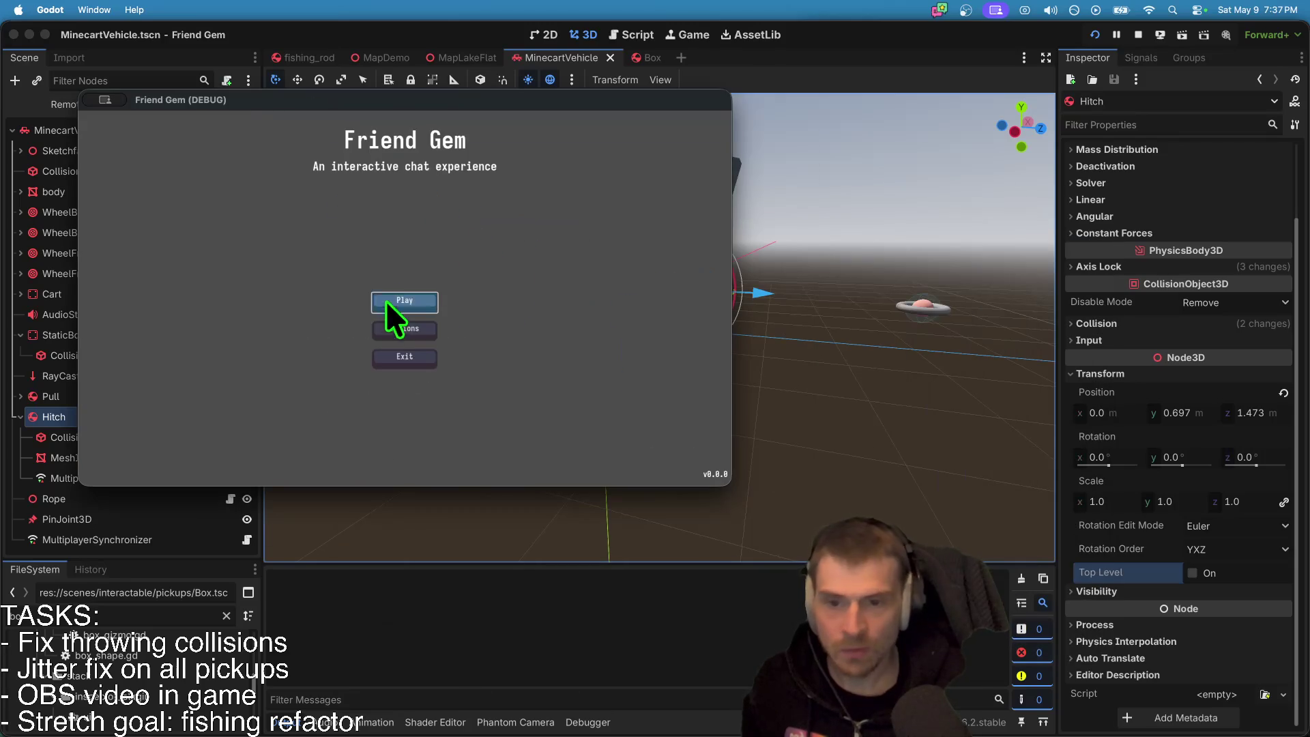
- Join the game server, swim to the capsized minecart and grab it with E
left_click(436, 302)
left_click(505, 215)
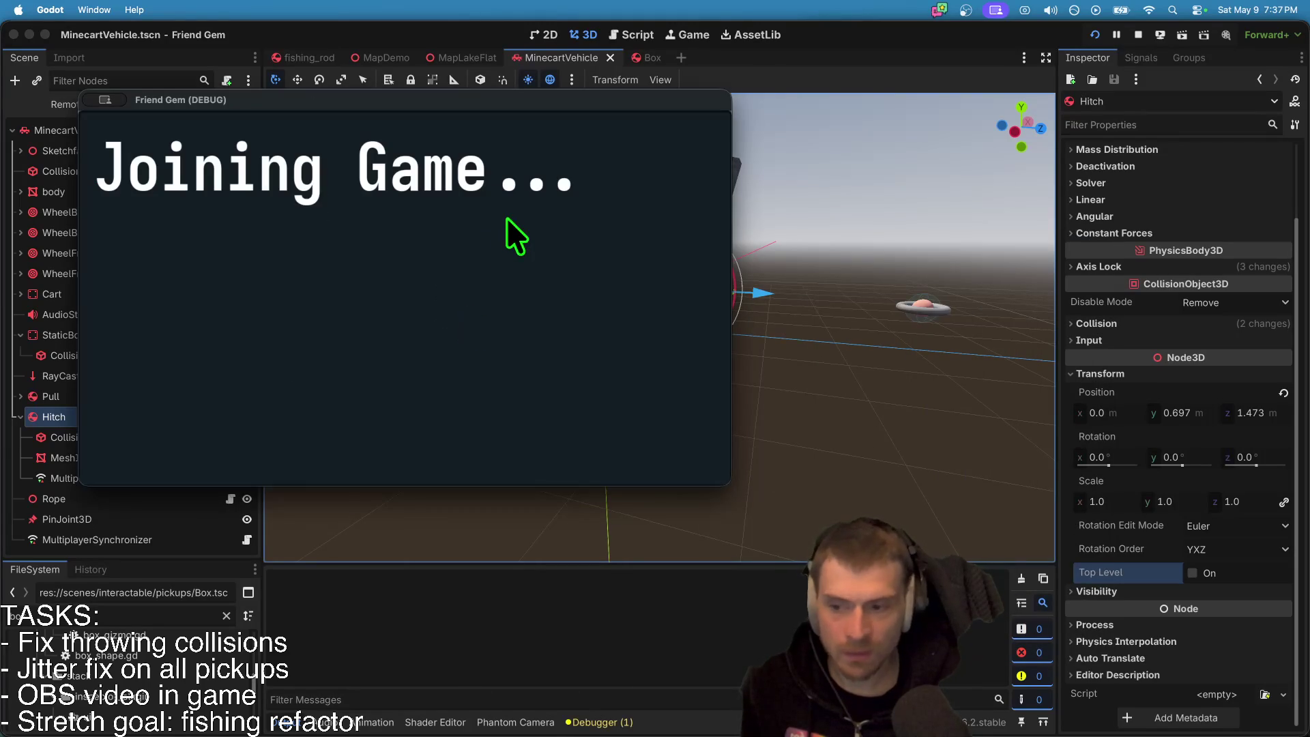
key("w")
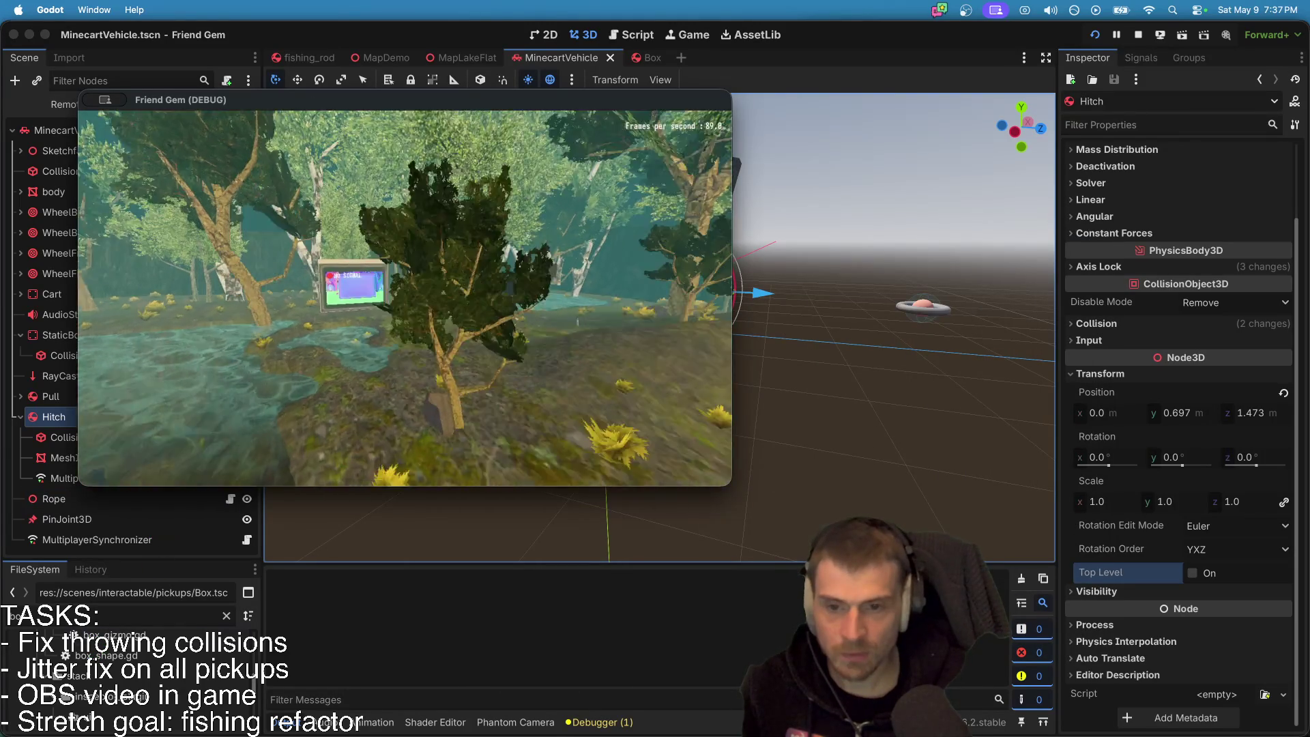
key("w")
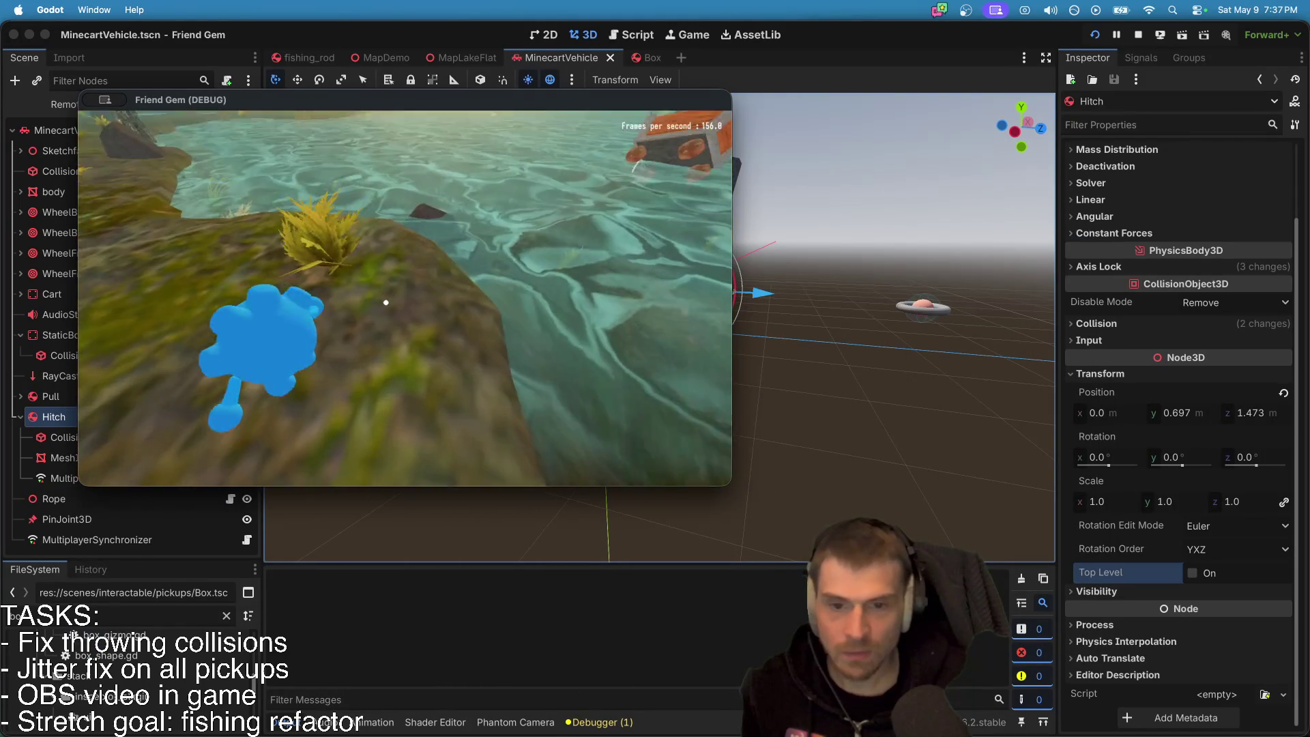
key("w")
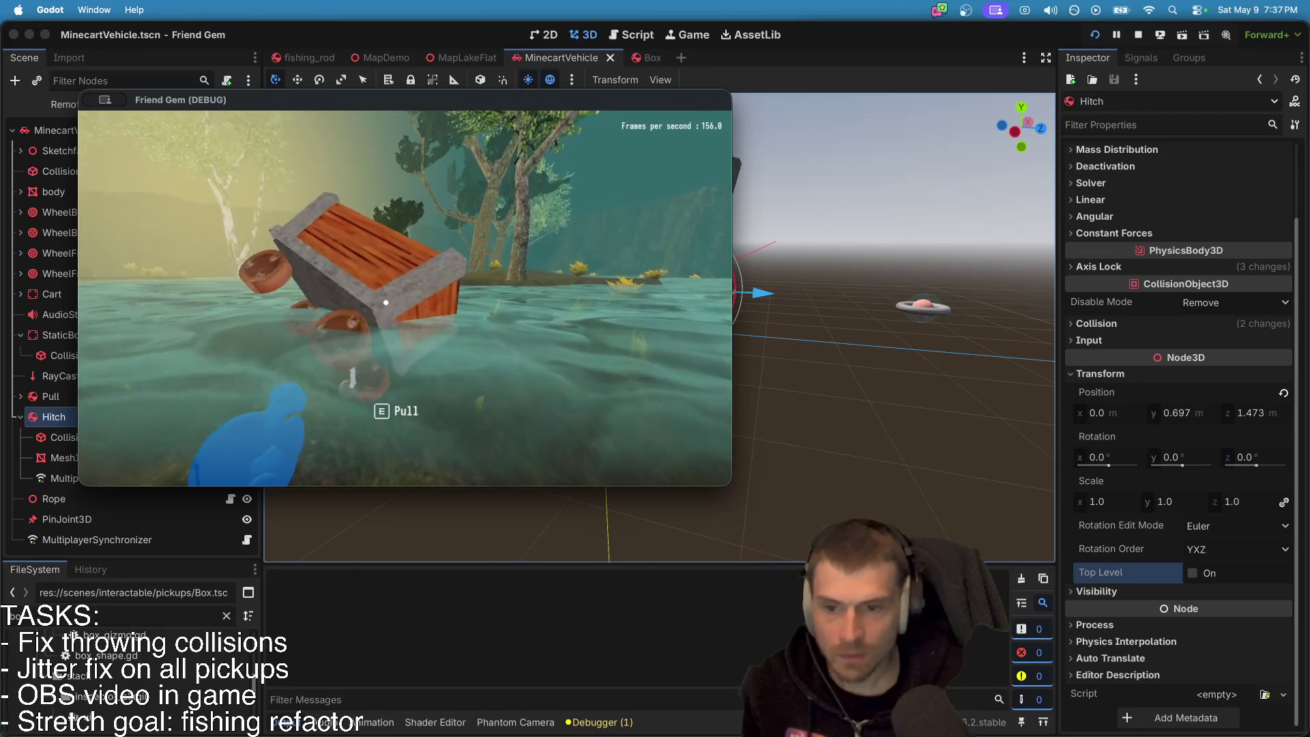
key("e")
- Tow the minecart on its rope across the island and around the TV screen
key("w")
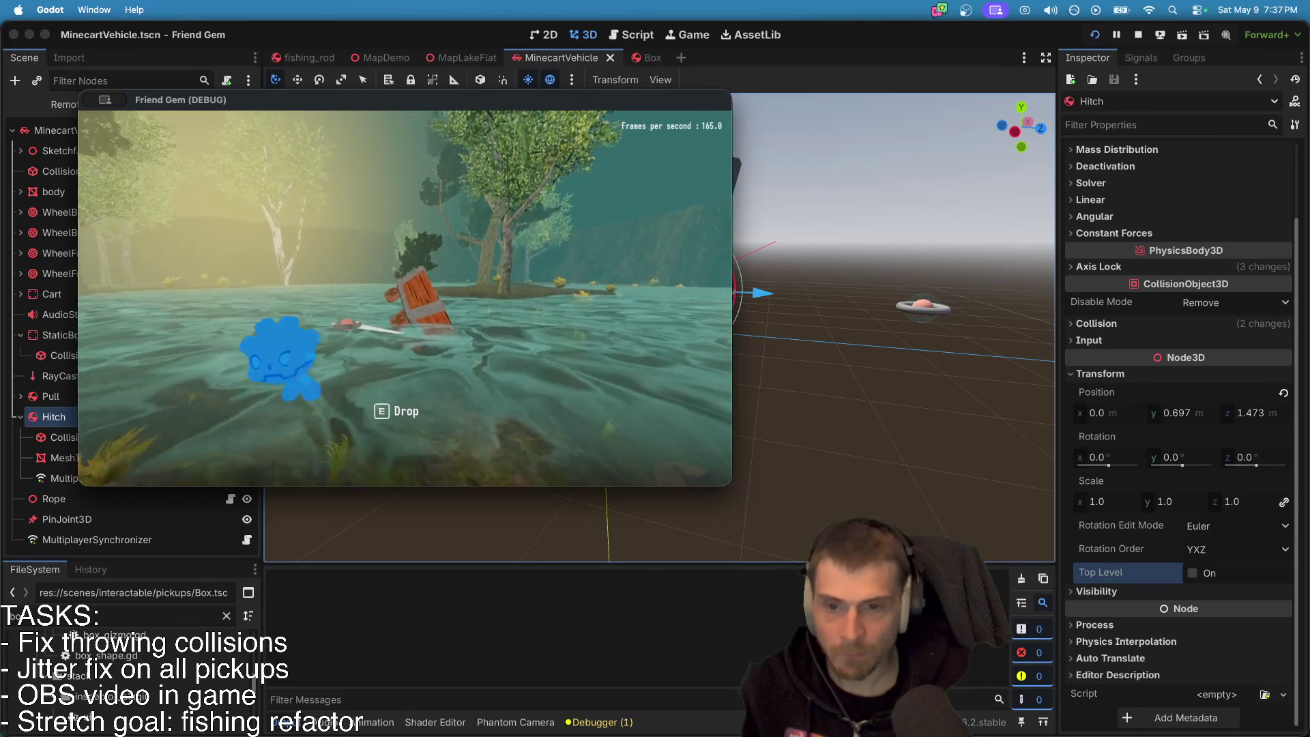
key("w")
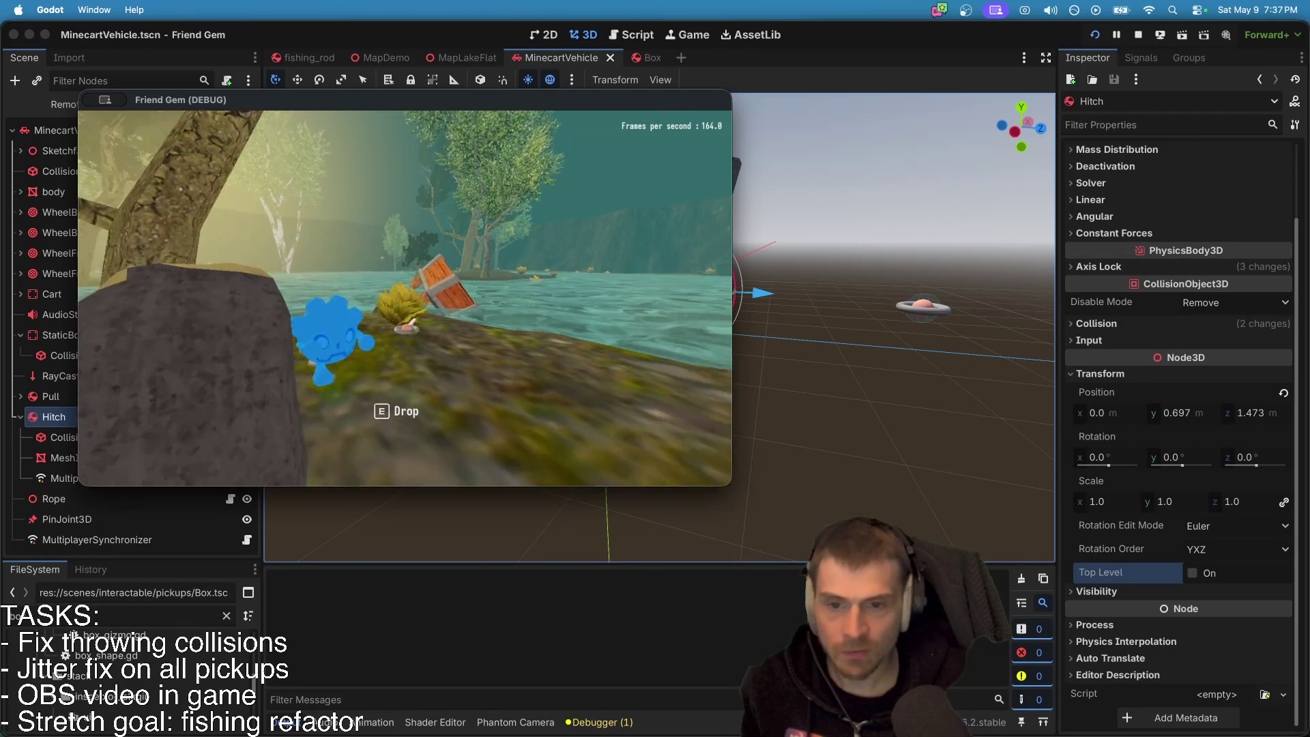
key("w")
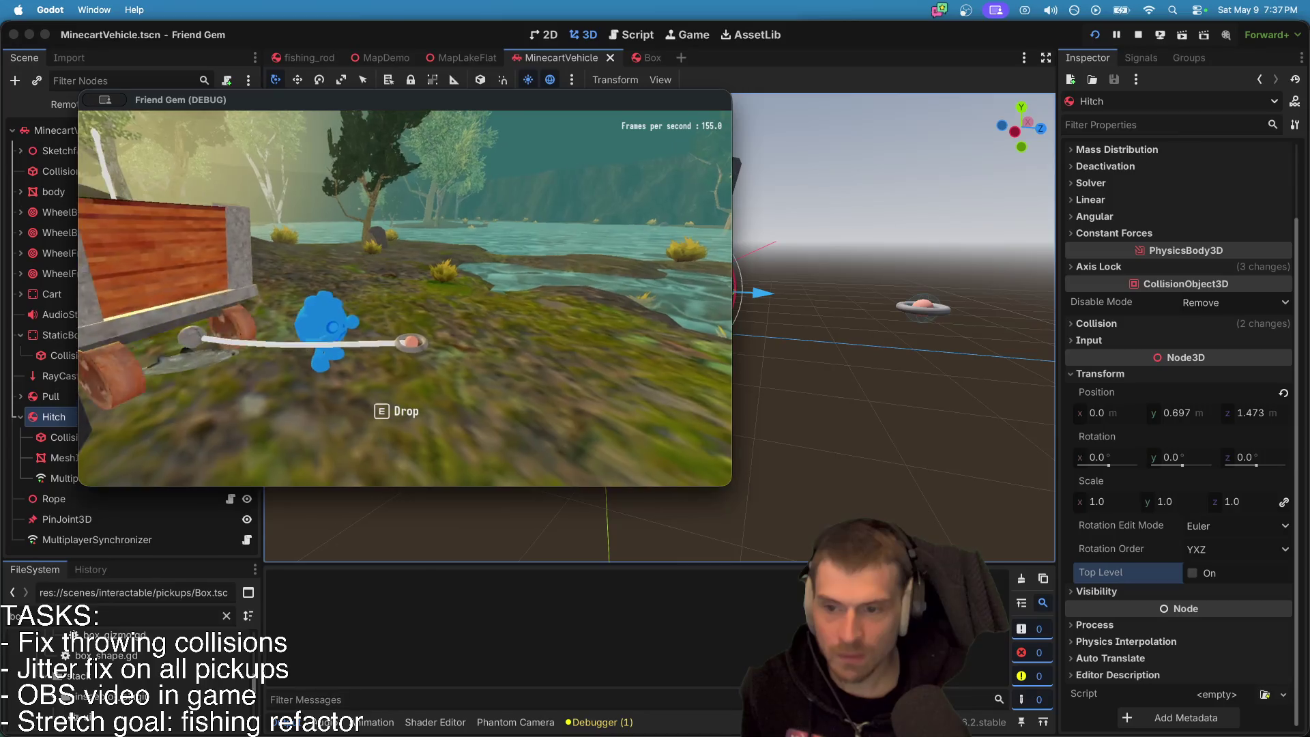
key("w")
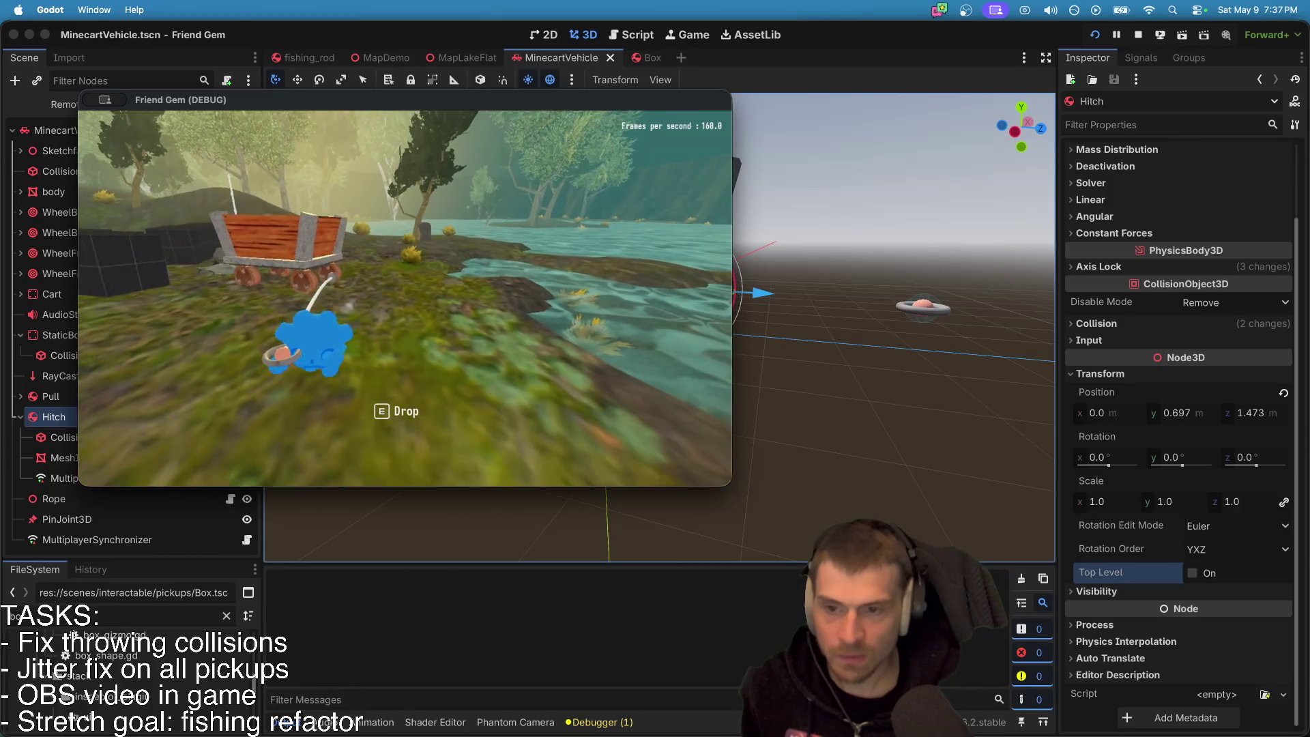
key("w")
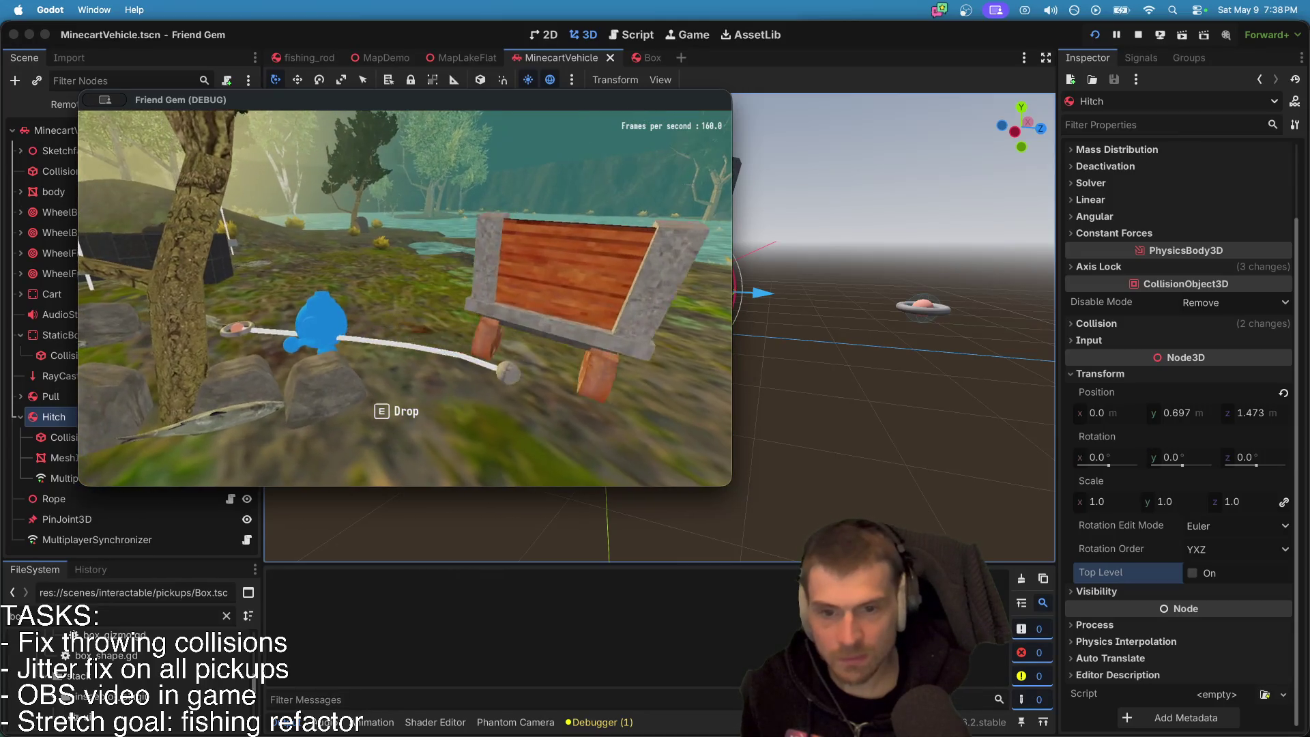
key("w")
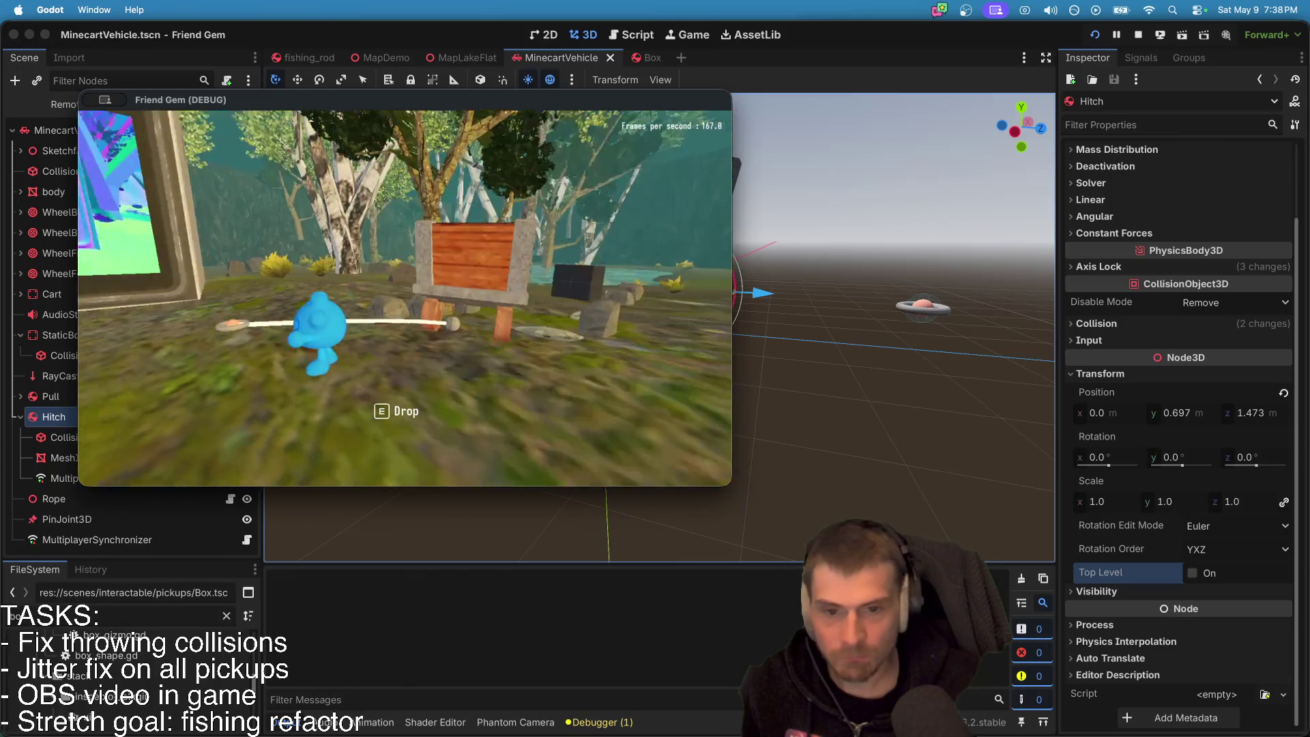
key("w")
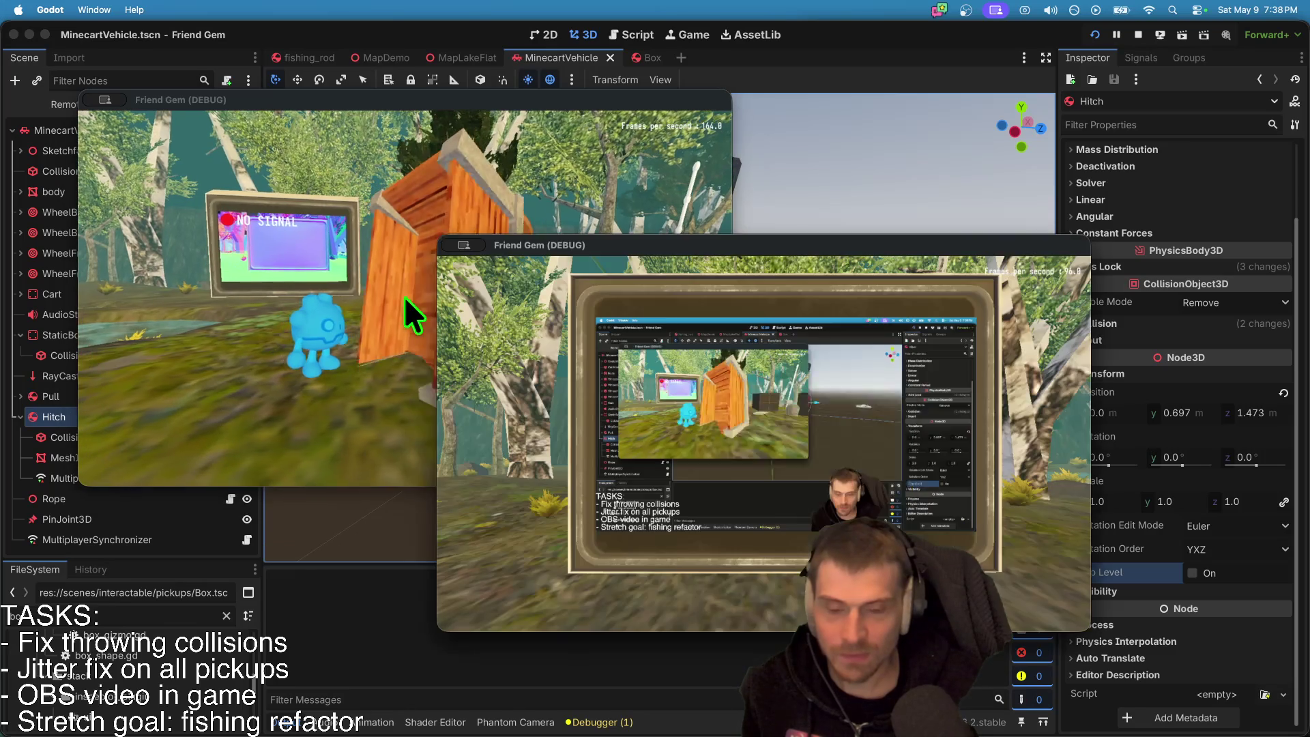
key("super+Tab")
key("super+Tab")
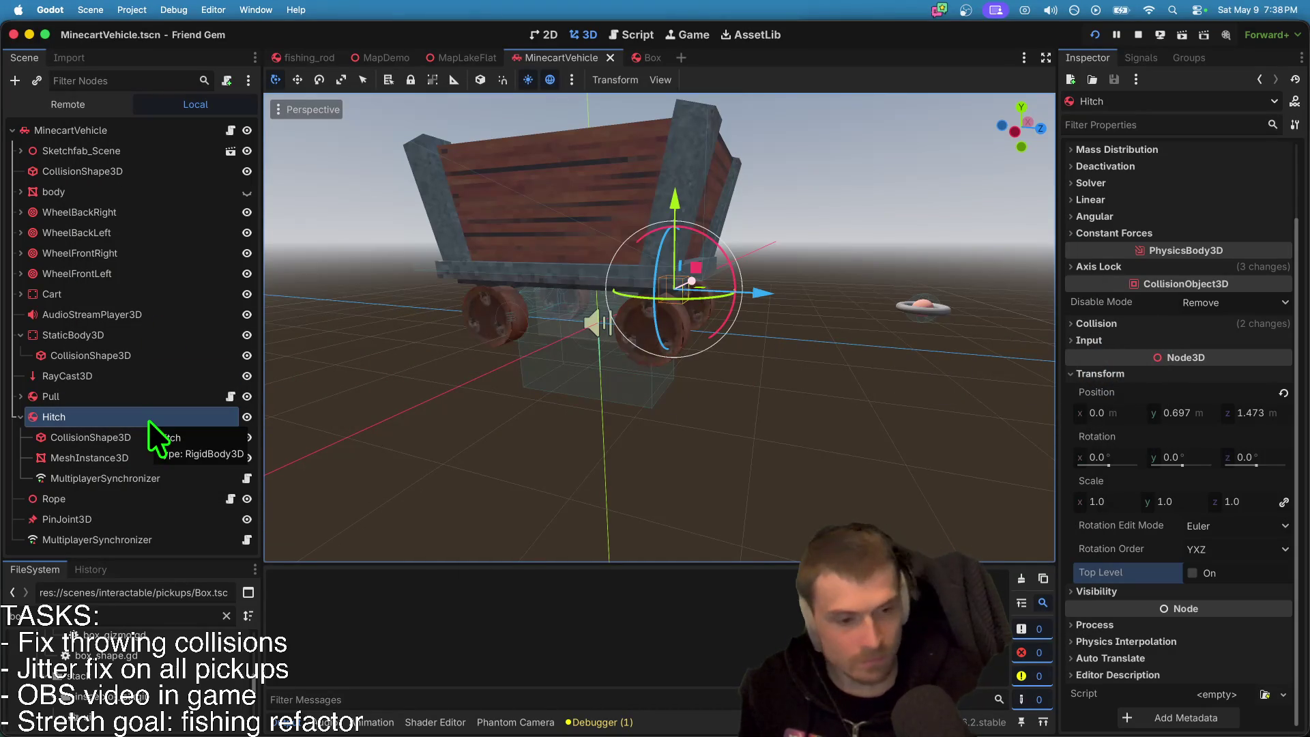
- Untick Top Level on PinJoint3D, run and join the game, and rope the cart with E
left_click(124, 518)
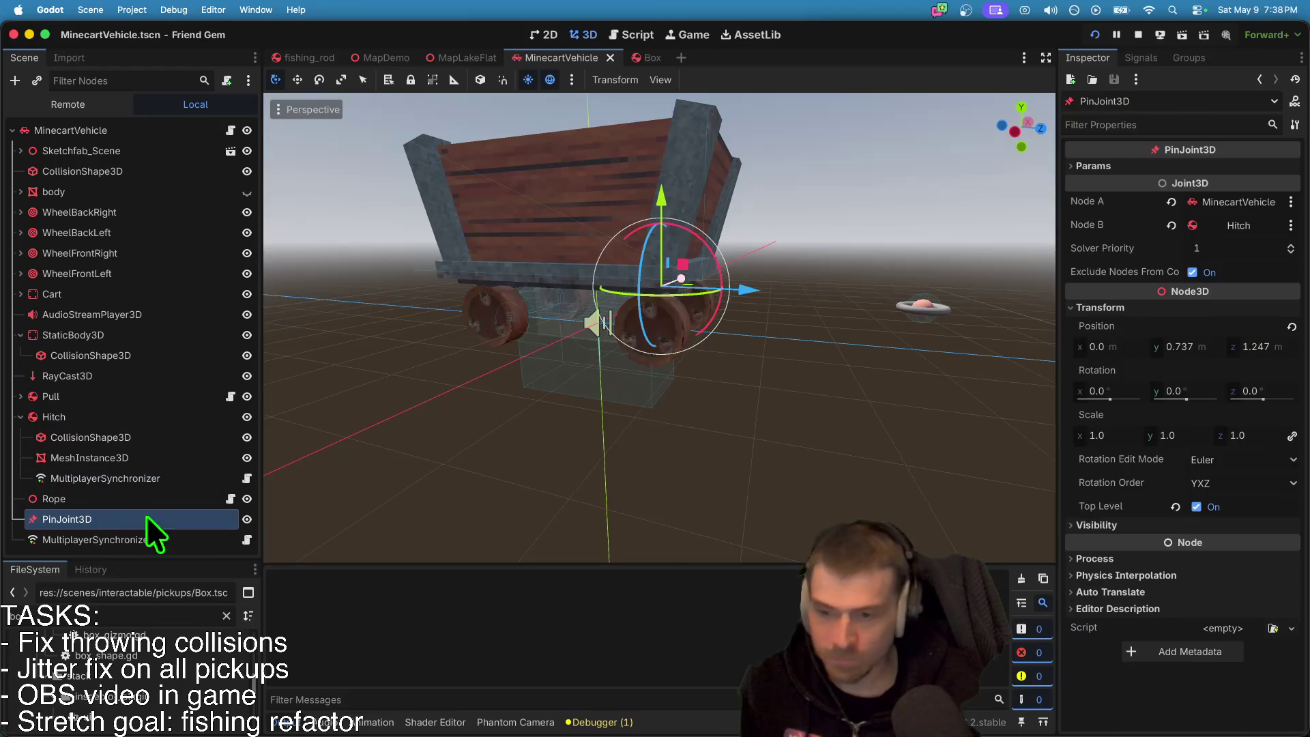
left_click(1196, 506)
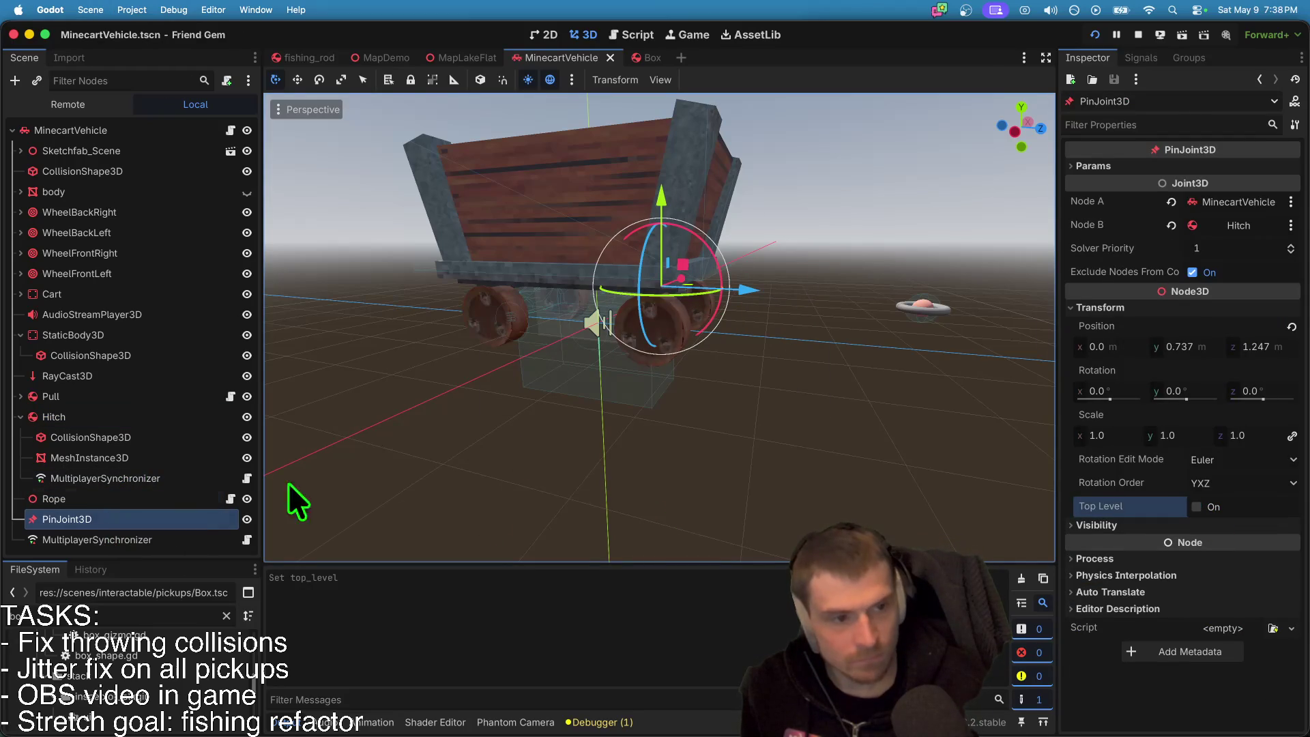
key("F5")
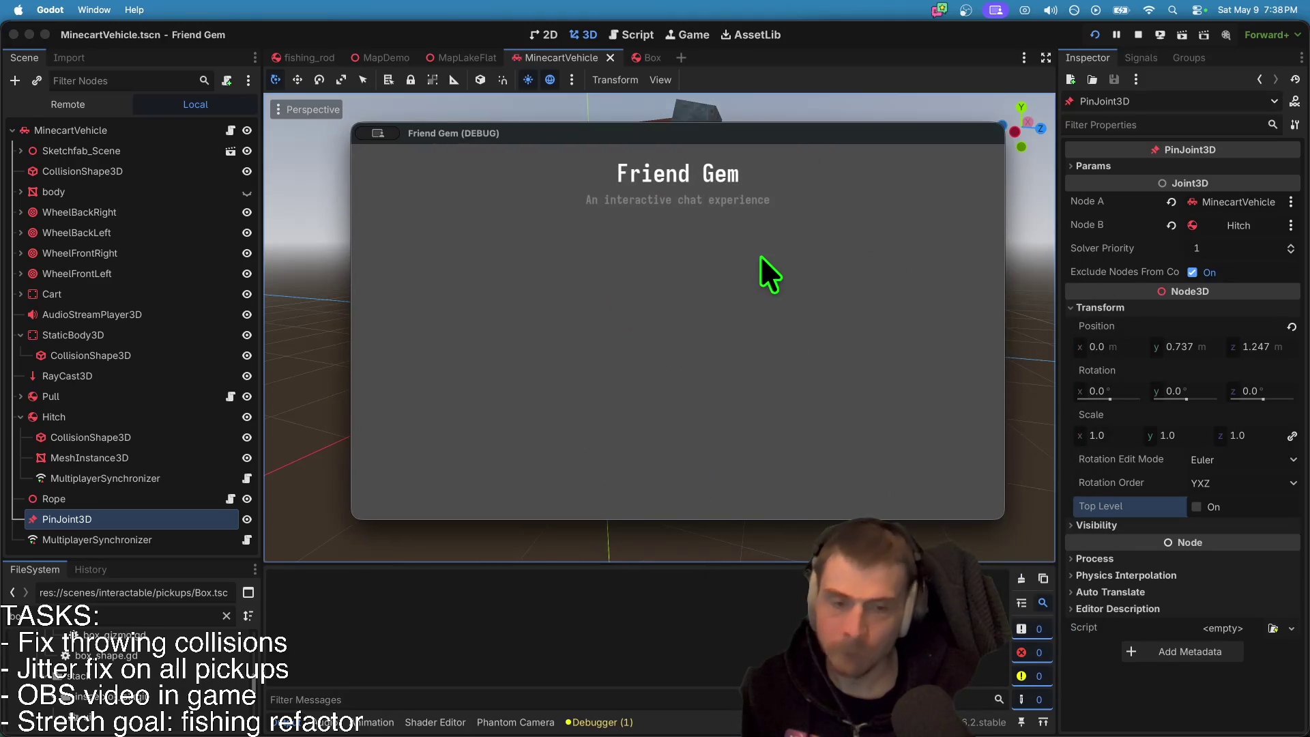
left_click(733, 336)
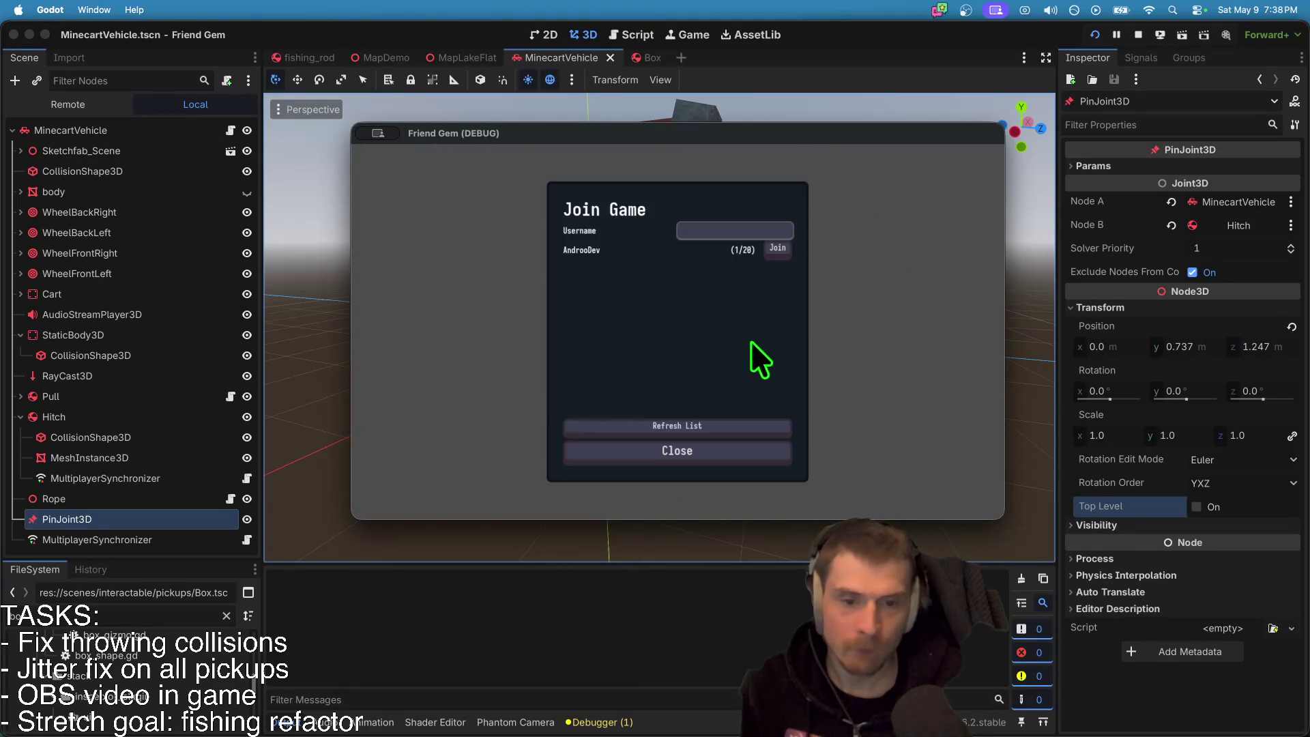
left_click(770, 255)
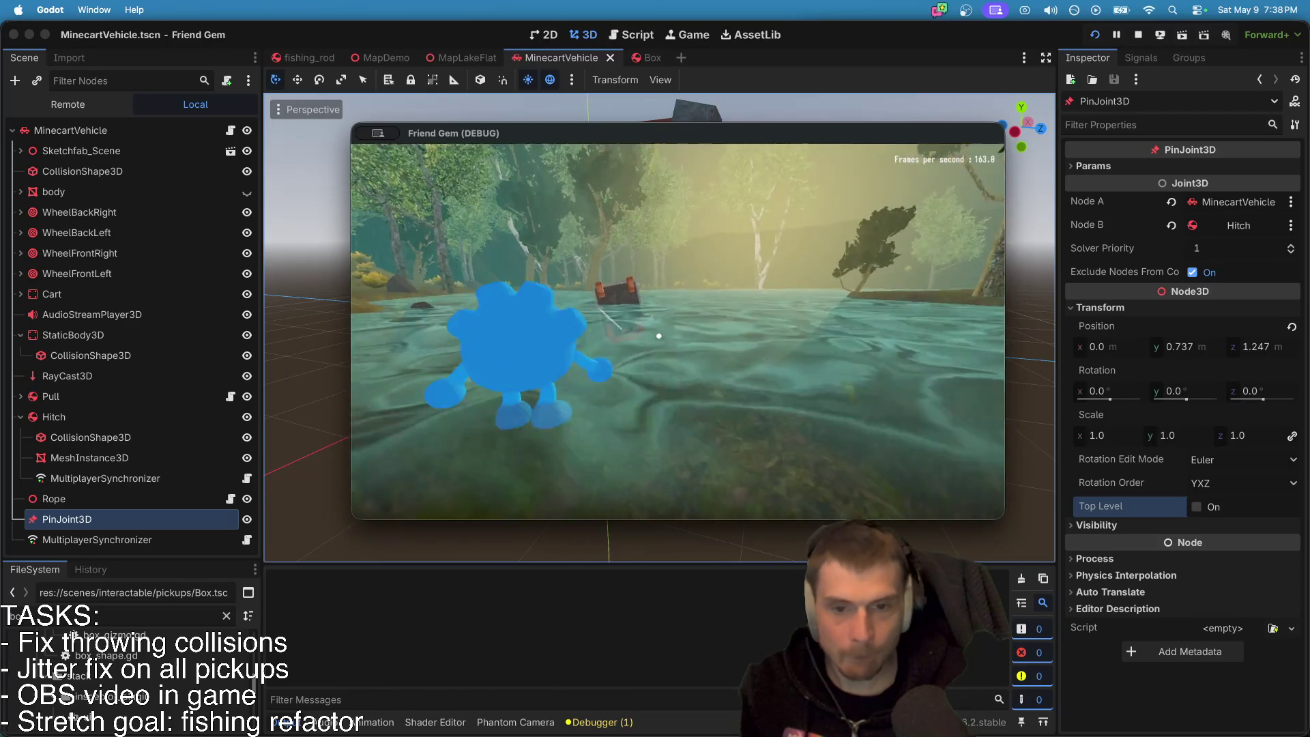
key("w")
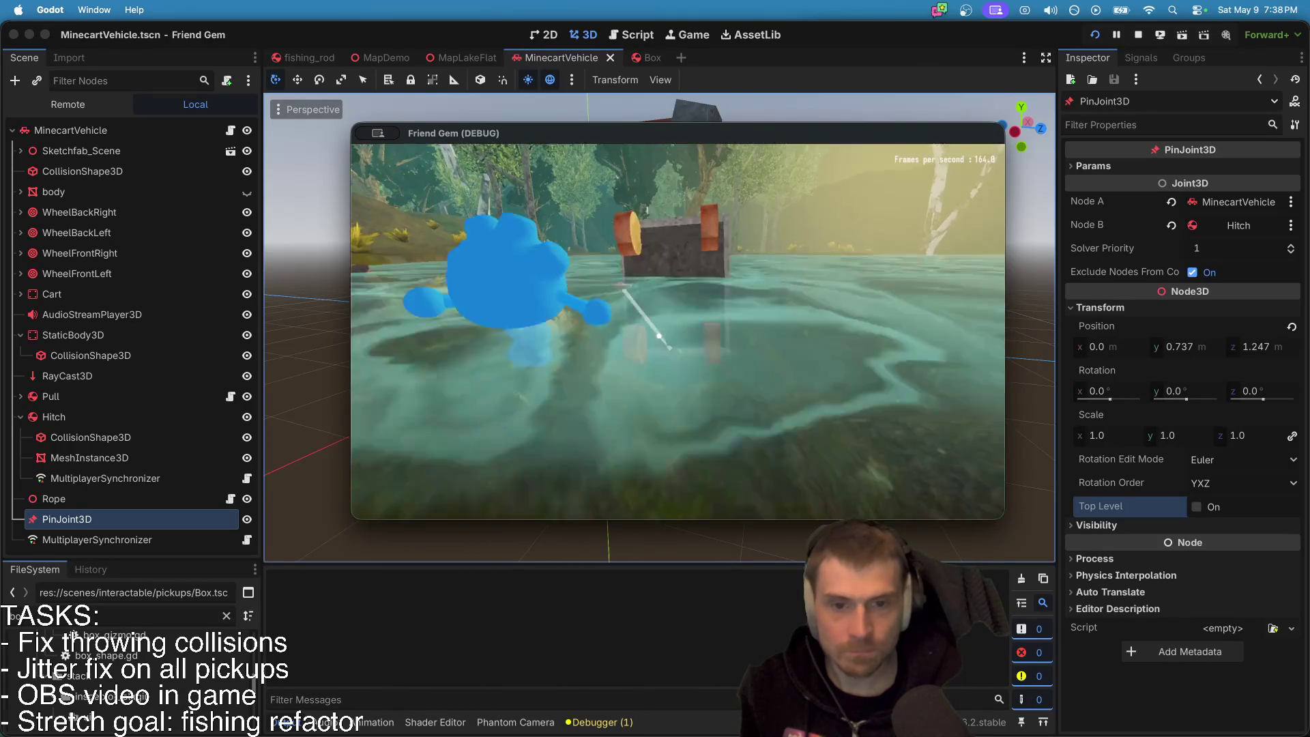
key("e")
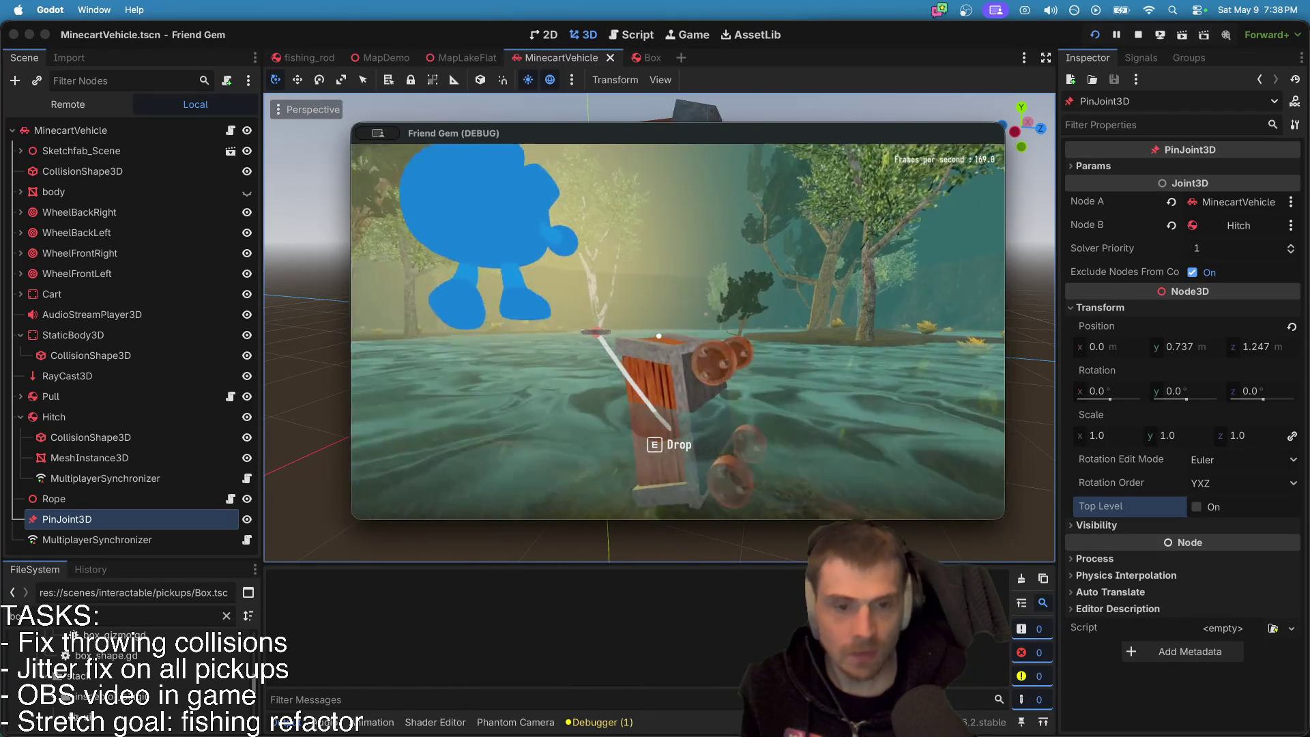
- Tow the roped cart around the island, stop the game, and inspect the vehicle's MultiplayerSynchronizer
key("w")
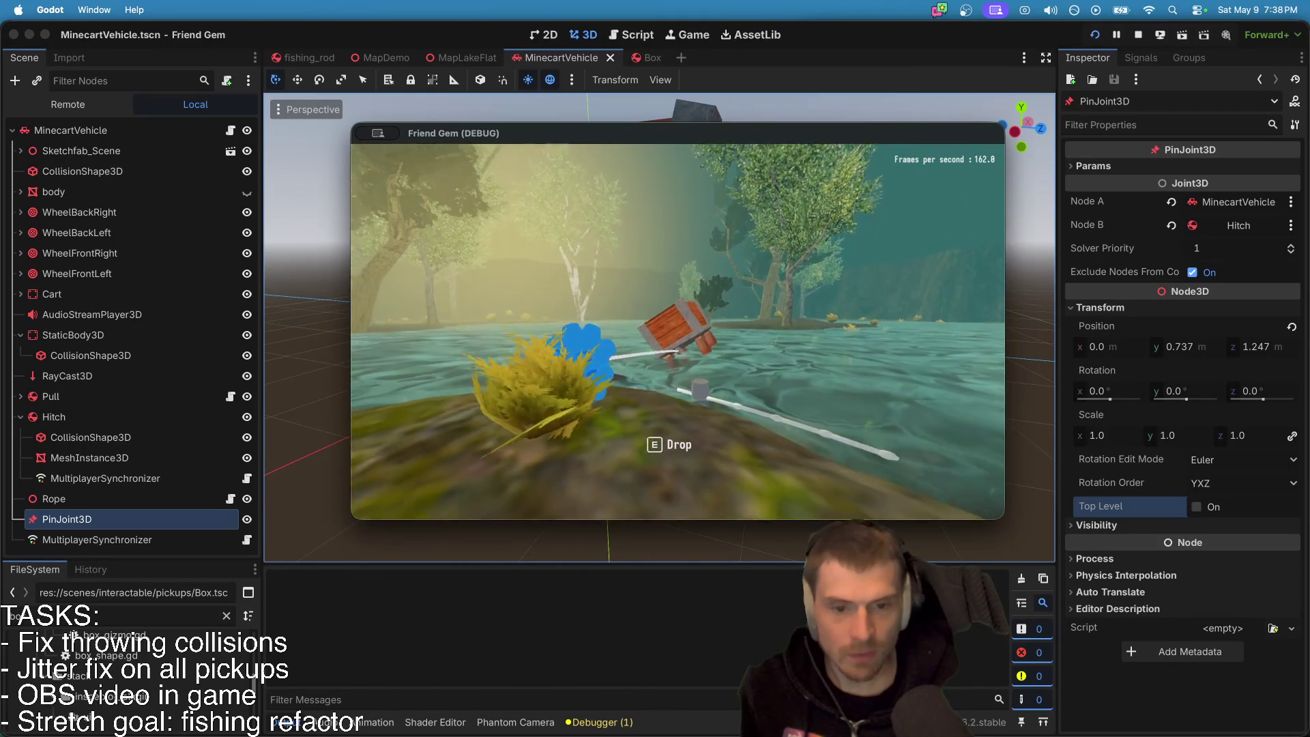
key("w")
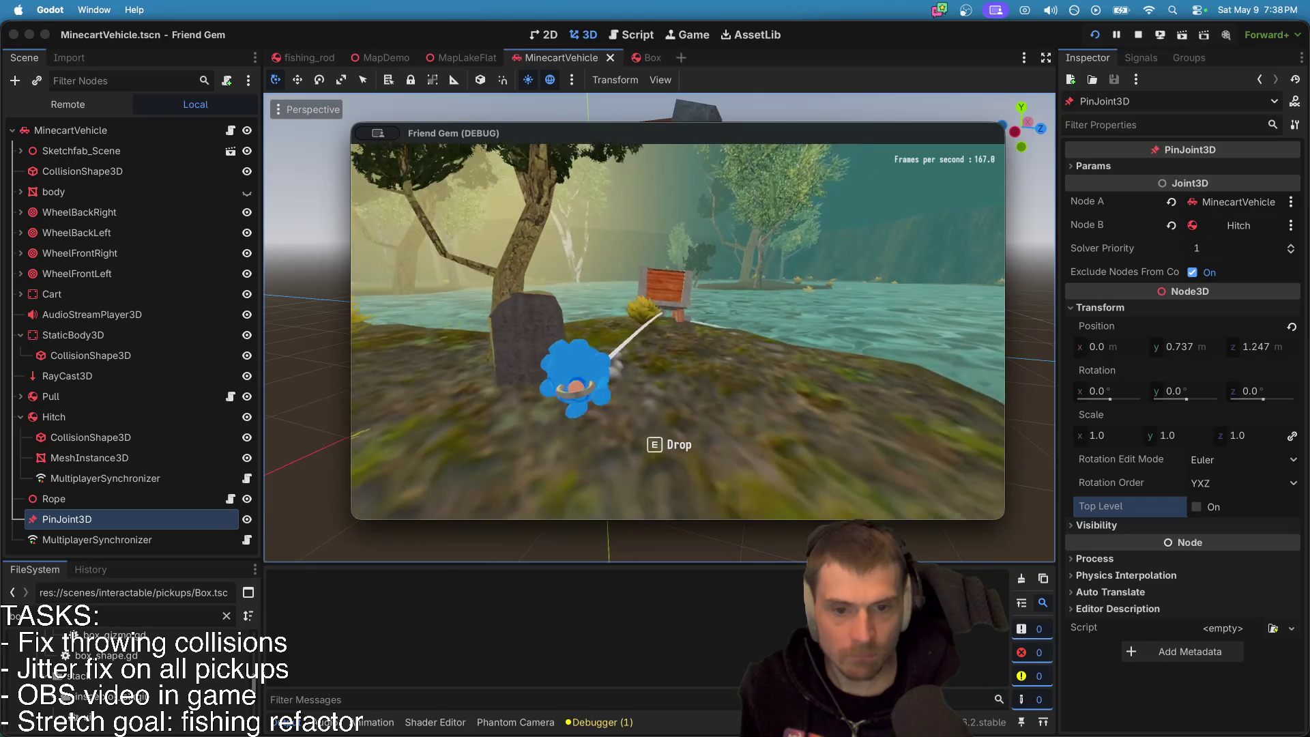
key("w")
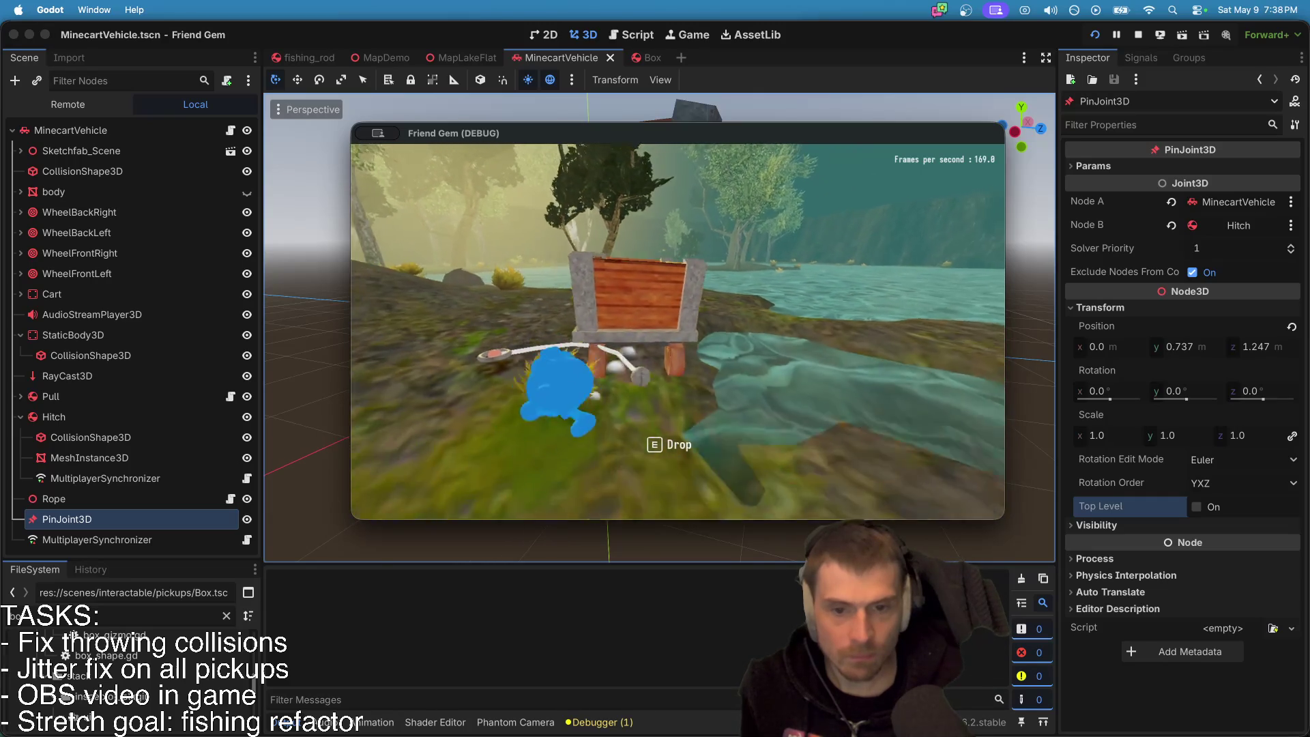
key("w")
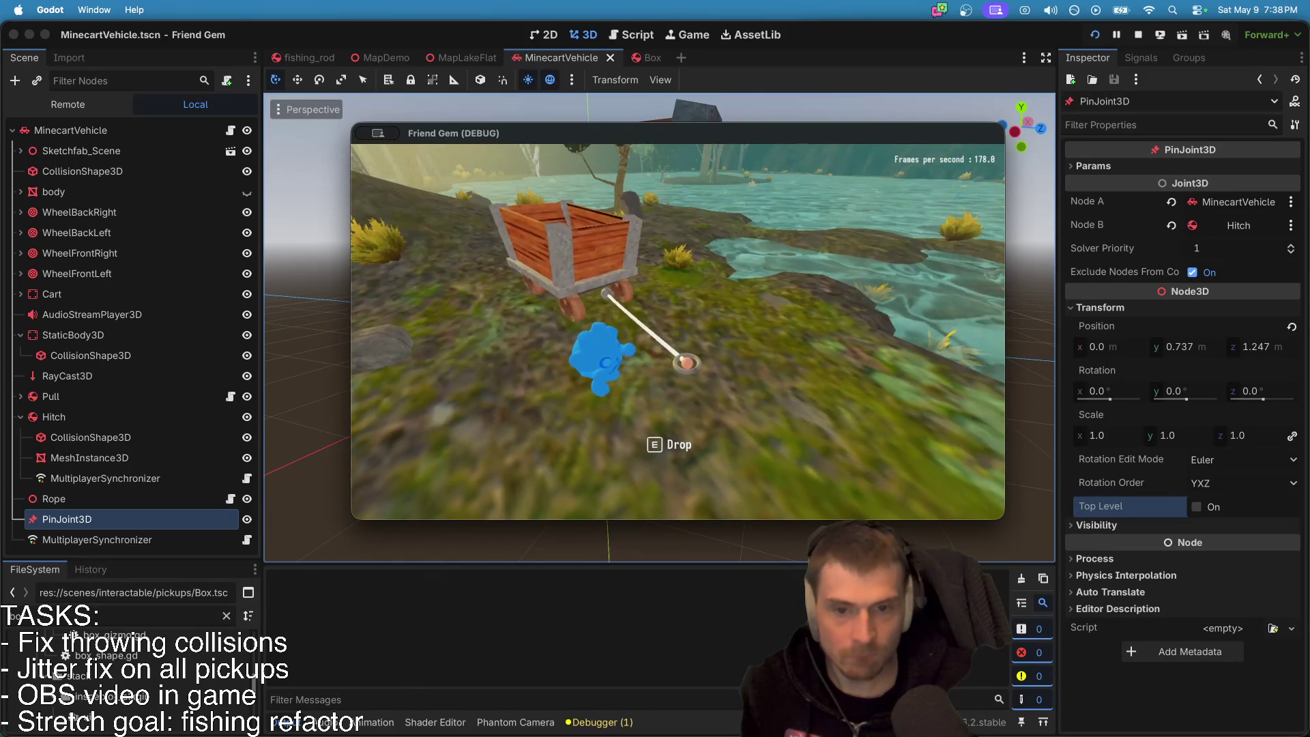
key("w")
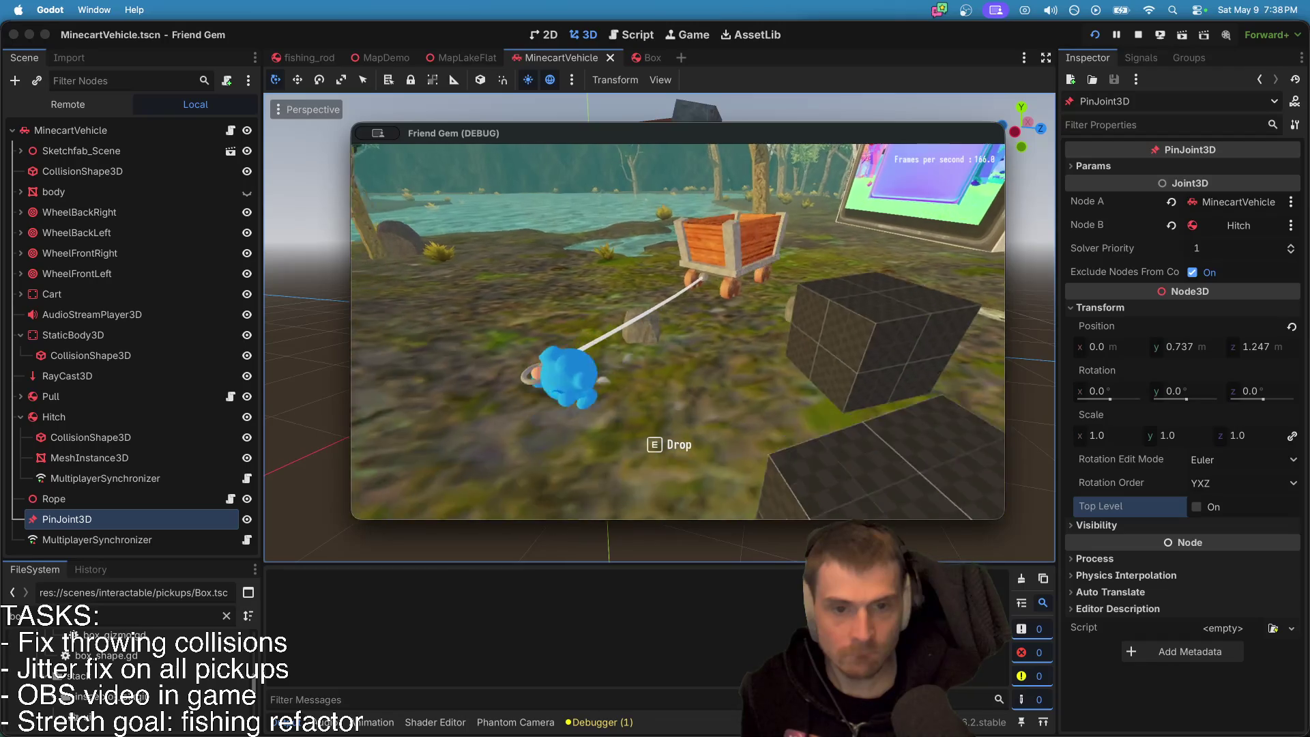
key("w")
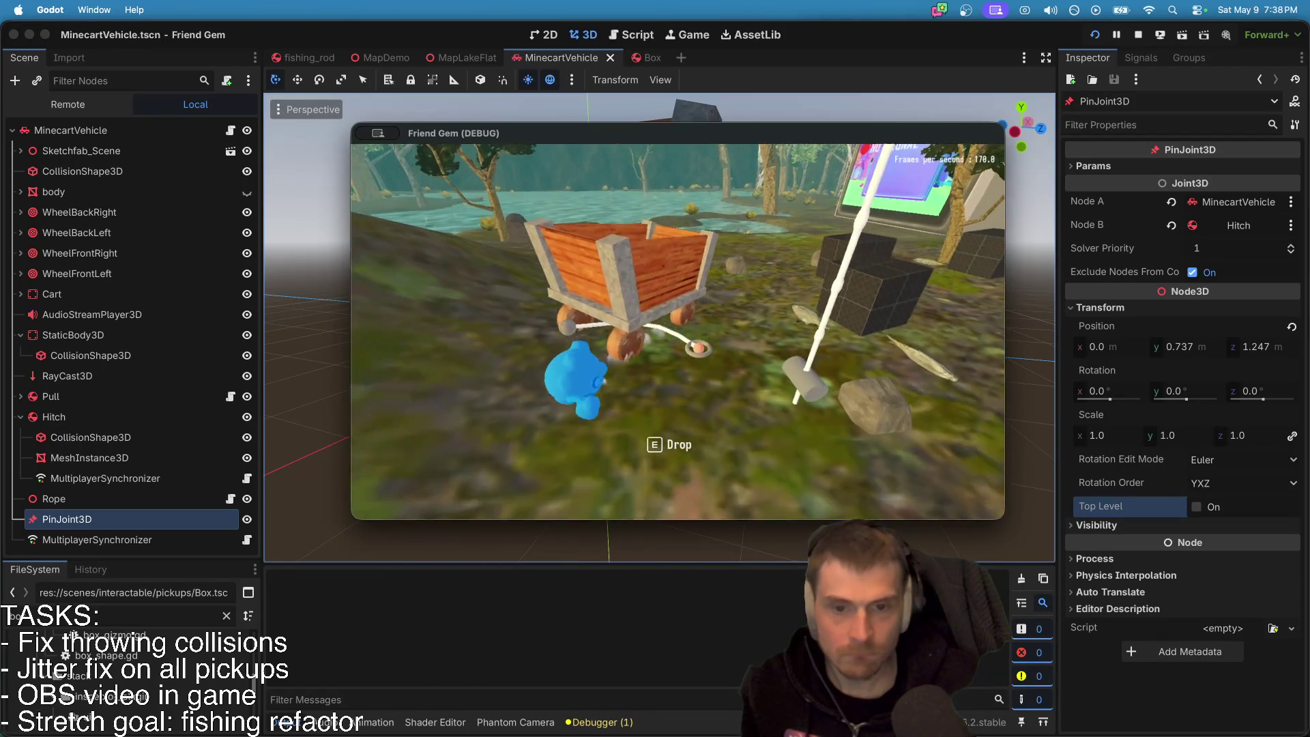
key("w")
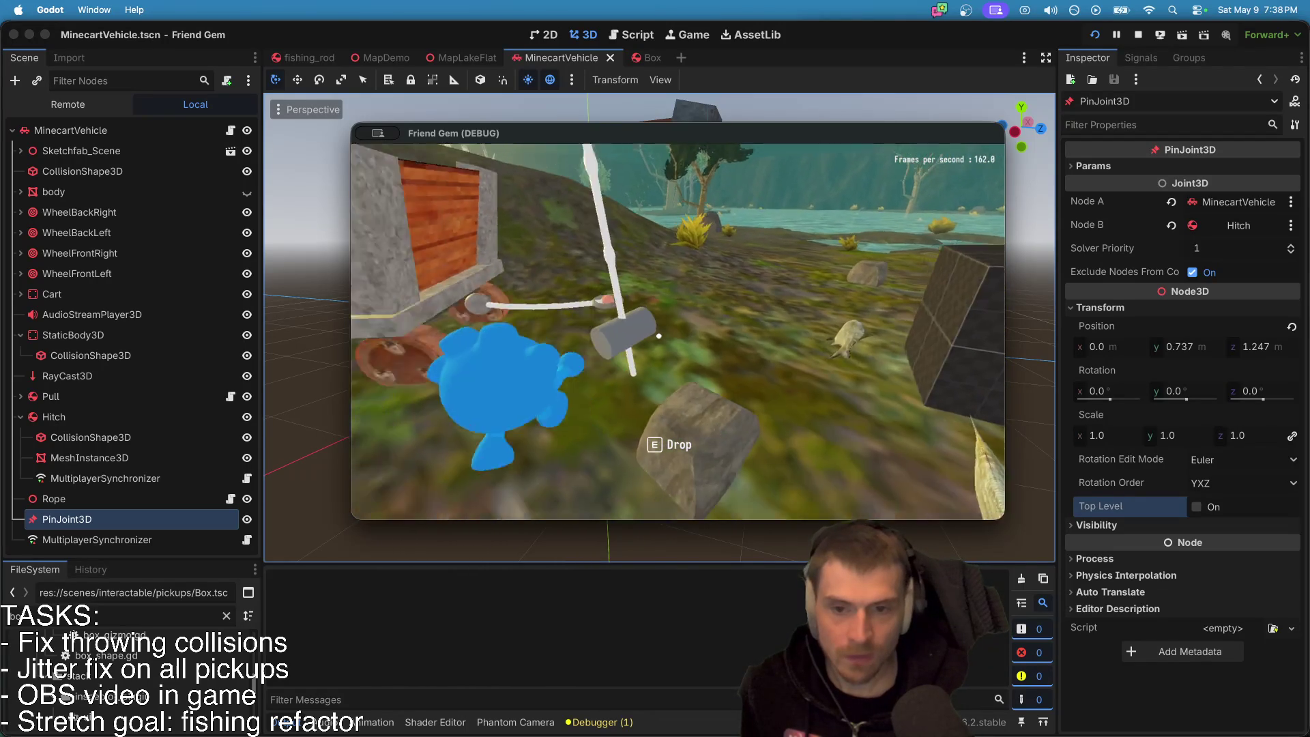
key("w")
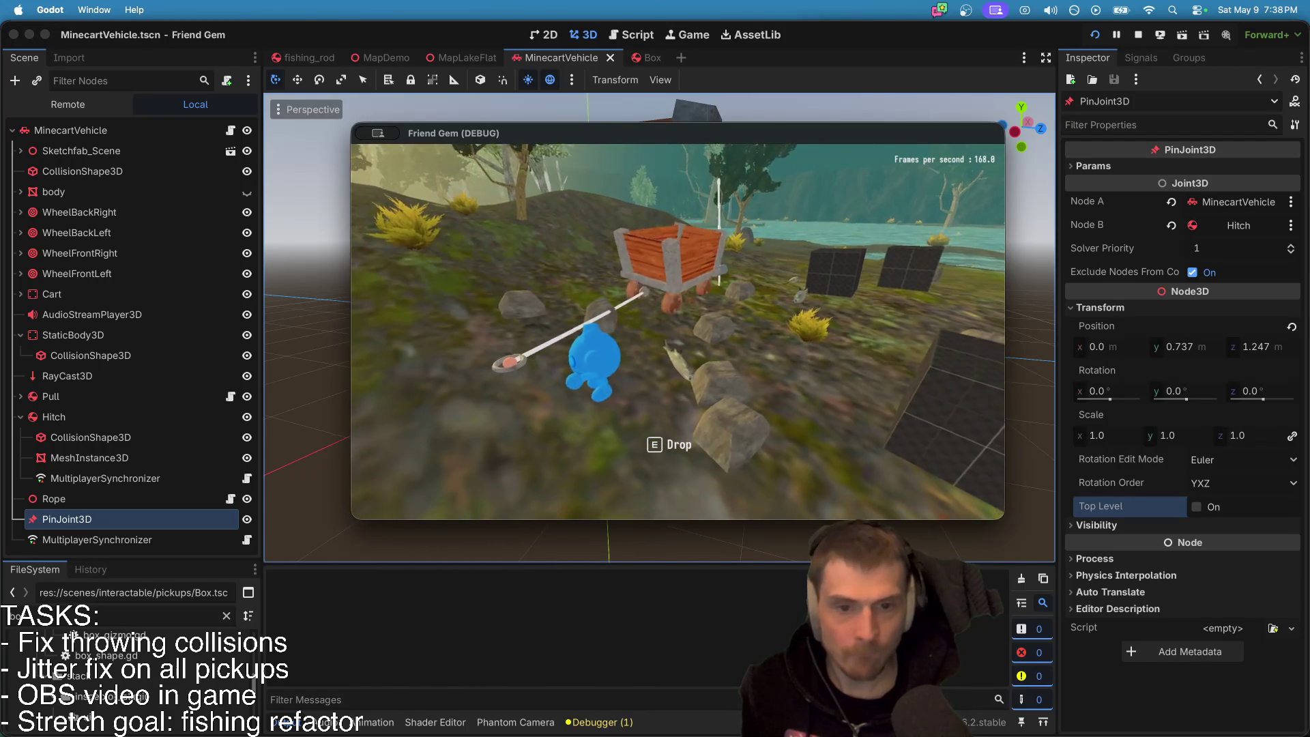
key("w")
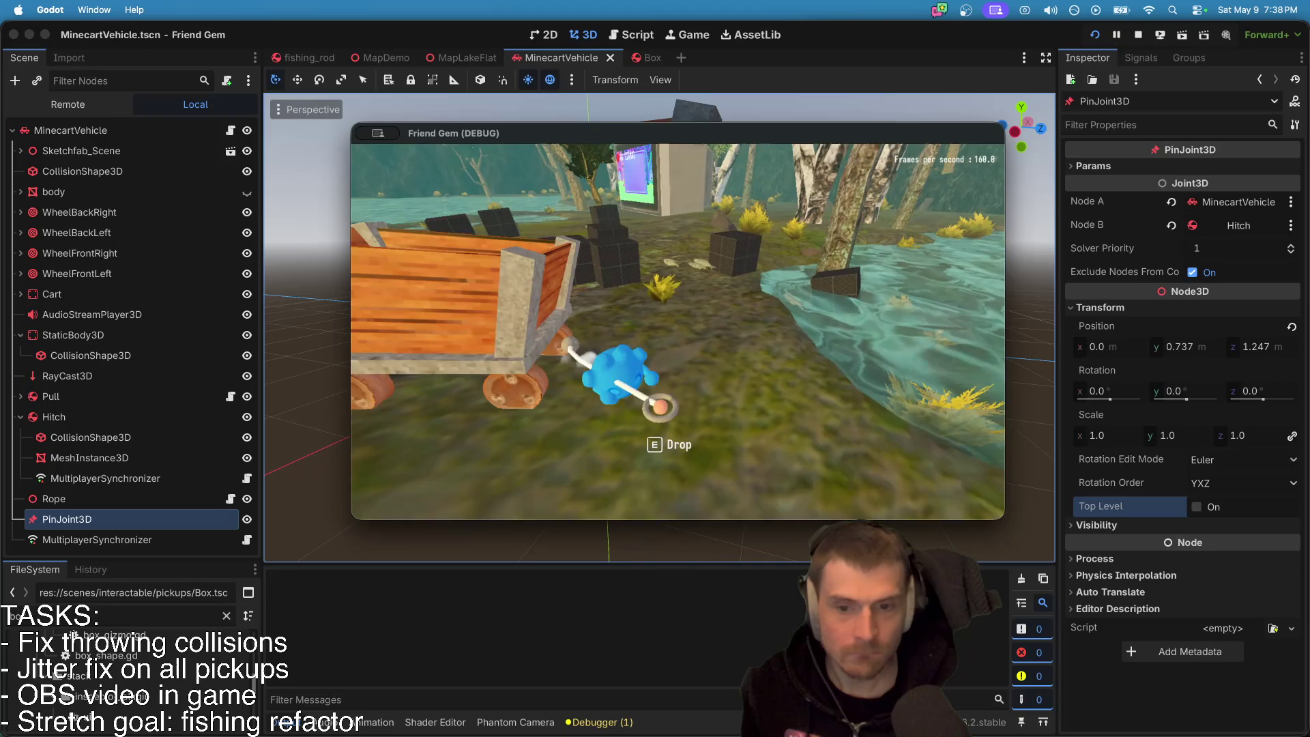
key("w")
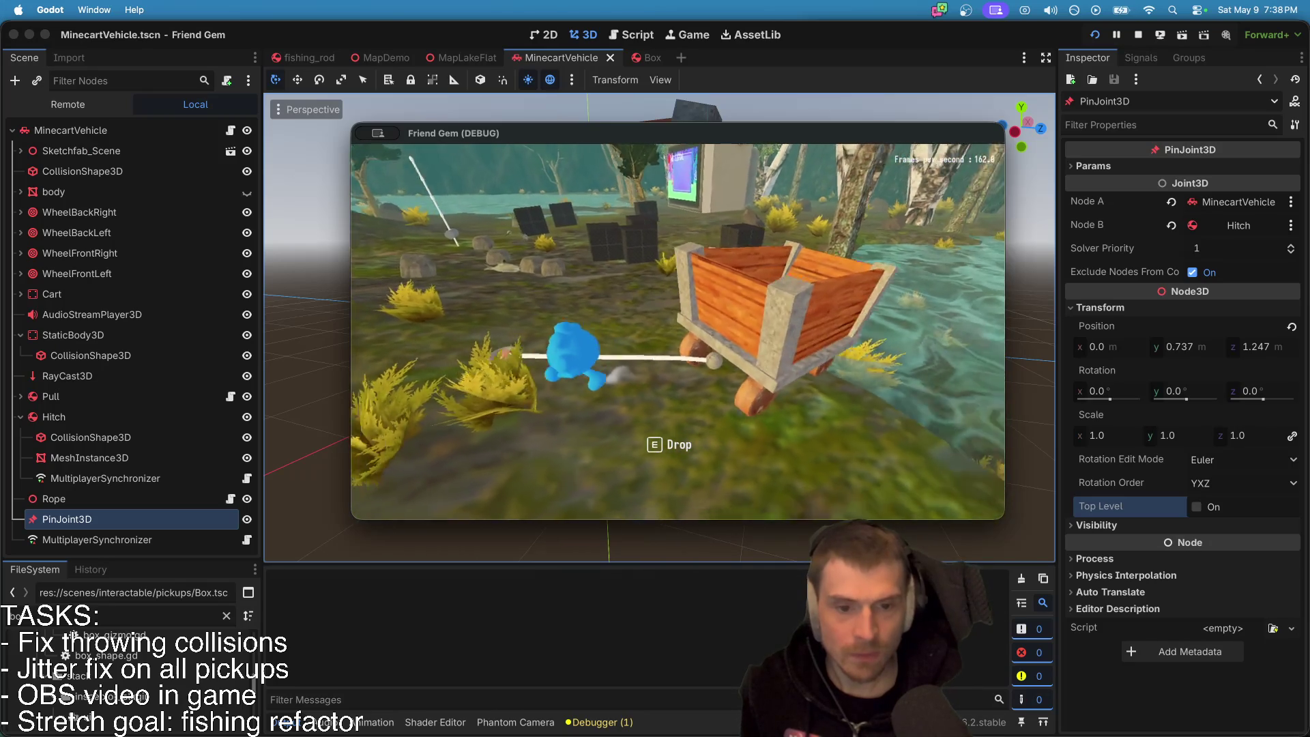
key("w")
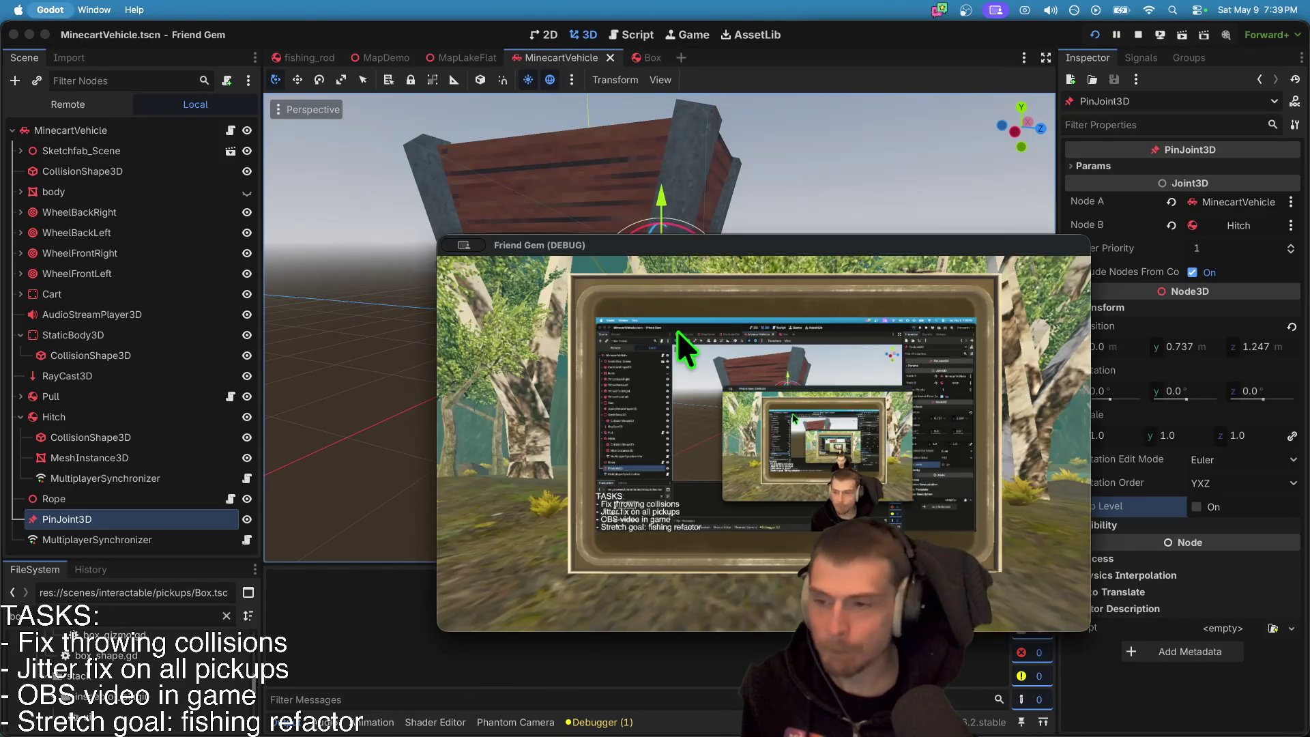
key("super+q")
left_click(133, 106)
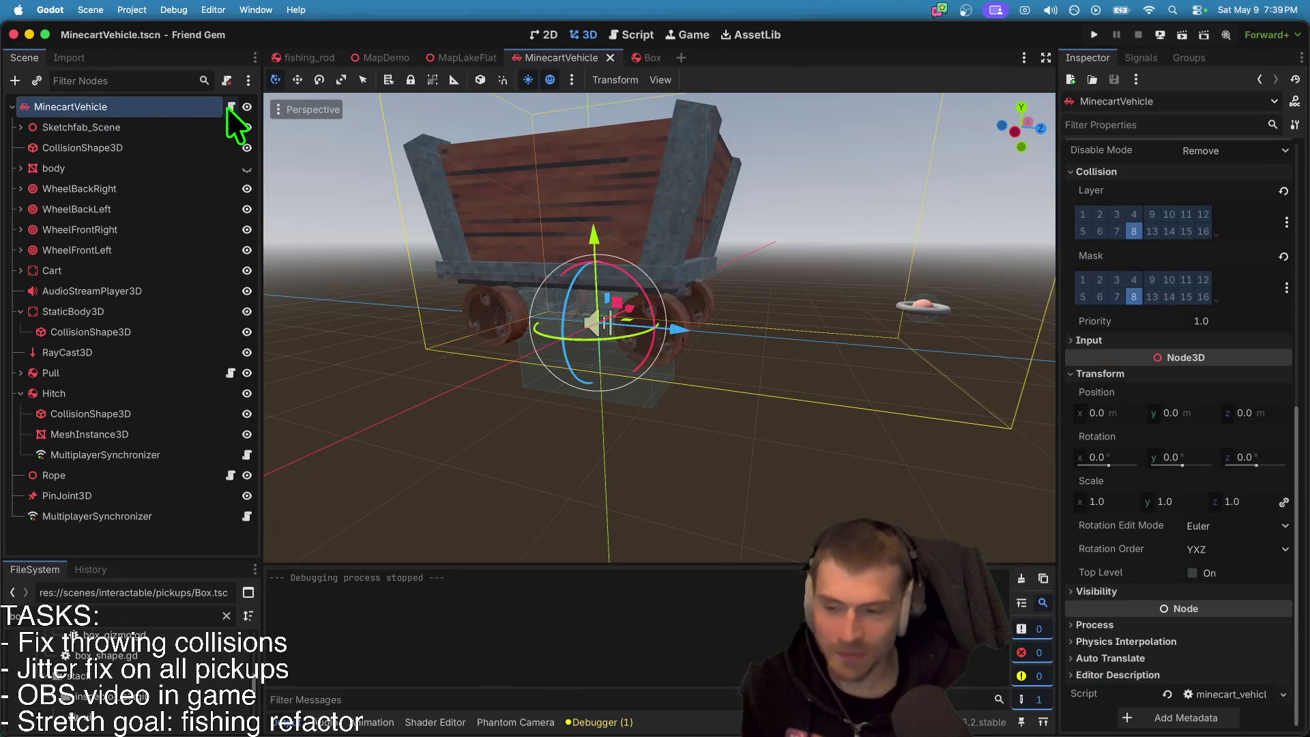
left_click(145, 517)
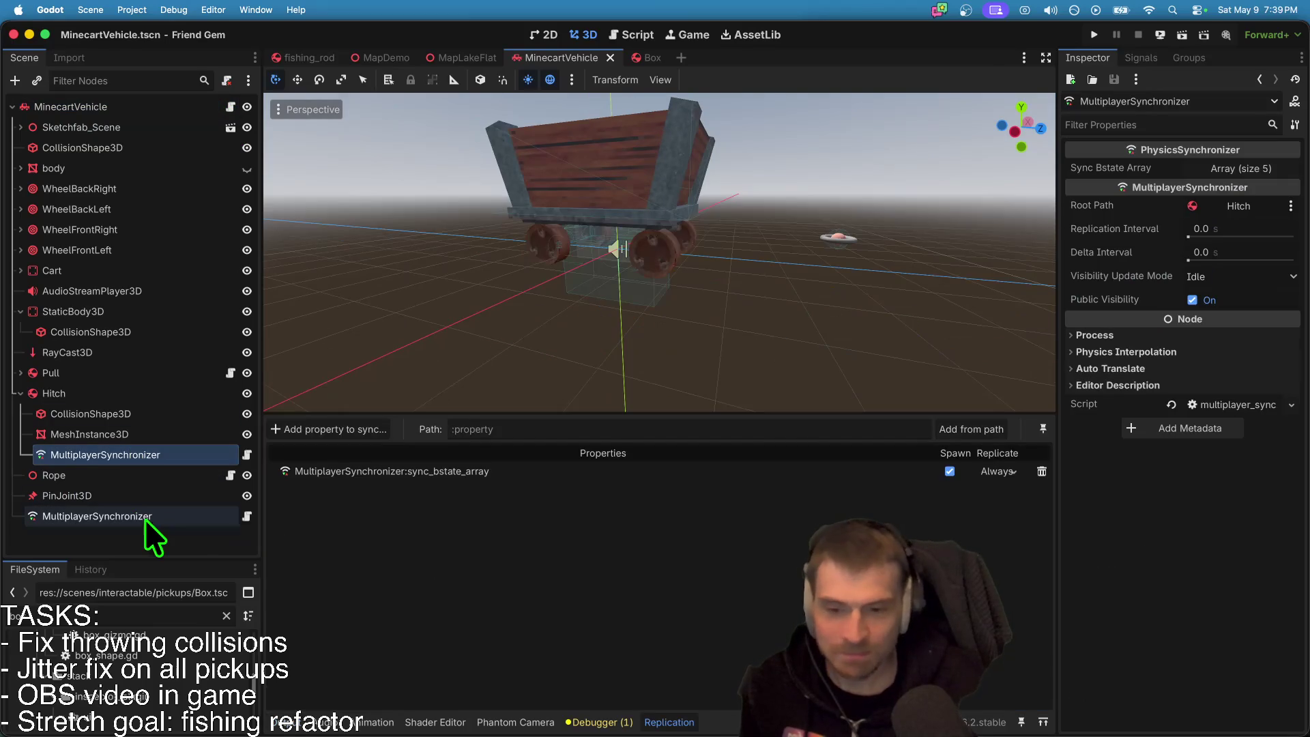
- In minecart_vehicle.gd, uncomment the non-authority freeze block inside _ready() with Ctrl+K
double_click(146, 392)
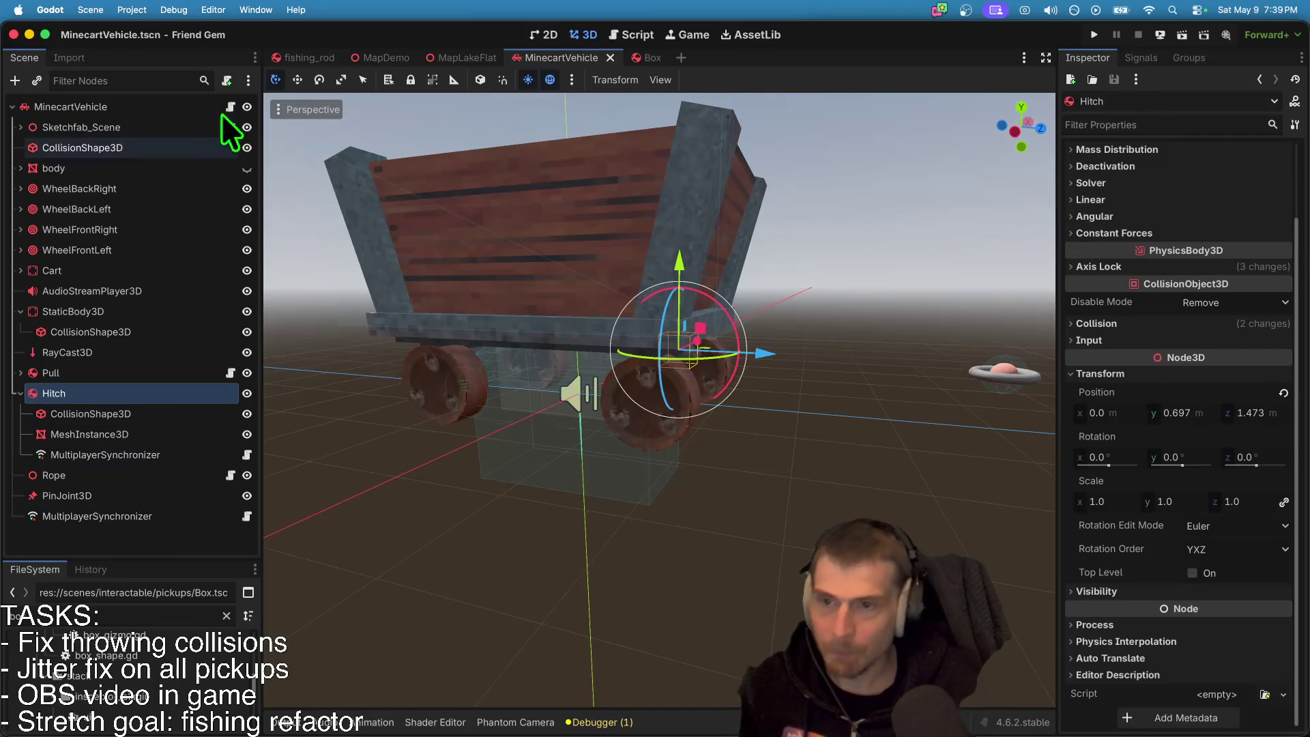
left_click(231, 107)
scroll(796, 248, "up", 5)
scroll(795, 249, "down", 8)
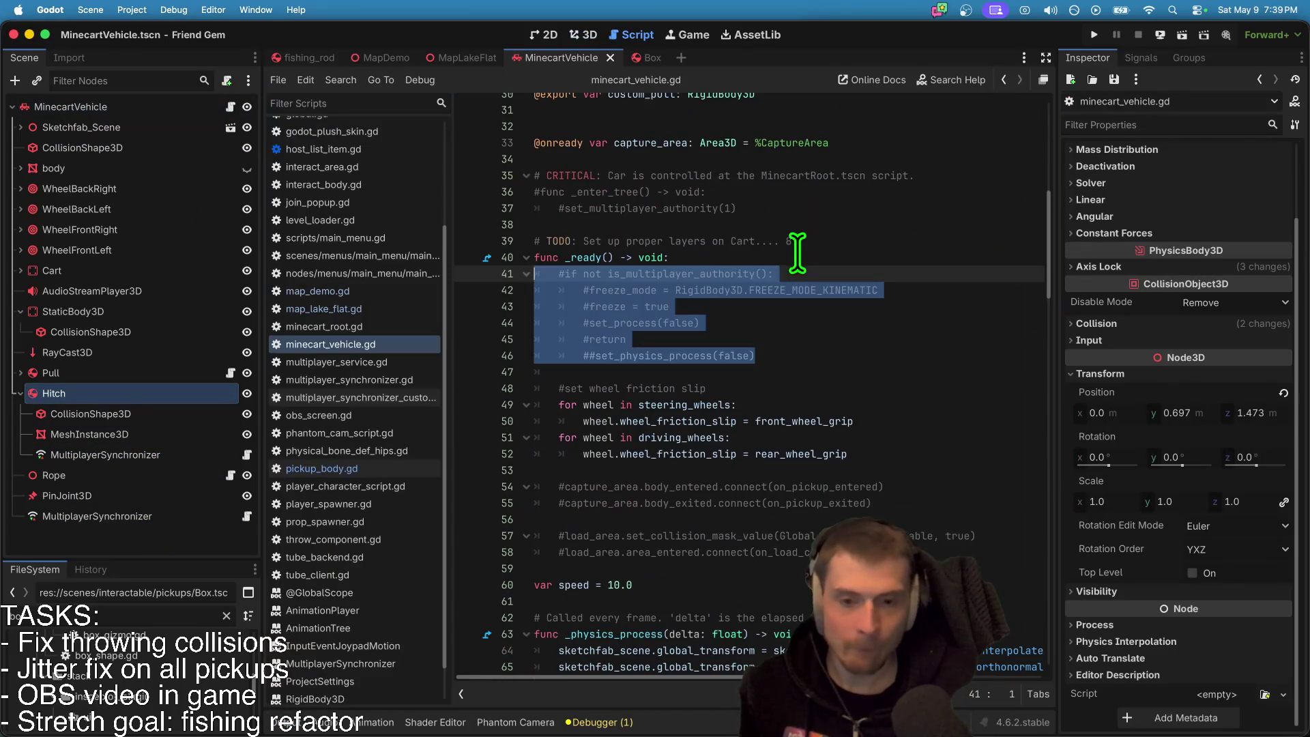
left_click(891, 224)
left_click_drag(934, 370, 536, 273)
mouse_move(812, 351)
left_mouse_down()
mouse_move(453, 304)
mouse_move(576, 354)
mouse_move(507, 327)
mouse_move(521, 345)
mouse_move(485, 271)
left_mouse_up()
key("ctrl+k")
- Move set_physics_process(false) above return, uncomment it, tidy the blank lines, and run the game
left_click(867, 353)
scroll(866, 356, "down", 2)
scroll(866, 356, "down", 7)
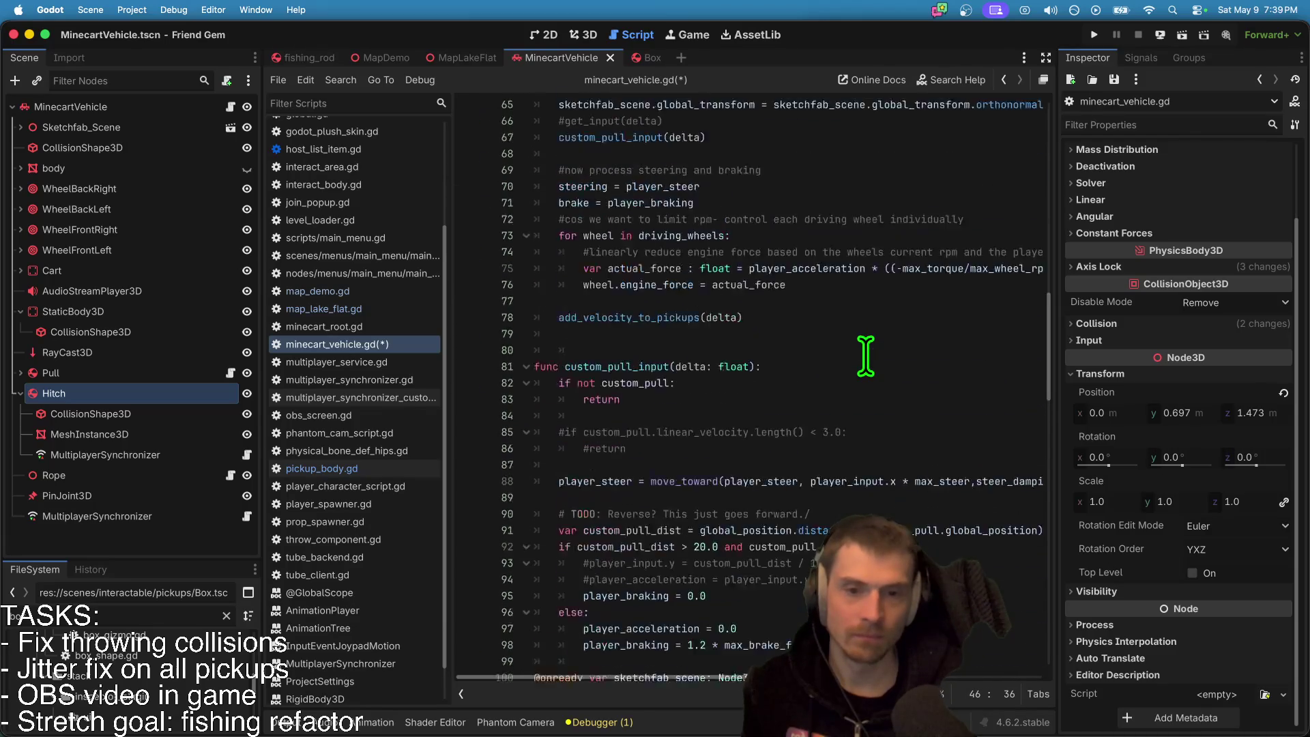
scroll(866, 356, "up", 4)
scroll(865, 356, "up", 3)
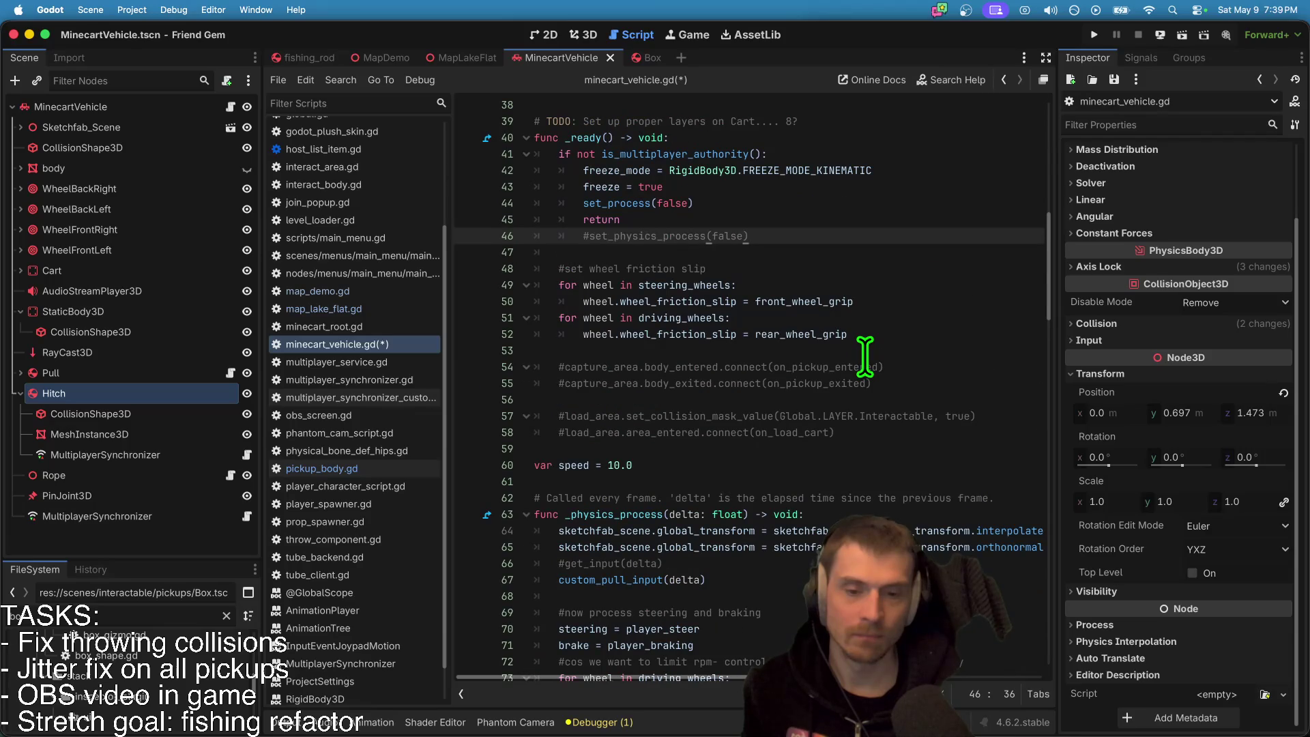
key("alt+Up")
key("Return")
key("Return")
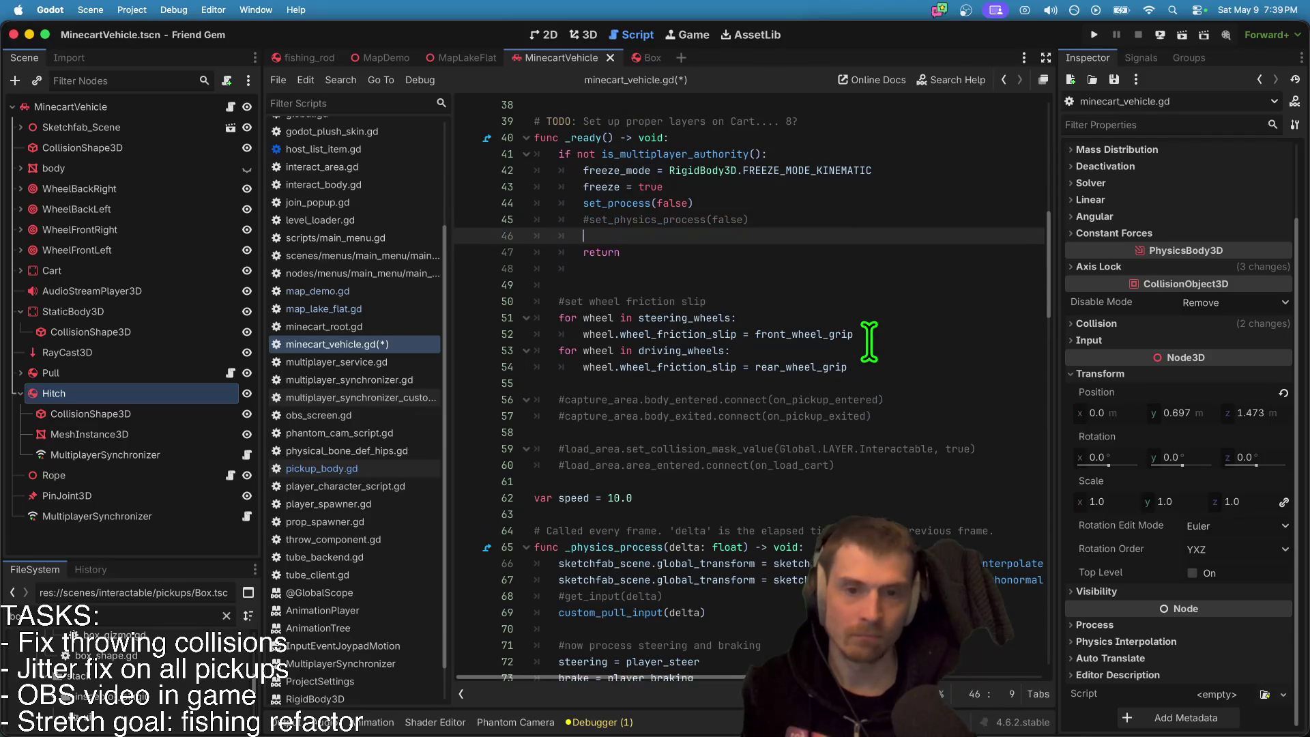
key("super+shift+k")
key("Up")
key("super+k")
key("Down")
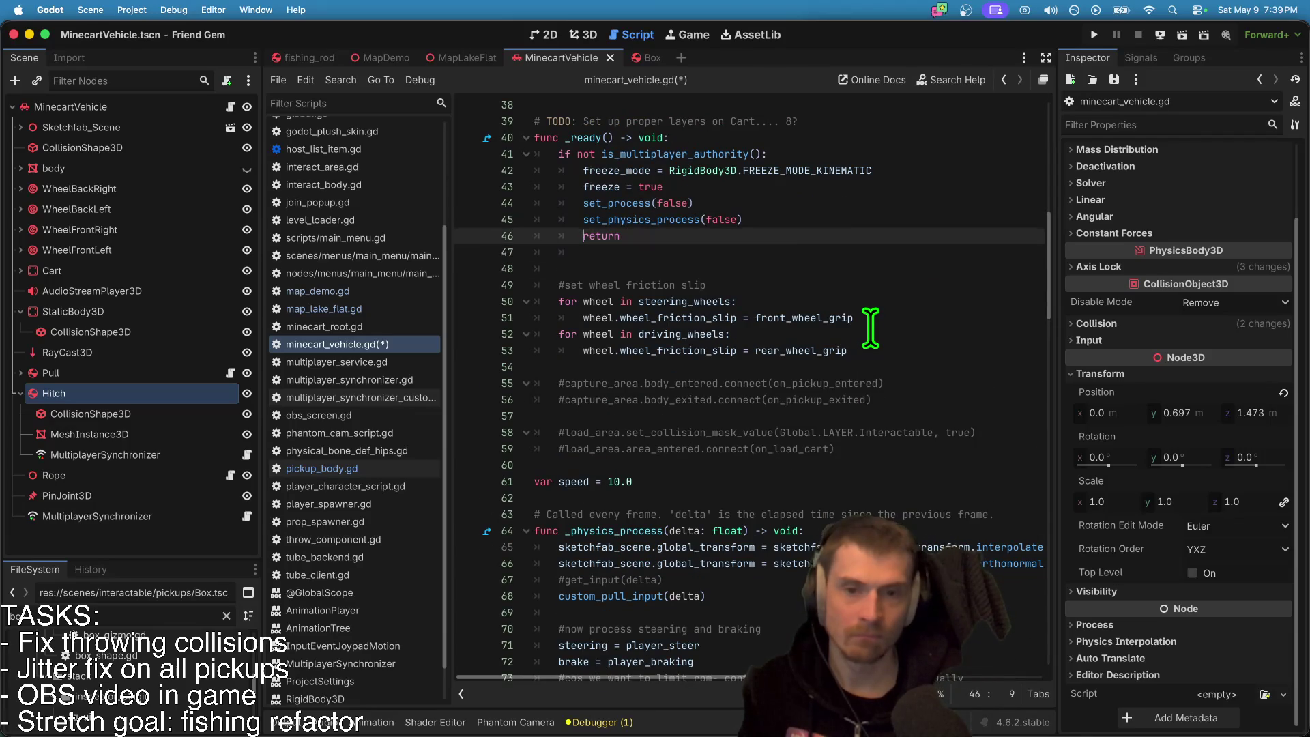
key("Down")
key("super+shift+k")
key("super+b")
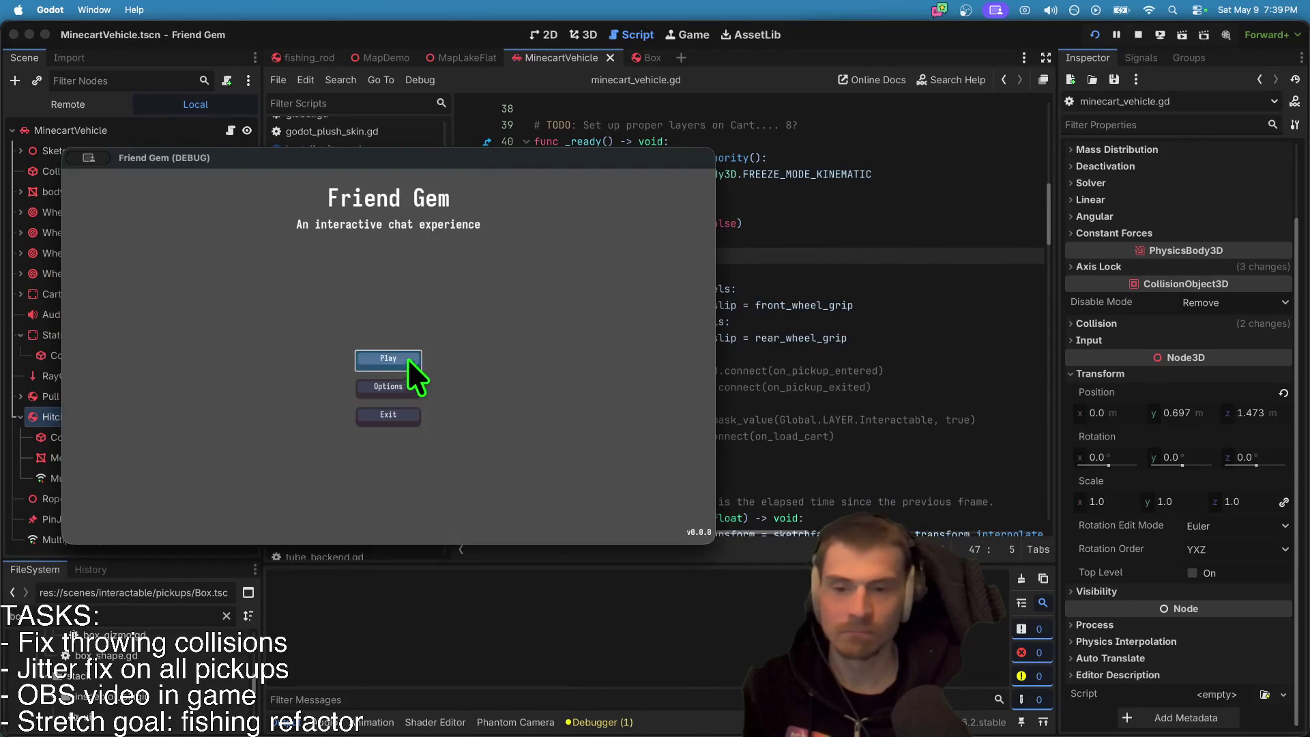
- Choose Play and join the session to see the minecart, then return to the editor
left_click(407, 358)
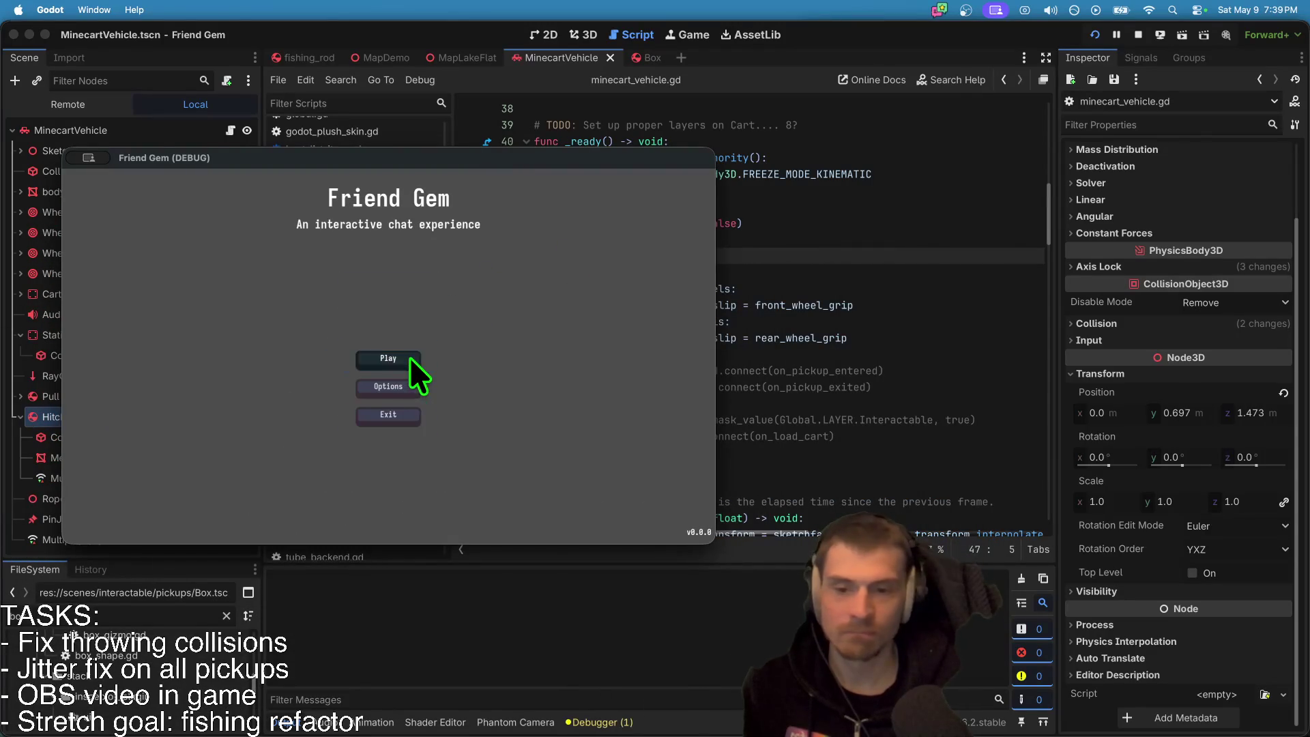
left_click(488, 272)
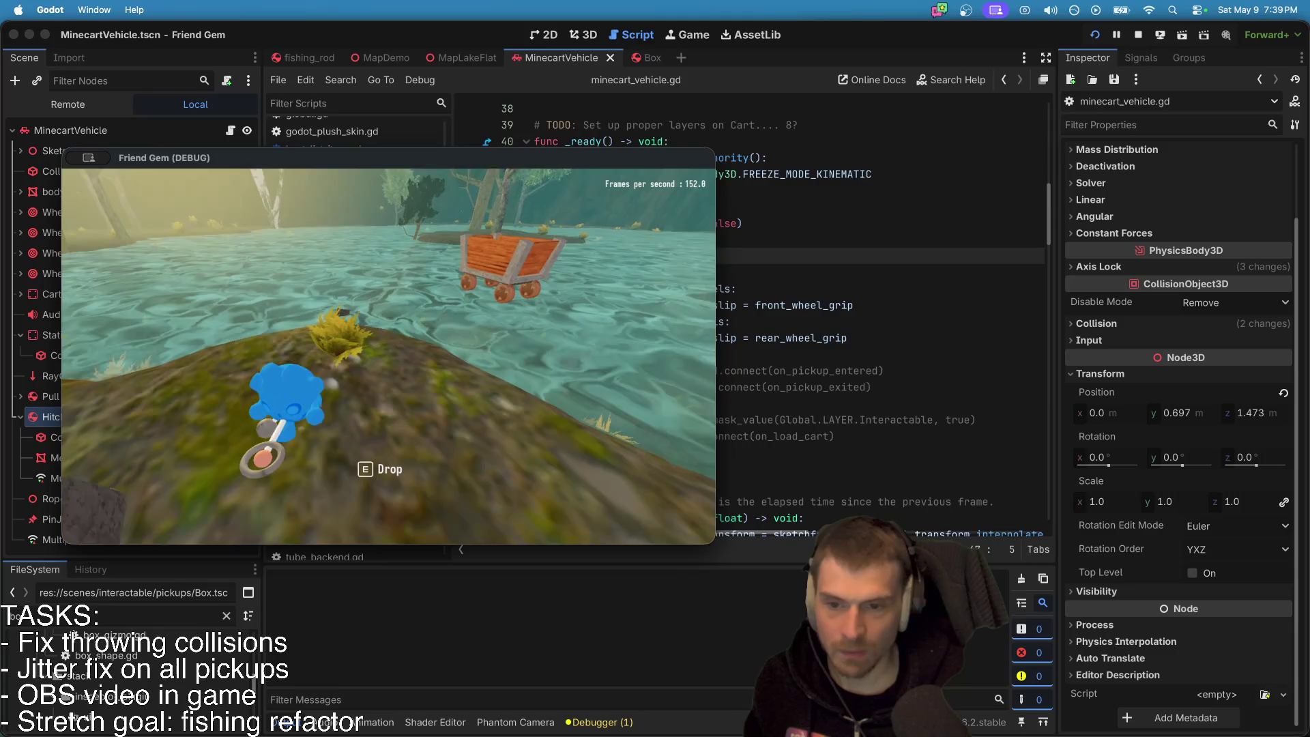
key("super+Tab")
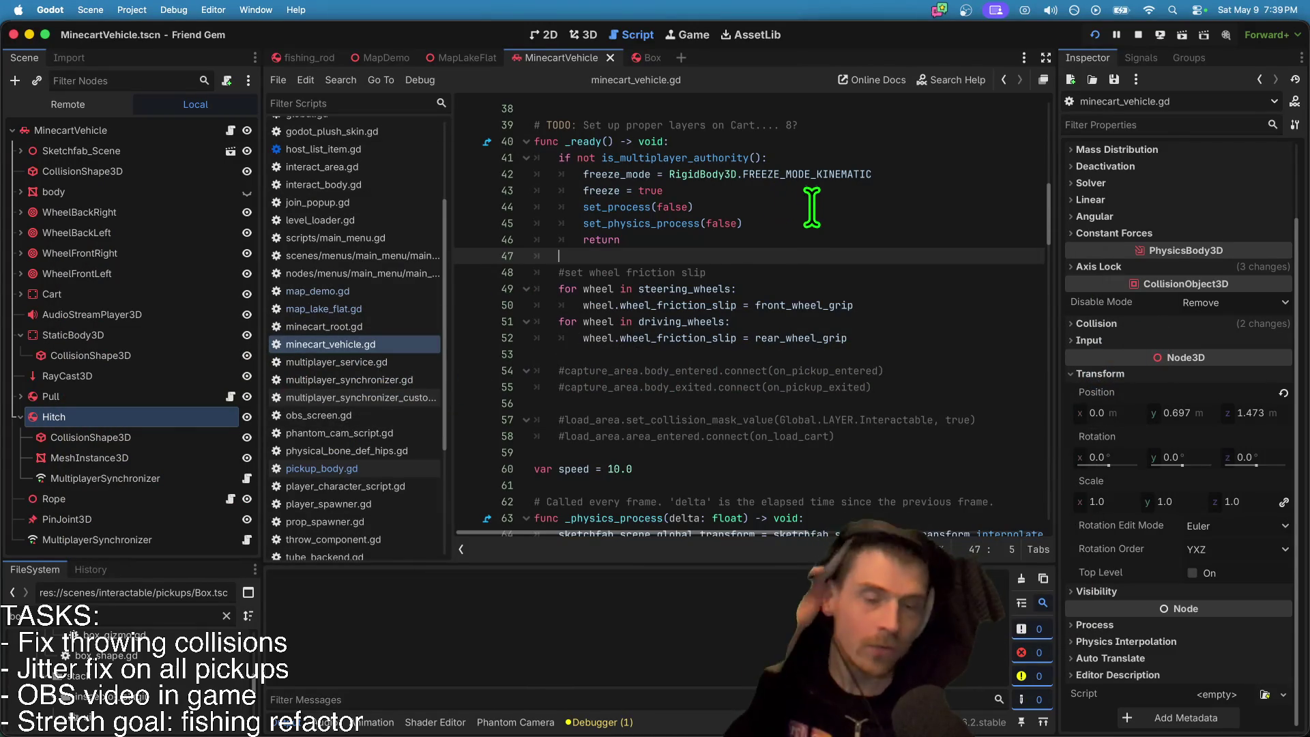
- Replace is_multiplayer_authority() on line 41 with multiplayer.is_server(), then run the game again
left_click(103, 540)
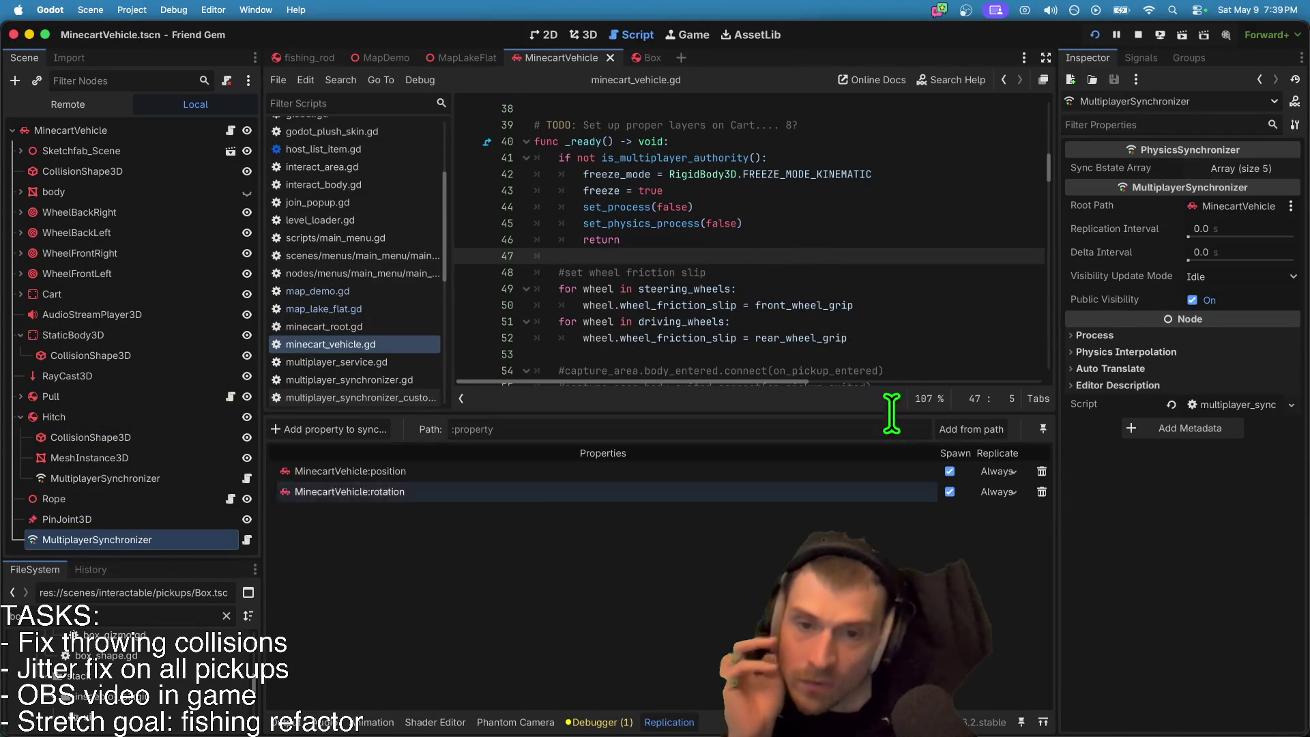
scroll(914, 369, "up", 5)
scroll(819, 339, "down", 1)
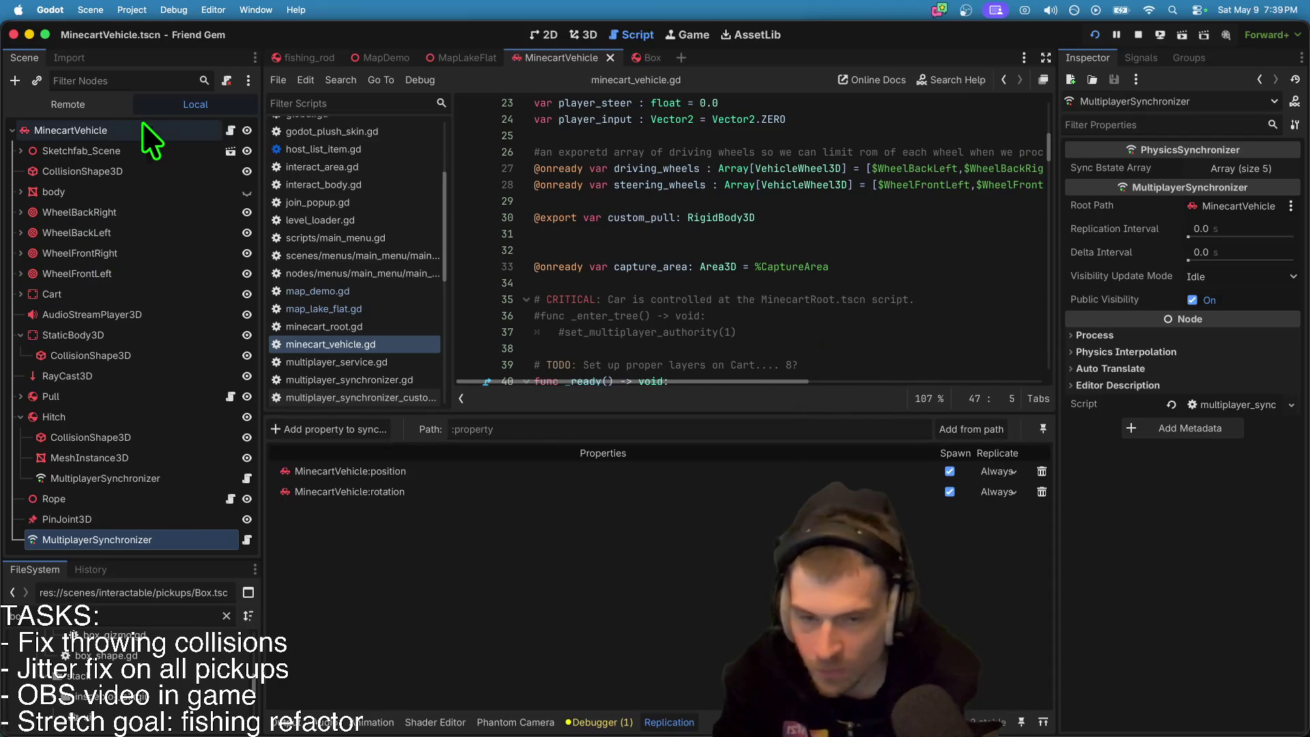
scroll(835, 254, "down", 3)
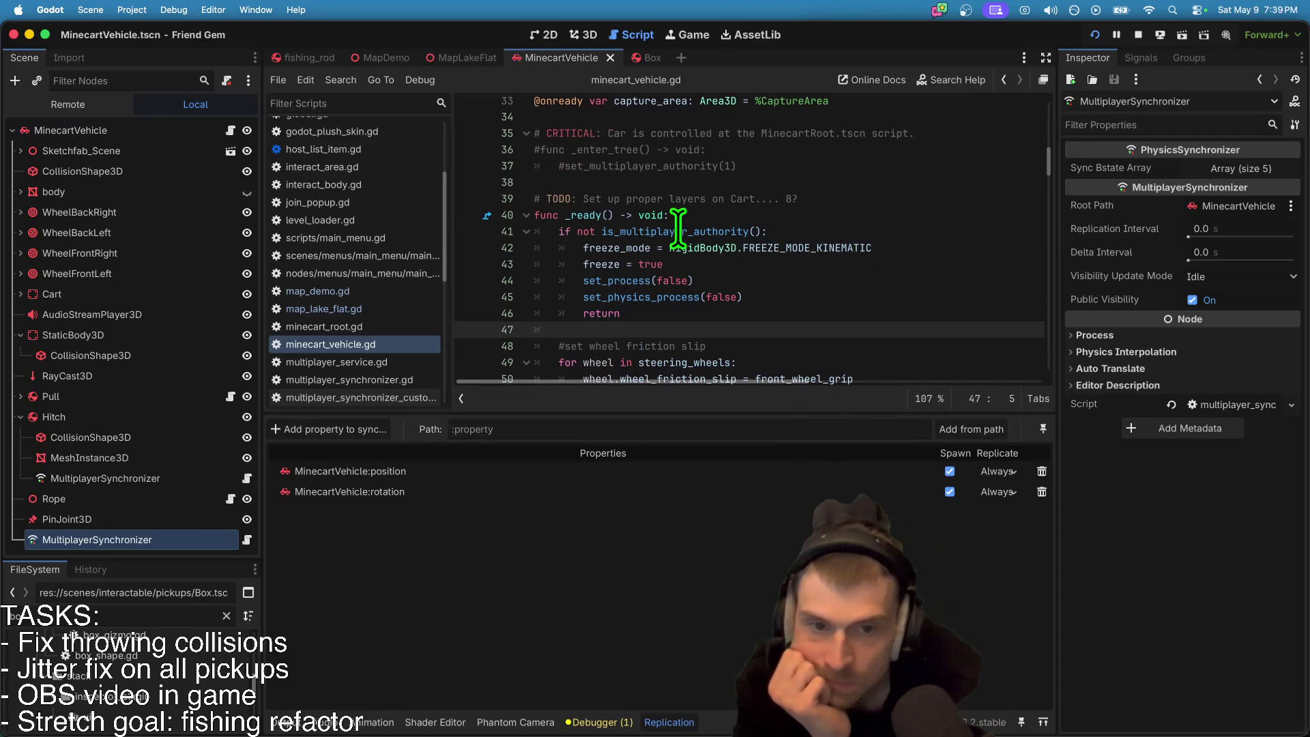
double_click(678, 231)
scroll(691, 281, "down", 2)
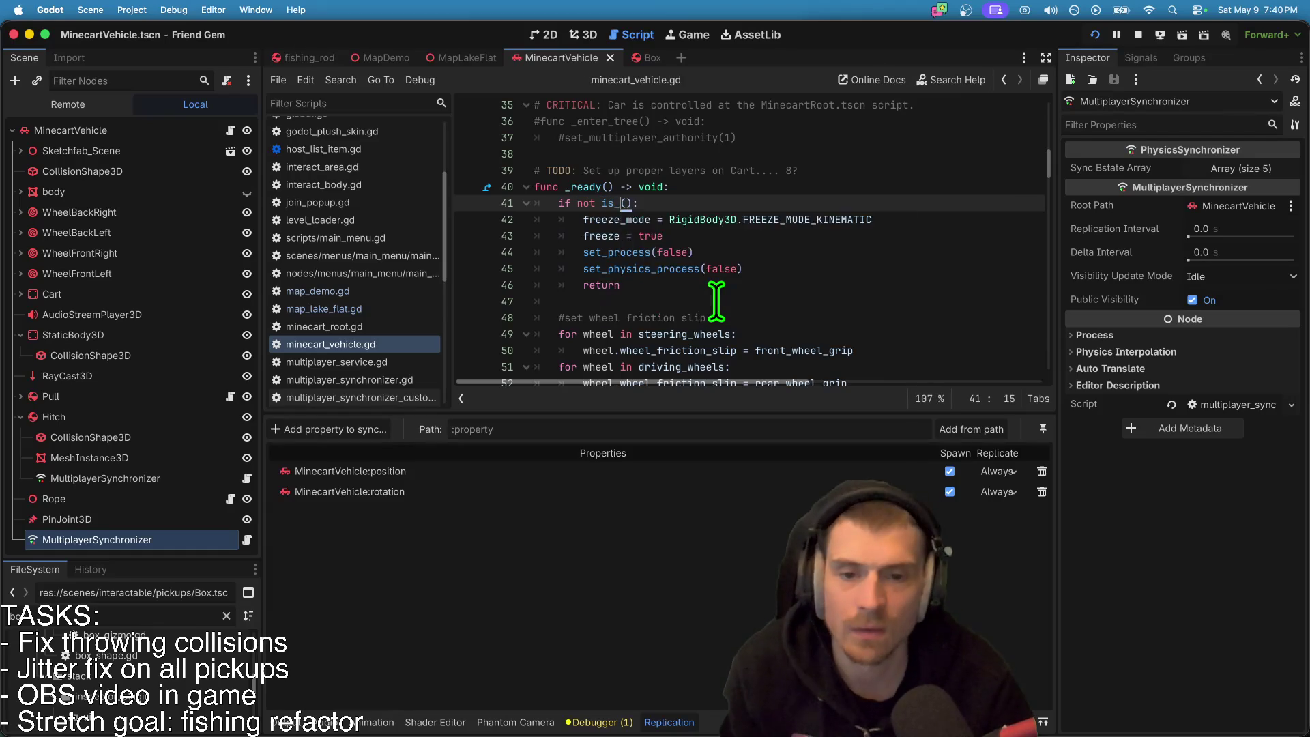
key("ctrl+space")
key("BackSpace")
key("BackSpace")
key("BackSpace")
type("multiplayer.is")
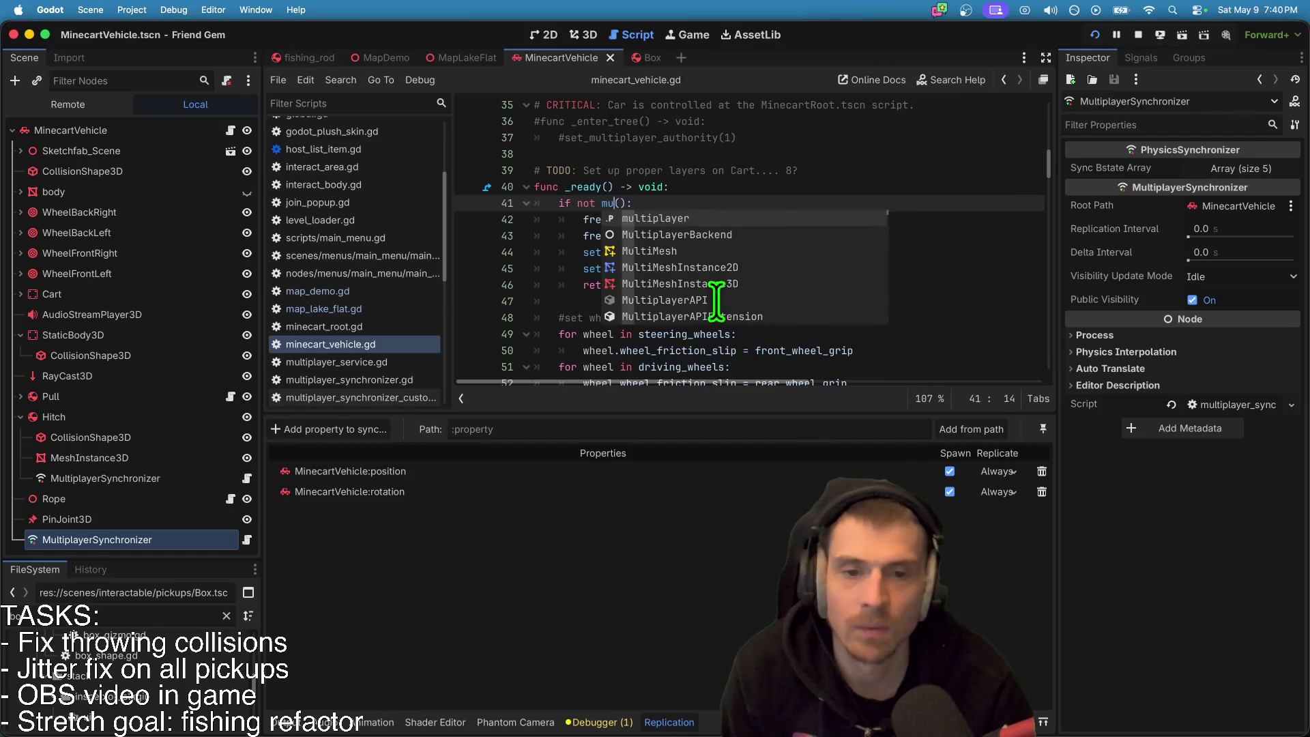
type("_ser")
key("Return")
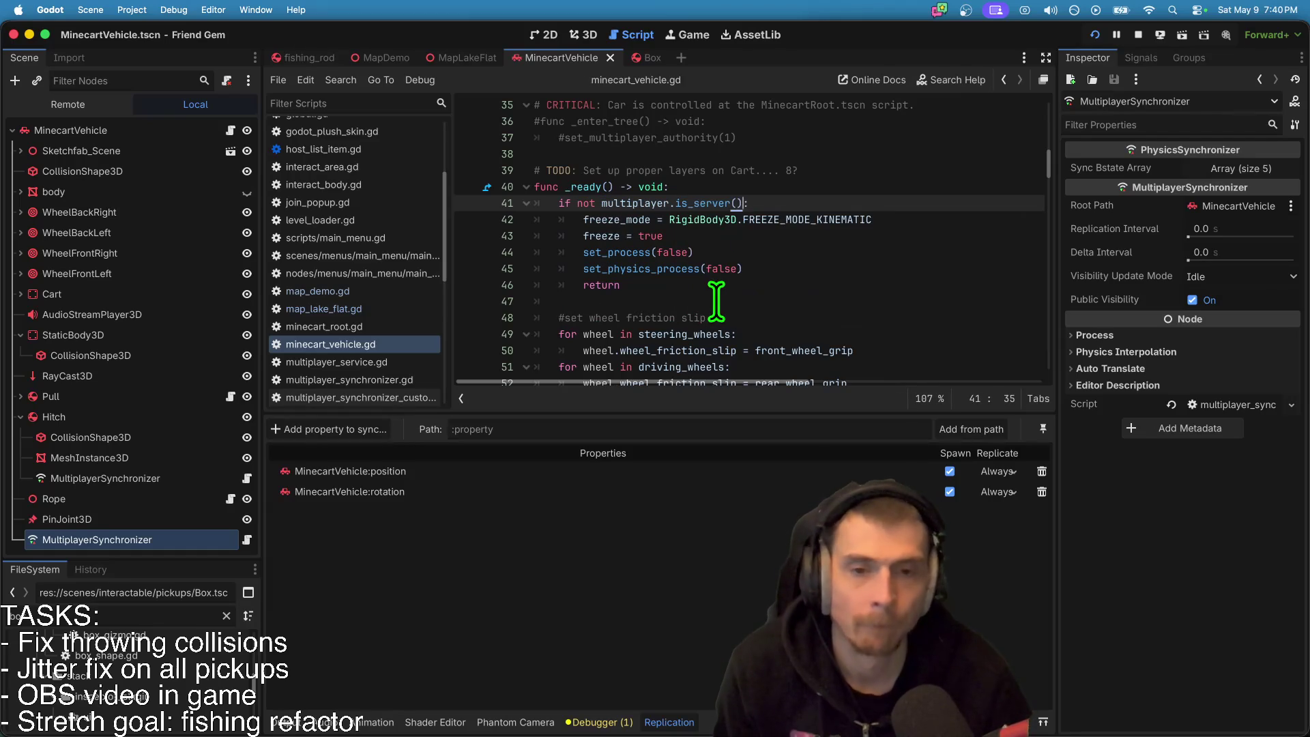
left_click(854, 219)
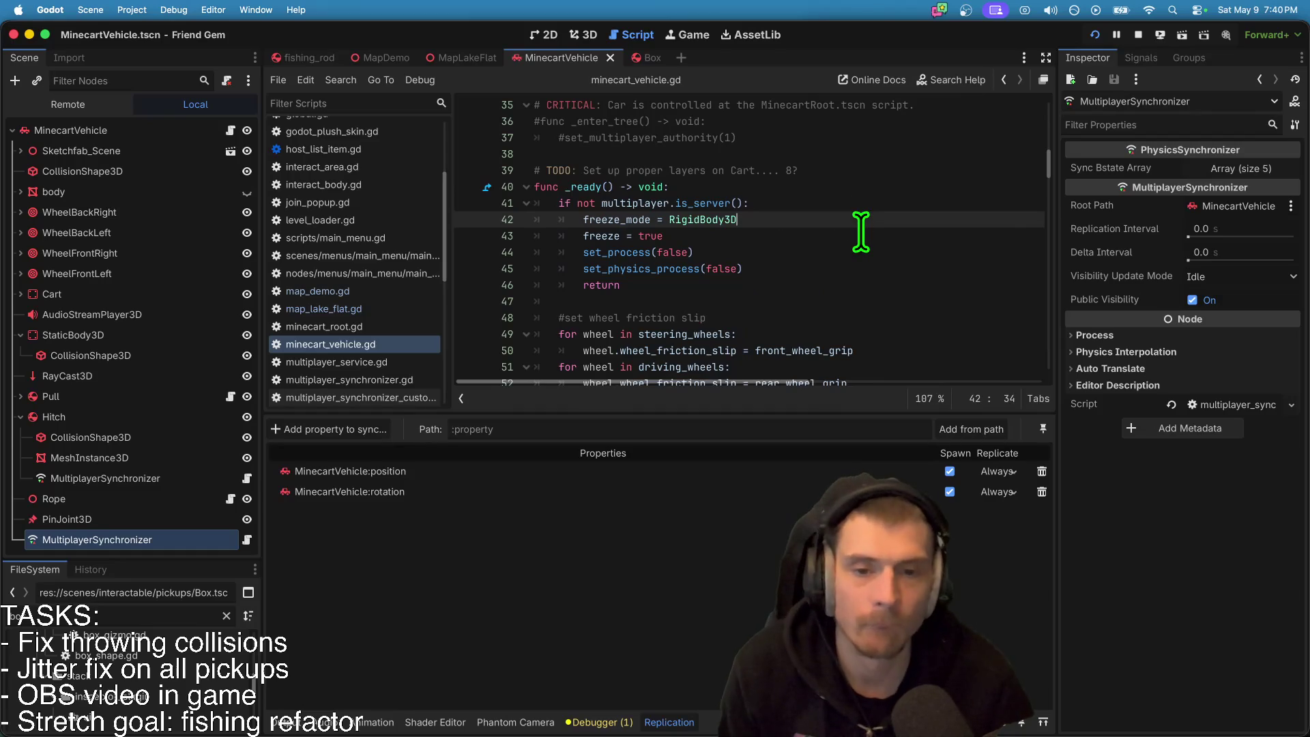
key("super+b")
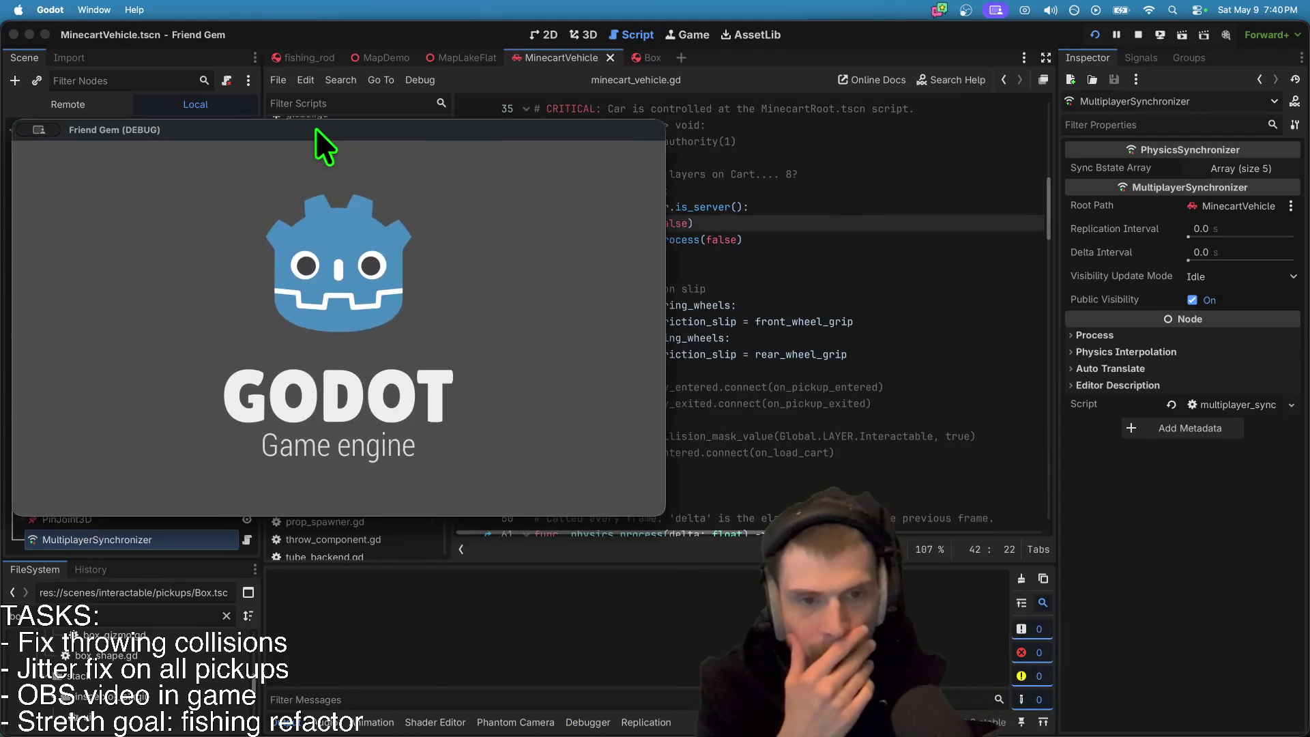
- Join the relaunched game via Play and Join, grab the minecart with E, then return to the editor
left_click(952, 221)
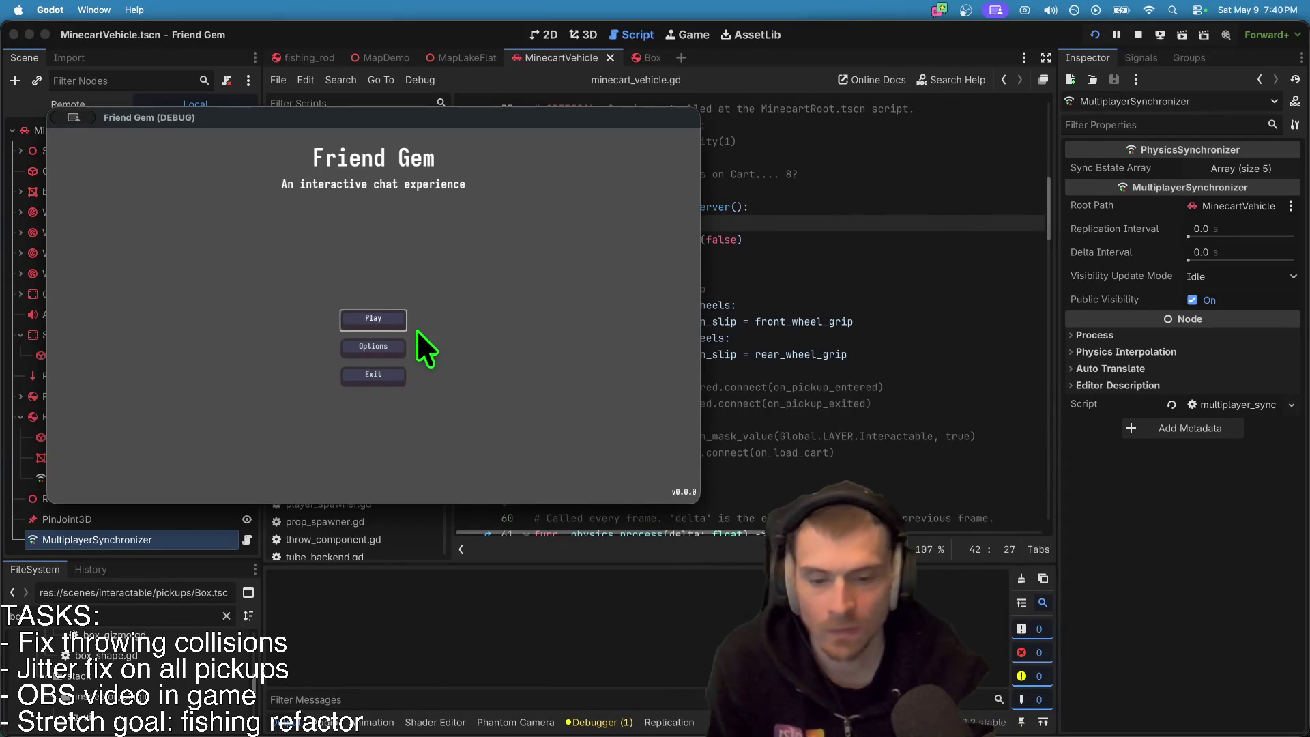
left_click(392, 317)
left_click(388, 314)
left_click(471, 232)
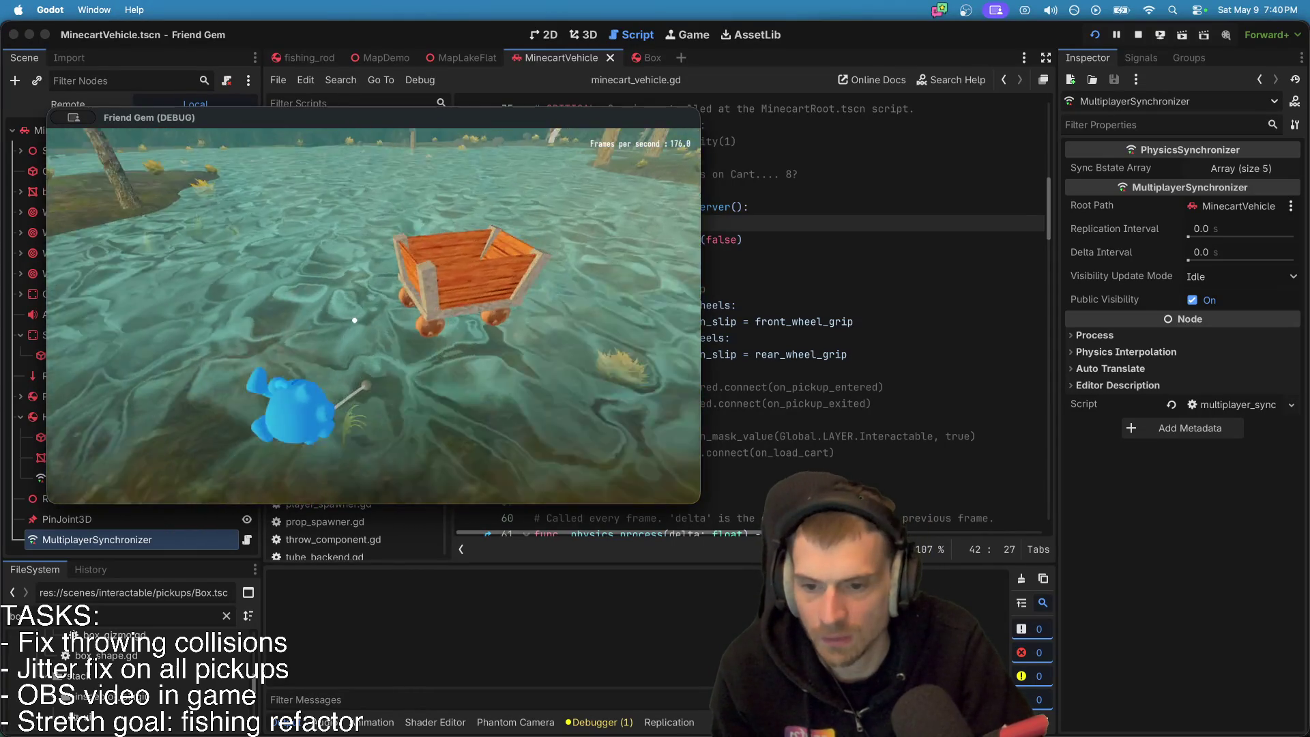
key("e")
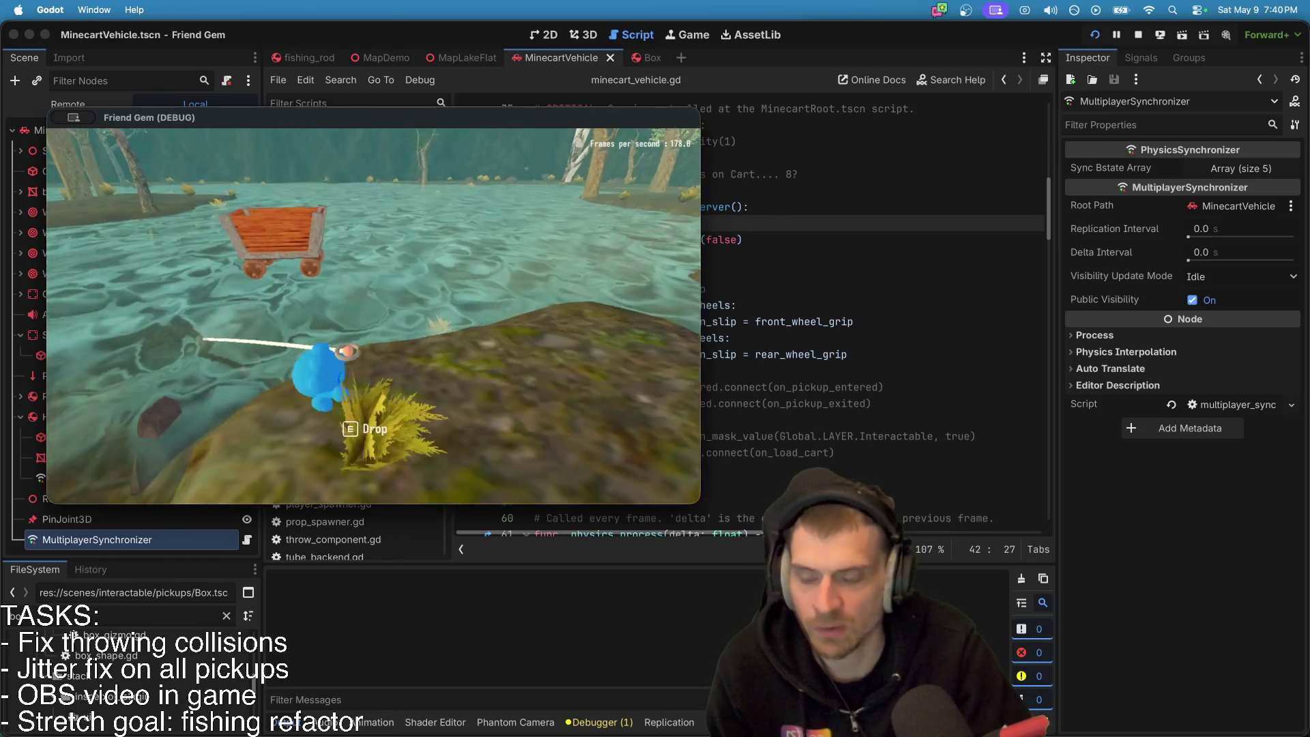
key("super+Tab")
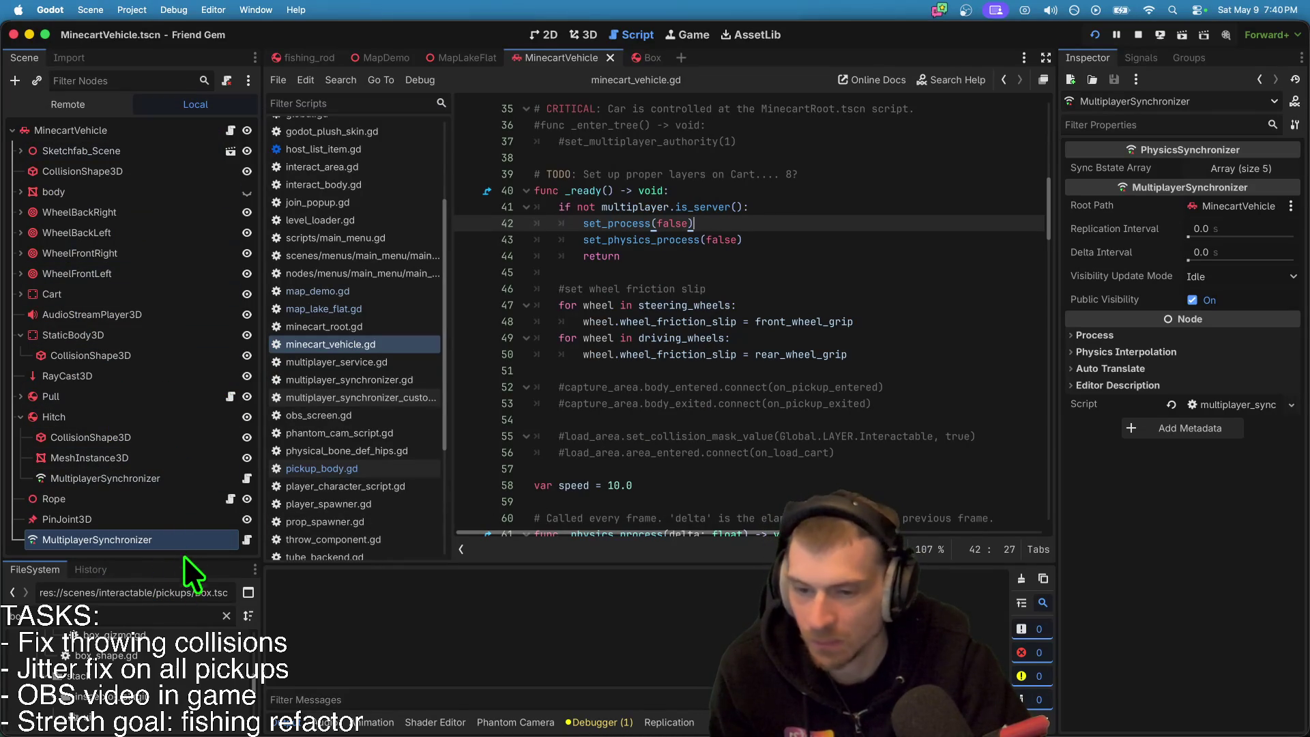
- Delete the server-check block from _ready() in the MinecartVehicle script and save
left_click(122, 521)
left_click(114, 540)
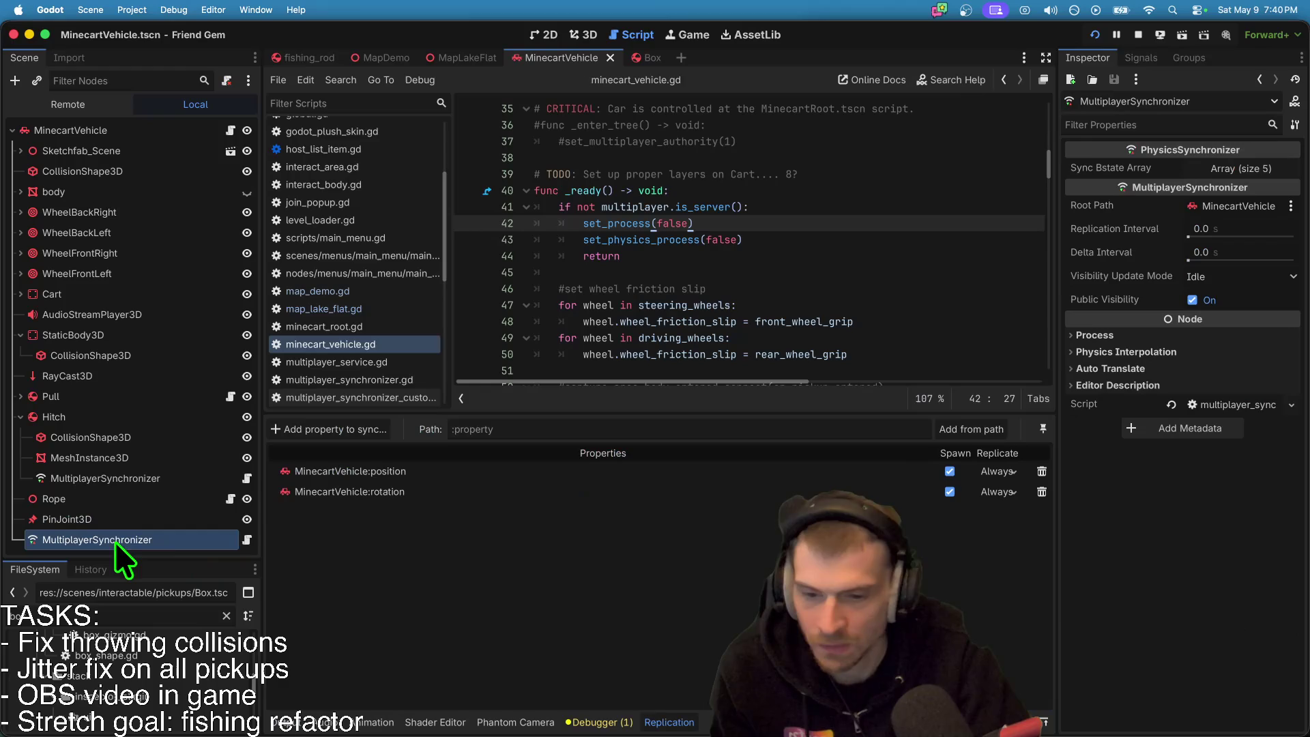
left_click(247, 540)
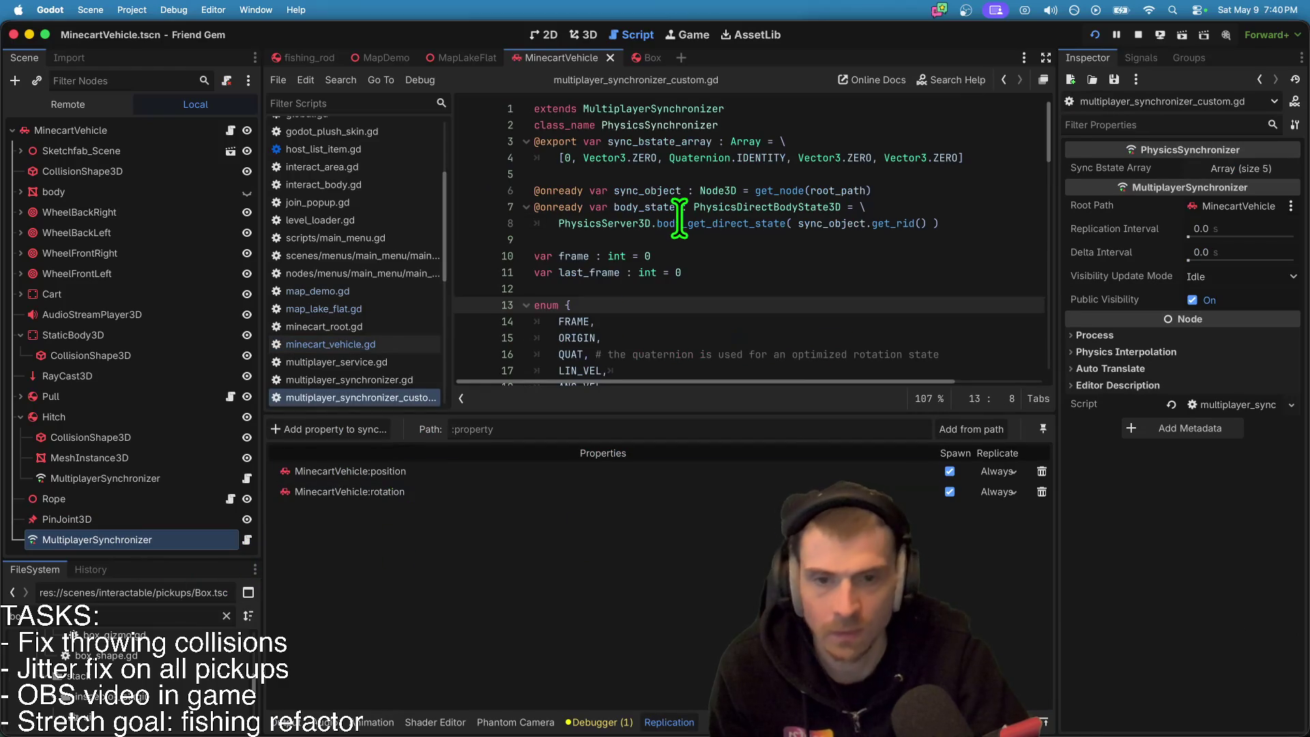
left_click(232, 132)
left_click(231, 131)
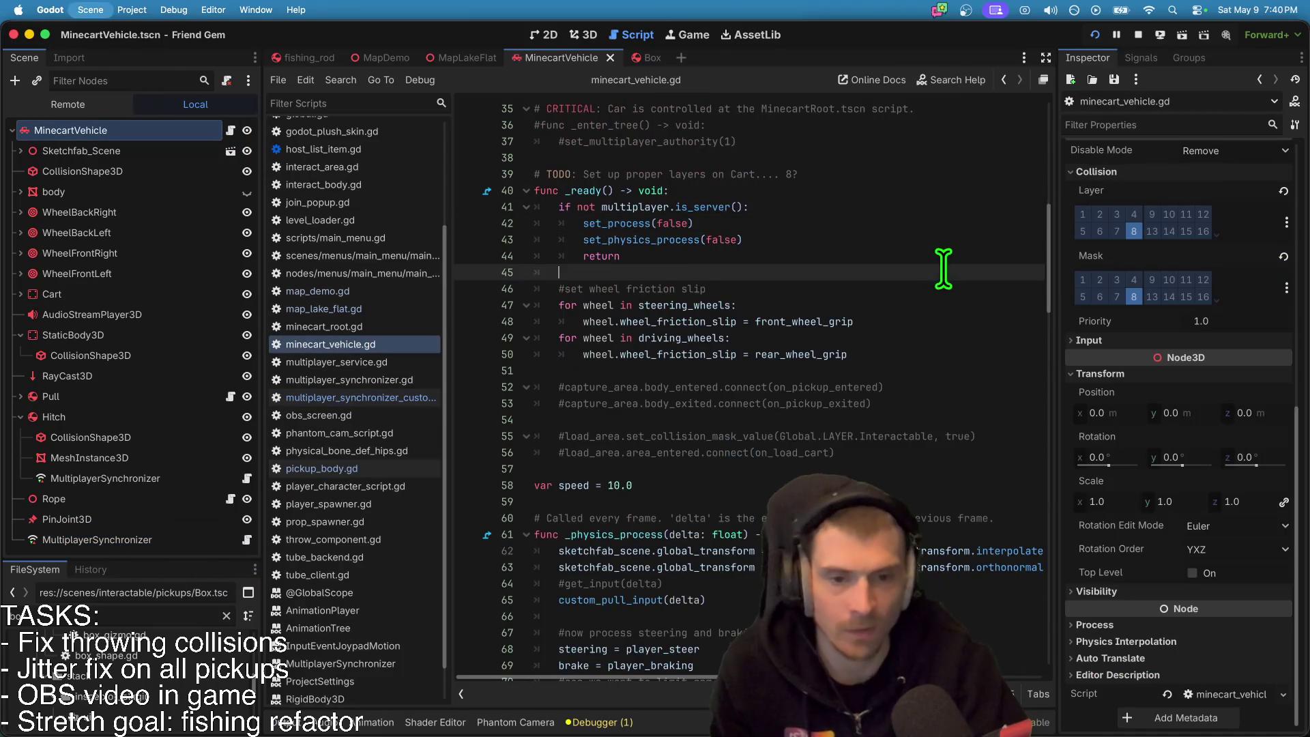
left_click_drag(845, 300, 412, 204)
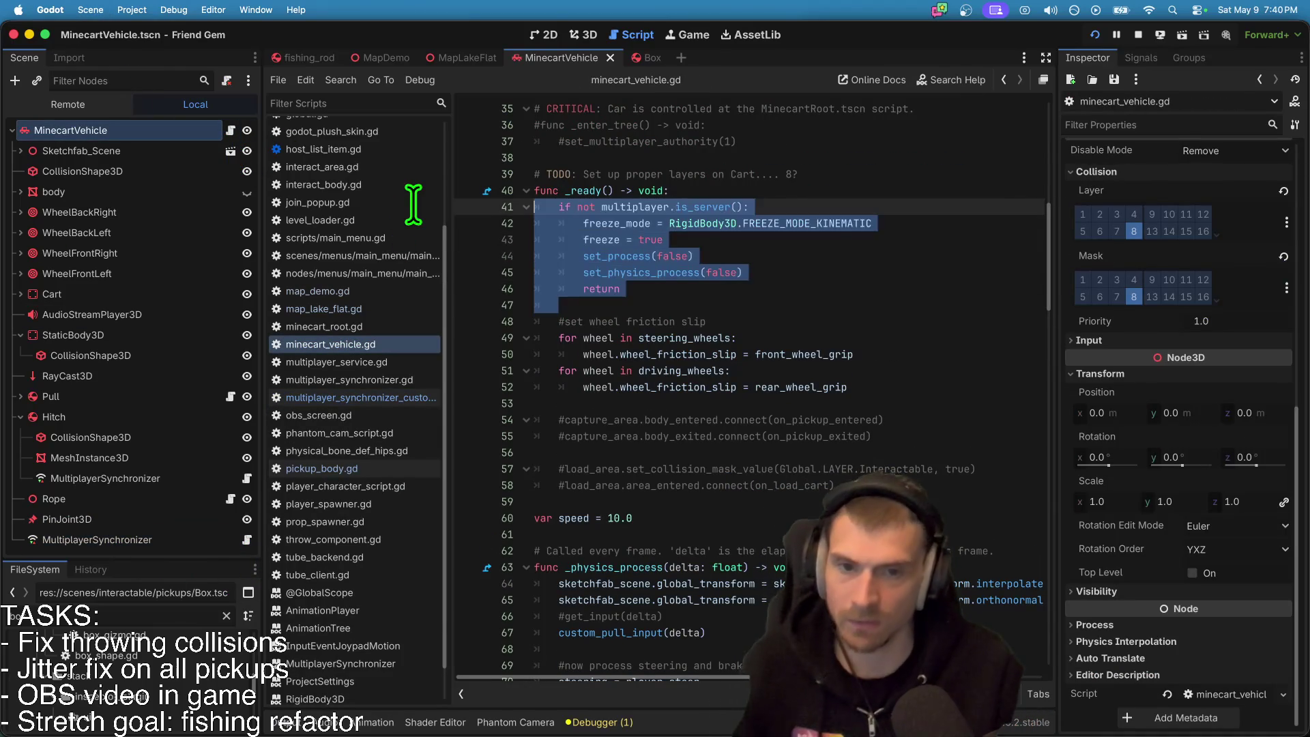
key("BackSpace")
key("Delete")
key("super+s")
- Add MinecartVehicle's sync_bstate_array to the MultiplayerSynchronizer's replicated properties and save the scene
left_click(159, 535)
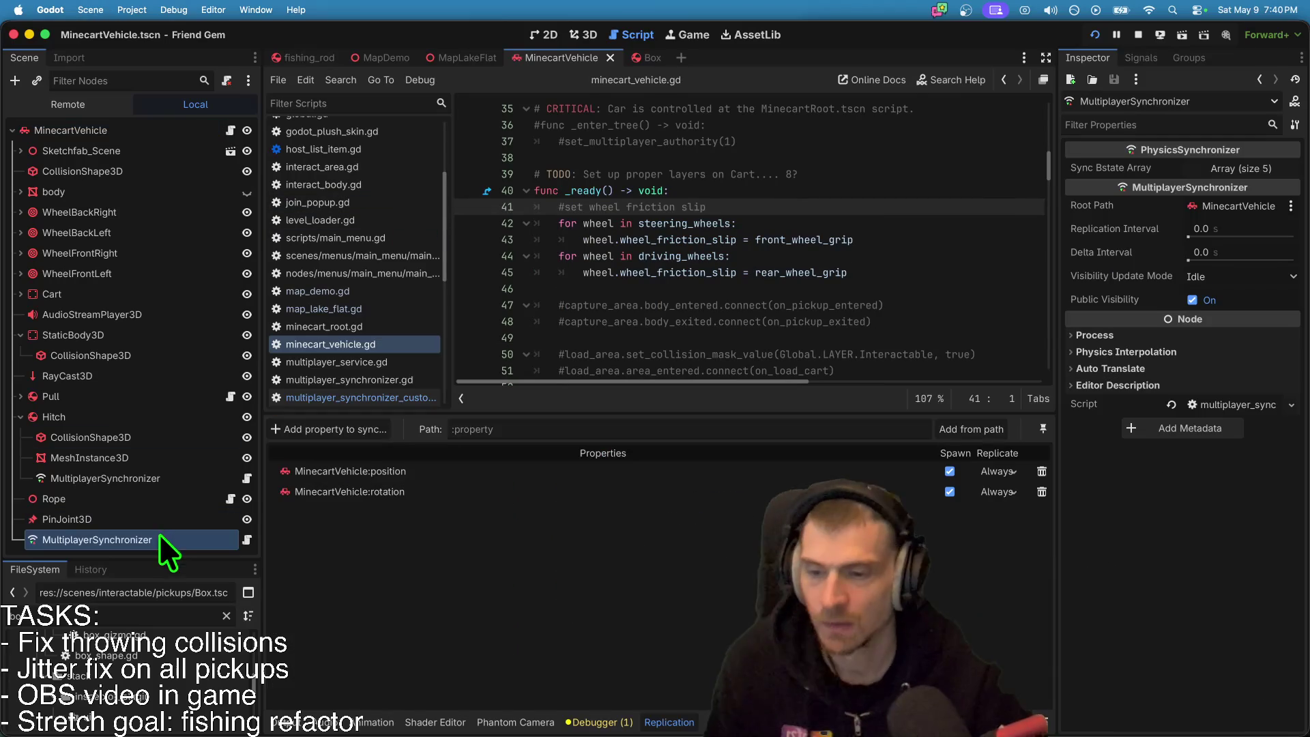
left_click(321, 428)
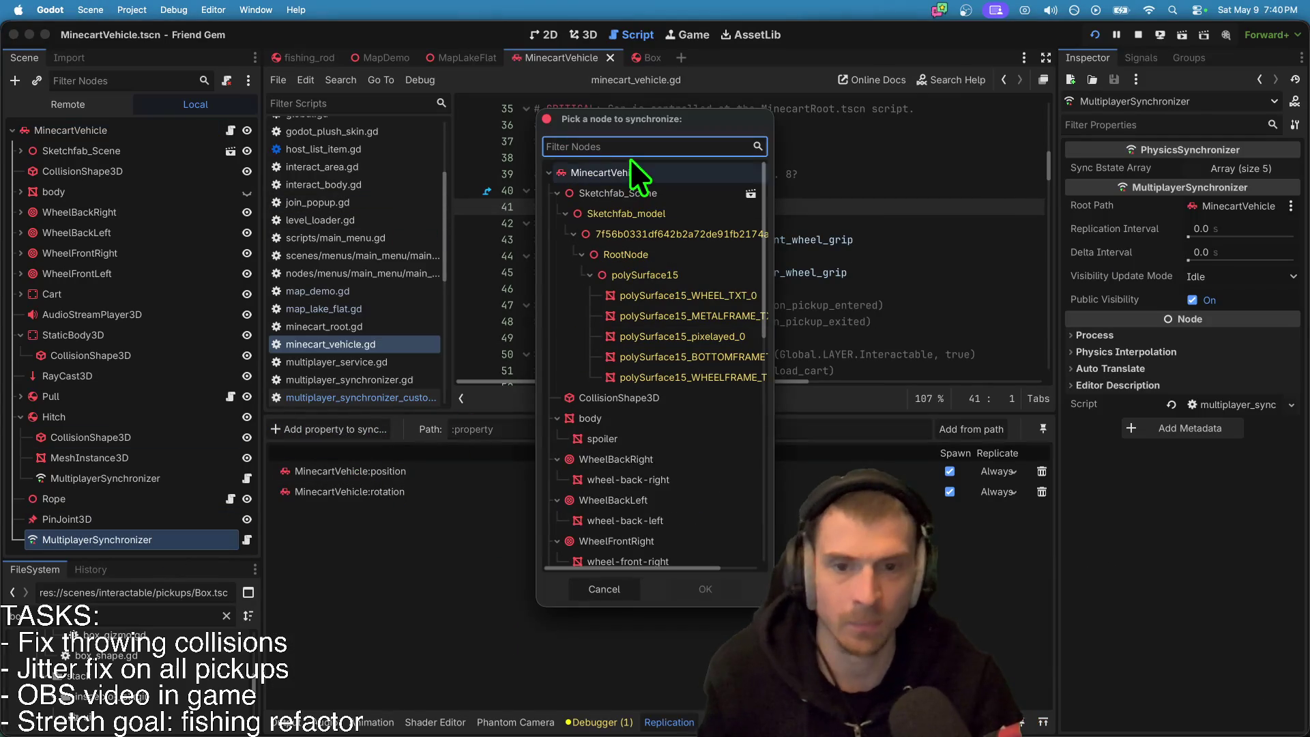
left_click(705, 589)
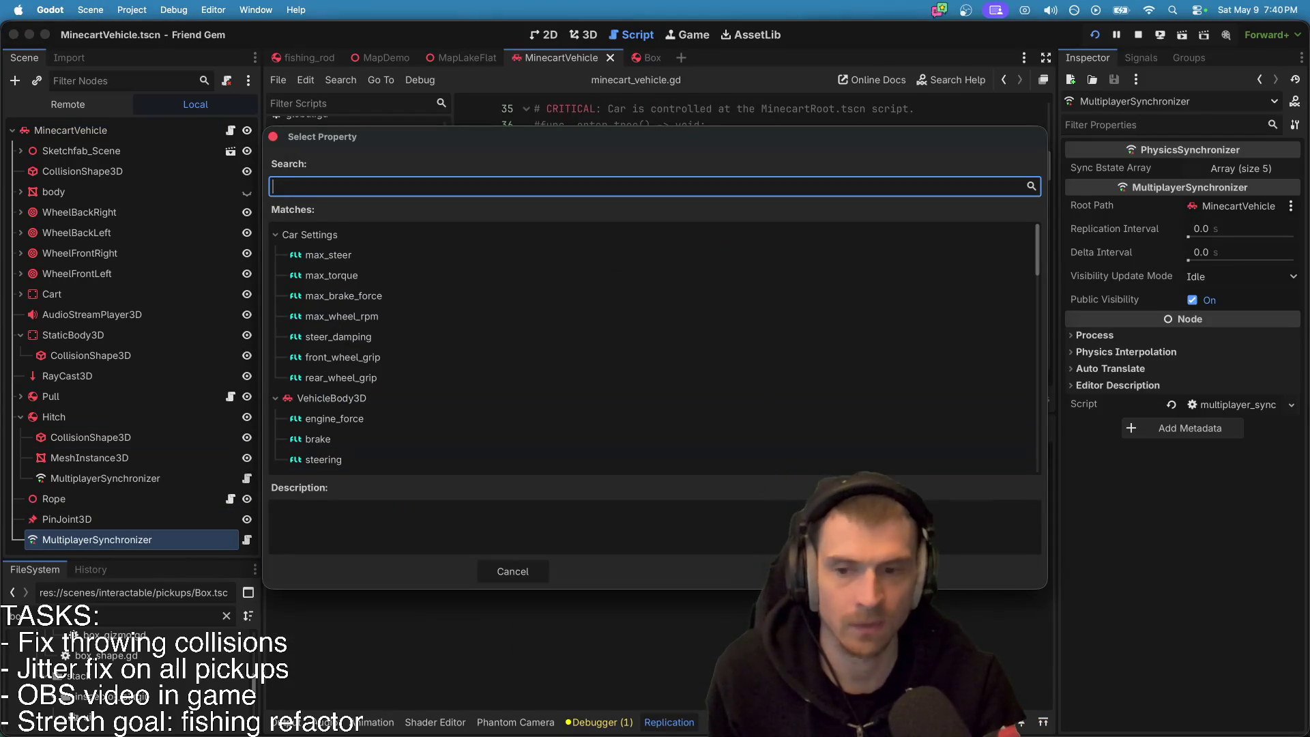
key("Escape")
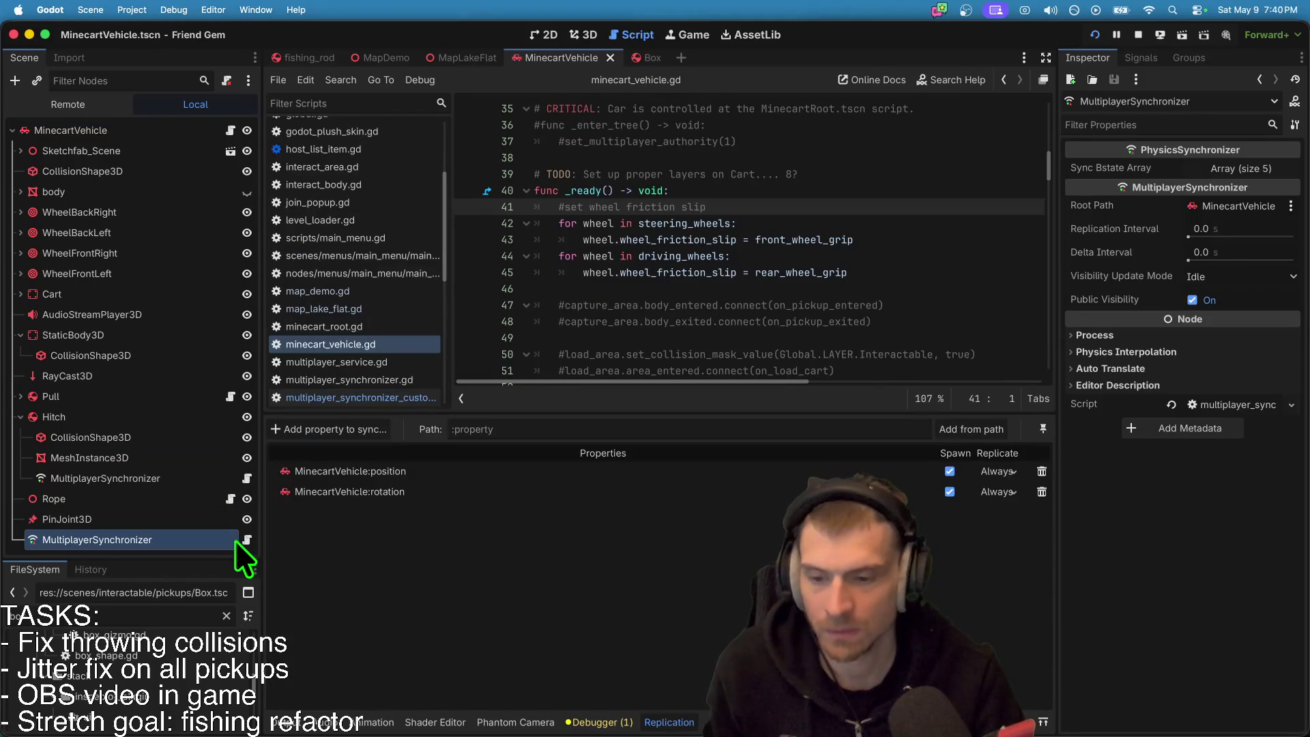
left_click(349, 430)
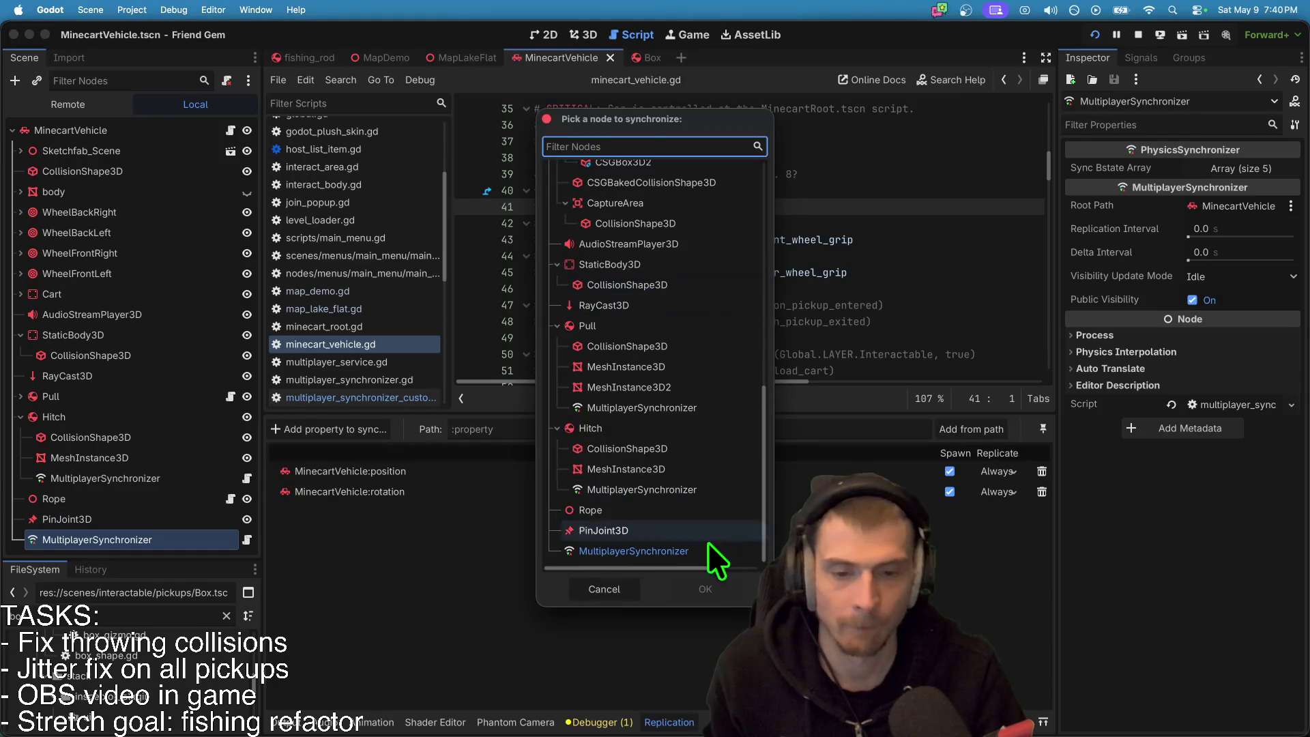
left_click(710, 579)
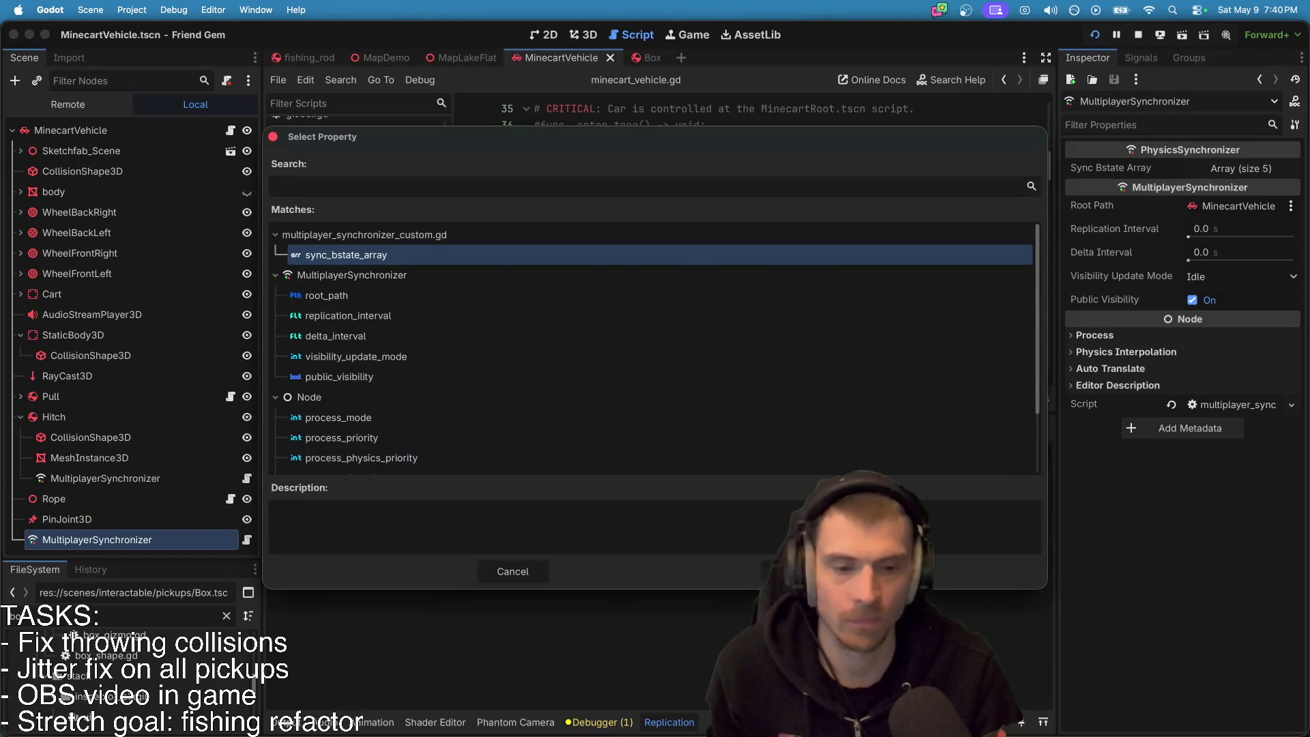
double_click(619, 259)
key("super+s")
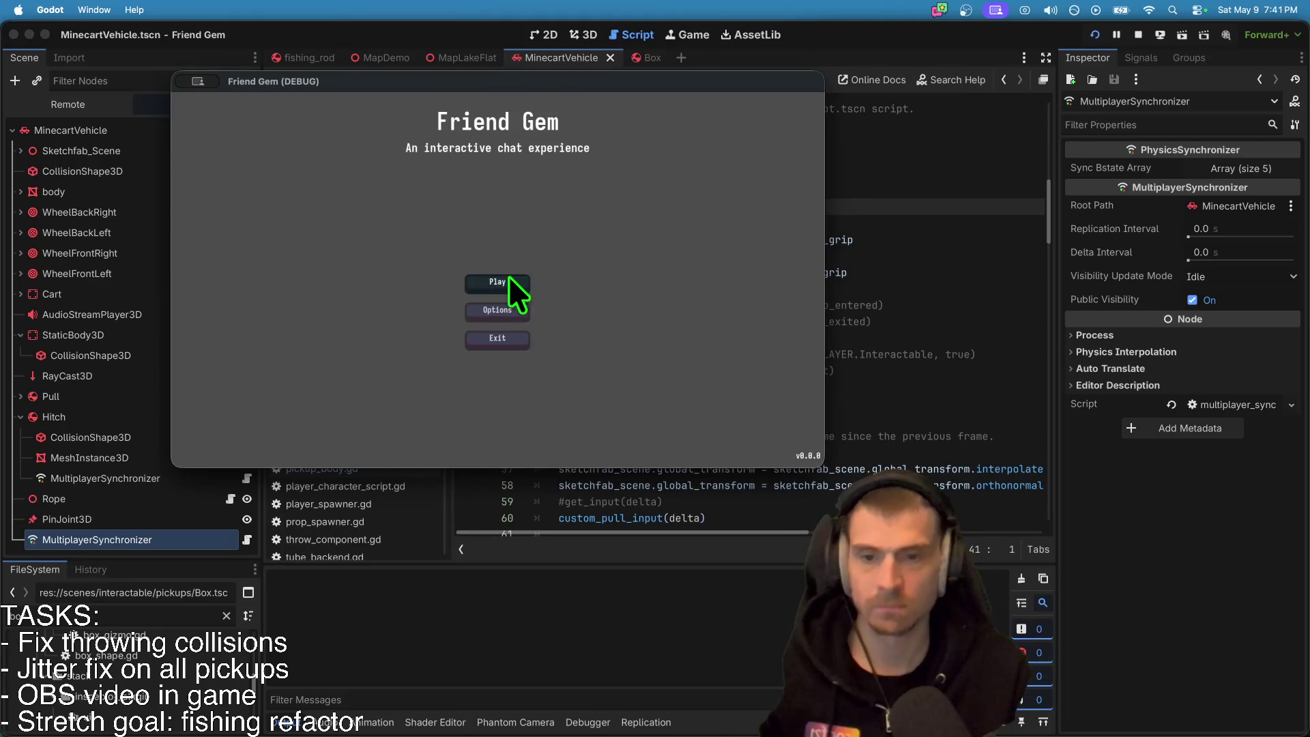
- Join the running game via Play, Join Game and Join, then pick up the fishing rod with E
left_click(508, 279)
left_click(507, 280)
left_click(599, 206)
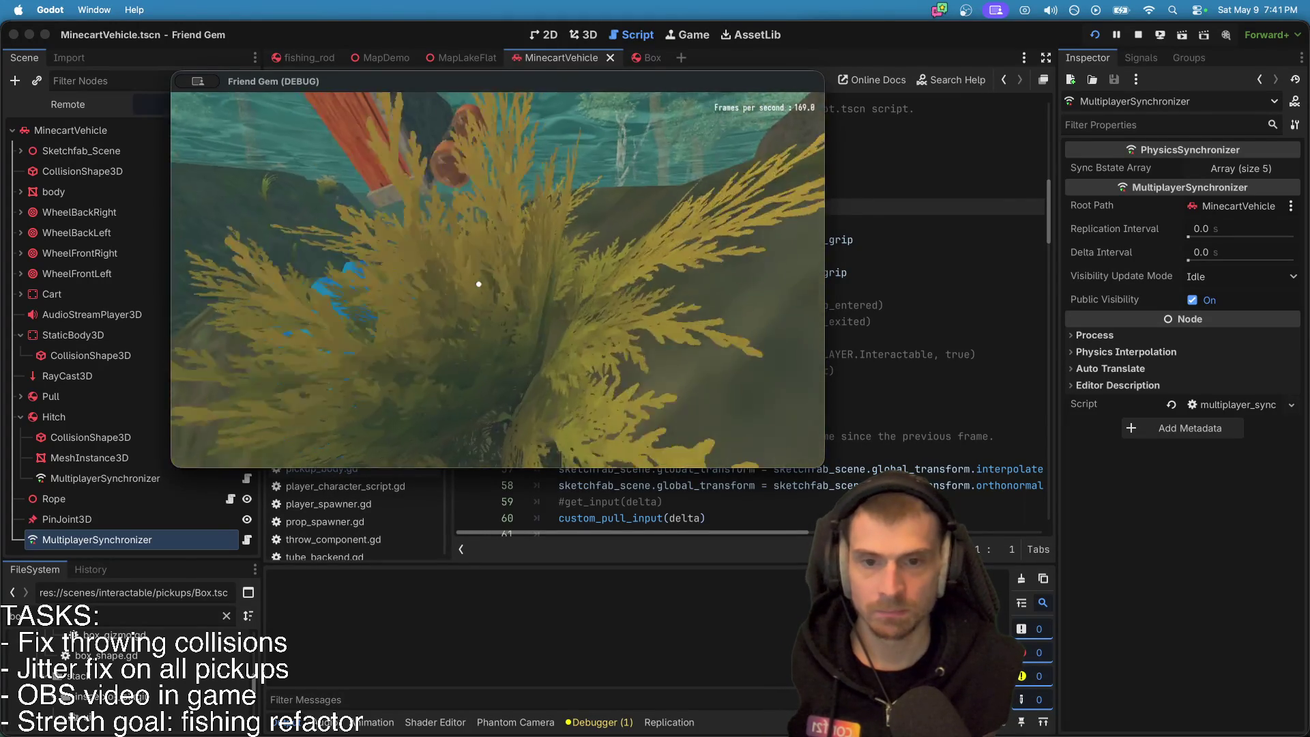
key("e")
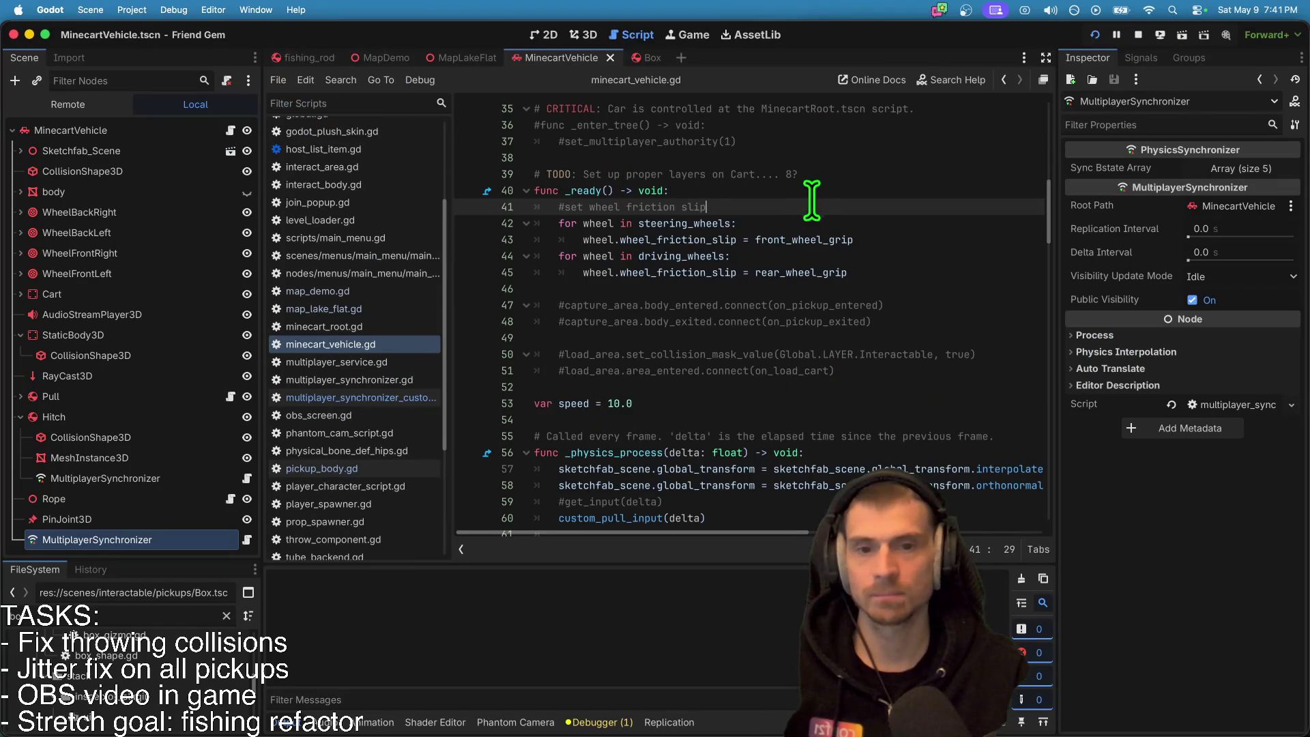
- Insert a blank line after the wheel loops and recheck the MultiplayerSynchronizer's replication settings
key("Up")
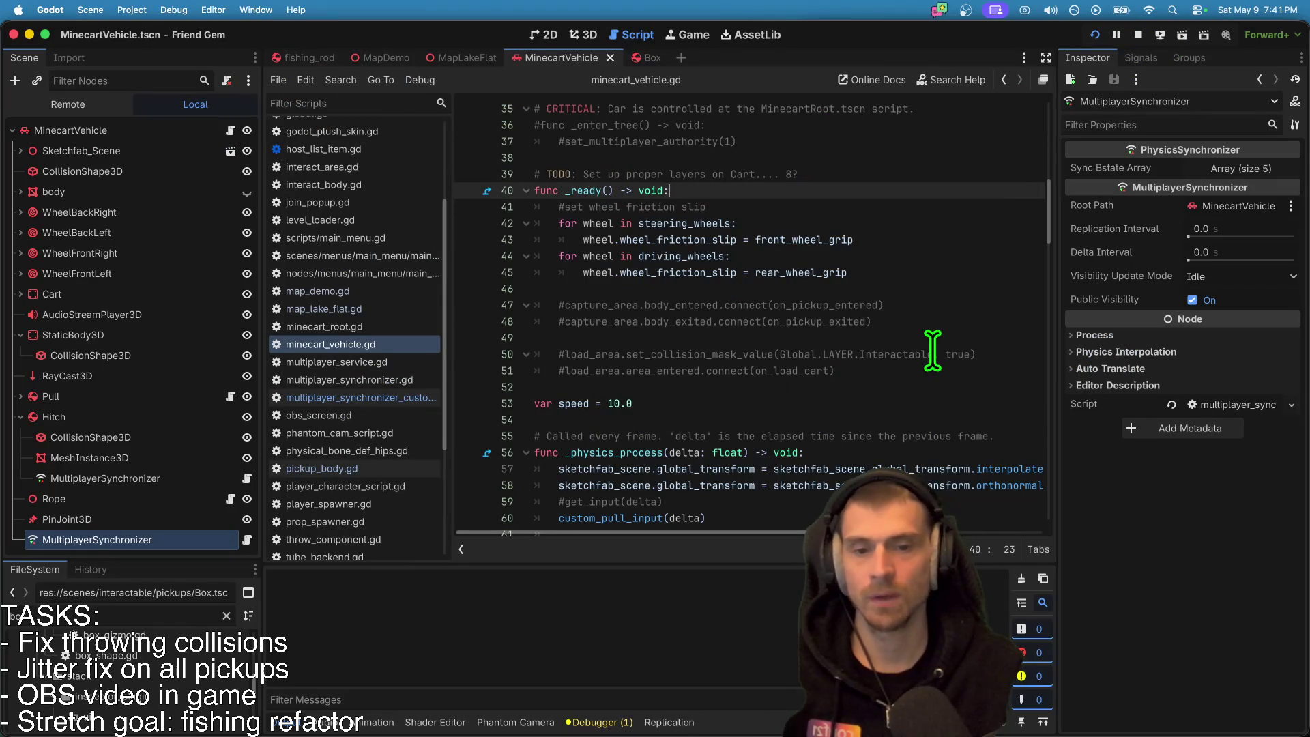
left_click(932, 353)
left_click_drag(166, 560, 167, 648)
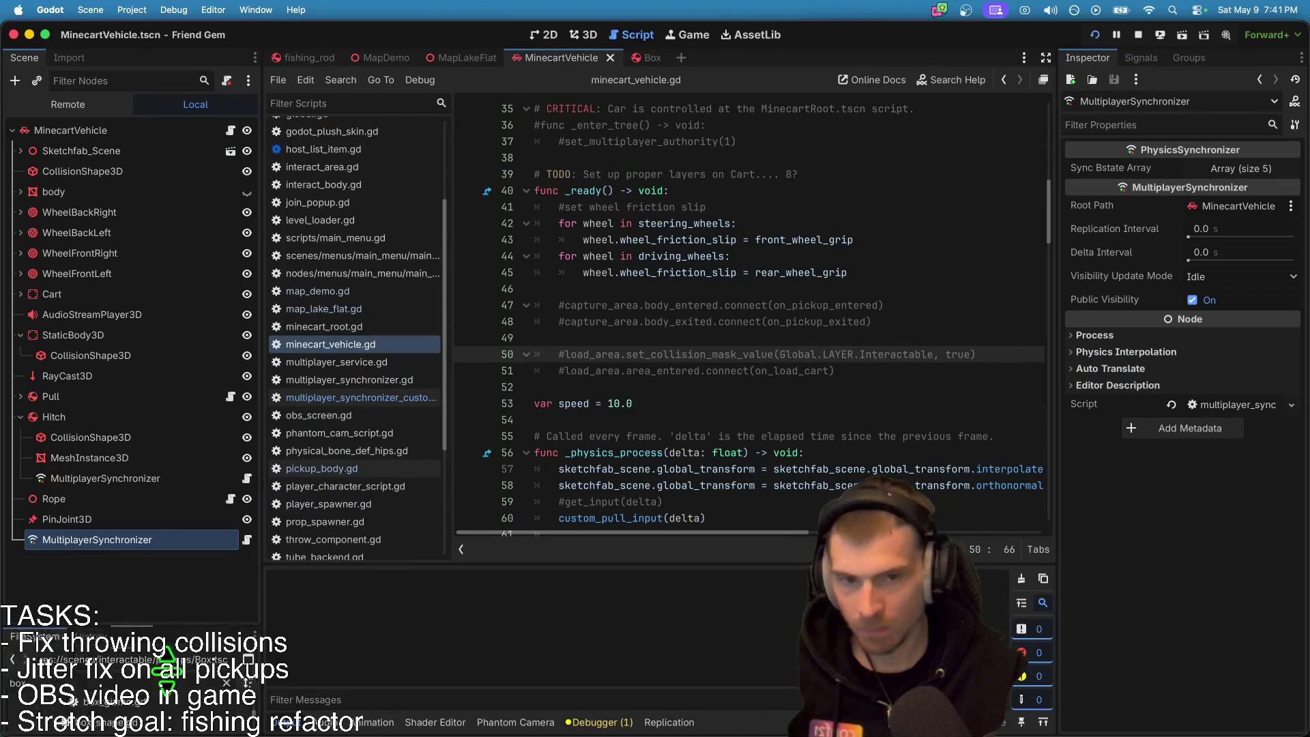
scroll(771, 384, "up", 4)
scroll(773, 386, "down", 1)
left_click(771, 399)
key("Return")
scroll(901, 341, "down", 1)
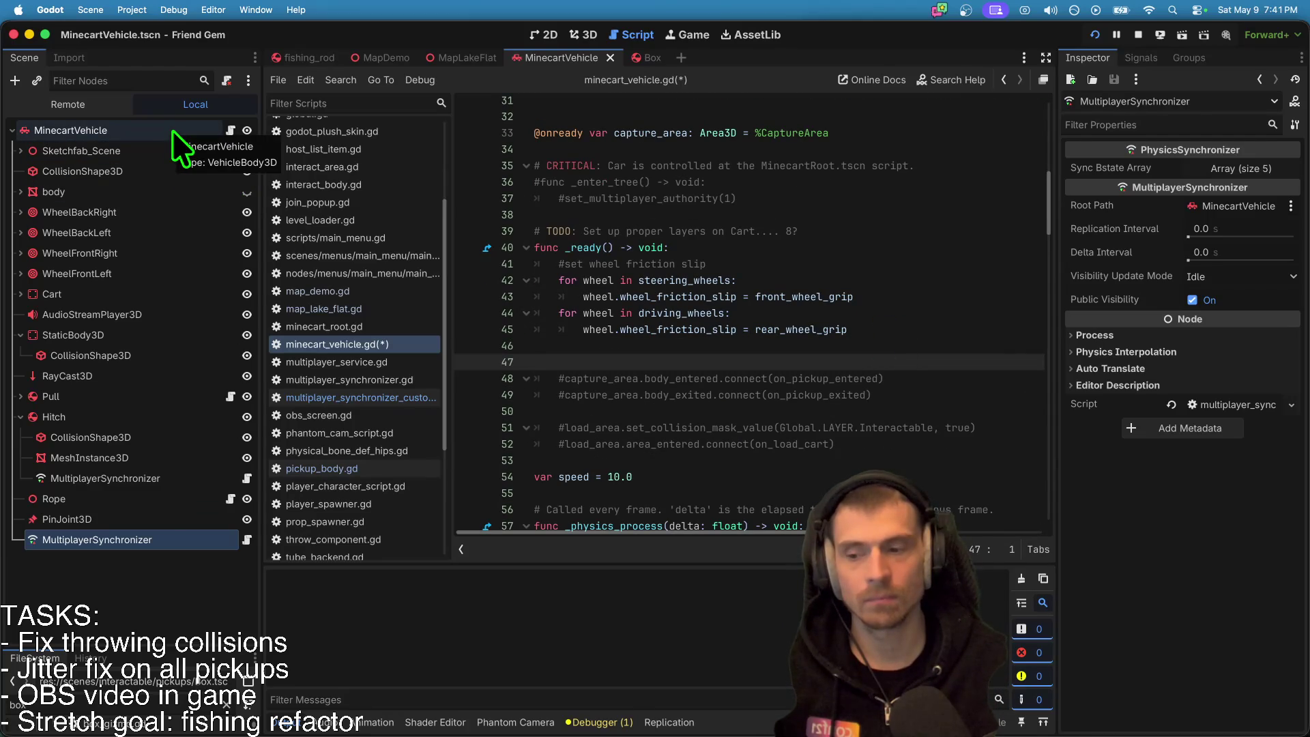
left_click(177, 529, "super")
left_click(175, 532)
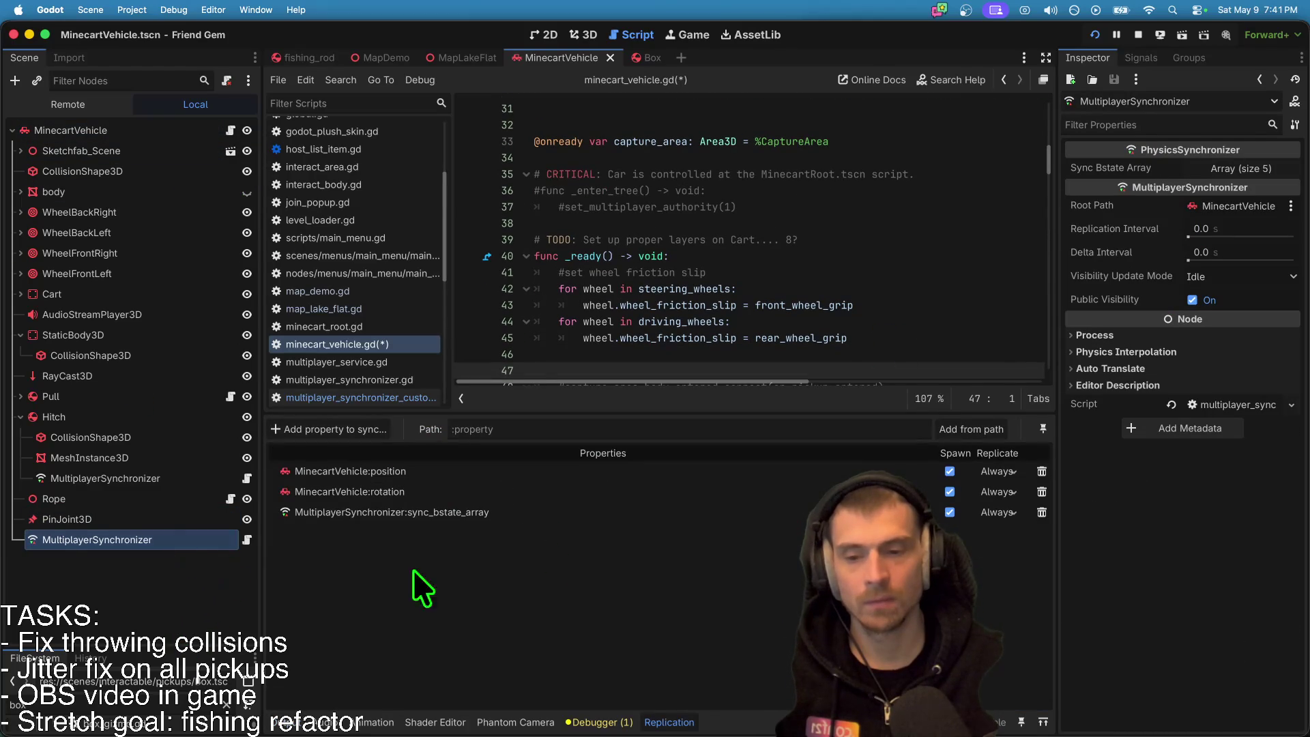
scroll(754, 287, "down", 5)
scroll(758, 270, "up", 6)
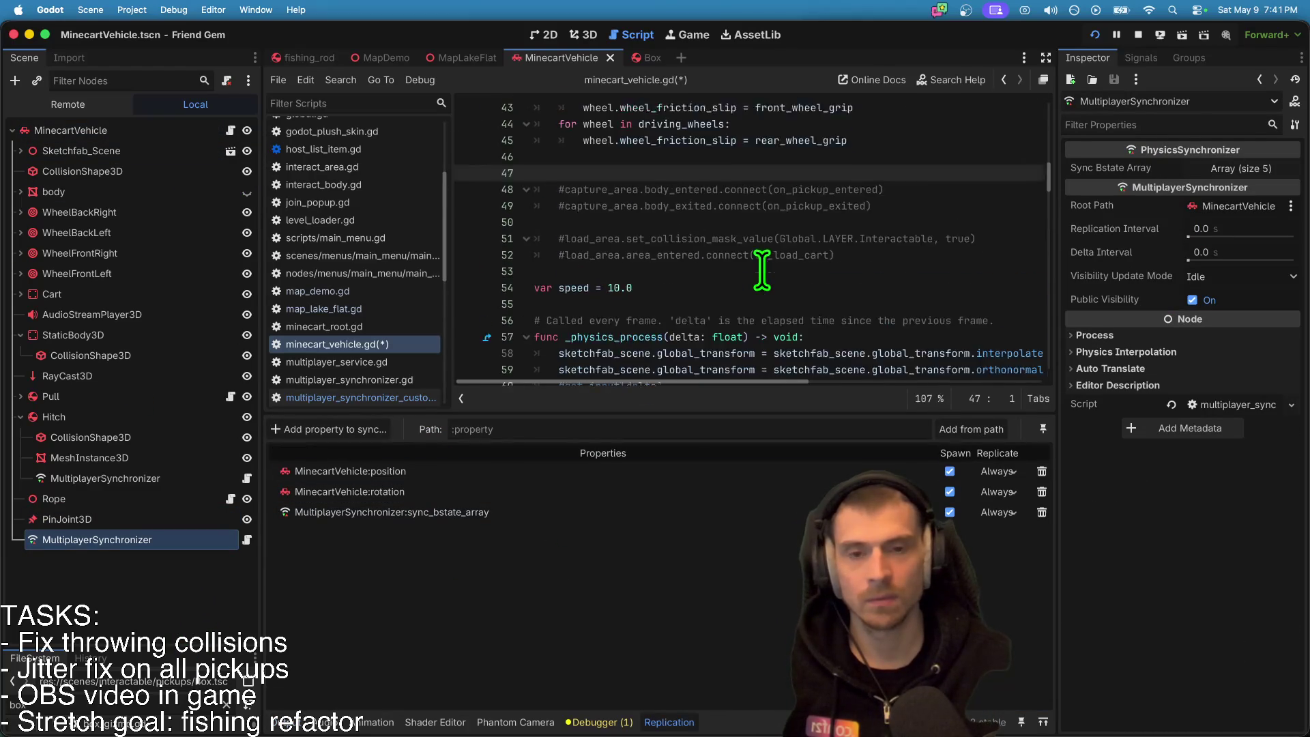
- Add print(global_position) as the first line of _ready() and run the game
left_click(889, 191)
key("Return")
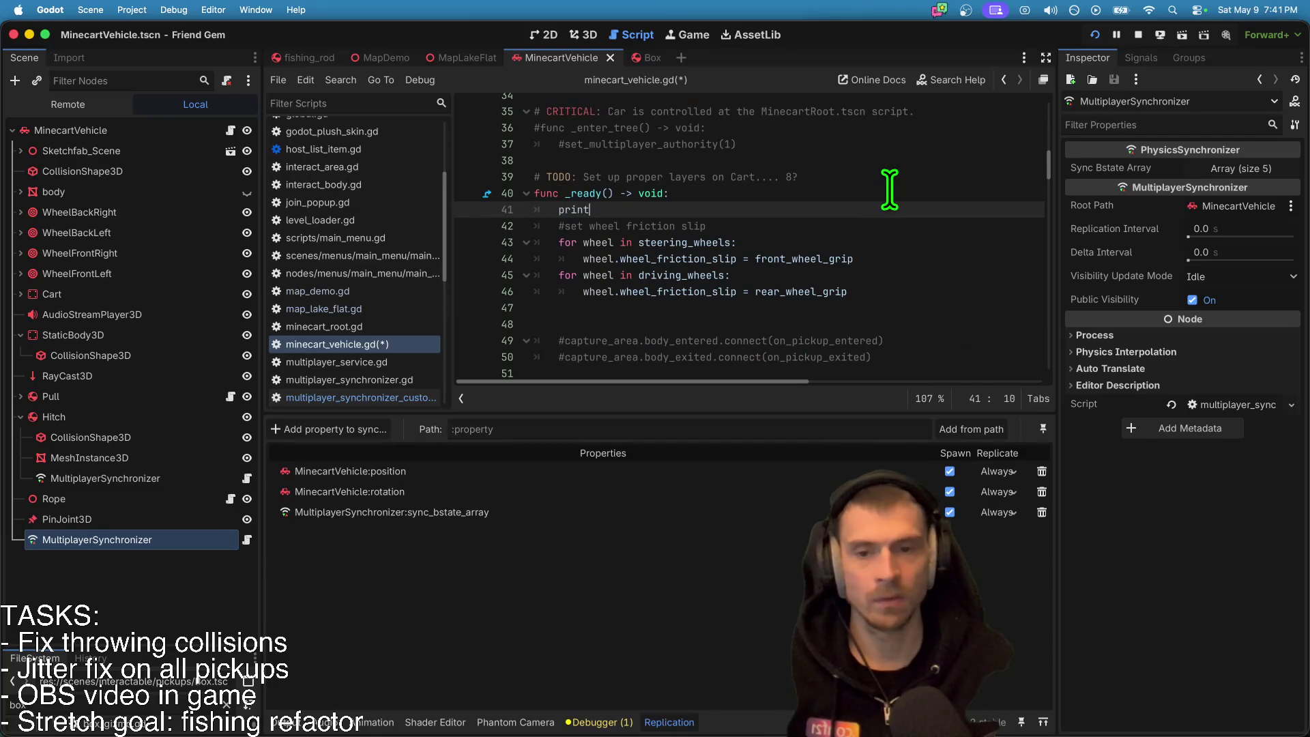
key("BackSpace")
key("BackSpace")
key("BackSpace")
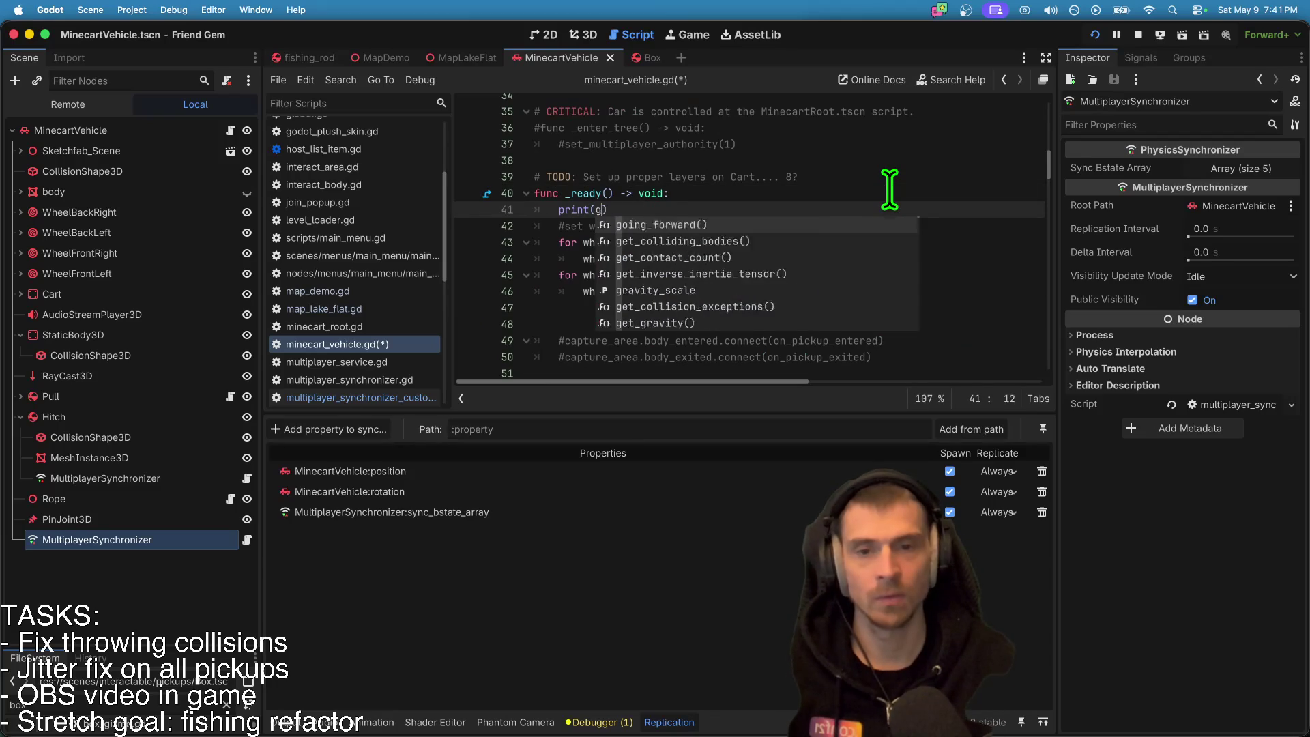
key("Return")
key("super+b")
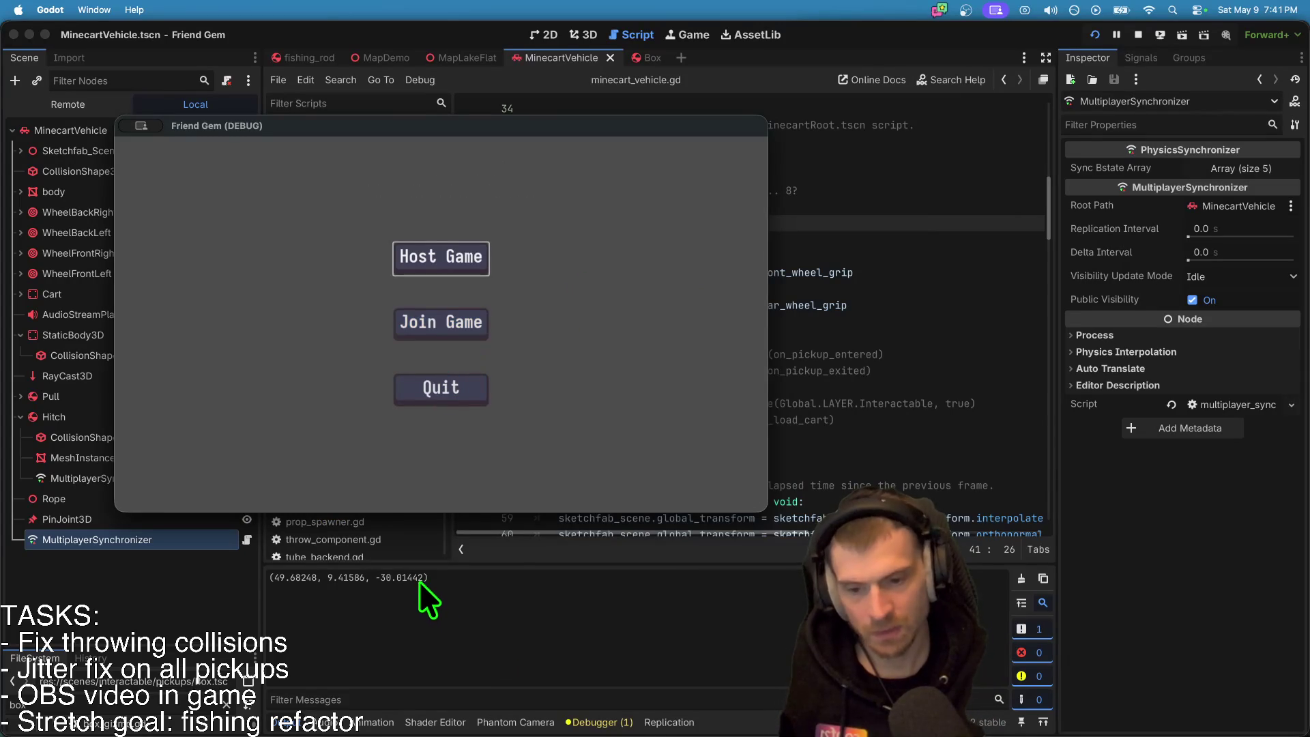
- Delete the print(global_position) line from the top of _ready()
left_click(866, 401)
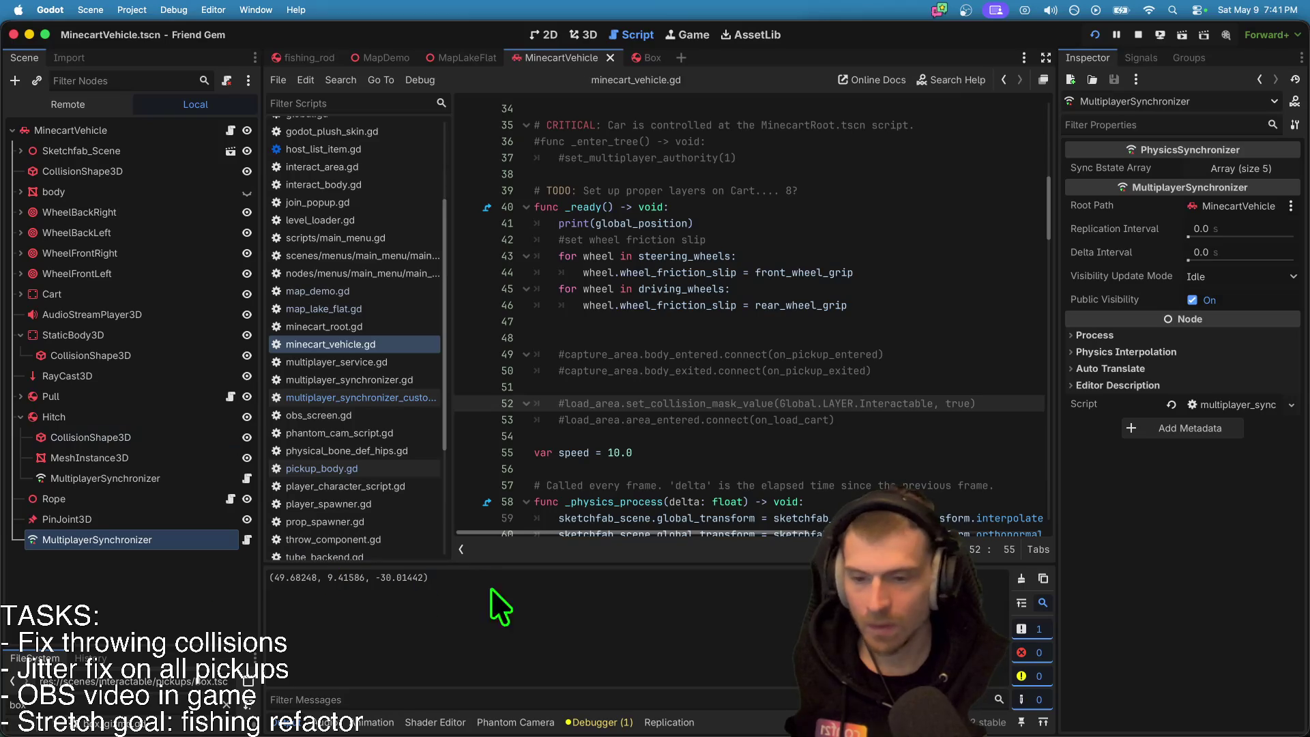
left_click(809, 306)
left_click(806, 215)
key("super+shift+k")
key("Return")
key("Return")
key("Up")
key("Up")
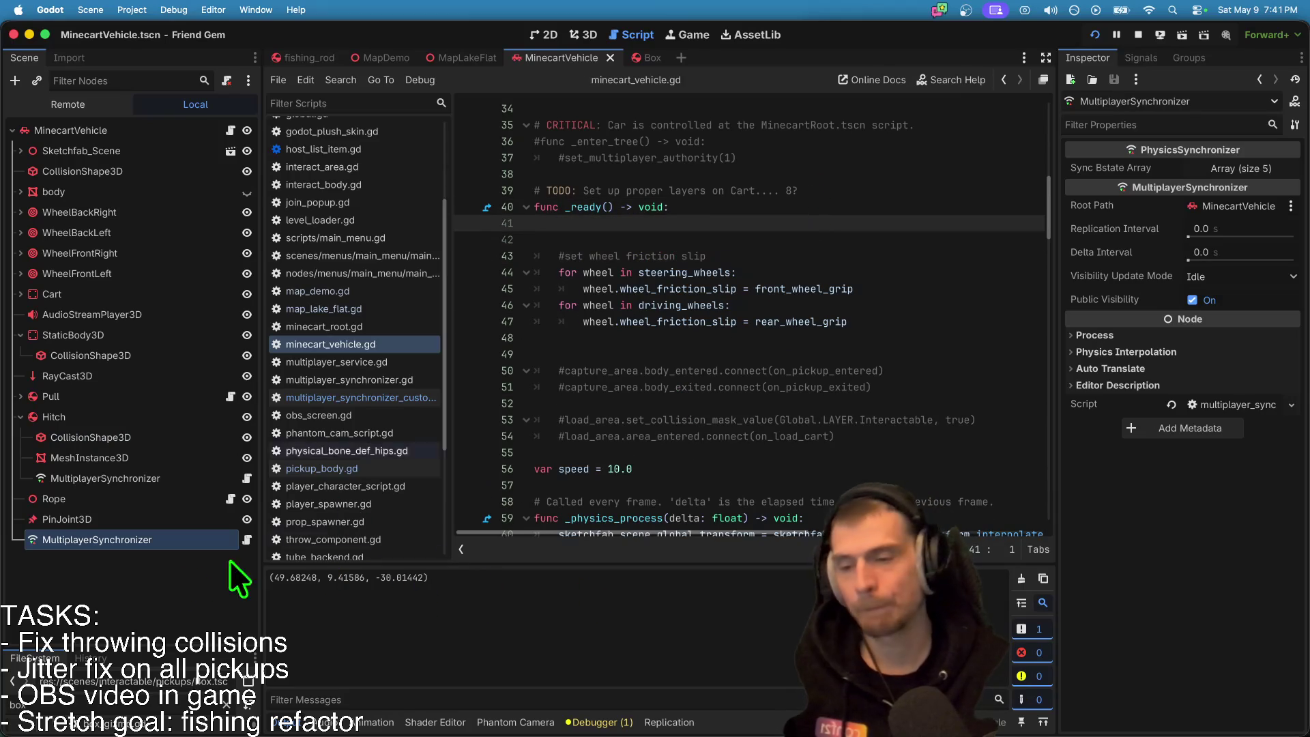
- Inspect the Rope, PinJoint3D and Hitch nodes, leaving Rope's Top Level off, and save the scene
left_click(138, 580)
left_click(129, 508)
left_click(129, 510)
left_click(82, 497)
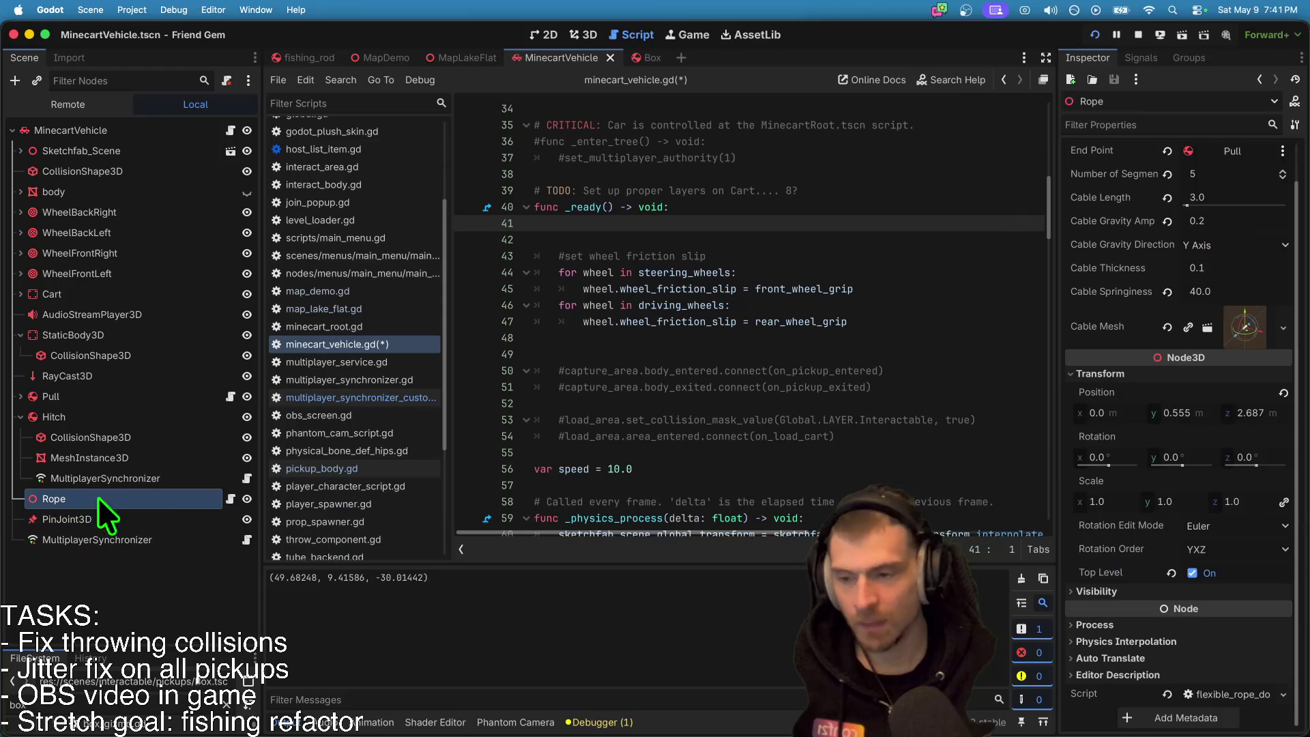
left_click(124, 512)
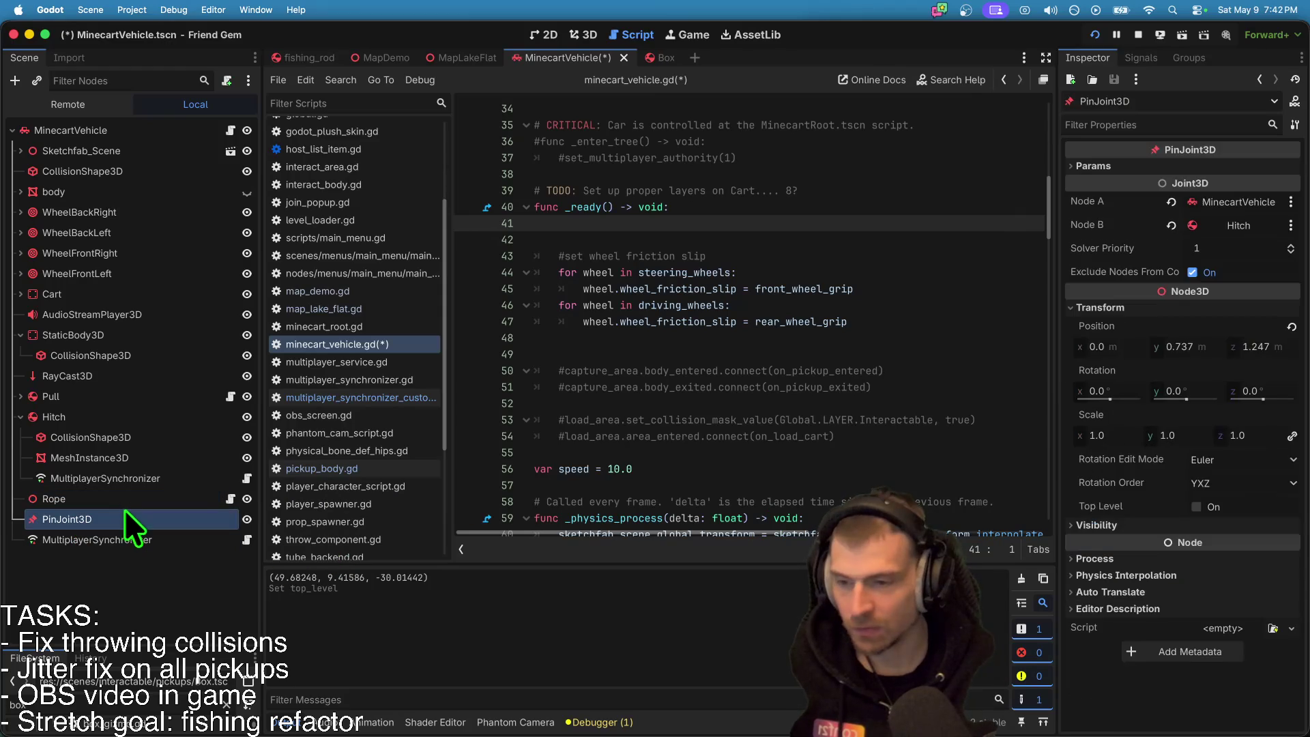
left_click(138, 415)
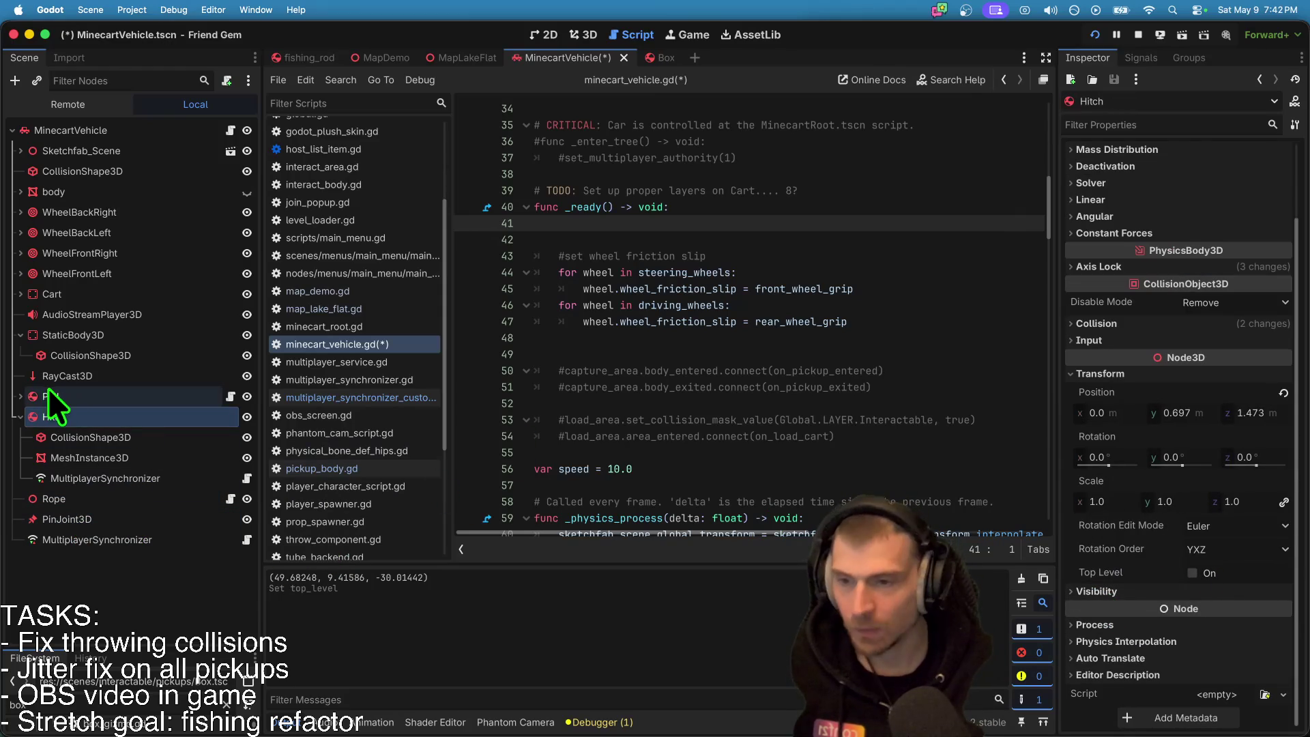
left_click(51, 490)
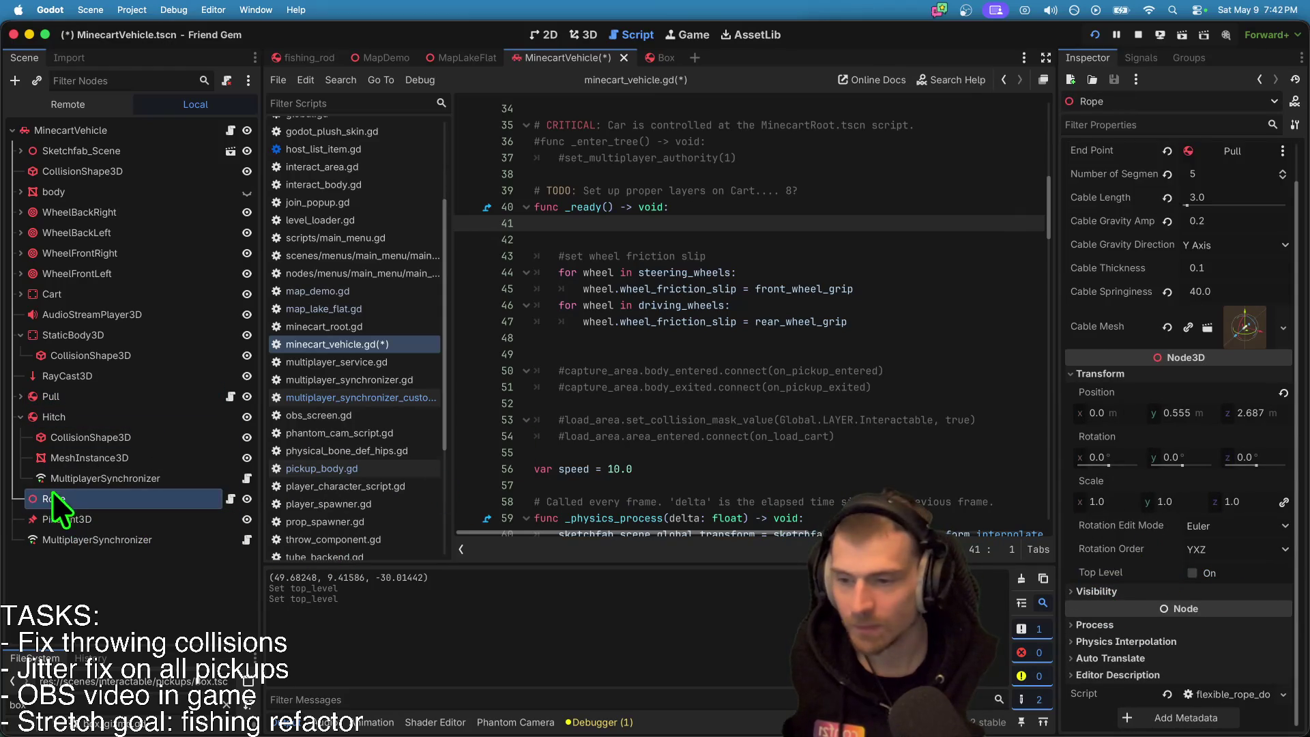
left_click(64, 518)
left_click(68, 501)
key("super+s")
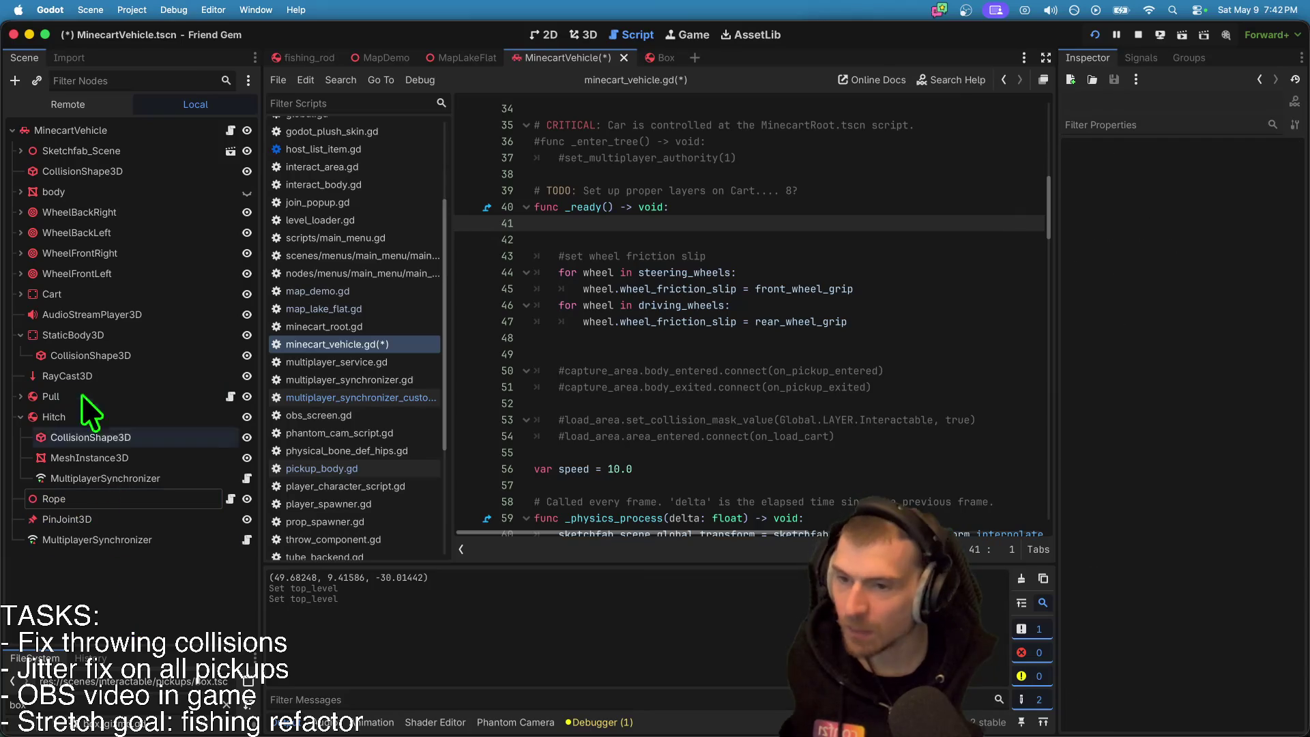
left_click(119, 130)
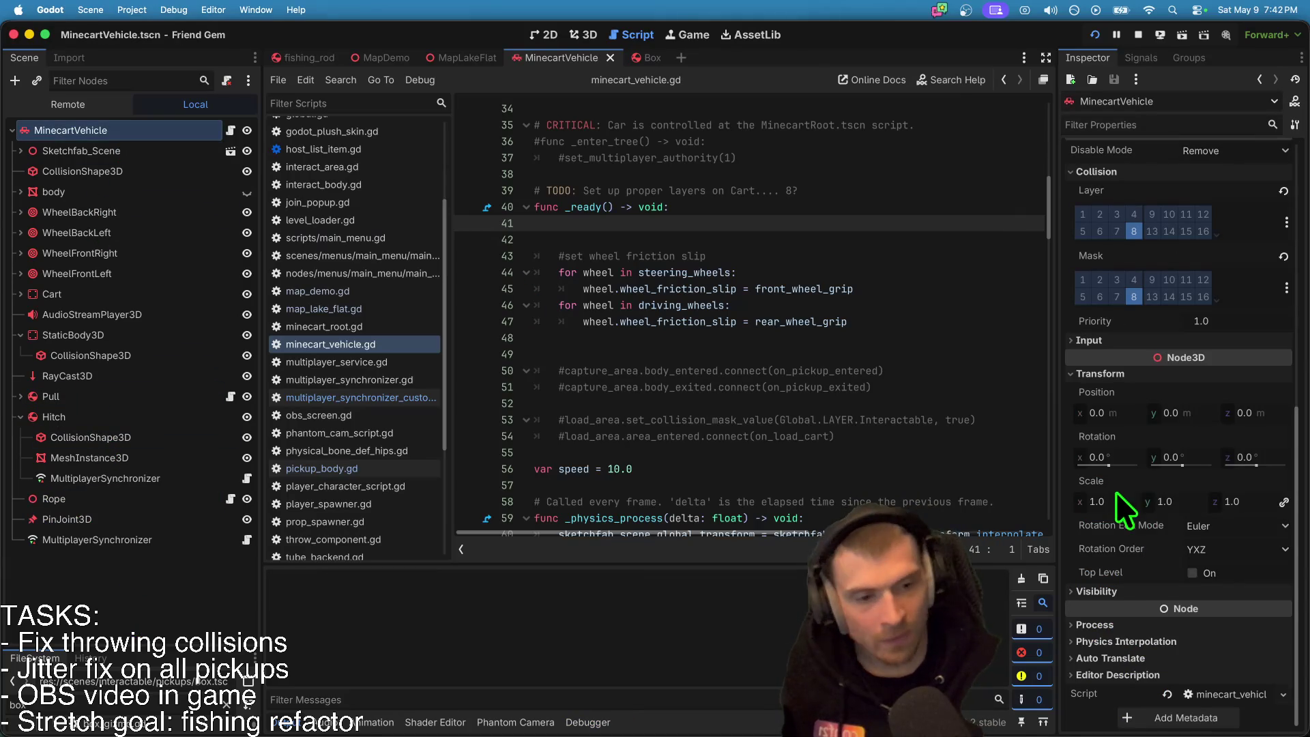
left_click(461, 49)
- Return to the MinecartVehicle scene tab and join the running game
left_click(558, 54)
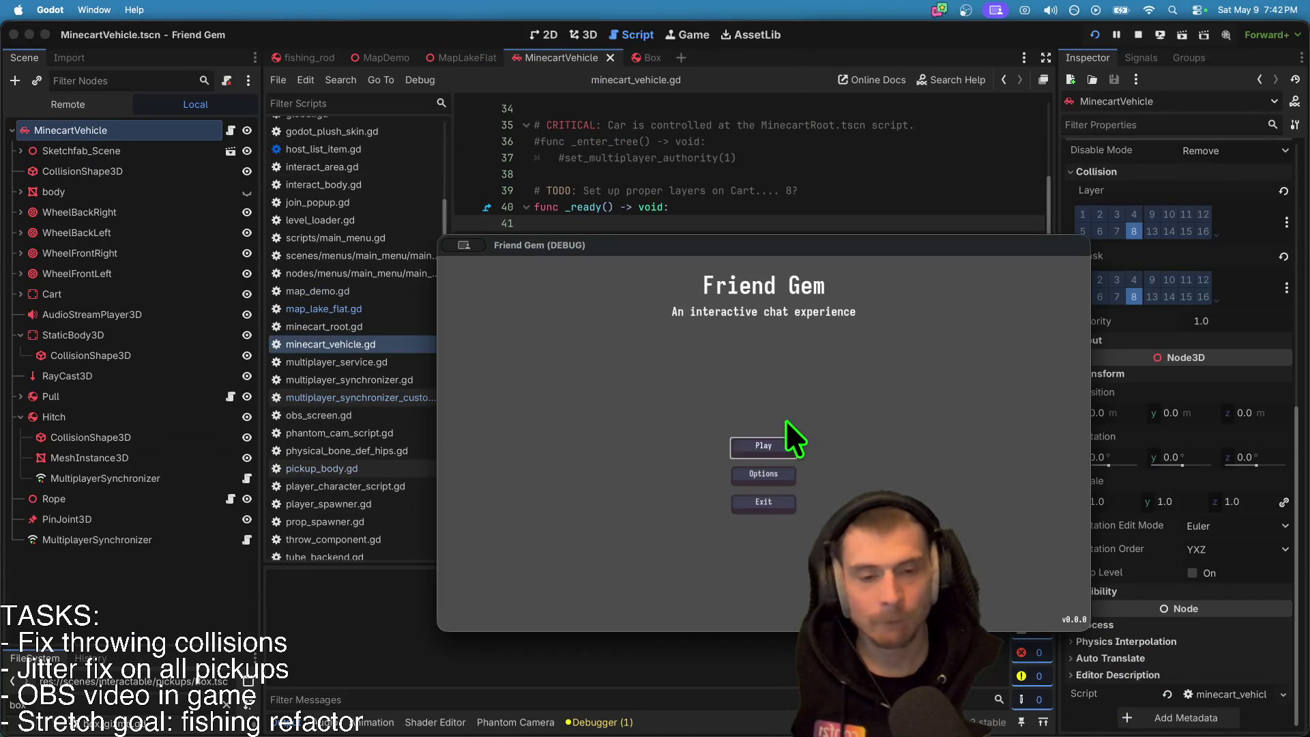
left_click(768, 444)
left_click(874, 365)
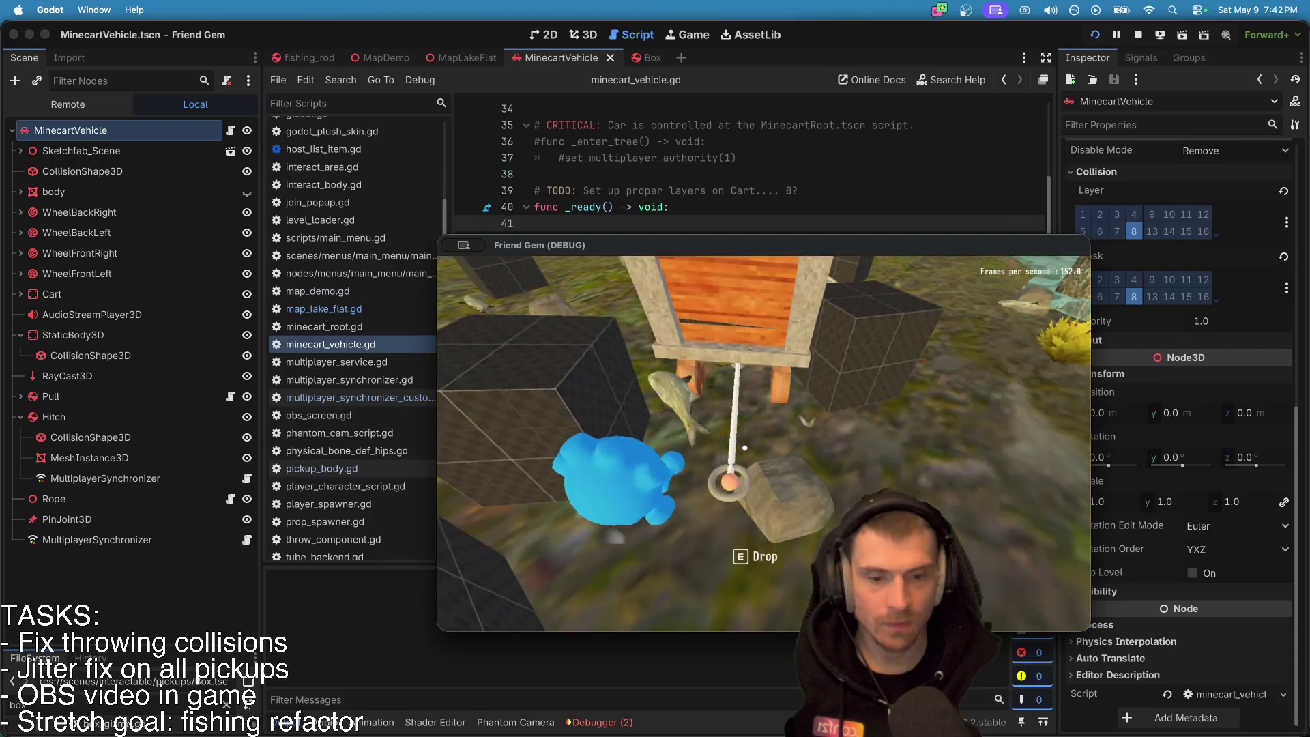
- Open the flexible_rope_double.gd:104 error from Debugger > Errors and pick up the crate in game
key("super+Tab")
left_click(613, 725)
double_click(485, 594)
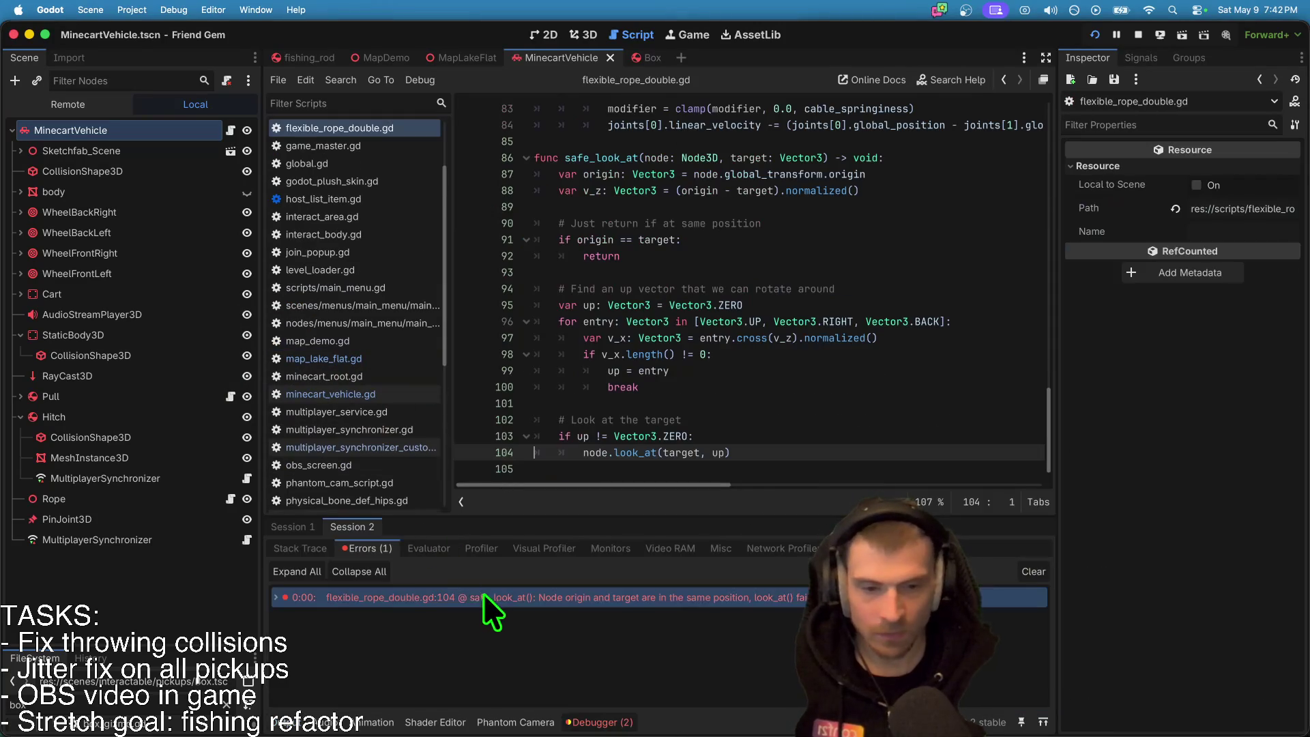
left_click(292, 570)
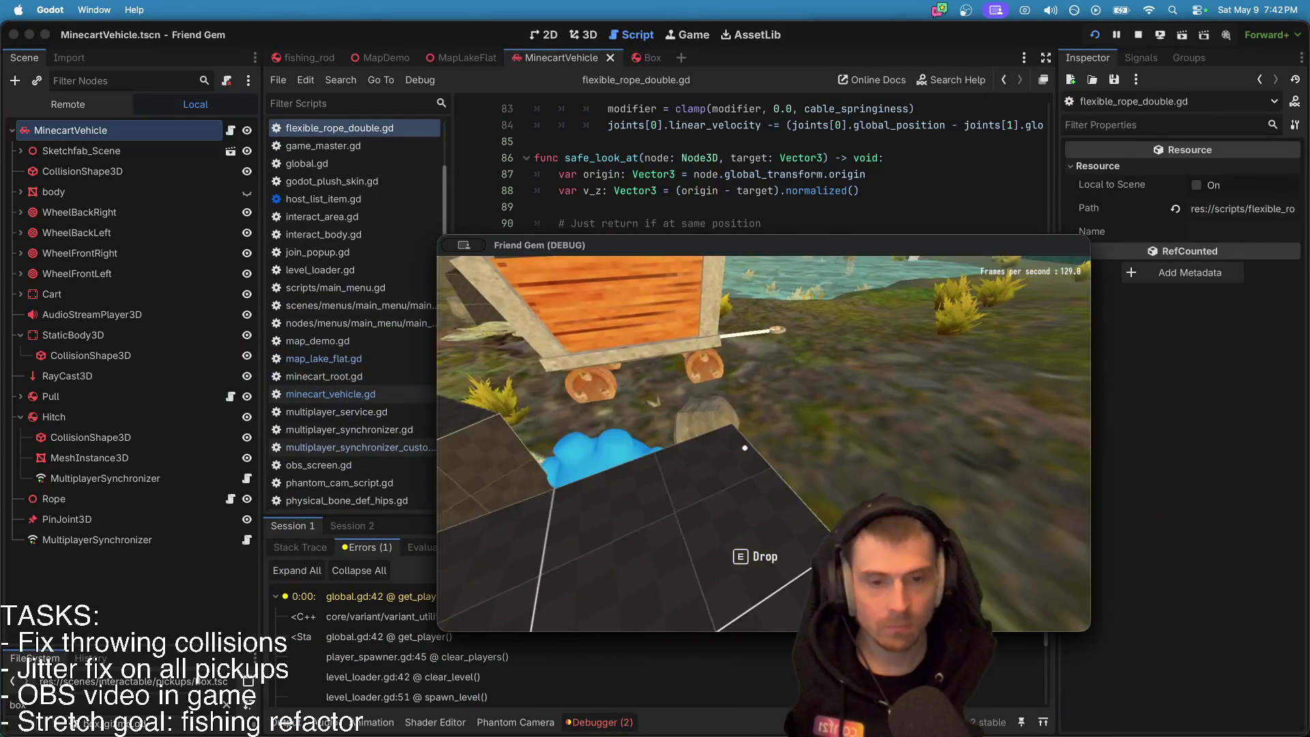
key("e")
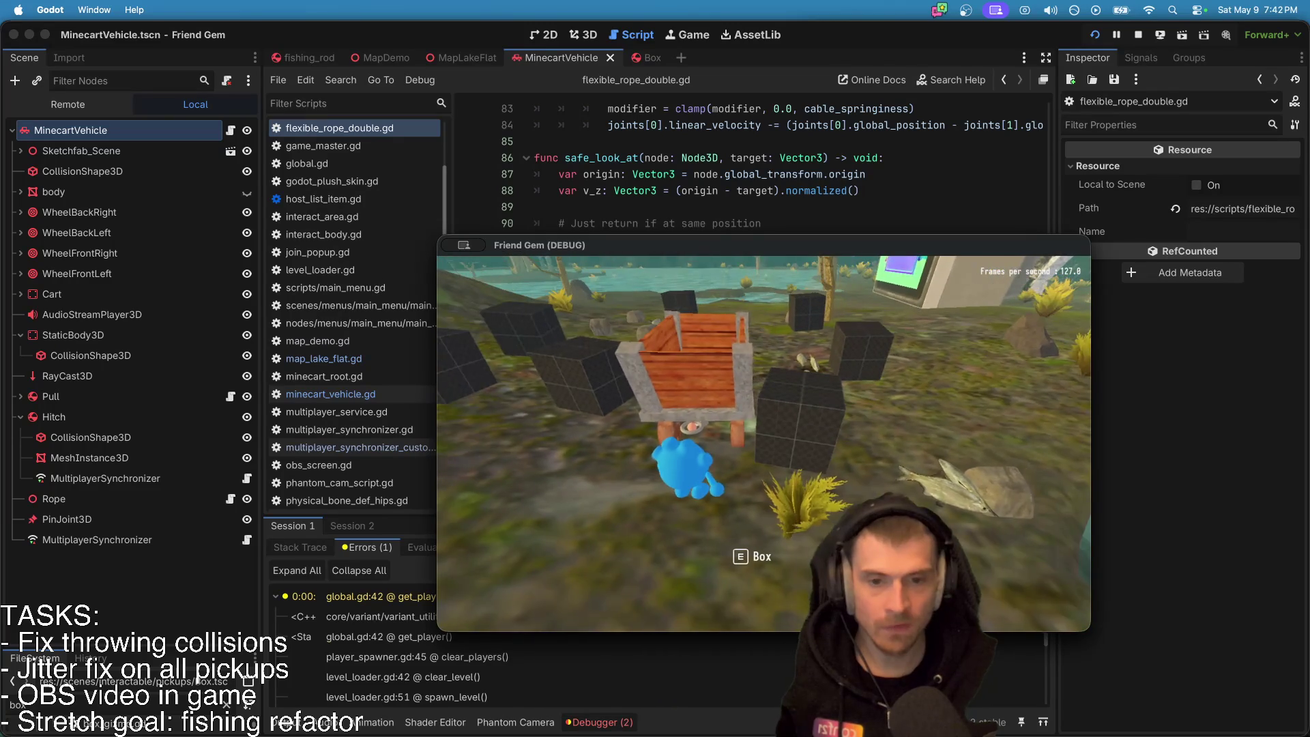
left_click(128, 396)
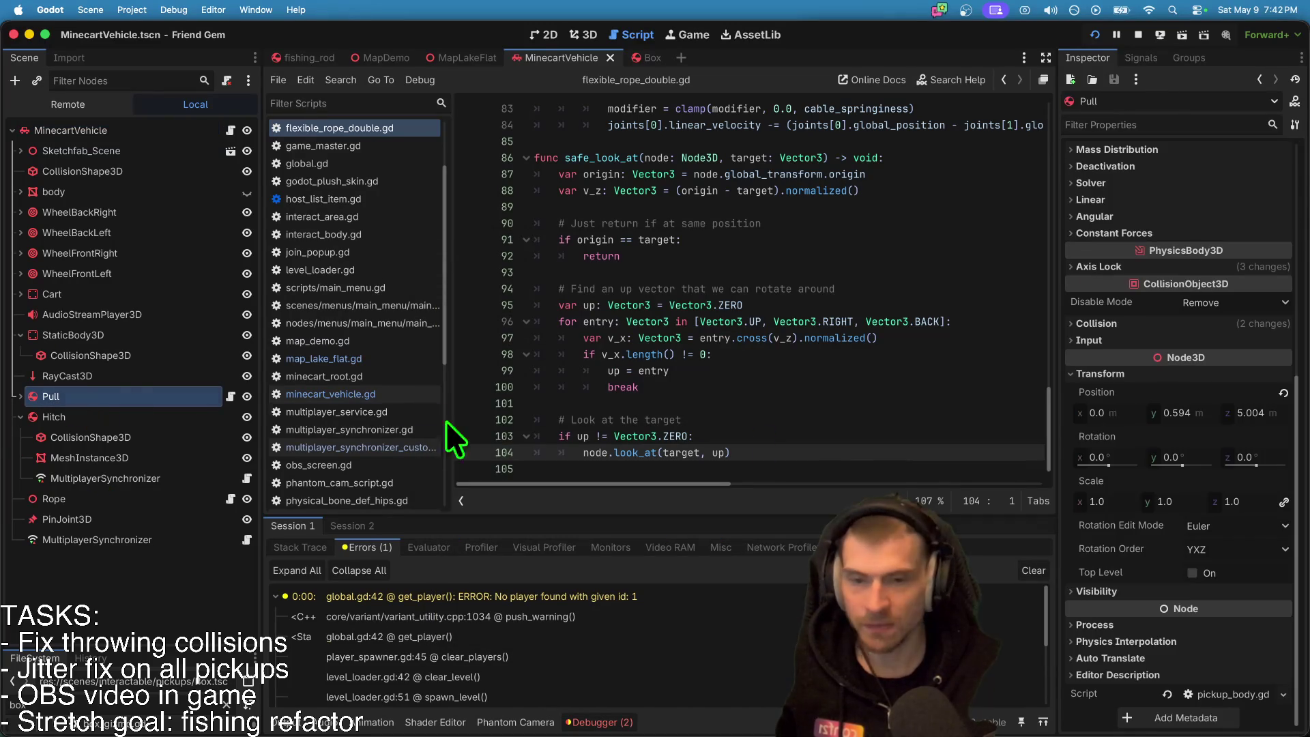
- Enable Top Level on the Pull node, test the rope towing in game, then view the minecart in 3D
left_click(1194, 572)
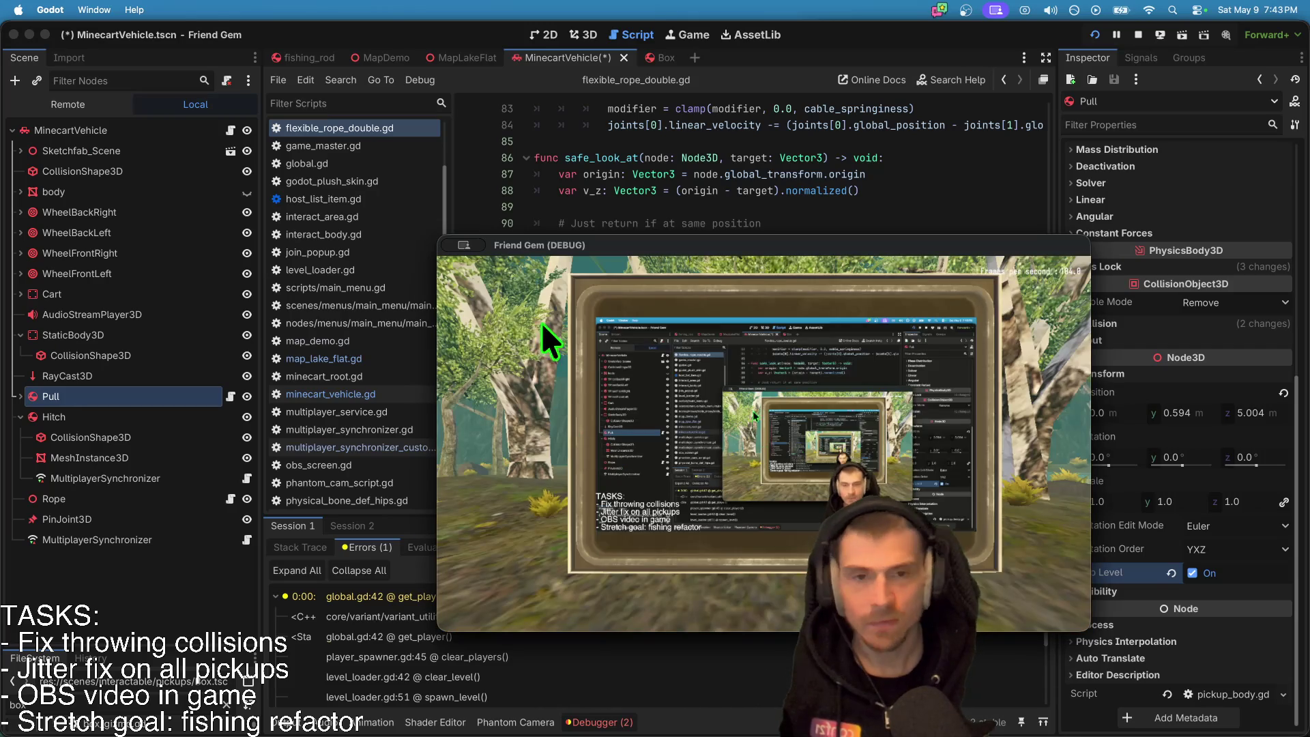
left_click(568, 51)
left_click(583, 34)
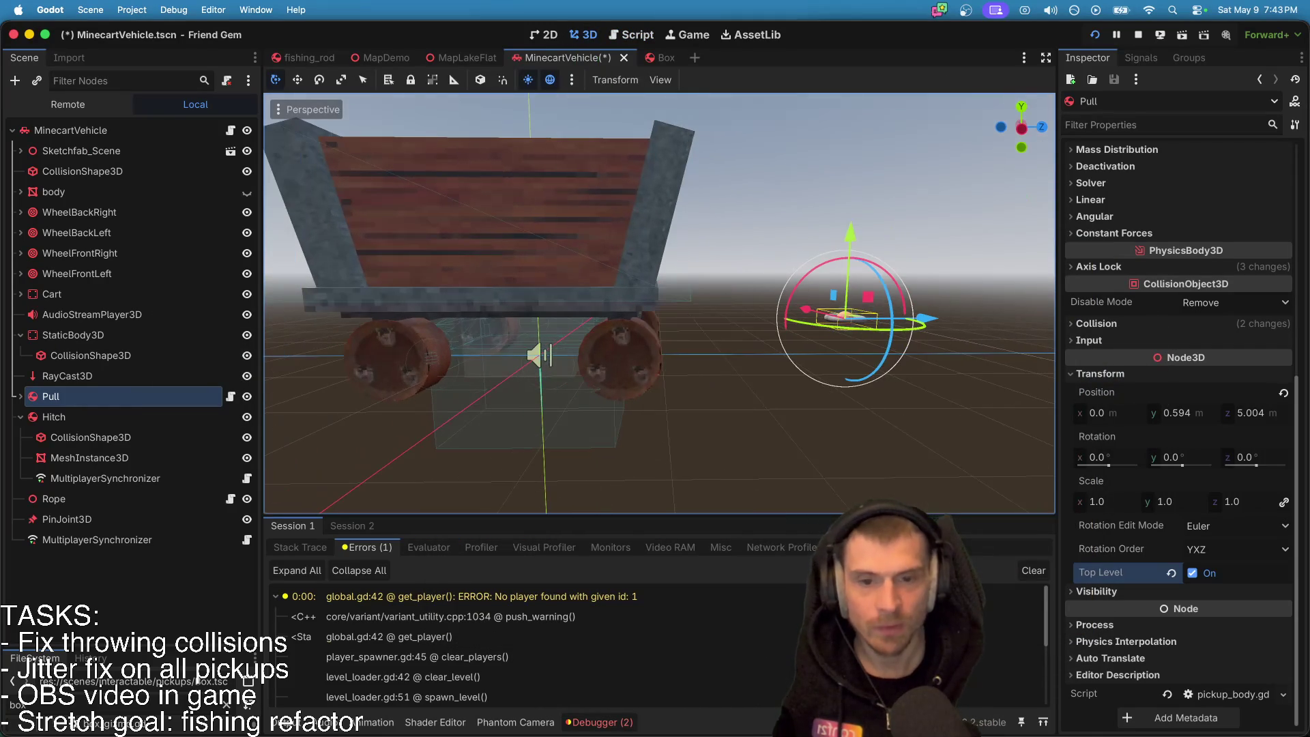
- Move PinJoint3D back to z 1.029 and Hitch to z 1.077, then run the game to test
left_click(103, 520)
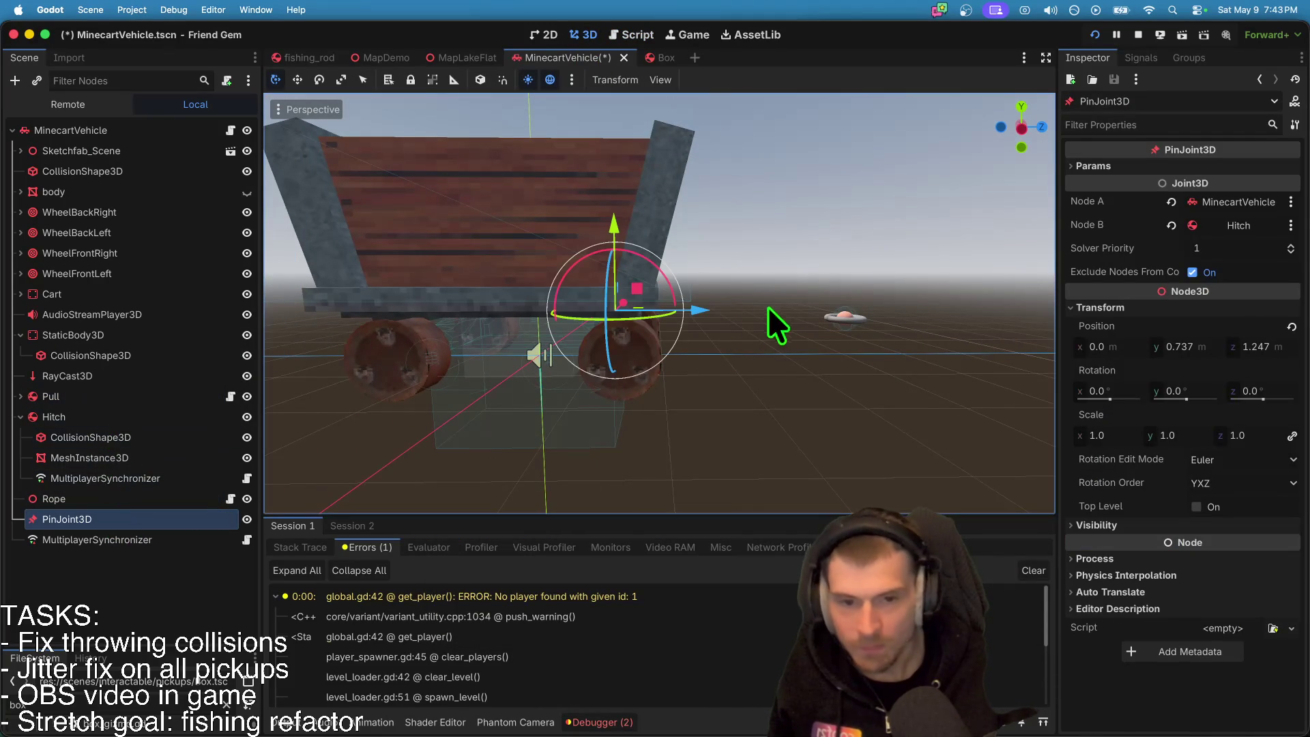
scroll(628, 378, "up", 5)
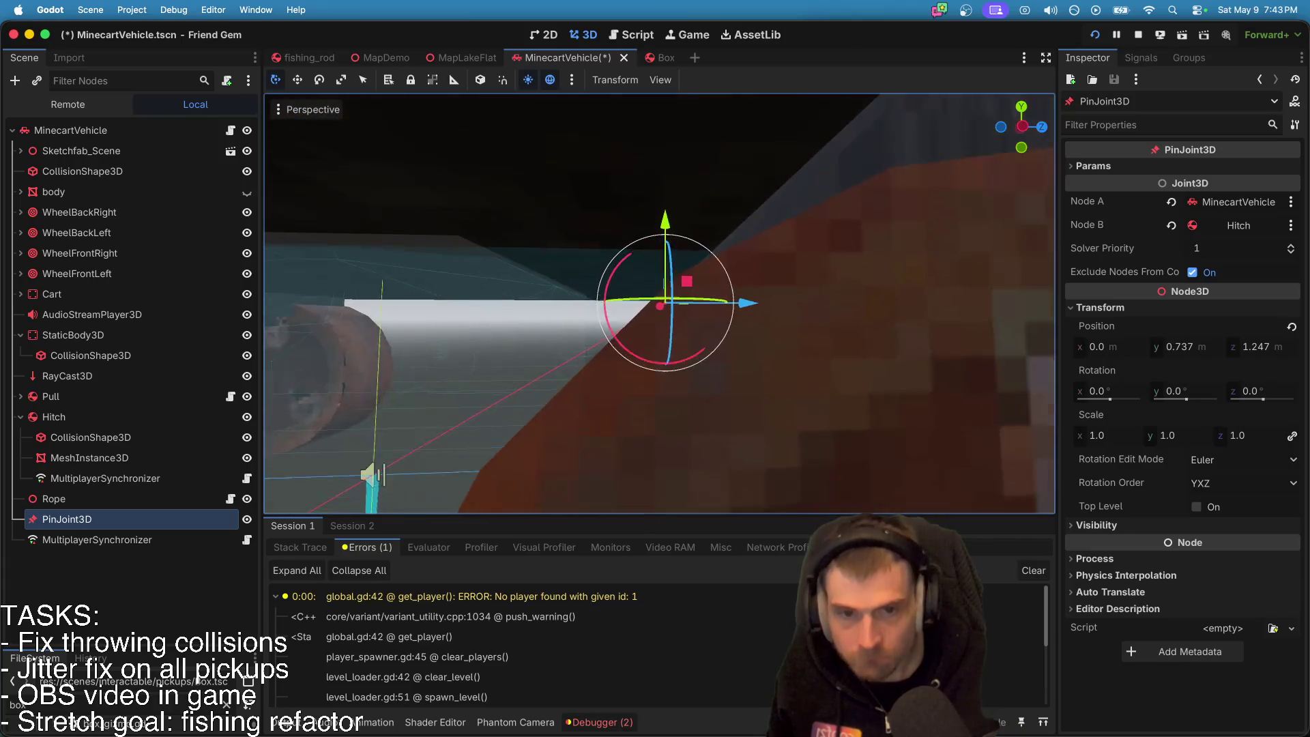
key("d")
left_click_drag(785, 314, 745, 321)
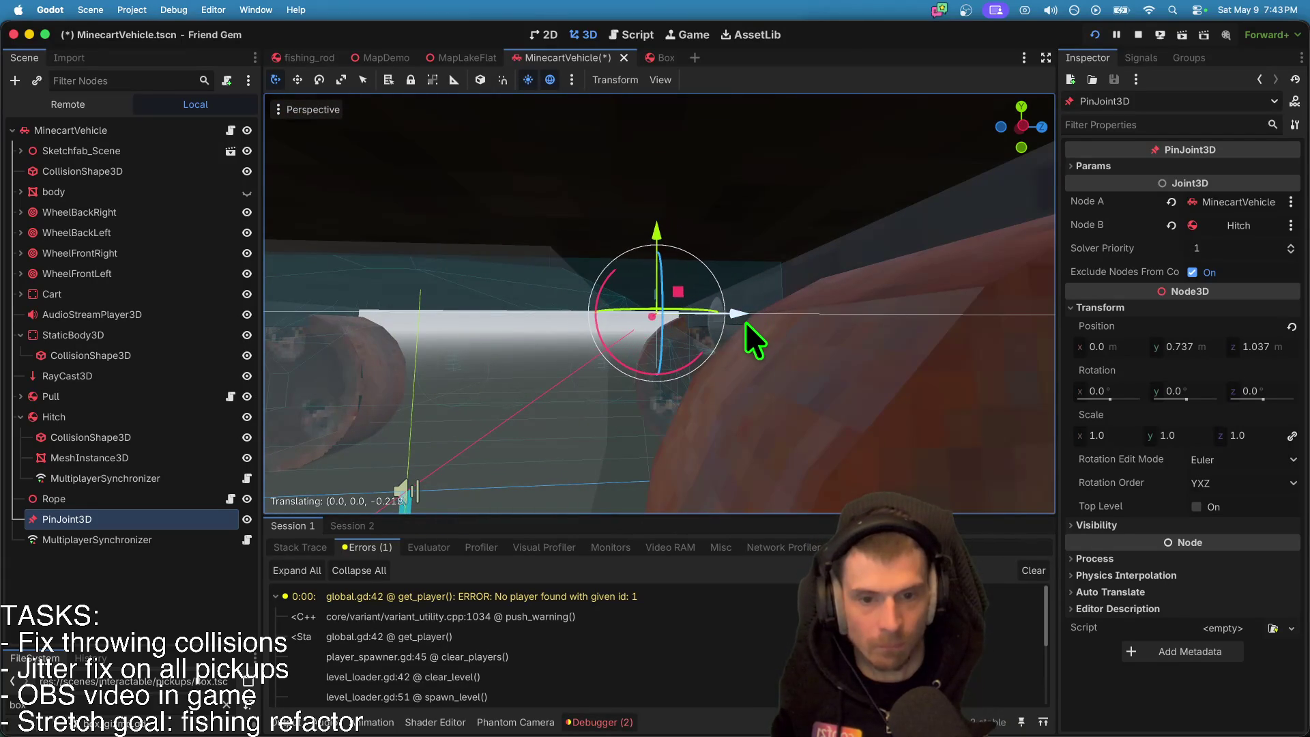
left_click(108, 417)
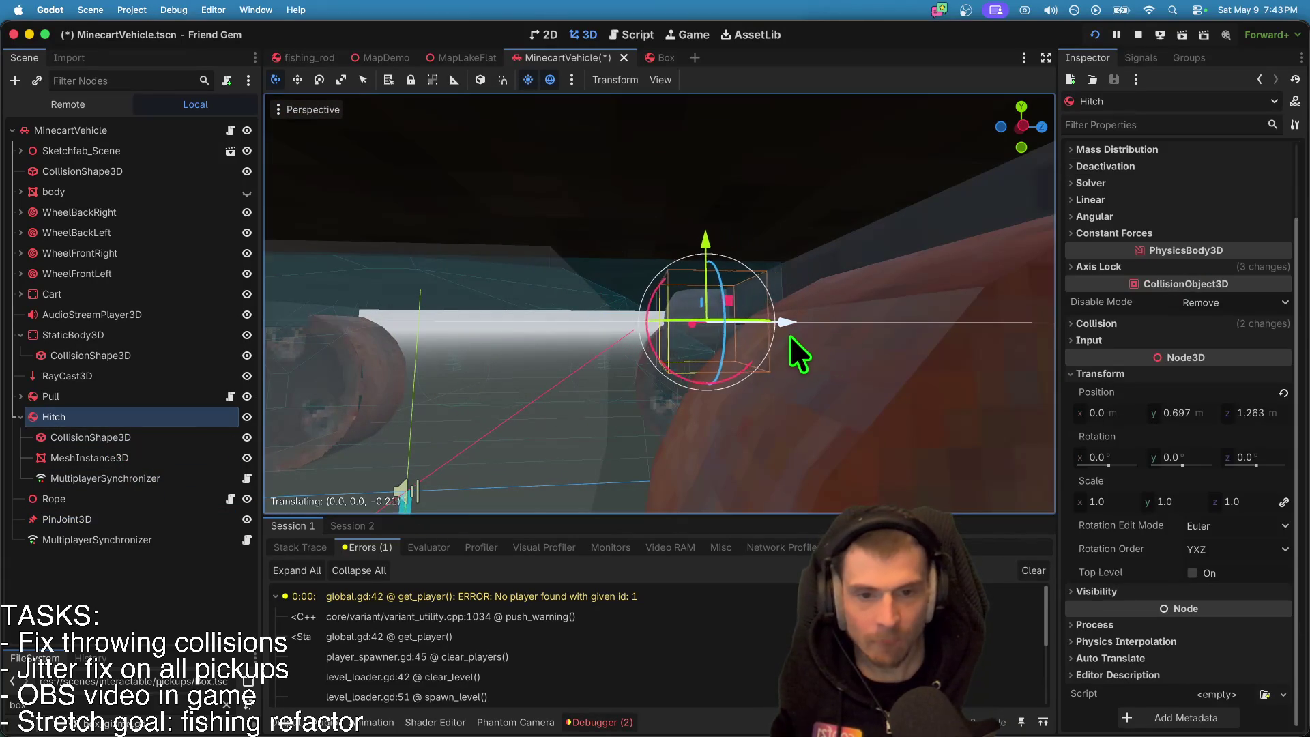
left_click_drag(767, 339, 755, 340)
key("super+Tab")
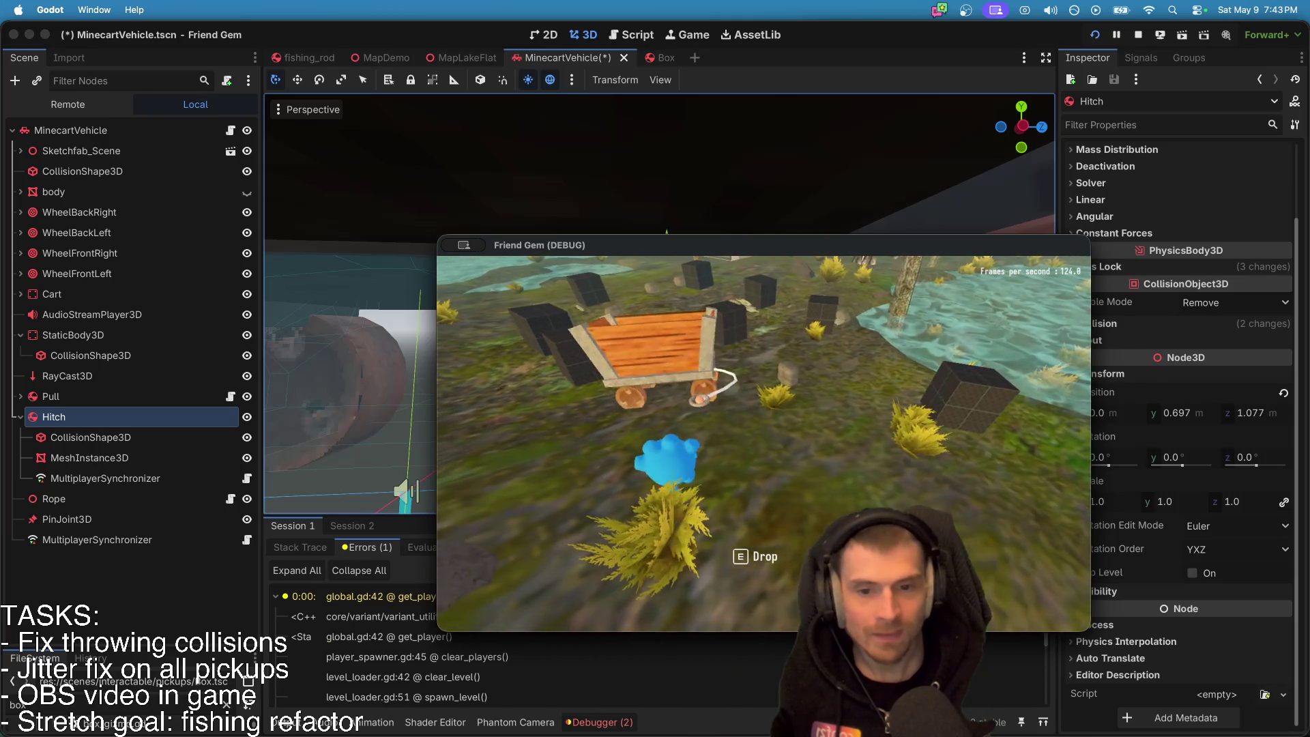
- Nudge PinJoint3D back to z 0.904, reselect Hitch, then save and relaunch the game
key("super+Tab")
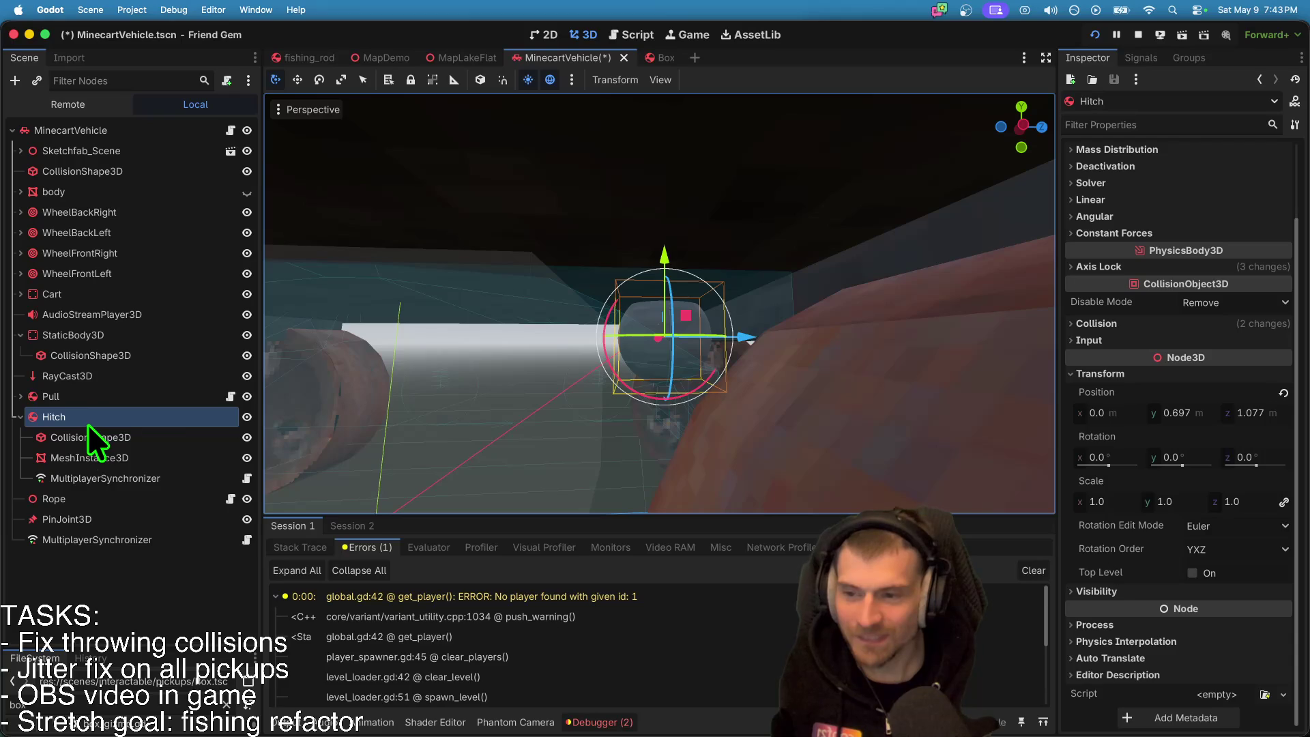
left_click(74, 518)
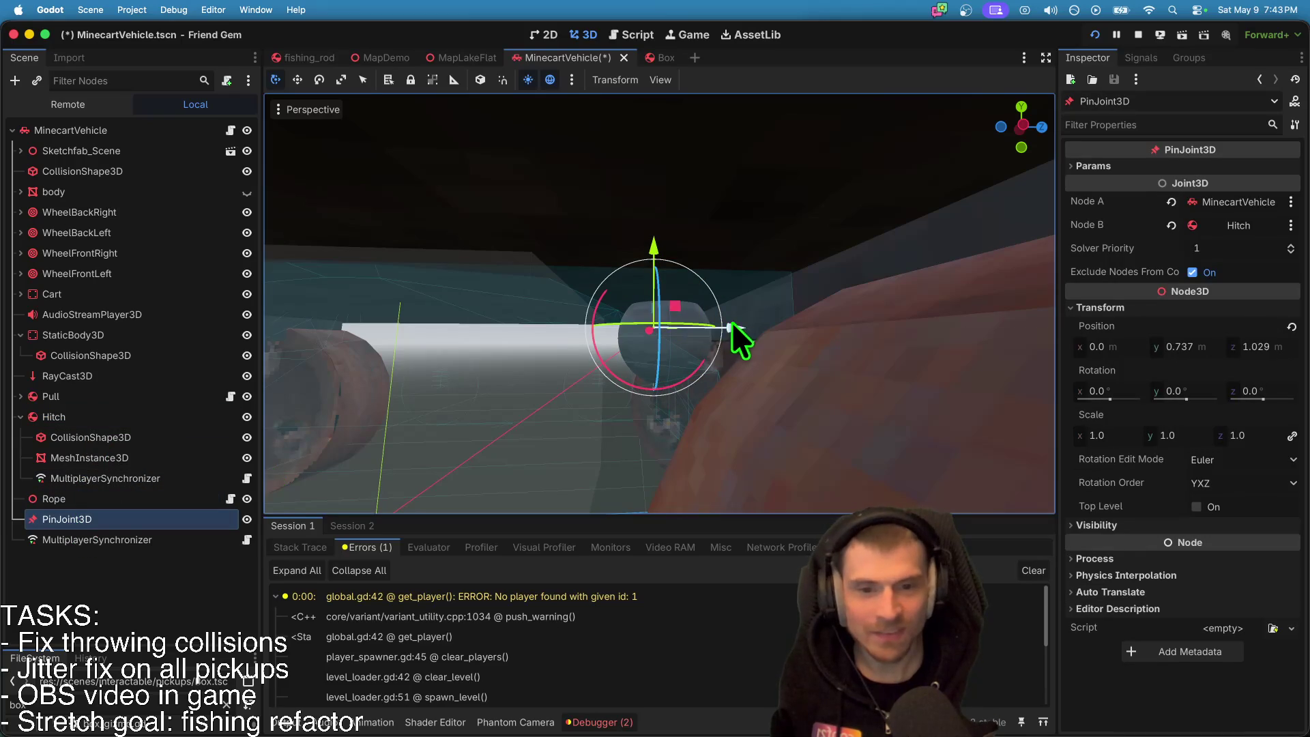
left_click_drag(713, 326, 706, 324)
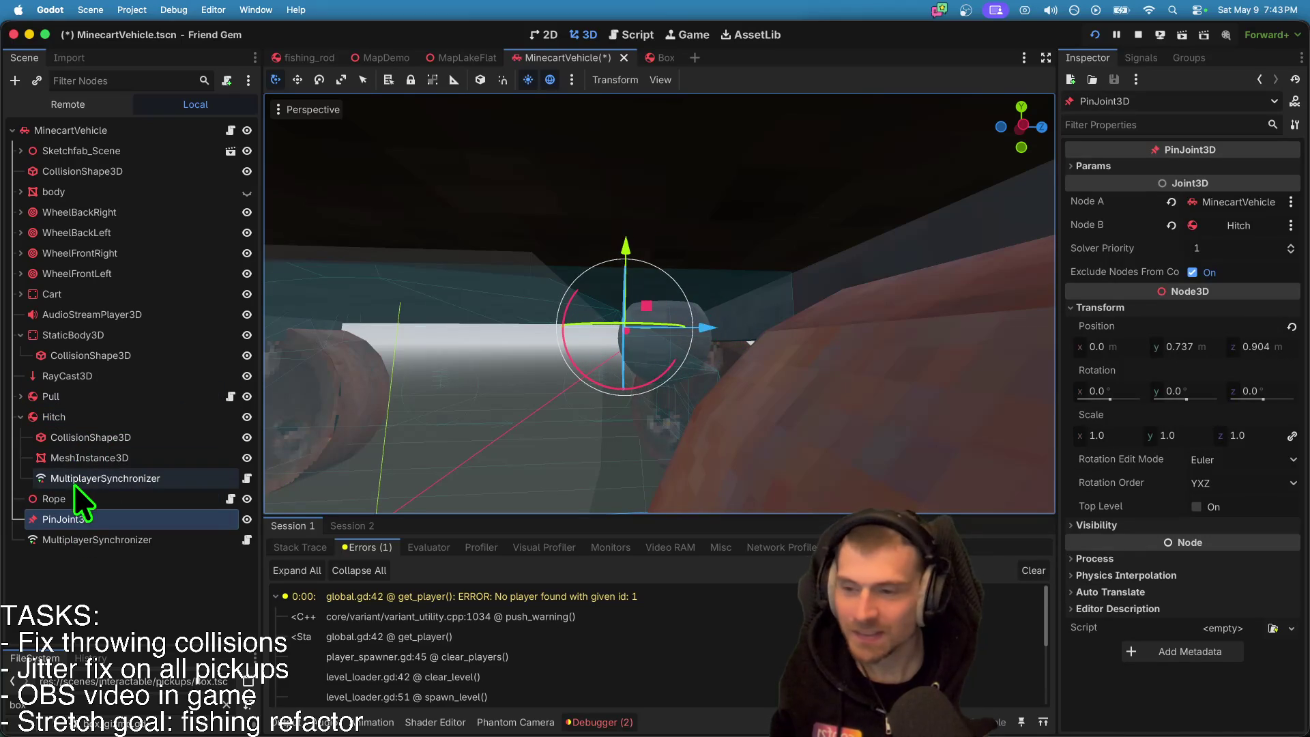
left_click(71, 419)
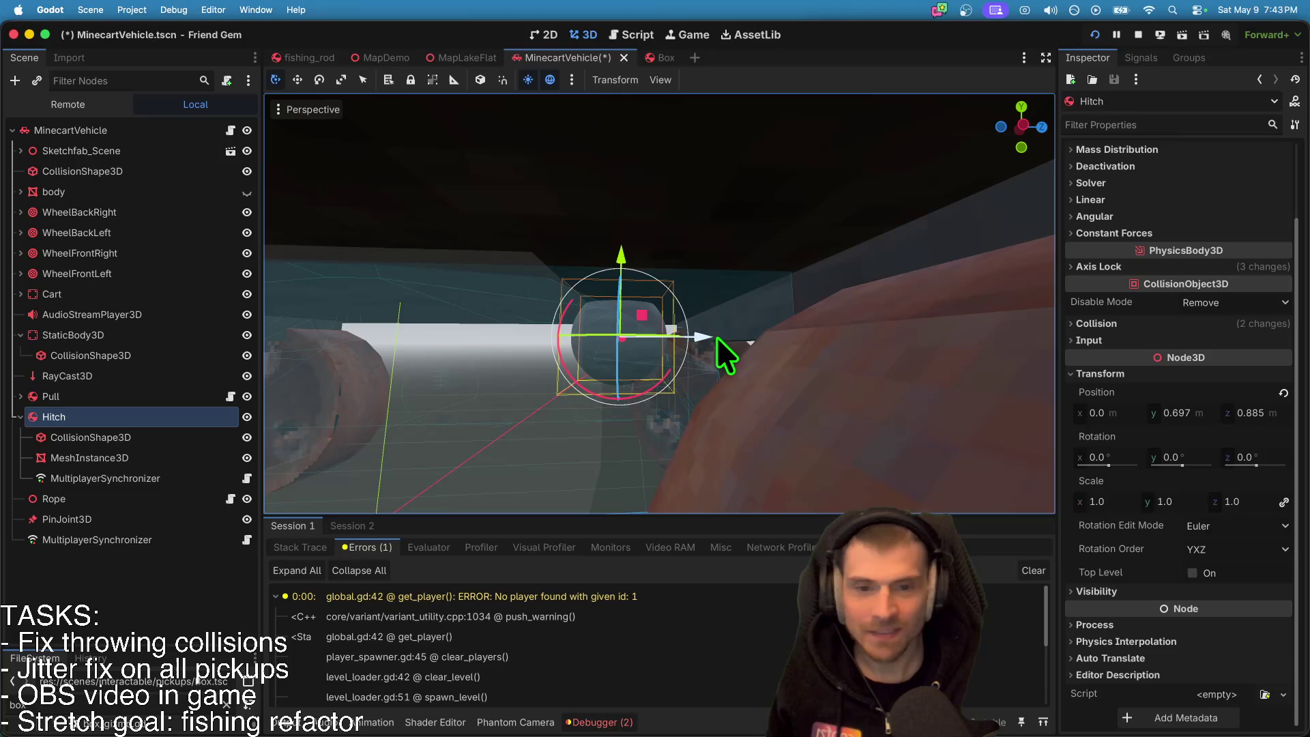
key("super+b")
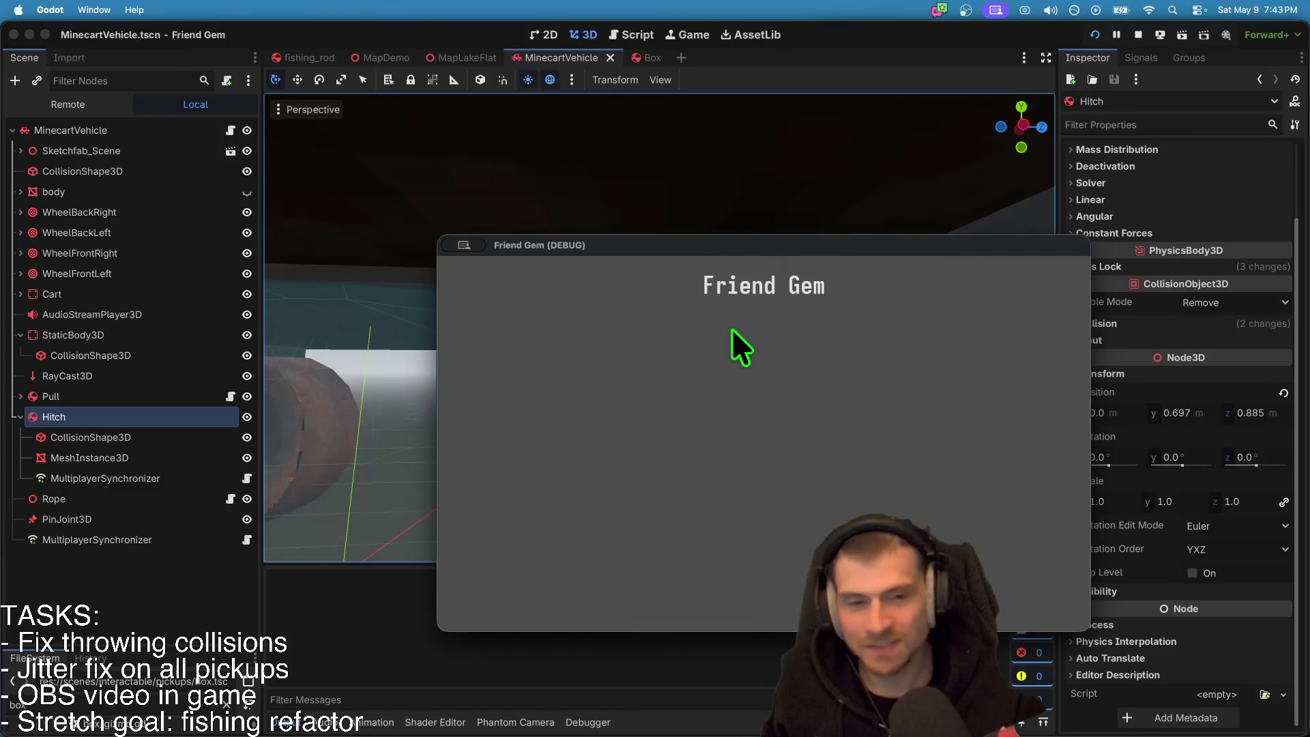
- Join the hosted game, then back in the editor nudge the Hitch slightly along X
left_click(764, 448)
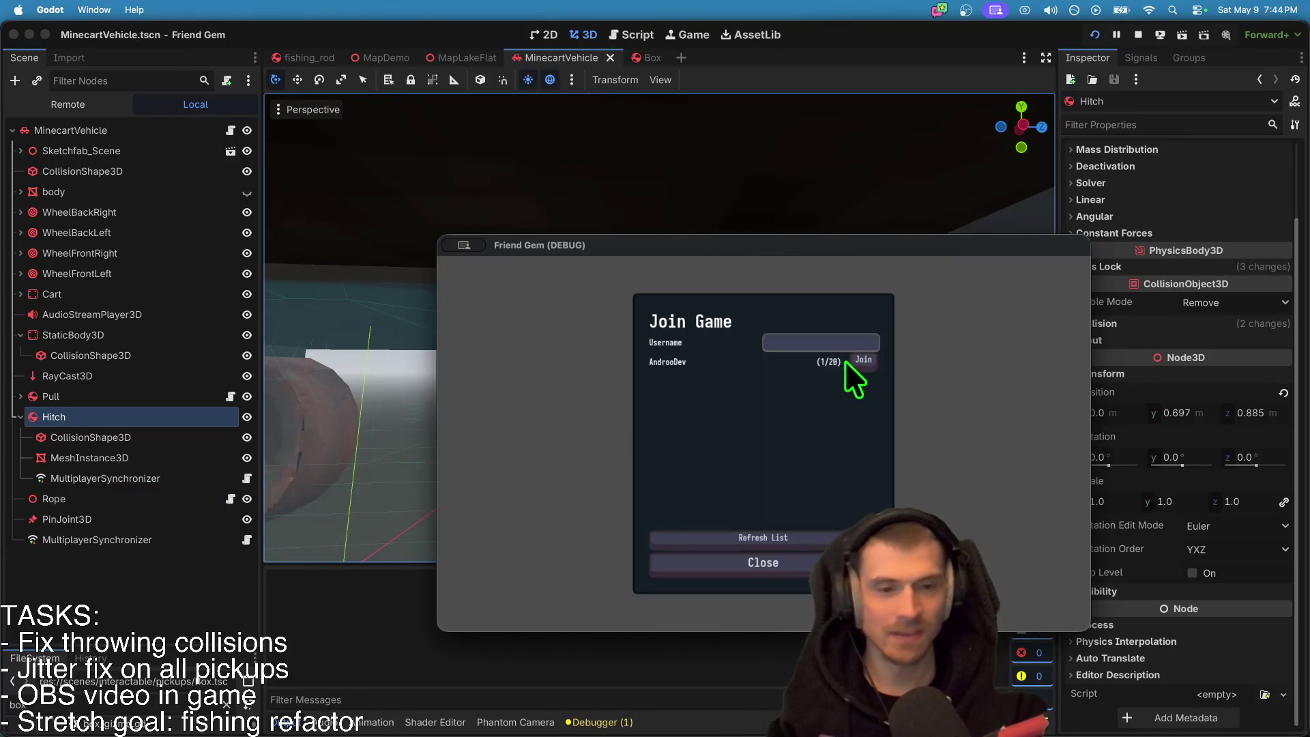
left_click(848, 361)
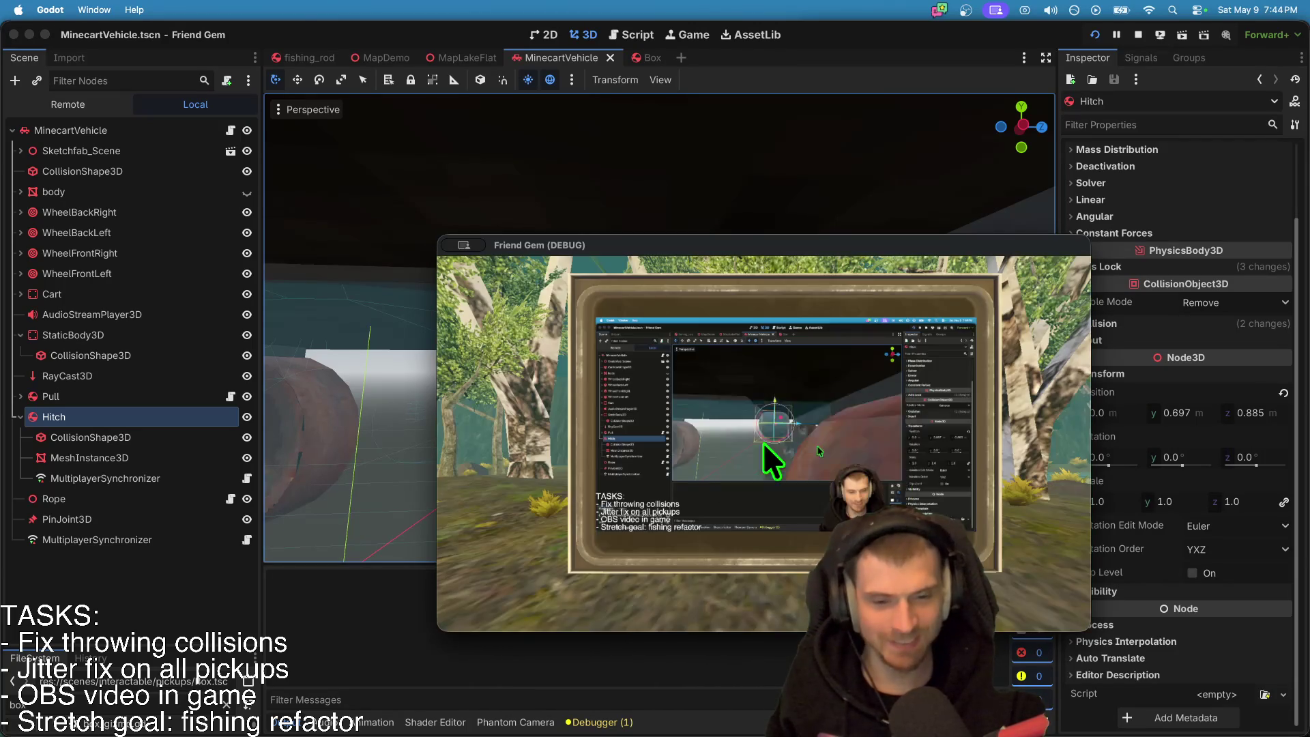
key("super+Tab")
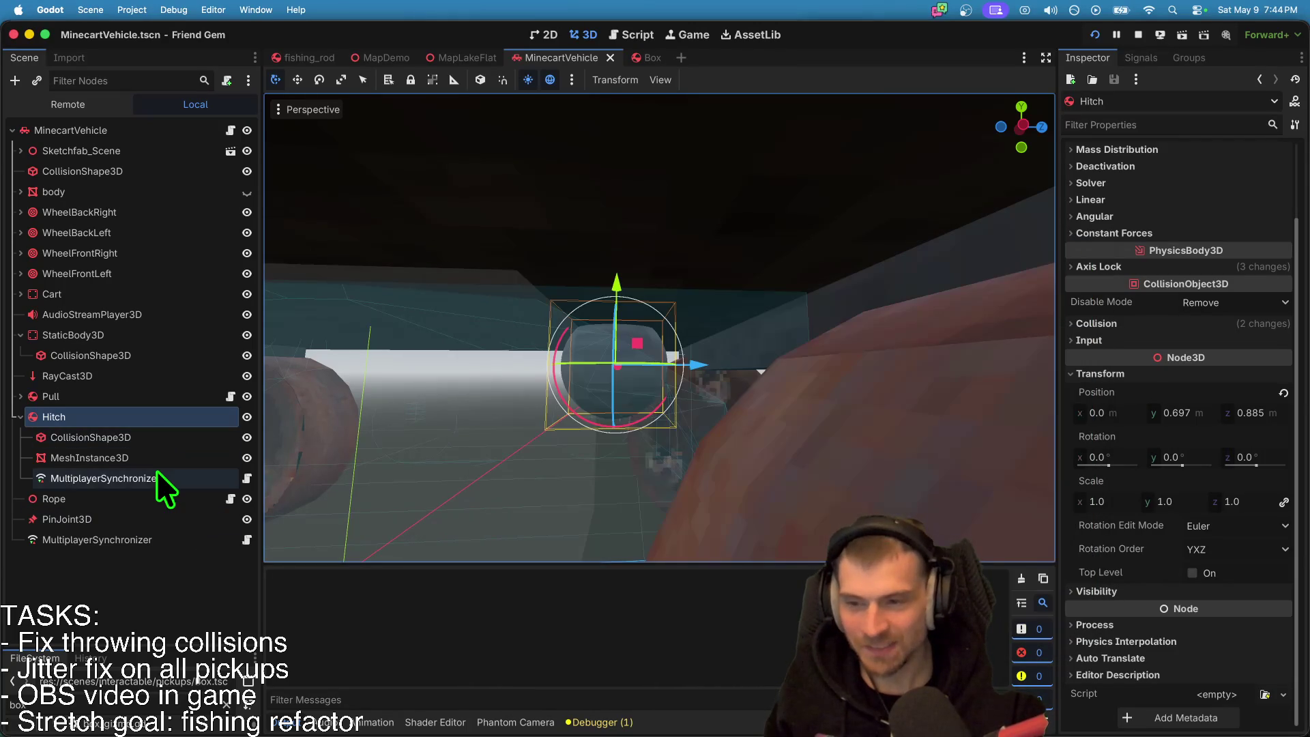
left_click(157, 471)
left_click(145, 437)
left_click(143, 420)
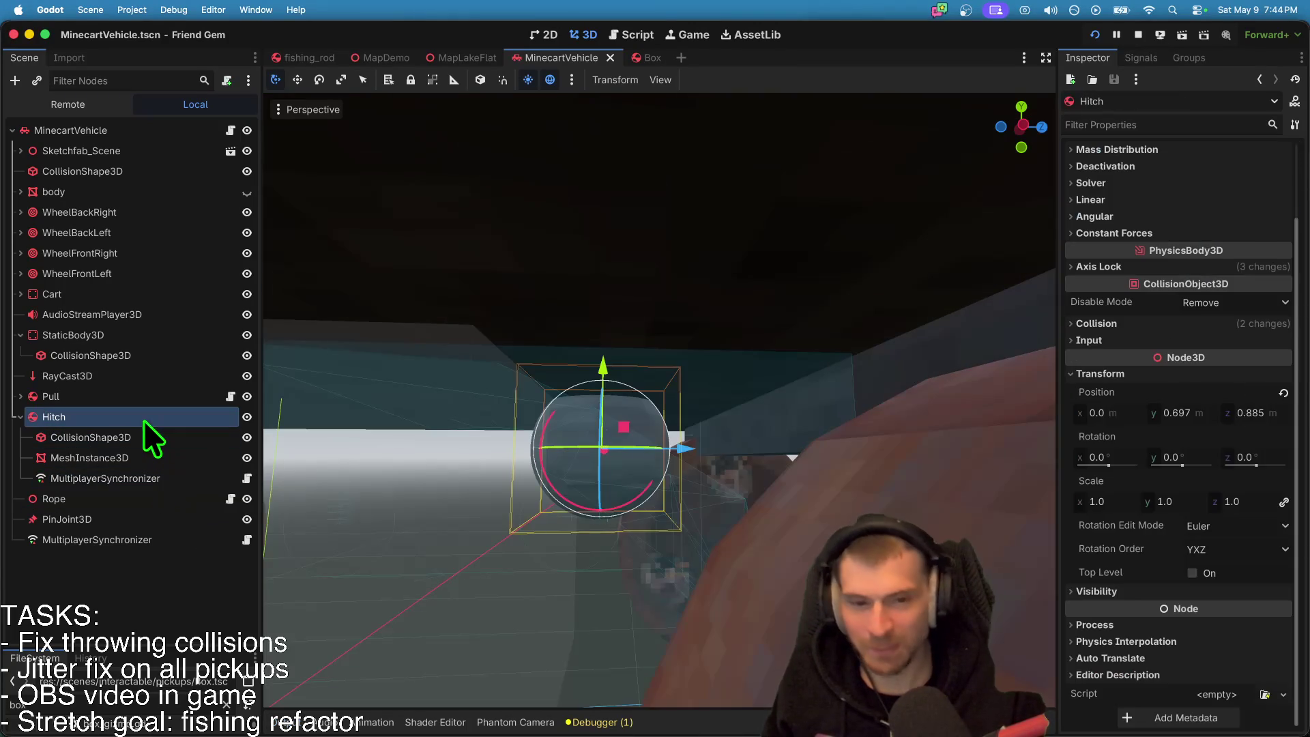
left_click_drag(743, 441, 734, 442)
- Move PinJoint3D forward to z 1.041 and save the vehicle scene
left_click(112, 459)
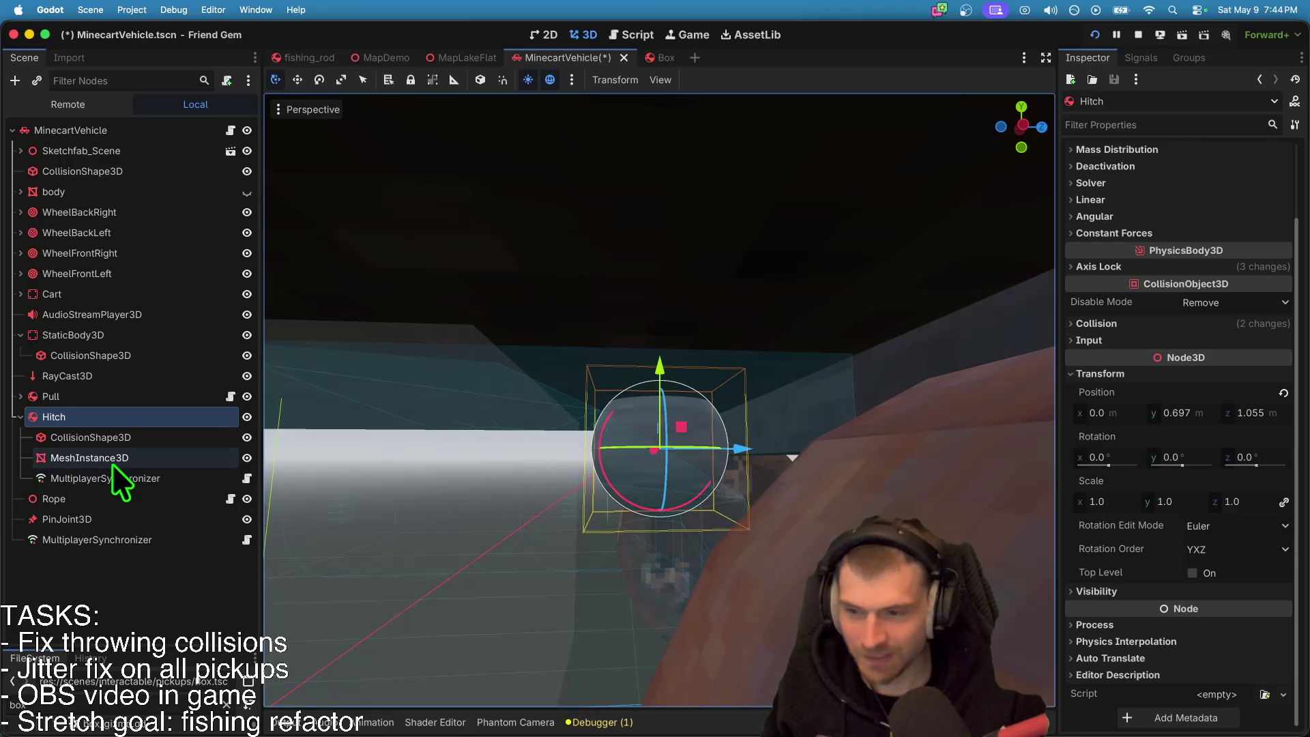
double_click(117, 457)
left_click(113, 420)
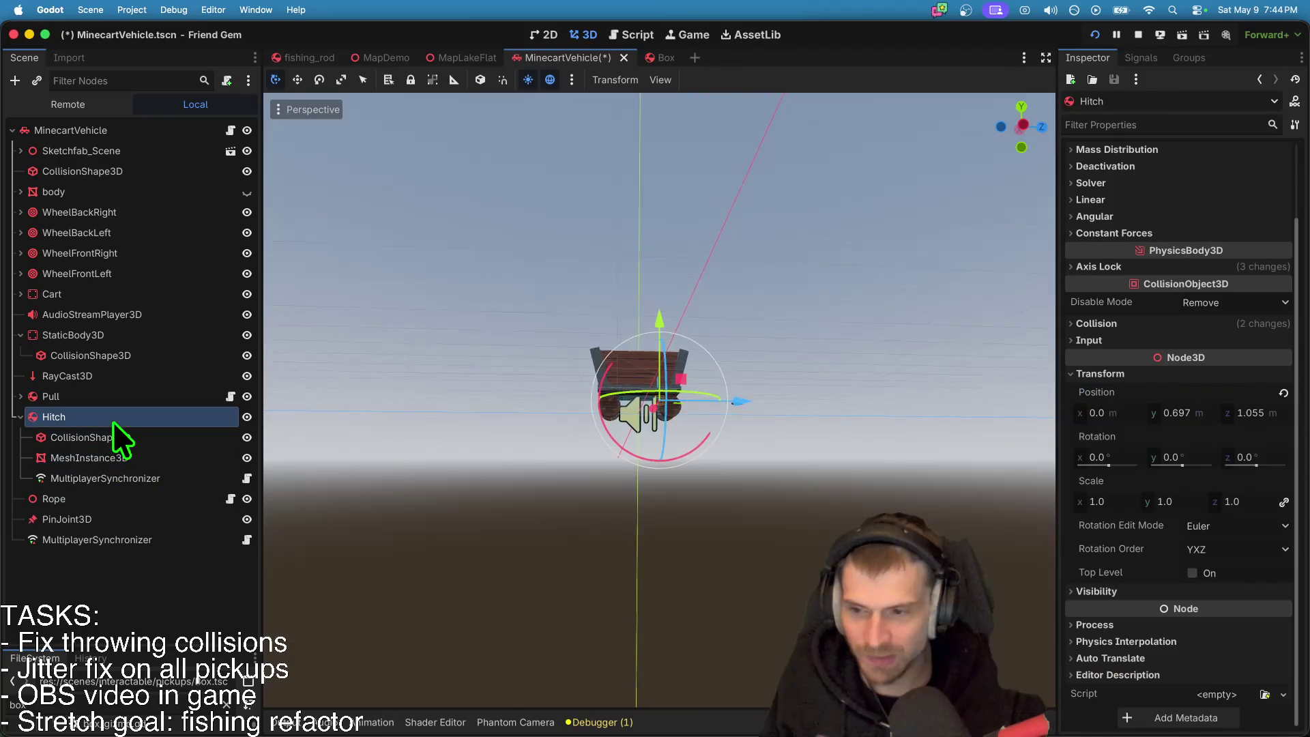
left_click(113, 500)
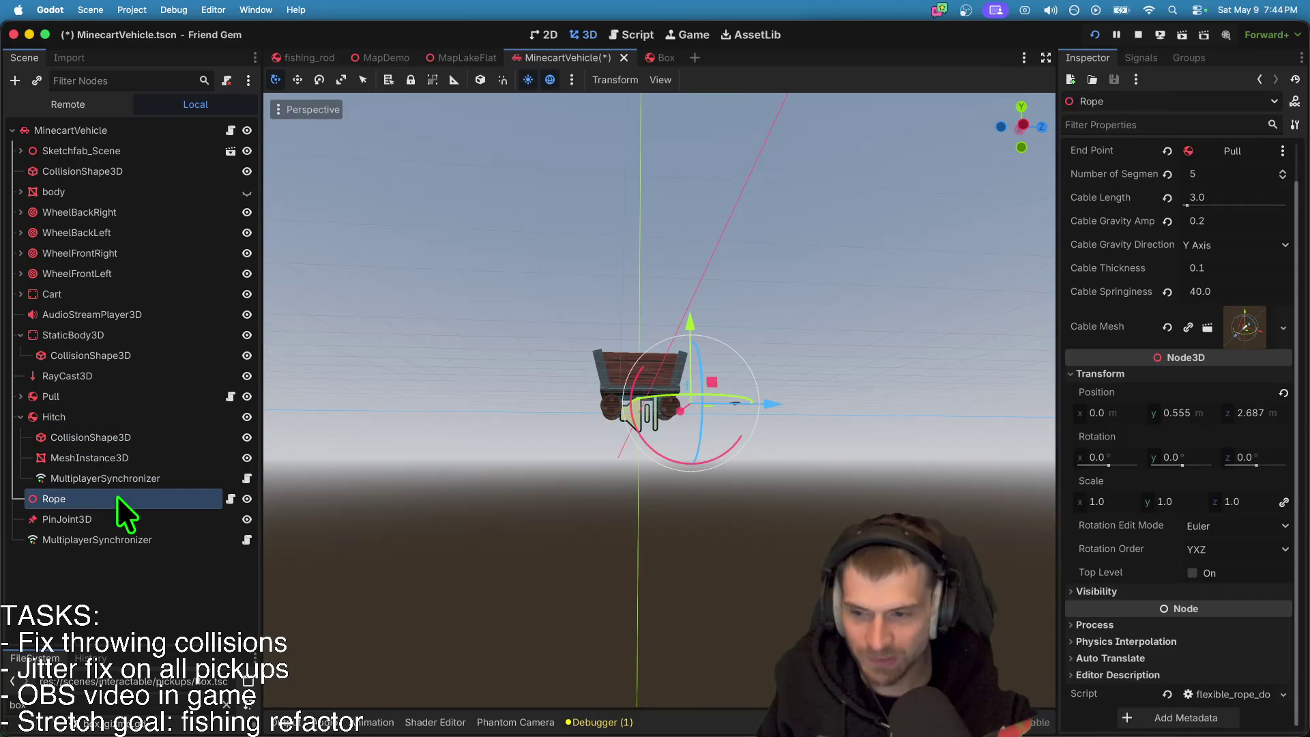
left_click(34, 517)
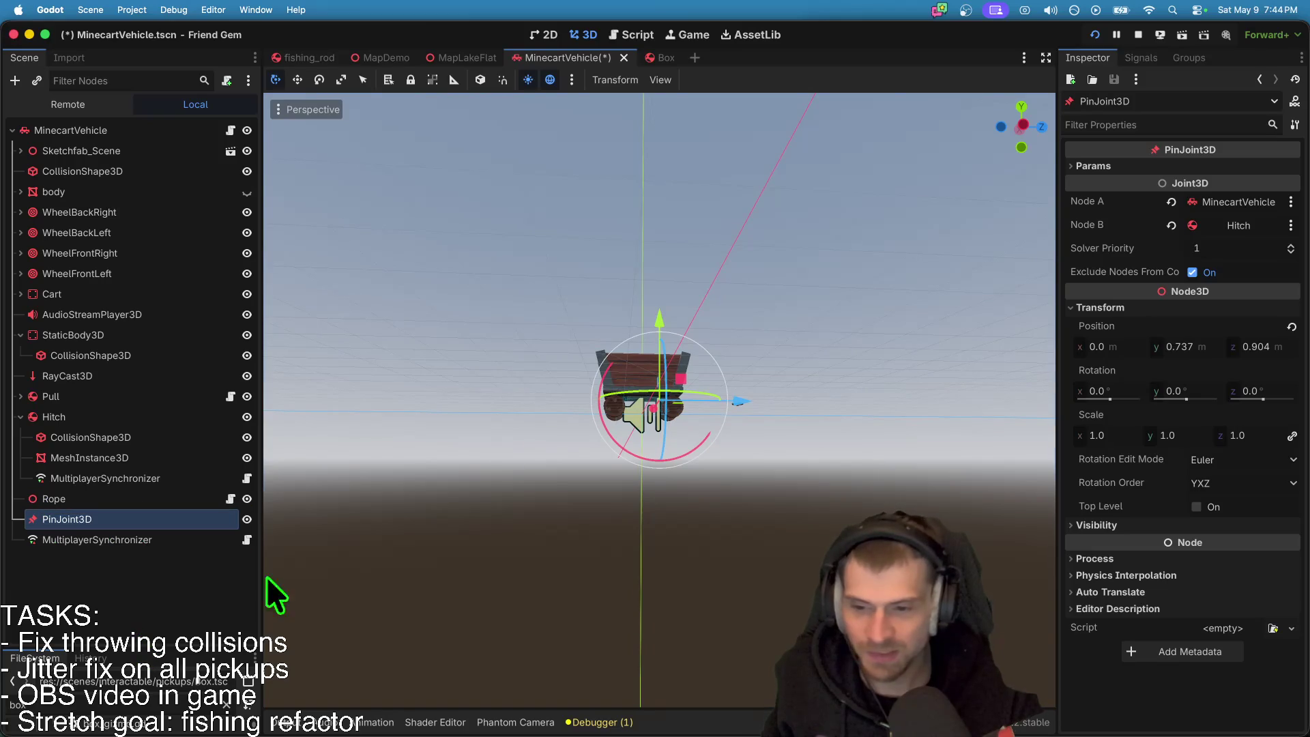
scroll(659, 401, "up", 5)
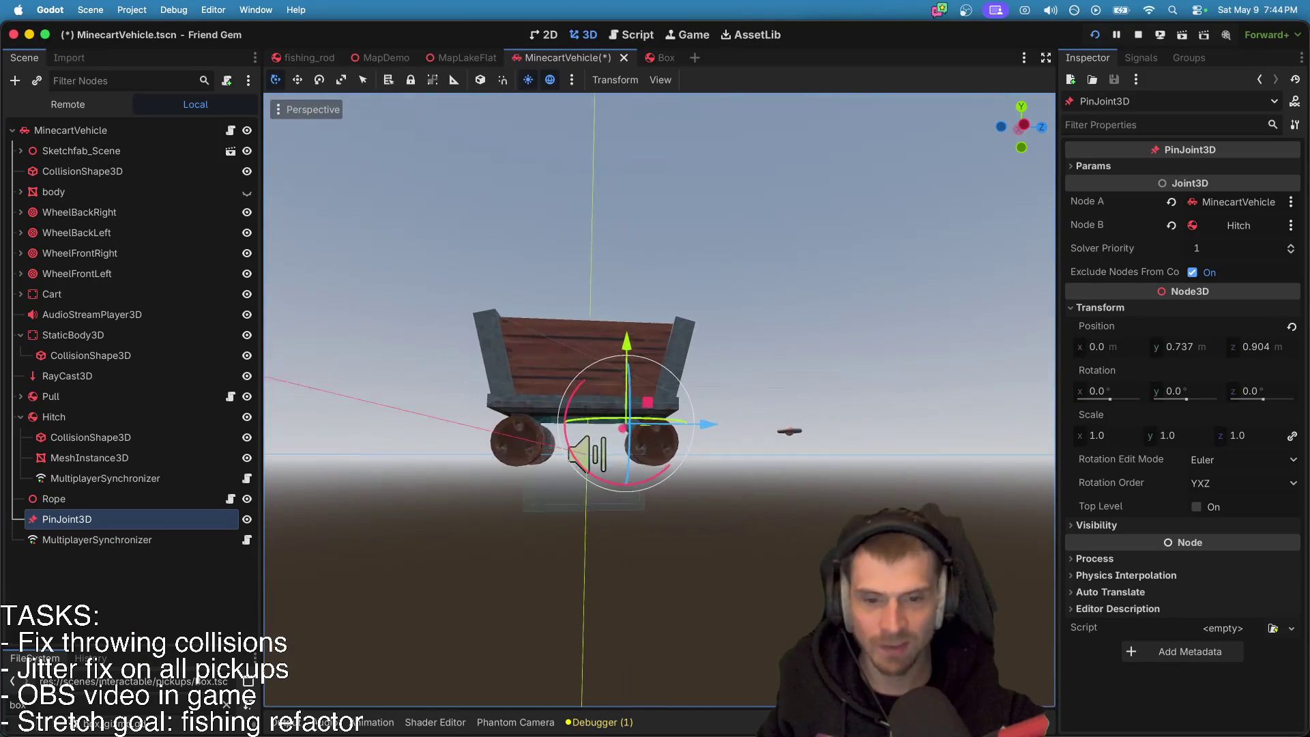
scroll(659, 401, "up", 5)
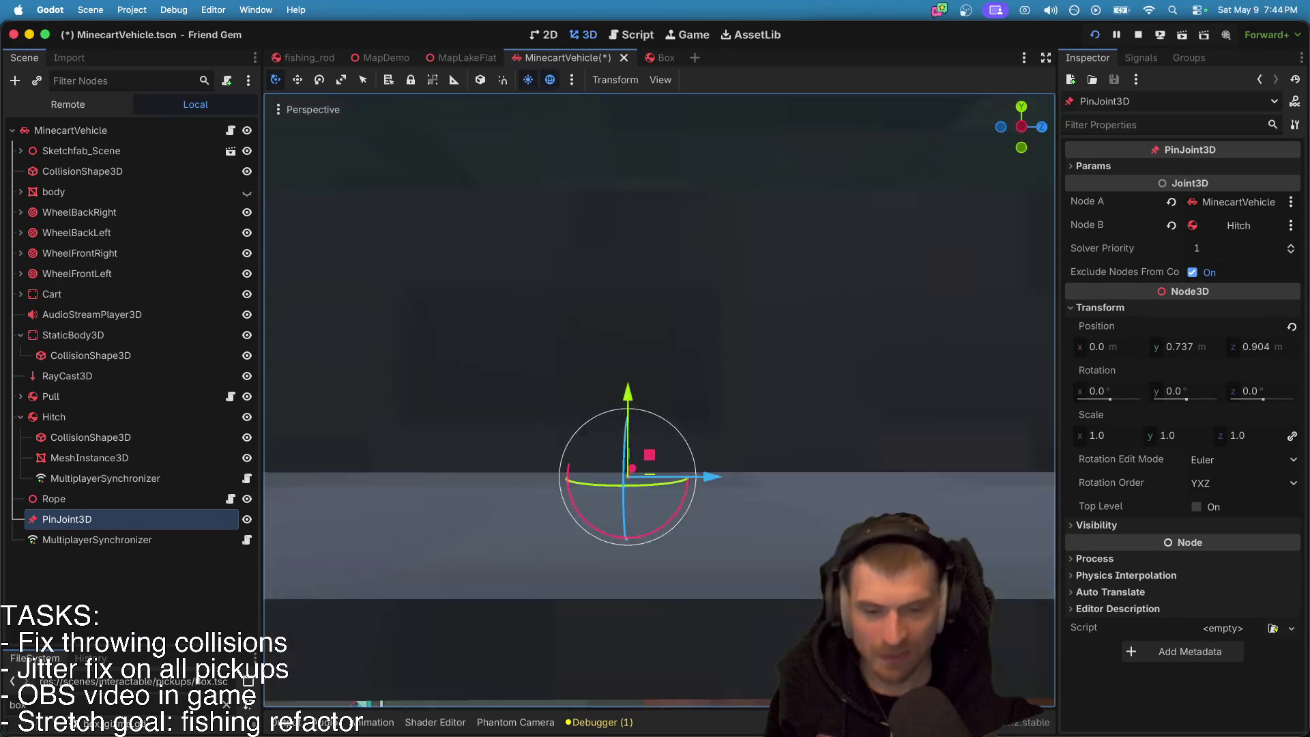
scroll(651, 330, "down", 4)
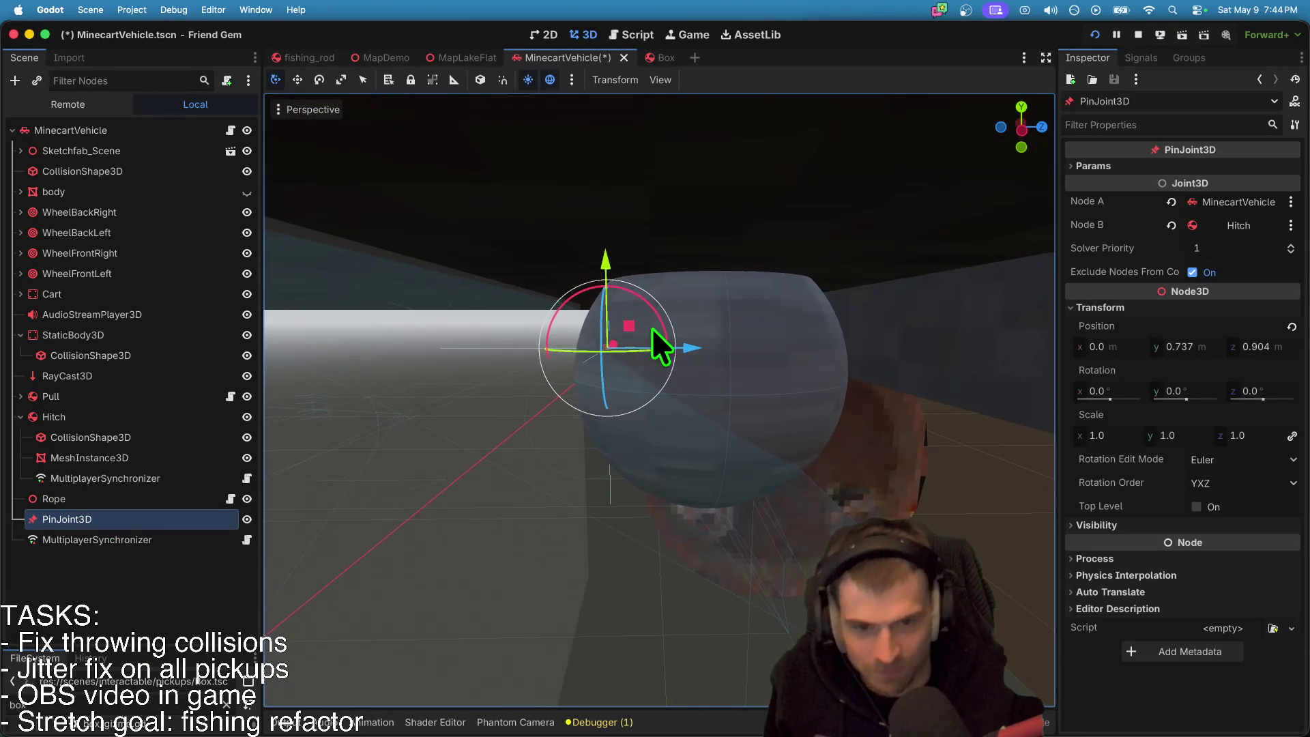
left_click_drag(690, 355, 780, 365)
key("ctrl+s")
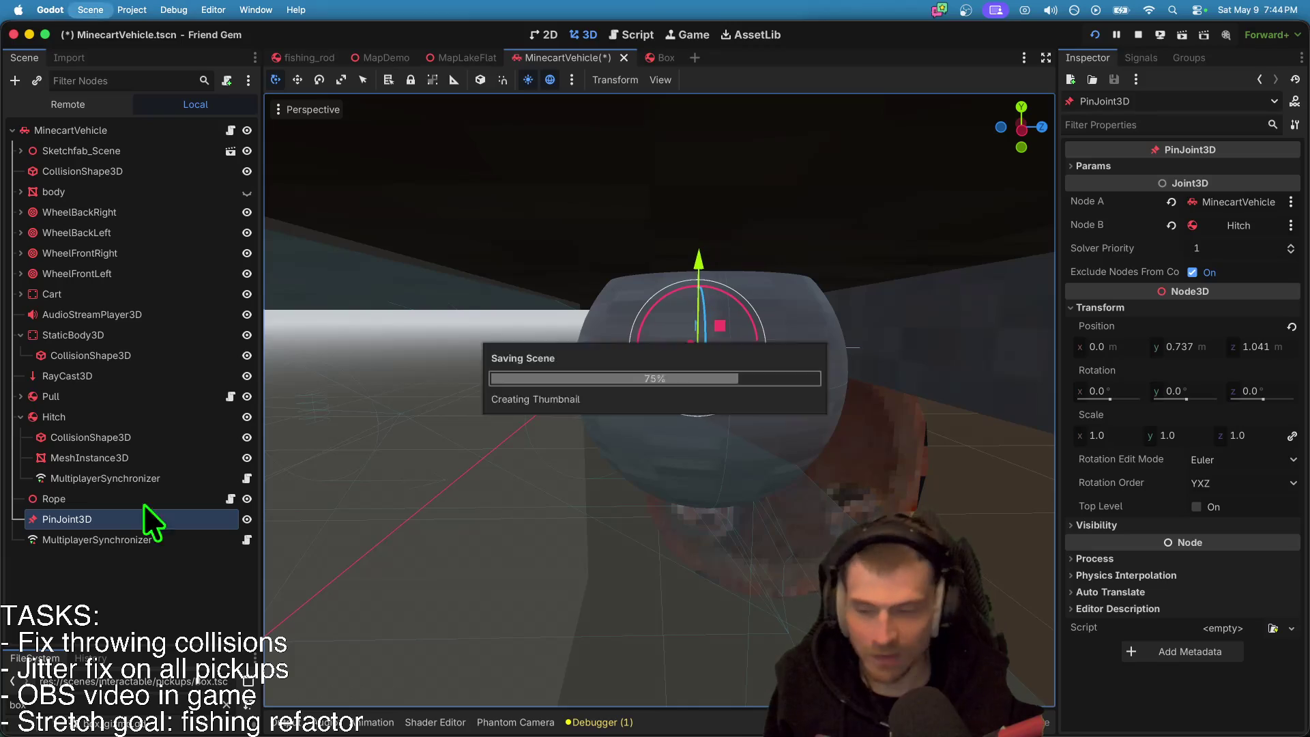
- Raise and push the Hitch forward to y 0.729, z 1.155, then run the game
left_click(92, 416)
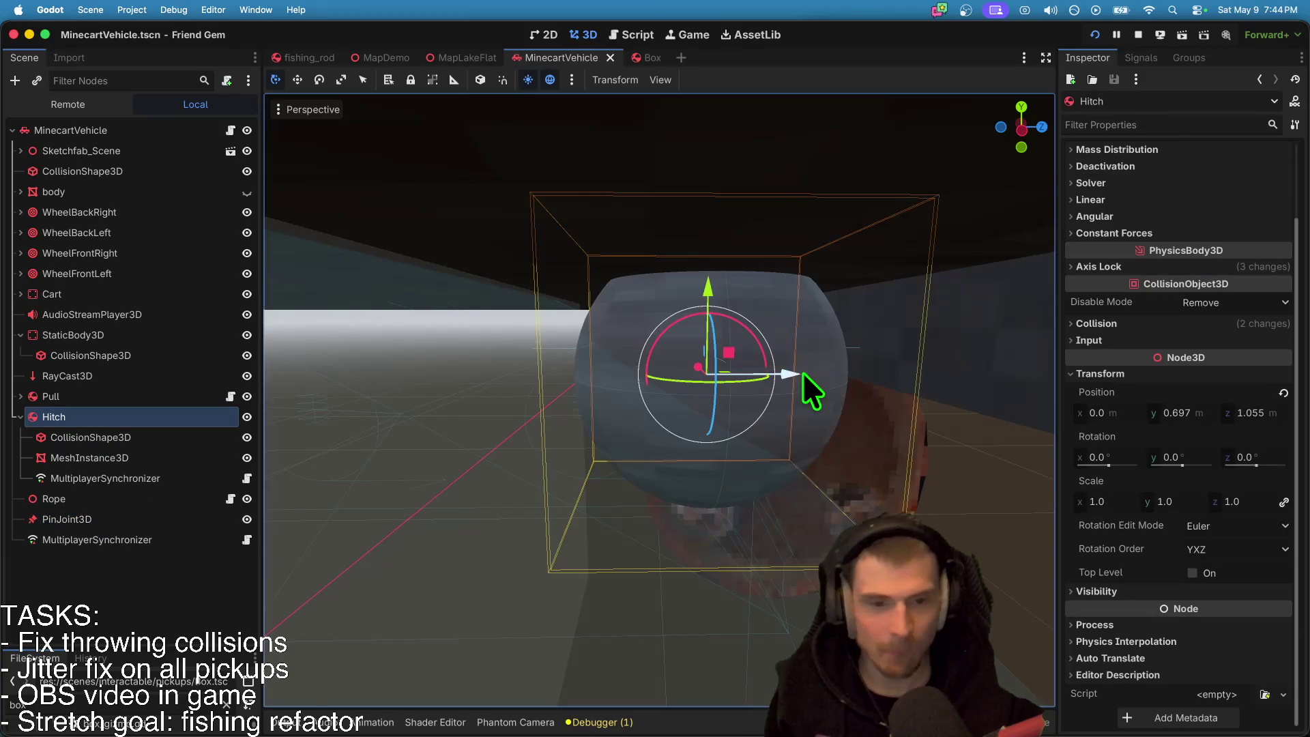
left_click_drag(788, 371, 862, 371)
mouse_move(781, 299)
left_mouse_down()
mouse_move(776, 260)
mouse_move(775, 273)
left_mouse_up()
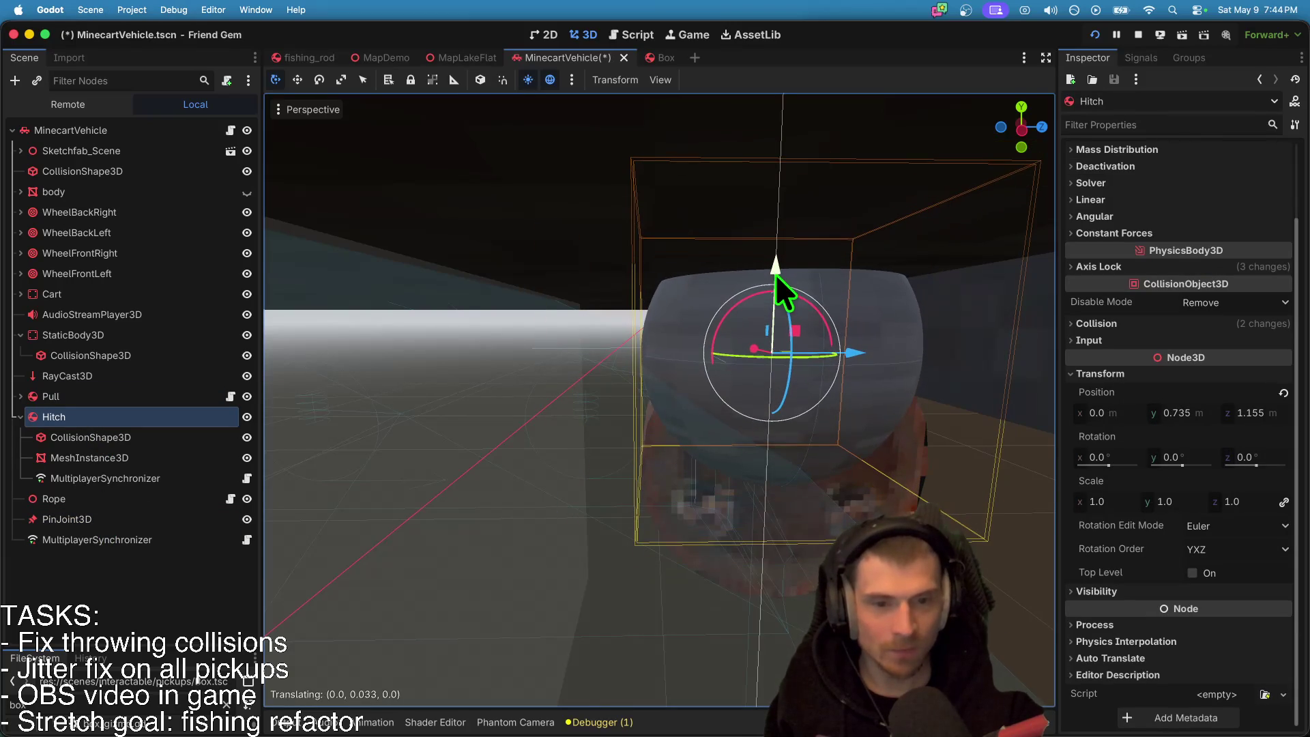
key("super+b")
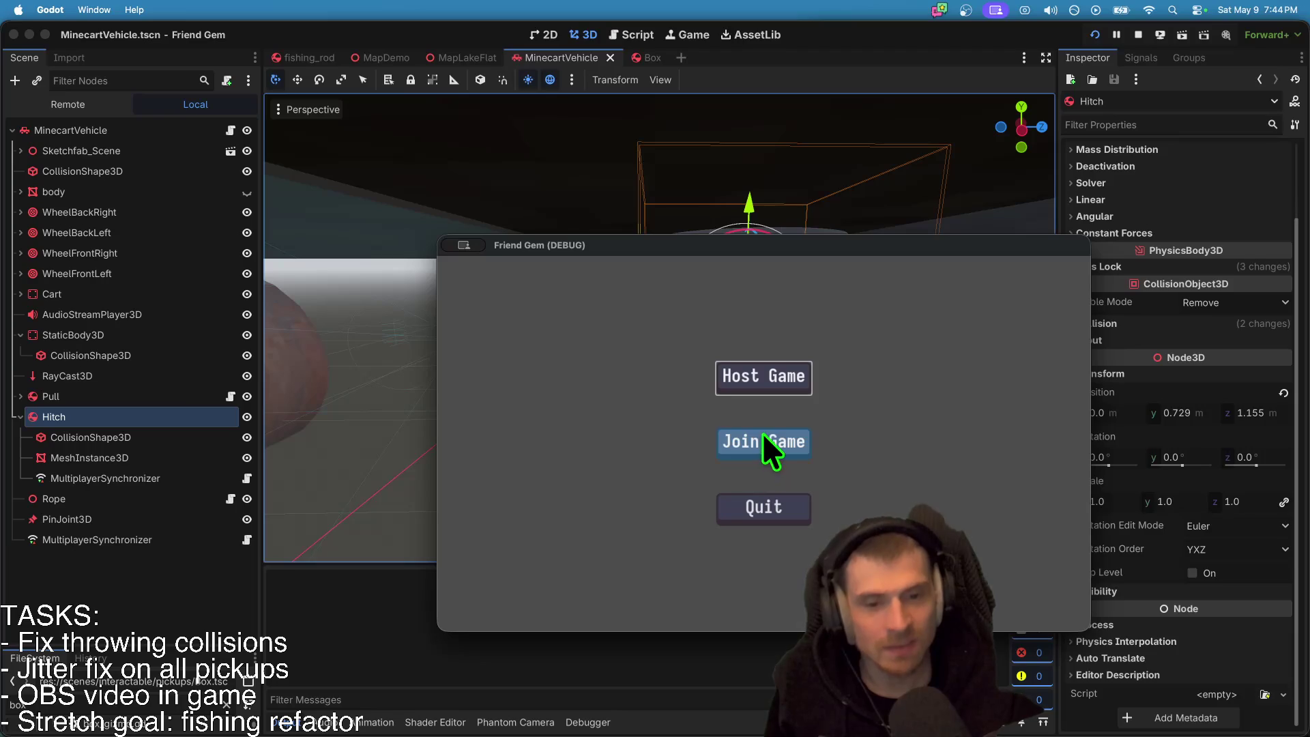
- Join the hosted game and set the Hitch node to Top Level in the editor
left_click(763, 440)
left_click(854, 363)
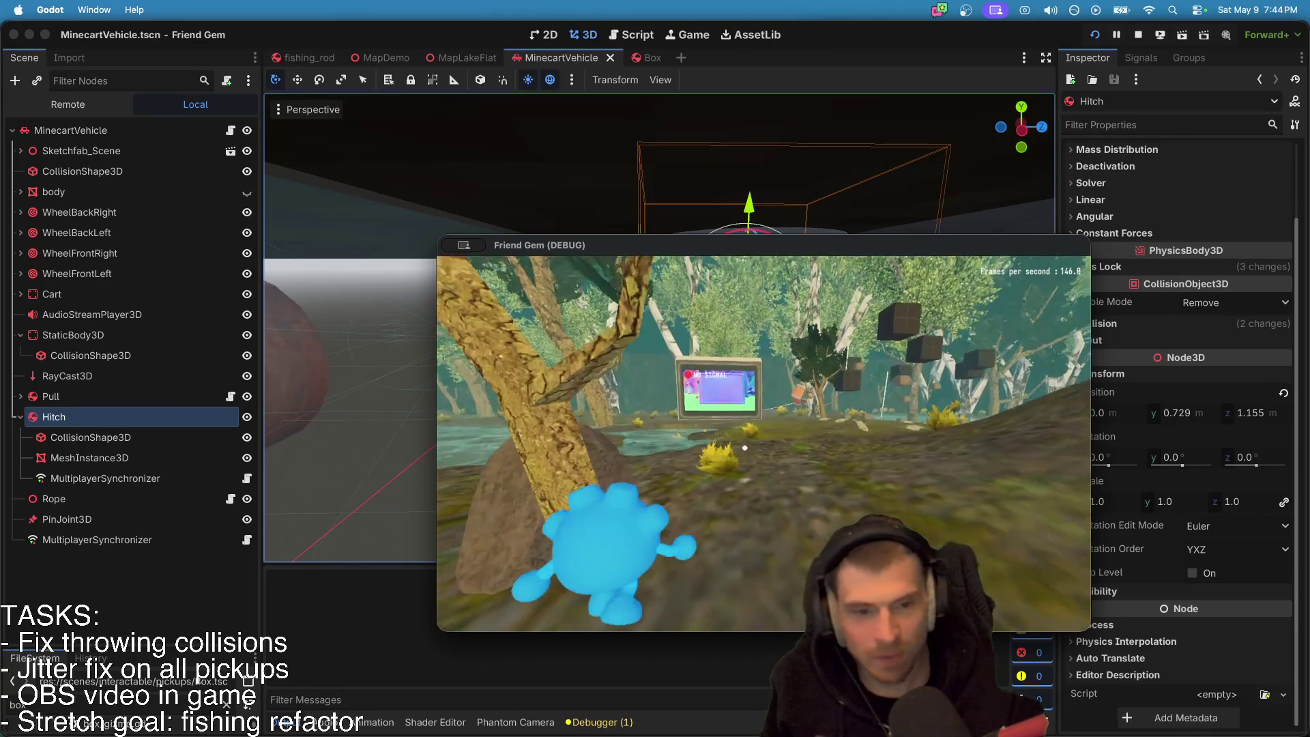
key("e")
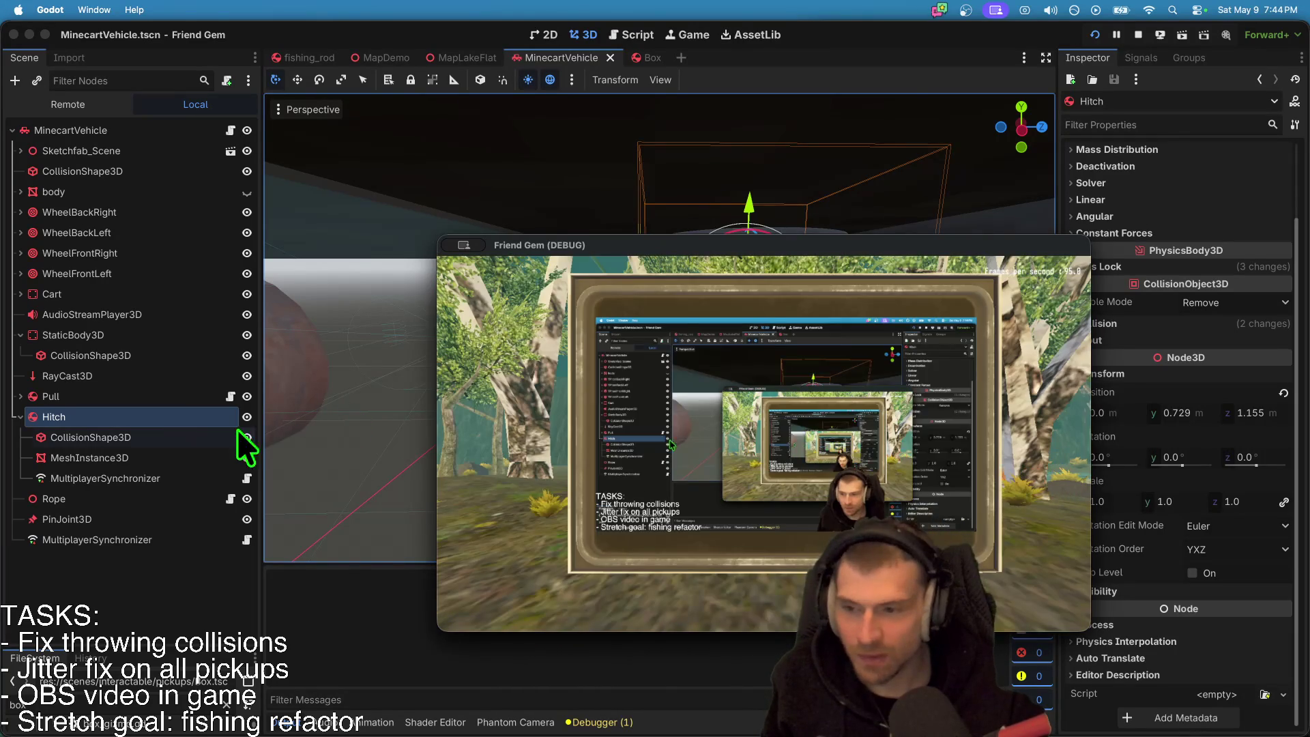
key("super+Tab")
left_click(1223, 573)
key("super+Tab")
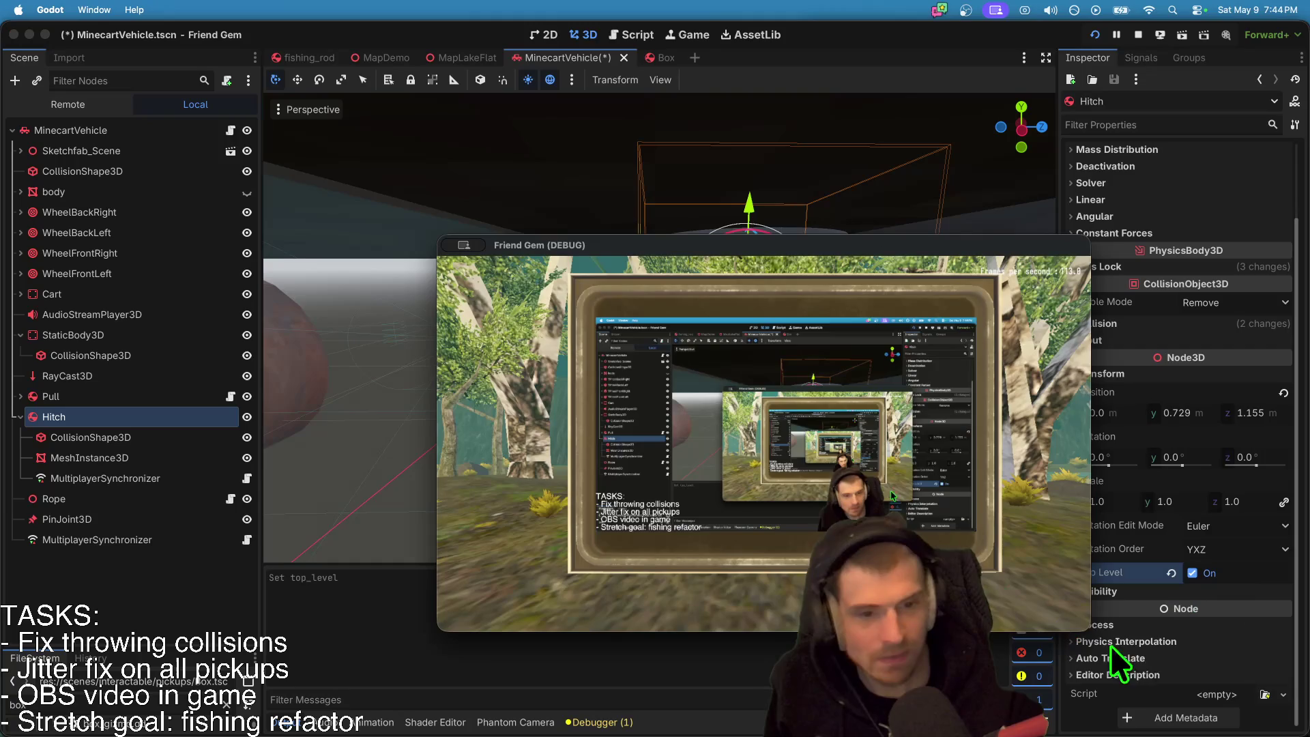
- Grab the minecart in-game, set PinJoint3D to Top Level, and tow the cart by its rope
key("w")
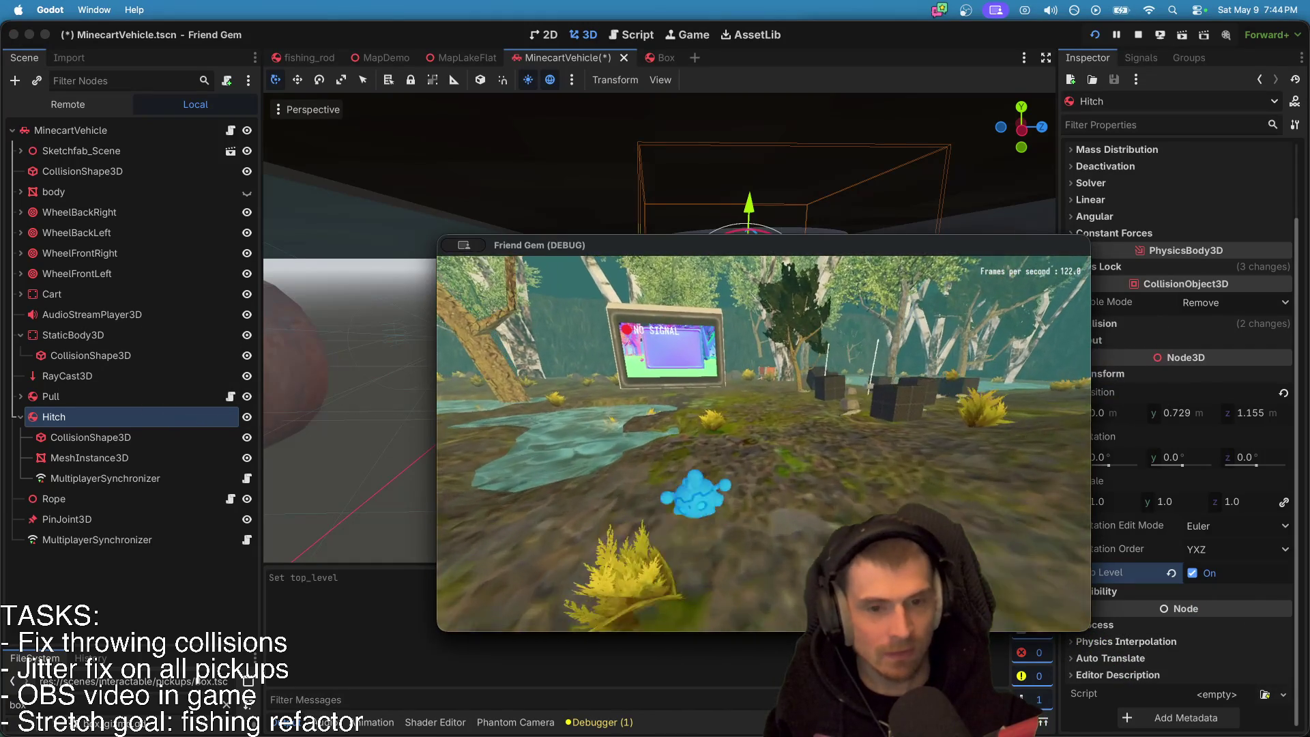
key("w")
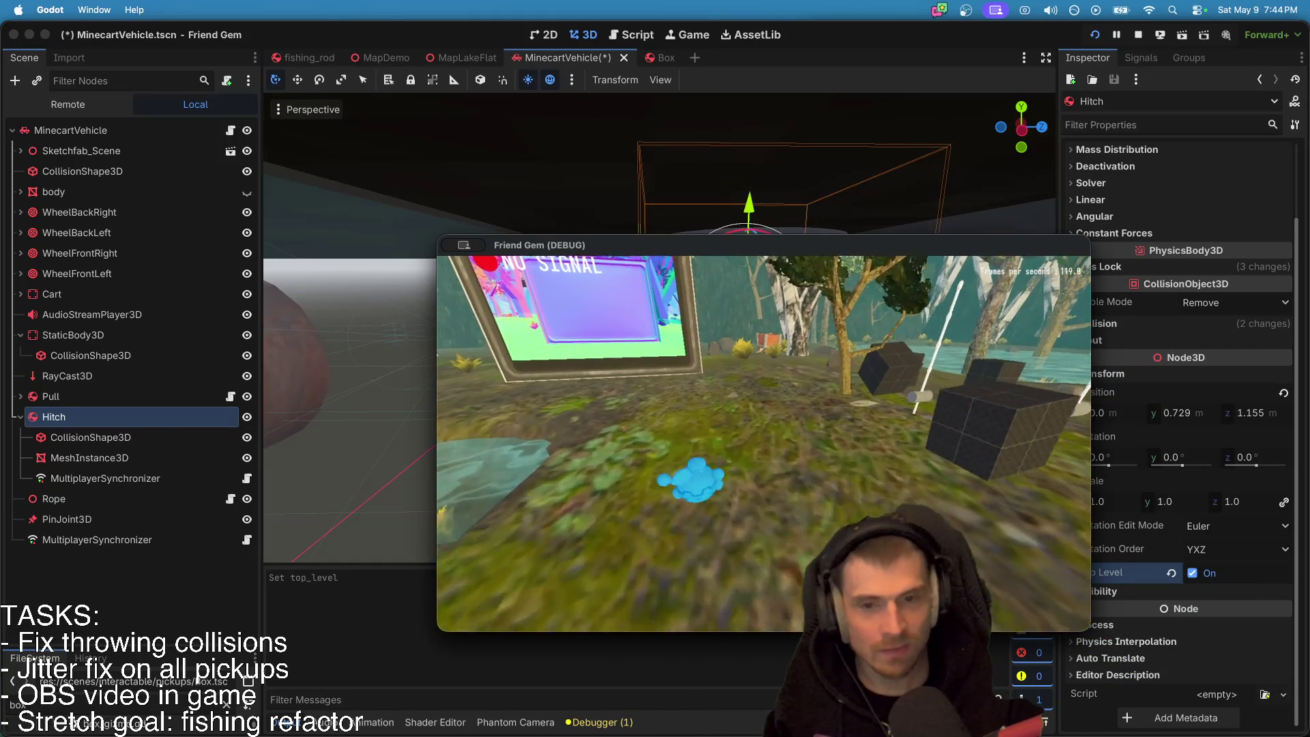
key("w")
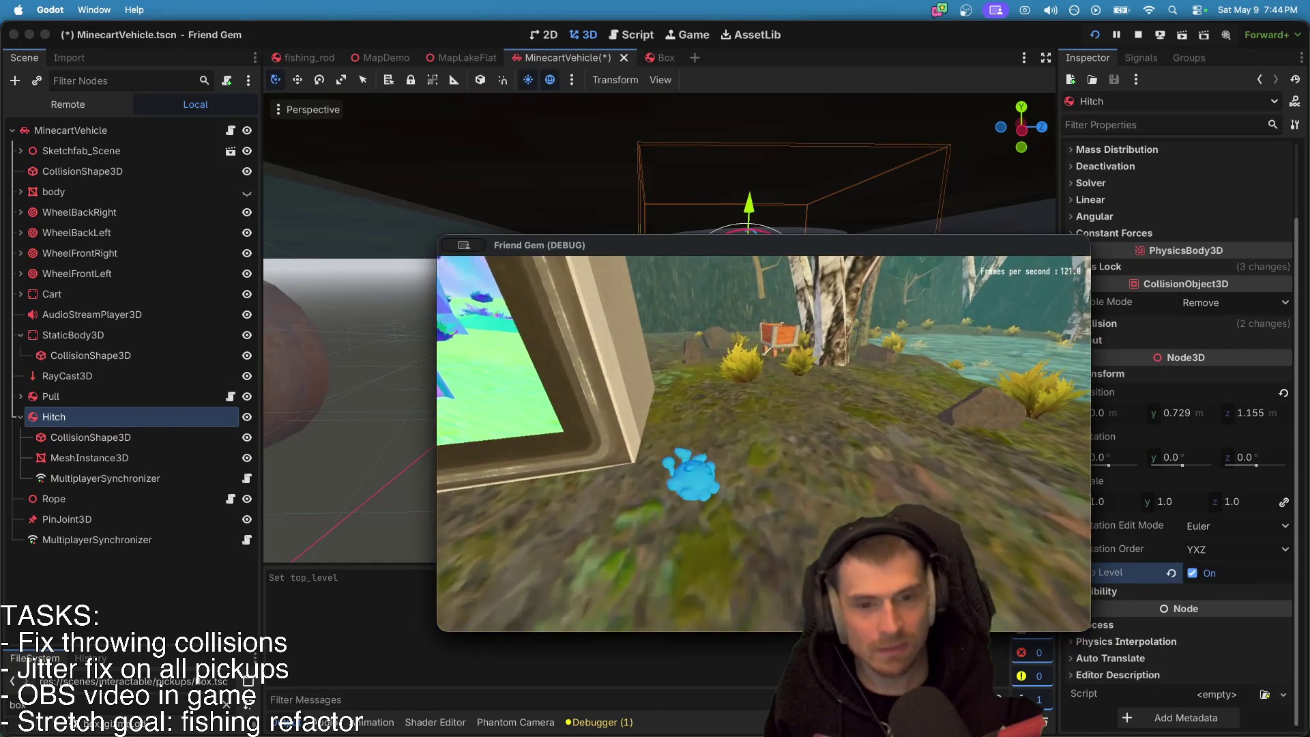
key("w")
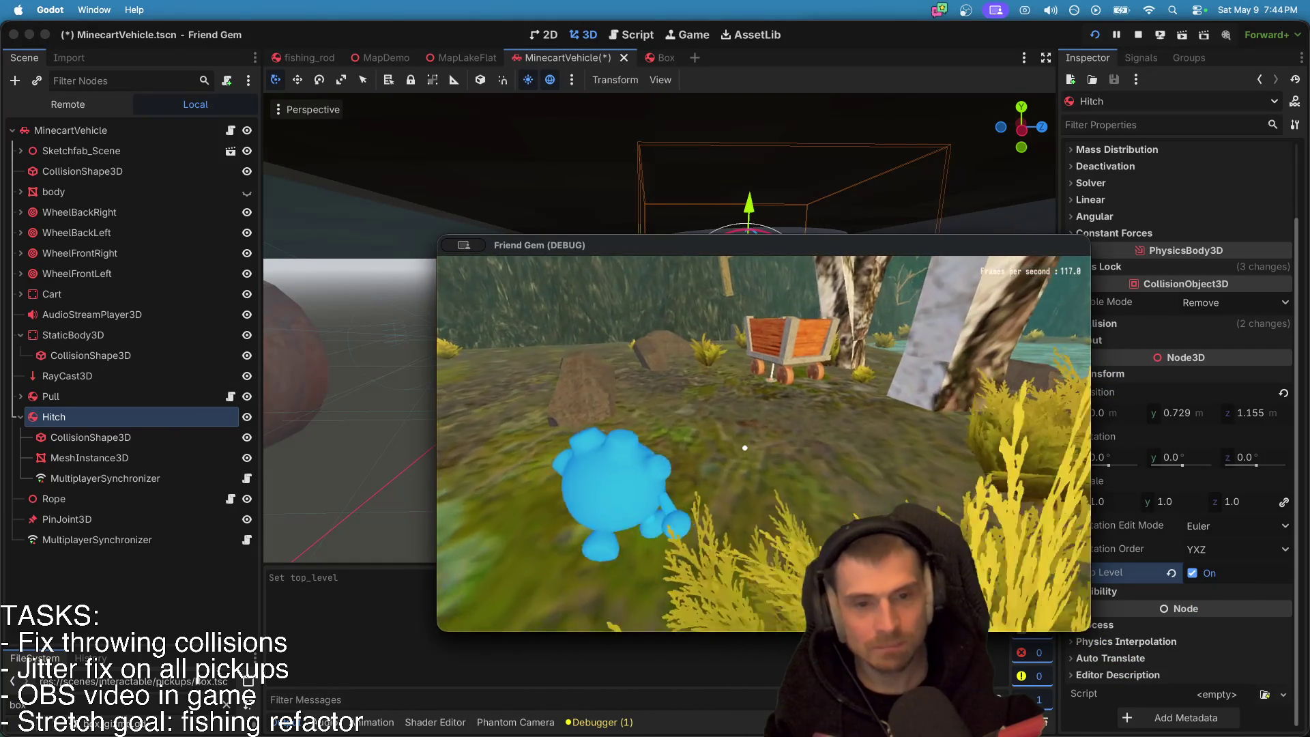
key("e")
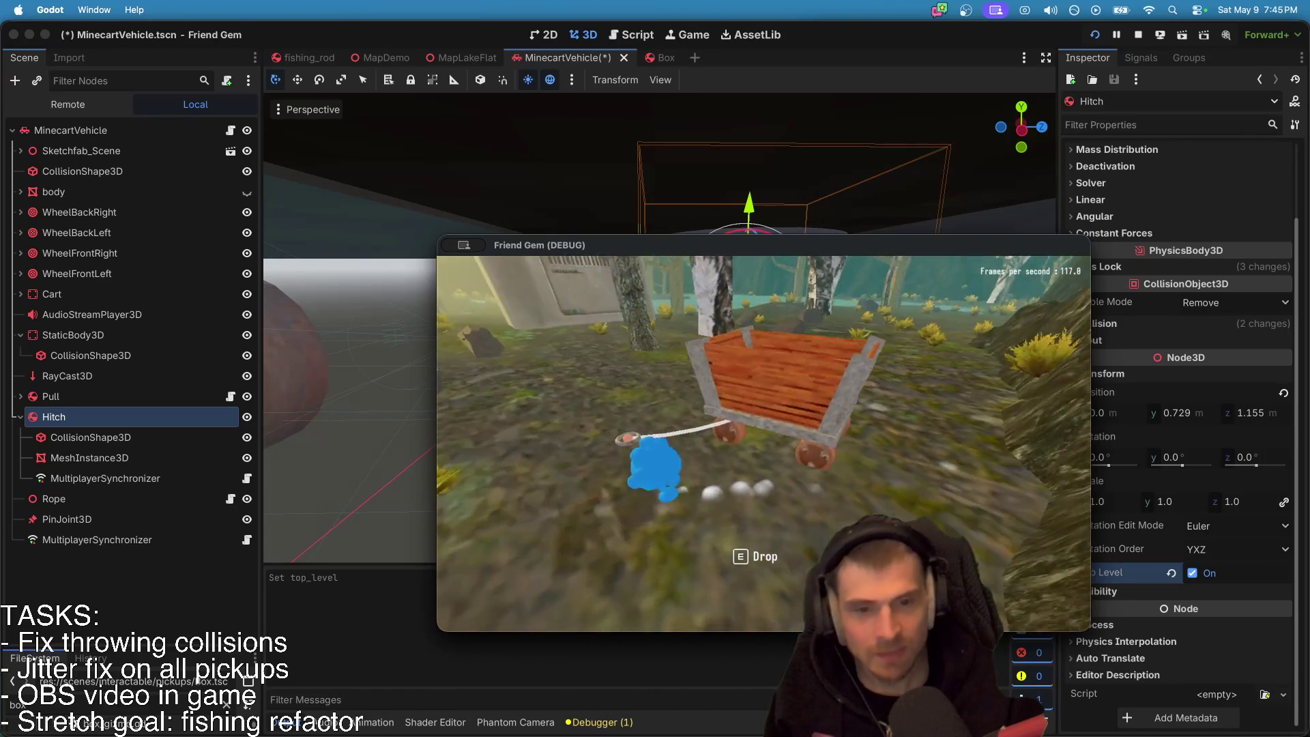
left_click(76, 517)
left_click(1213, 506)
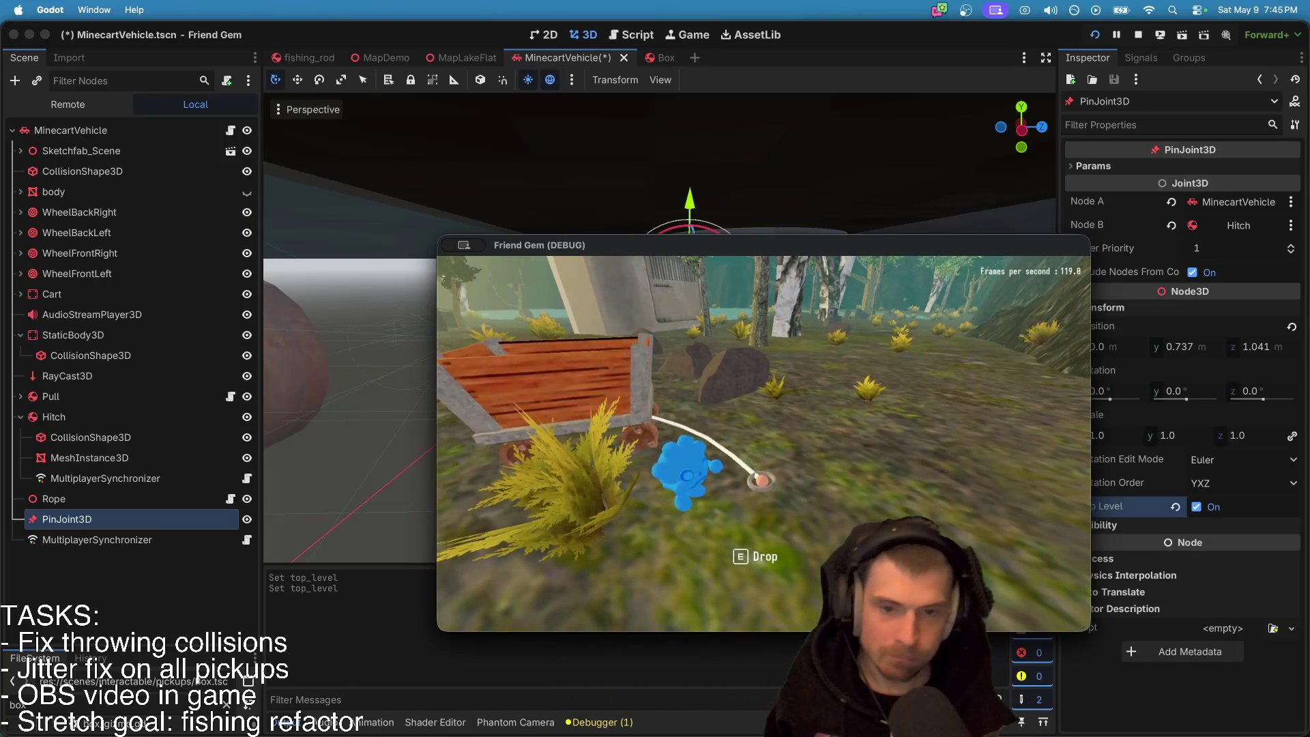
key("w")
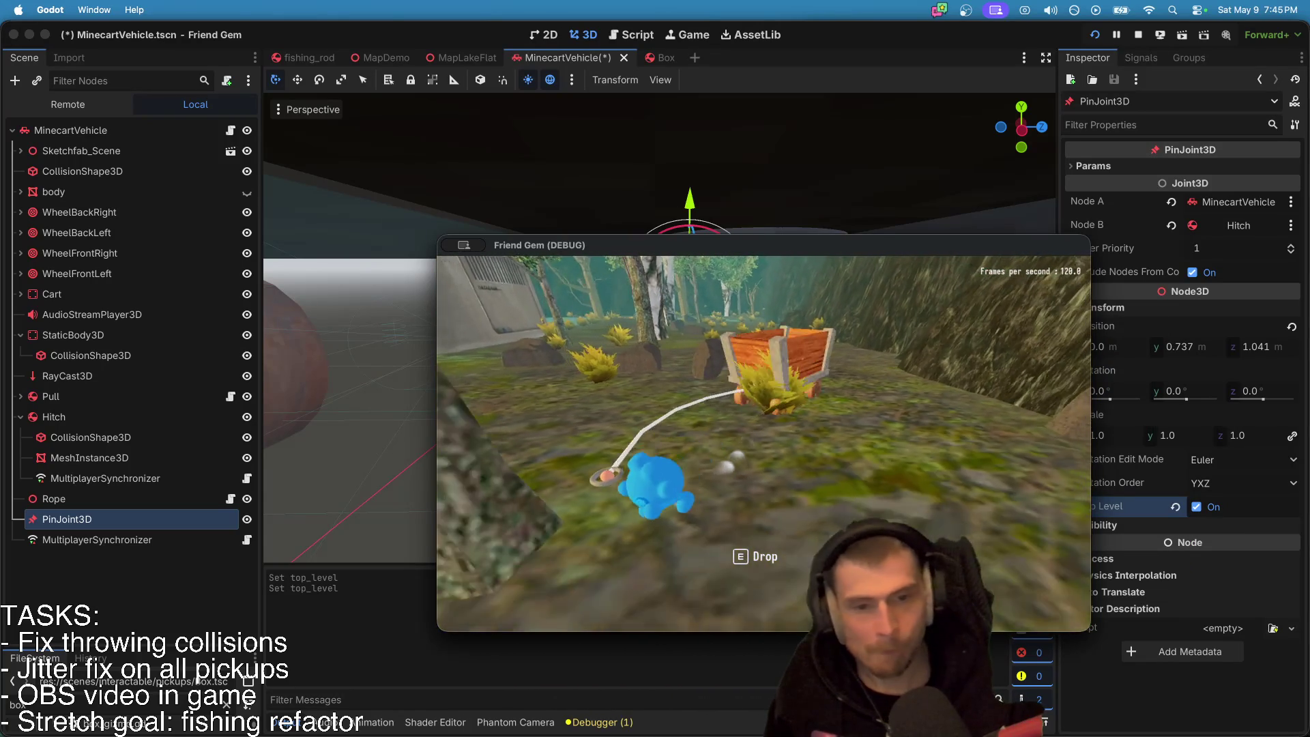
key("w")
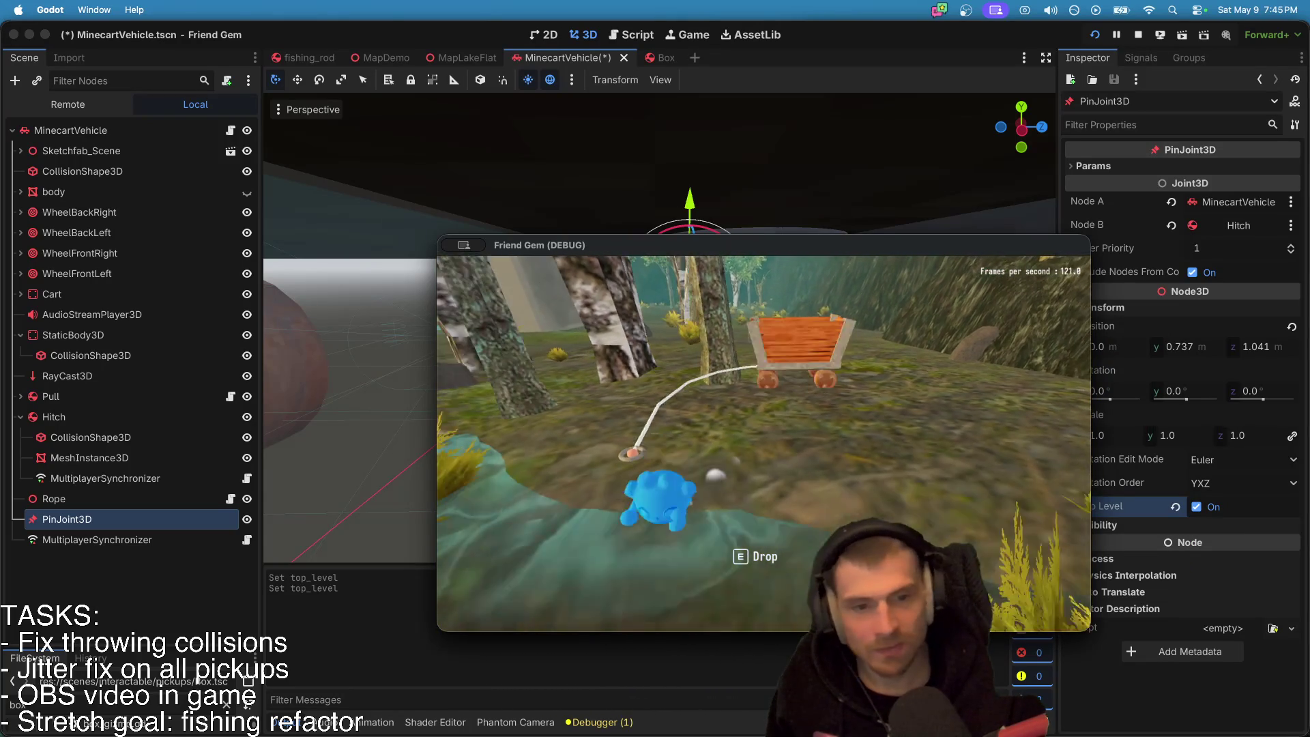
key("w")
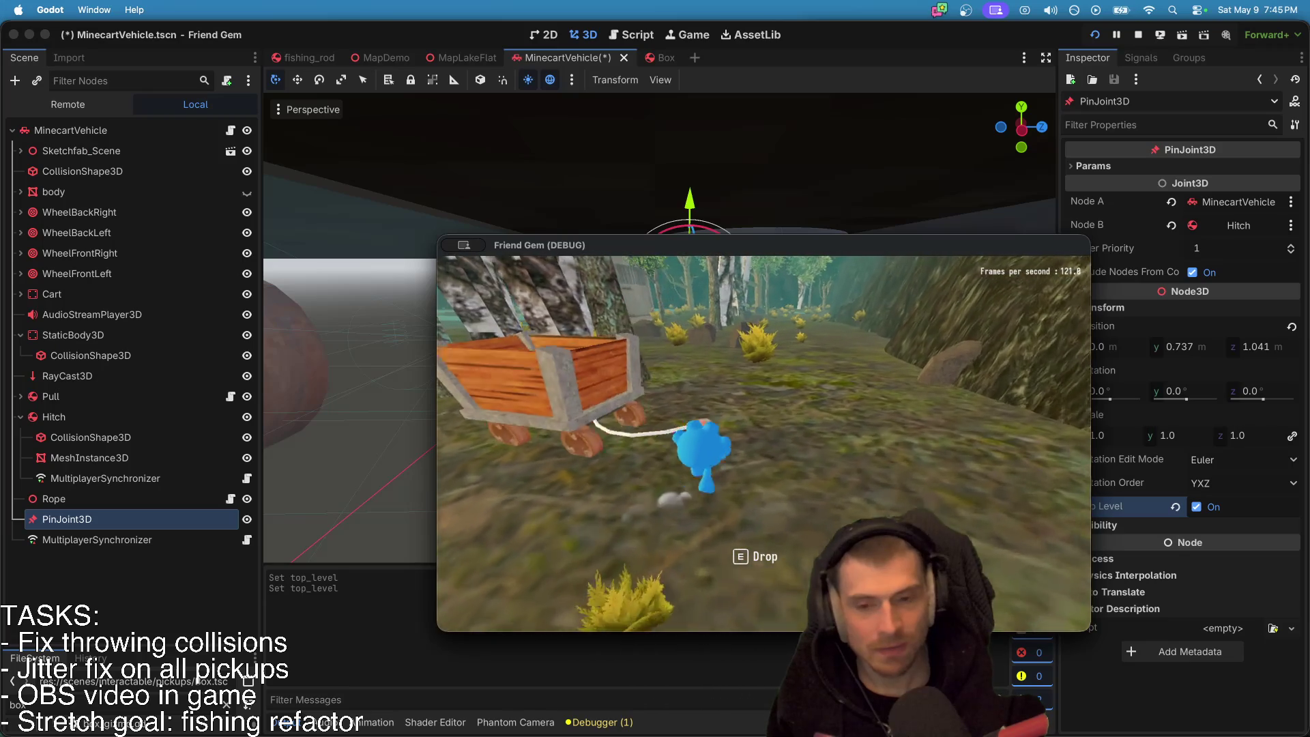
key("w")
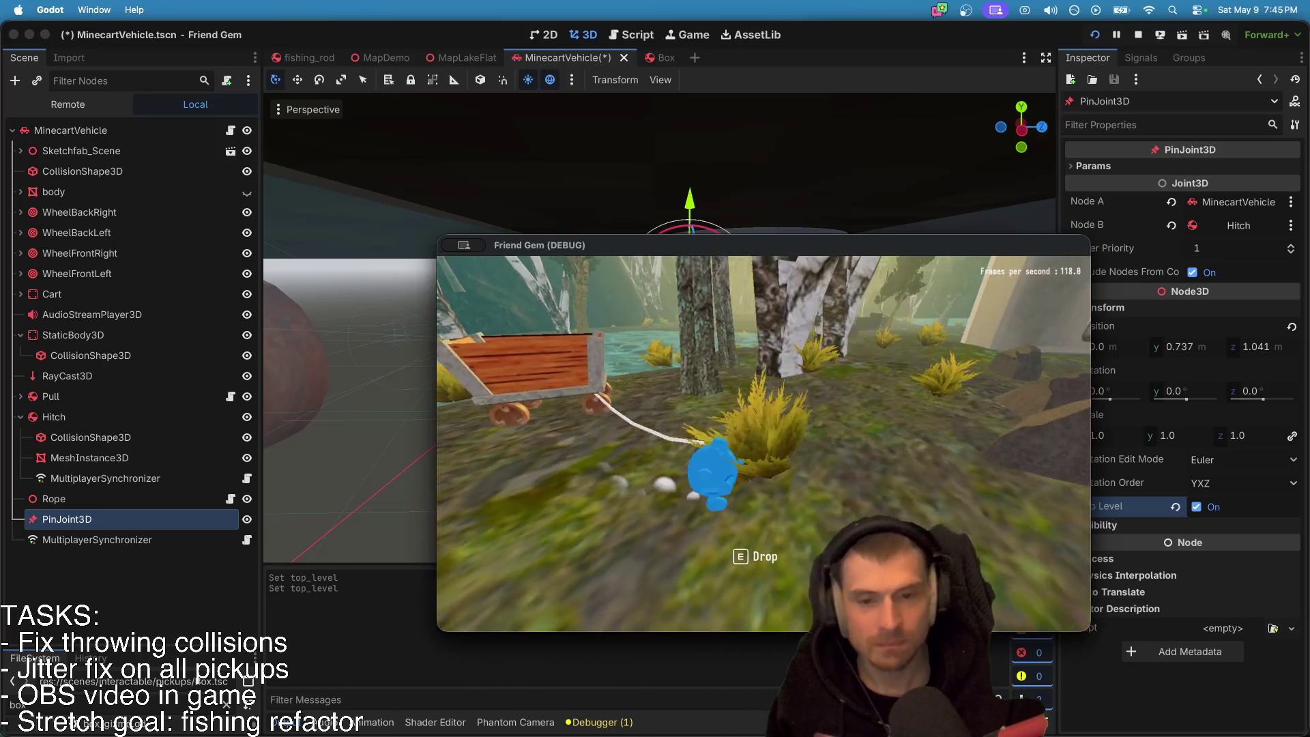
- Stop the game, close the MinecartVehicle scene, and switch to the streaming dashboard
left_click(1136, 32)
key("super+Tab")
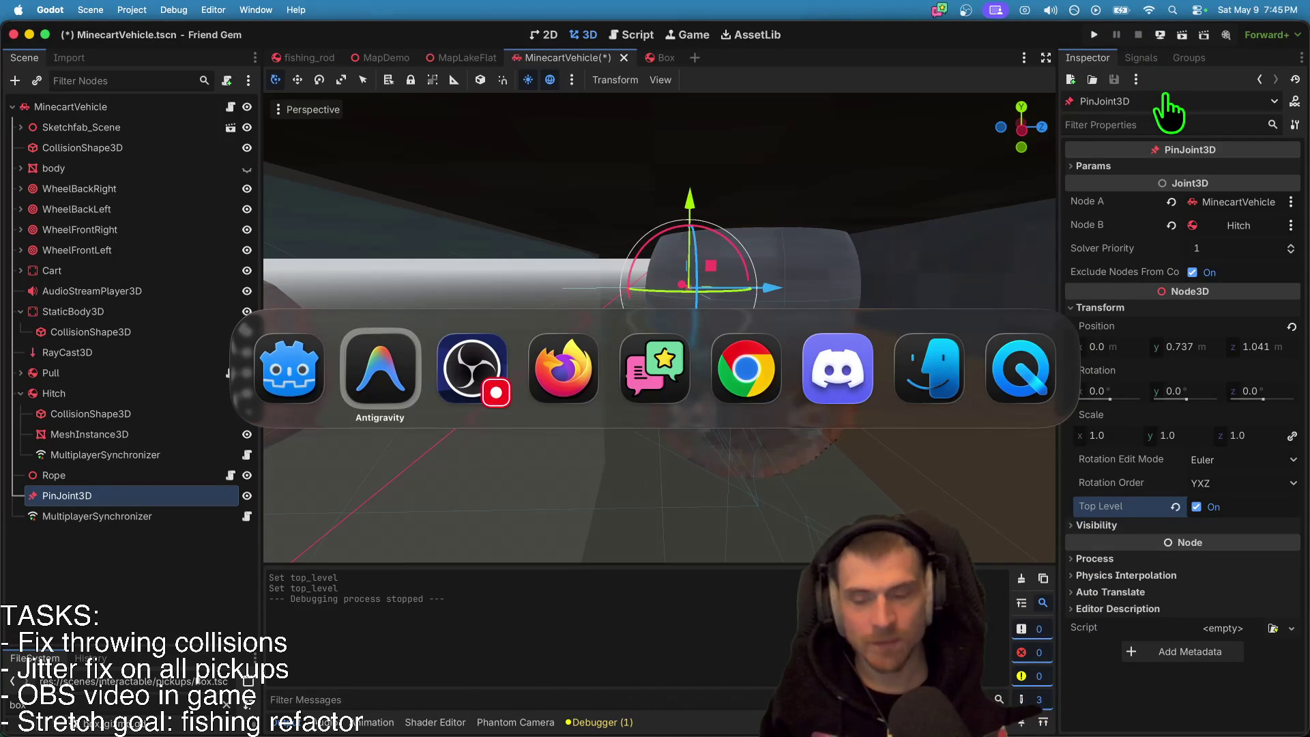
key("super+Tab")
key("super+Tab")
key("super+shift+Tab")
key("super+shift+Tab")
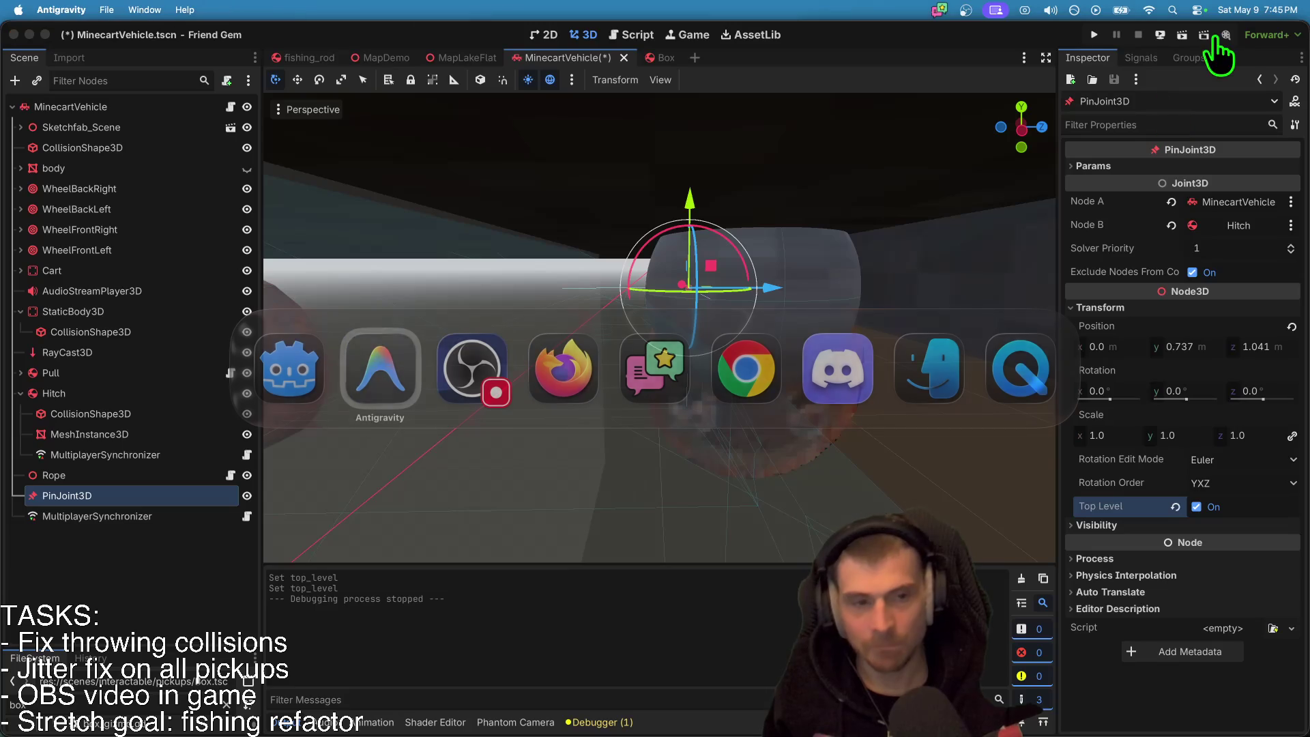
left_click(780, 310)
key("super+shift+w")
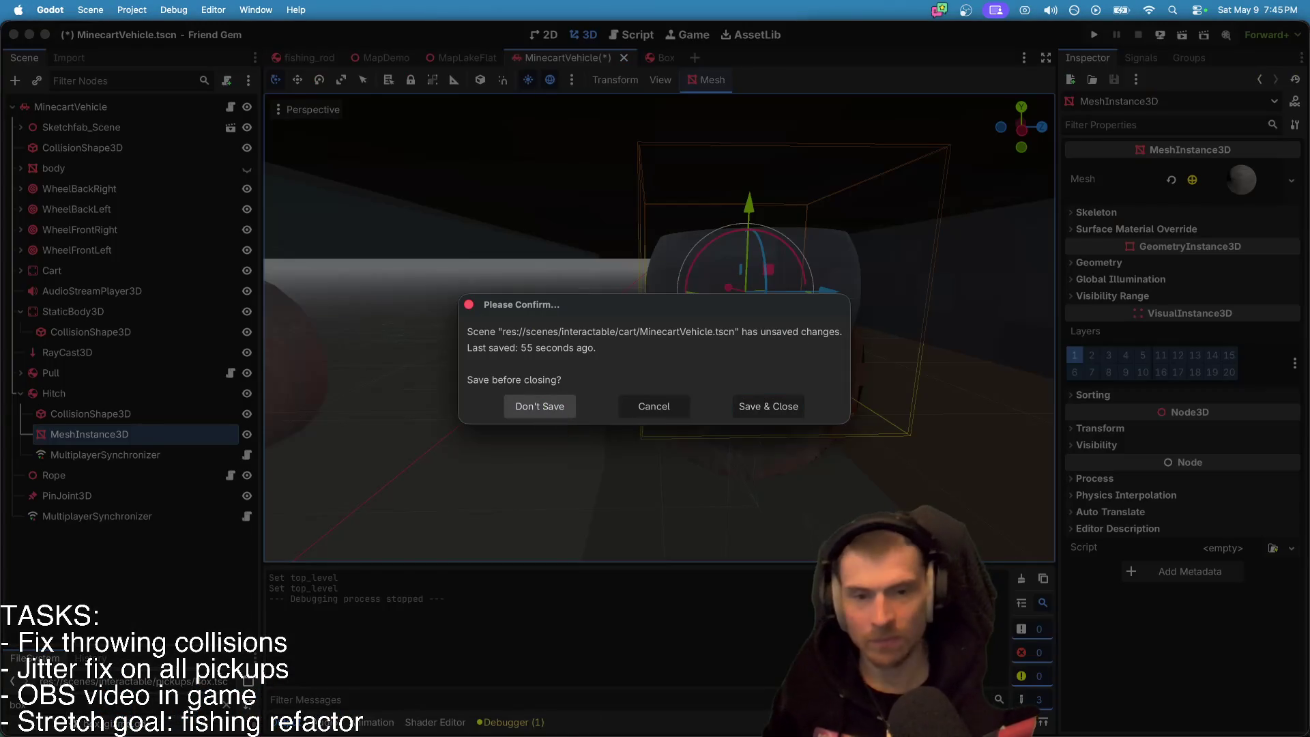
left_click(523, 689)
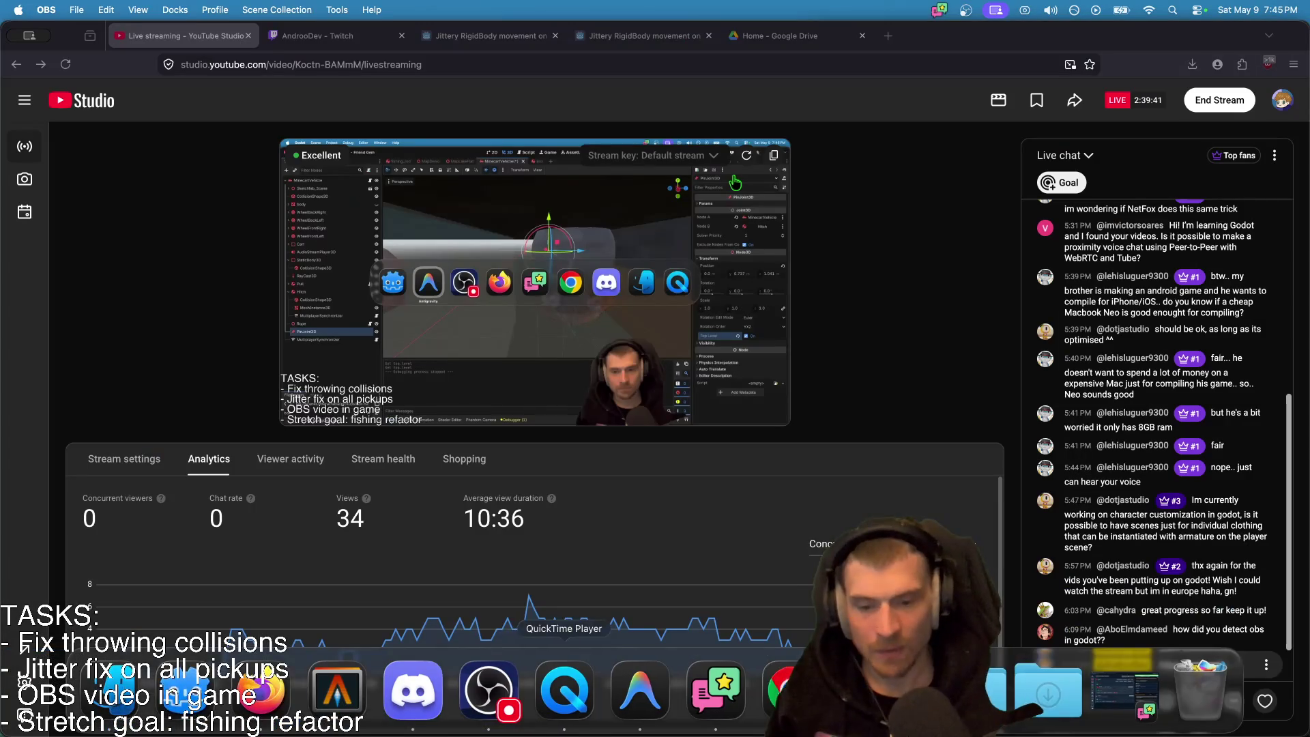
- In a terminal, jump to friend-gem-chat and check its git status with gst
left_click(371, 690)
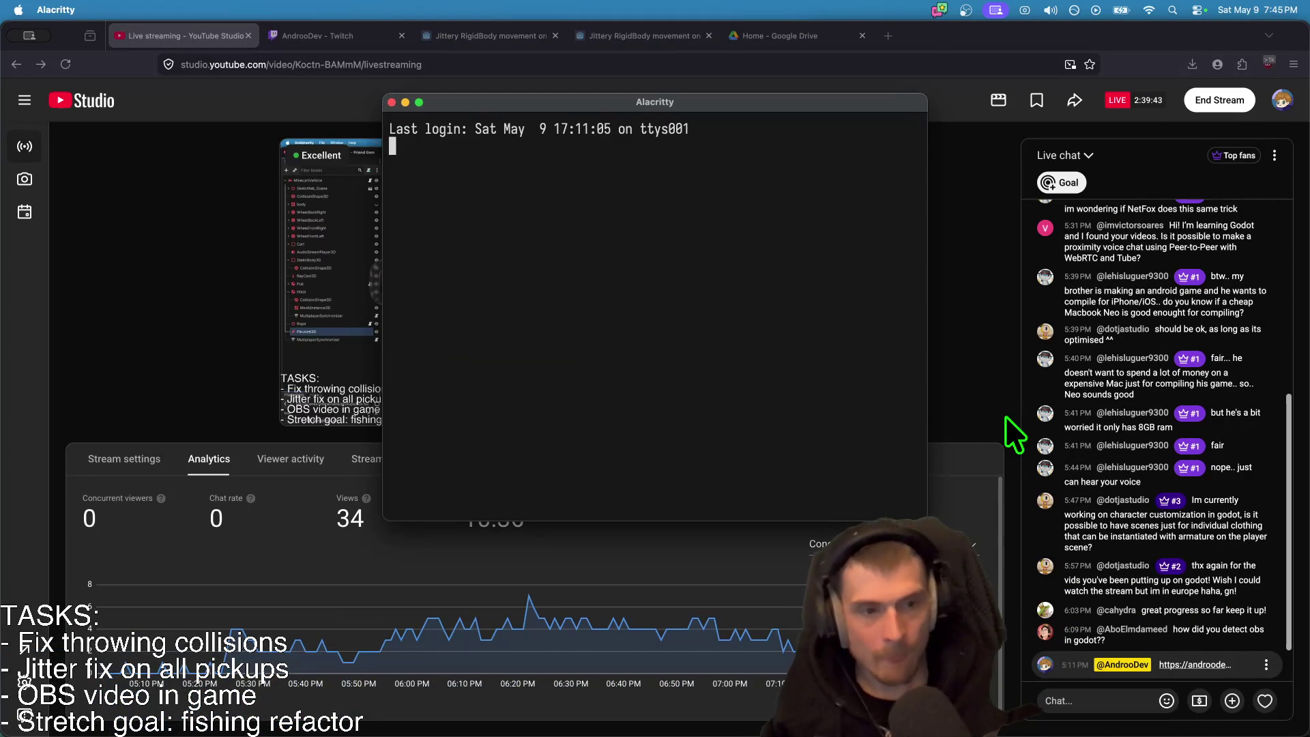
type("j friend-gem-")
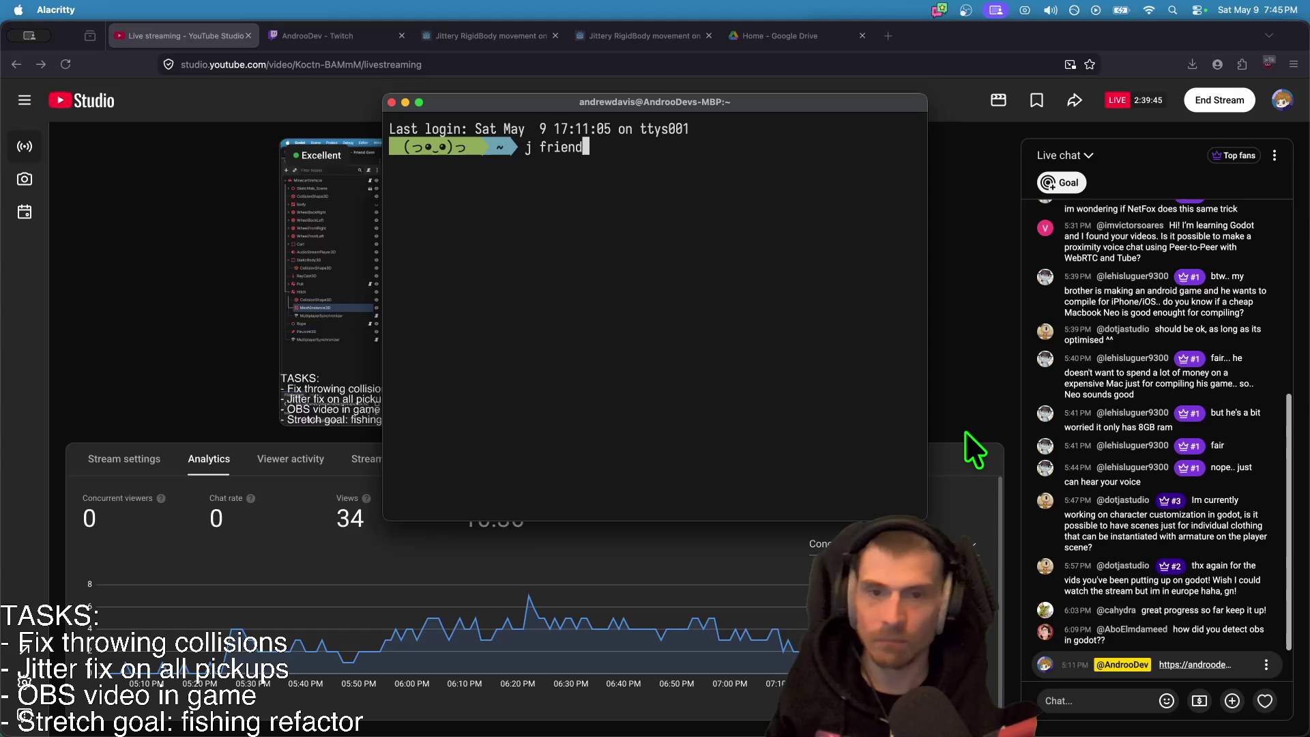
type("chat")
key("Return")
type("gst")
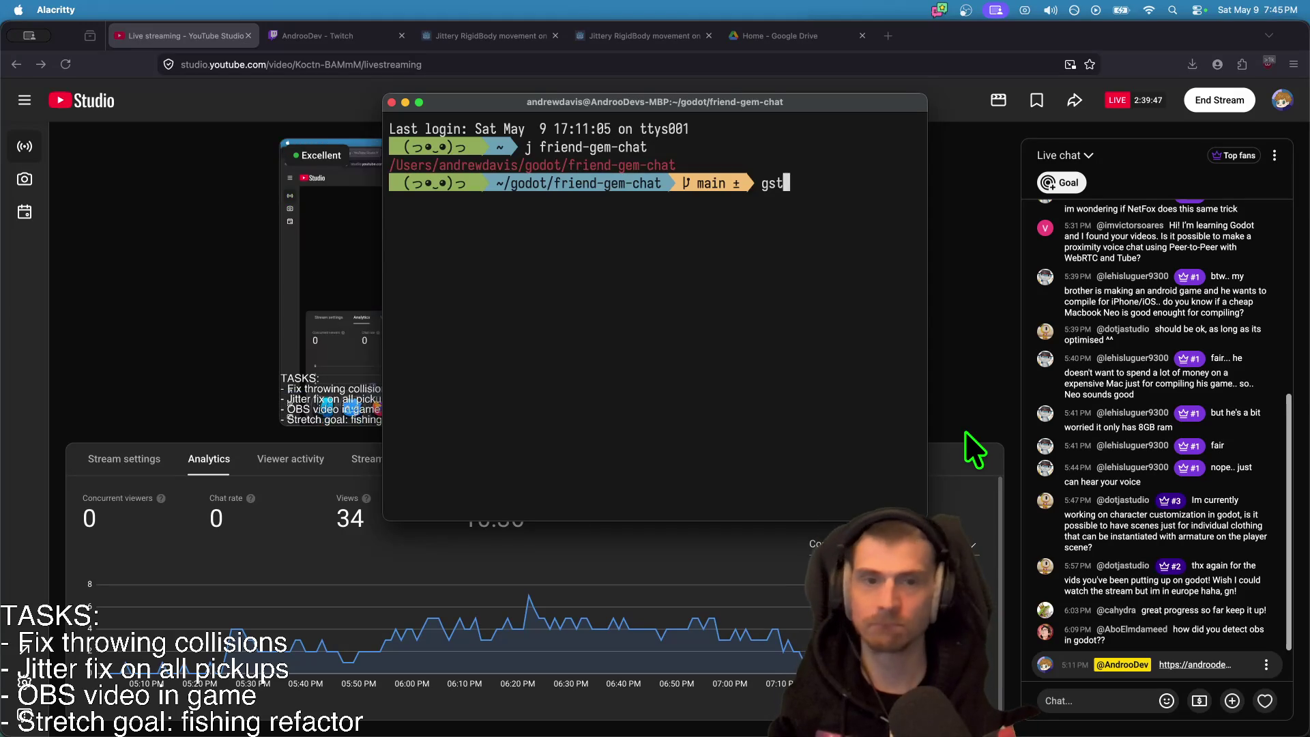
key("Return")
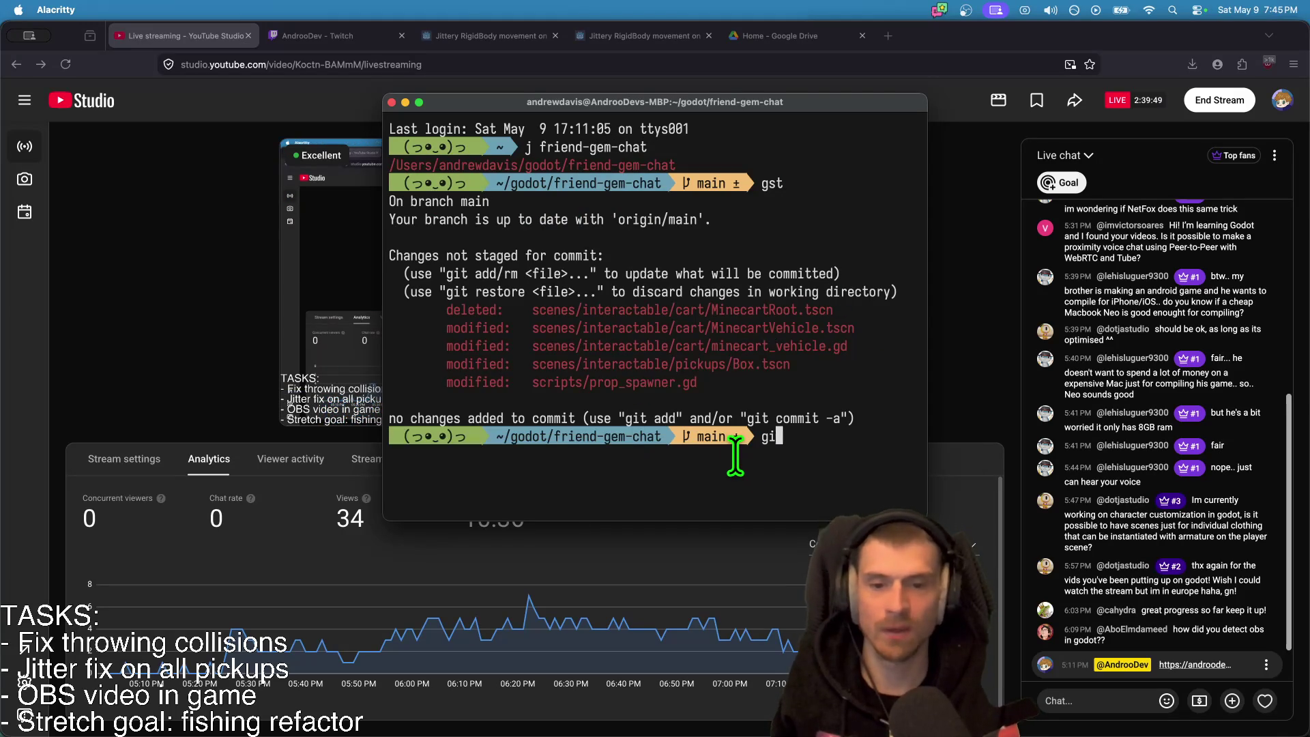
- Review the scripts/prop_spawner.gd diff, then hard-reset the repository to a clean working tree
triple_click(575, 379)
double_click(575, 379)
key("super+c")
key("BackSpace")
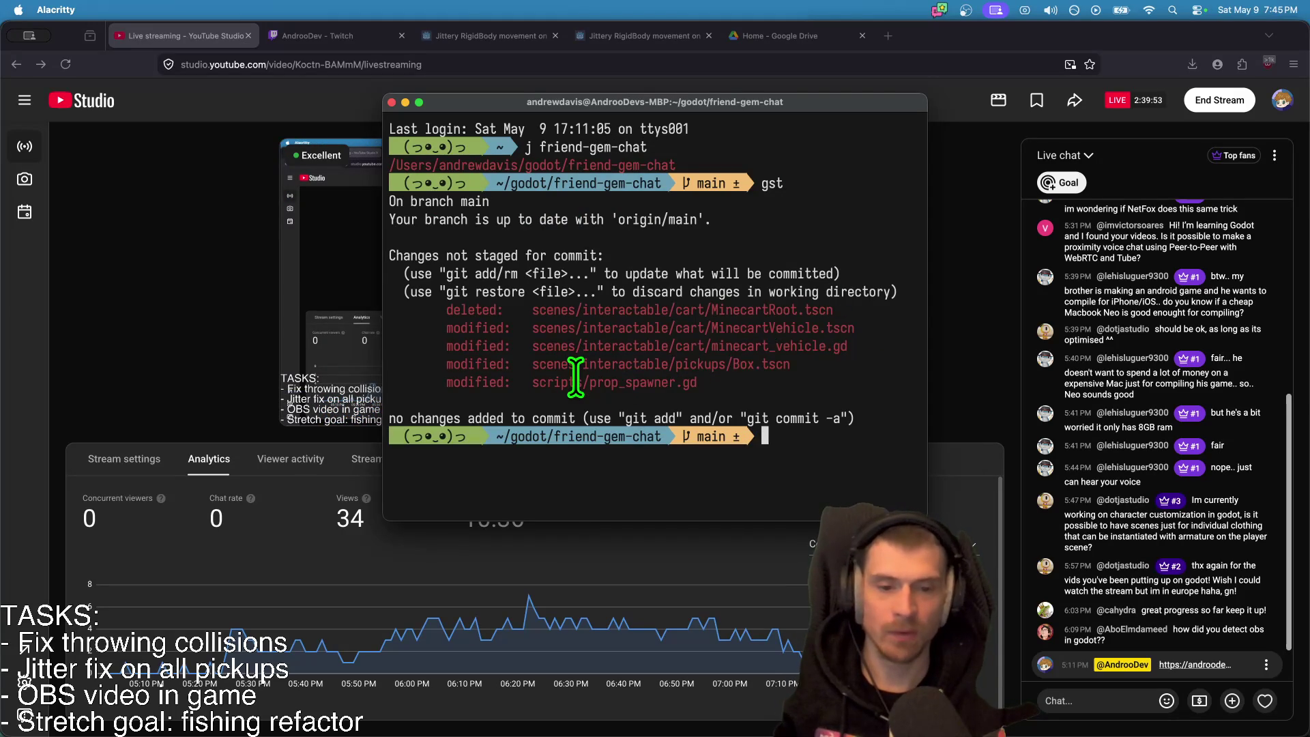
key("super+v")
key("Return")
key("q")
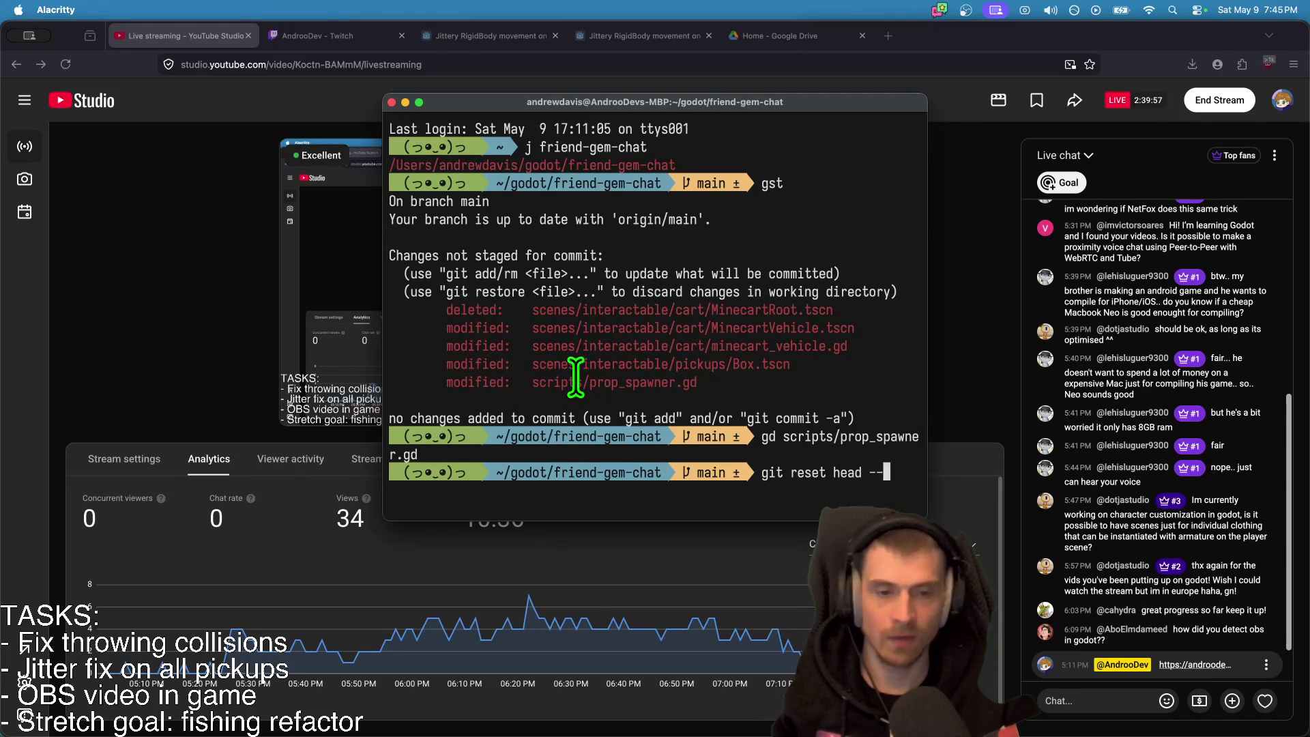
key("Return")
type("t")
key("Return")
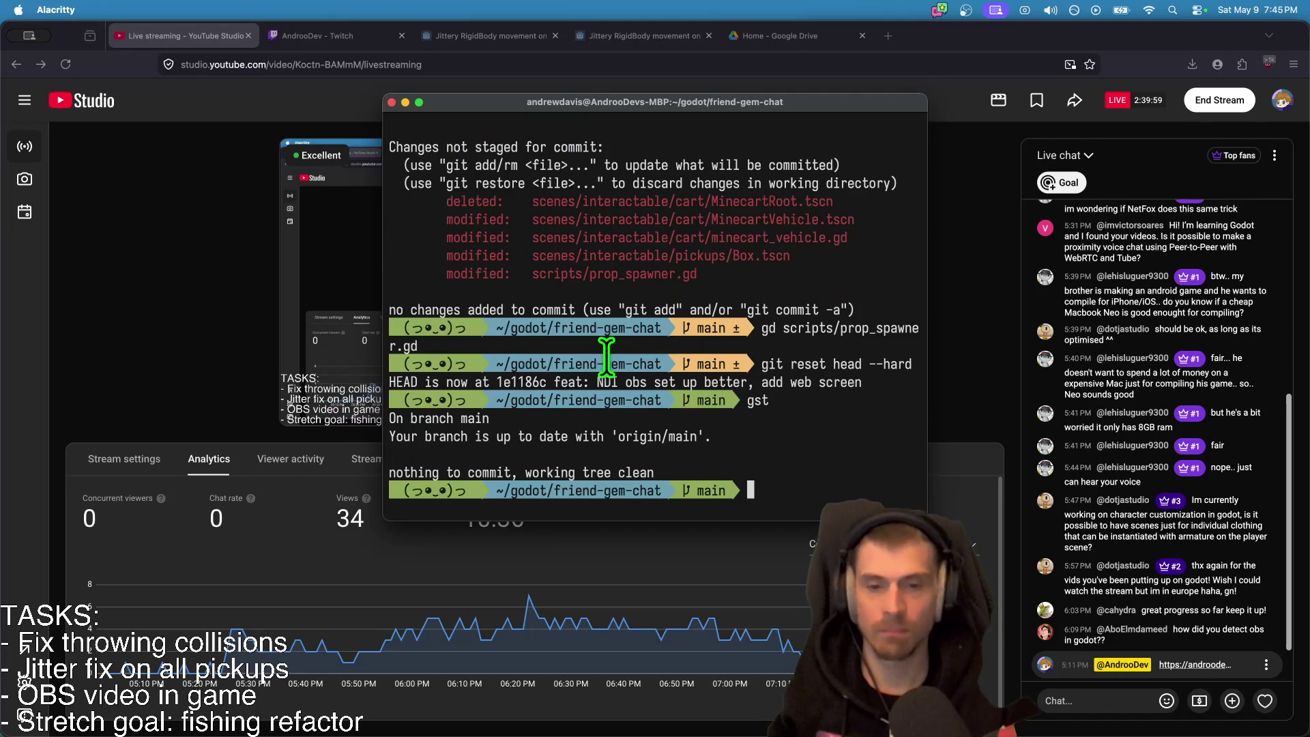
- Browse the project folder in a file browser window, then return to the Godot editor
left_click(245, 686)
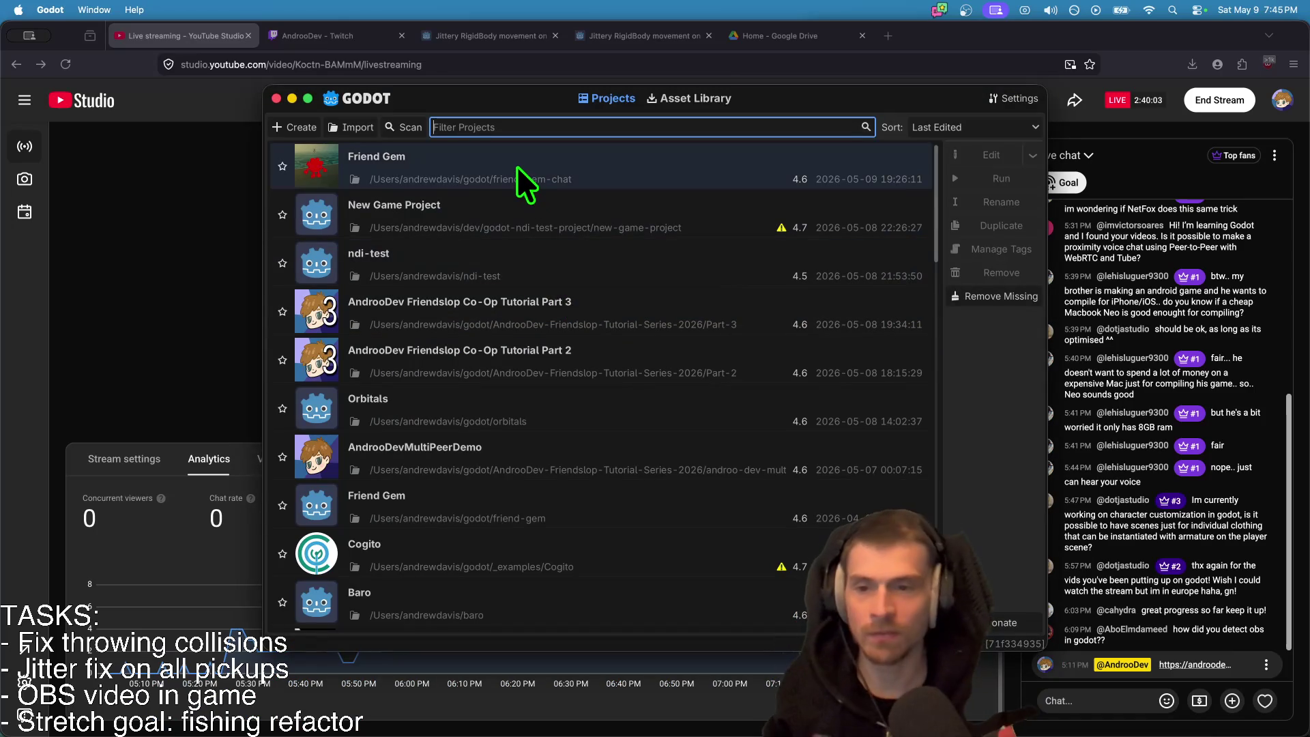
key("super+Tab")
mouse_move(417, 713)
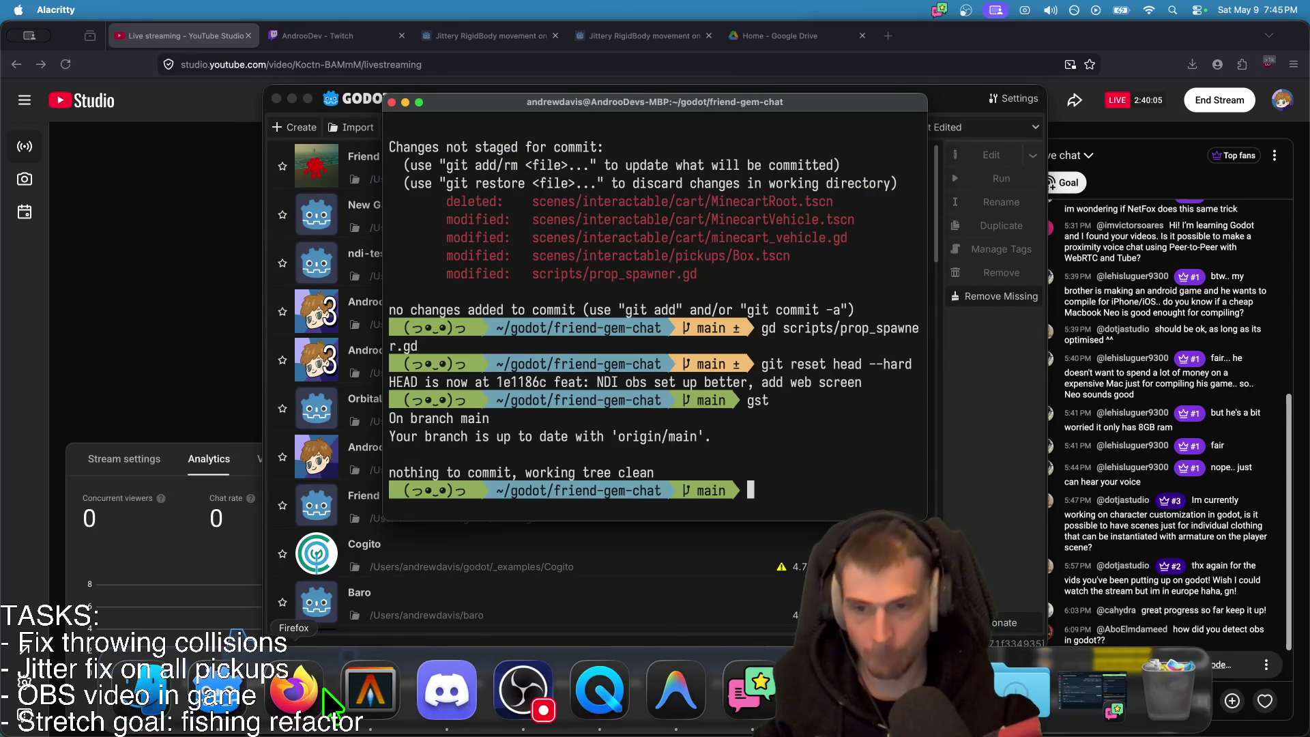
left_click(361, 177)
left_click(361, 177)
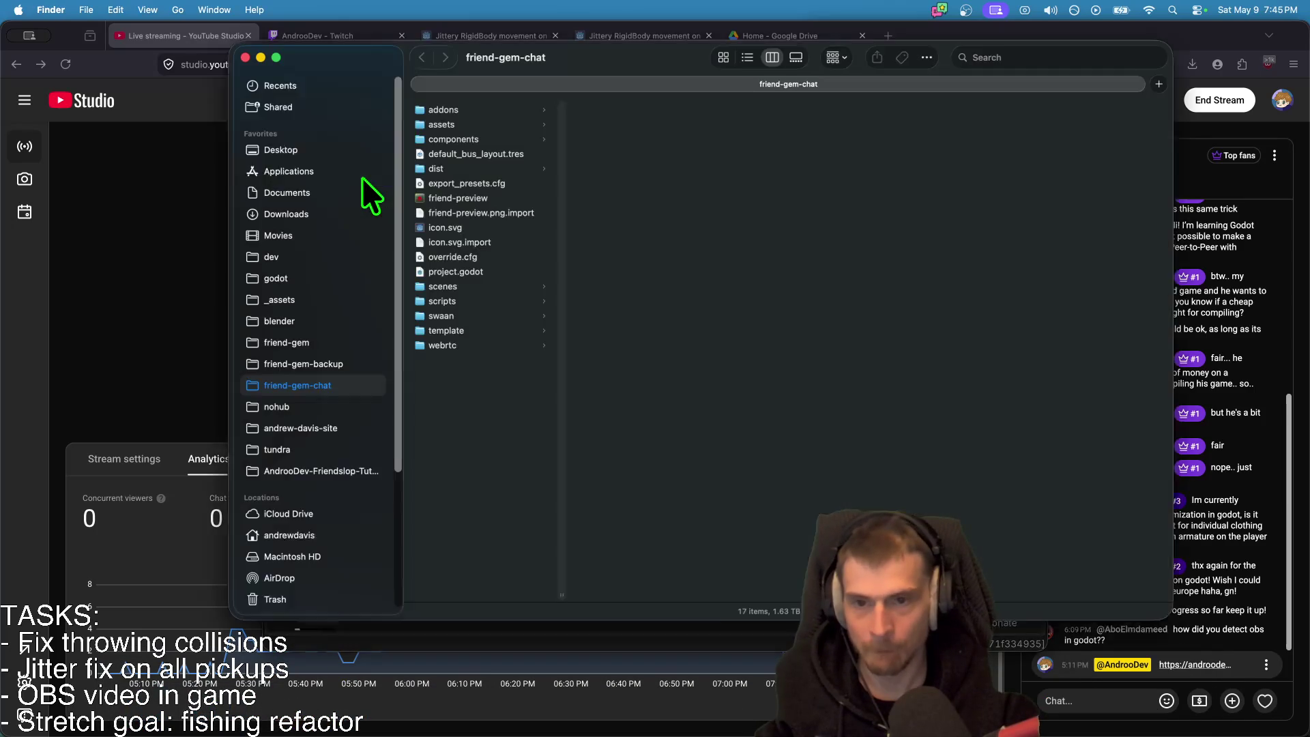
left_click(361, 174)
key("super+Tab")
key("super+Tab")
key("super+n")
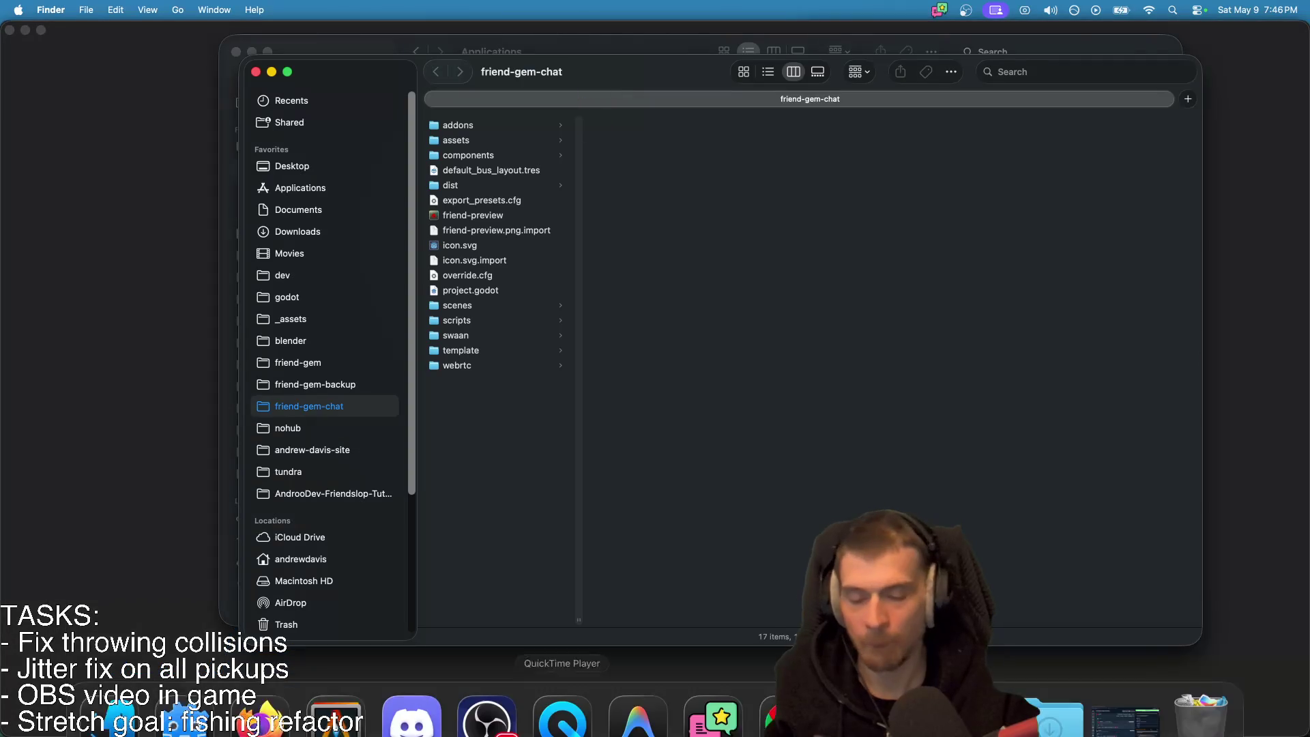
key("super+w")
left_click(219, 521)
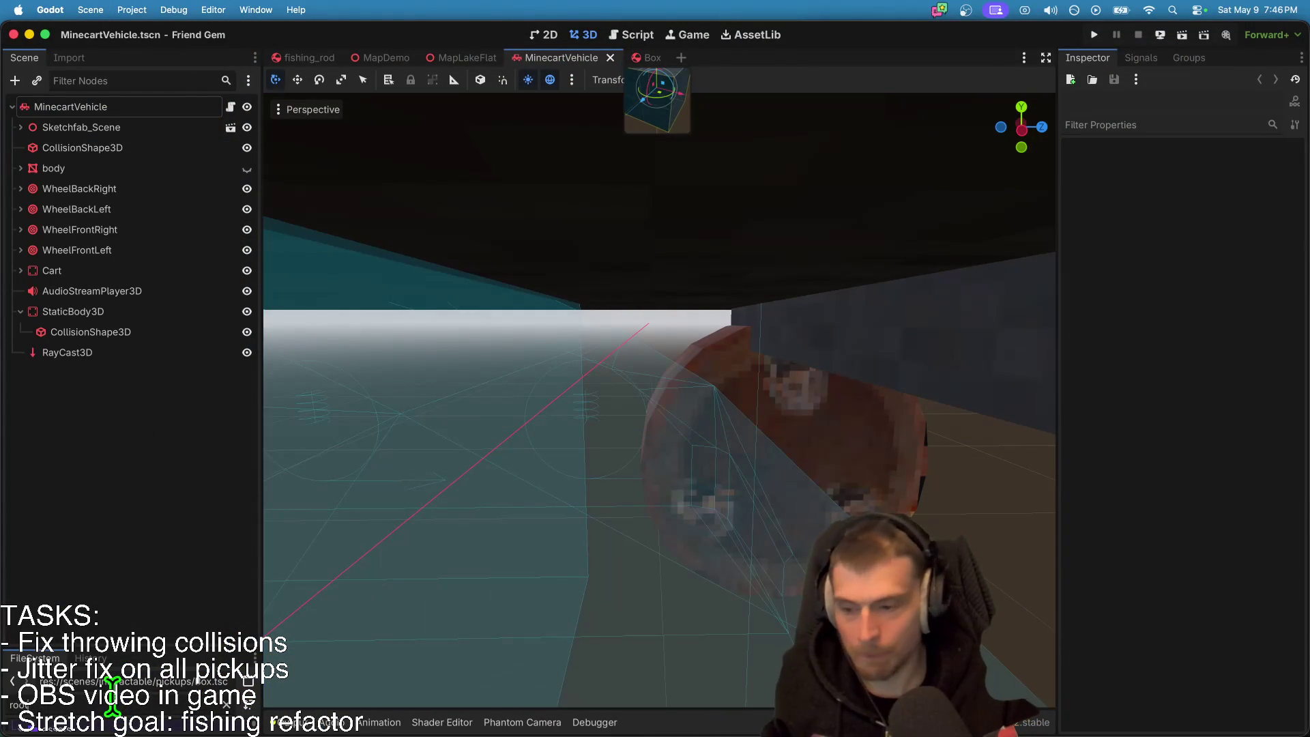
- Open MinecartRoot.tscn and inspect the Hitch and Pull synchronizers' replicated properties
left_click_drag(113, 647, 112, 327)
double_click(109, 590)
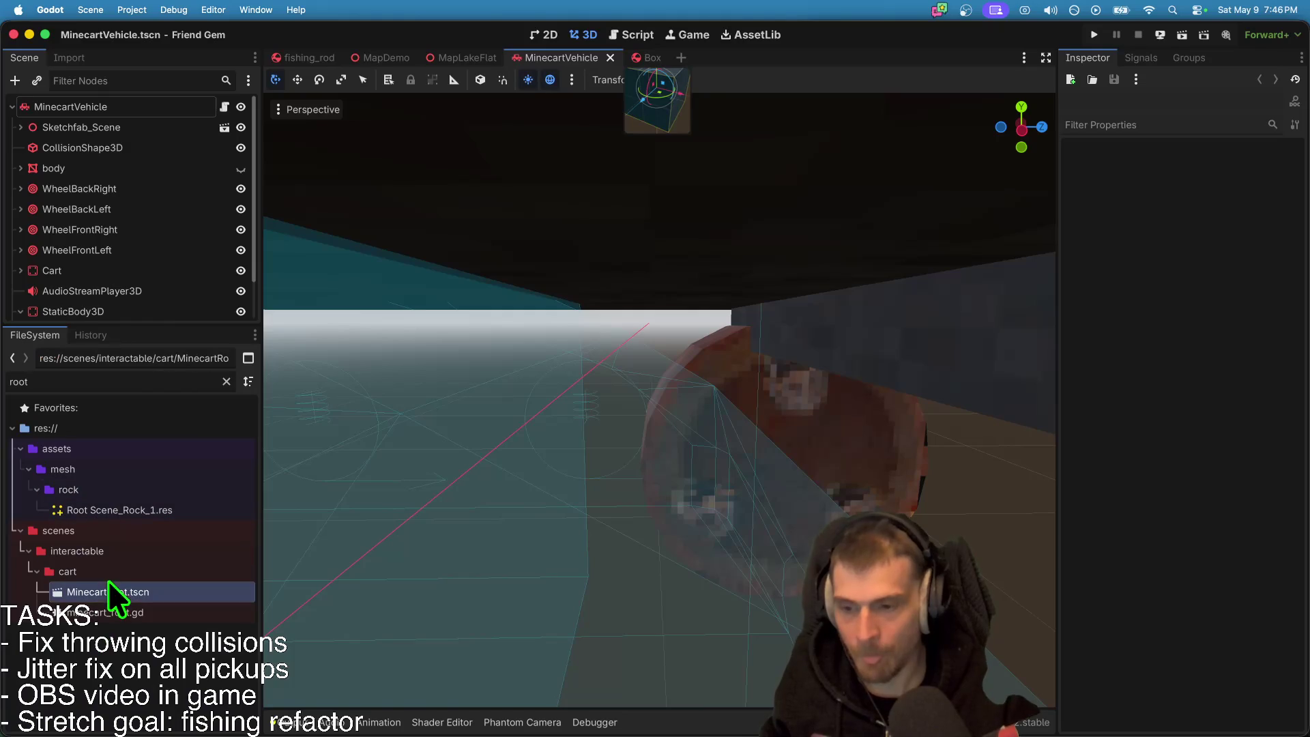
mouse_move(194, 329)
left_mouse_down()
mouse_move(137, 549)
mouse_move(140, 481)
left_mouse_up()
left_click(146, 418)
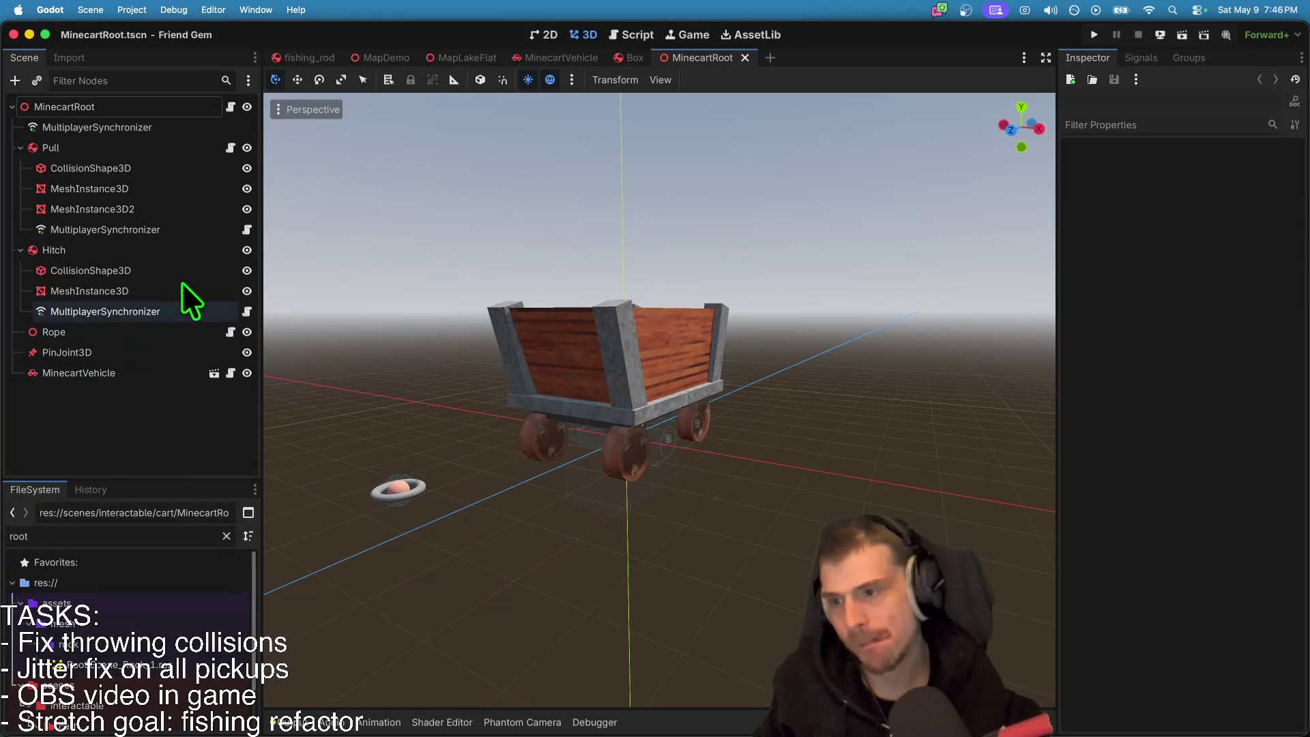
left_click(132, 311)
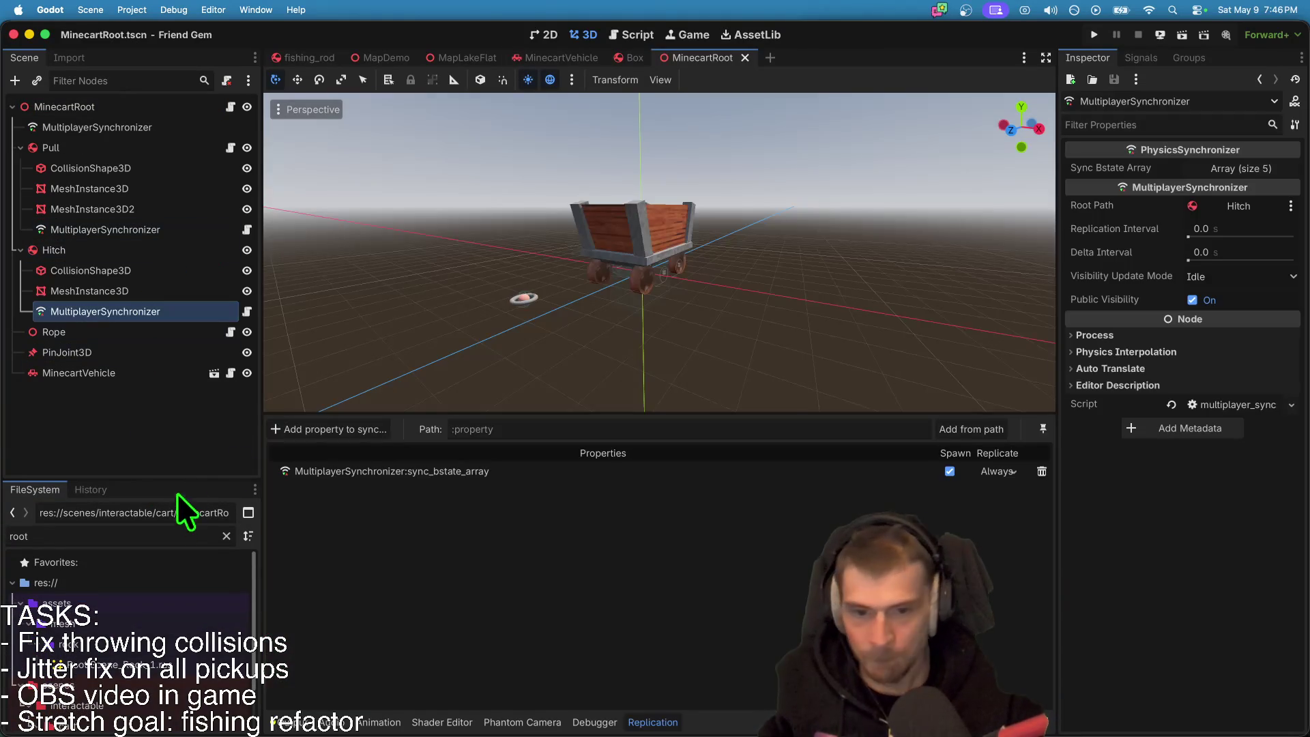
left_click(112, 221)
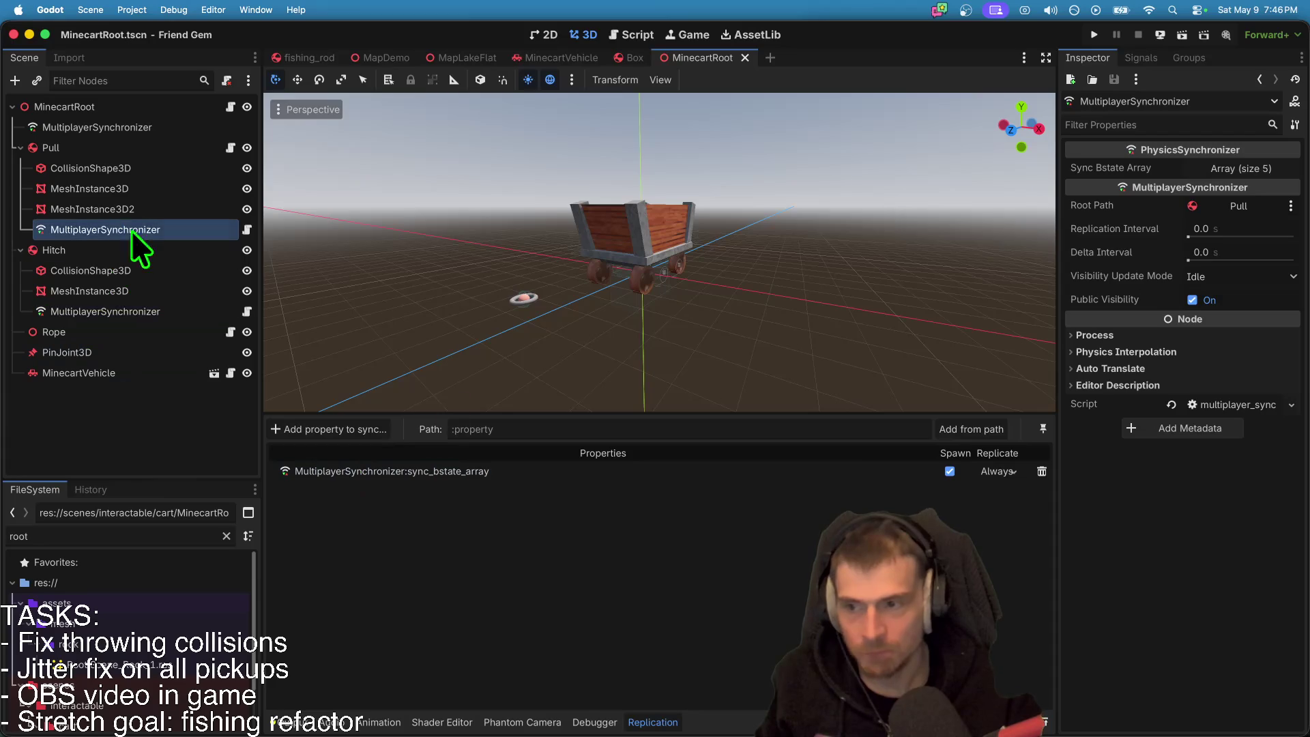
- Collapse Pull and Hitch, review the root synchronizer's replication list, and run the game
left_click(101, 150)
key("Left")
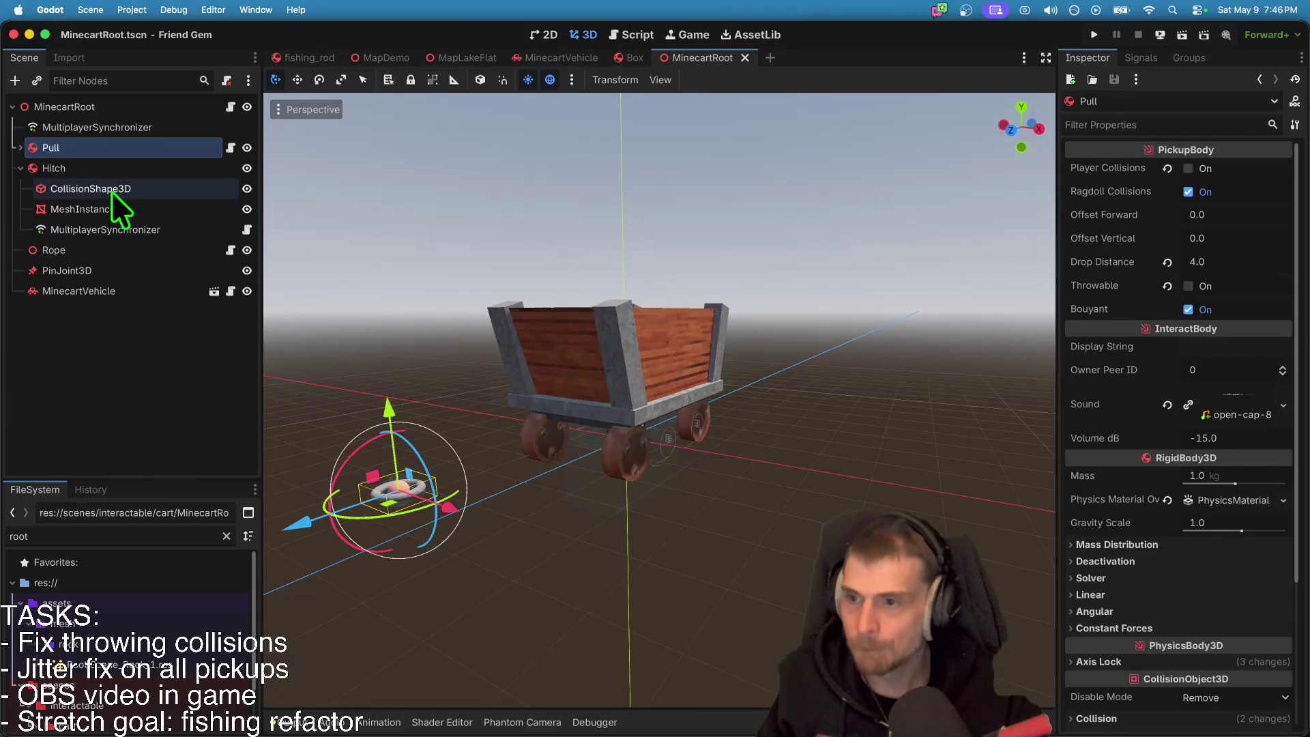
left_click(122, 168)
key("Left")
left_click(123, 129)
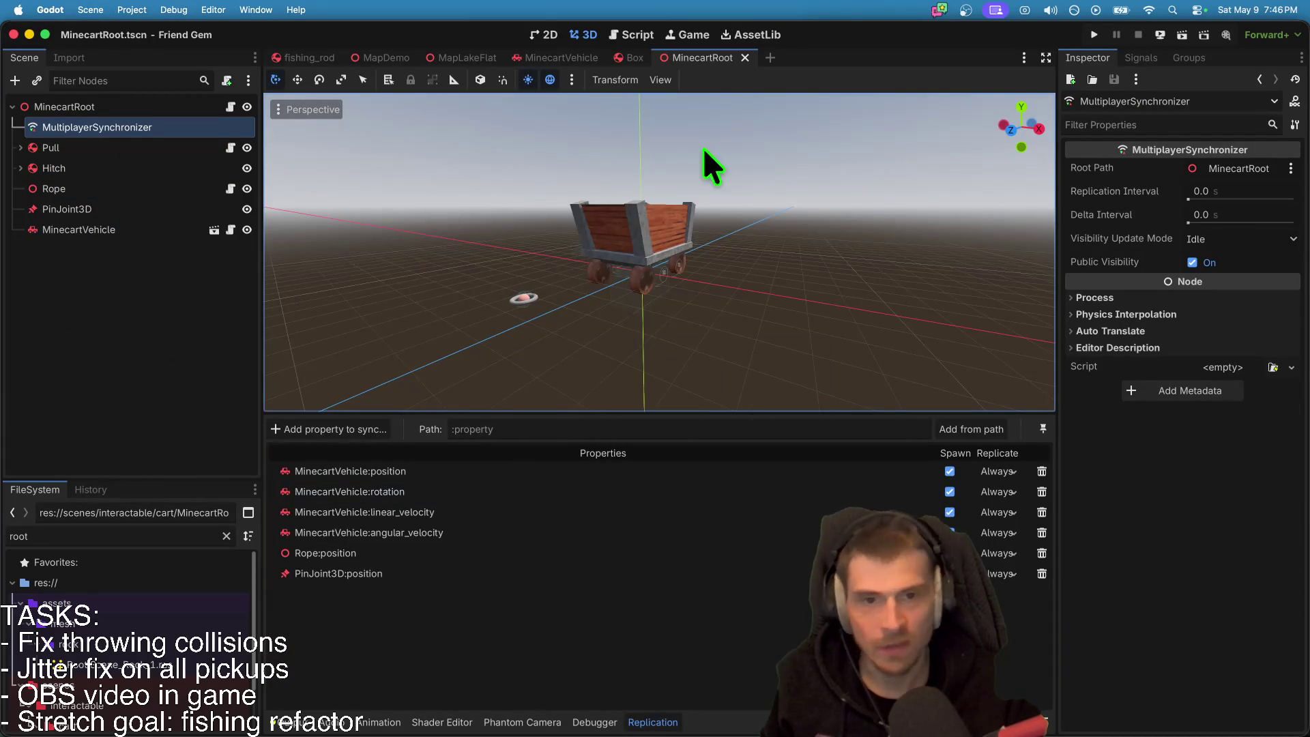
key("super+b")
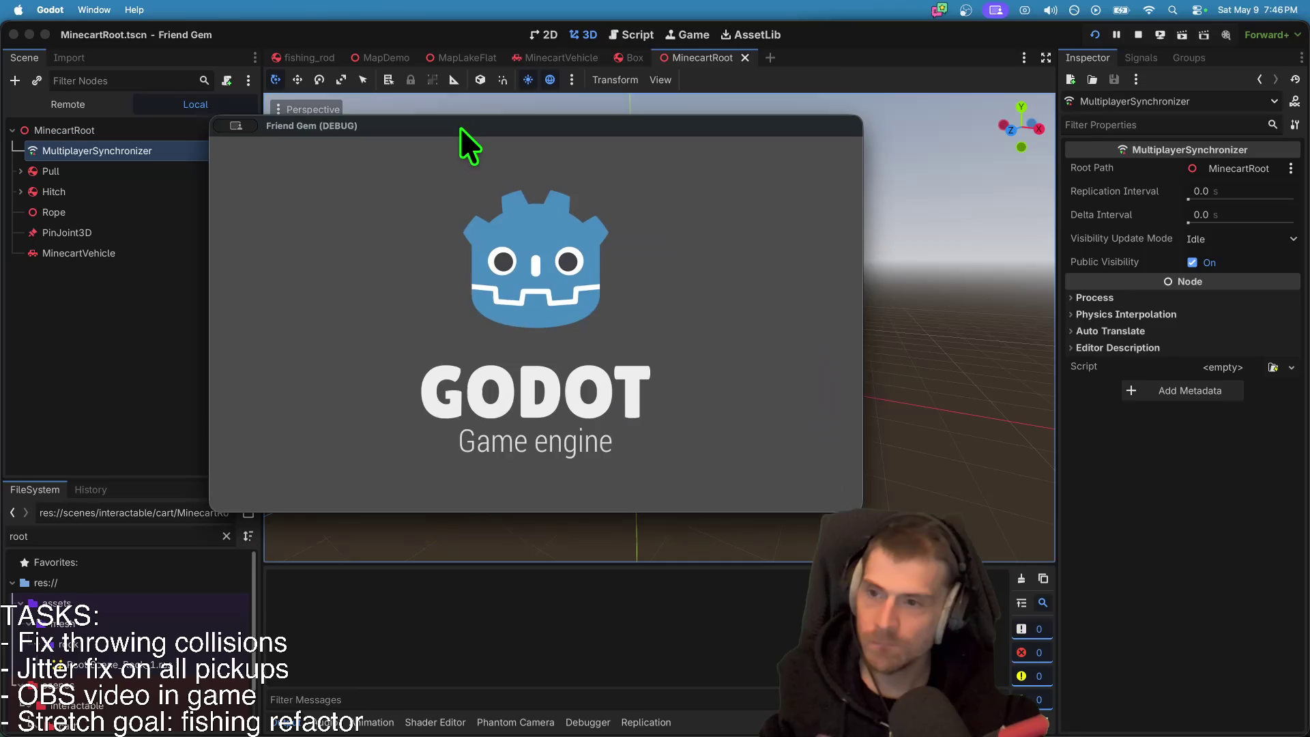
- Join the hosted game near the minecart, stop the run, and open minecart_root.gd
left_click(538, 326)
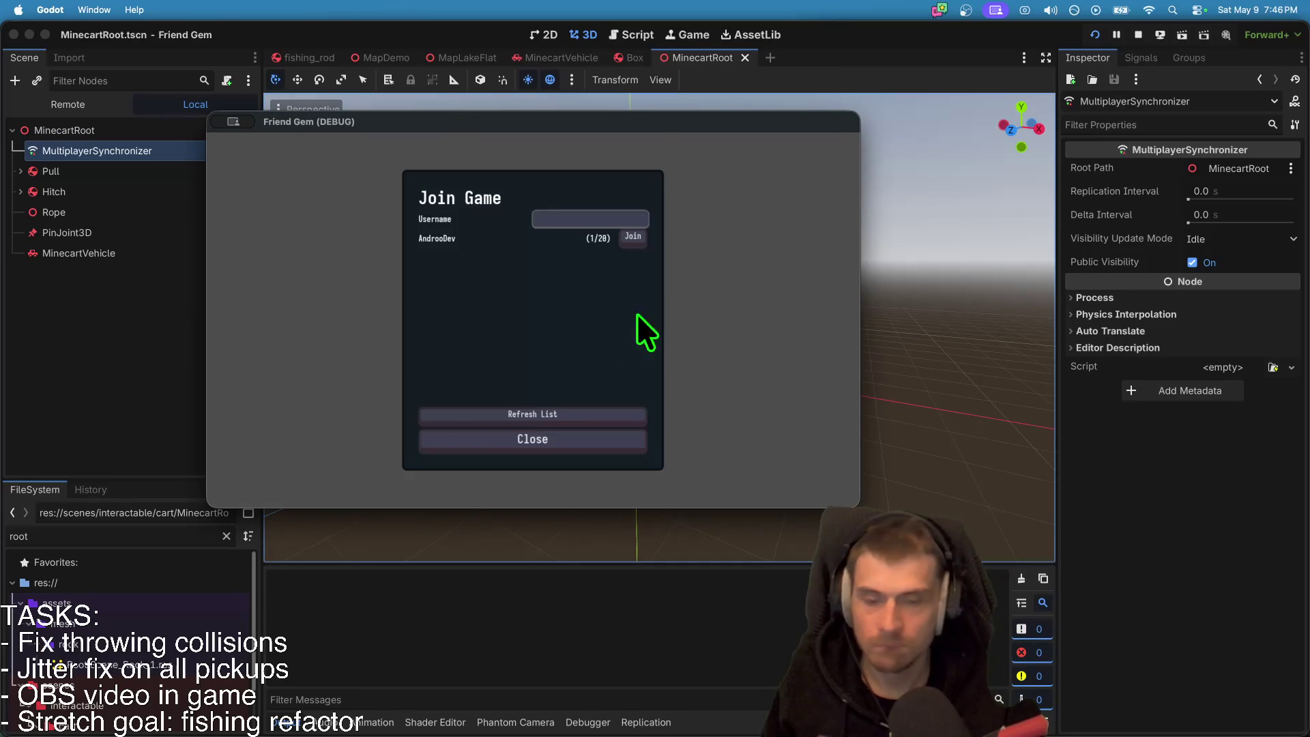
left_click(641, 241)
left_click(532, 318)
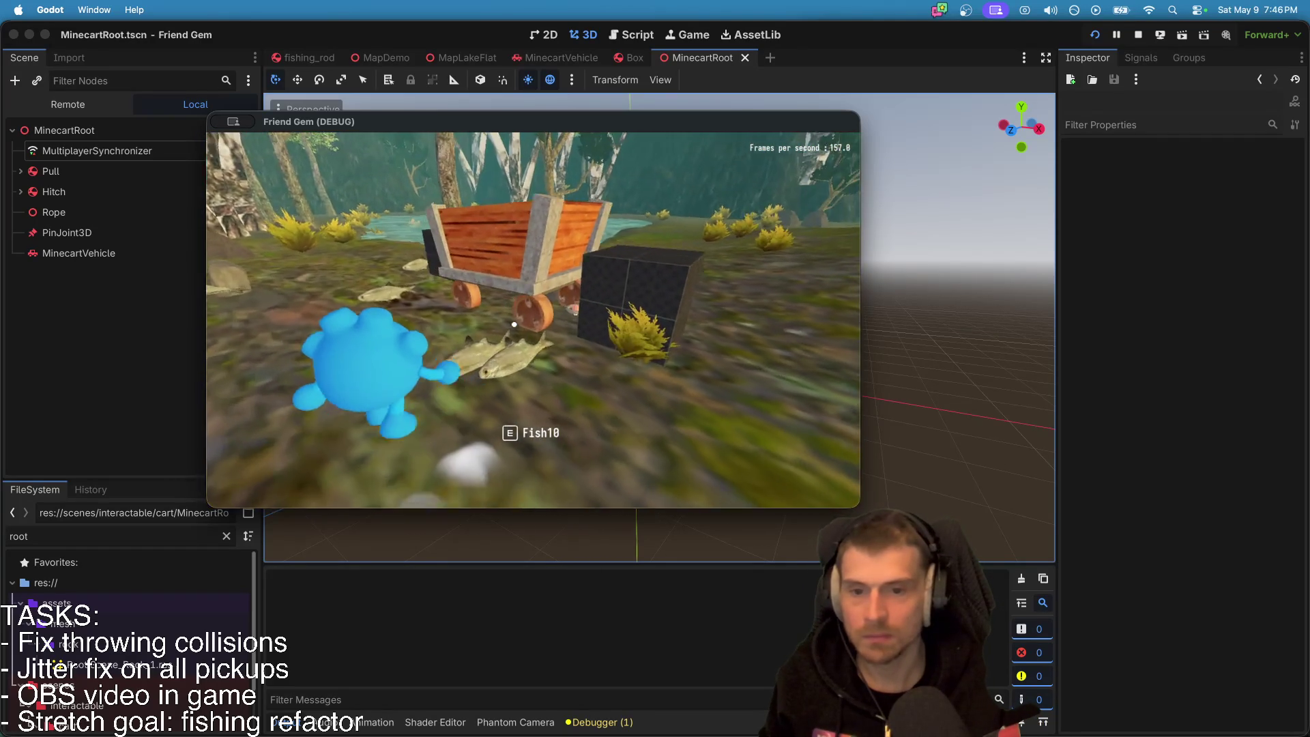
key("e")
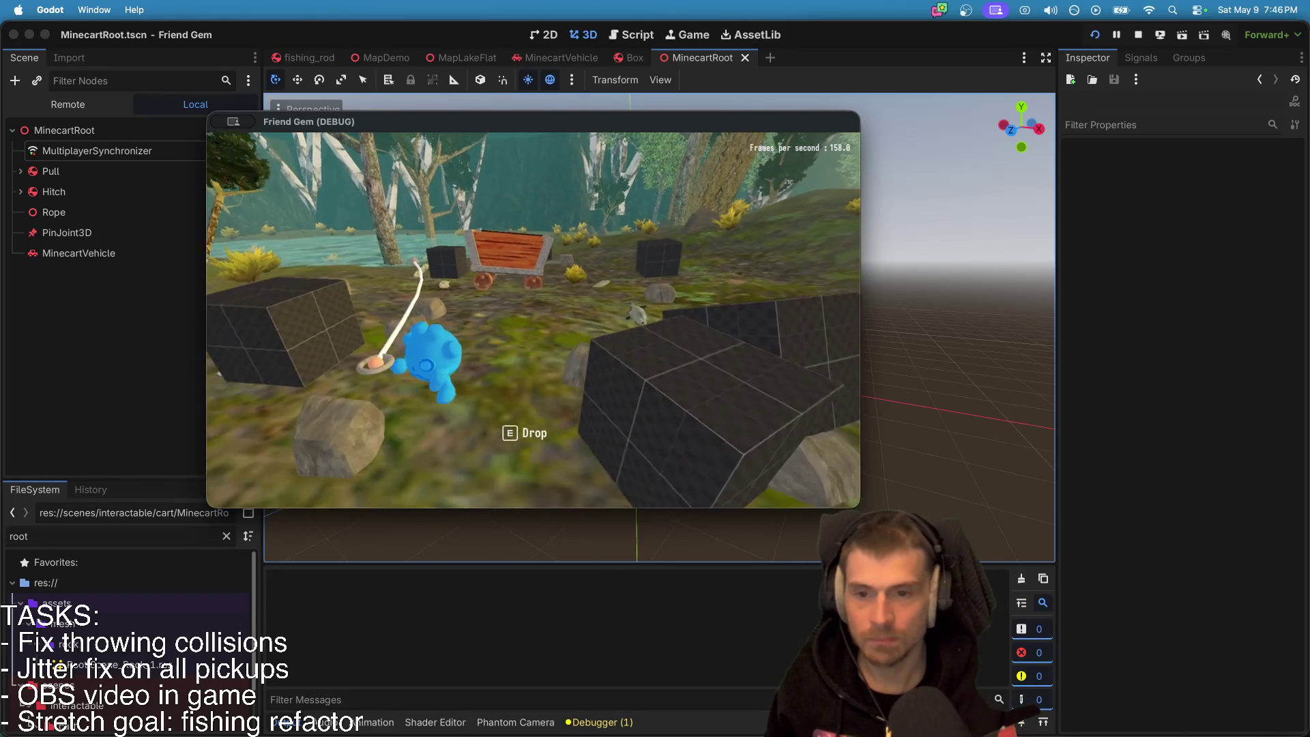
key("super+period")
left_click(229, 129)
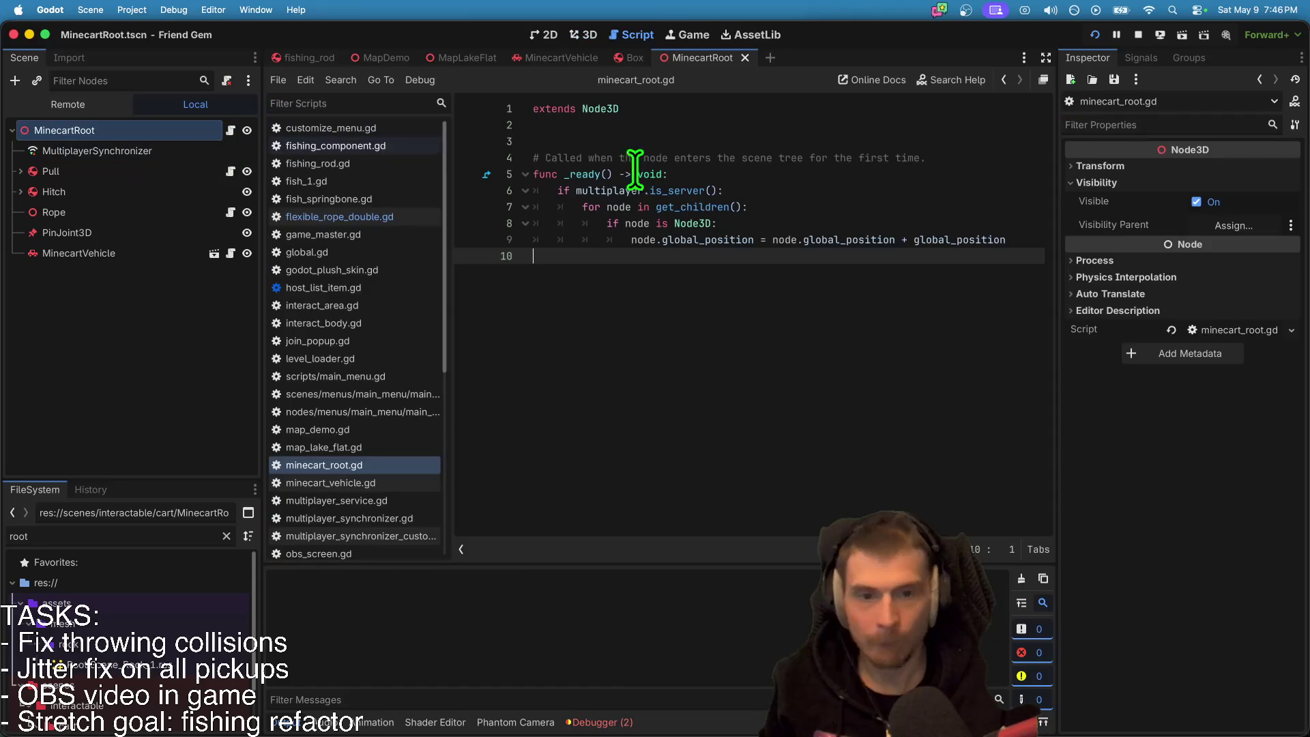
- Clear minecart_root.gd's code, detach it from MinecartRoot, and close the scene without saving
key("super+a")
key("BackSpace")
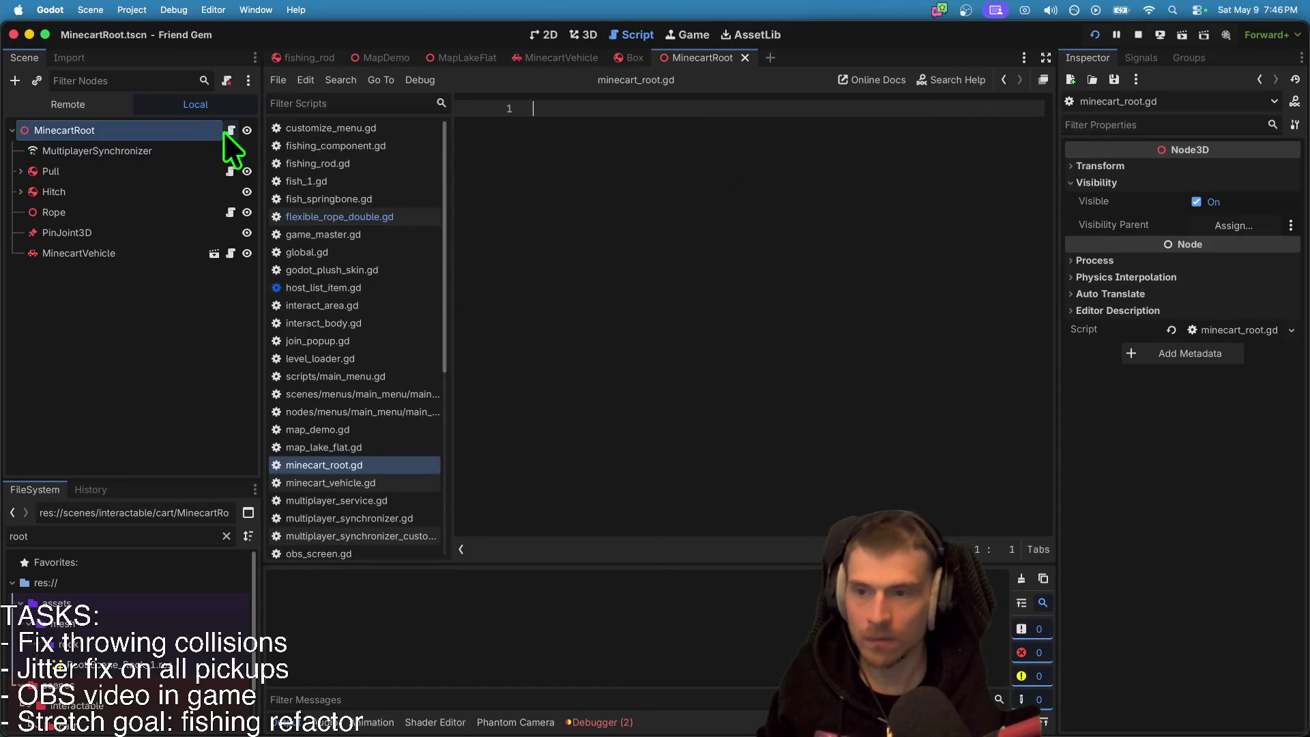
left_click(228, 82)
left_click(184, 406)
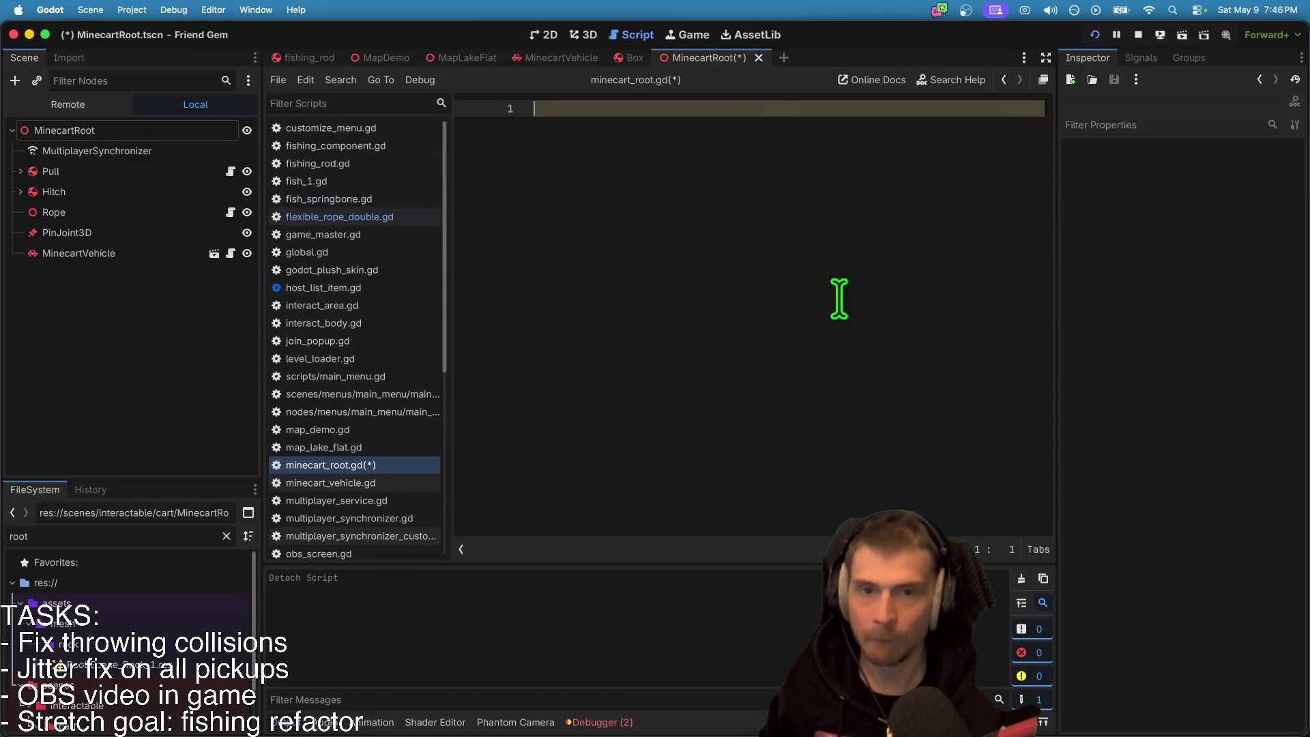
right_click(416, 460)
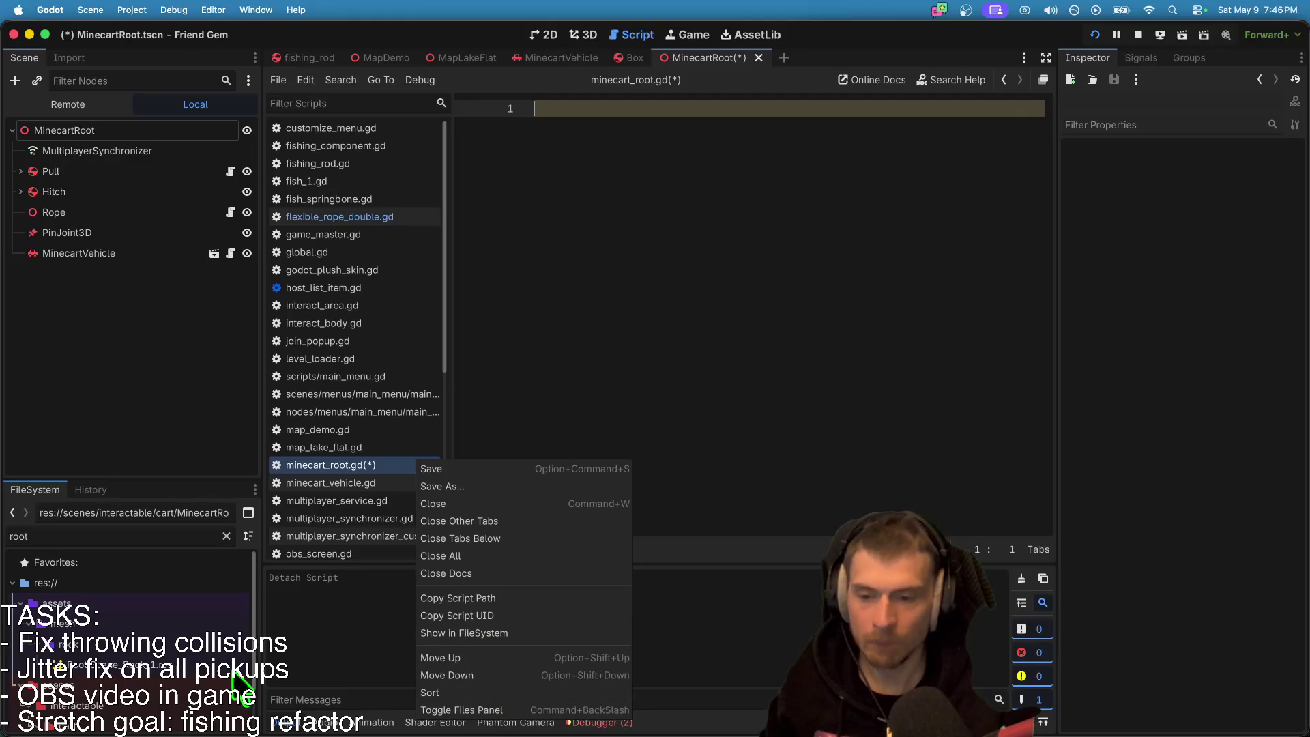
left_click(727, 280)
middle_click(725, 62)
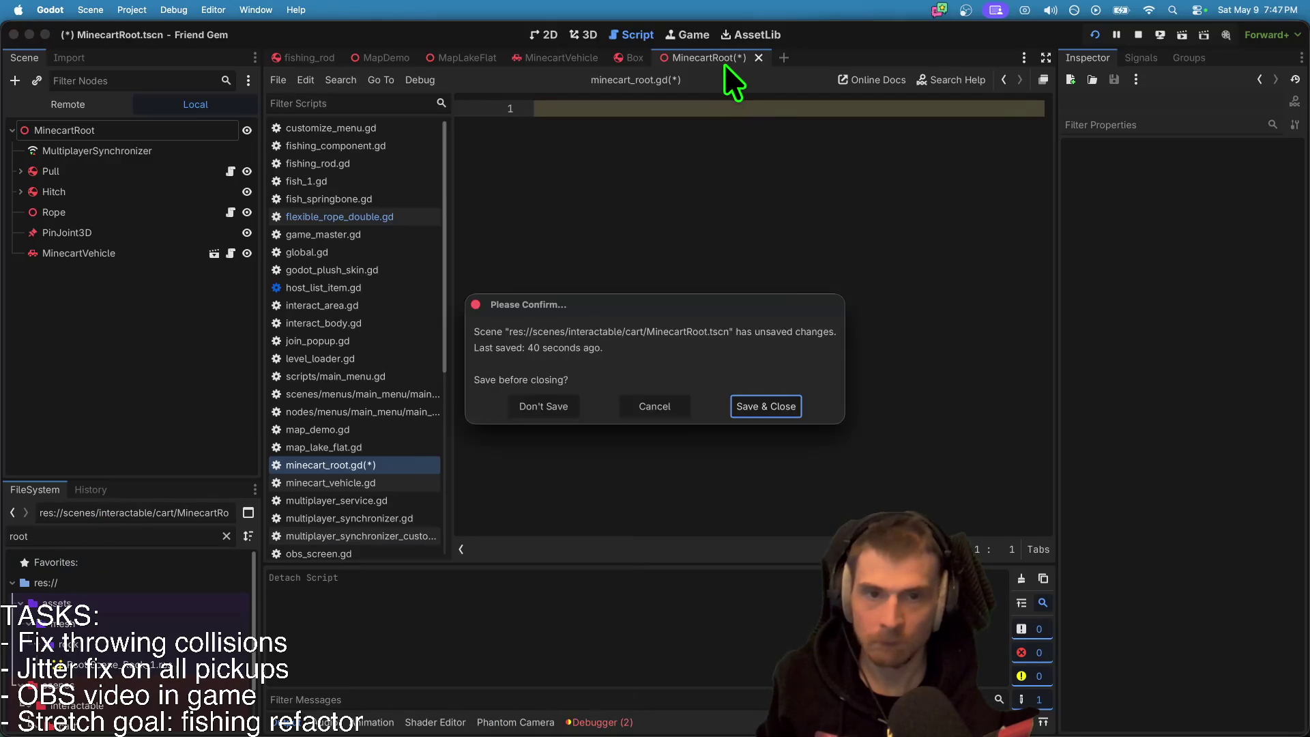
left_click(541, 405)
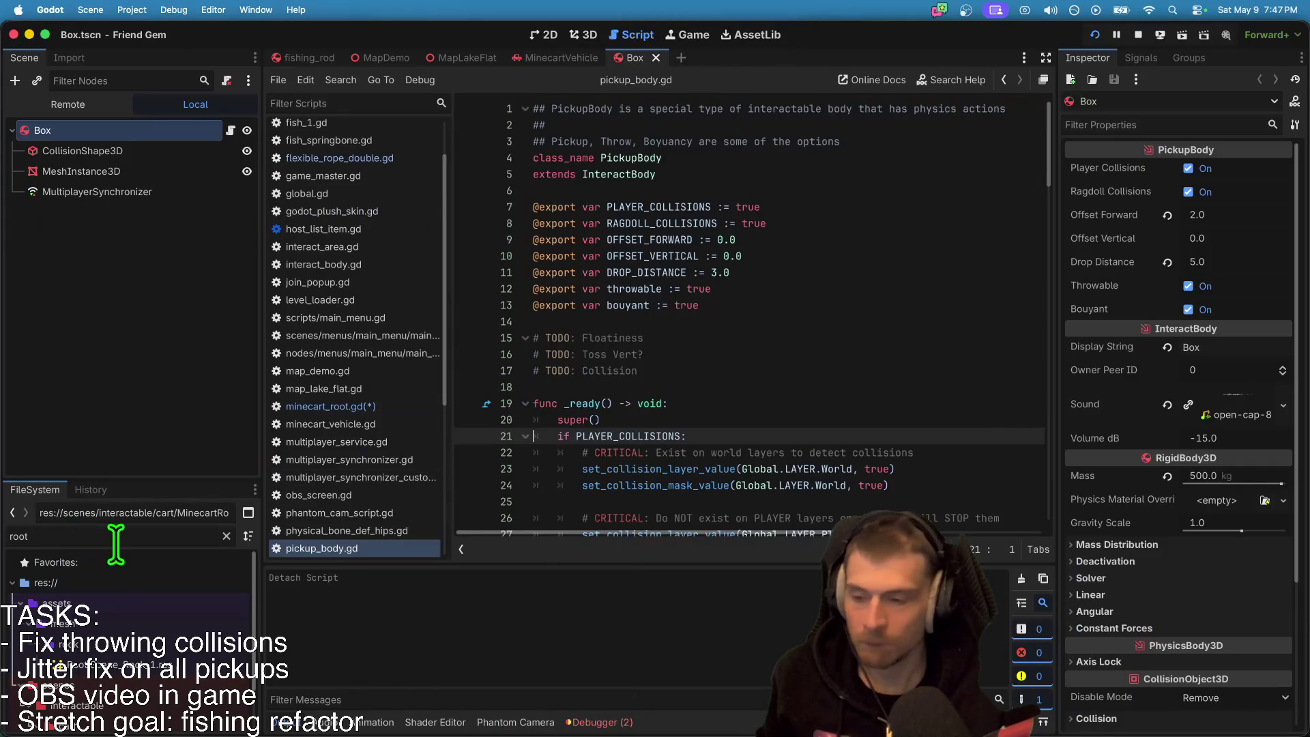
- Filter FileSystem for 'minecar', delete minecart_root.gd, and reopen MinecartRoot.tscn with Open Anyway
double_click(200, 535)
type("minecar")
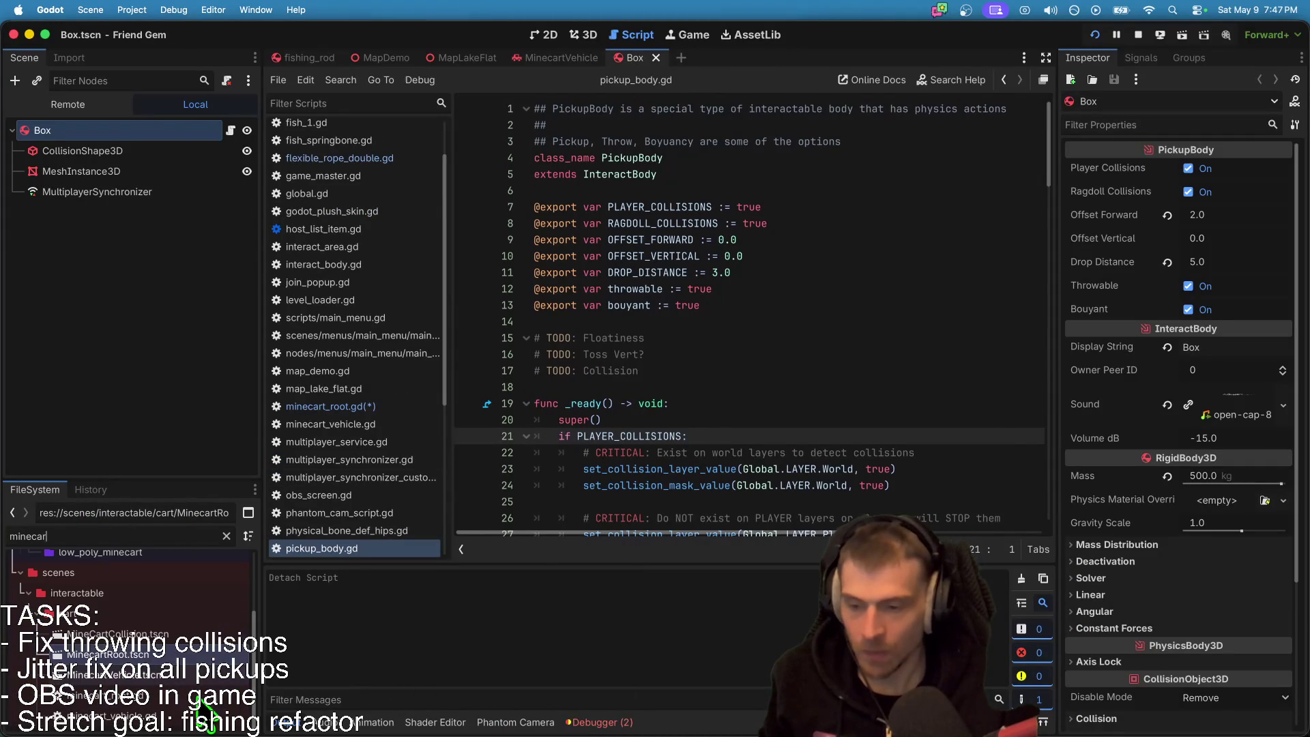
right_click(203, 696)
left_click(370, 641)
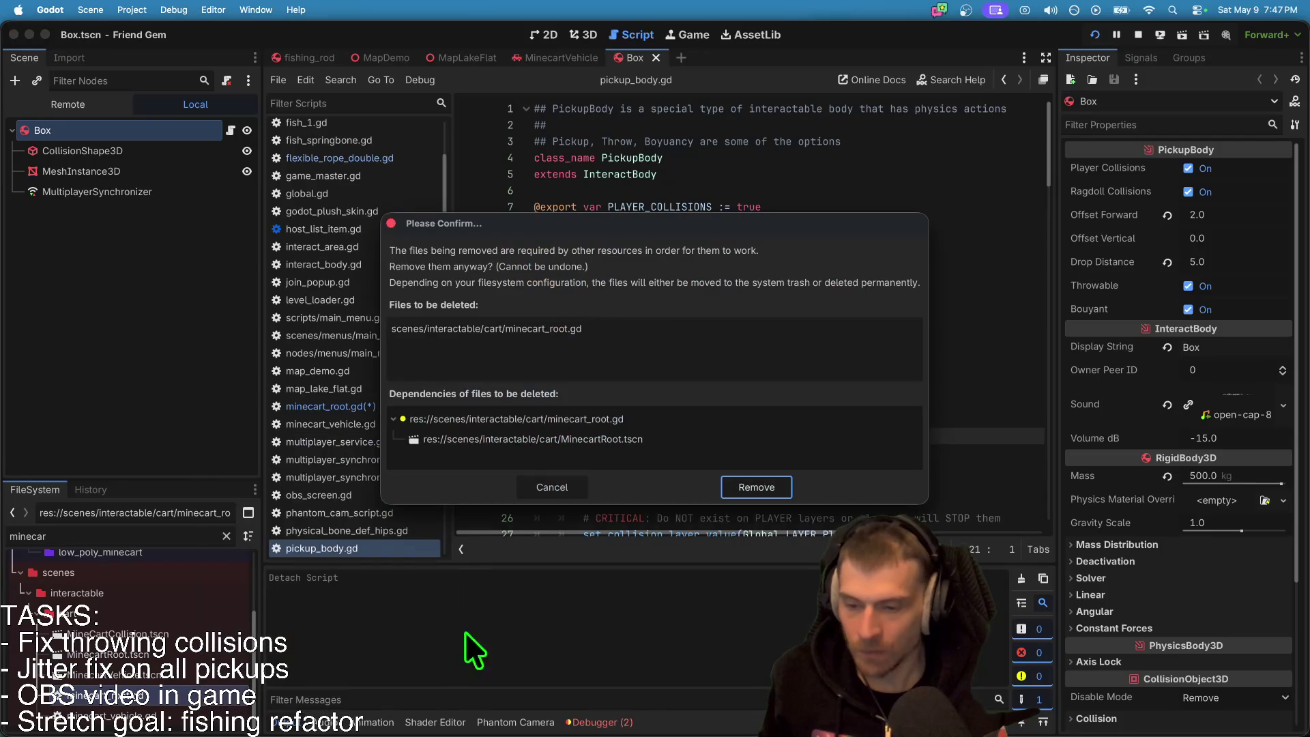
left_click(749, 478)
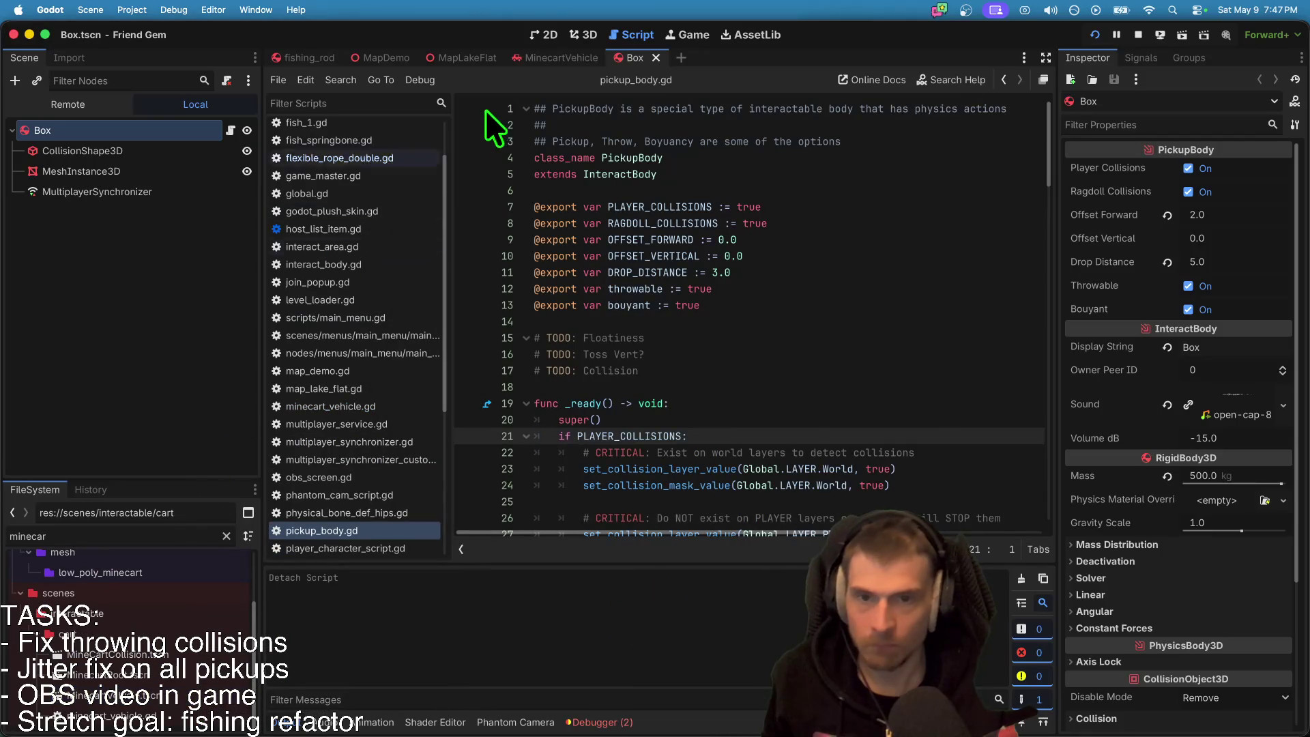
left_click(105, 534)
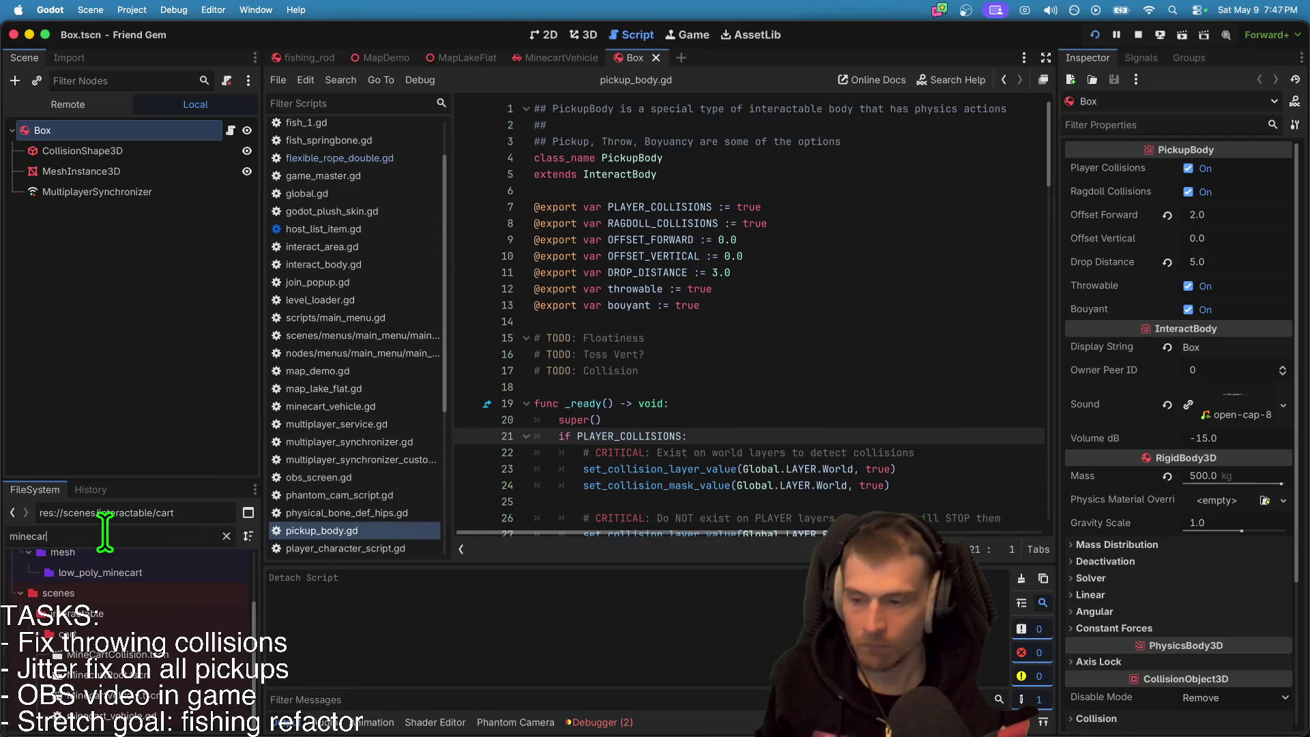
double_click(109, 674)
left_click(727, 456)
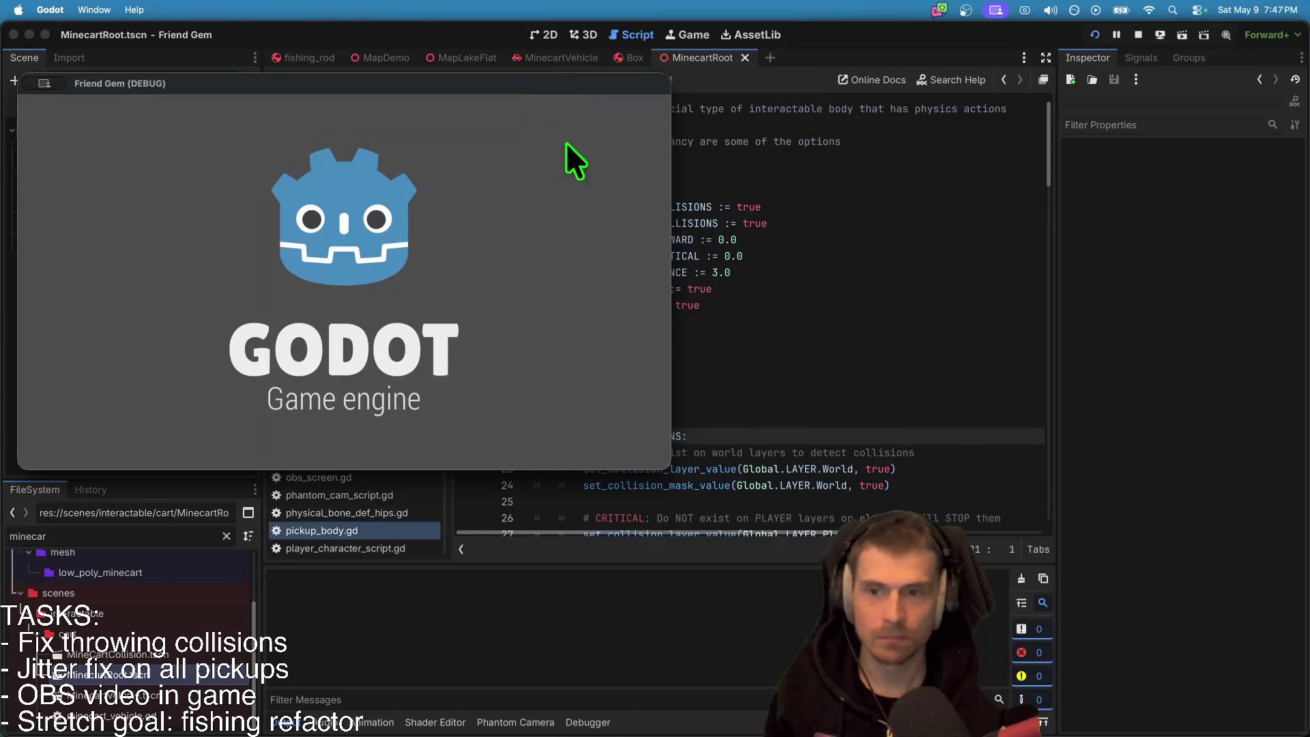
- Join the listed game session, walk the player to the minecart, and stop the run
left_click(343, 283)
left_click(331, 285)
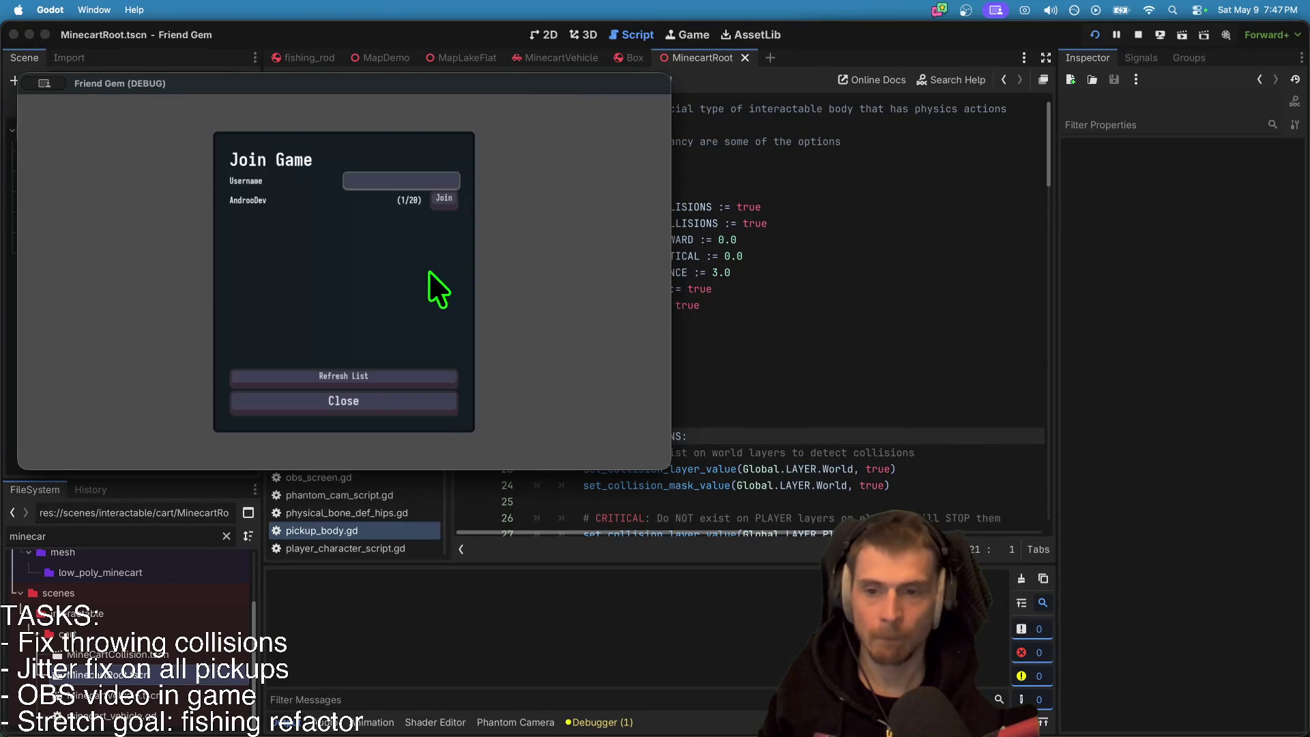
left_click(439, 225)
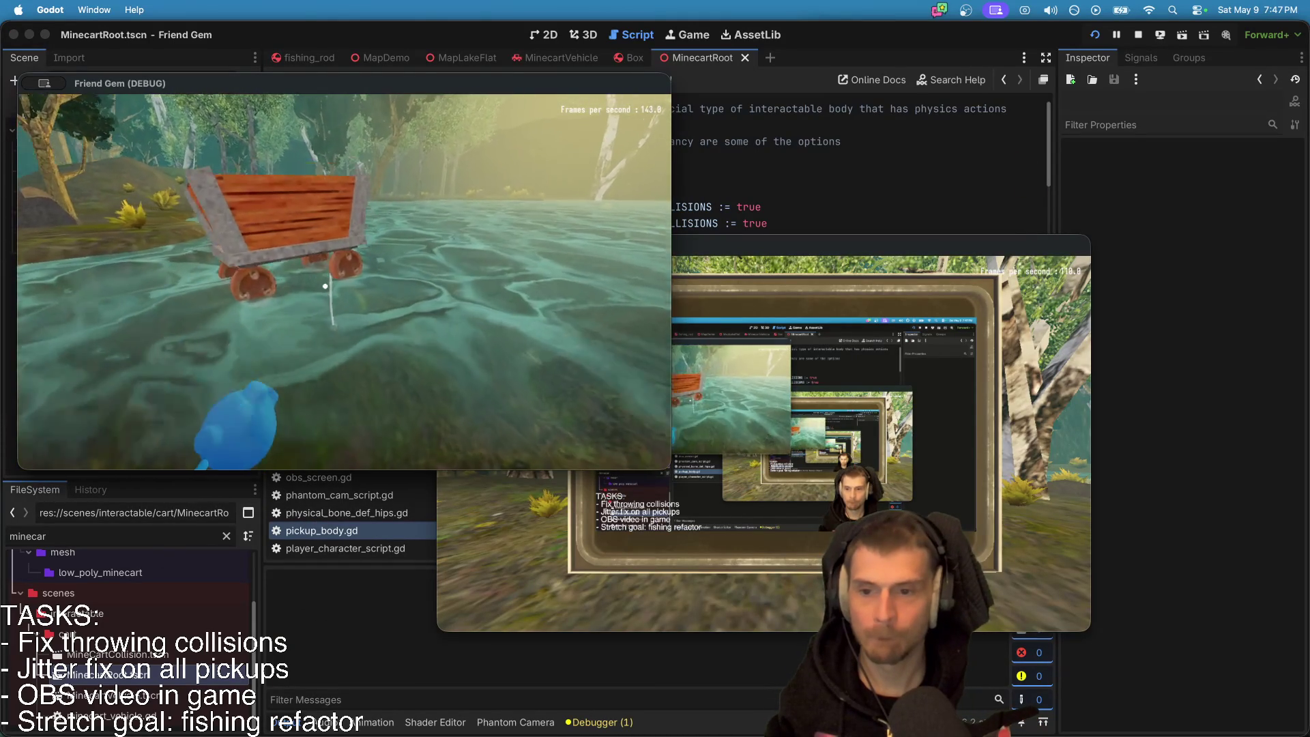
key("w")
key("e")
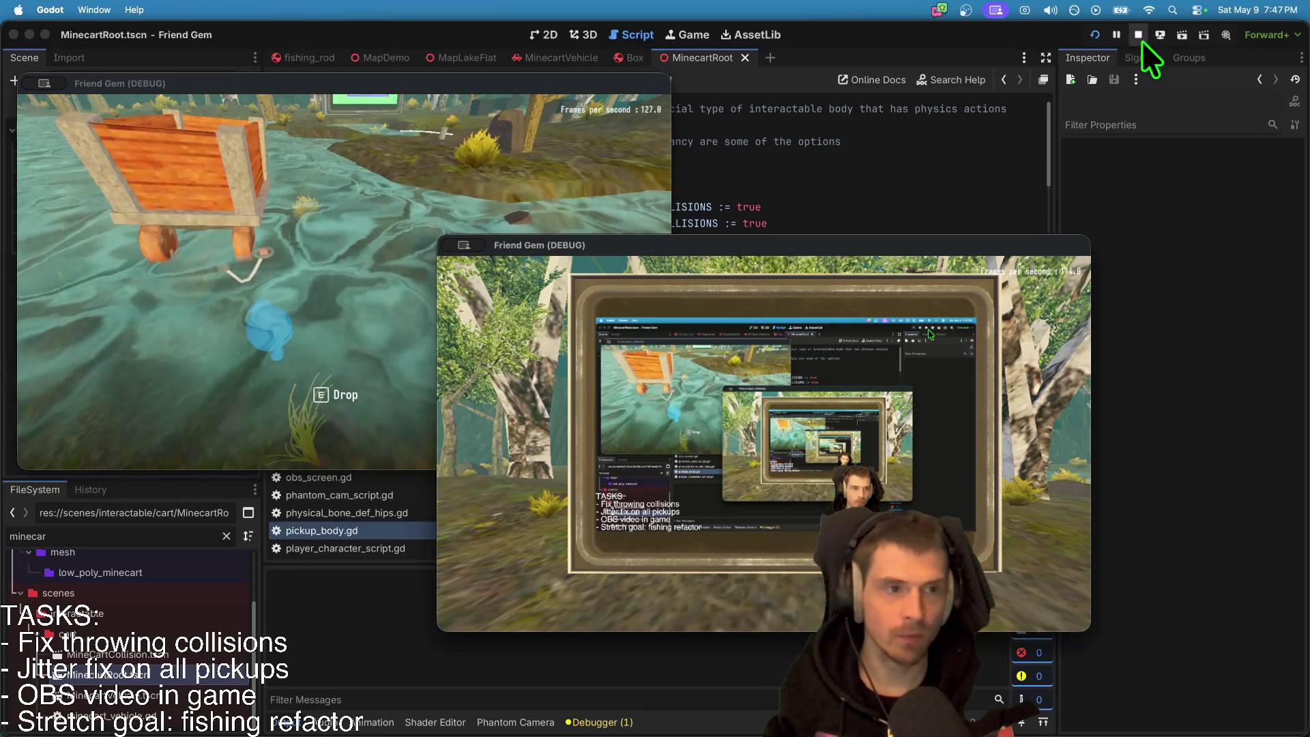
left_click(1137, 35)
- Delete MinecartRoot.tscn from the project and close the MinecartRoot and MinecartVehicle tabs unsaved
right_click(164, 675)
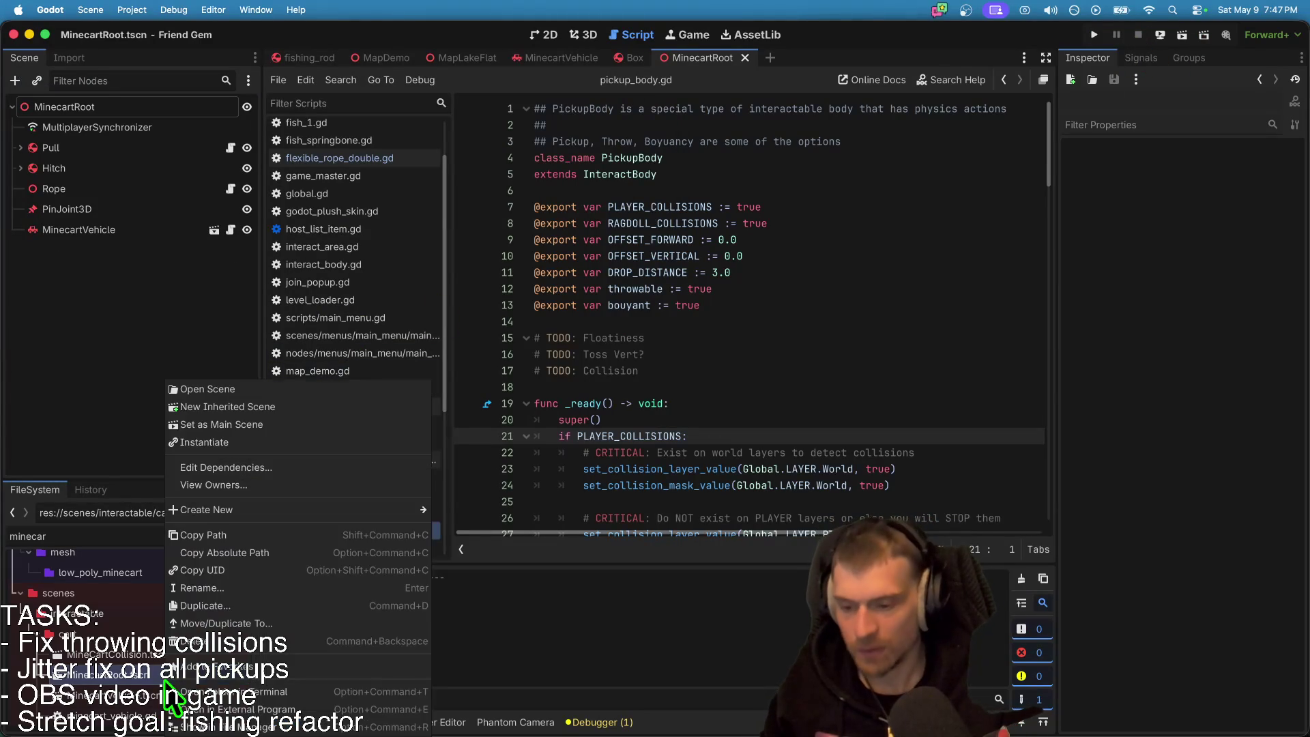
left_click(221, 643)
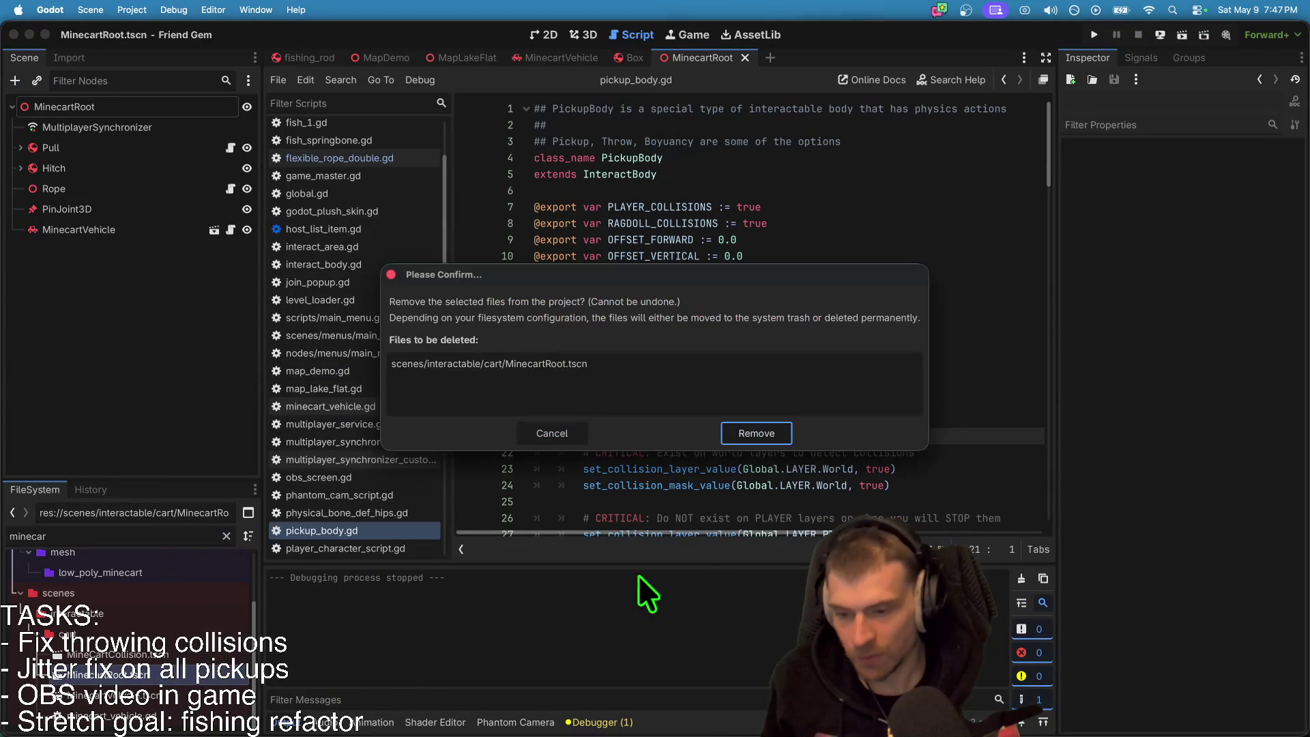
left_click(773, 433)
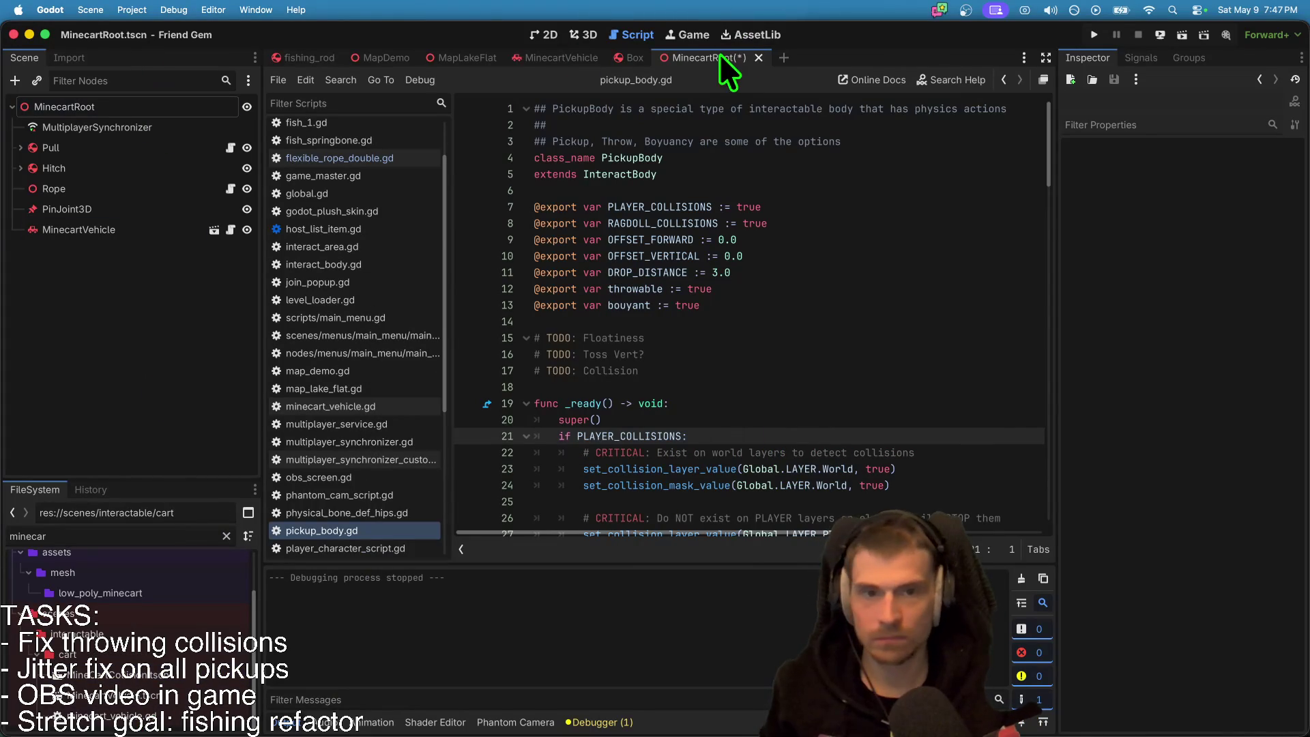
left_click(758, 57)
left_click(531, 413)
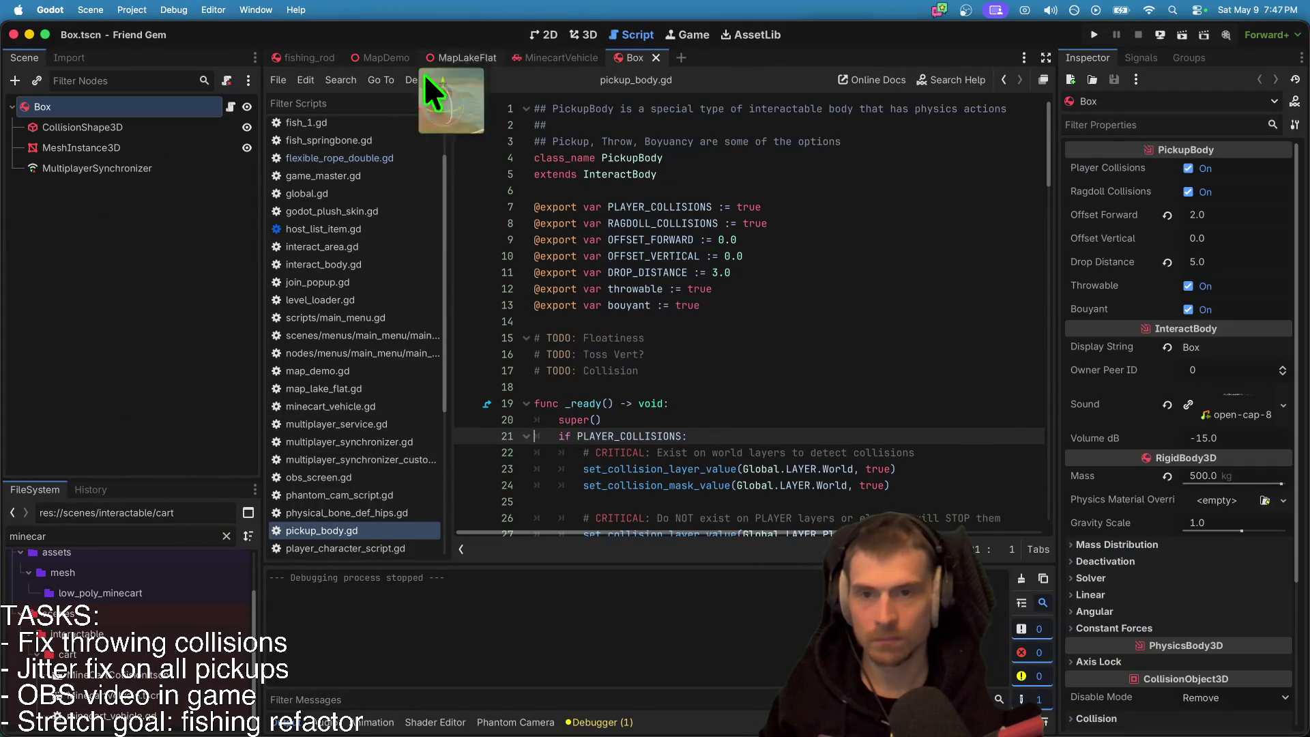
middle_click(564, 60)
left_click(133, 163)
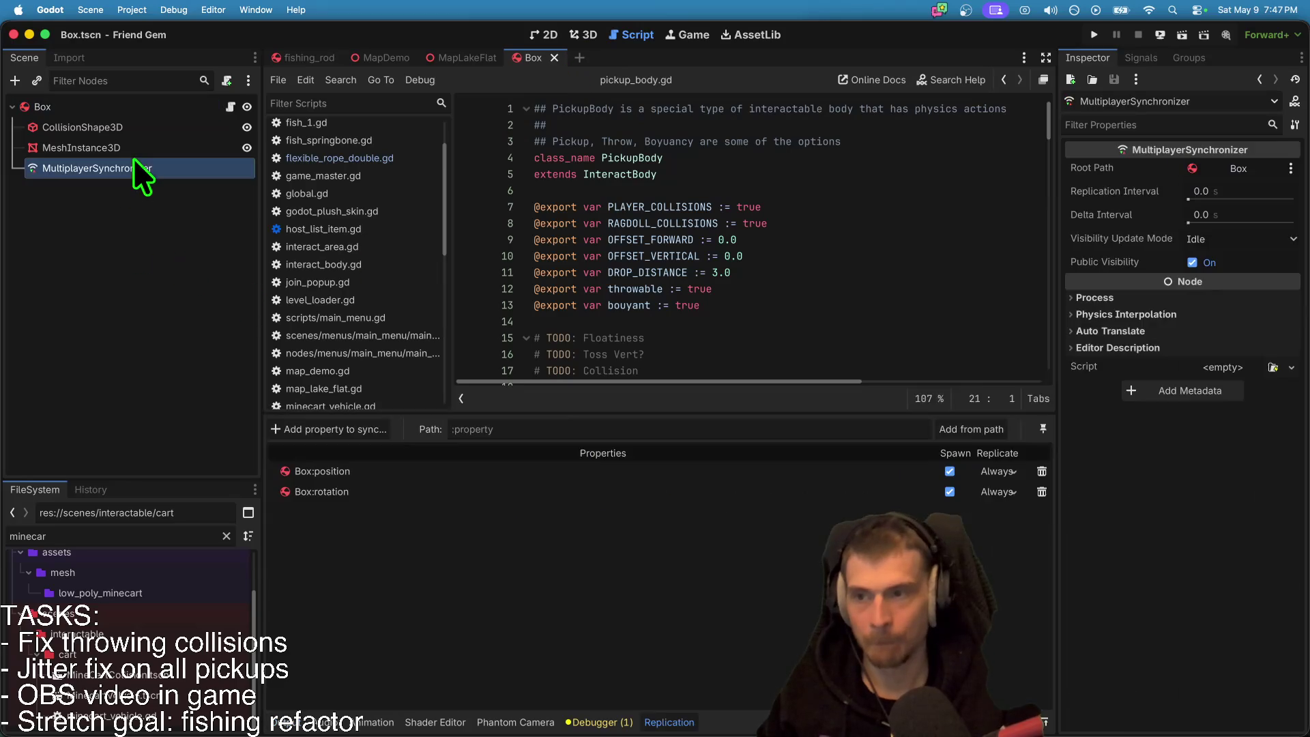
left_click(118, 324)
- Load github.com in a new Firefox tab
mouse_move(369, 723)
key("super+Tab")
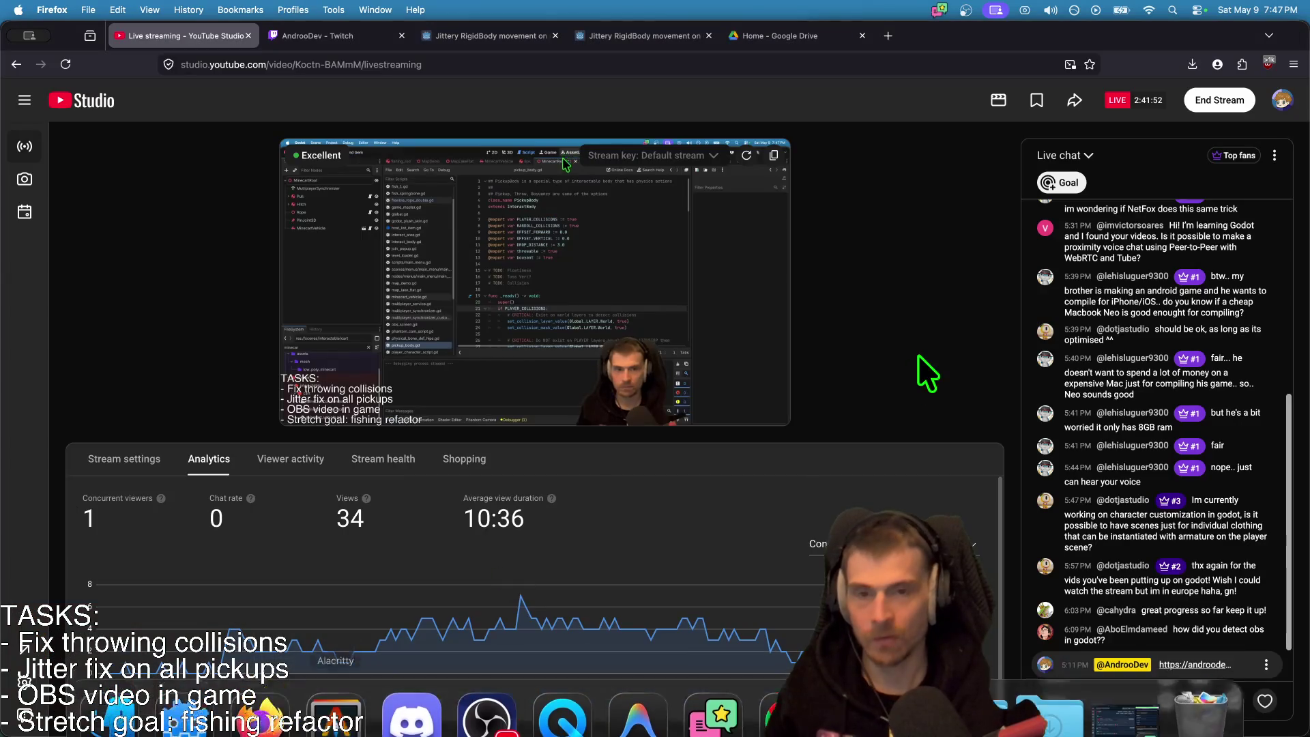
key("super+t")
type("github.com")
key("Return")
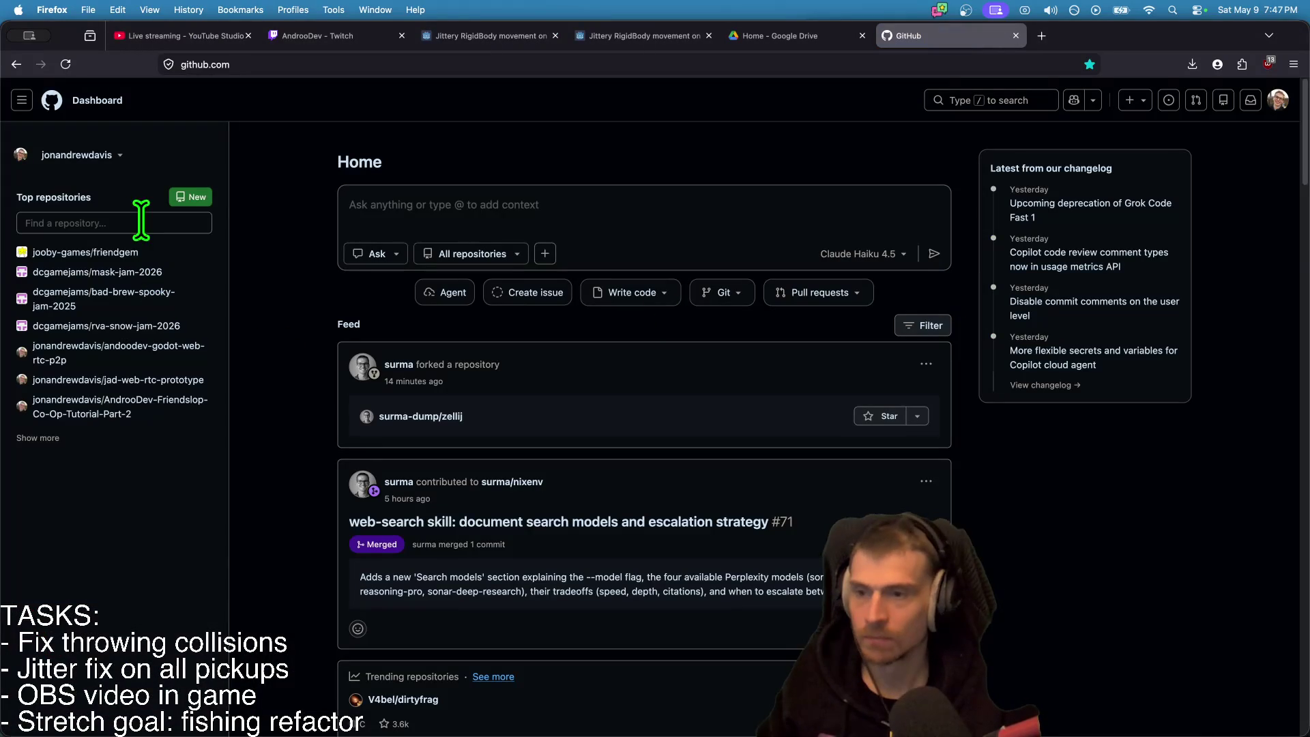
- Filter the top repositories by 'nd' and open jooby-games/friendgem, peeking at its scenes folder
left_click(139, 216)
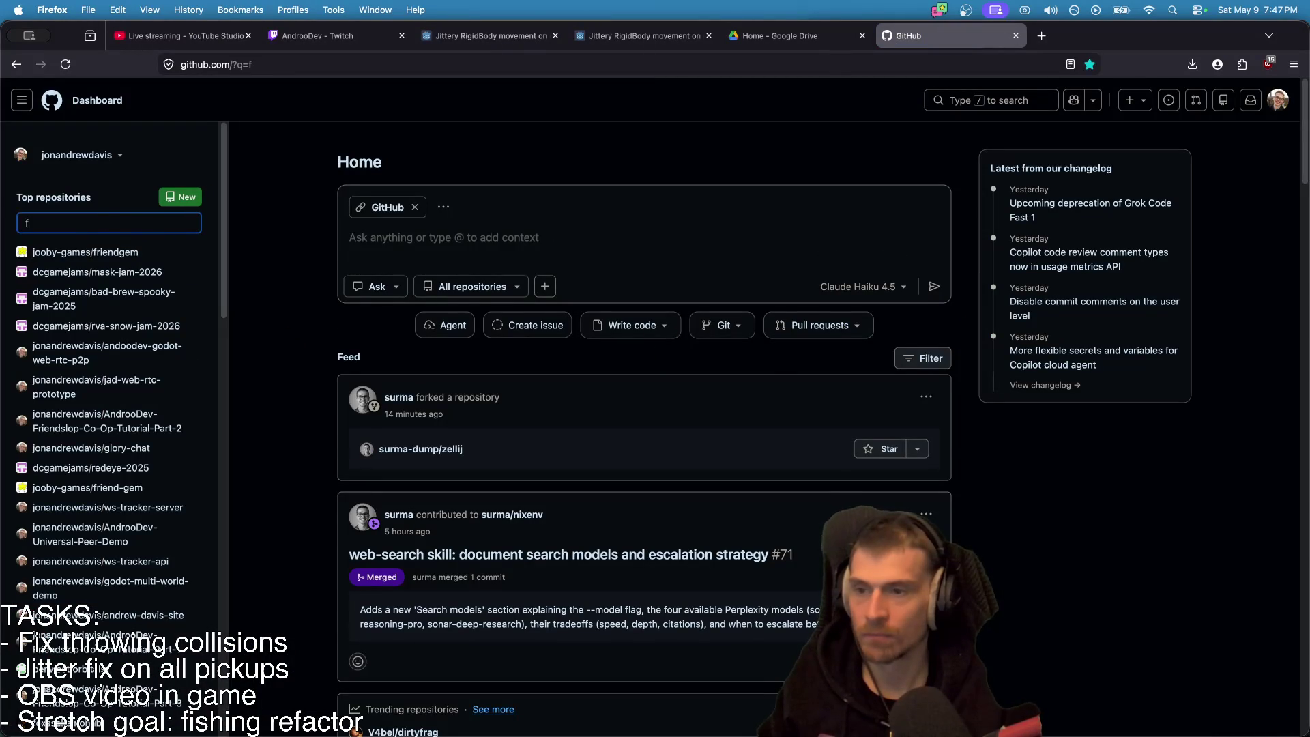
type("nd")
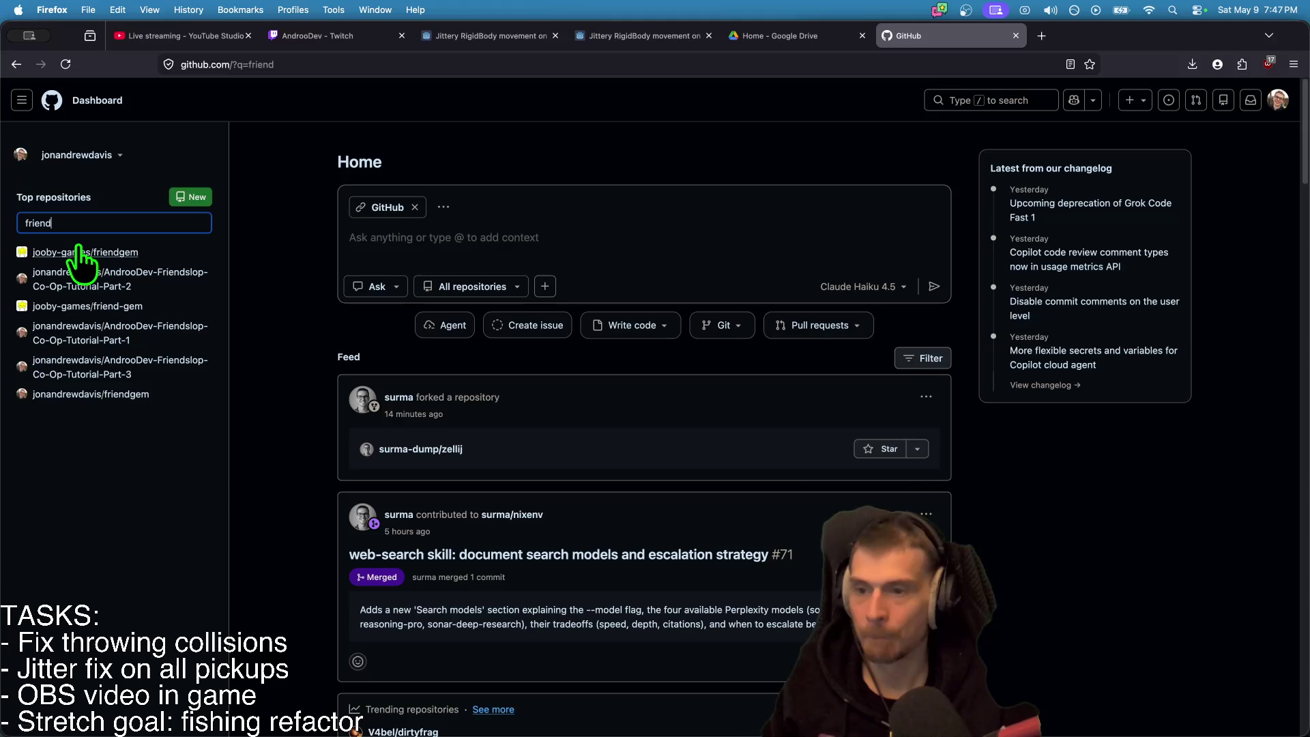
left_click(80, 252)
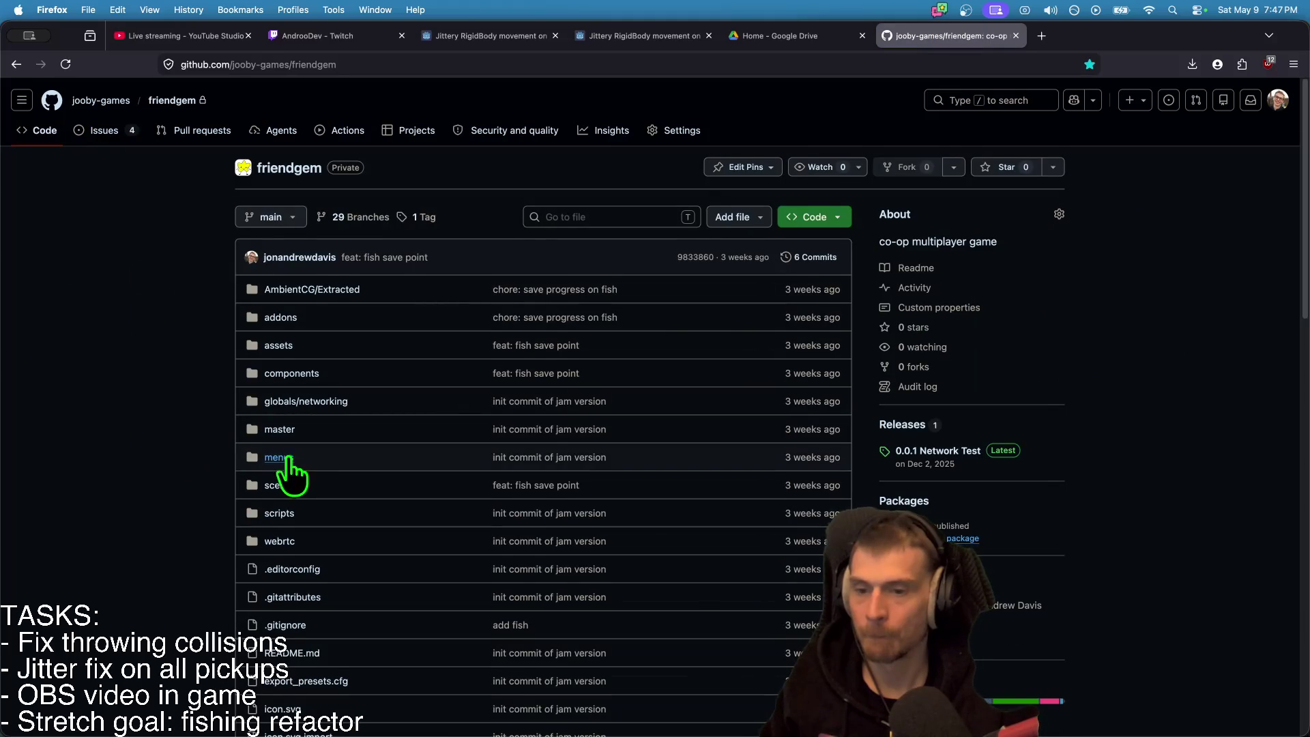
scroll(289, 471, "down", 2)
left_click(276, 431)
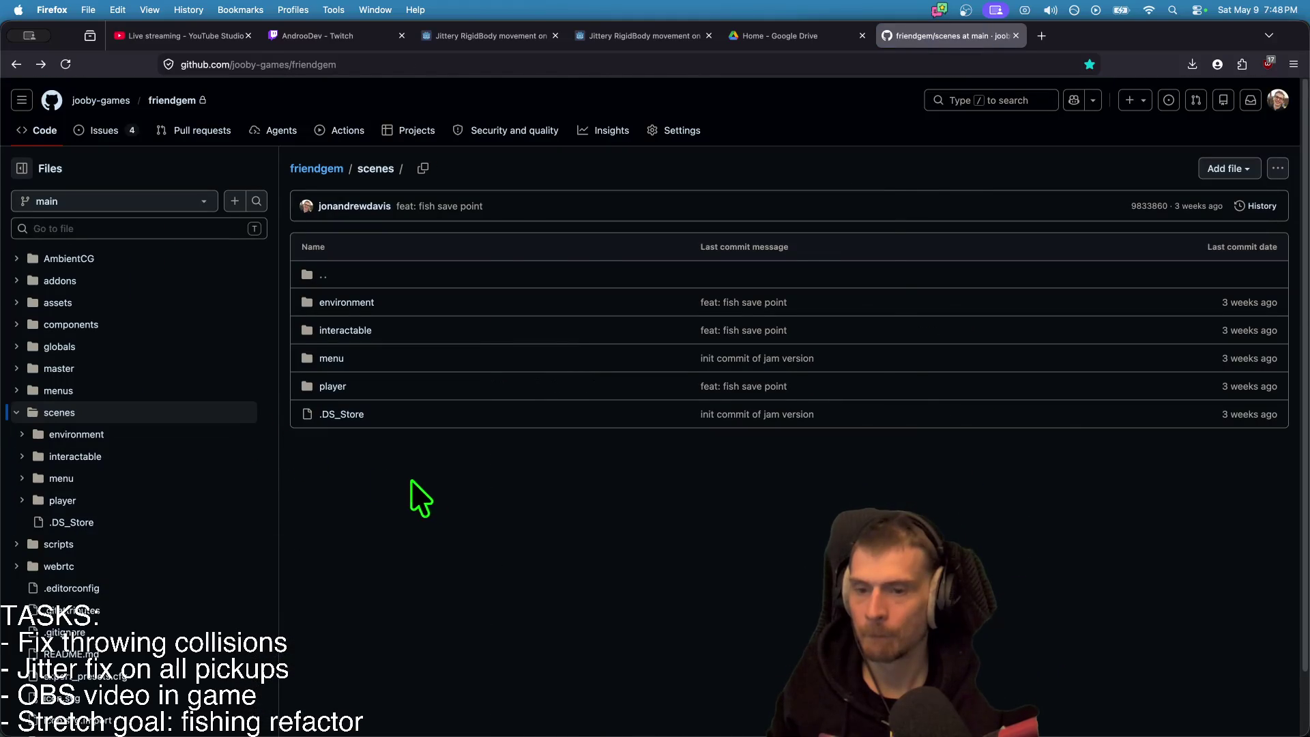
key("super+Left")
scroll(262, 252, "up", 2)
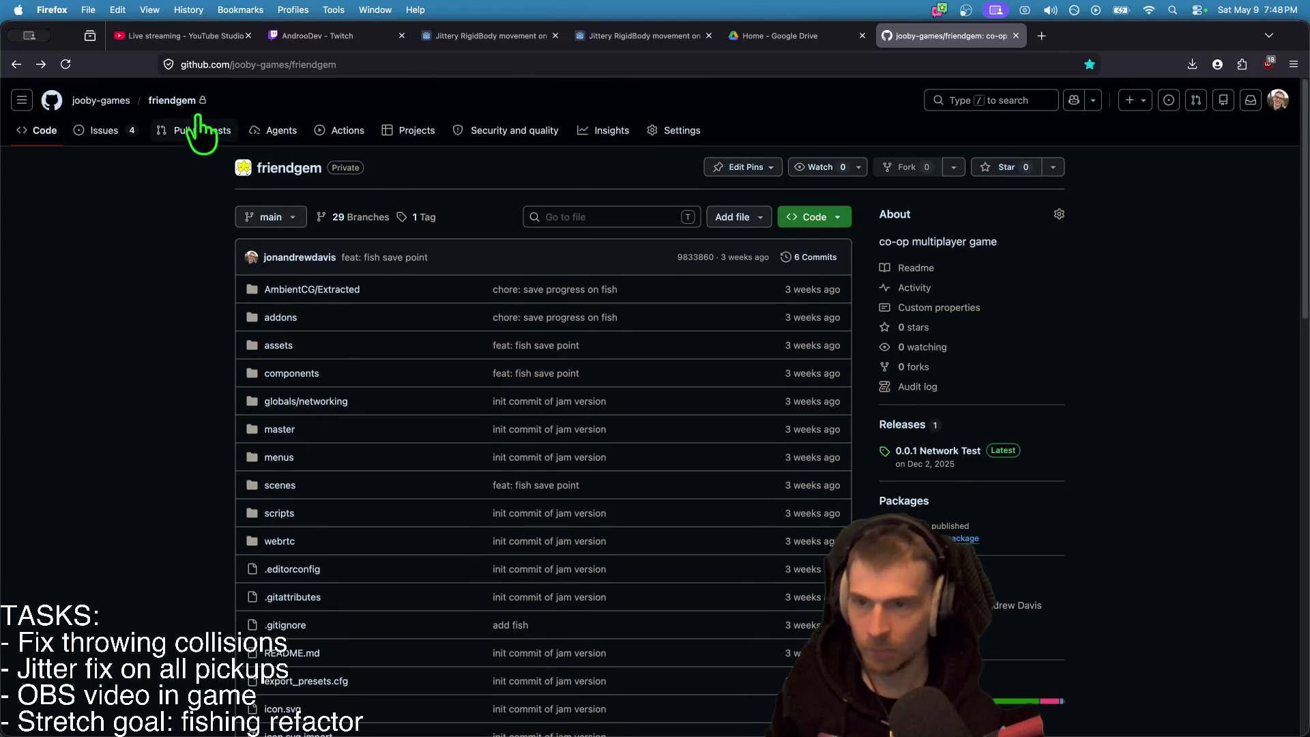
- Go to the jooby-games organization page and open its friend-gem repository
left_click(102, 103)
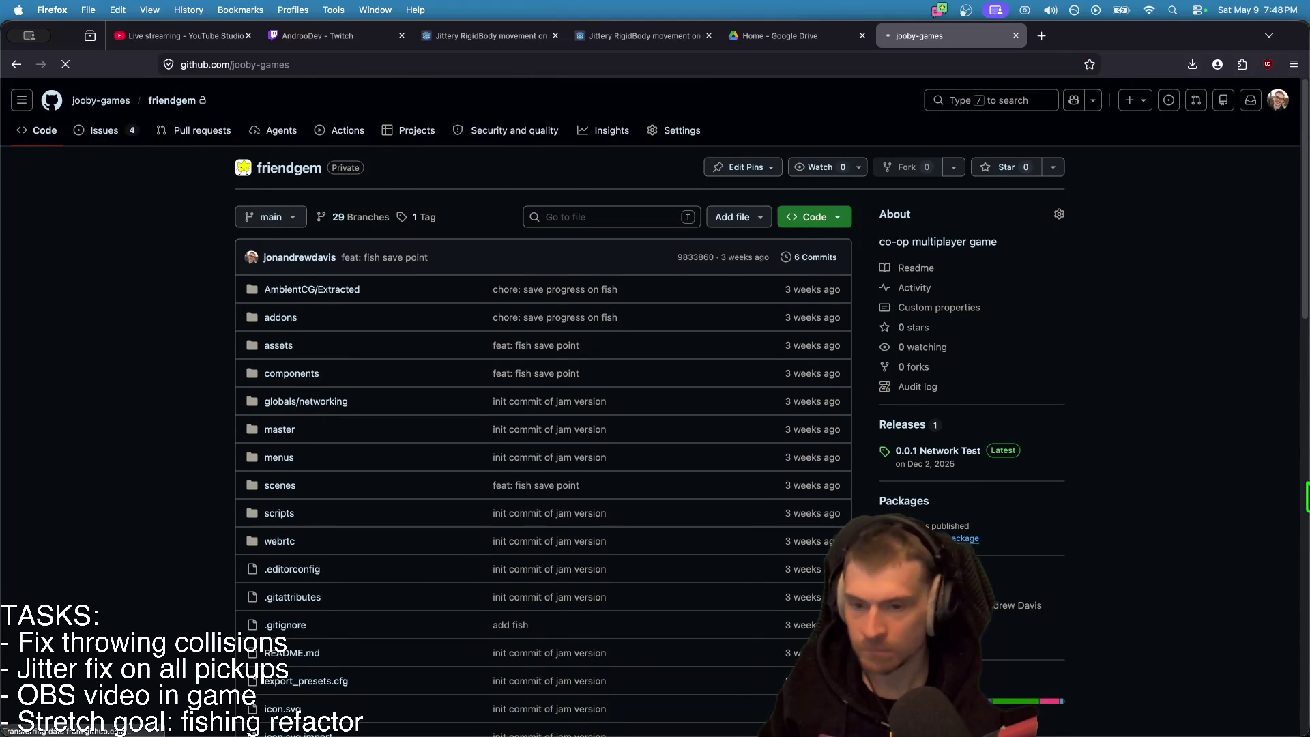
scroll(784, 402, "down", 3)
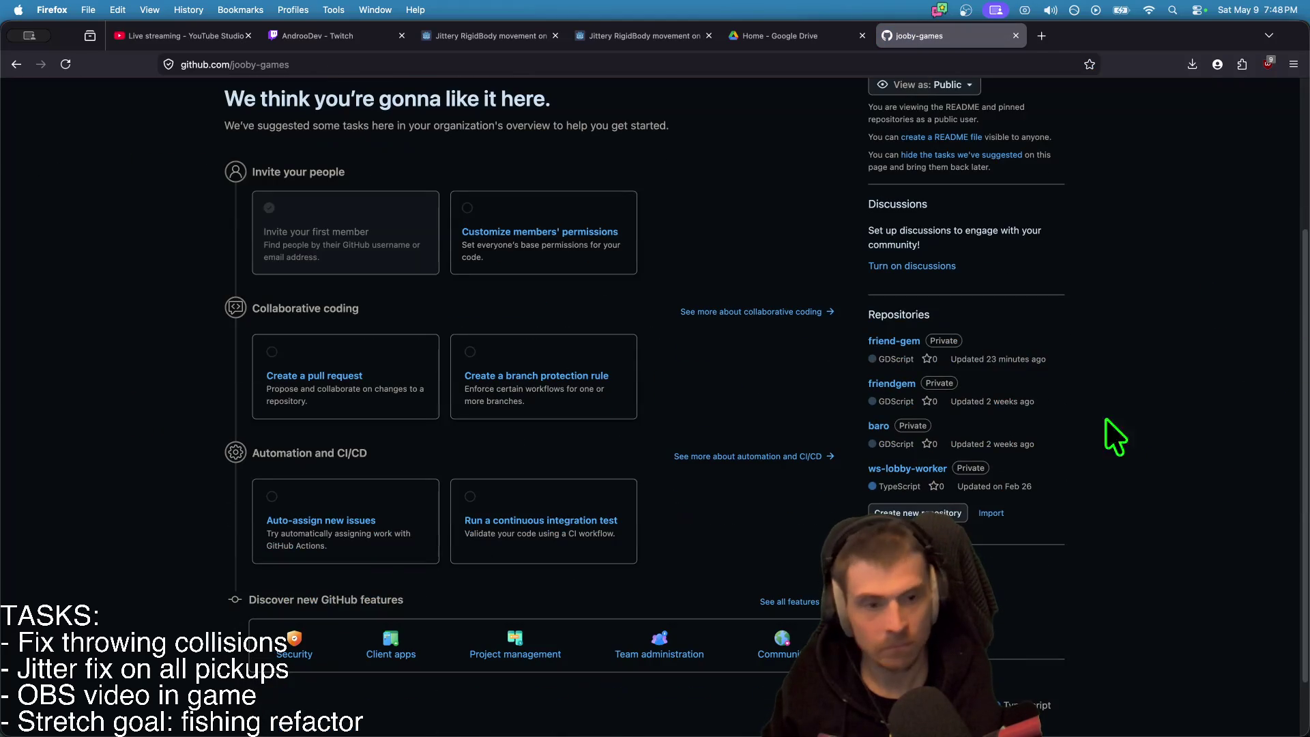
left_click(908, 340)
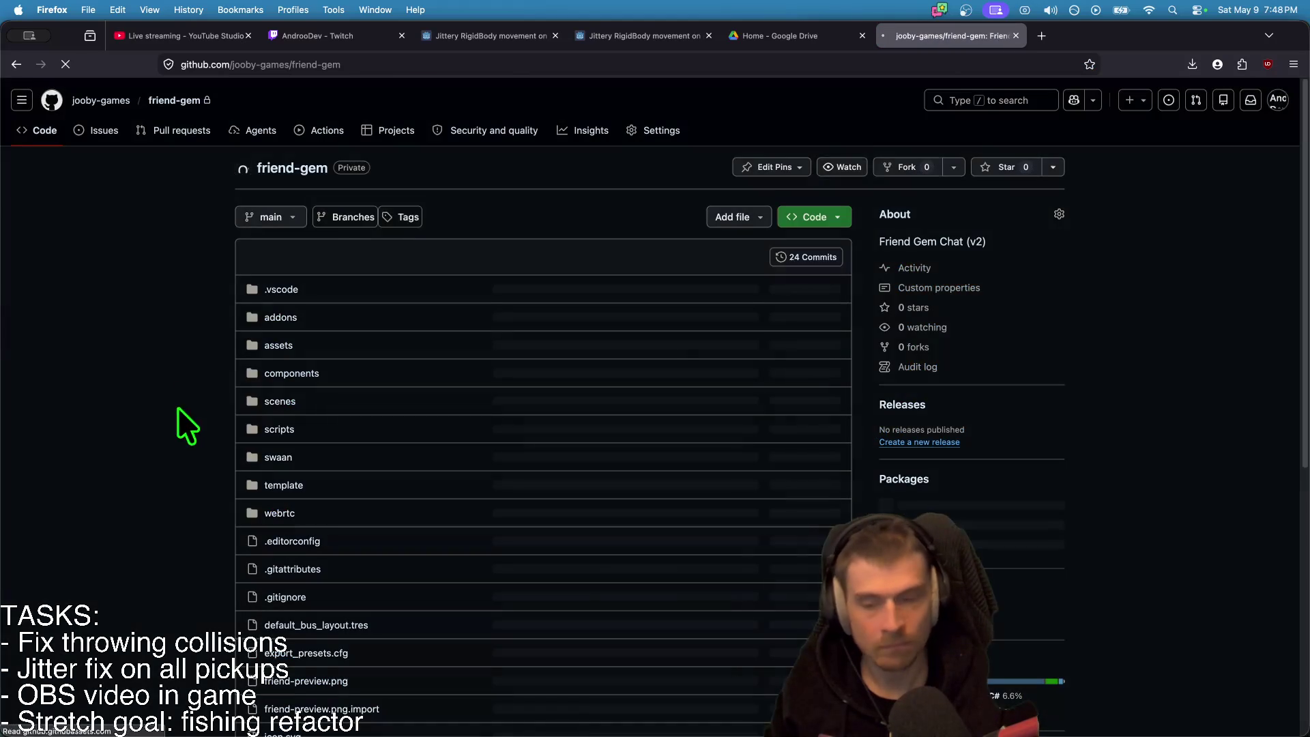
left_click(286, 402)
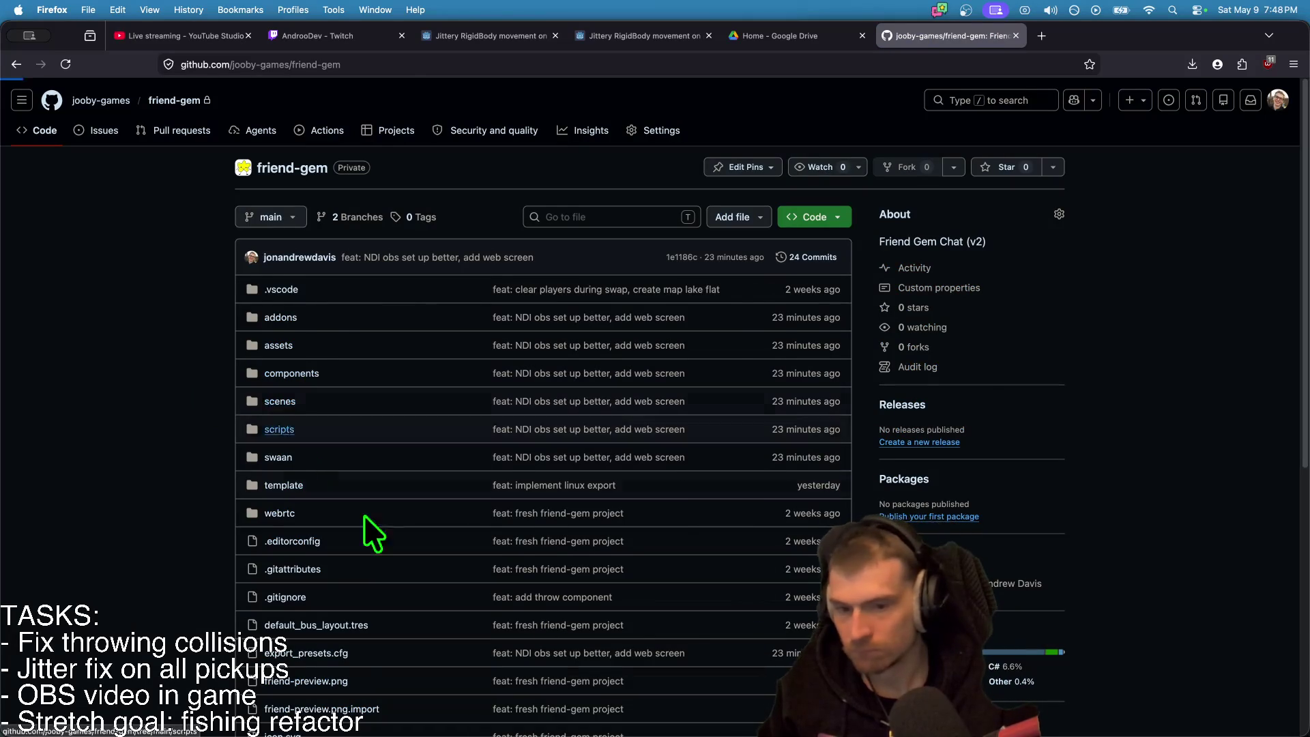
key("super+Left")
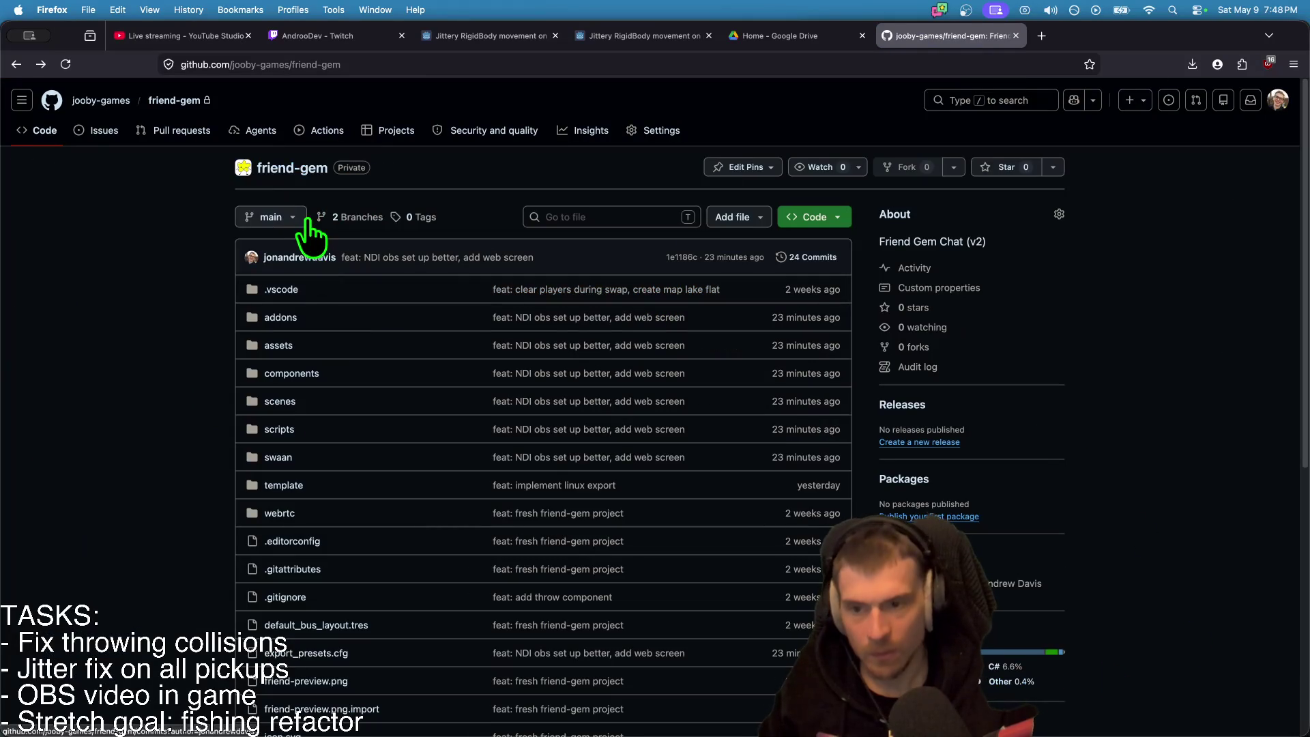
- Switch the friend-gem repository to the obs-ndi-test branch
left_click(298, 217)
left_click(298, 217)
left_click(298, 217)
left_click(298, 217)
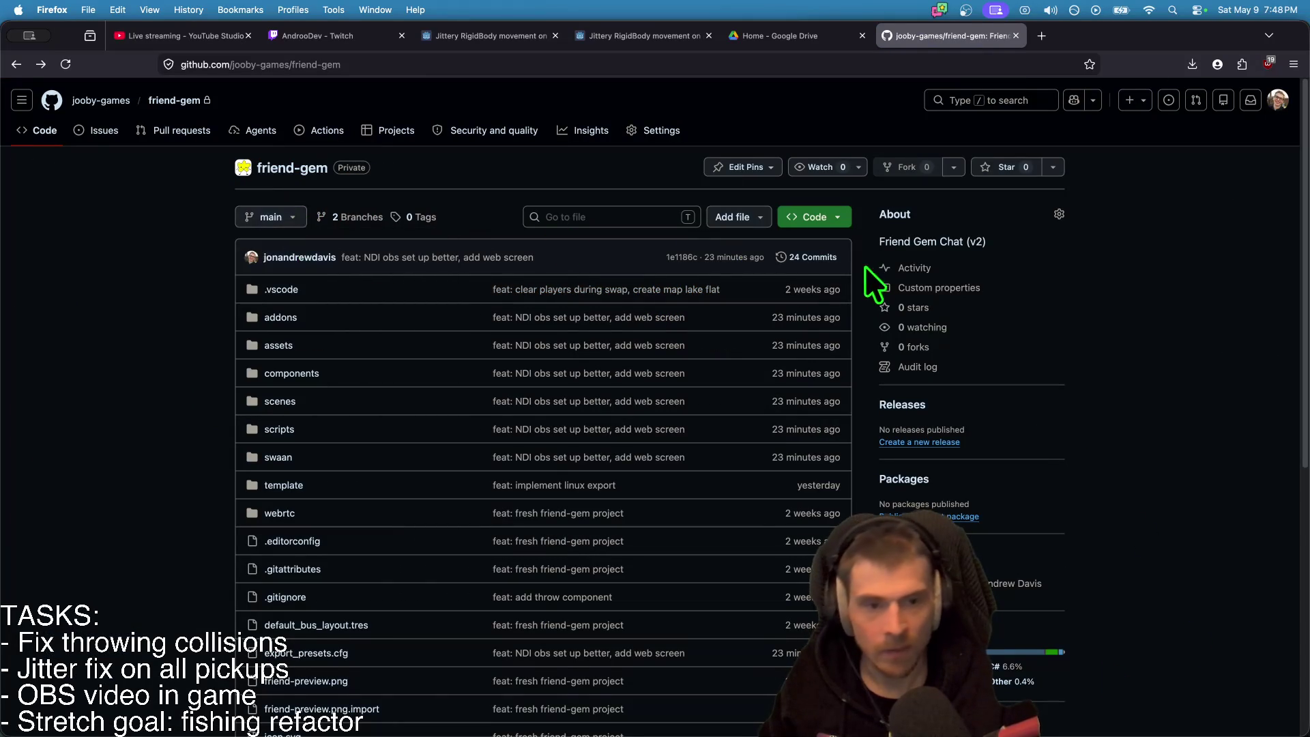
left_click(257, 225)
left_click(271, 356)
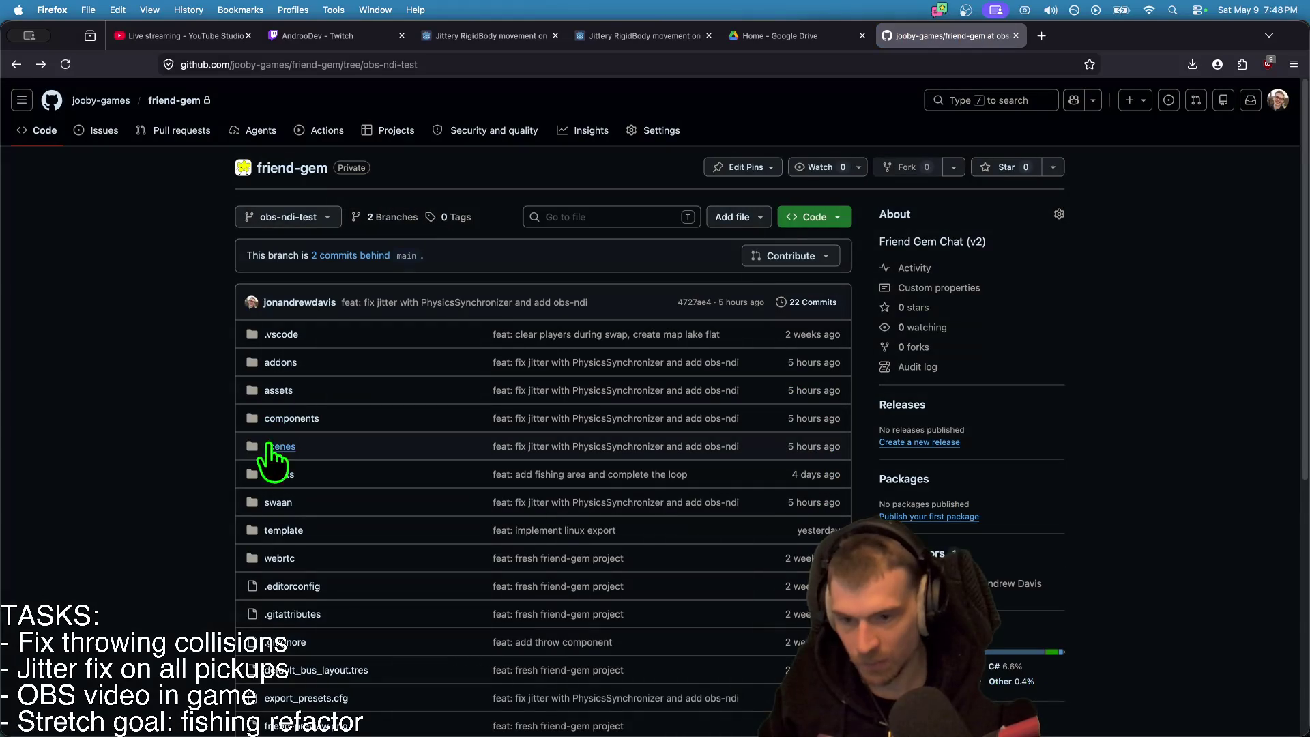
- Browse into scenes/interactable/cart to list MinecartRoot.tscn, MinecartVehicle.tscn and minecart_vehicle.gd
left_click(271, 448)
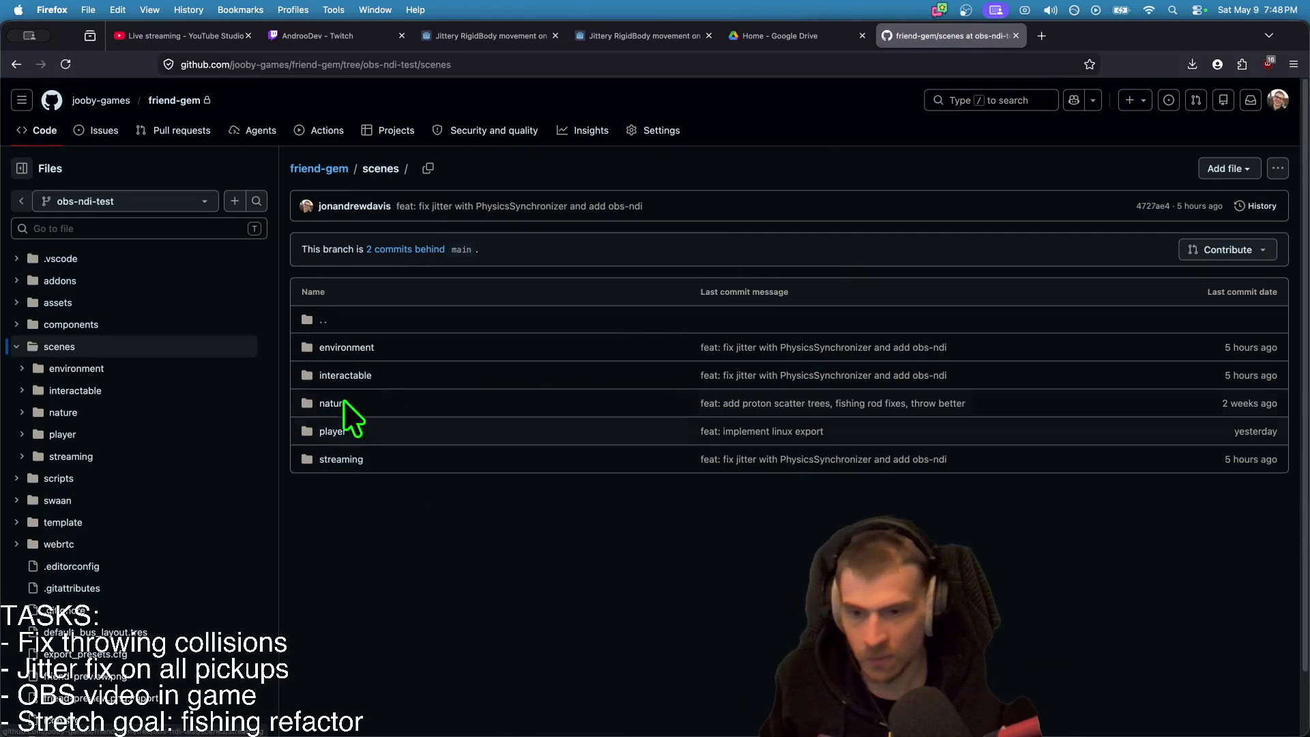
left_click(351, 374)
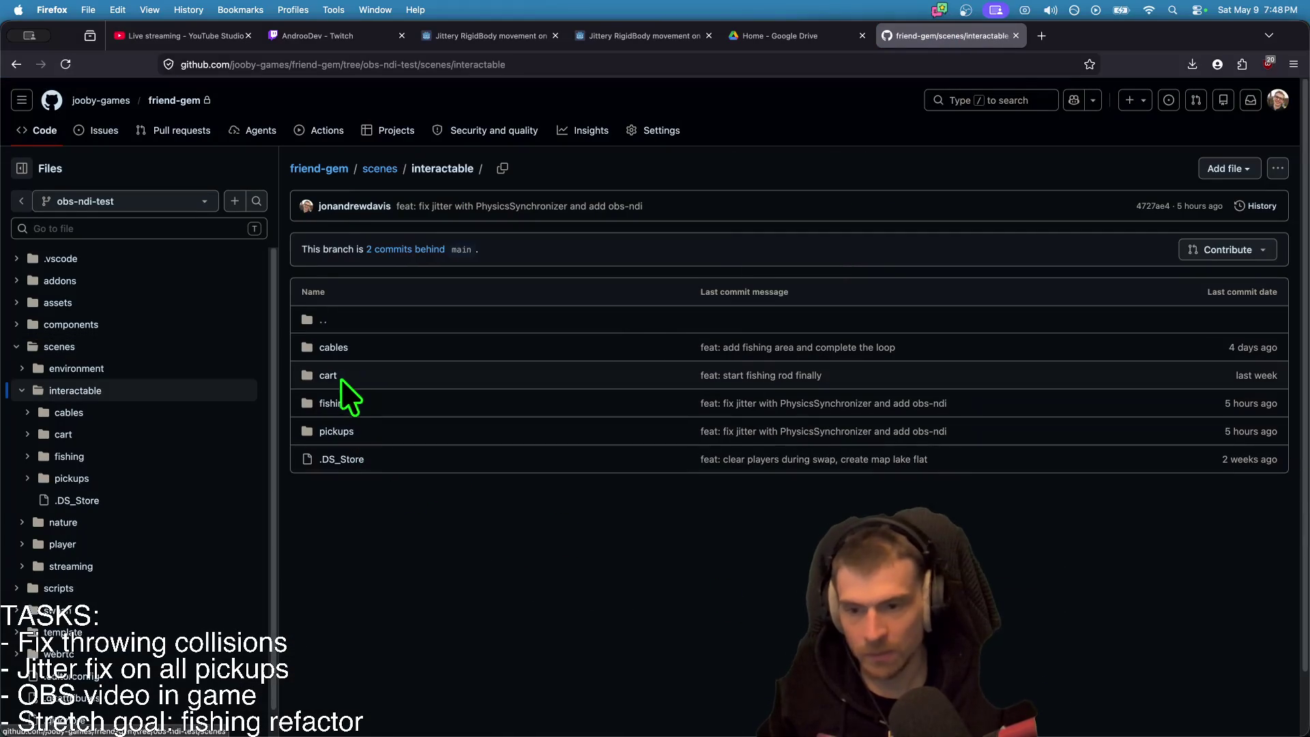
left_click(1279, 164)
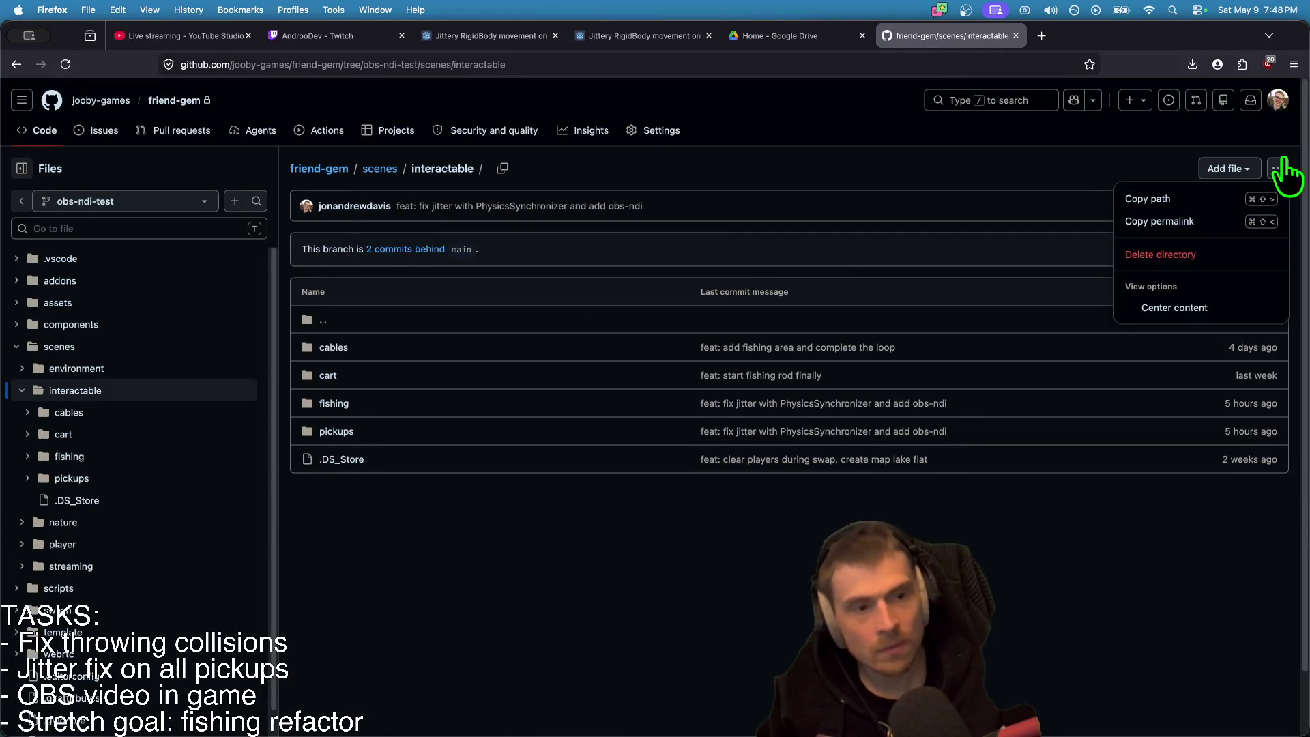
left_click(1235, 169)
left_click(1248, 171)
left_click(427, 384)
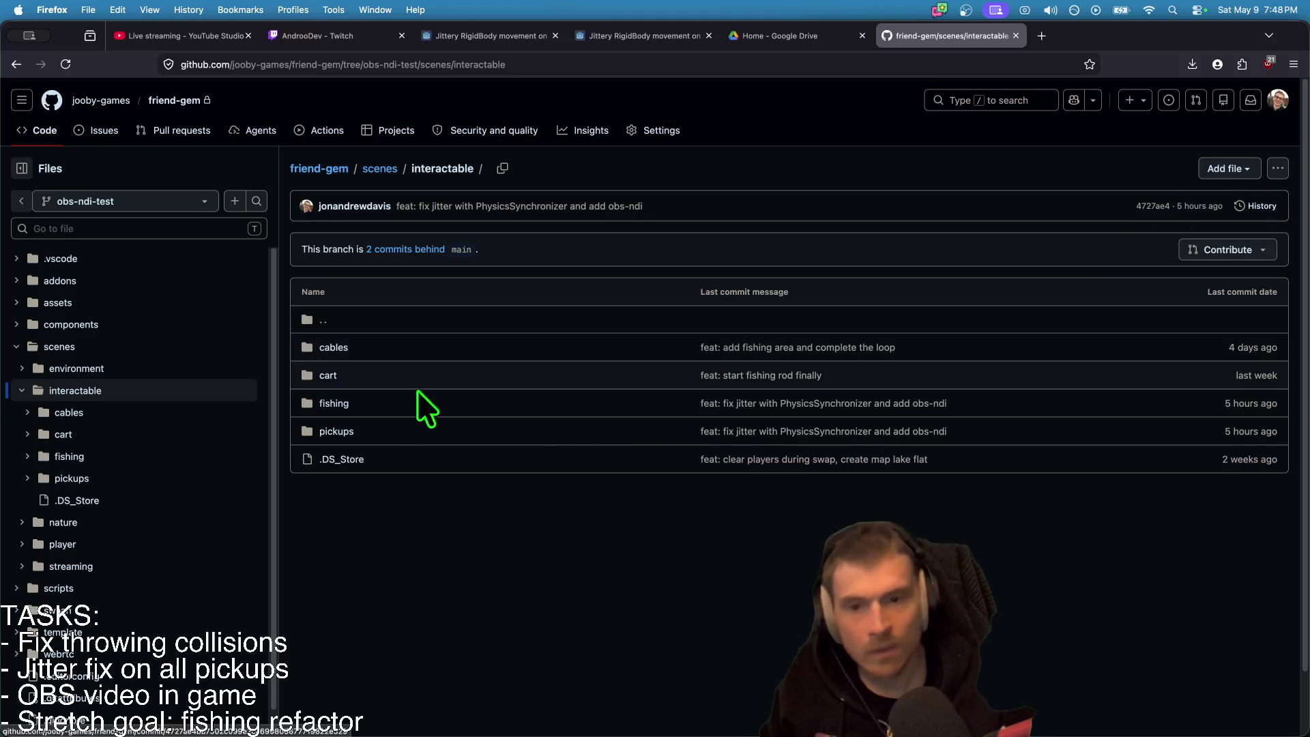
left_click(319, 380)
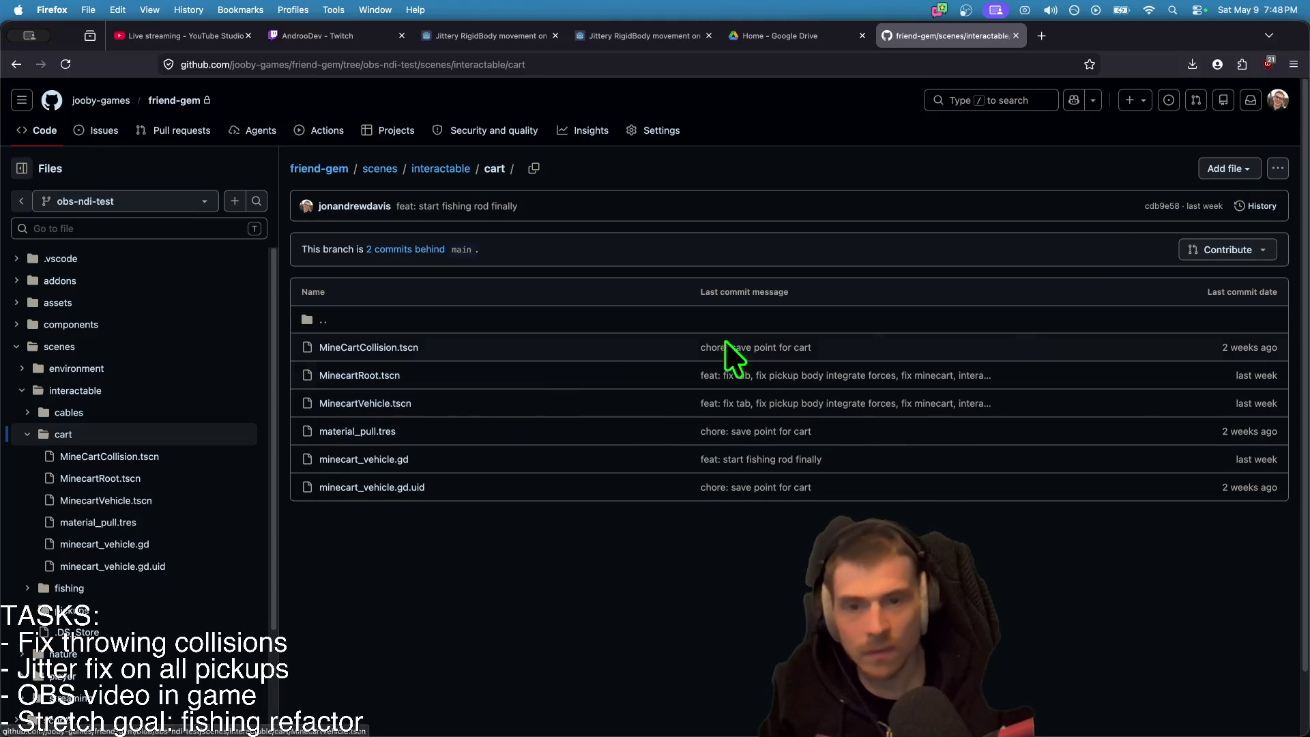
left_click(1278, 169)
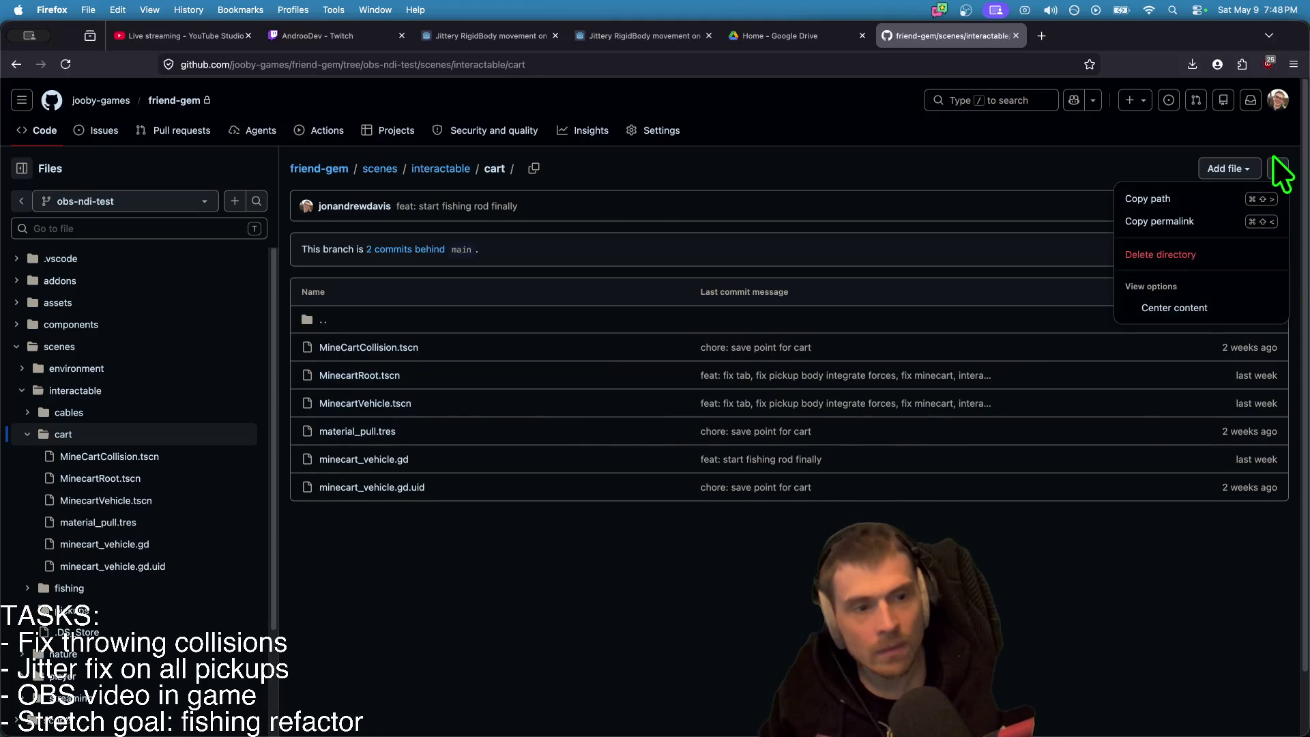
left_click(1279, 168)
left_click(1277, 166)
left_click(1278, 171)
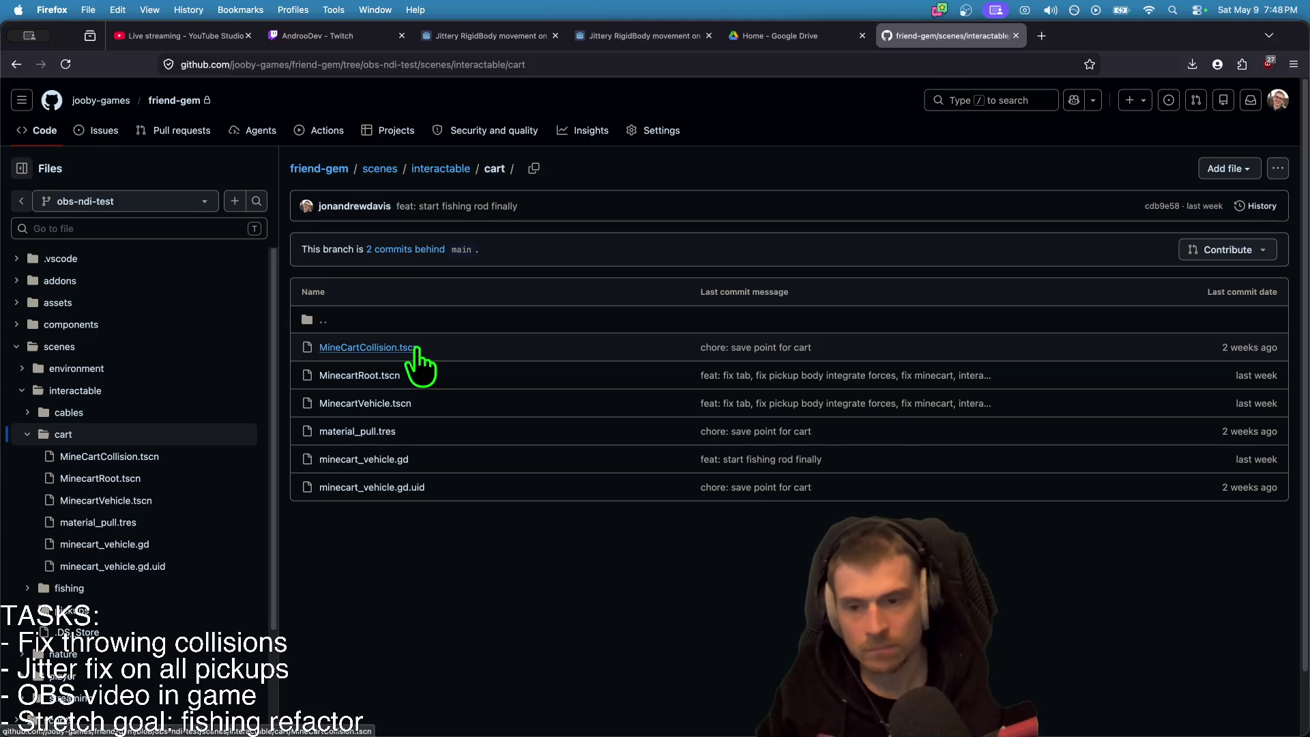
- Download the raw MinecartRoot.tscn into friend-gem-chat/scenes/interactable/cart
middle_click(386, 376)
middle_click(387, 375)
key("ctrl+Tab")
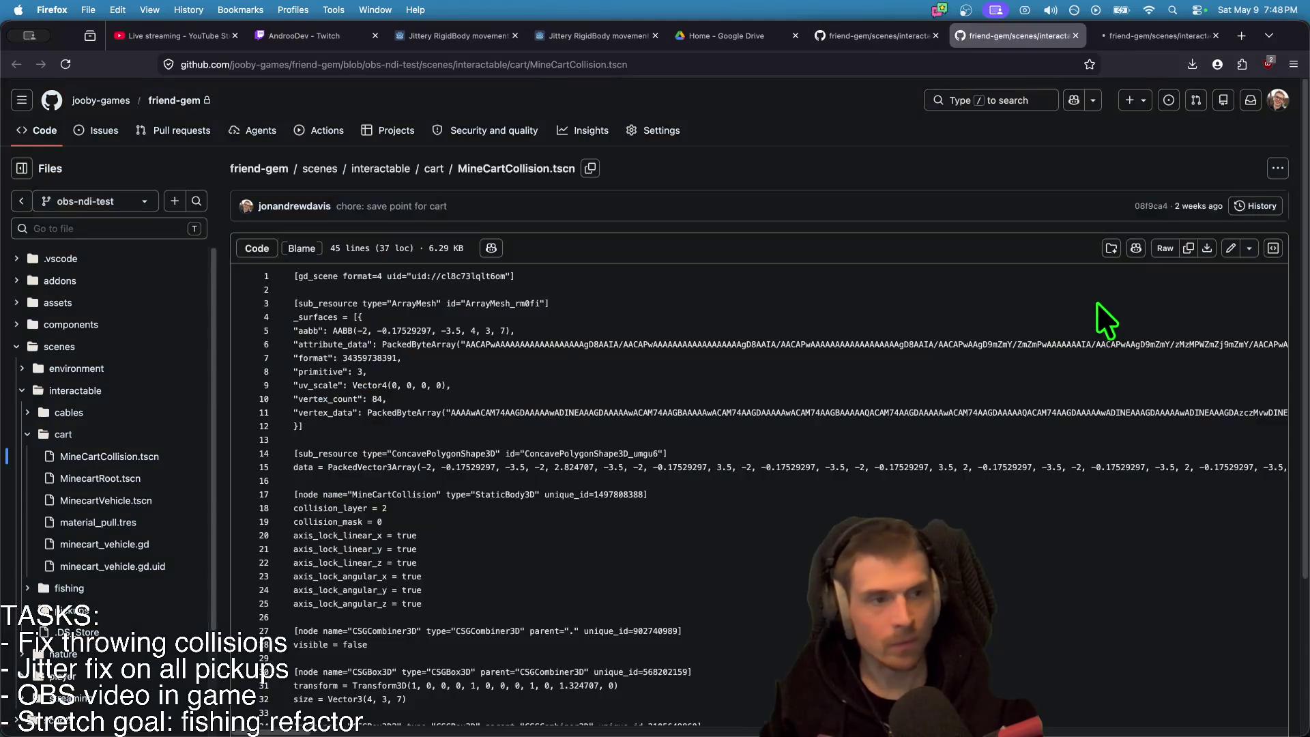
key("ctrl+Tab")
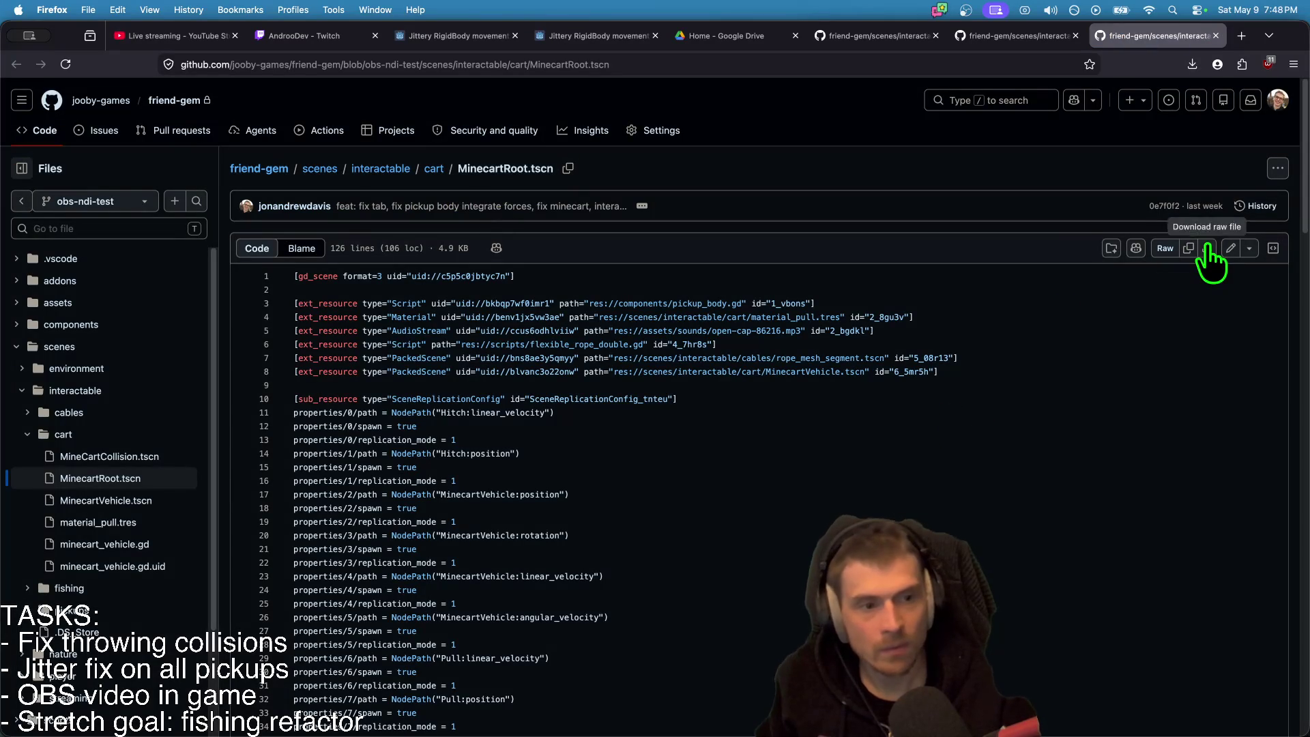
left_click(1206, 249)
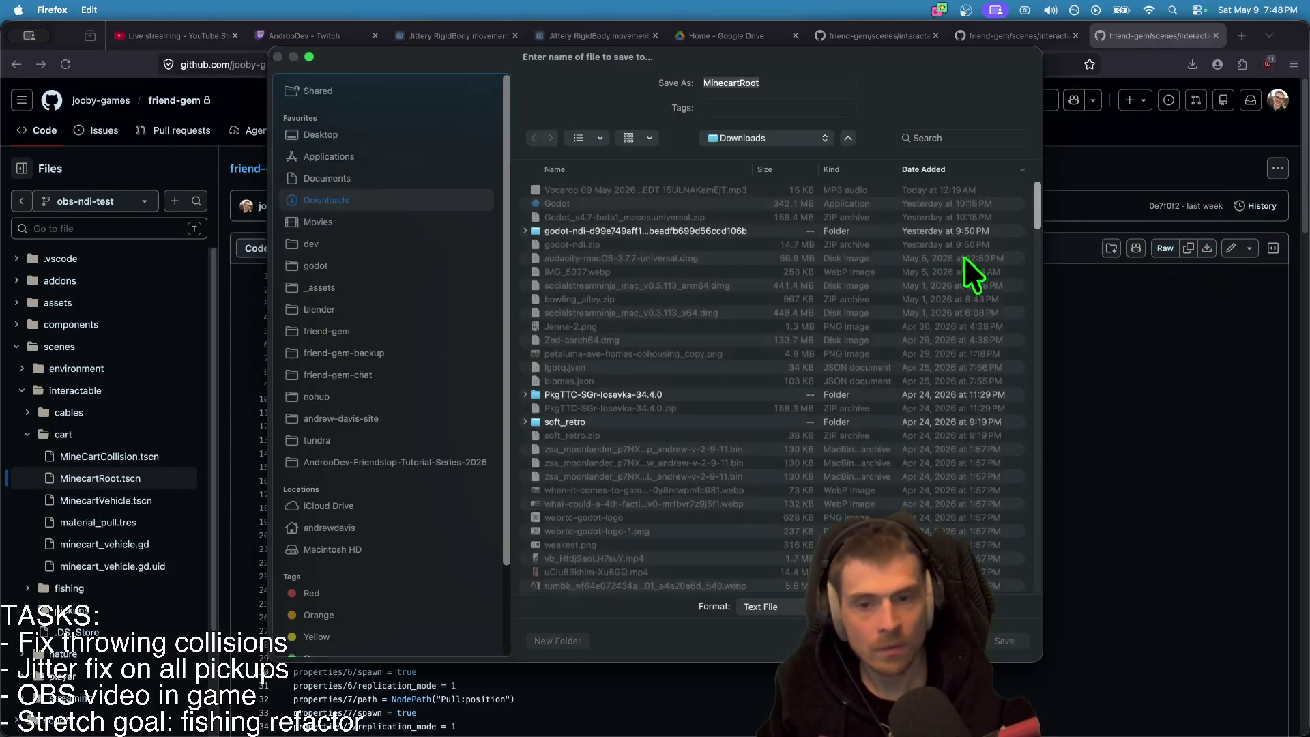
left_click(368, 374)
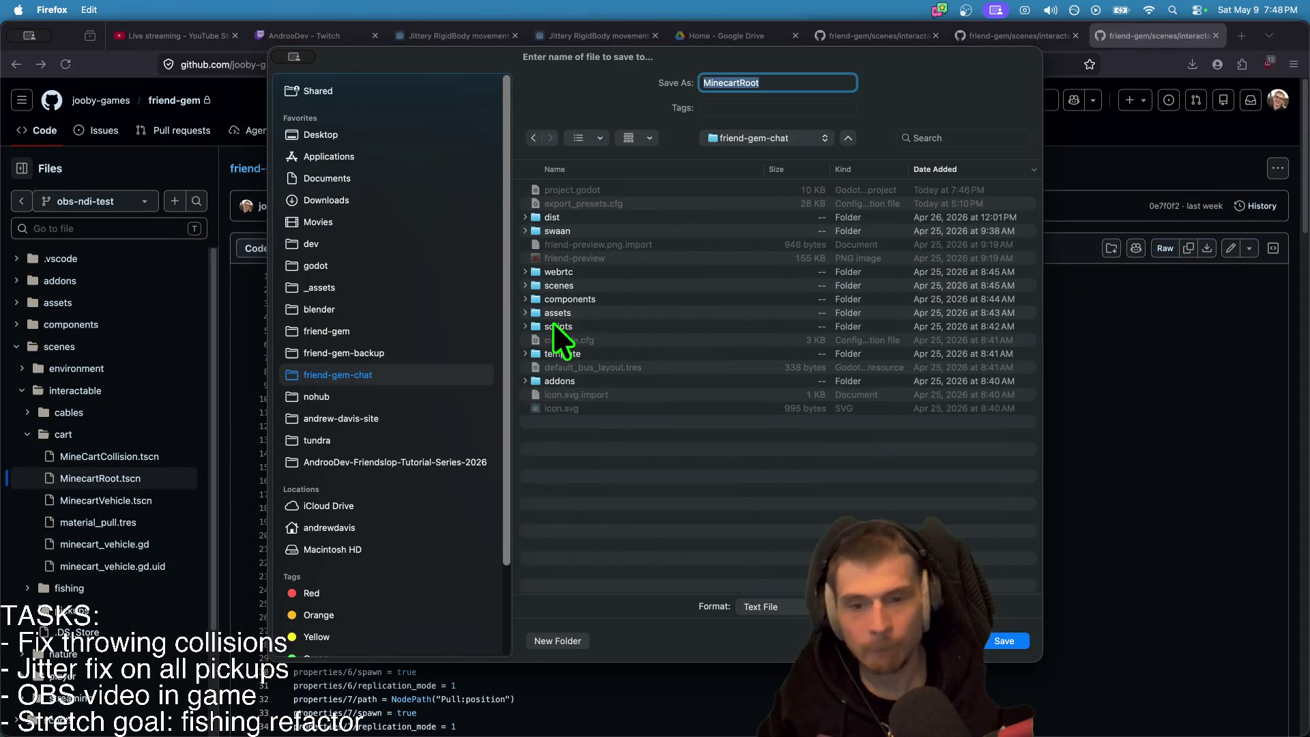
double_click(607, 287)
double_click(605, 230)
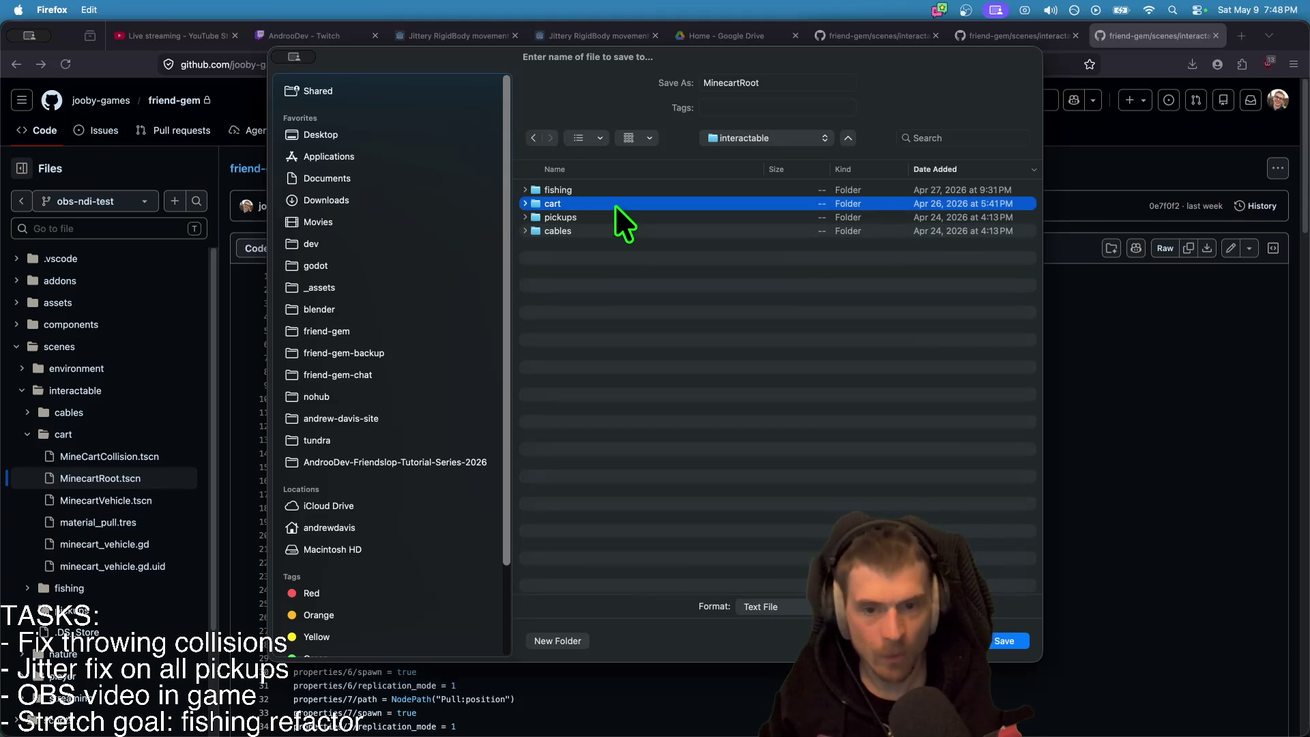
double_click(614, 204)
left_click(1006, 643)
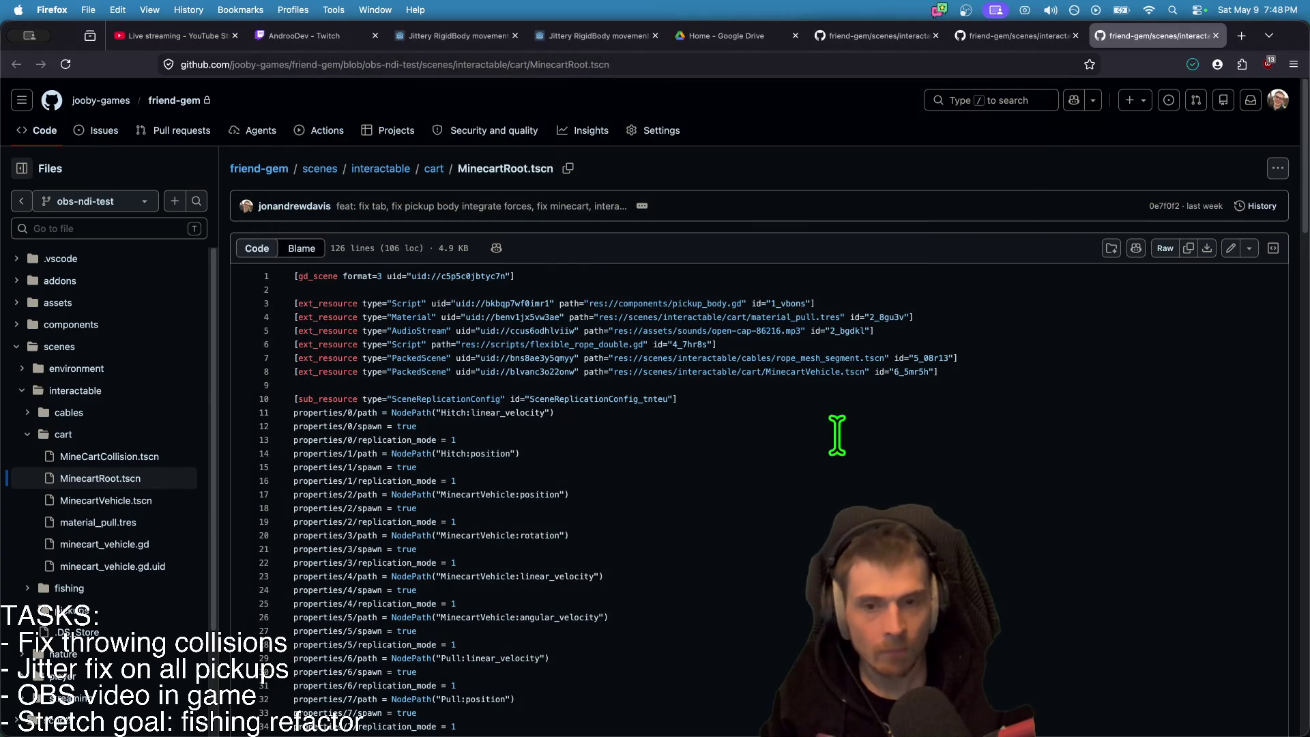
- Download the raw MinecartVehicle.tscn into the same cart folder, replacing the existing file
key("ctrl+shift+Tab")
key("ctrl+shift+Tab")
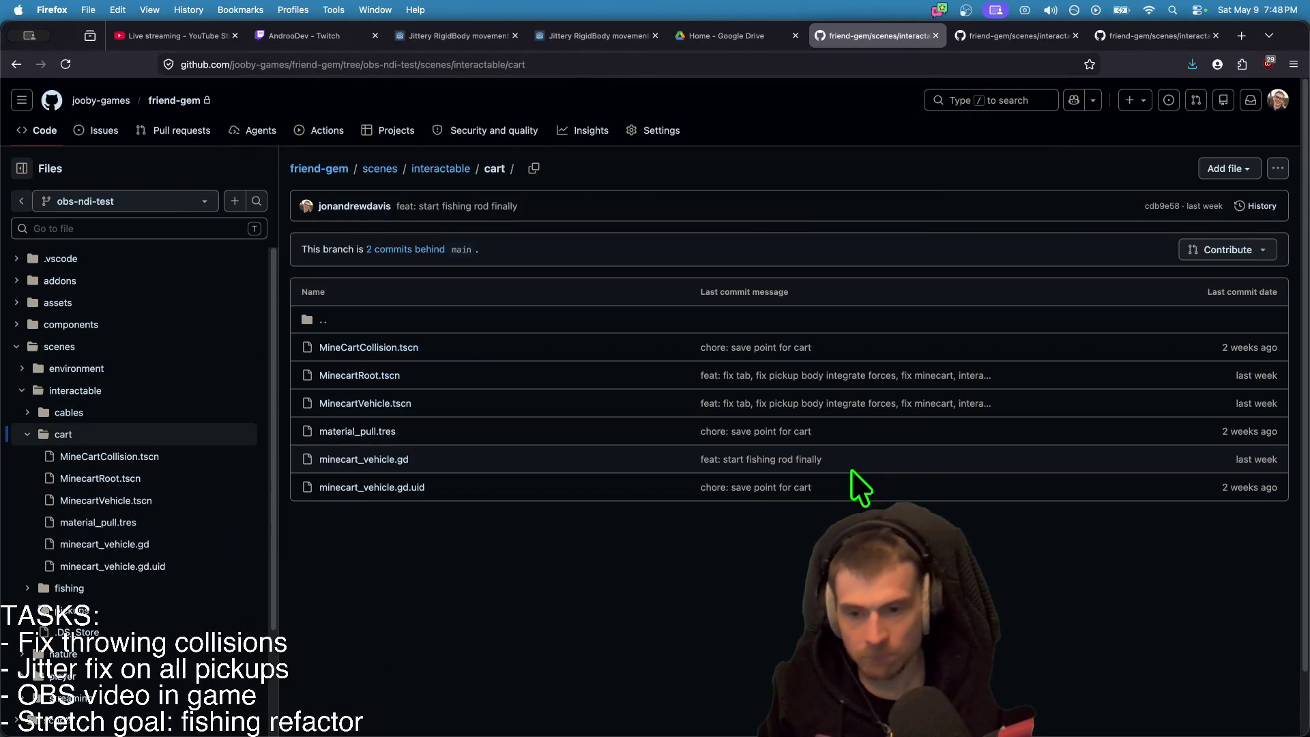
key("ctrl+shift+Tab")
key("ctrl+Tab")
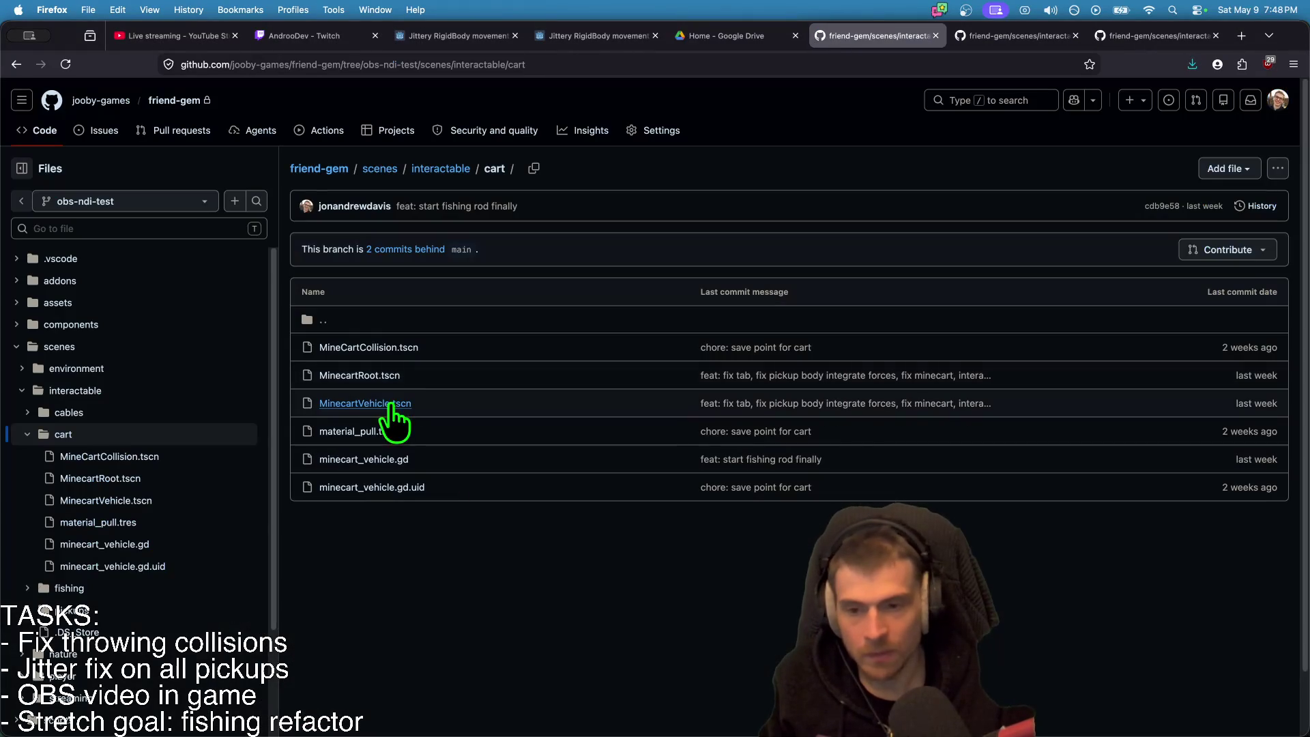
left_click(390, 404)
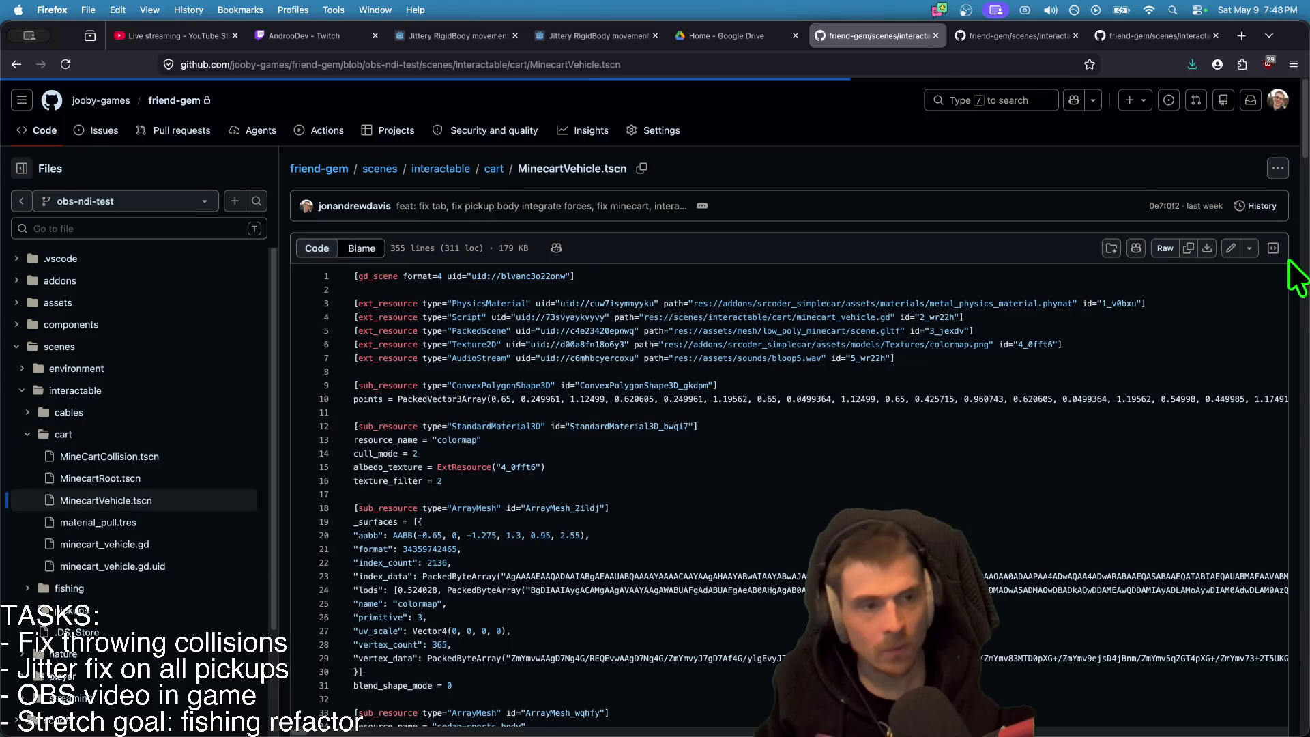
left_click(1208, 249)
left_click(1000, 640)
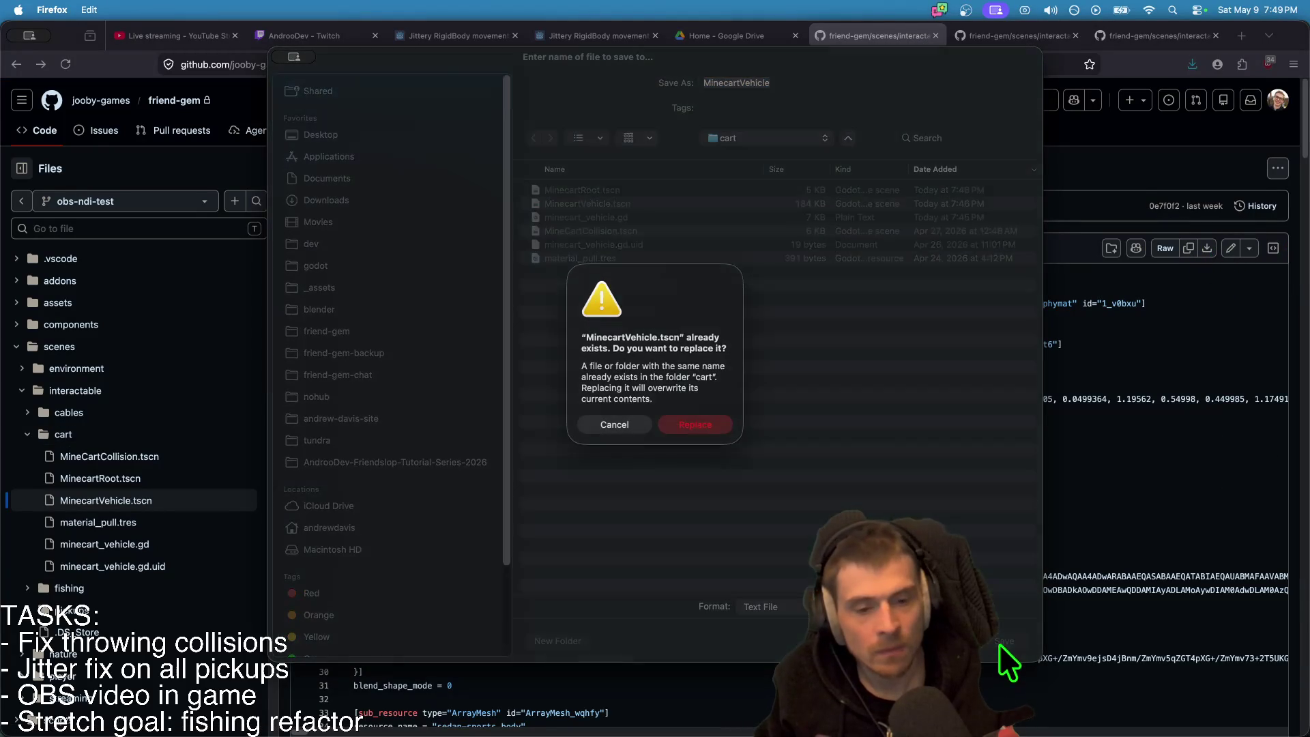
left_click(689, 421)
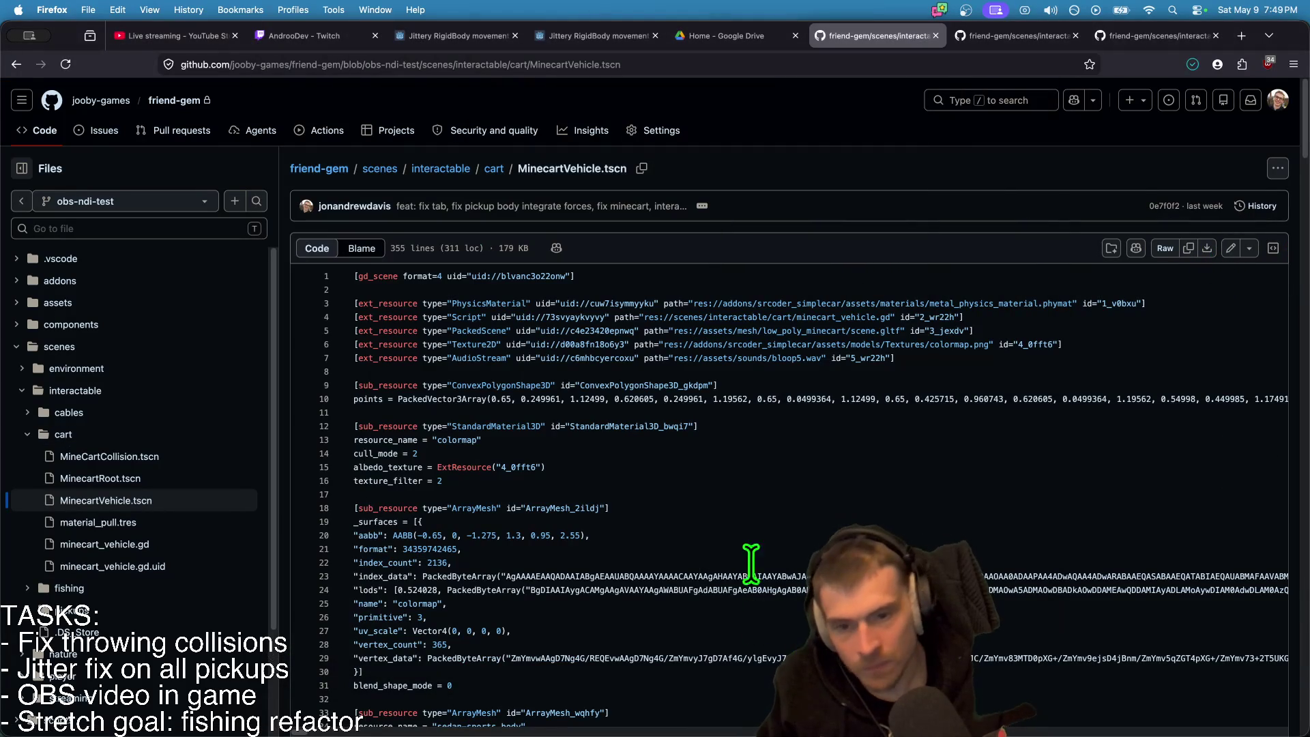
key("super+Left")
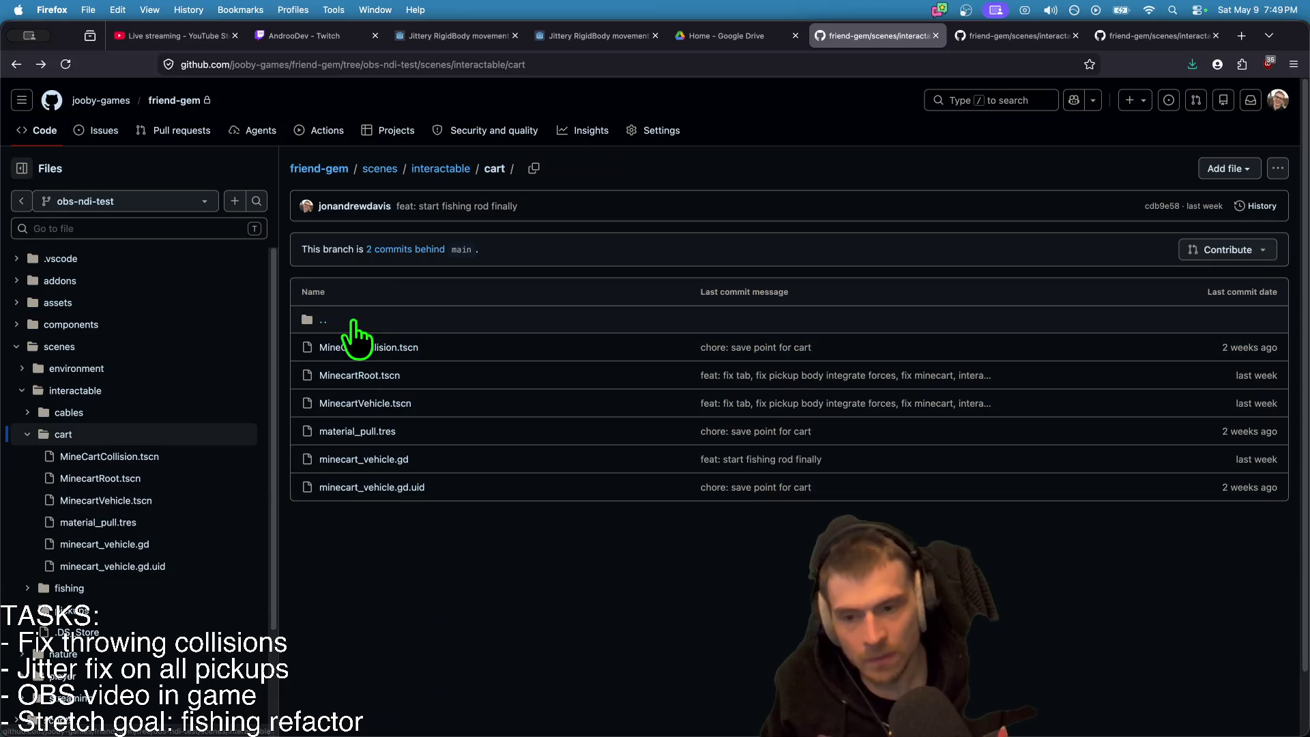
key("super+Tab")
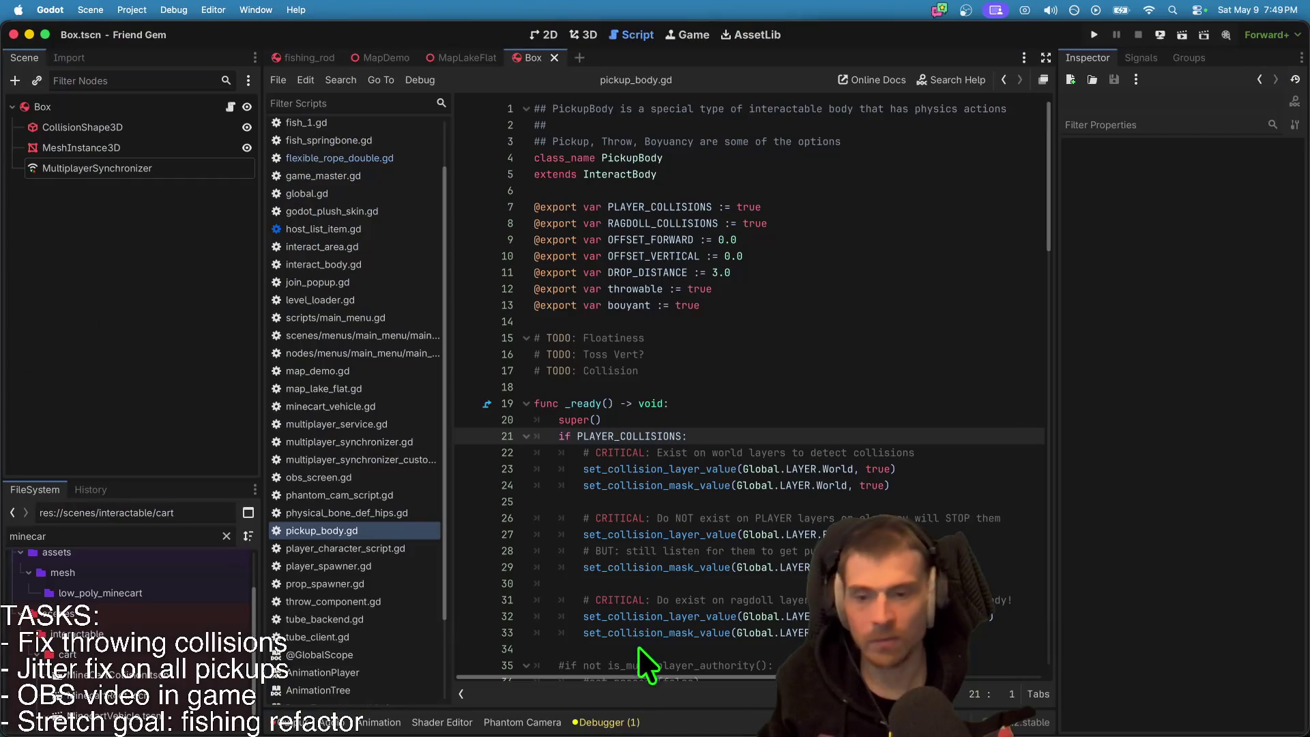
- Reload the current project, then filter FileSystem for 'cart' and open MinecartRoot.tscn
left_click(657, 600)
left_click(149, 8)
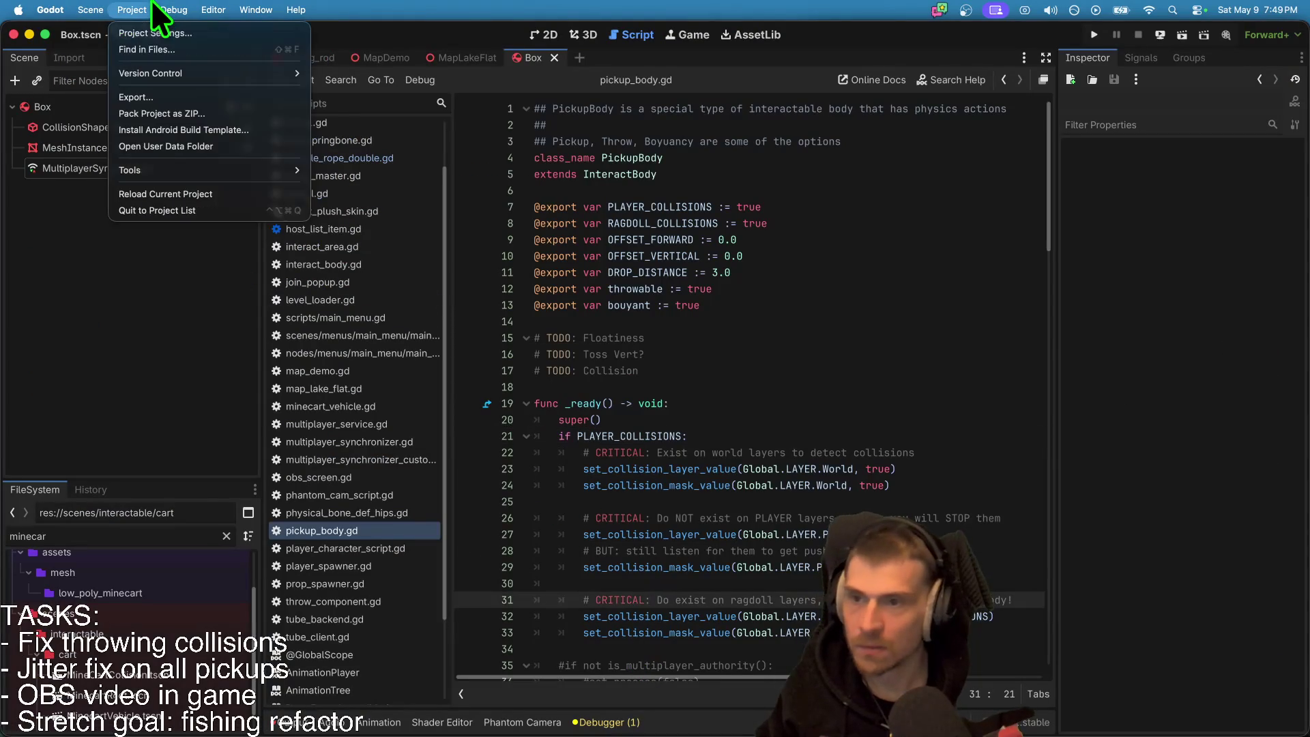
left_click(187, 195)
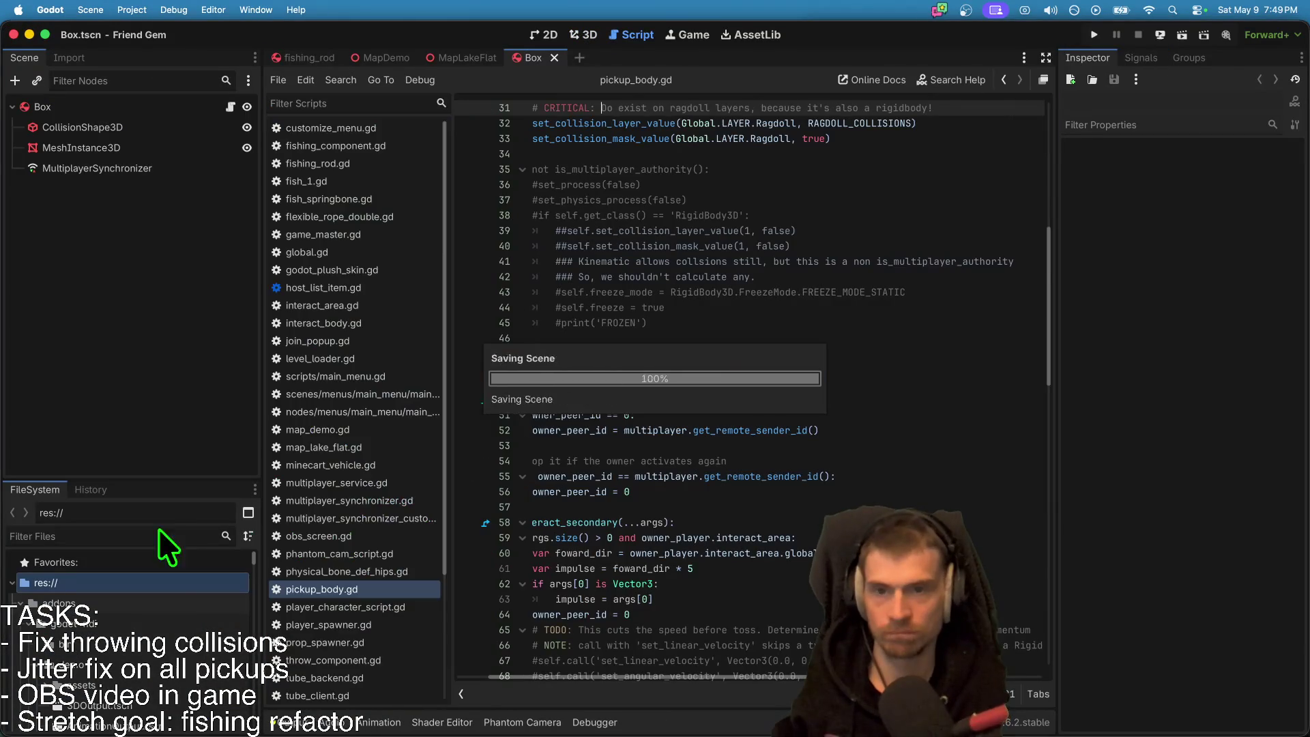
type("cart")
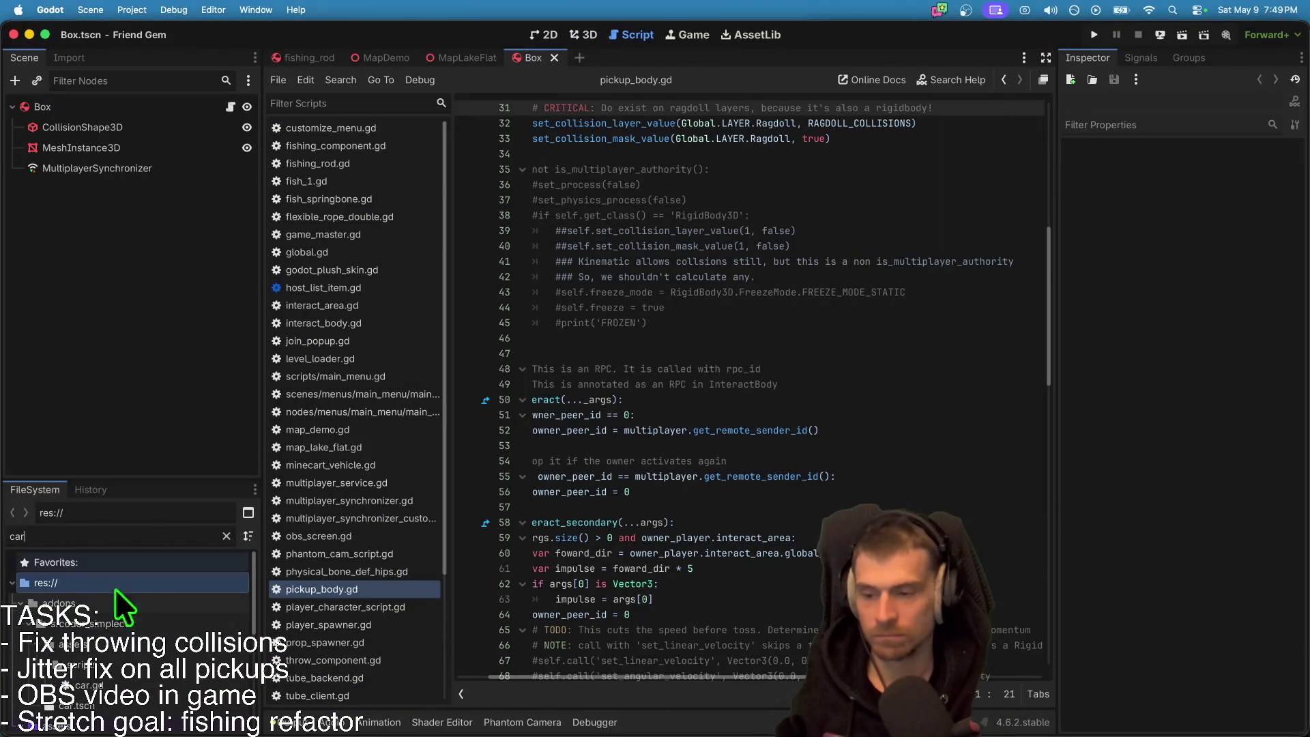
double_click(151, 675)
- Run the game from the MinecartRoot scene and reach its Join Game screen
left_click(143, 106)
key("super+r")
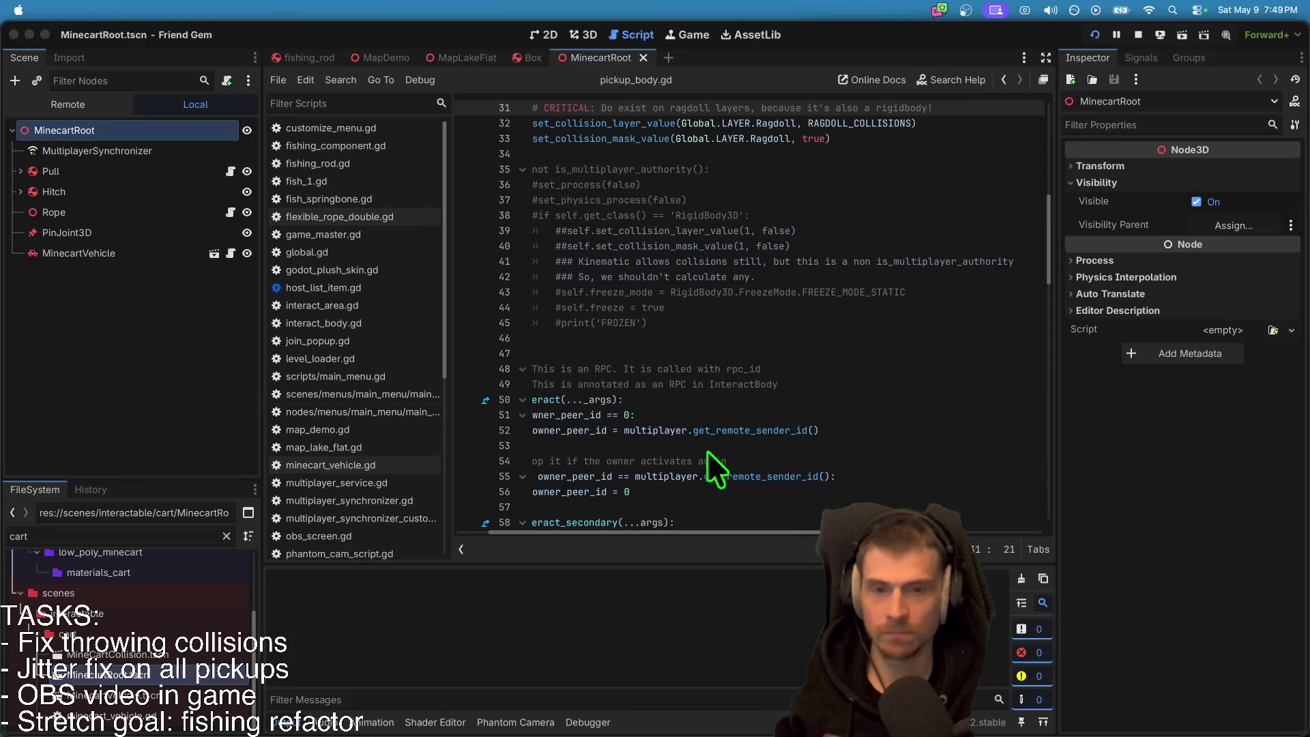
mouse_move(686, 248)
left_mouse_down()
mouse_move(646, 554)
mouse_move(423, 258)
left_mouse_up()
left_click(979, 284)
scroll(846, 293, "up", 6)
scroll(846, 294, "up", 4)
scroll(845, 294, "down", 6)
scroll(846, 294, "up", 3)
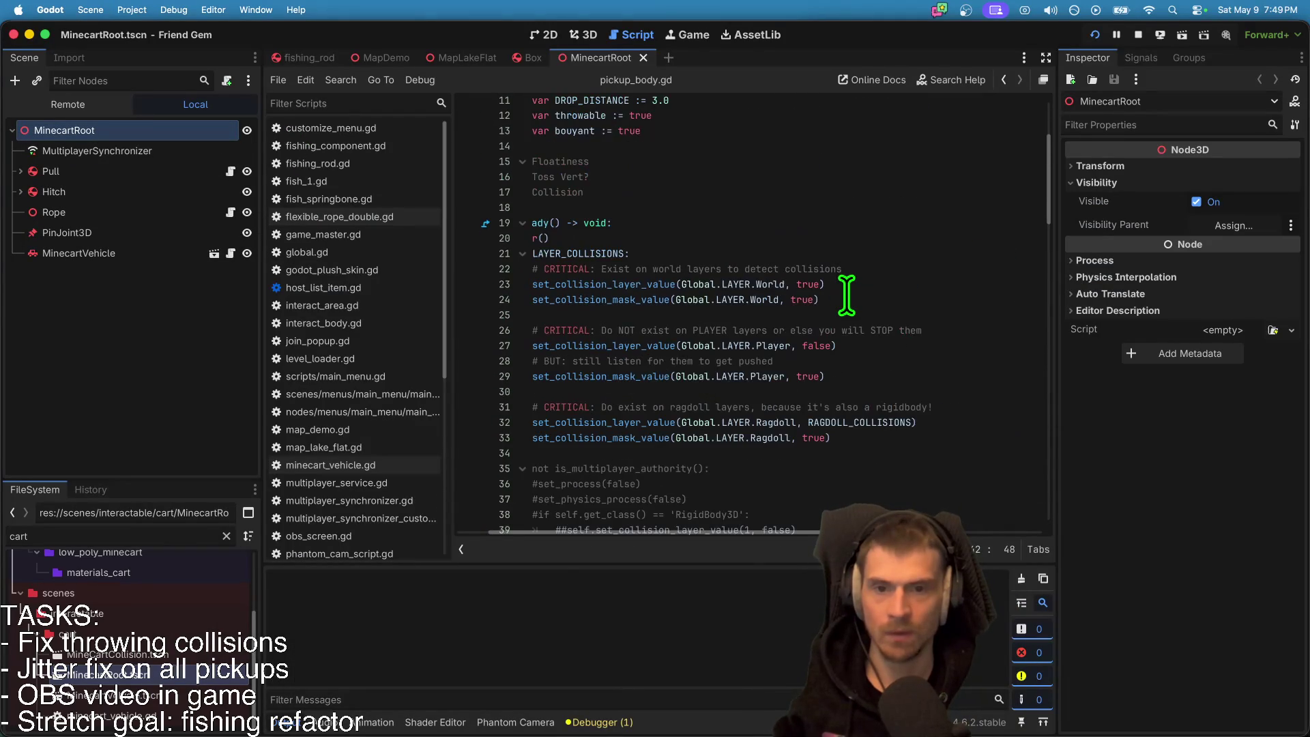
left_click(827, 301)
scroll(825, 302, "down", 2)
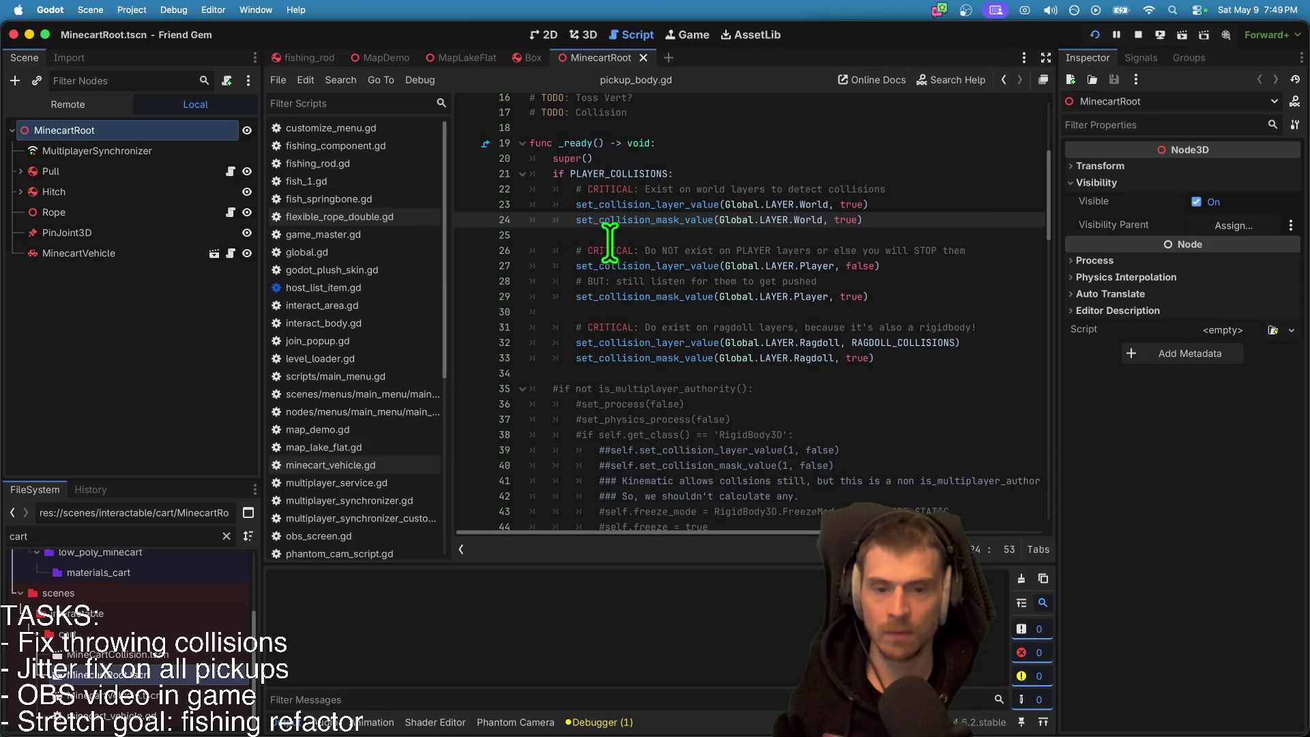
scroll(609, 240, "down", 5)
left_click(491, 429)
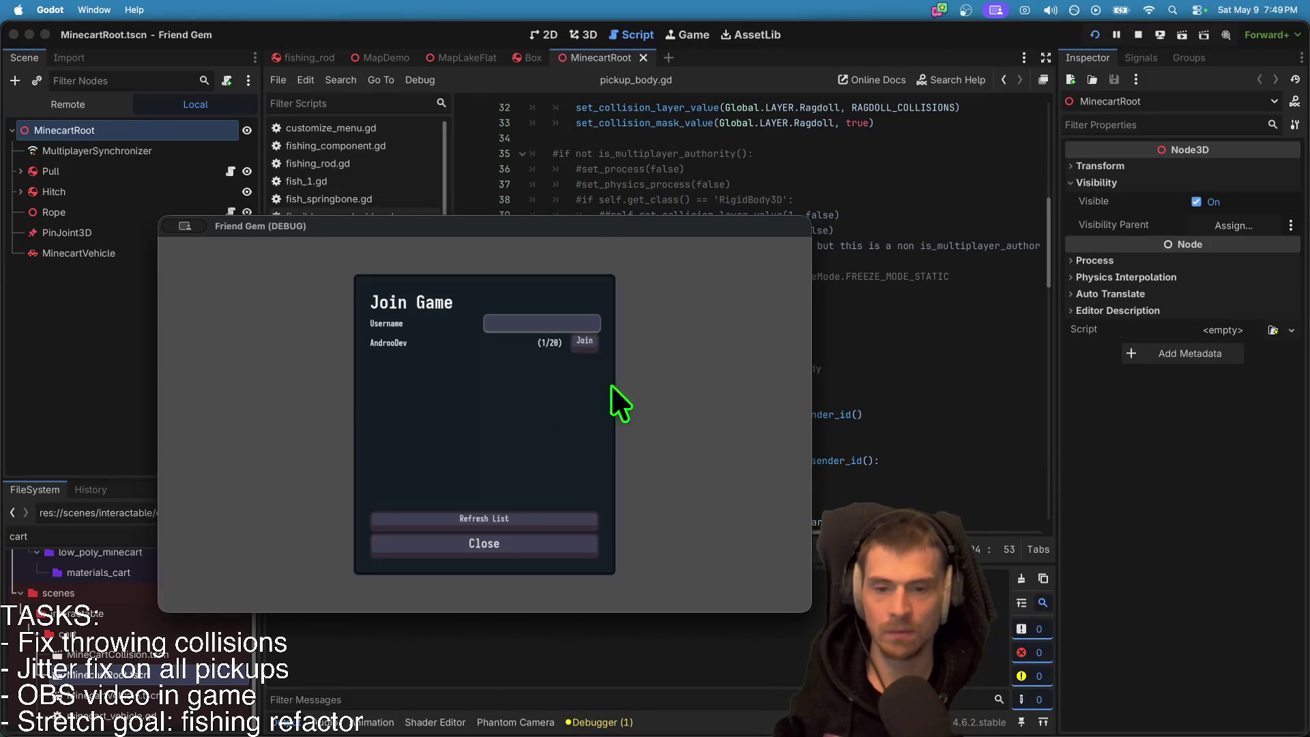
- Join the hosted session, walk to the minecart, grab it with E and tow it inland
left_click(590, 346)
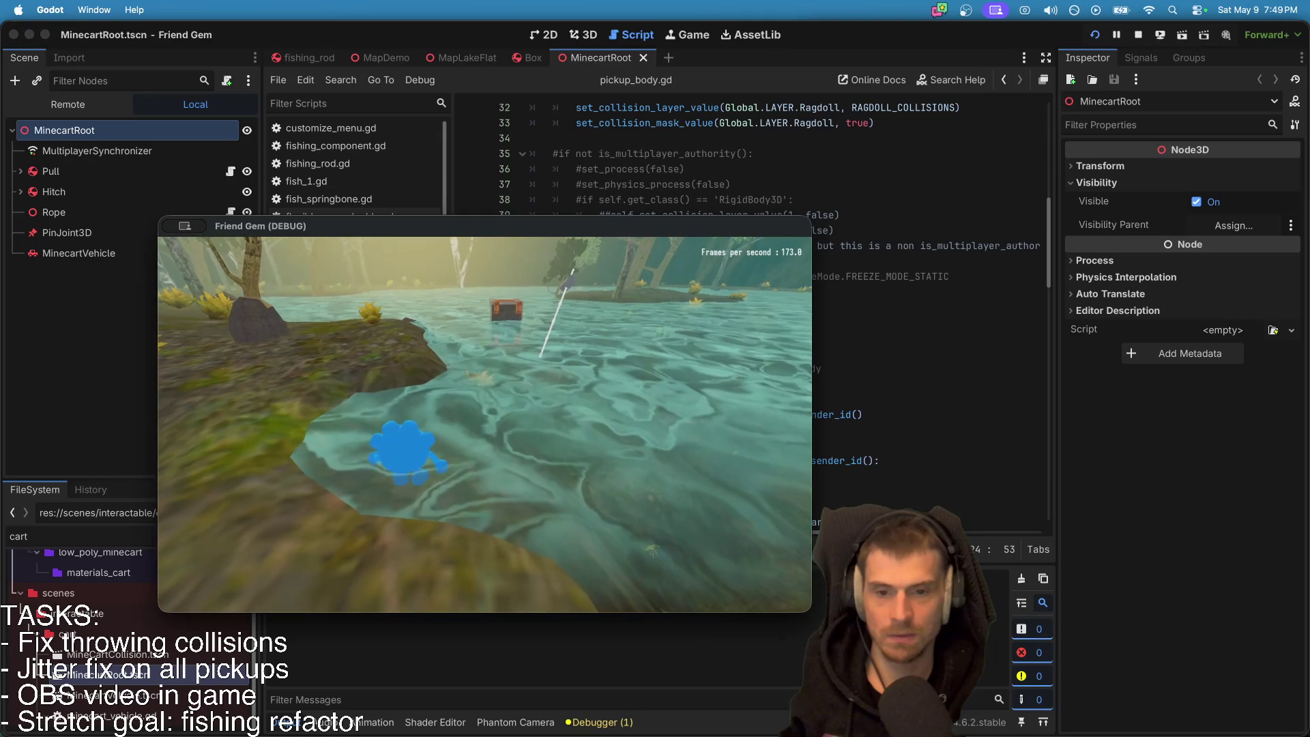
key("w")
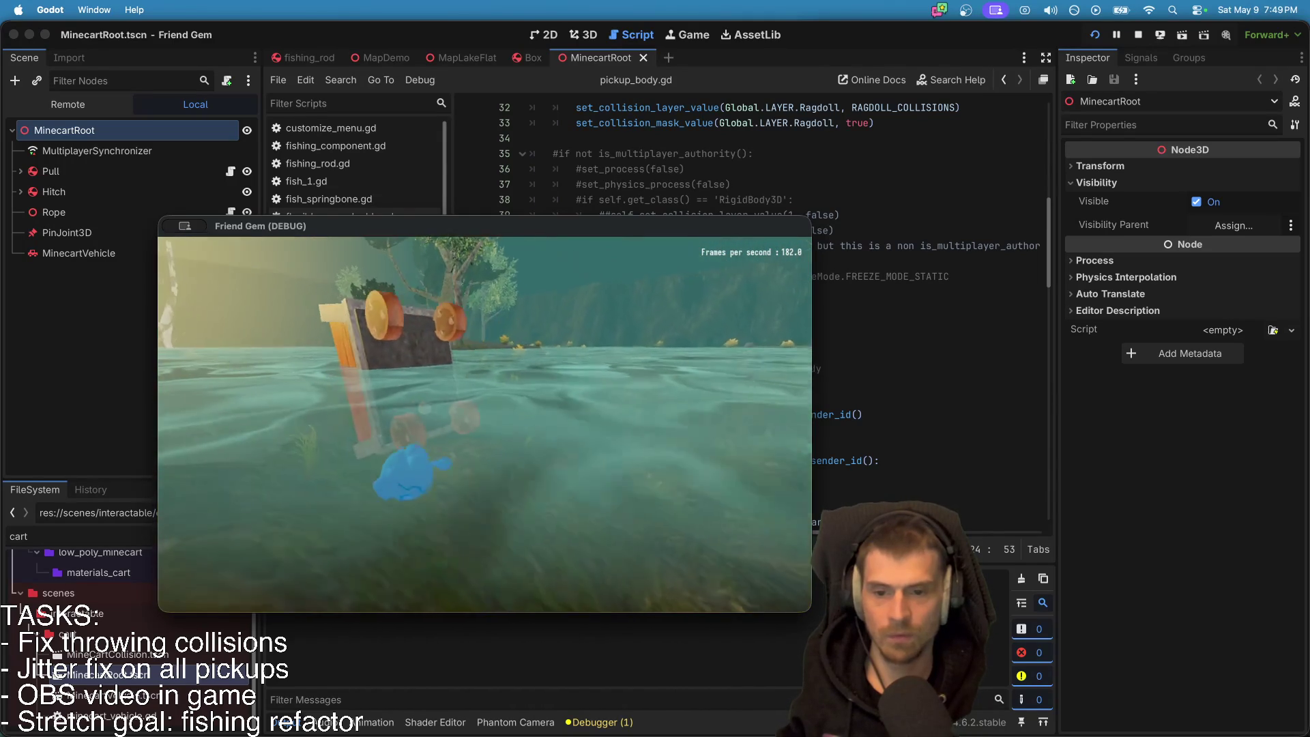
key("e")
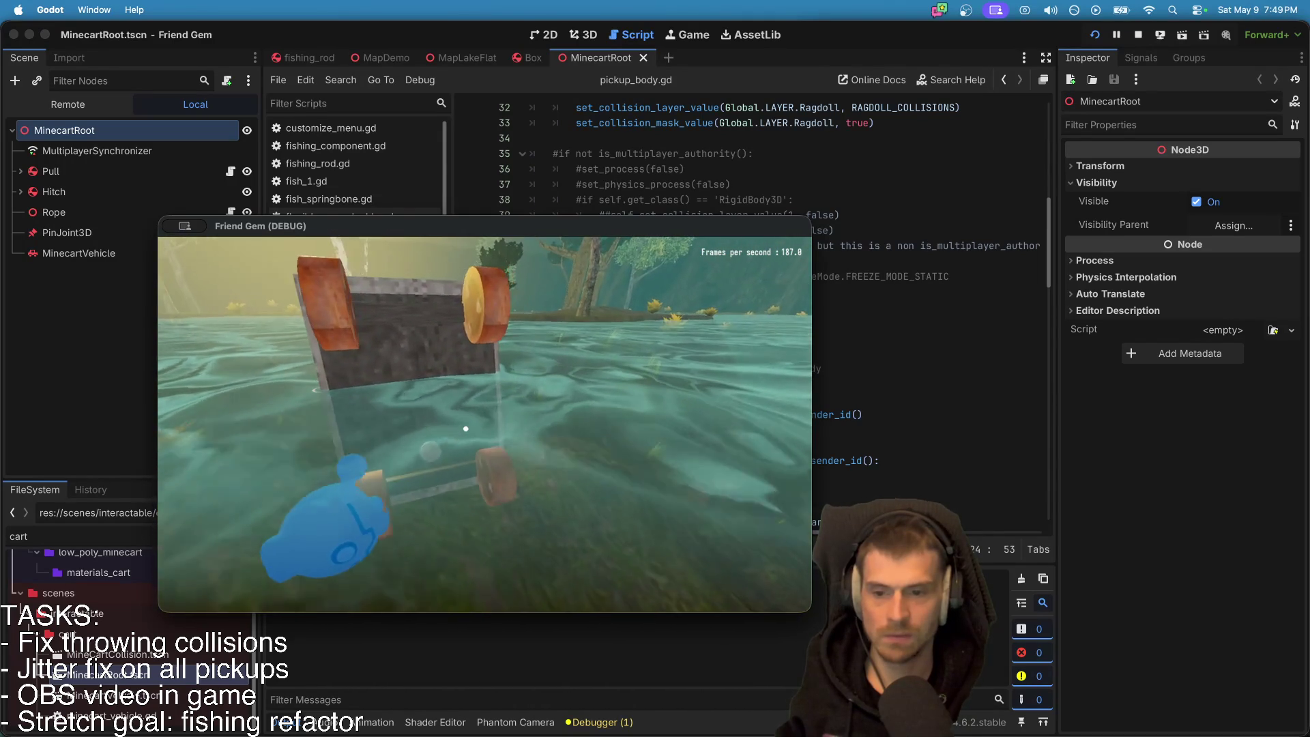
key("s")
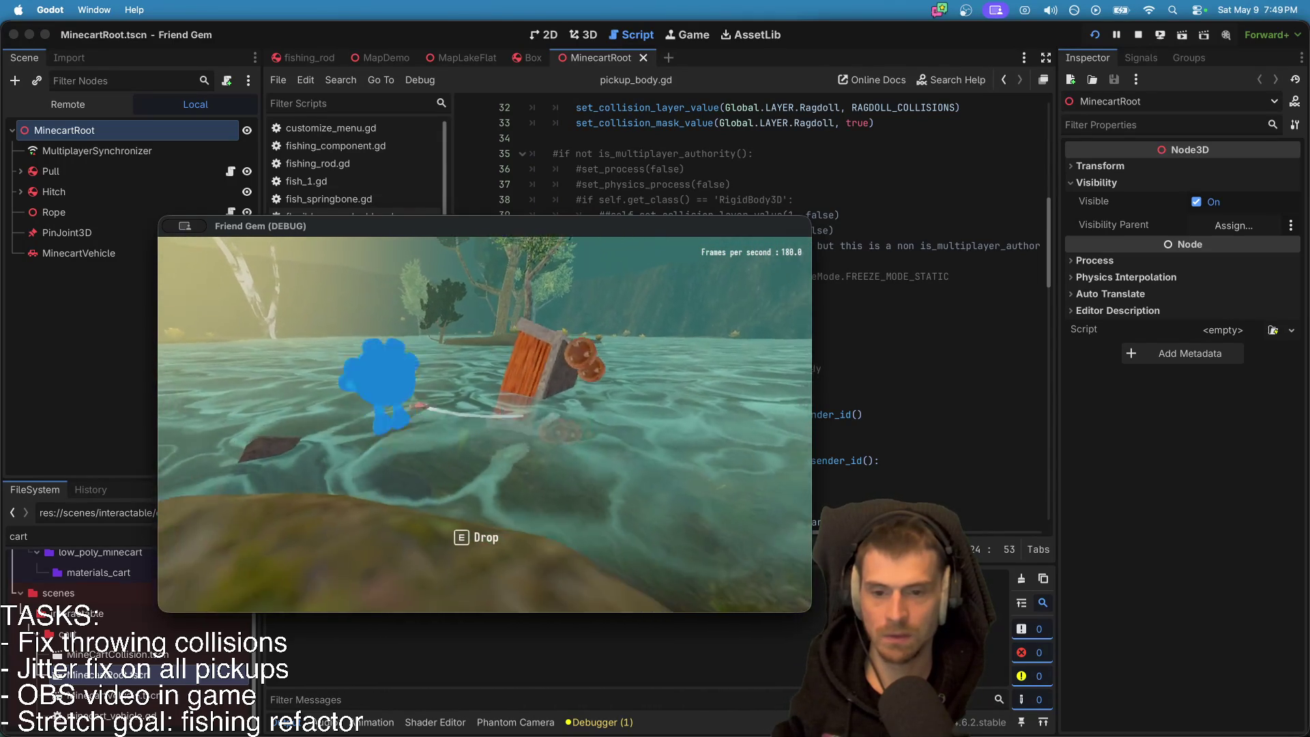
key("w")
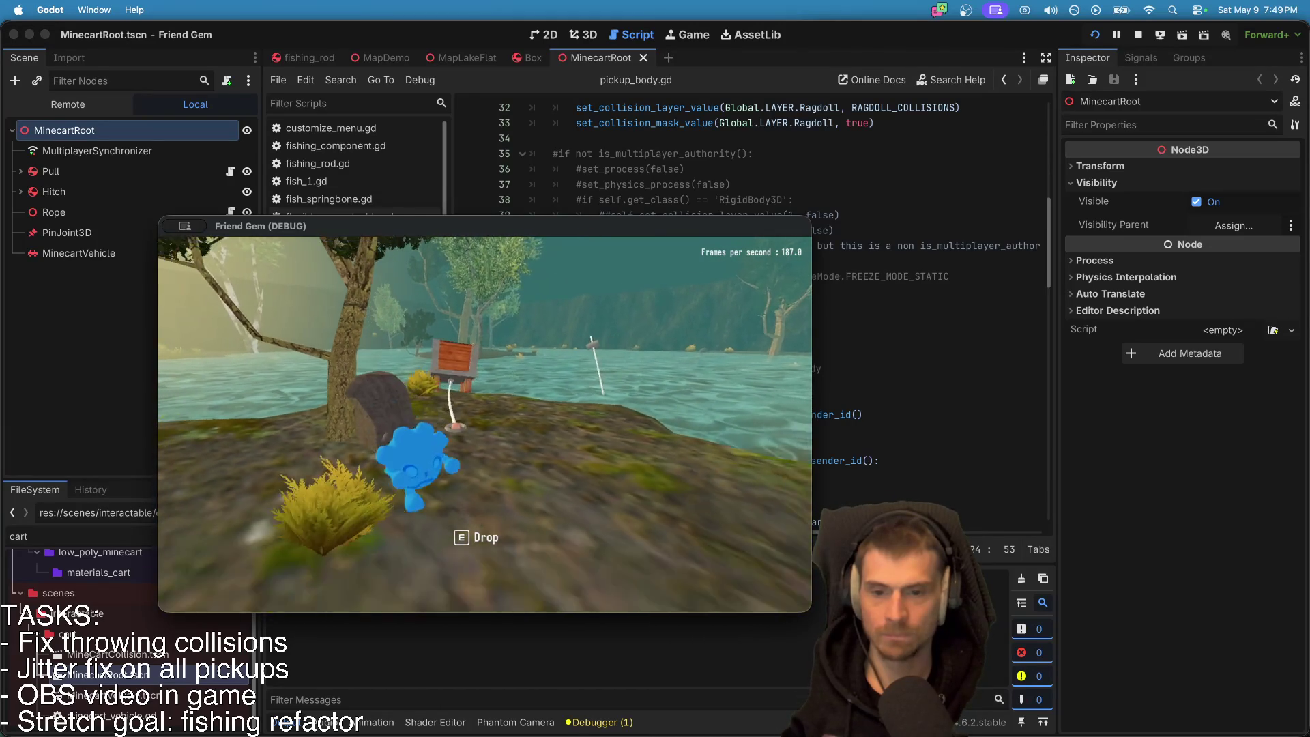
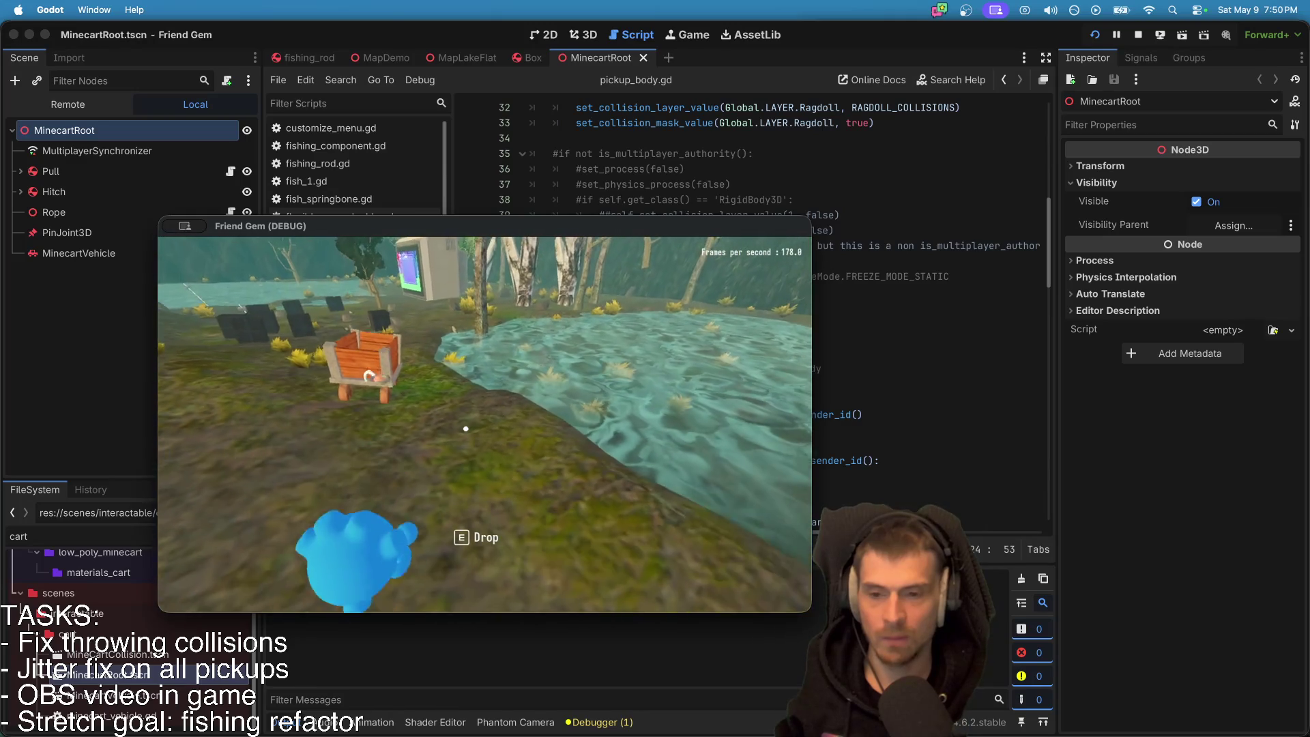
- Drop the blue creature, walk and jump it into the minecart, then return to the Godot editor
key("e")
key("w")
key("space")
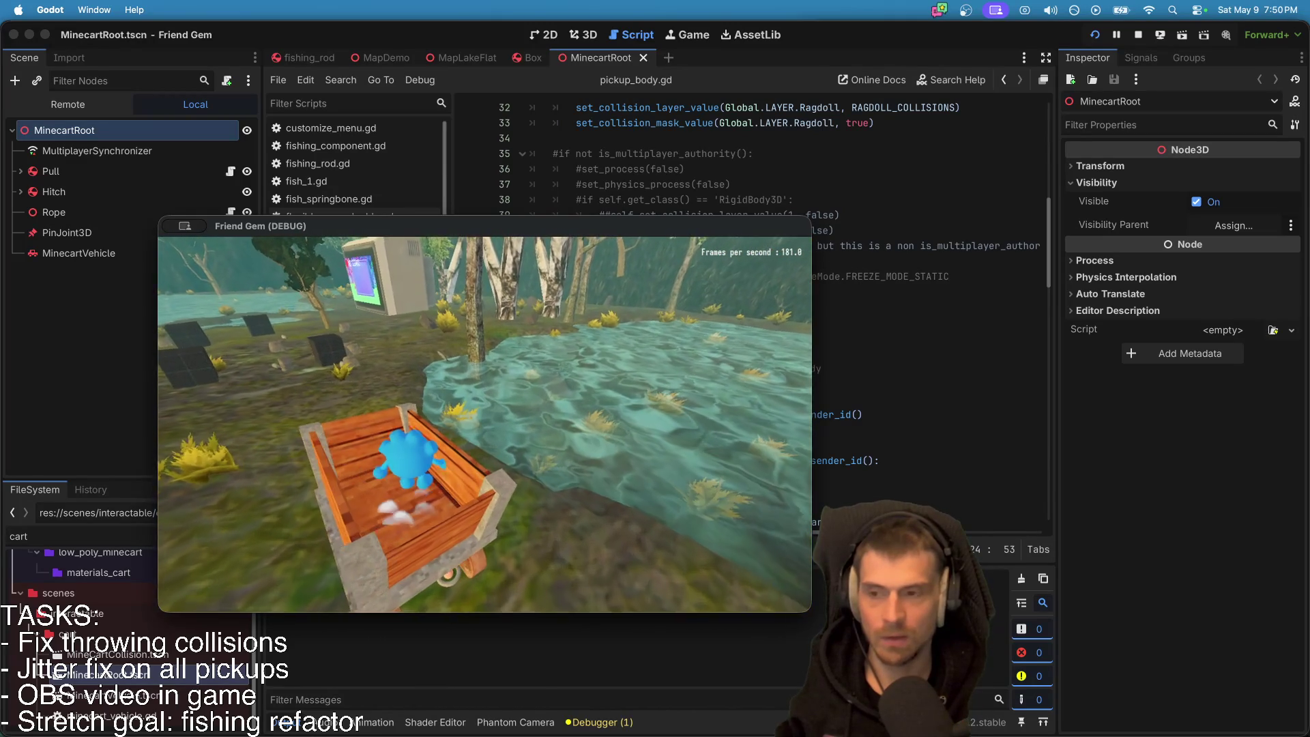
key("super+Tab")
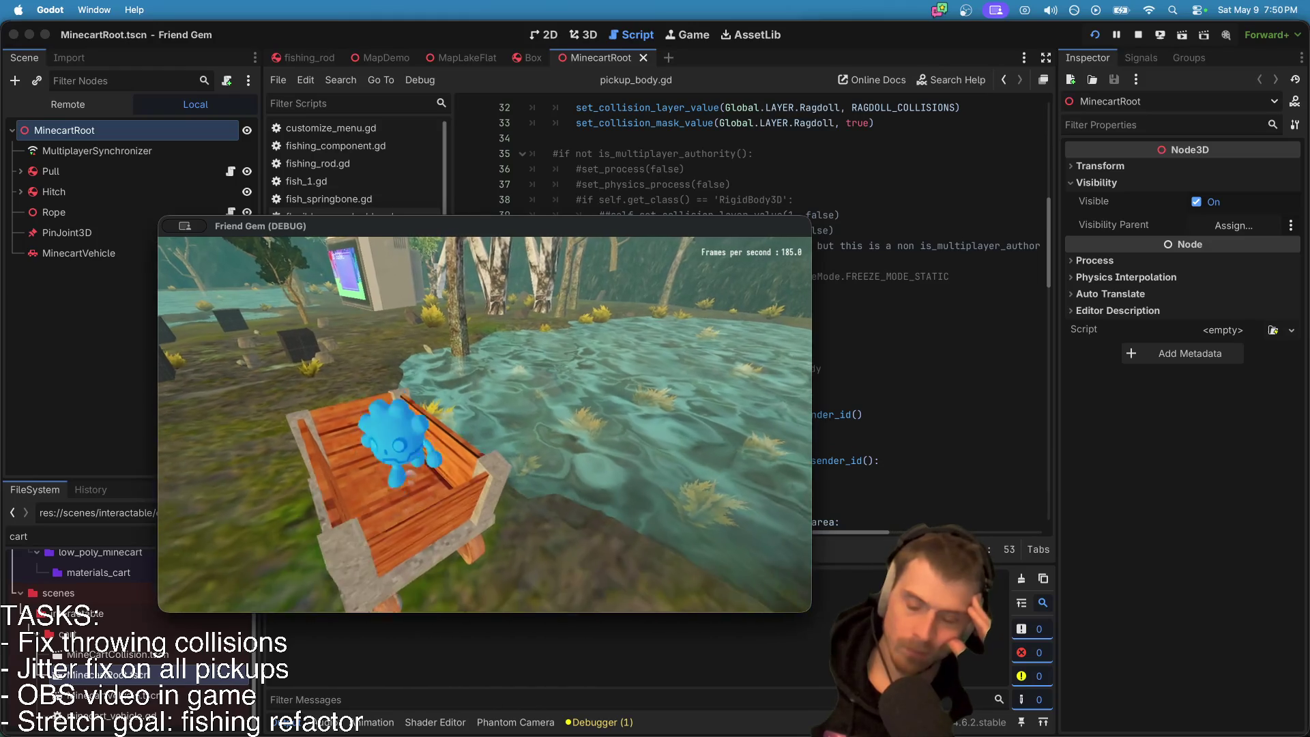
key("space")
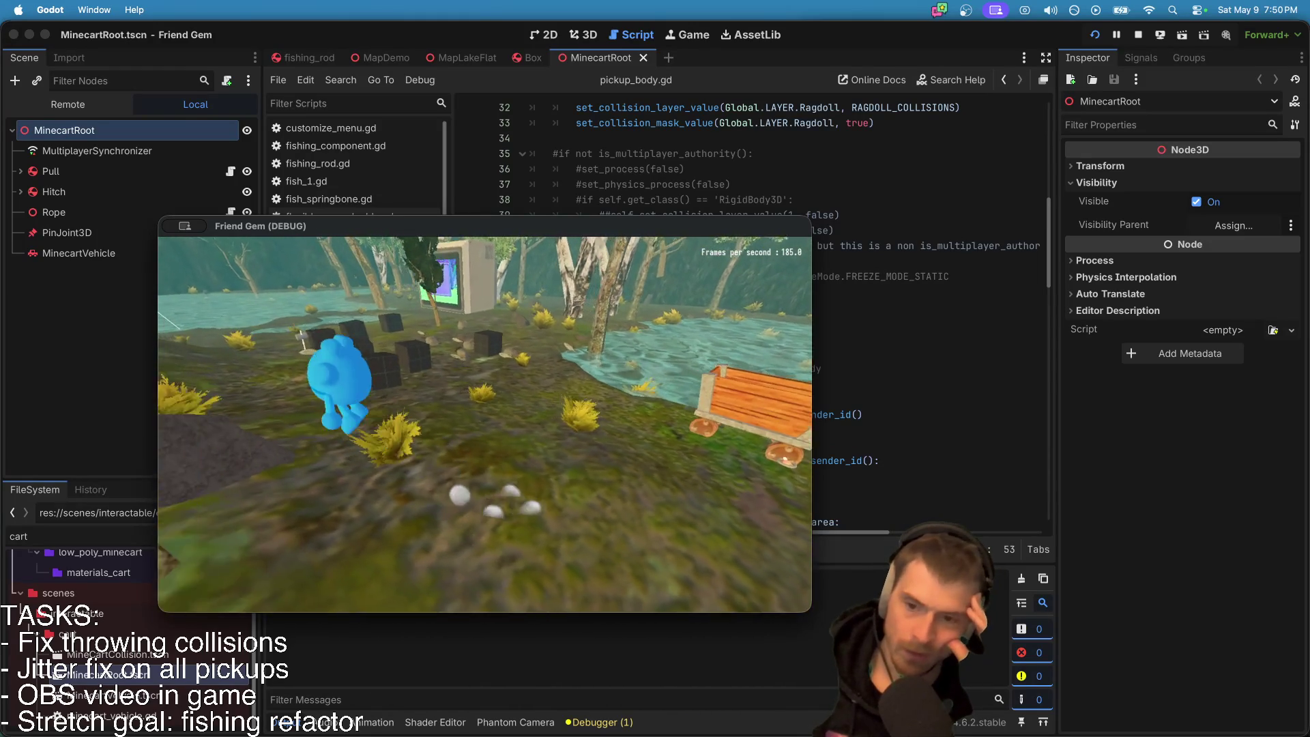
key("super+Tab")
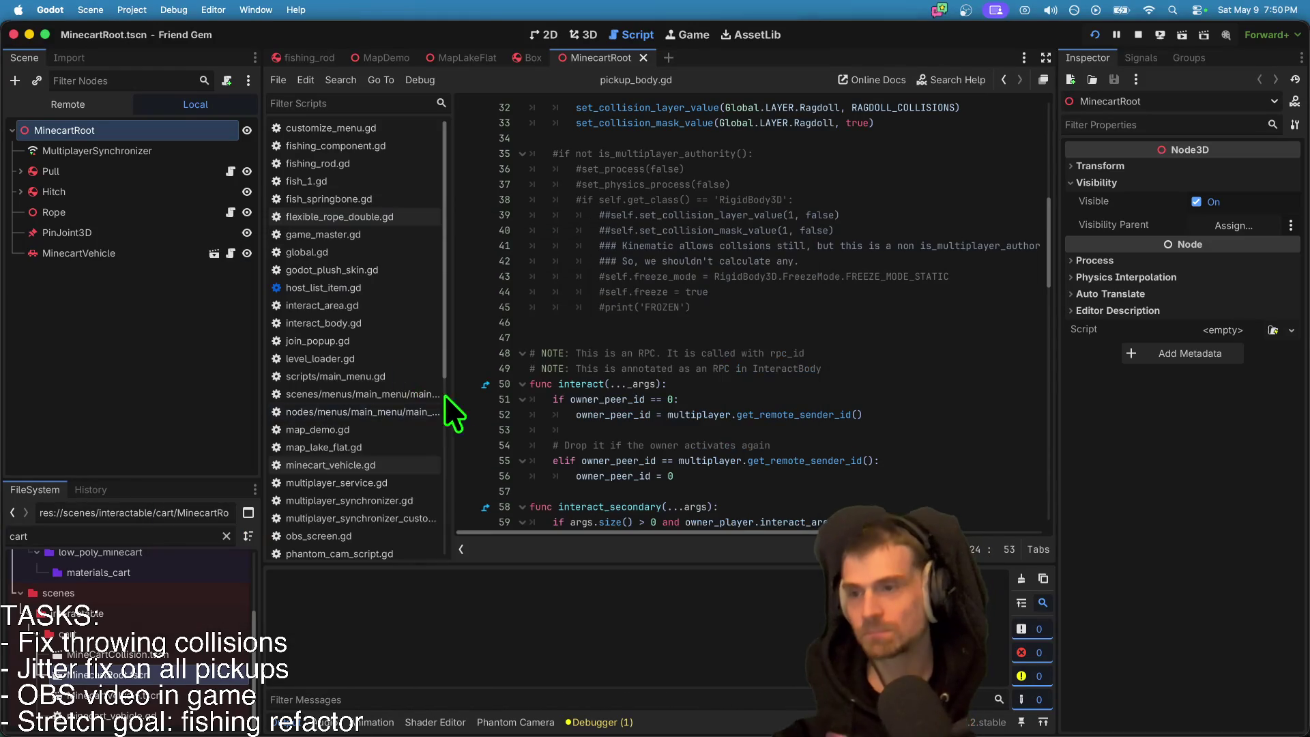
- Check which properties the MultiplayerSynchronizer replicates, then stop the running game
left_click(75, 151)
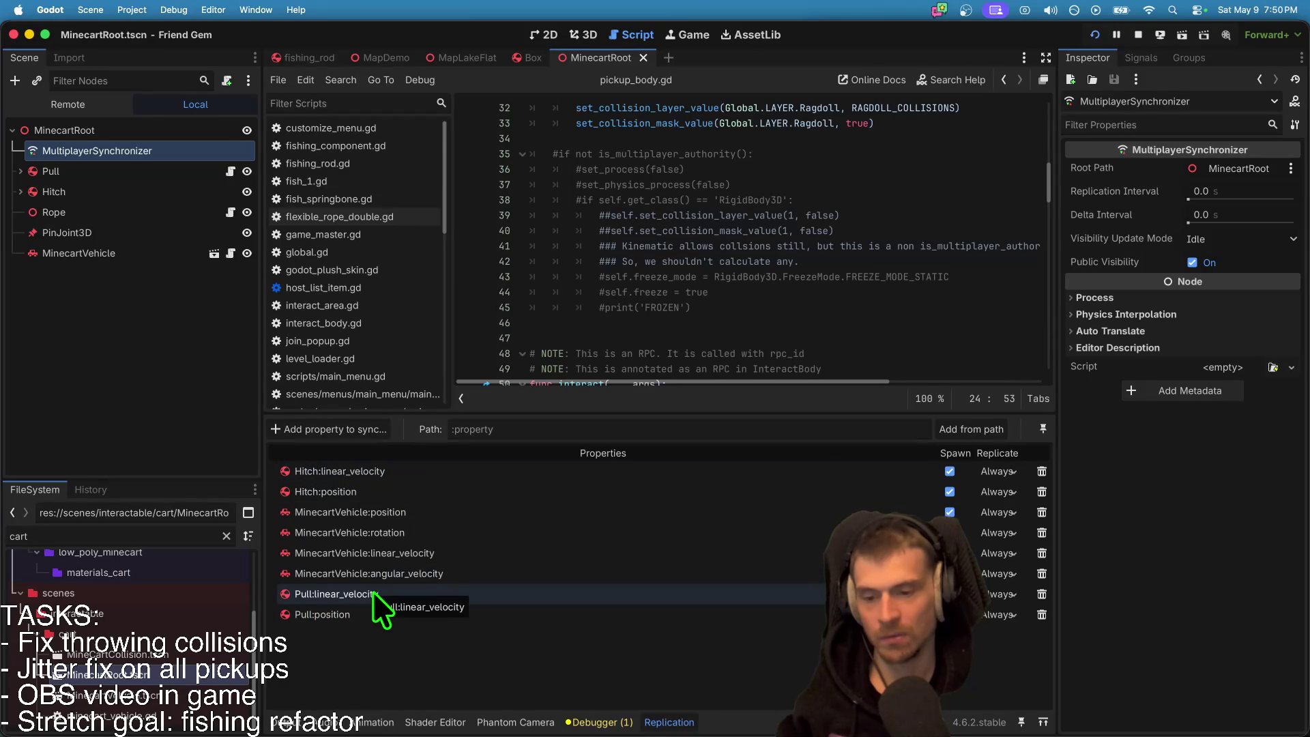
left_click(125, 363)
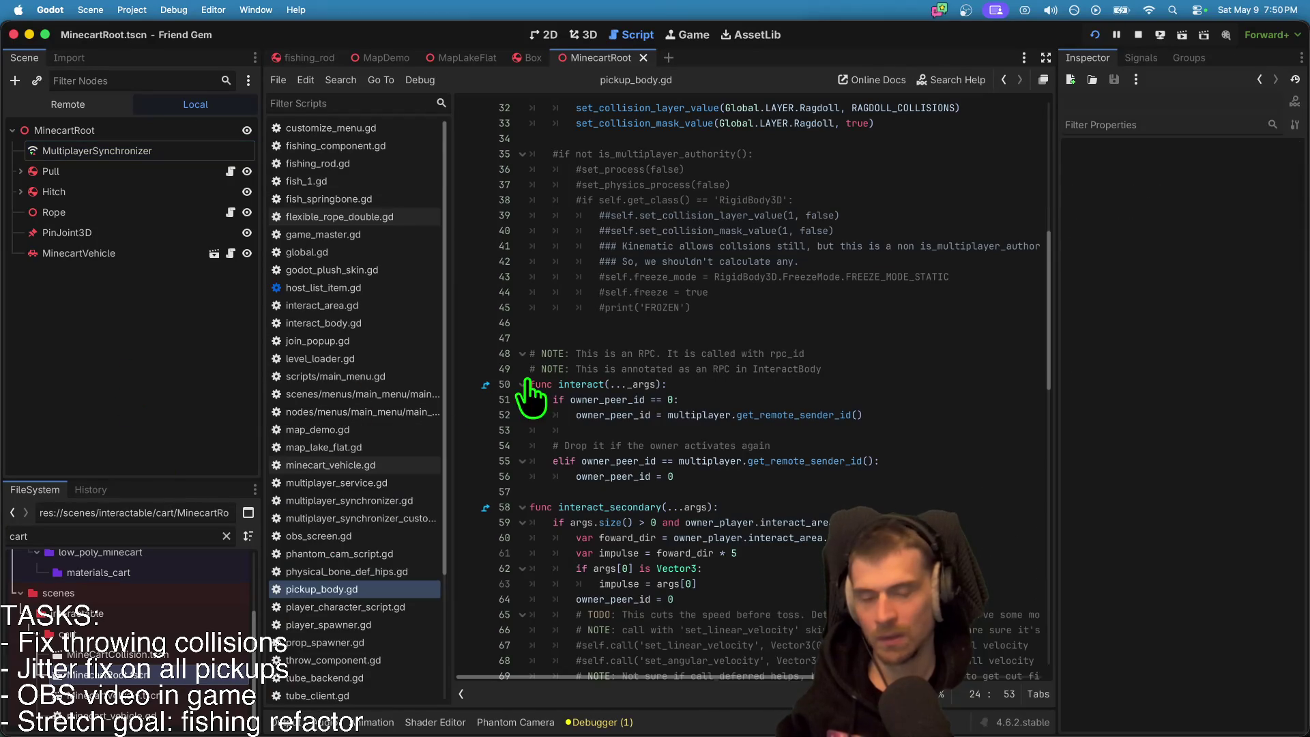
left_click(1137, 35)
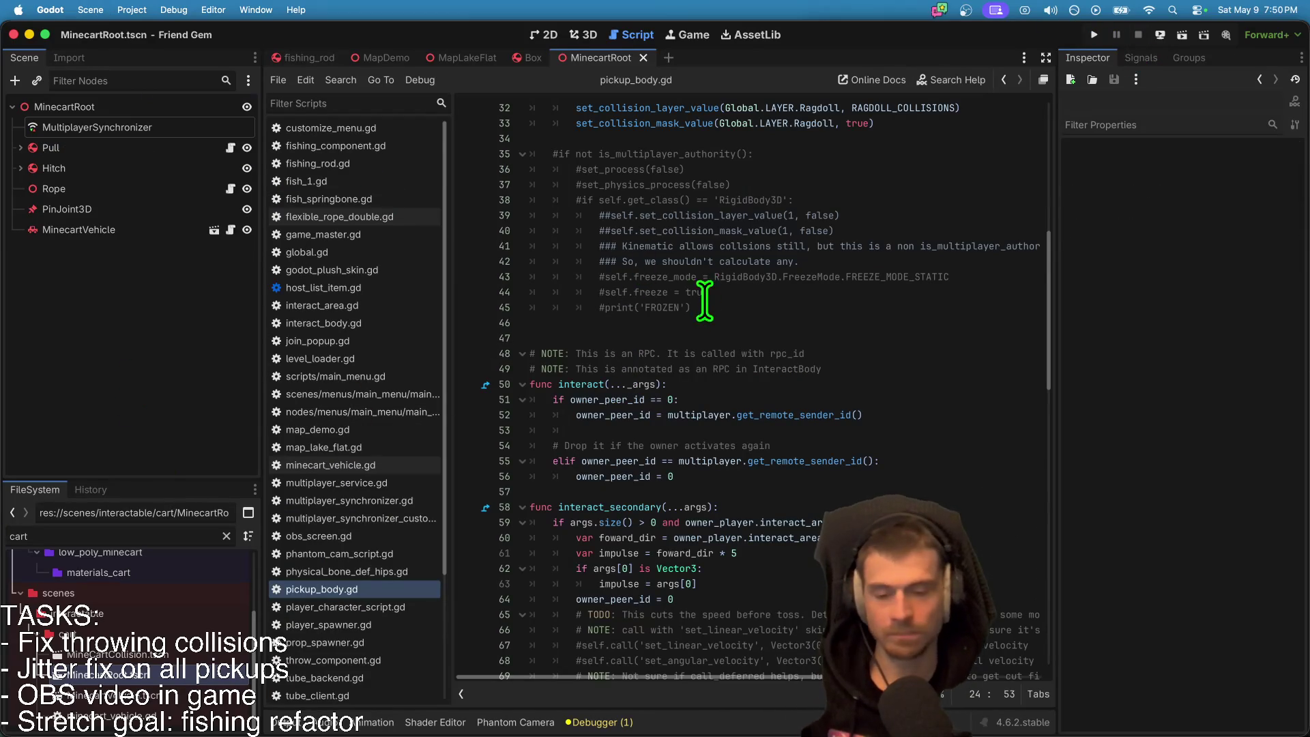
- Open the MapLakeFlat scene in 3D and display its map_lake_flat.gd script
left_click(461, 59)
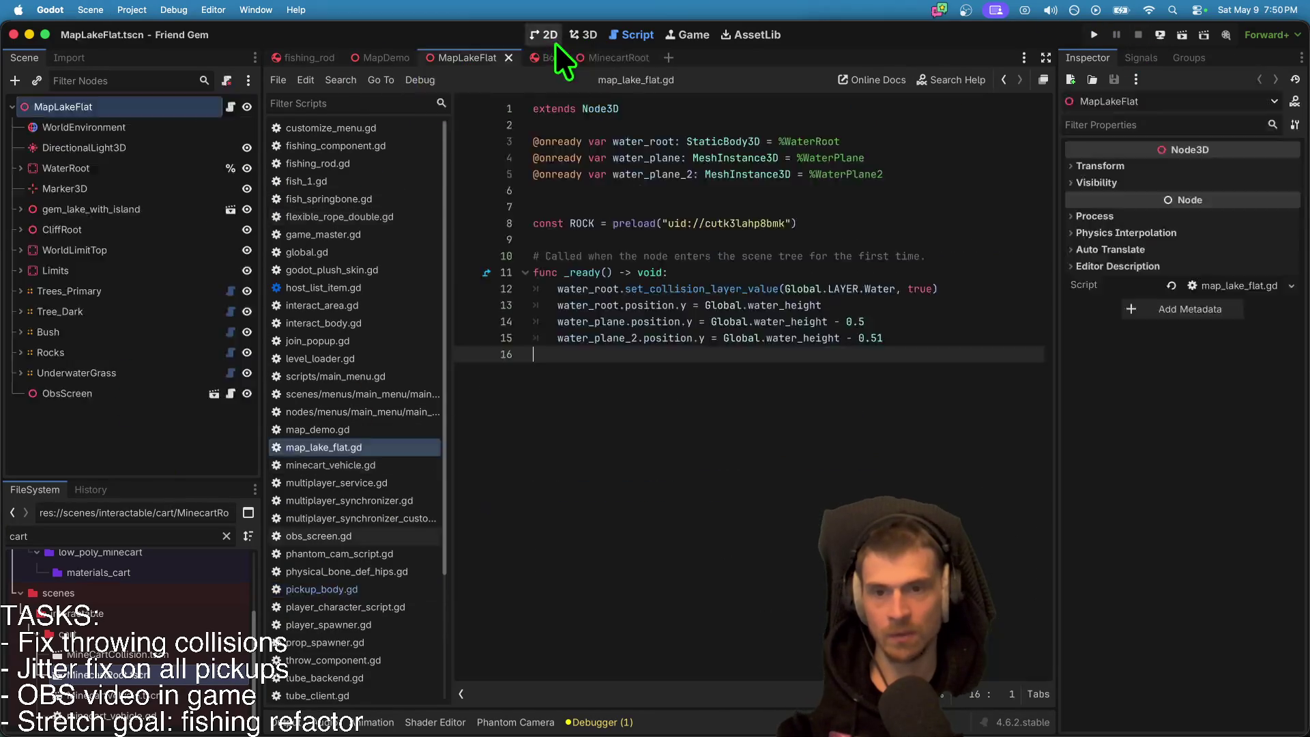
left_click(581, 35)
left_click_drag(672, 361, 604, 366)
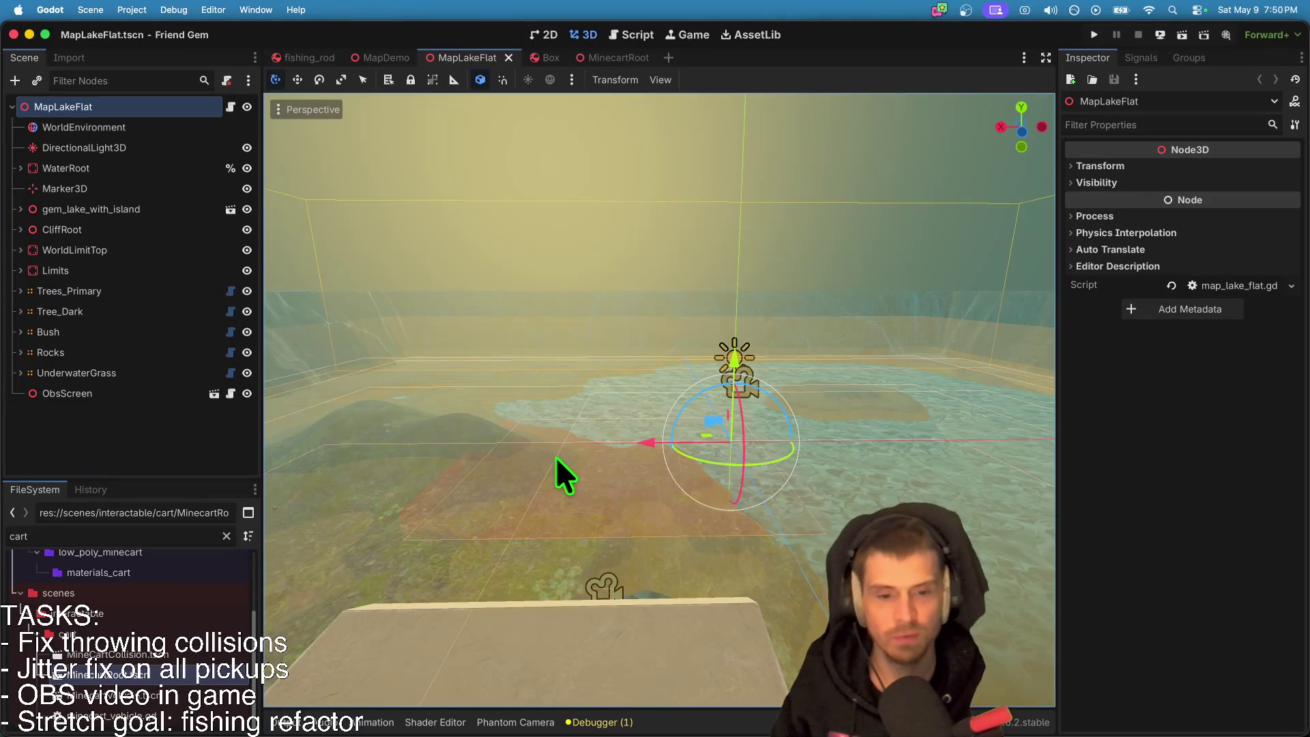
left_click(142, 433)
key("super+shift+o")
key("Escape")
left_click(232, 108)
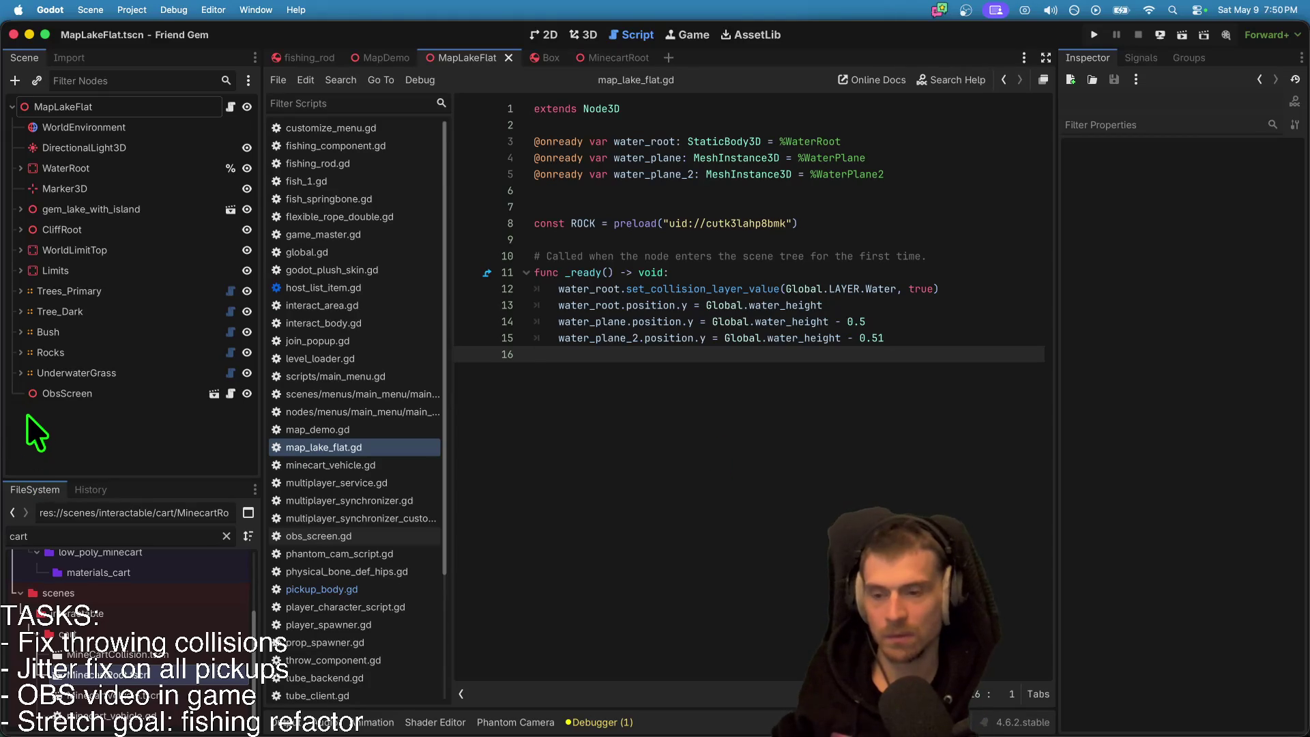
key("super+shift+o")
- Search 'fis' in scene quick-open and instance fishing_target.tscn into the lake scene
type("activ")
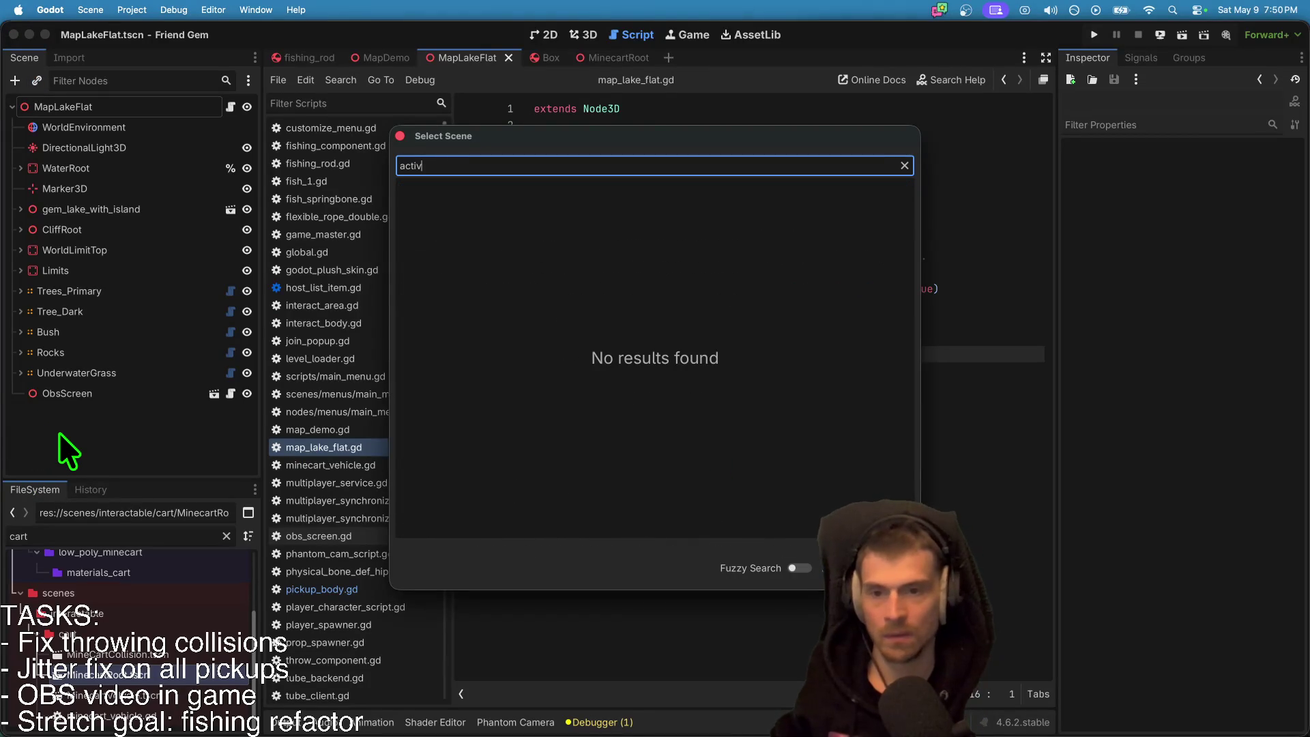
key("BackSpace")
type("fish")
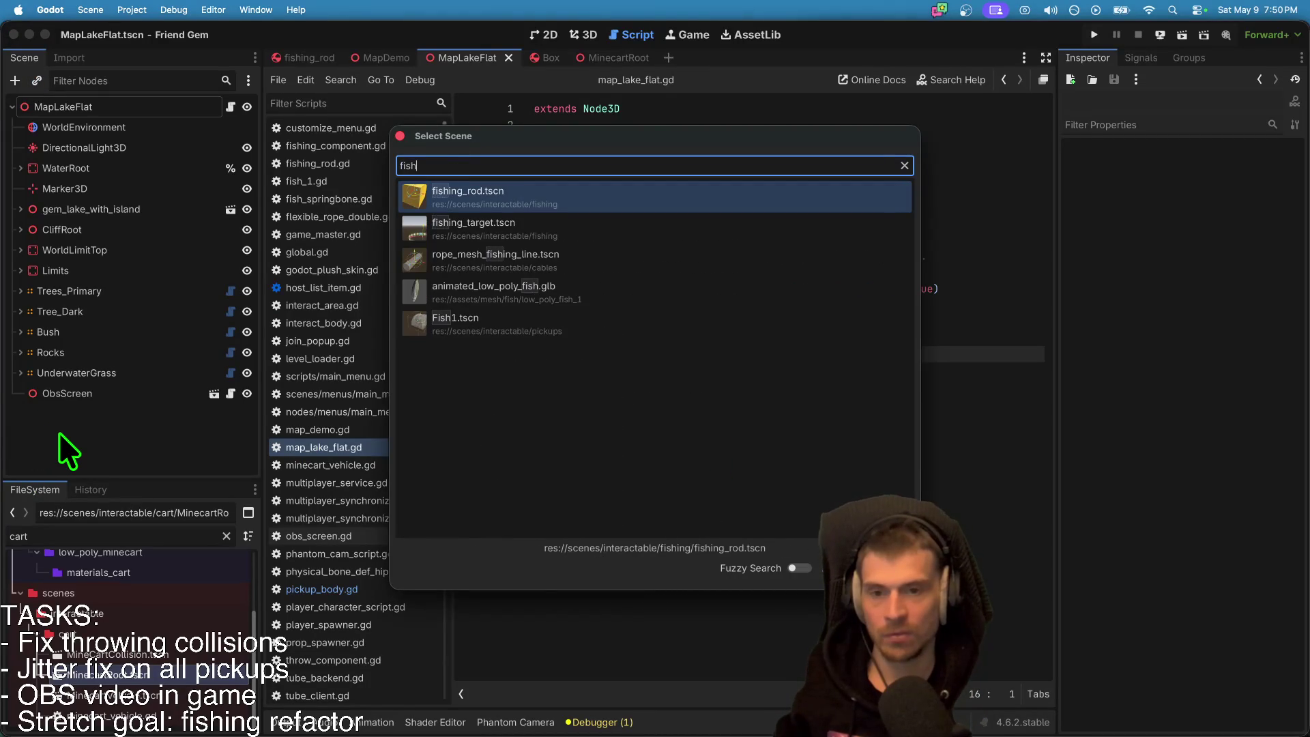
key("Down")
key("Down")
key("Down")
key("Up")
key("Up")
key("Up")
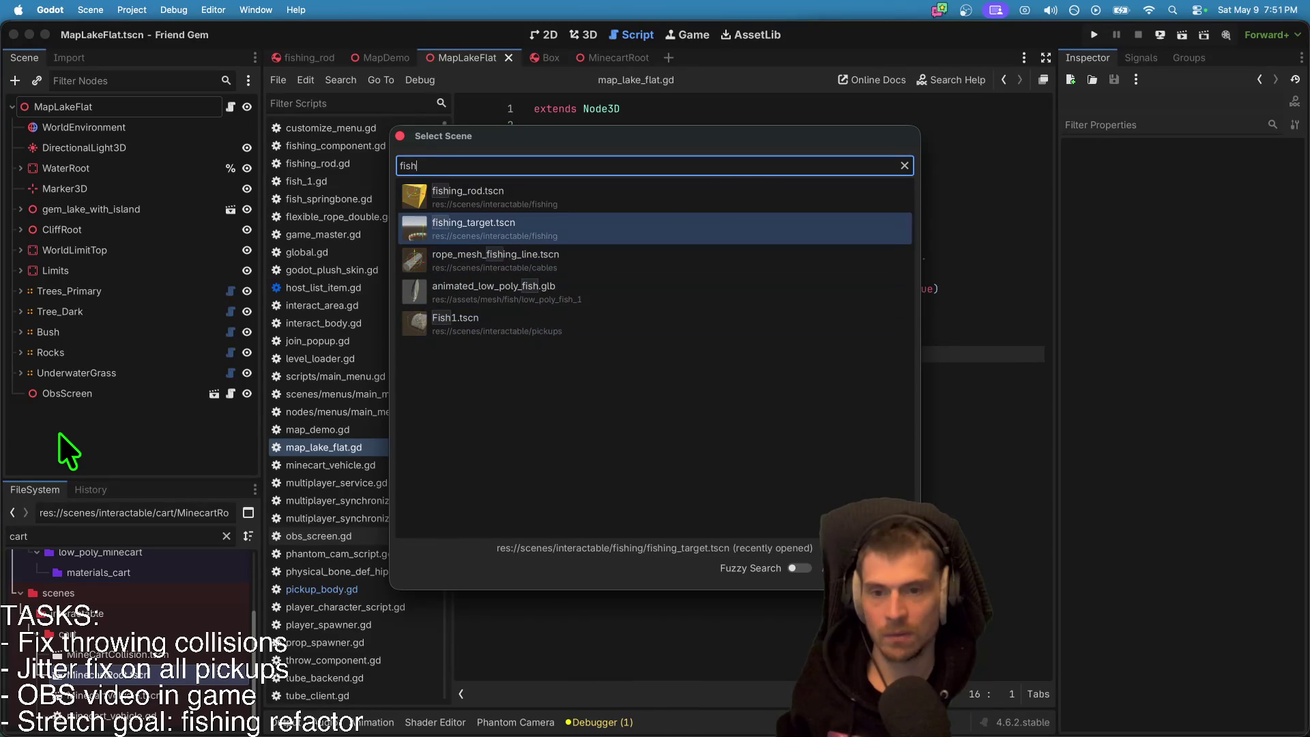
key("Return")
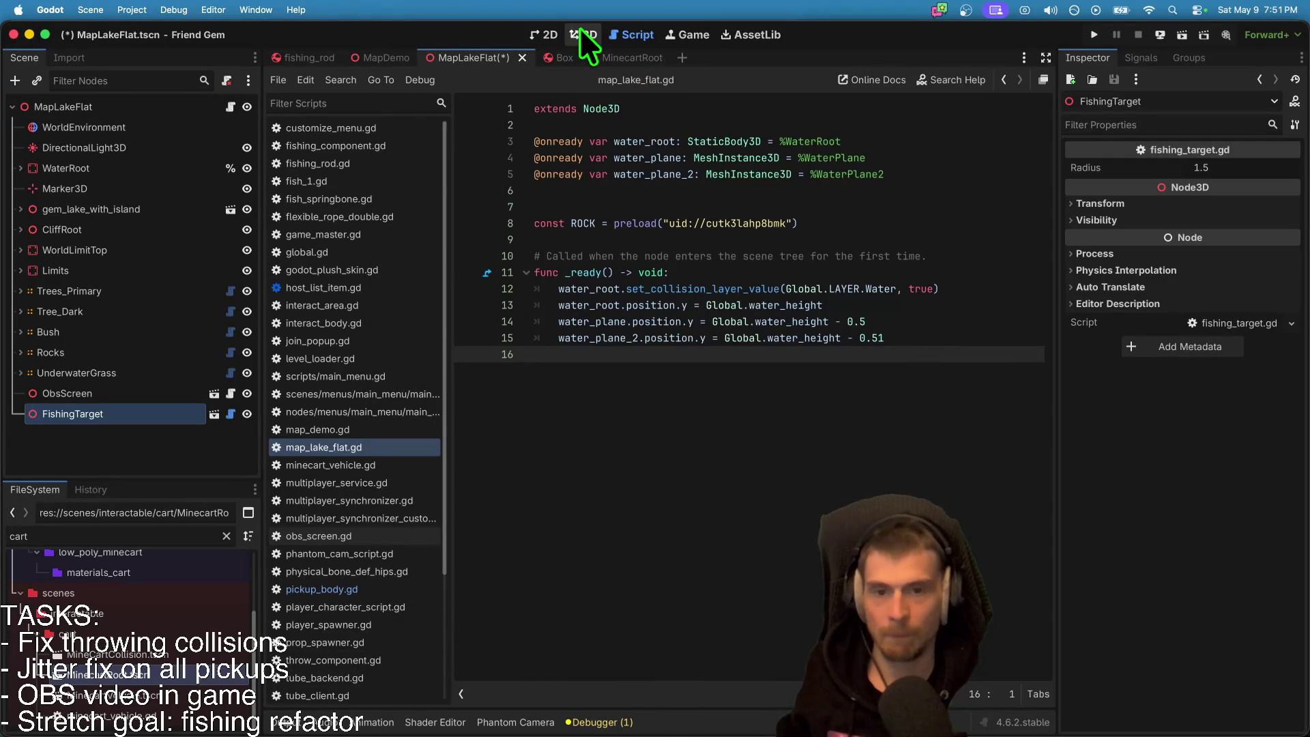
- Move the new FishingTarget left and down so it sits out on the water
left_click(582, 33)
scroll(660, 399, "up", 5)
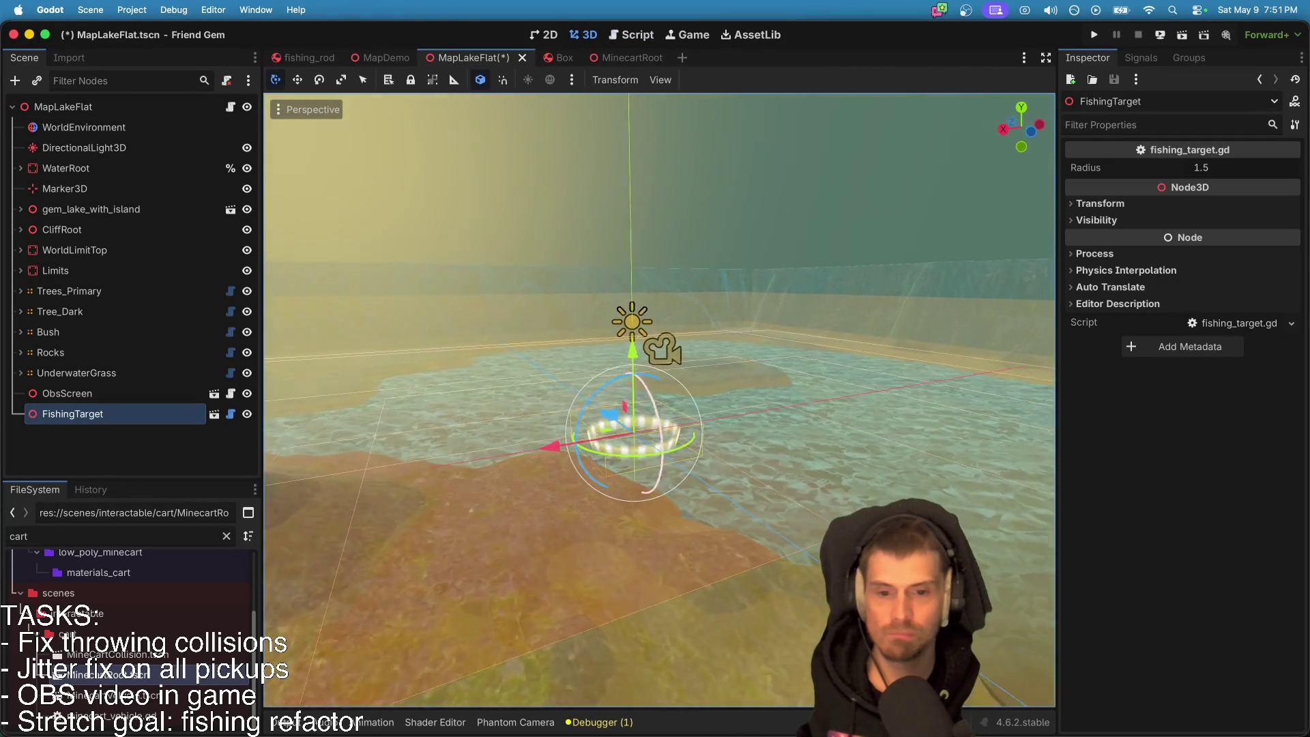
key("a")
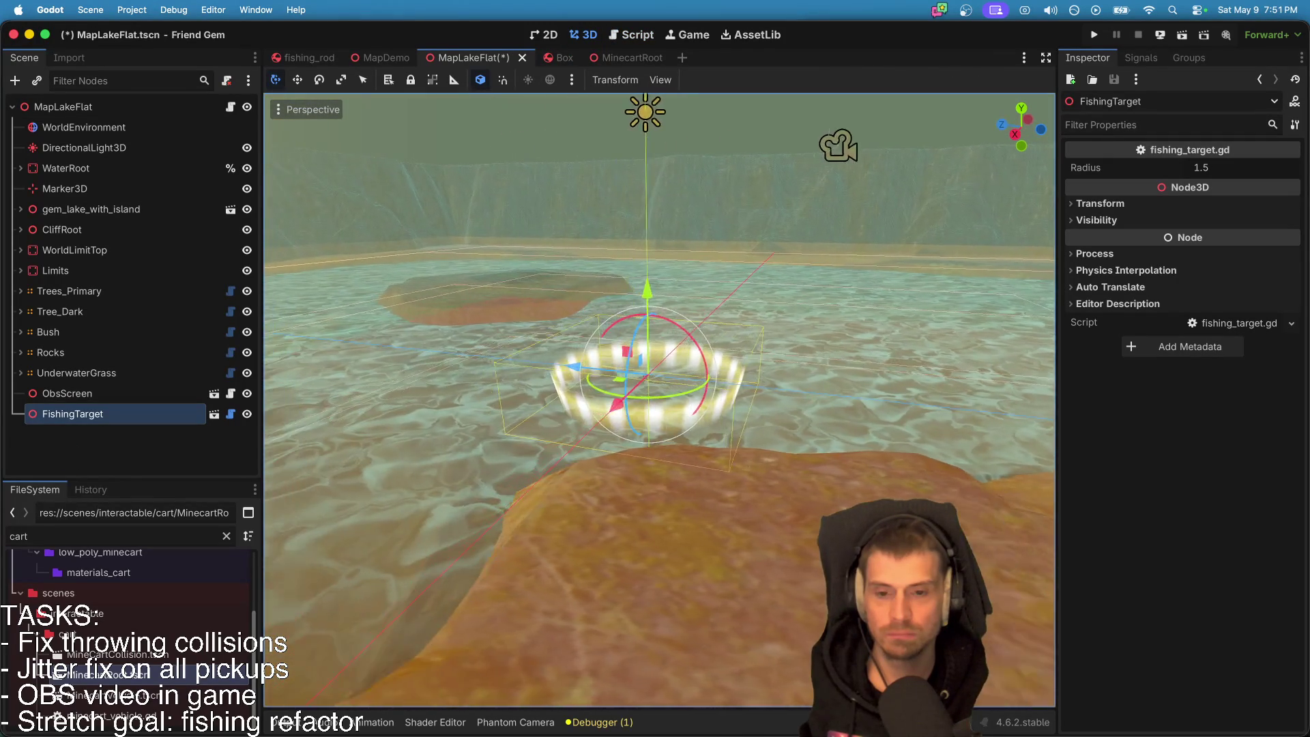
scroll(669, 363, "down", 2)
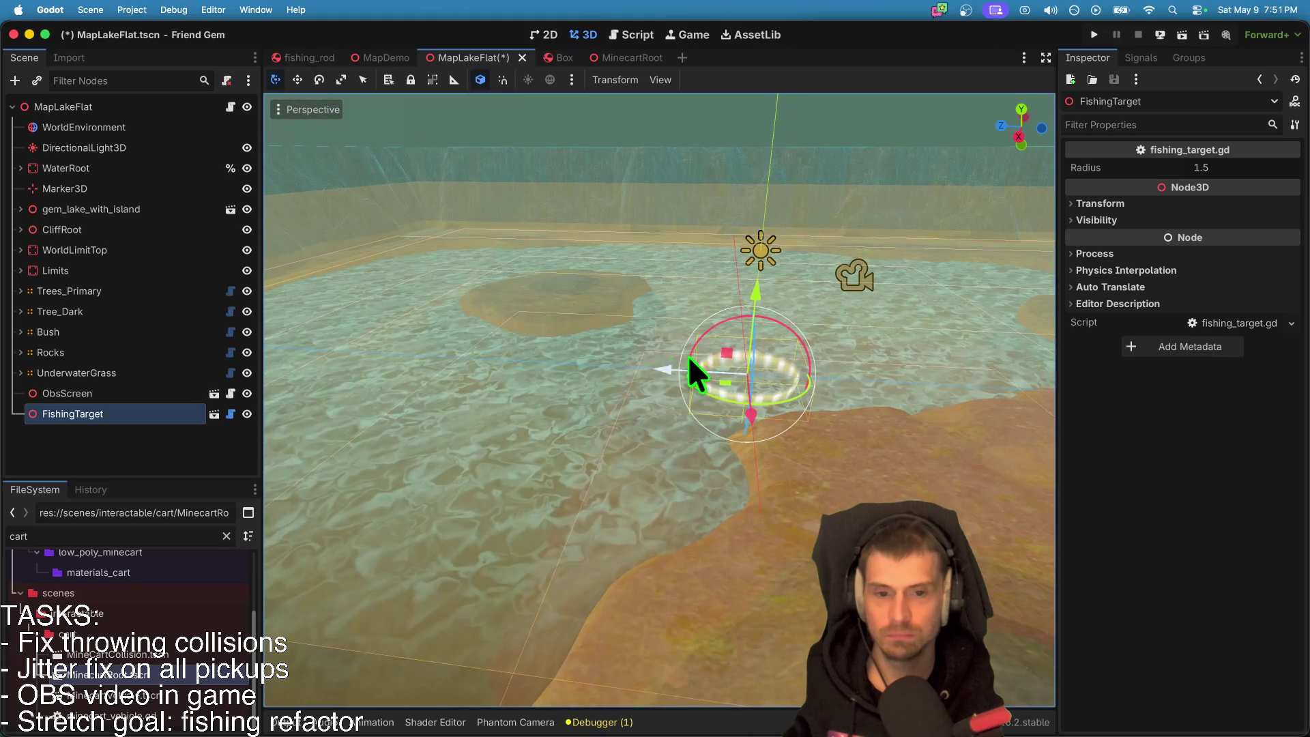
left_click_drag(684, 366, 481, 369)
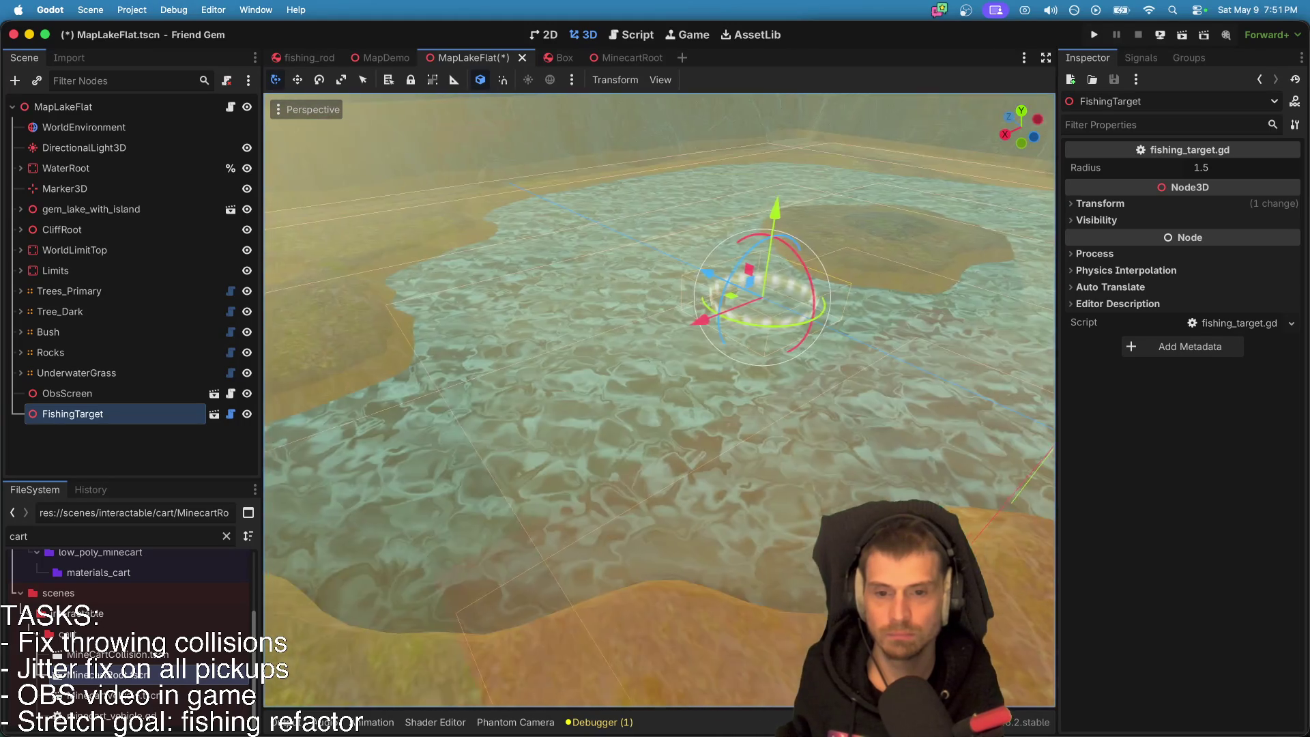
mouse_move(627, 329)
left_mouse_down()
mouse_move(550, 432)
mouse_move(456, 456)
left_mouse_up()
- Select the FishingTarget node in the scene tree and open fishing_target.tscn for editing
left_click(456, 455)
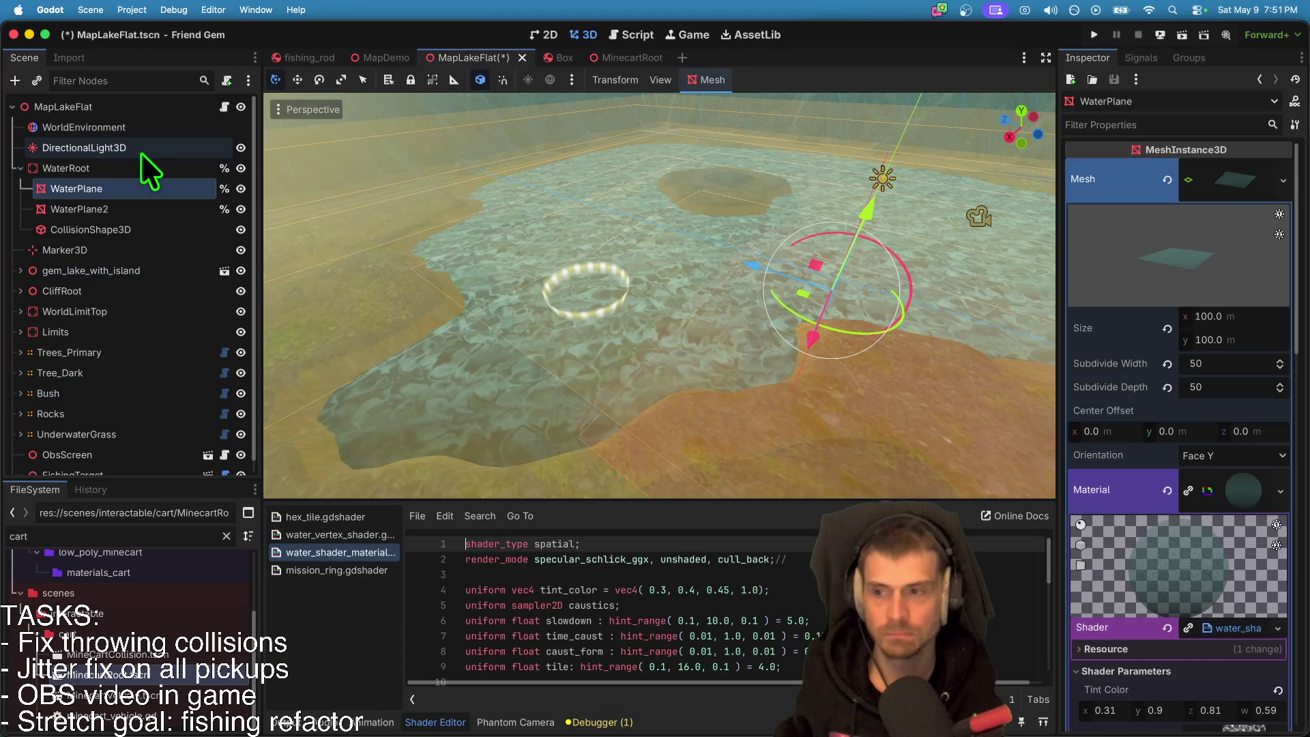
left_click_drag(146, 481, 131, 578)
left_click(169, 475)
left_click(216, 475)
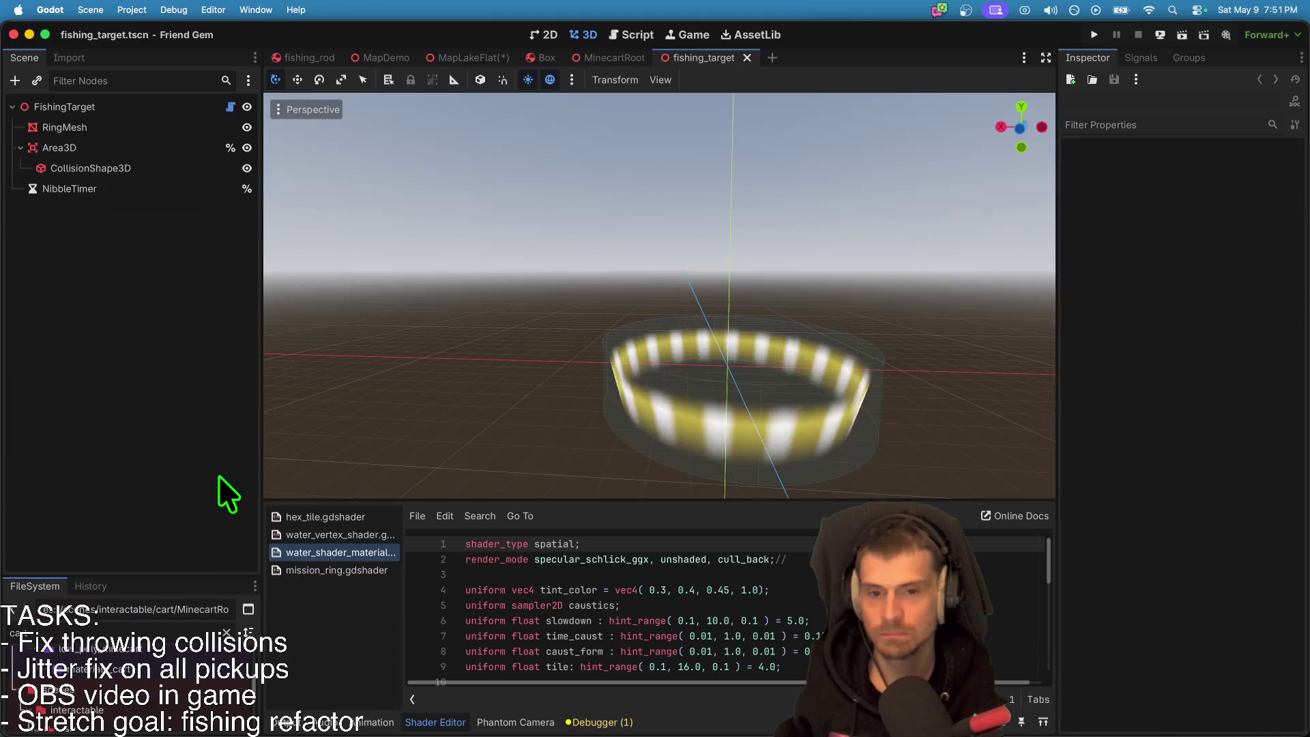
- Add a MultiplayerSynchronizer child node to the fishing target scene
key("super+a")
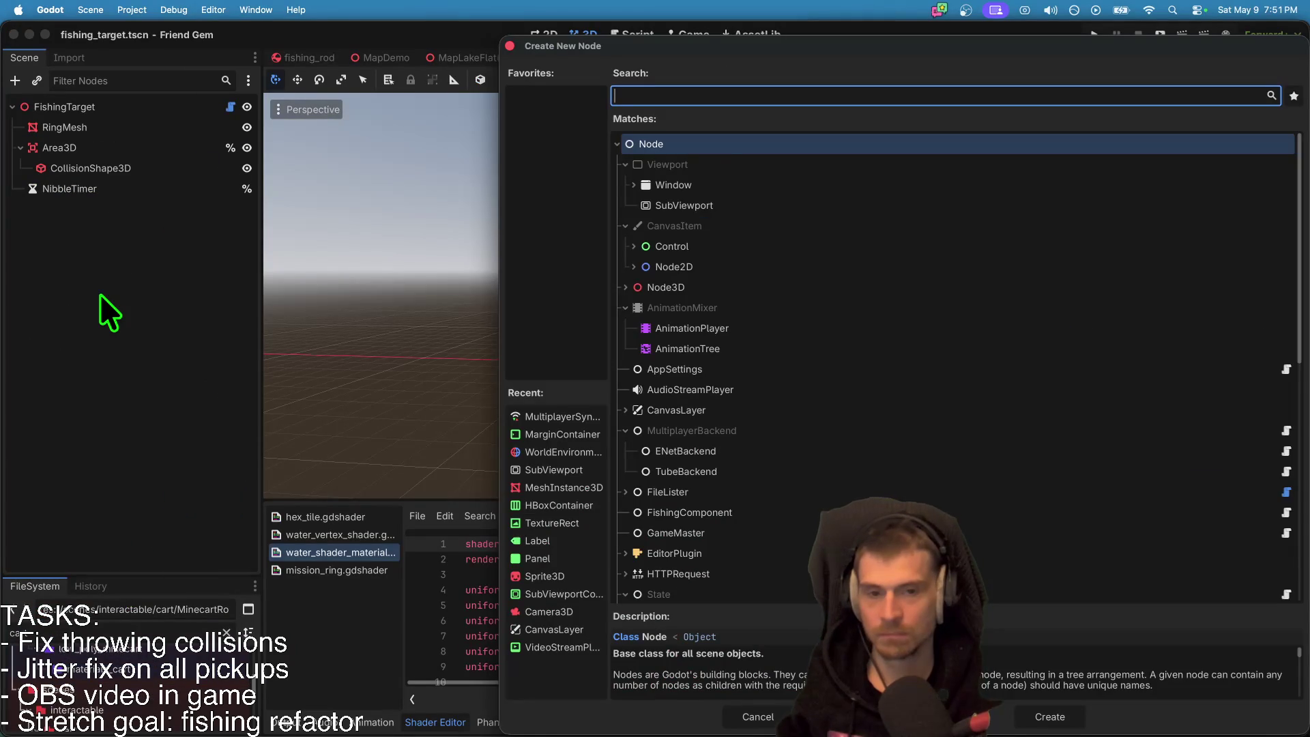
type("mult")
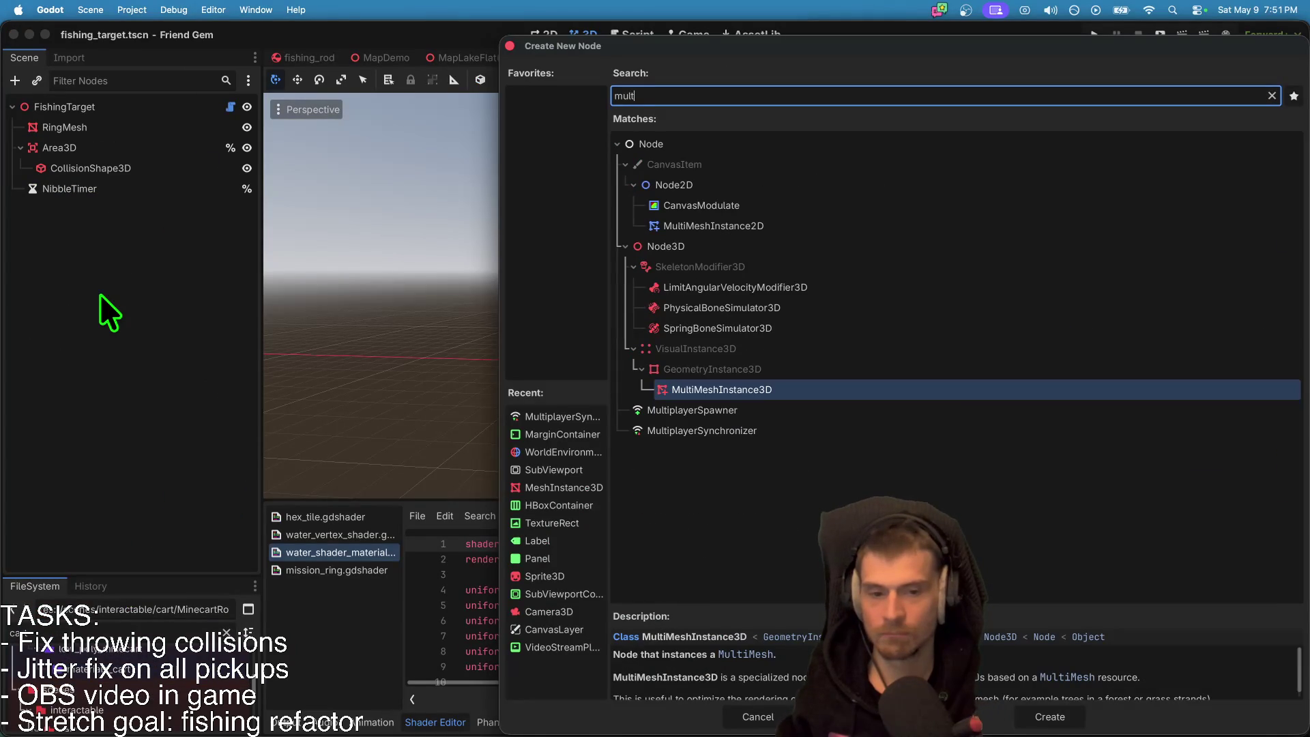
key("Down")
key("Down")
key("Return")
- Have the synchronizer replicate FishingTarget:position, then open fishing_target.gd
left_click(382, 429)
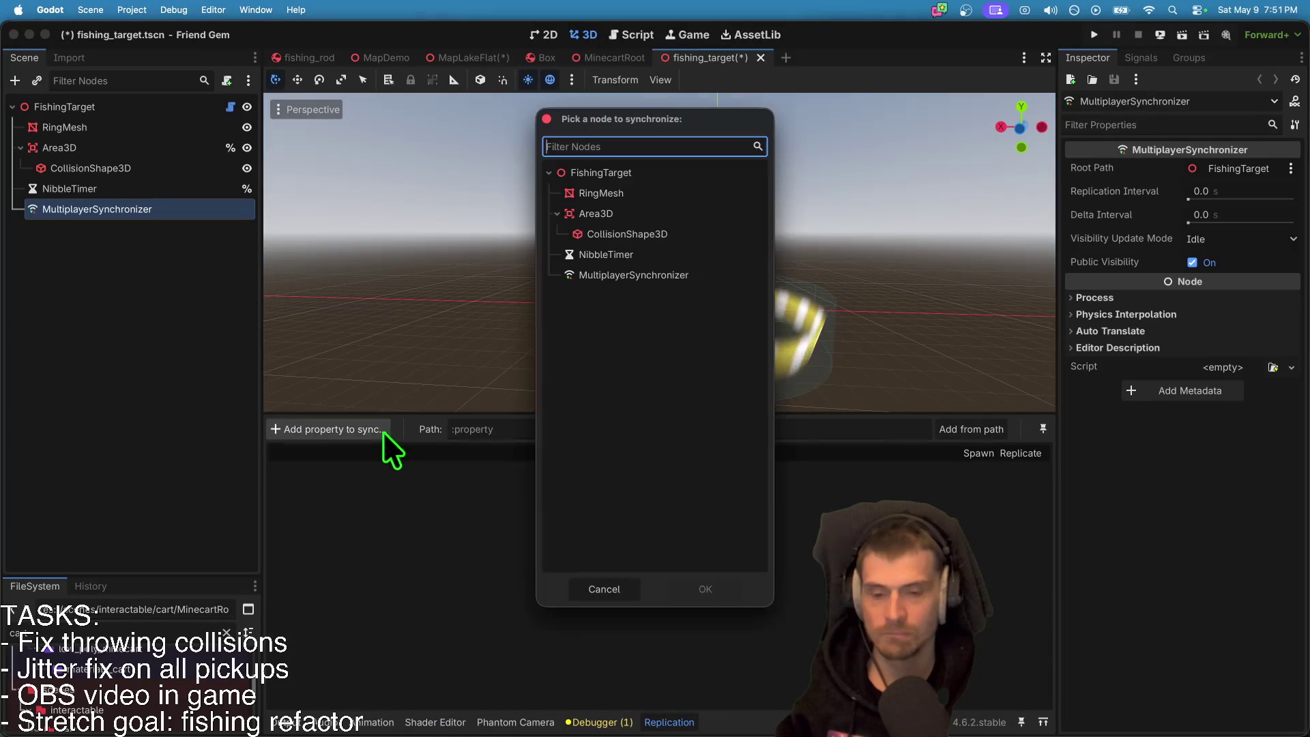
left_click(663, 172)
left_click(700, 589)
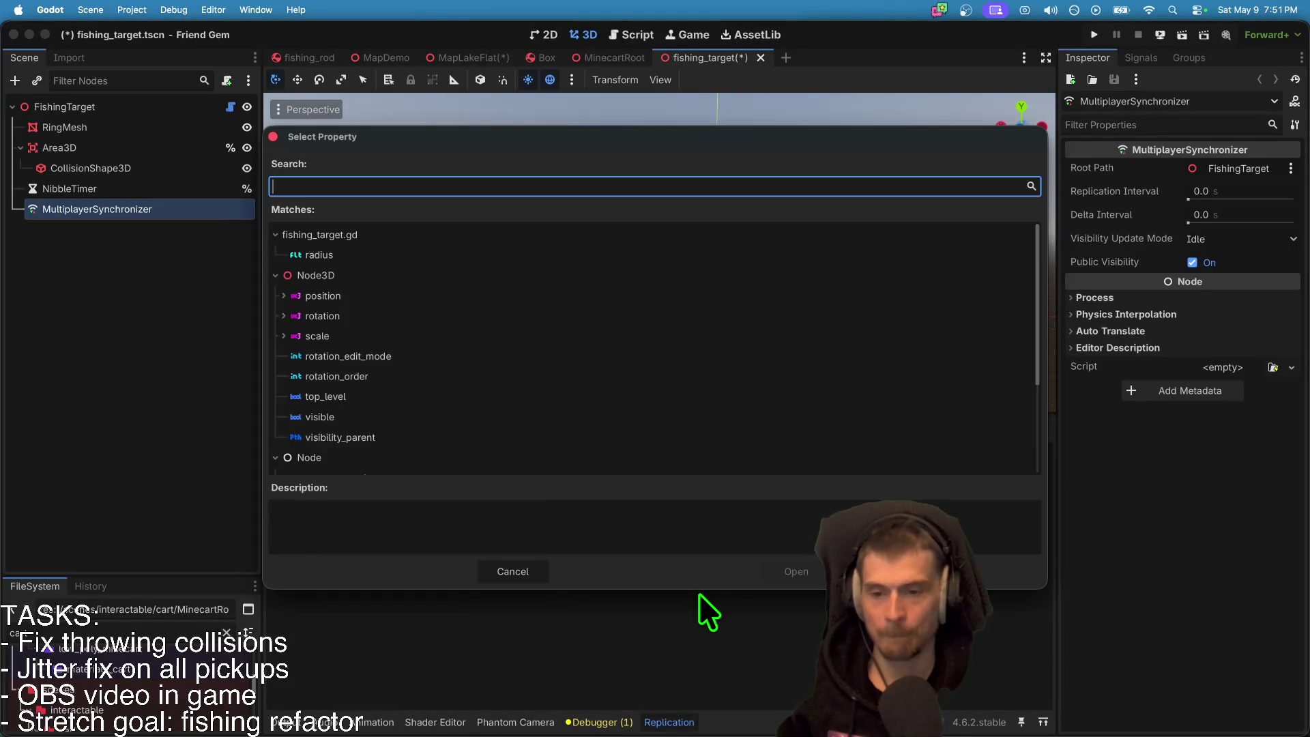
type("pos")
key("Return")
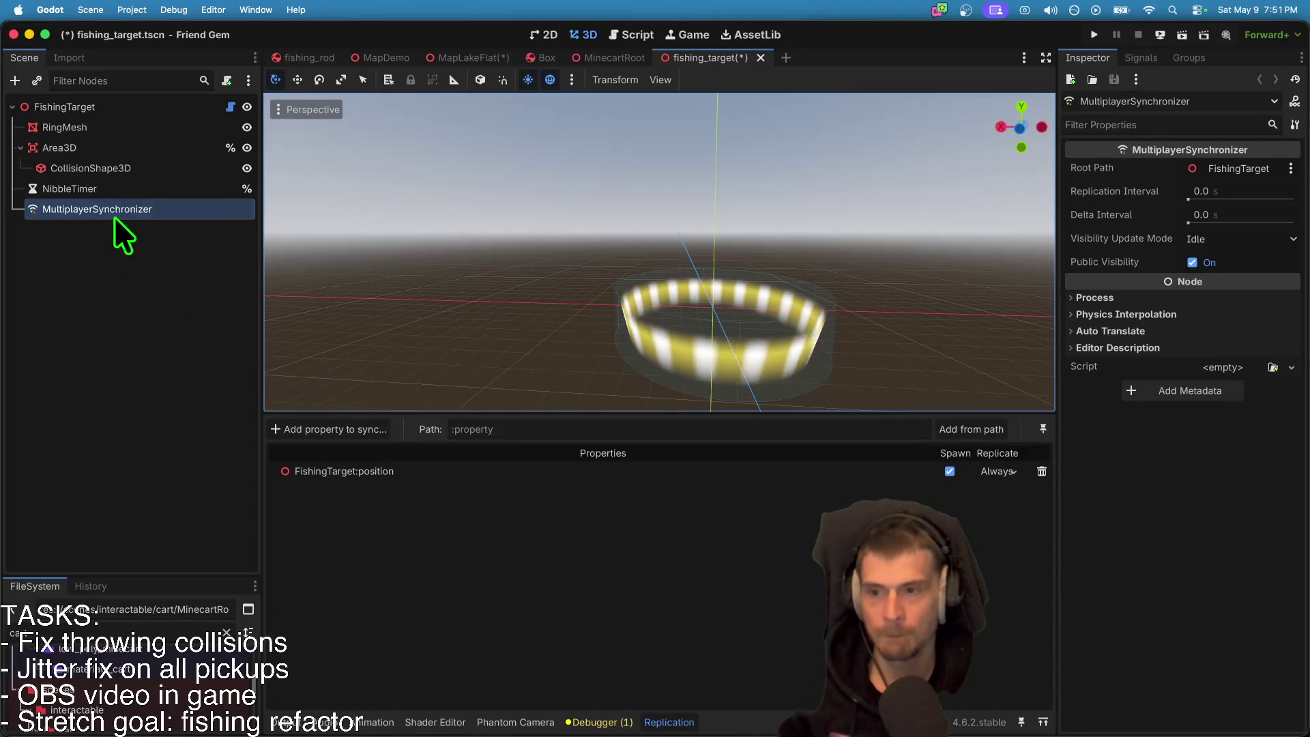
left_click(230, 107)
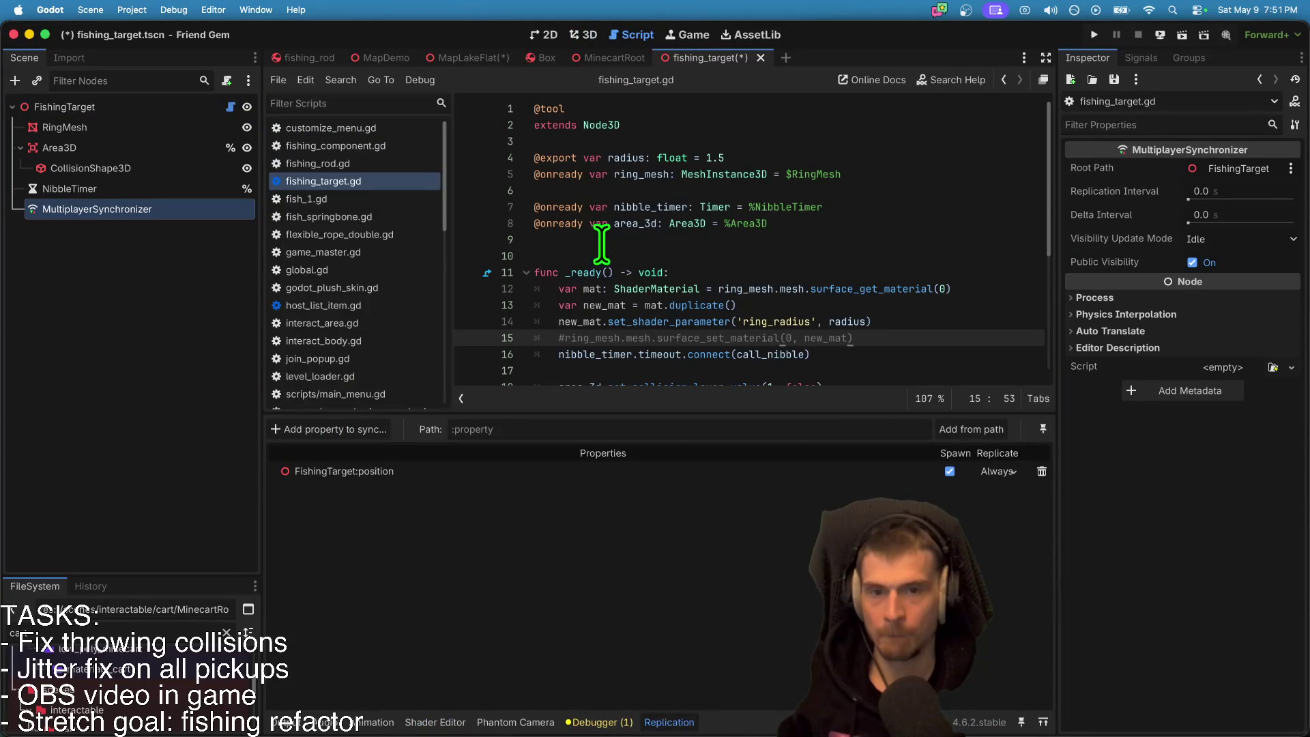
triple_click(650, 100)
key("BackSpace")
key("Down")
key("Down")
key("Down")
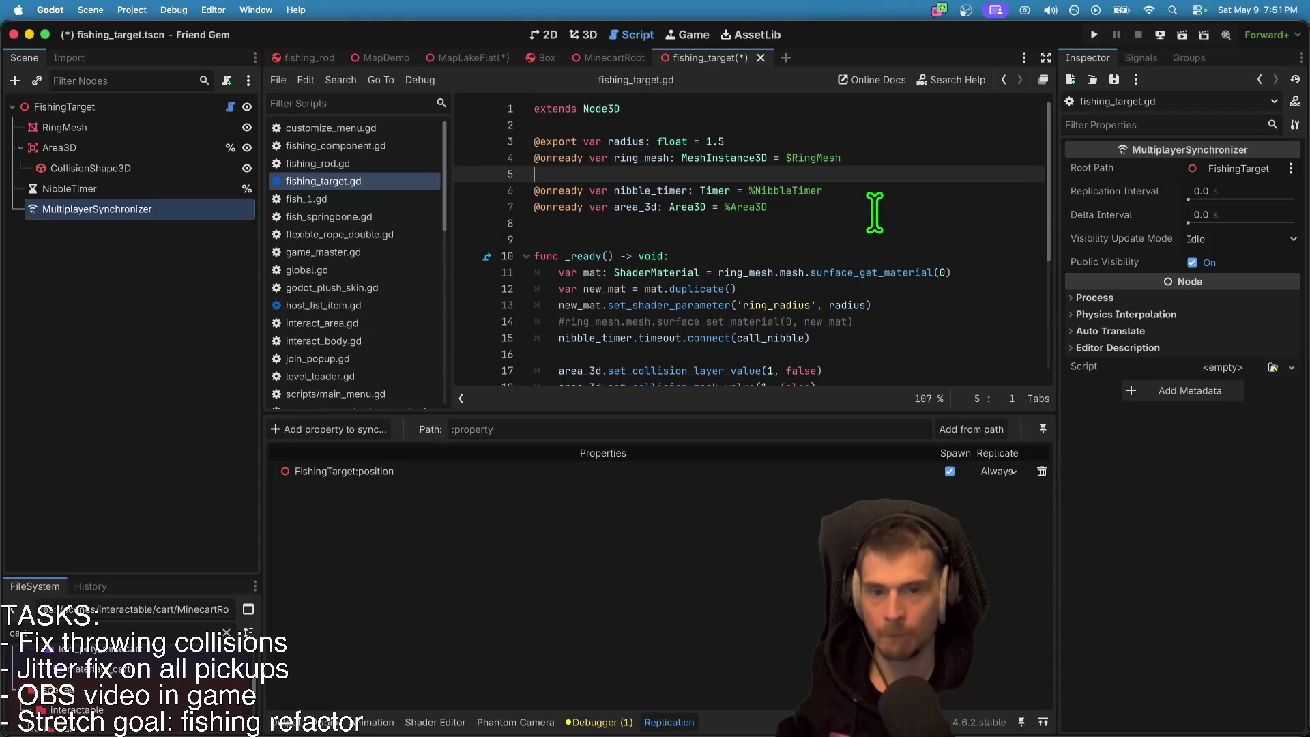
scroll(884, 225, "down", 2)
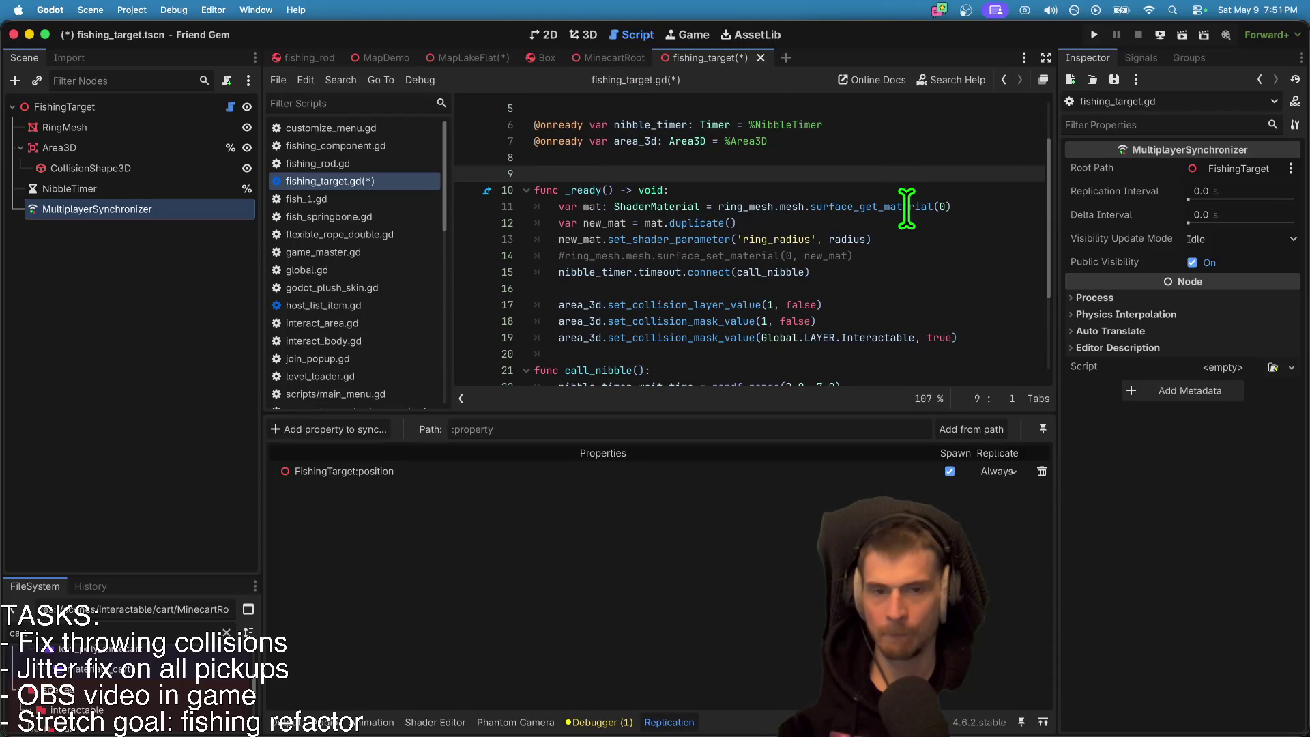
key("Up")
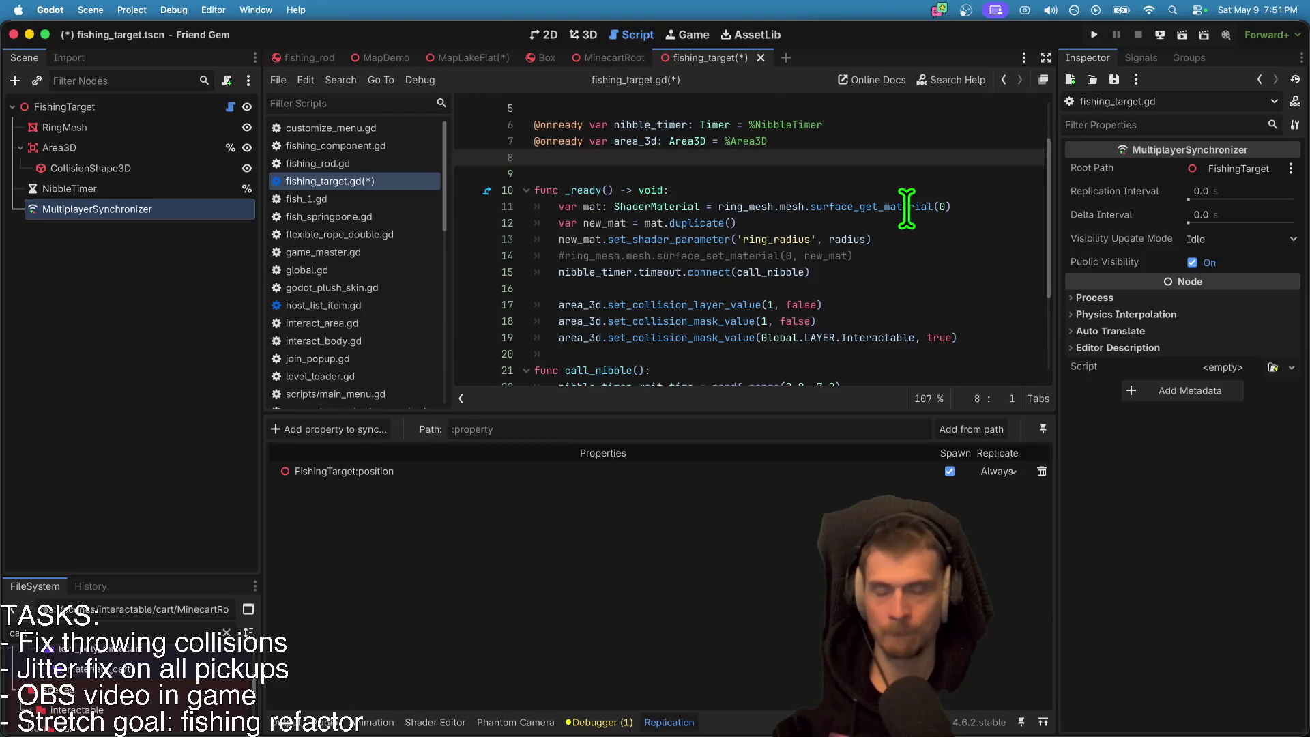
scroll(887, 184, "up", 2)
left_click(933, 109)
left_click(932, 125)
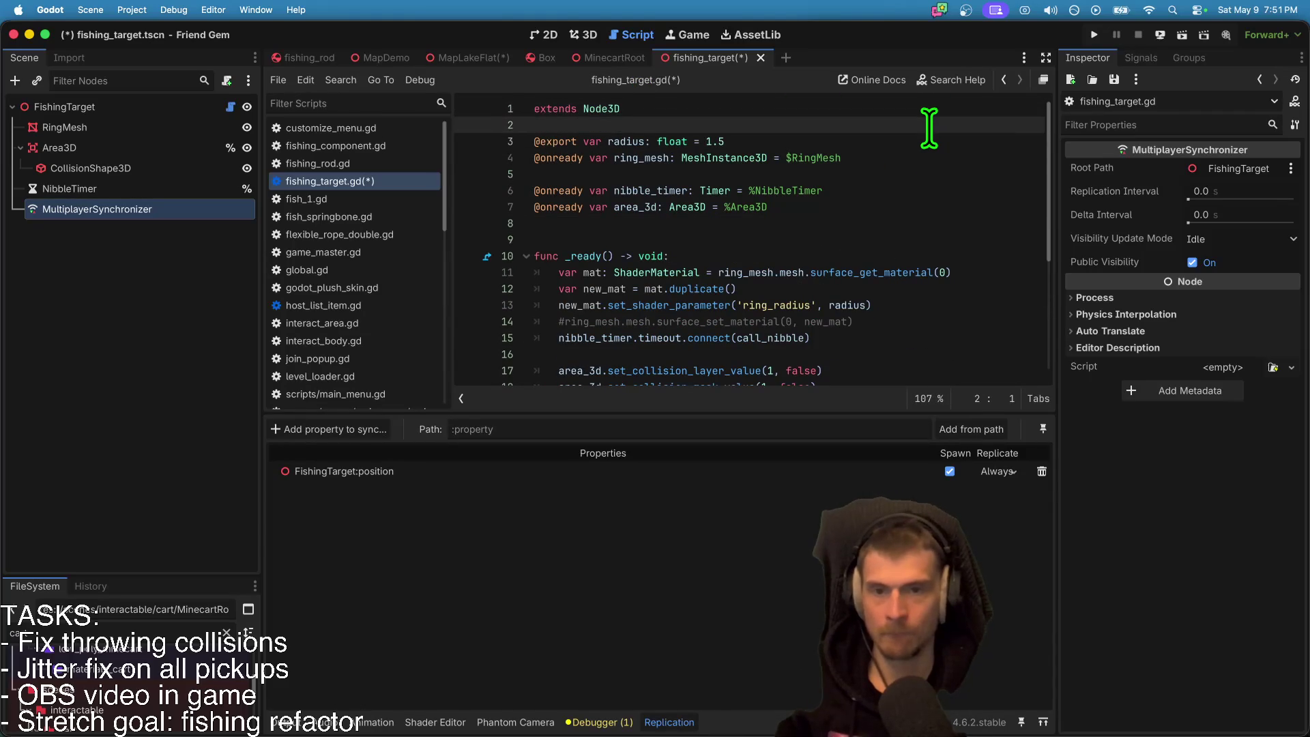
key("Return")
type("@export var active")
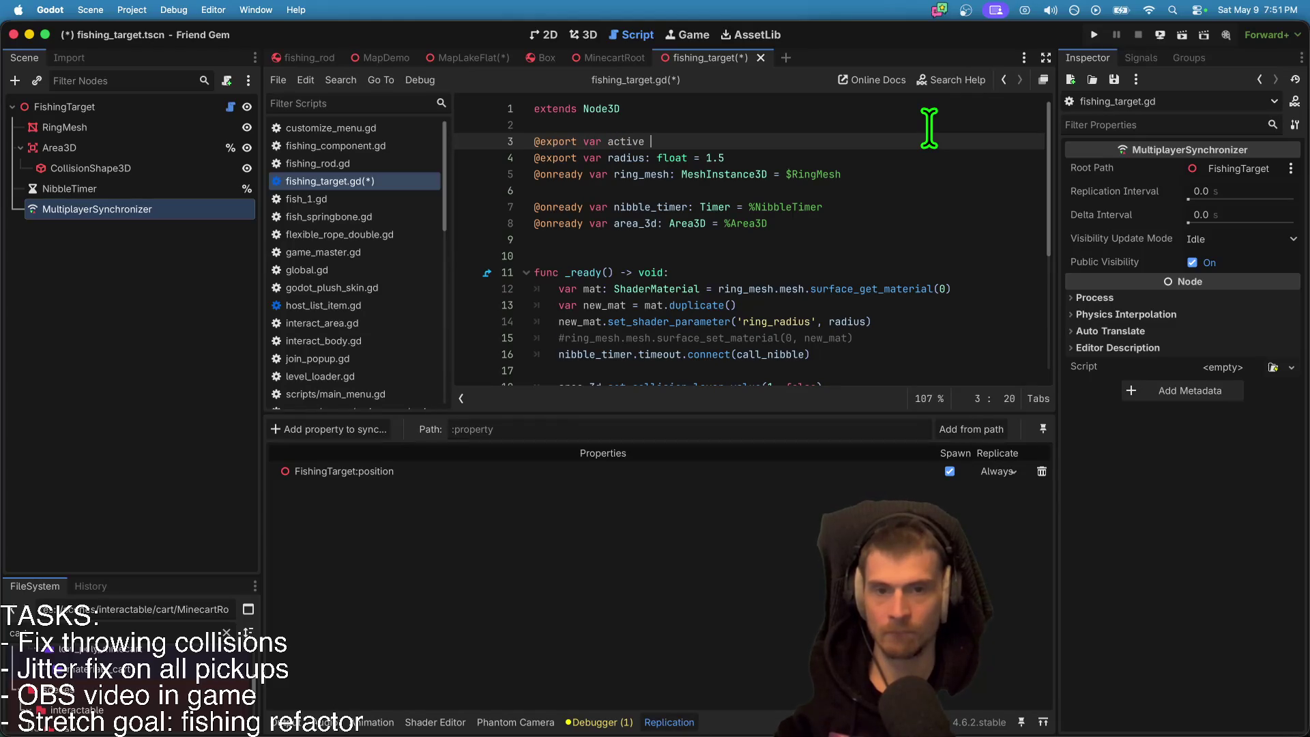
type(":")
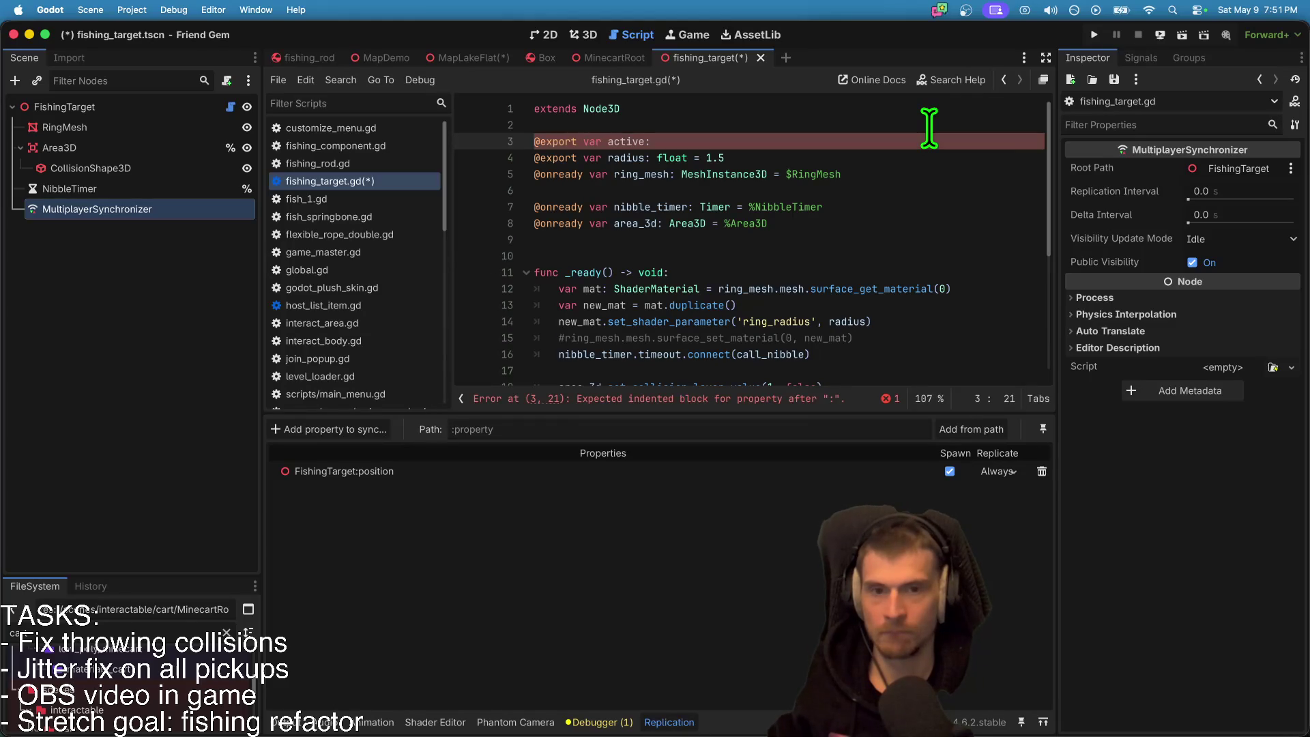
type("l = f")
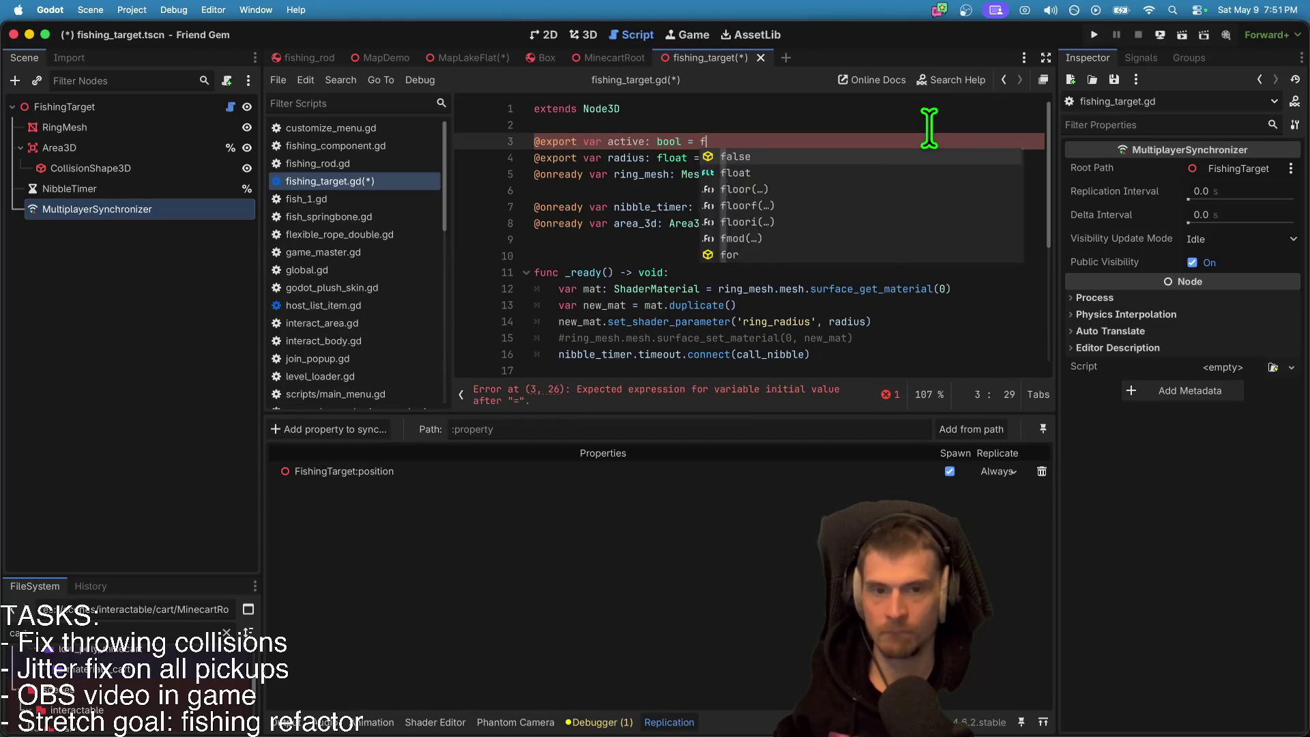
type("alse : set =")
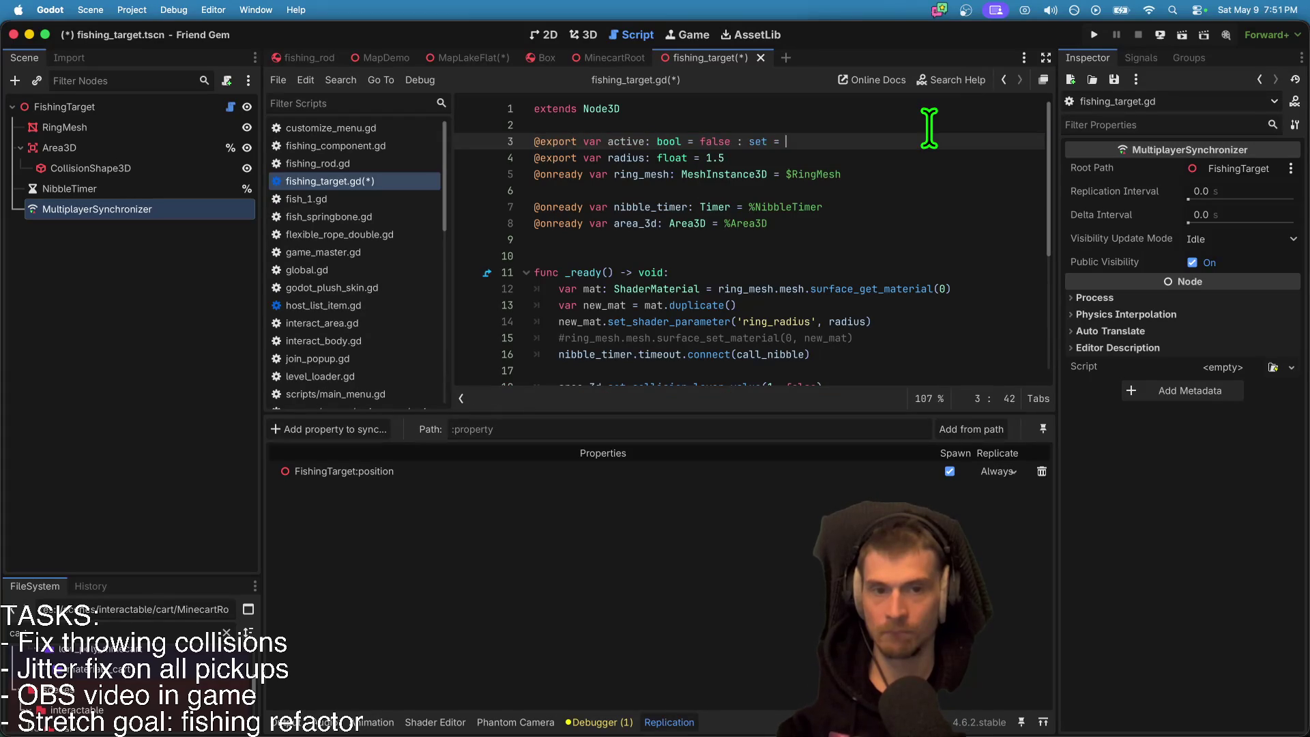
type(" set_")
type("ive")
- Write the setter signature func set_active(new_value: bool) at the end of the script
scroll(837, 295, "down", 3)
scroll(837, 300, "down", 2)
left_click(831, 371)
type("func set_active(")
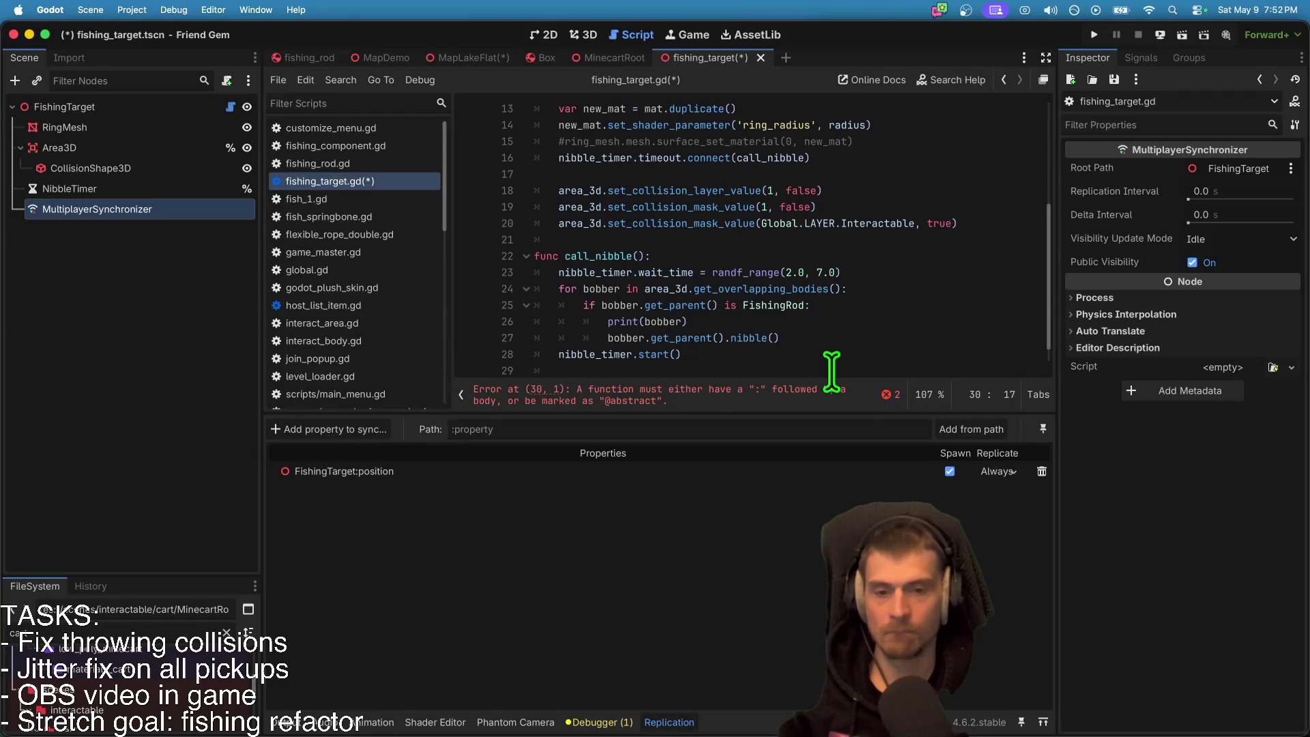
type("va")
key("Tab")
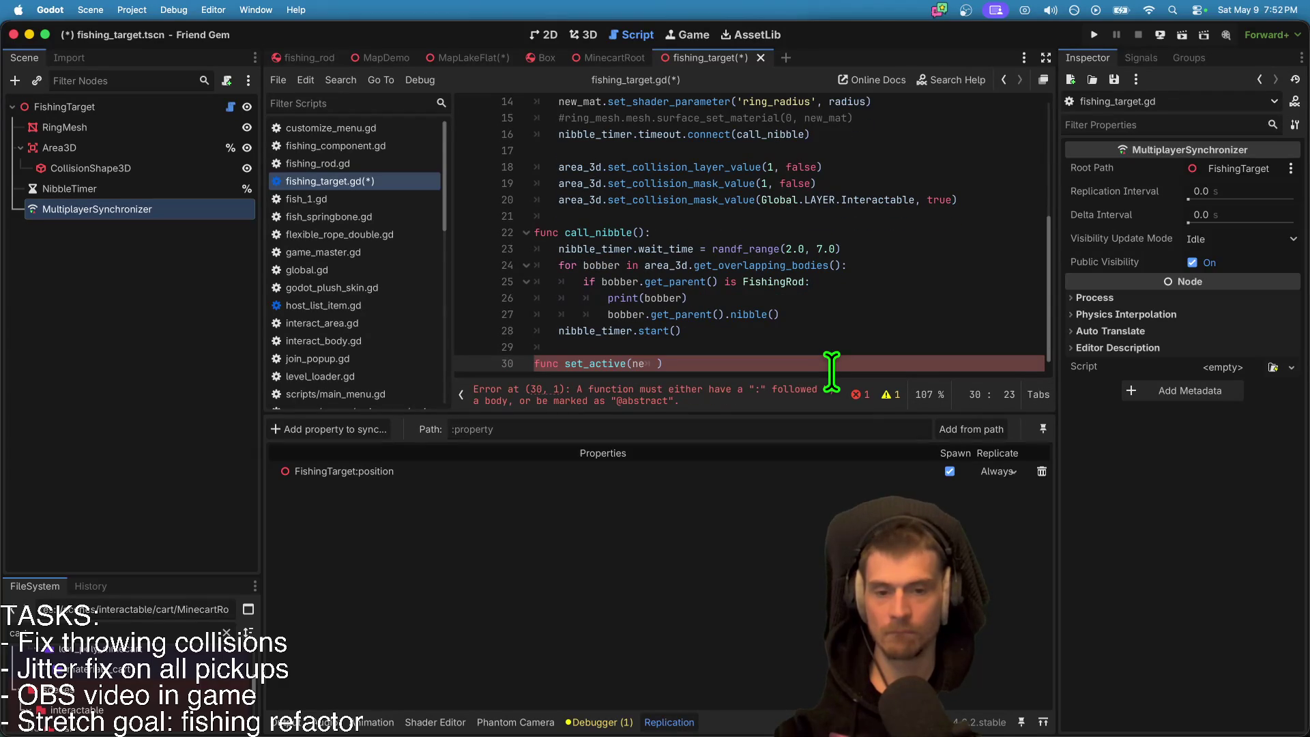
type("e):")
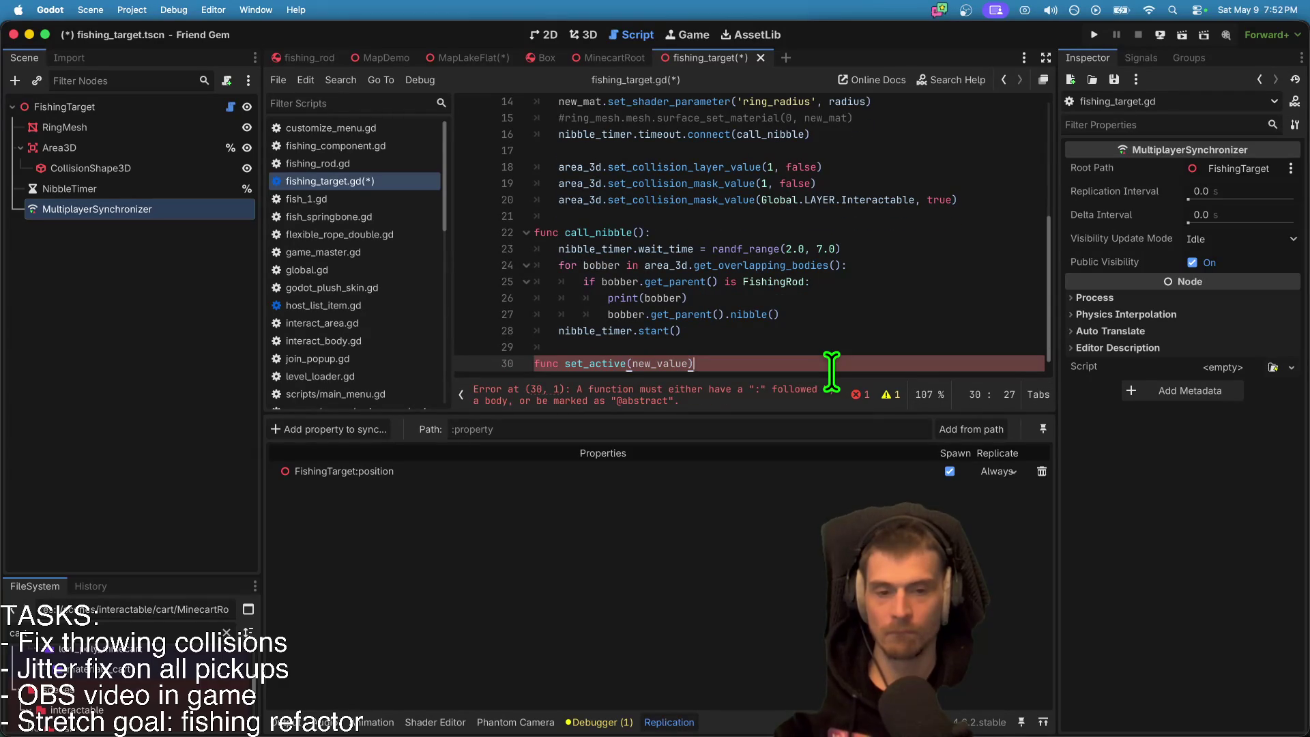
key("Left")
key("Left")
type(": bv")
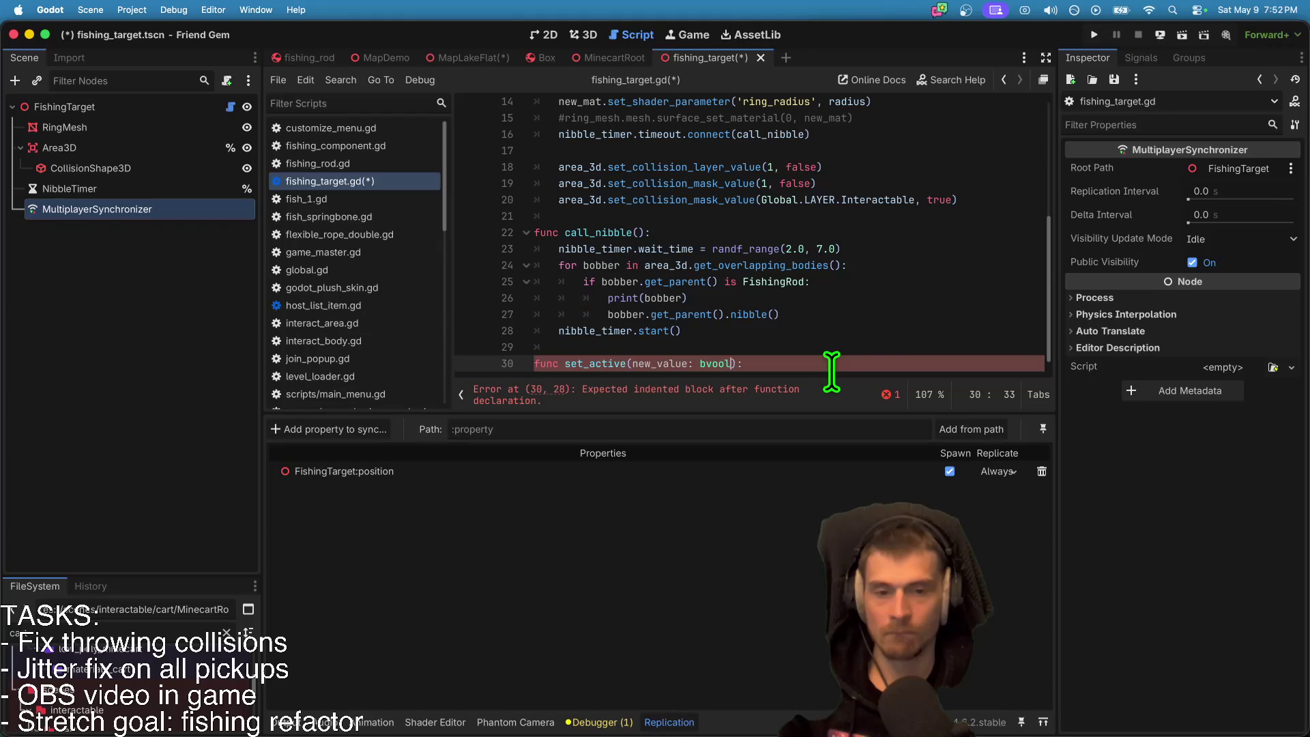
key("BackSpace")
key("BackSpace")
key("BackSpace")
type("ool")
key("End")
key("Return")
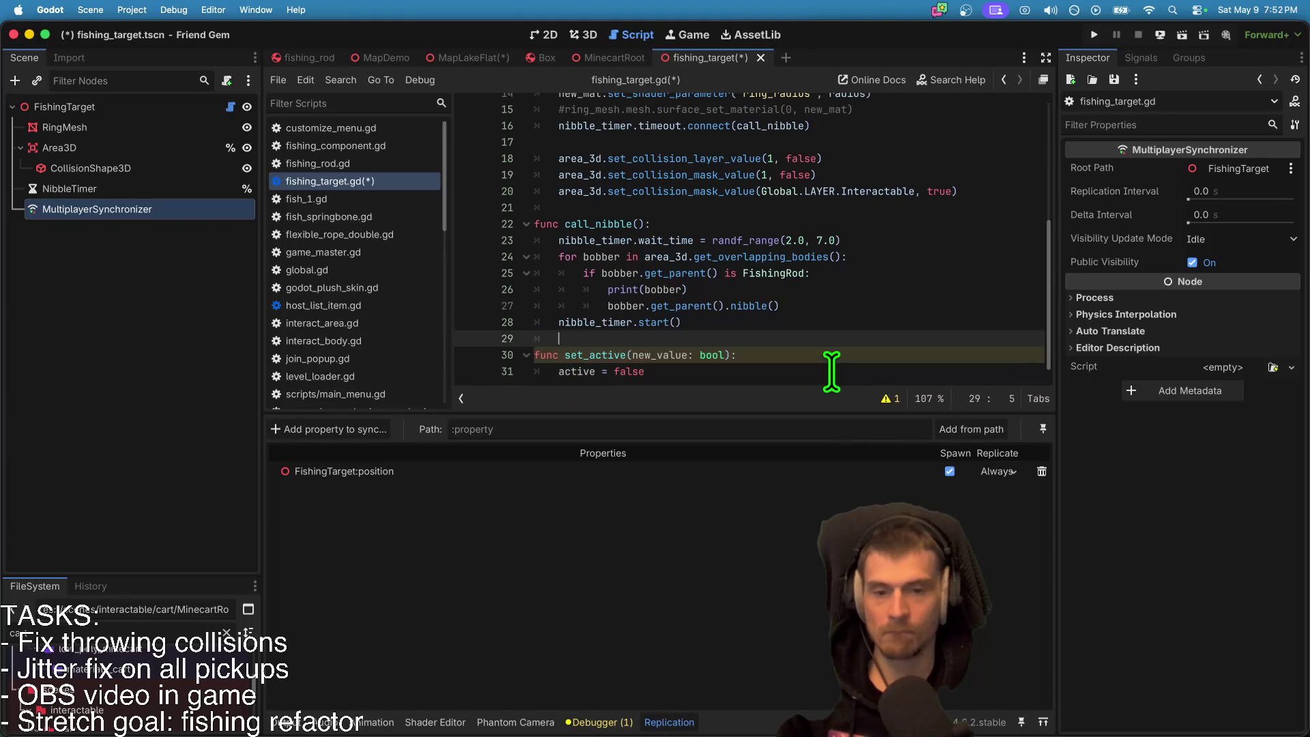
- Make set_active assign new_value to both active and visible, then save the script
key("BackSpace")
key("BackSpace")
key("BackSpace")
type("_valu")
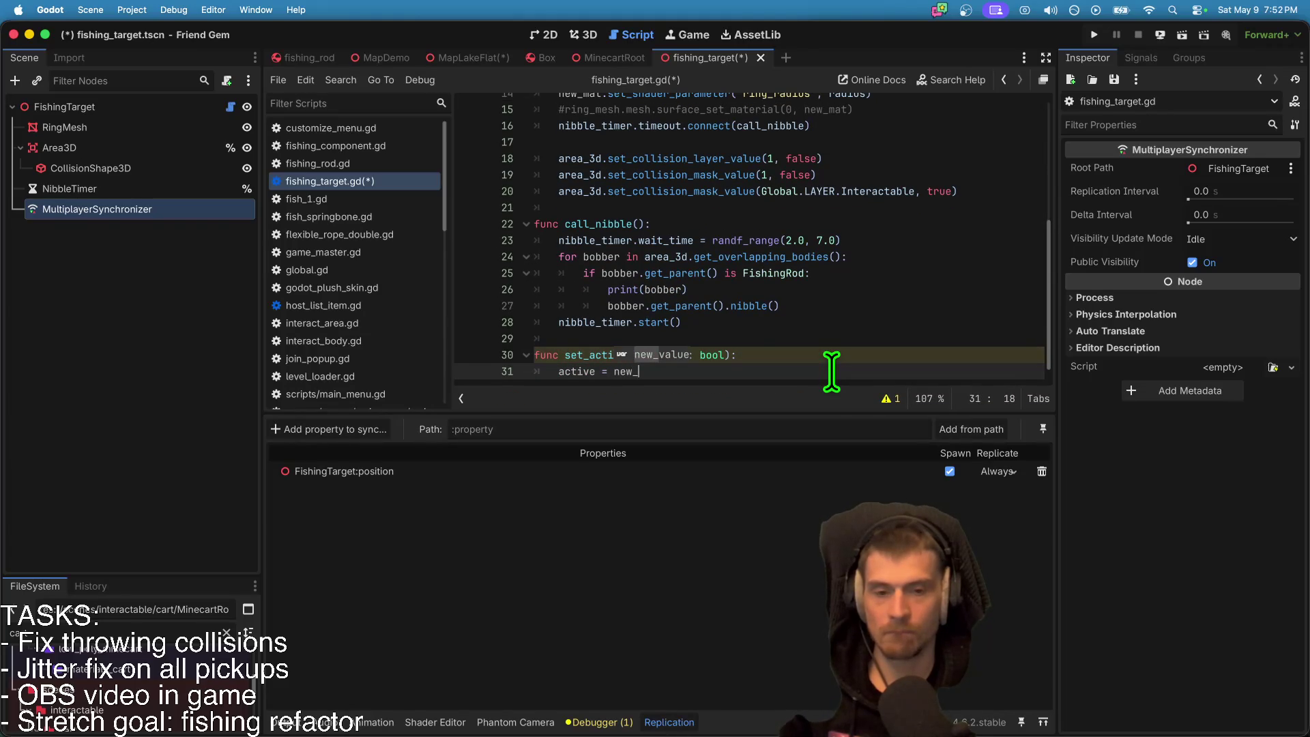
type("e")
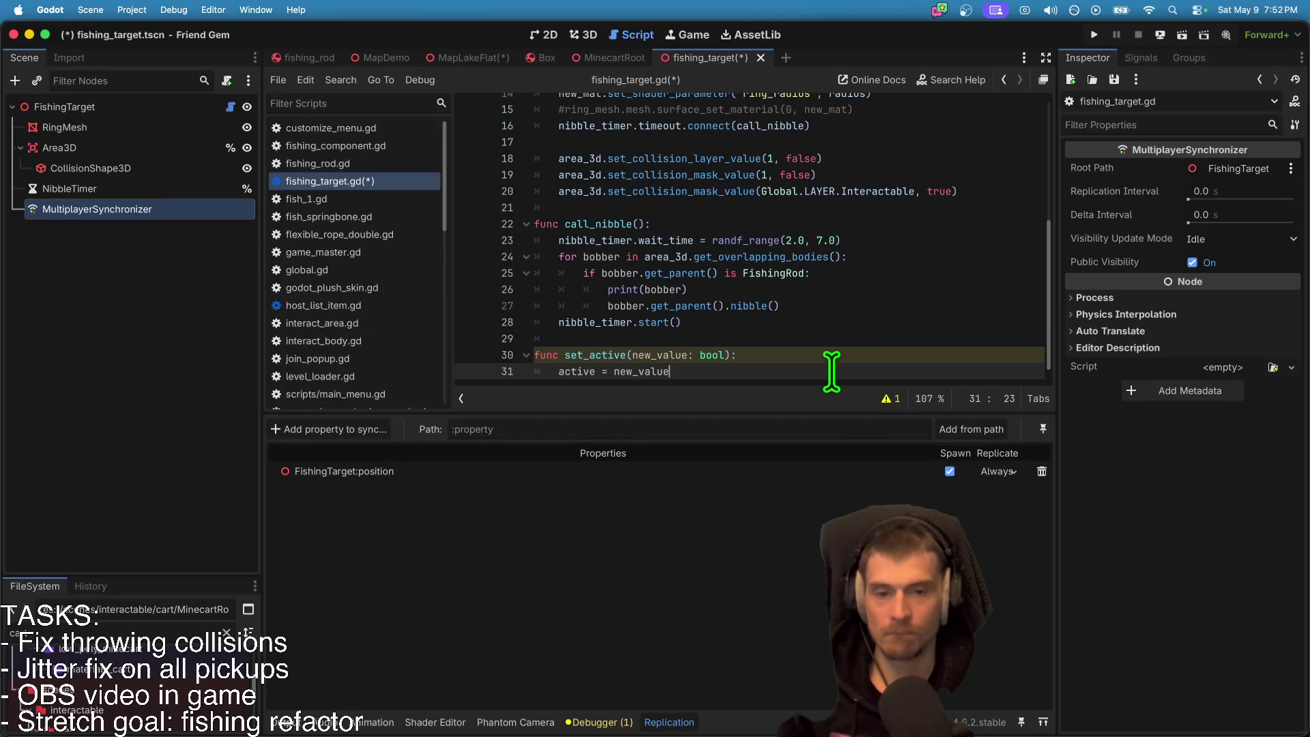
key("Return")
type("isible = new")
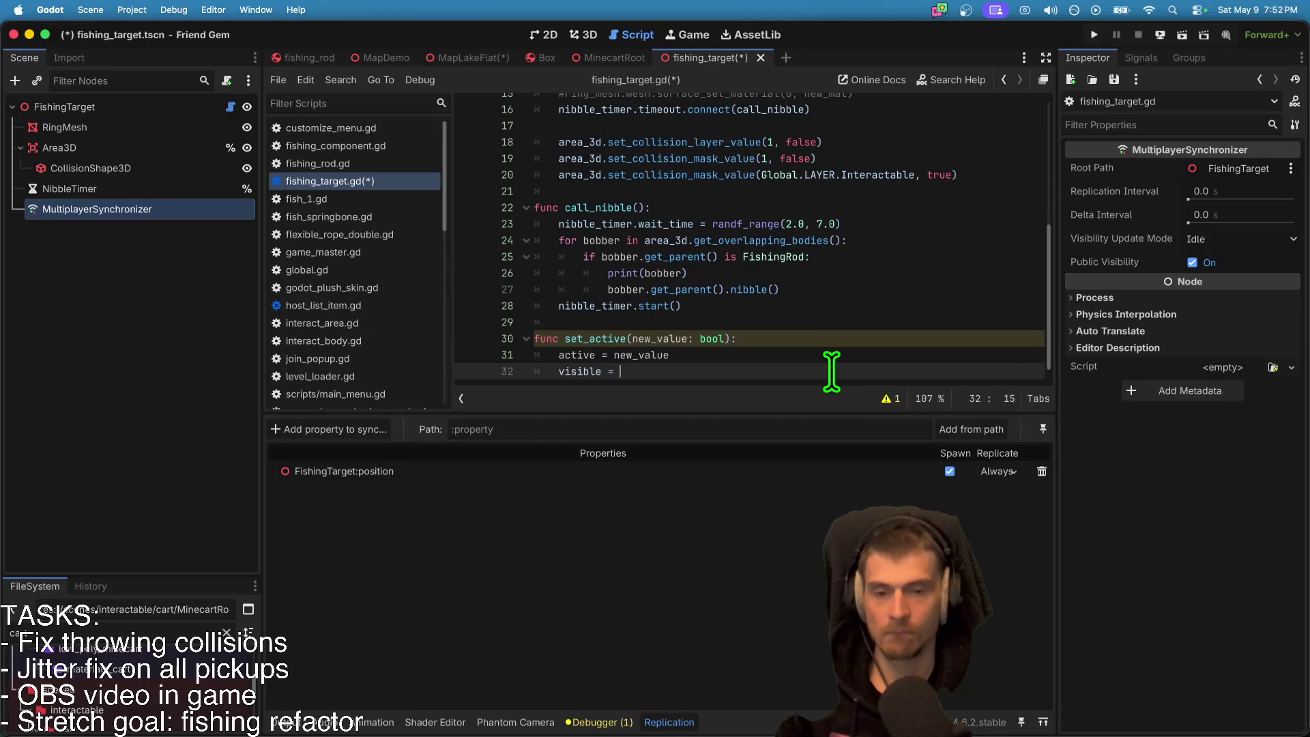
type("_value")
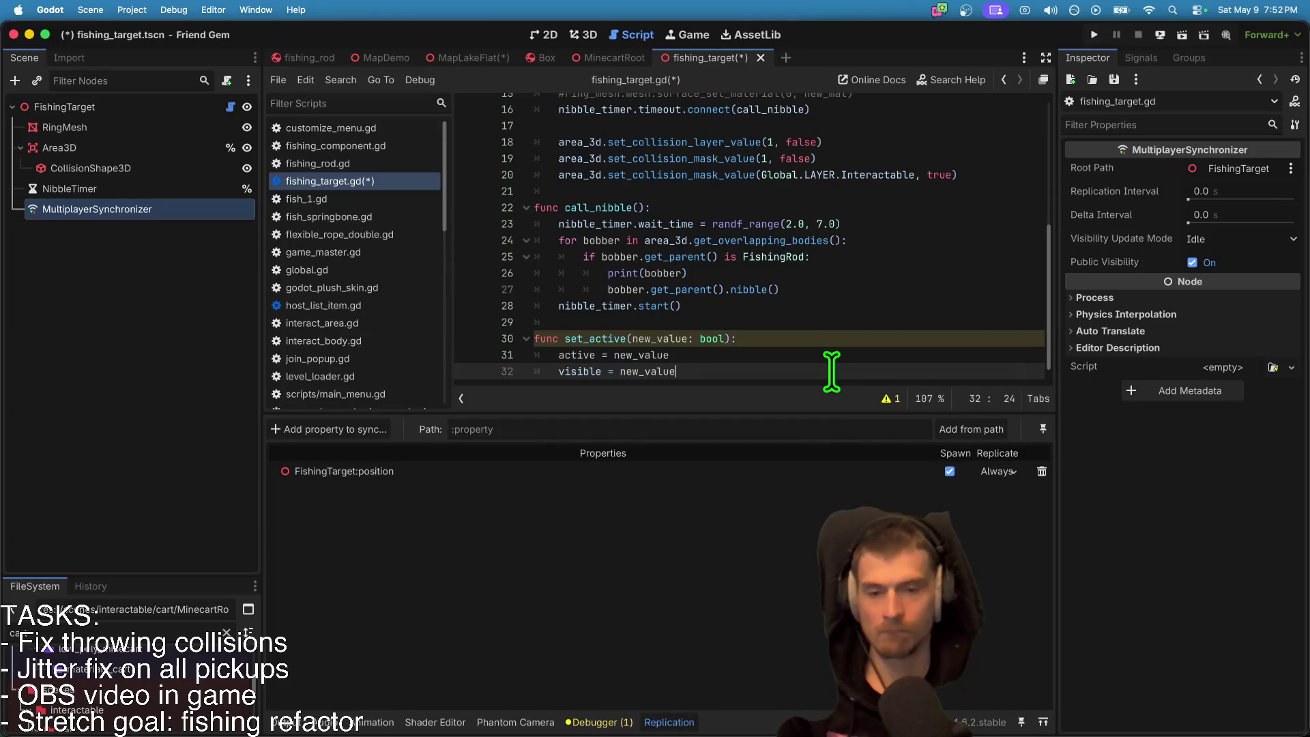
key("Return")
key("Return")
key("BackSpace")
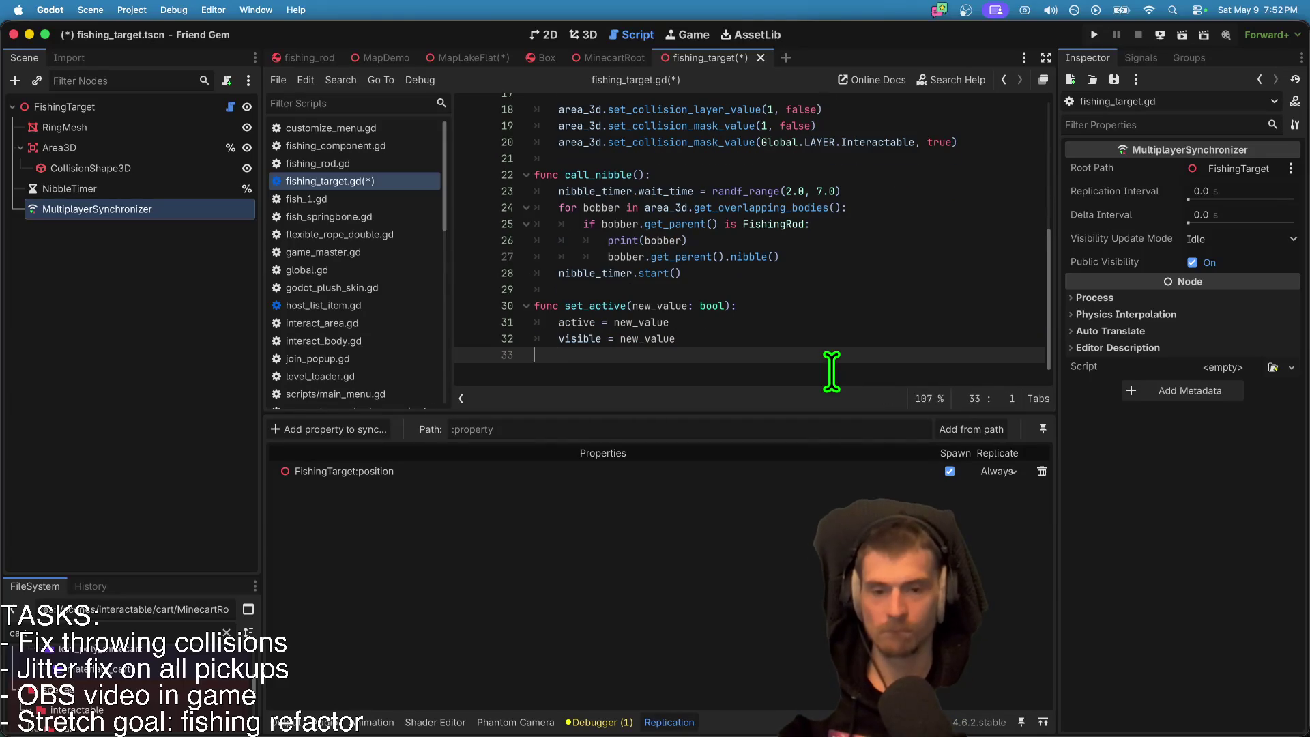
key("ctrl+s")
scroll(835, 354, "up", 5)
scroll(841, 344, "down", 2)
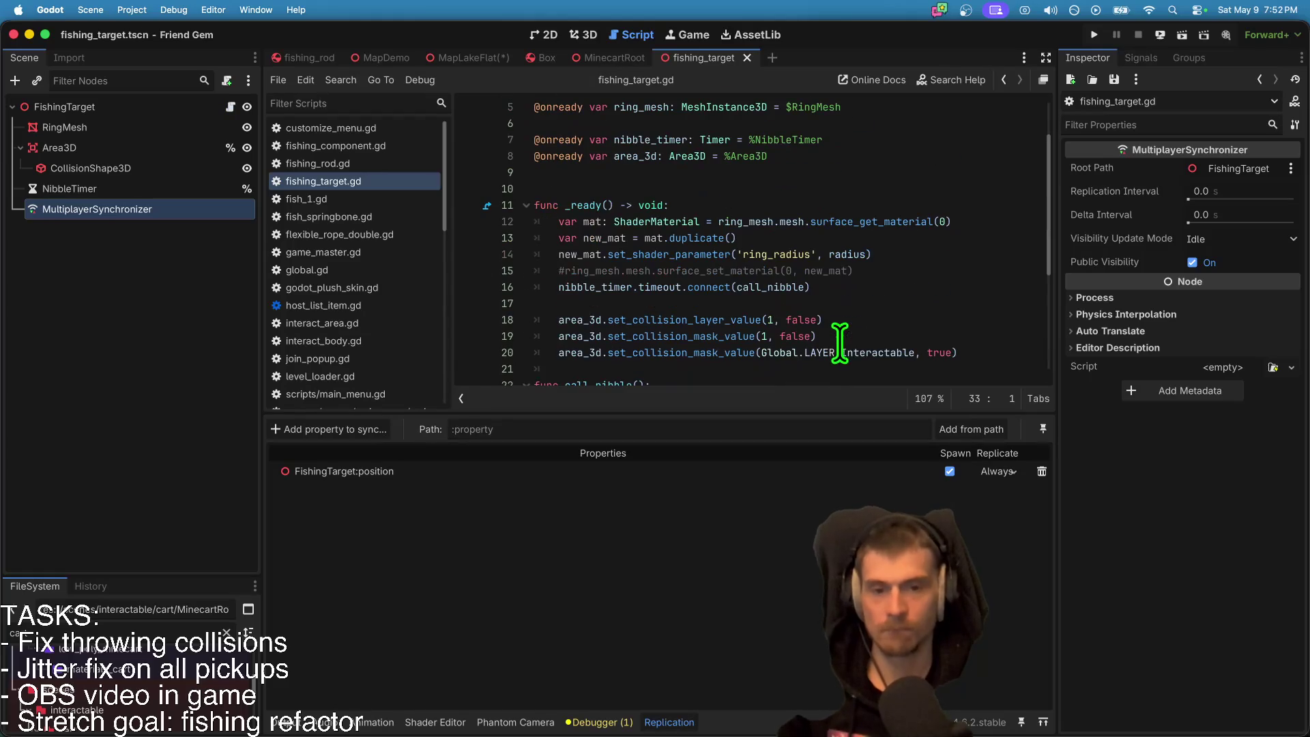
- Add a Timer child node under FishingTarget
left_click(133, 281)
key("ctrl+a")
type("timer")
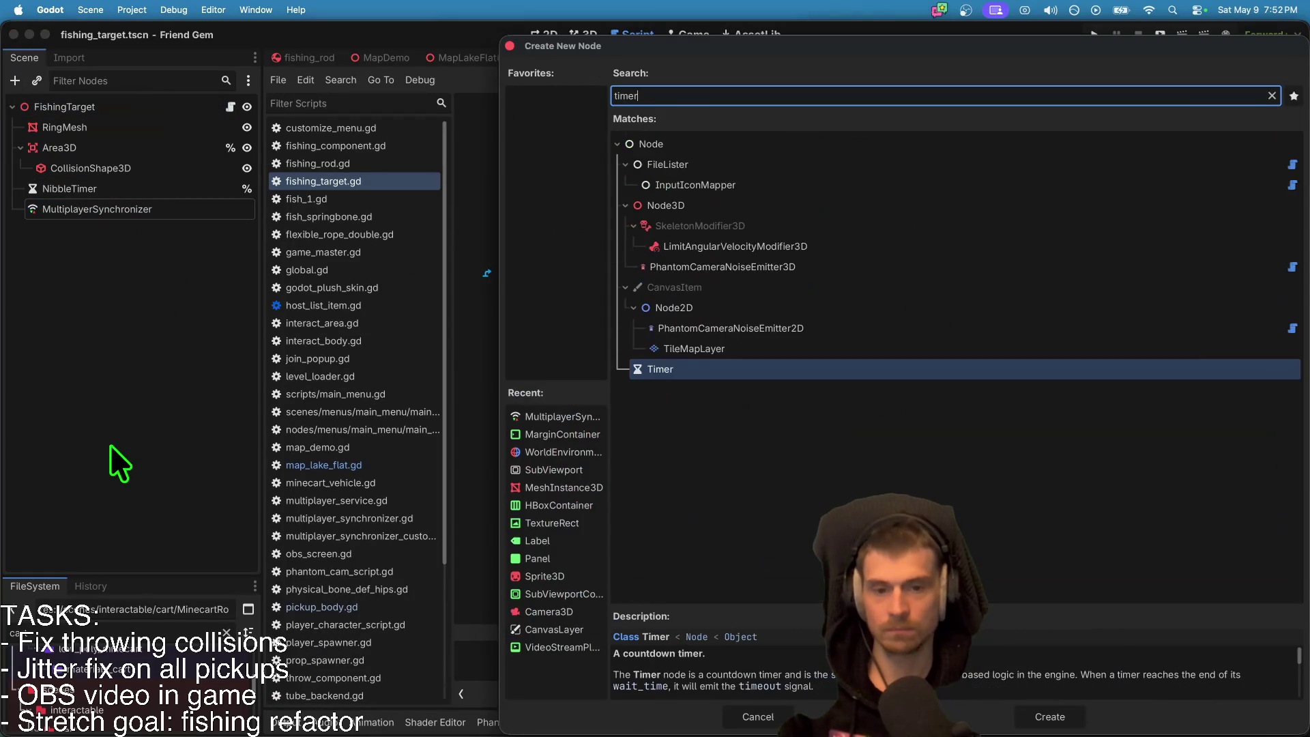
key("Return")
- Make room for new code at the end of the _ready function
left_click(867, 550)
left_click(884, 190)
left_click(901, 240)
left_click(819, 640)
key("Tab")
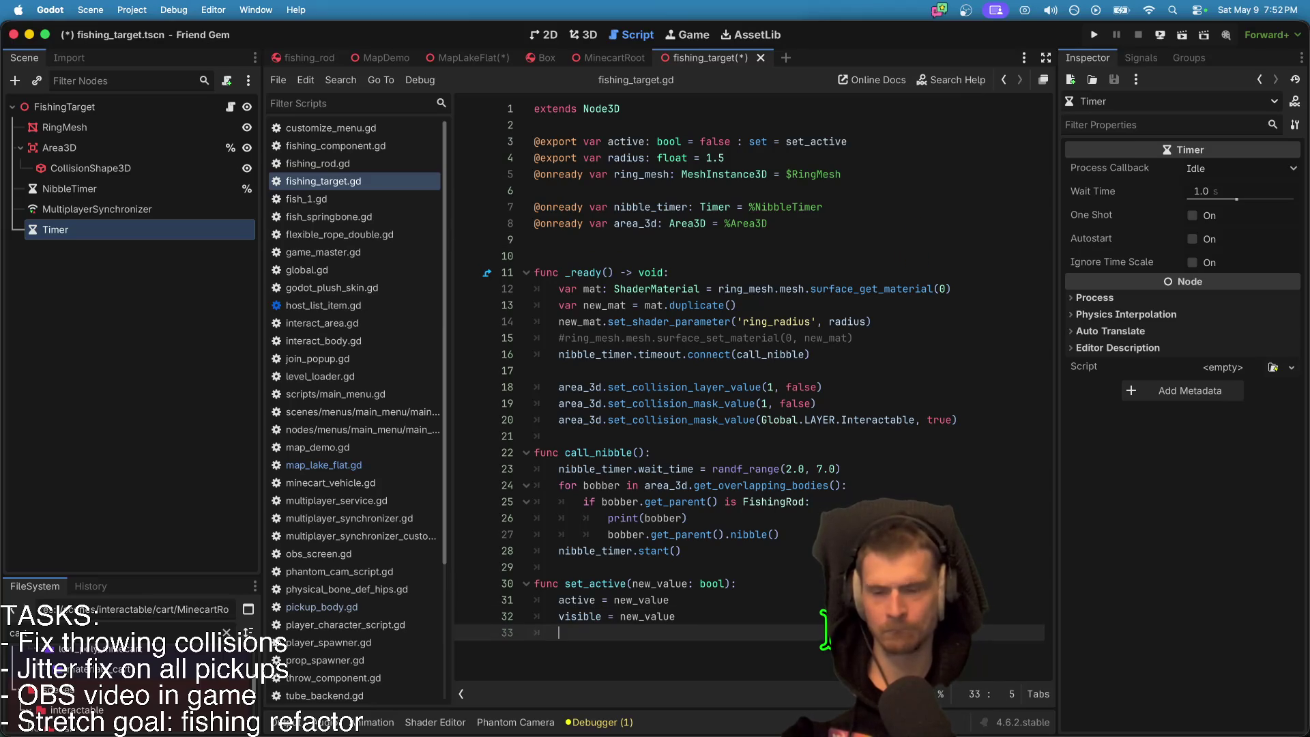
left_click(955, 433)
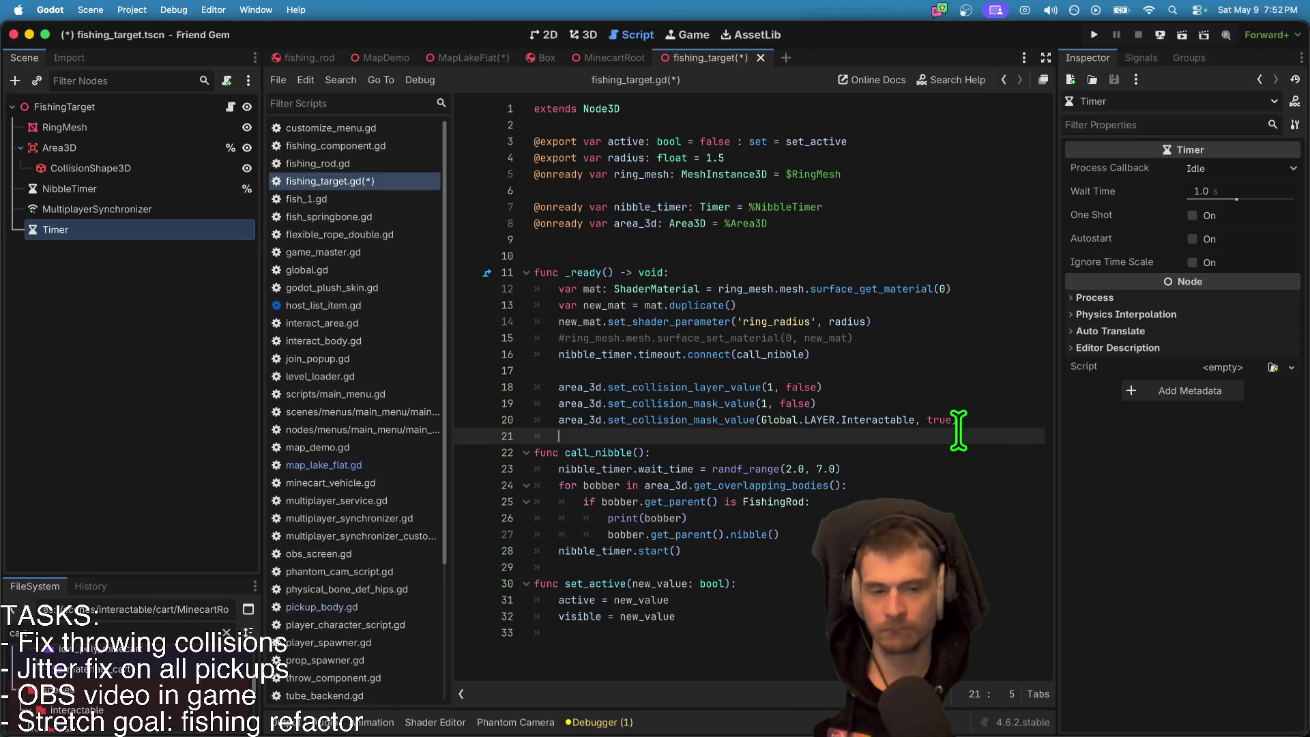
type("/")
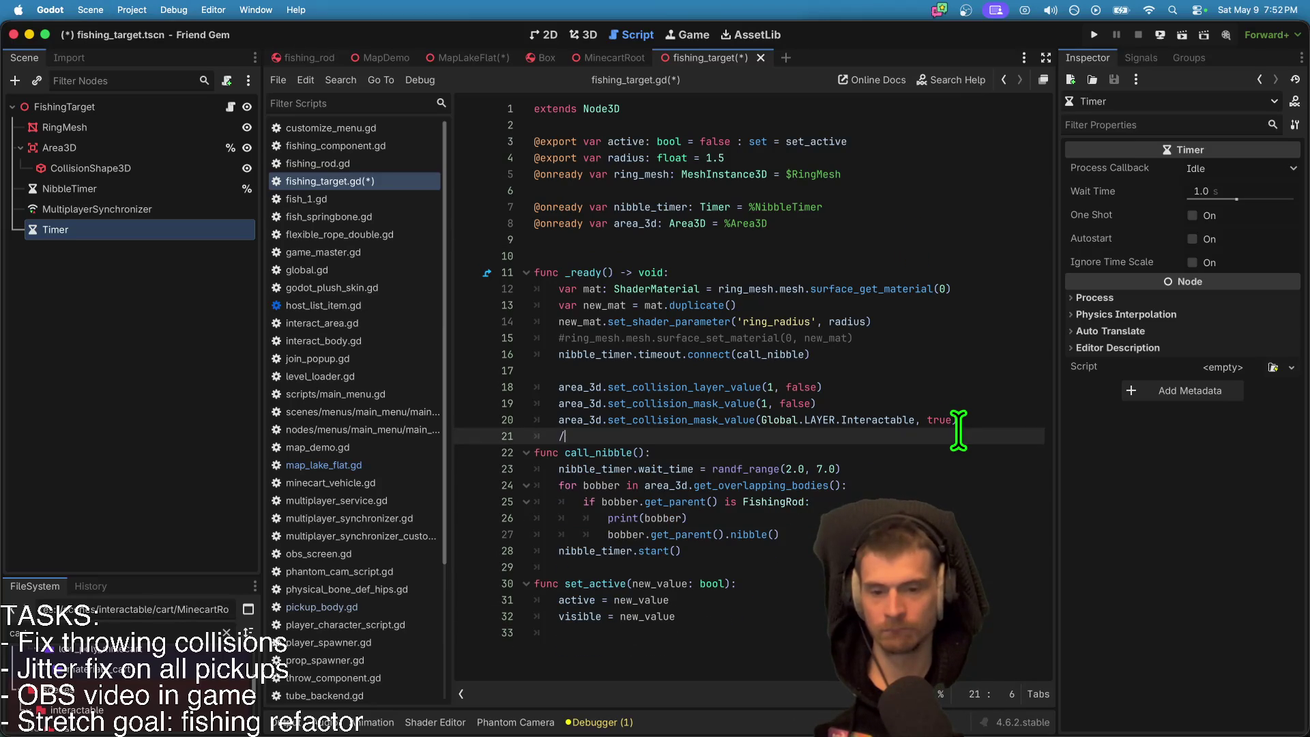
key("BackSpace")
key("Return")
key("Return")
key("Up")
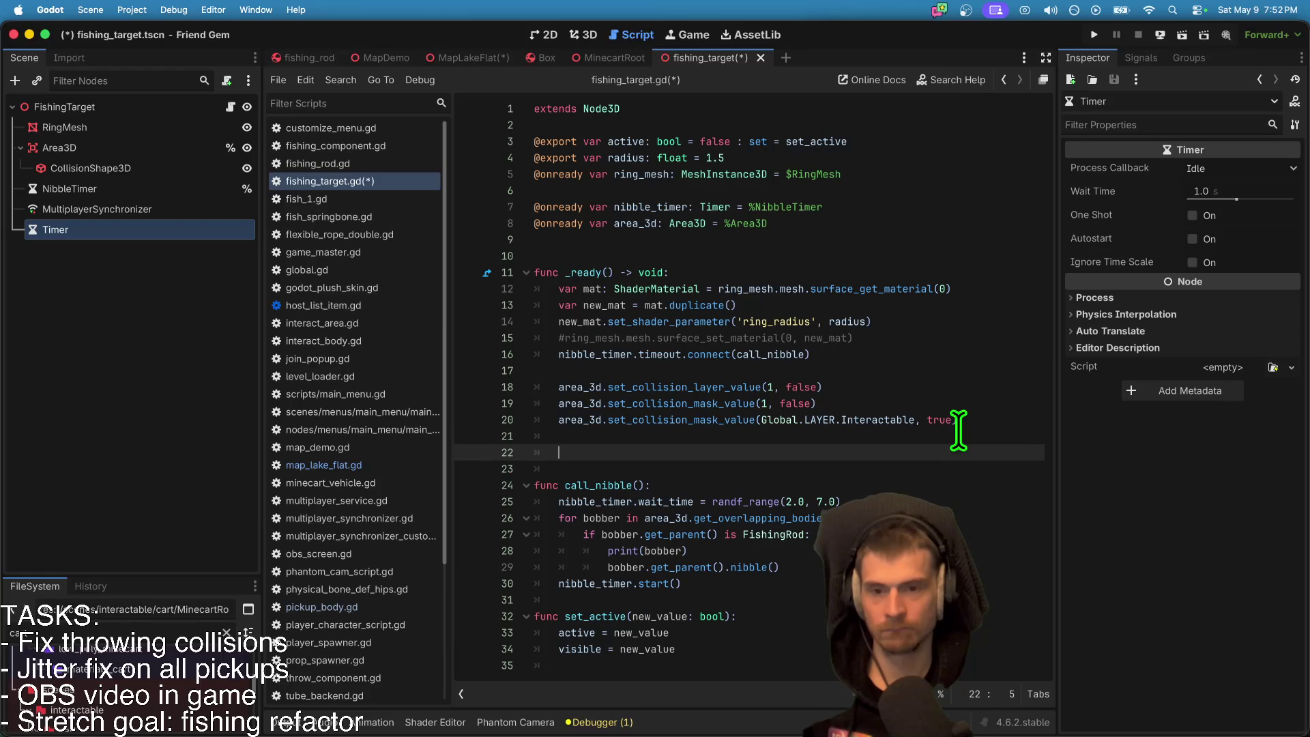
left_click(202, 254)
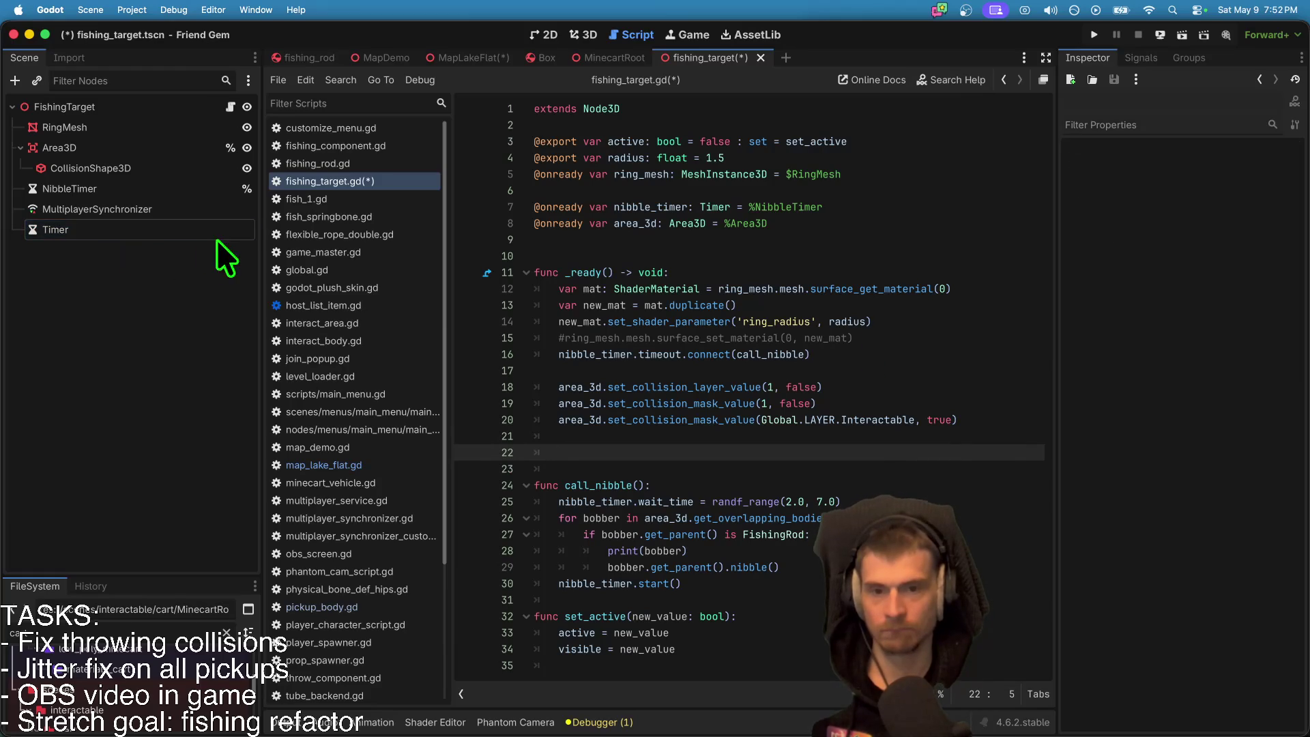
right_click(109, 232)
left_click(200, 618)
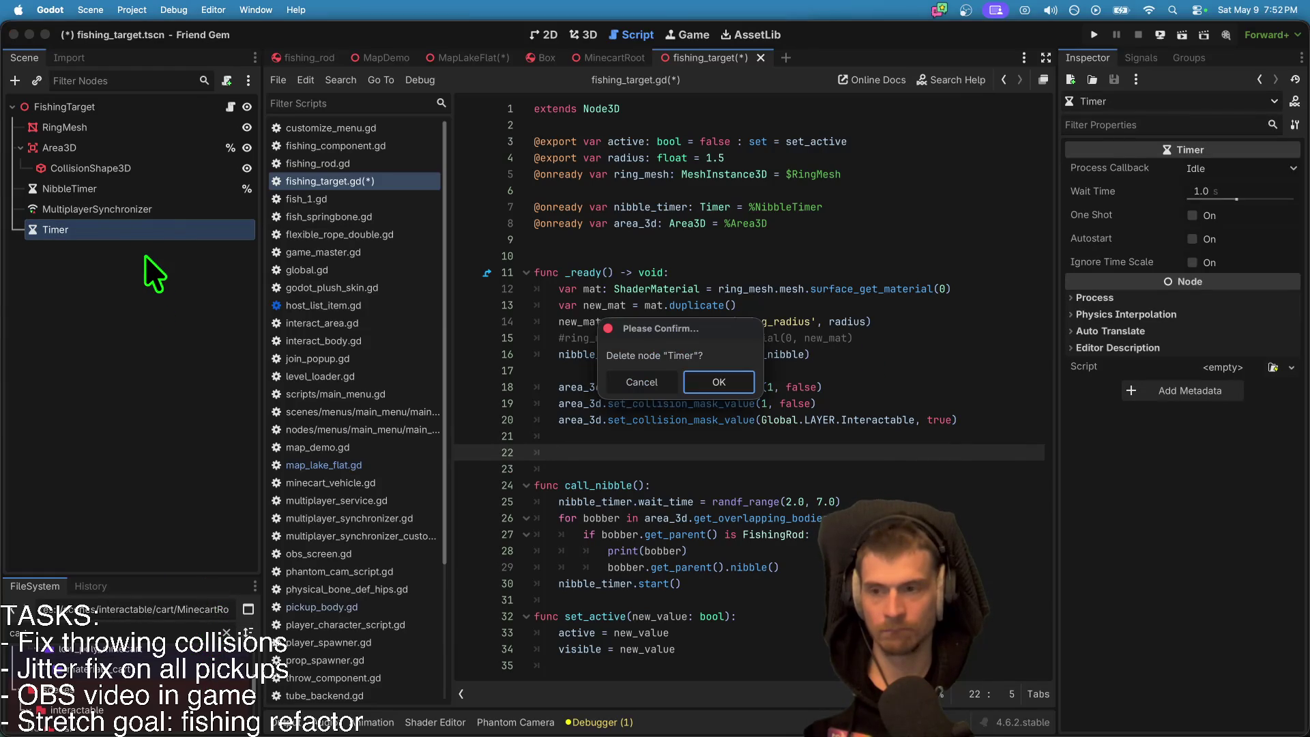
key("Escape")
right_click(137, 229)
left_click(231, 563)
left_click(204, 242)
mouse_move(137, 231)
left_mouse_down()
mouse_move(775, 245)
mouse_move(764, 249)
left_mouse_up()
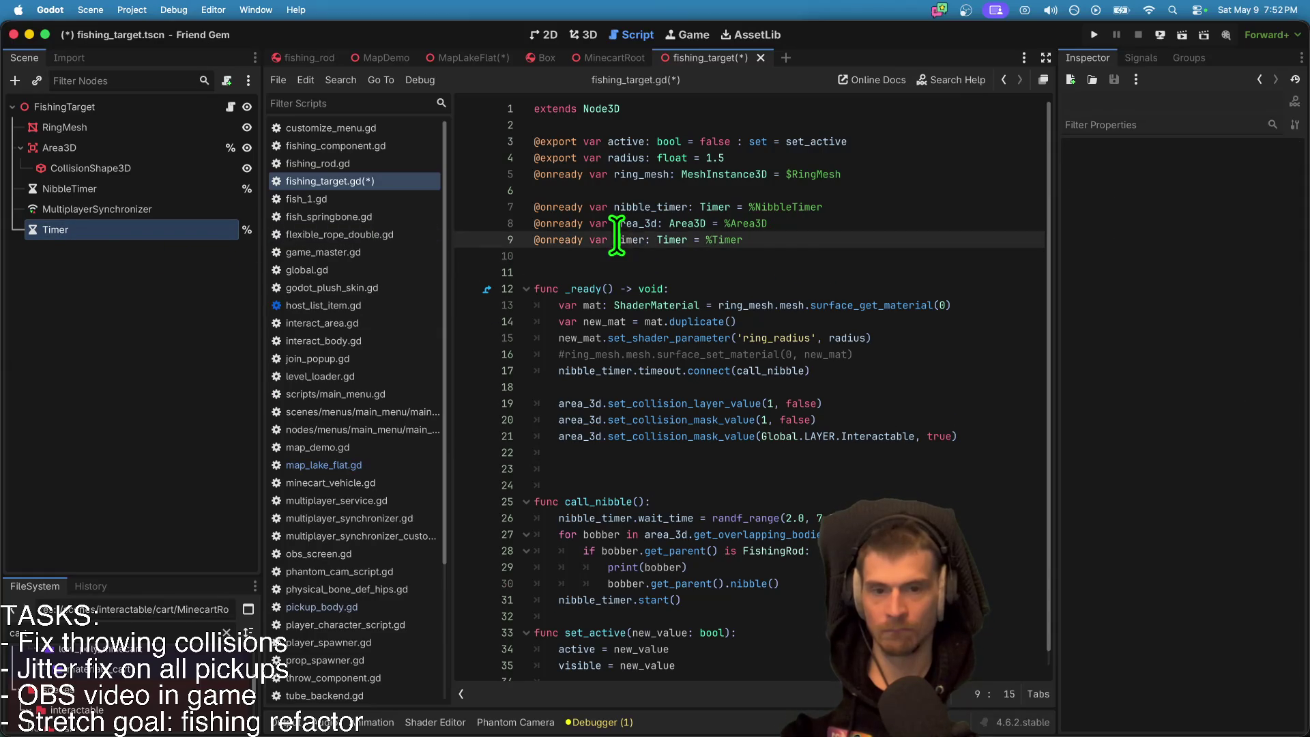
- In _ready, connect timer.timeout to move_active
left_click(791, 468)
type("timer.")
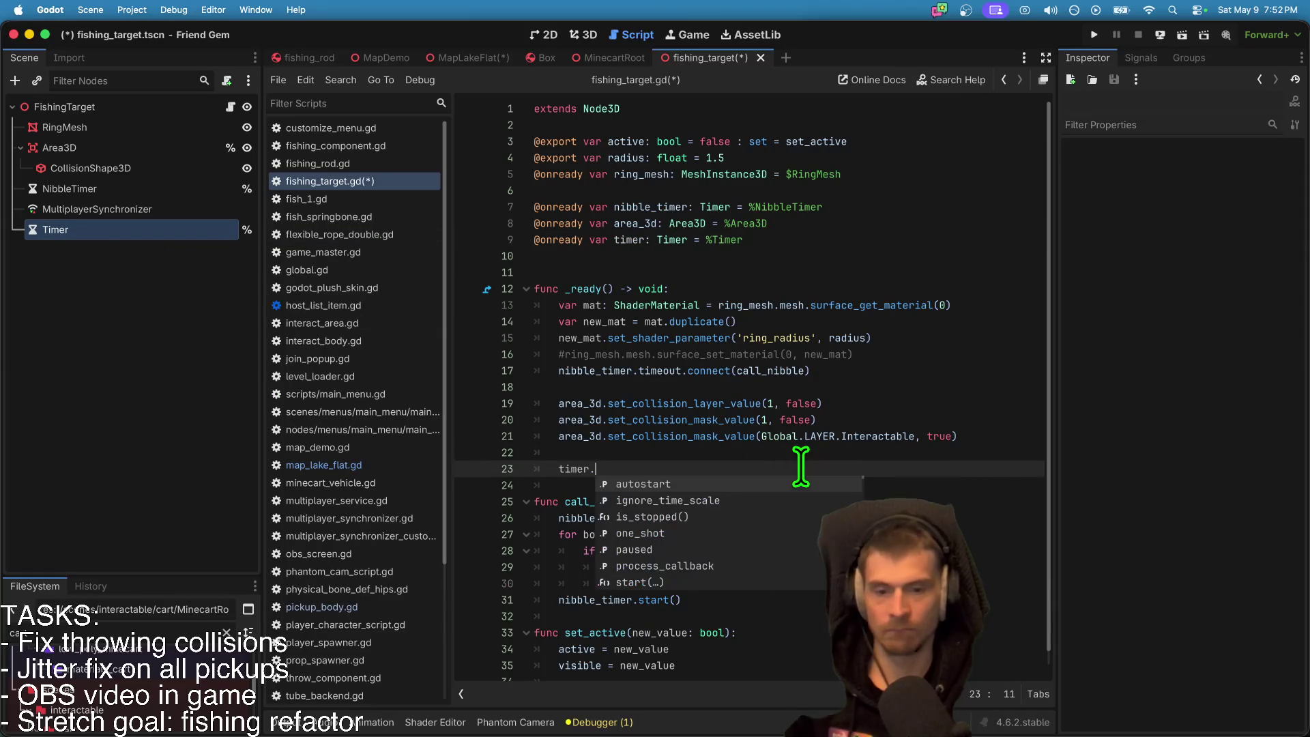
type("ti")
key("Return")
type(".co")
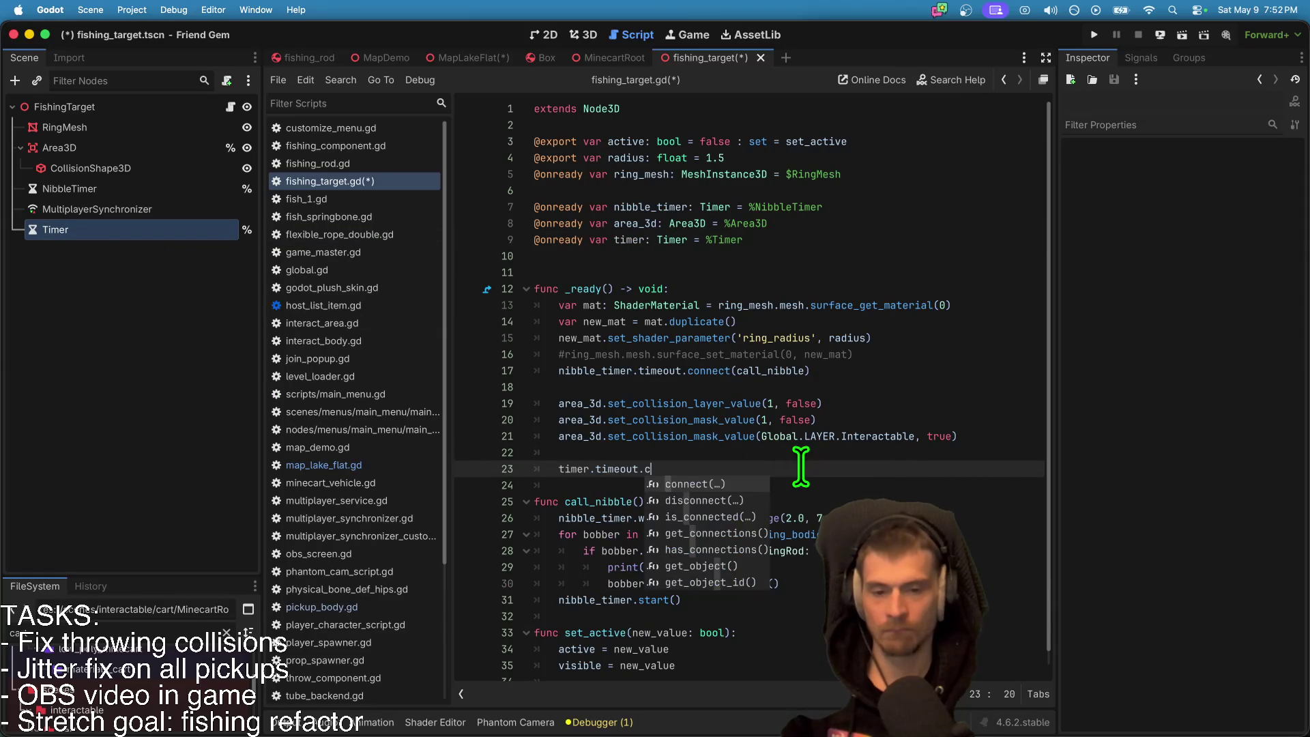
key("Return")
type("move_active")
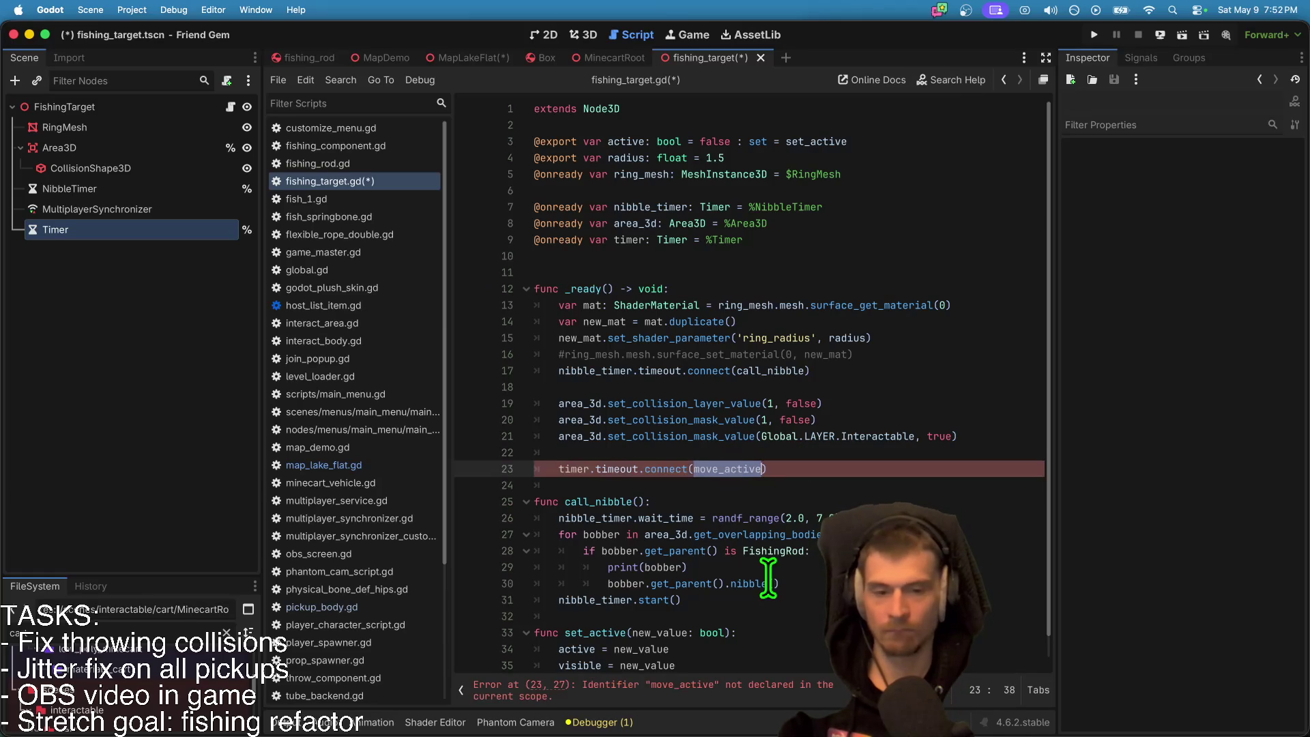
- Add func move_active(): whose body calls timer.start()
left_click(831, 674)
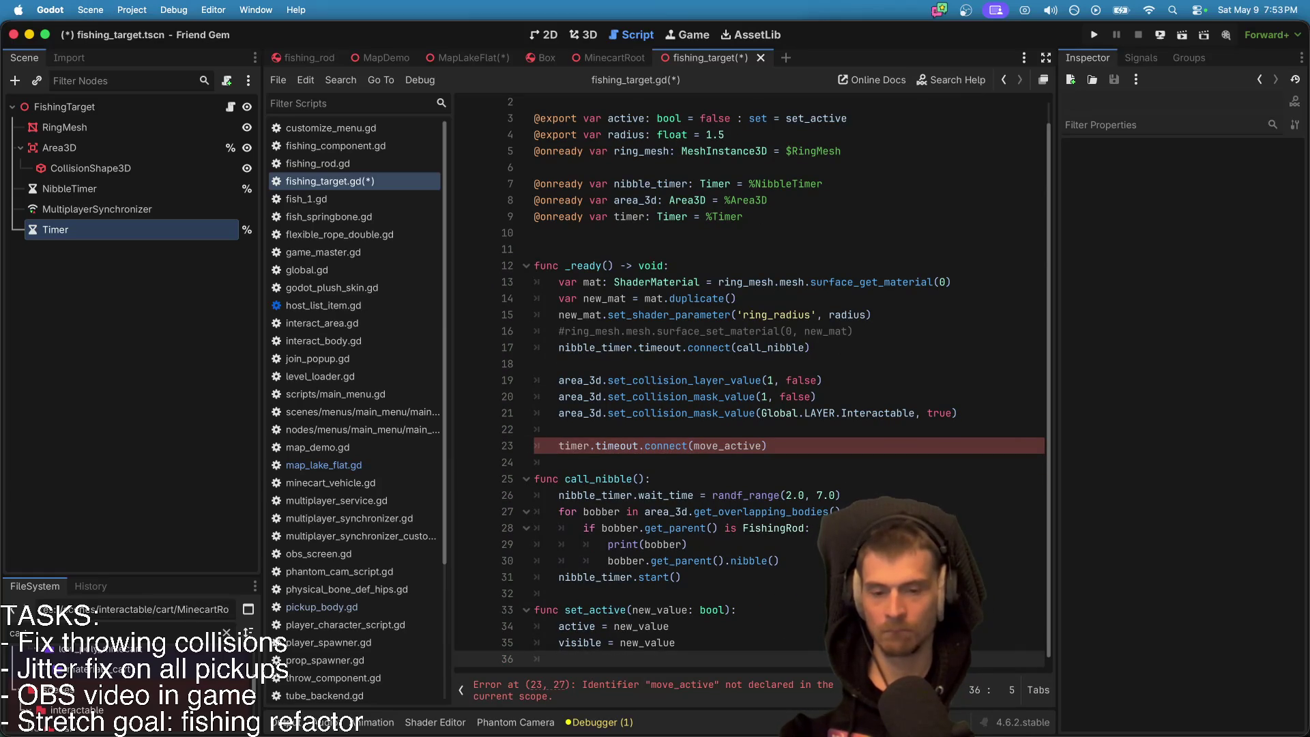
key("Return")
key("Return")
key("BackSpace")
type("func move_active(")
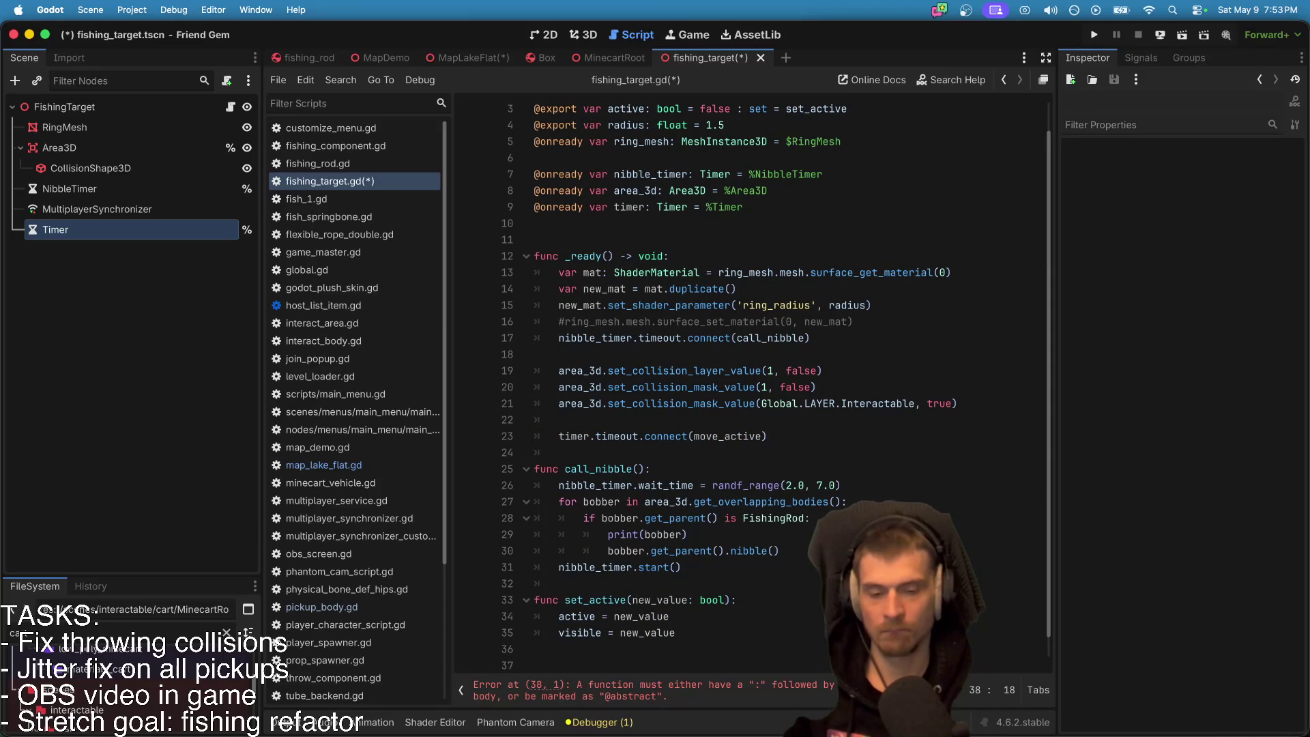
type("):")
key("Return")
type("time")
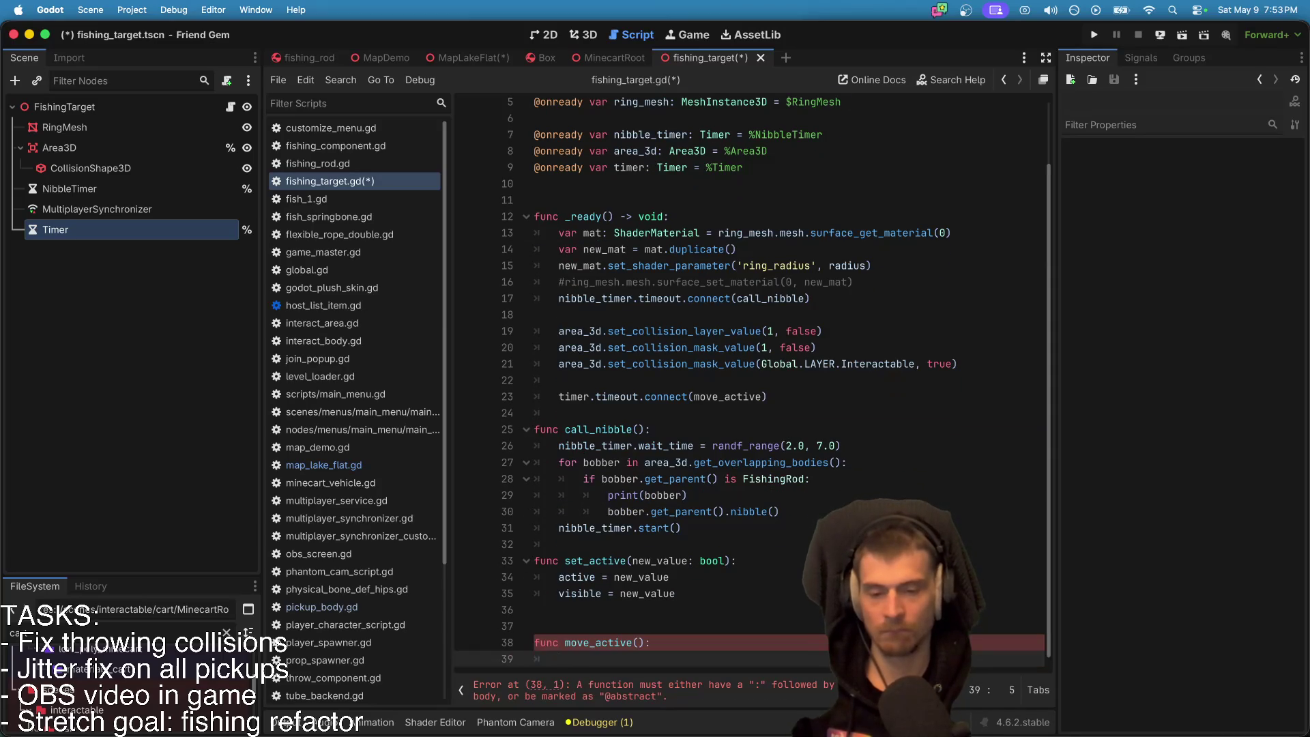
type("r.start(")
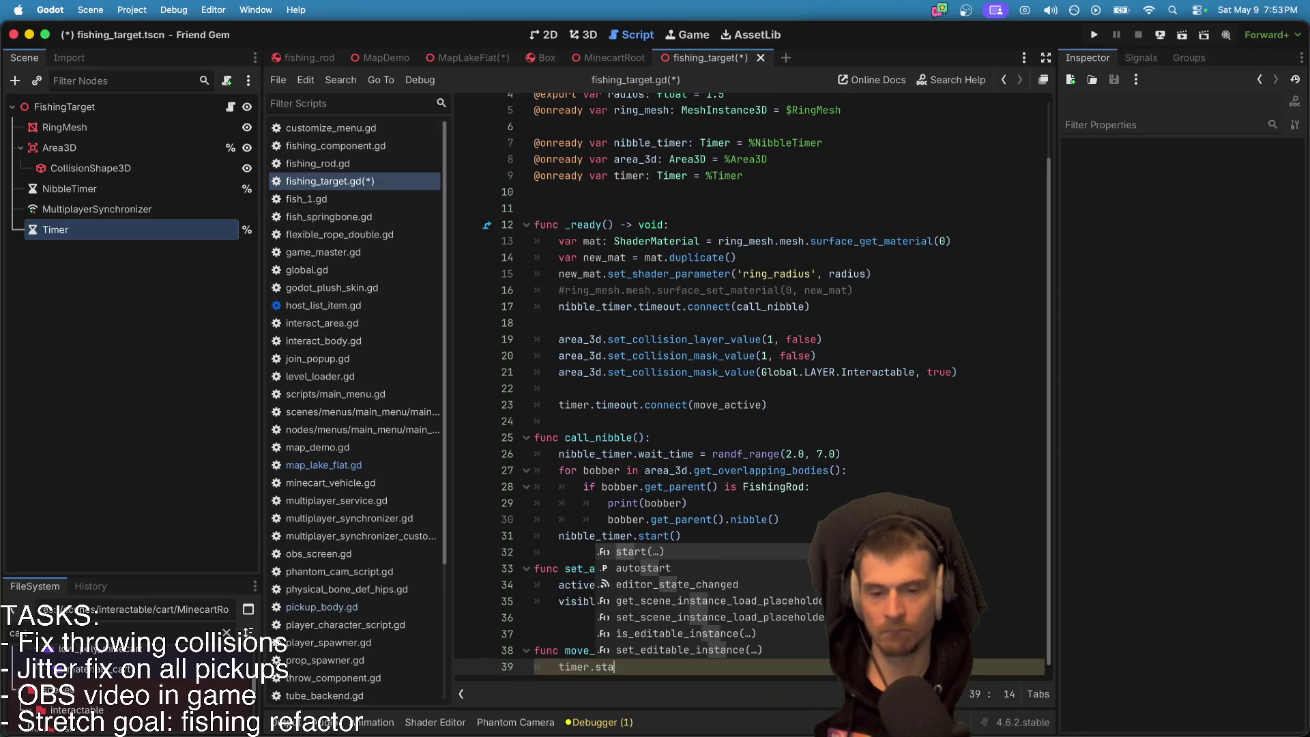
key("Escape")
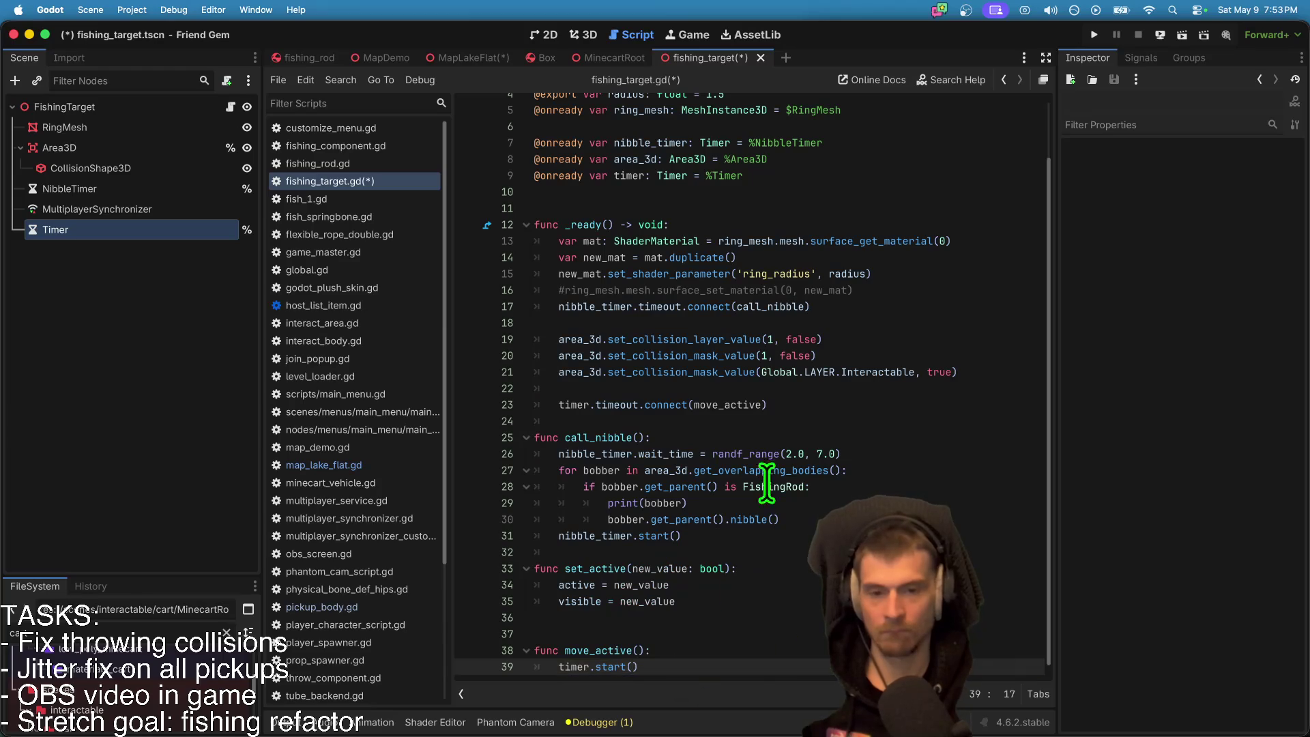
- Turn on the Timer's Autostart and set its Wait Time to 300 seconds
left_click(180, 227)
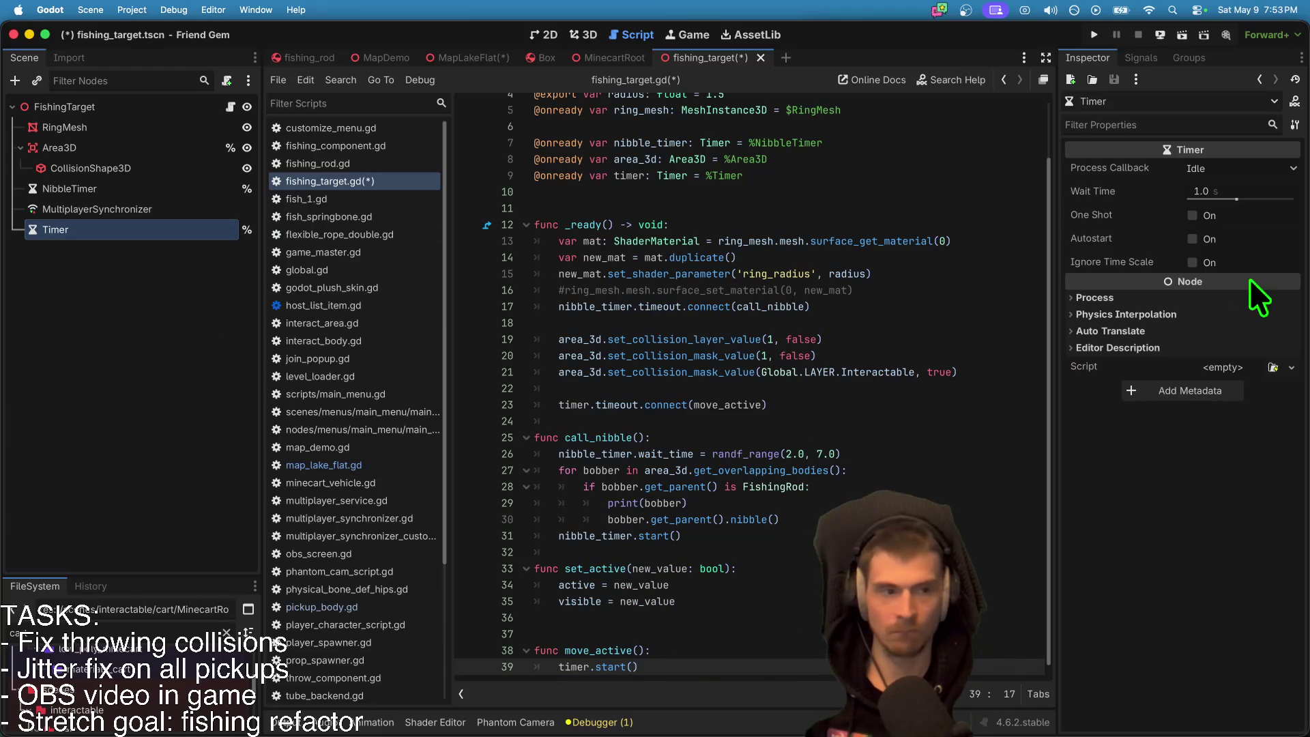
left_click(1200, 238)
left_click(1249, 185)
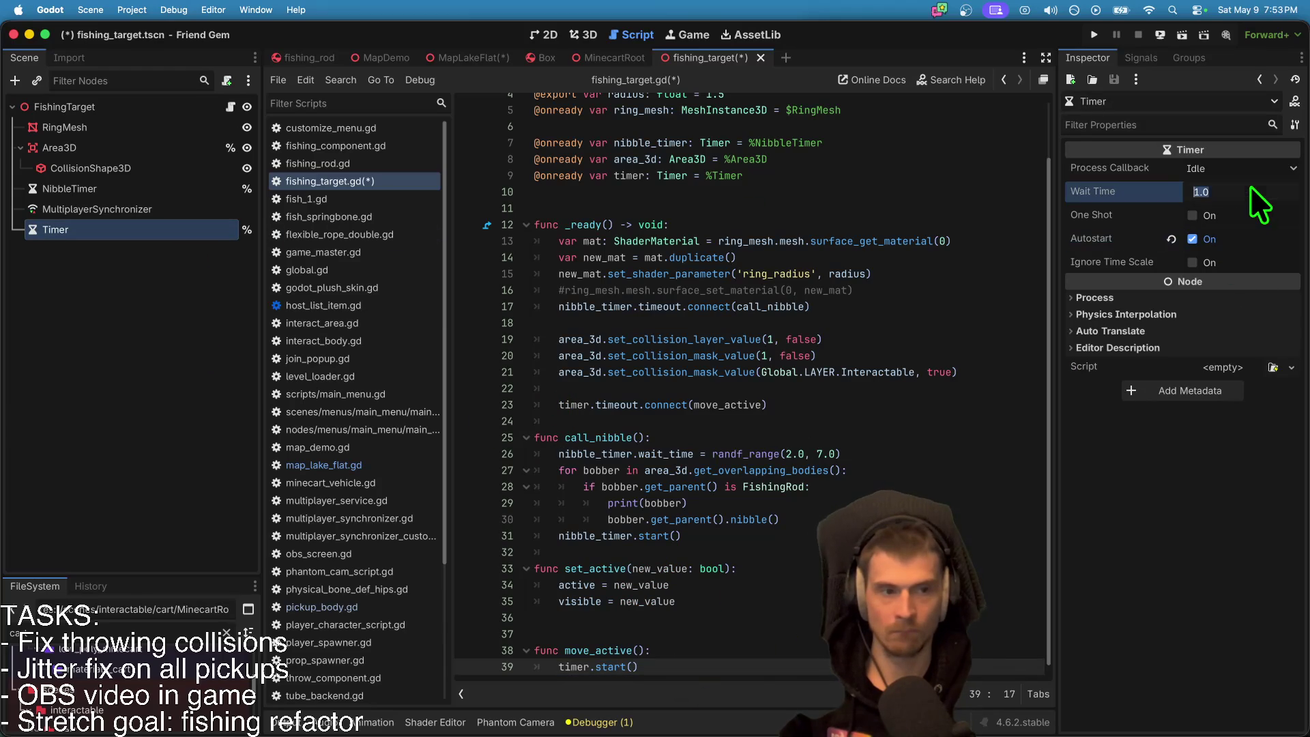
type("10")
key("Return")
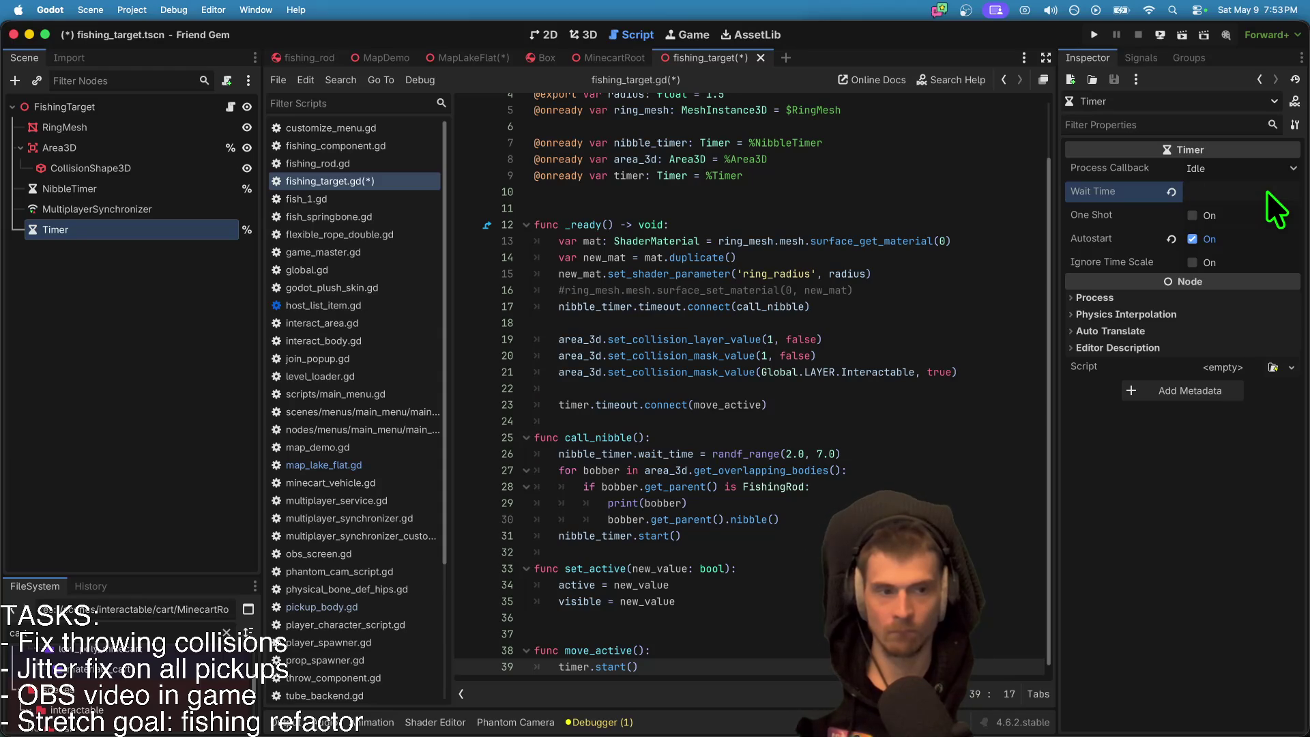
type("300")
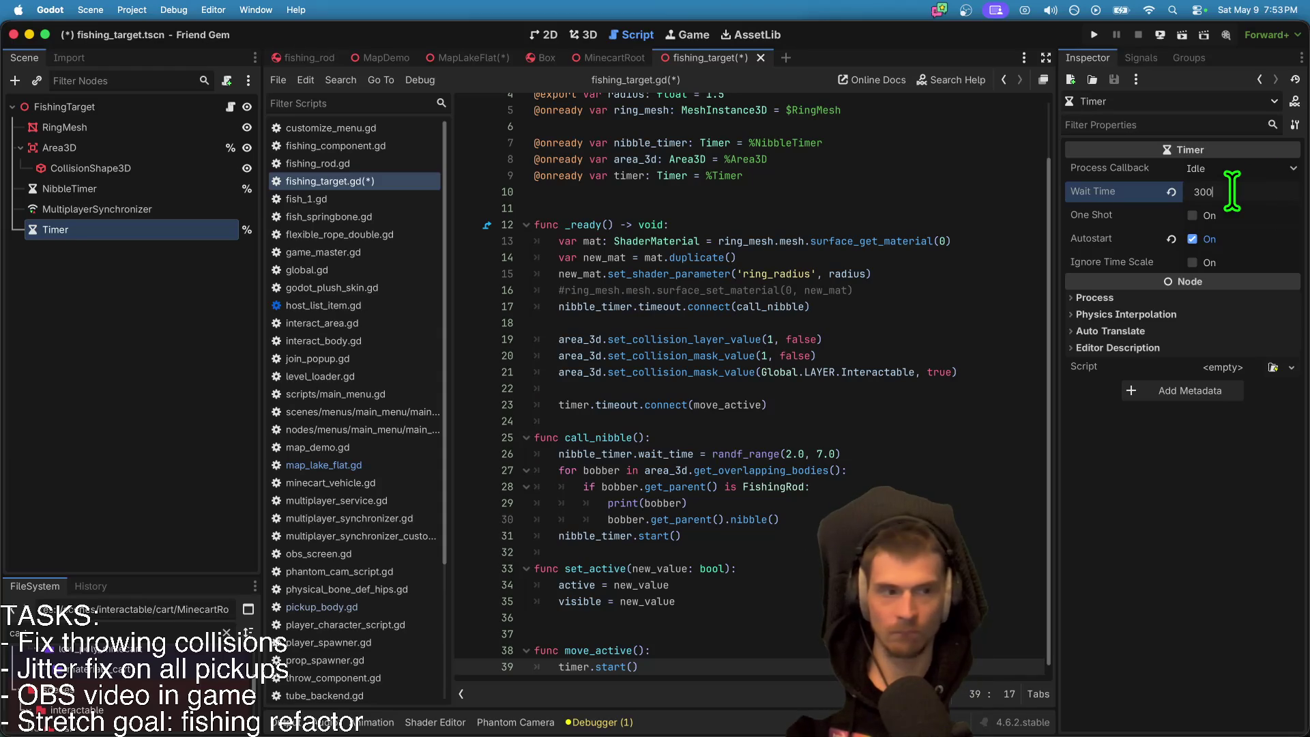
key("Return")
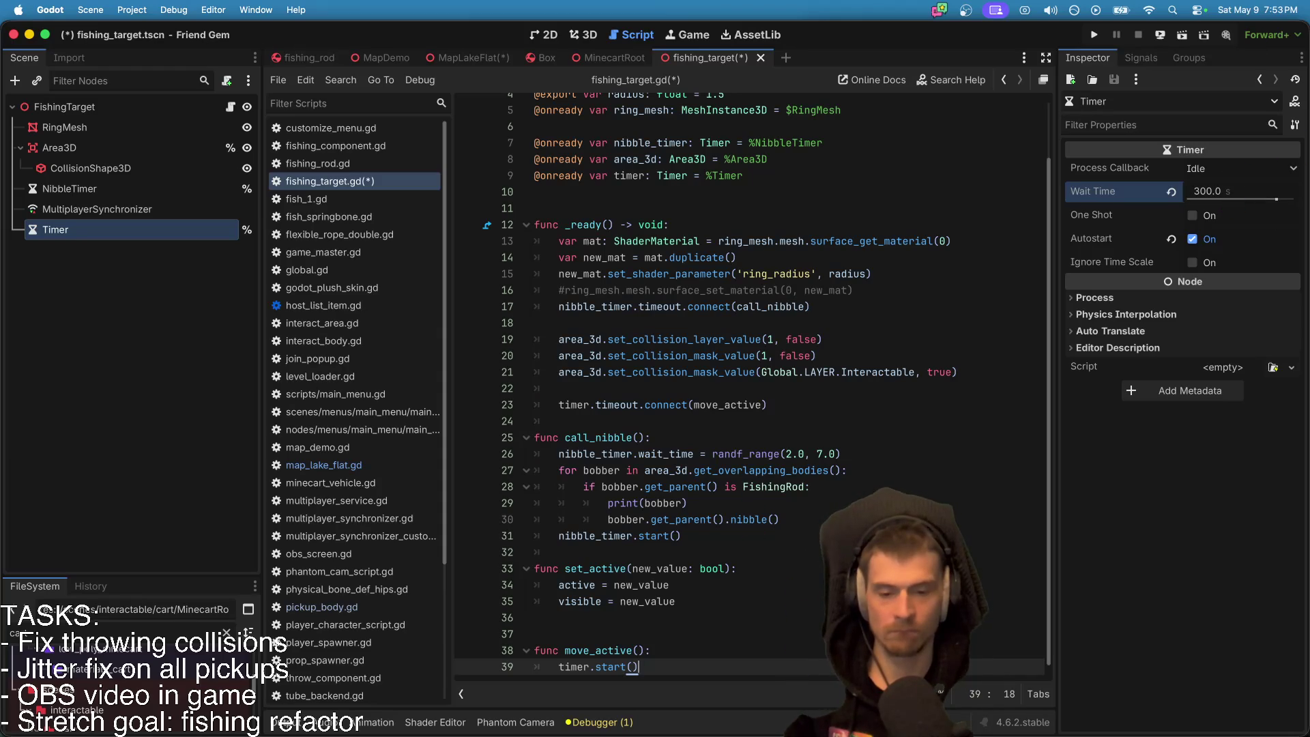
- Add a timer.wait_time = randf(...) line at the top of move_active
left_click(638, 650)
key("End")
key("Return")
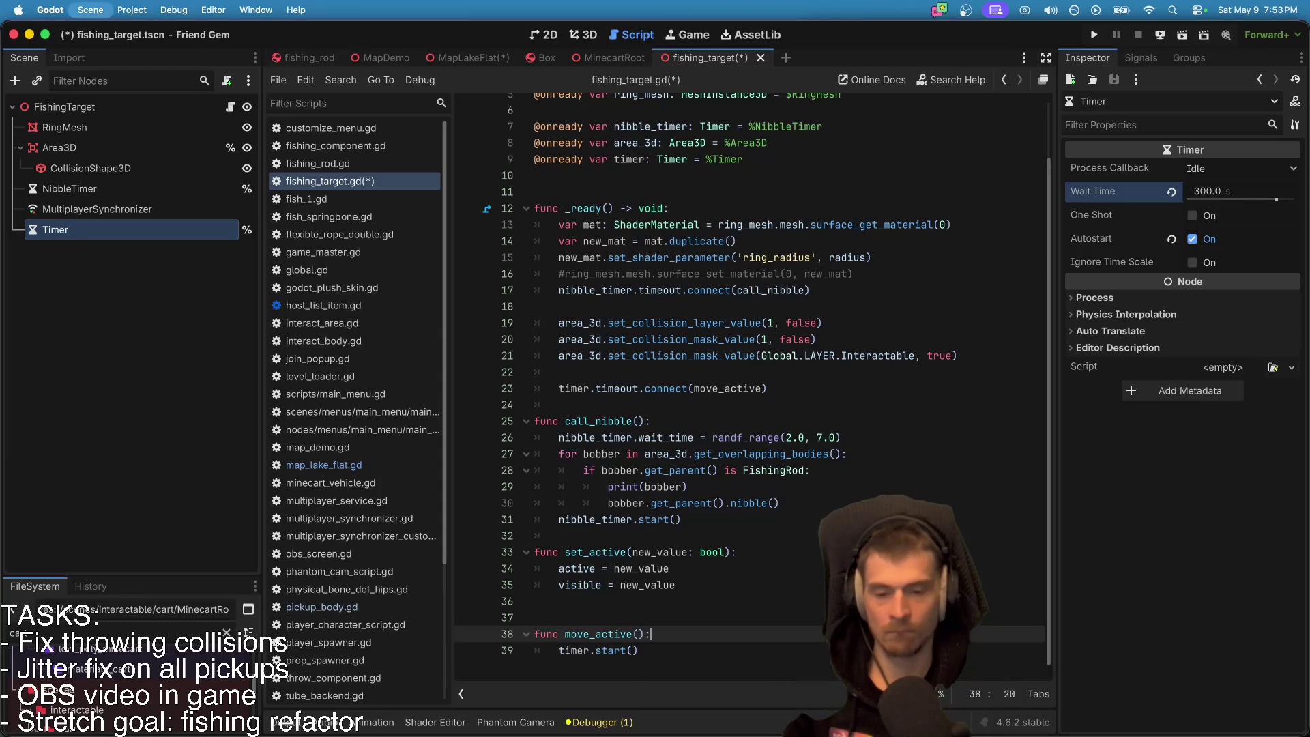
type("ti")
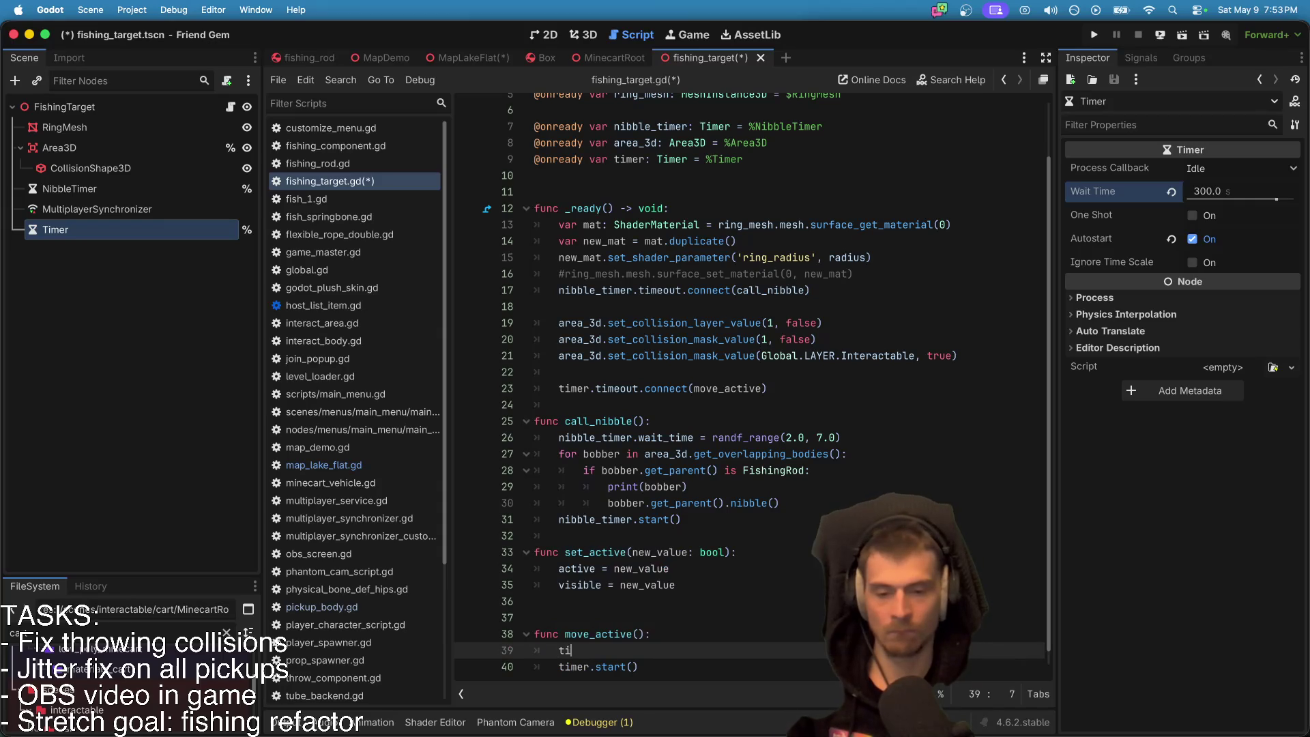
type("wa")
key("Return")
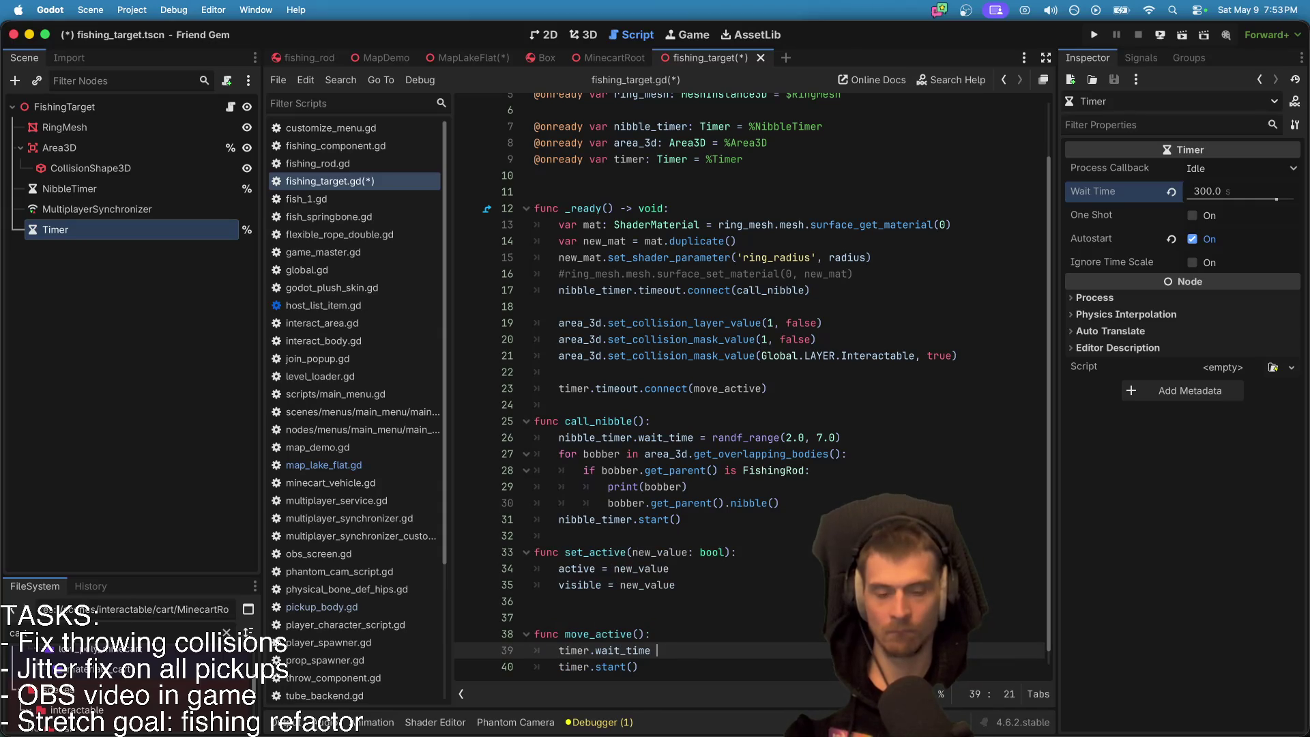
type("= ")
type("randi")
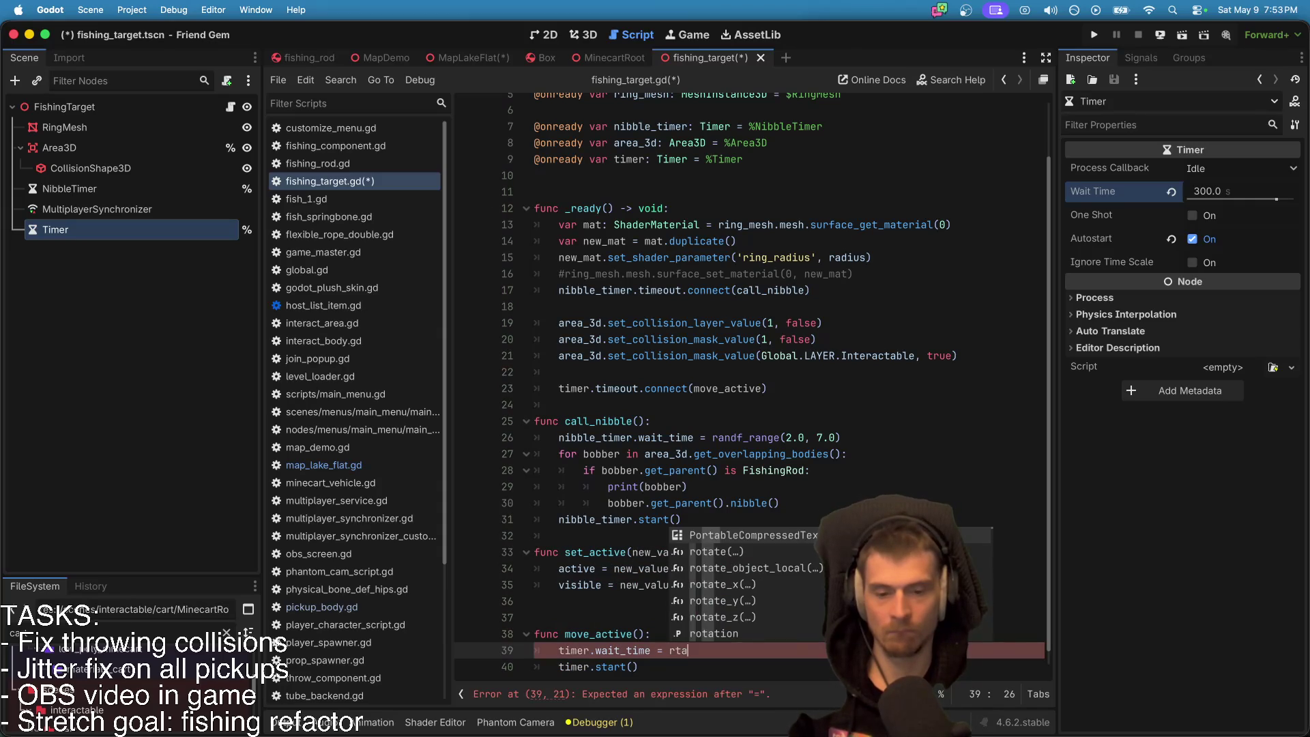
key("BackSpace")
type("f")
key("Return")
type("30")
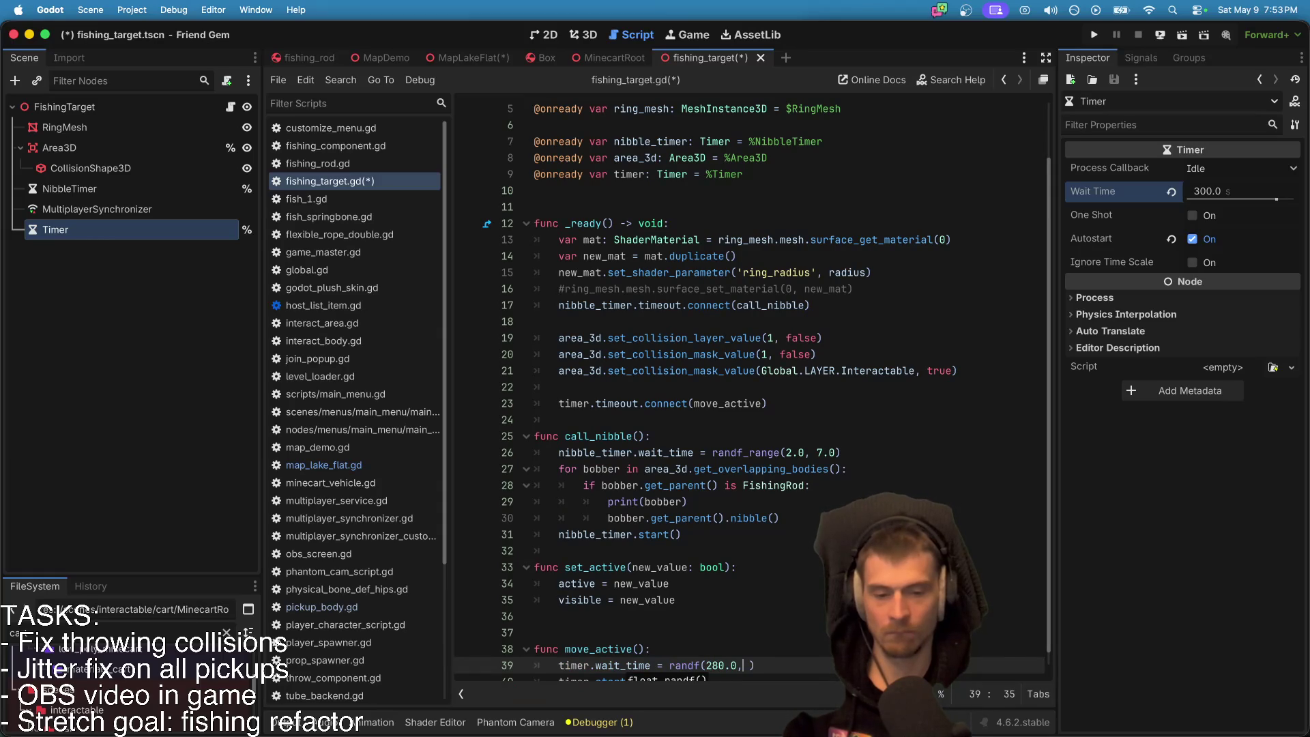
type("0.0")
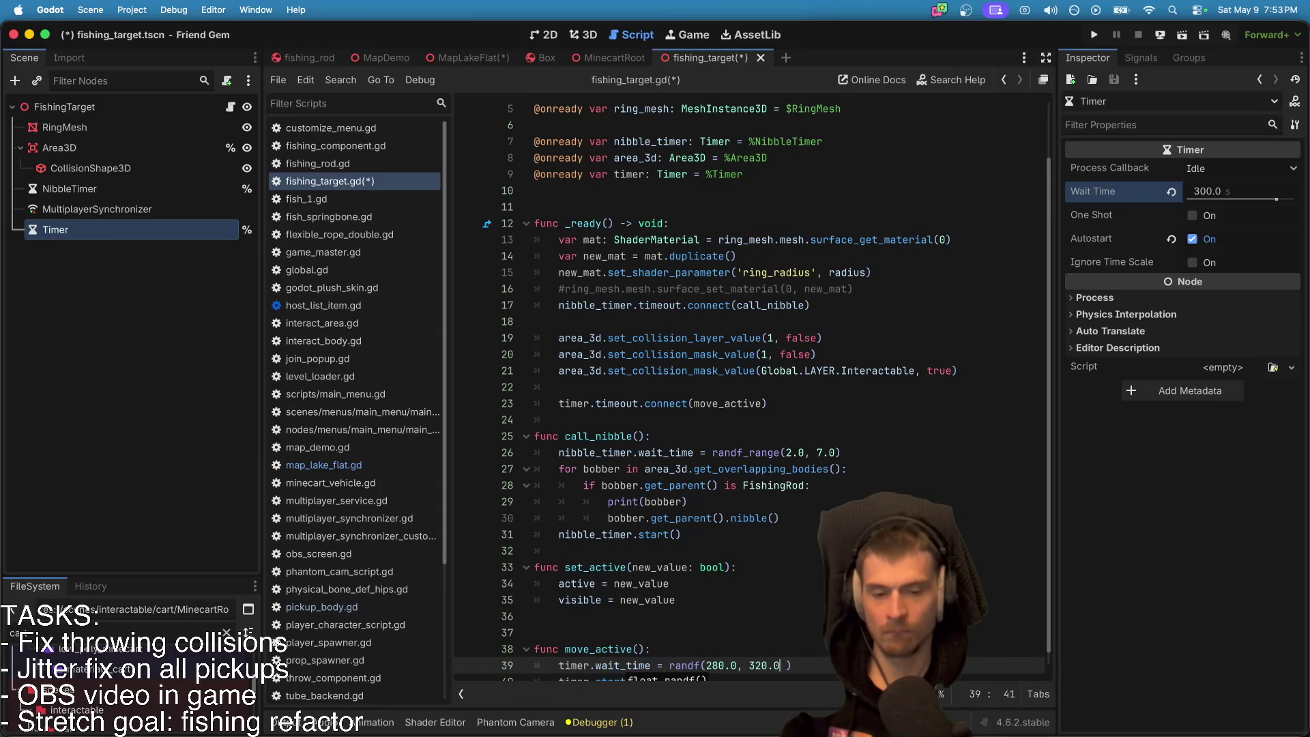
key("Down")
key("Down")
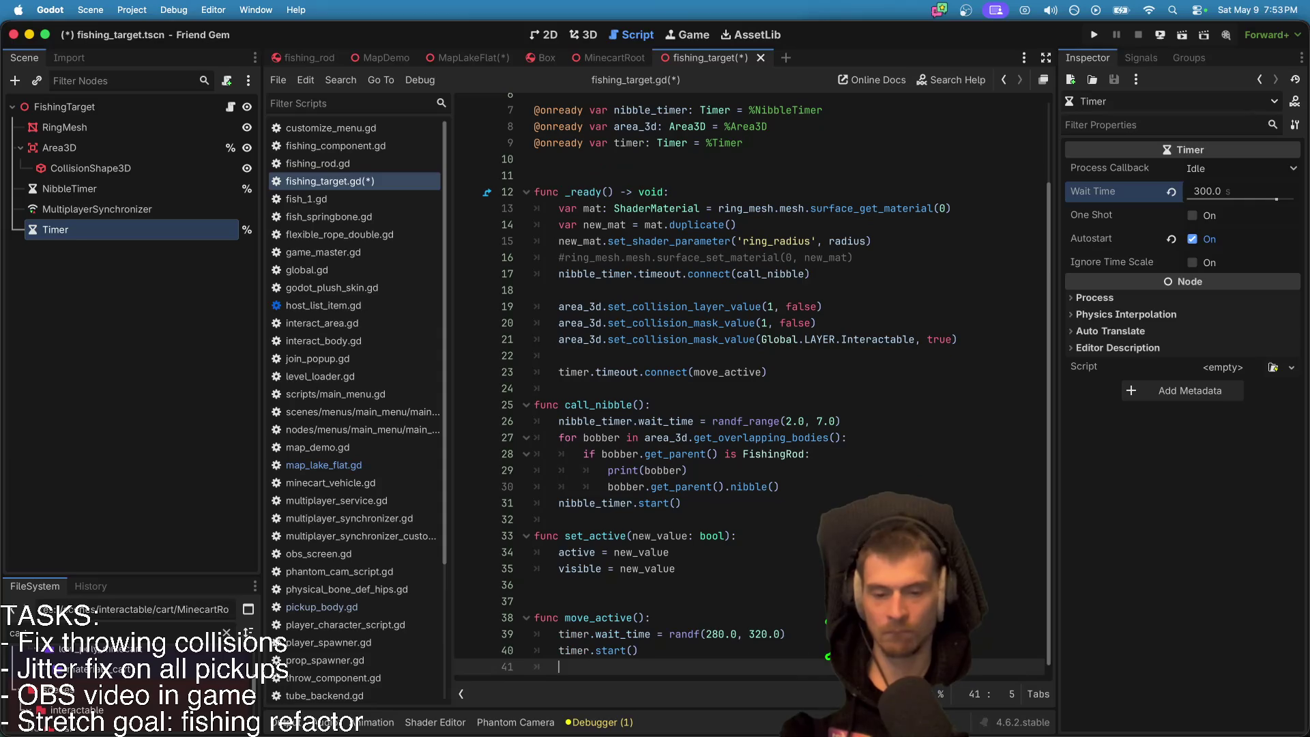
- Raise the upper bound to 420.0 and change randf to randf_range(280.0, 420.0)
scroll(785, 655, "down", 1)
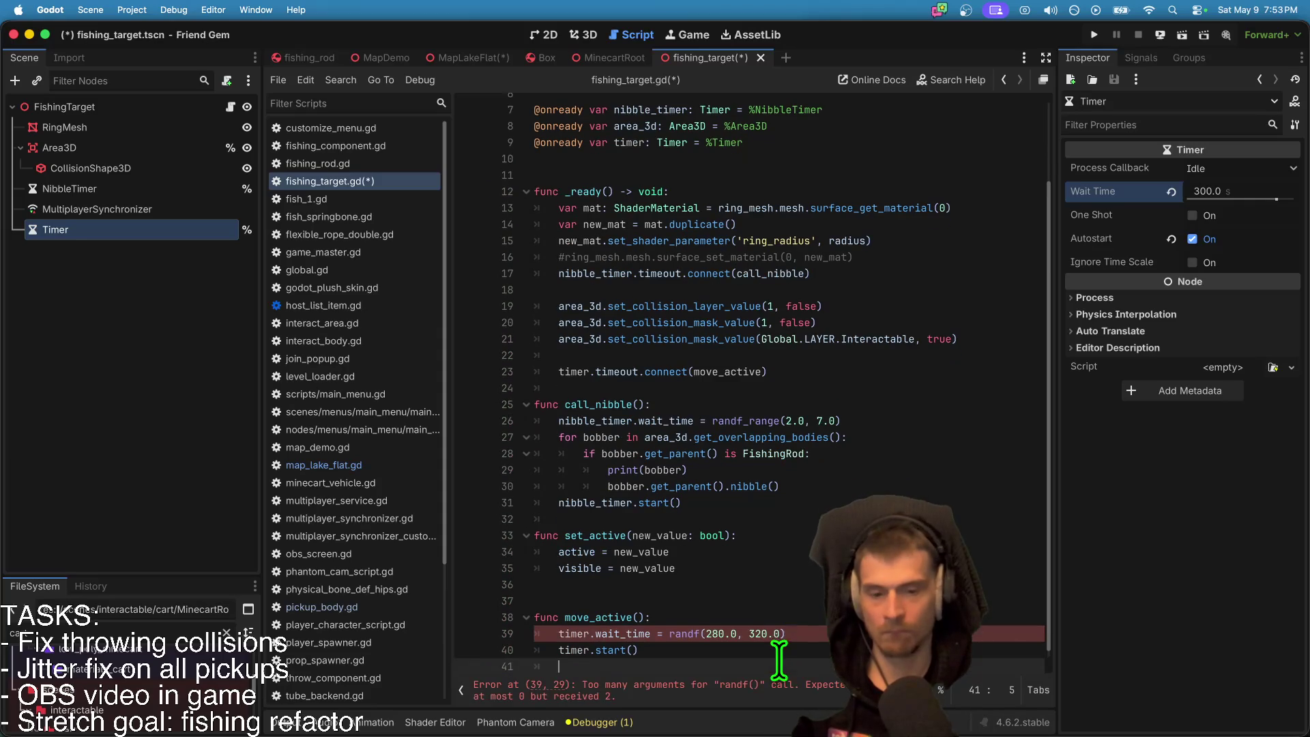
left_click(766, 632)
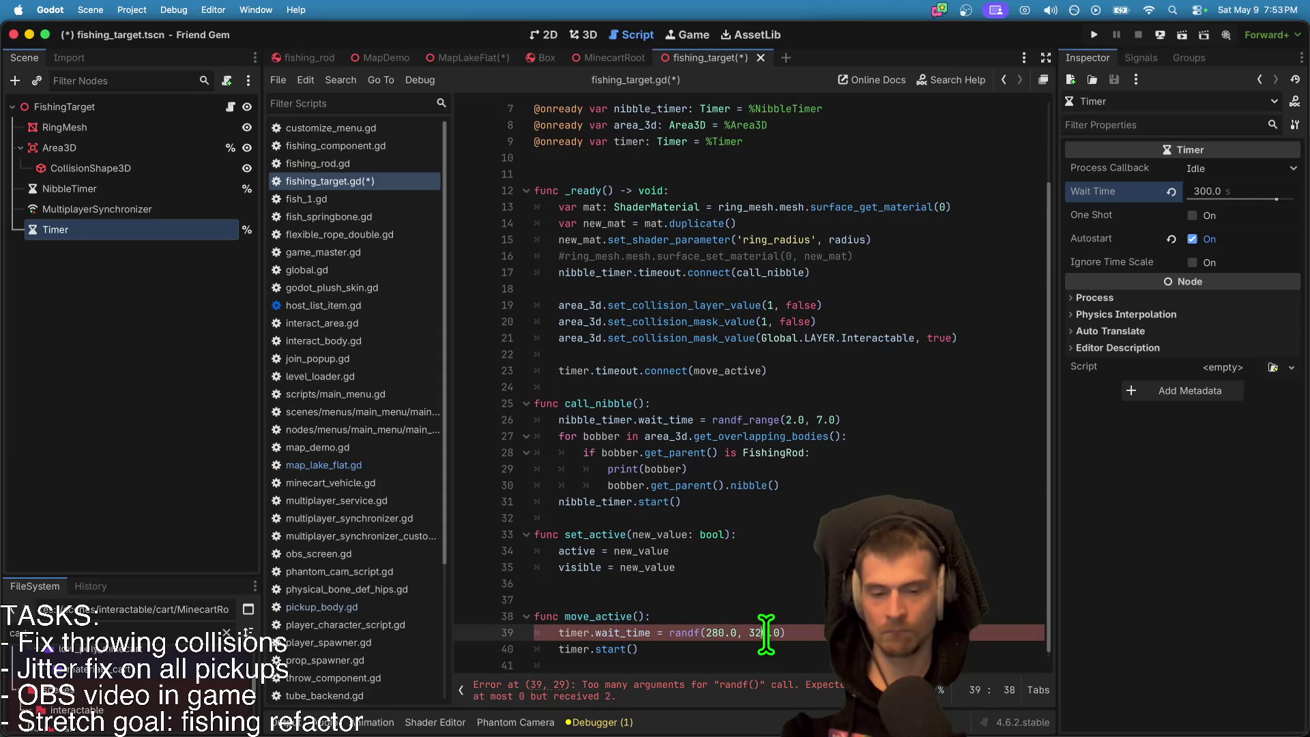
key("BackSpace")
type("4")
key("Down")
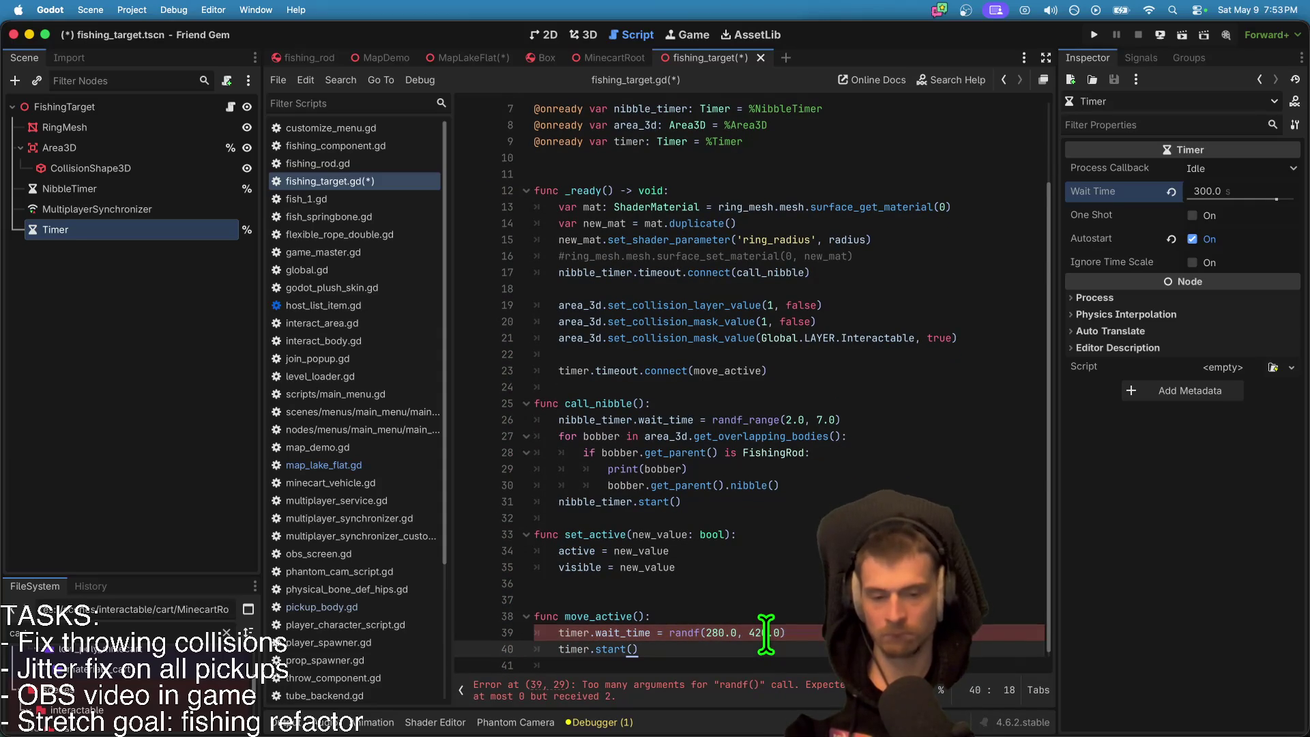
key("Down")
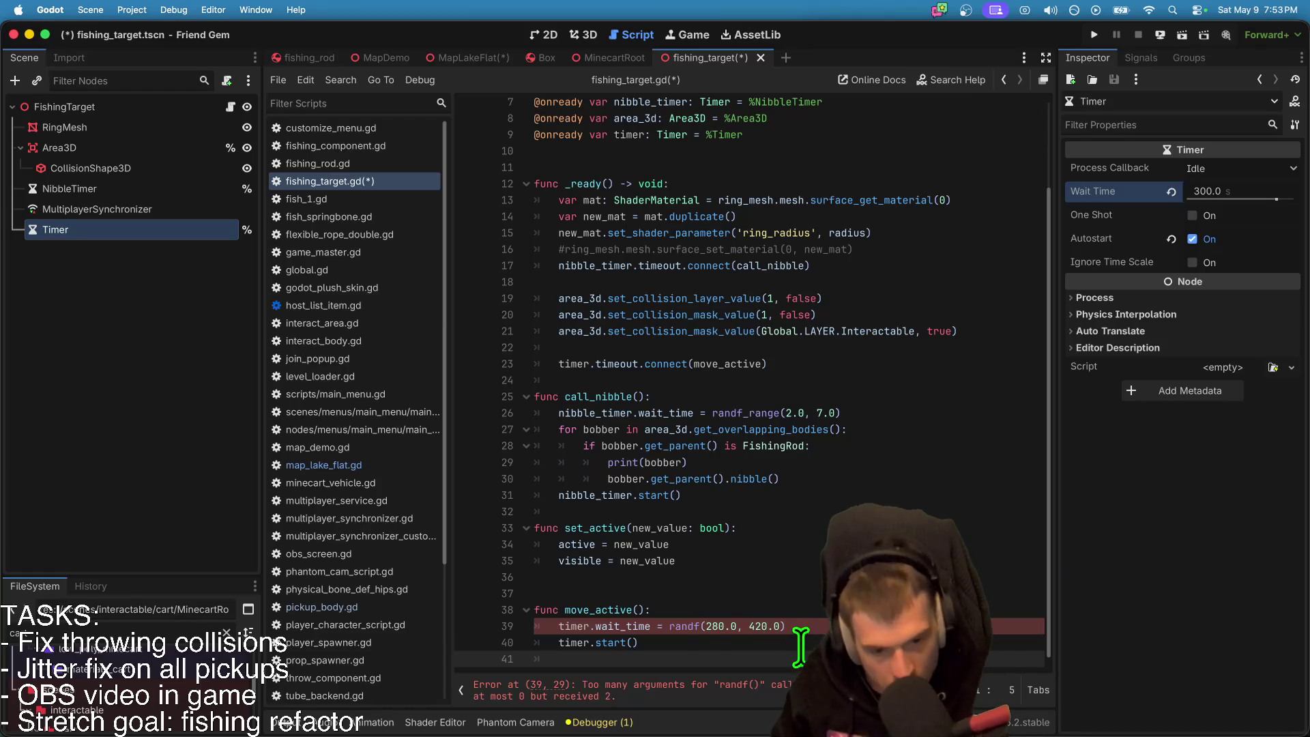
left_click(695, 626)
type("_rang")
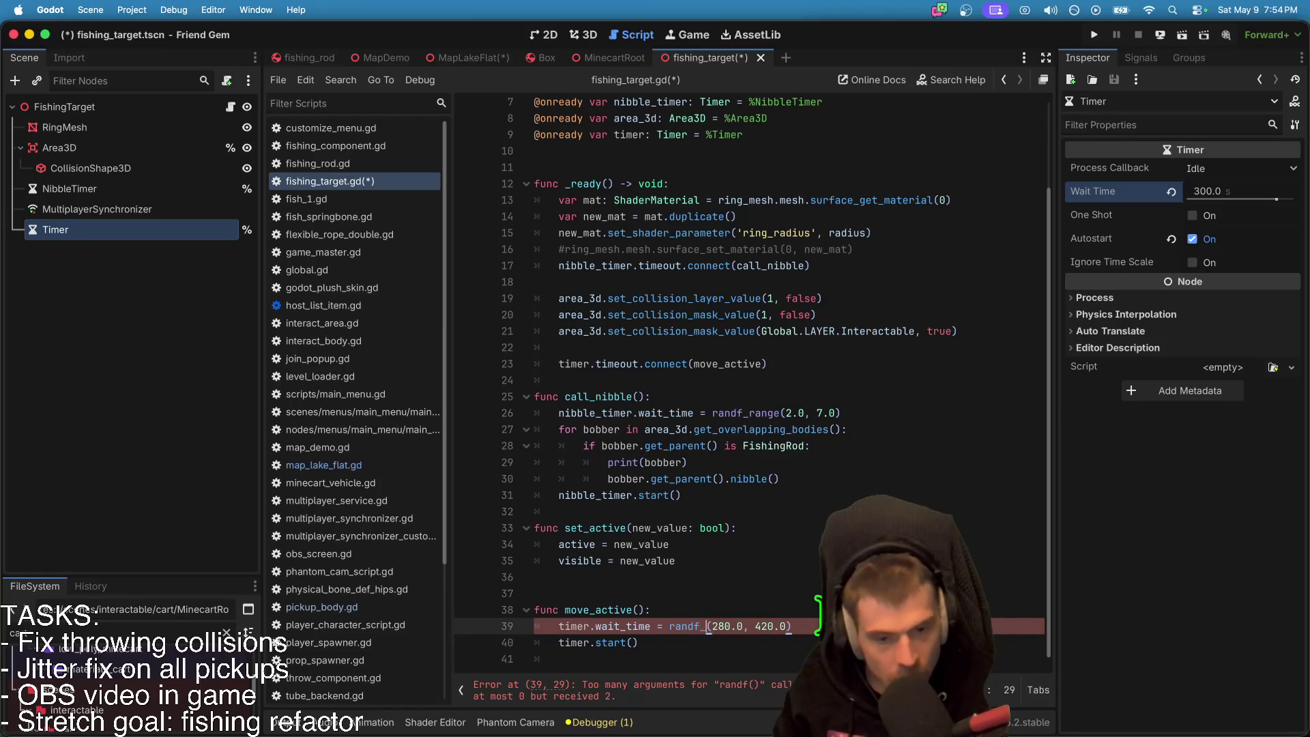
type("e")
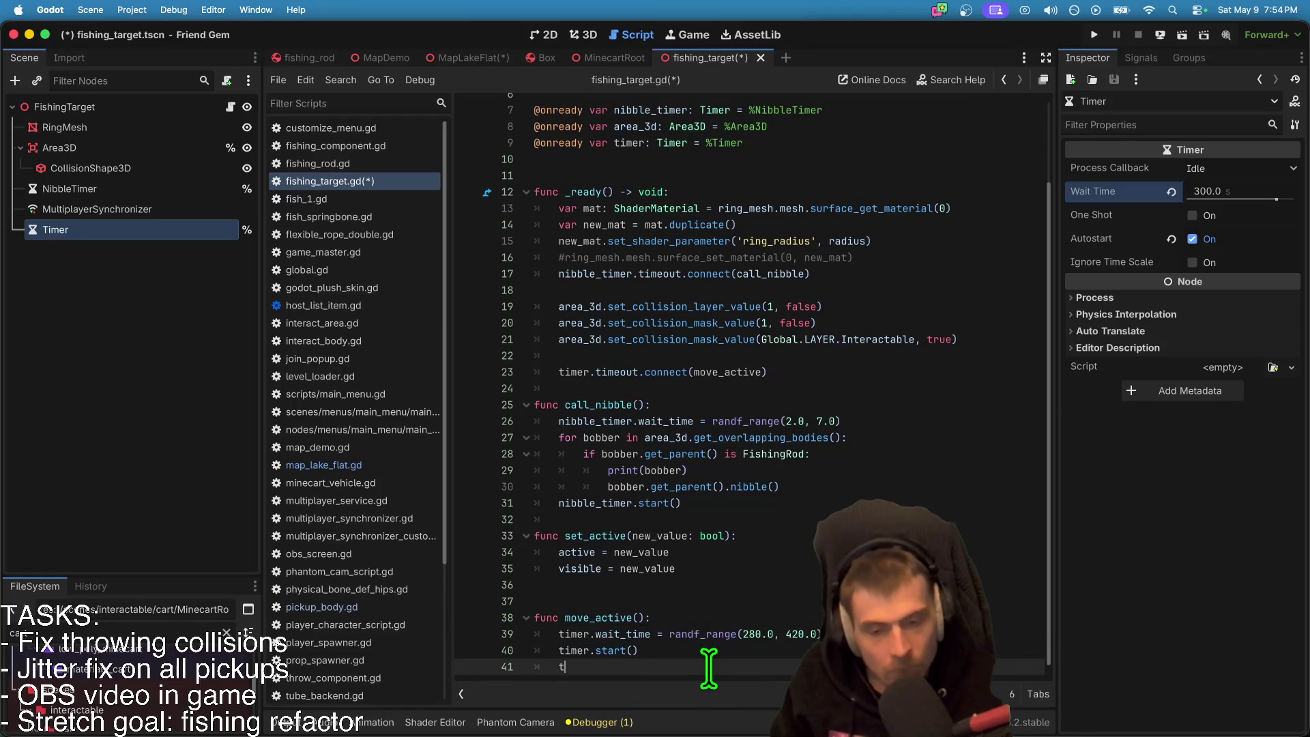
- Save the scene and script, check the fishing target in 3D, then return to fishing_target.gd
key("super+s")
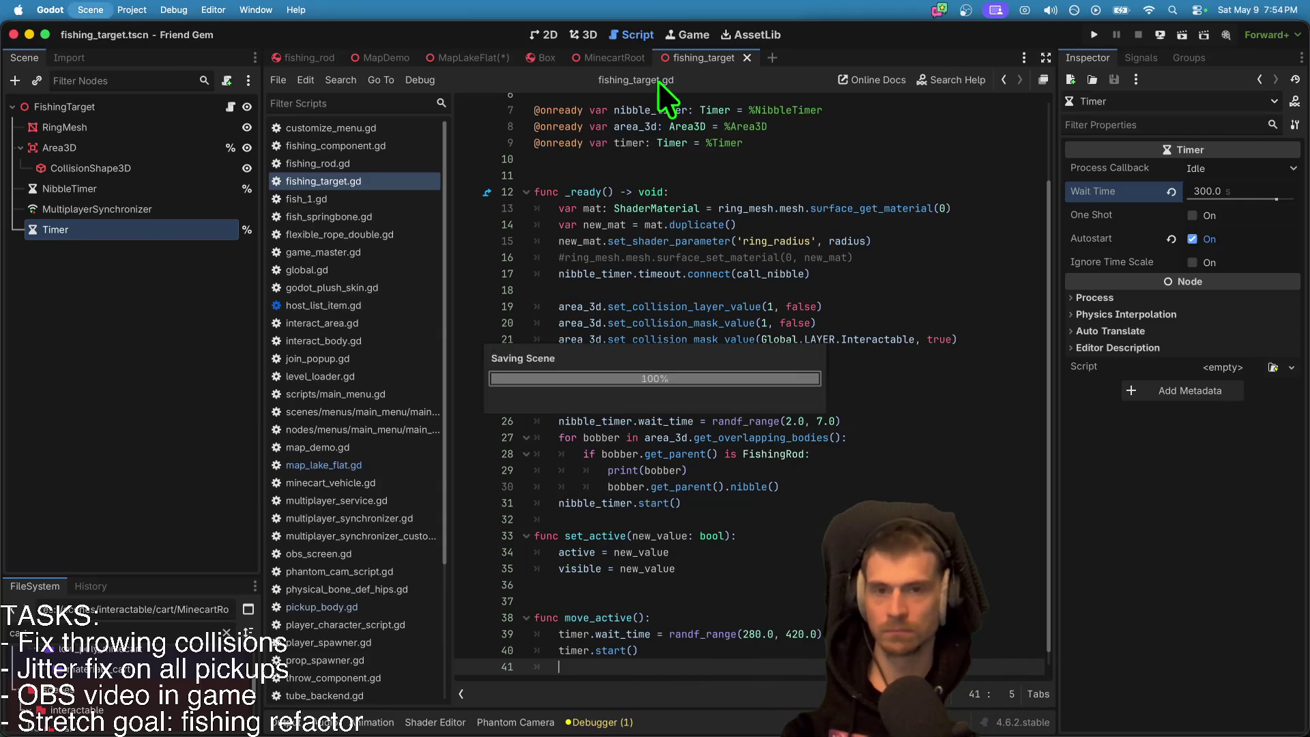
left_click(582, 43)
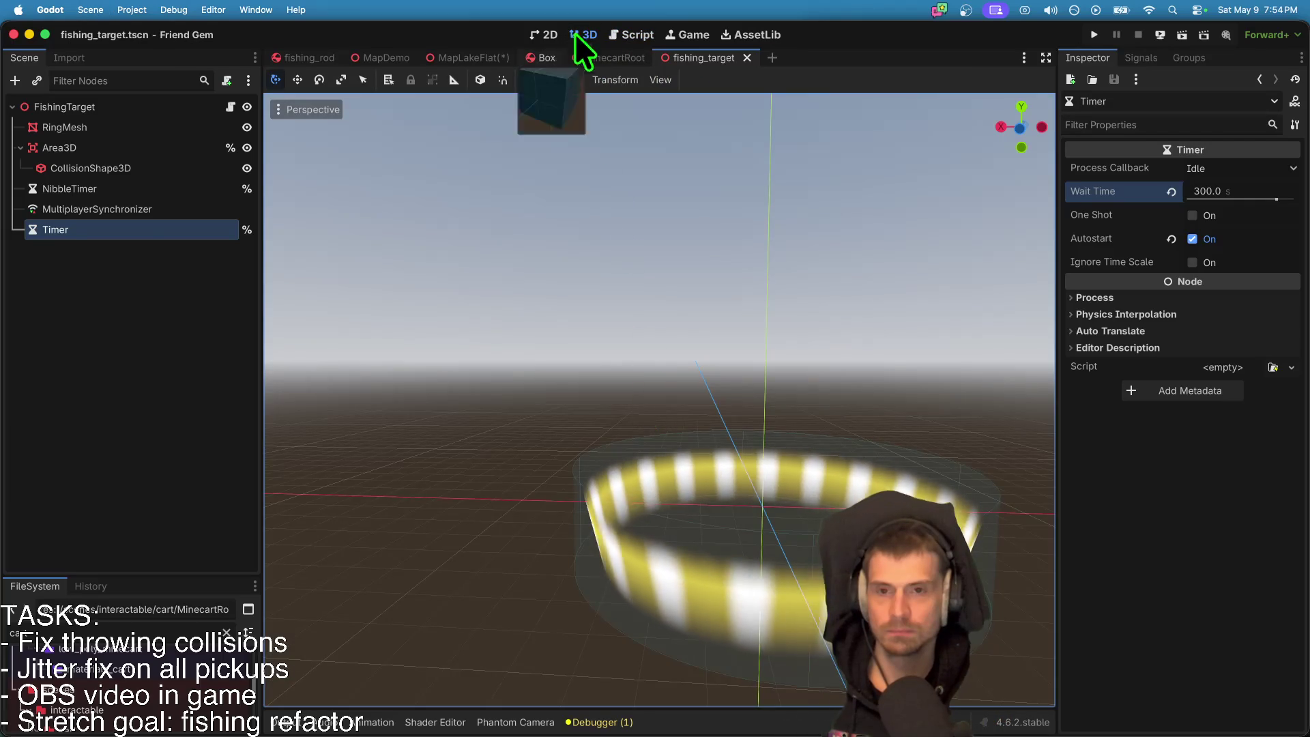
left_click(642, 35)
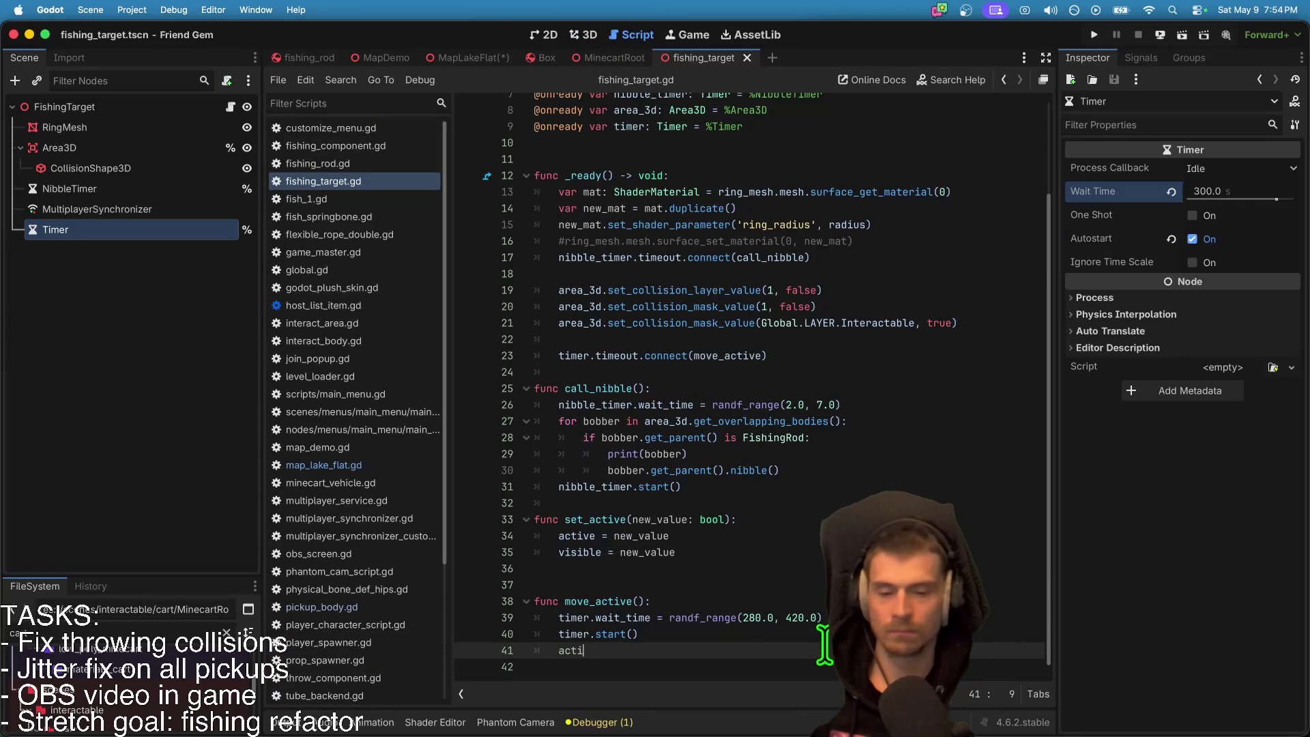
- After active = false, add 'await get_tree().create_timer(randf_range(3.0, 5.0))'
type("ve = false")
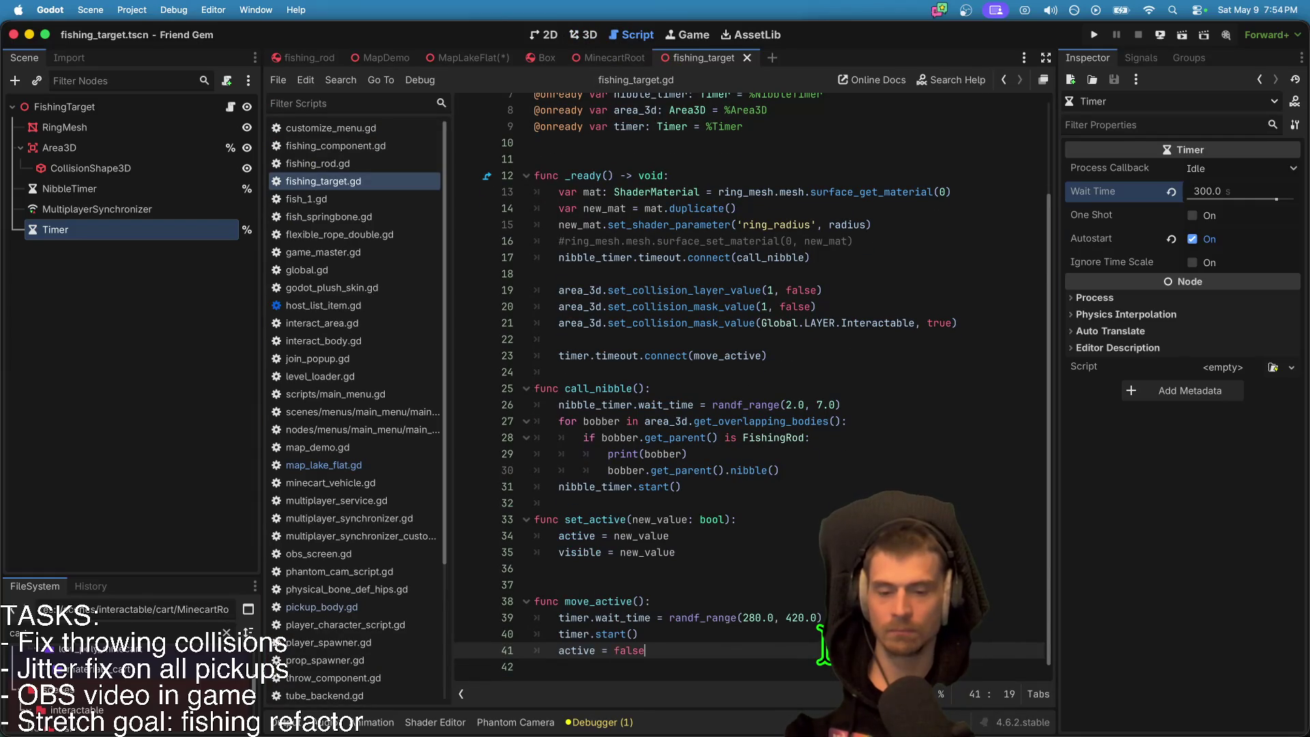
key("Return")
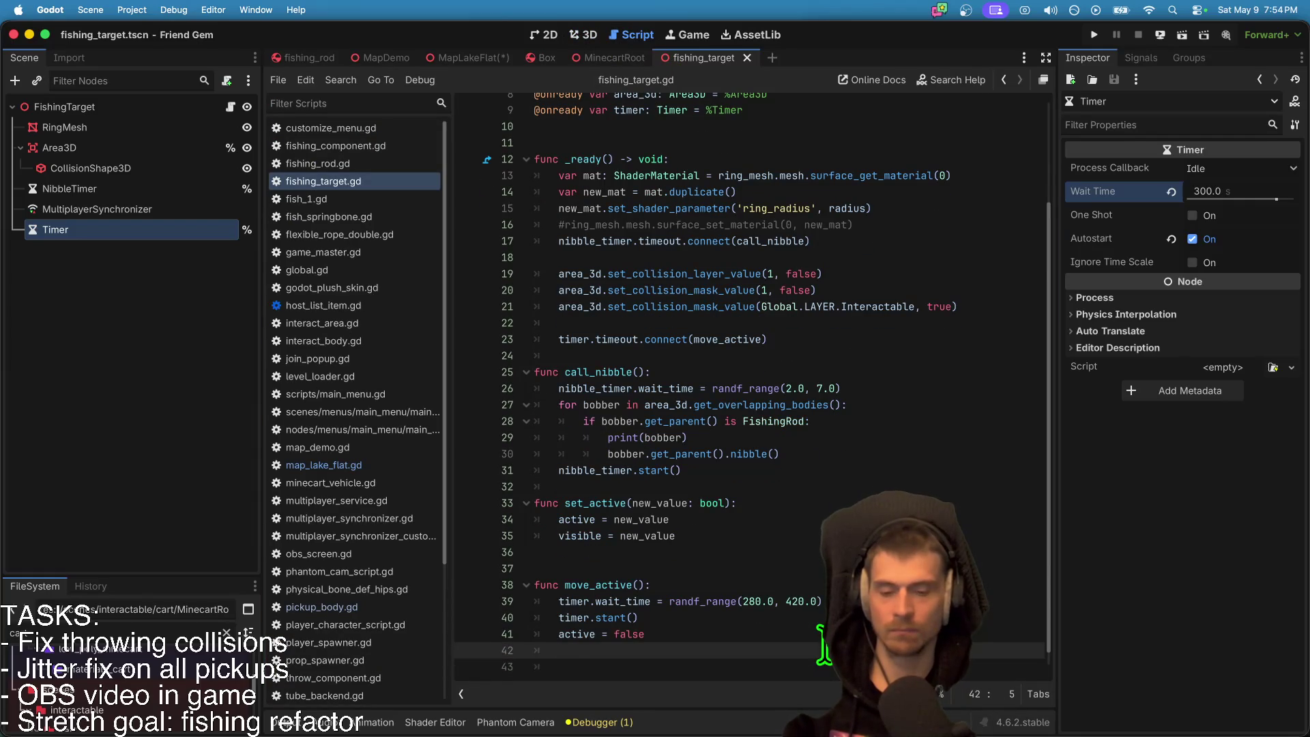
type("_tre")
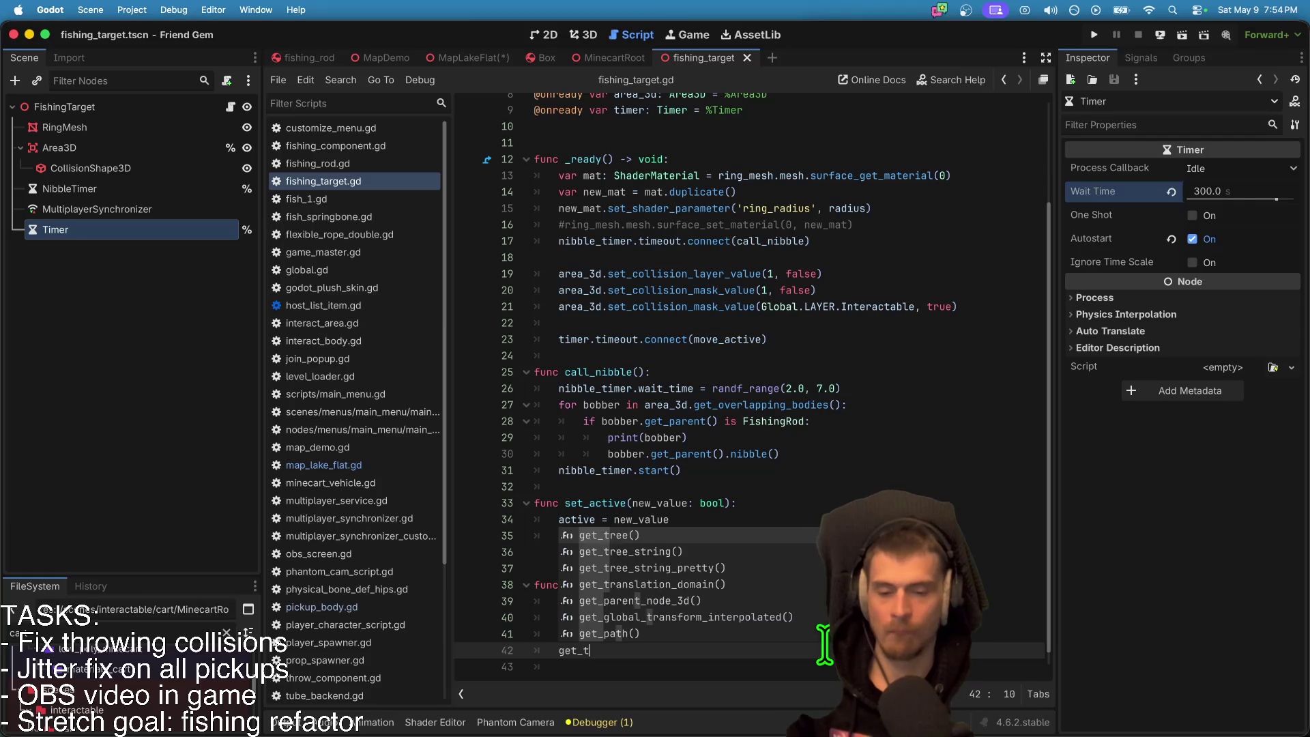
key("Return")
type(".create")
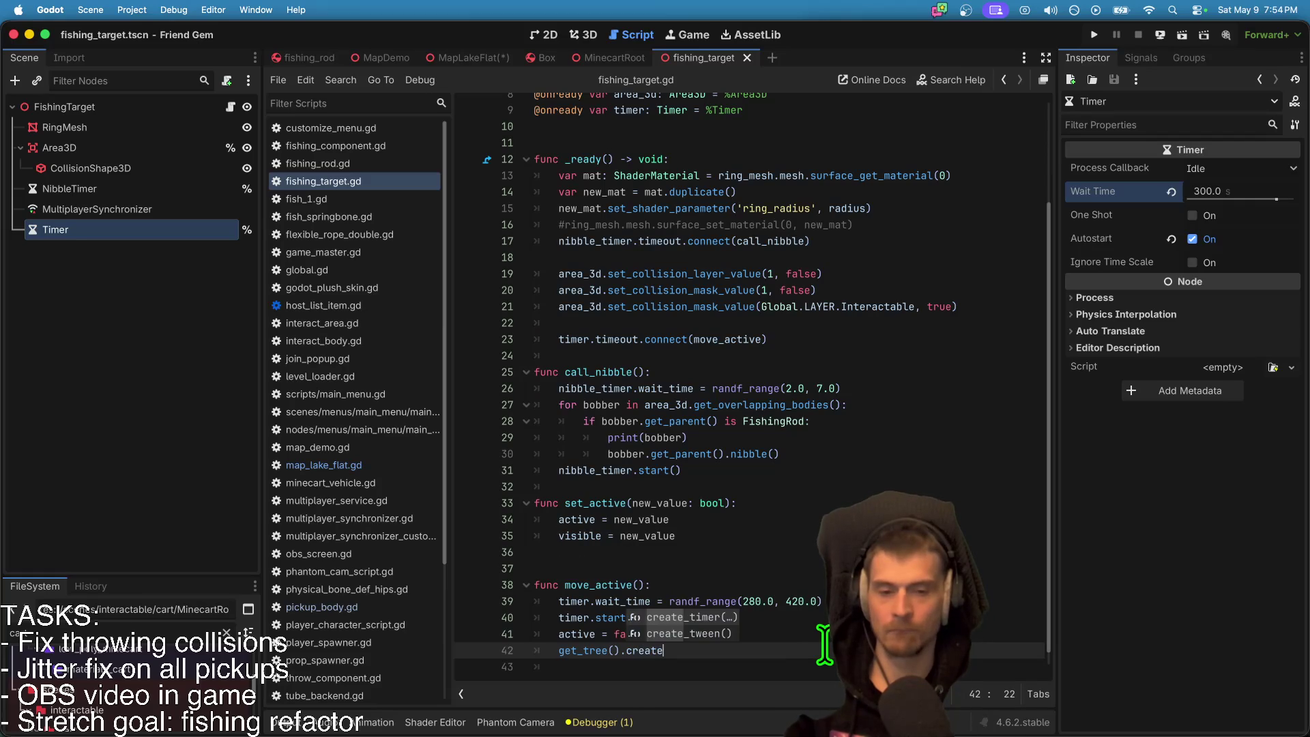
key("Return")
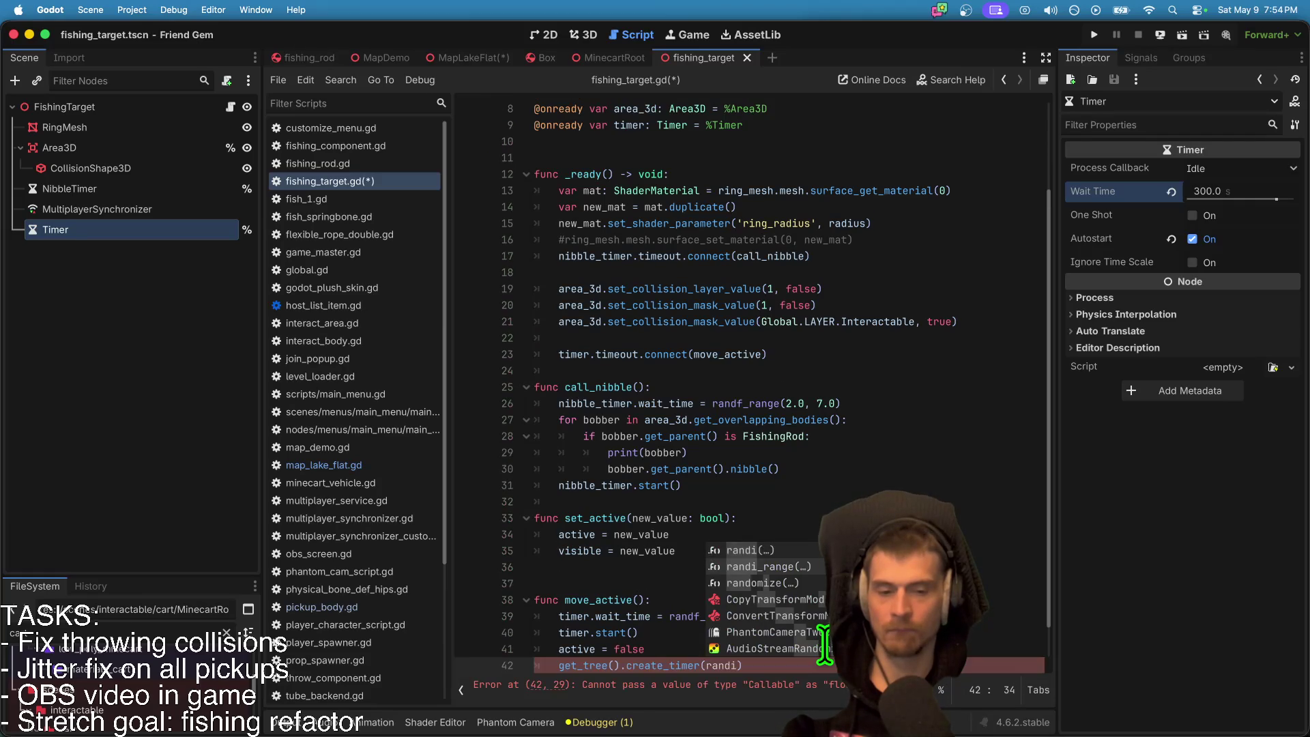
key("BackSpace")
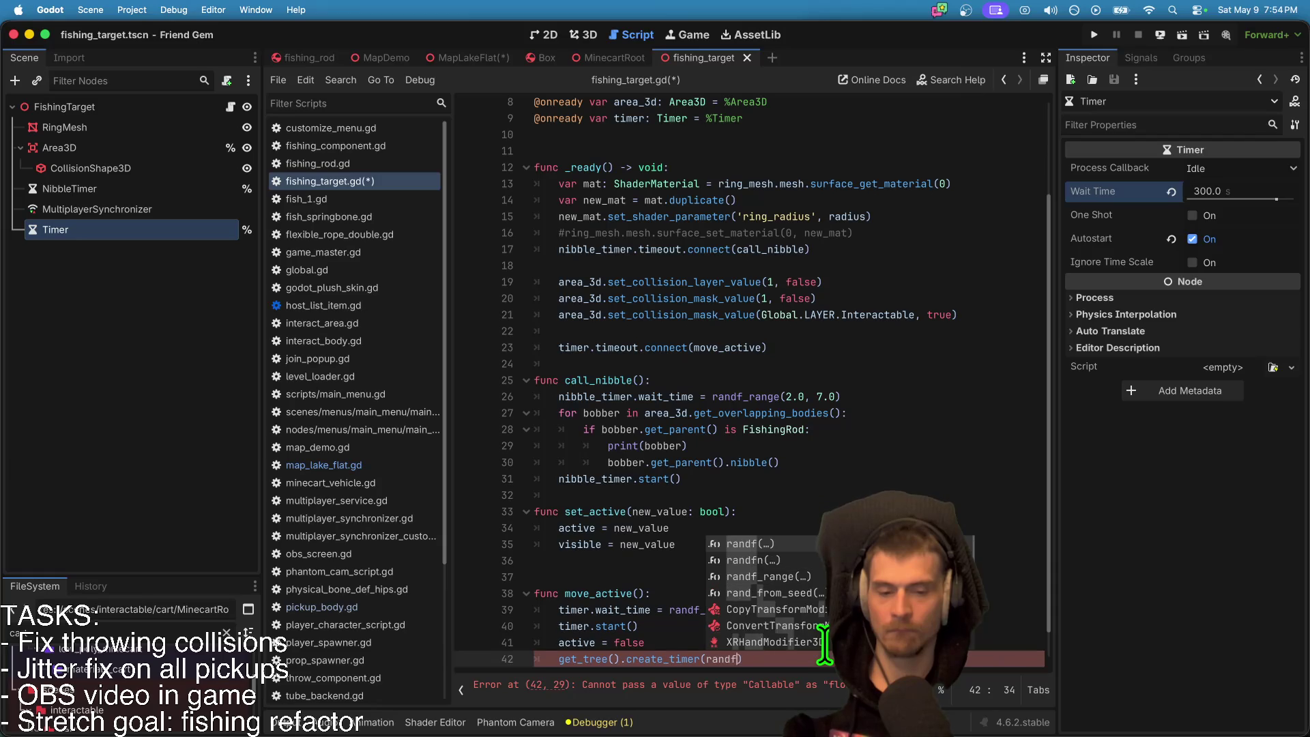
type("f_r")
key("Return")
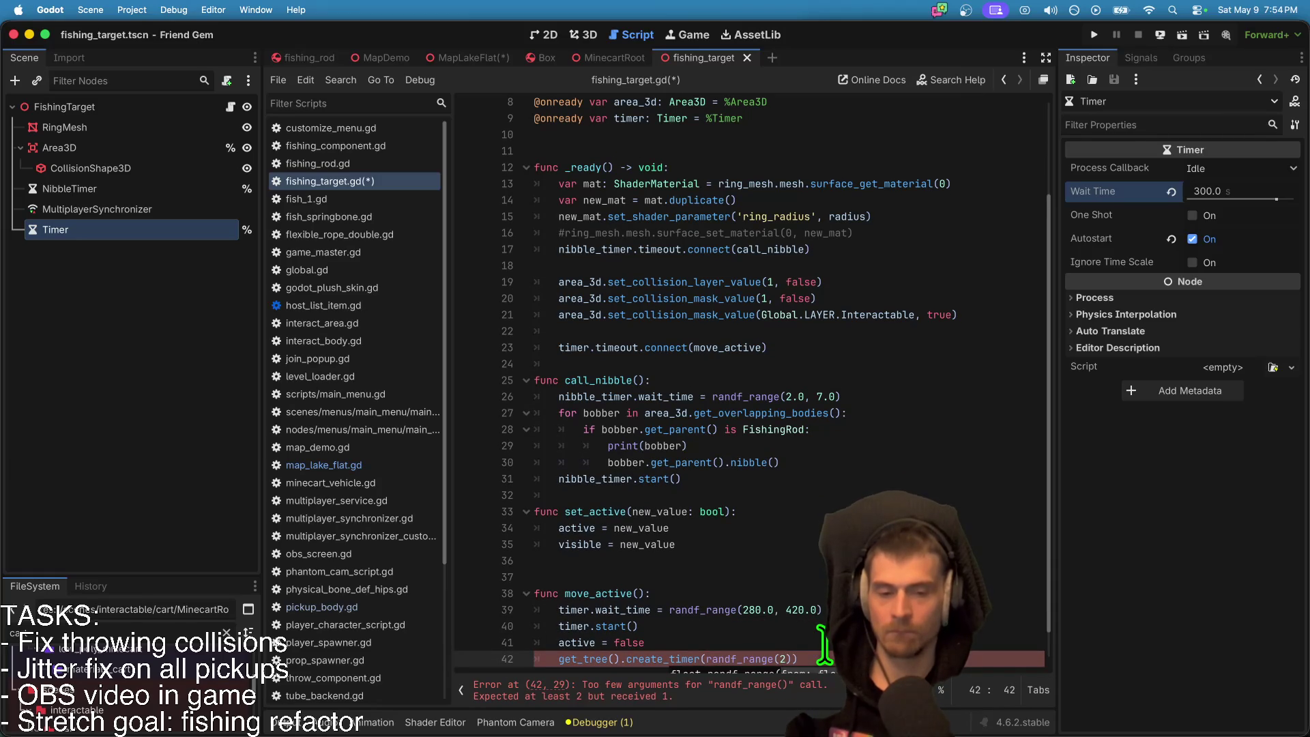
type("5.0")
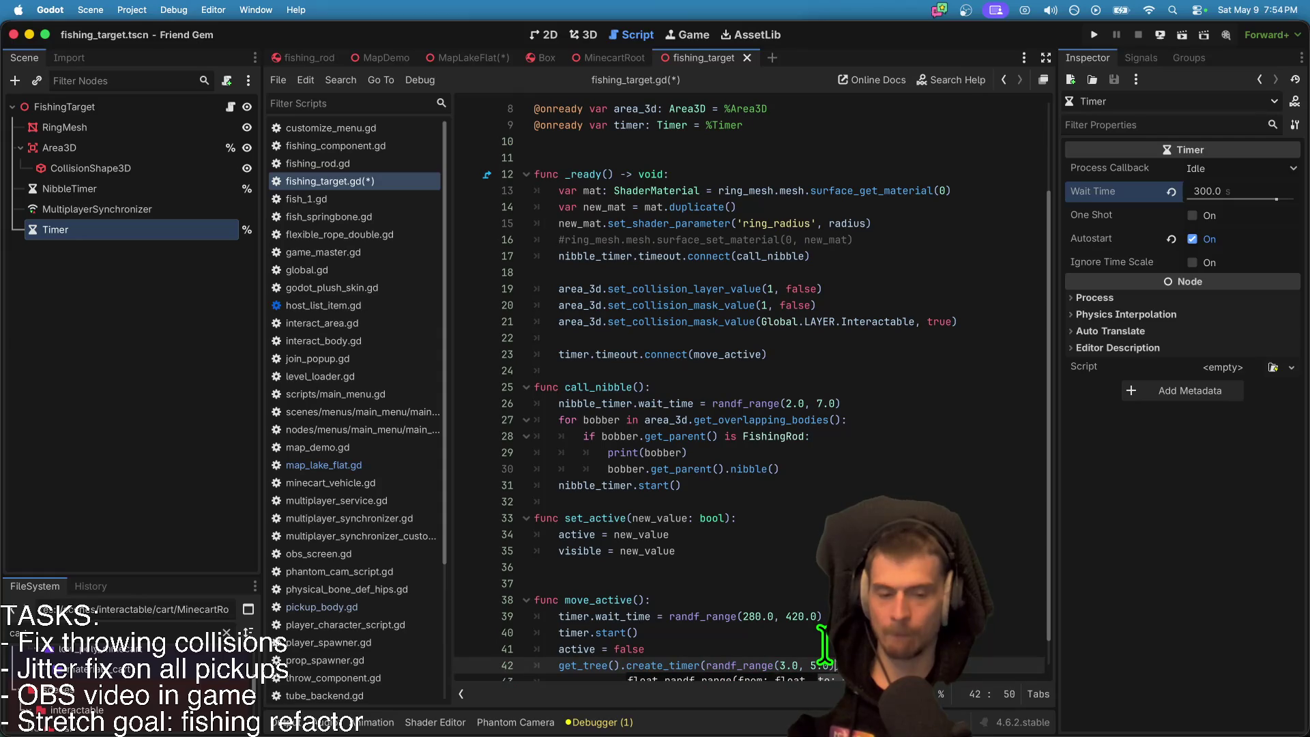
scroll(750, 409, "down", 1)
type("await")
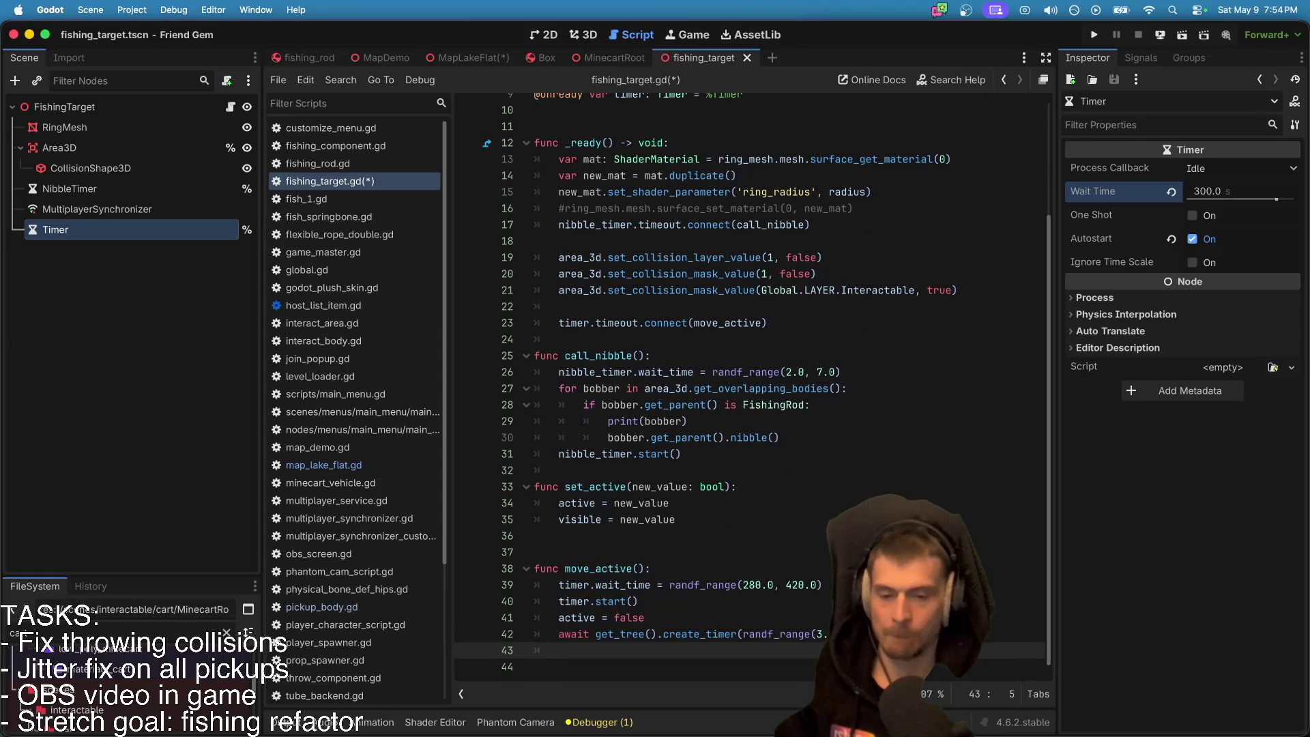
- Insert an unfinished 'global_position =' line above the await, discarding a stray 'ra' line
key("Home")
key("Return")
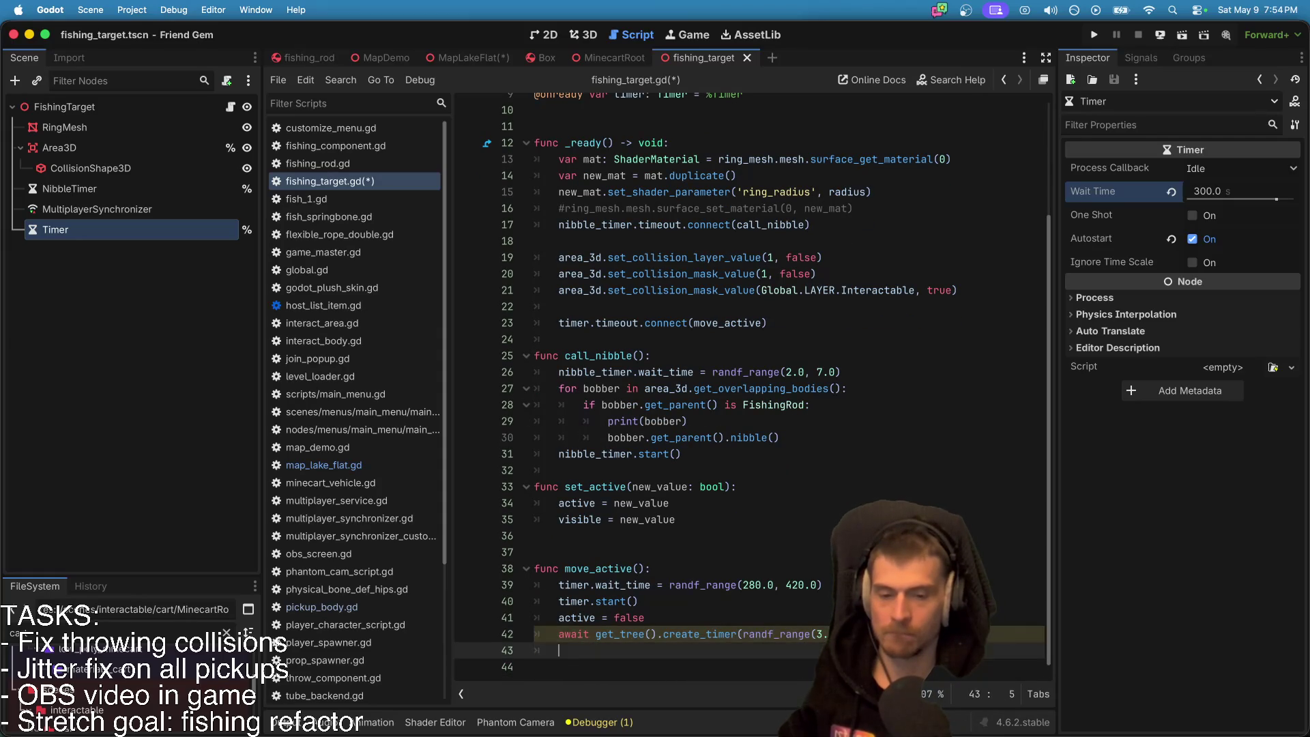
key("Up")
type("glo")
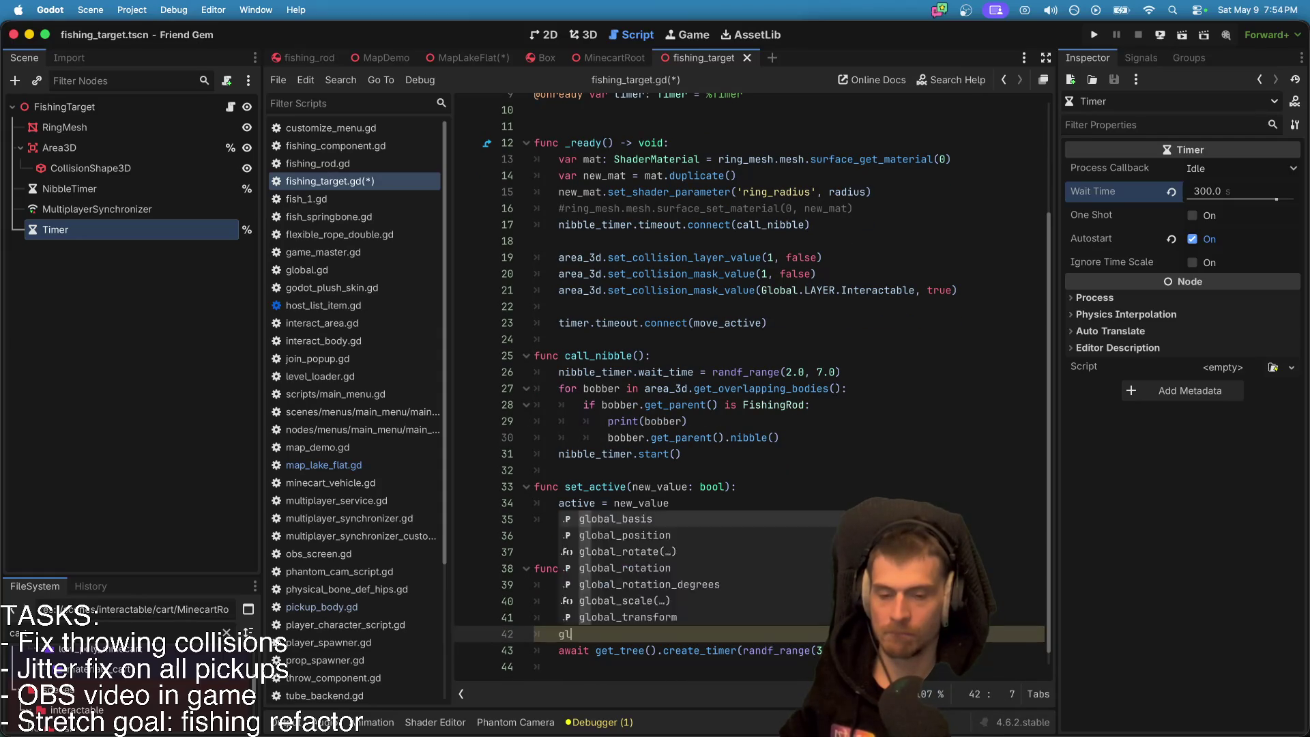
key("Down")
key("Return")
type("=")
key("Escape")
key("Down")
key("Down")
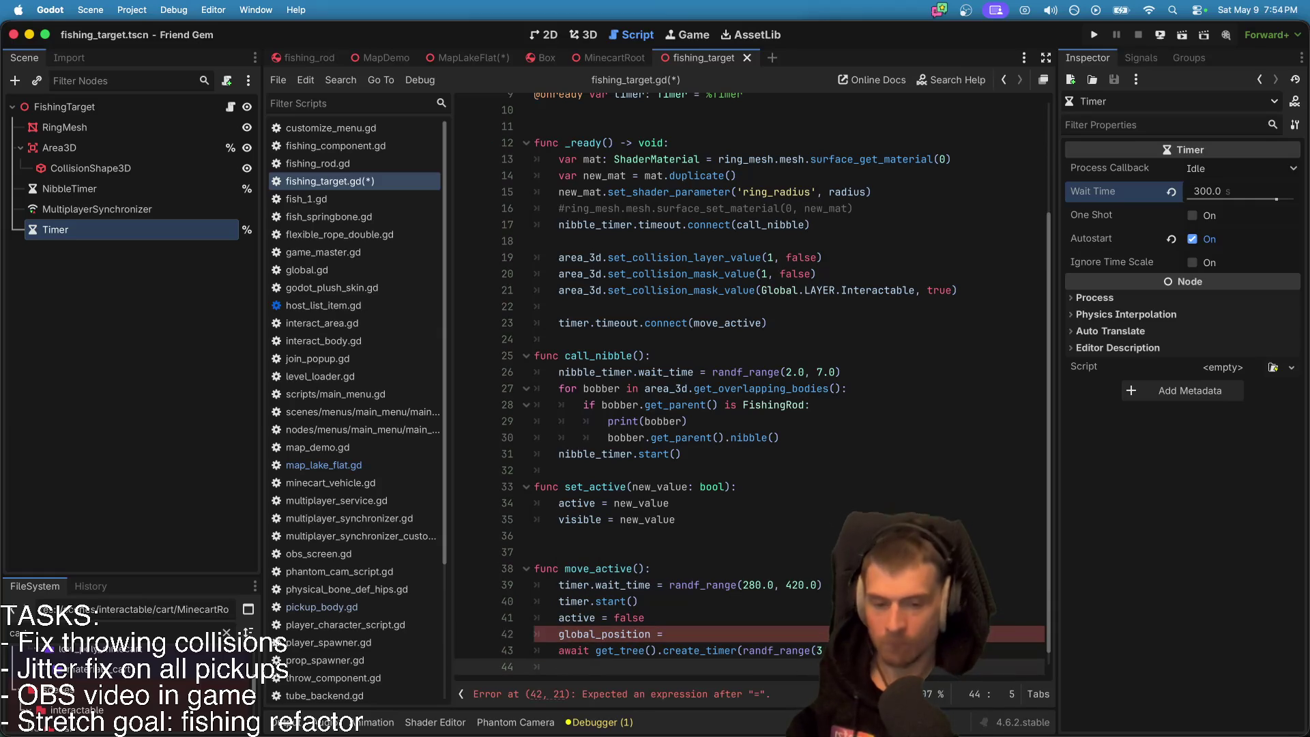
key("Up")
key("Up")
key("Home")
key("Return")
key("Up")
type("ra")
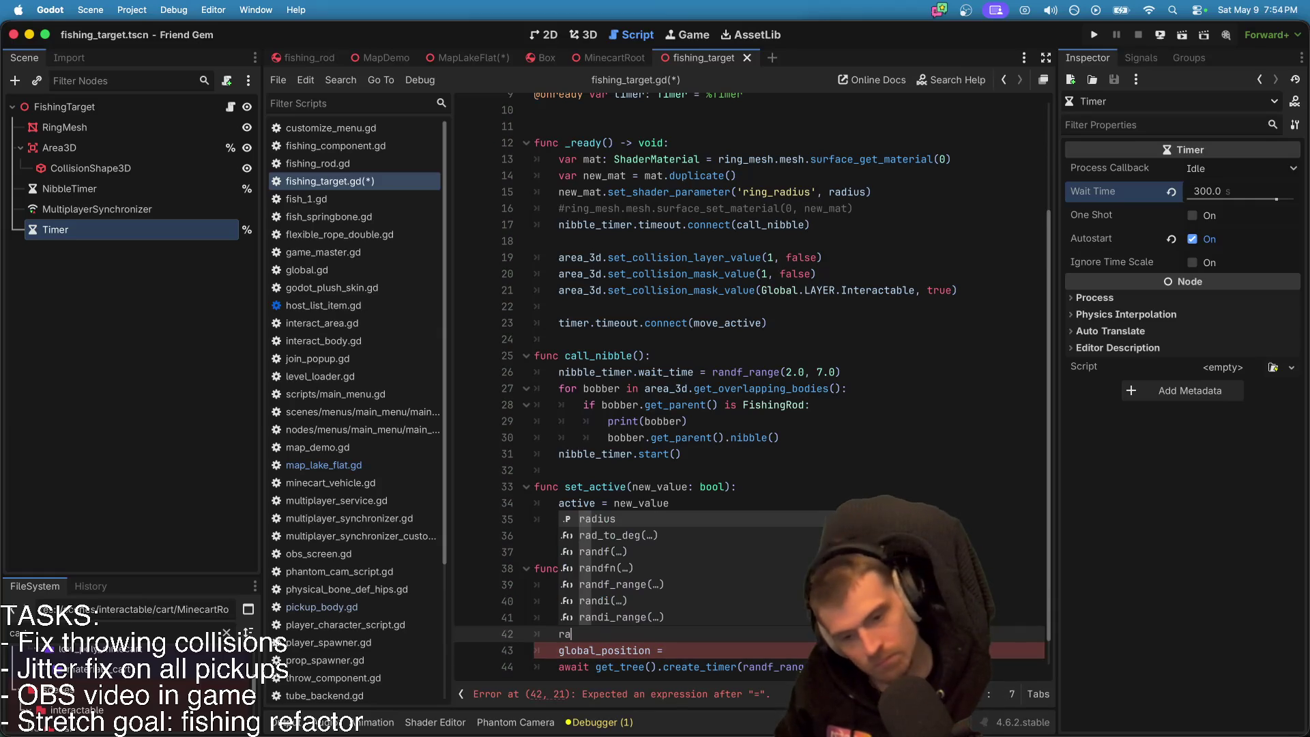
key("ctrl+shift+k")
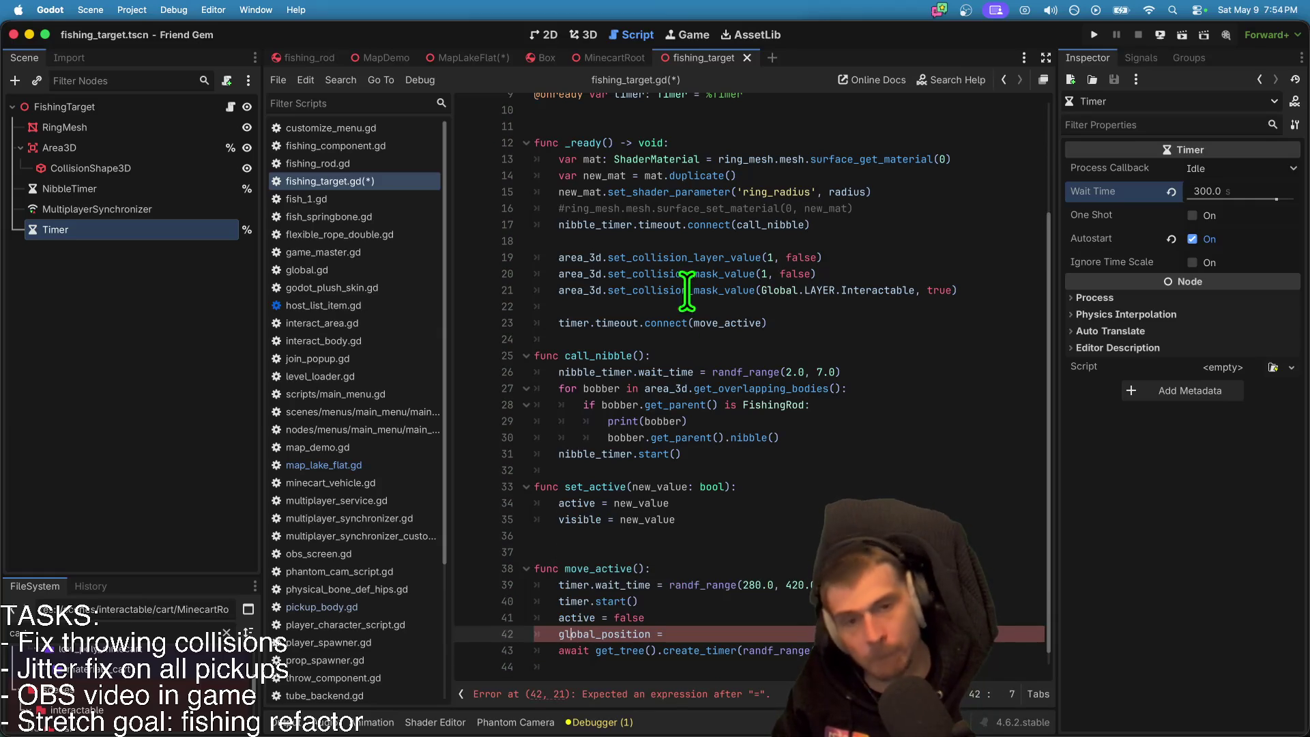
key("Down")
key("Down")
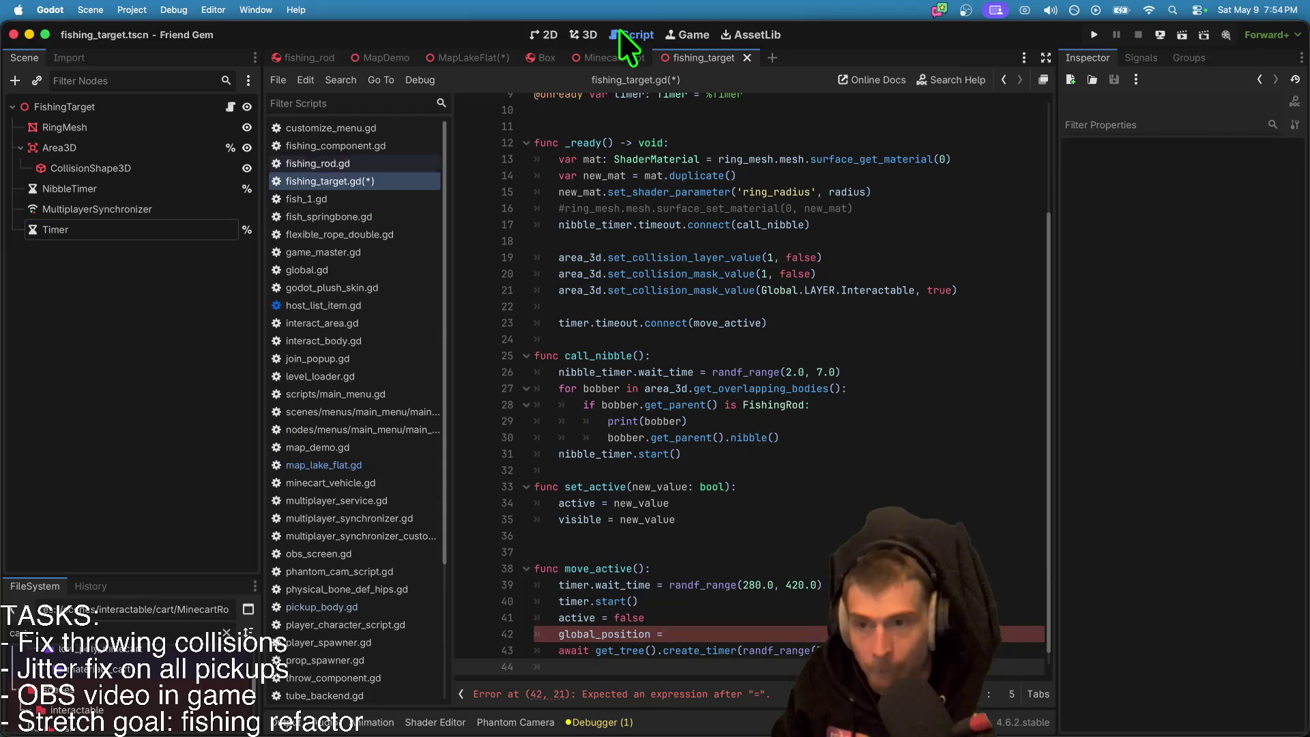
- Drop a FishingTarget instance into the MapLakeFlat scene
left_click(598, 31)
mouse_move(703, 58)
left_mouse_down()
mouse_move(443, 55)
mouse_move(547, 334)
mouse_move(389, 345)
left_mouse_up()
scroll(547, 334, "down", 5)
left_click(140, 546)
- Add a Marker3D and move it to about (-19.52, 0, 55.258) over the water
key("super+a")
type("marker3d")
key("Return")
mouse_move(600, 568)
left_mouse_down()
mouse_move(545, 563)
mouse_move(754, 478)
left_mouse_up()
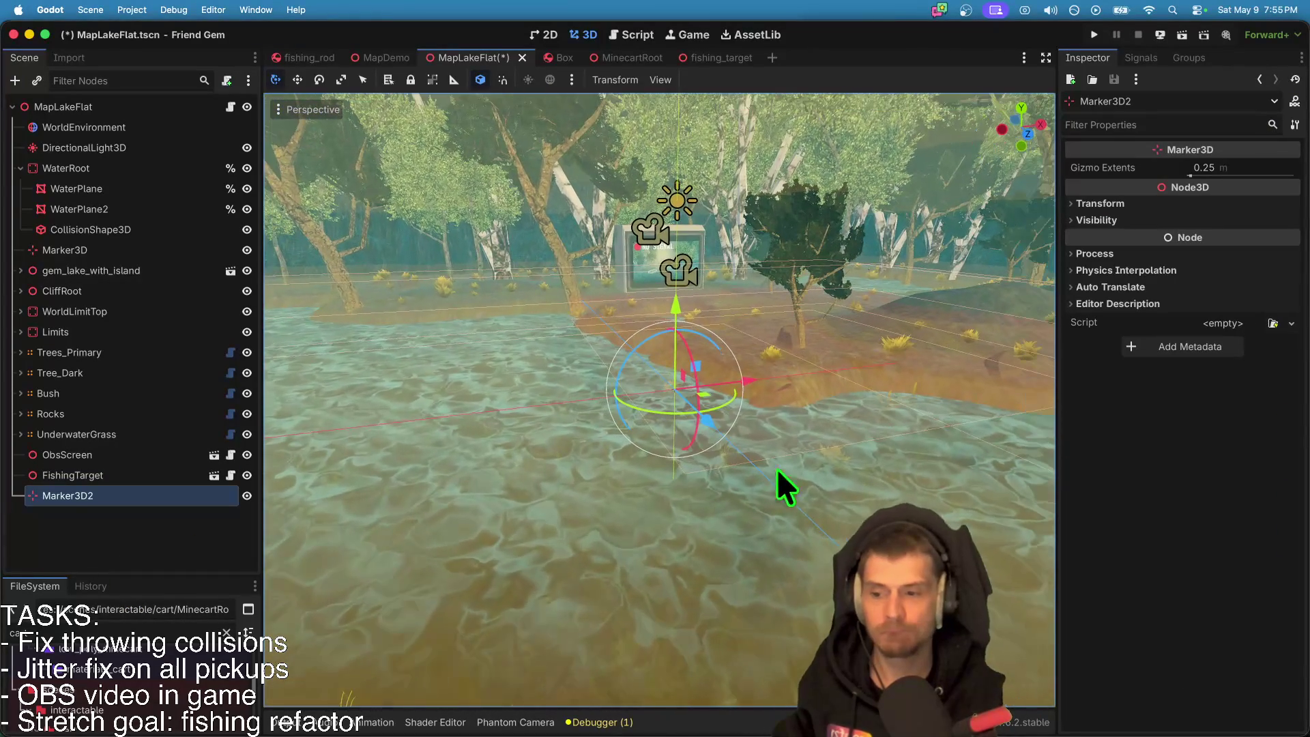
mouse_move(766, 382)
left_mouse_down()
mouse_move(523, 432)
mouse_move(501, 423)
left_mouse_up()
left_click(1099, 204)
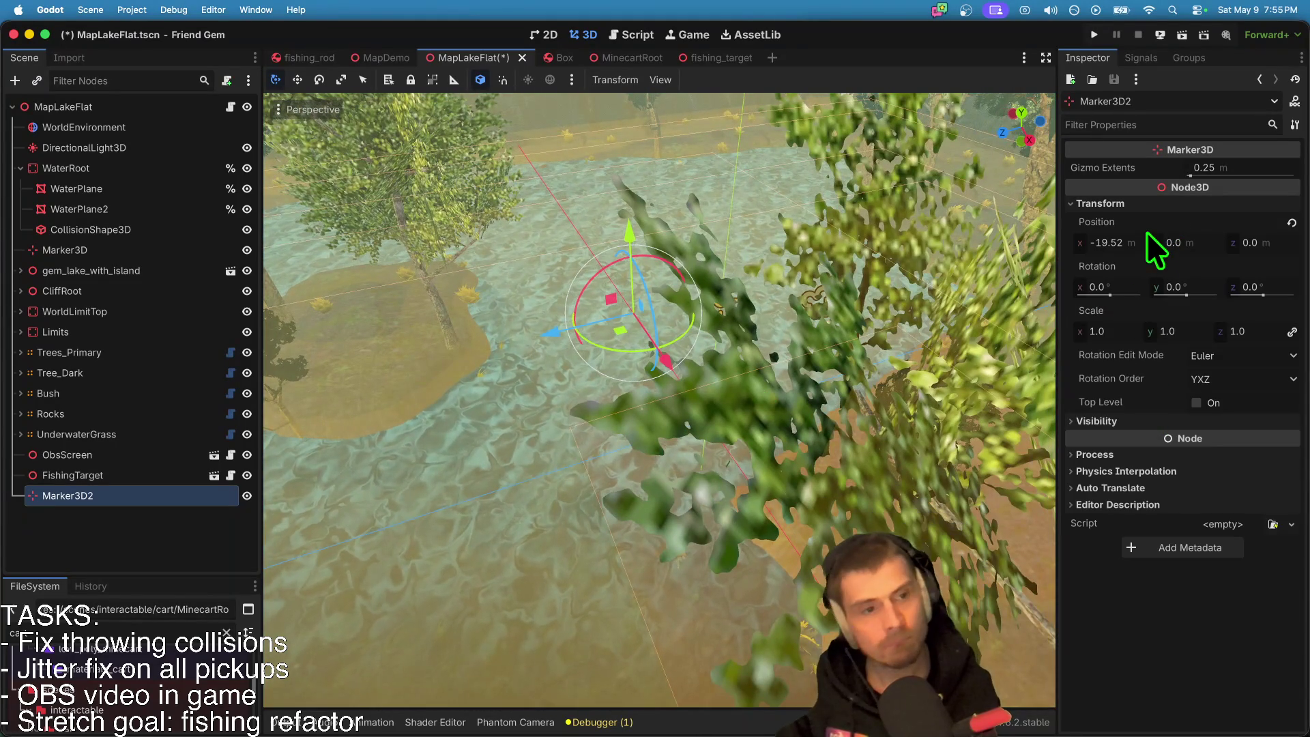
right_click(1101, 230)
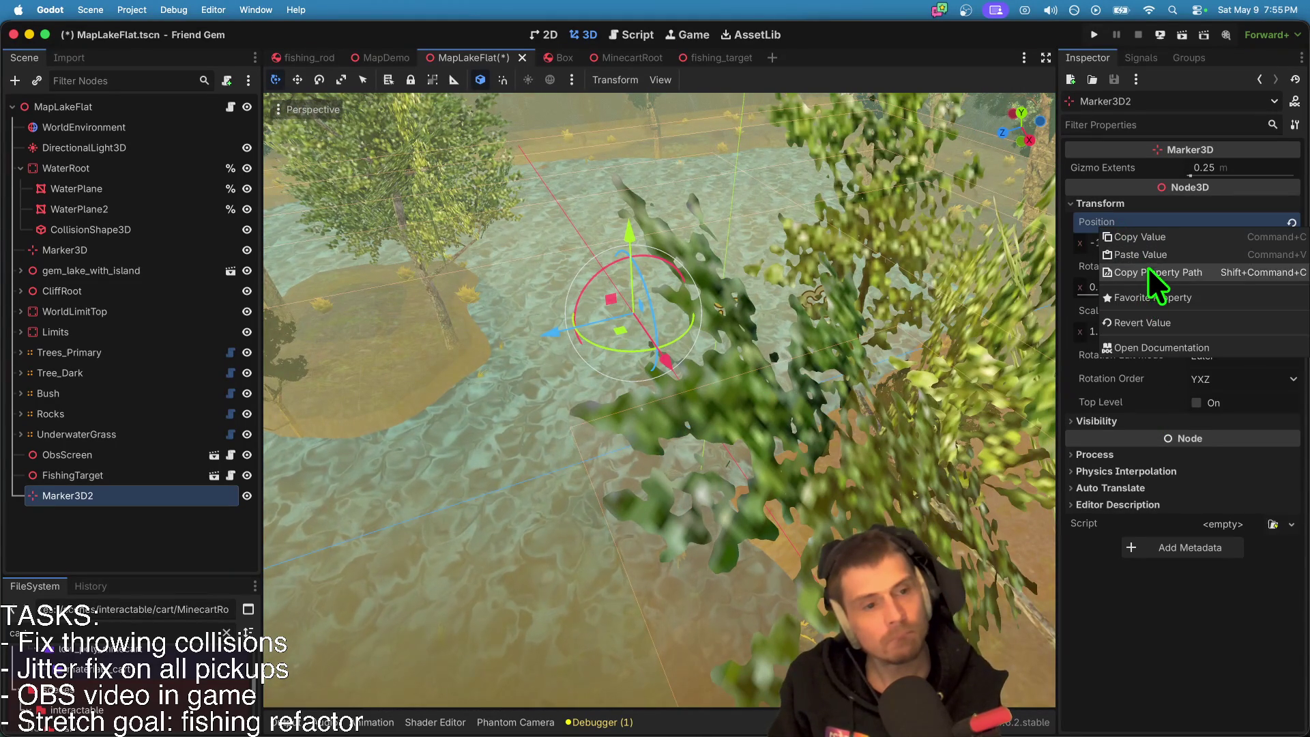
left_click(1147, 270)
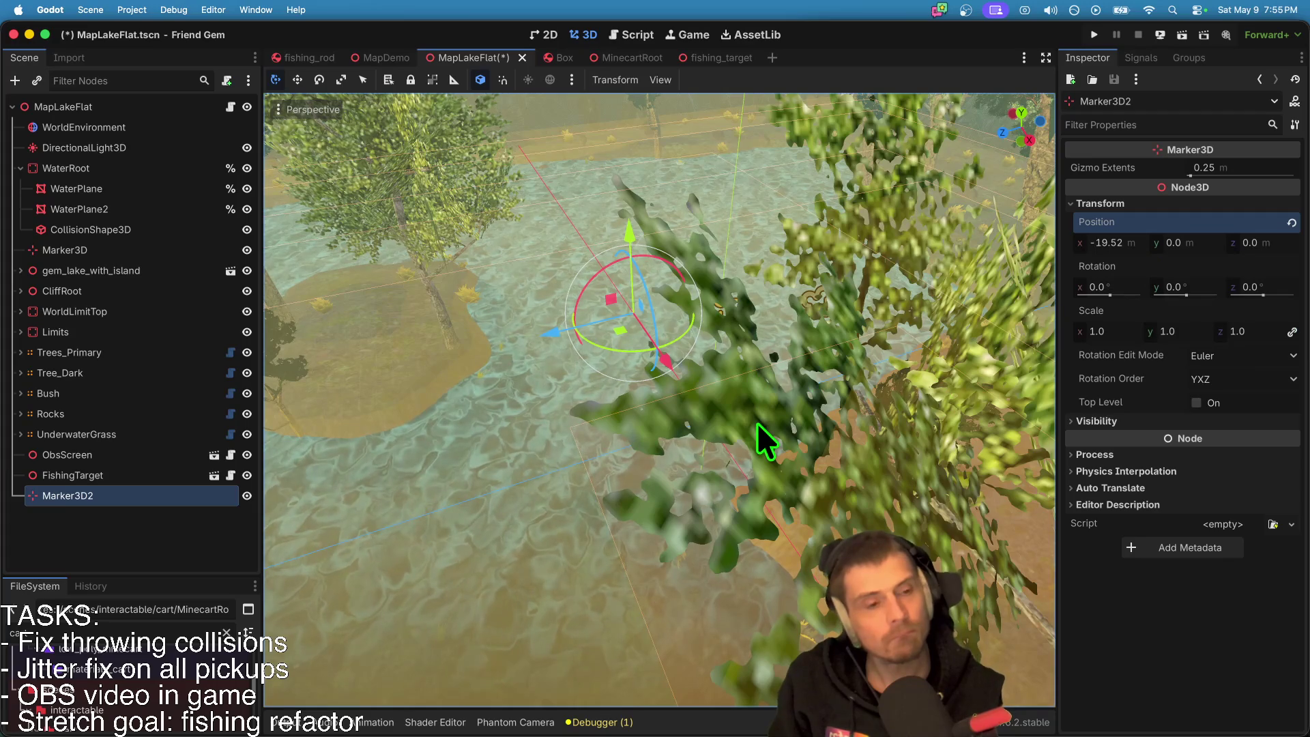
scroll(756, 423, "down", 5)
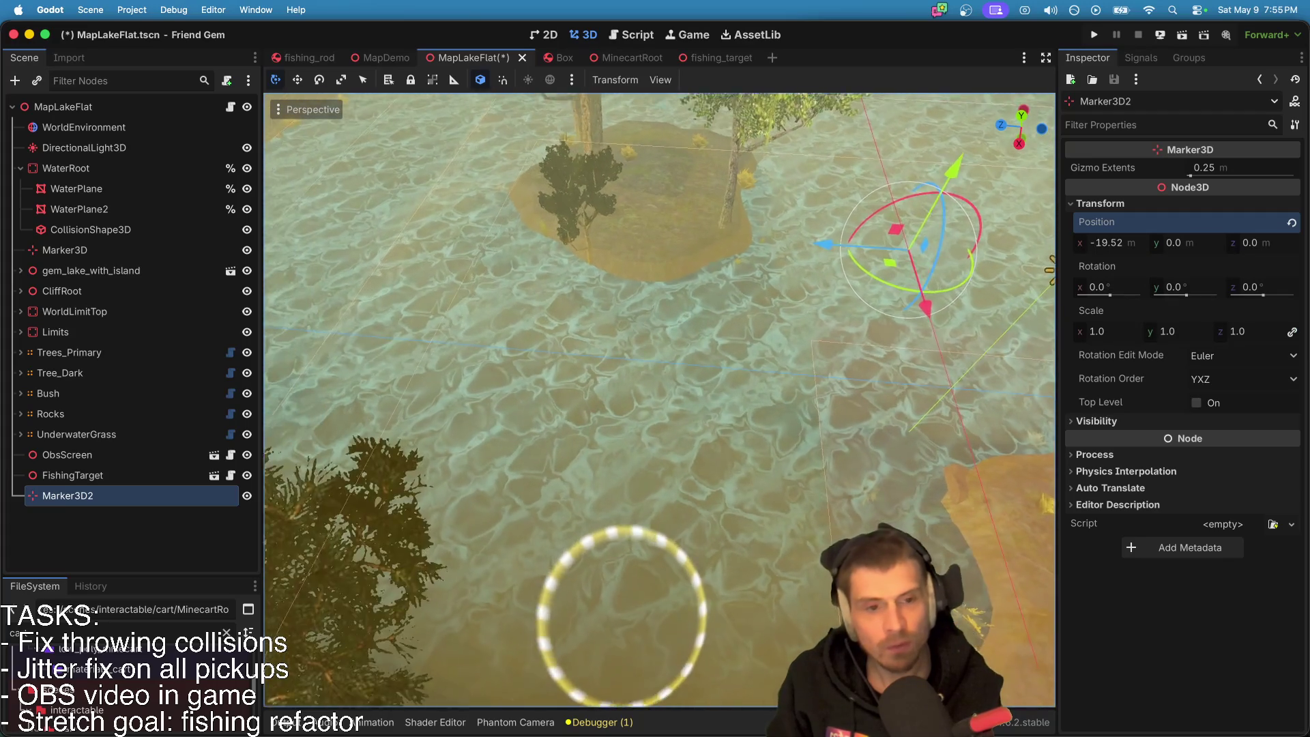
left_click_drag(821, 269, 366, 273)
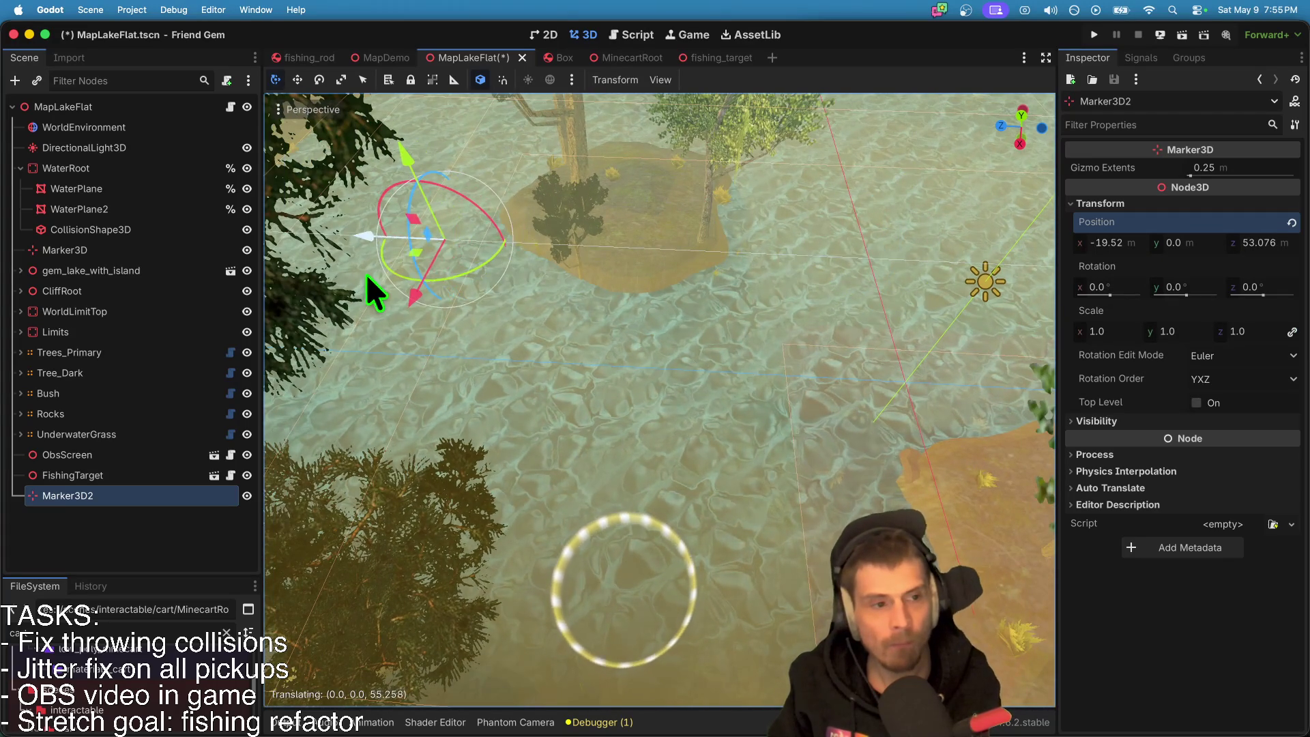
scroll(586, 286, "right", 5)
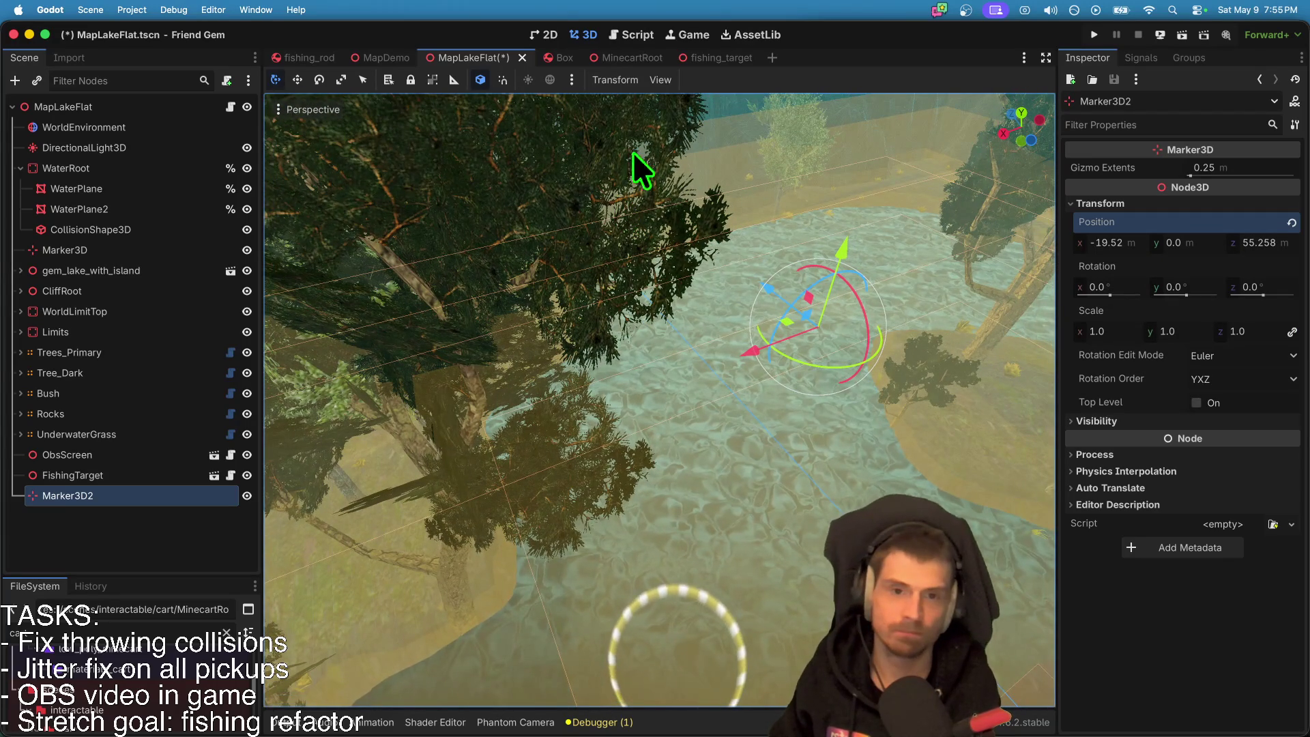
left_click(704, 59)
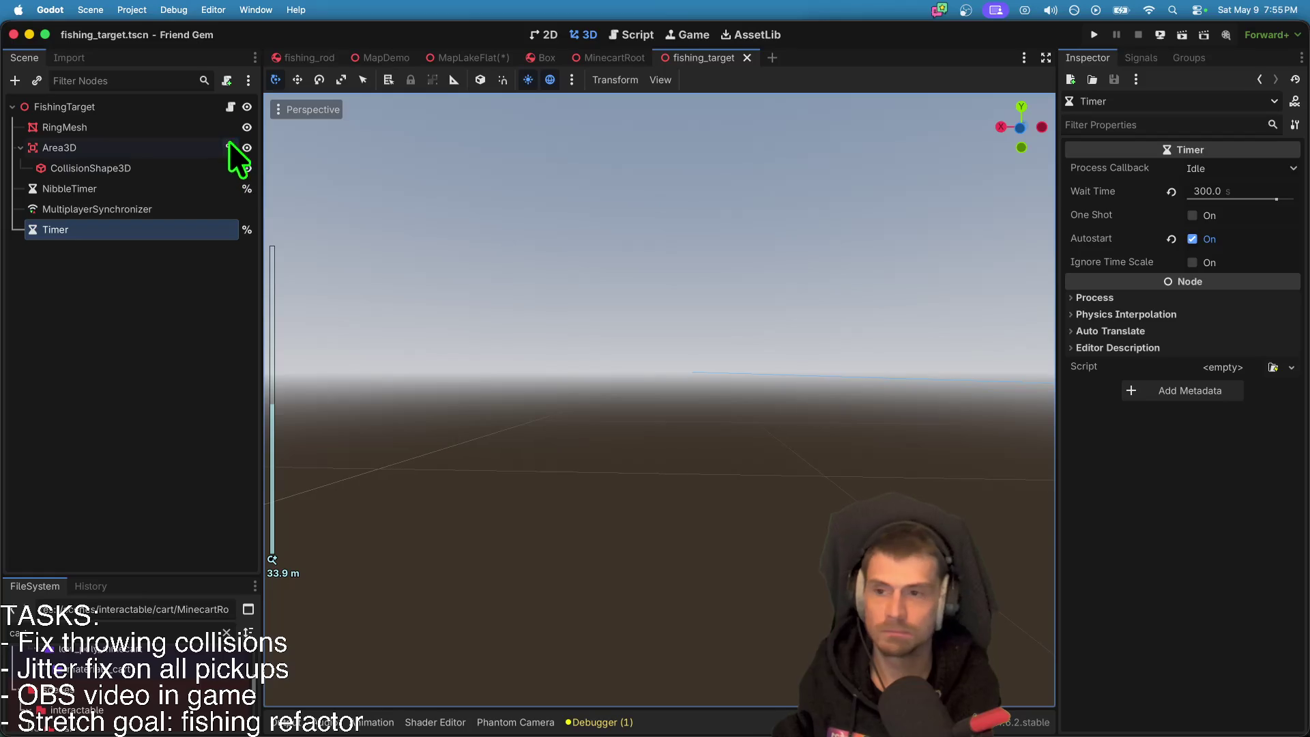
- Below the timer declarations, write 'var spots: Array[Vector3] = [' with a Vector3() entry and closing ']'
left_click(234, 107)
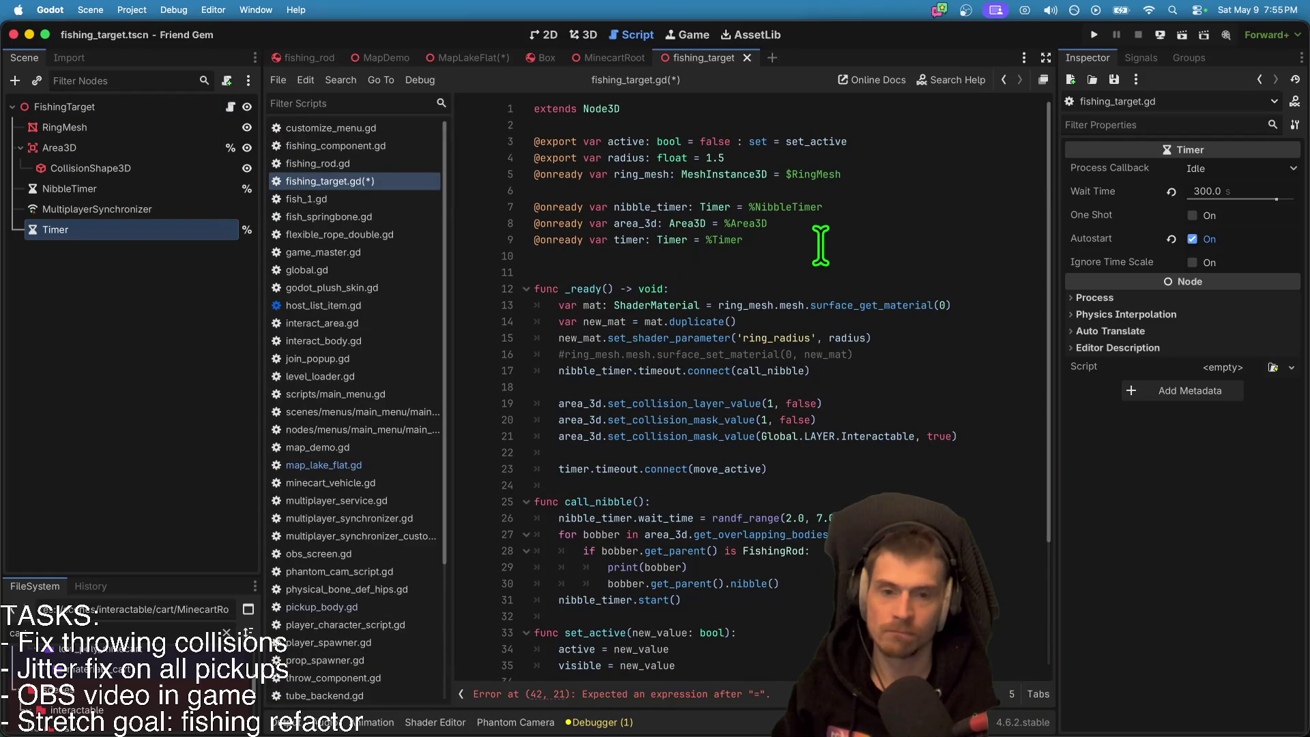
left_click(693, 262)
key("Return")
key("Return")
key("Up")
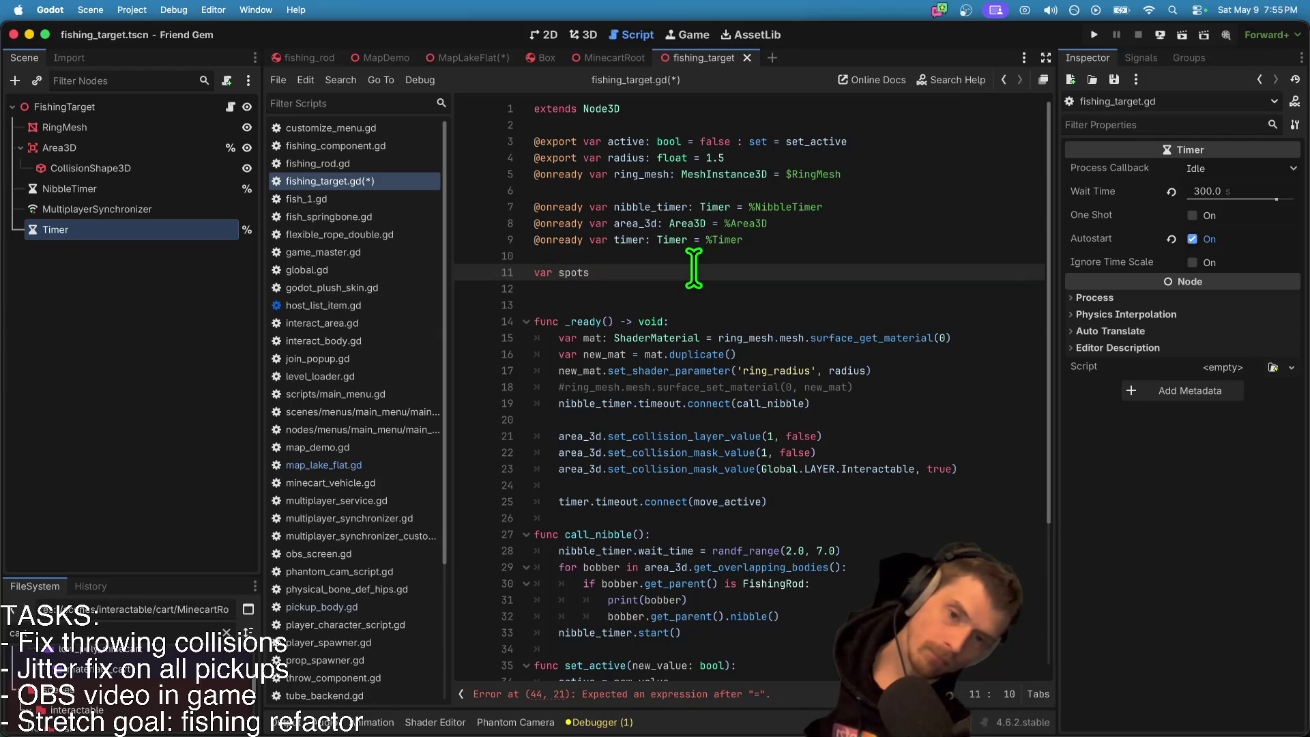
type("3 =")
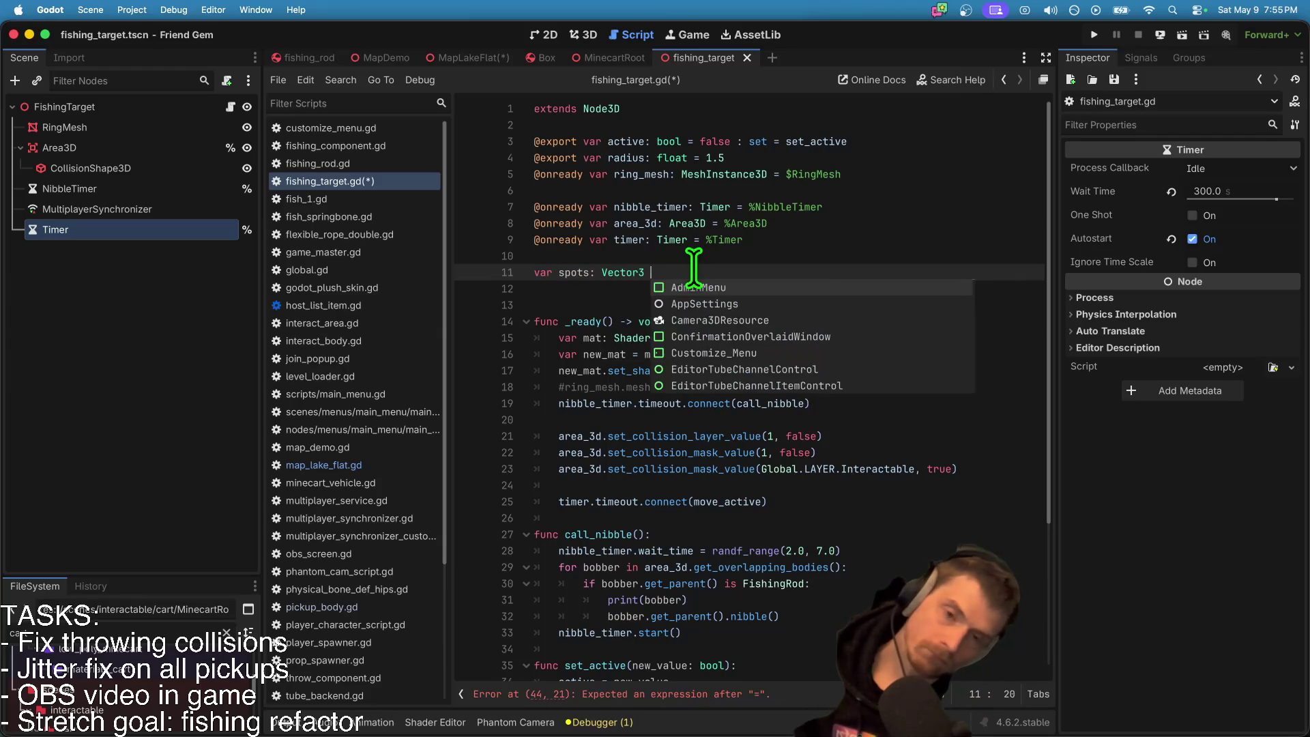
key("Left")
key("Left")
key("Left")
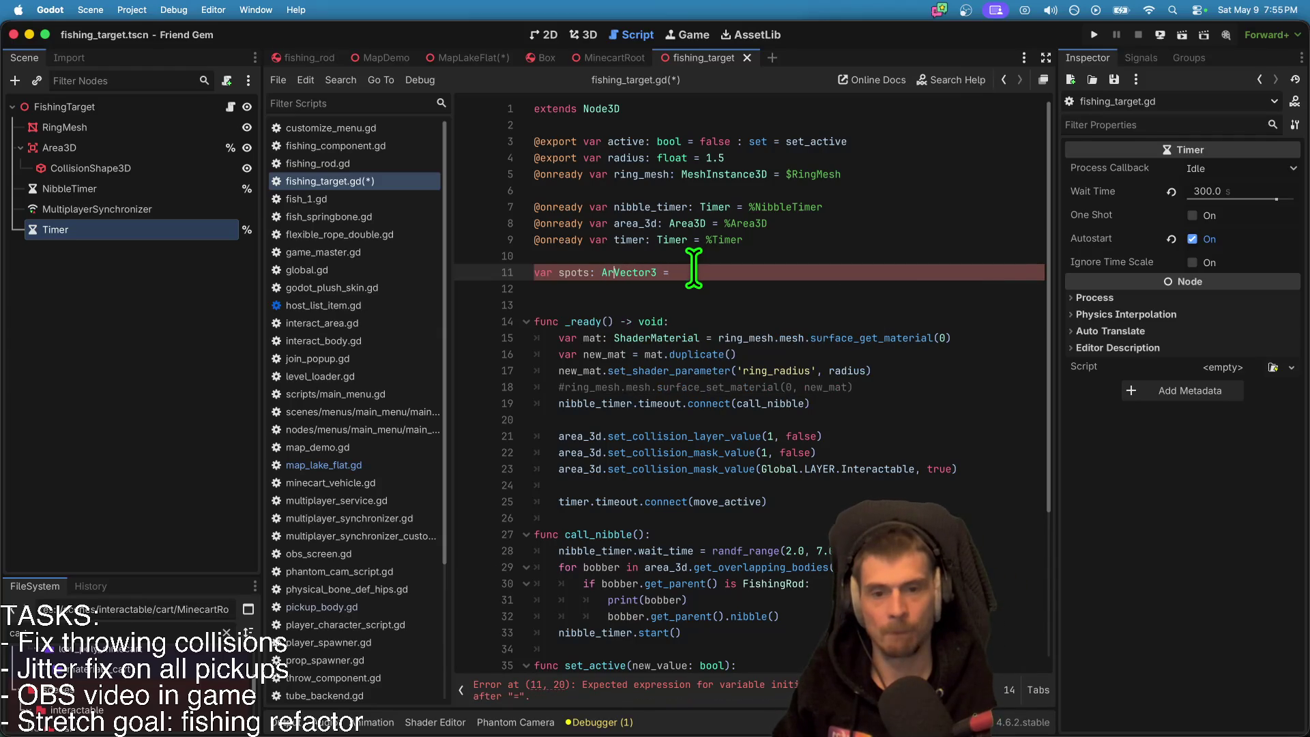
type("[")
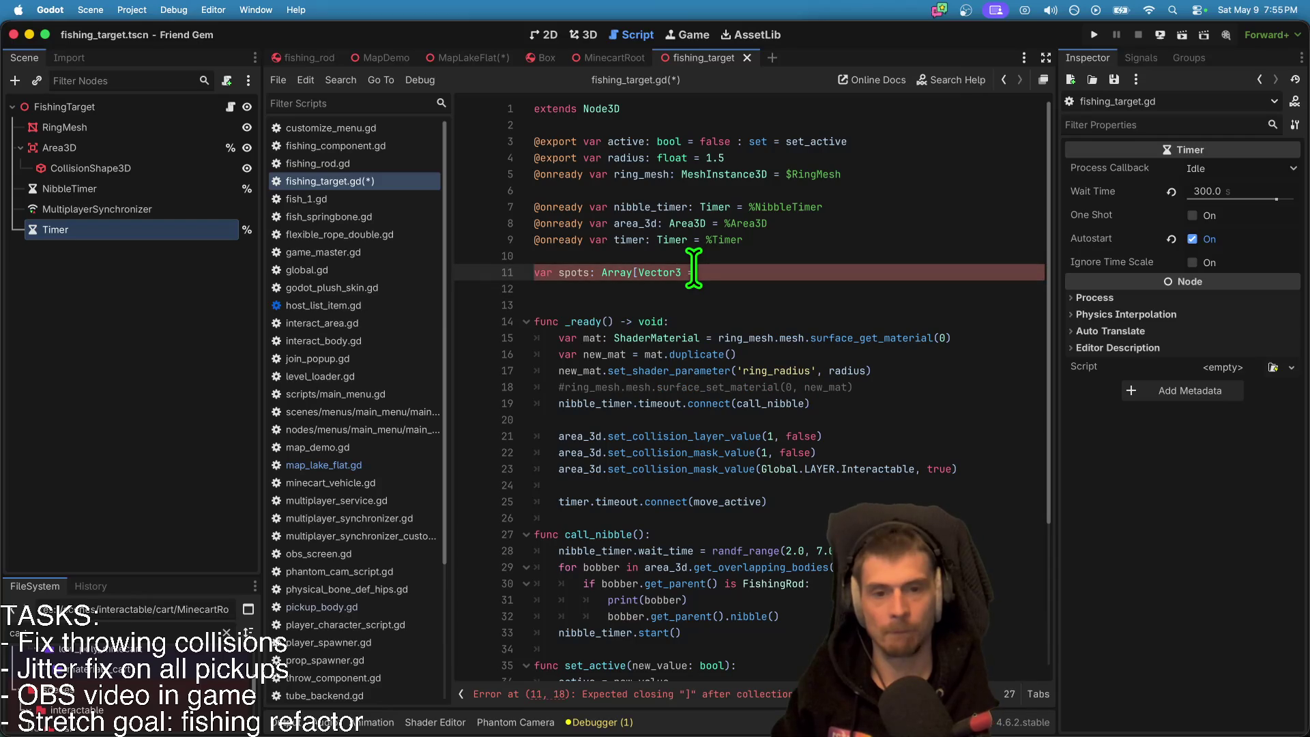
key("Right")
key("Right")
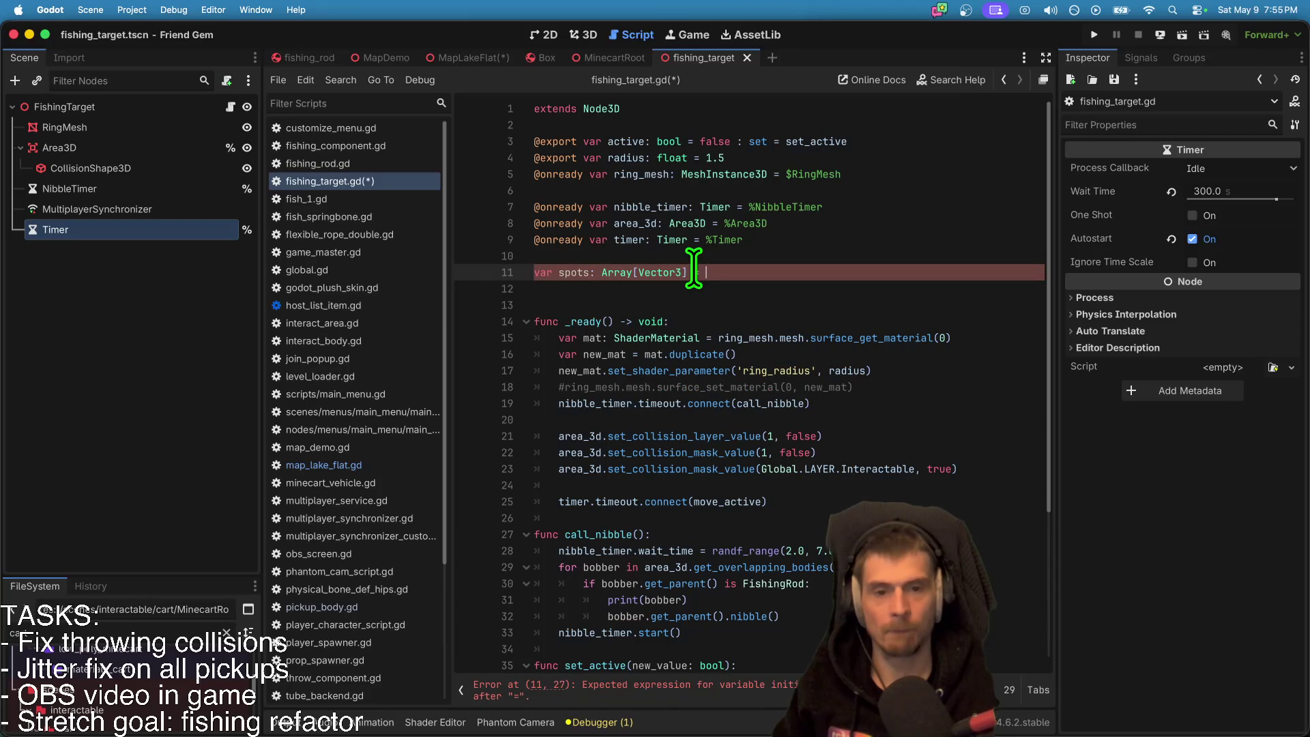
key("Return")
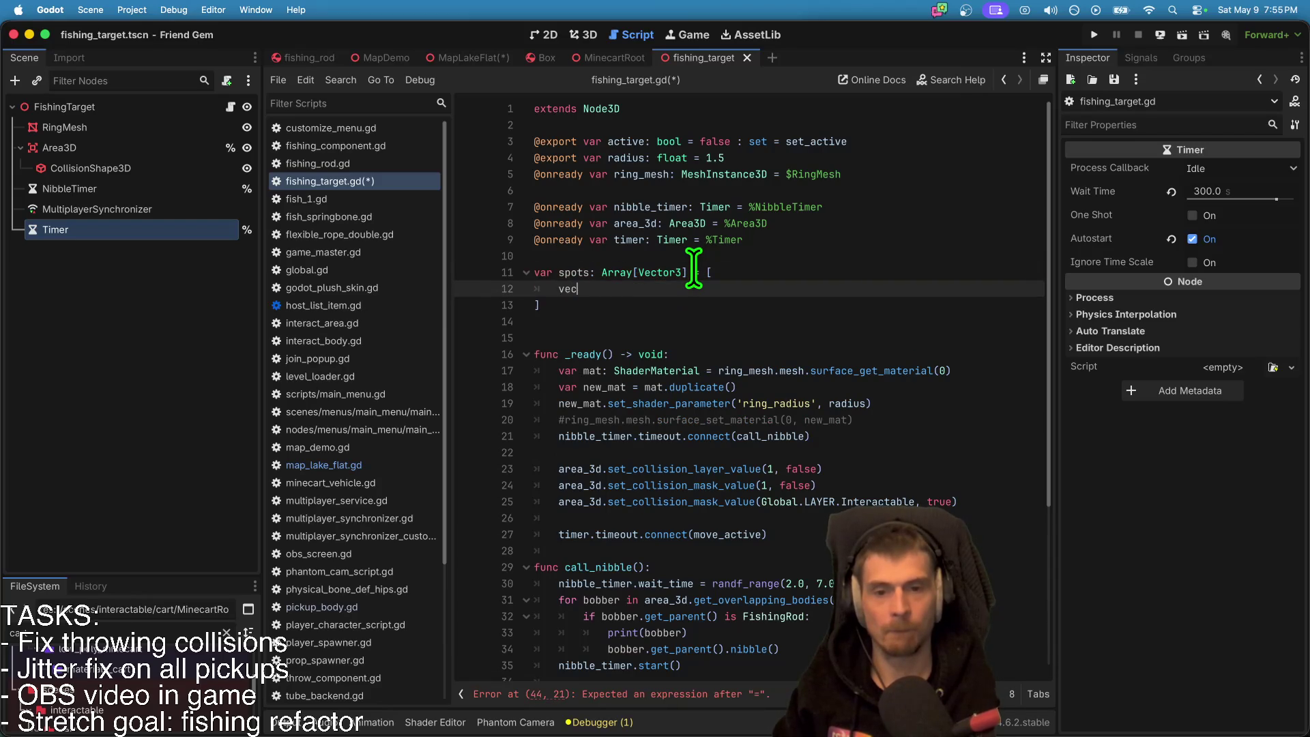
key("Down")
key("Down")
key("Down")
key("Return")
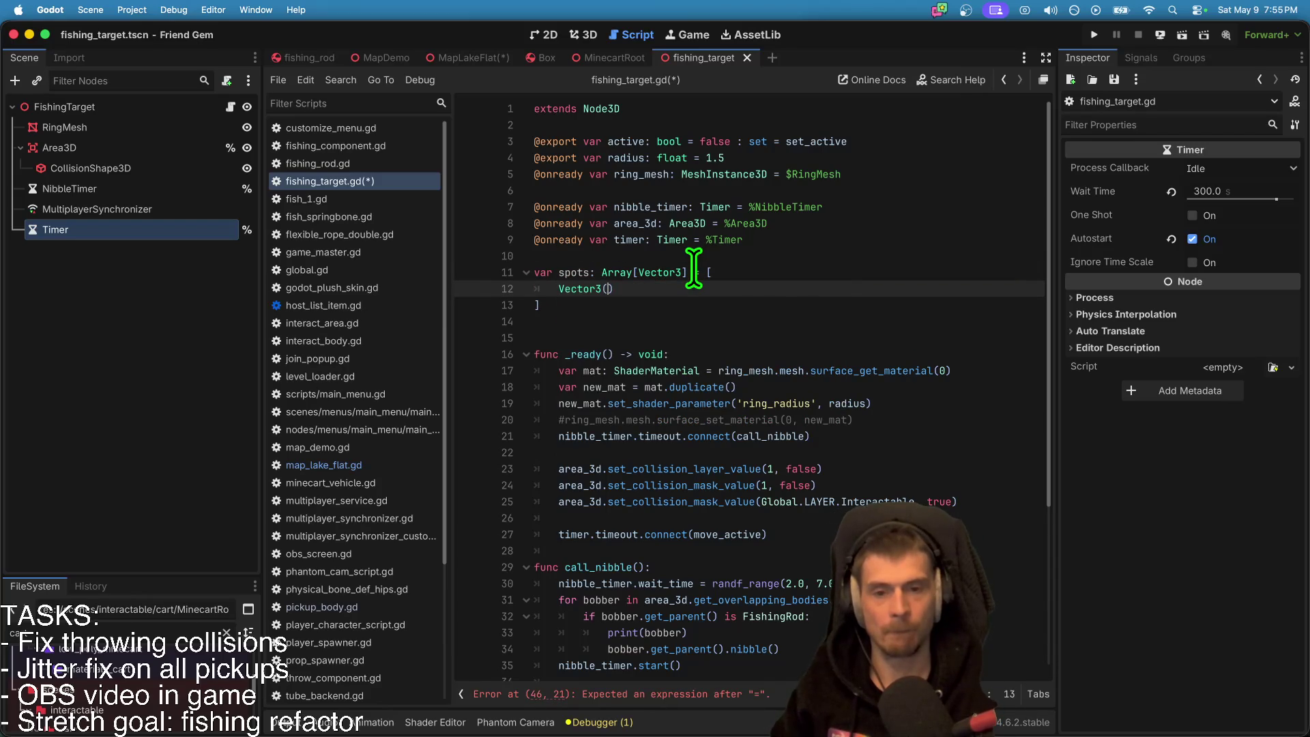
key("BackSpace")
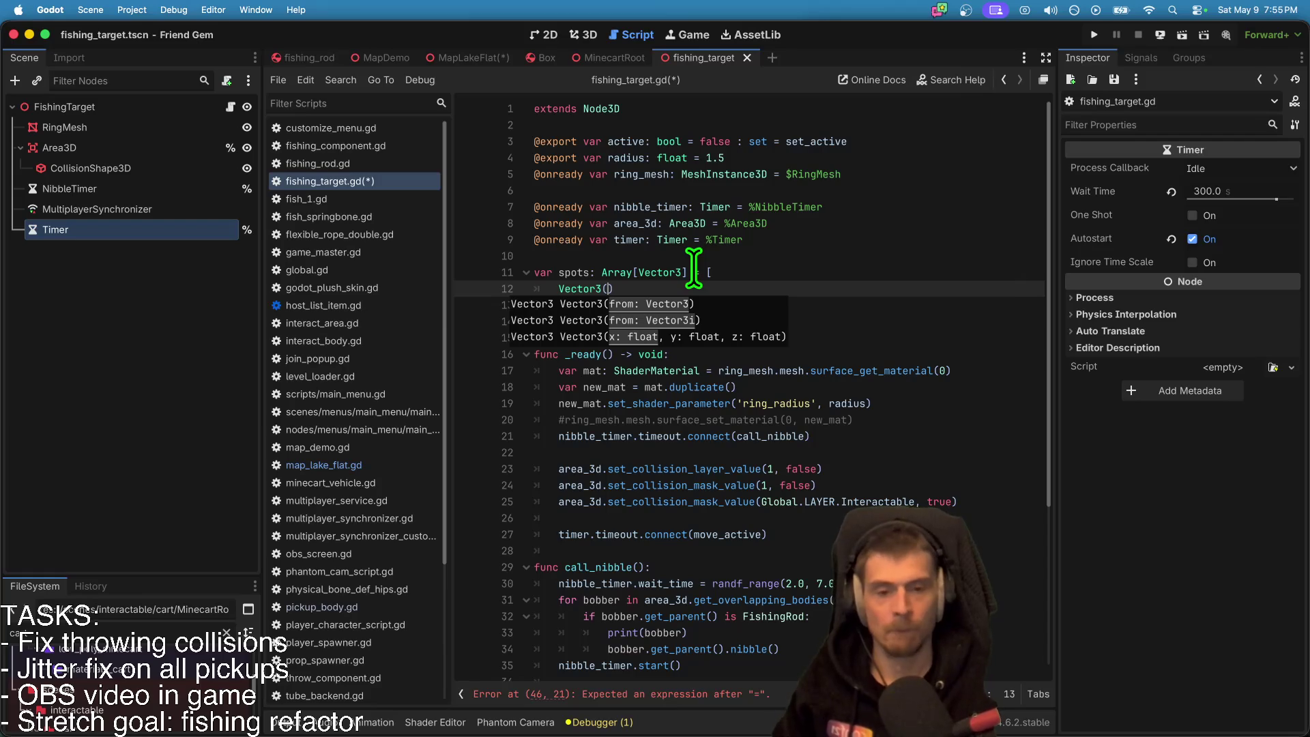